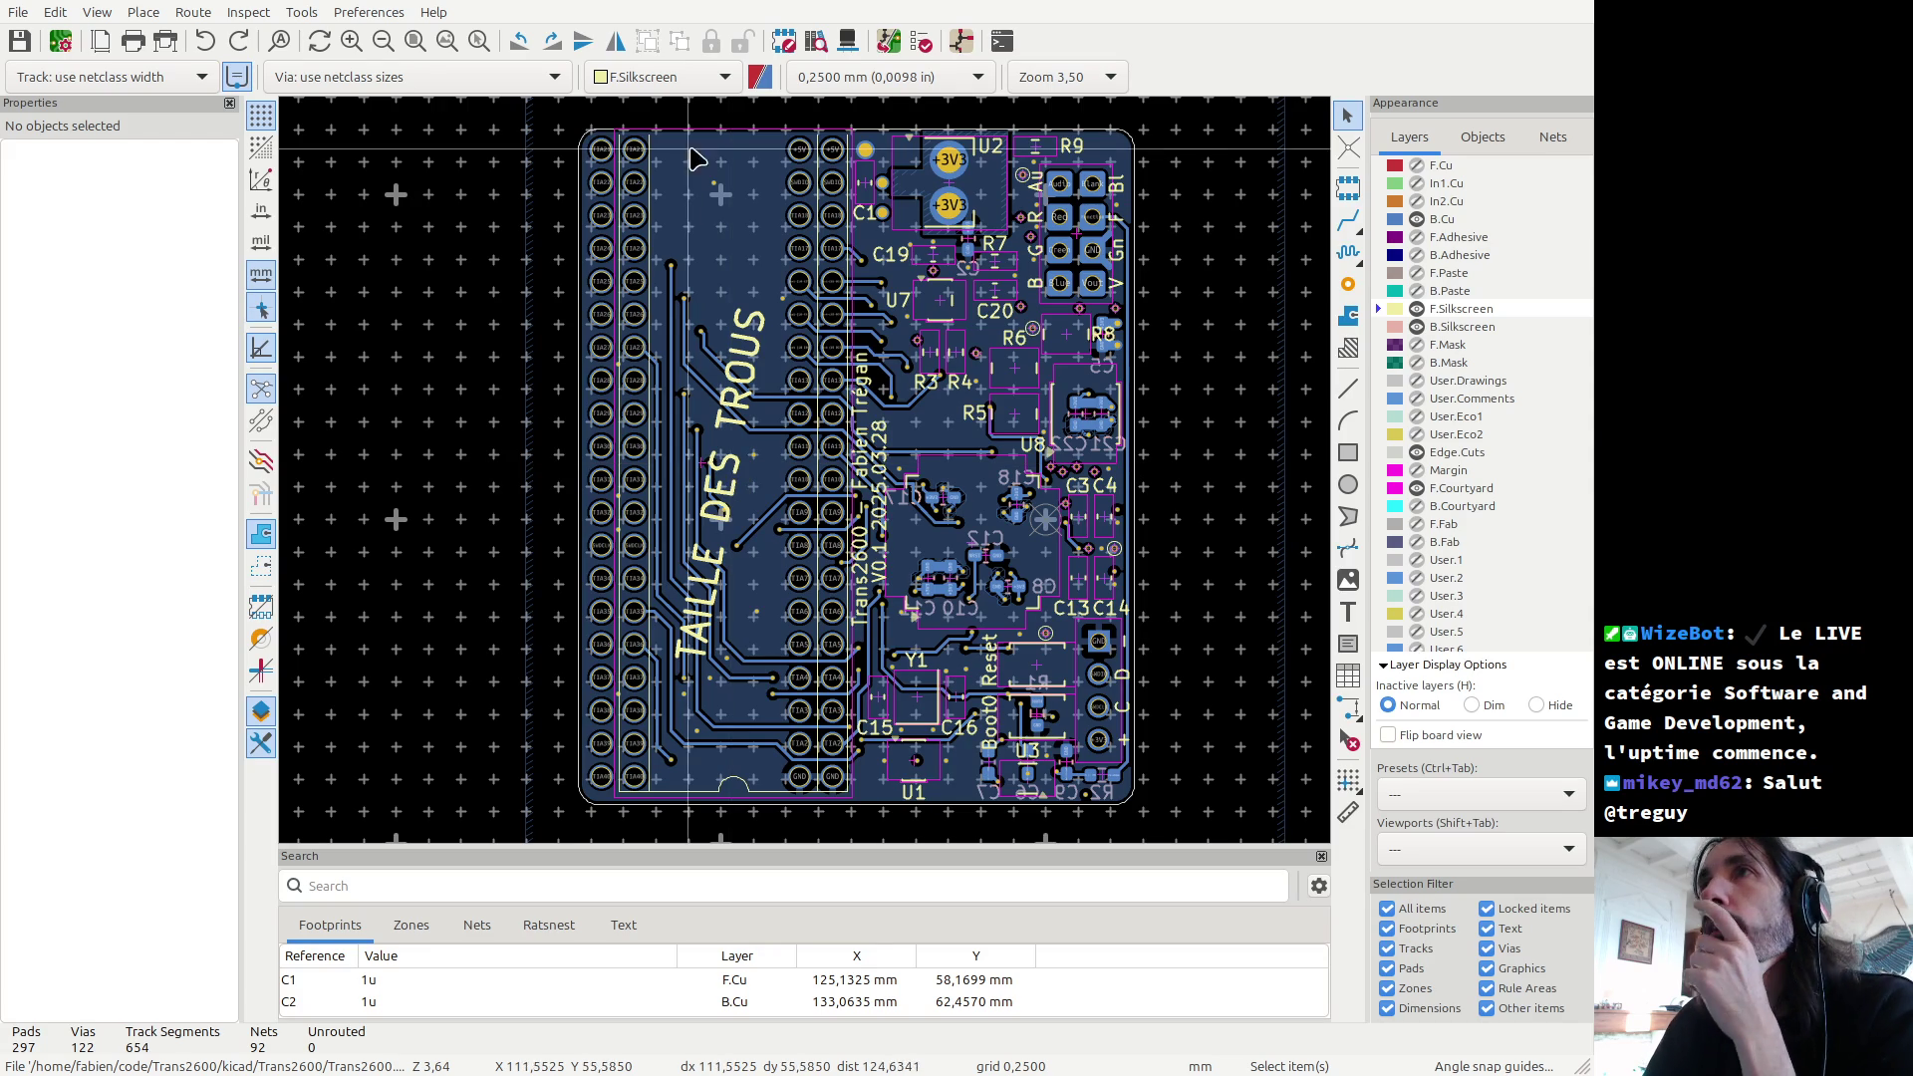
Step: Zoom in around U7 and make the front copper layer F.Cu visible
{"action": "scroll", "coordinate": [1031, 328], "scroll_direction": "up", "scroll_amount": 3}
{"action": "scroll", "coordinate": [812, 479], "scroll_direction": "up", "scroll_amount": 3}
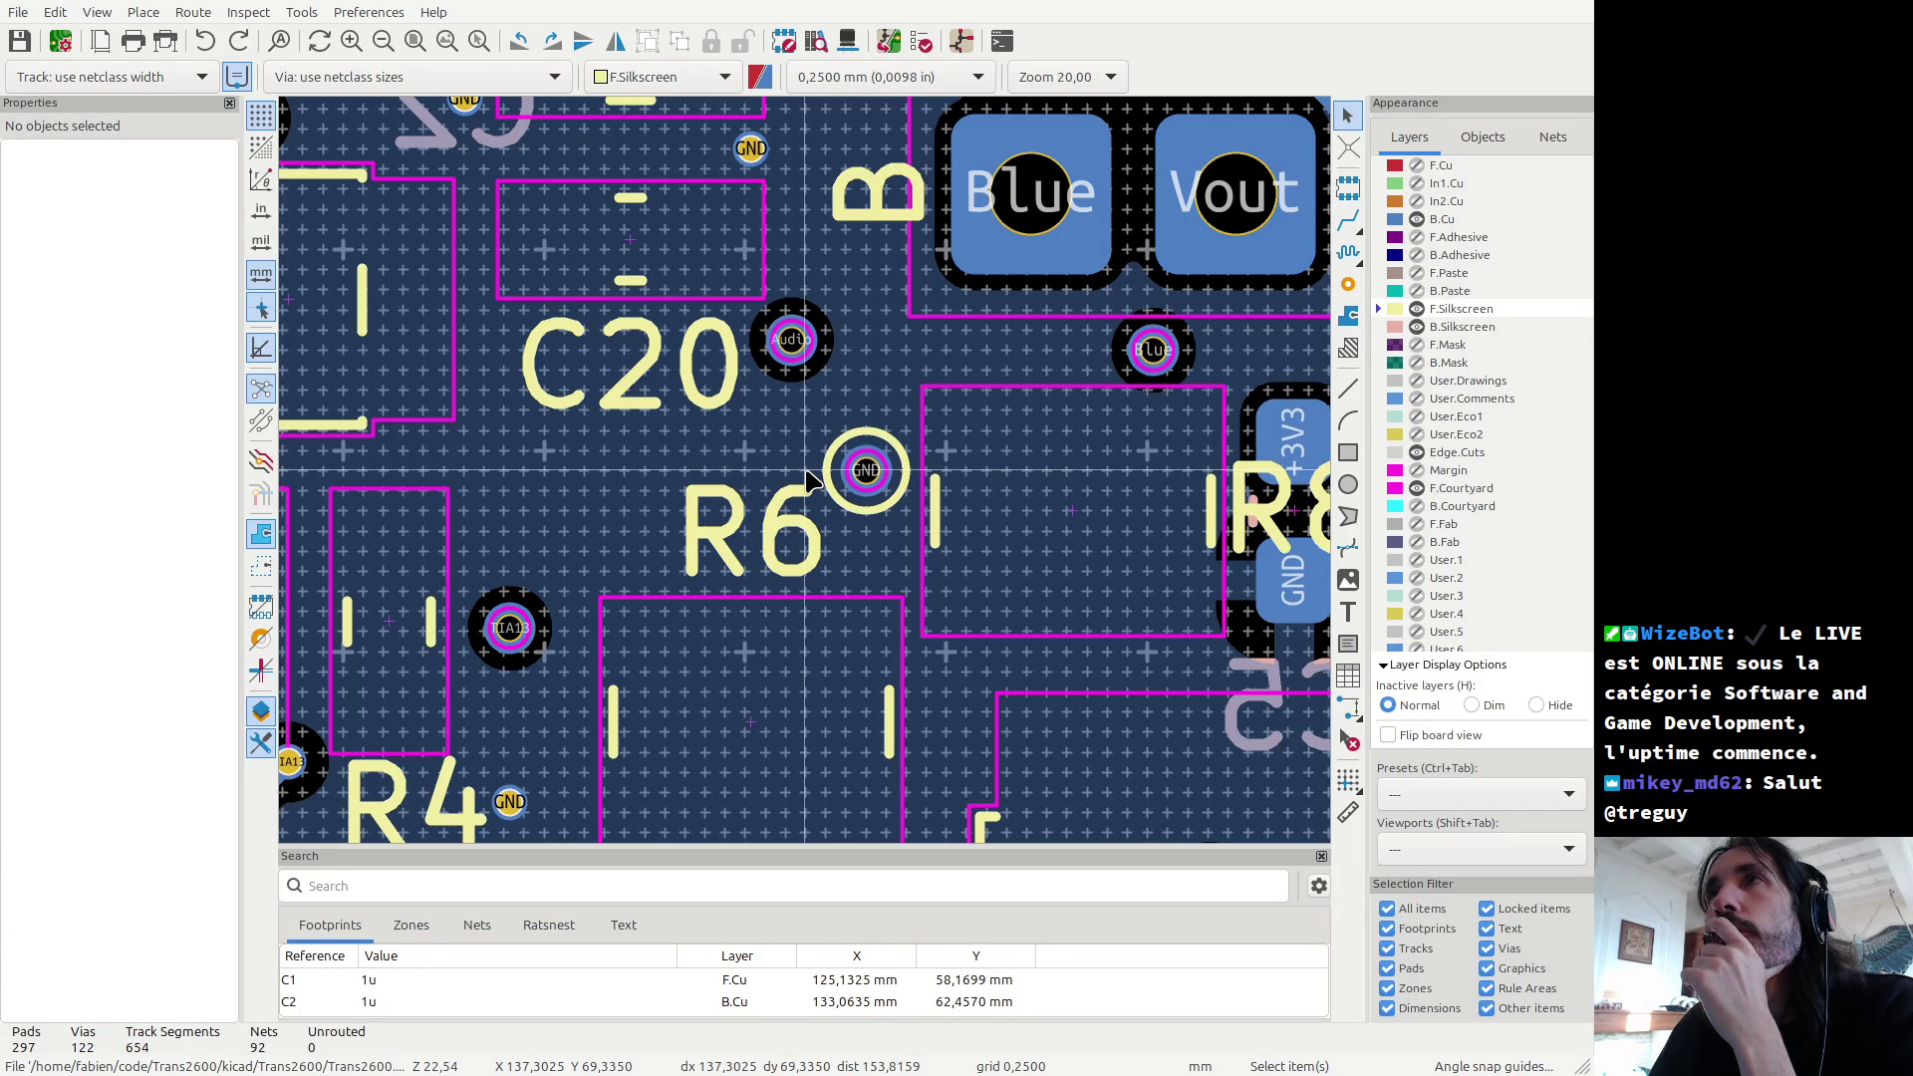
{"action": "scroll", "coordinate": [812, 478], "scroll_direction": "down", "scroll_amount": 2}
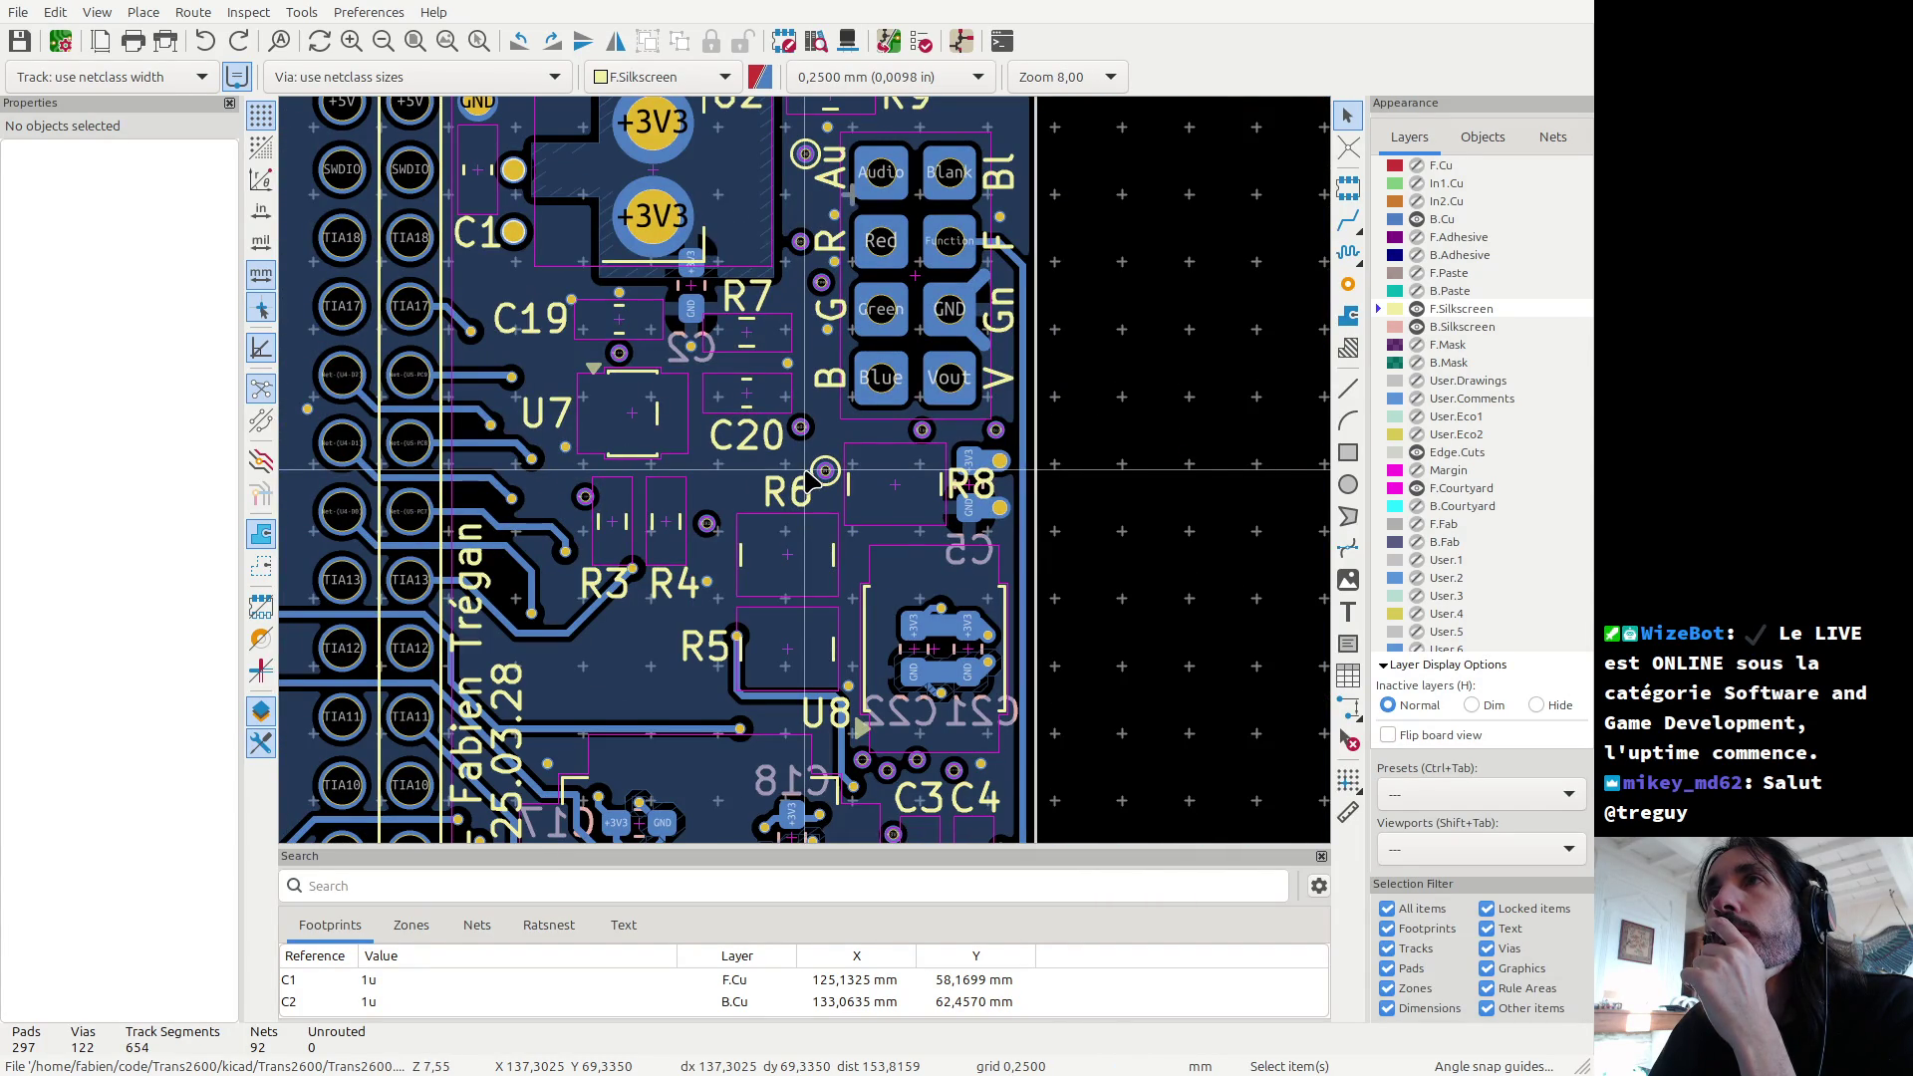
{"action": "left_click", "coordinate": [1417, 166]}
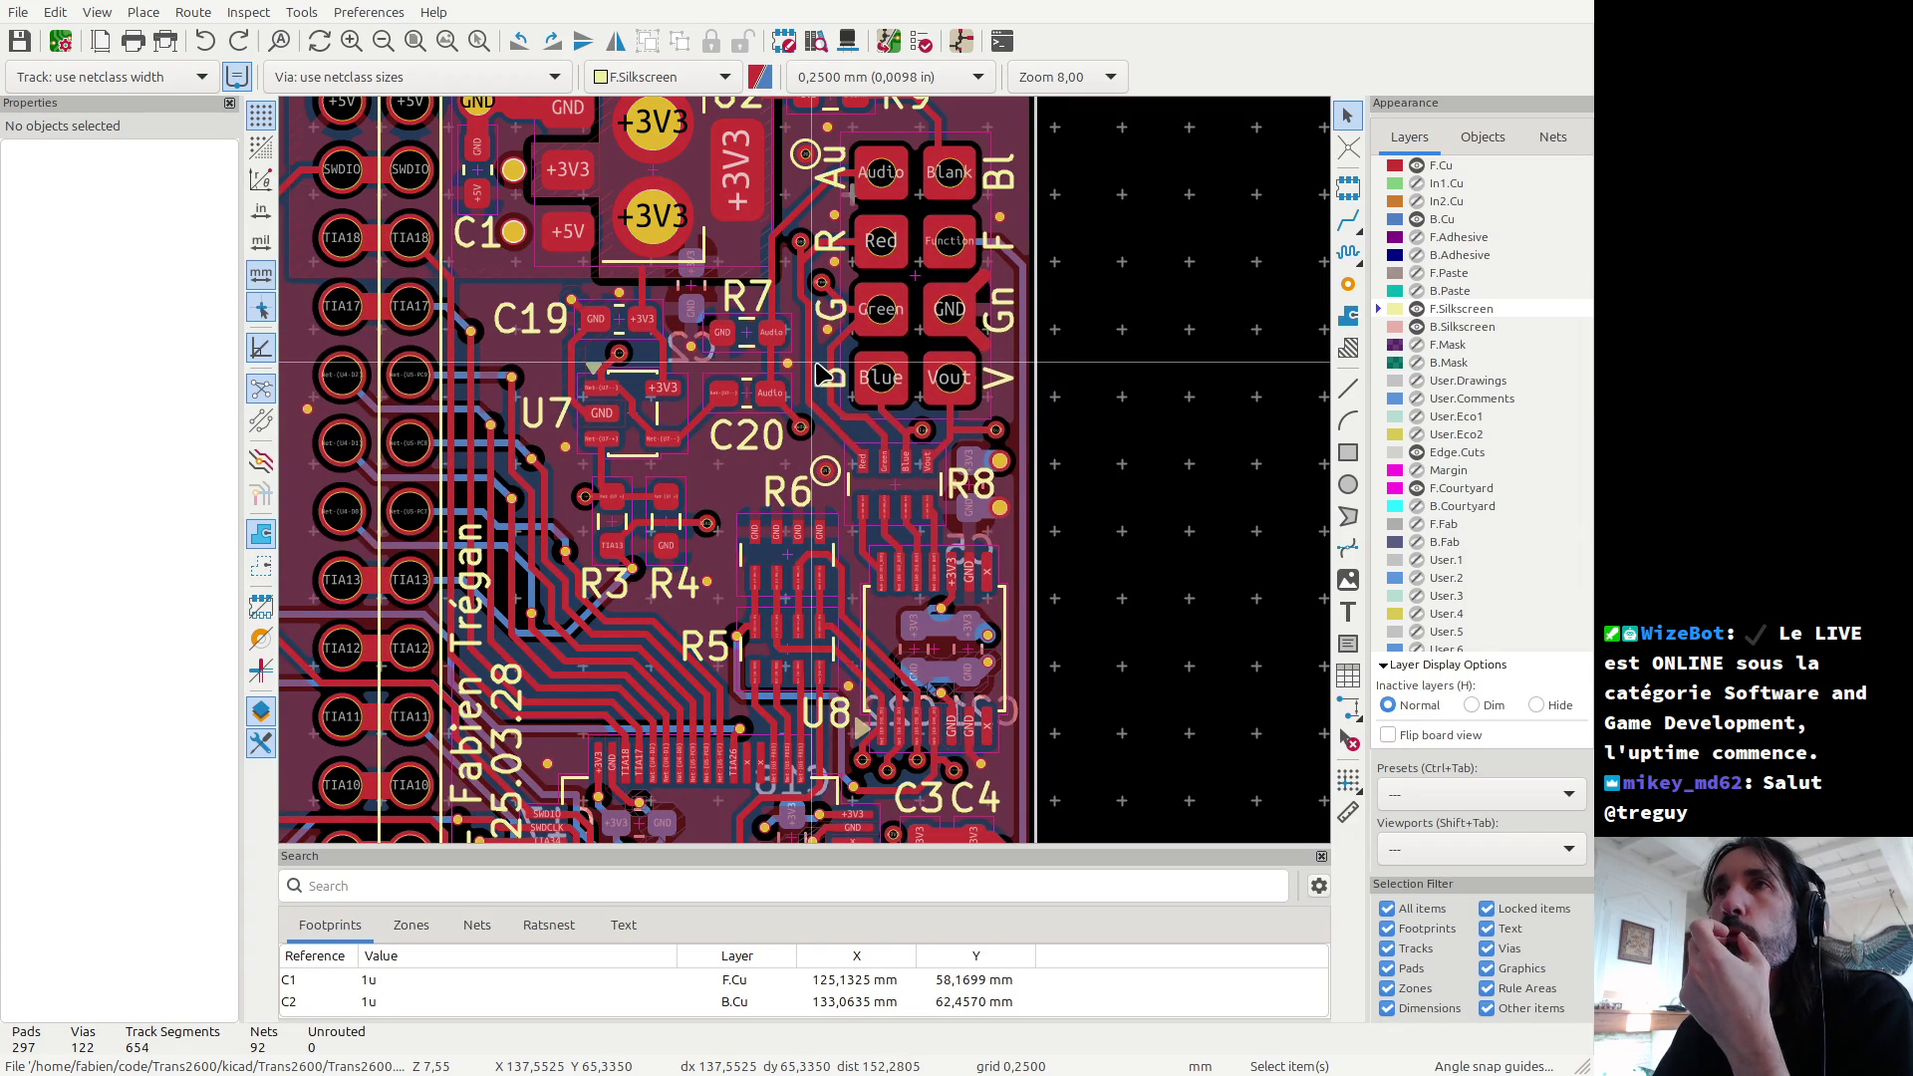
Step: Start a graphic silkscreen line at the U7 via, then bring up the 3D board view
{"action": "scroll", "coordinate": [757, 427], "scroll_direction": "up", "scroll_amount": 1}
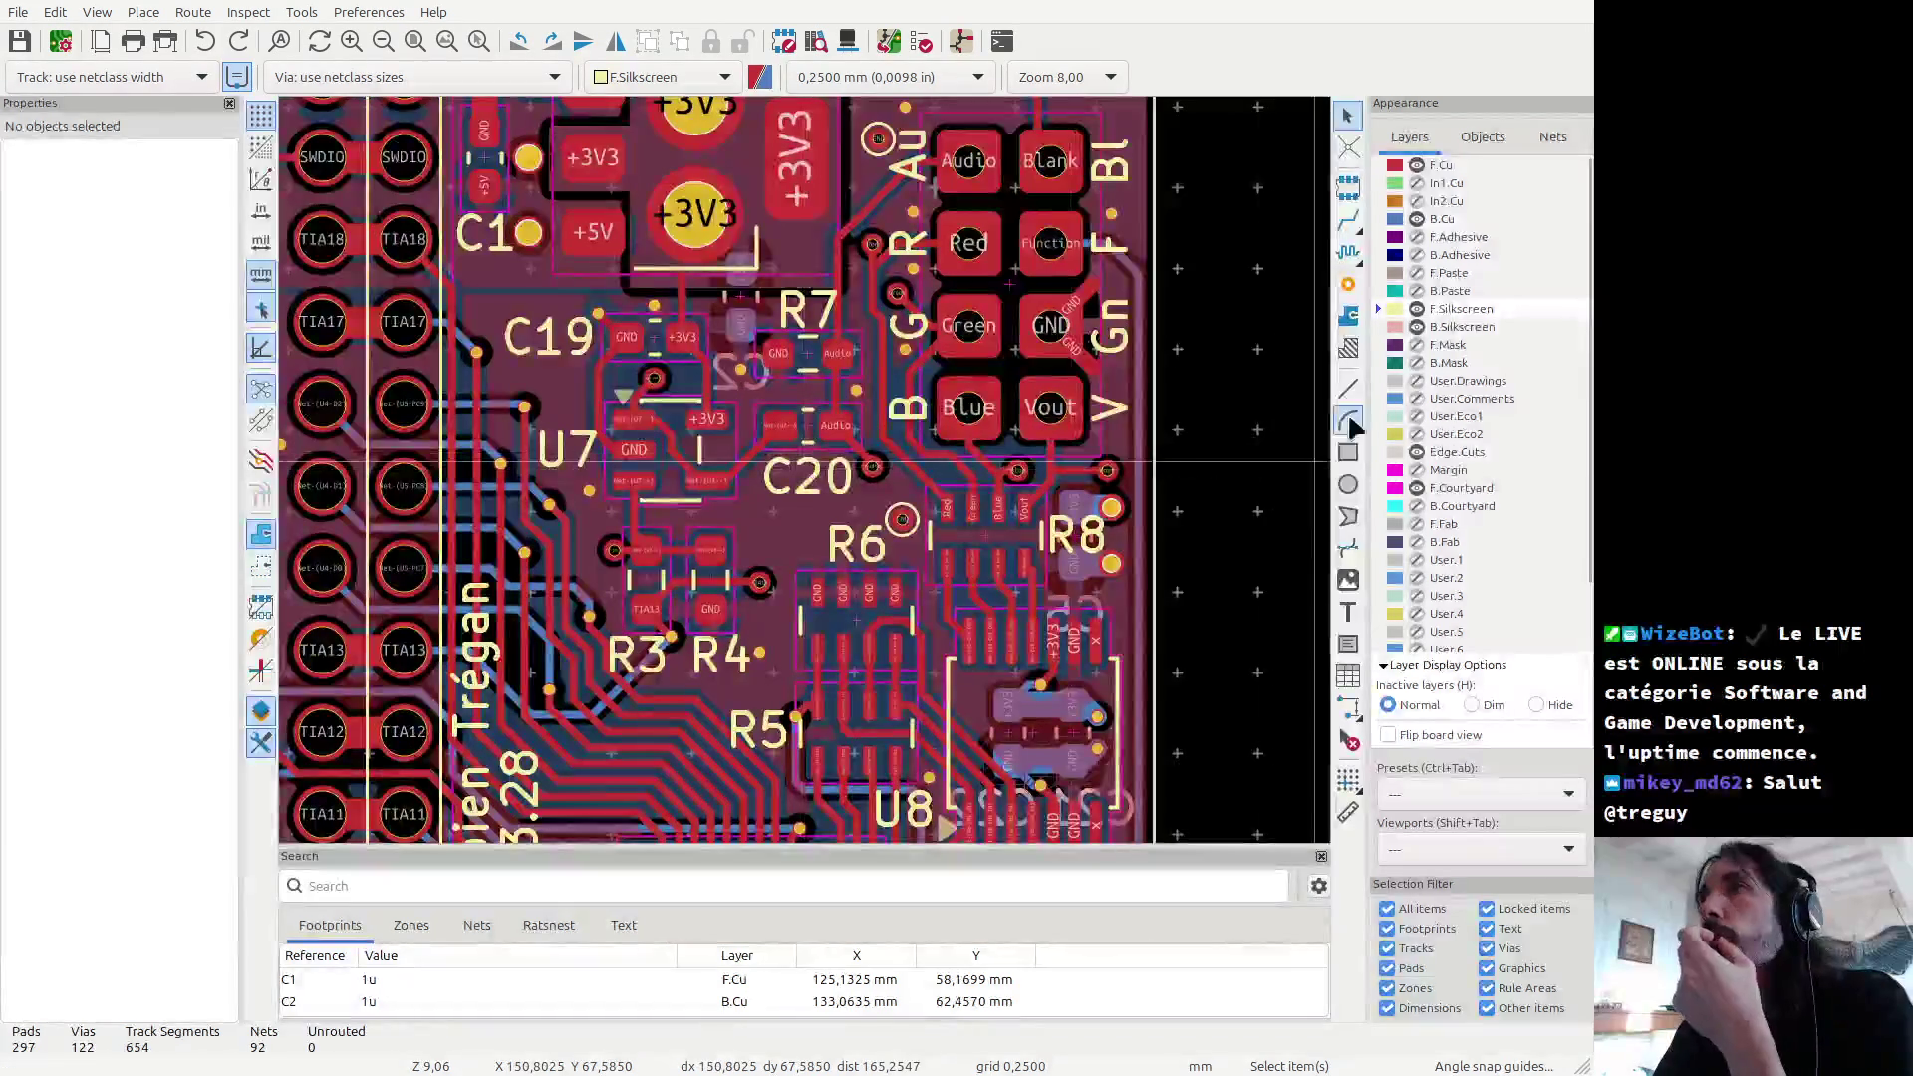
{"action": "left_click", "coordinate": [1348, 388]}
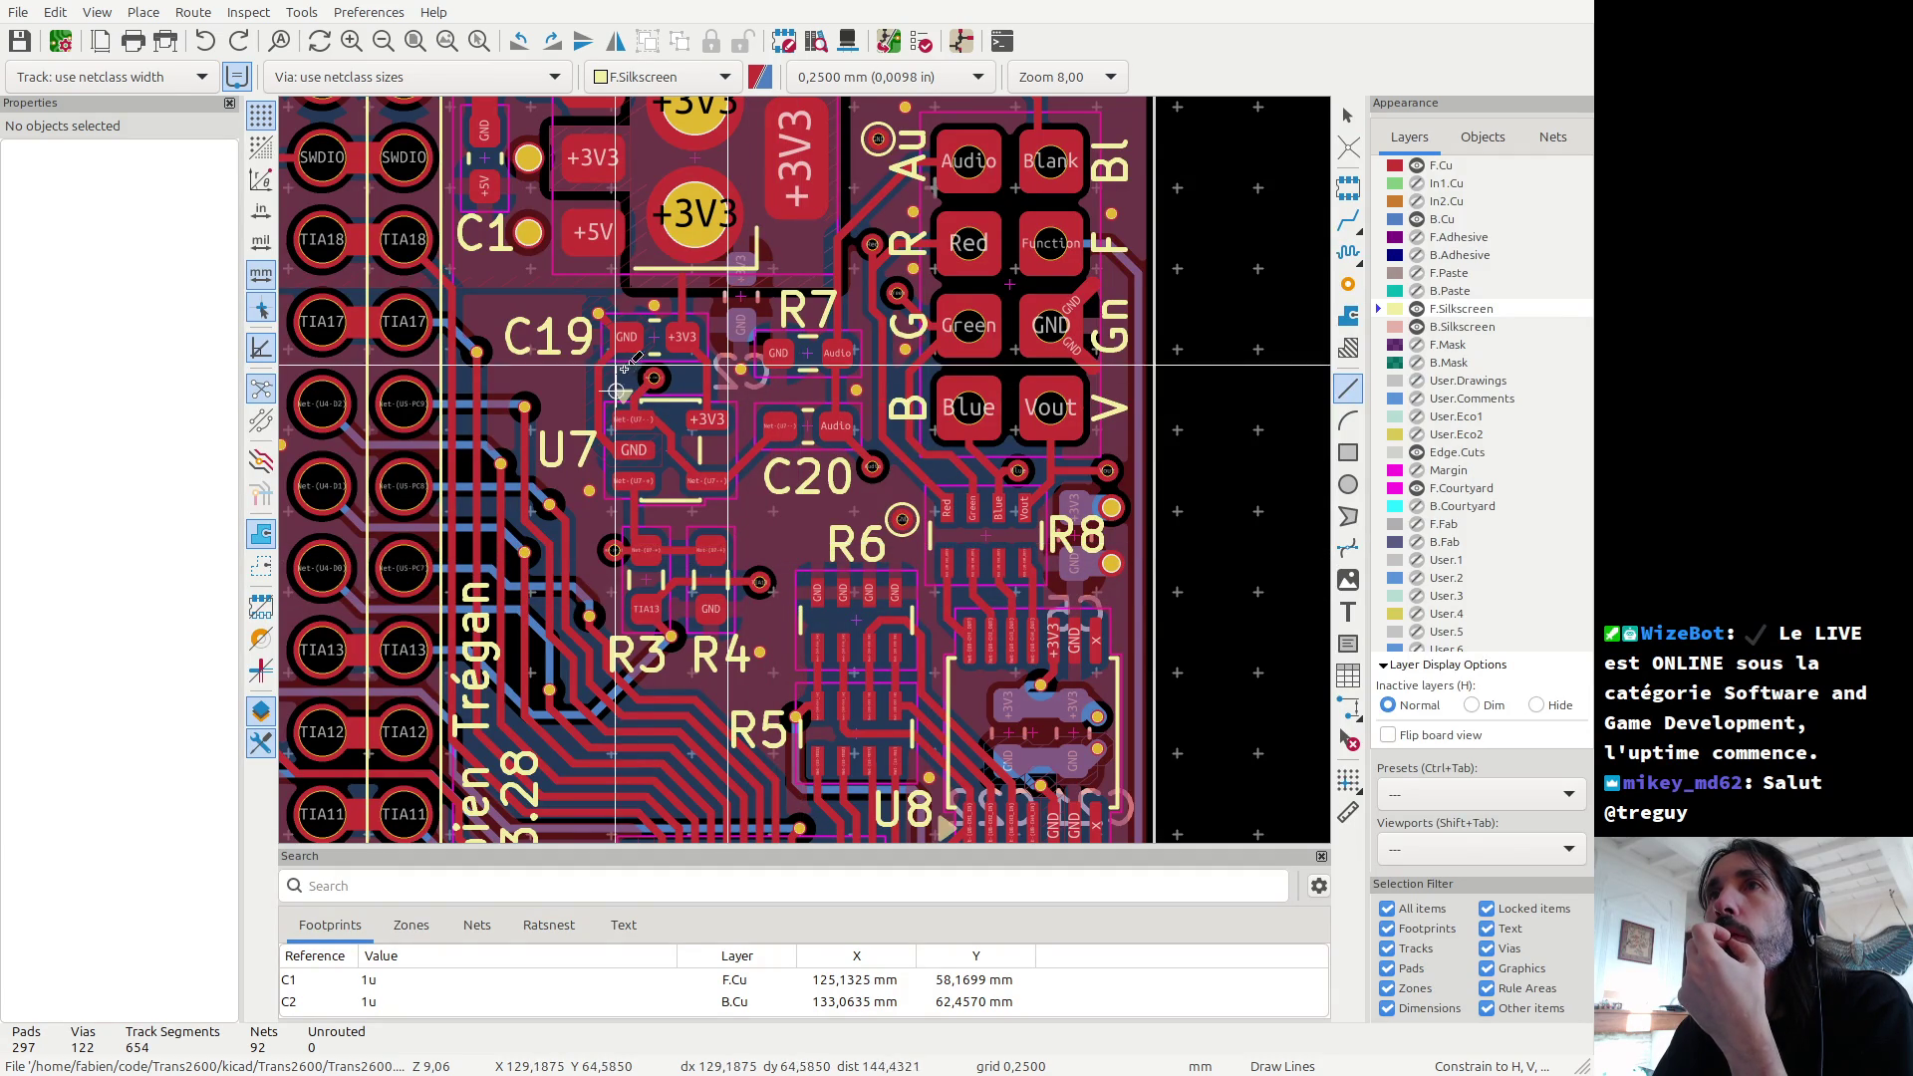
{"action": "scroll", "coordinate": [649, 383], "scroll_direction": "up", "scroll_amount": 5}
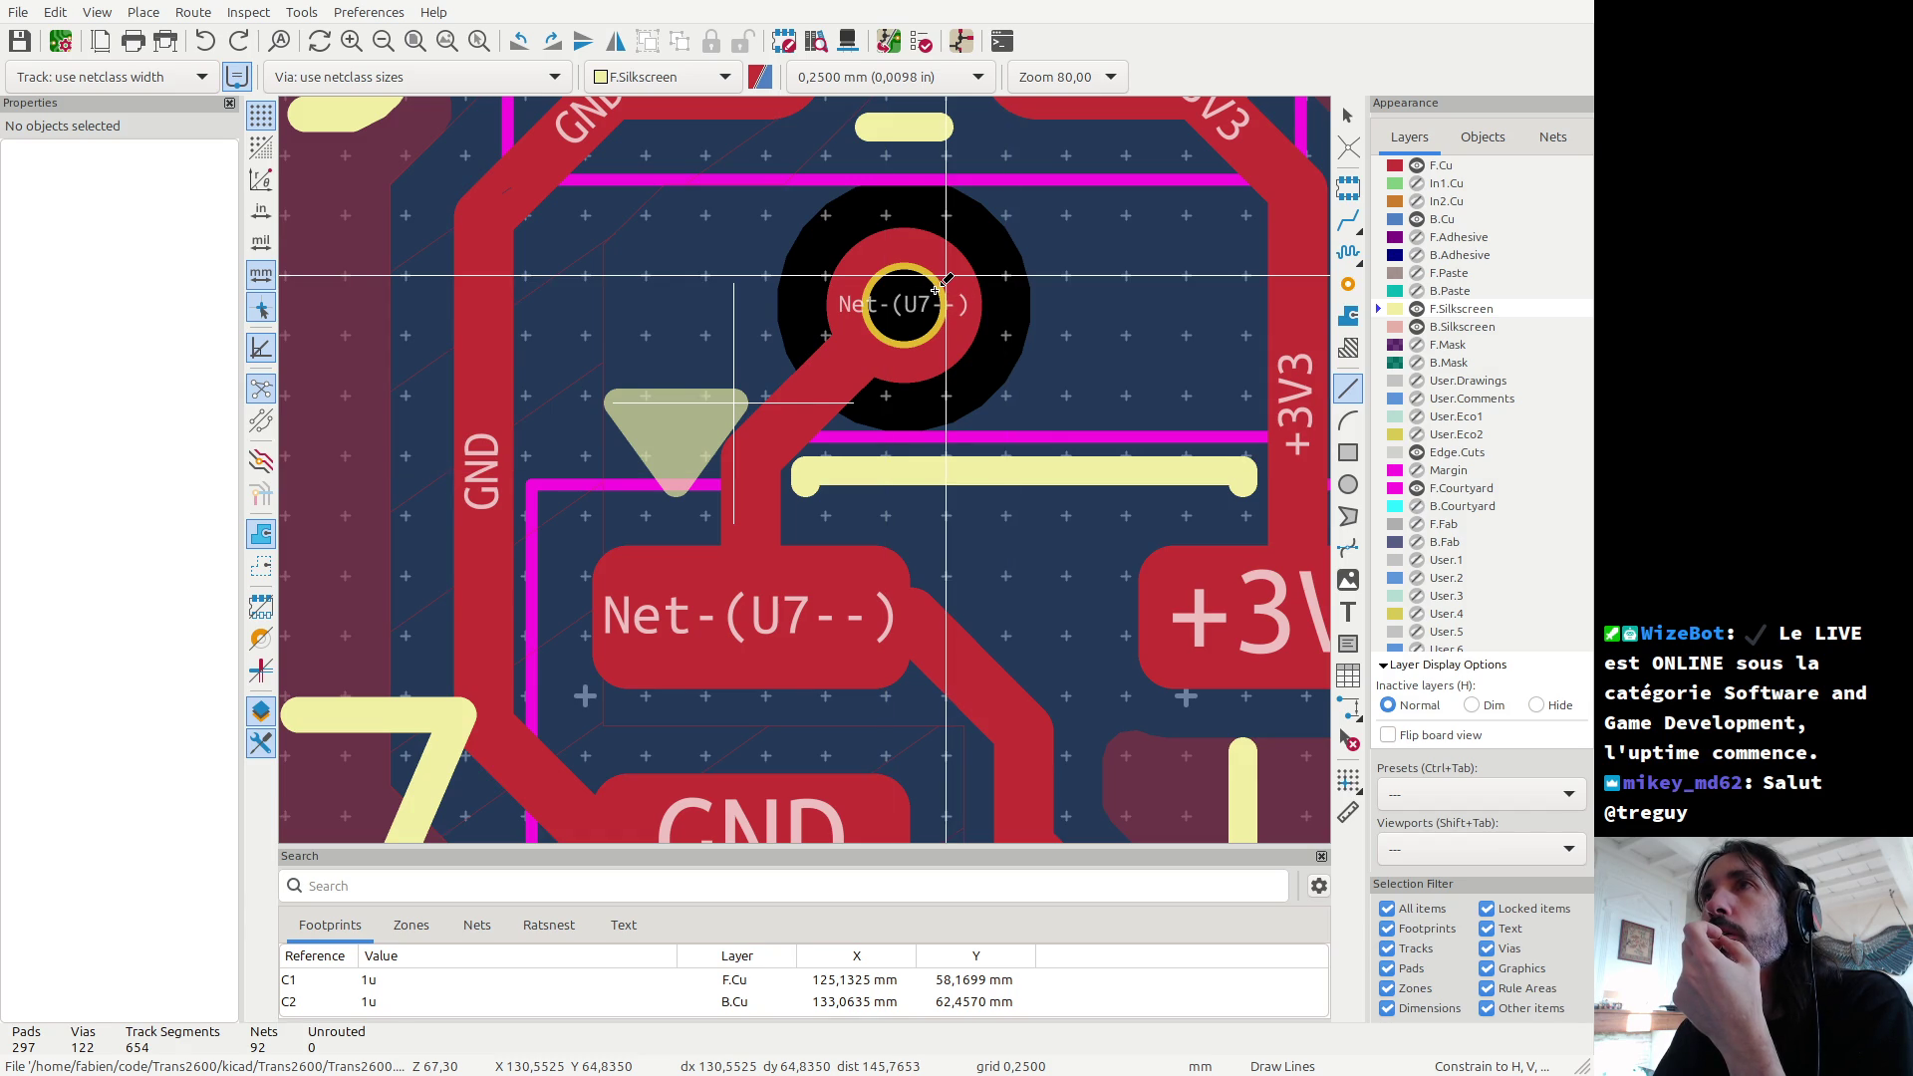
{"action": "left_click", "coordinate": [946, 277]}
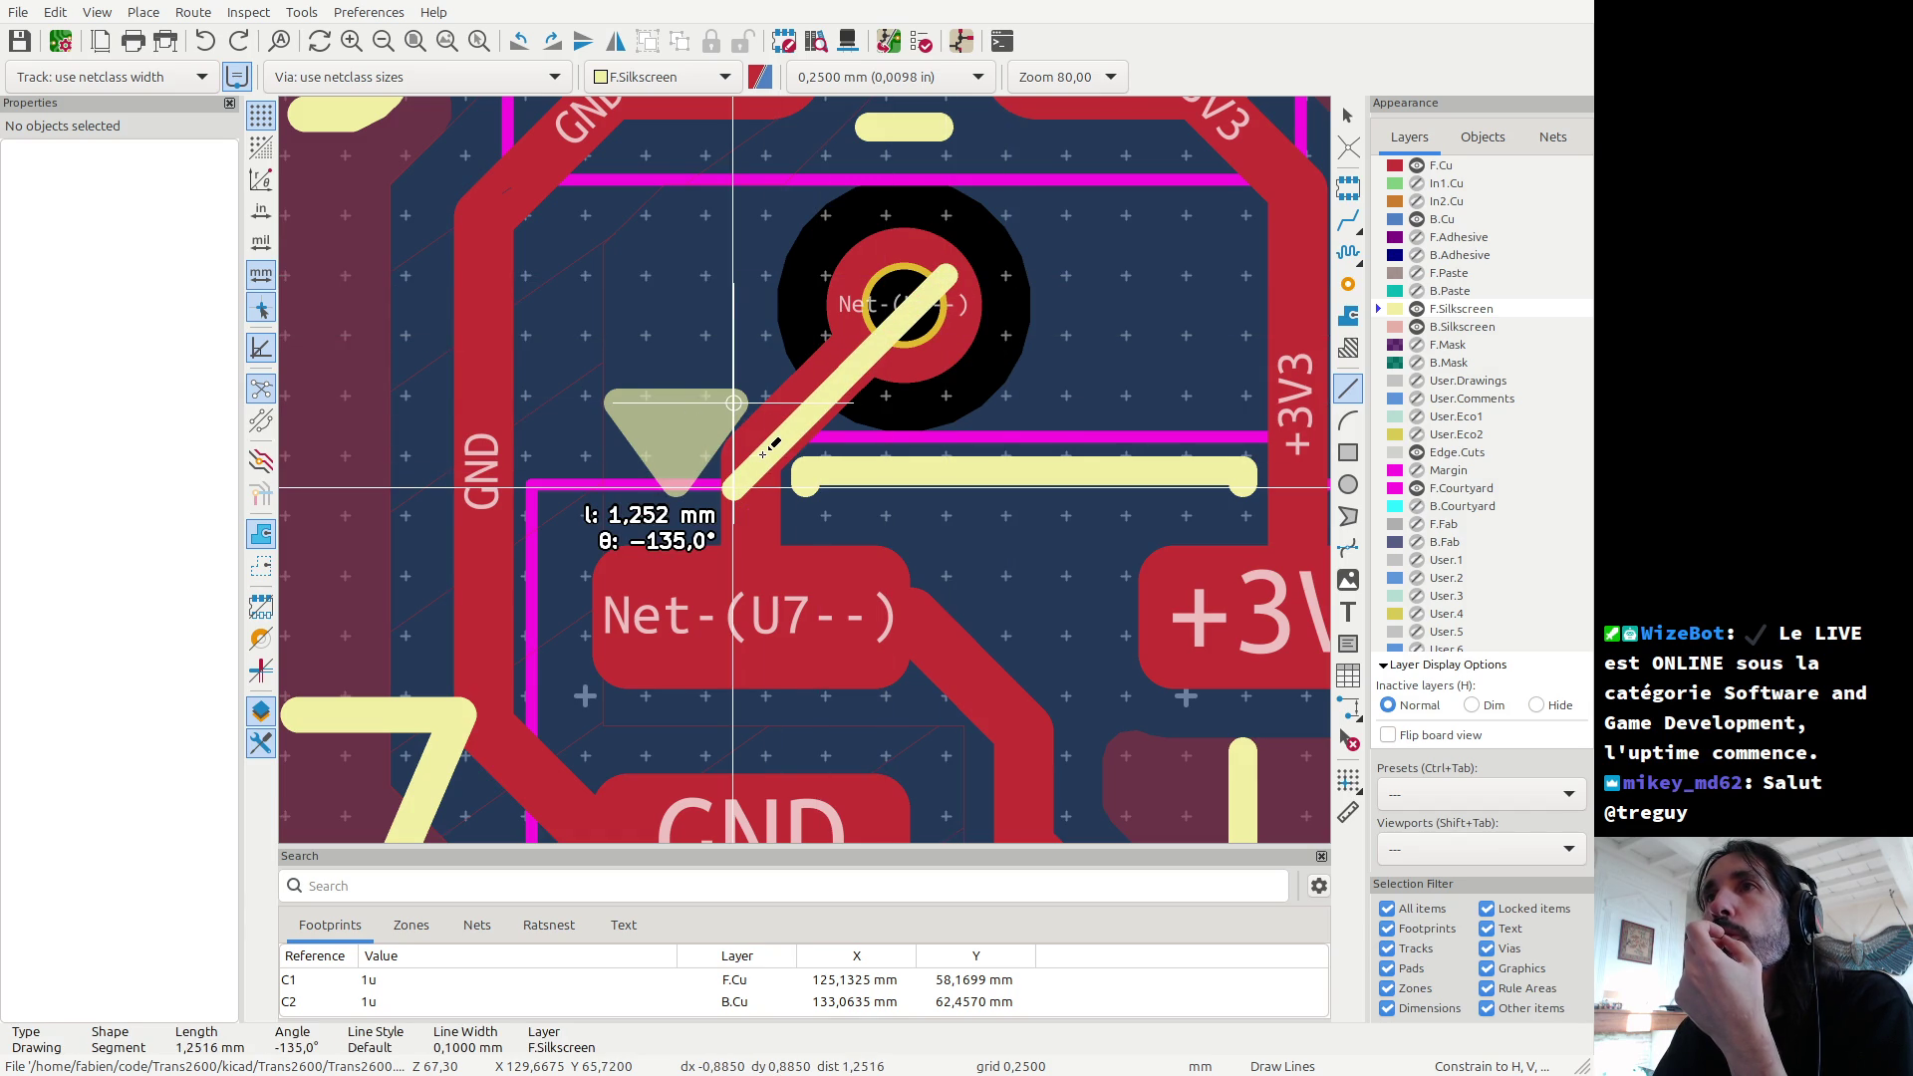
{"action": "key", "text": "alt+3"}
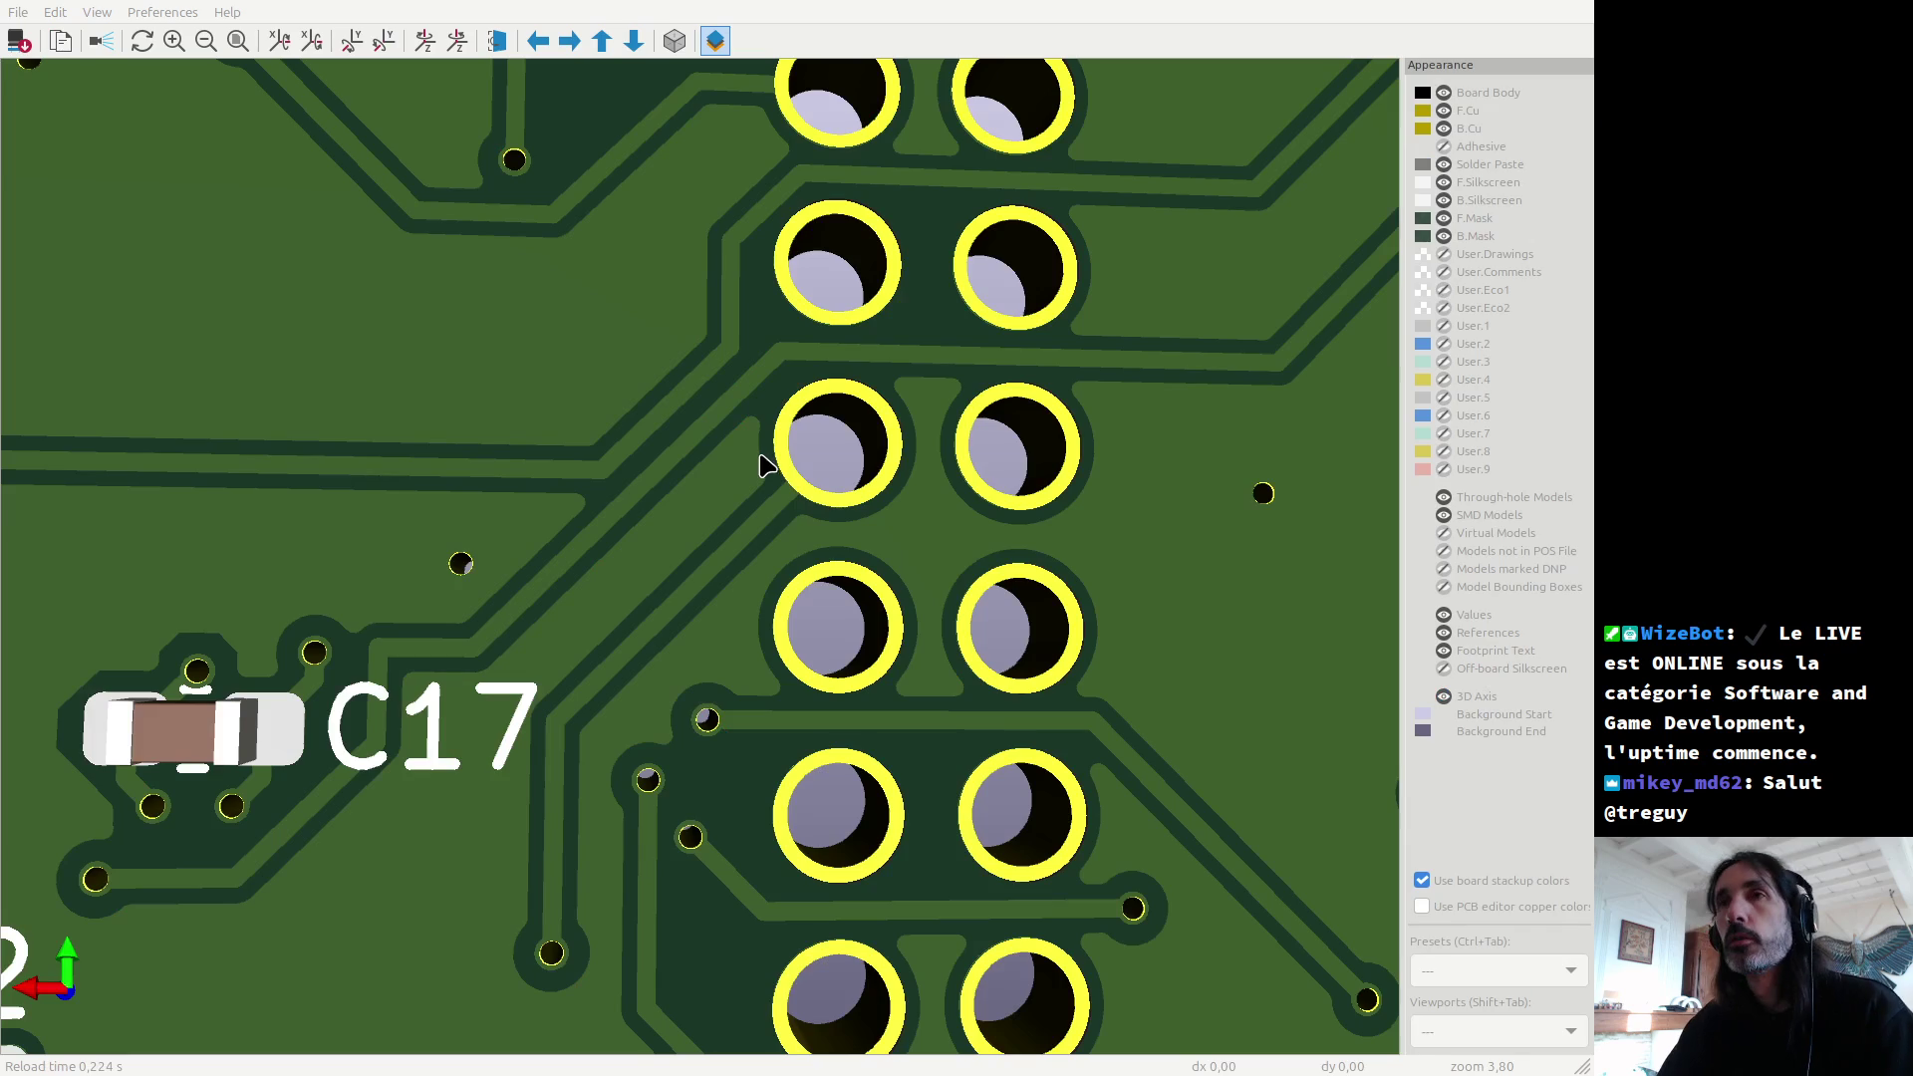
Step: Inspect U7, R3 and R4 from the 3D top view, then return to the PCB editor
{"action": "scroll", "coordinate": [759, 469], "scroll_direction": "down", "scroll_amount": 6}
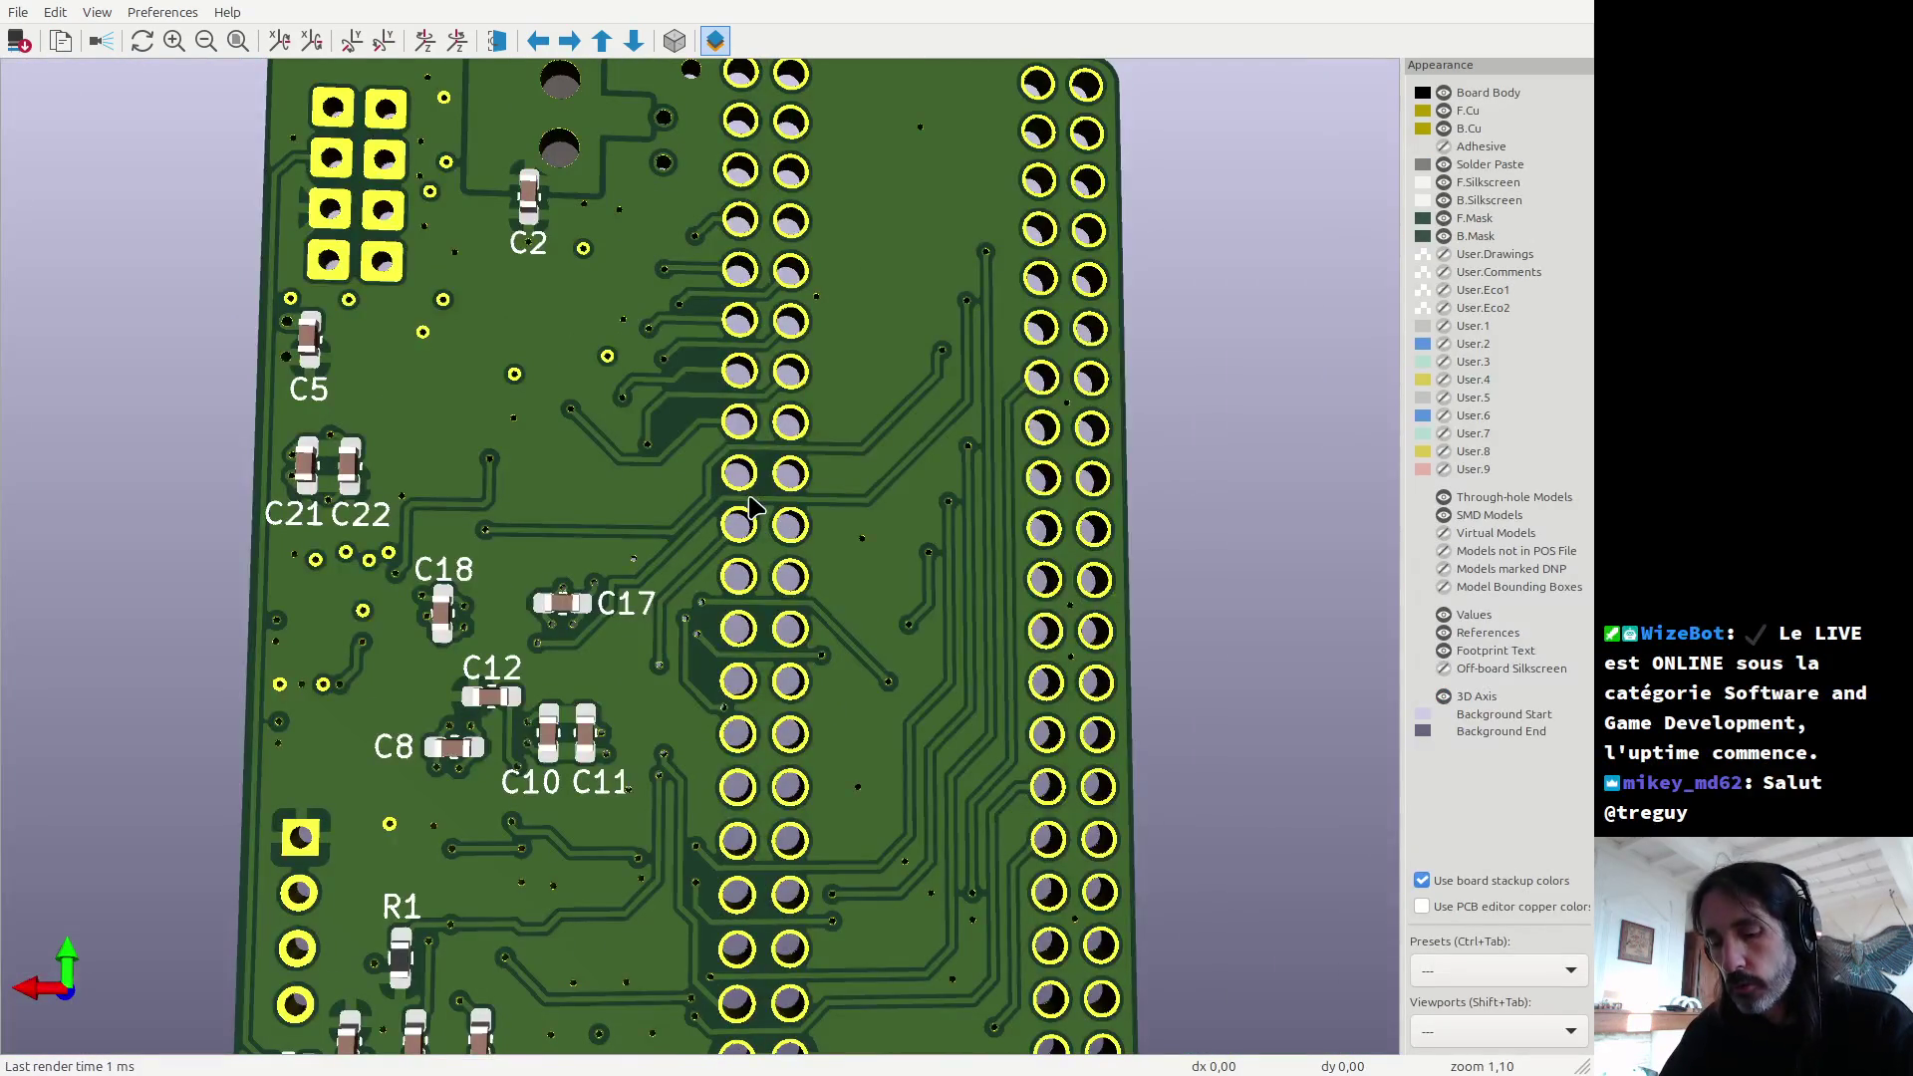
{"action": "key", "text": "z"}
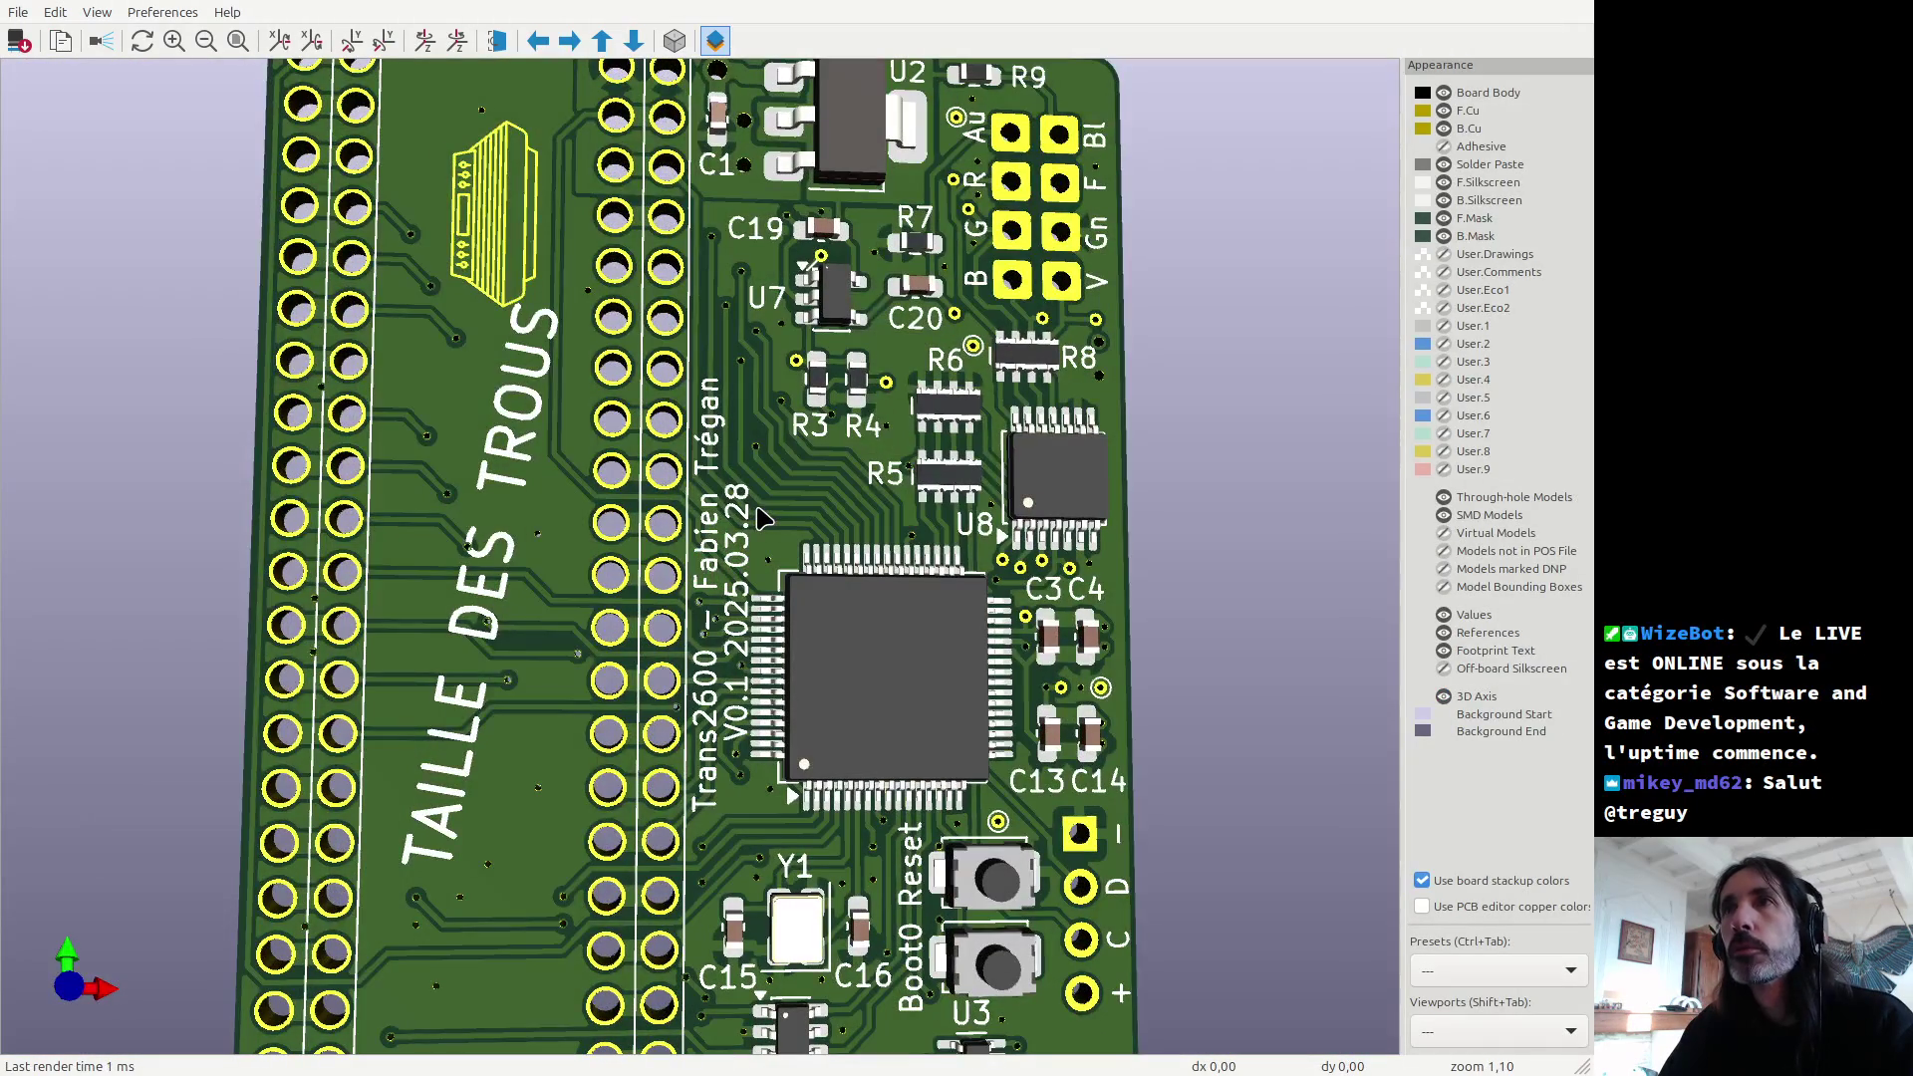
{"action": "scroll", "coordinate": [837, 267], "scroll_direction": "up", "scroll_amount": 2}
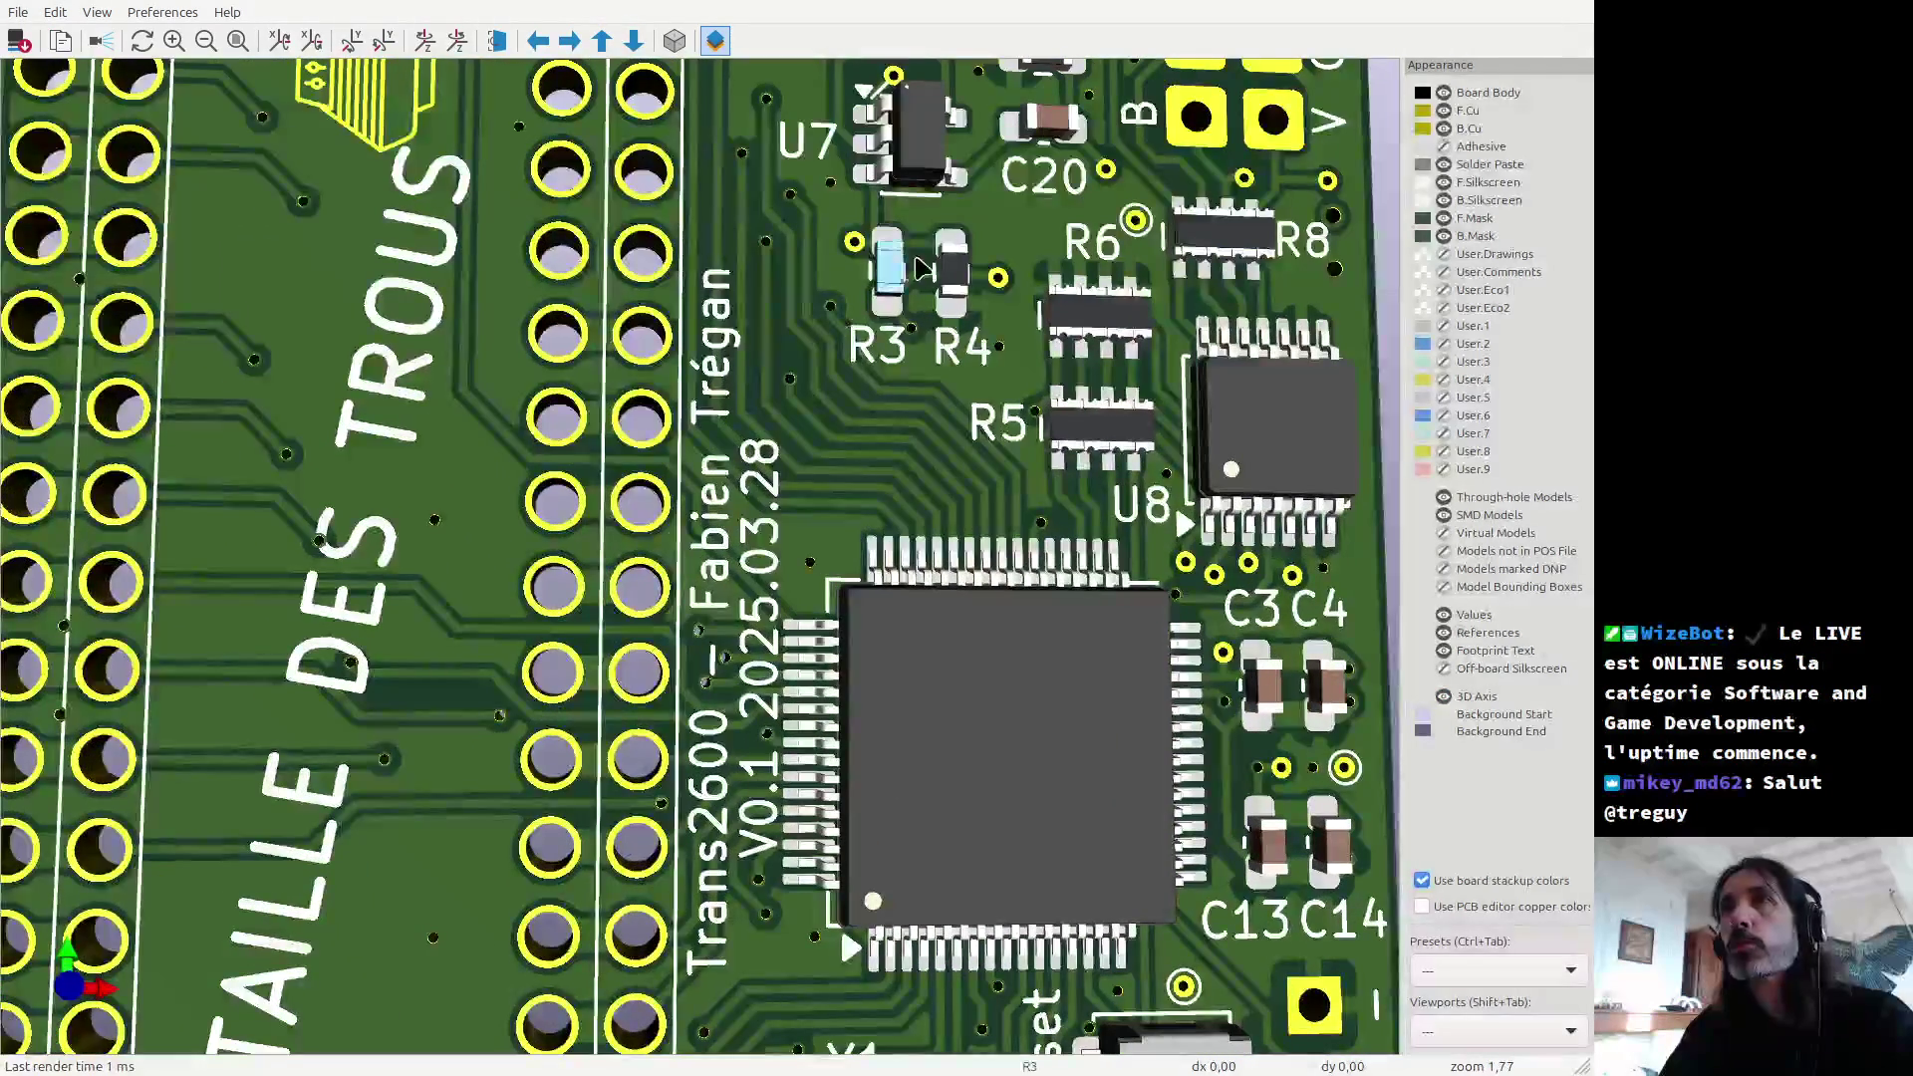
{"action": "key", "text": "alt+Tab"}
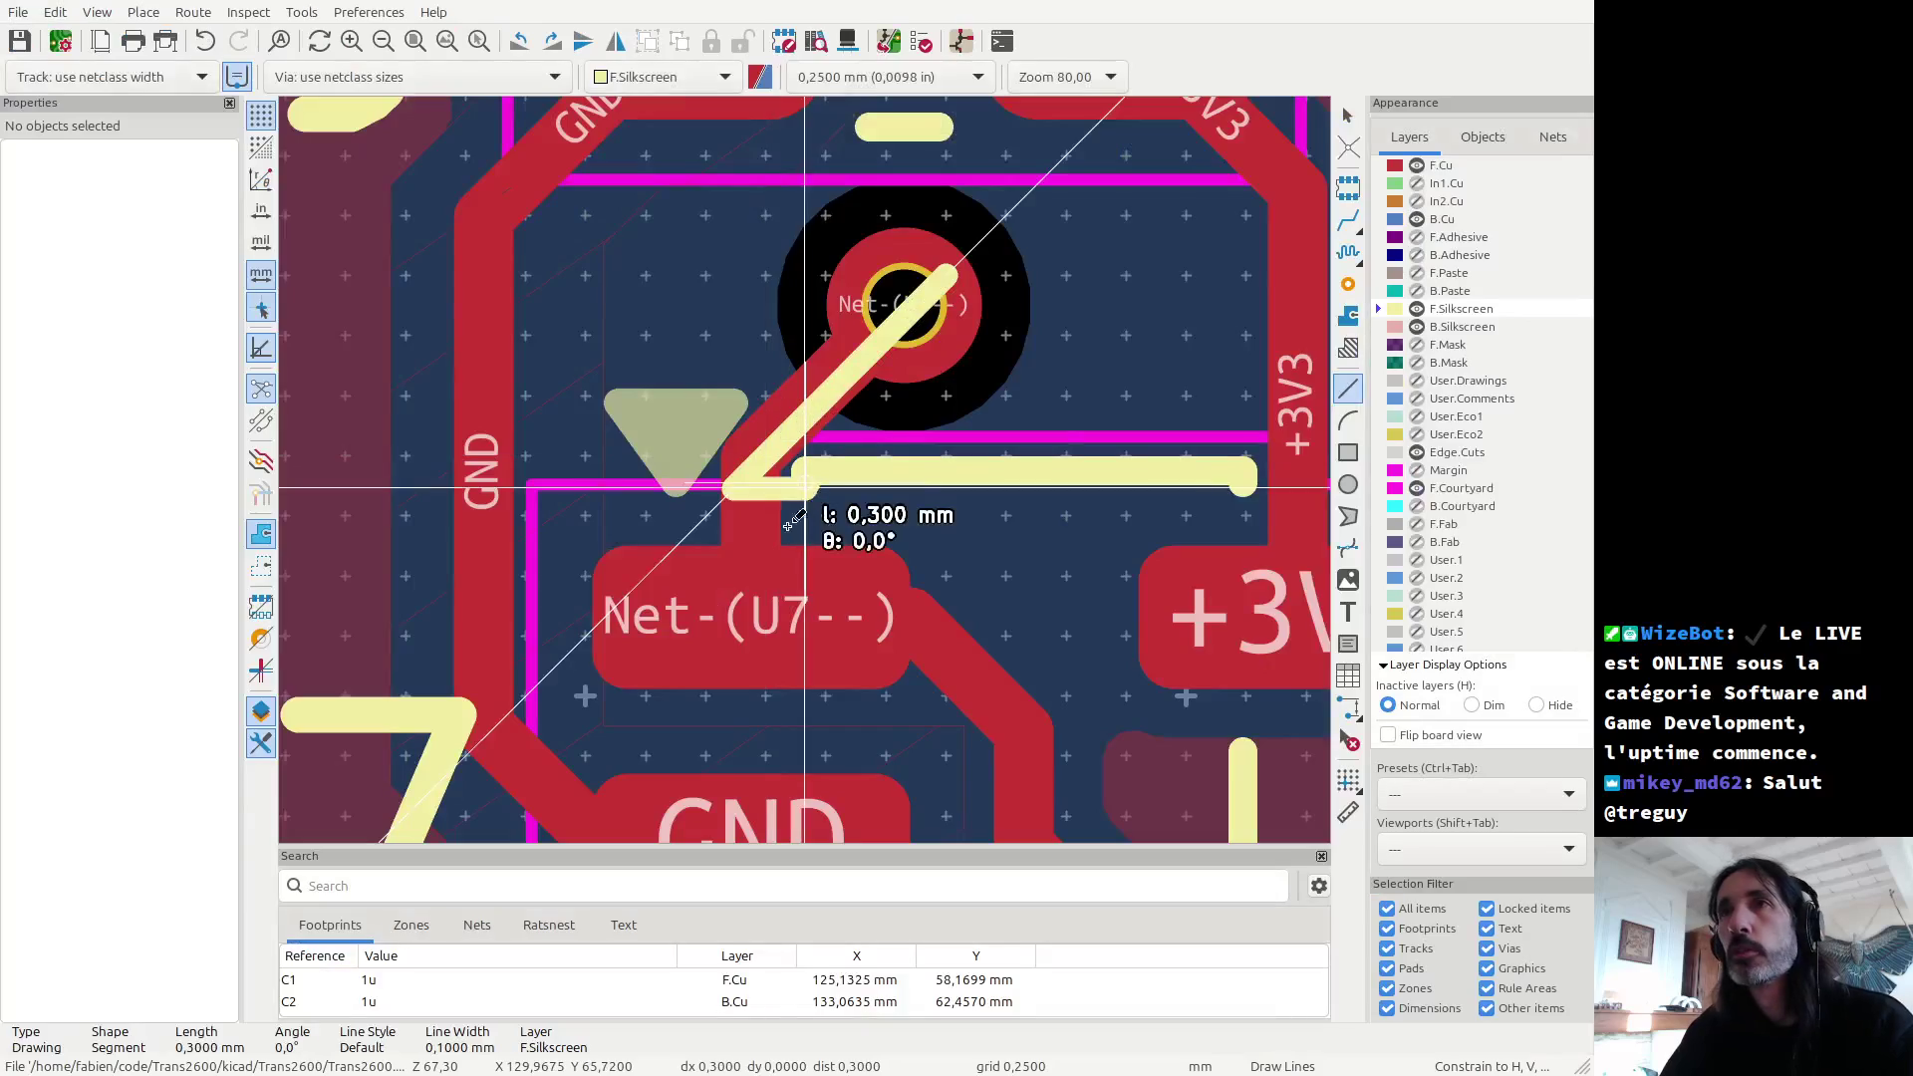
Step: Finish the diagonal silkscreen line at the U7 via, check the new segment, and zoom across the board
{"action": "key", "text": "Escape"}
{"action": "left_click", "coordinate": [848, 381]}
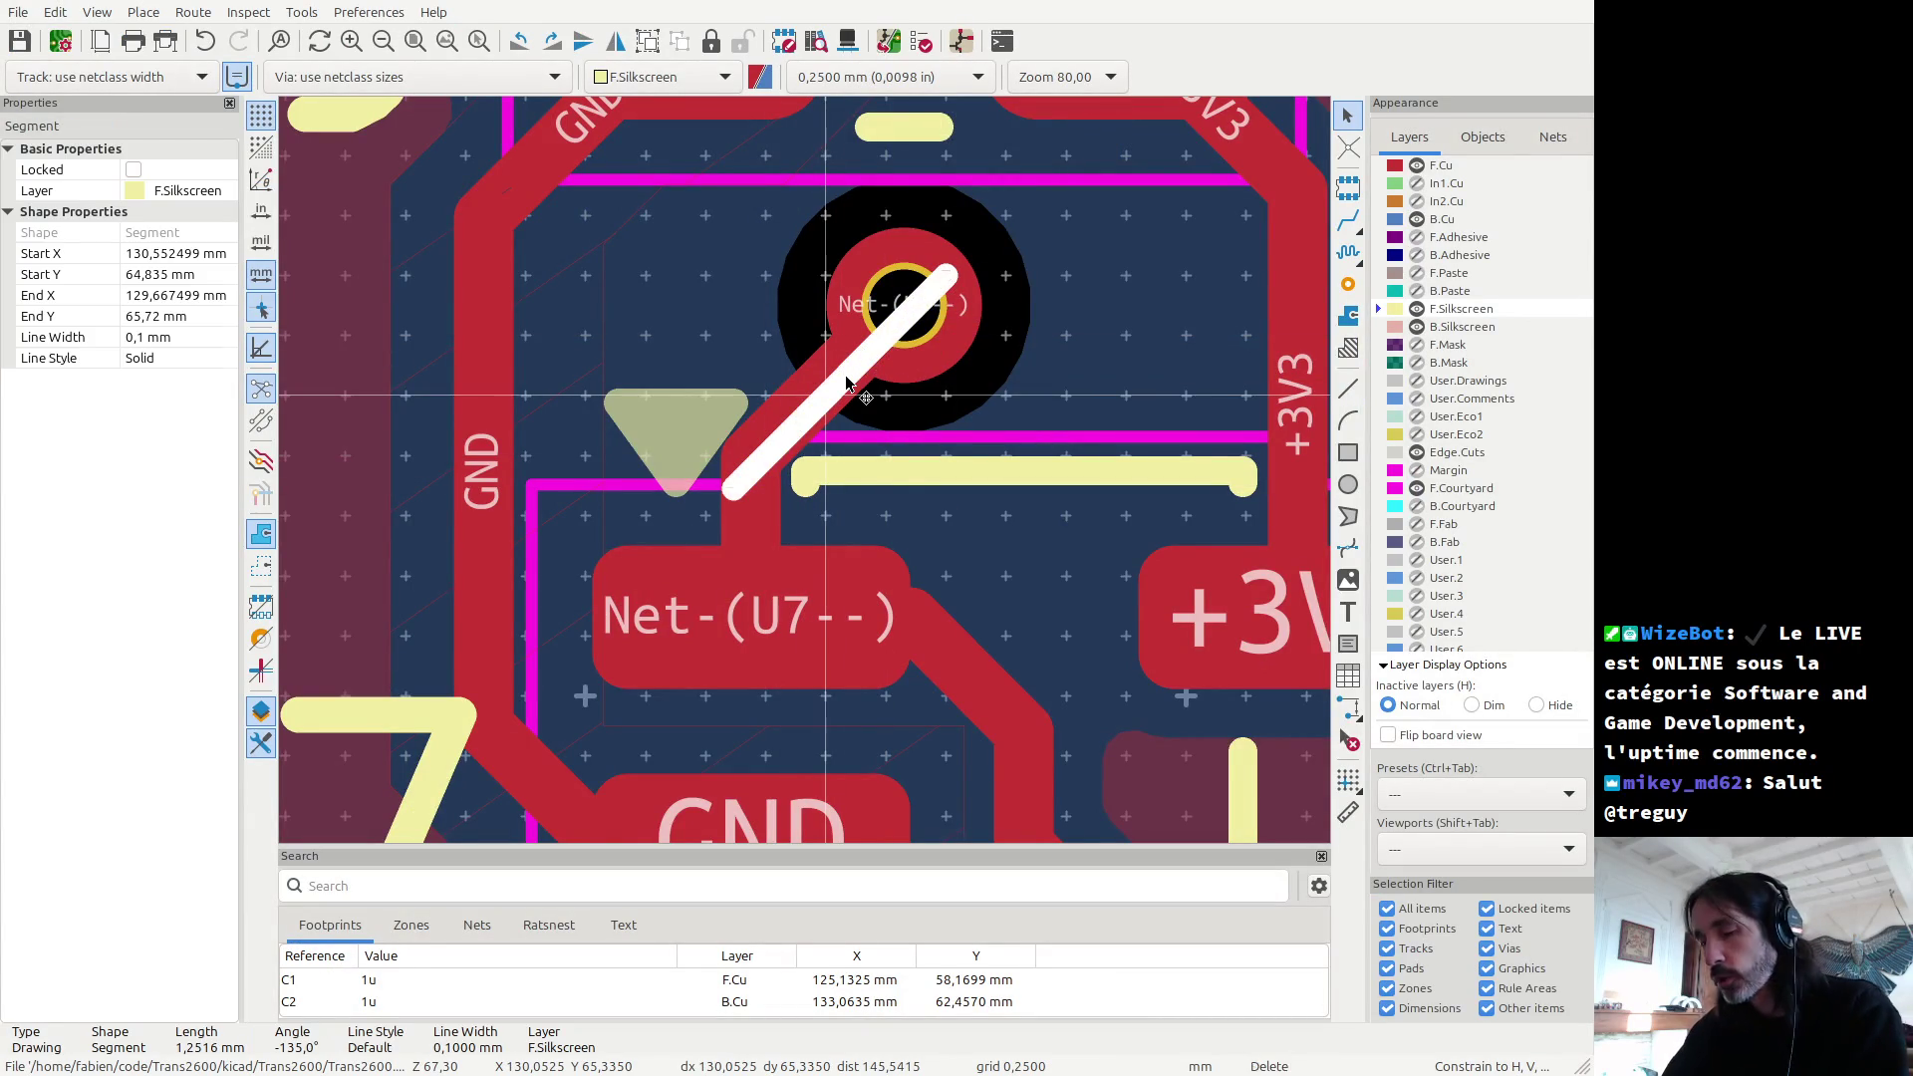
{"action": "key", "text": "Escape"}
{"action": "scroll", "coordinate": [847, 389], "scroll_direction": "down", "scroll_amount": 10}
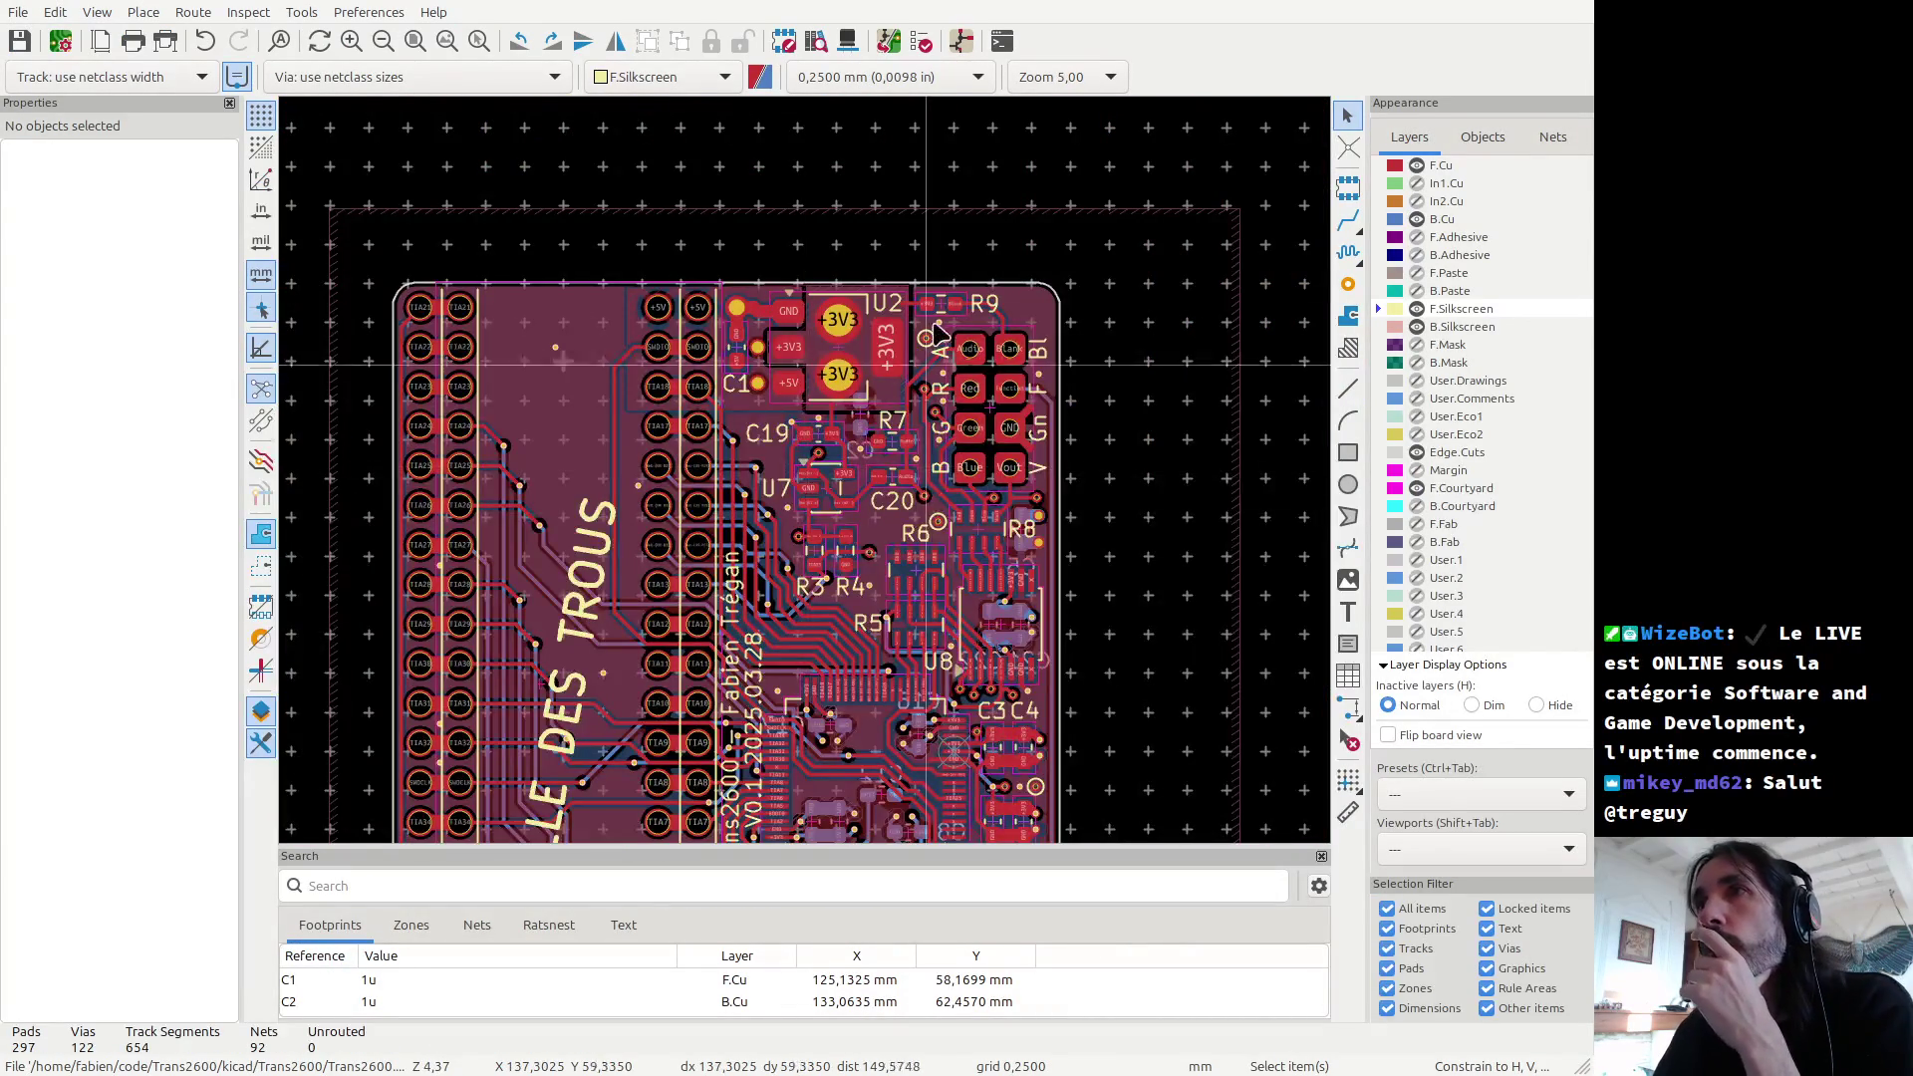
{"action": "scroll", "coordinate": [930, 349], "scroll_direction": "down", "scroll_amount": 5}
{"action": "scroll", "coordinate": [599, 813], "scroll_direction": "up", "scroll_amount": 1}
{"action": "scroll", "coordinate": [812, 481], "scroll_direction": "up", "scroll_amount": 1}
{"action": "scroll", "coordinate": [813, 481], "scroll_direction": "down", "scroll_amount": 2}
{"action": "scroll", "coordinate": [812, 481], "scroll_direction": "up", "scroll_amount": 4}
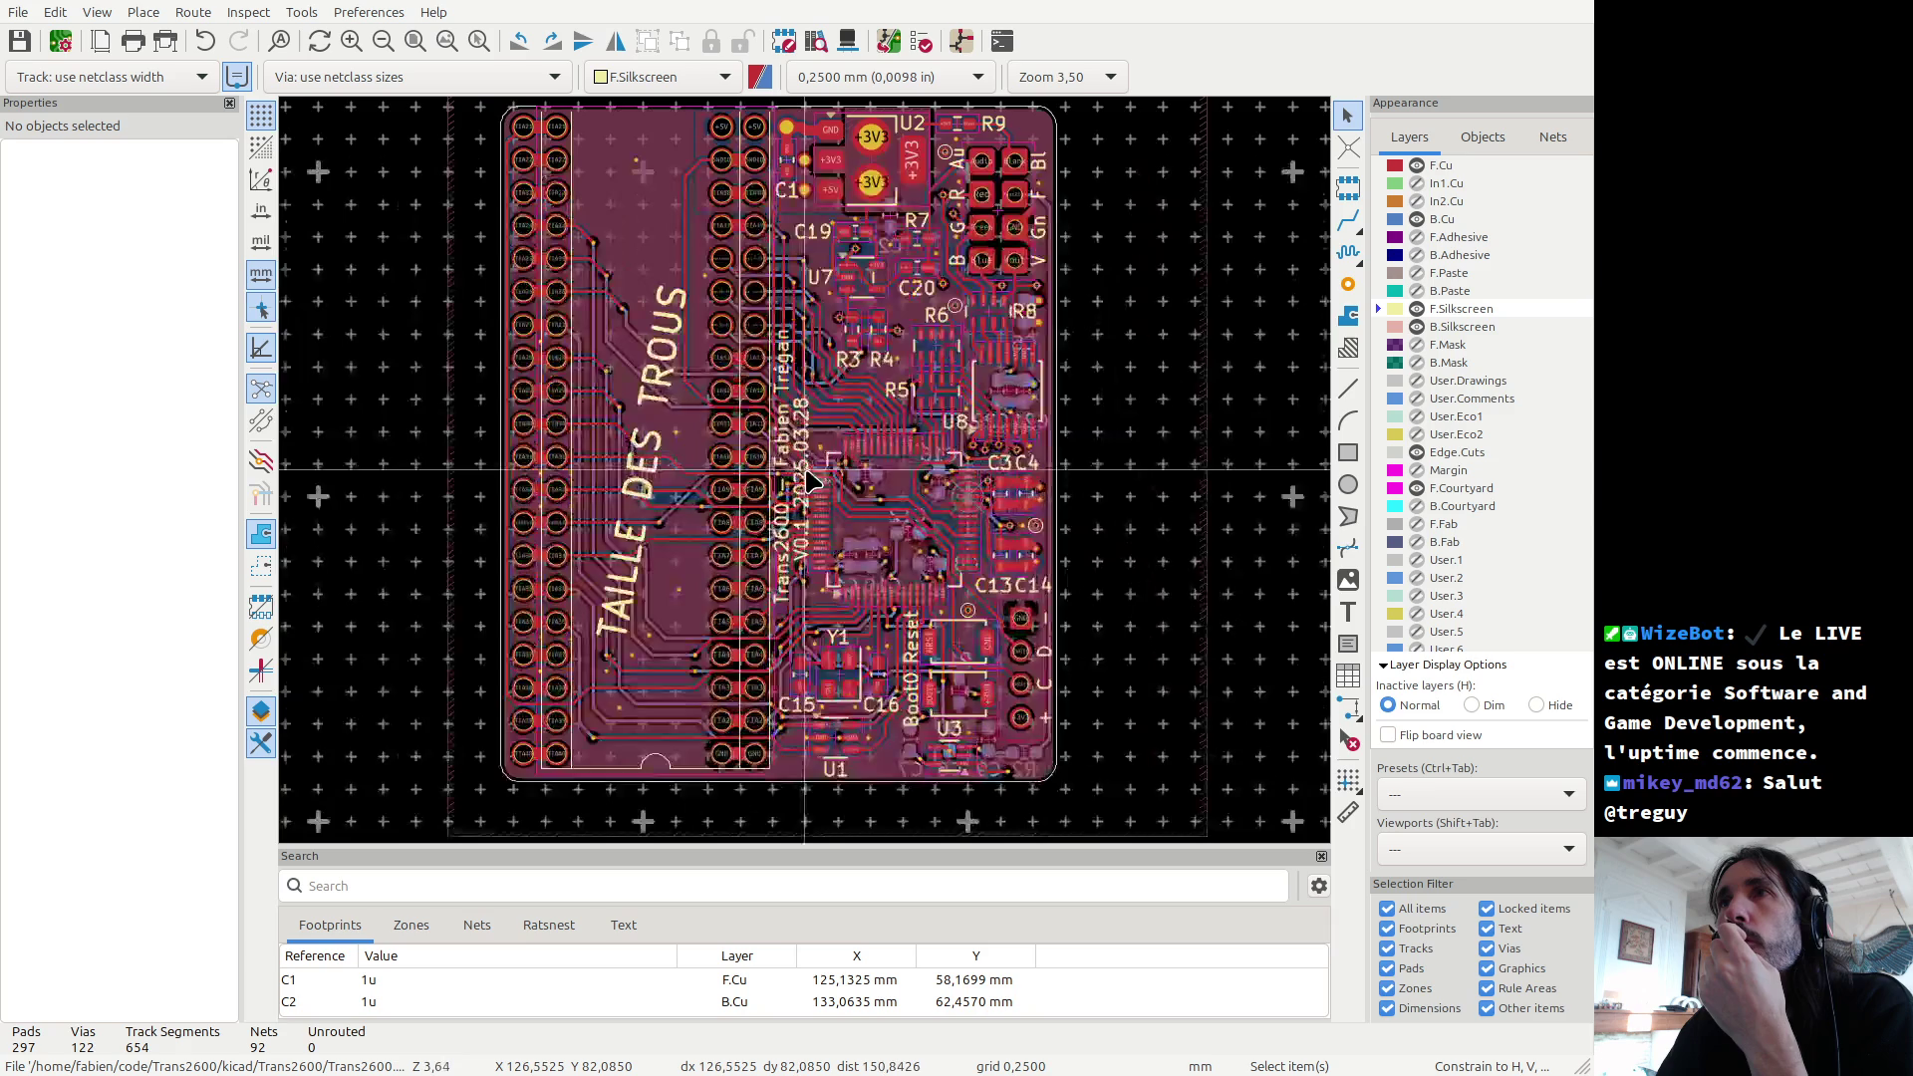
{"action": "scroll", "coordinate": [812, 482], "scroll_direction": "down", "scroll_amount": 1}
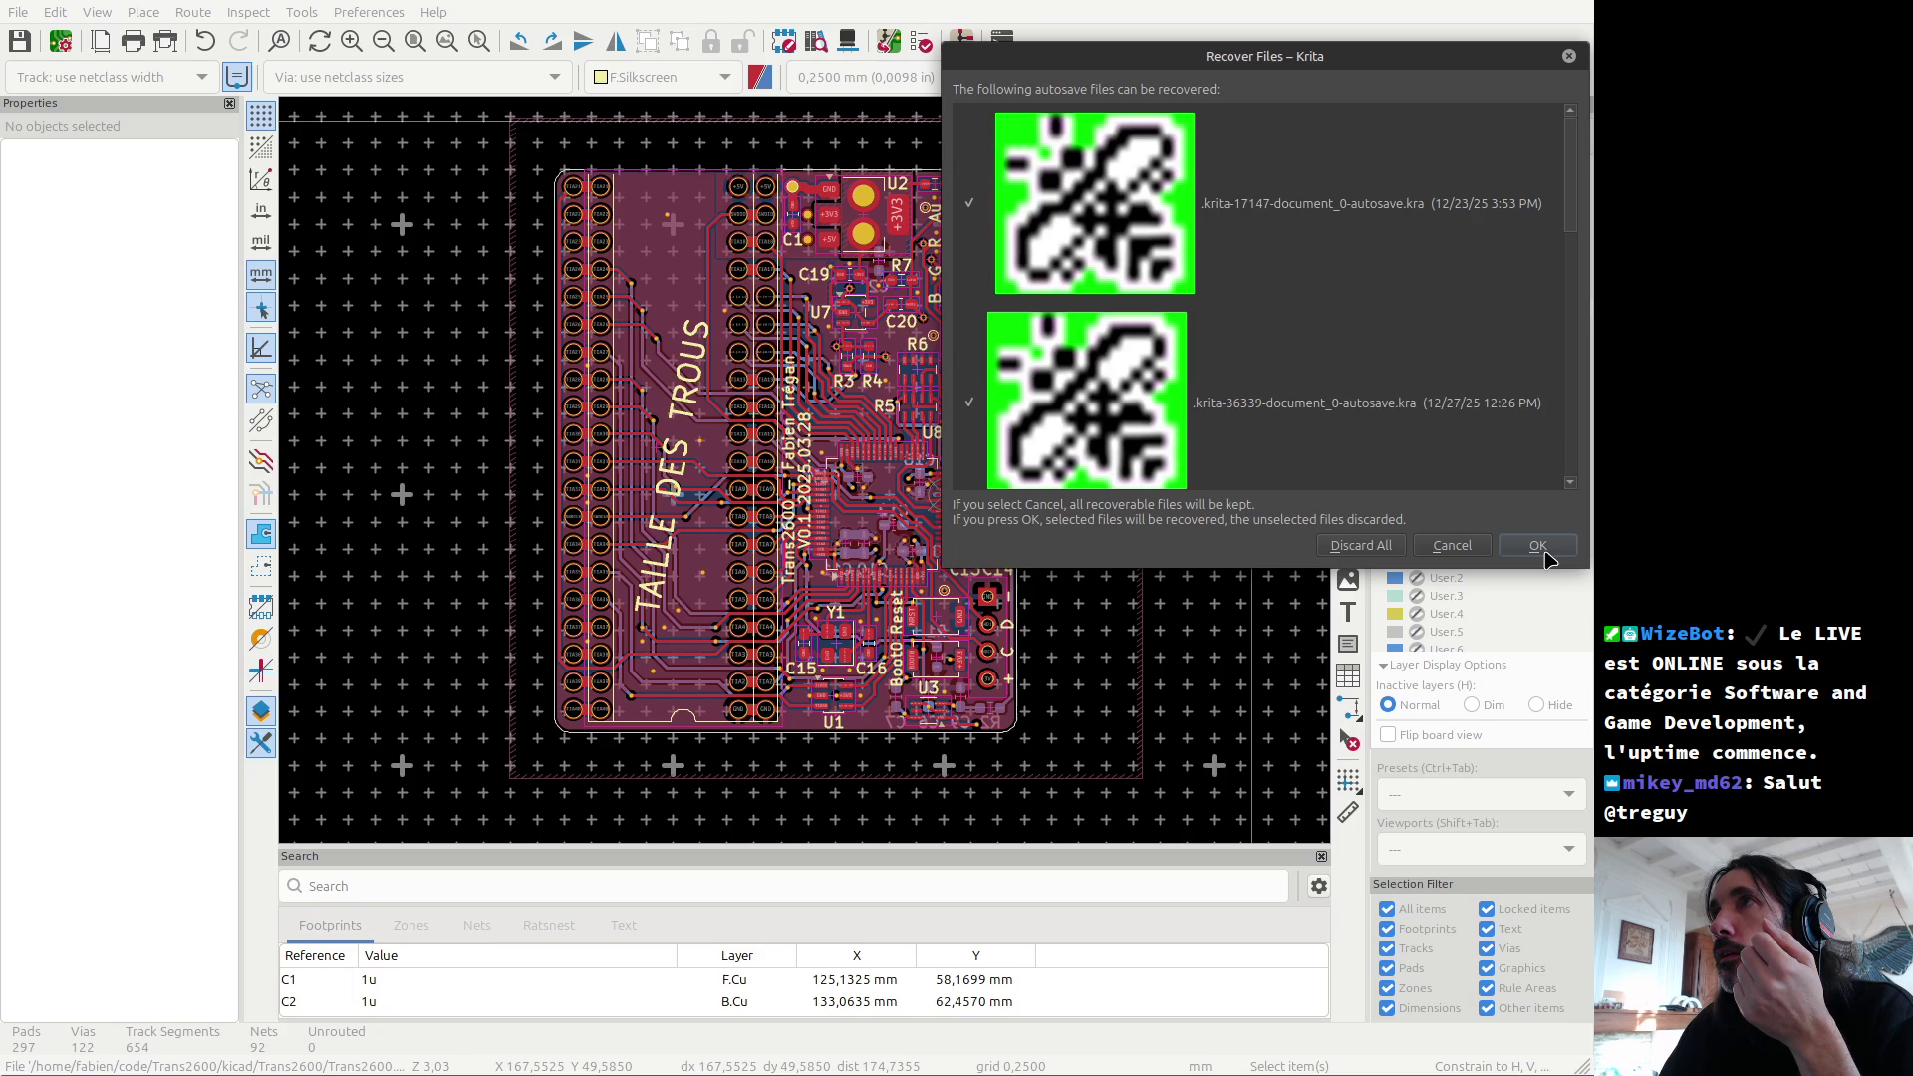
Step: Dismiss Krita's autosave recovery prompt and move the Krita window to the screen top
{"action": "left_click", "coordinate": [1541, 549]}
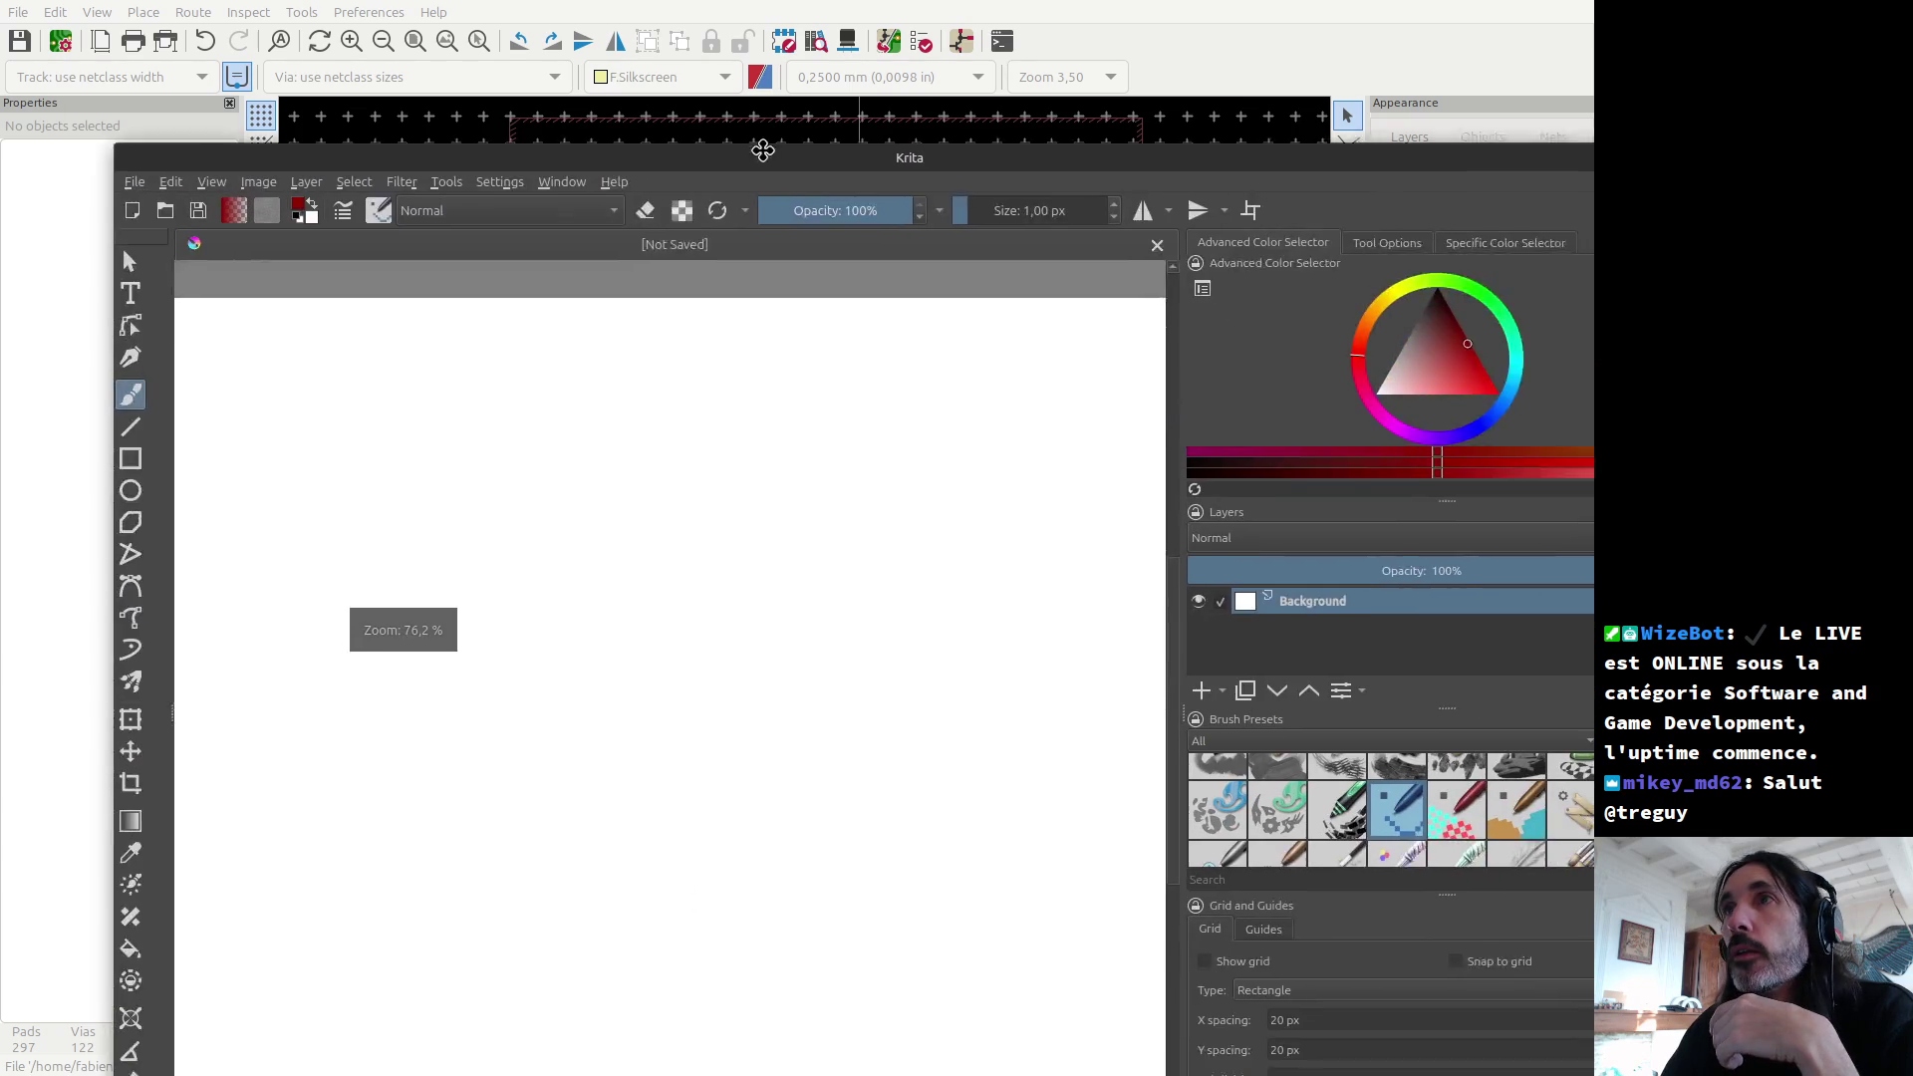
{"action": "mouse_move", "coordinate": [763, 150]}
{"action": "left_mouse_down"}
{"action": "mouse_move", "coordinate": [708, 3]}
{"action": "mouse_move", "coordinate": [597, 4]}
{"action": "left_mouse_up"}
Step: Draw two long red base lines with vertical strokes, undoing the stray corner stroke
{"action": "left_click_drag", "start_coordinate": [82, 817], "coordinate": [755, 790]}
{"action": "left_click_drag", "start_coordinate": [67, 875], "coordinate": [803, 855]}
{"action": "mouse_move", "coordinate": [167, 815]}
{"action": "left_mouse_down"}
{"action": "mouse_move", "coordinate": [162, 653]}
{"action": "mouse_move", "coordinate": [235, 634]}
{"action": "mouse_move", "coordinate": [656, 633]}
{"action": "mouse_move", "coordinate": [663, 794]}
{"action": "mouse_move", "coordinate": [667, 773]}
{"action": "mouse_move", "coordinate": [548, 769]}
{"action": "mouse_move", "coordinate": [164, 780]}
{"action": "mouse_move", "coordinate": [158, 882]}
{"action": "left_mouse_up"}
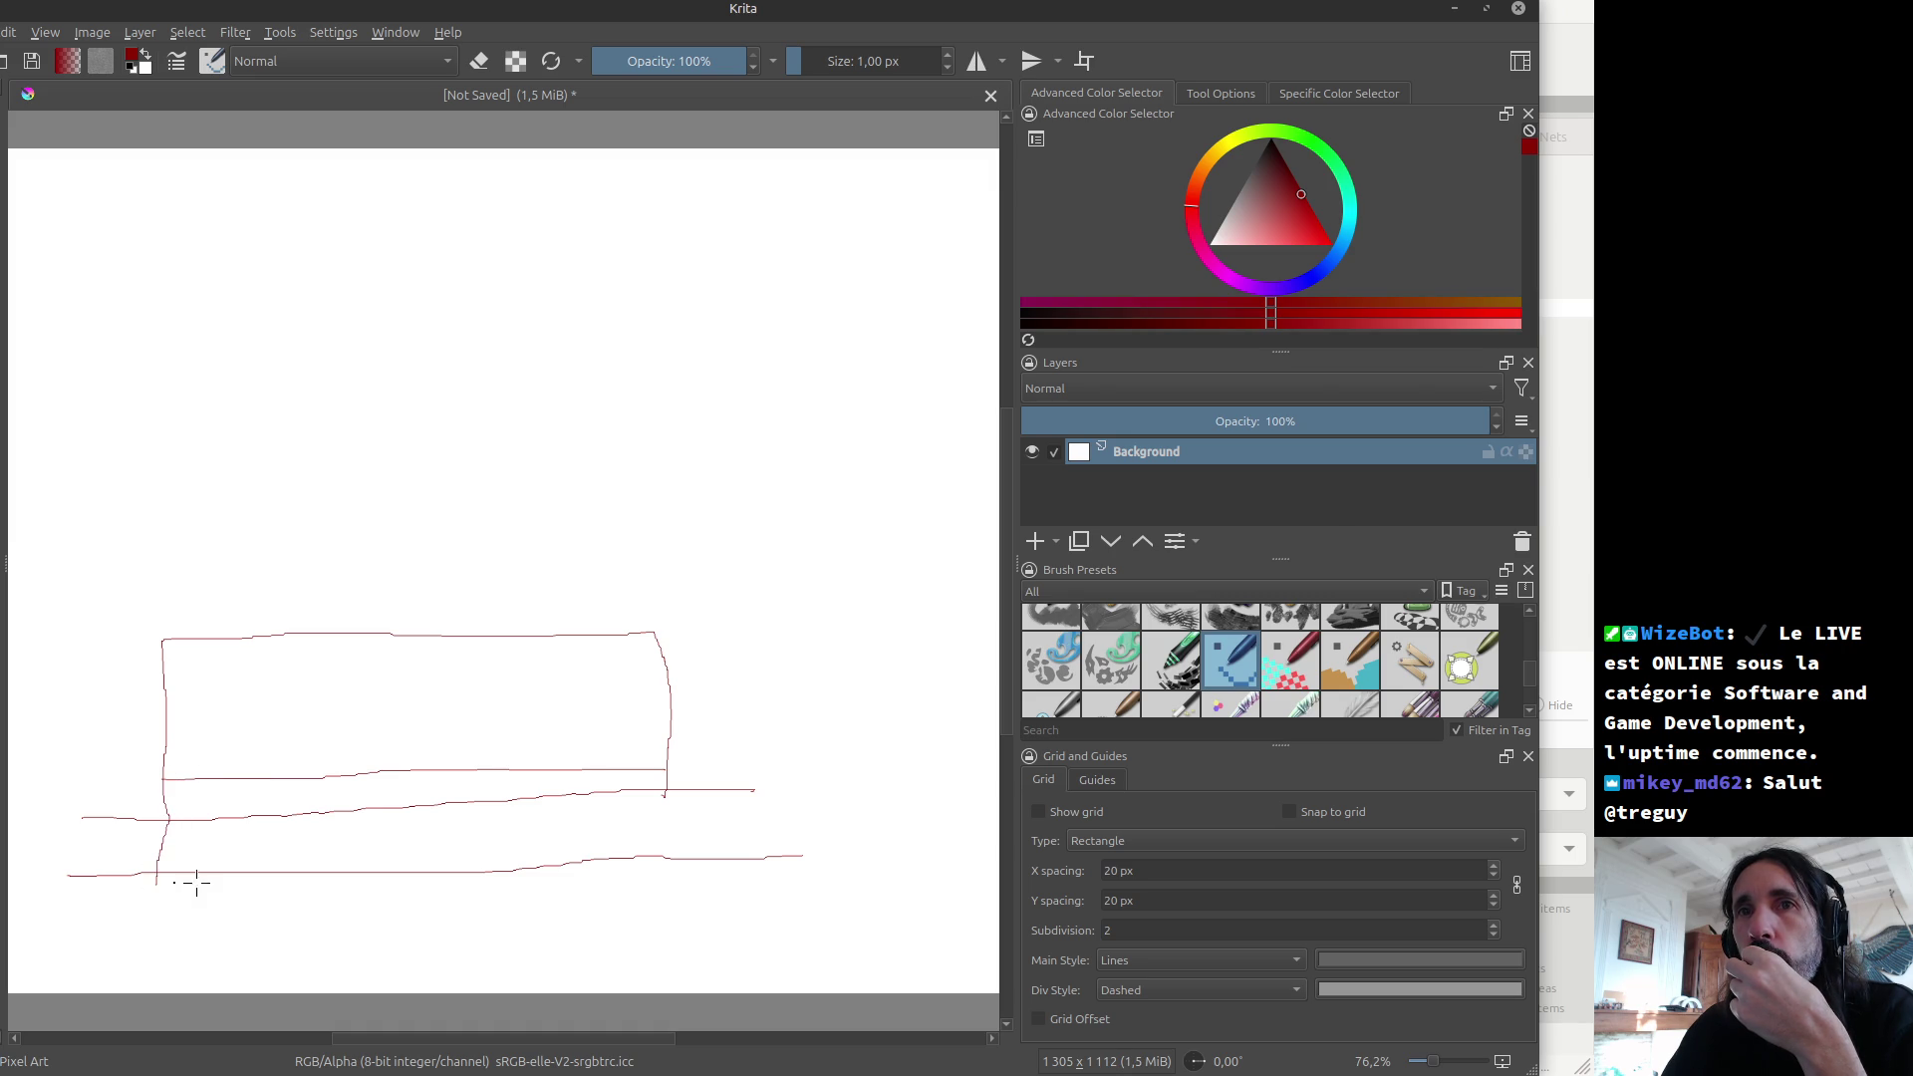
{"action": "left_click_drag", "start_coordinate": [668, 842], "coordinate": [666, 881]}
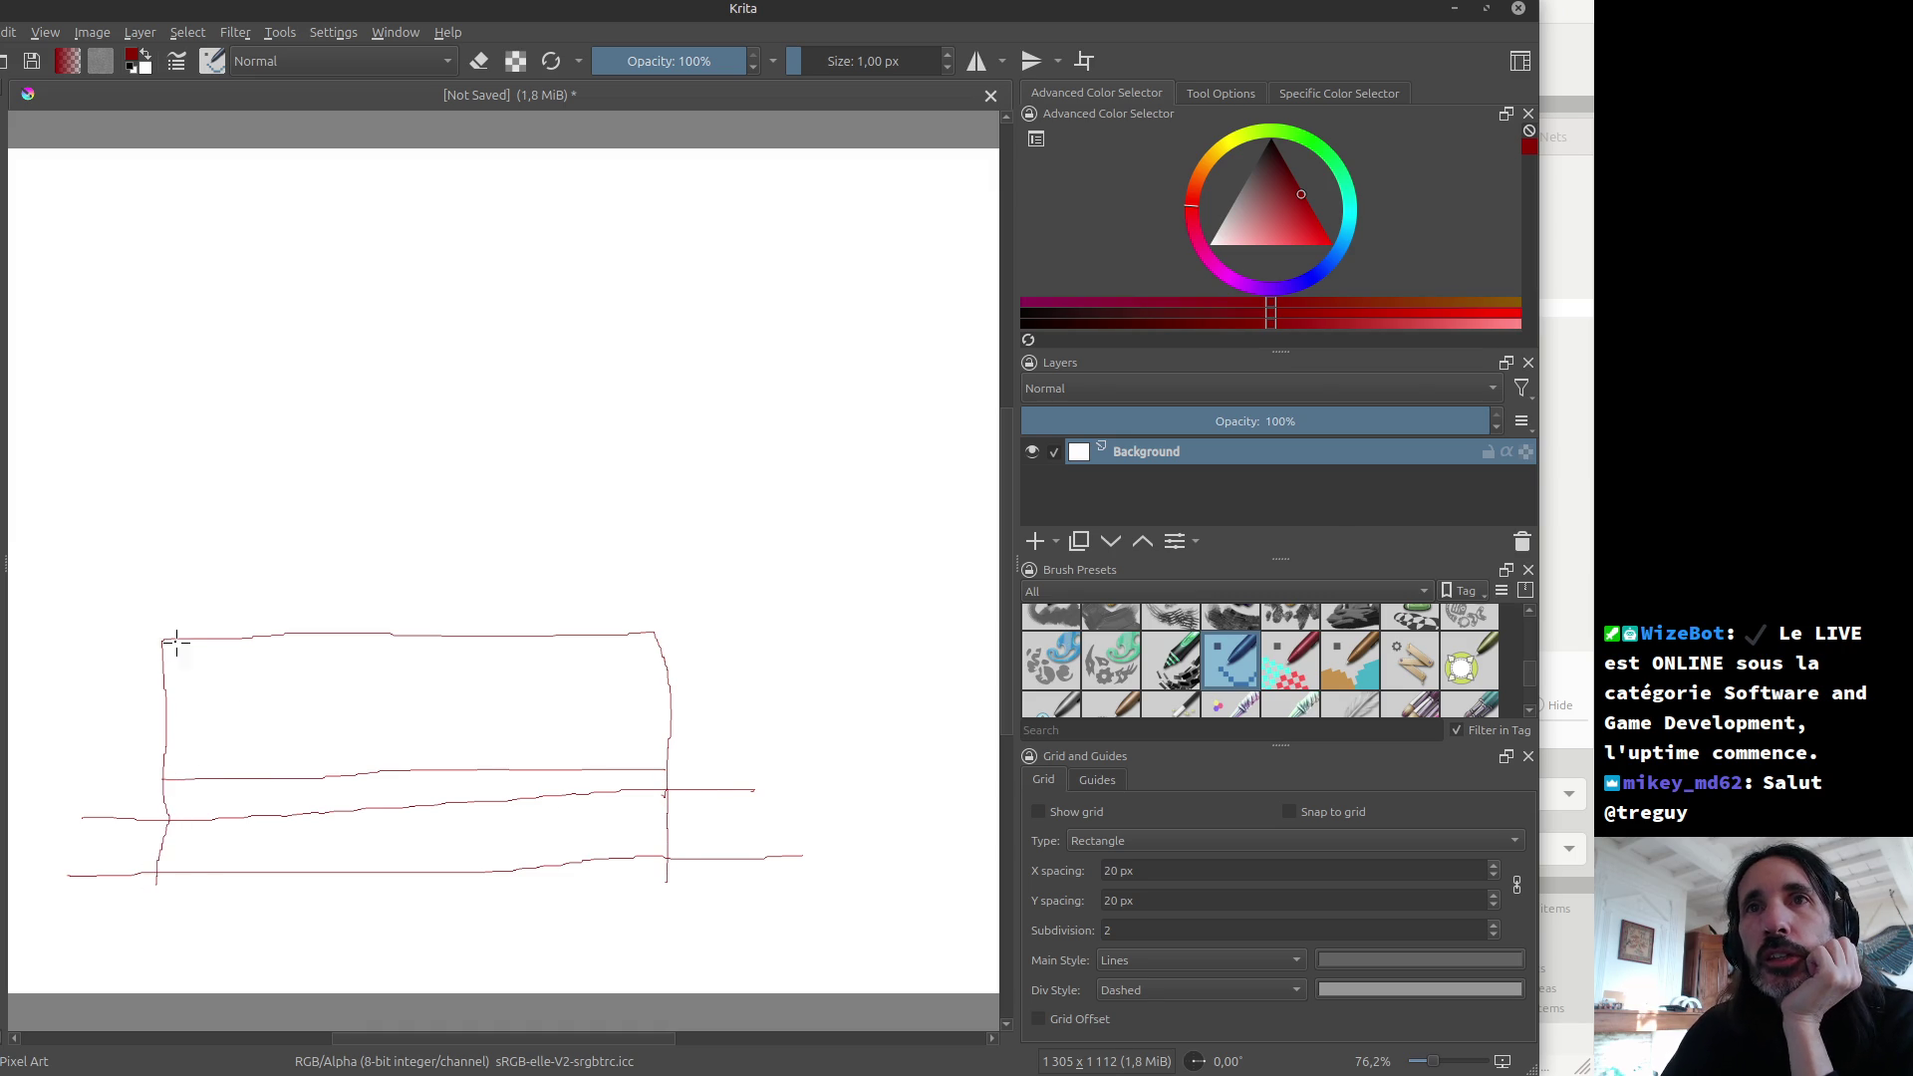
{"action": "mouse_move", "coordinate": [178, 617]}
{"action": "left_mouse_down"}
{"action": "mouse_move", "coordinate": [187, 695]}
{"action": "mouse_move", "coordinate": [171, 560]}
{"action": "mouse_move", "coordinate": [610, 564]}
{"action": "mouse_move", "coordinate": [640, 578]}
{"action": "mouse_move", "coordinate": [650, 674]}
{"action": "mouse_move", "coordinate": [637, 624]}
{"action": "mouse_move", "coordinate": [185, 629]}
{"action": "left_mouse_up"}
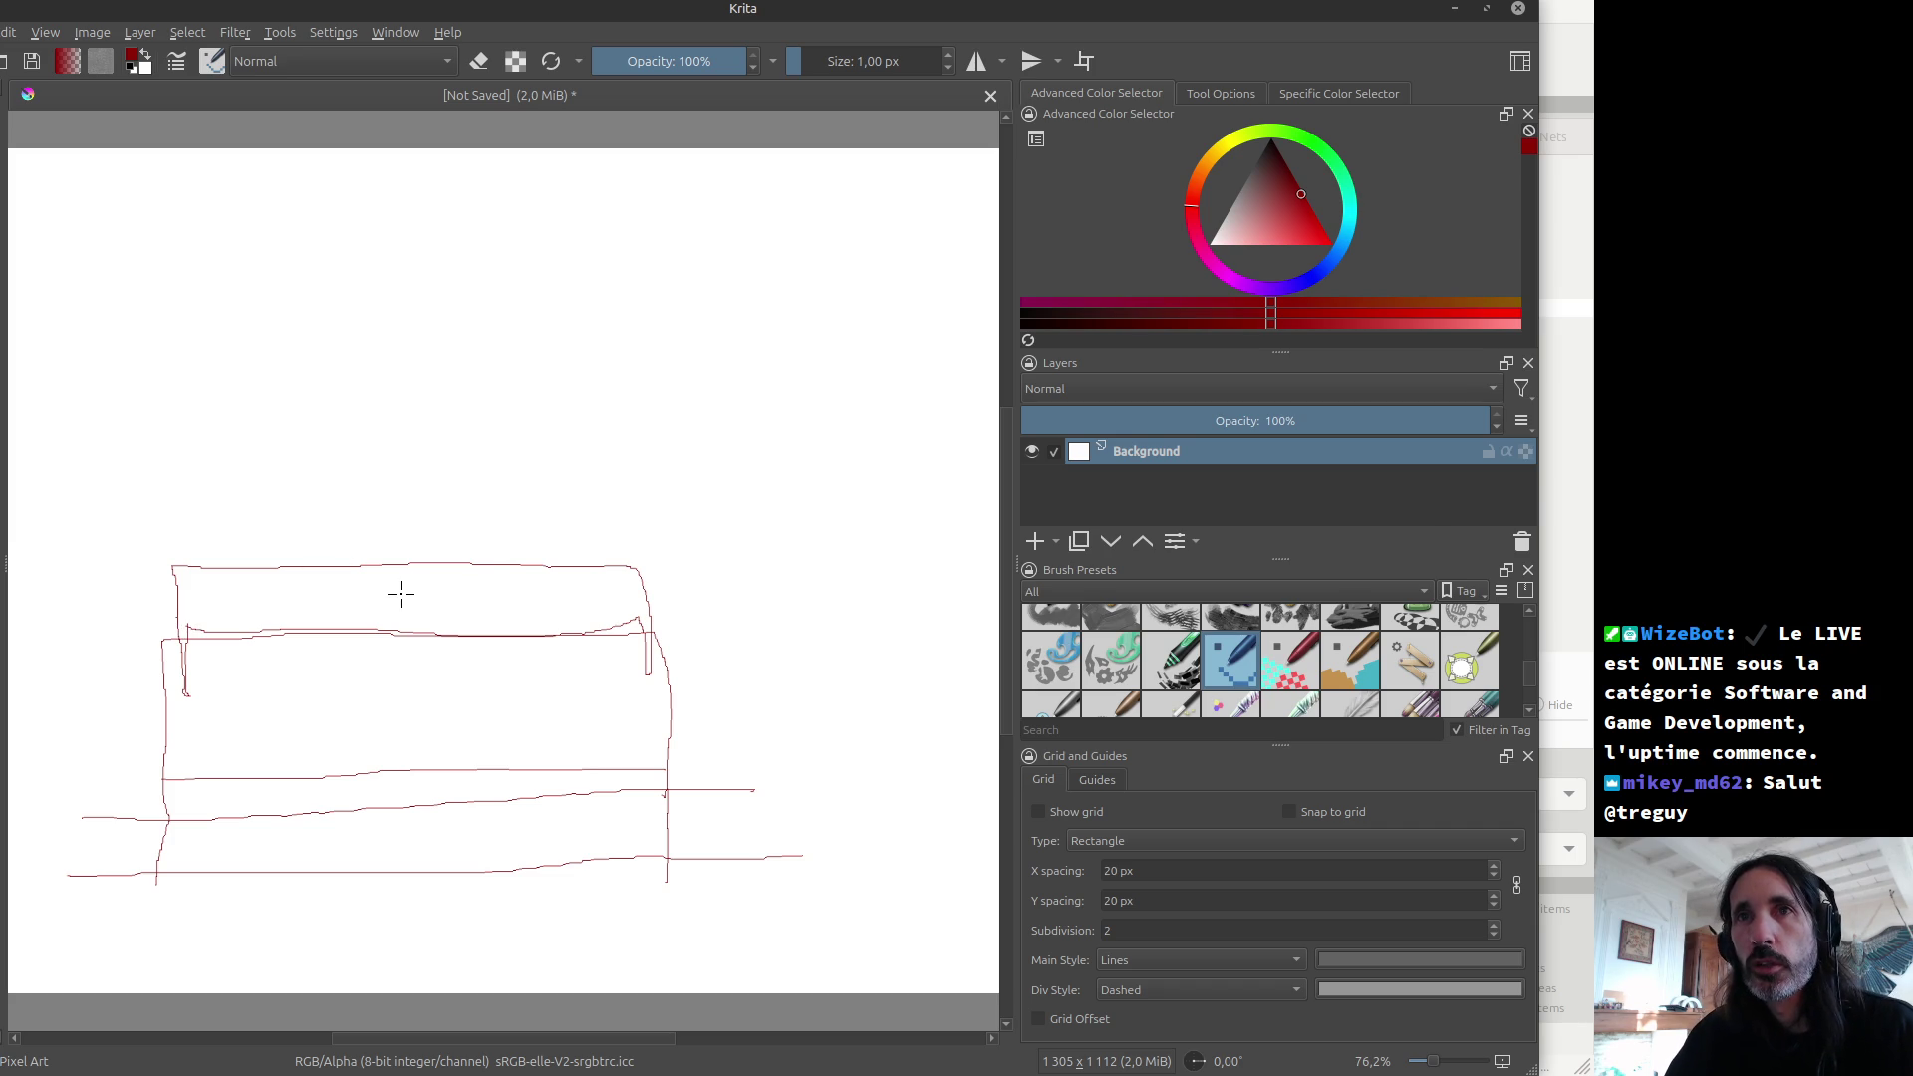
{"action": "key", "text": "ctrl+z"}
{"action": "key", "text": "ctrl+z"}
Step: Sketch the box top and the outline rising to the right edge, discarding the small box
{"action": "mouse_move", "coordinate": [161, 638]}
{"action": "left_mouse_down"}
{"action": "mouse_move", "coordinate": [318, 550]}
{"action": "mouse_move", "coordinate": [816, 542]}
{"action": "mouse_move", "coordinate": [505, 632]}
{"action": "mouse_move", "coordinate": [166, 634]}
{"action": "left_mouse_up"}
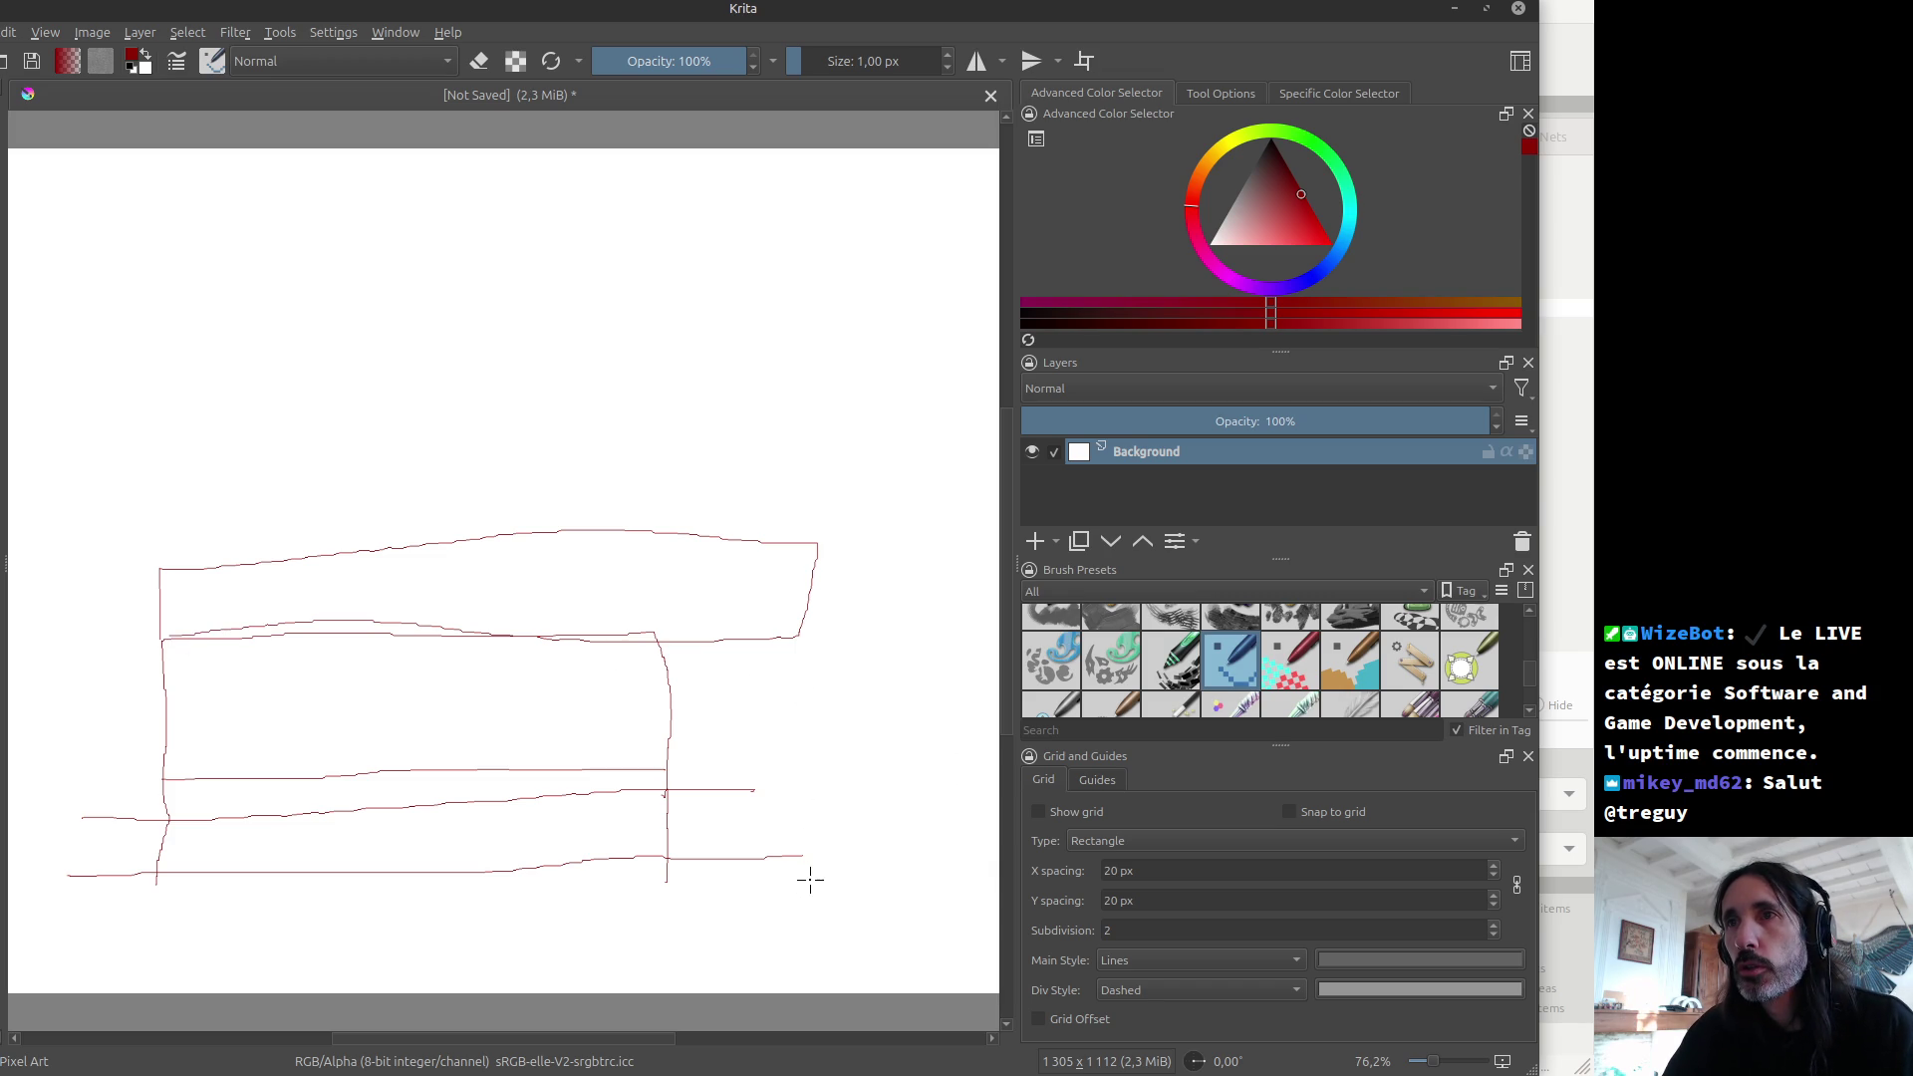
{"action": "mouse_move", "coordinate": [808, 855]}
{"action": "left_mouse_down"}
{"action": "mouse_move", "coordinate": [811, 634]}
{"action": "mouse_move", "coordinate": [1015, 638]}
{"action": "left_mouse_up"}
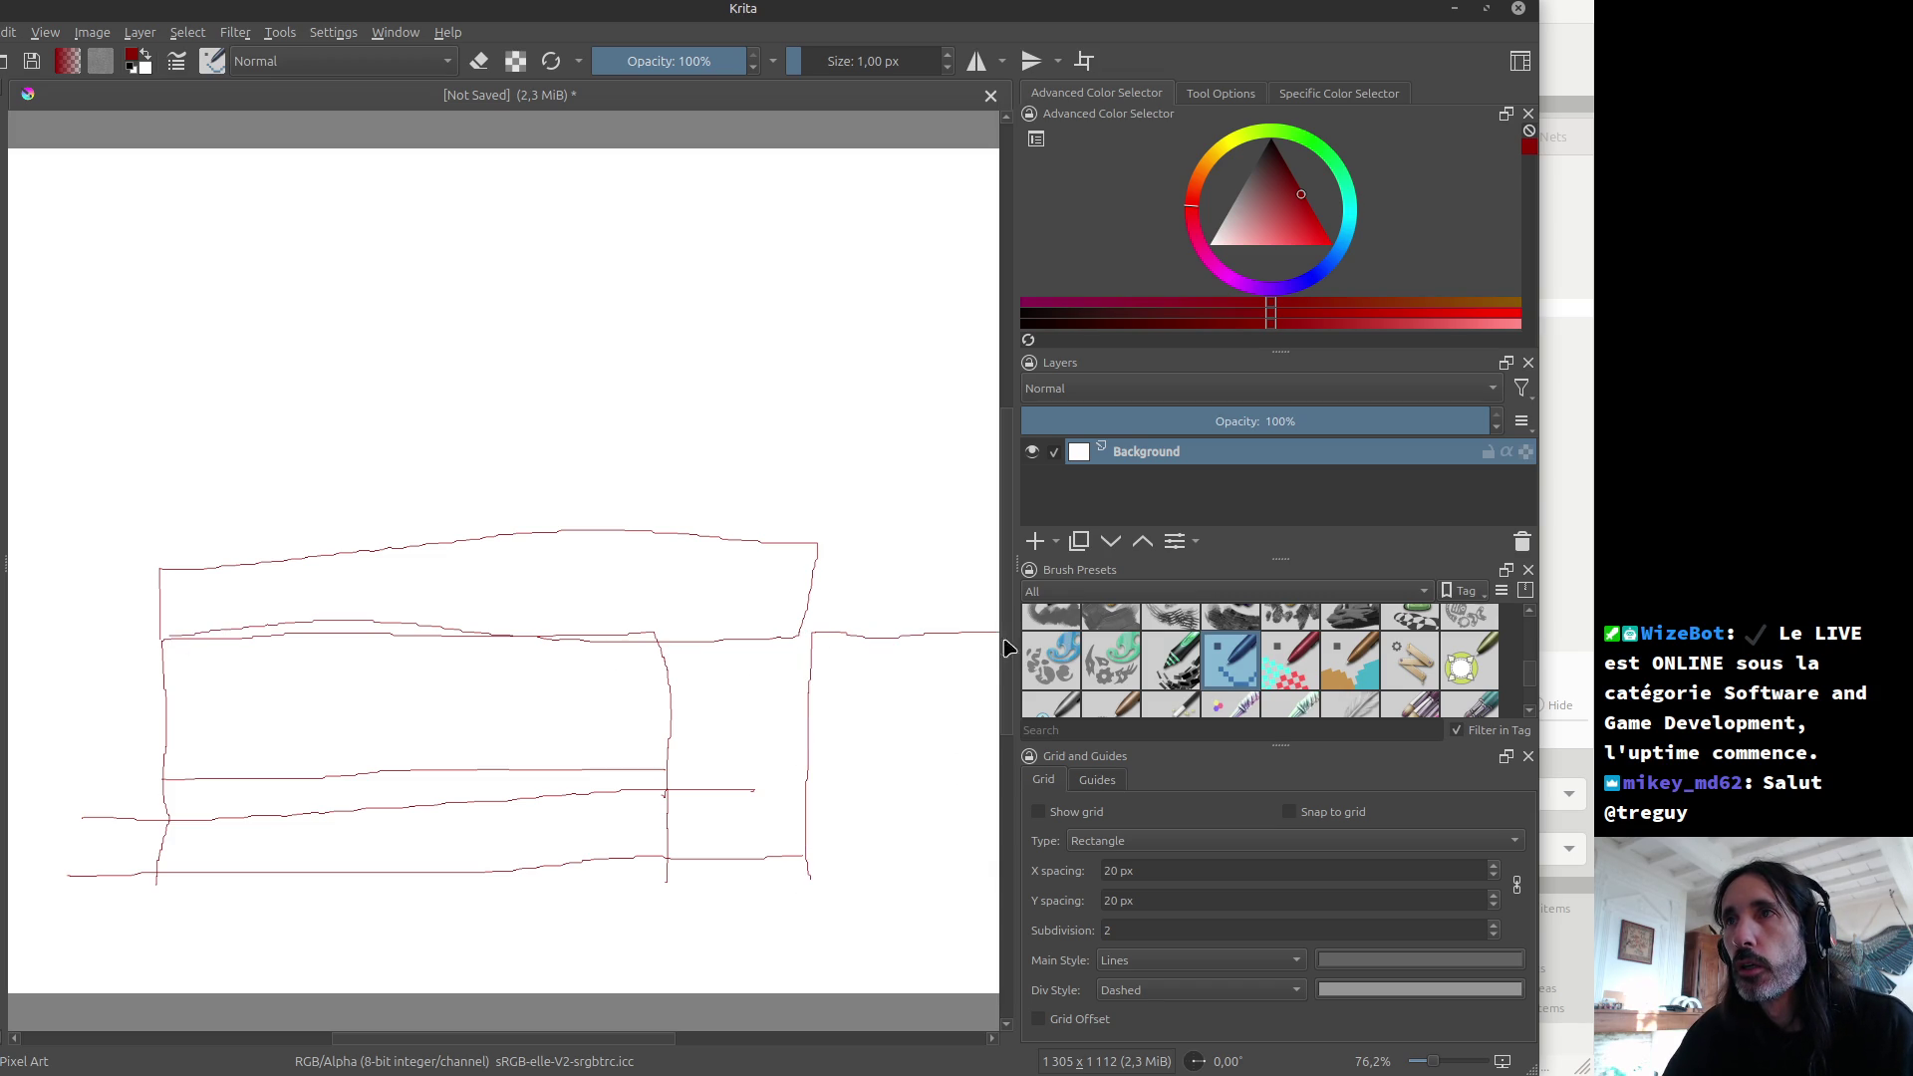
{"action": "left_click_drag", "start_coordinate": [810, 760], "coordinate": [1006, 754]}
{"action": "mouse_move", "coordinate": [843, 630]}
{"action": "left_mouse_down"}
{"action": "mouse_move", "coordinate": [867, 512]}
{"action": "mouse_move", "coordinate": [1007, 504]}
{"action": "left_mouse_up"}
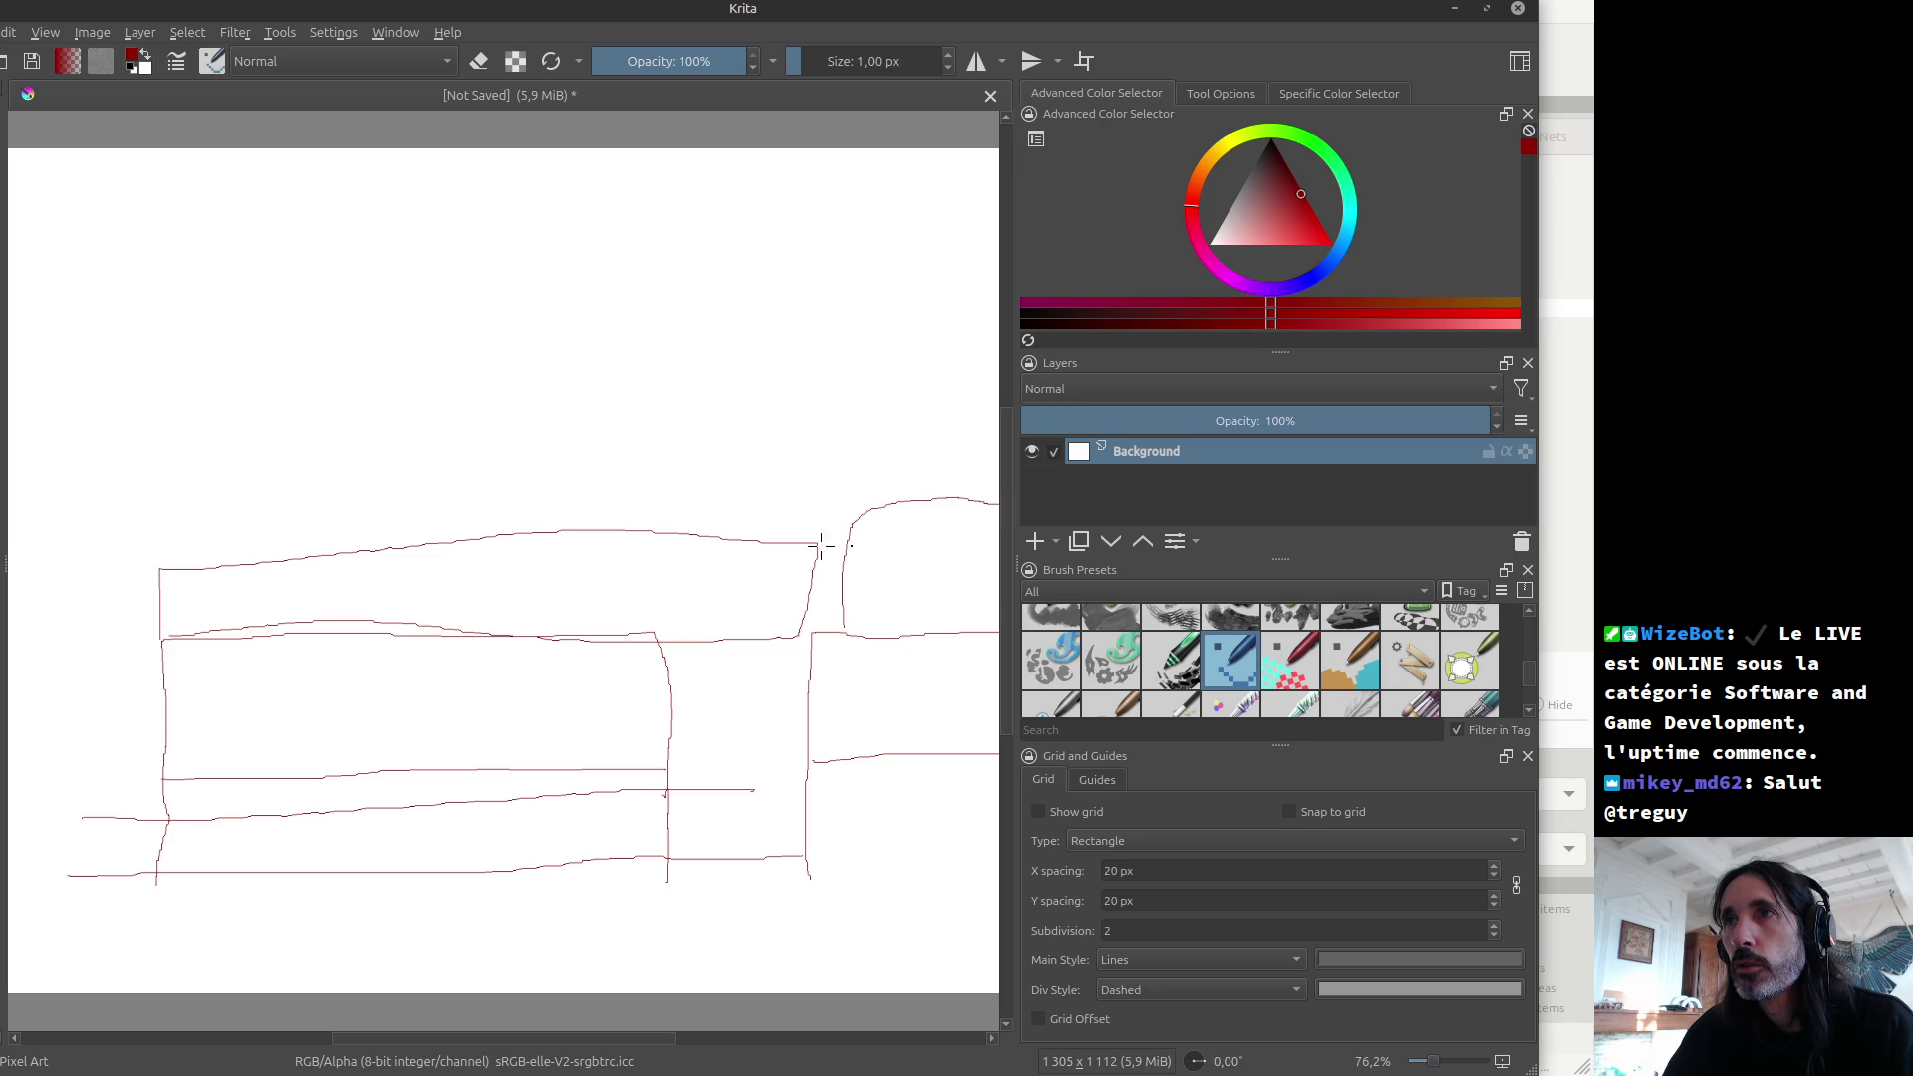
{"action": "mouse_move", "coordinate": [800, 541]}
{"action": "left_mouse_down"}
{"action": "mouse_move", "coordinate": [914, 539]}
{"action": "mouse_move", "coordinate": [914, 594]}
{"action": "mouse_move", "coordinate": [882, 630]}
{"action": "mouse_move", "coordinate": [789, 626]}
{"action": "left_mouse_up"}
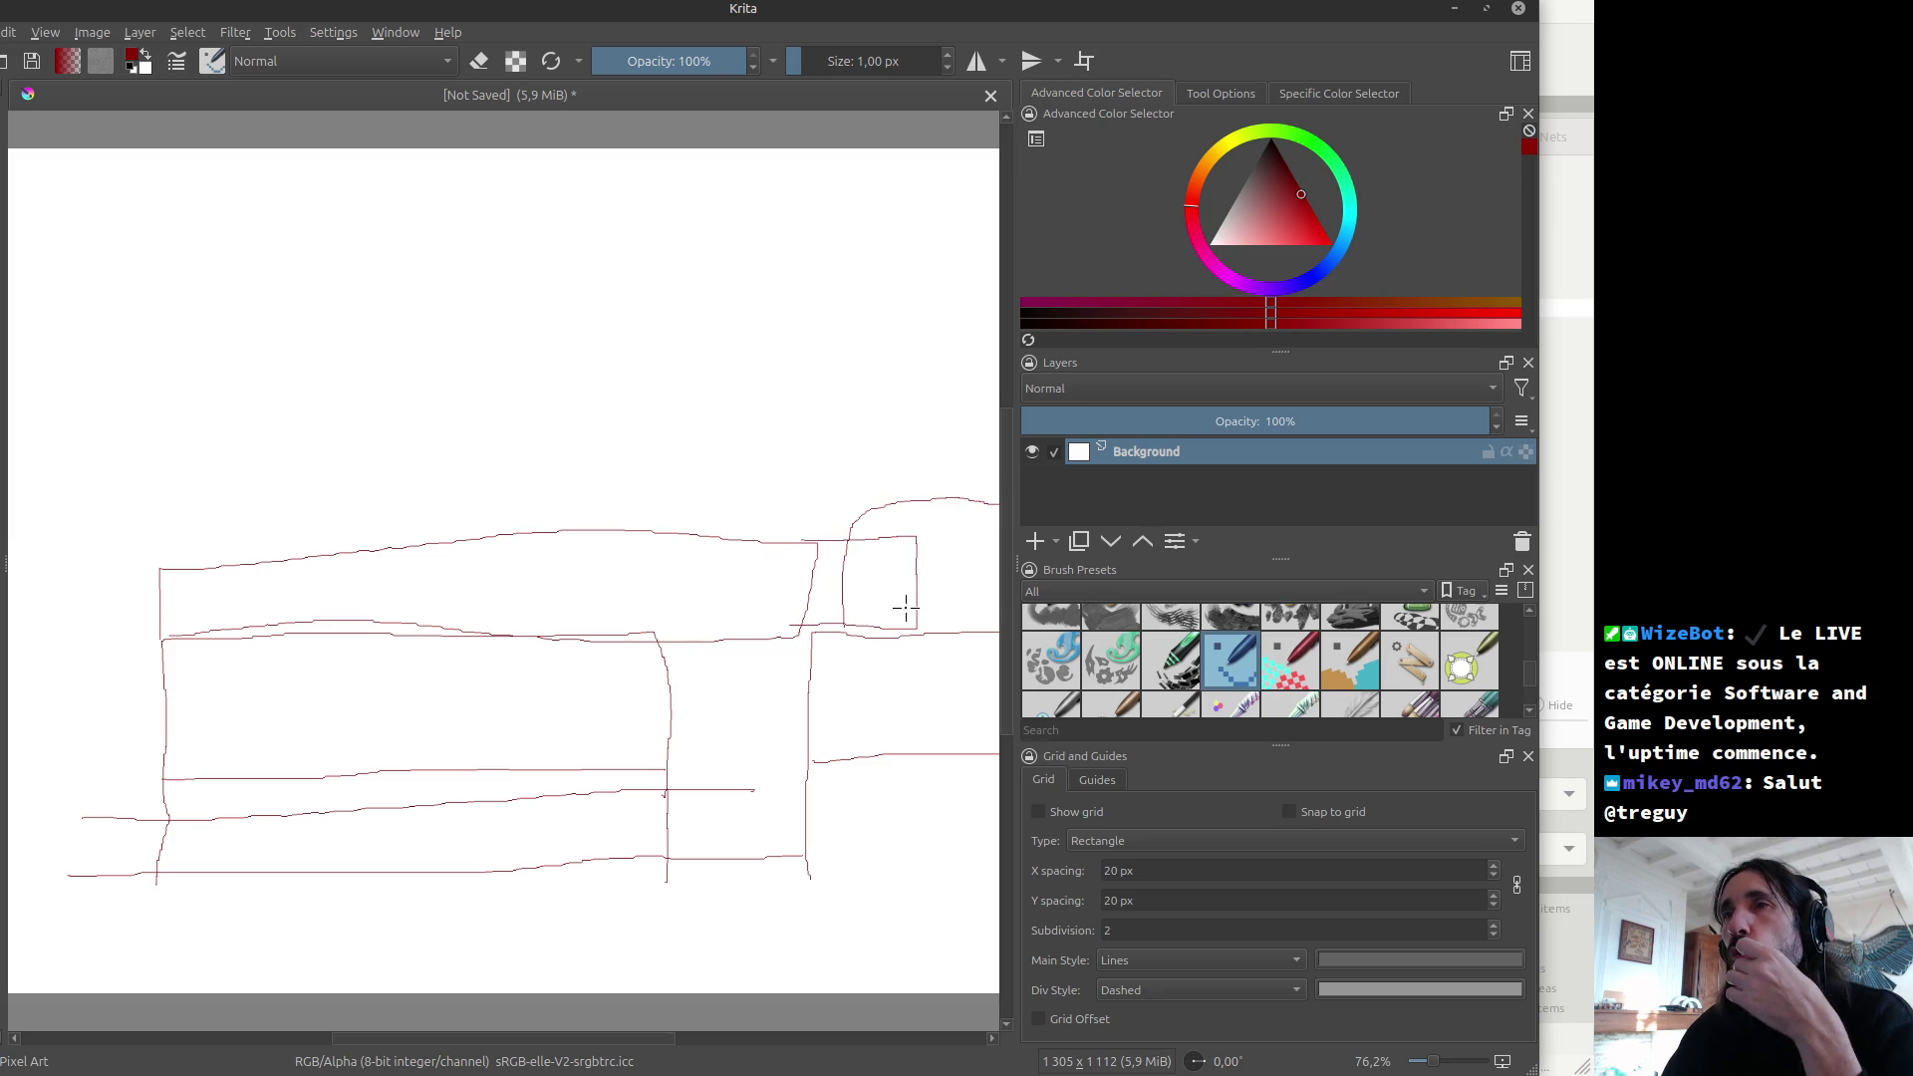
{"action": "left_click", "coordinate": [879, 627], "text": "ctrl"}
{"action": "key", "text": "ctrl+z"}
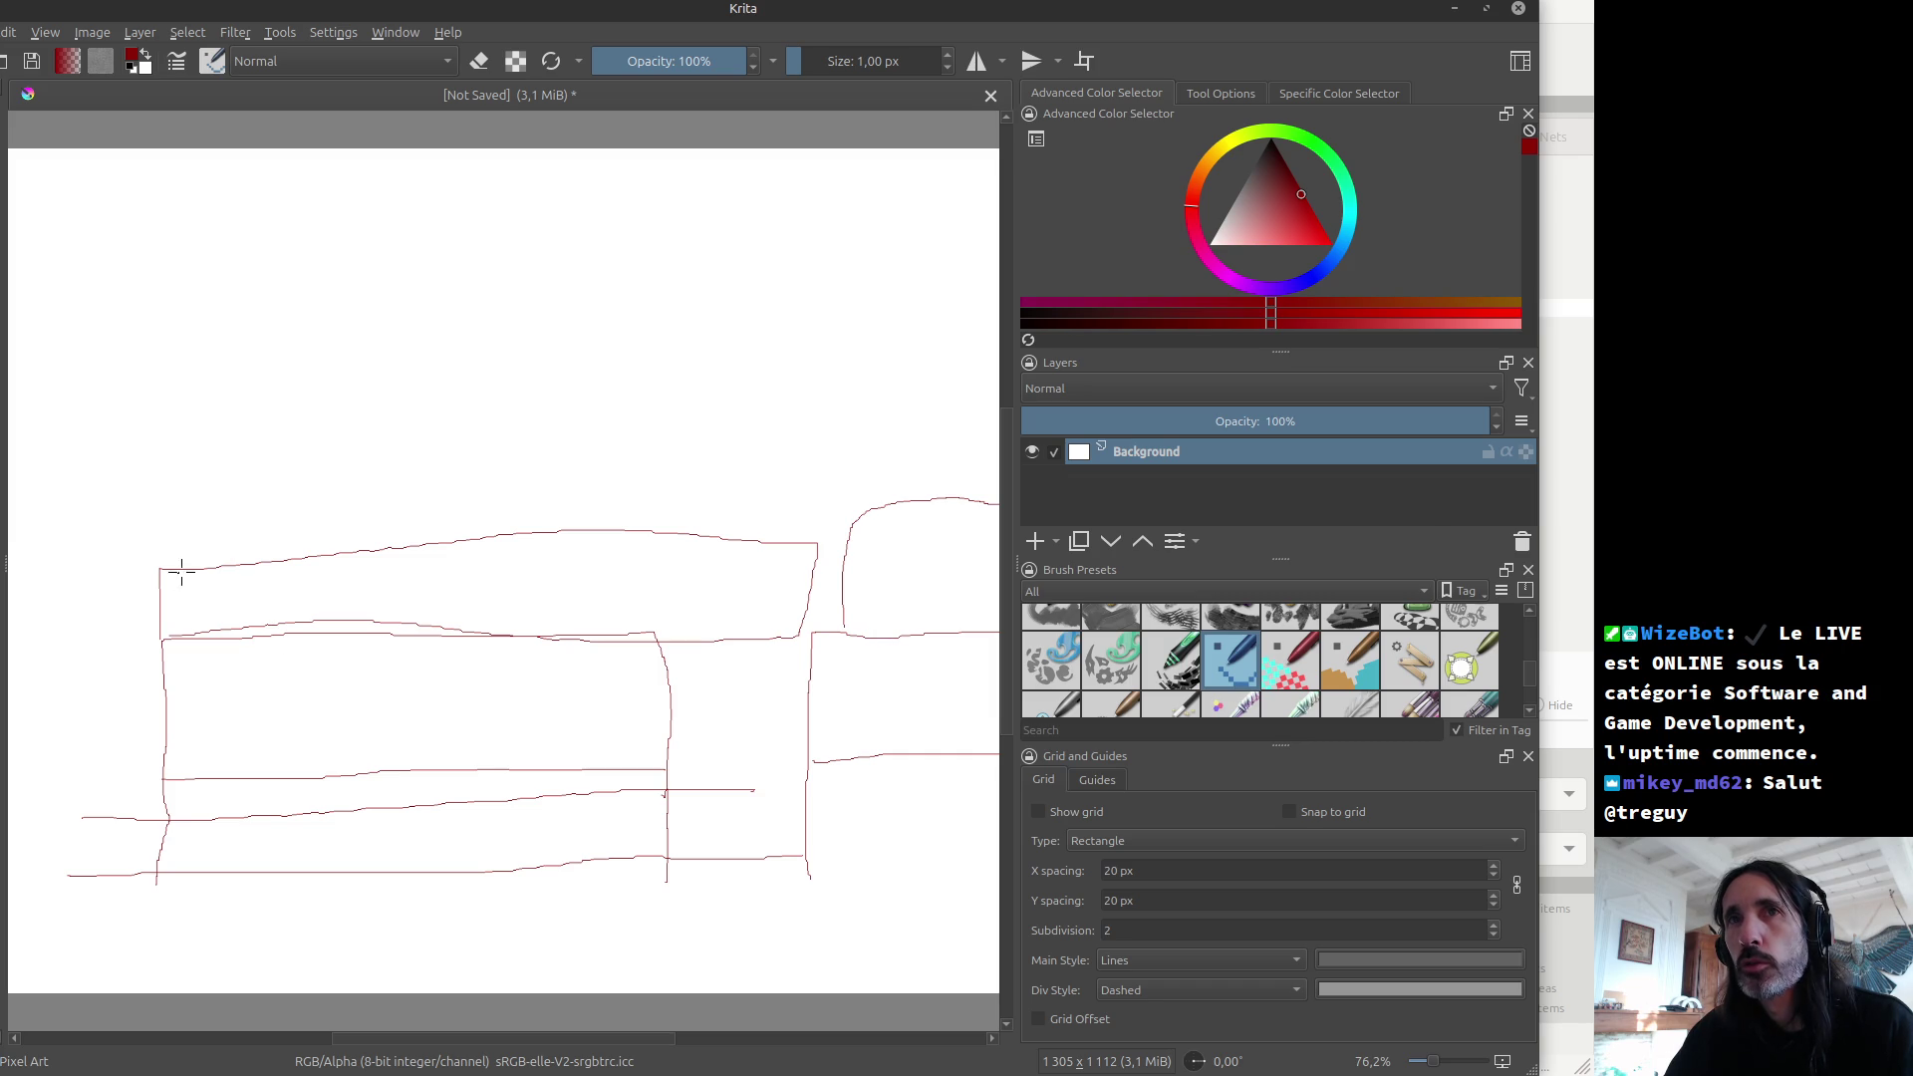
Step: Try a raised backrest section and left armrest, then undo those sofa strokes
{"action": "mouse_move", "coordinate": [352, 548]}
{"action": "left_mouse_down"}
{"action": "mouse_move", "coordinate": [355, 465]}
{"action": "mouse_move", "coordinate": [778, 435]}
{"action": "mouse_move", "coordinate": [827, 480]}
{"action": "mouse_move", "coordinate": [807, 553]}
{"action": "left_mouse_up"}
{"action": "left_click_drag", "start_coordinate": [363, 553], "coordinate": [360, 612]}
{"action": "left_click_drag", "start_coordinate": [825, 541], "coordinate": [803, 622]}
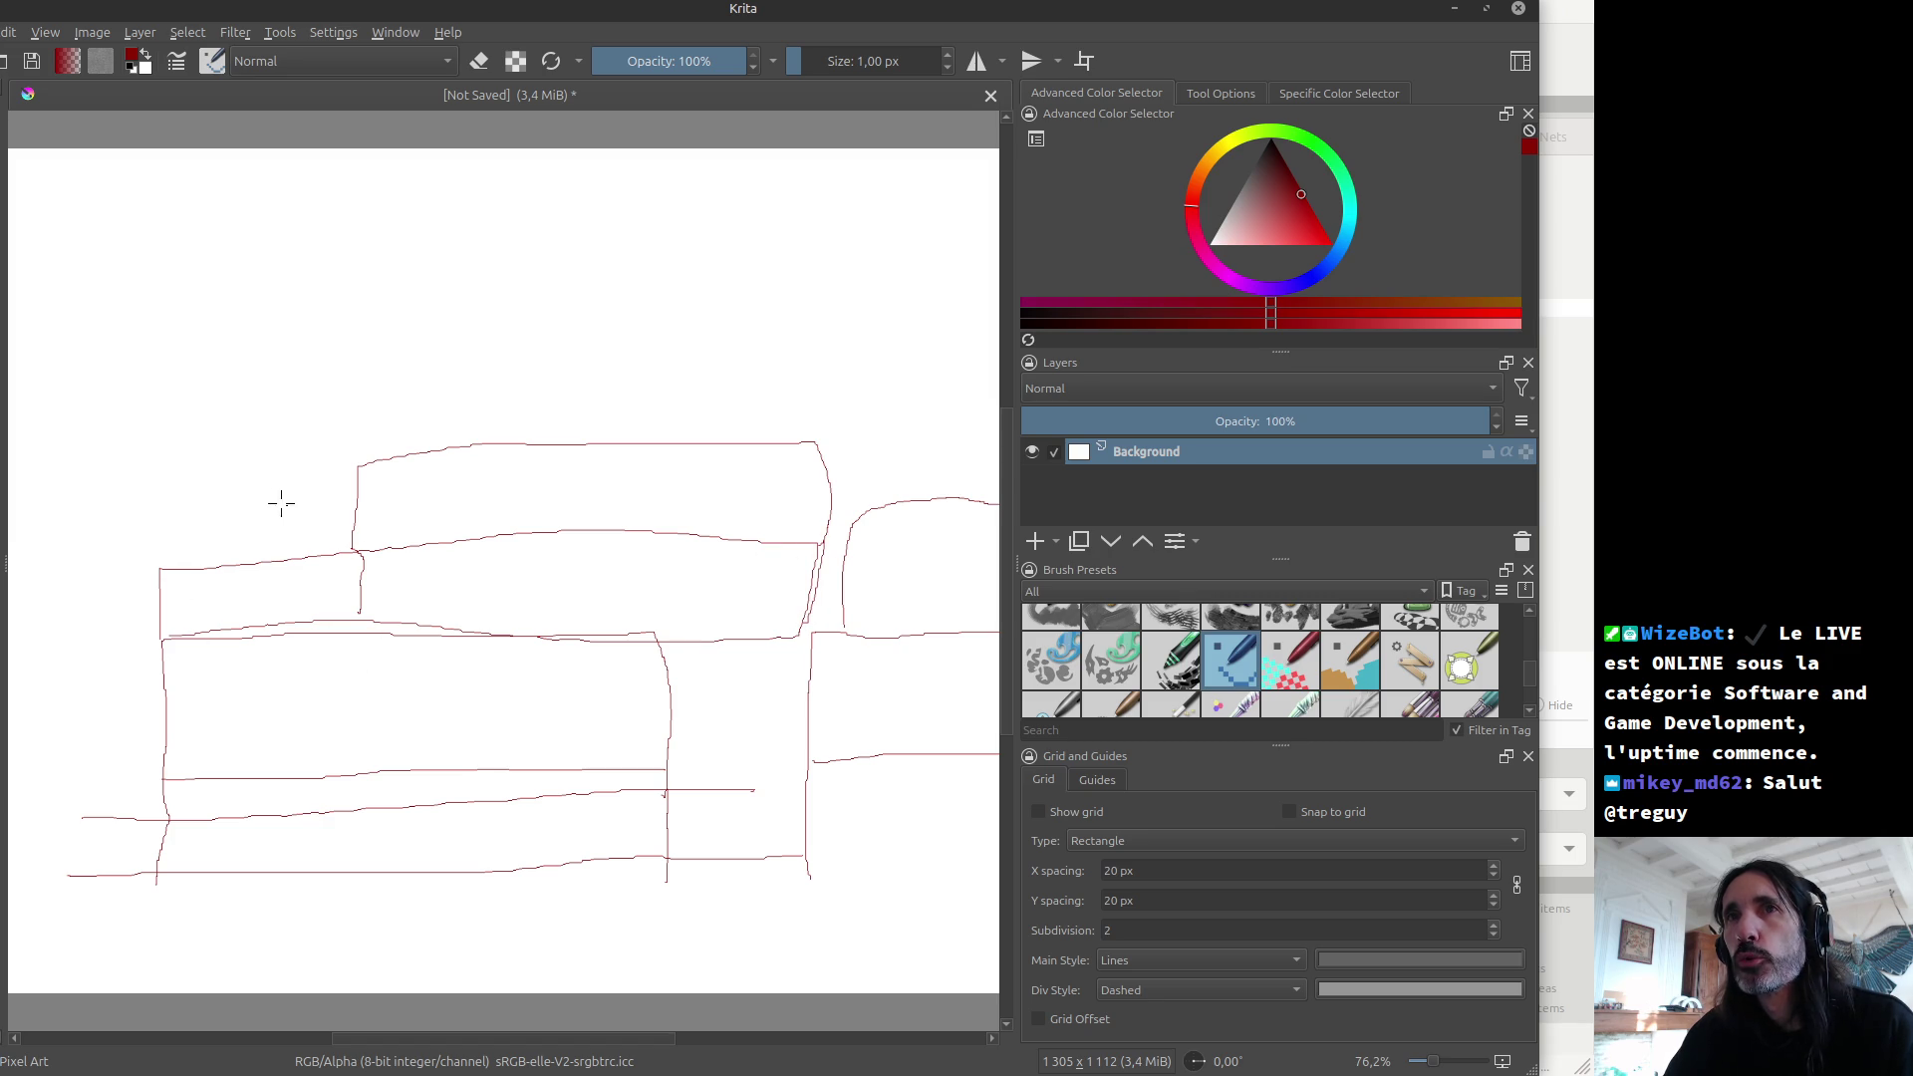
{"action": "mouse_move", "coordinate": [145, 859]}
{"action": "left_mouse_down"}
{"action": "mouse_move", "coordinate": [117, 544]}
{"action": "mouse_move", "coordinate": [162, 529]}
{"action": "mouse_move", "coordinate": [149, 398]}
{"action": "mouse_move", "coordinate": [128, 342]}
{"action": "mouse_move", "coordinate": [10, 347]}
{"action": "left_mouse_up"}
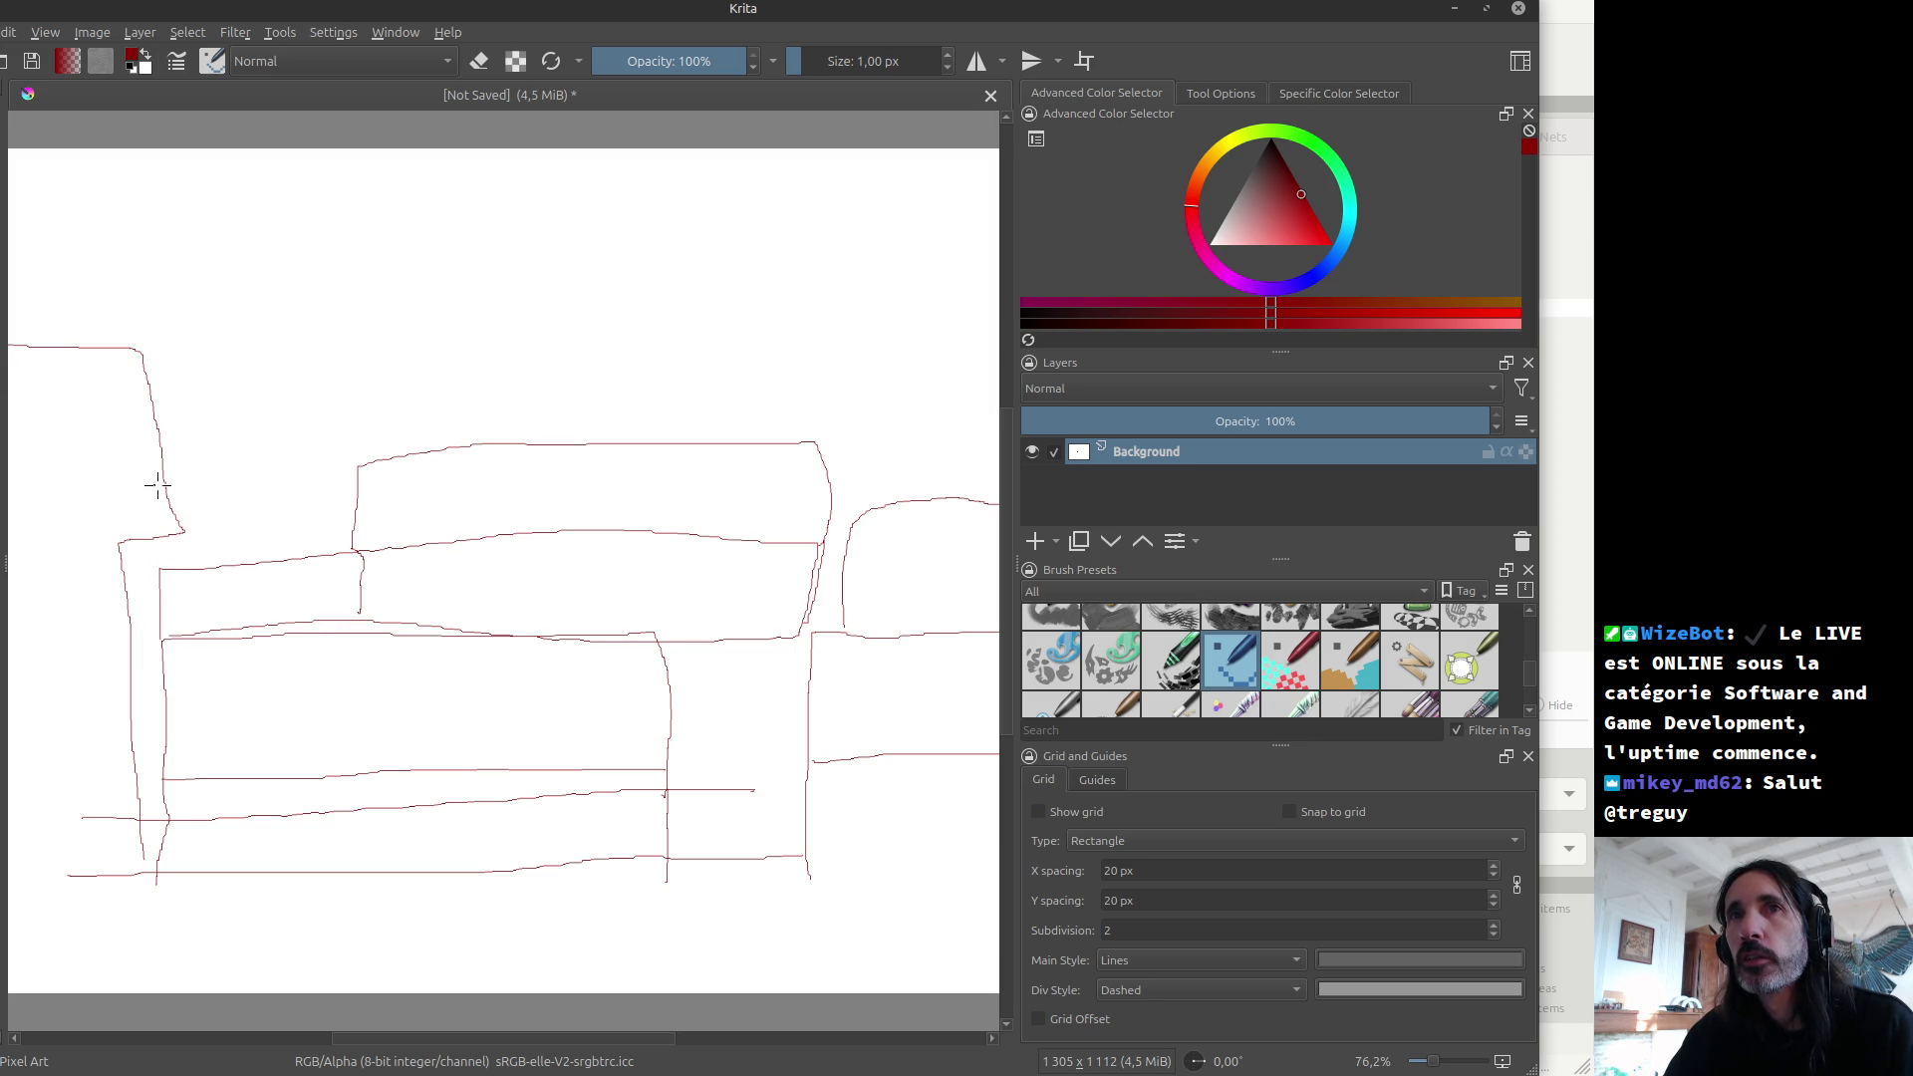
{"action": "left_click", "coordinate": [246, 359]}
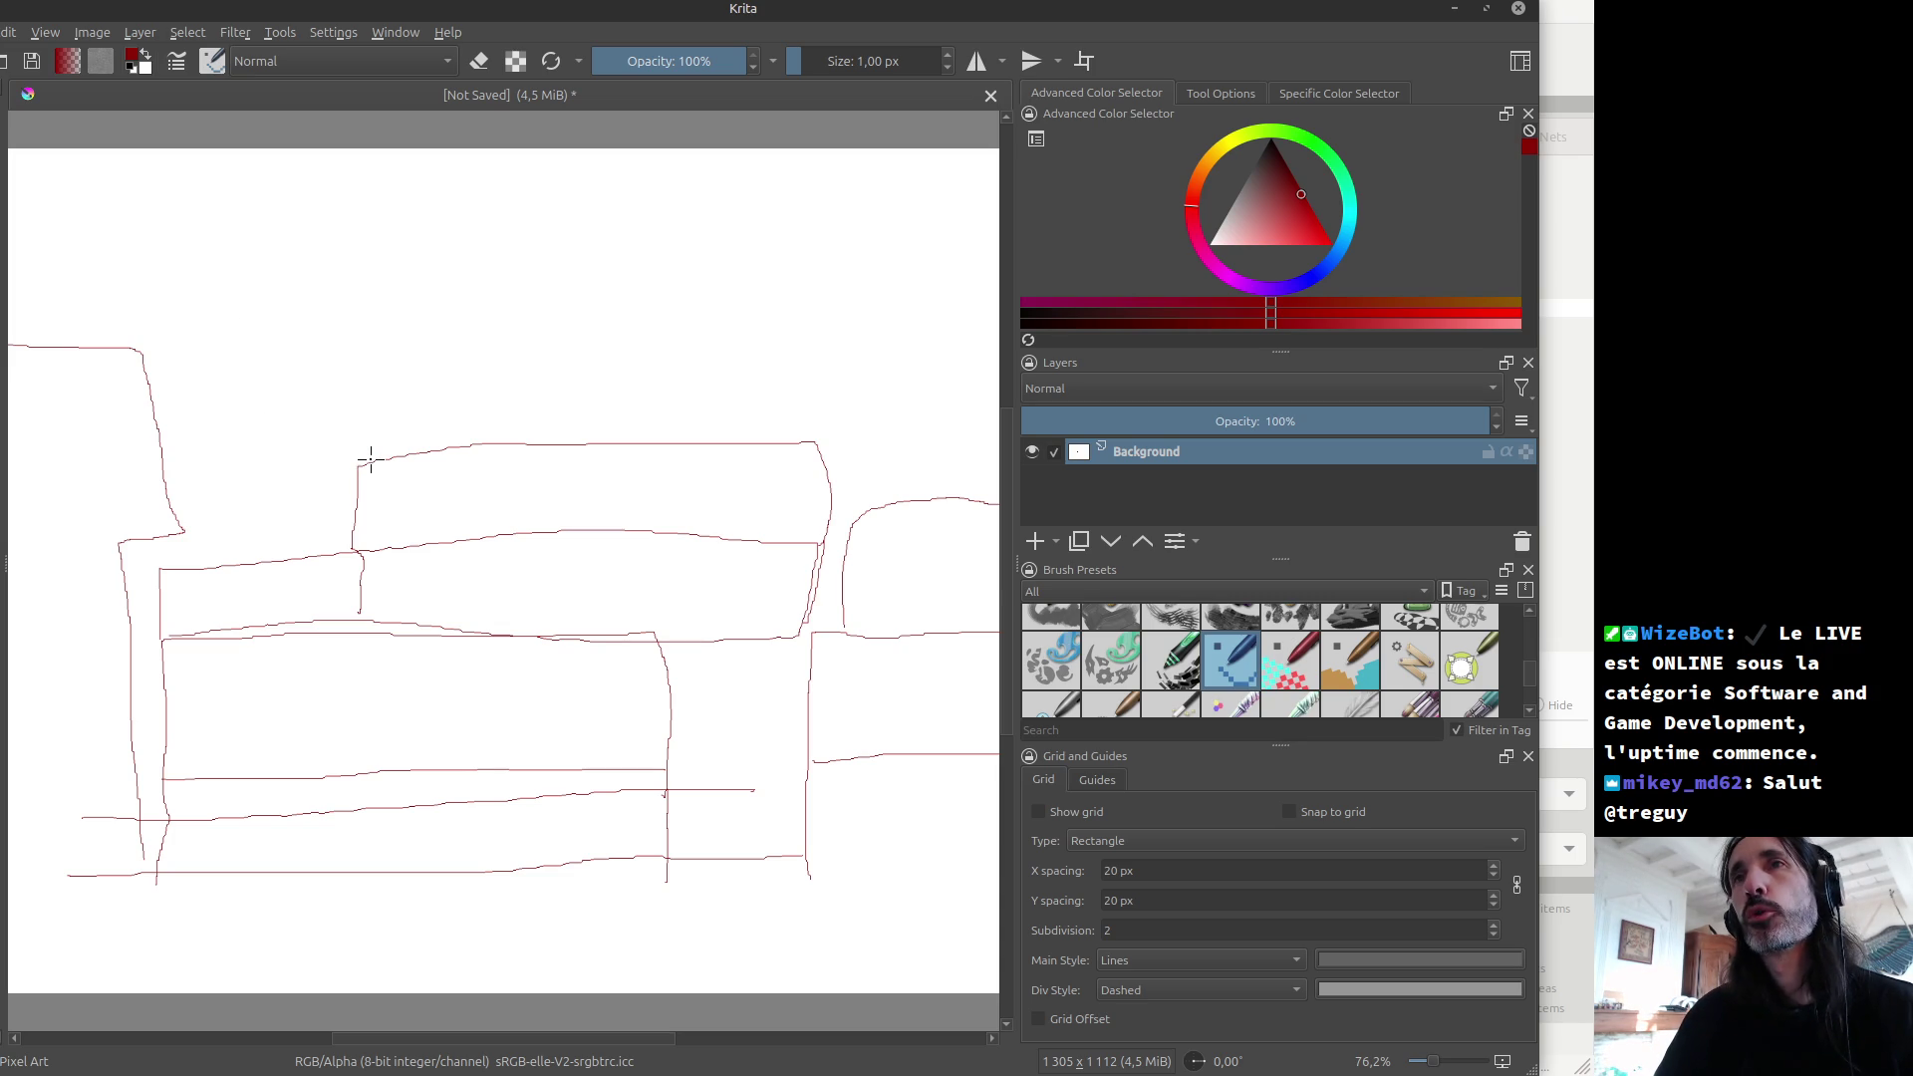
{"action": "key", "text": "ctrl+z"}
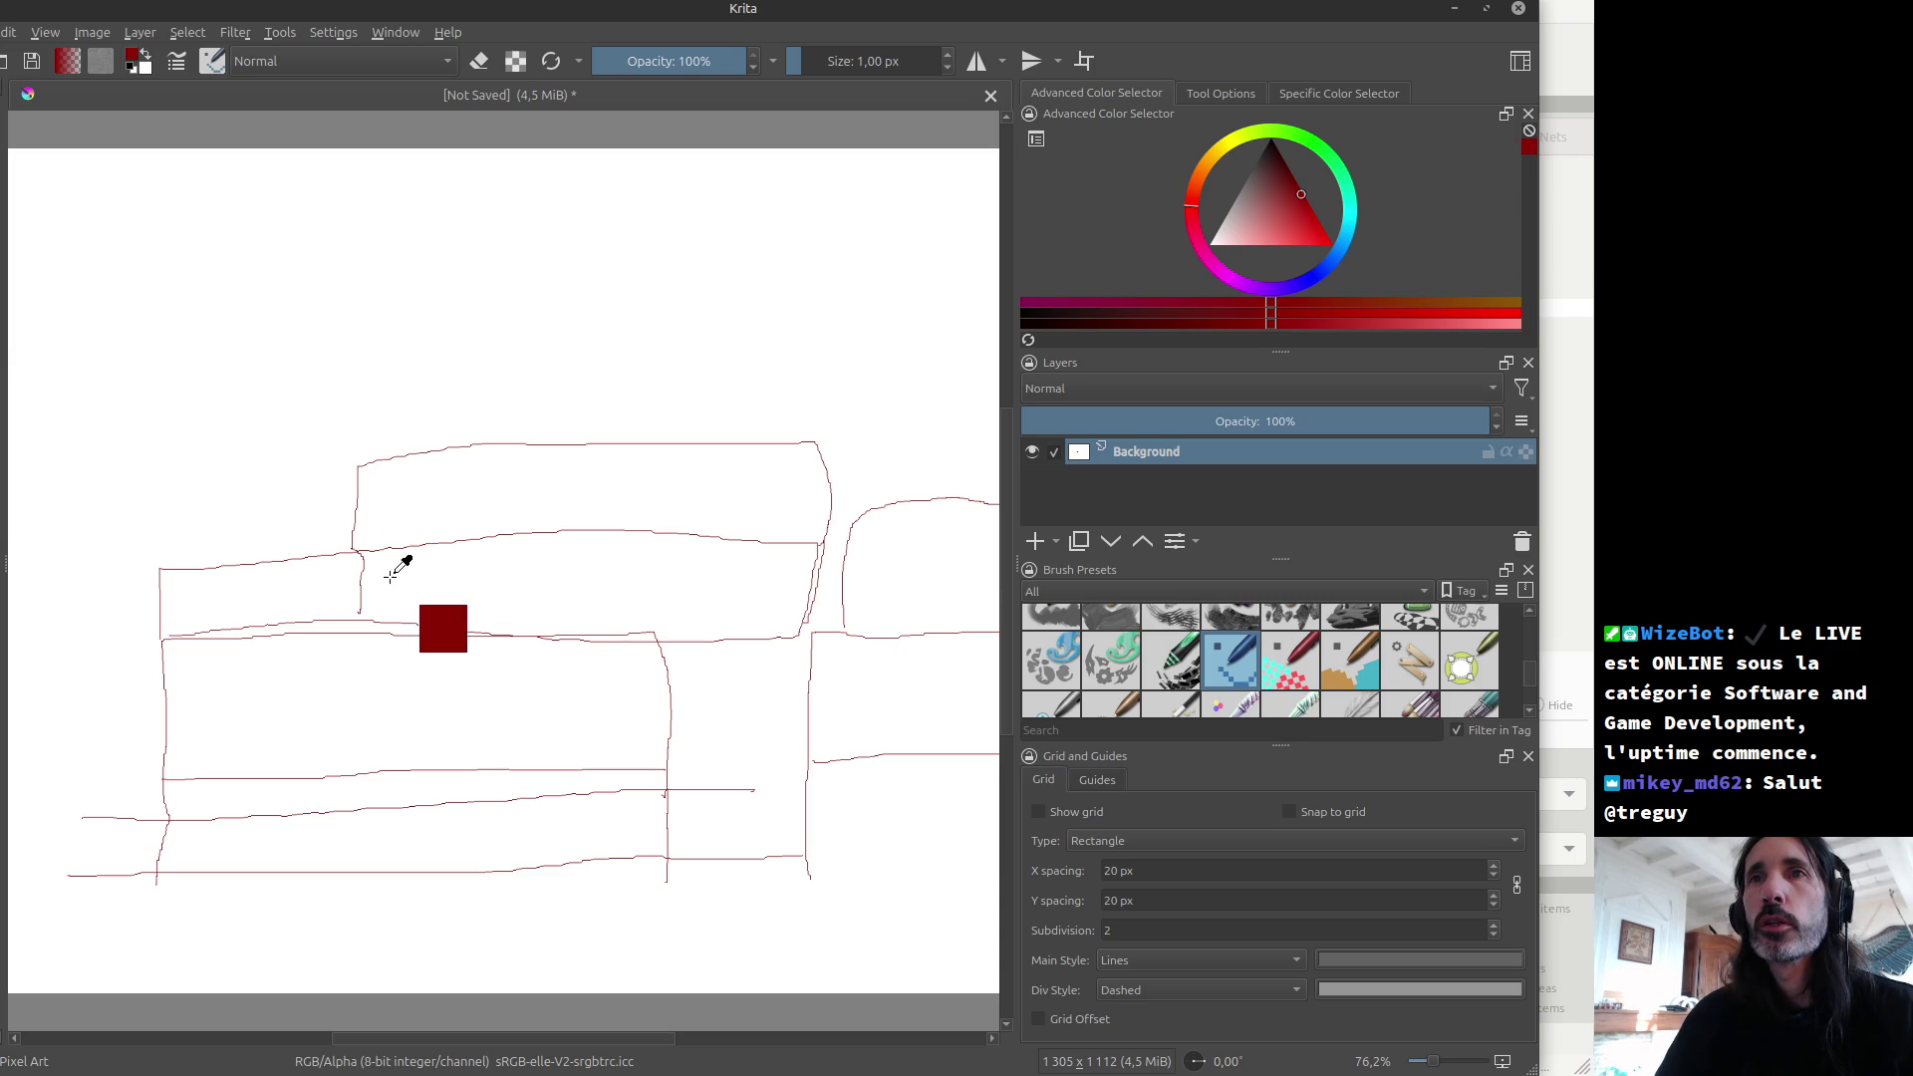
{"action": "key", "text": "ctrl+z"}
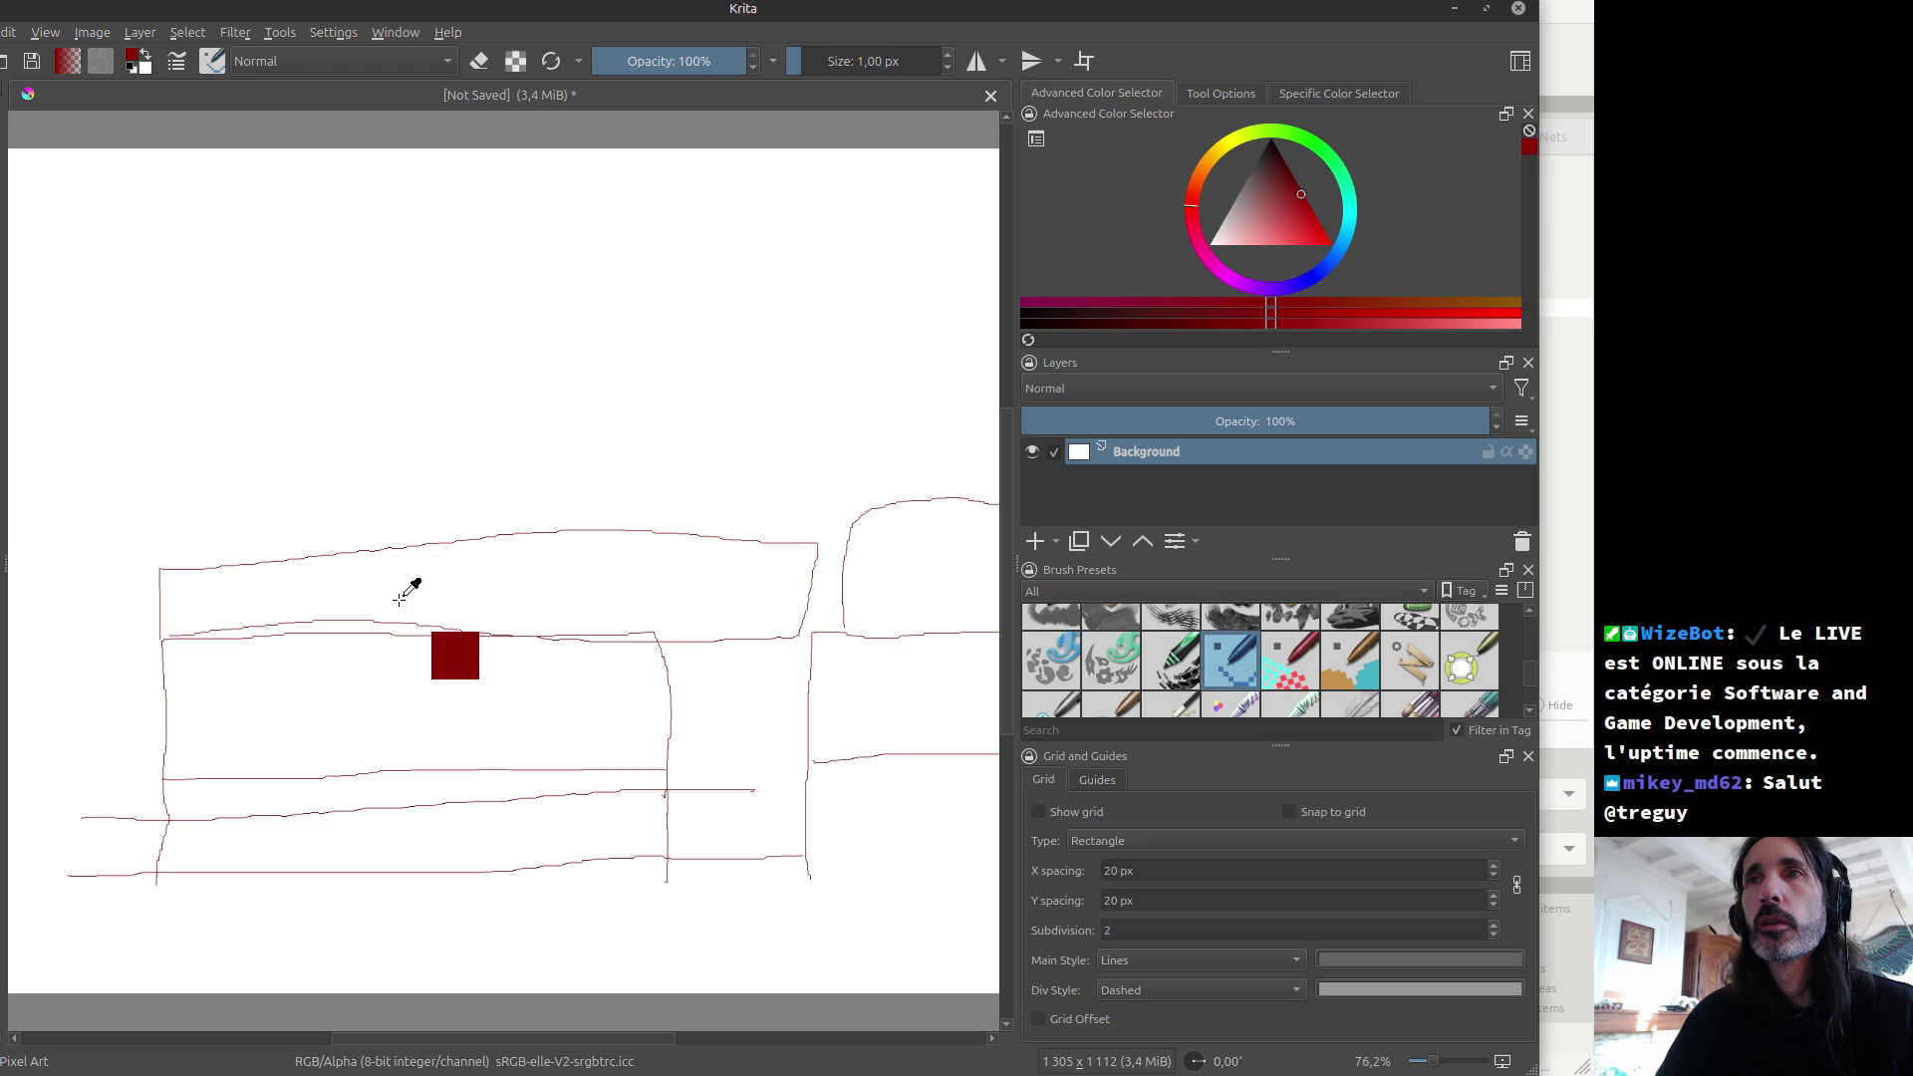
{"action": "key", "text": "ctrl+z"}
{"action": "key", "text": "ctrl+z"}
{"action": "key", "text": "ctrl+z"}
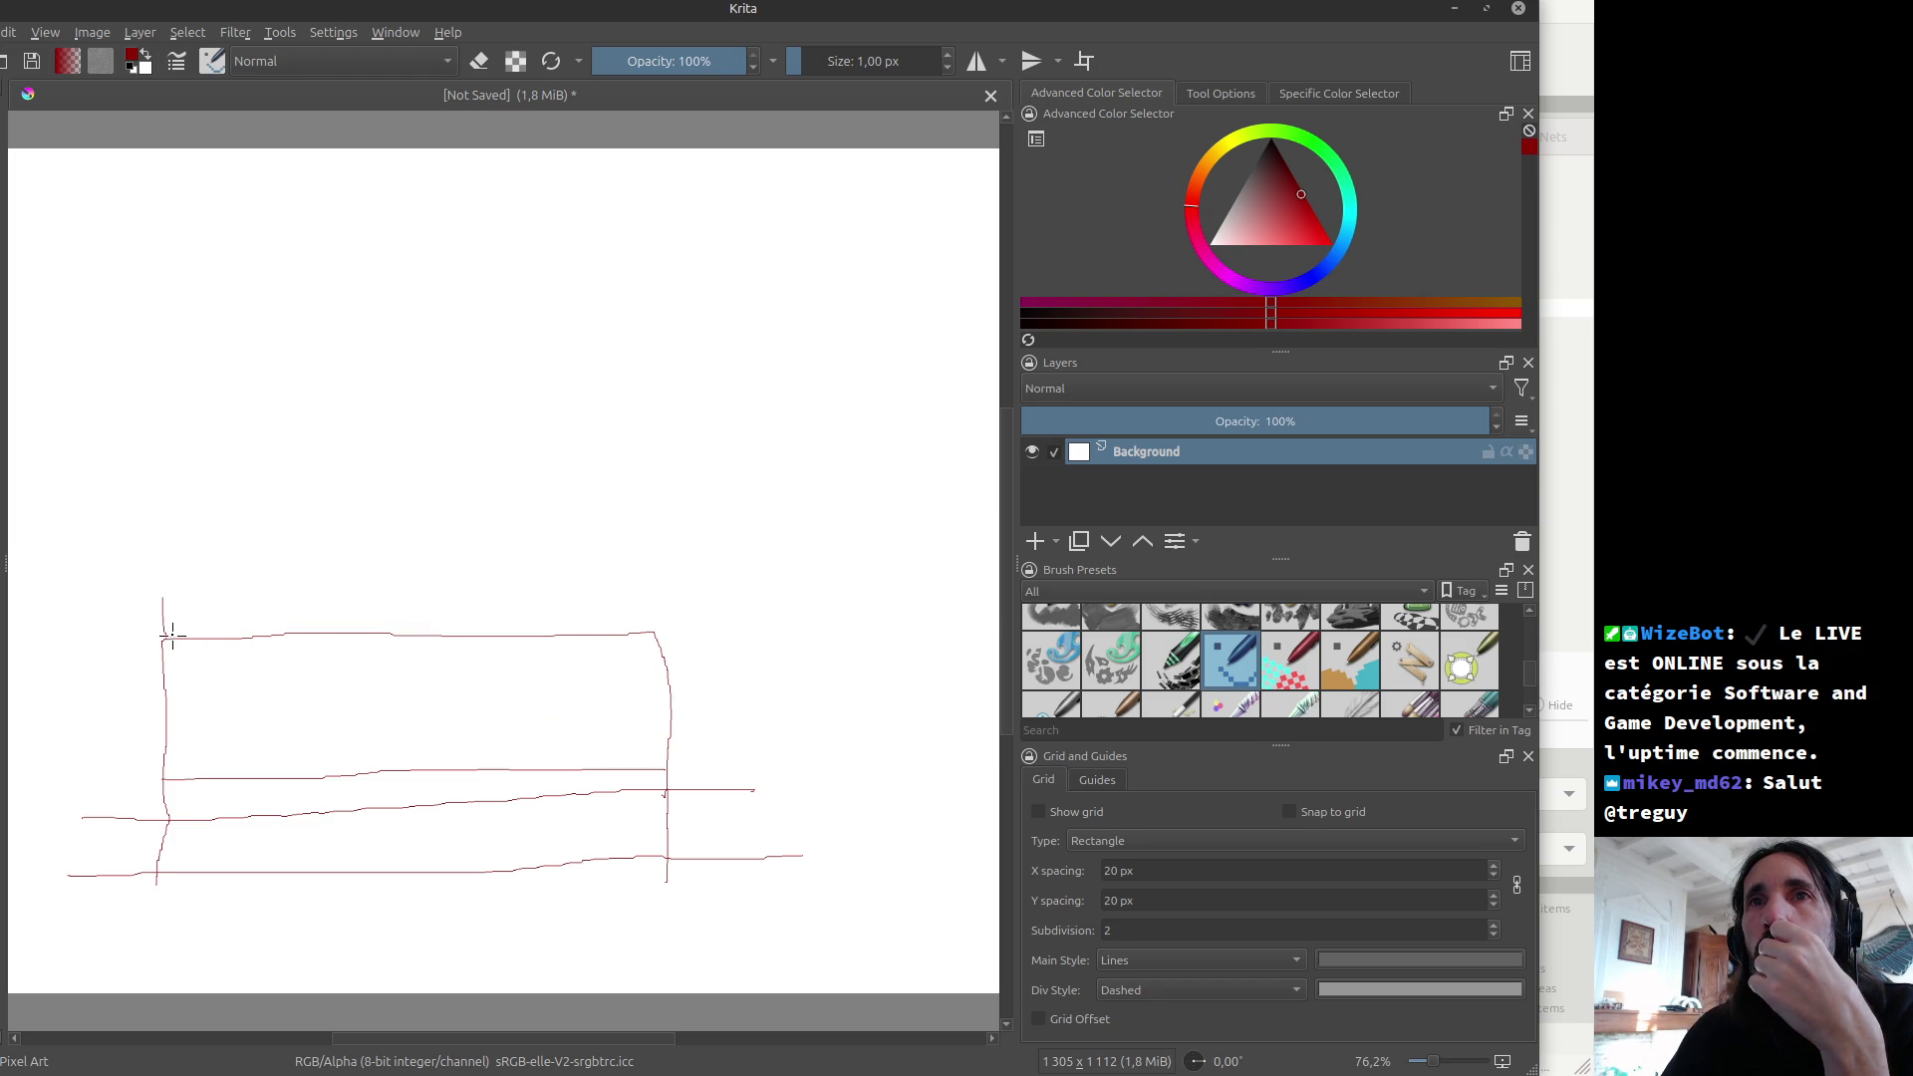
Step: Add two short red vertical strokes and a small 4-like curved mark left of the box
{"action": "left_click_drag", "start_coordinate": [167, 640], "coordinate": [176, 729]}
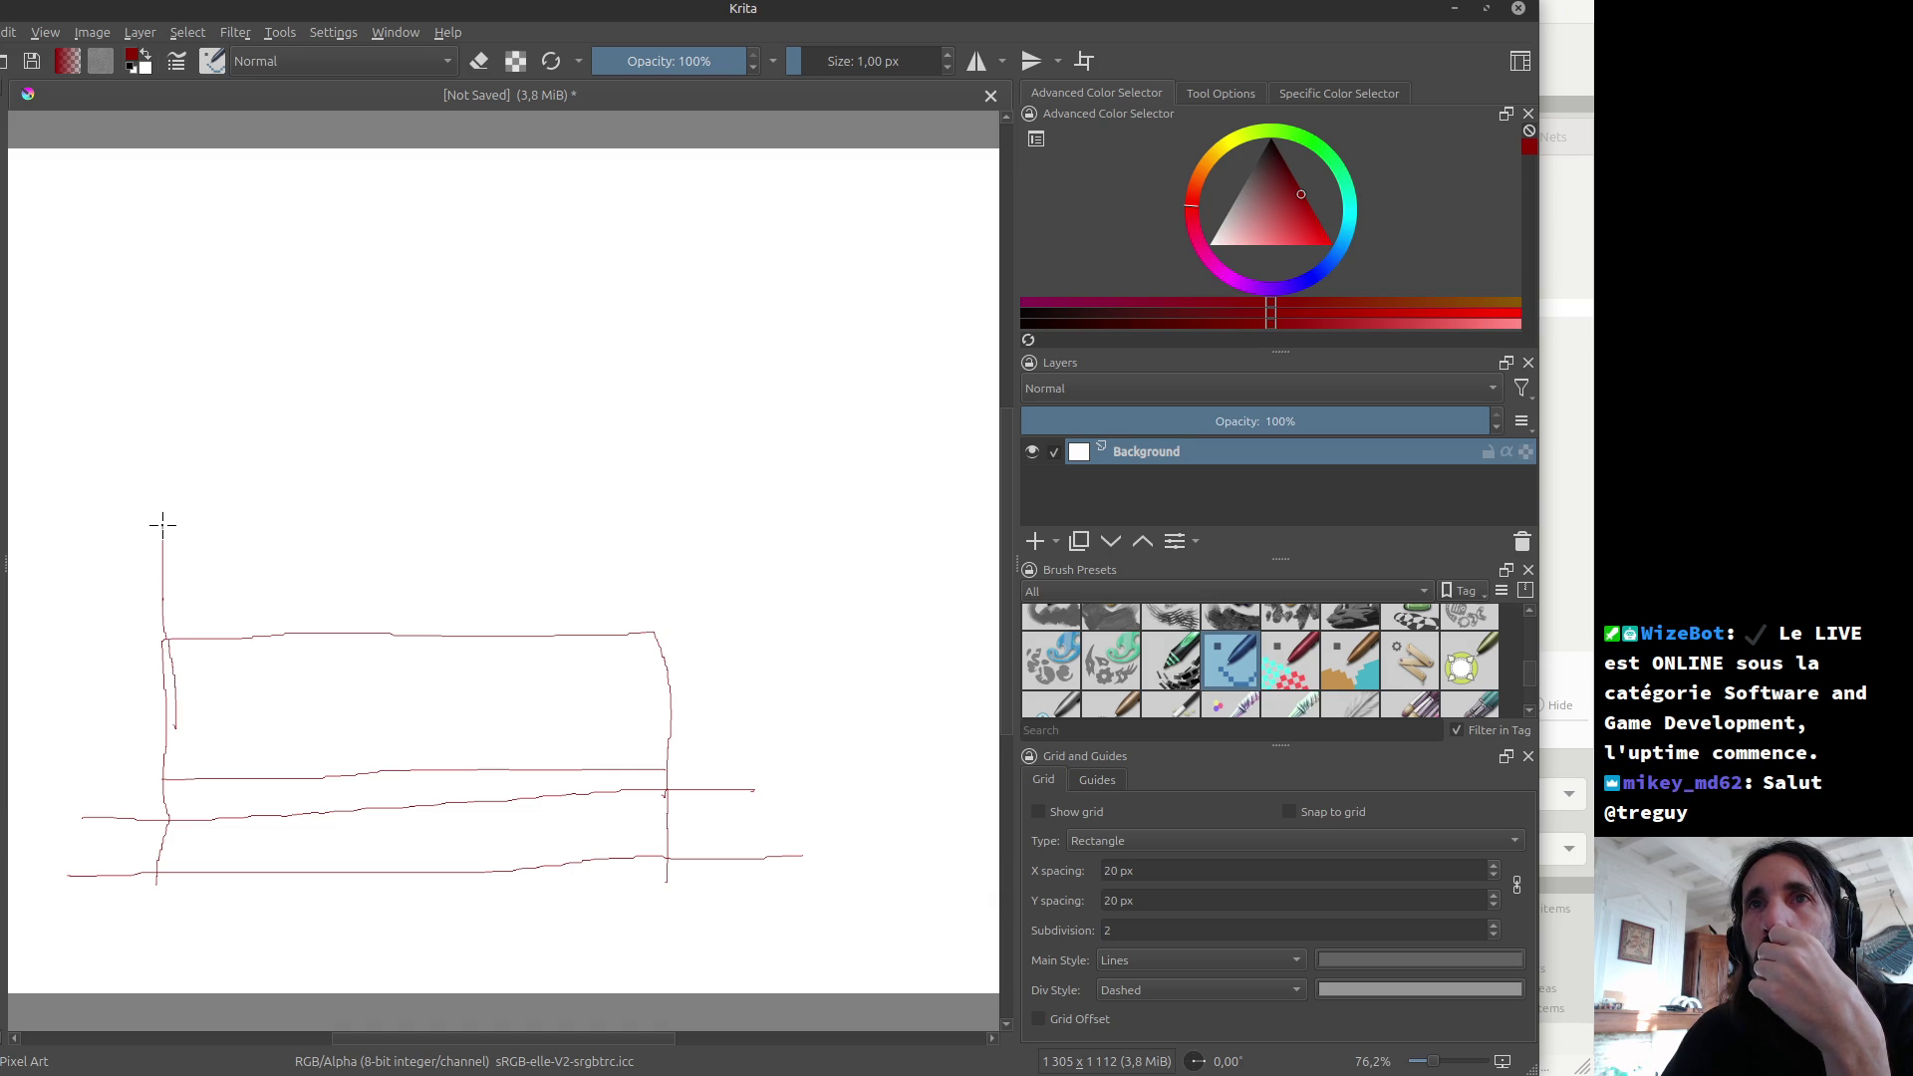
{"action": "left_click_drag", "start_coordinate": [82, 533], "coordinate": [80, 612]}
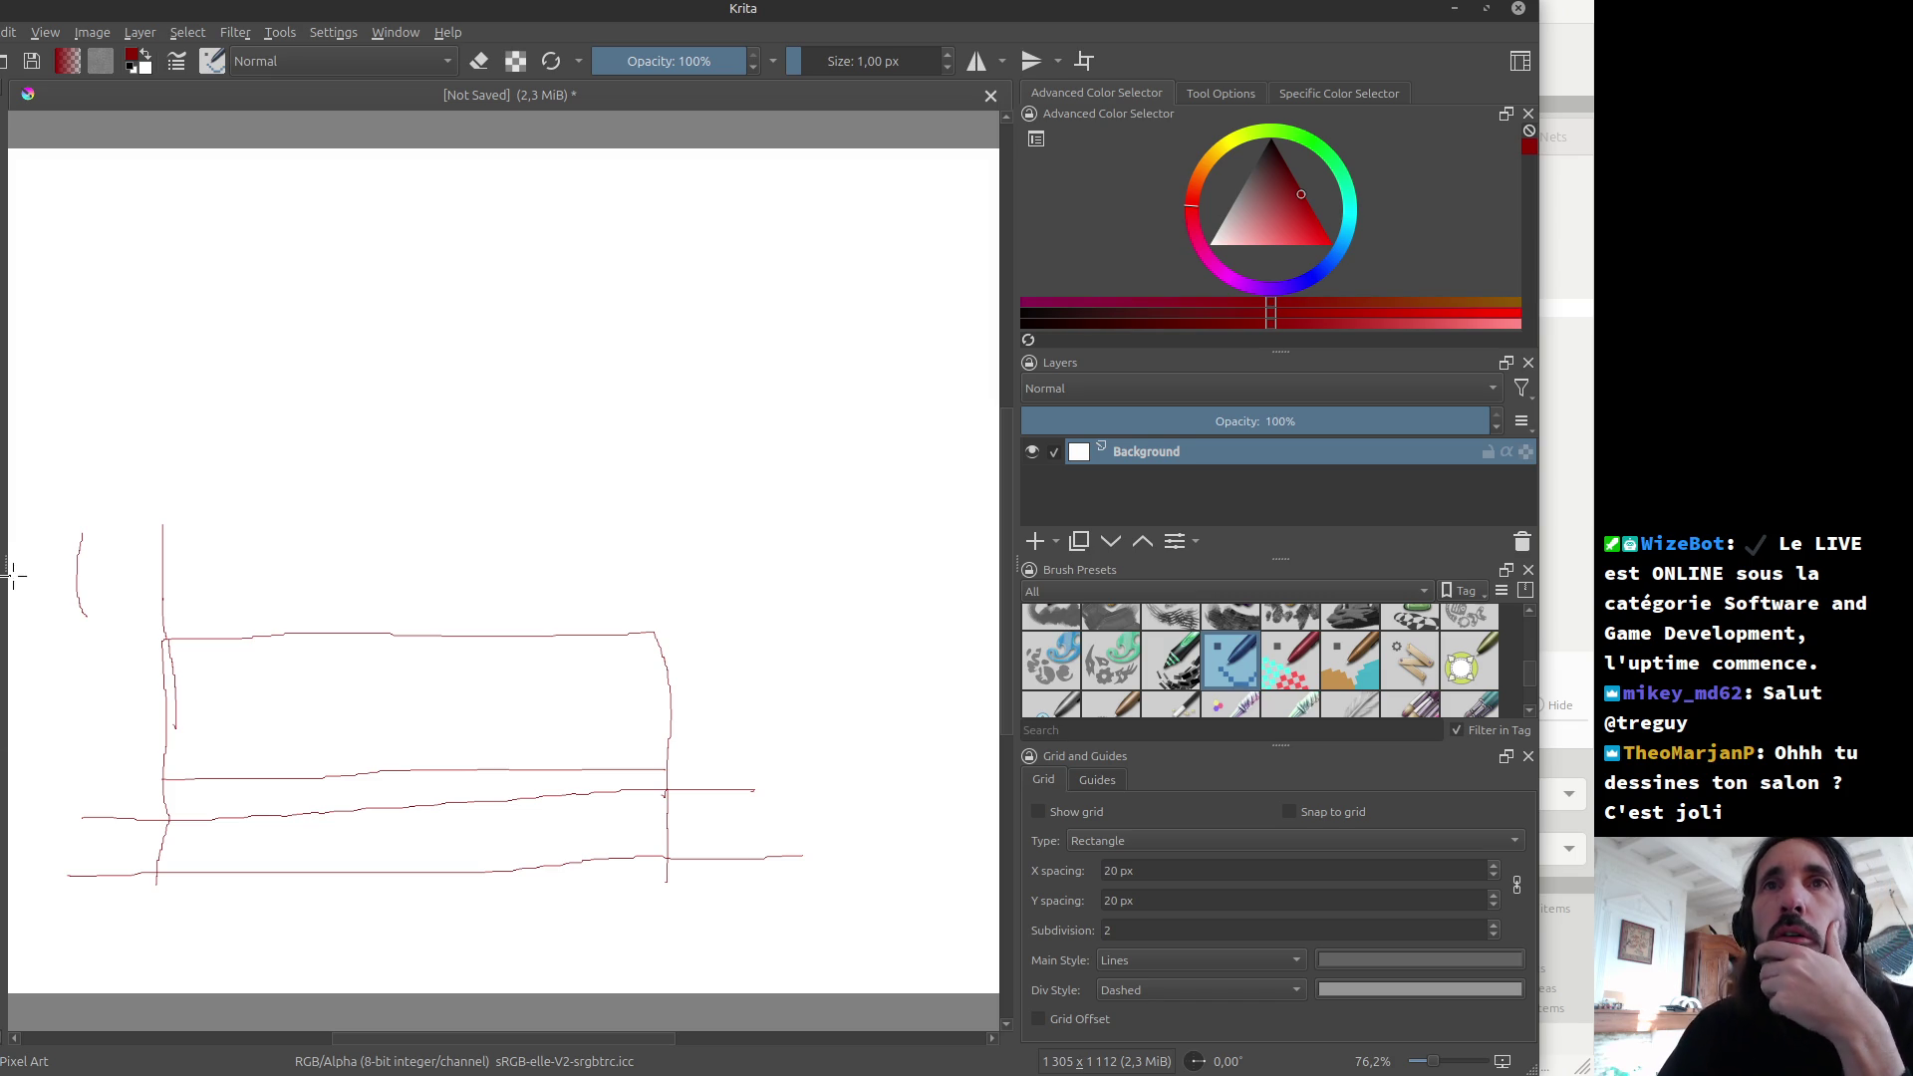
{"action": "left_click_drag", "start_coordinate": [25, 558], "coordinate": [31, 598]}
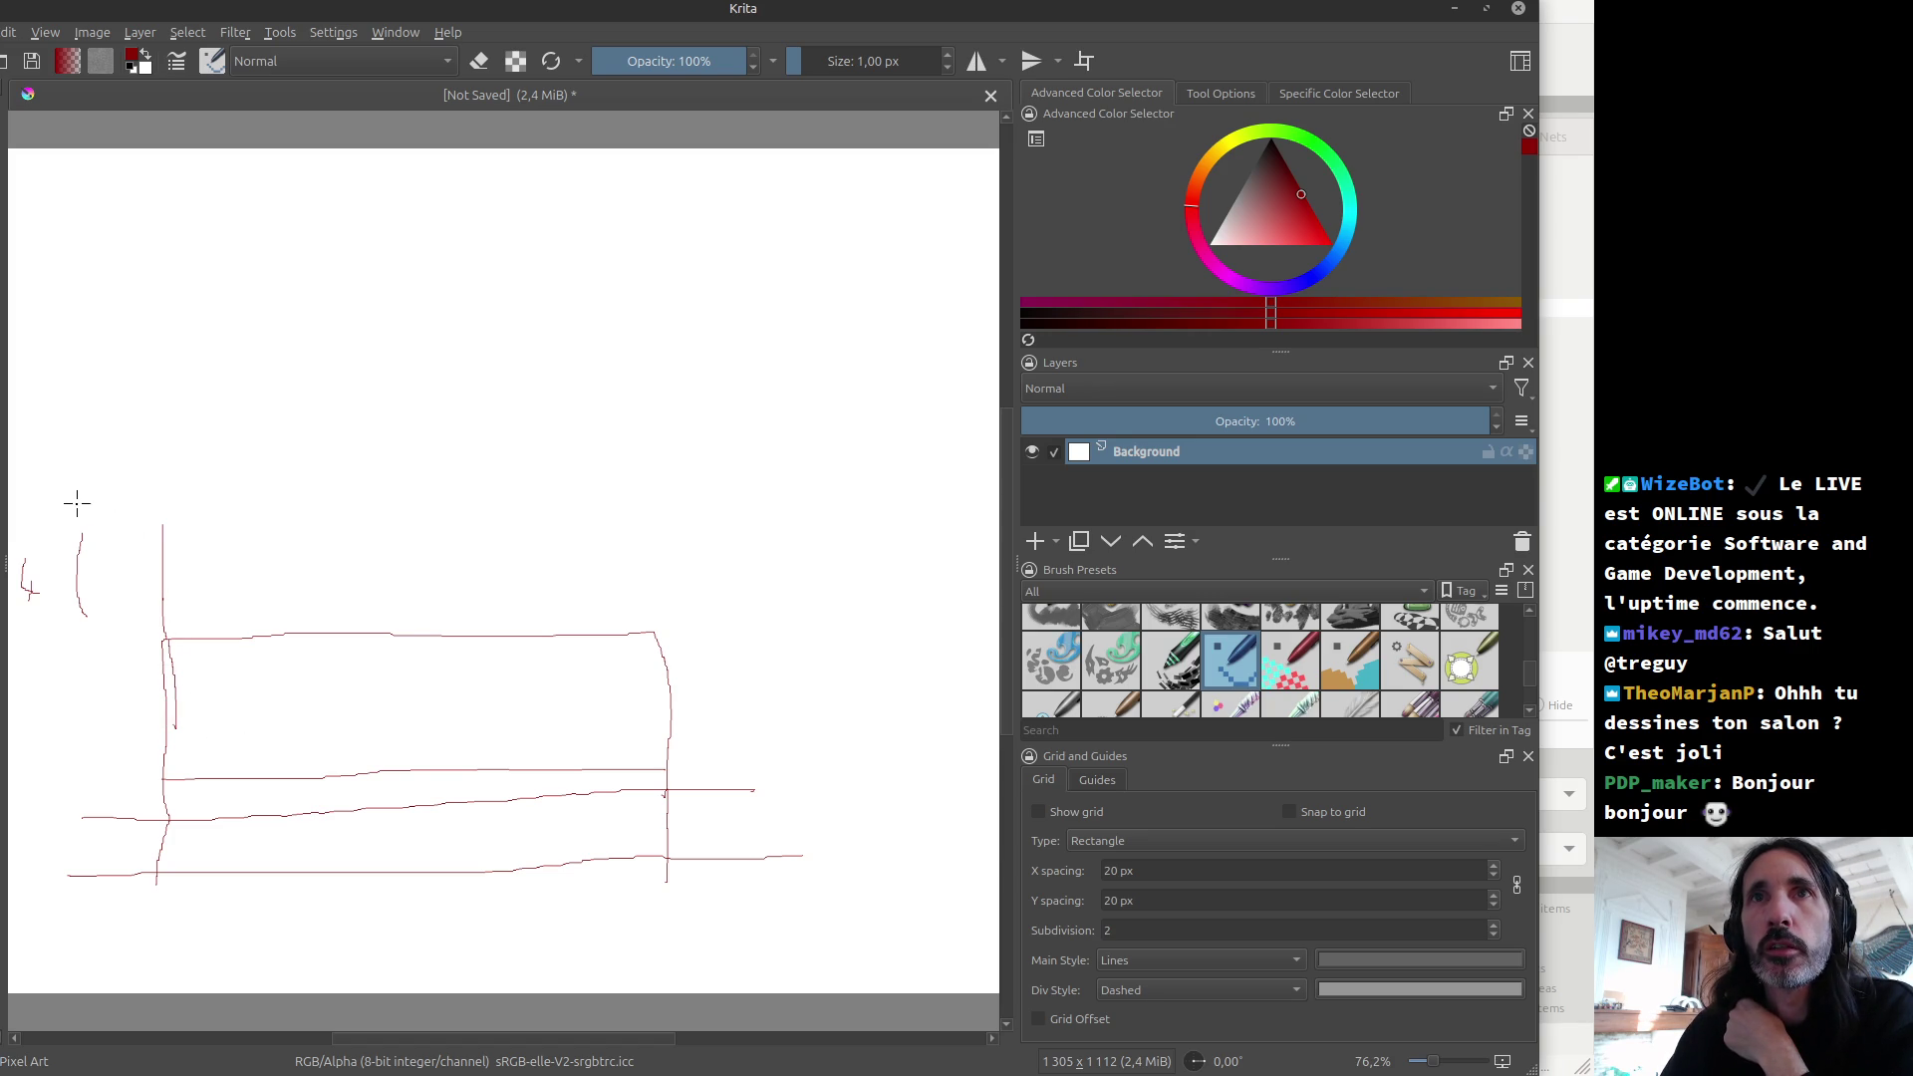
Step: Draw a long horizontal band across the top and jot measurement numerals at the left edge
{"action": "left_click_drag", "start_coordinate": [70, 522], "coordinate": [985, 500]}
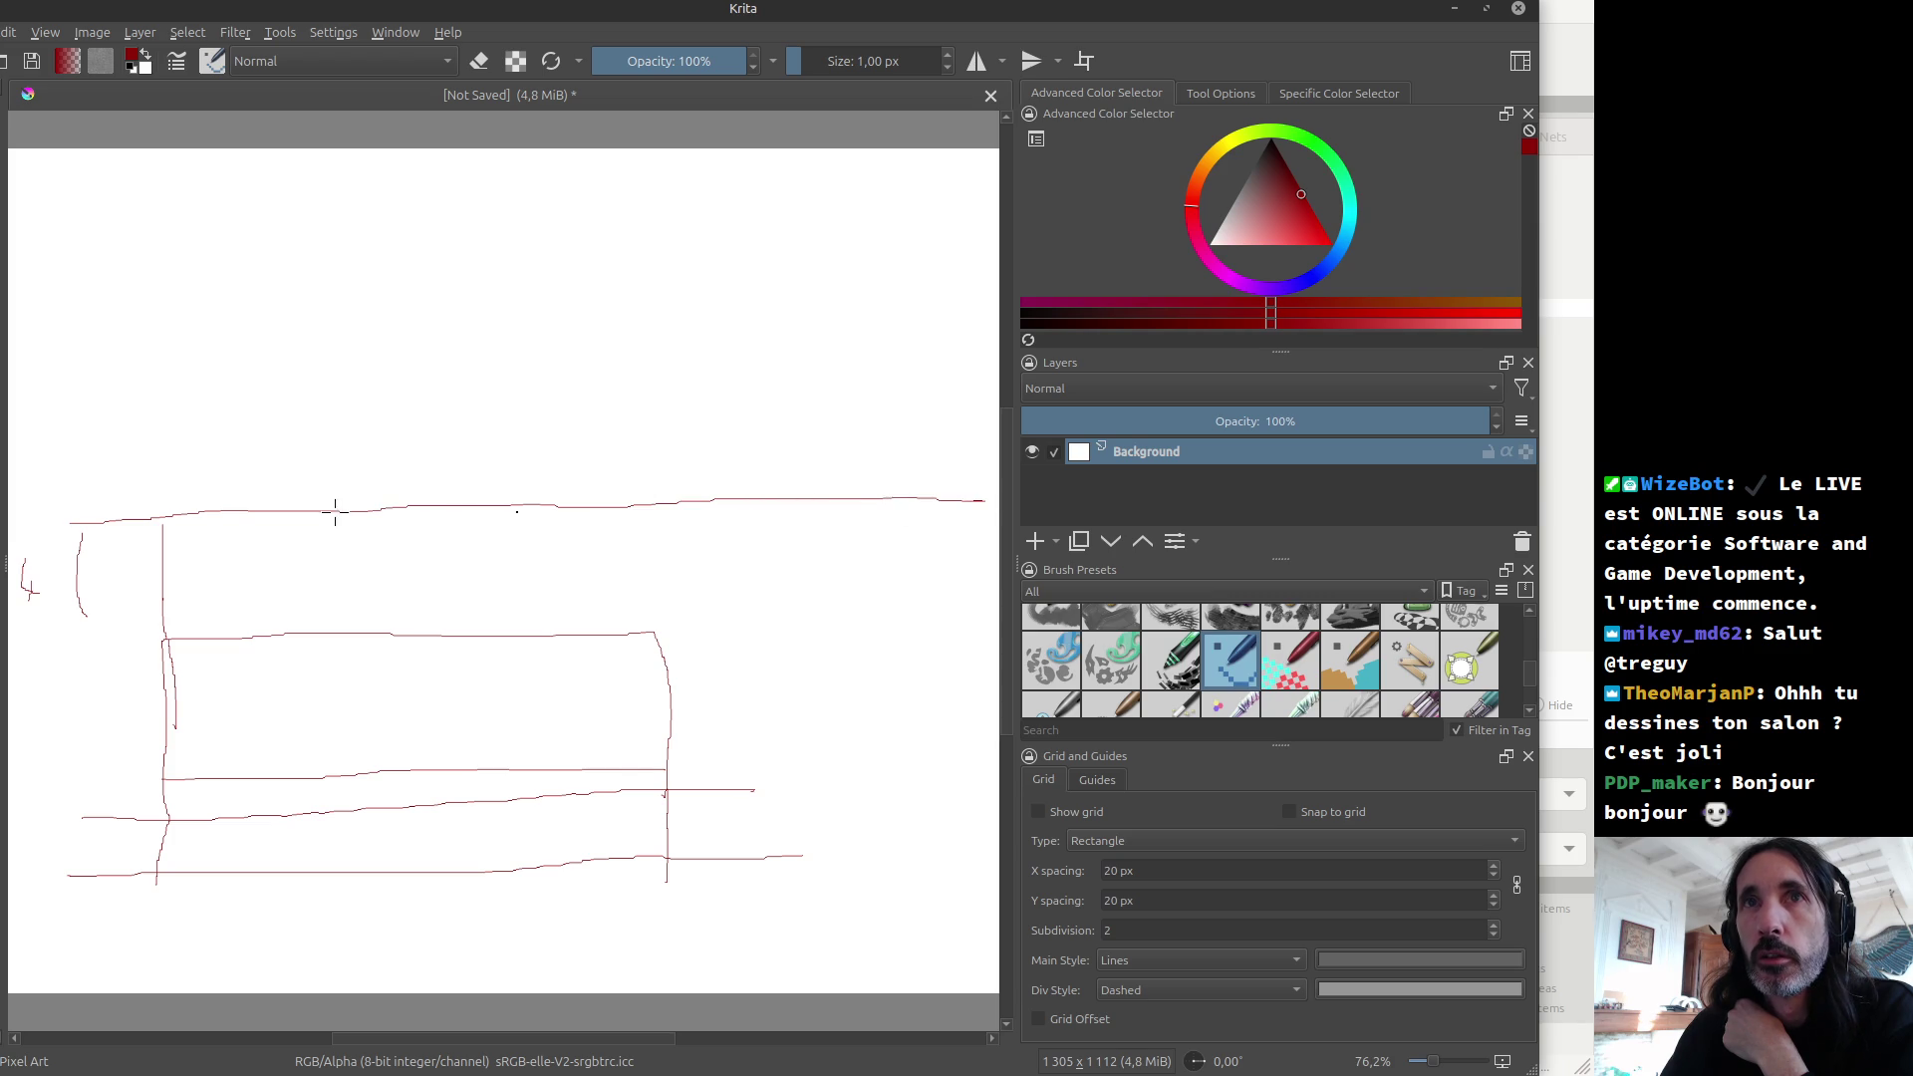
{"action": "mouse_move", "coordinate": [70, 522]}
{"action": "left_mouse_down"}
{"action": "mouse_move", "coordinate": [71, 493]}
{"action": "mouse_move", "coordinate": [159, 464]}
{"action": "mouse_move", "coordinate": [989, 455]}
{"action": "left_mouse_up"}
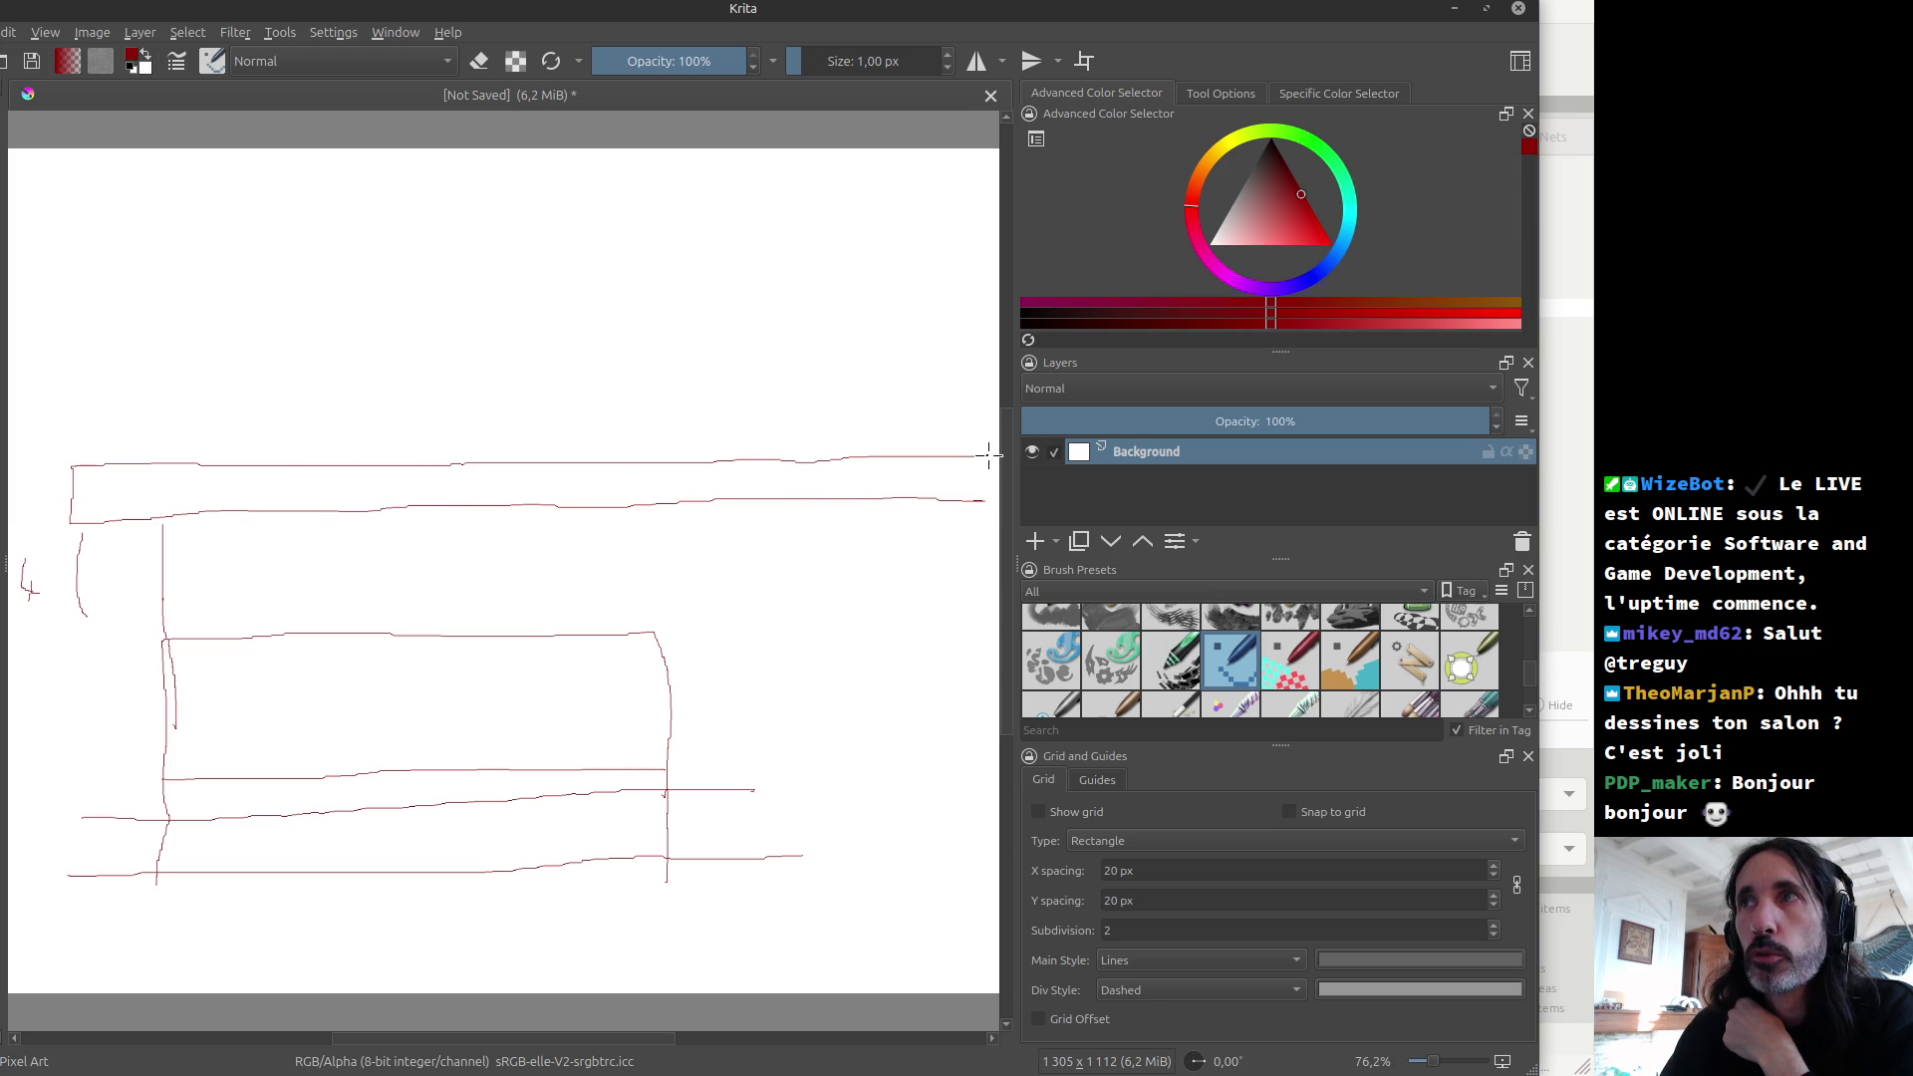
{"action": "left_click_drag", "start_coordinate": [17, 492], "coordinate": [67, 506]}
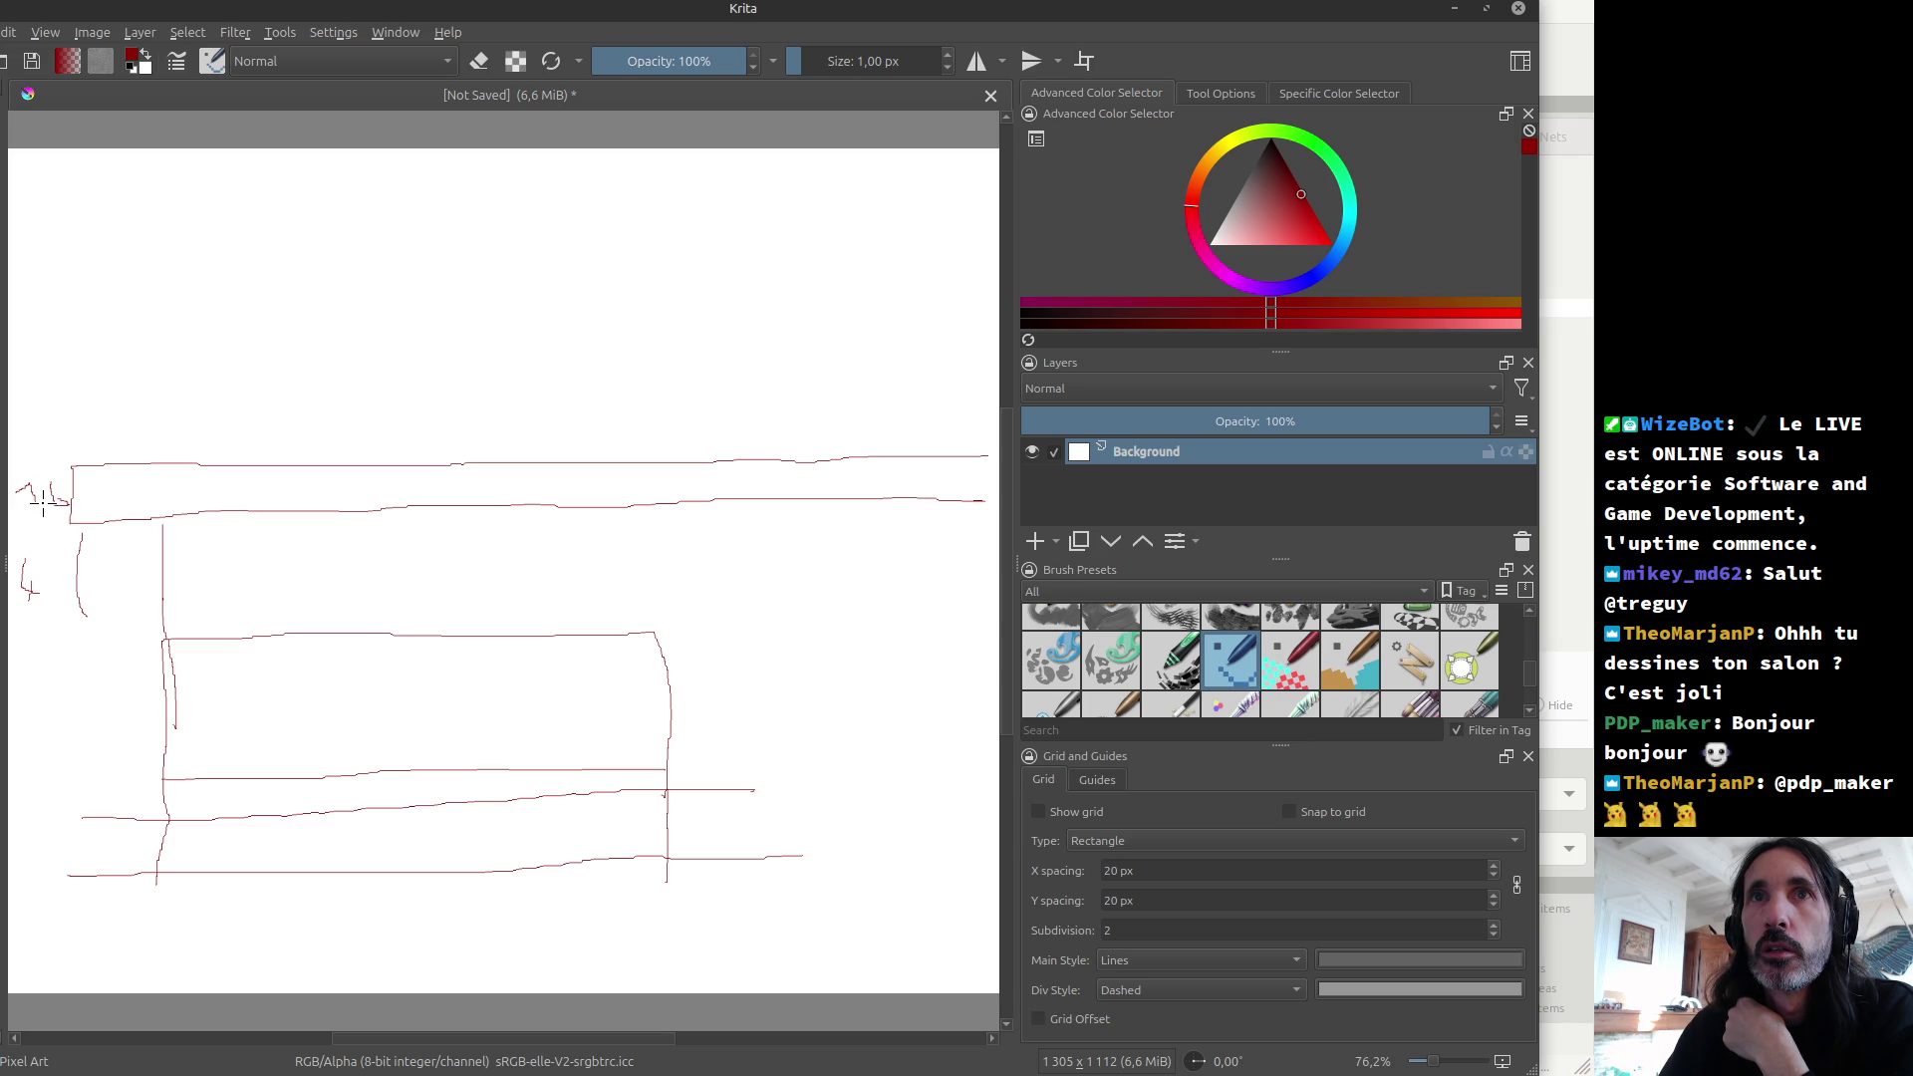
{"action": "left_click_drag", "start_coordinate": [56, 574], "coordinate": [64, 598]}
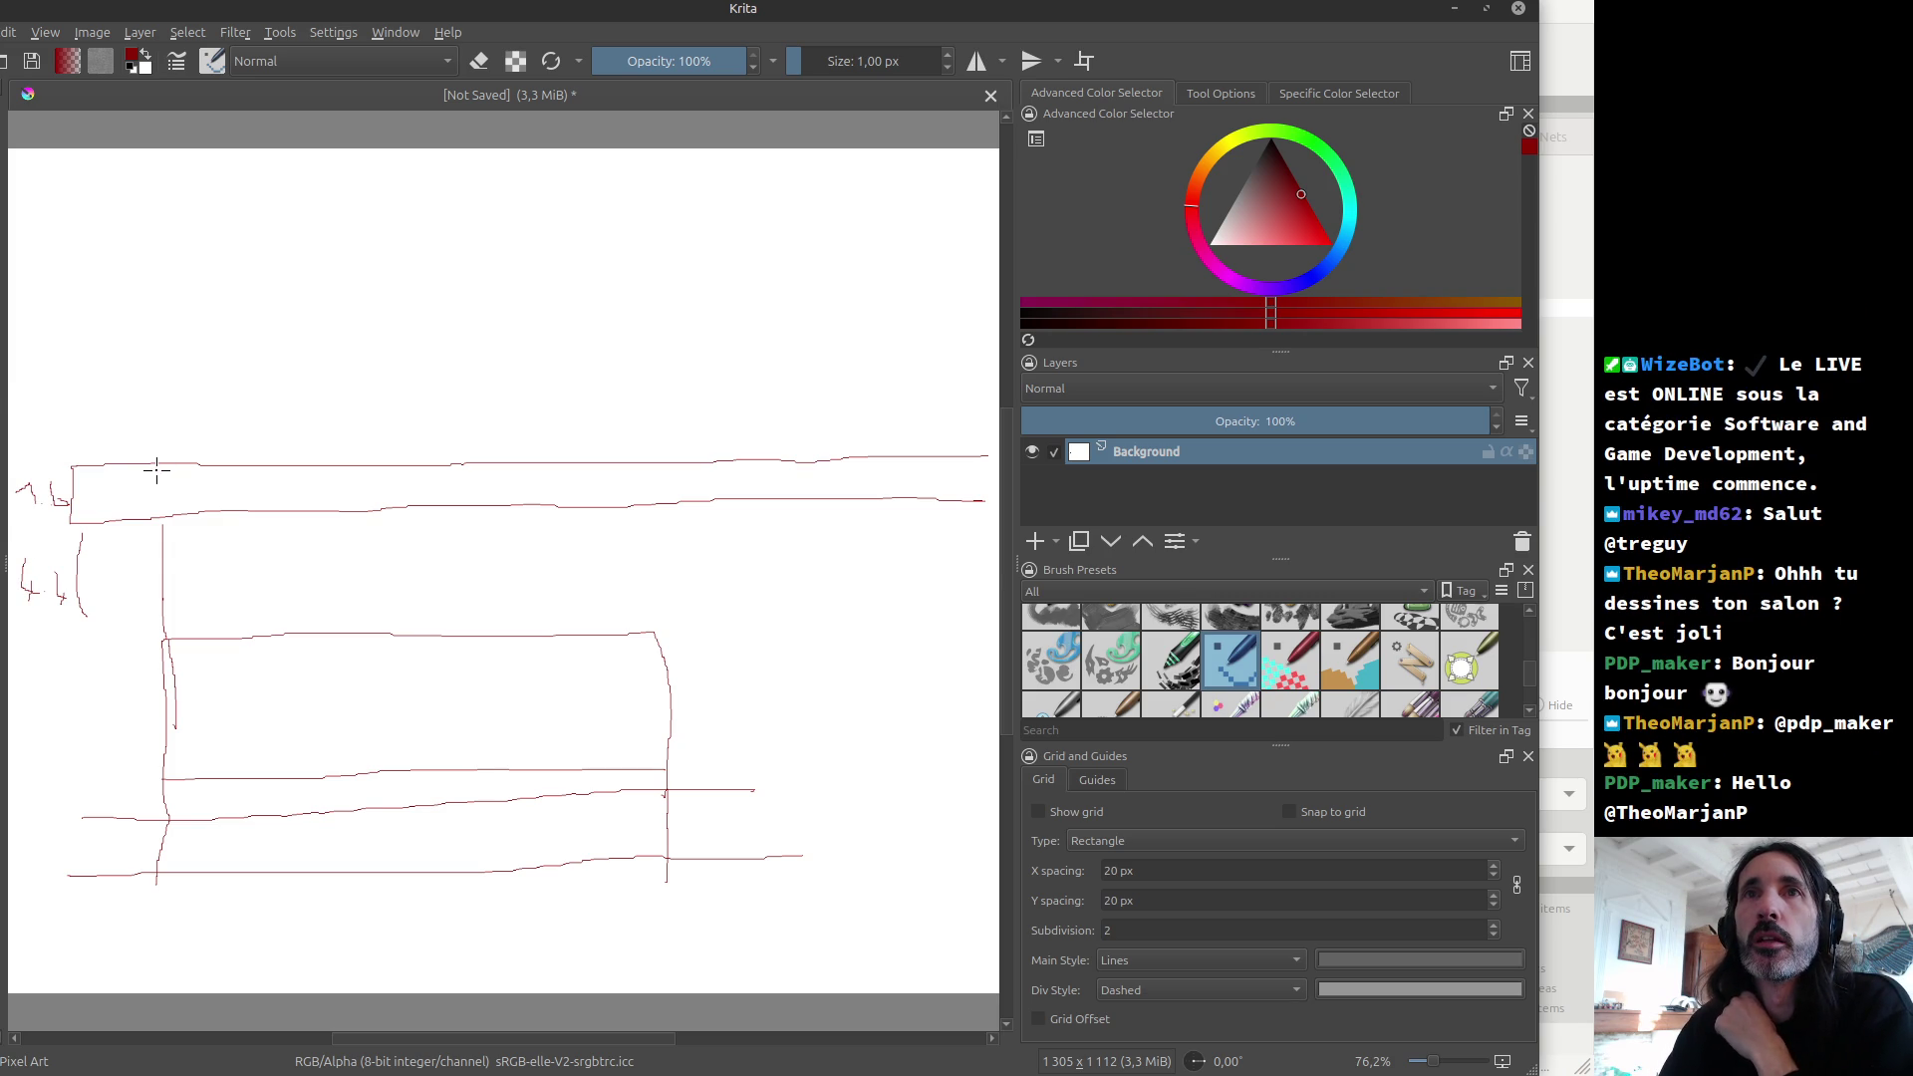
{"action": "key", "text": "alt+Tab"}
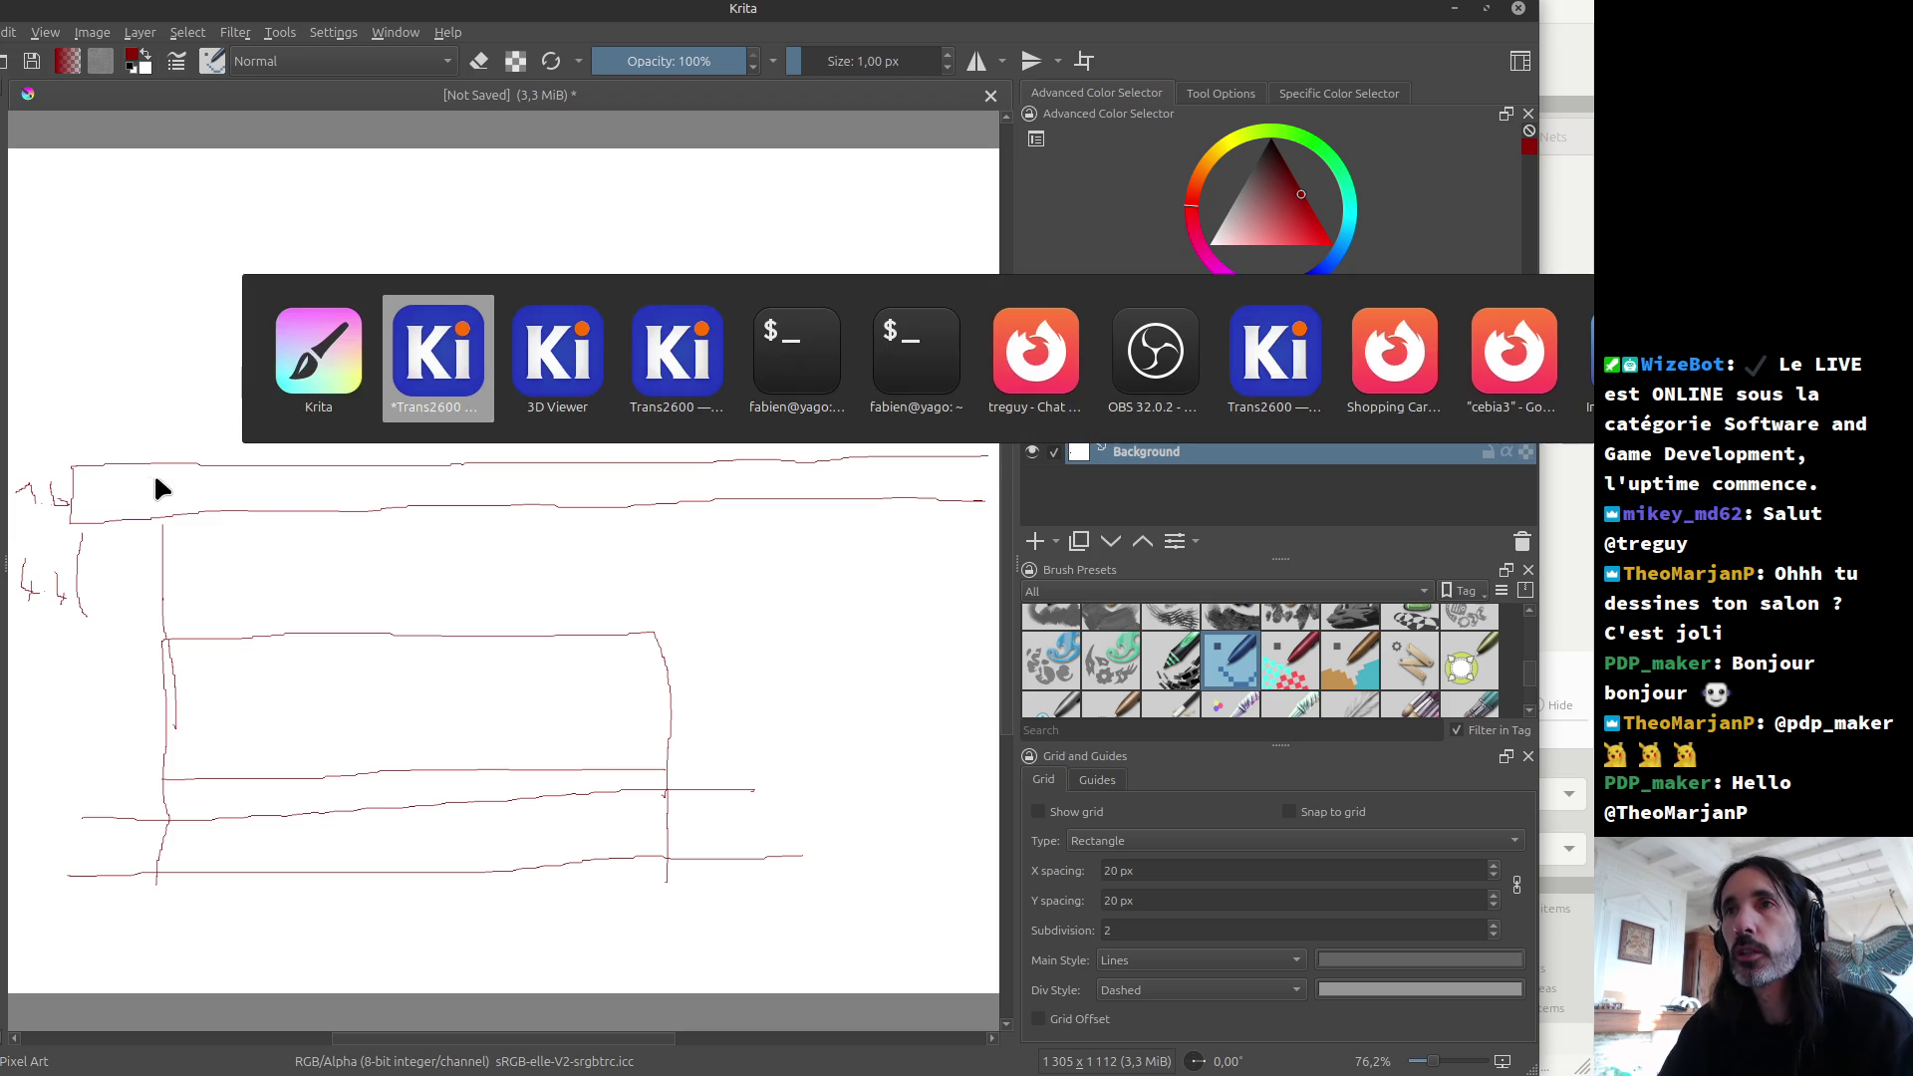
Step: Pan and zoom the 3D board render around U7, U8 and R3–R8, then switch windows back
{"action": "left_click", "coordinate": [573, 404]}
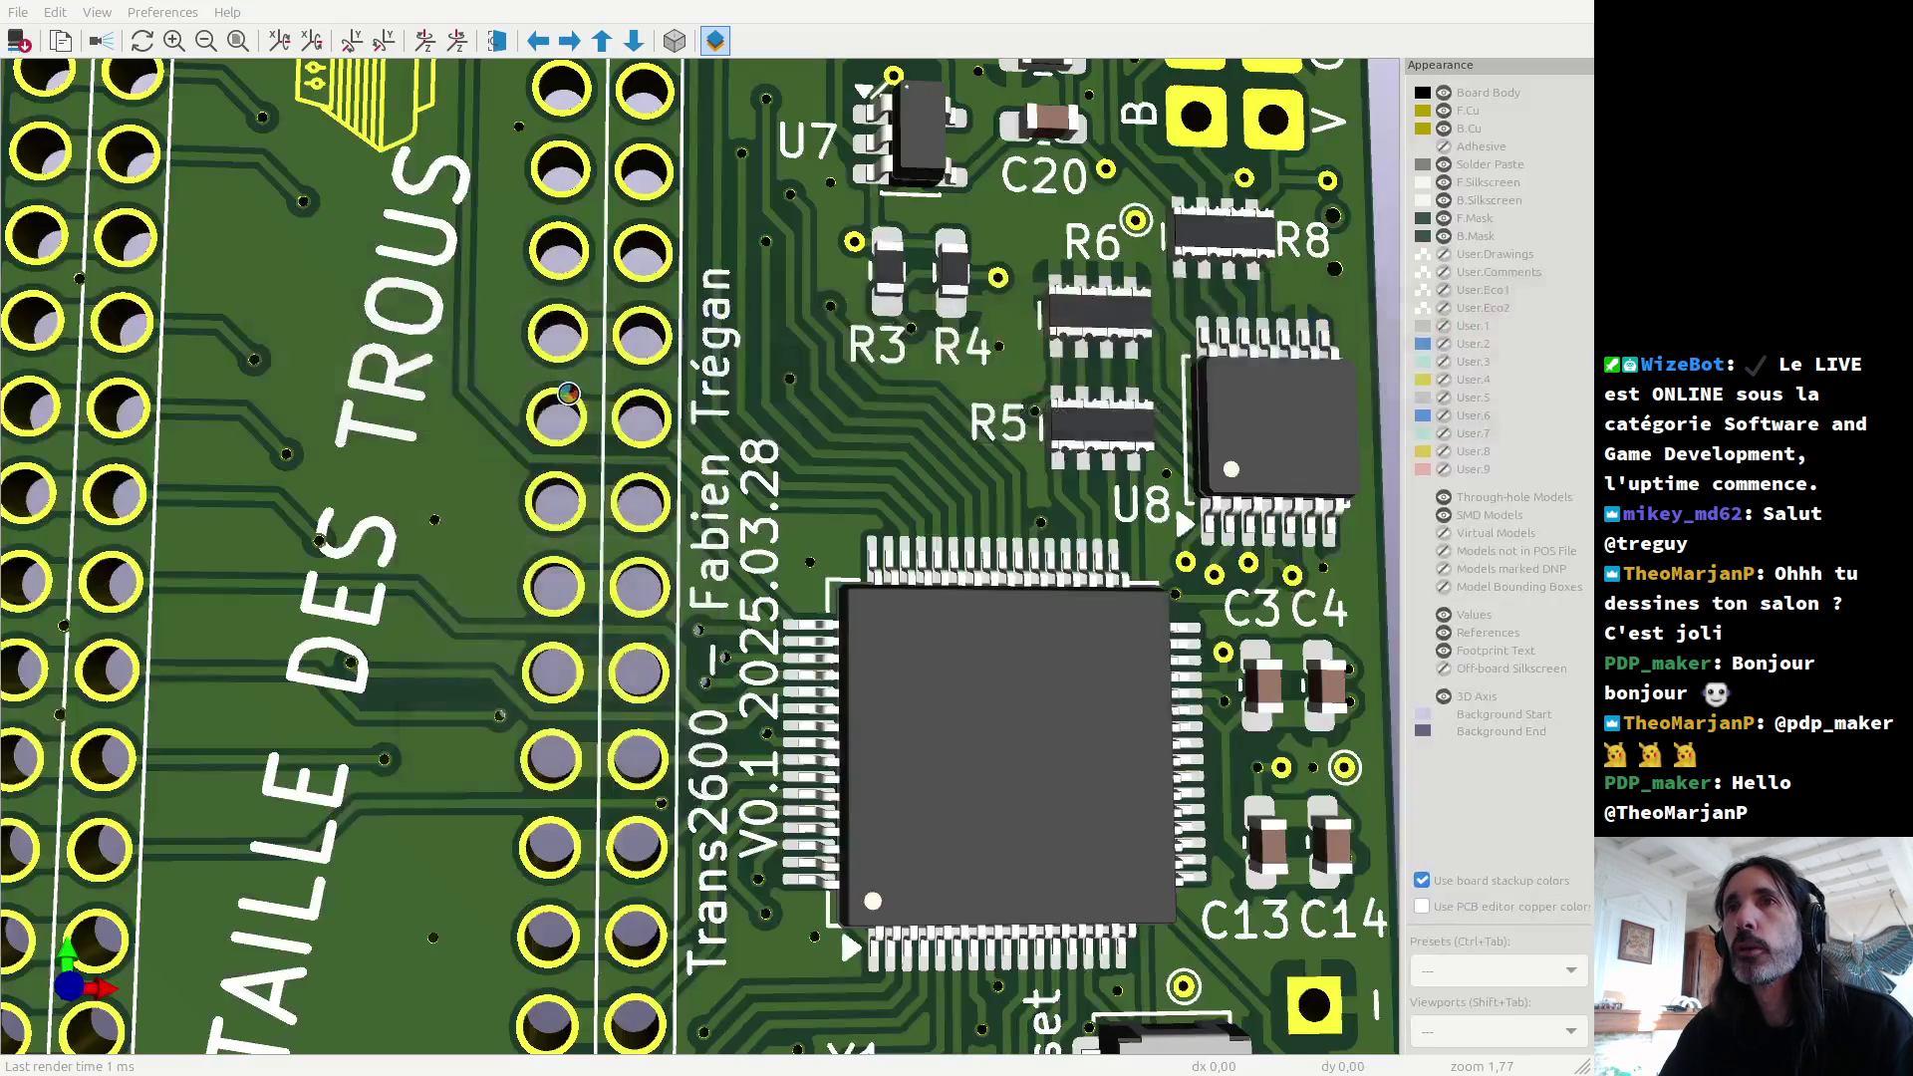
{"action": "middle_click_drag", "start_coordinate": [1017, 513], "coordinate": [809, 517]}
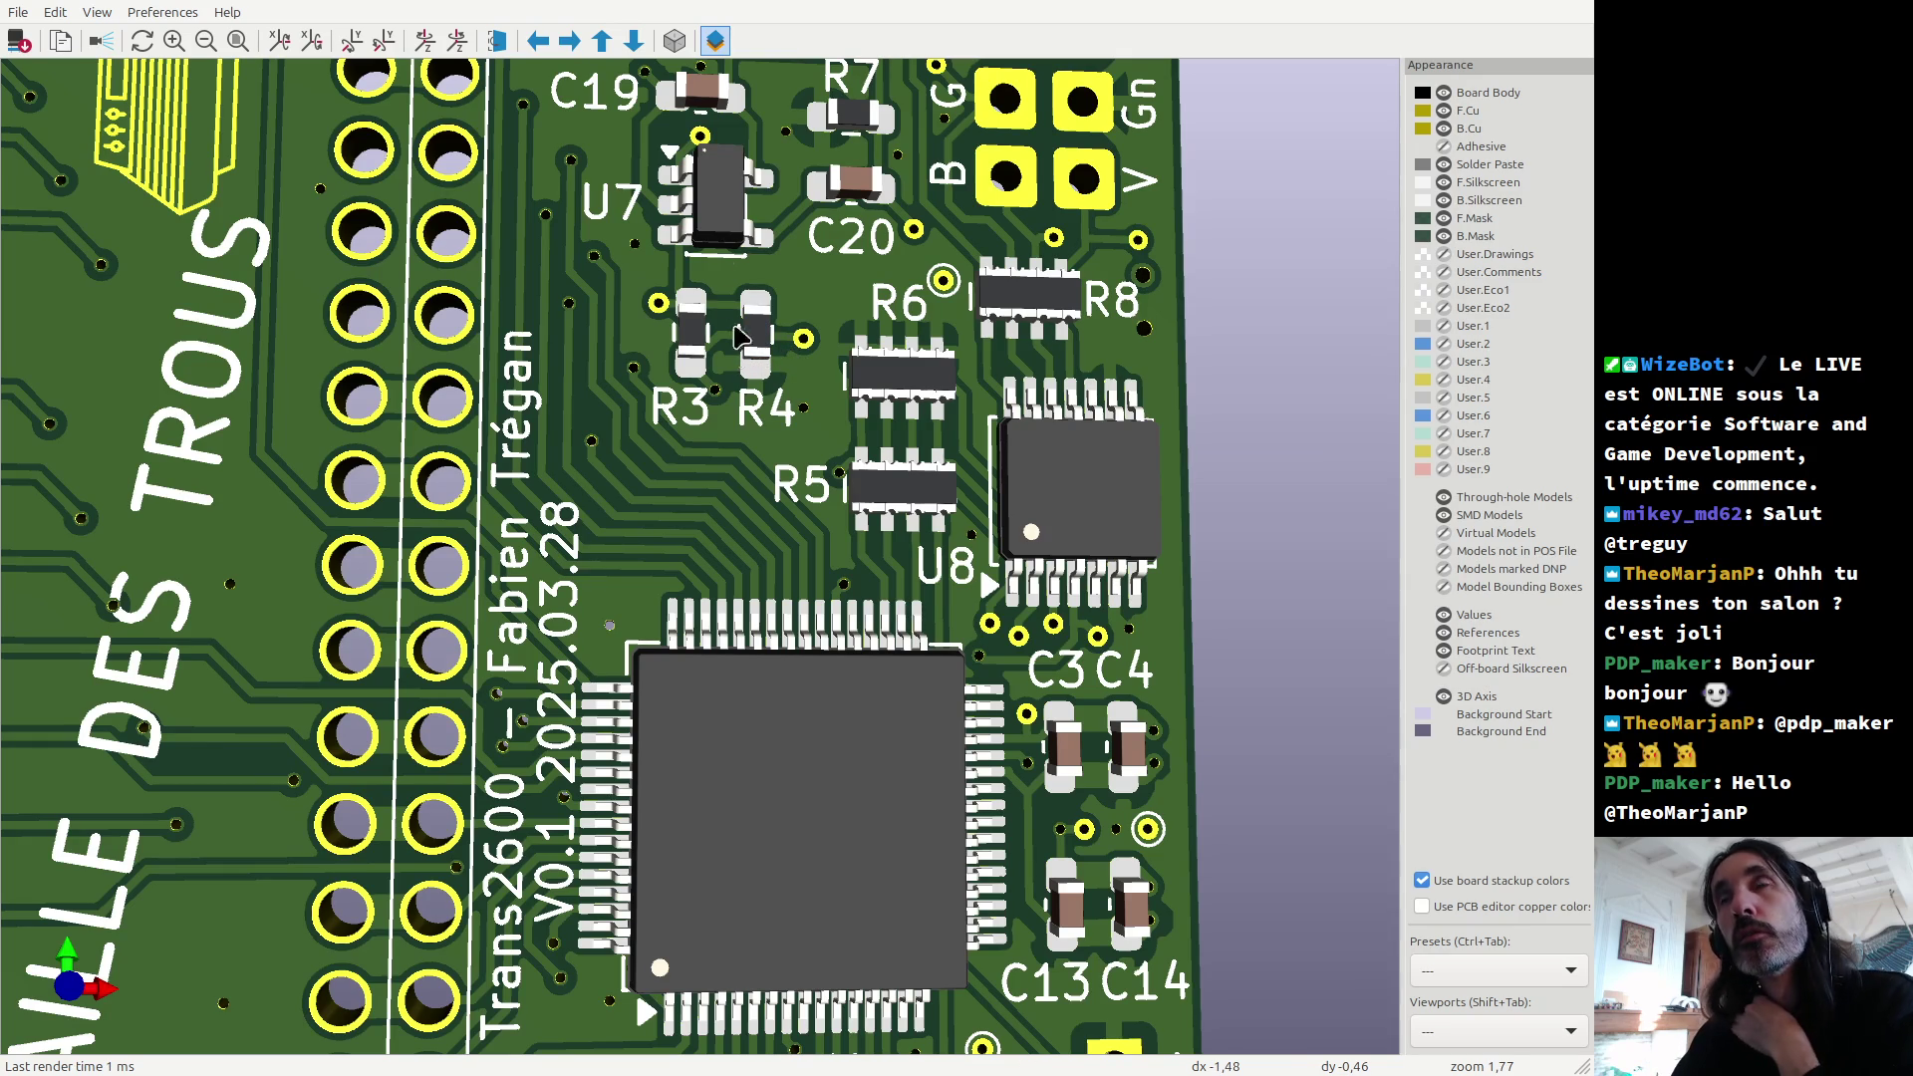
{"action": "scroll", "coordinate": [726, 396], "scroll_direction": "down", "scroll_amount": 1}
{"action": "scroll", "coordinate": [727, 397], "scroll_direction": "down", "scroll_amount": 1}
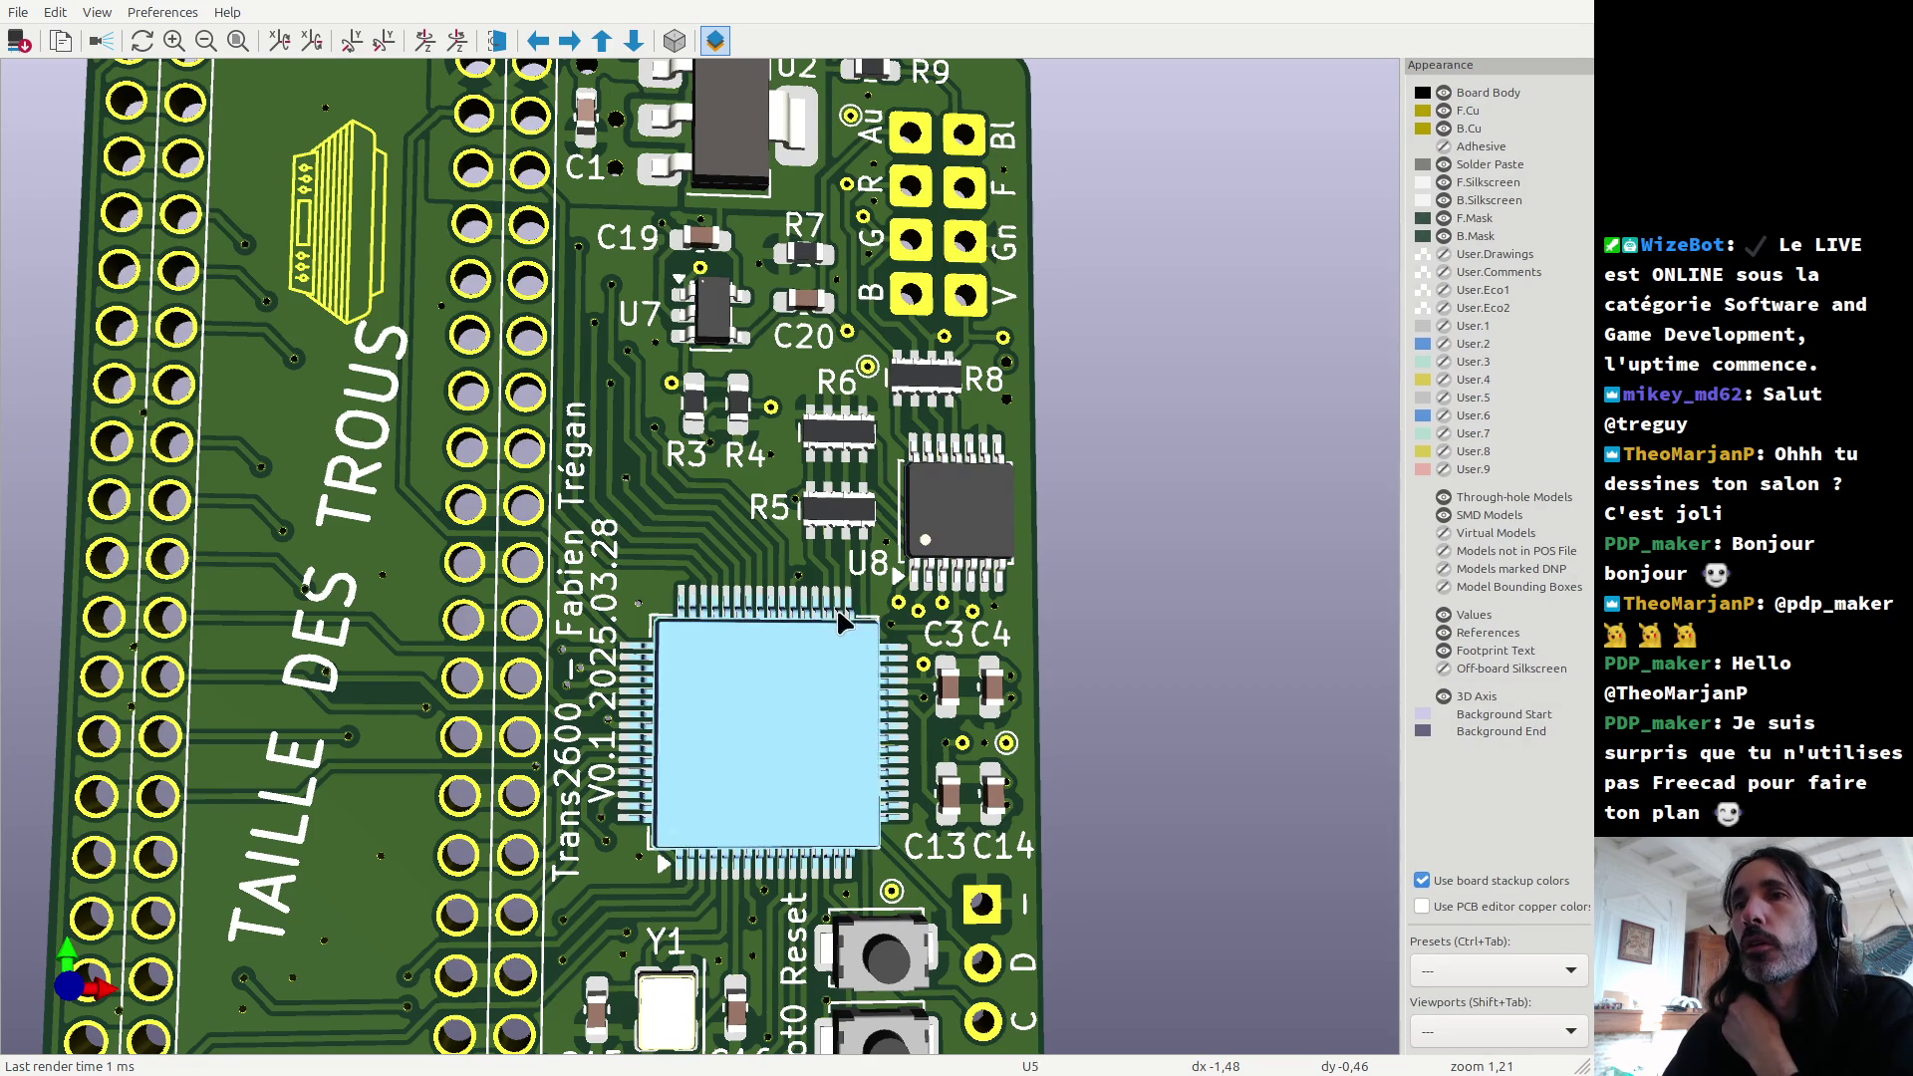
{"action": "middle_click_drag", "start_coordinate": [646, 1000], "coordinate": [726, 626]}
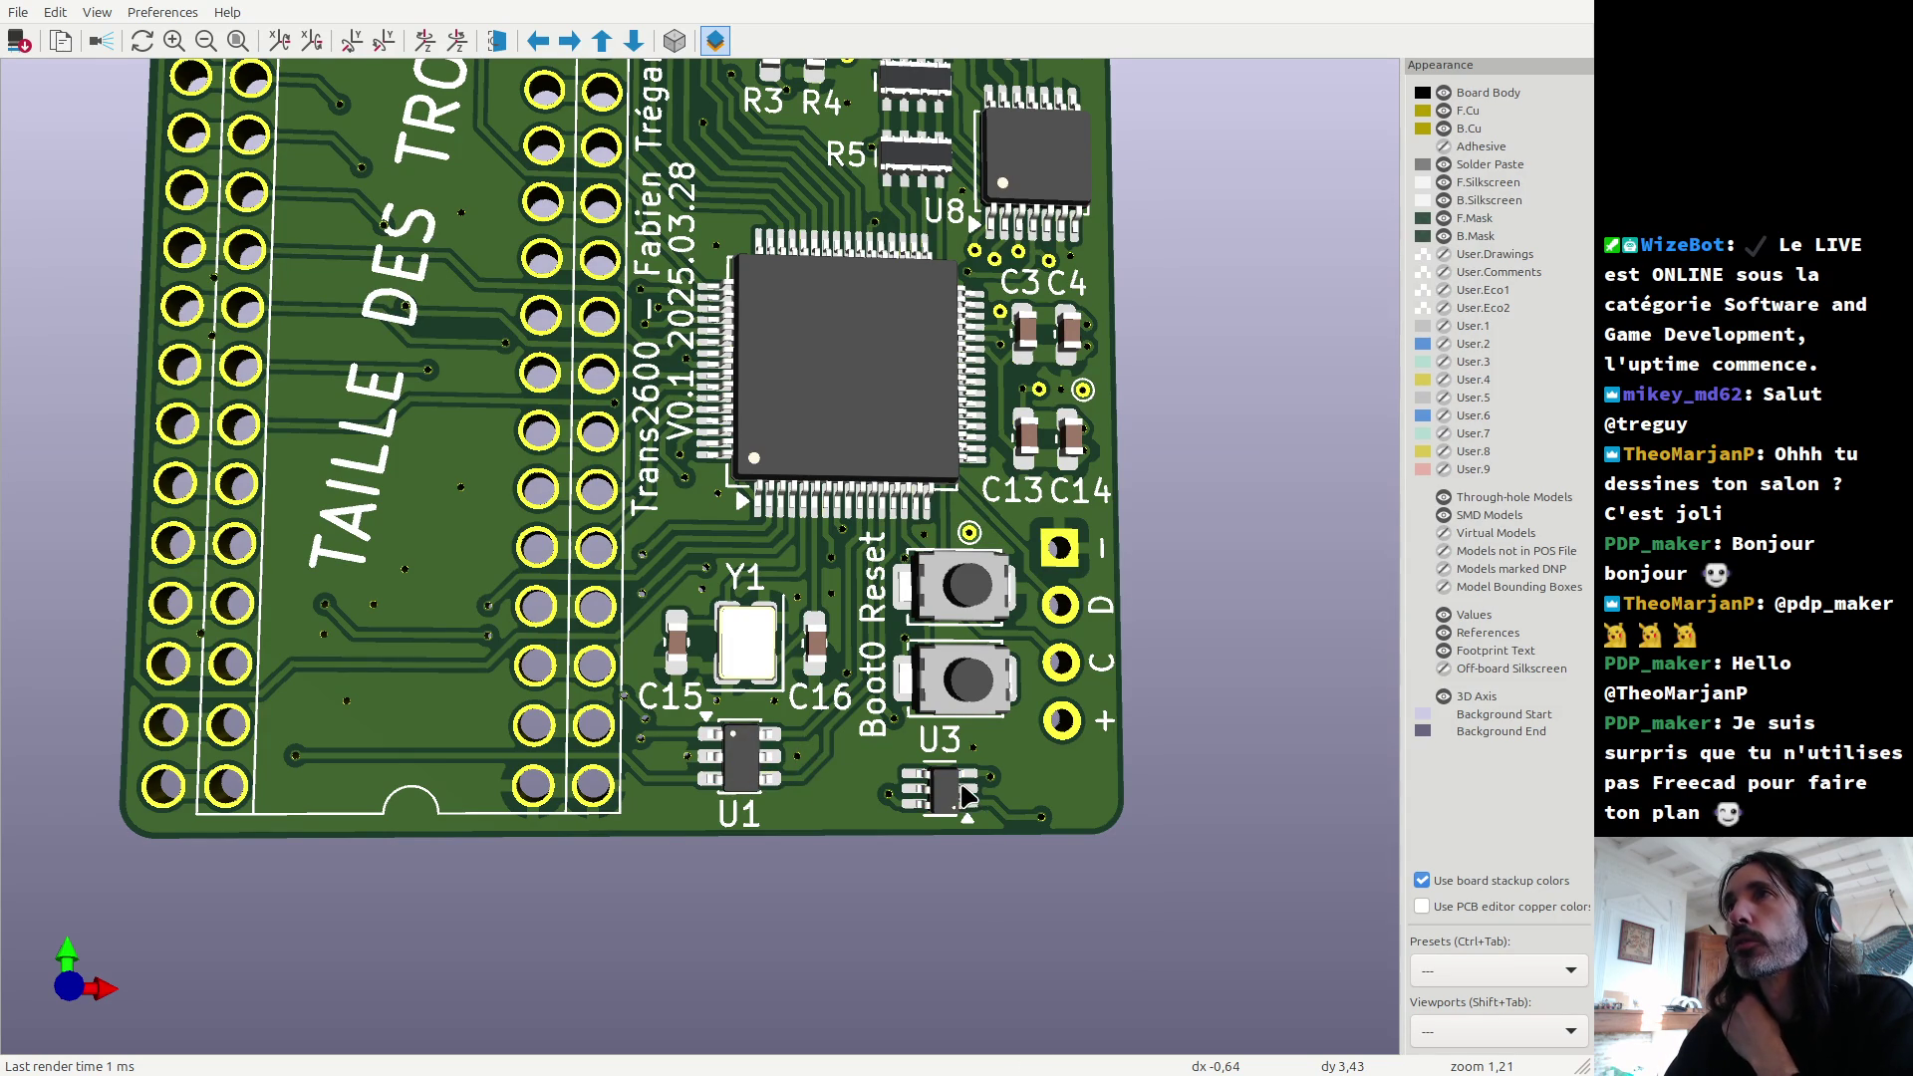
{"action": "scroll", "coordinate": [964, 793], "scroll_direction": "down", "scroll_amount": 3}
{"action": "middle_click_drag", "start_coordinate": [897, 182], "coordinate": [855, 362]}
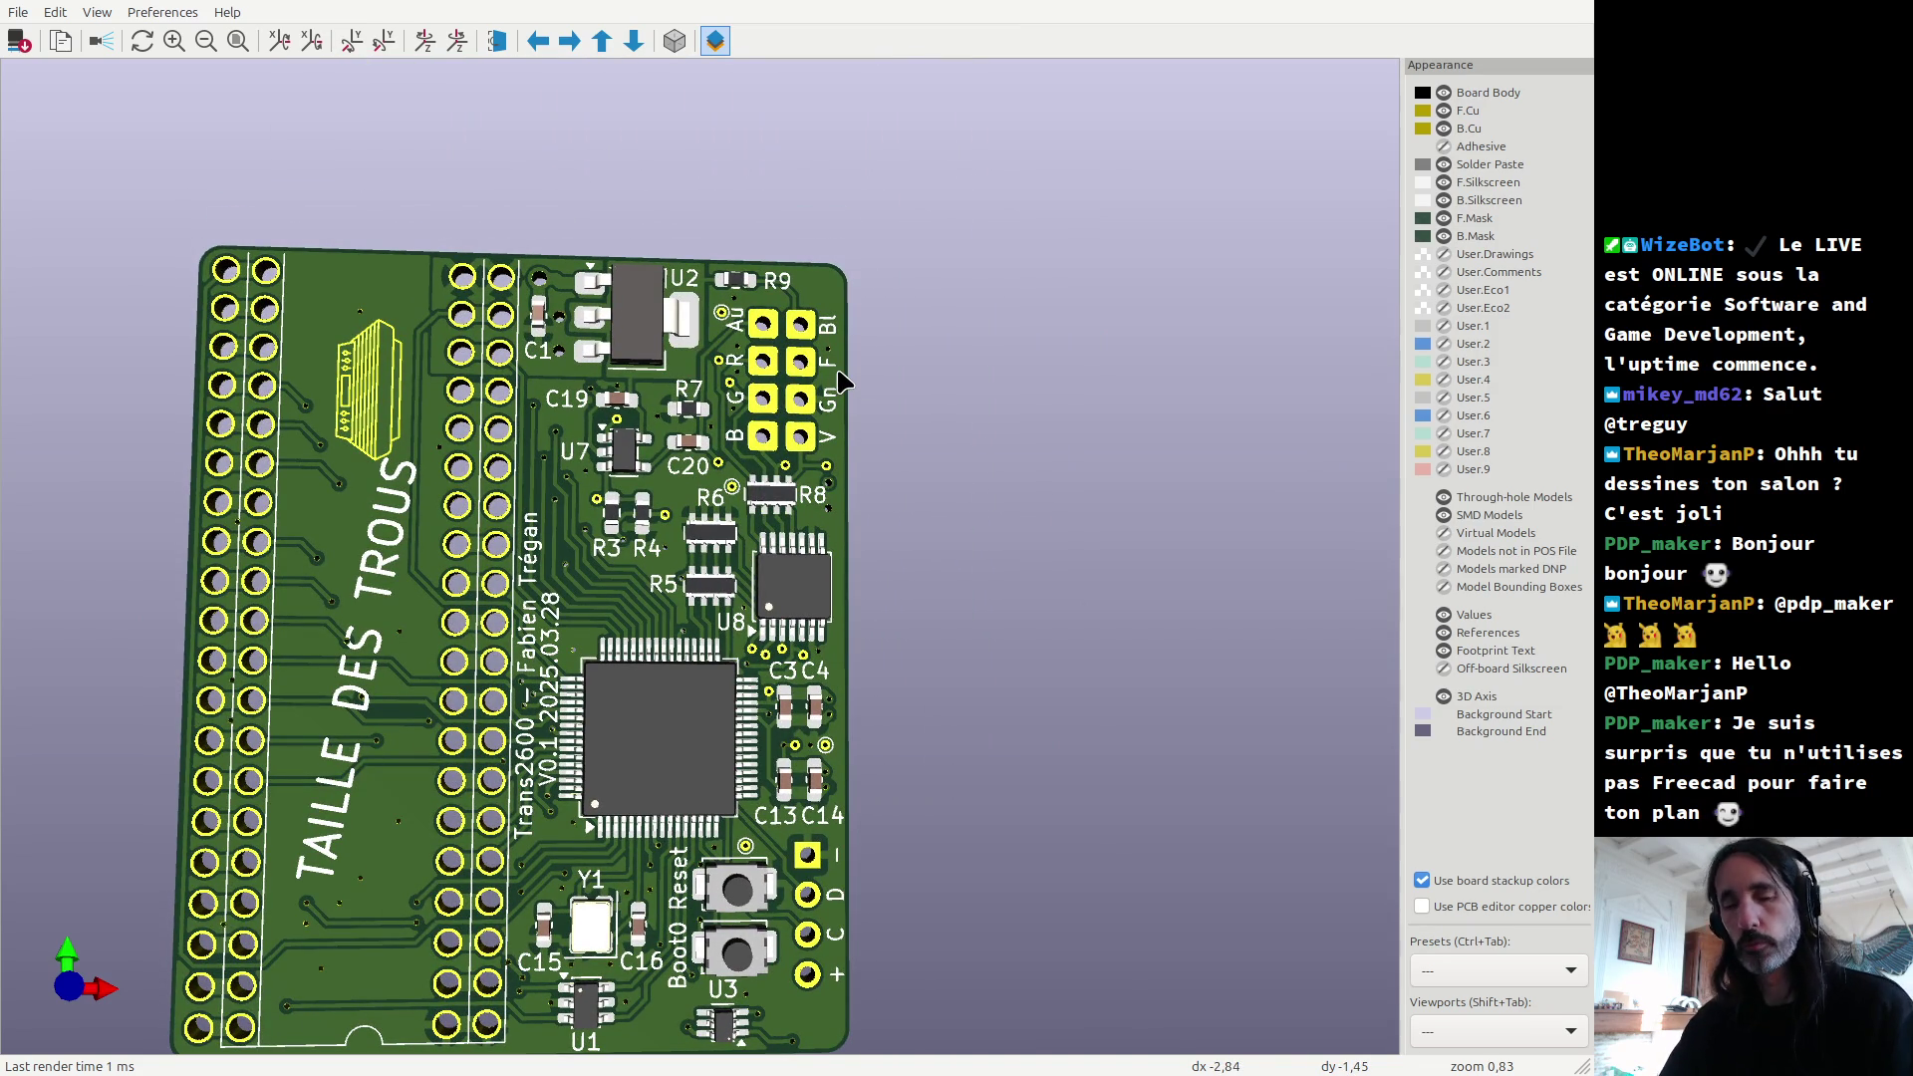
{"action": "key", "text": "alt+Tab"}
{"action": "key", "text": "alt+Tab"}
{"action": "key", "text": "Tab"}
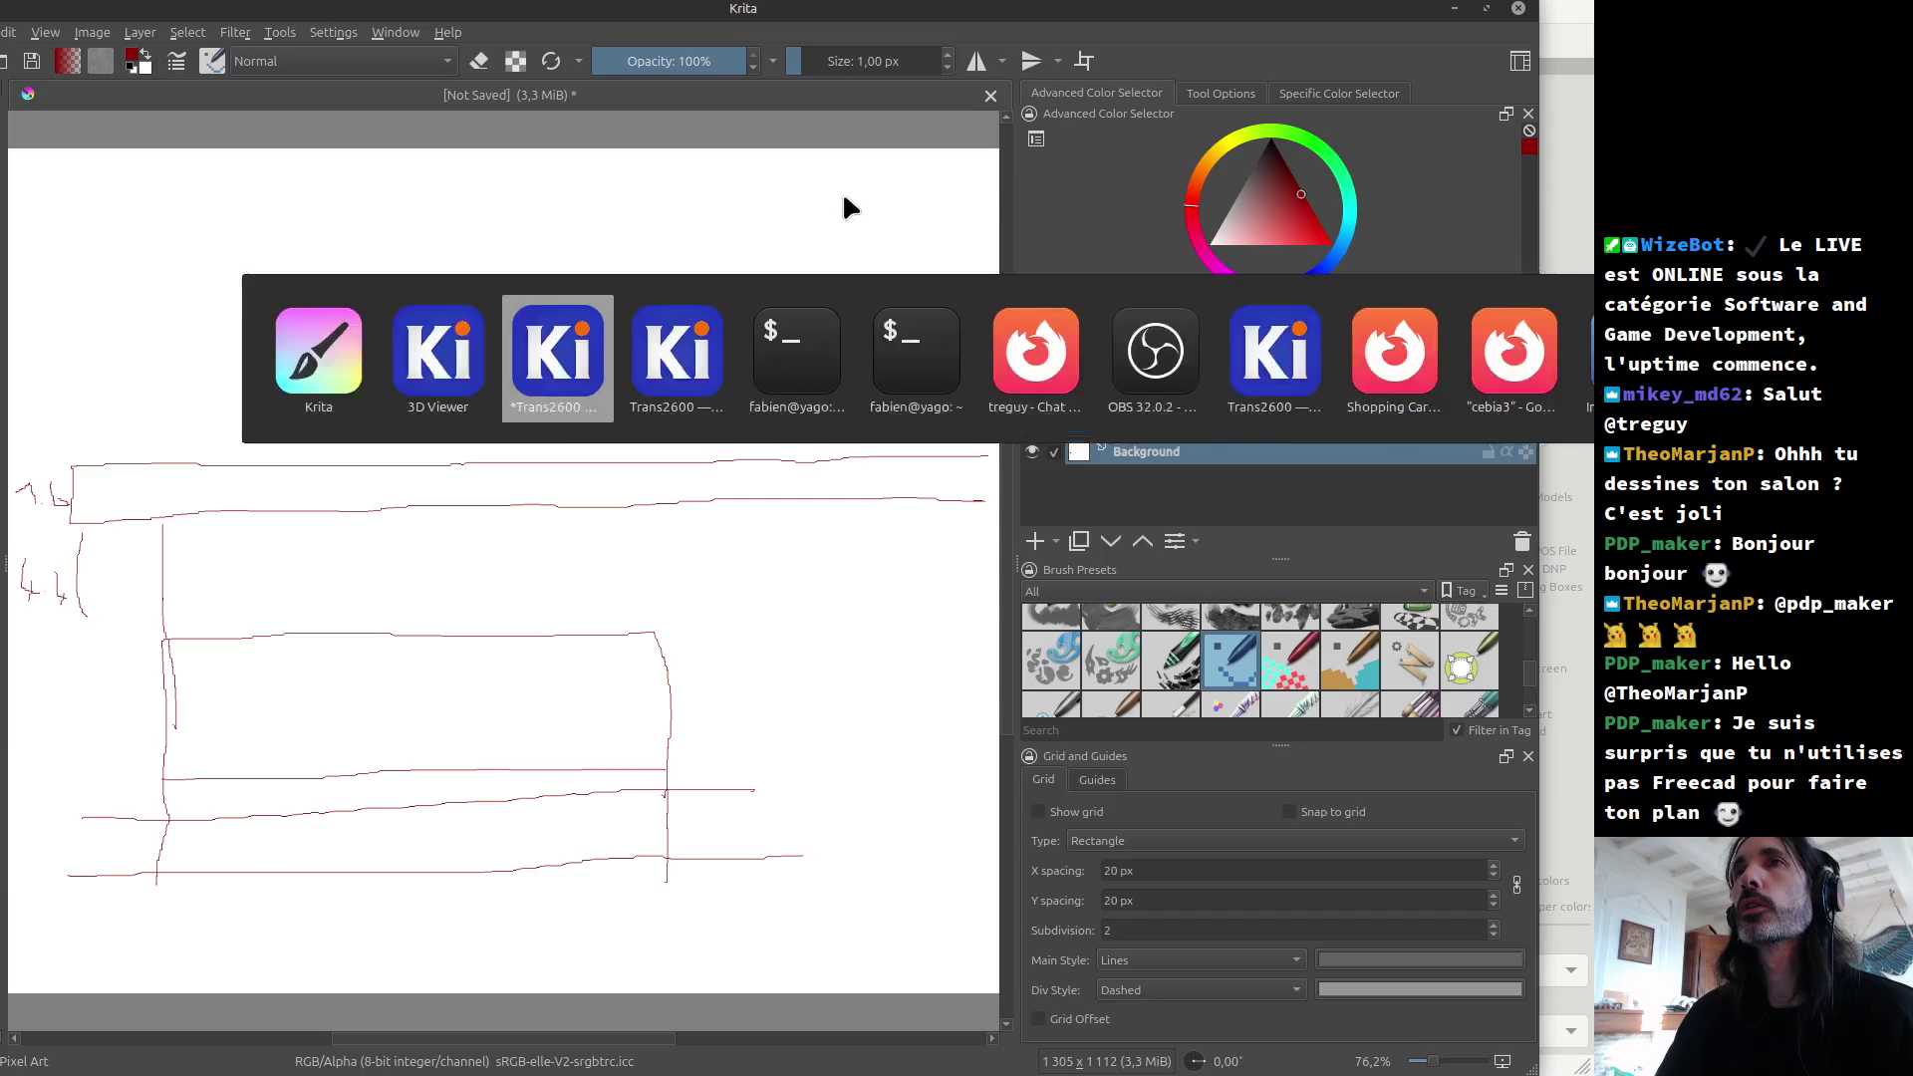
{"action": "key", "text": "alt+Tab"}
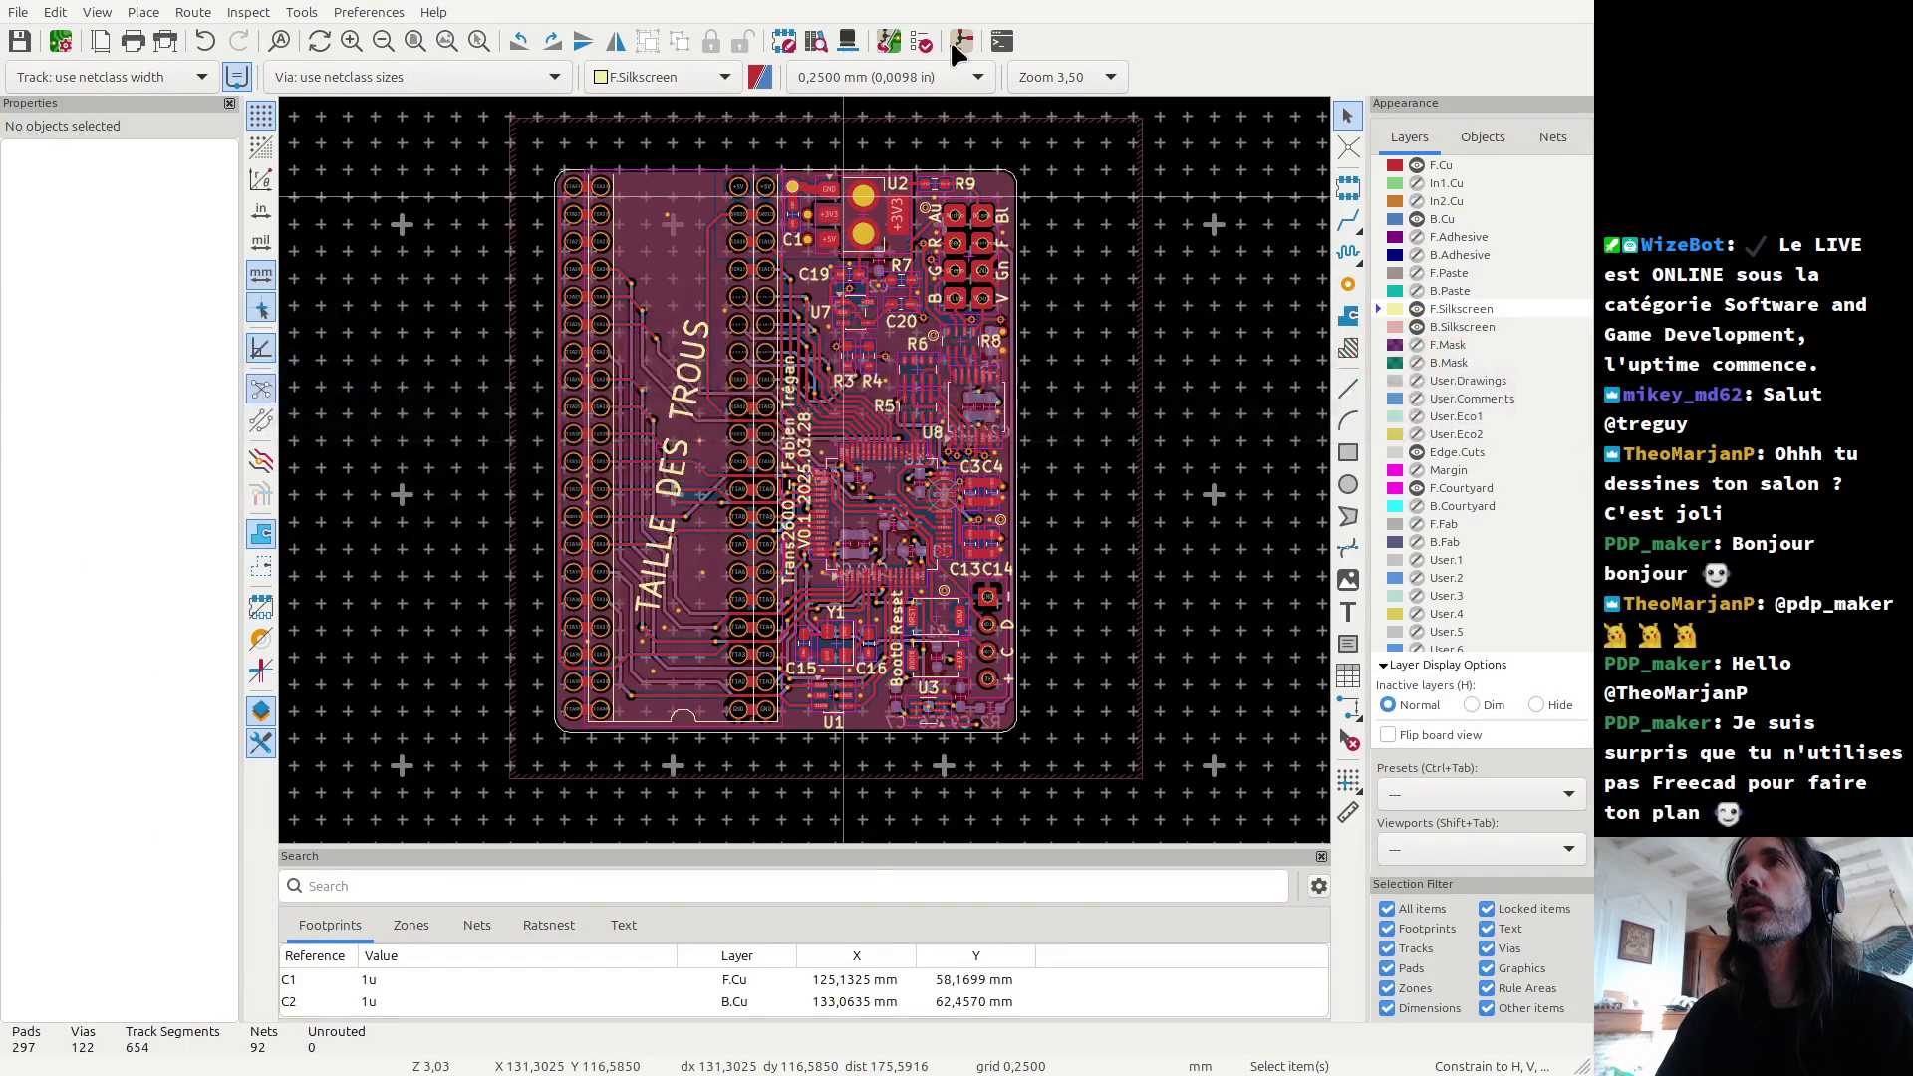
Step: Open the Trans2600 schematic and box-select TP18 with its wire stub on the GND row
{"action": "left_click", "coordinate": [959, 44]}
{"action": "scroll", "coordinate": [798, 505], "scroll_direction": "down", "scroll_amount": 8}
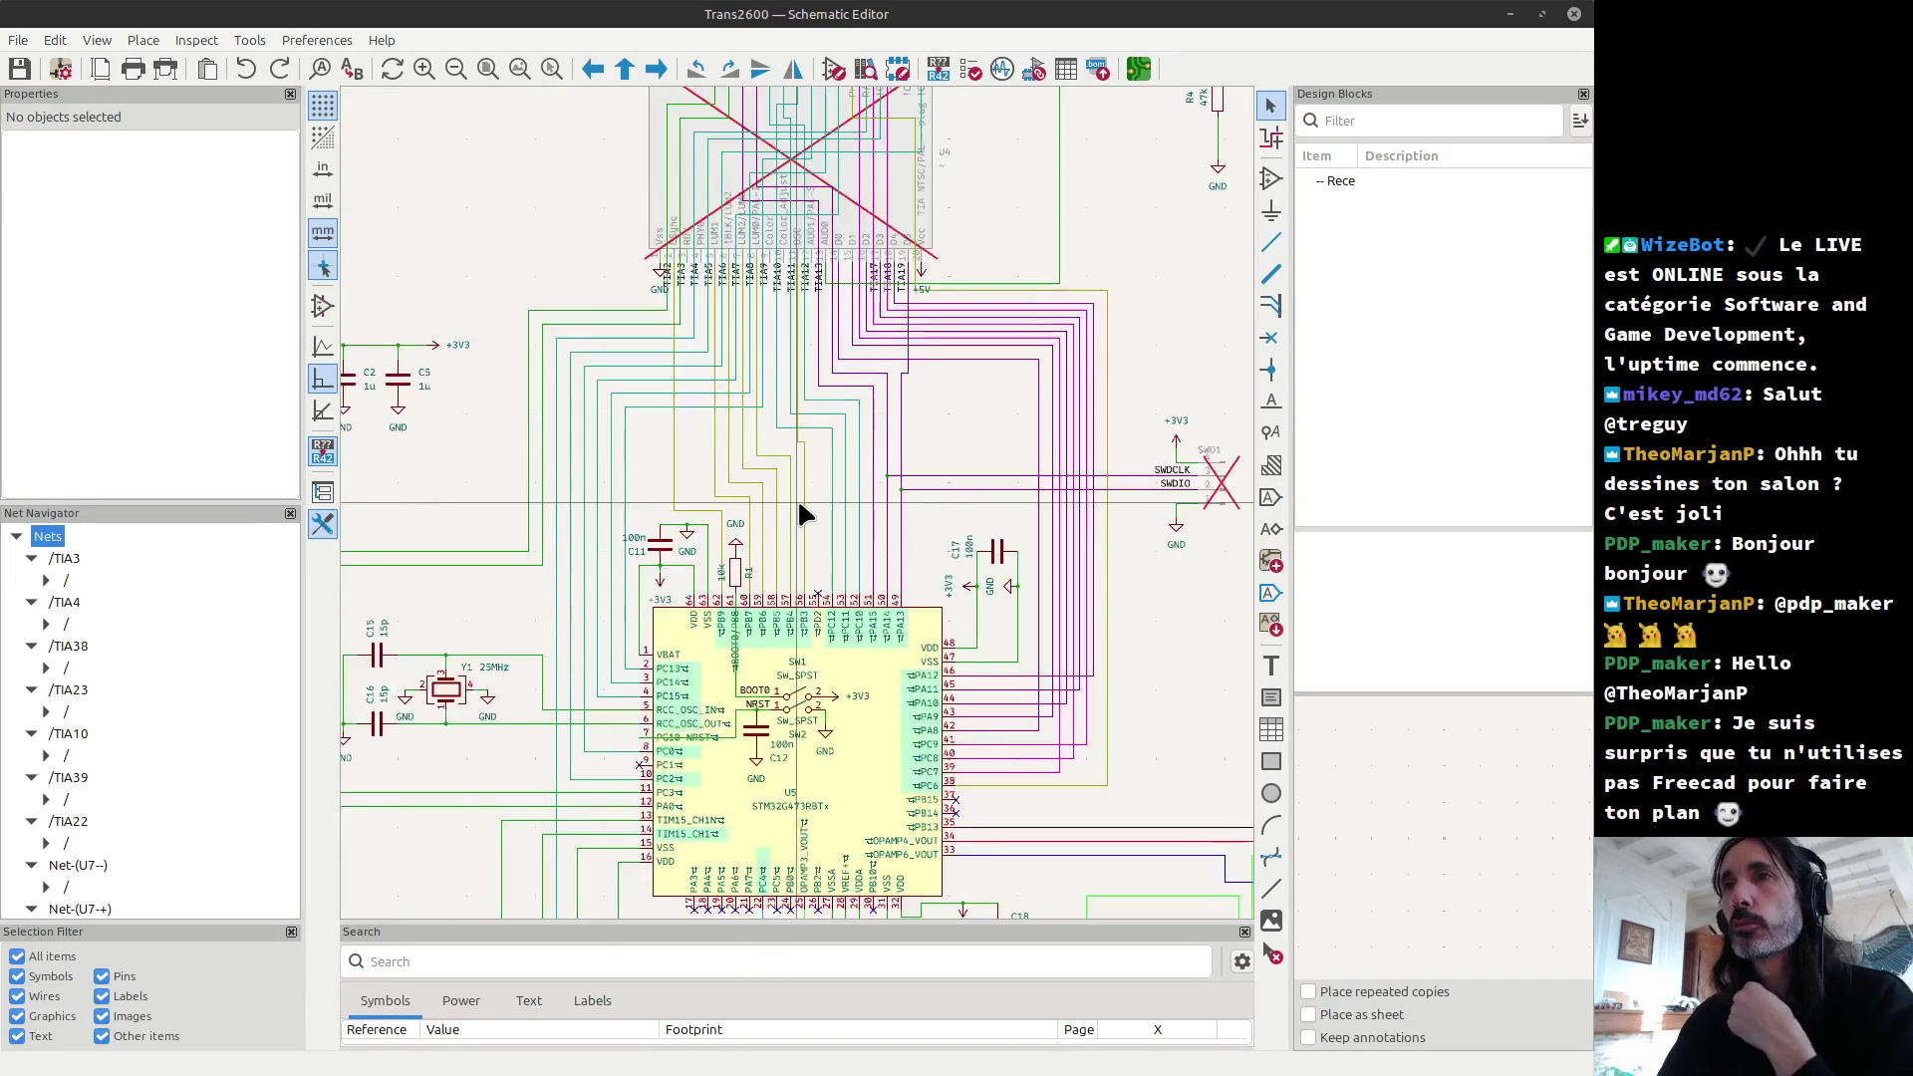
{"action": "scroll", "coordinate": [660, 376], "scroll_direction": "up", "scroll_amount": 5}
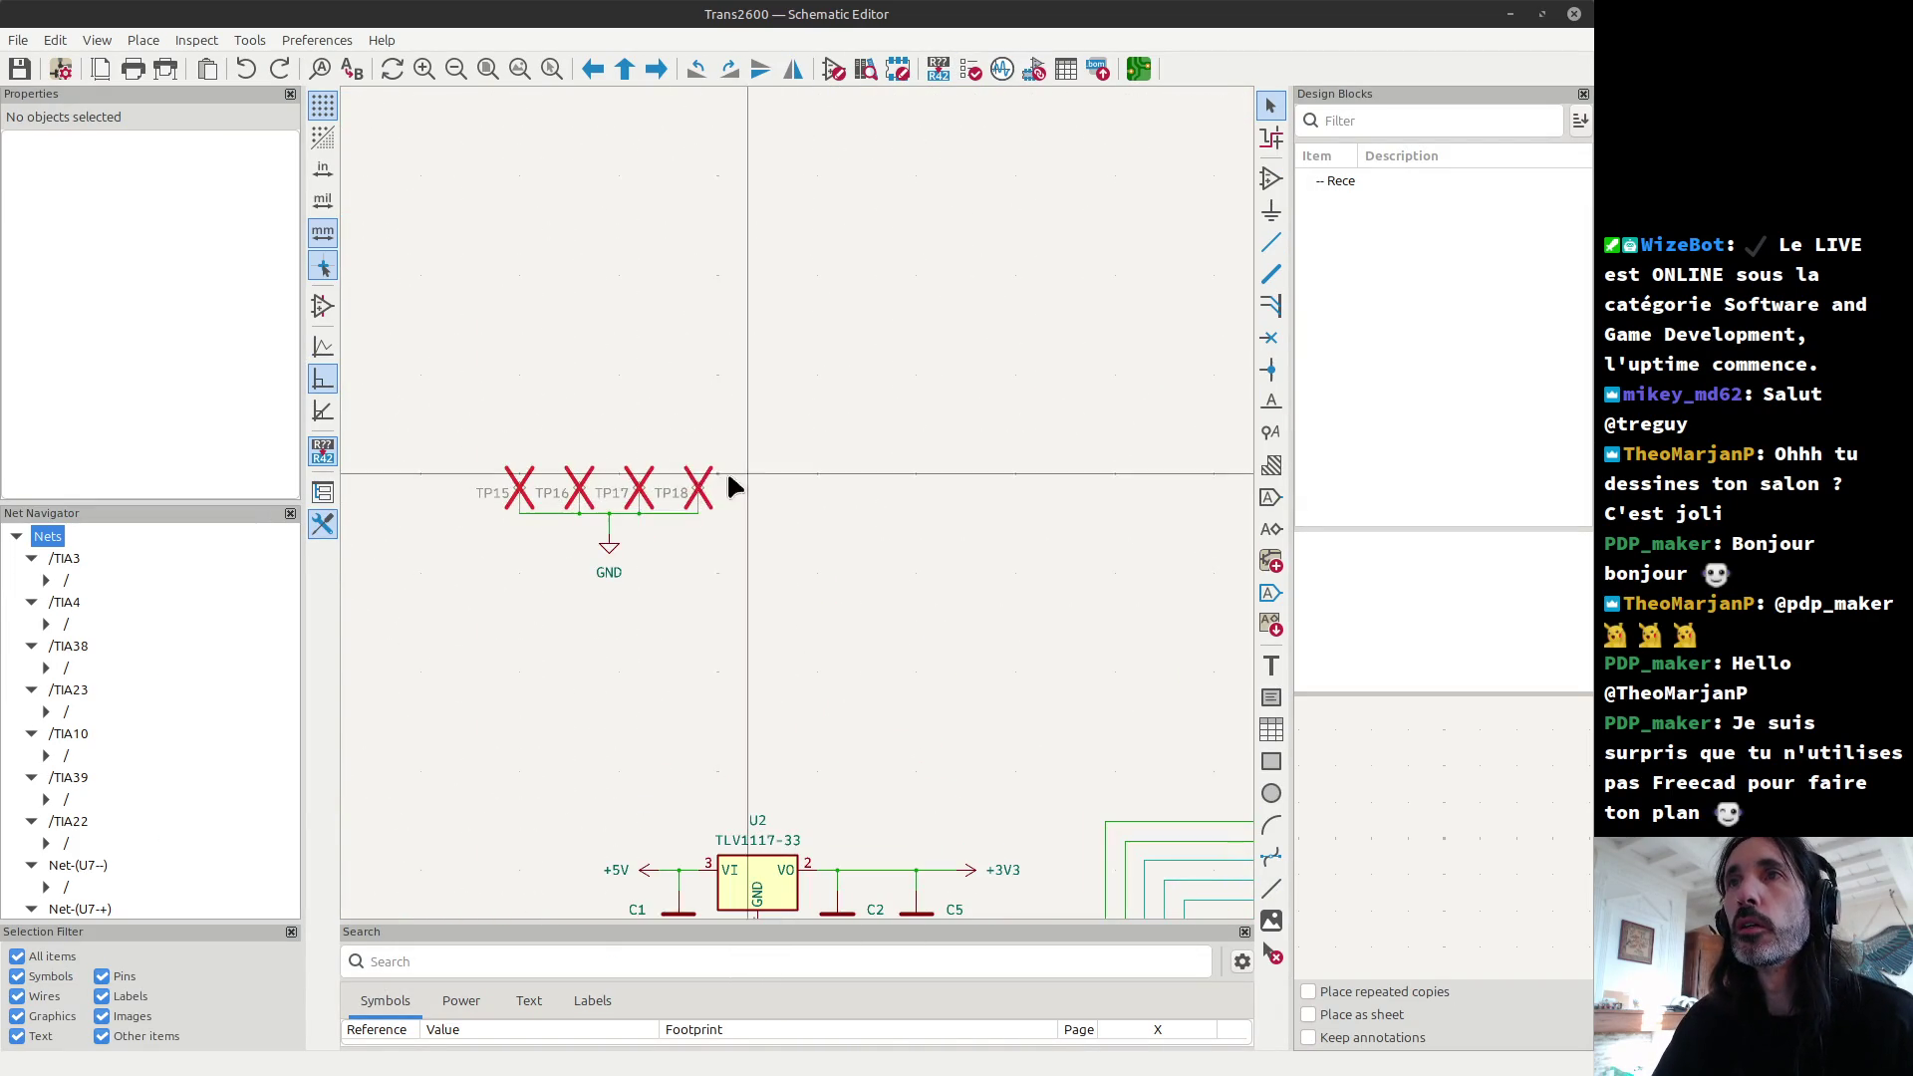
{"action": "mouse_move", "coordinate": [631, 457]}
{"action": "left_mouse_down"}
{"action": "mouse_move", "coordinate": [632, 478]}
{"action": "mouse_move", "coordinate": [732, 538]}
{"action": "left_mouse_up"}
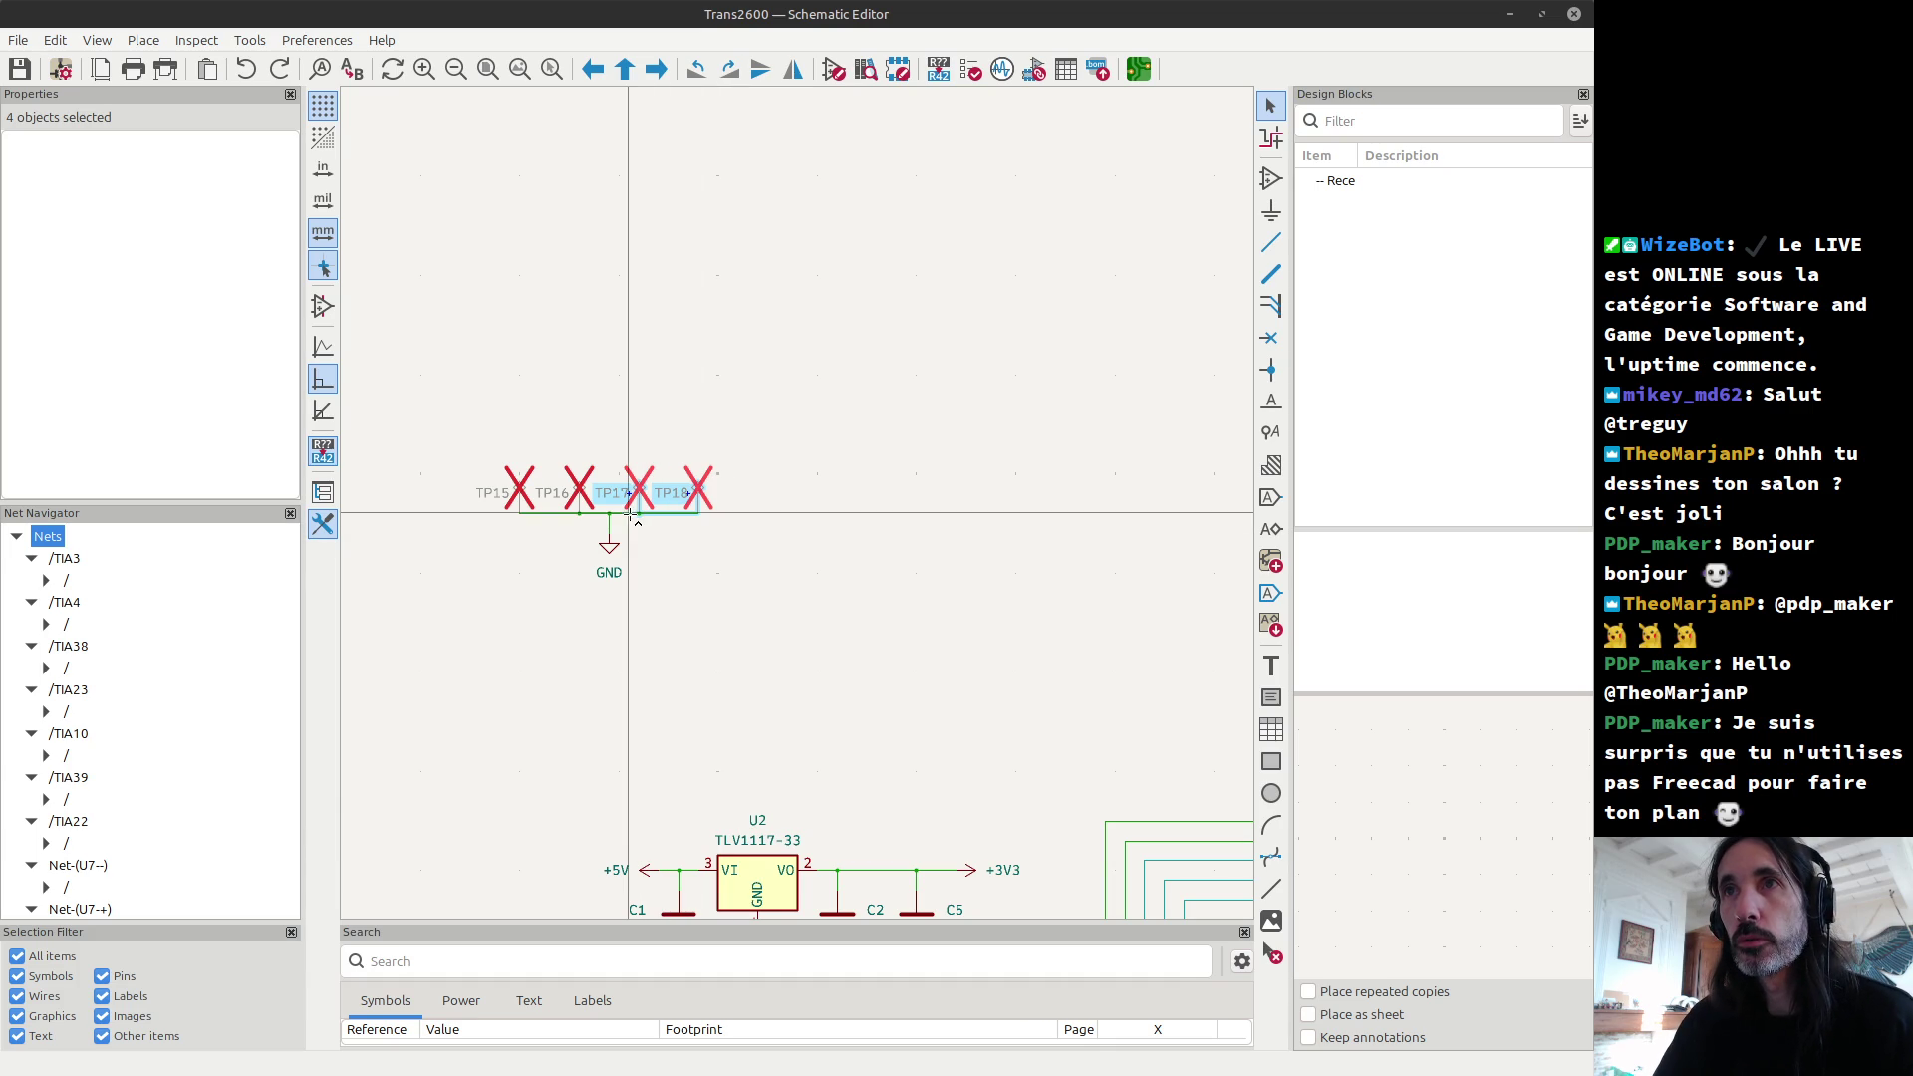
{"action": "left_click_drag", "start_coordinate": [816, 572], "coordinate": [668, 453]}
Step: Trial duplicate test points TP19 and TP20 beside TP18, then undo the addition
{"action": "key", "text": "ctrl+d"}
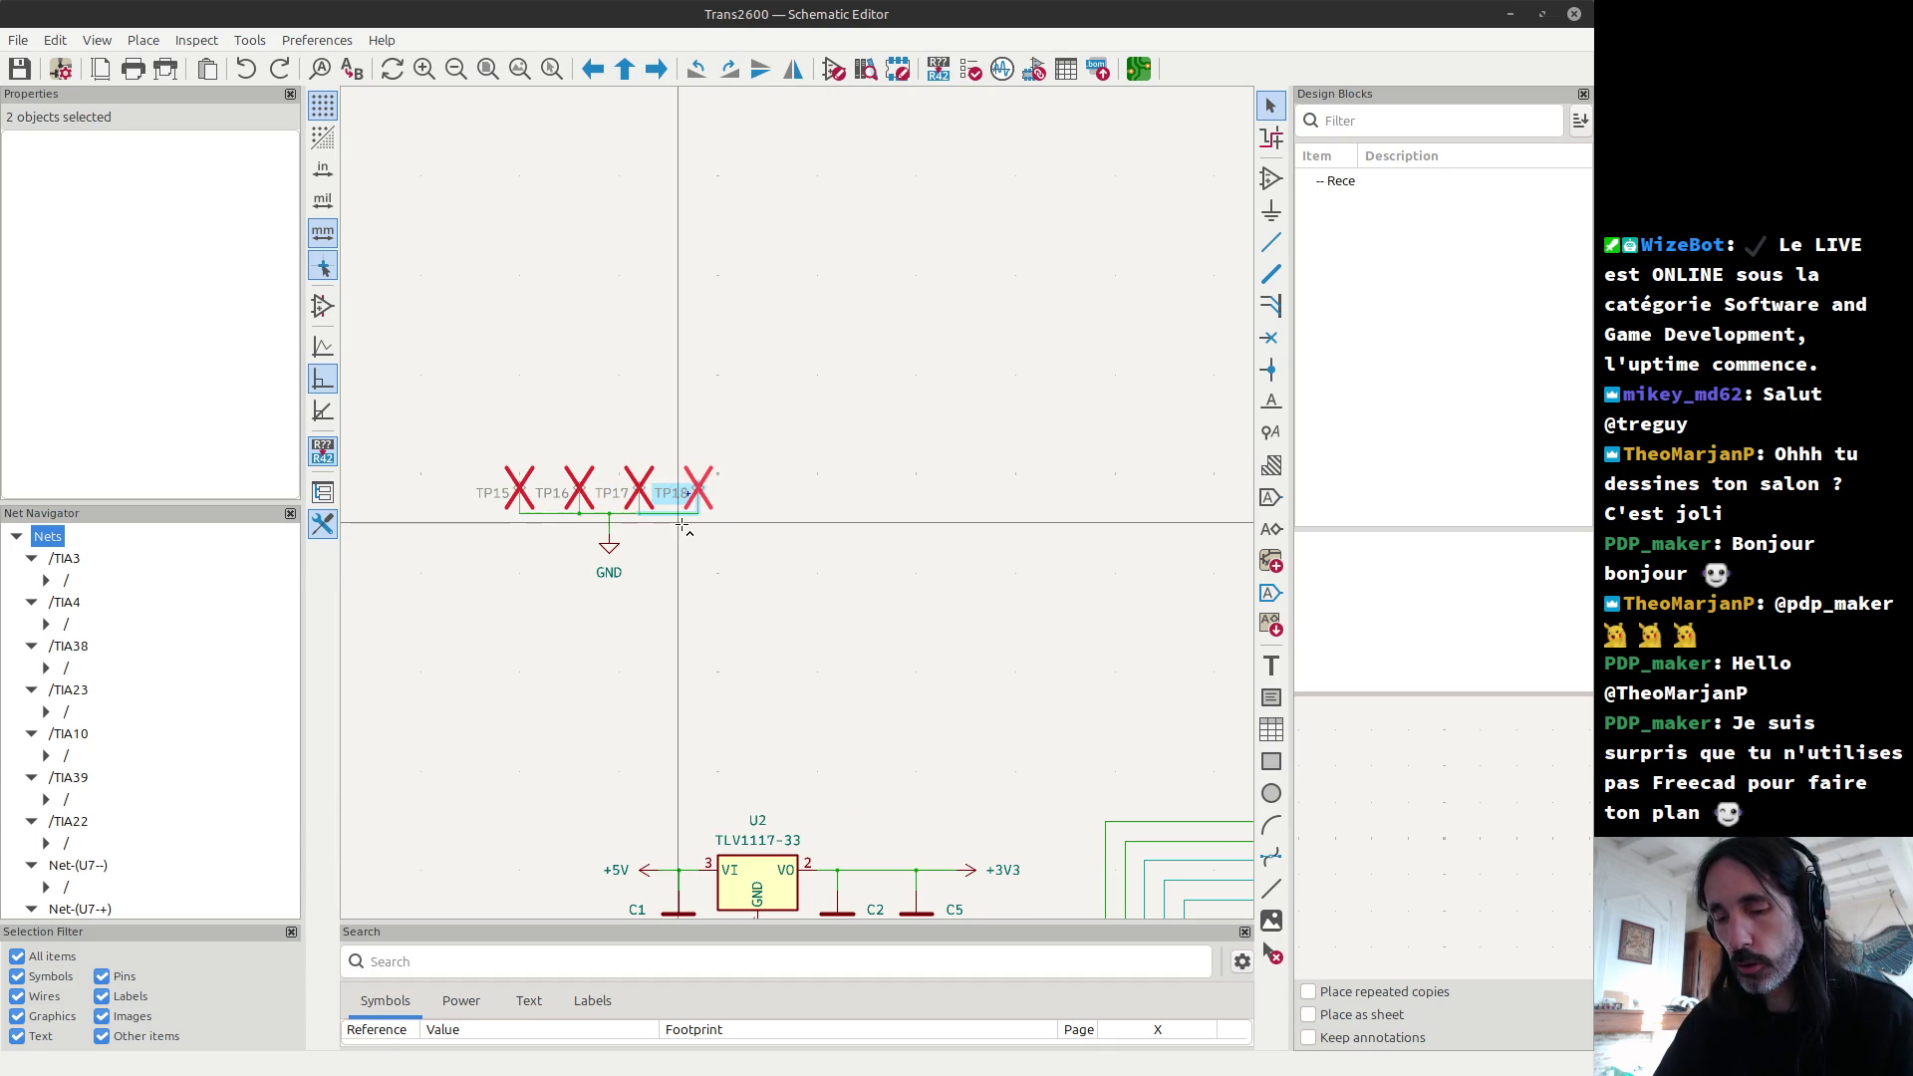
{"action": "left_click", "coordinate": [698, 524]}
{"action": "key", "text": "ctrl+d"}
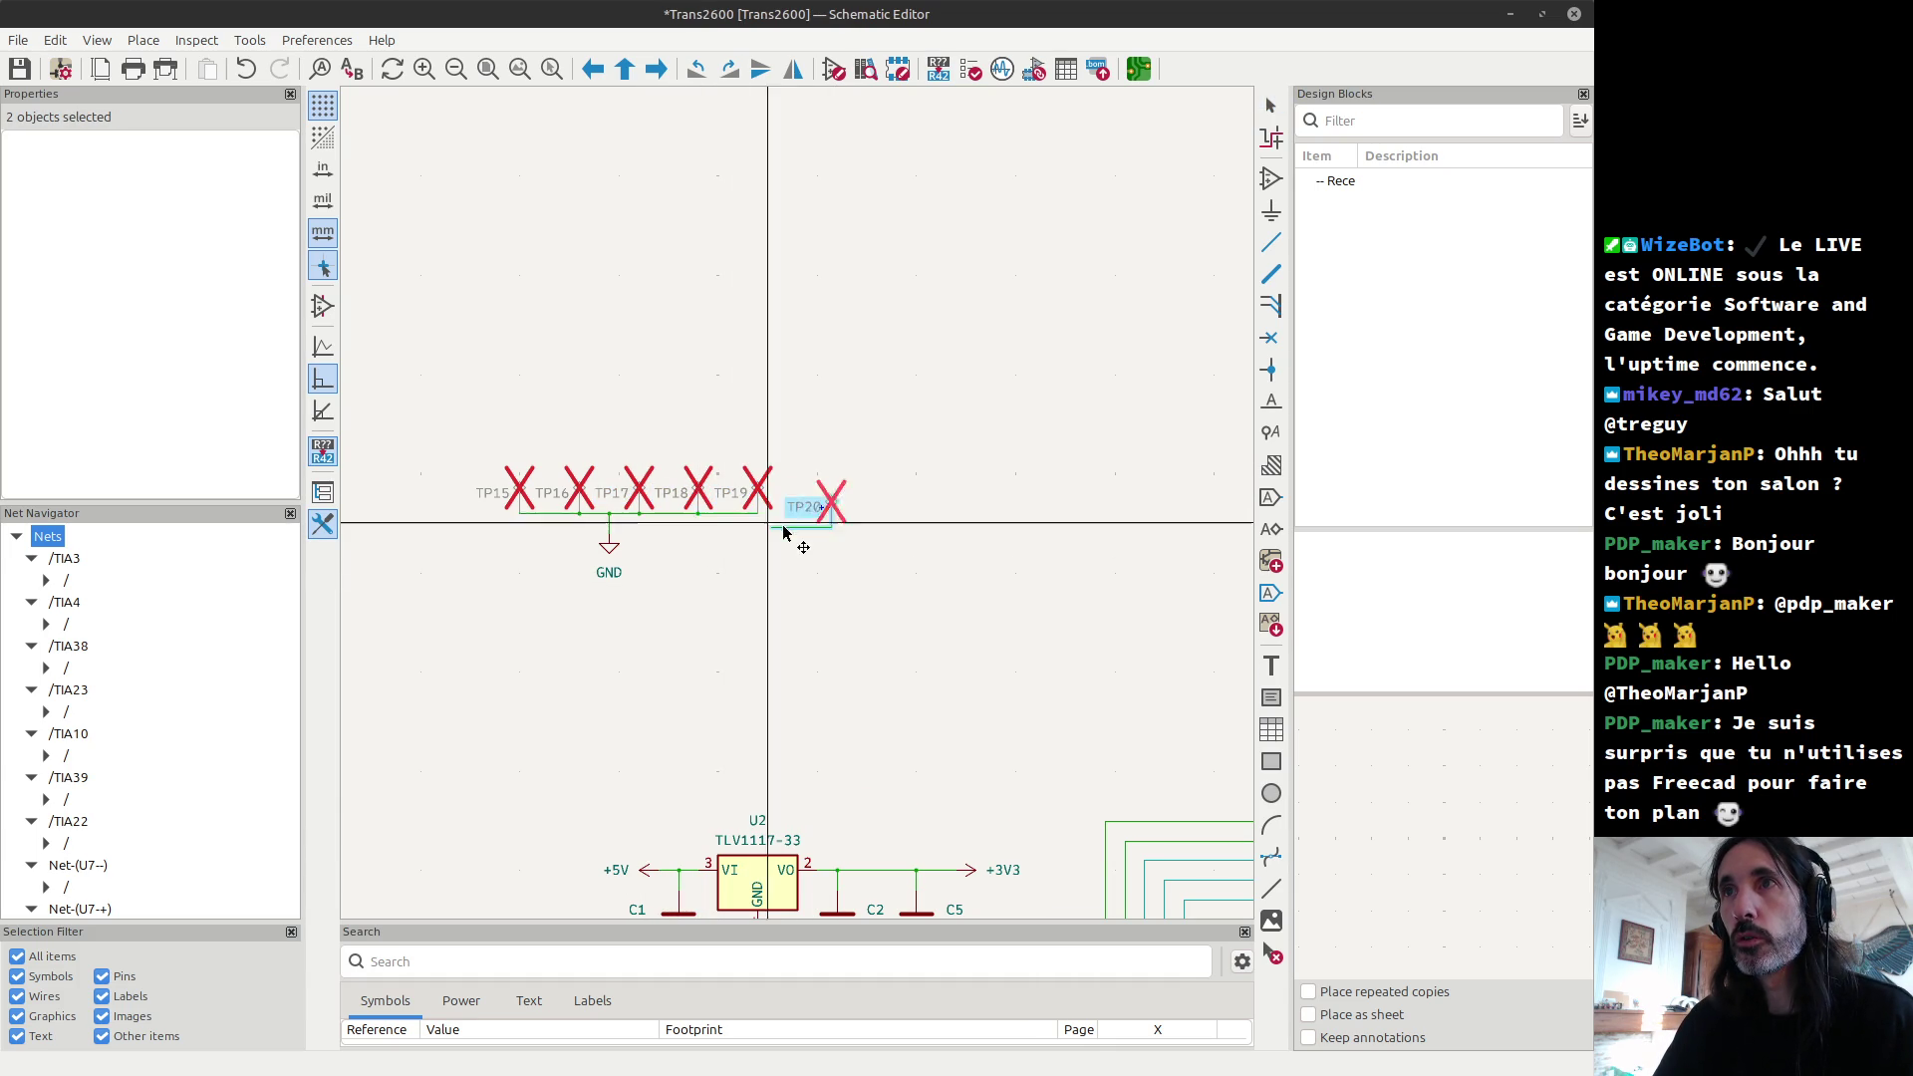
{"action": "left_click", "coordinate": [758, 516]}
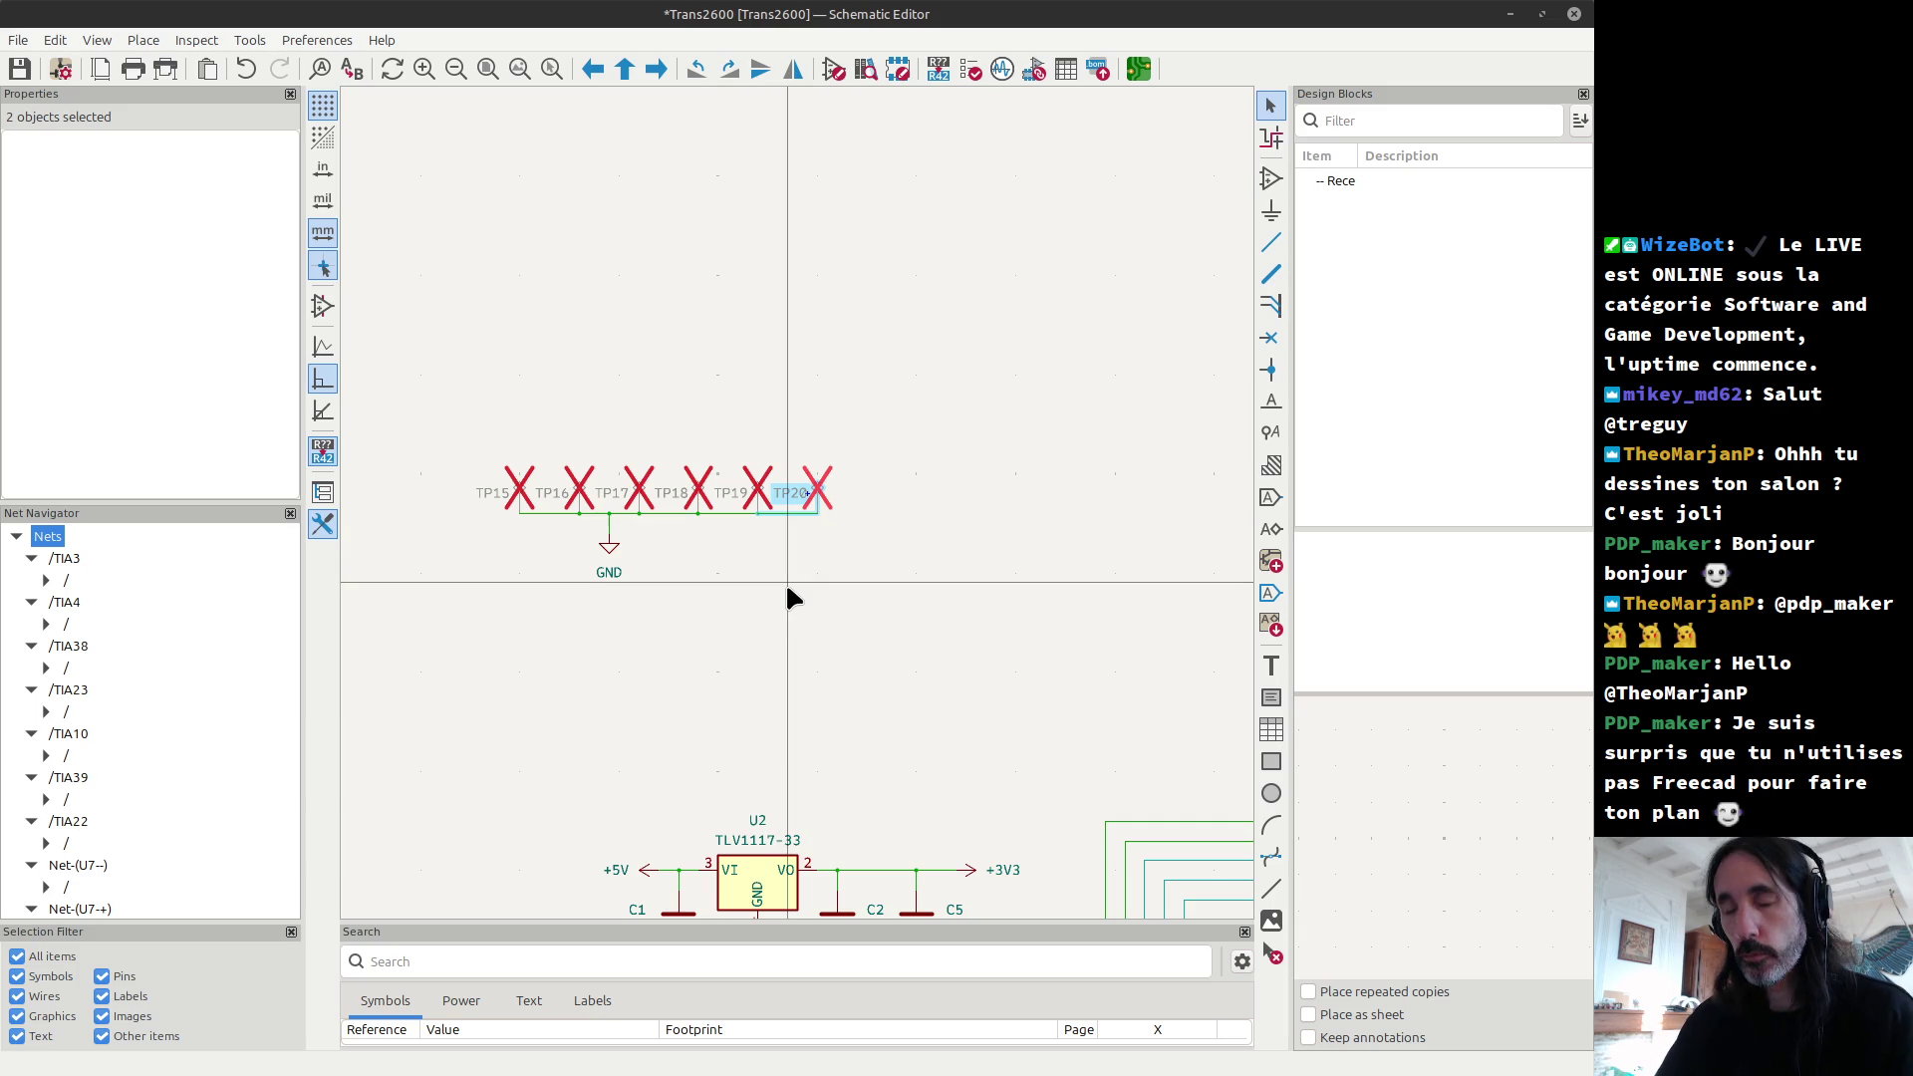
{"action": "key", "text": "Escape"}
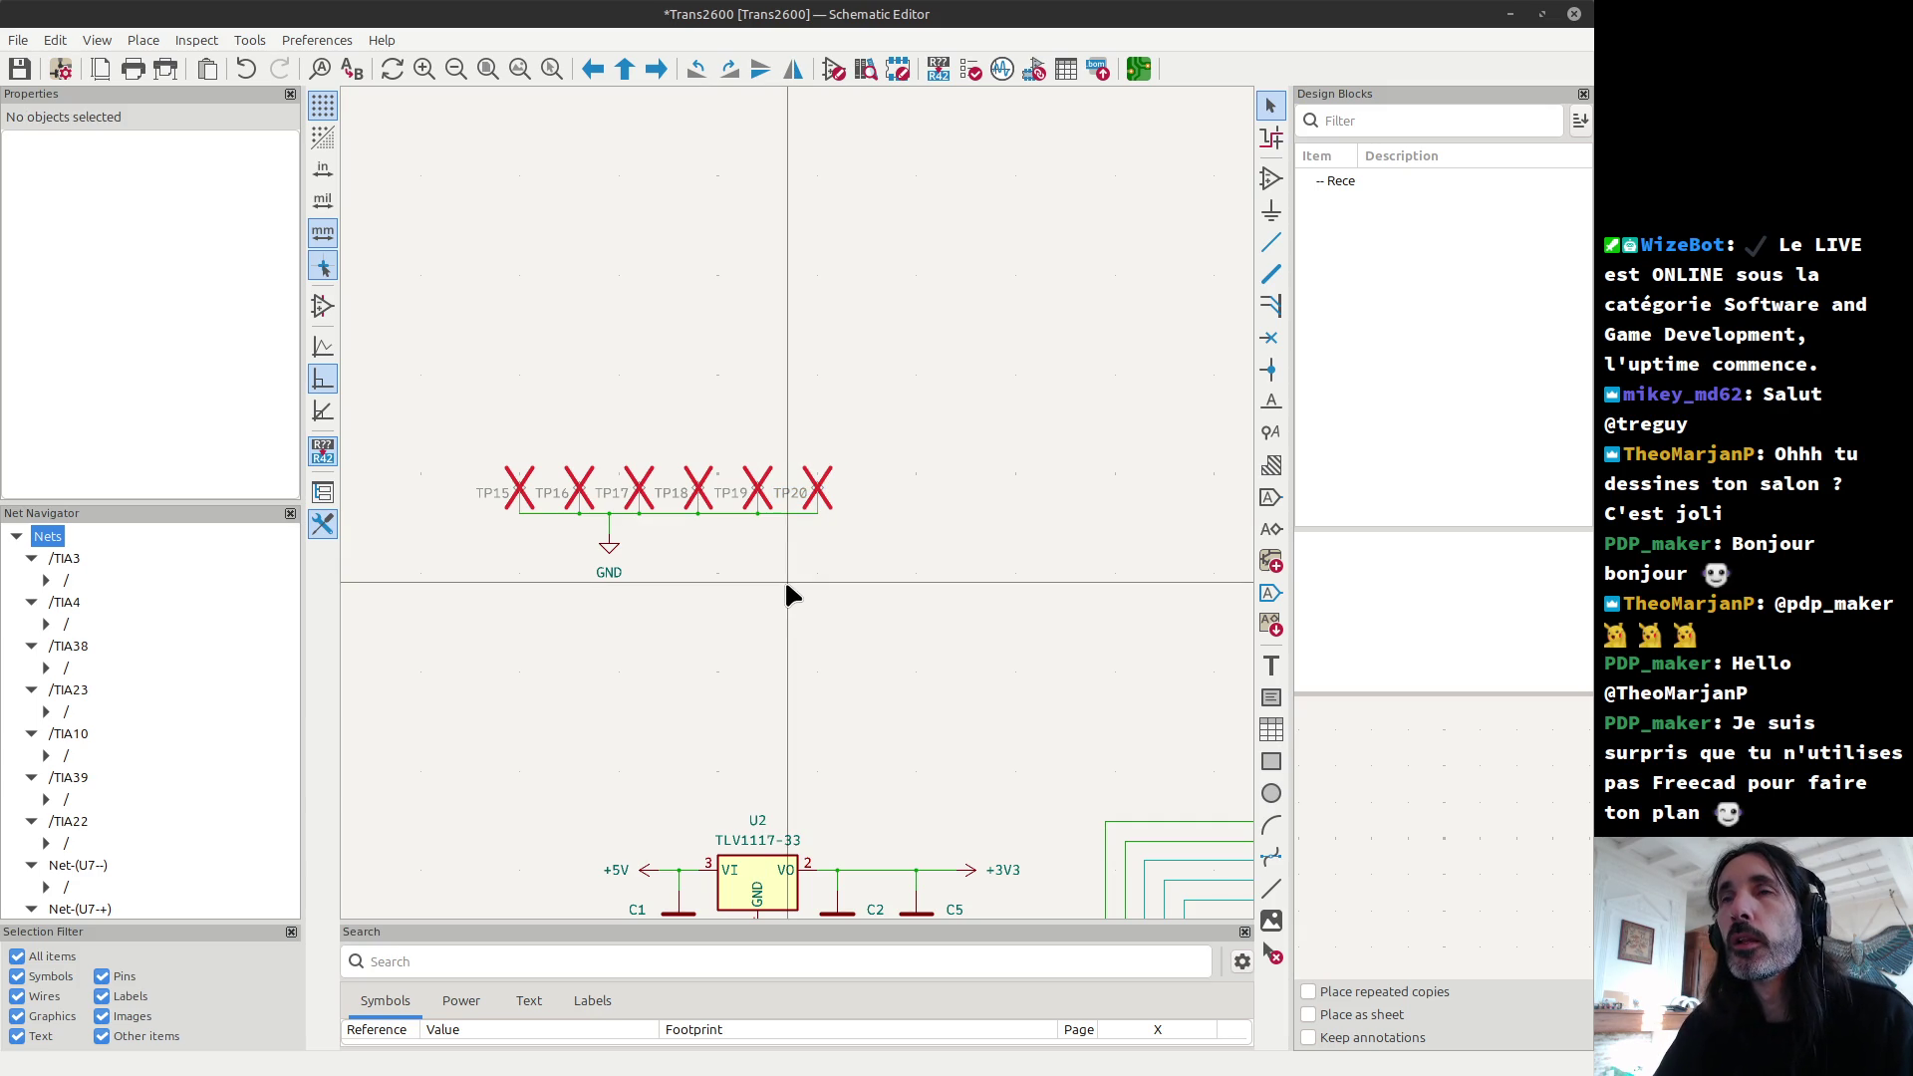
{"action": "key", "text": "ctrl+z"}
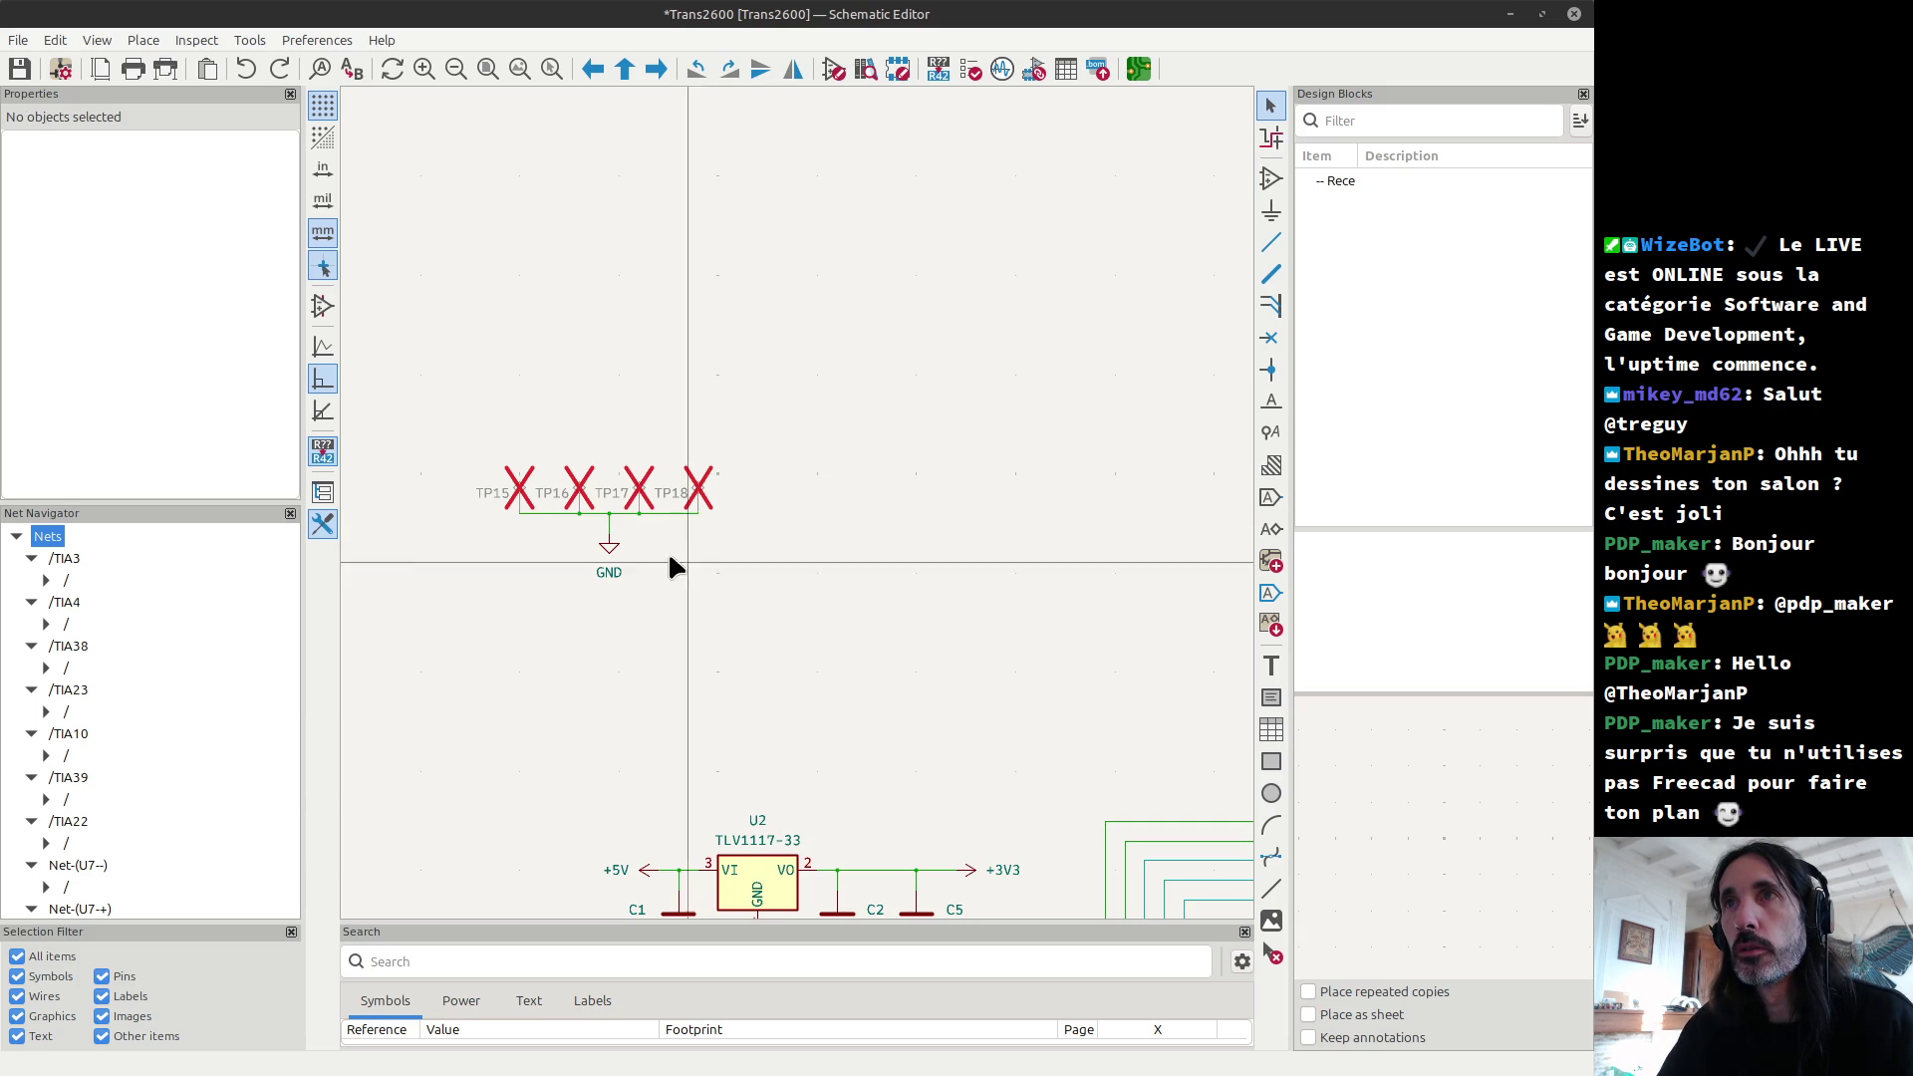
{"action": "scroll", "coordinate": [794, 512], "scroll_direction": "down", "scroll_amount": 5}
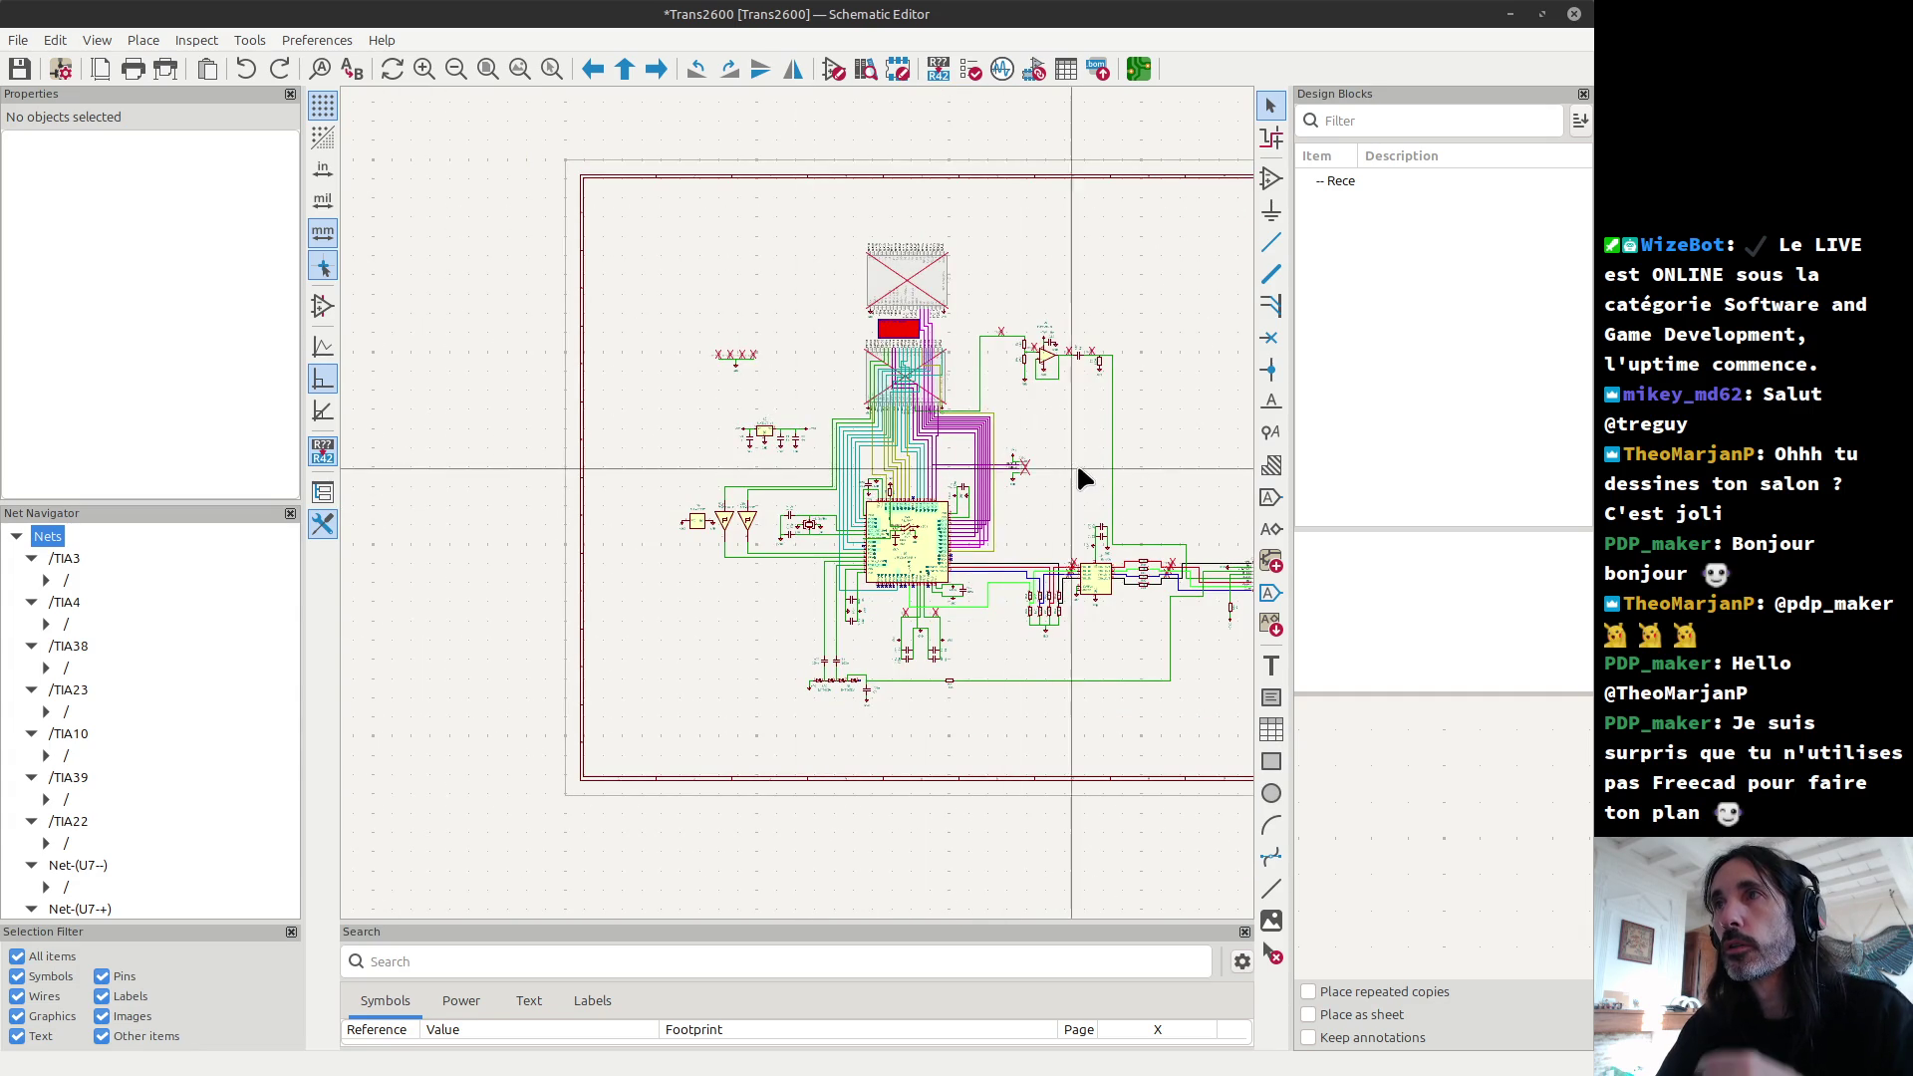
Step: Select test point TP3 as the symbol to copy
{"action": "scroll", "coordinate": [1104, 428], "scroll_direction": "up", "scroll_amount": 3}
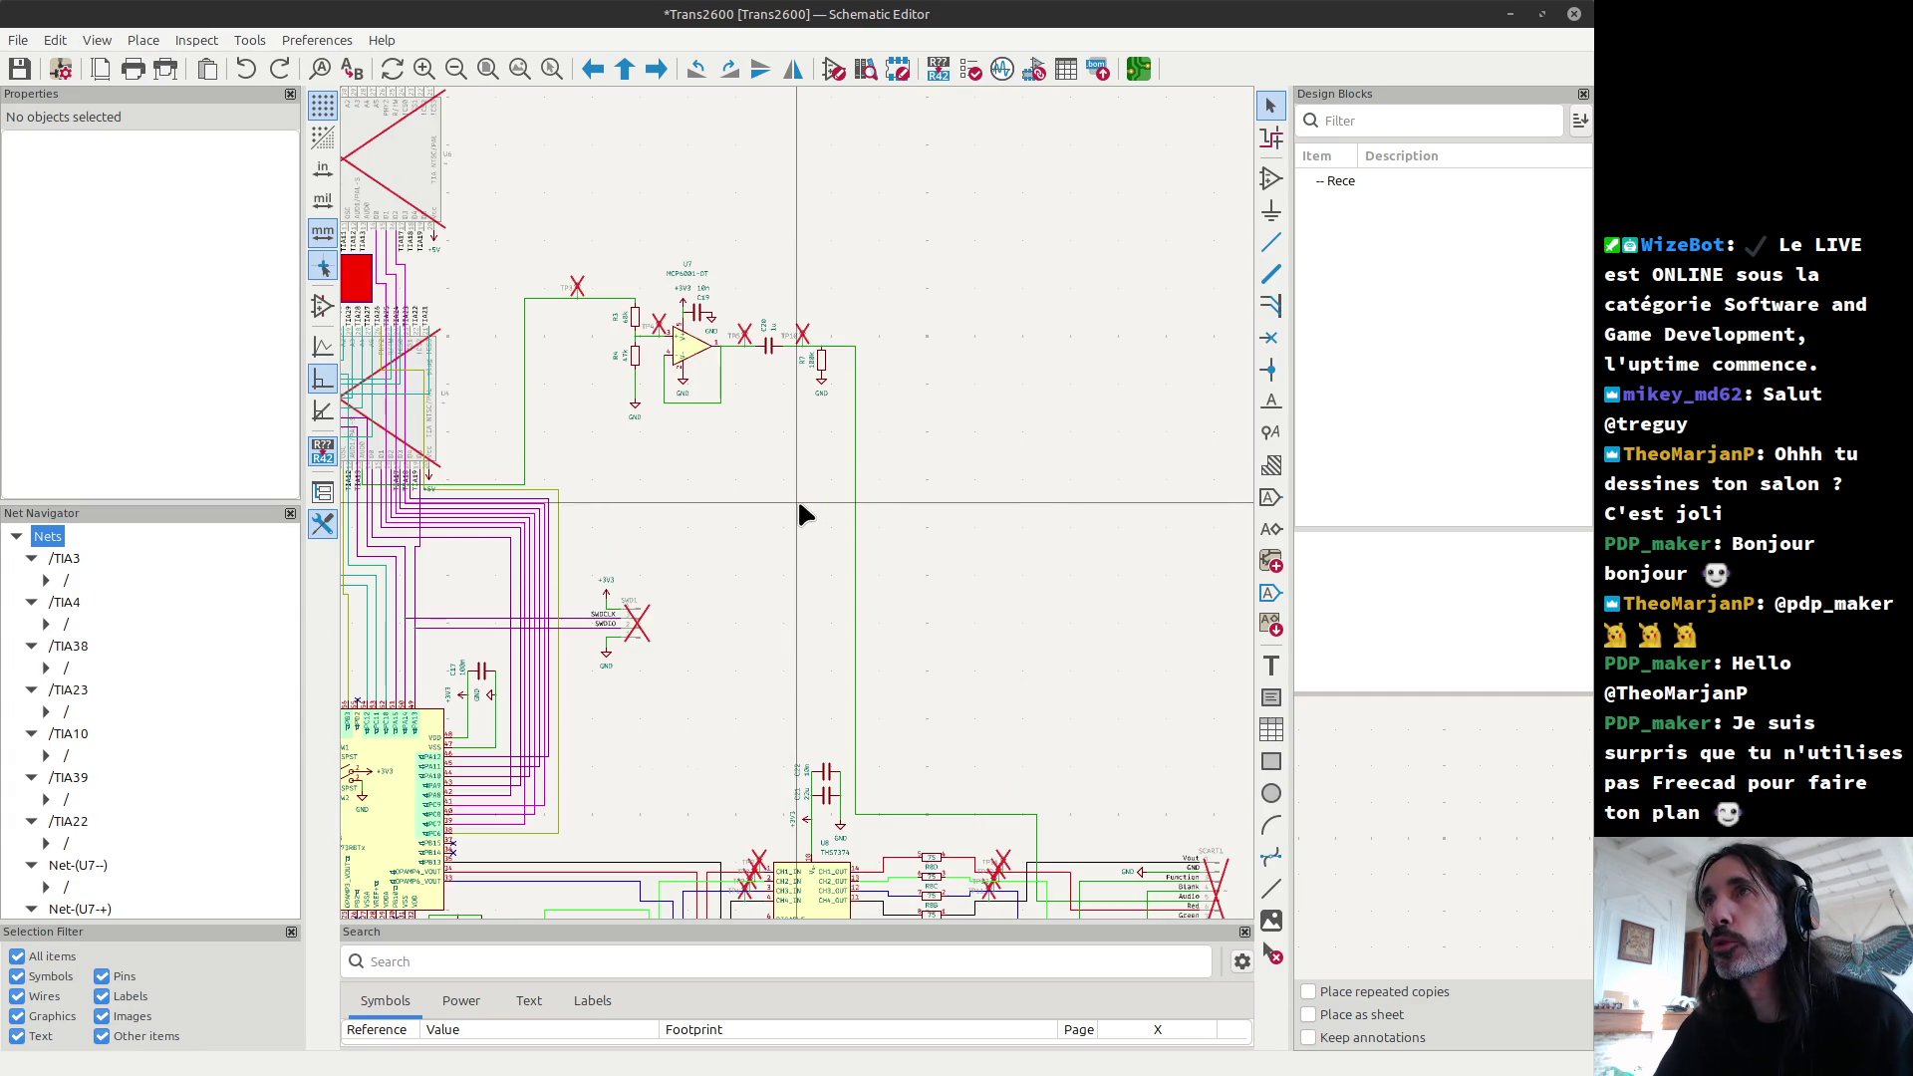
{"action": "left_click", "coordinate": [578, 287]}
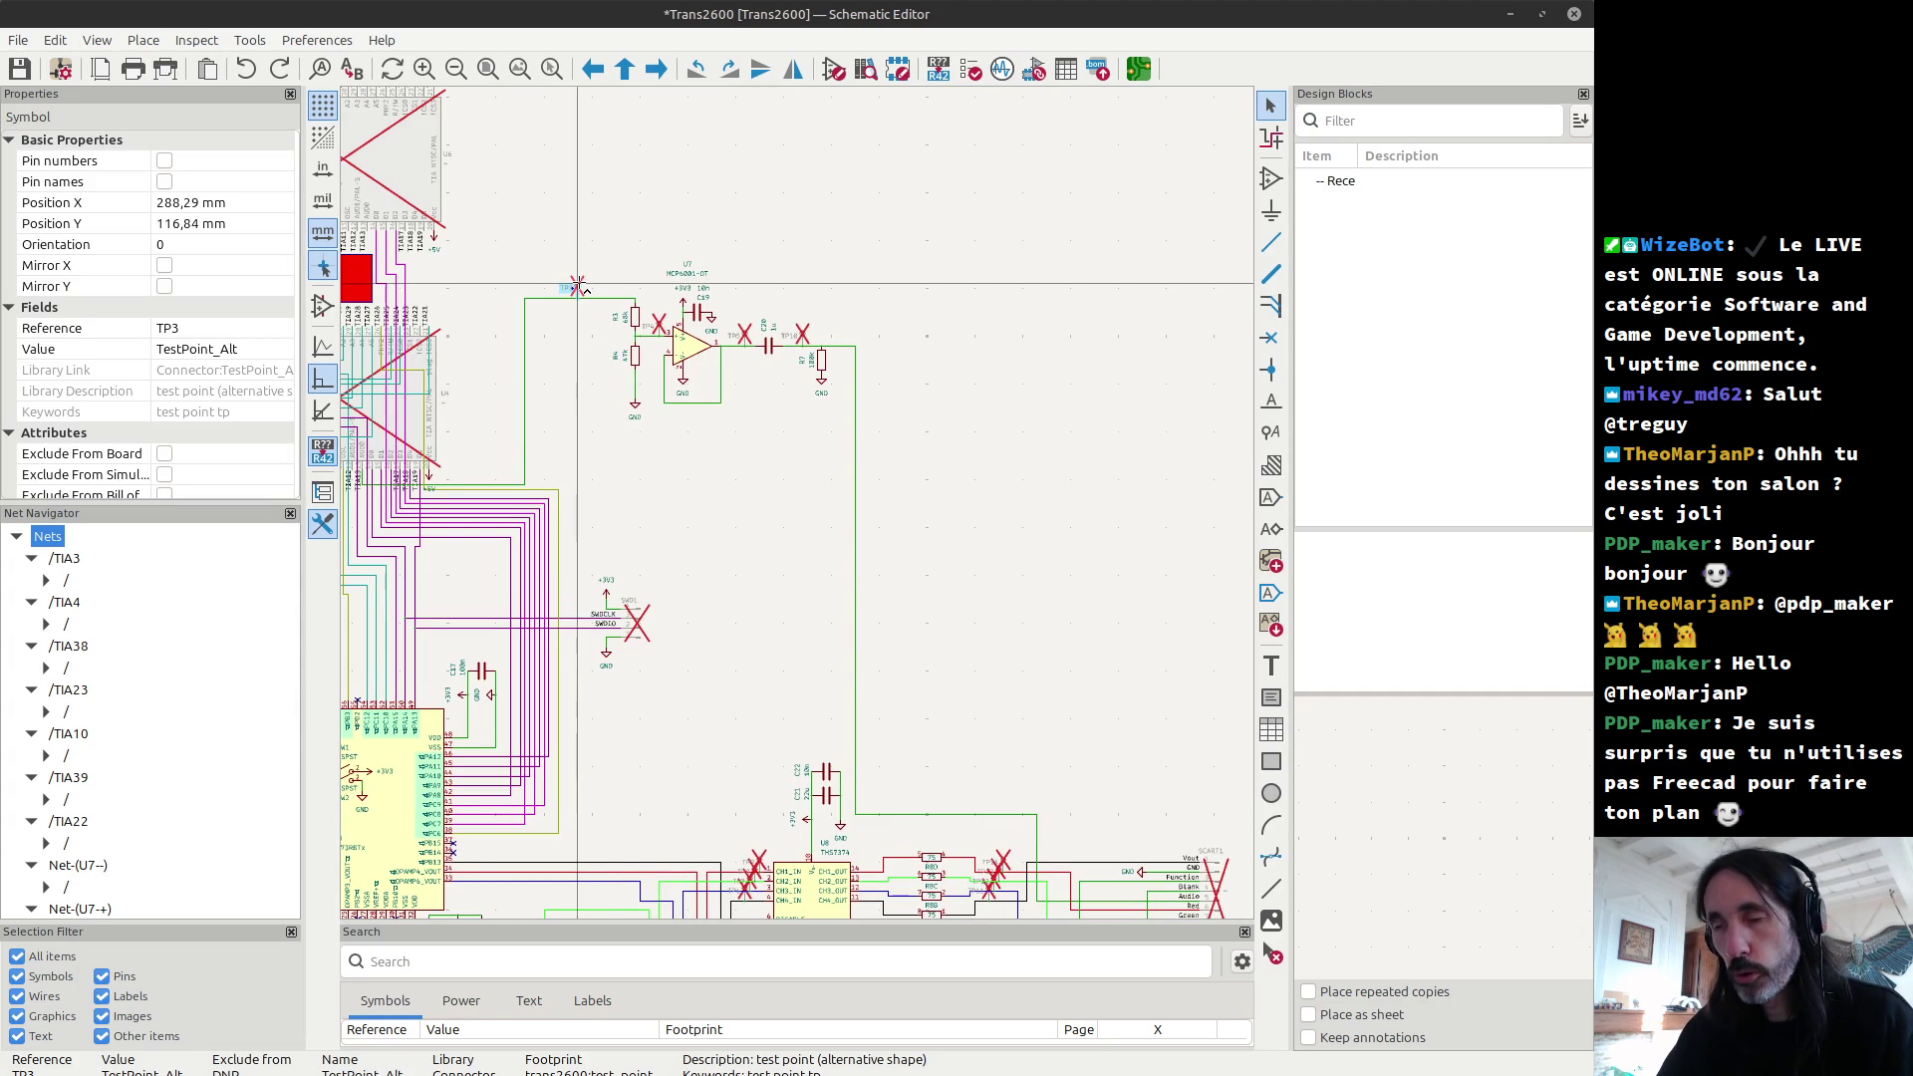
{"action": "scroll", "coordinate": [576, 286], "scroll_direction": "down", "scroll_amount": 5}
{"action": "scroll", "coordinate": [726, 739], "scroll_direction": "up", "scroll_amount": 5}
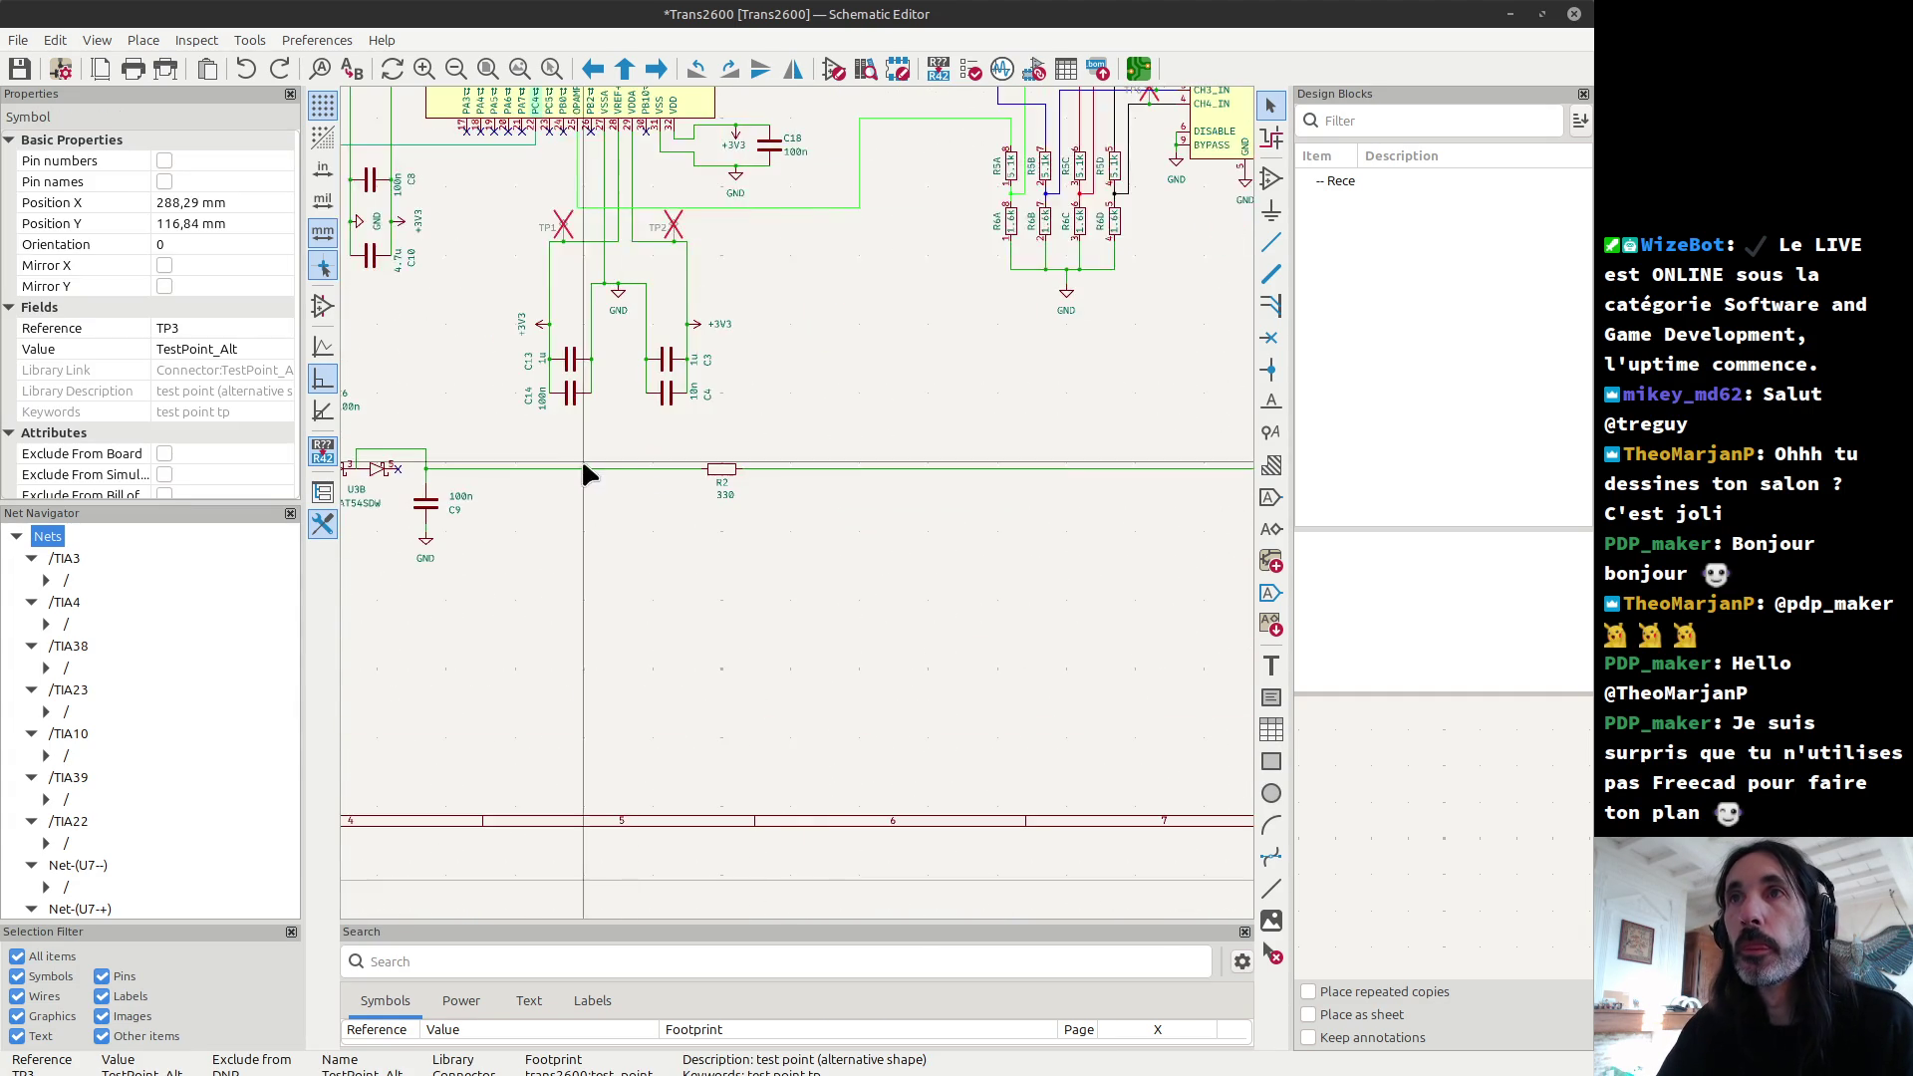
{"action": "scroll", "coordinate": [586, 468], "scroll_direction": "down", "scroll_amount": 2}
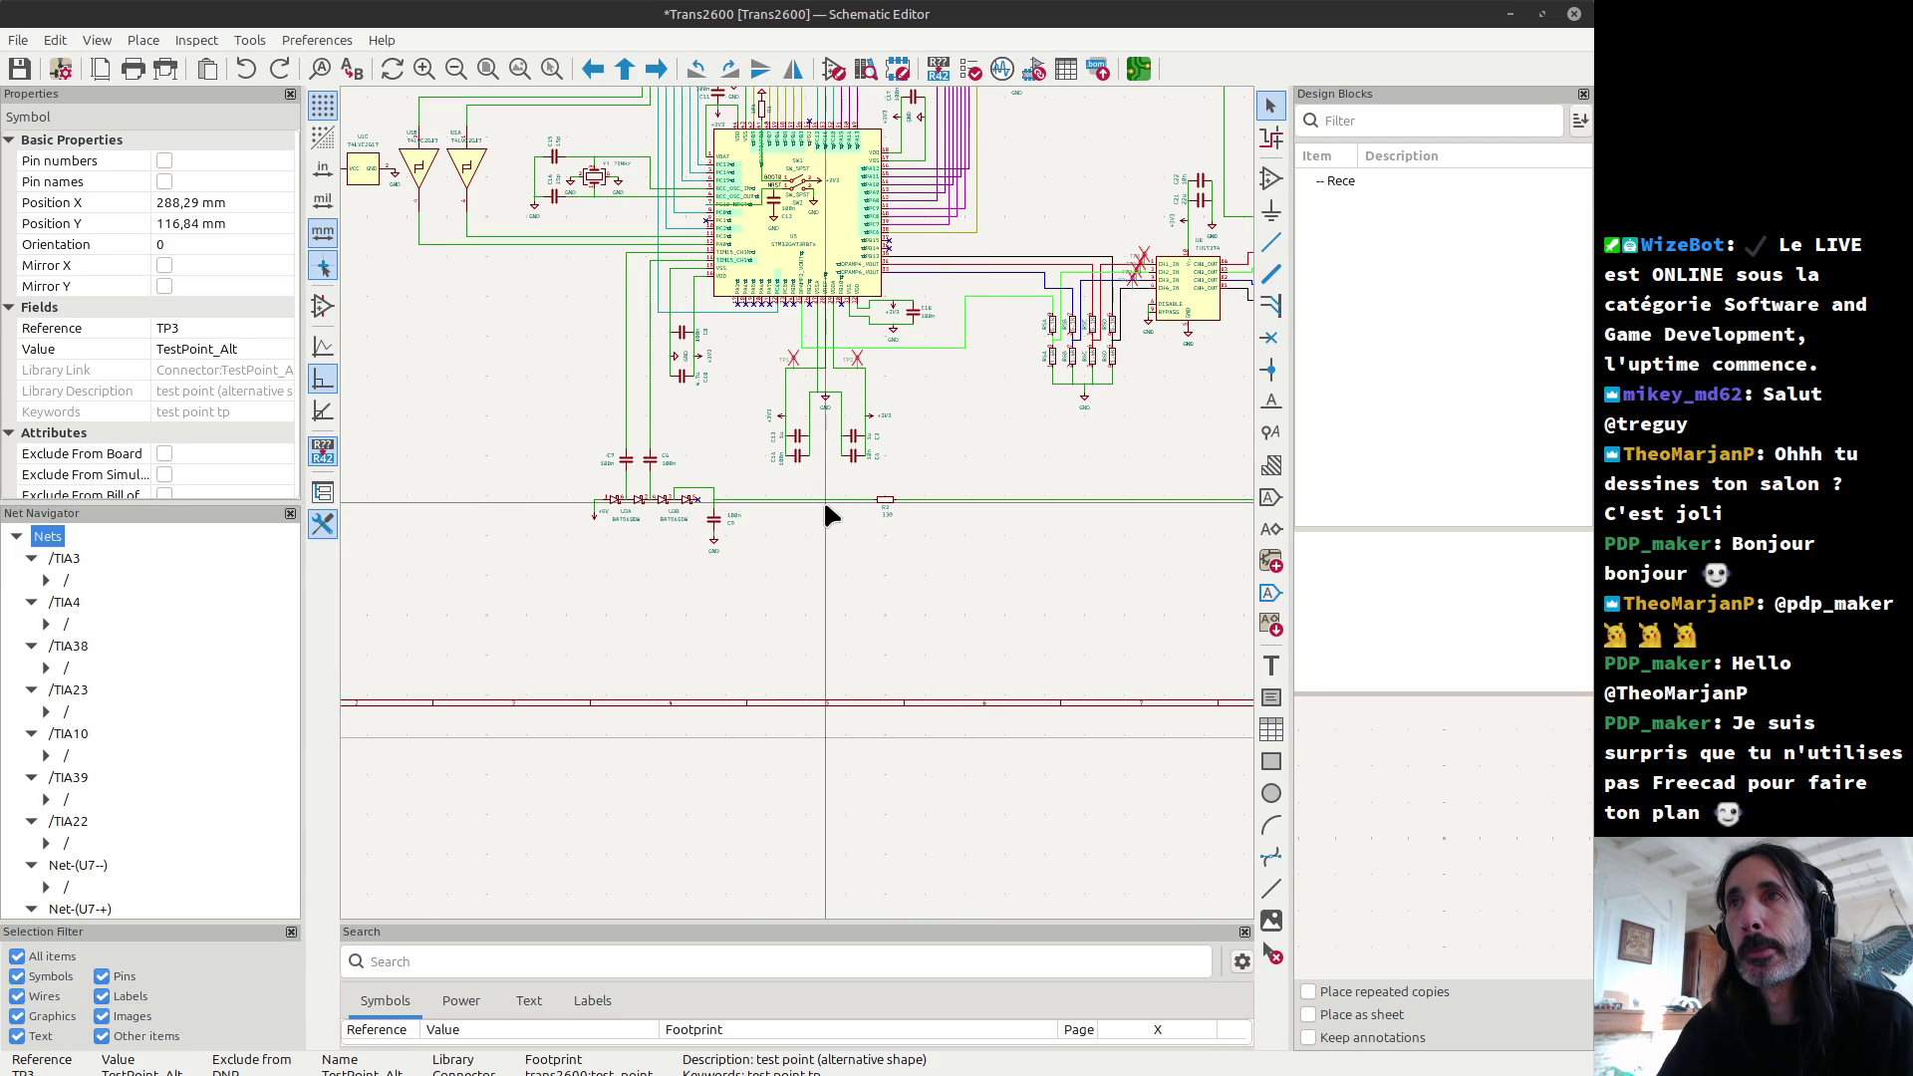
{"action": "scroll", "coordinate": [823, 508], "scroll_direction": "up", "scroll_amount": 3}
Step: Place TP19 and TP20 on the wire either side of R2, save, and open the board layout
{"action": "key", "text": "ctrl+d"}
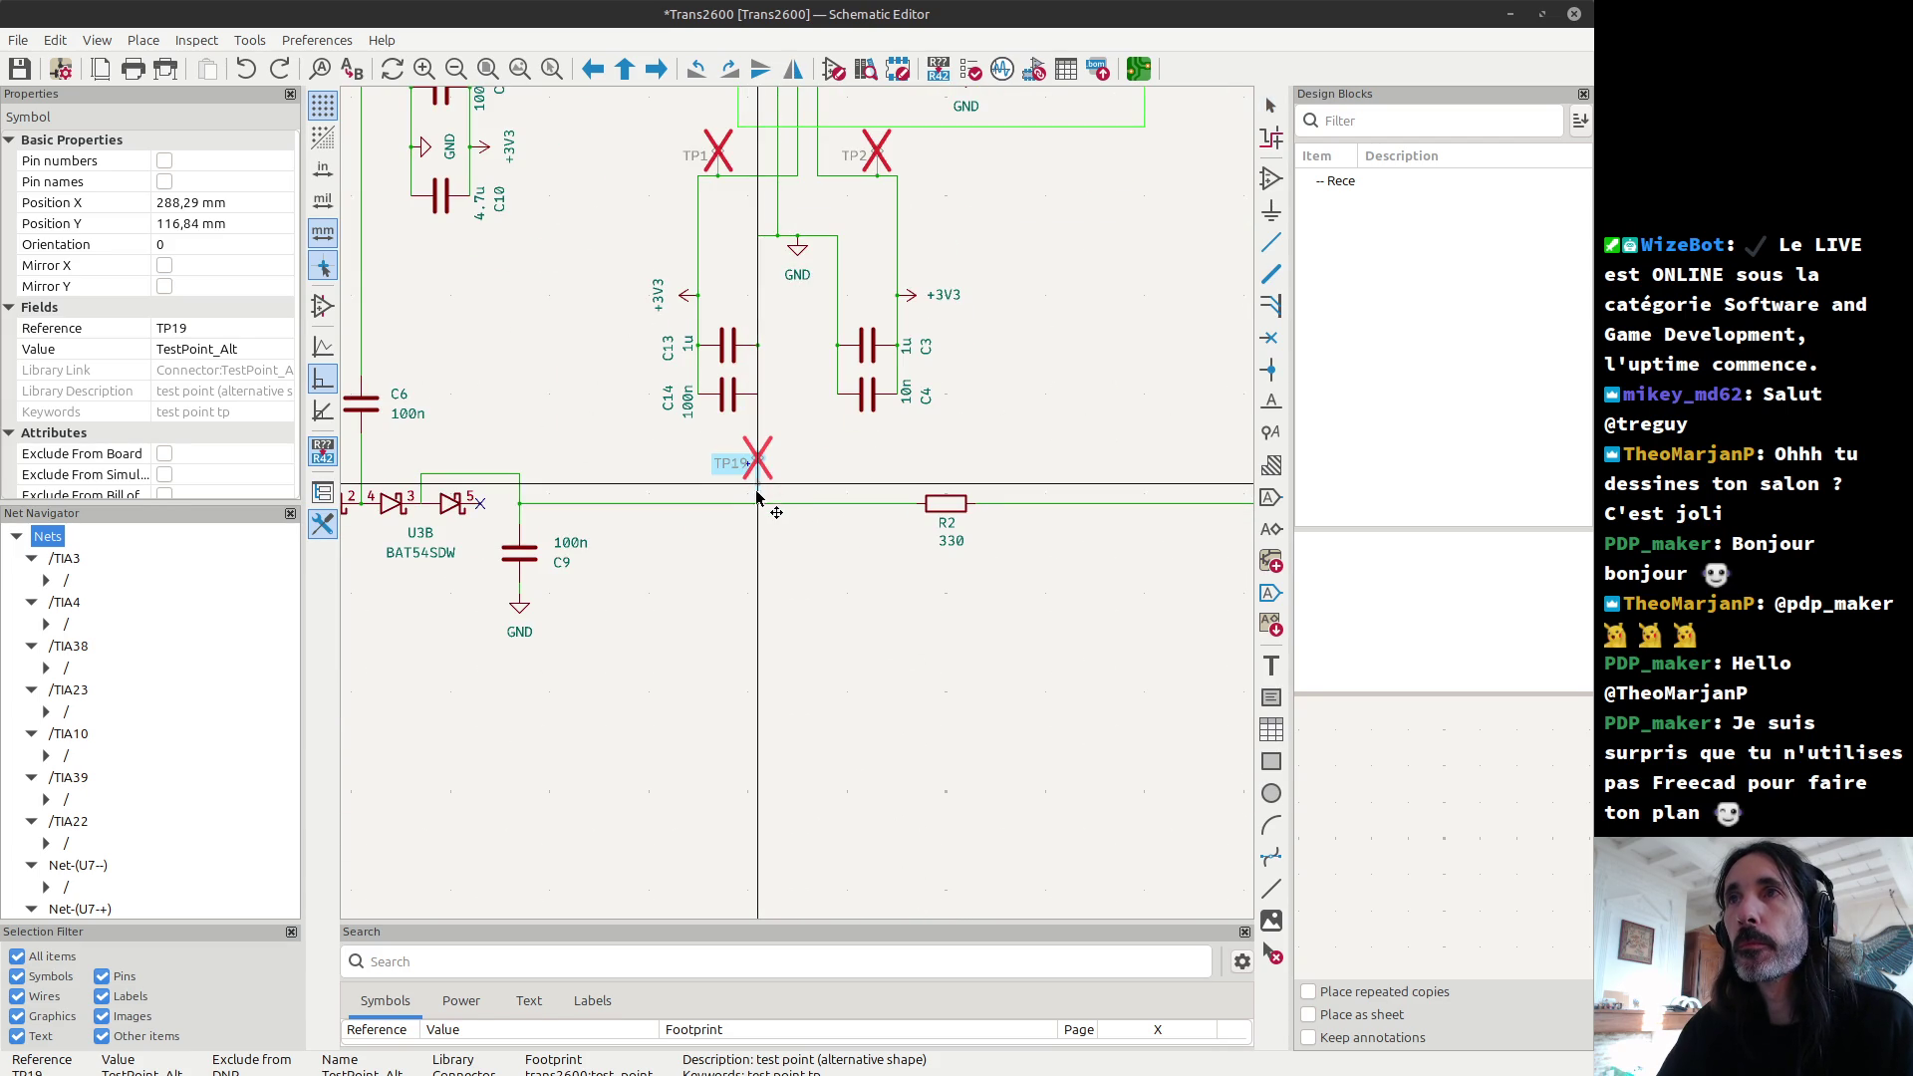
{"action": "left_click", "coordinate": [746, 510]}
{"action": "key", "text": "ctrl+d"}
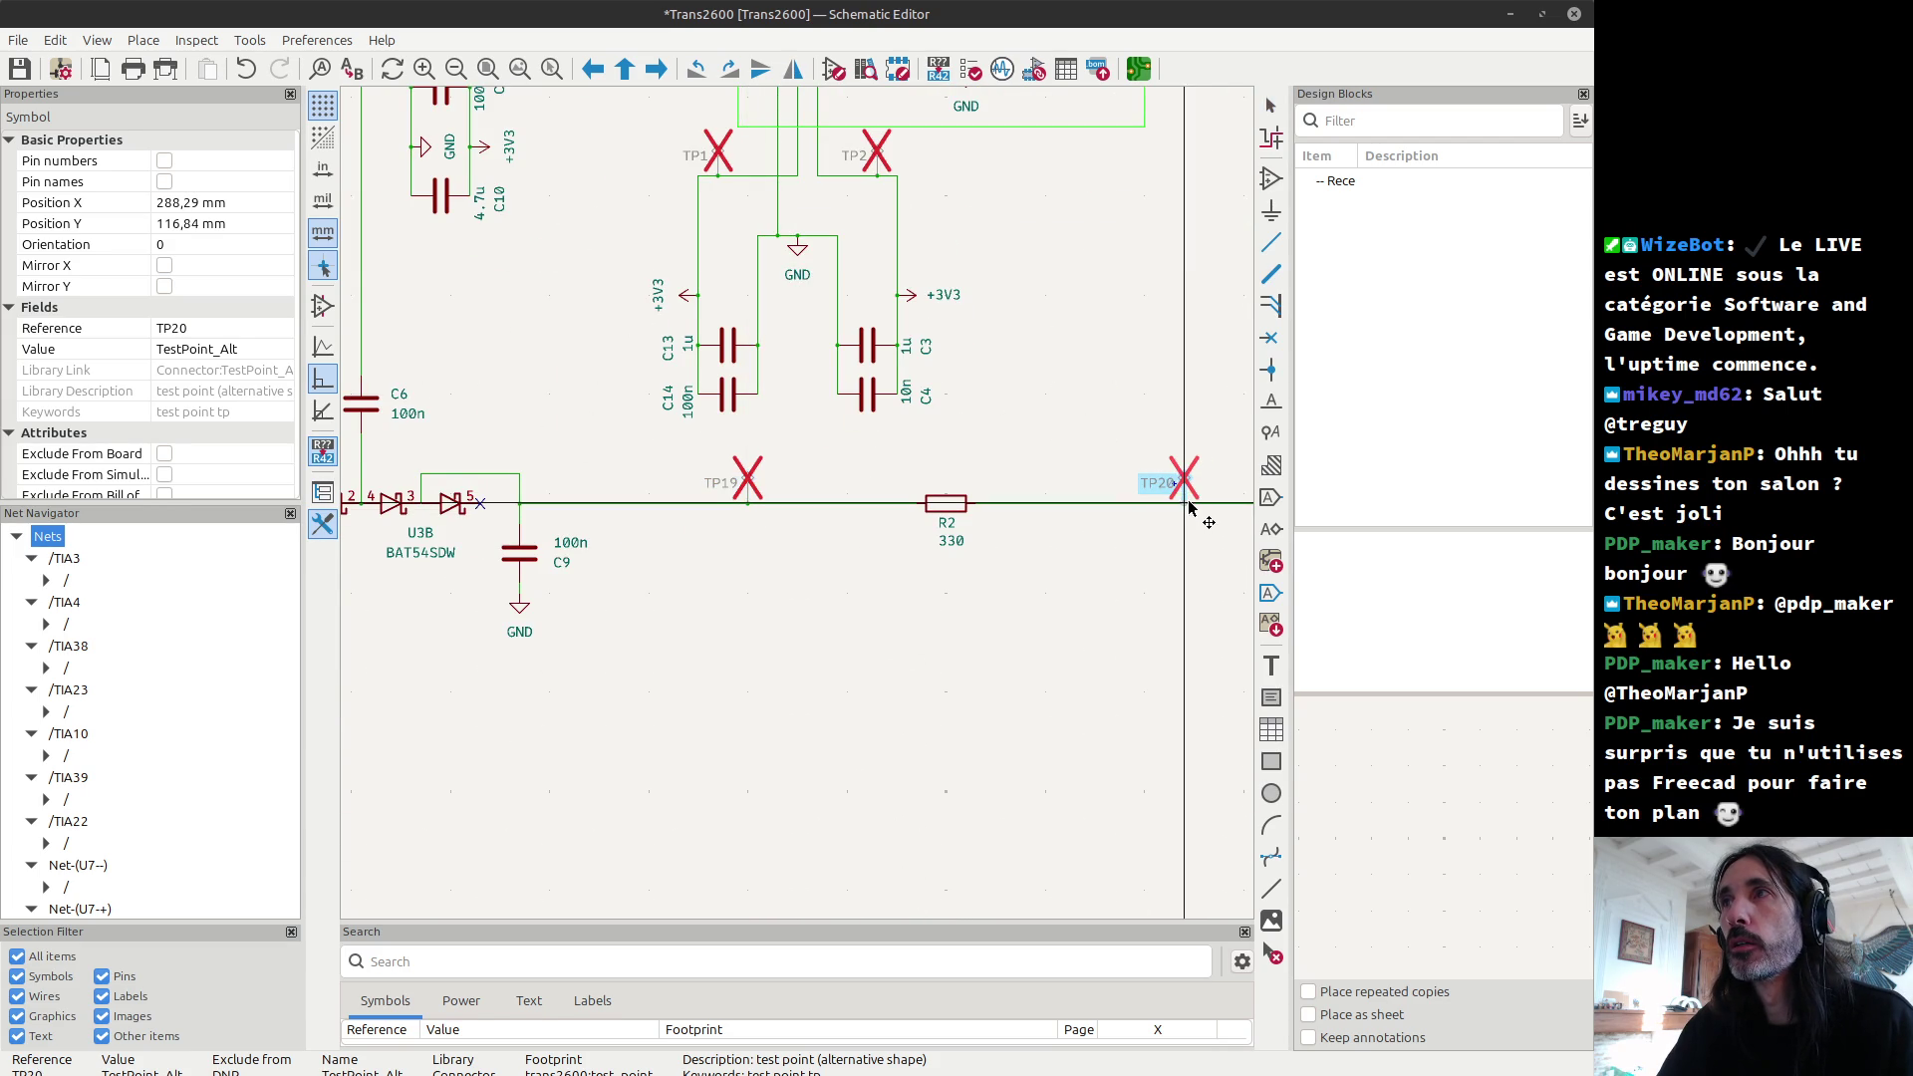
{"action": "left_click", "coordinate": [1184, 532]}
{"action": "key", "text": "ctrl+s"}
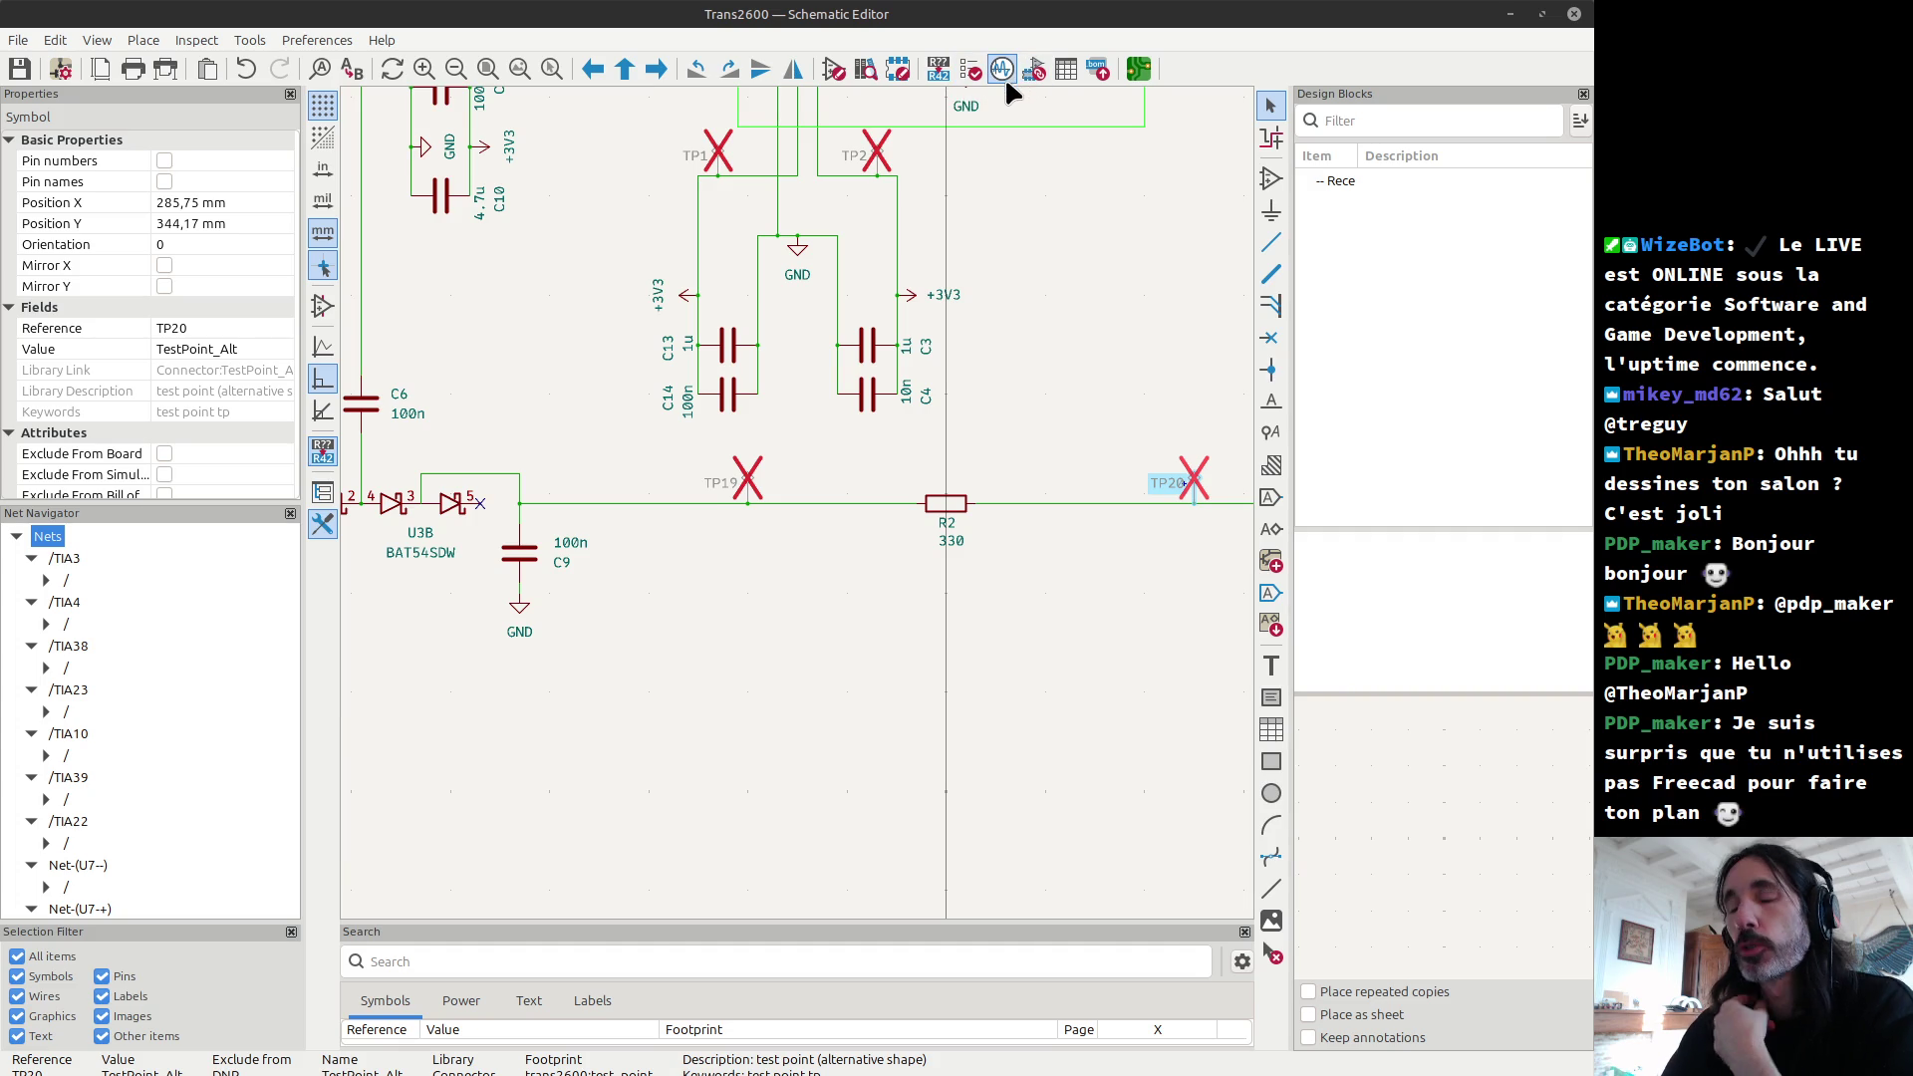
{"action": "left_click", "coordinate": [1139, 67]}
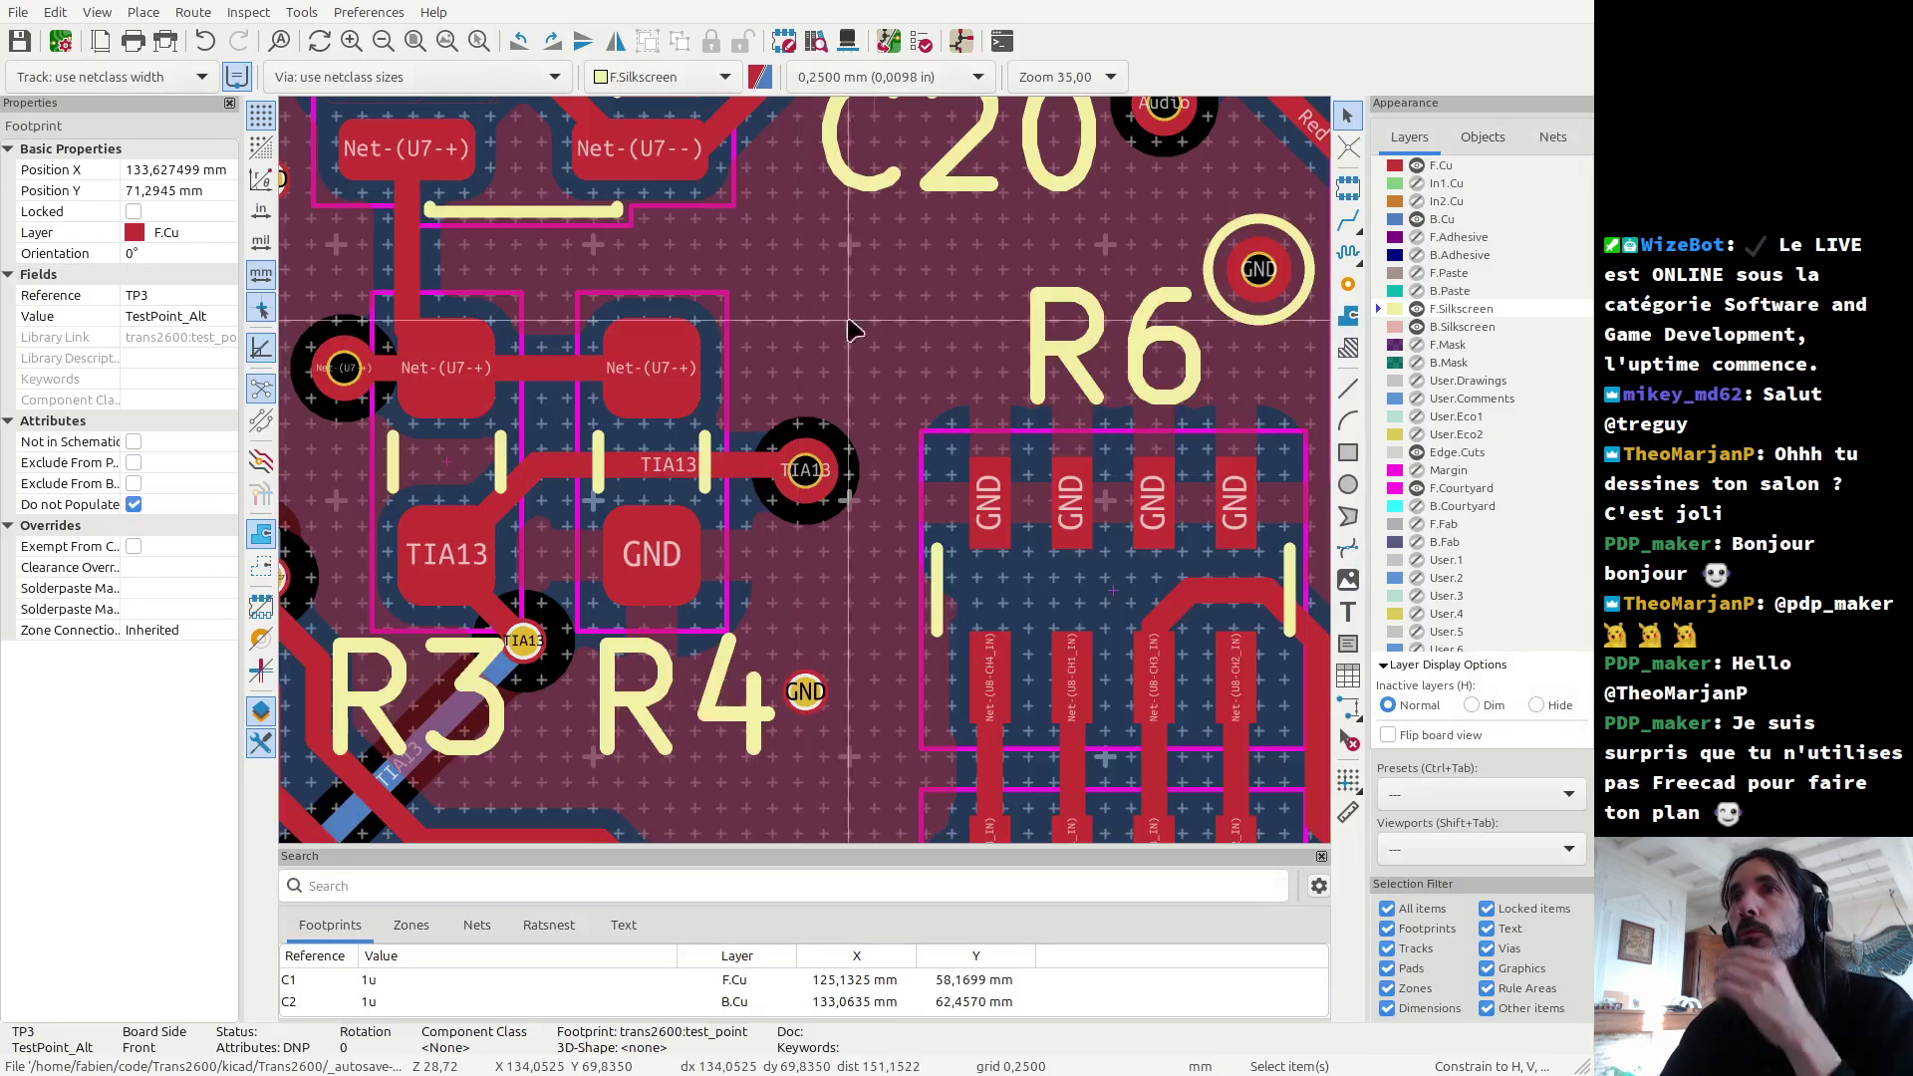
Step: Update the PCB from the schematic and place the new TP19 and TP20 beside the board edge
{"action": "left_click", "coordinate": [891, 41]}
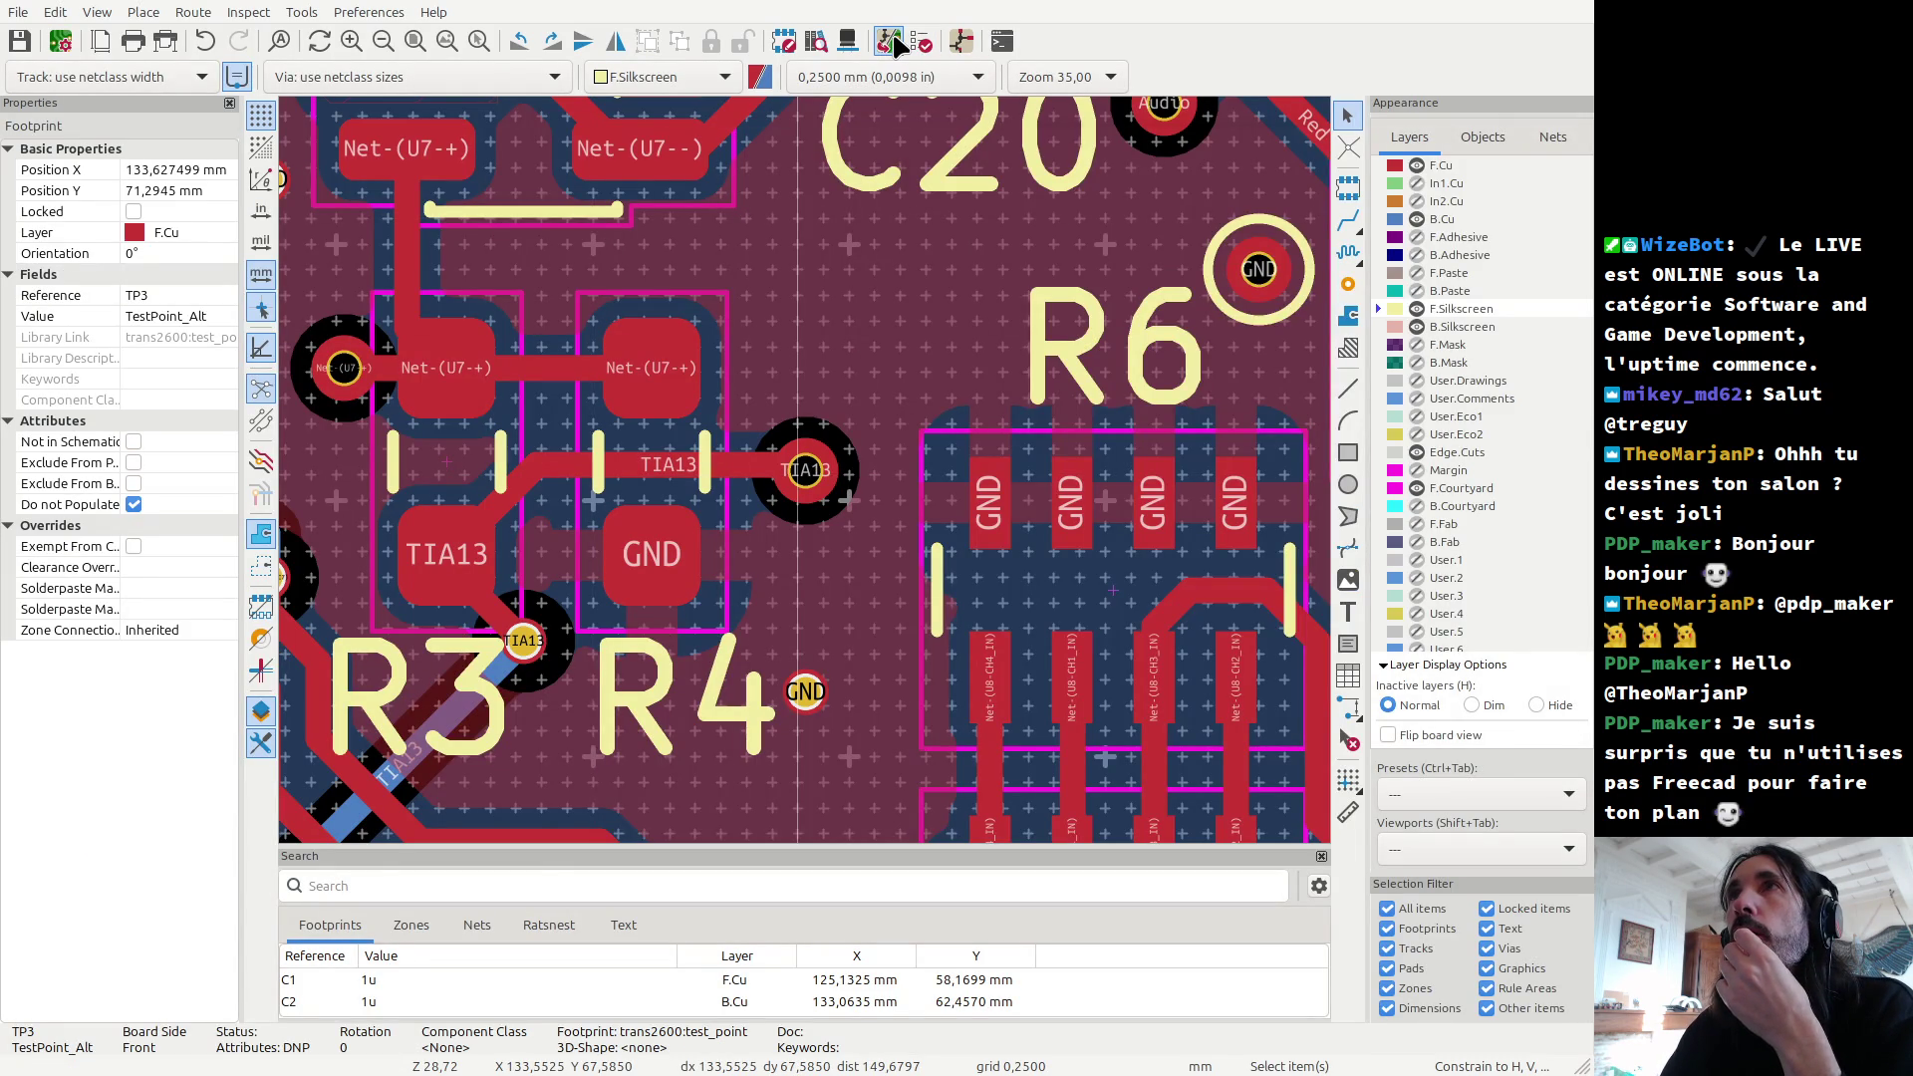
{"action": "left_click", "coordinate": [1562, 742]}
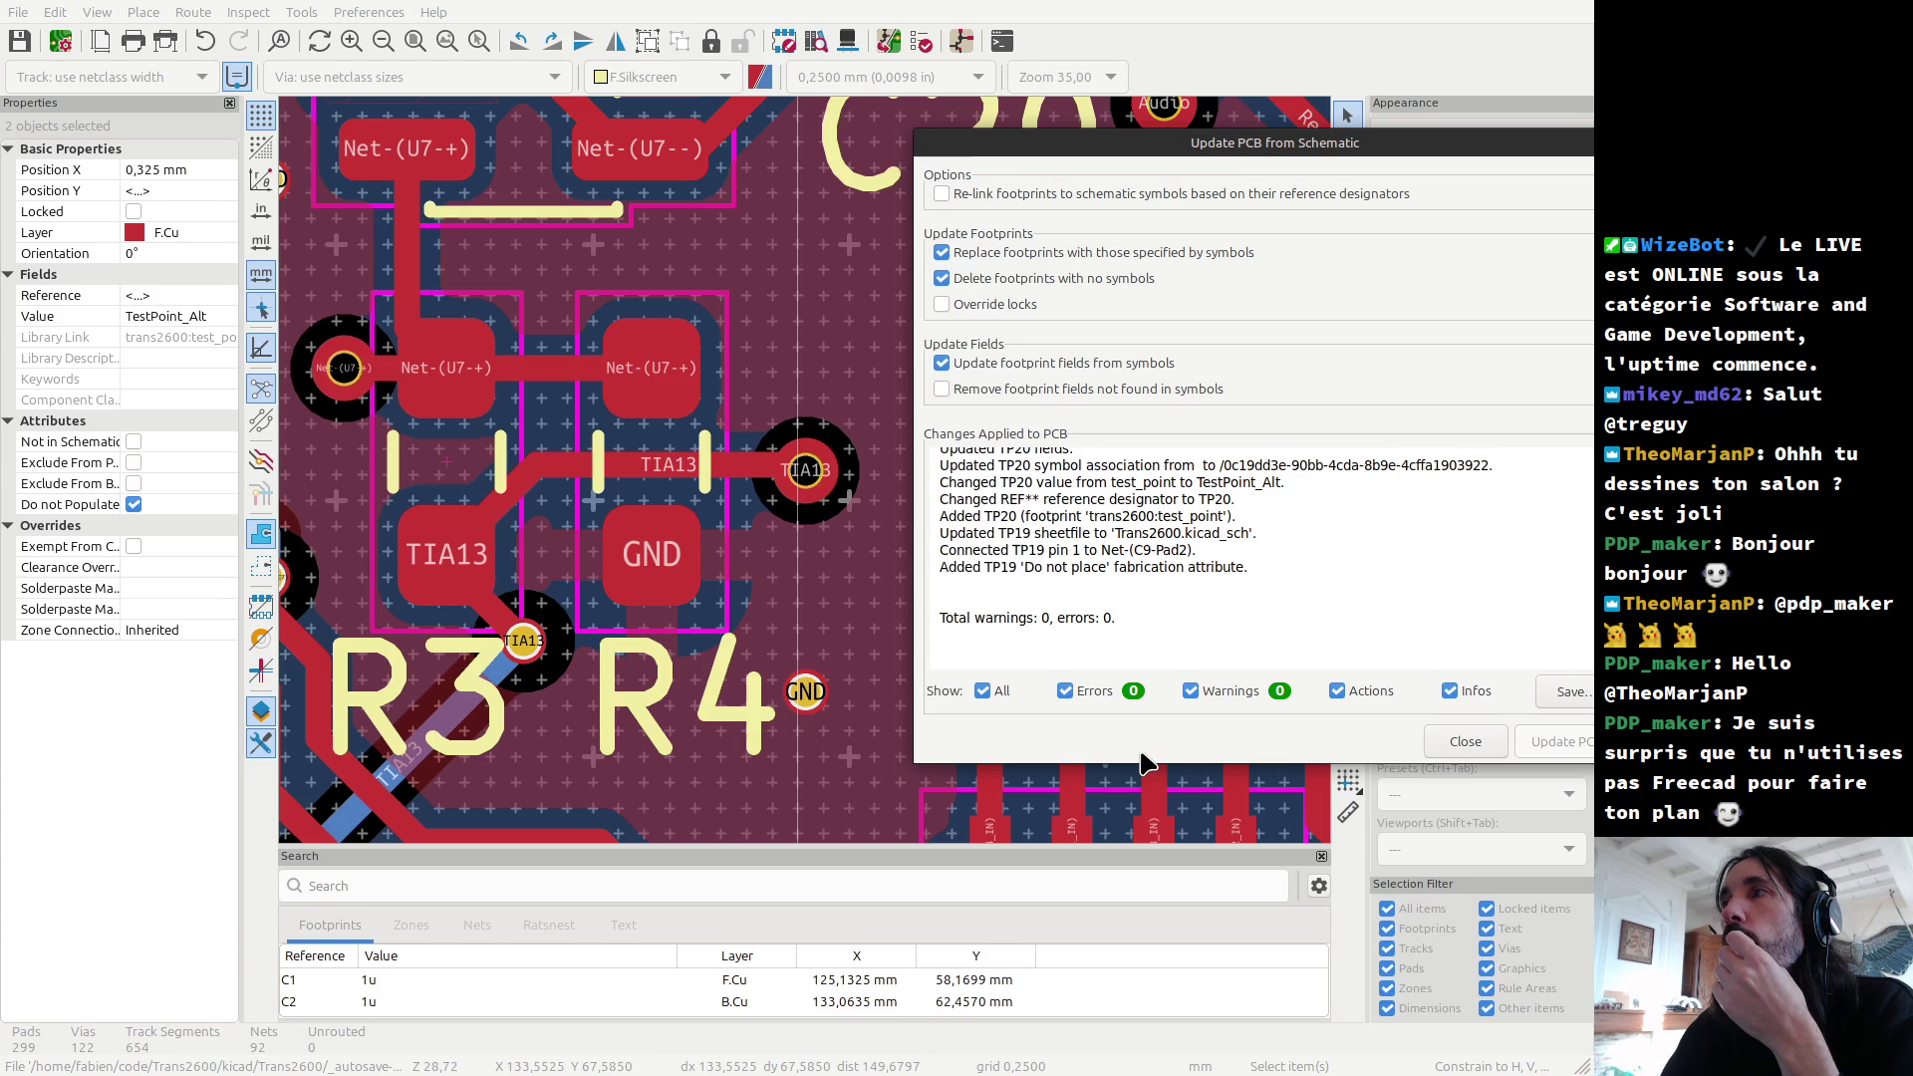
{"action": "left_click", "coordinate": [1474, 740]}
{"action": "scroll", "coordinate": [1139, 588], "scroll_direction": "down", "scroll_amount": 6}
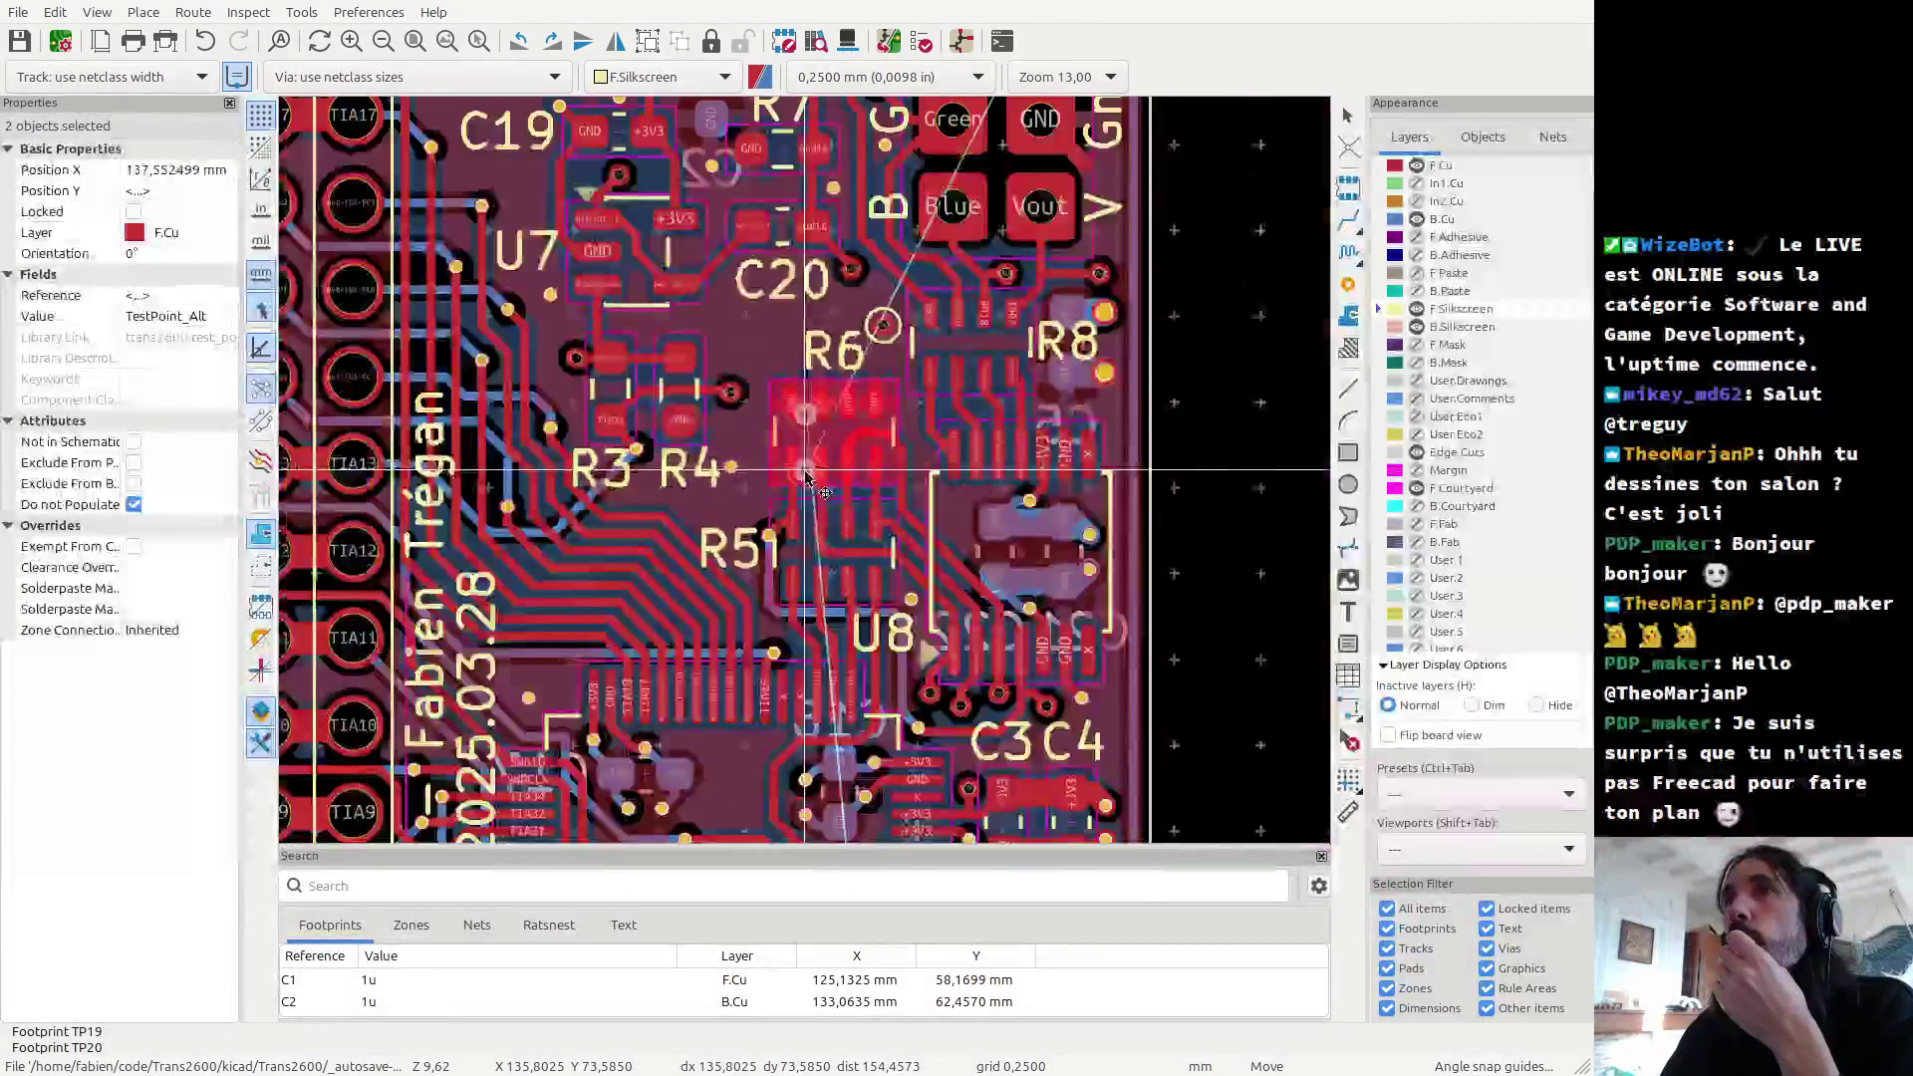
{"action": "left_click", "coordinate": [1027, 558]}
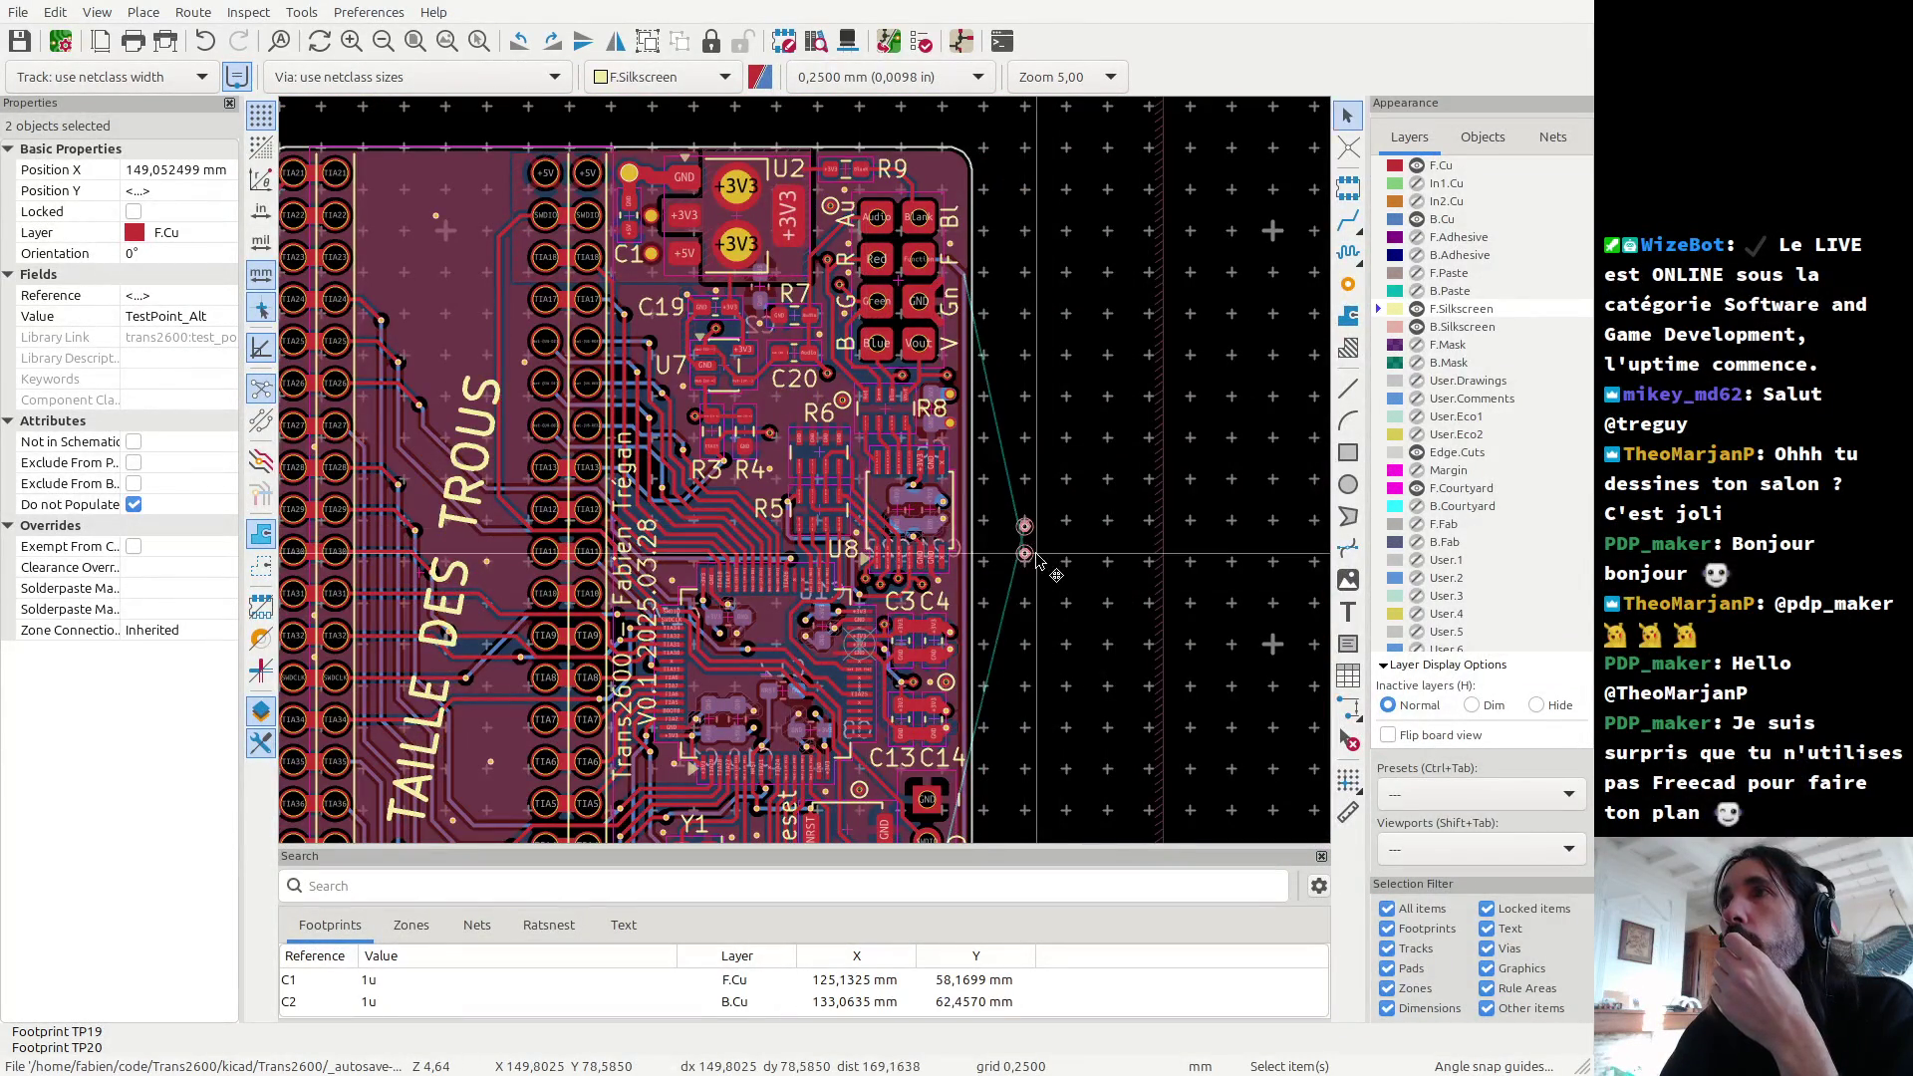
{"action": "key", "text": "Right"}
{"action": "key", "text": "Down"}
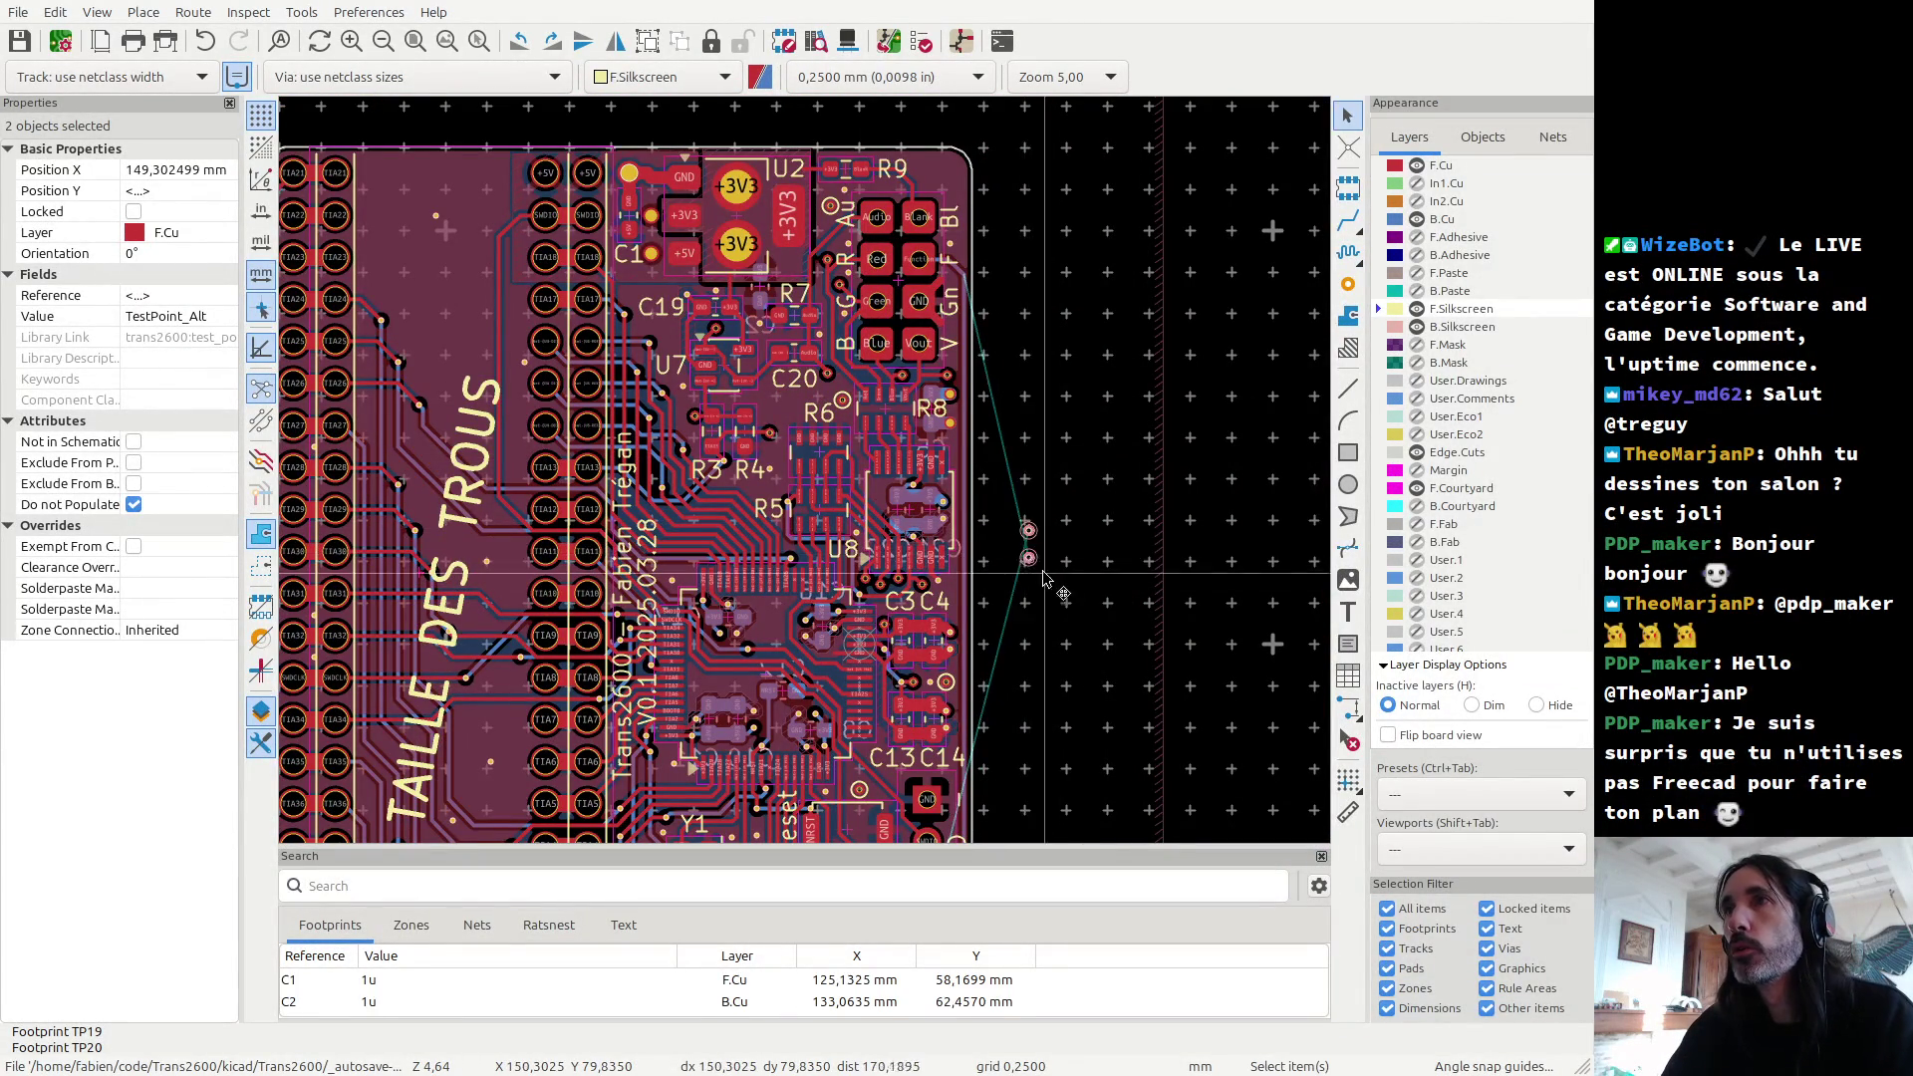
Step: Move TP20 on its own to sit beside the Function pad
{"action": "left_click_drag", "start_coordinate": [1004, 541], "coordinate": [1044, 580]}
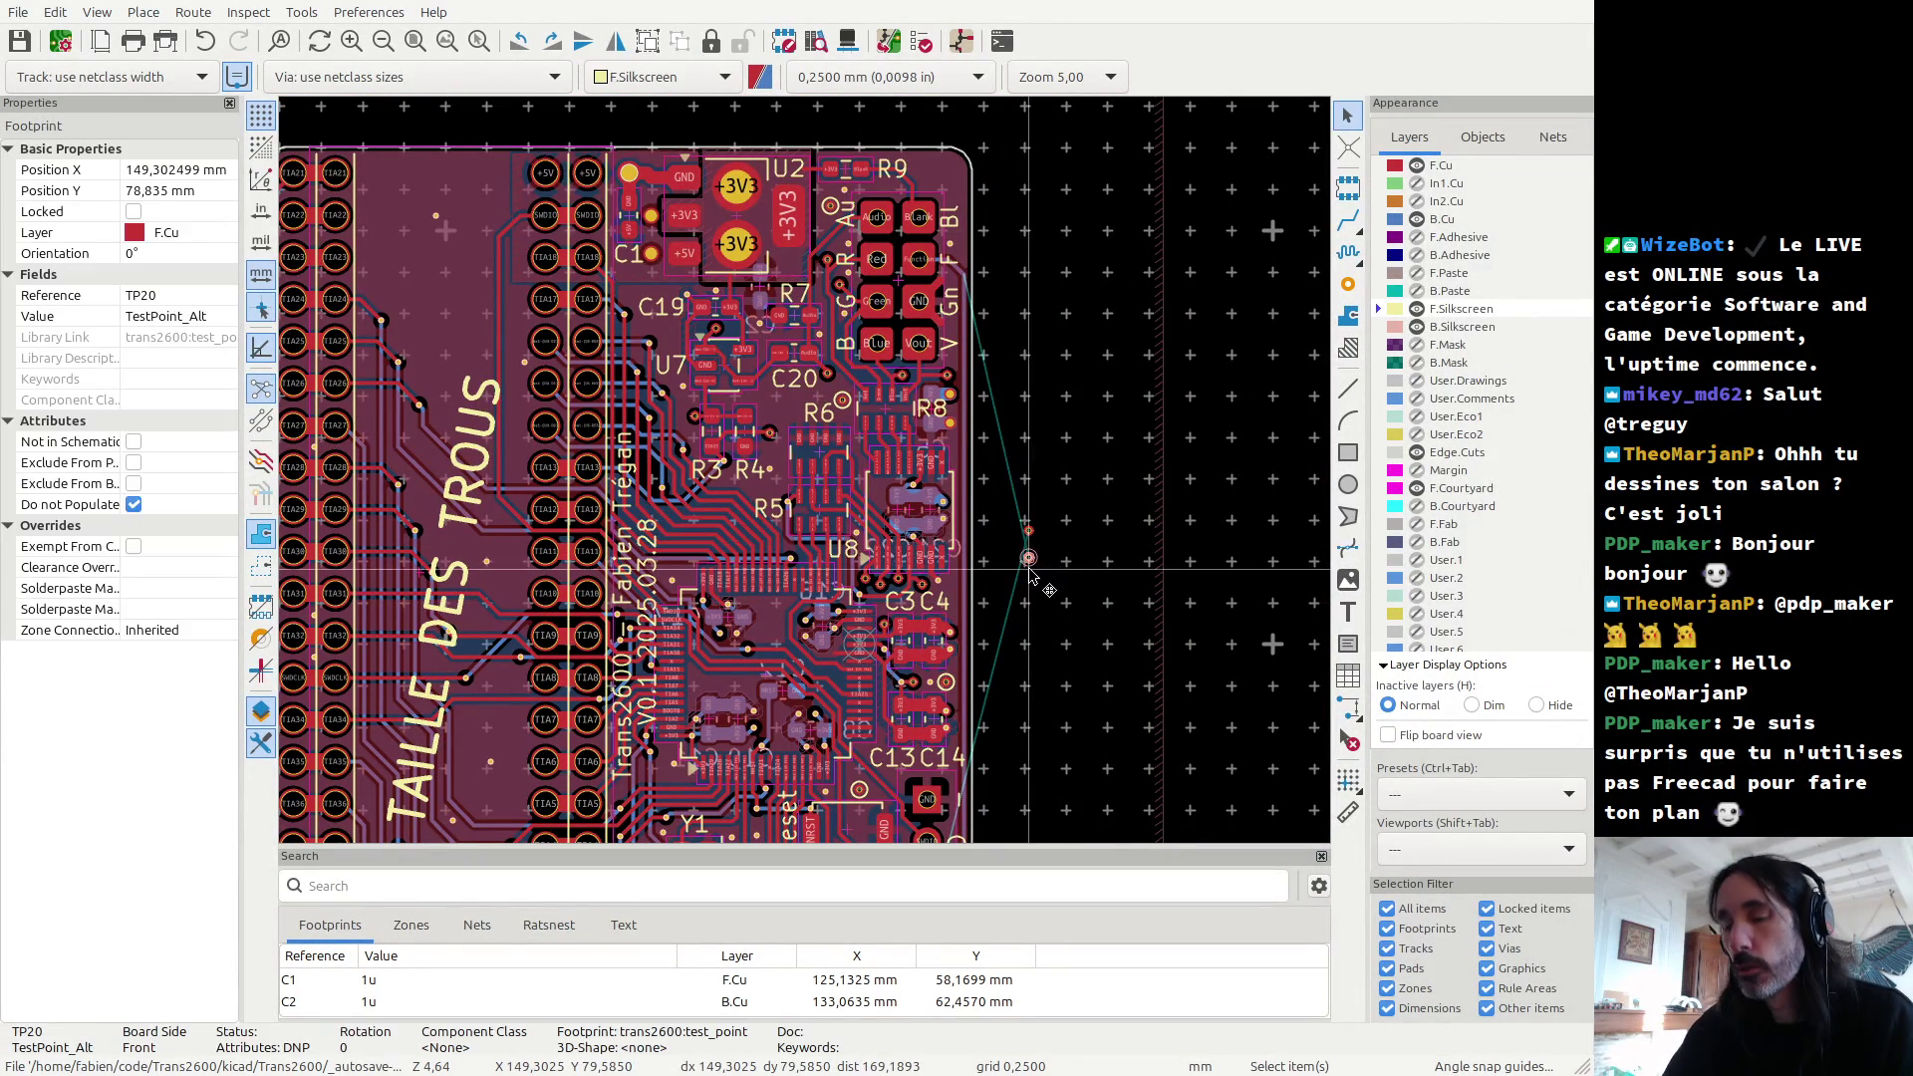
{"action": "key", "text": "m"}
{"action": "scroll", "coordinate": [1028, 558], "scroll_direction": "up", "scroll_amount": 7}
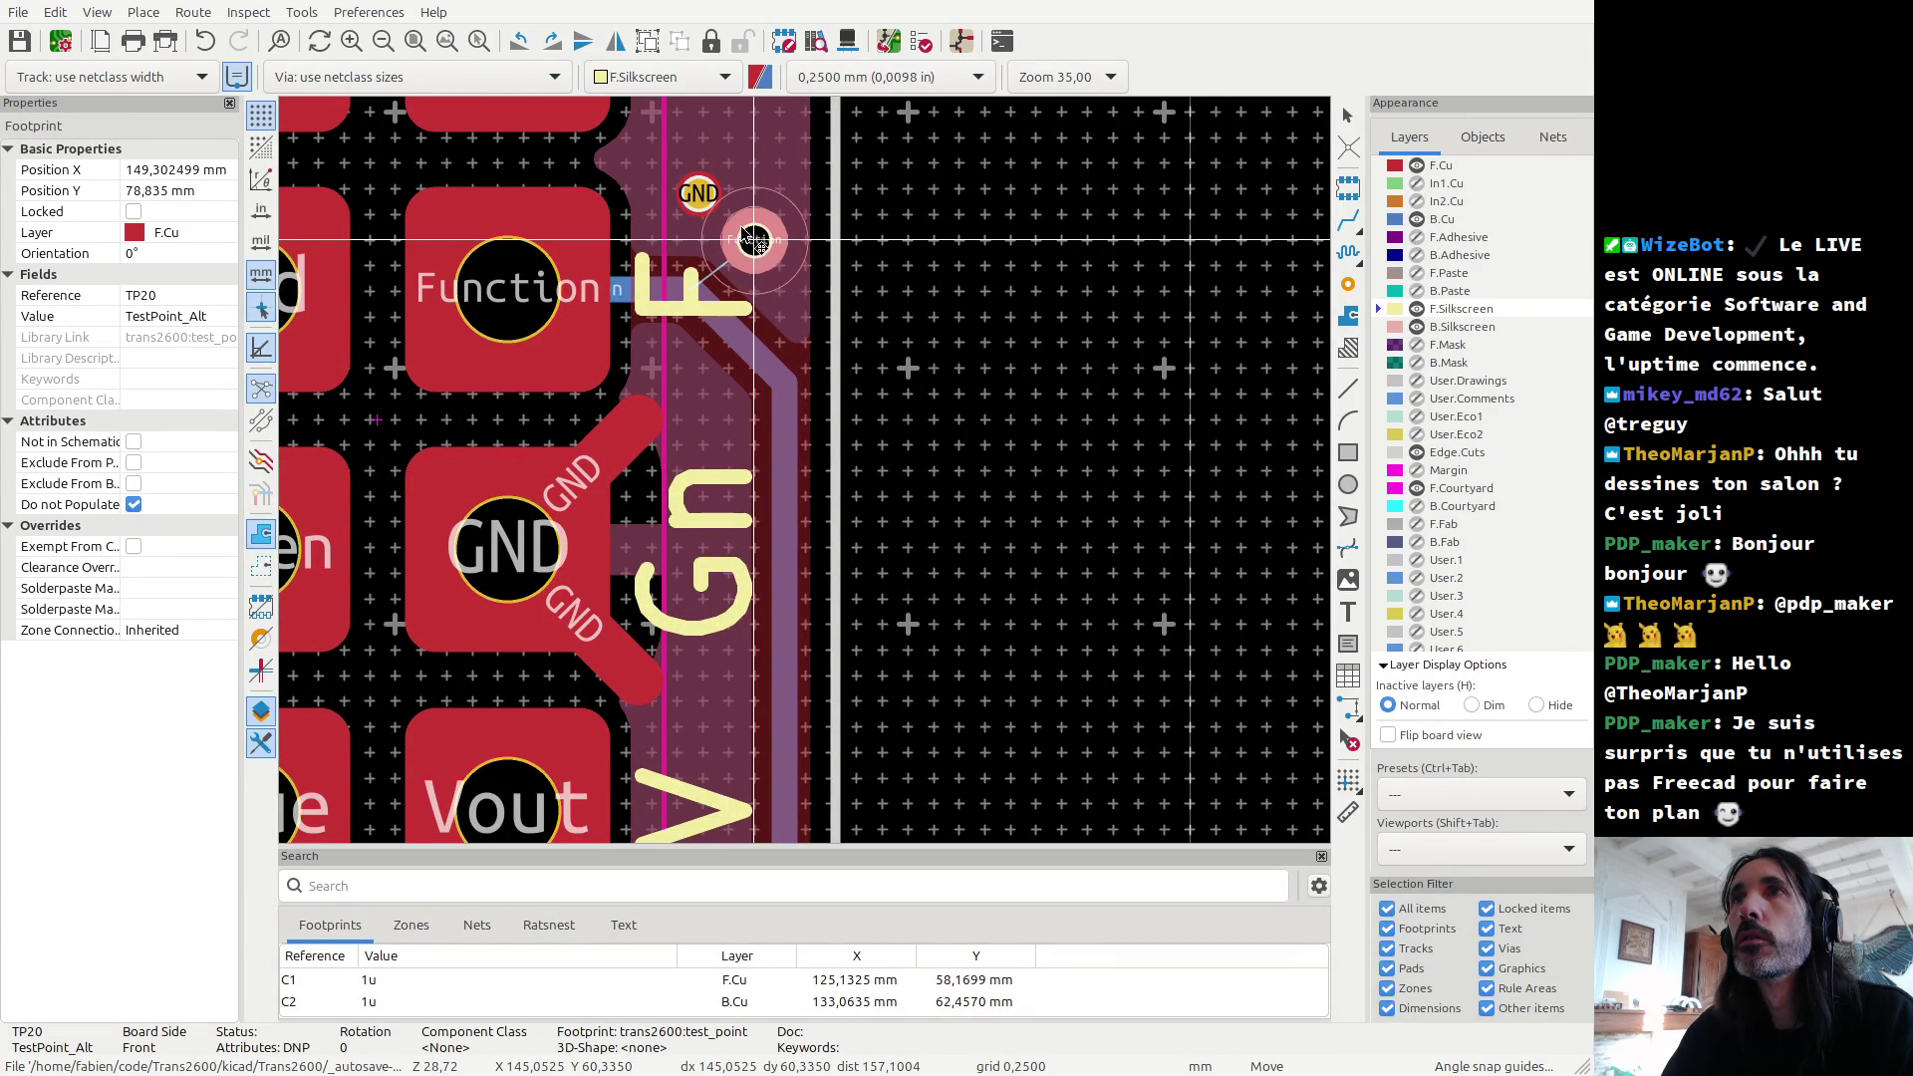
{"action": "left_click", "coordinate": [737, 227]}
{"action": "scroll", "coordinate": [728, 204], "scroll_direction": "down", "scroll_amount": 3}
{"action": "scroll", "coordinate": [760, 528], "scroll_direction": "up", "scroll_amount": 3}
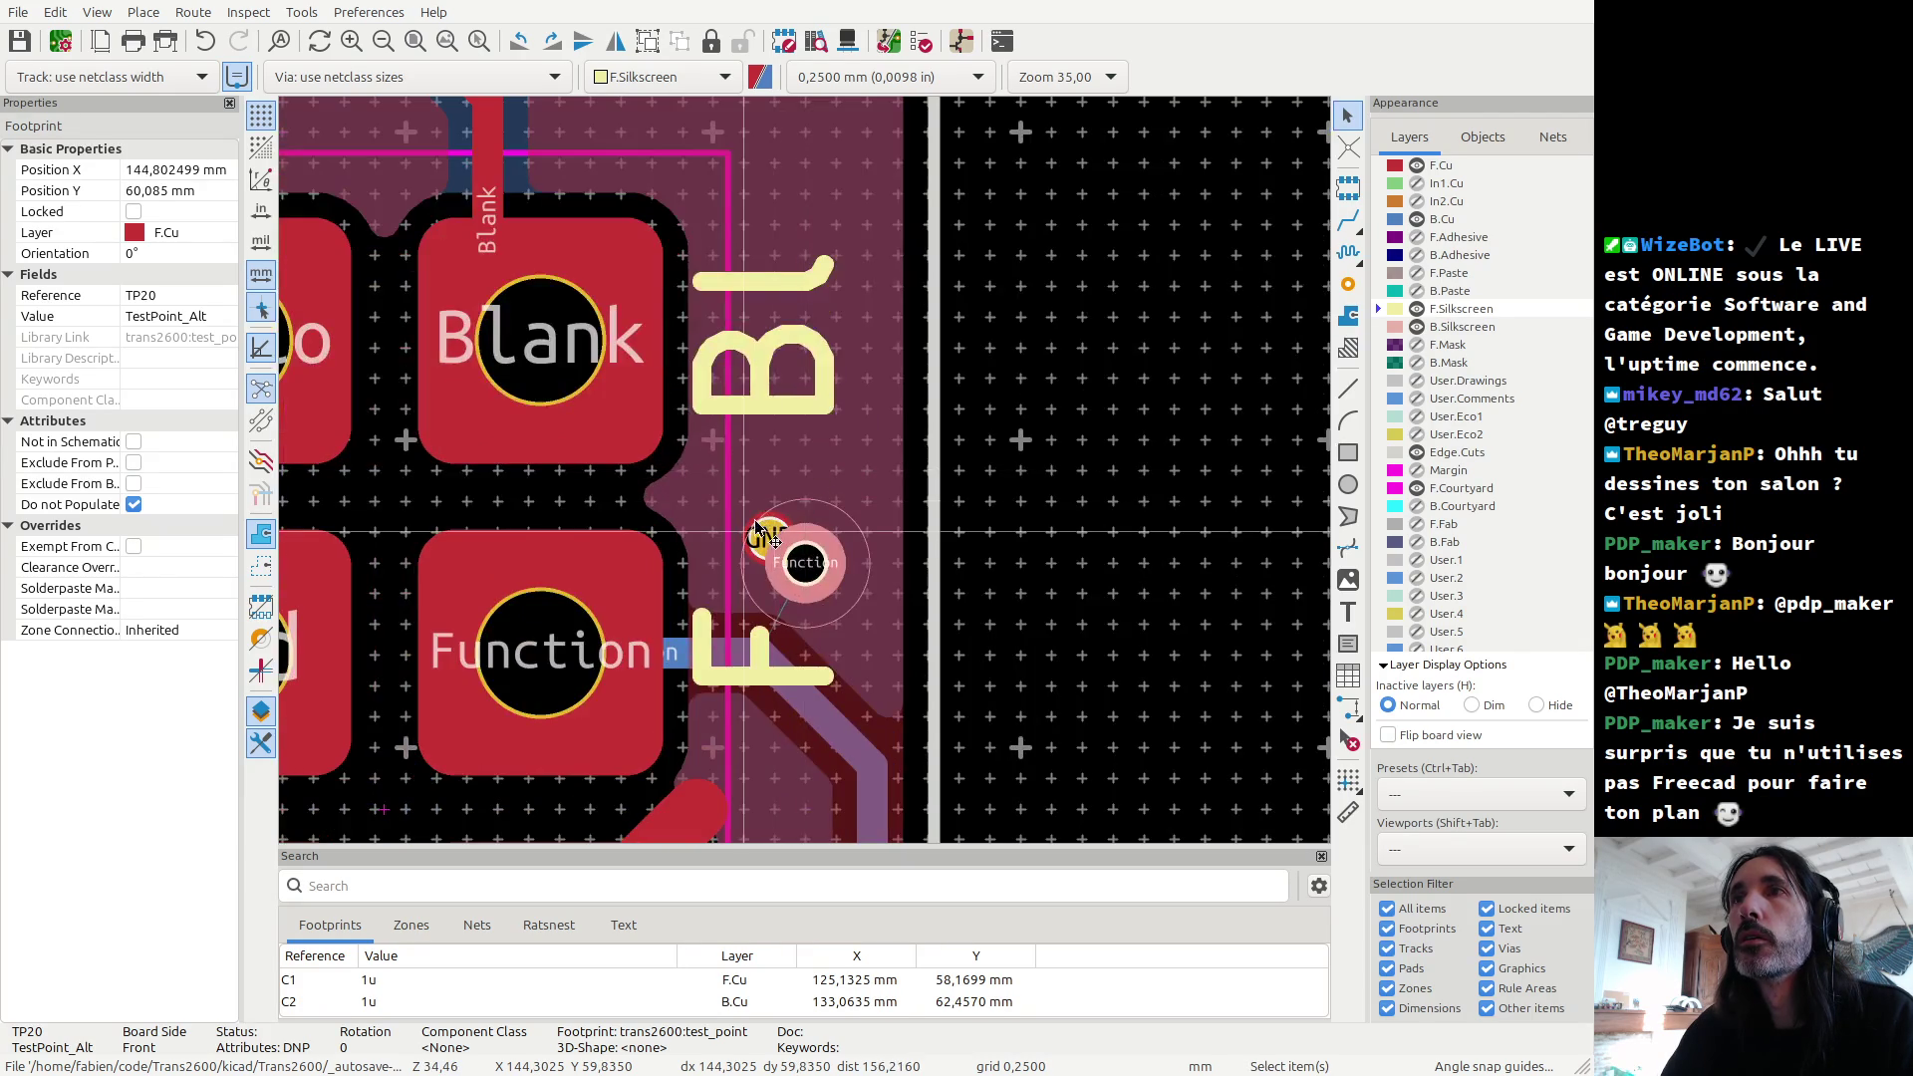
Step: Move the GND via next to TP20 further up and make front copper the active layer
{"action": "left_click", "coordinate": [755, 534]}
{"action": "key", "text": "m"}
{"action": "scroll", "coordinate": [806, 608], "scroll_direction": "down", "scroll_amount": 2}
{"action": "left_click", "coordinate": [803, 249]}
{"action": "scroll", "coordinate": [837, 494], "scroll_direction": "up", "scroll_amount": 3}
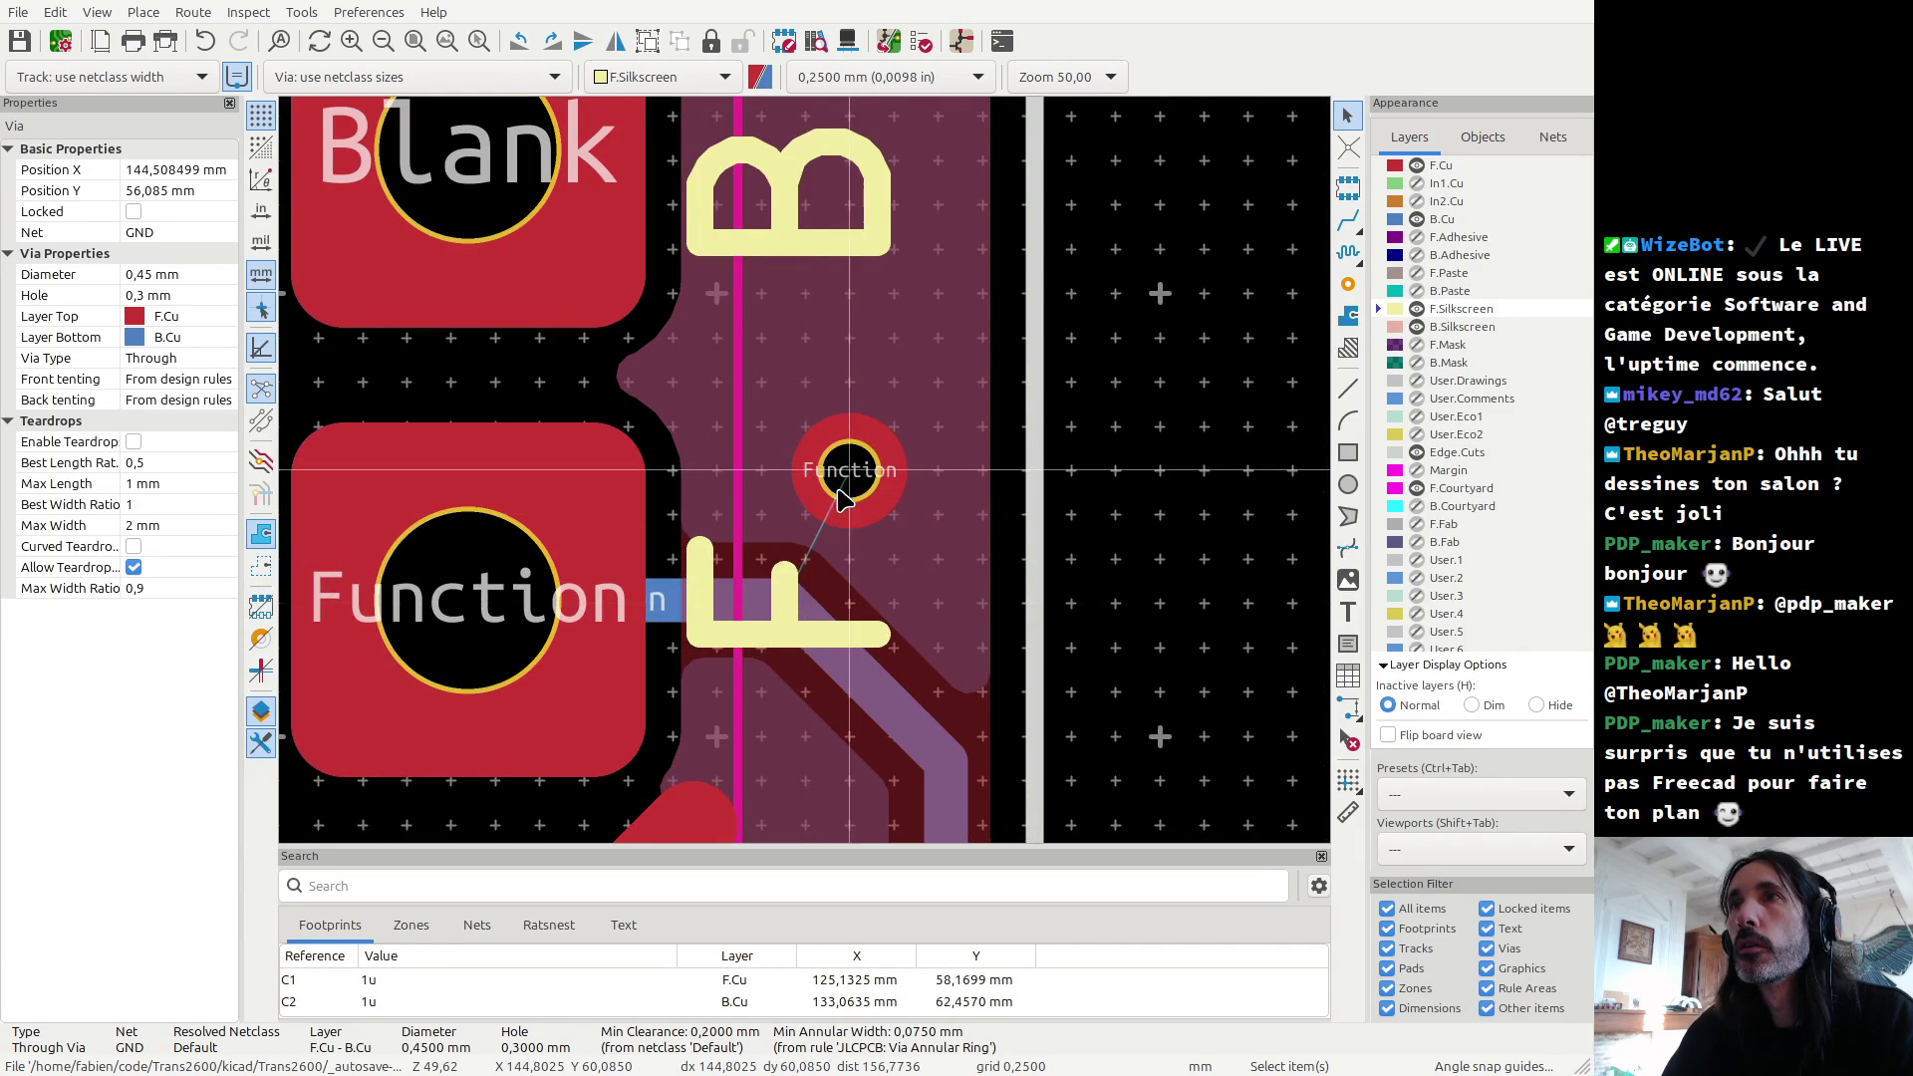
{"action": "key", "text": "Page_Up"}
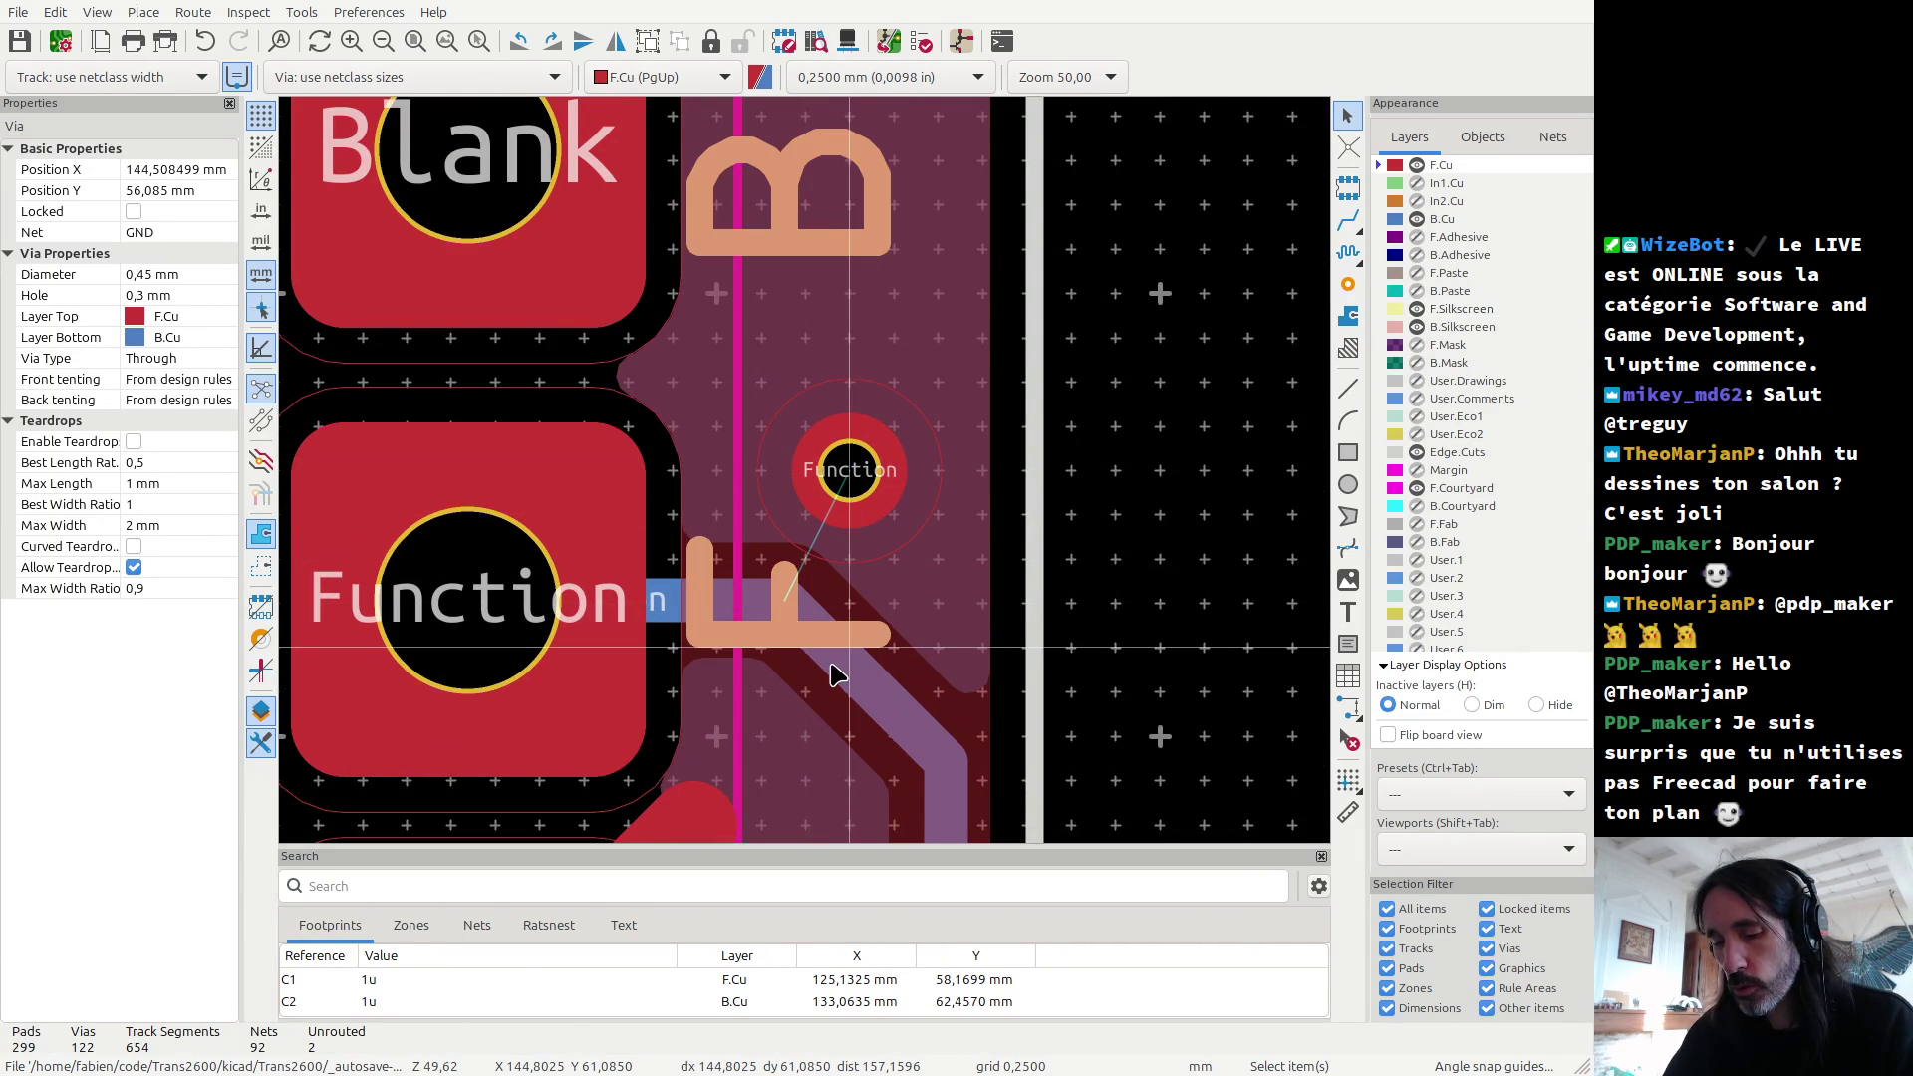
Step: Set the grid origin on the Function pad centre with 0.2540 mm grid spacing
{"action": "key", "text": "Page_Down"}
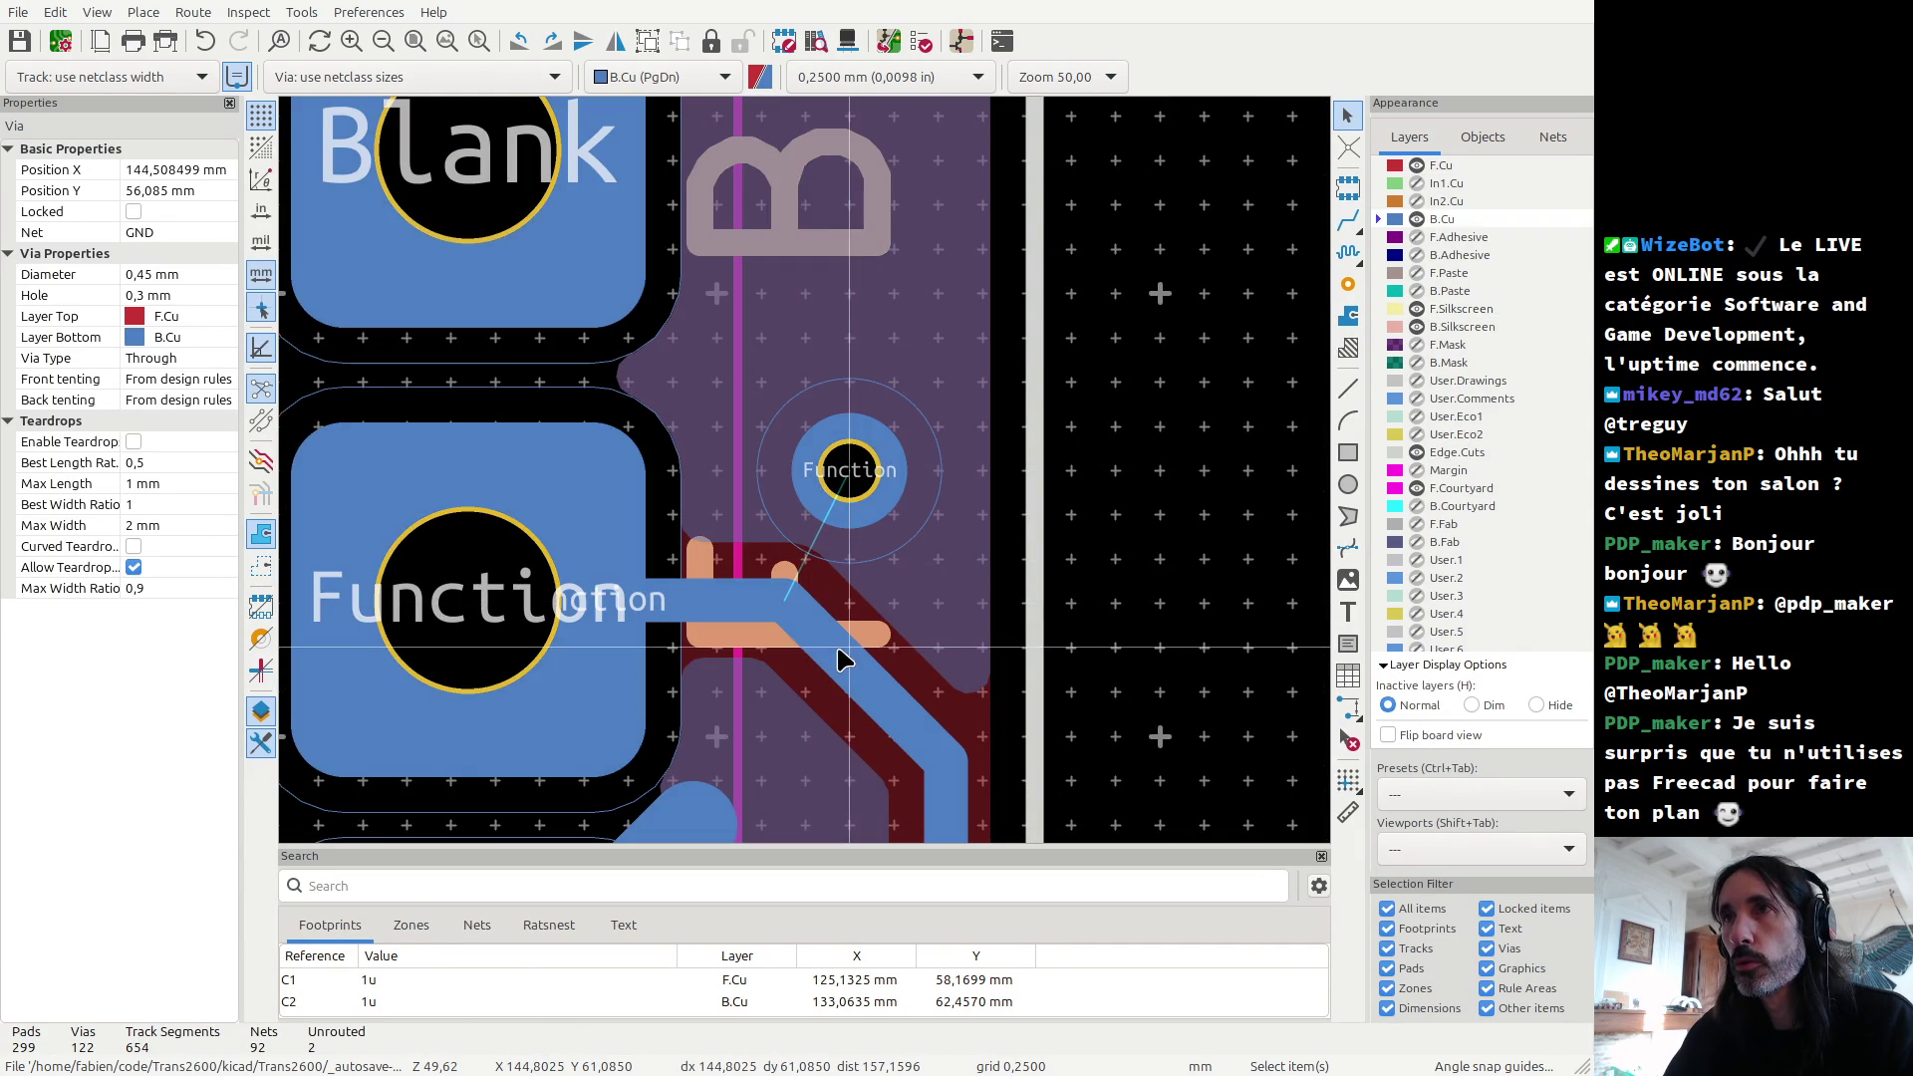
{"action": "key", "text": "x"}
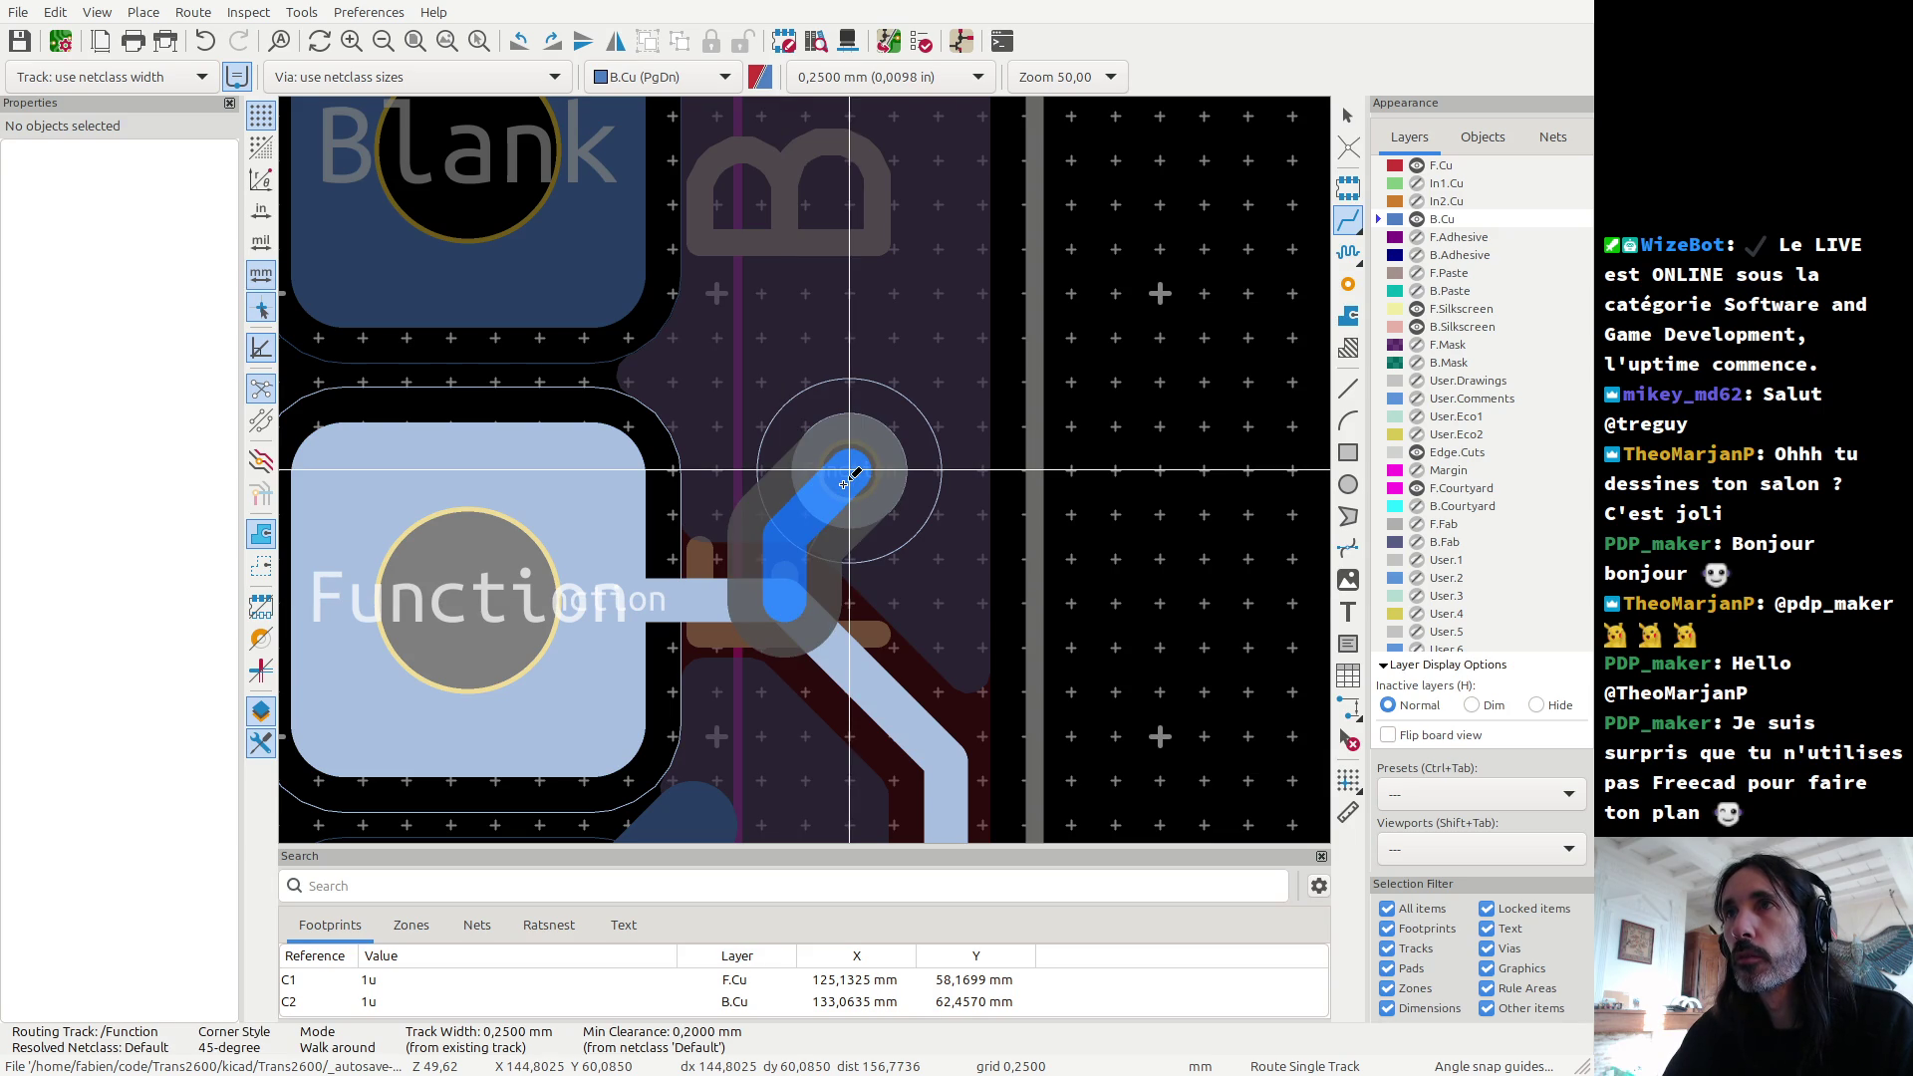
{"action": "key", "text": "Escape"}
{"action": "left_click", "coordinate": [1349, 778]}
{"action": "left_click", "coordinate": [496, 471]}
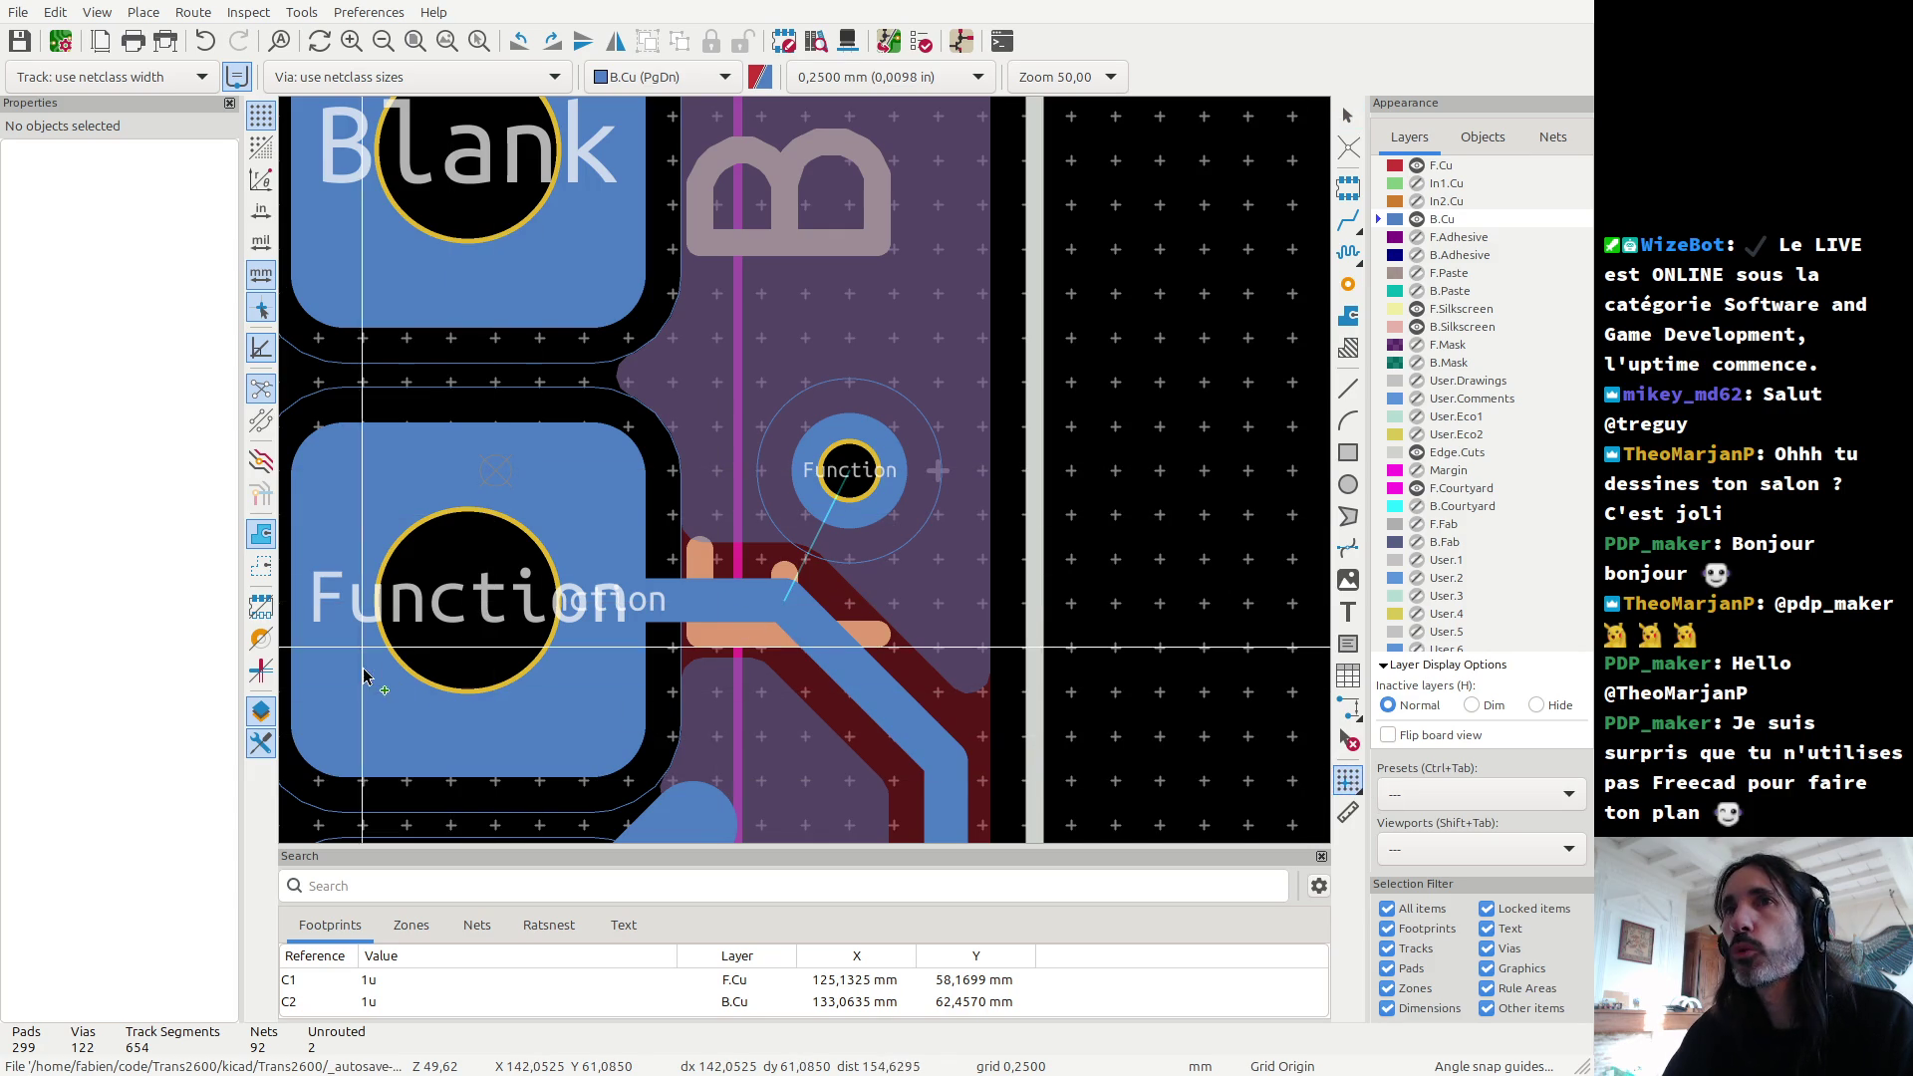
{"action": "left_click", "coordinate": [468, 600]}
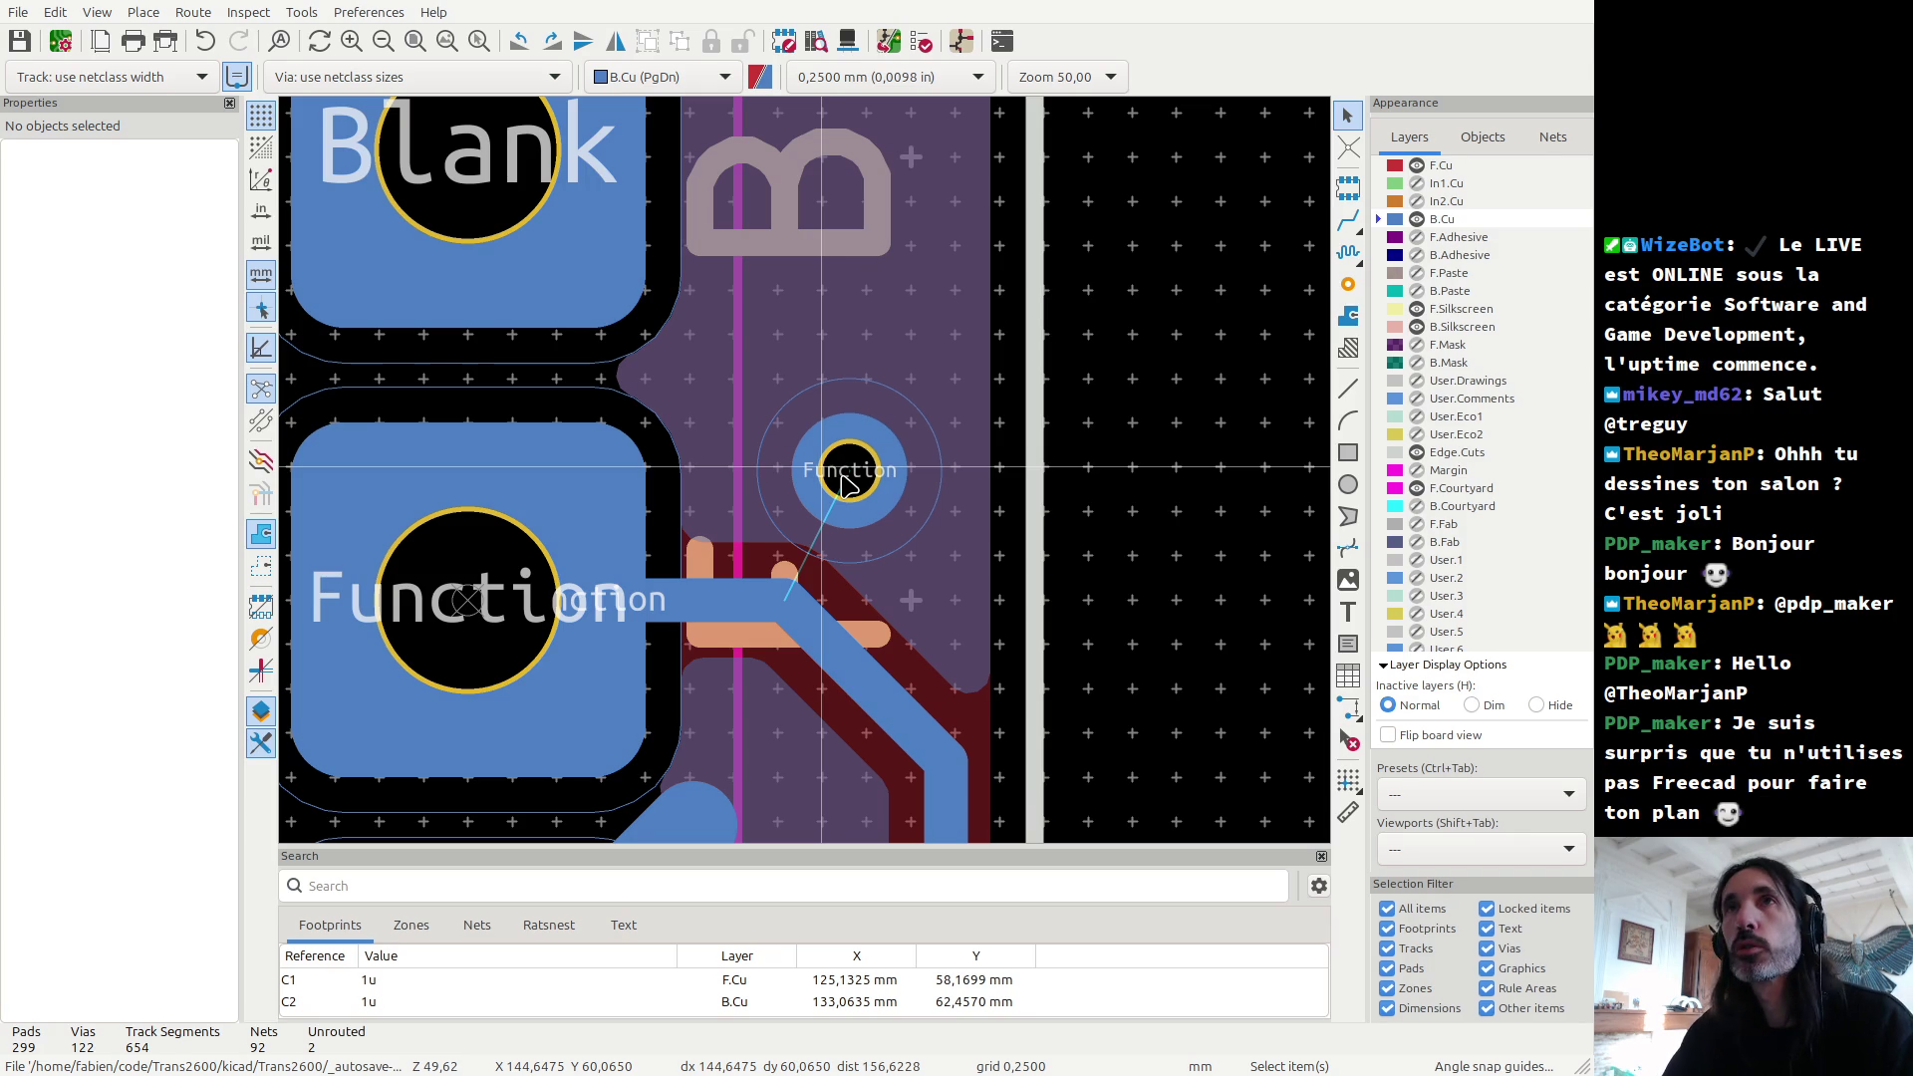
{"action": "key", "text": "n"}
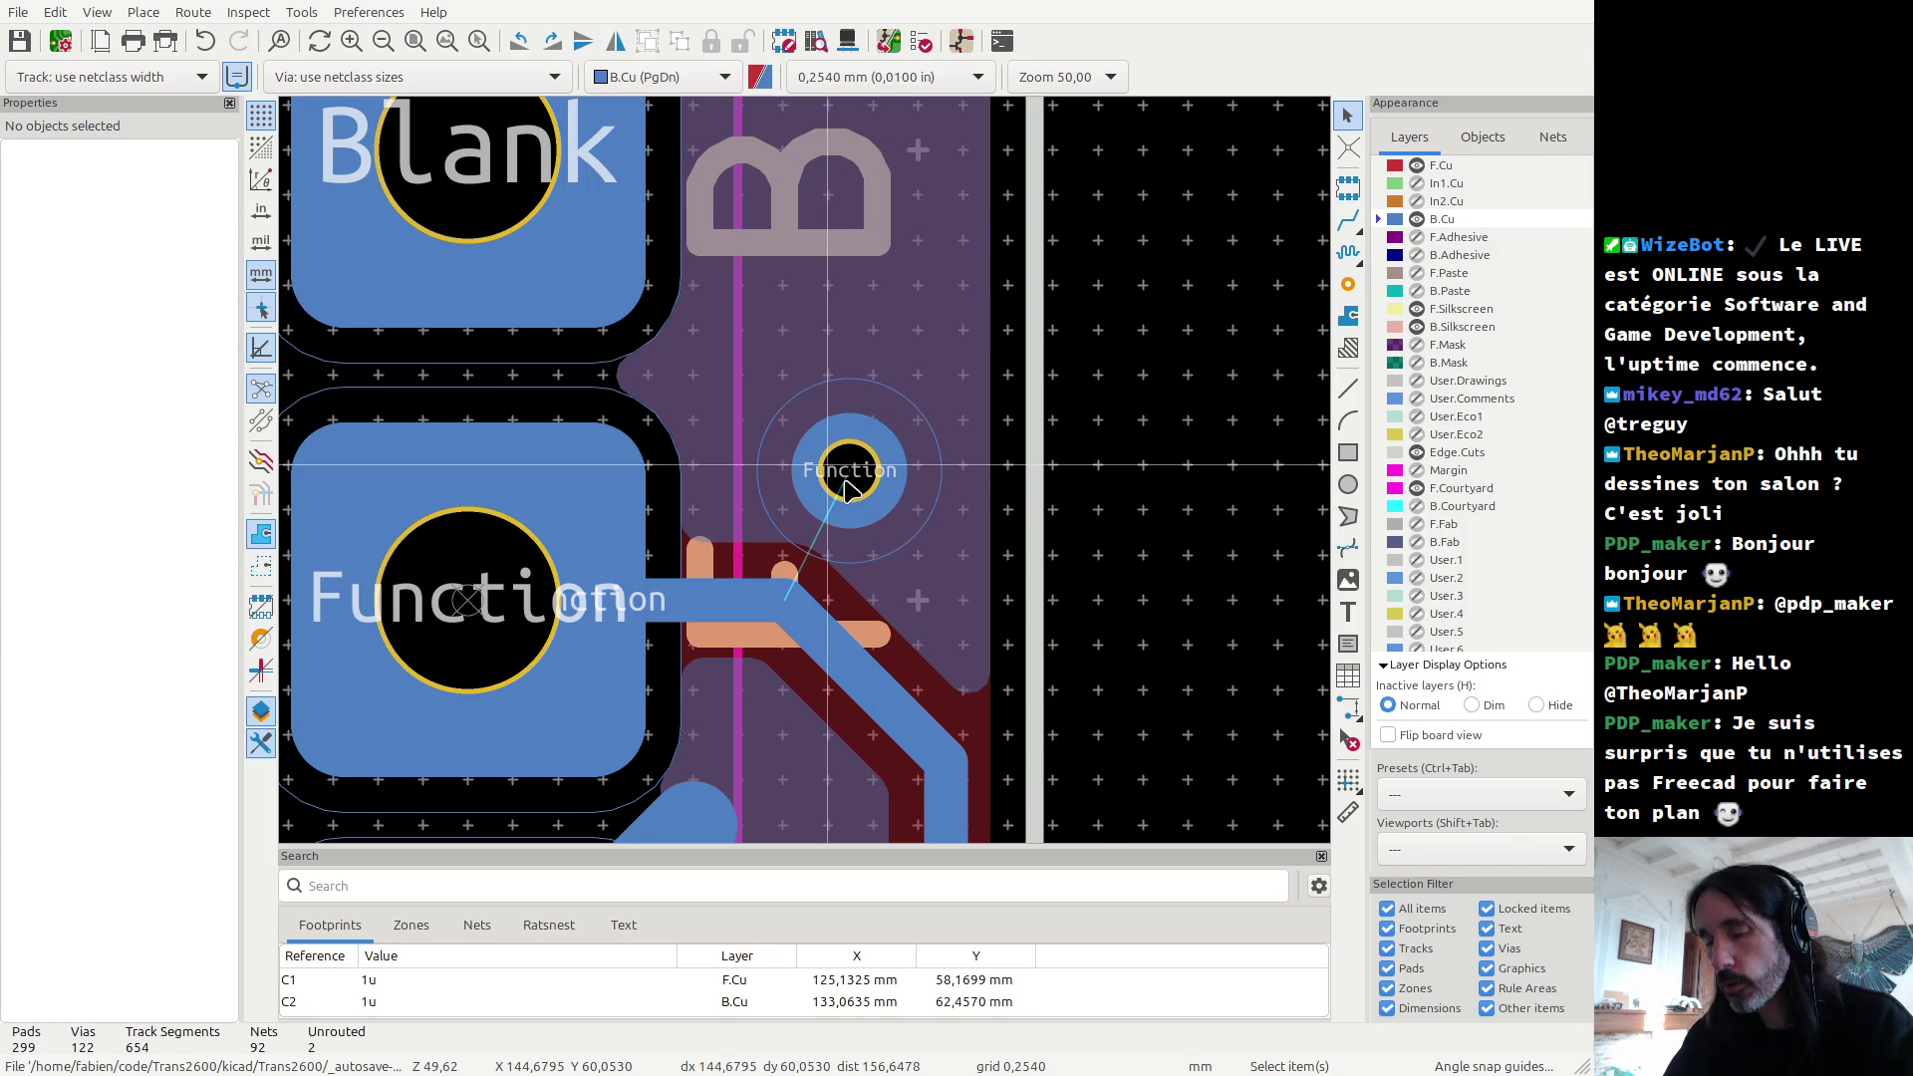
Step: Move TP20 higher above the Function trace and route a track joining them
{"action": "key", "text": "m"}
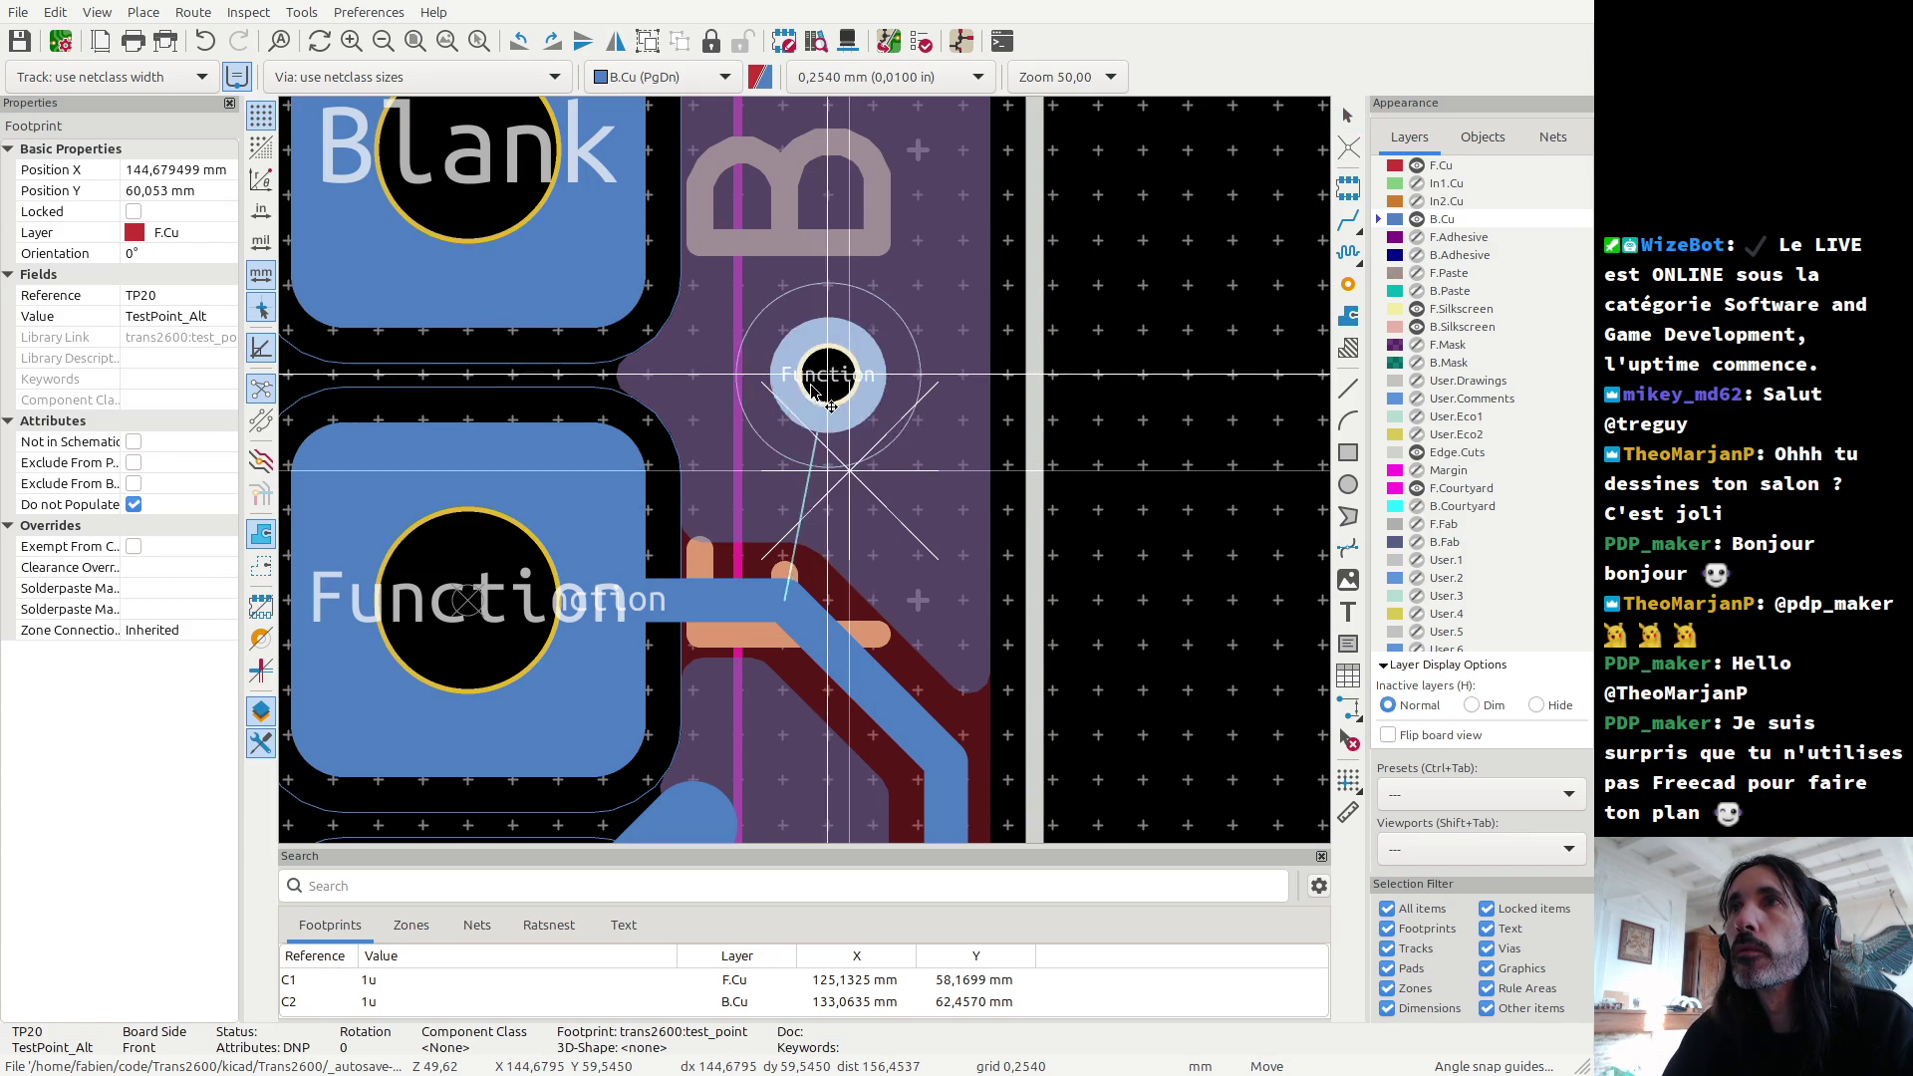
{"action": "left_click", "coordinate": [826, 389]}
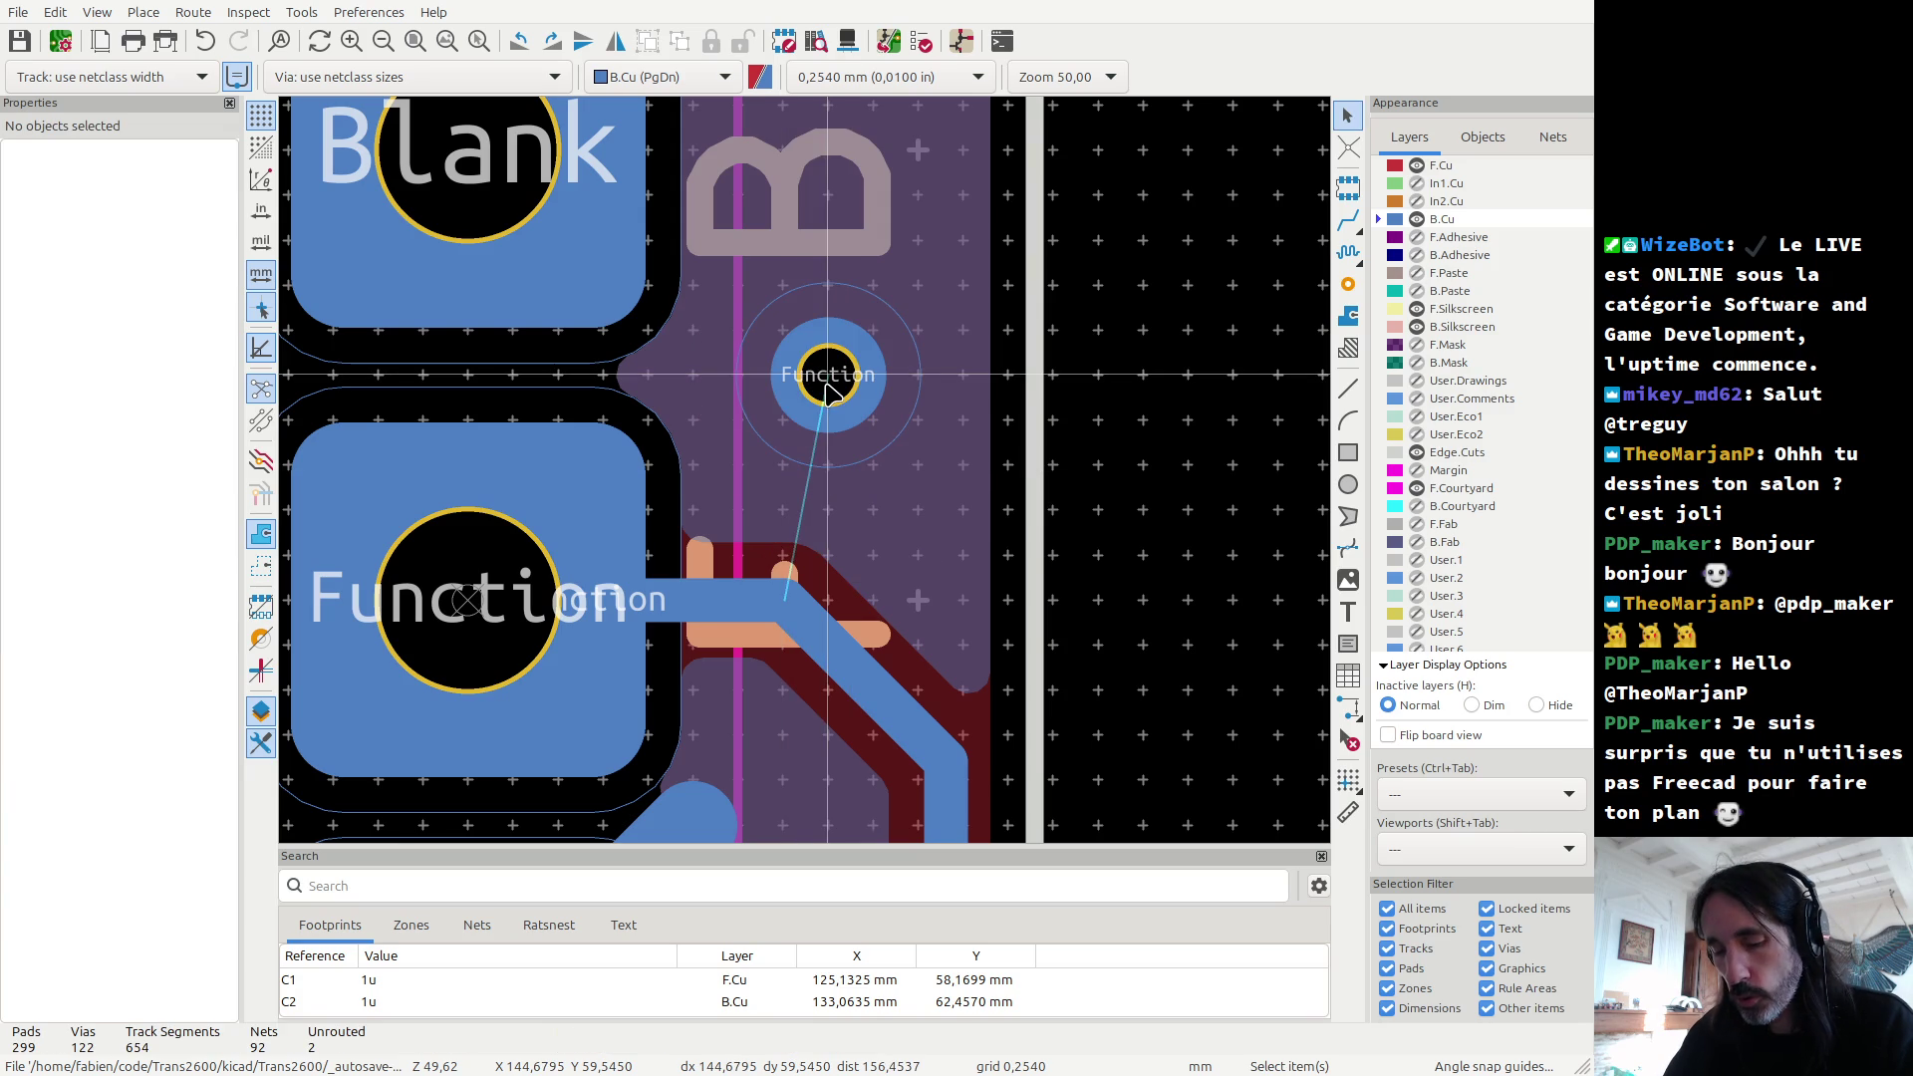
{"action": "key", "text": "x"}
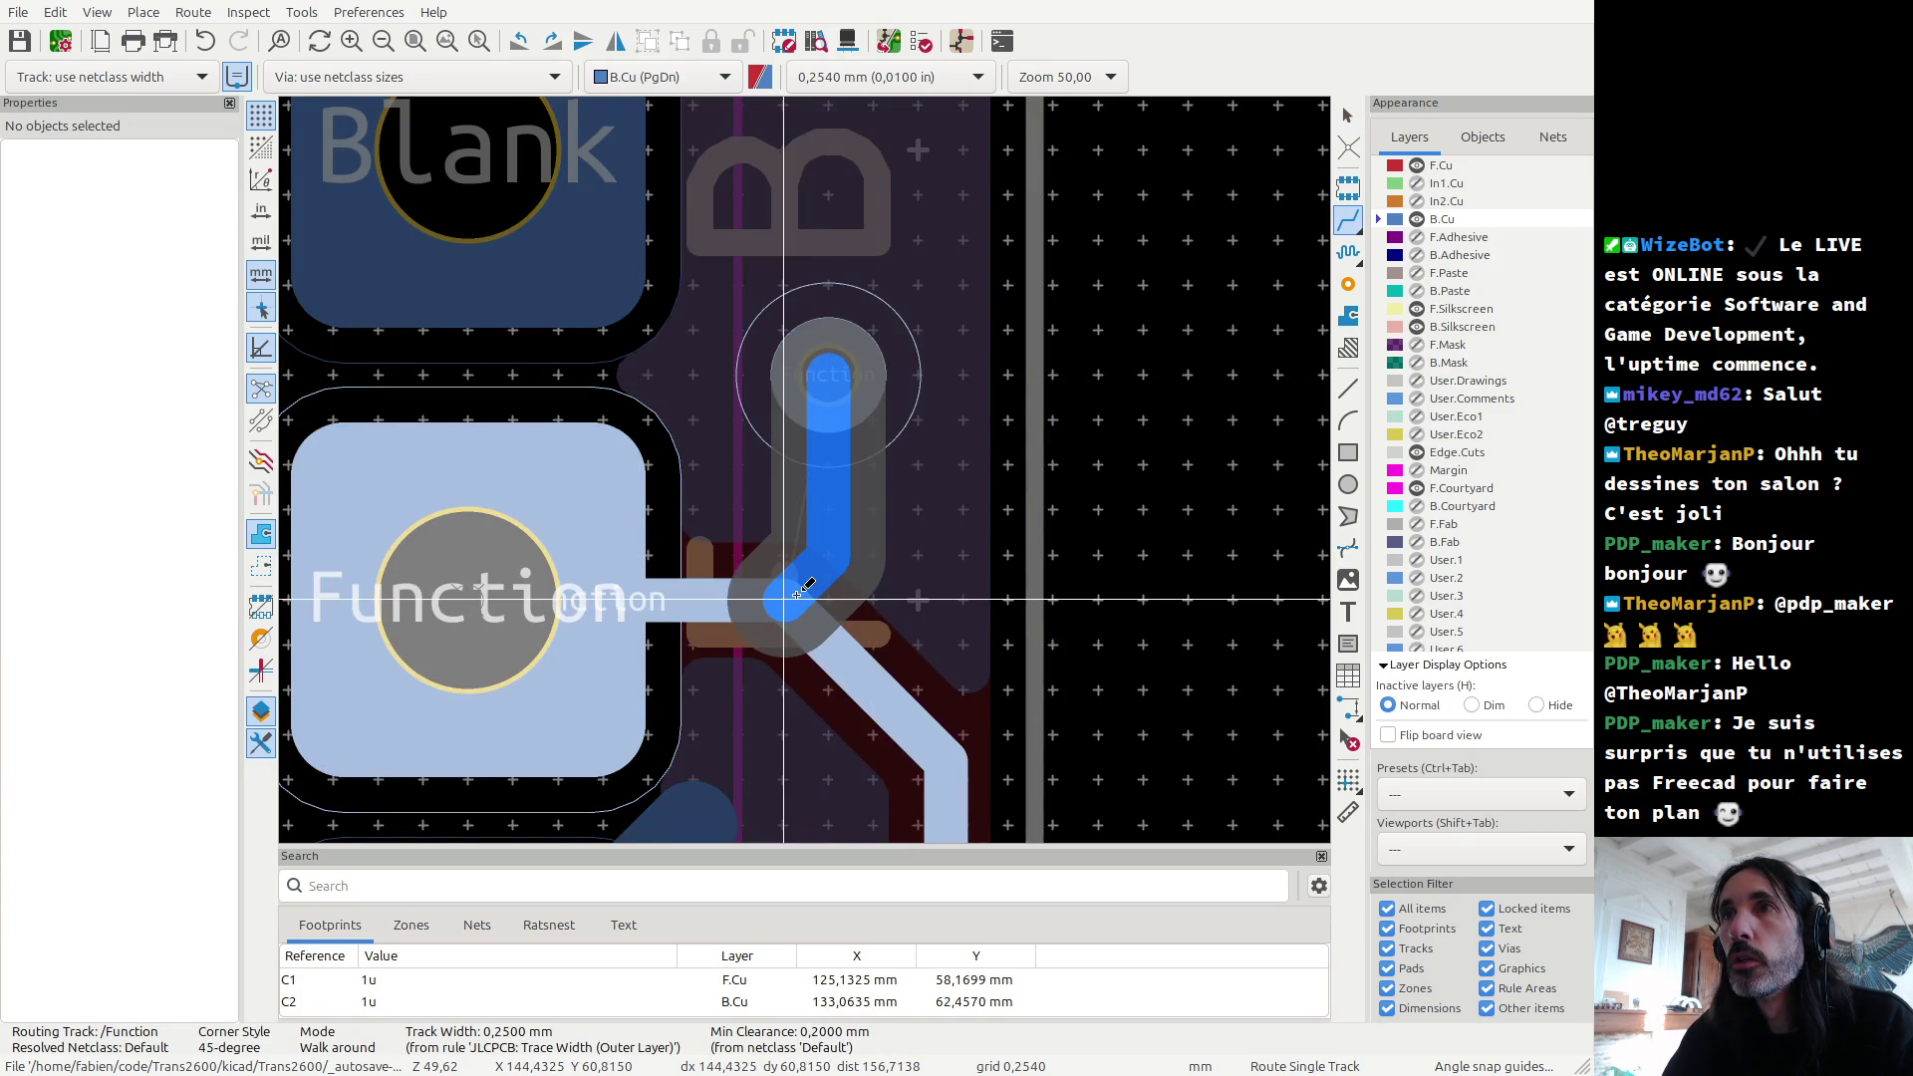
{"action": "left_click", "coordinate": [797, 594]}
{"action": "scroll", "coordinate": [797, 594], "scroll_direction": "down", "scroll_amount": 3}
{"action": "key", "text": "Escape"}
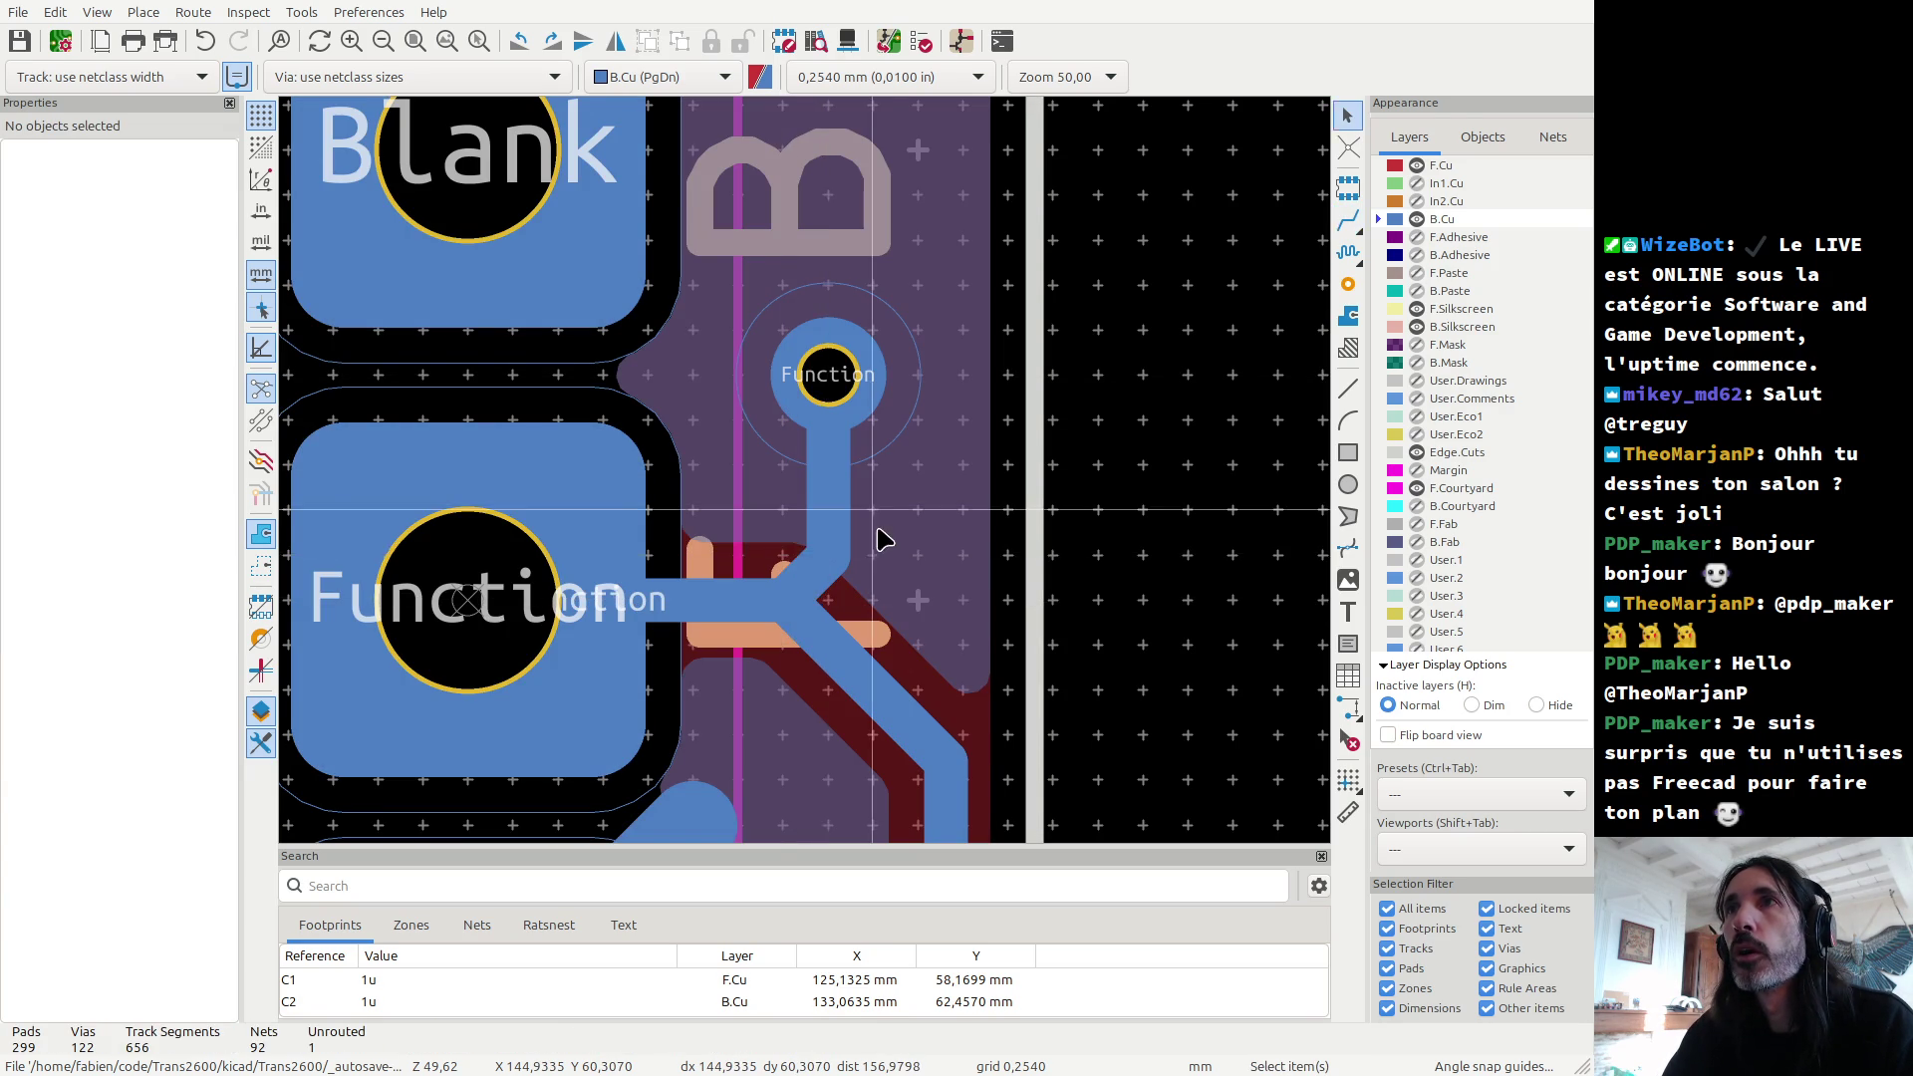
{"action": "scroll", "coordinate": [812, 482], "scroll_direction": "down", "scroll_amount": 2}
{"action": "scroll", "coordinate": [735, 247], "scroll_direction": "up", "scroll_amount": 4}
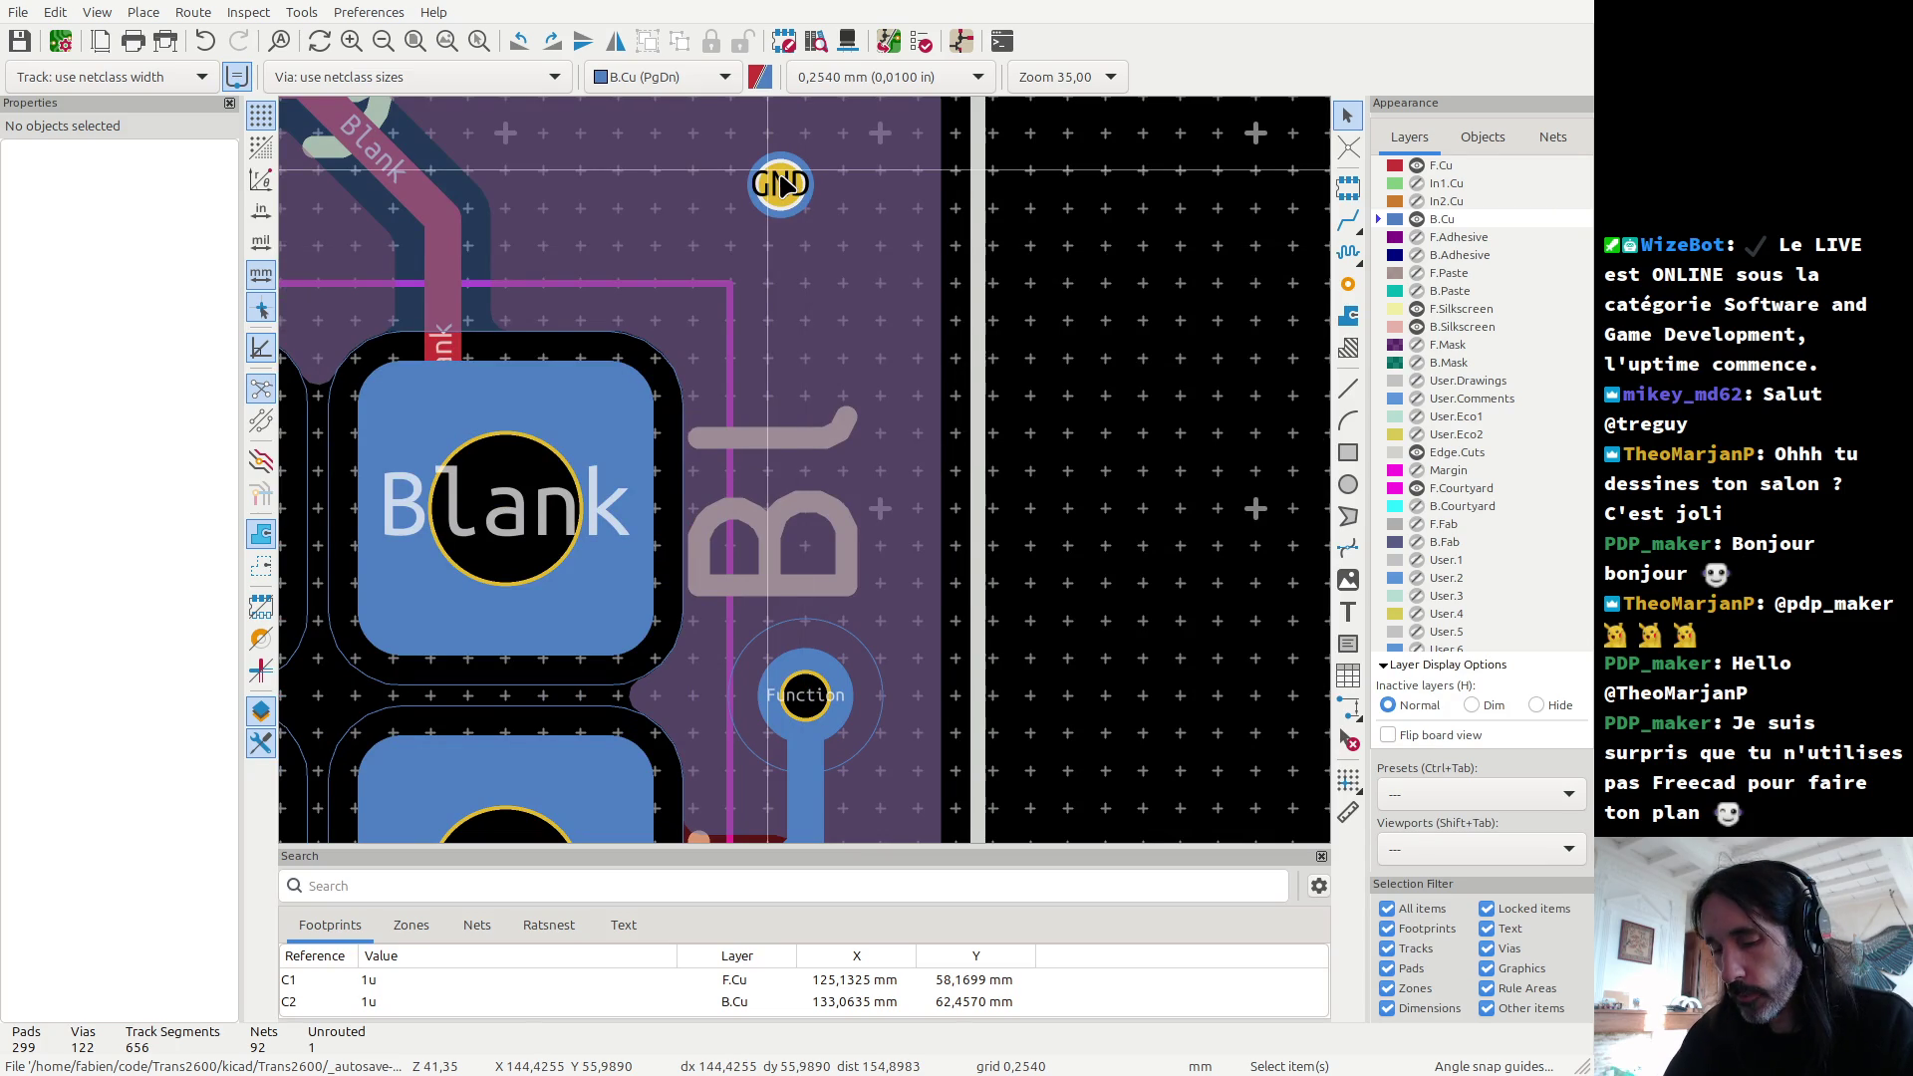
Step: Nudge the GND via slightly downward and place a new grid origin near the MCU
{"action": "mouse_move", "coordinate": [783, 184]}
{"action": "left_mouse_down"}
{"action": "mouse_move", "coordinate": [767, 319]}
{"action": "mouse_move", "coordinate": [757, 235]}
{"action": "mouse_move", "coordinate": [855, 354]}
{"action": "mouse_move", "coordinate": [768, 244]}
{"action": "left_mouse_up"}
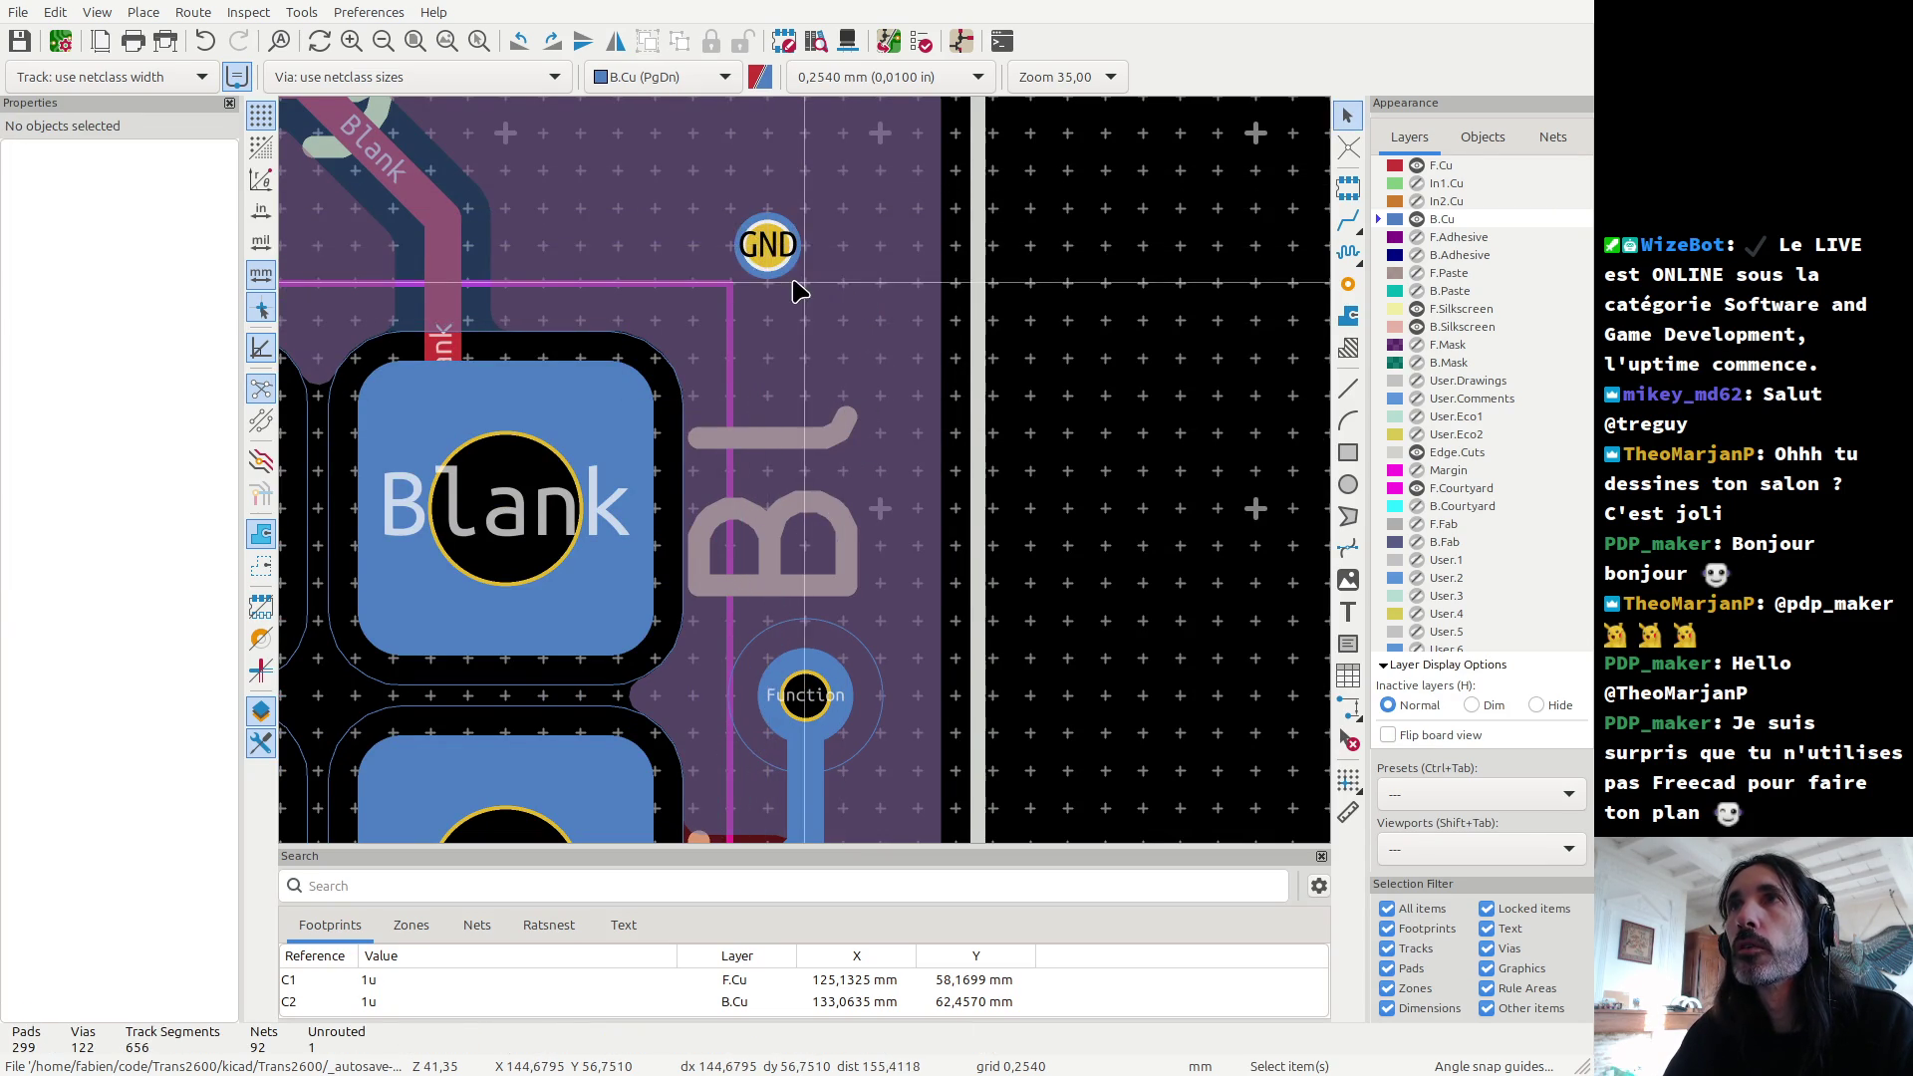
{"action": "scroll", "coordinate": [805, 289], "scroll_direction": "down", "scroll_amount": 10}
{"action": "scroll", "coordinate": [790, 783], "scroll_direction": "up", "scroll_amount": 5}
{"action": "scroll", "coordinate": [811, 473], "scroll_direction": "up", "scroll_amount": 5}
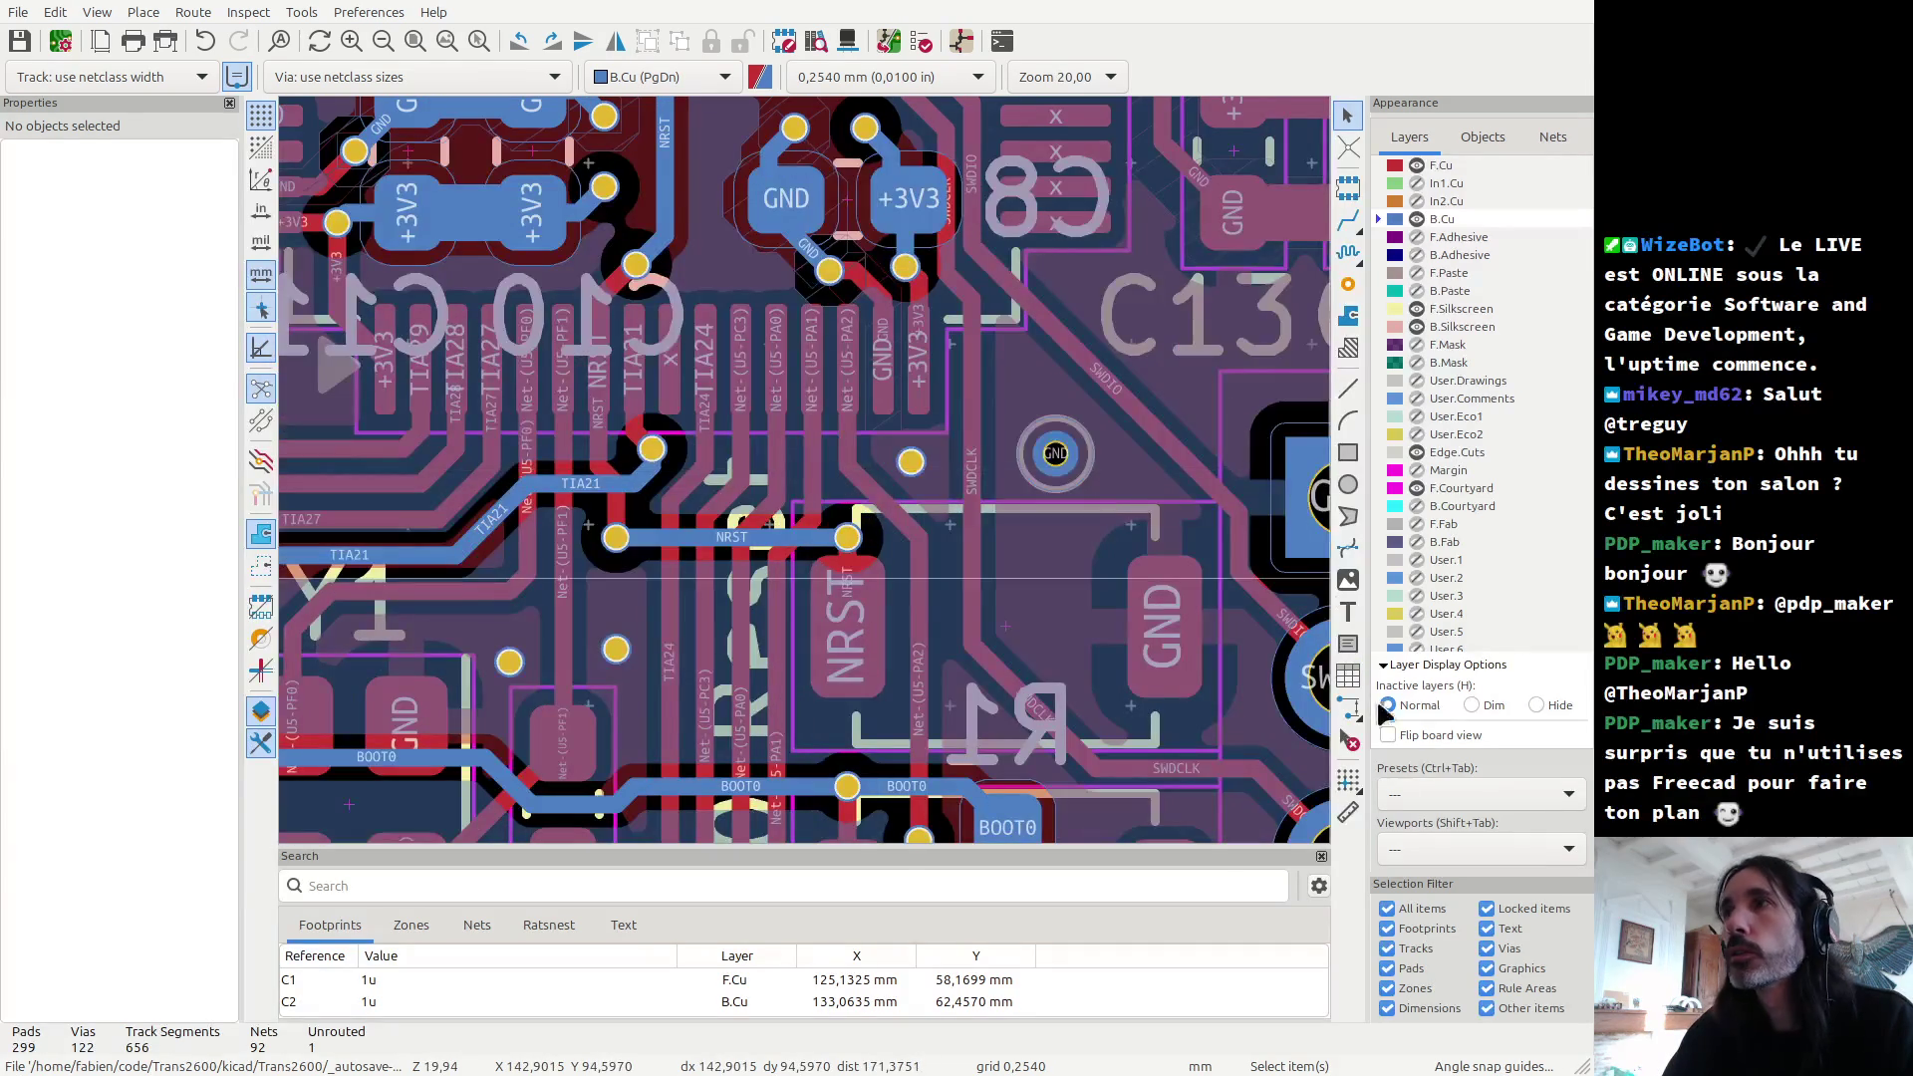
{"action": "left_click", "coordinate": [1348, 777]}
{"action": "left_click", "coordinate": [893, 358]}
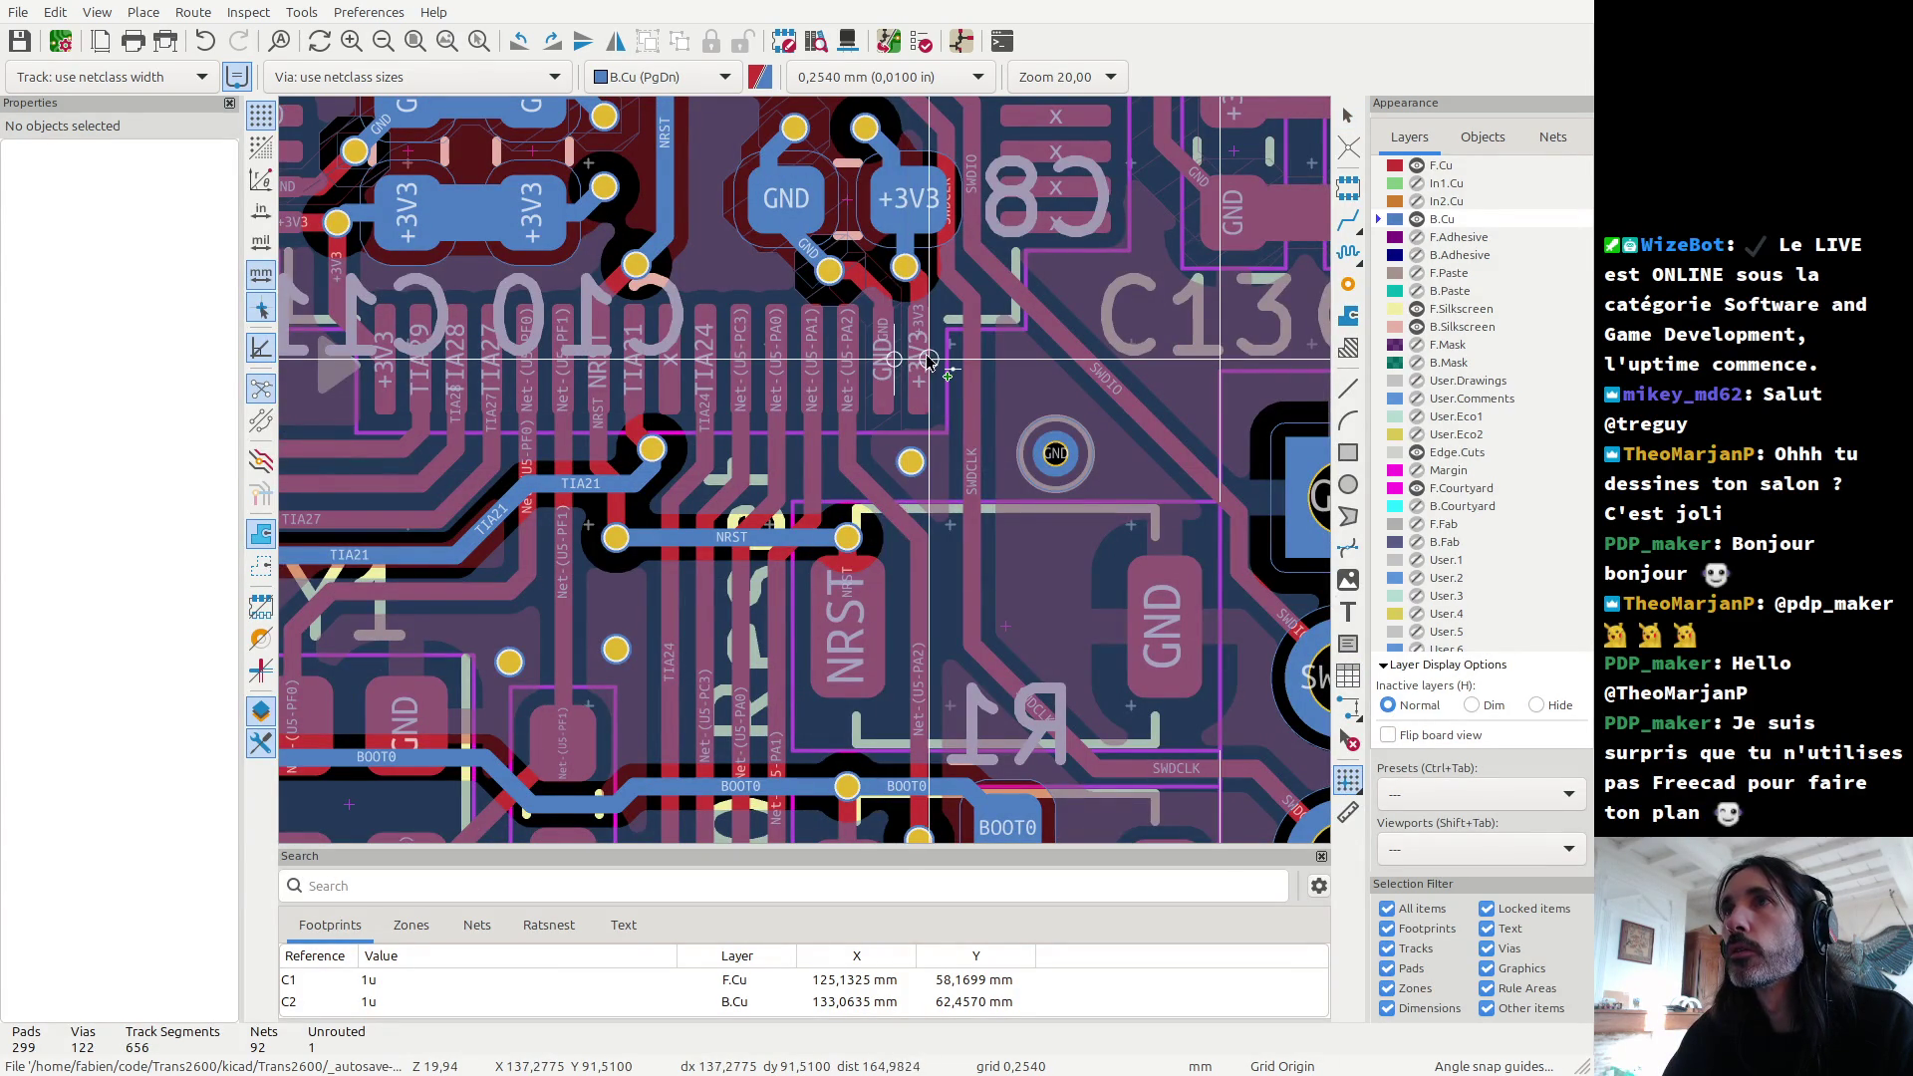
{"action": "left_click", "coordinate": [919, 361]}
{"action": "scroll", "coordinate": [919, 372], "scroll_direction": "down", "scroll_amount": 5}
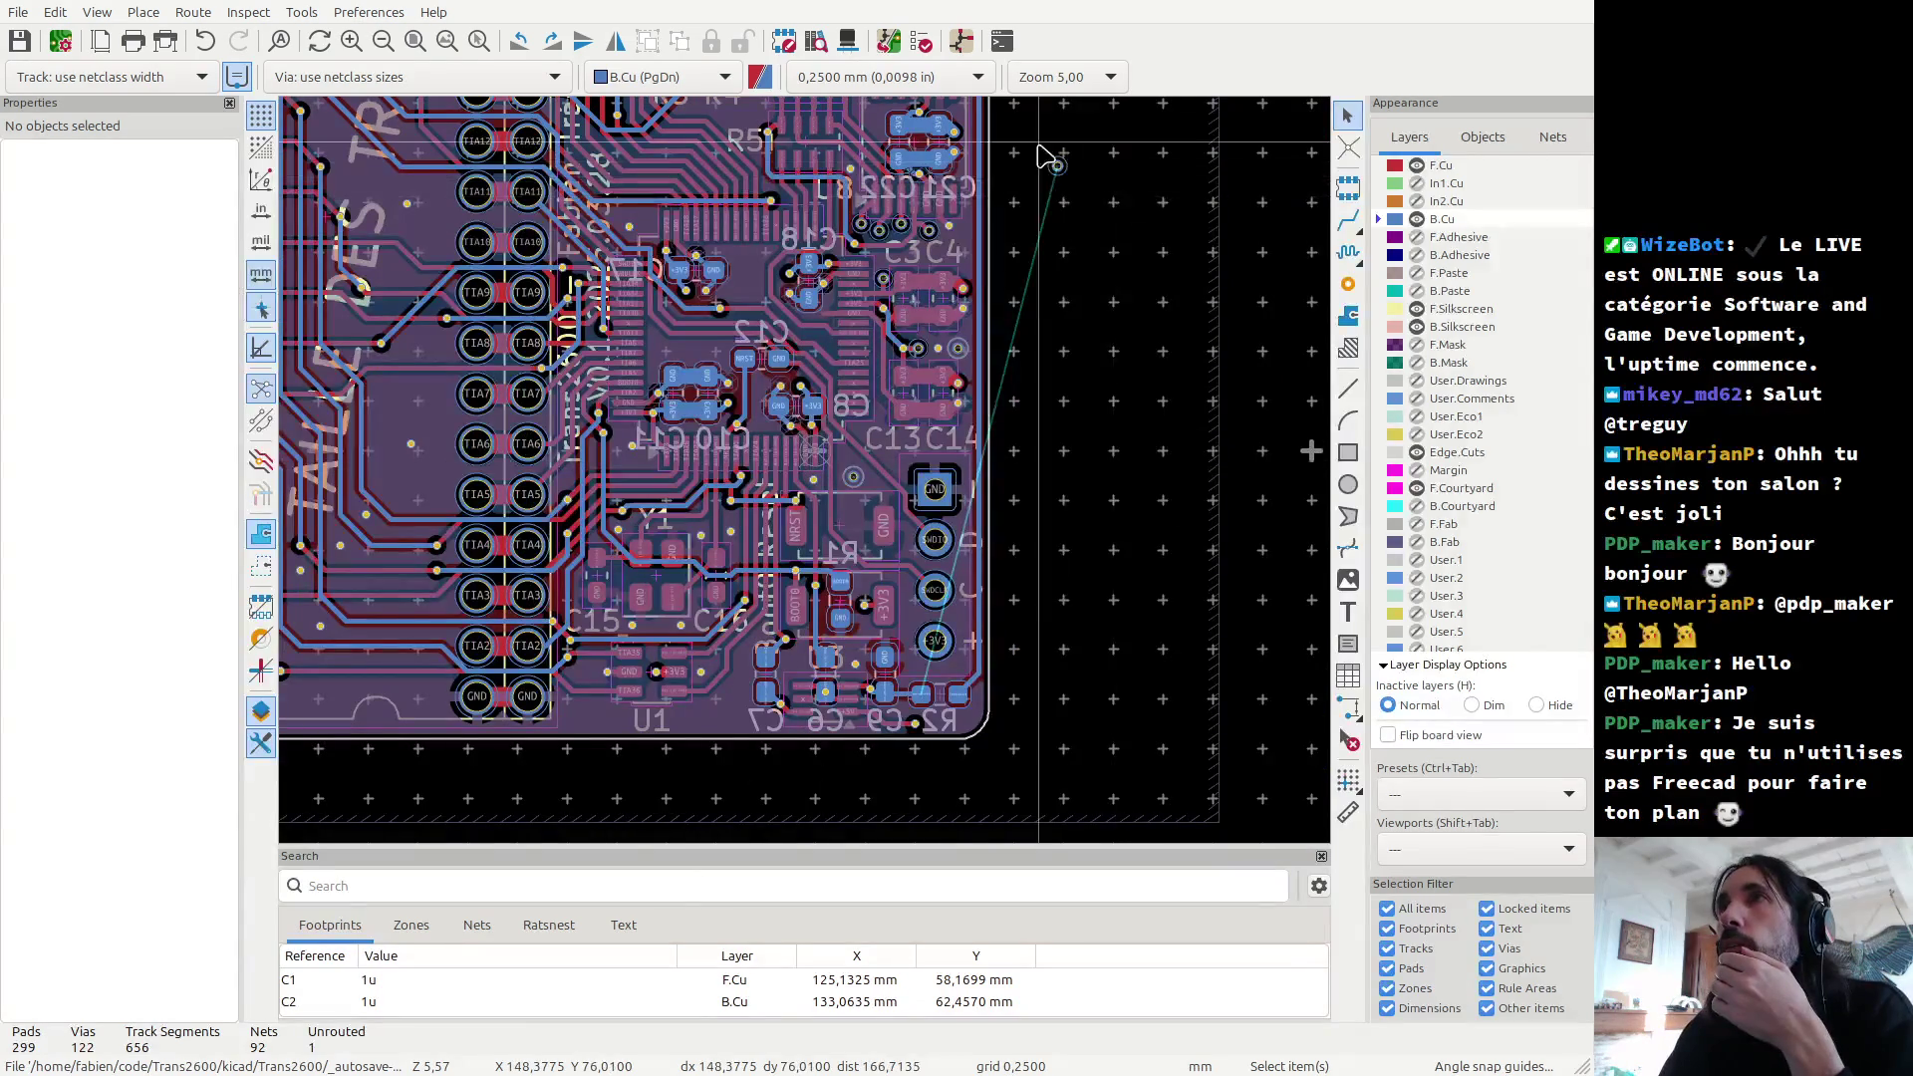
Step: Move test point TP19 onto R2's left pad
{"action": "left_click", "coordinate": [1054, 165]}
{"action": "key", "text": "m"}
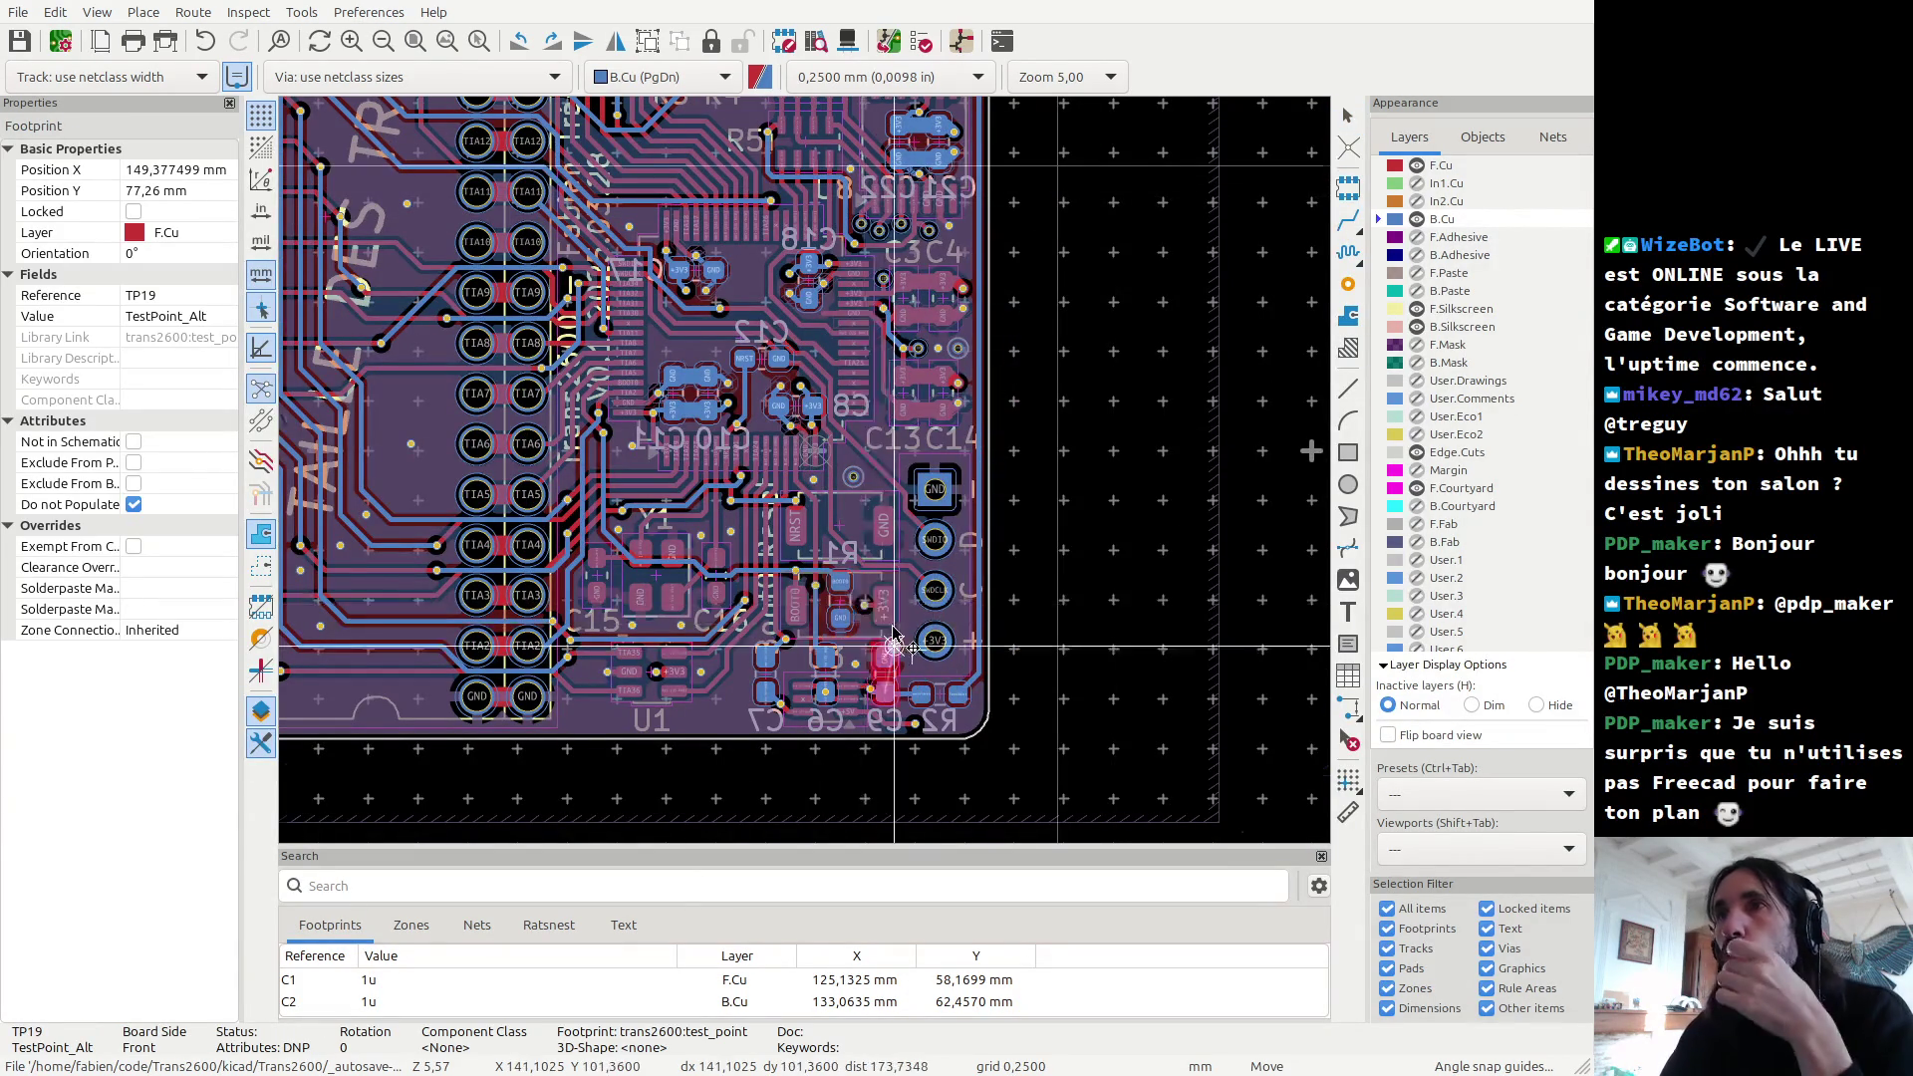
{"action": "scroll", "coordinate": [1068, 194], "scroll_direction": "up", "scroll_amount": 4}
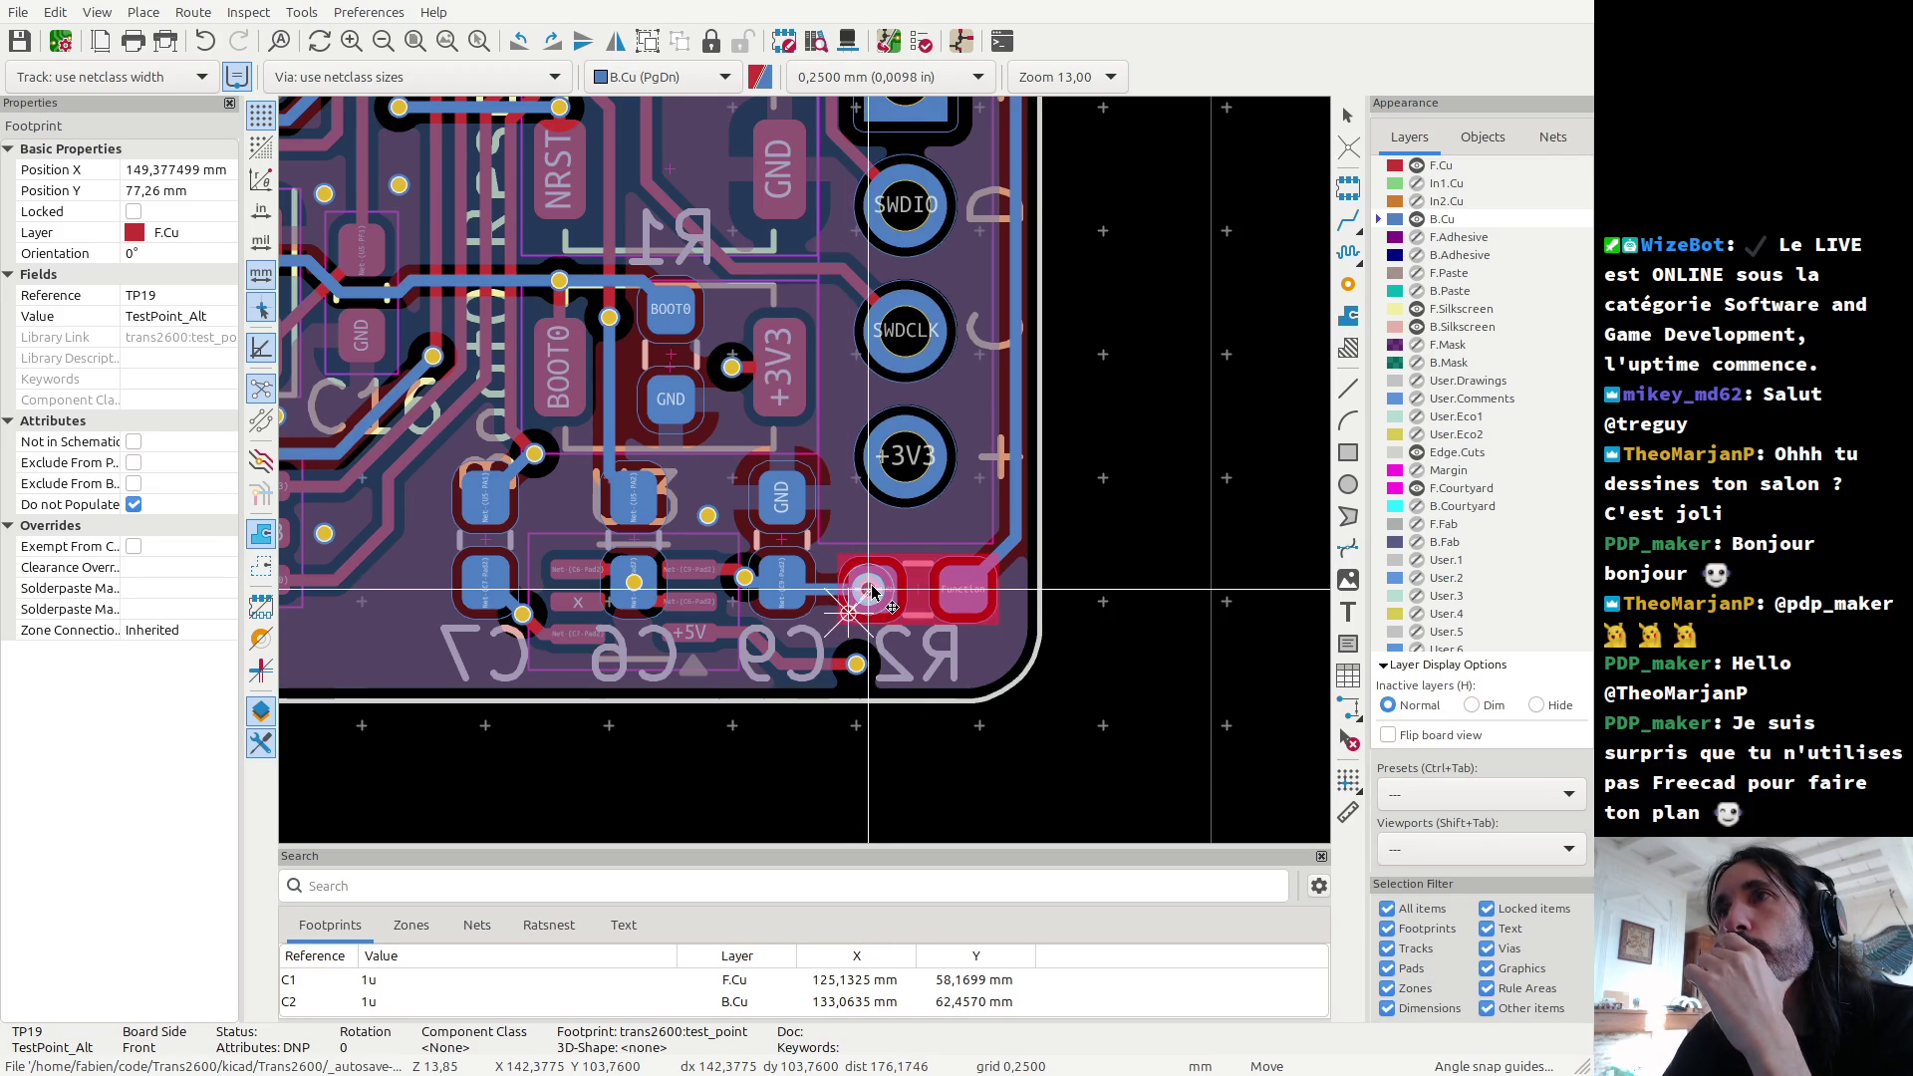
{"action": "scroll", "coordinate": [874, 589], "scroll_direction": "up", "scroll_amount": 4}
{"action": "scroll", "coordinate": [808, 475], "scroll_direction": "up", "scroll_amount": 3}
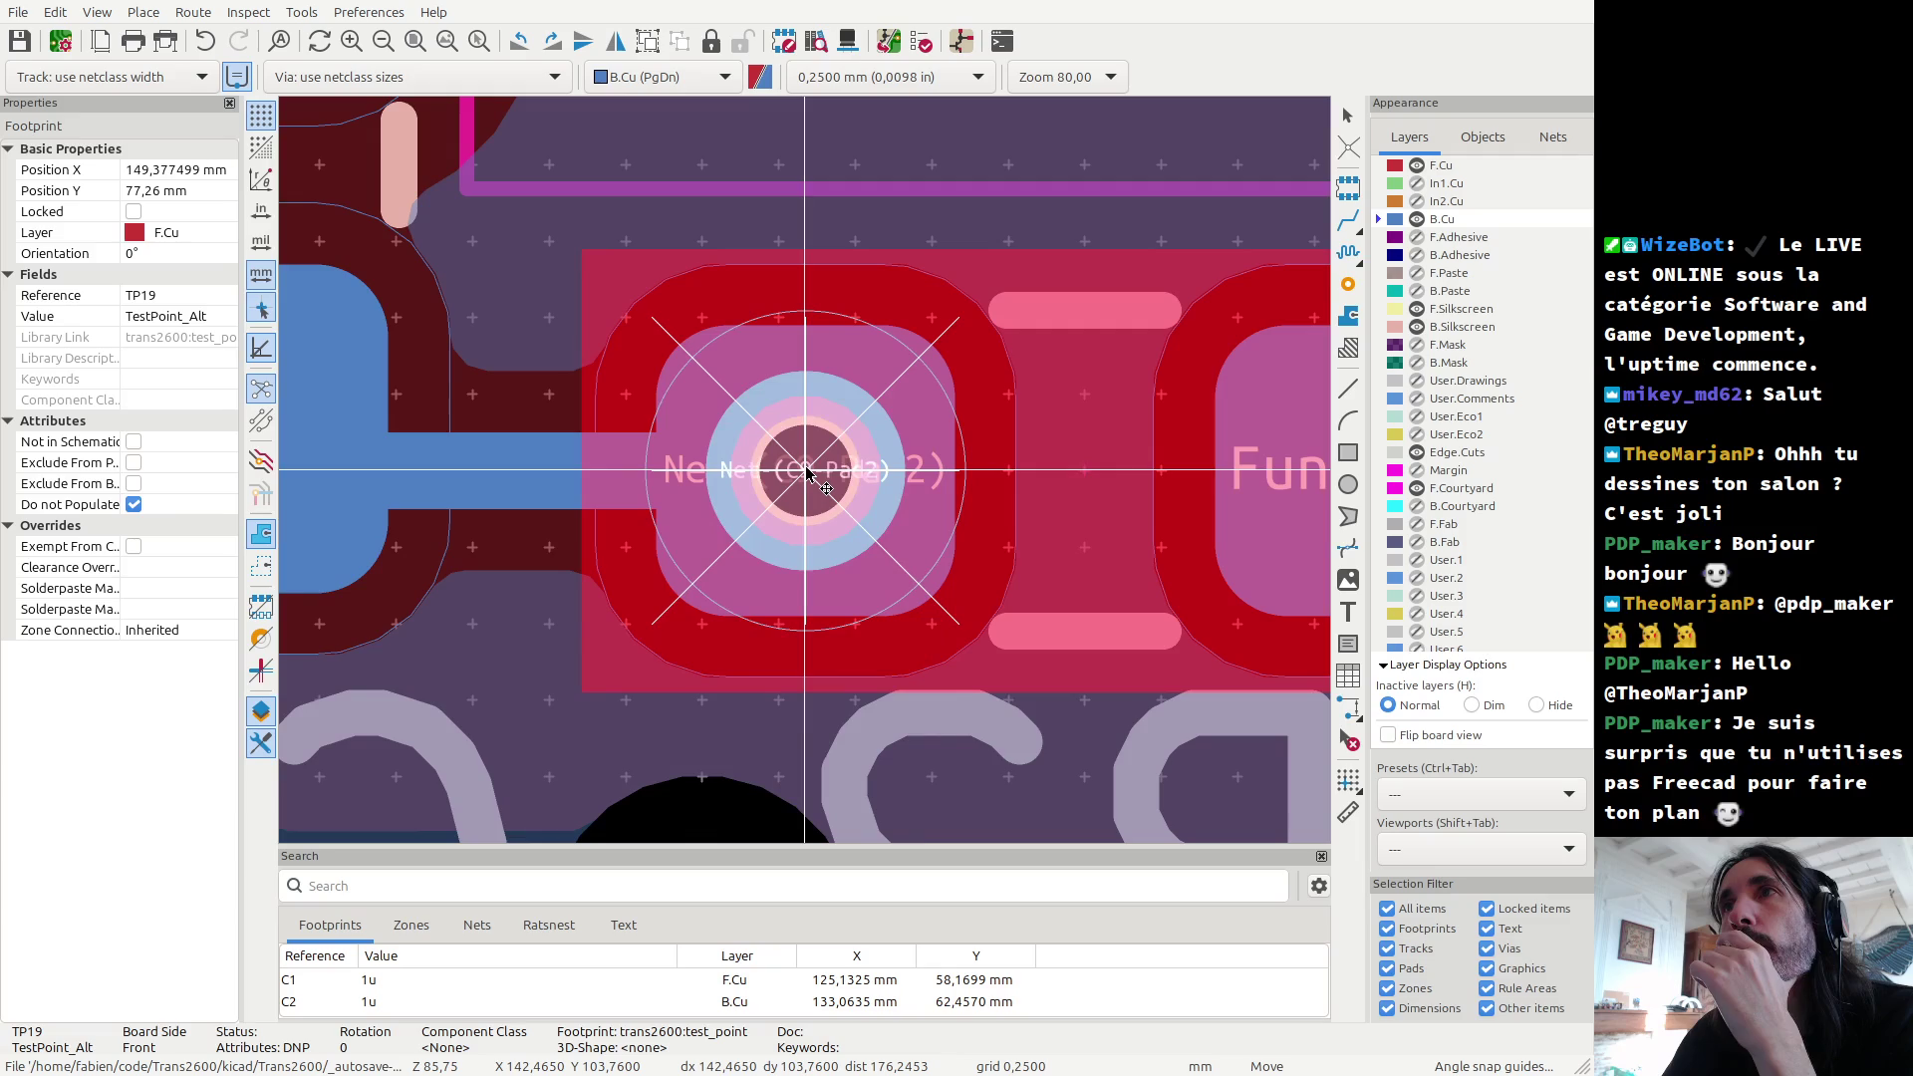
{"action": "left_click", "coordinate": [807, 475]}
{"action": "scroll", "coordinate": [803, 471], "scroll_direction": "down", "scroll_amount": 5}
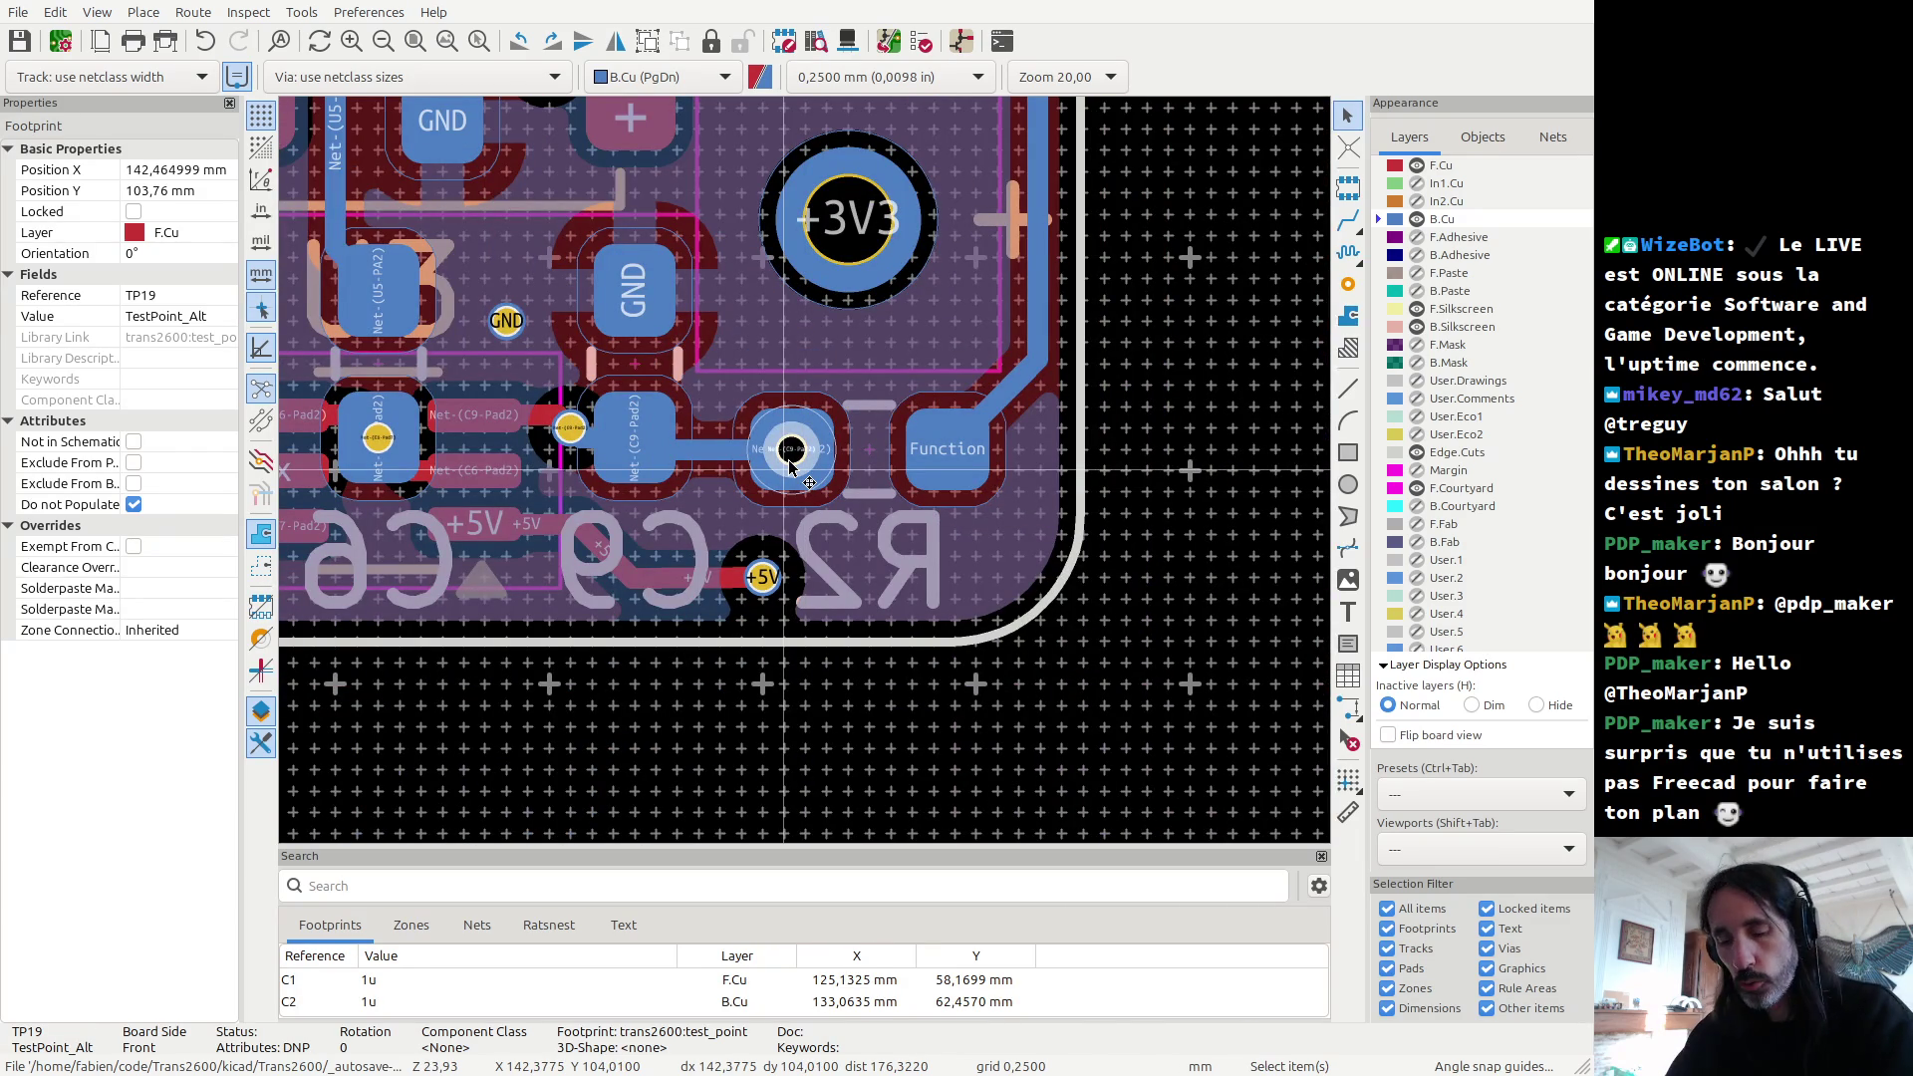
Step: Refill all copper zones with B and inspect the pours around TP19
{"action": "key", "text": "b"}
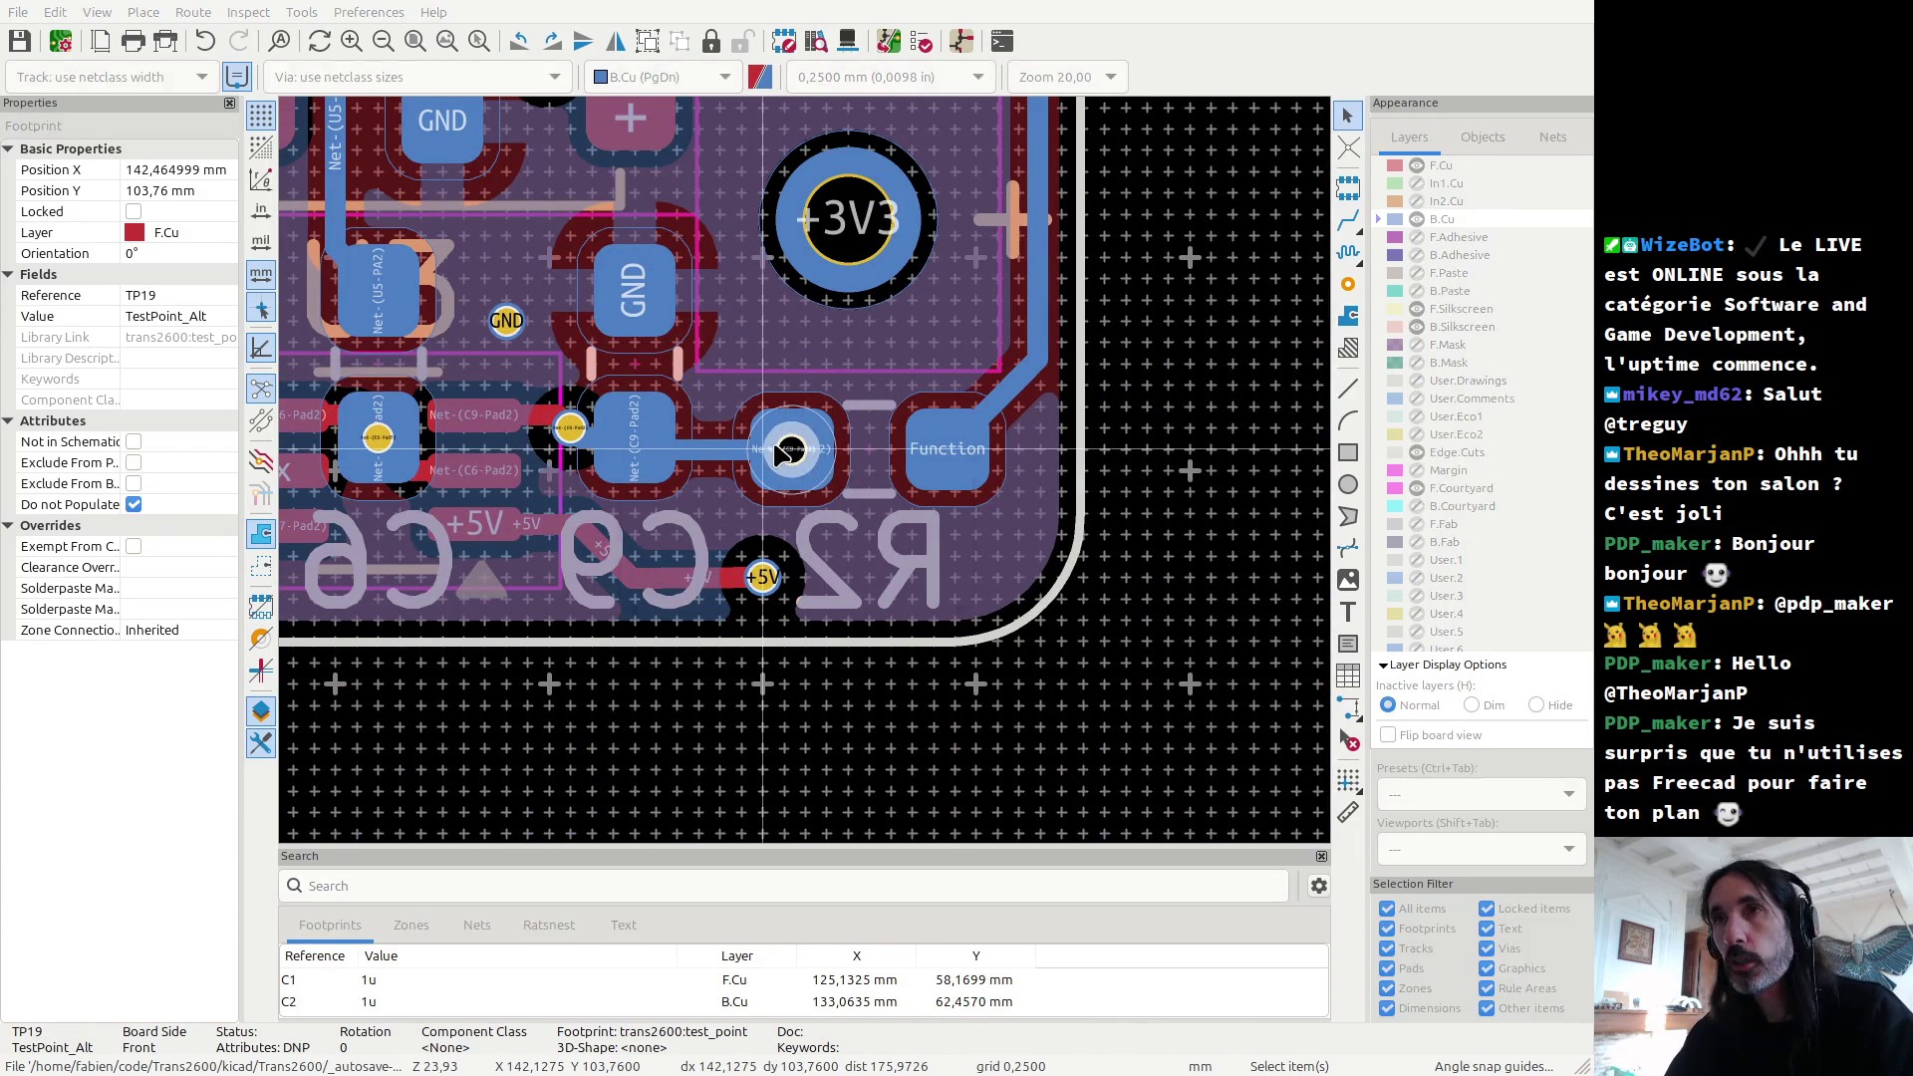
{"action": "scroll", "coordinate": [795, 498], "scroll_direction": "up", "scroll_amount": 1}
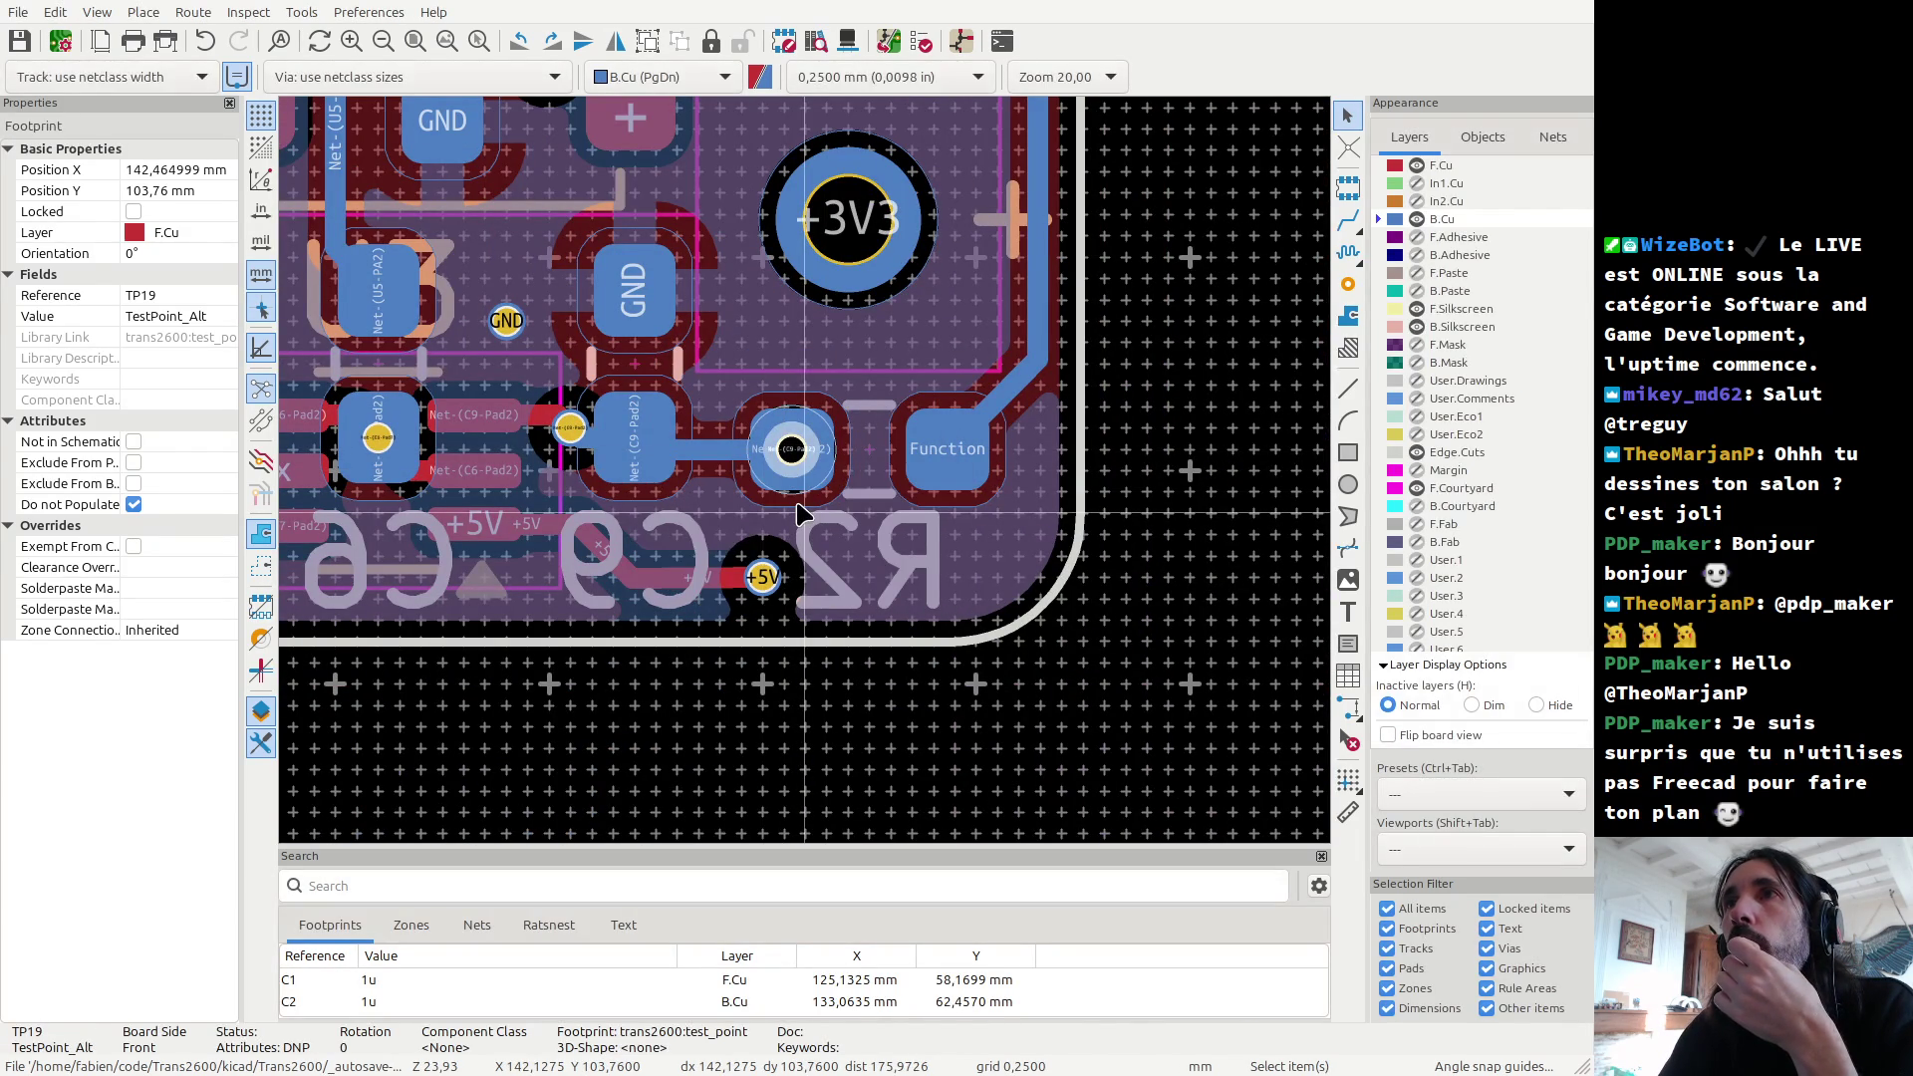
{"action": "scroll", "coordinate": [810, 475], "scroll_direction": "up", "scroll_amount": 4}
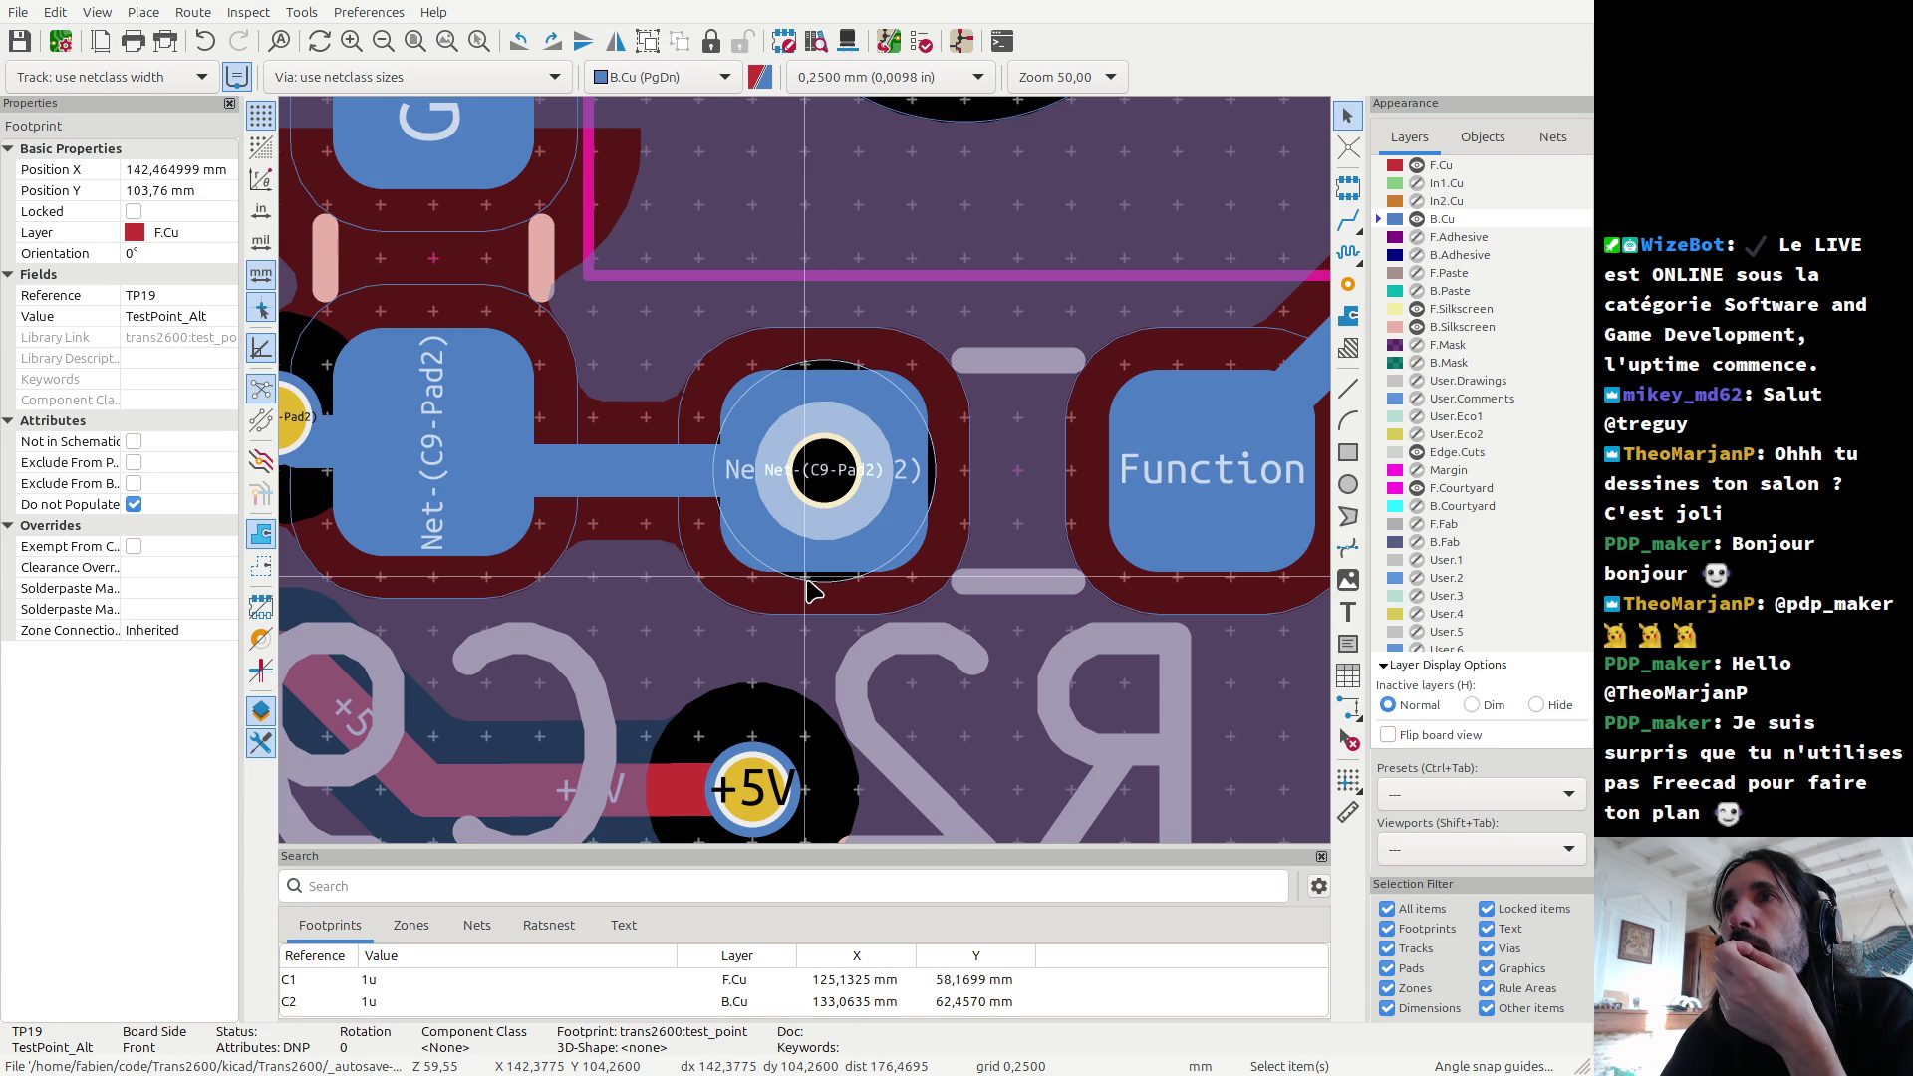
{"action": "scroll", "coordinate": [809, 591], "scroll_direction": "down", "scroll_amount": 15}
{"action": "scroll", "coordinate": [805, 189], "scroll_direction": "up", "scroll_amount": 12}
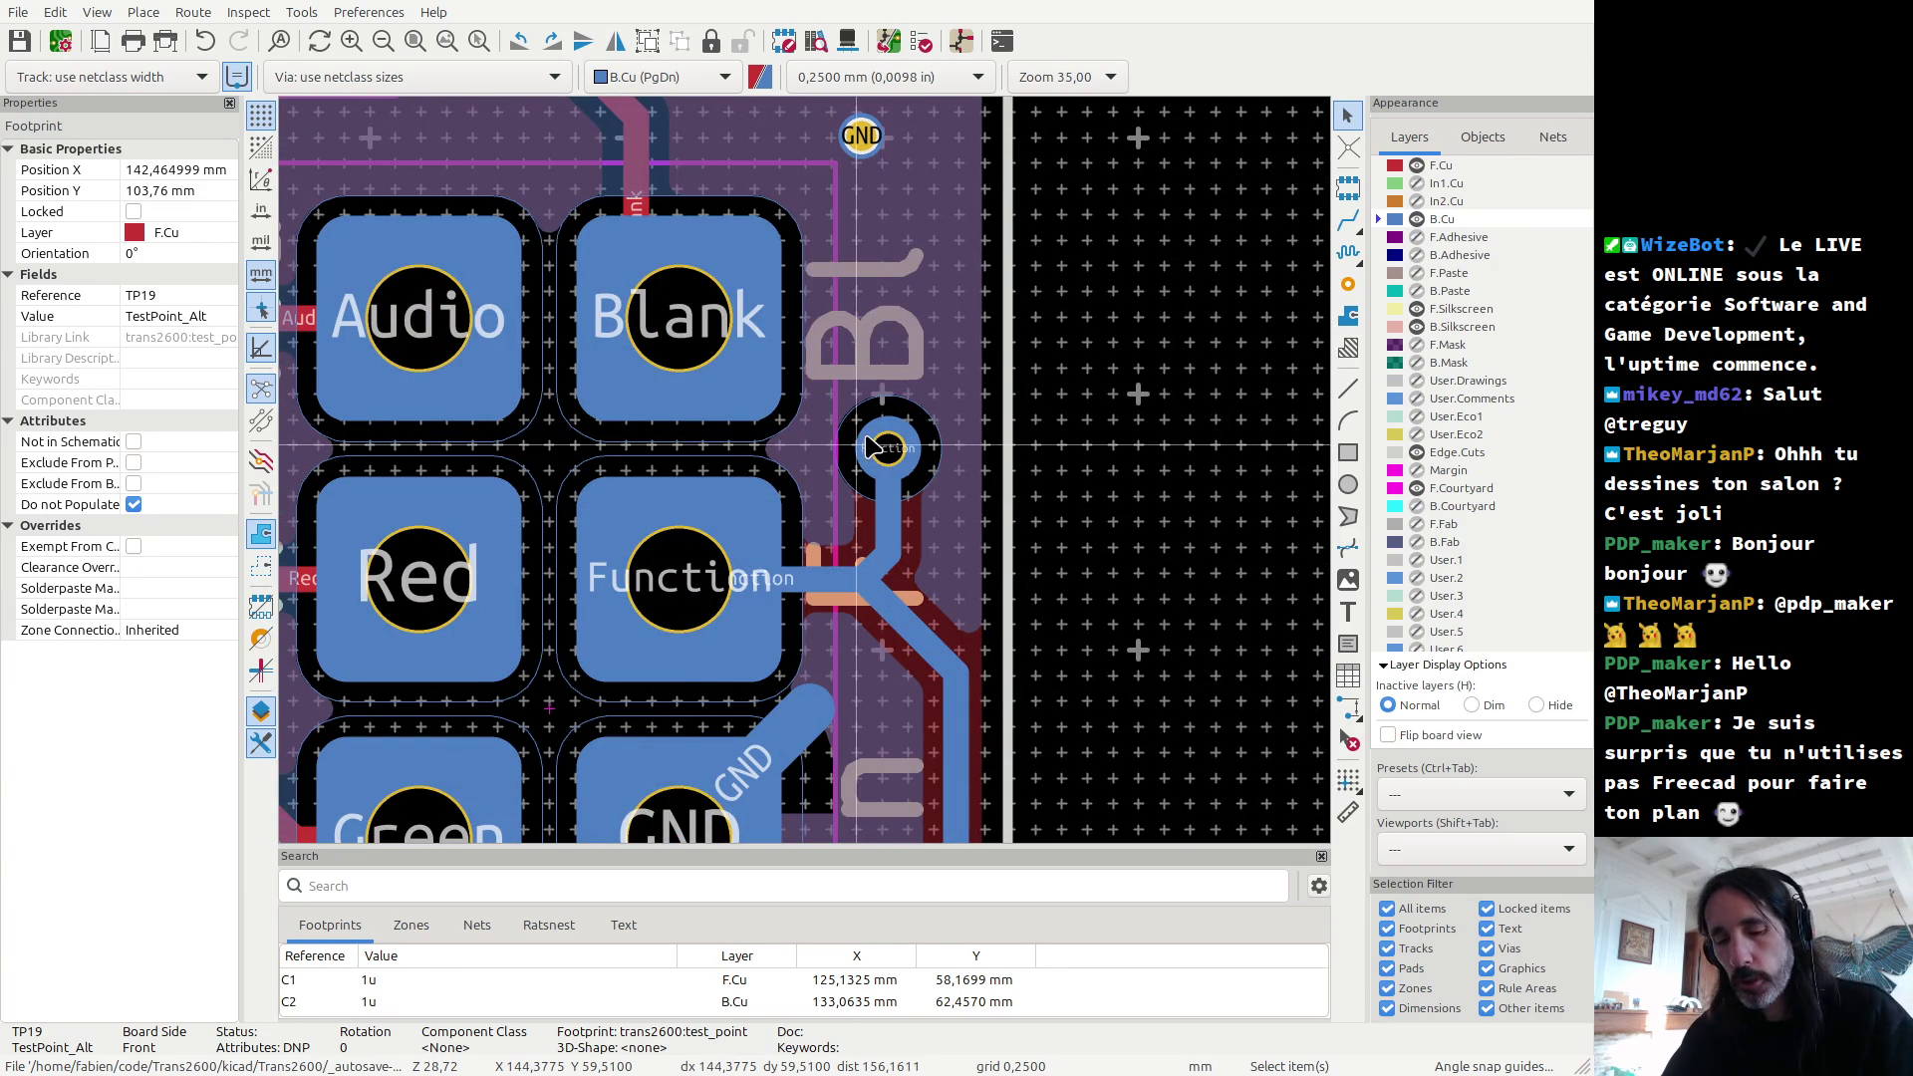
{"action": "key", "text": "alt+Tab"}
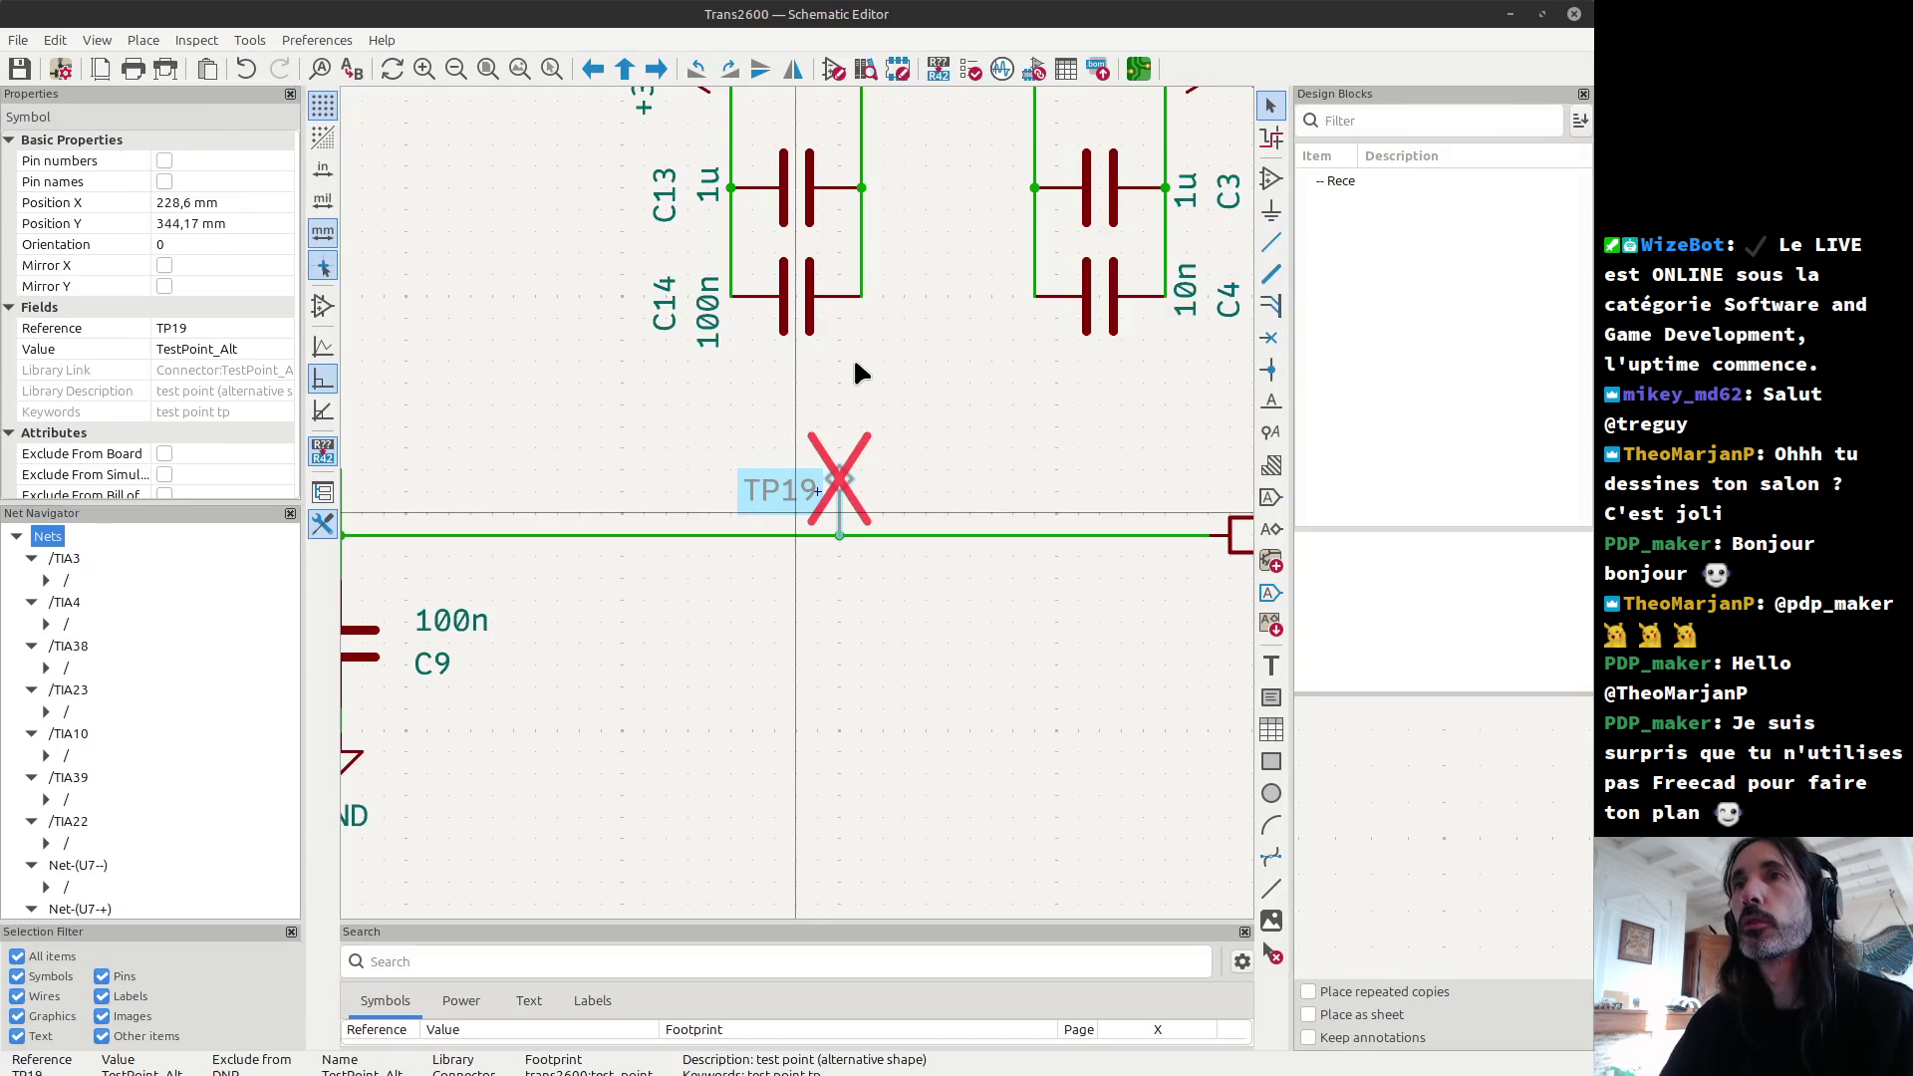
Step: Check the git history in the terminal and stage modified files with git add -u
{"action": "key", "text": "alt+Tab"}
{"action": "key", "text": "alt+Tab"}
{"action": "key", "text": "alt+Tab"}
{"action": "type", "text": "glg"}
{"action": "key", "text": "Return"}
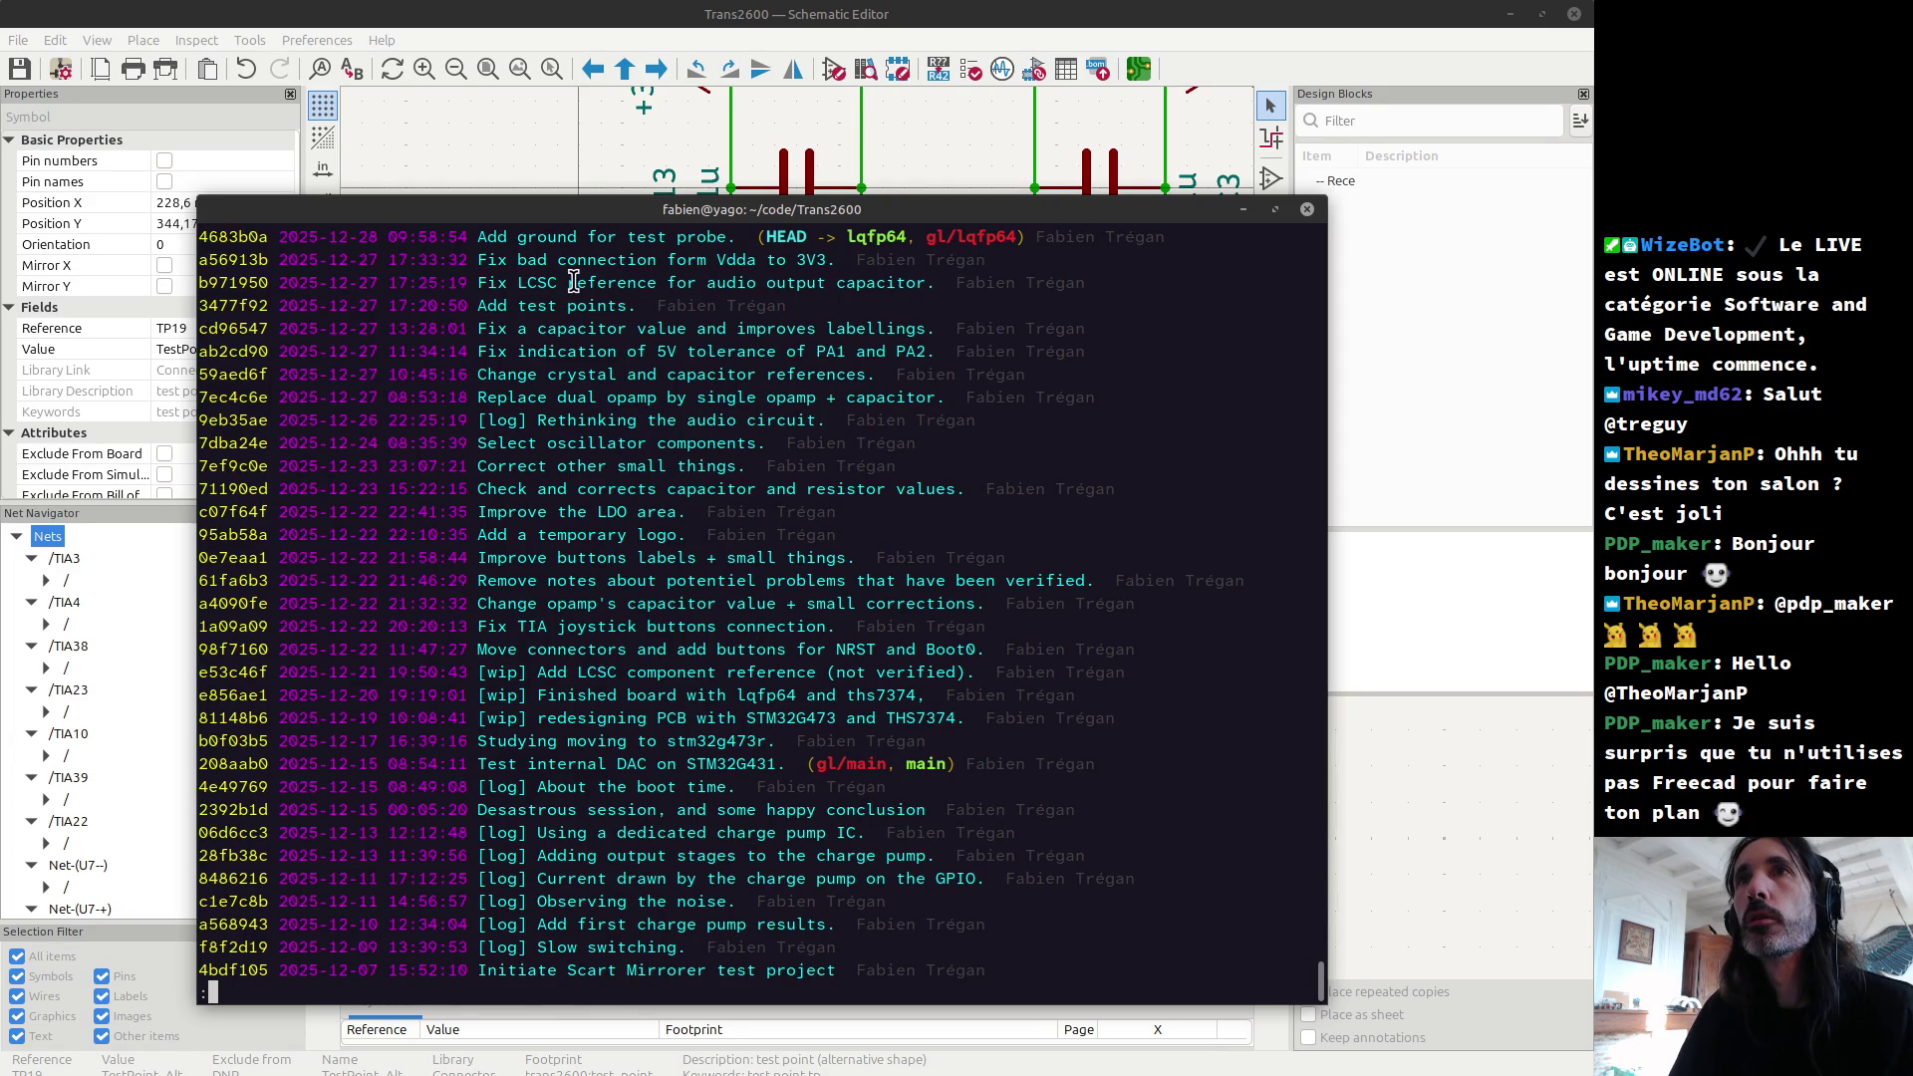
{"action": "type", "text": "git add -u"}
{"action": "key", "text": "Return"}
Step: Commit with the message 'Add test points for Slow Switch.' written in vim
{"action": "type", "text": "git commit"}
{"action": "key", "text": "Return"}
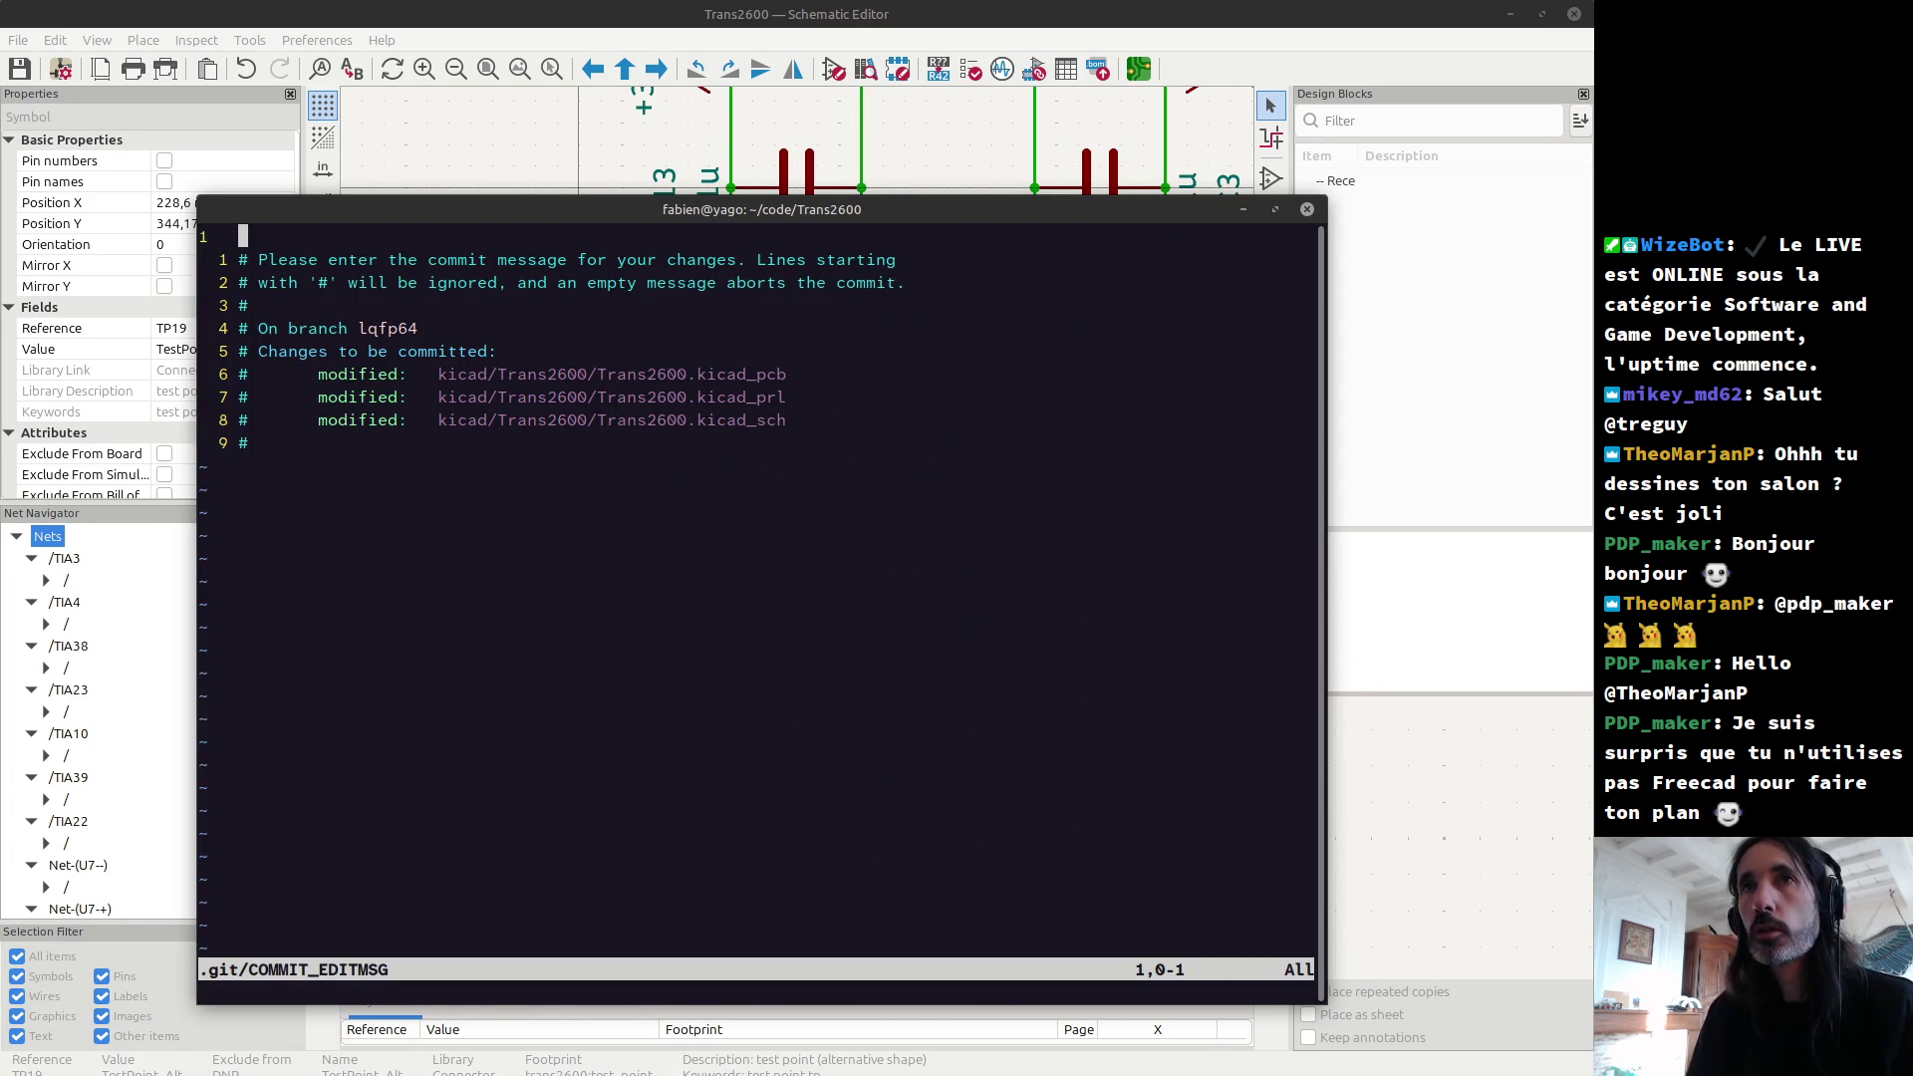
{"action": "type", "text": "iA"}
{"action": "type", "text": "dd "}
{"action": "type", "text": "test points for"}
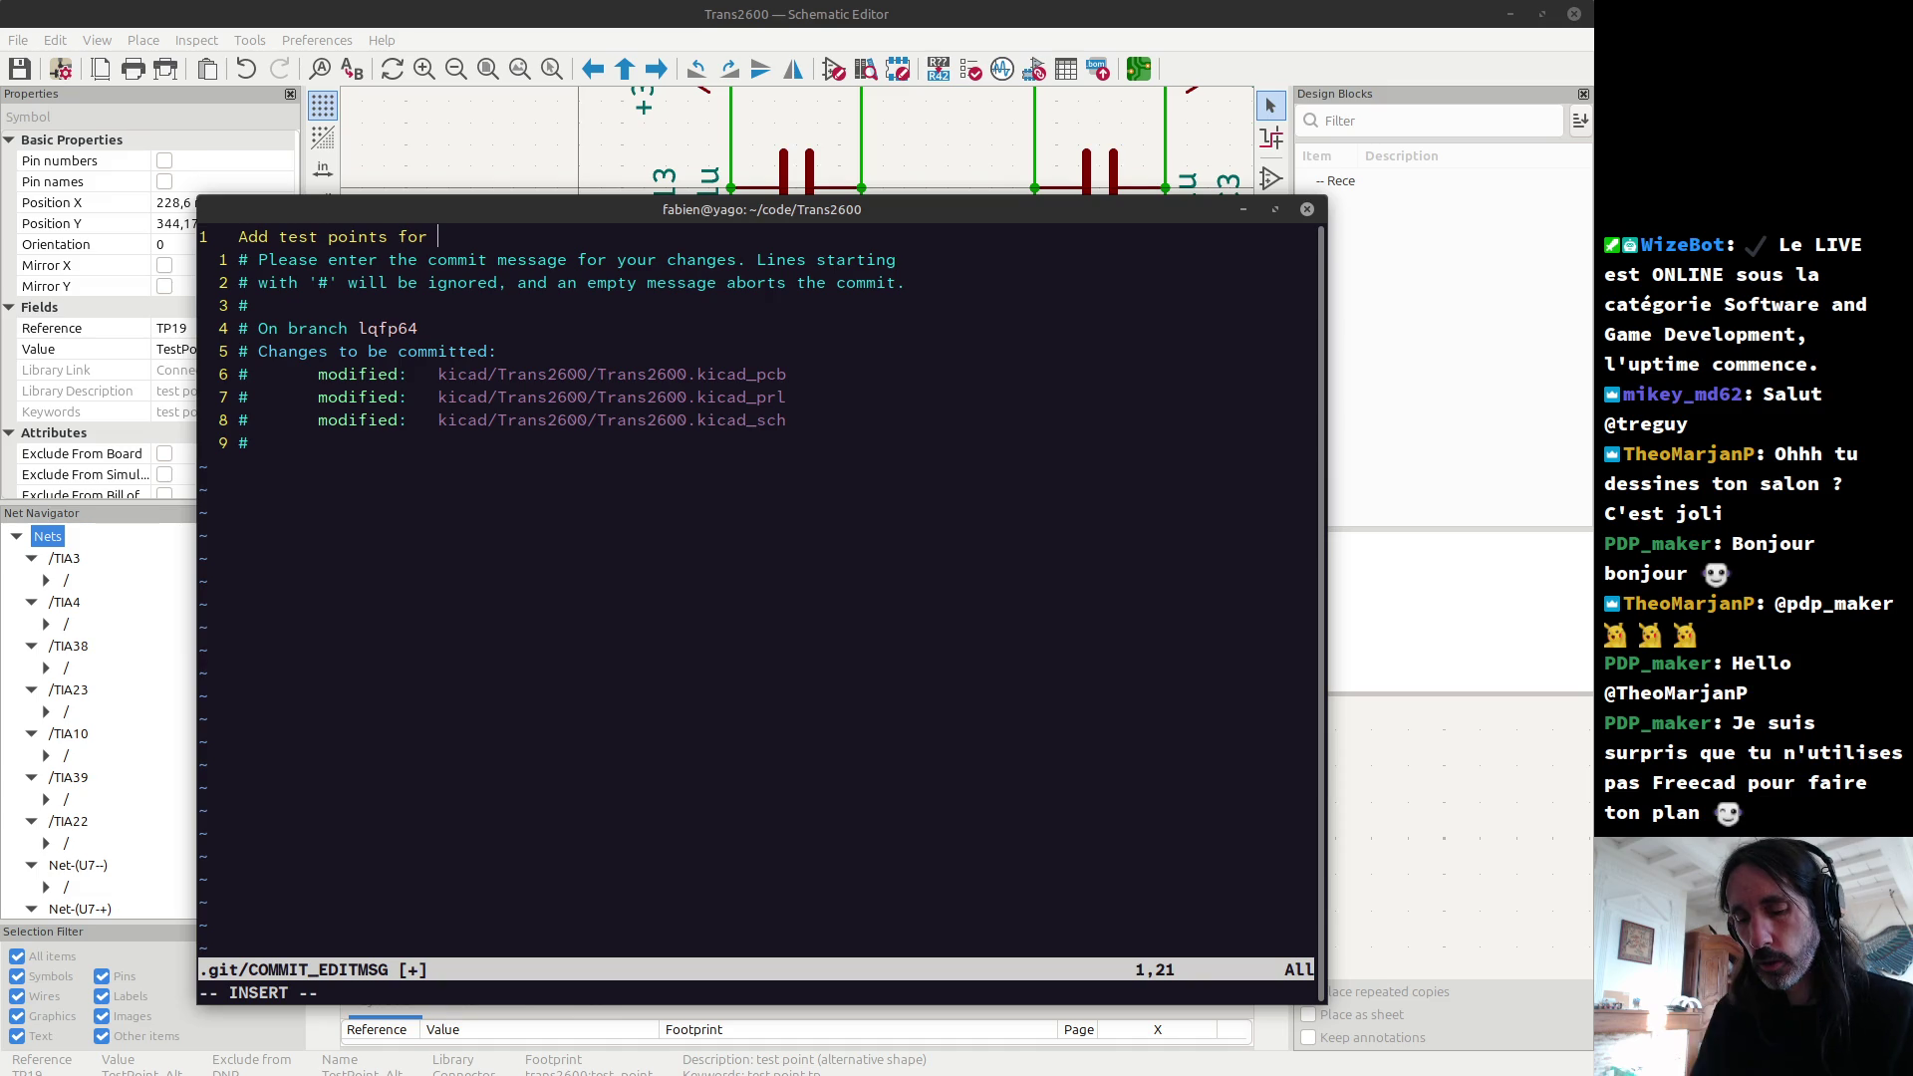
{"action": "type", "text": "slow switch"}
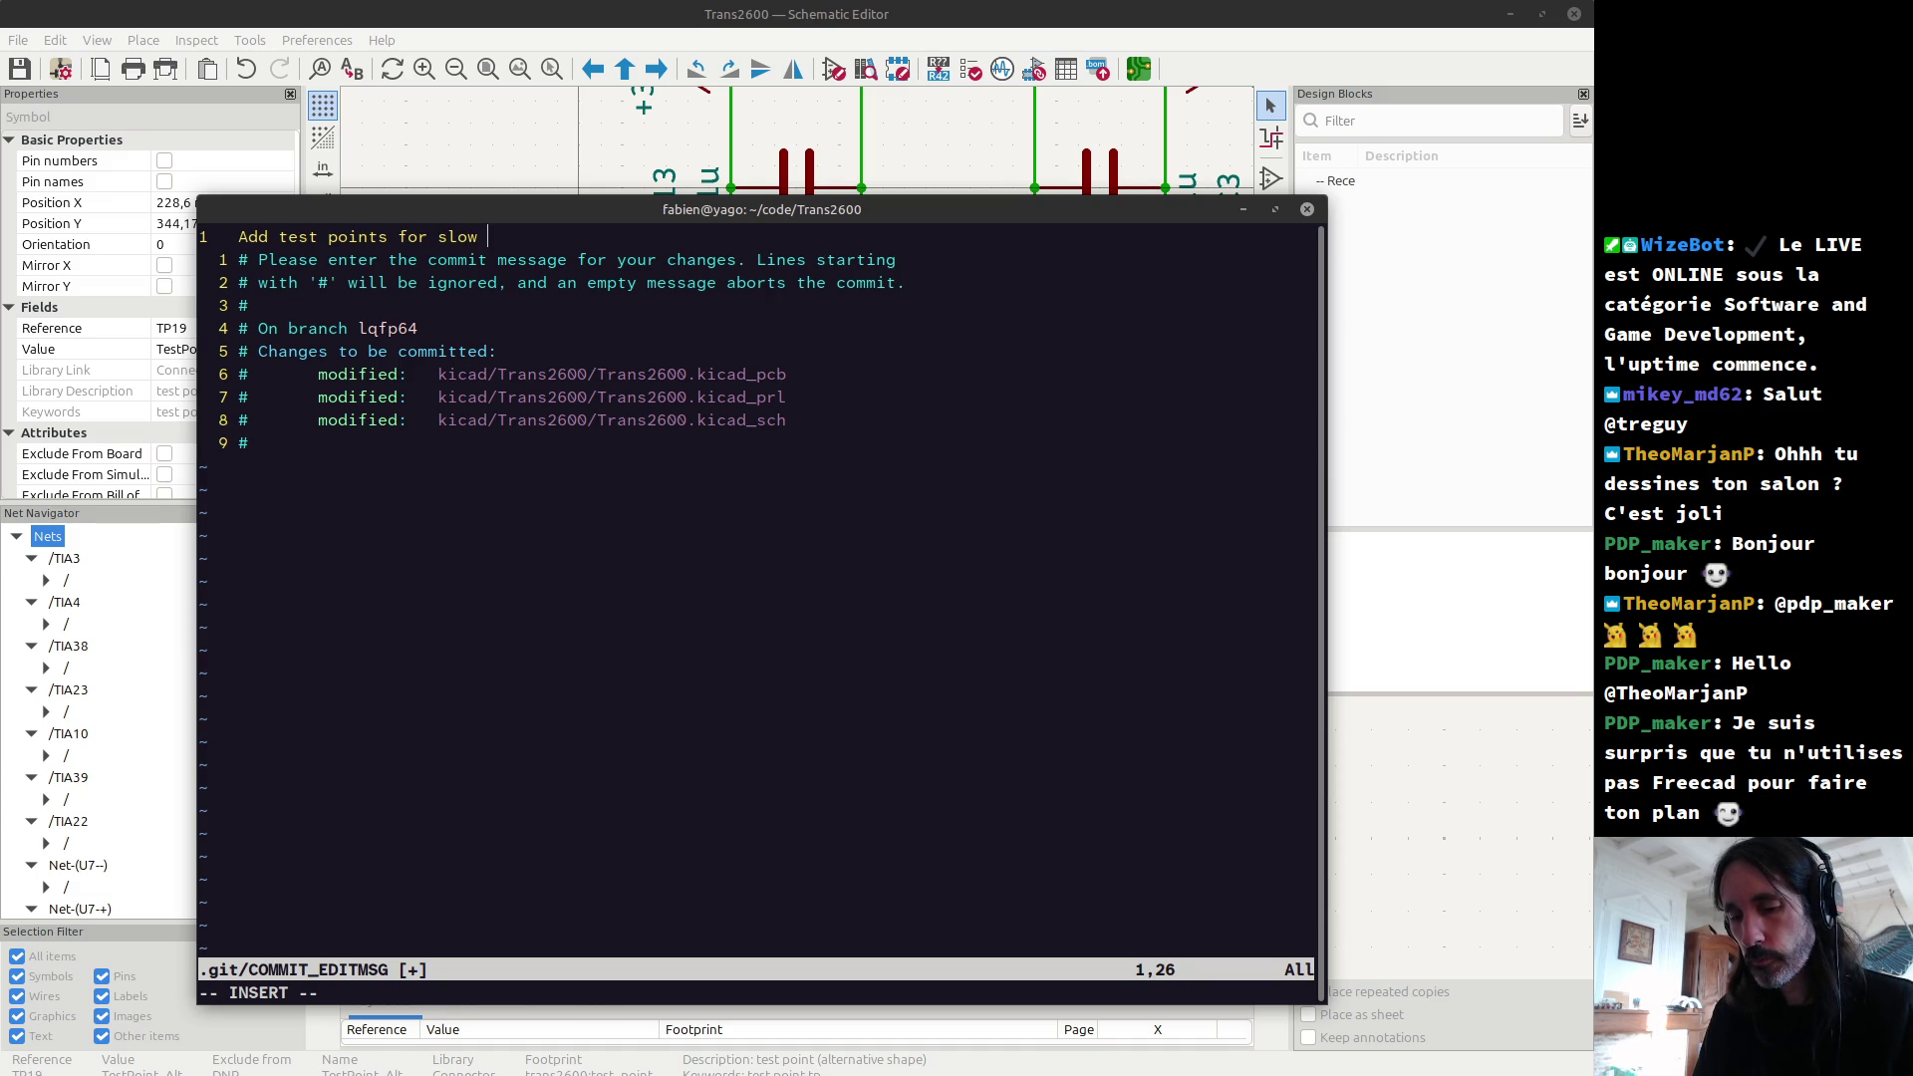
{"action": "key", "text": "BackSpace"}
{"action": "key", "text": "BackSpace"}
{"action": "key", "text": "BackSpace"}
{"action": "type", "text": "Slow Switch."}
{"action": "key", "text": "Escape"}
{"action": "type", "text": ":wq"}
{"action": "key", "text": "Return"}
Step: Push the lqfp64 branch with git push gl @ and confirm it in the log
{"action": "type", "text": "git push gl @"}
{"action": "key", "text": "Return"}
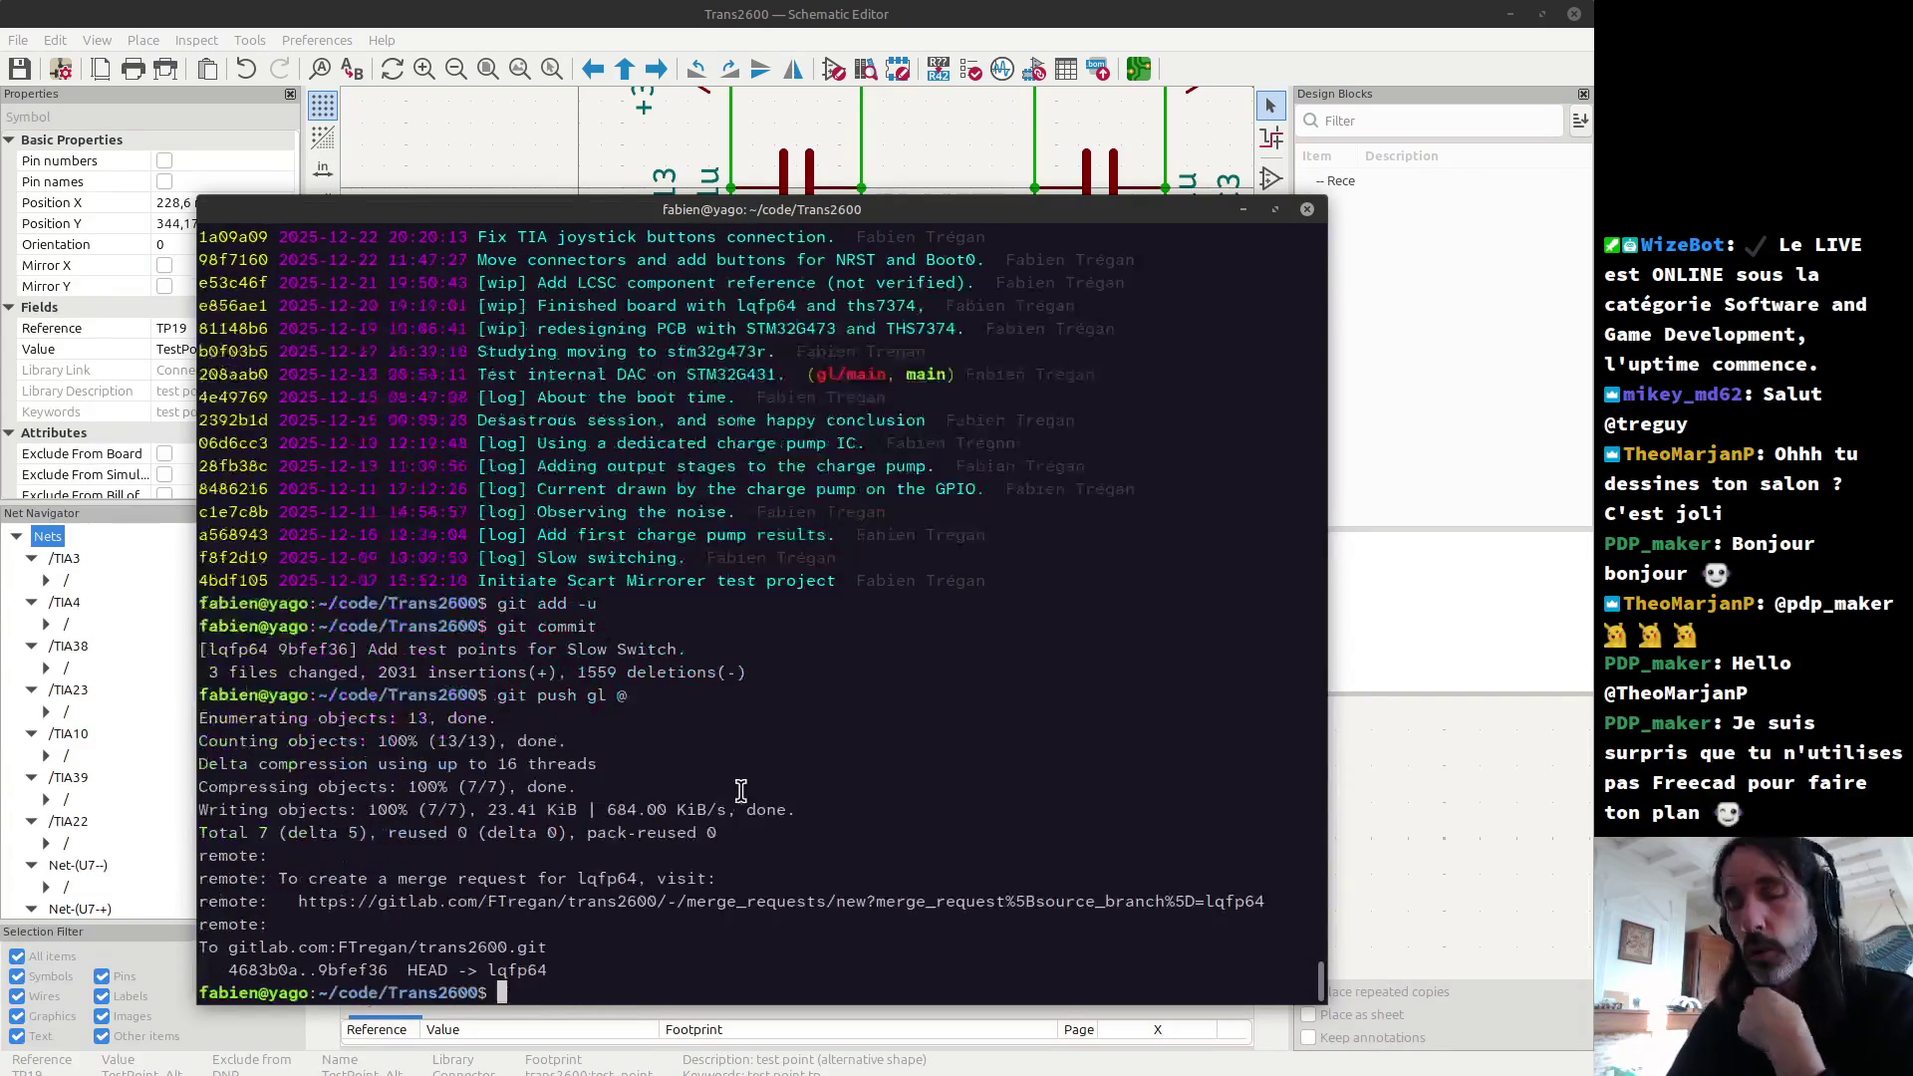
{"action": "type", "text": "glog"}
{"action": "key", "text": "Return"}
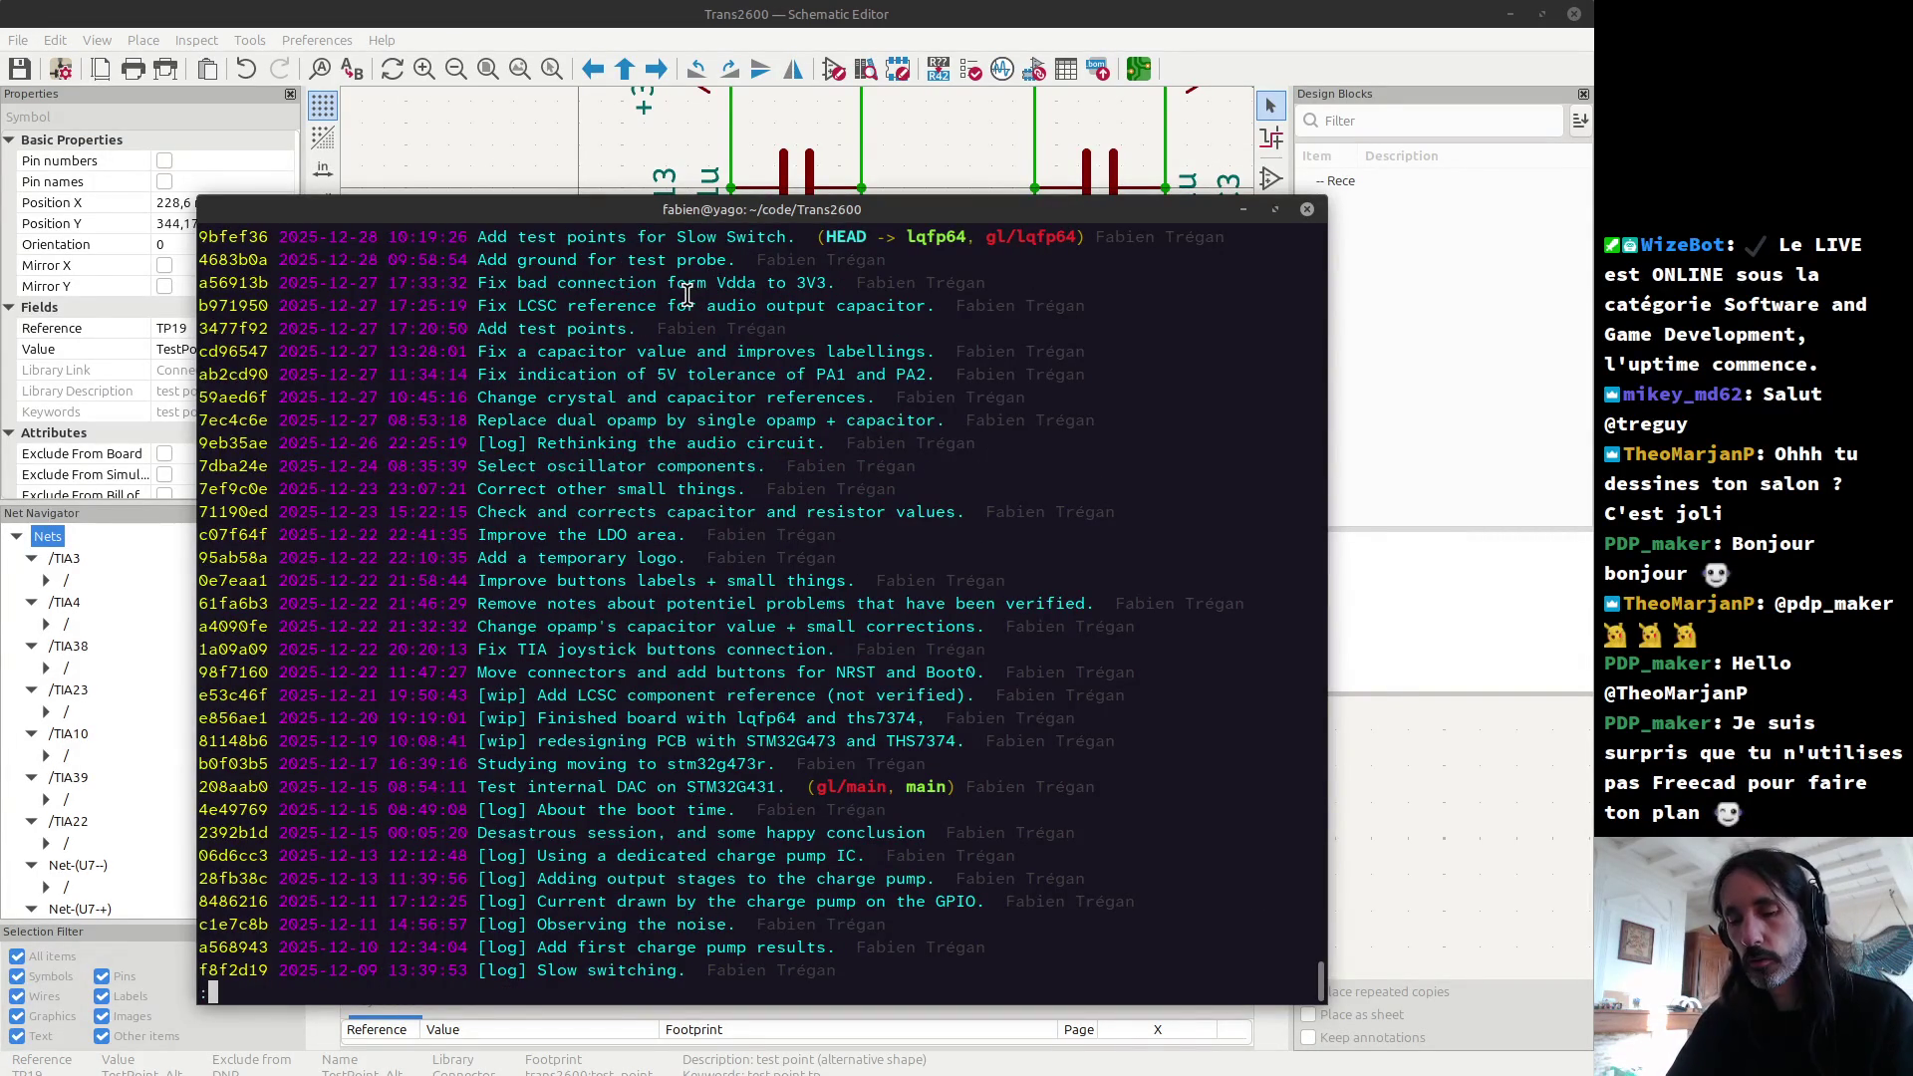
{"action": "key", "text": "alt+Tab"}
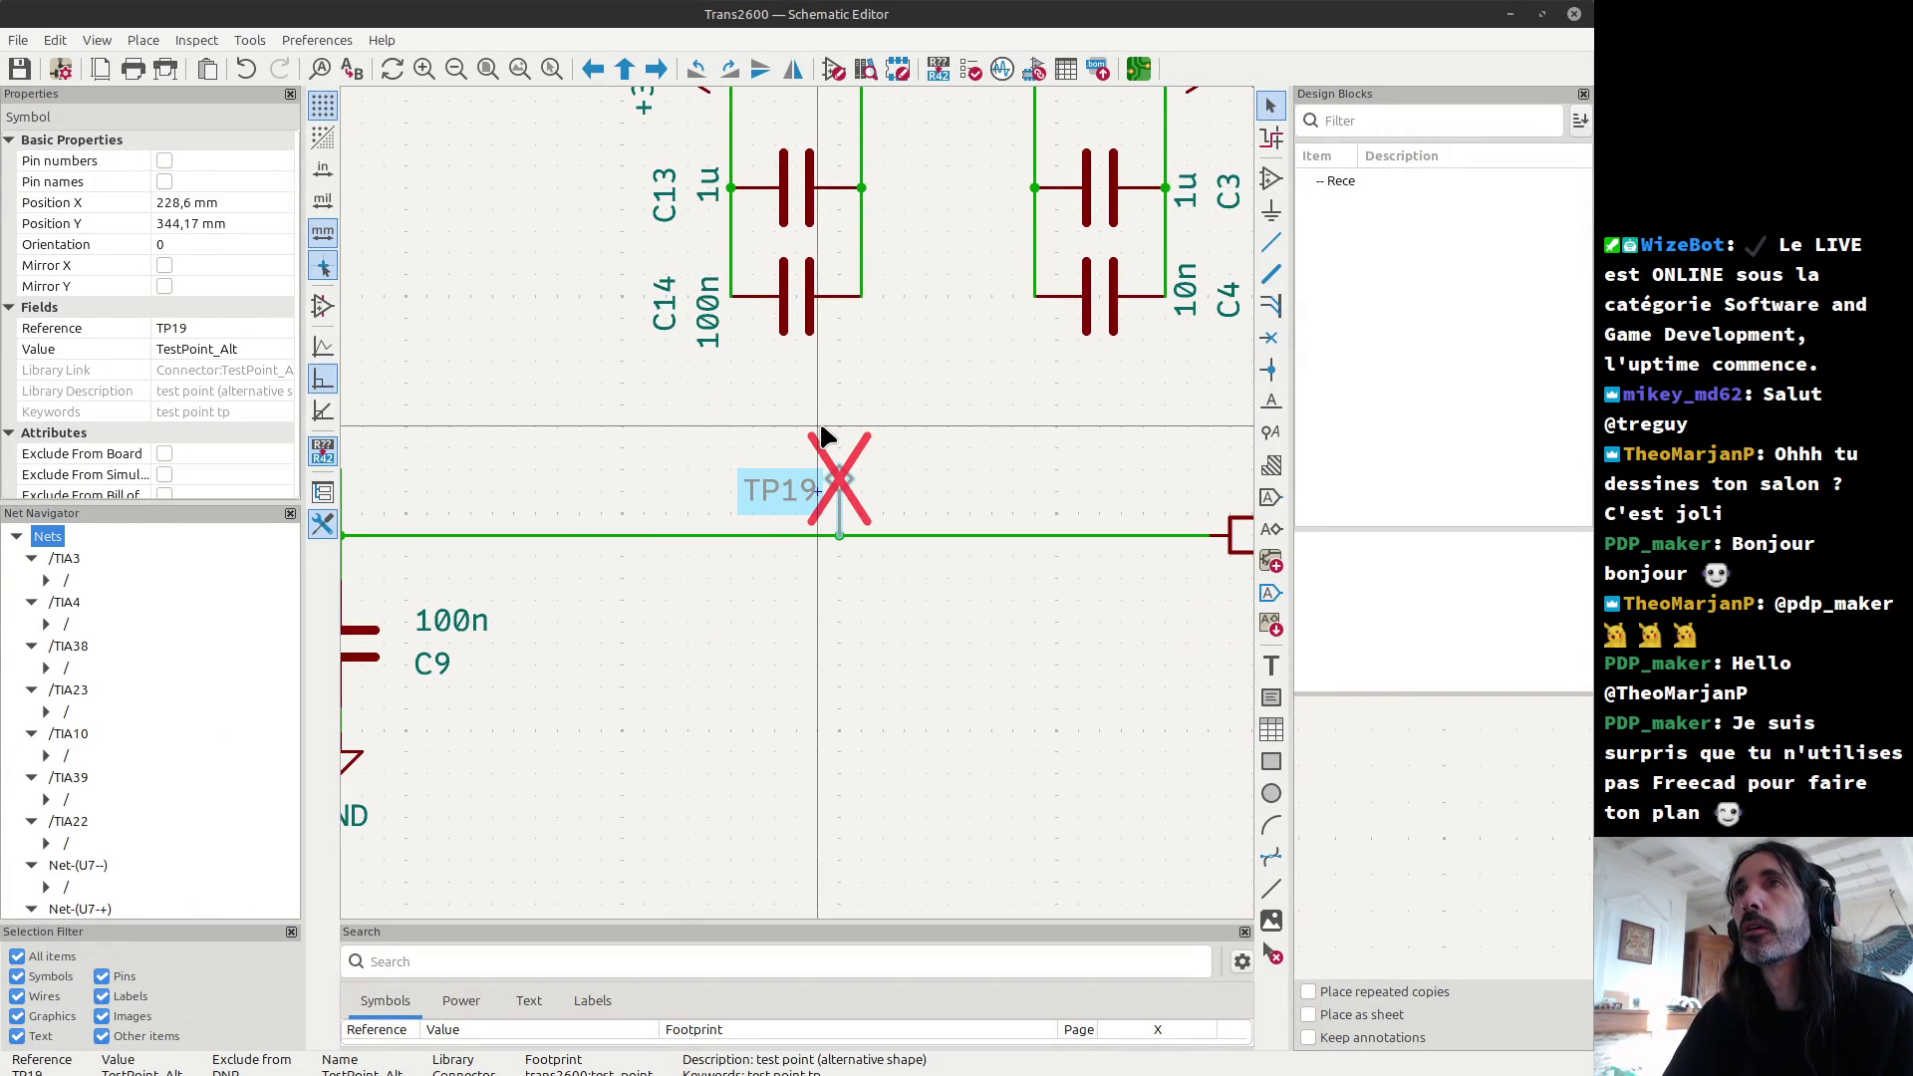
Step: Zoom the 3D Viewer in around U7 and R3–R8 and tilt the board slightly
{"action": "key", "text": "alt+Tab"}
{"action": "key", "text": "alt+Tab"}
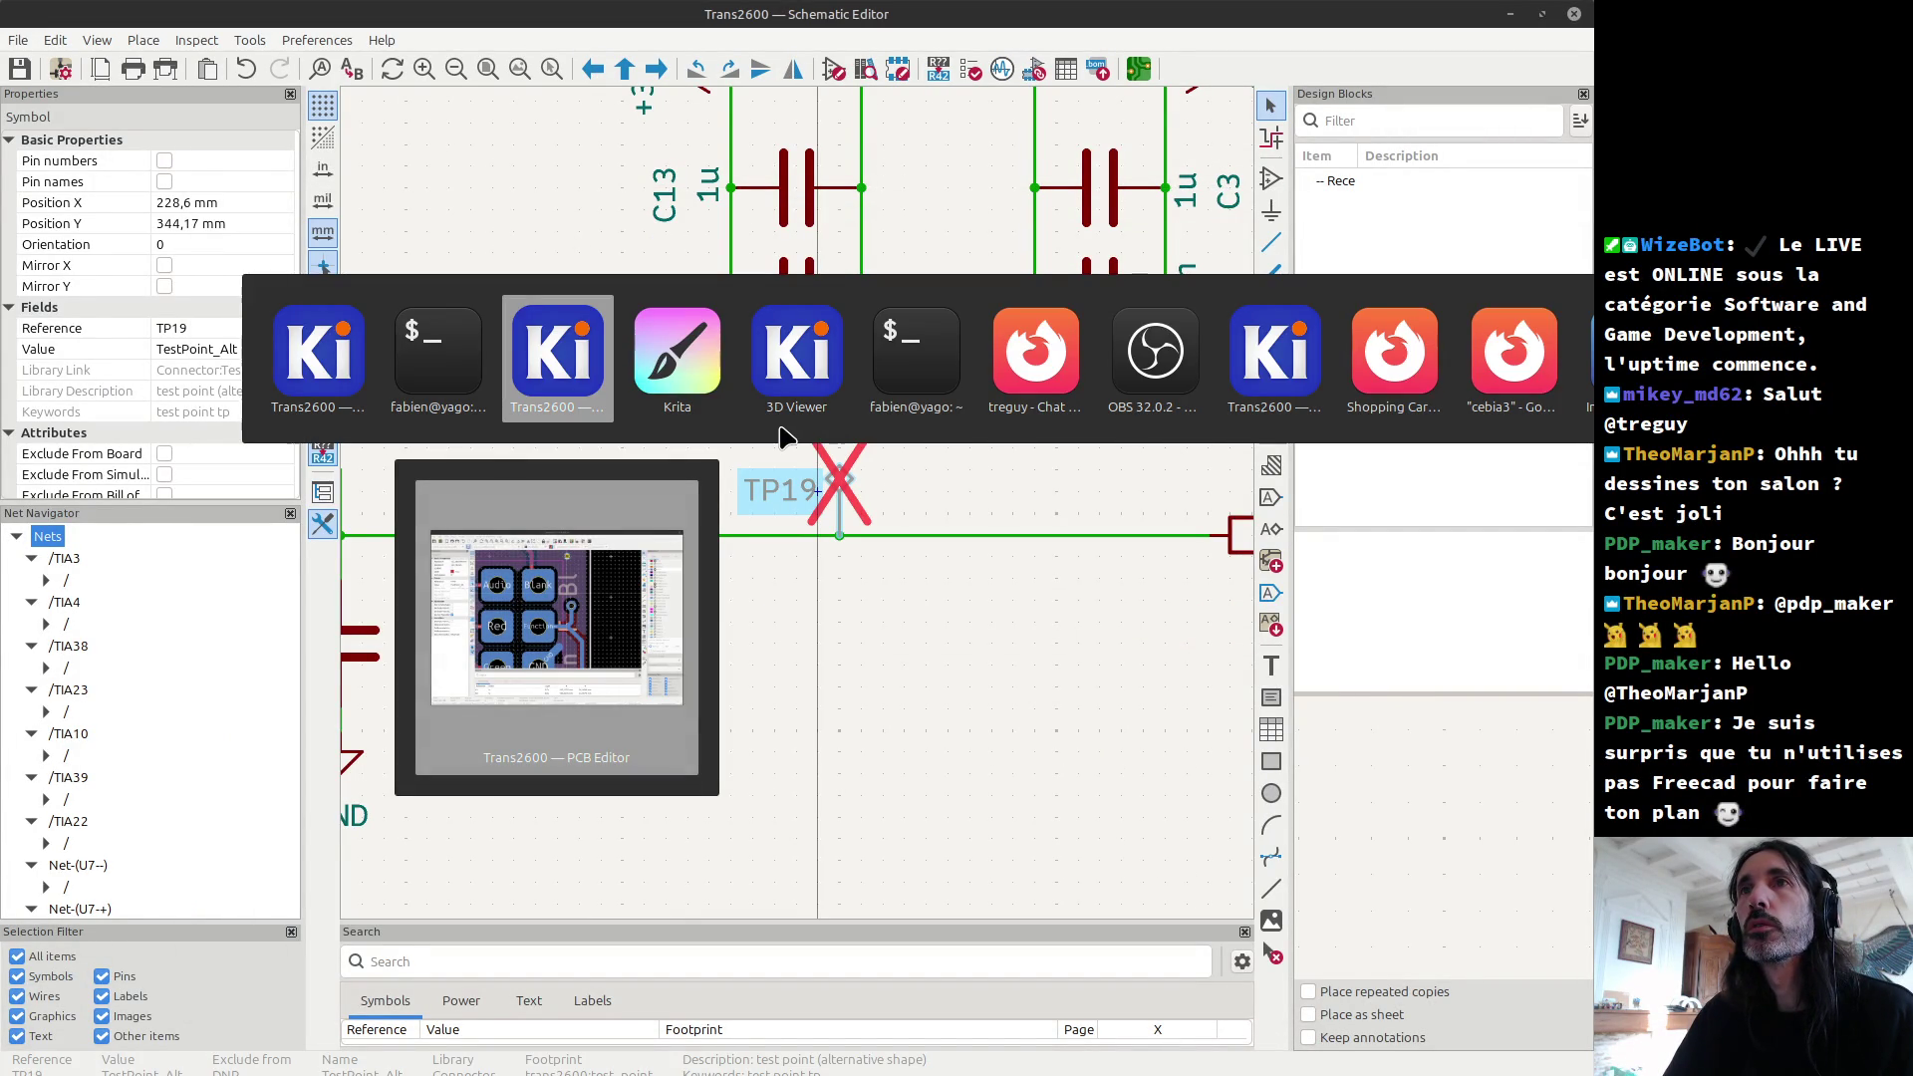
{"action": "left_click", "coordinate": [795, 376]}
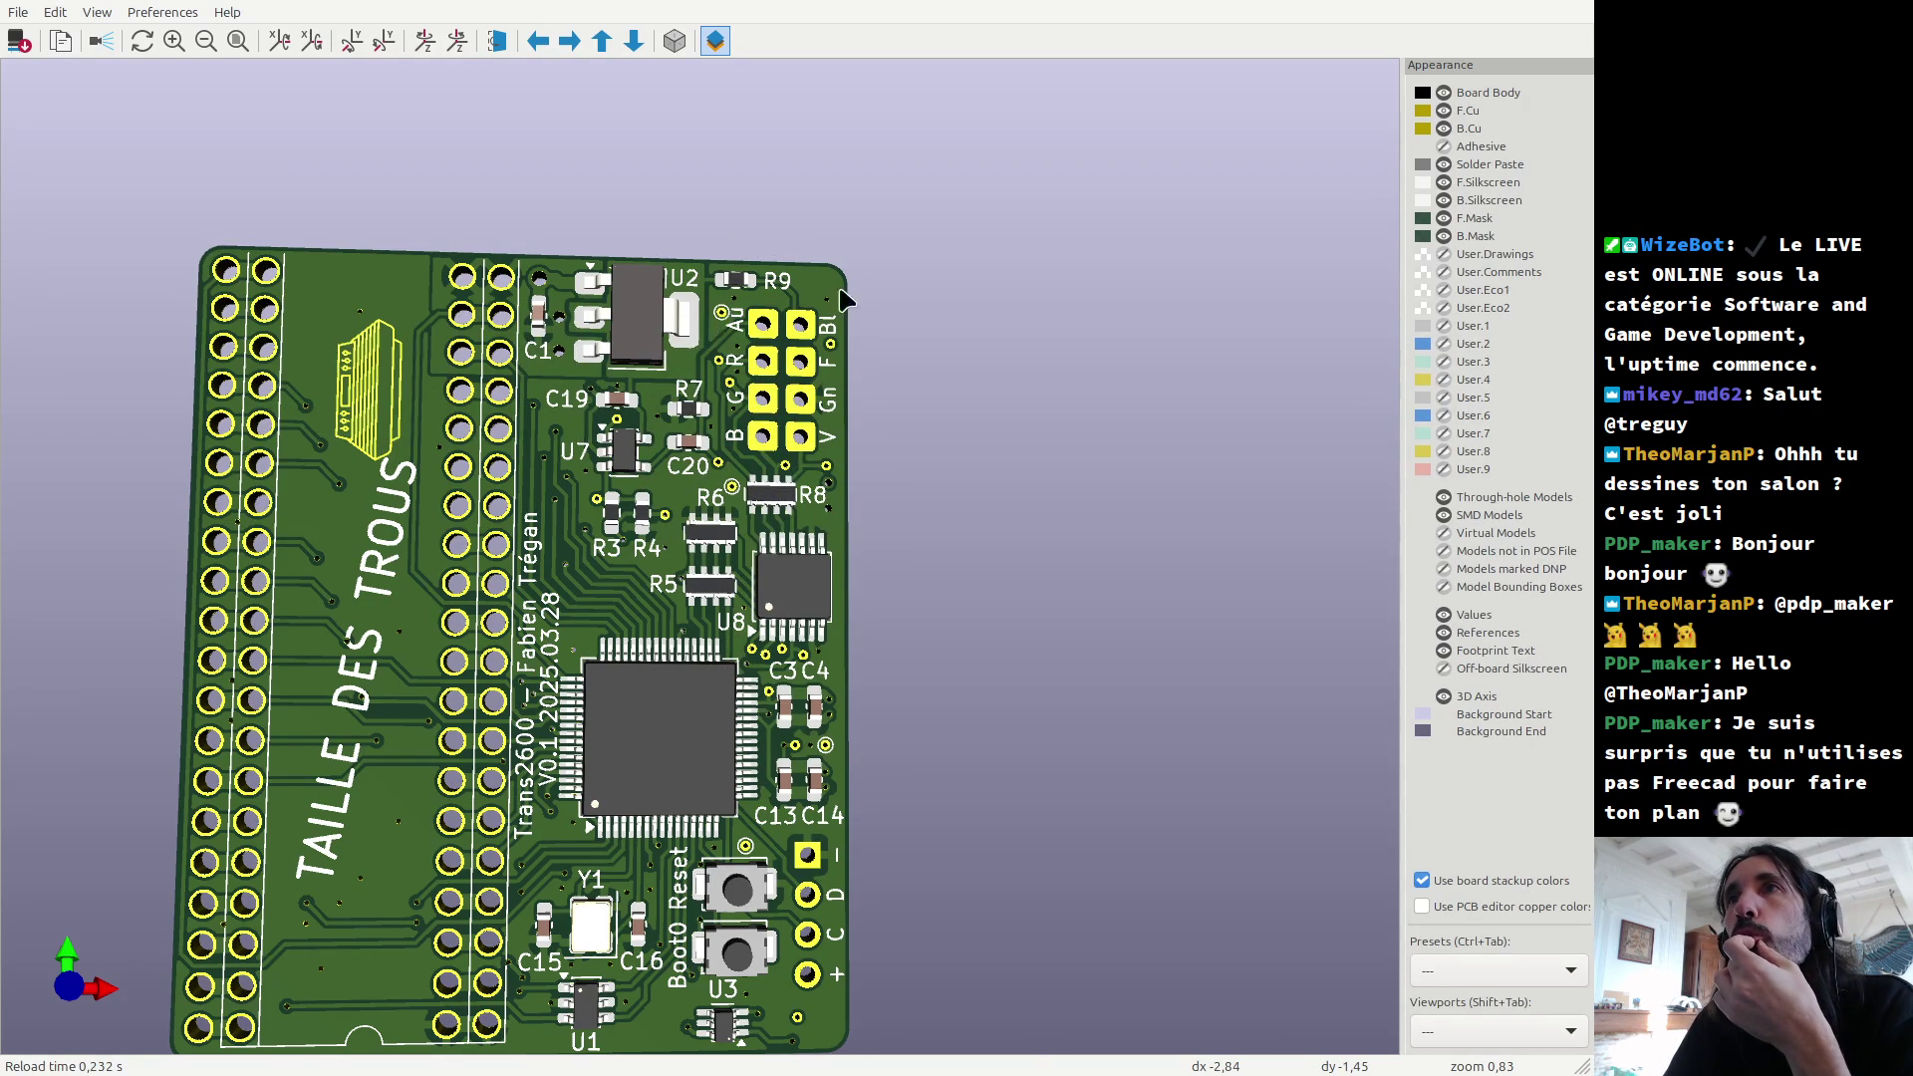
{"action": "scroll", "coordinate": [763, 560], "scroll_direction": "down", "scroll_amount": 3}
{"action": "scroll", "coordinate": [650, 780], "scroll_direction": "up", "scroll_amount": 2}
{"action": "scroll", "coordinate": [649, 780], "scroll_direction": "down", "scroll_amount": 1}
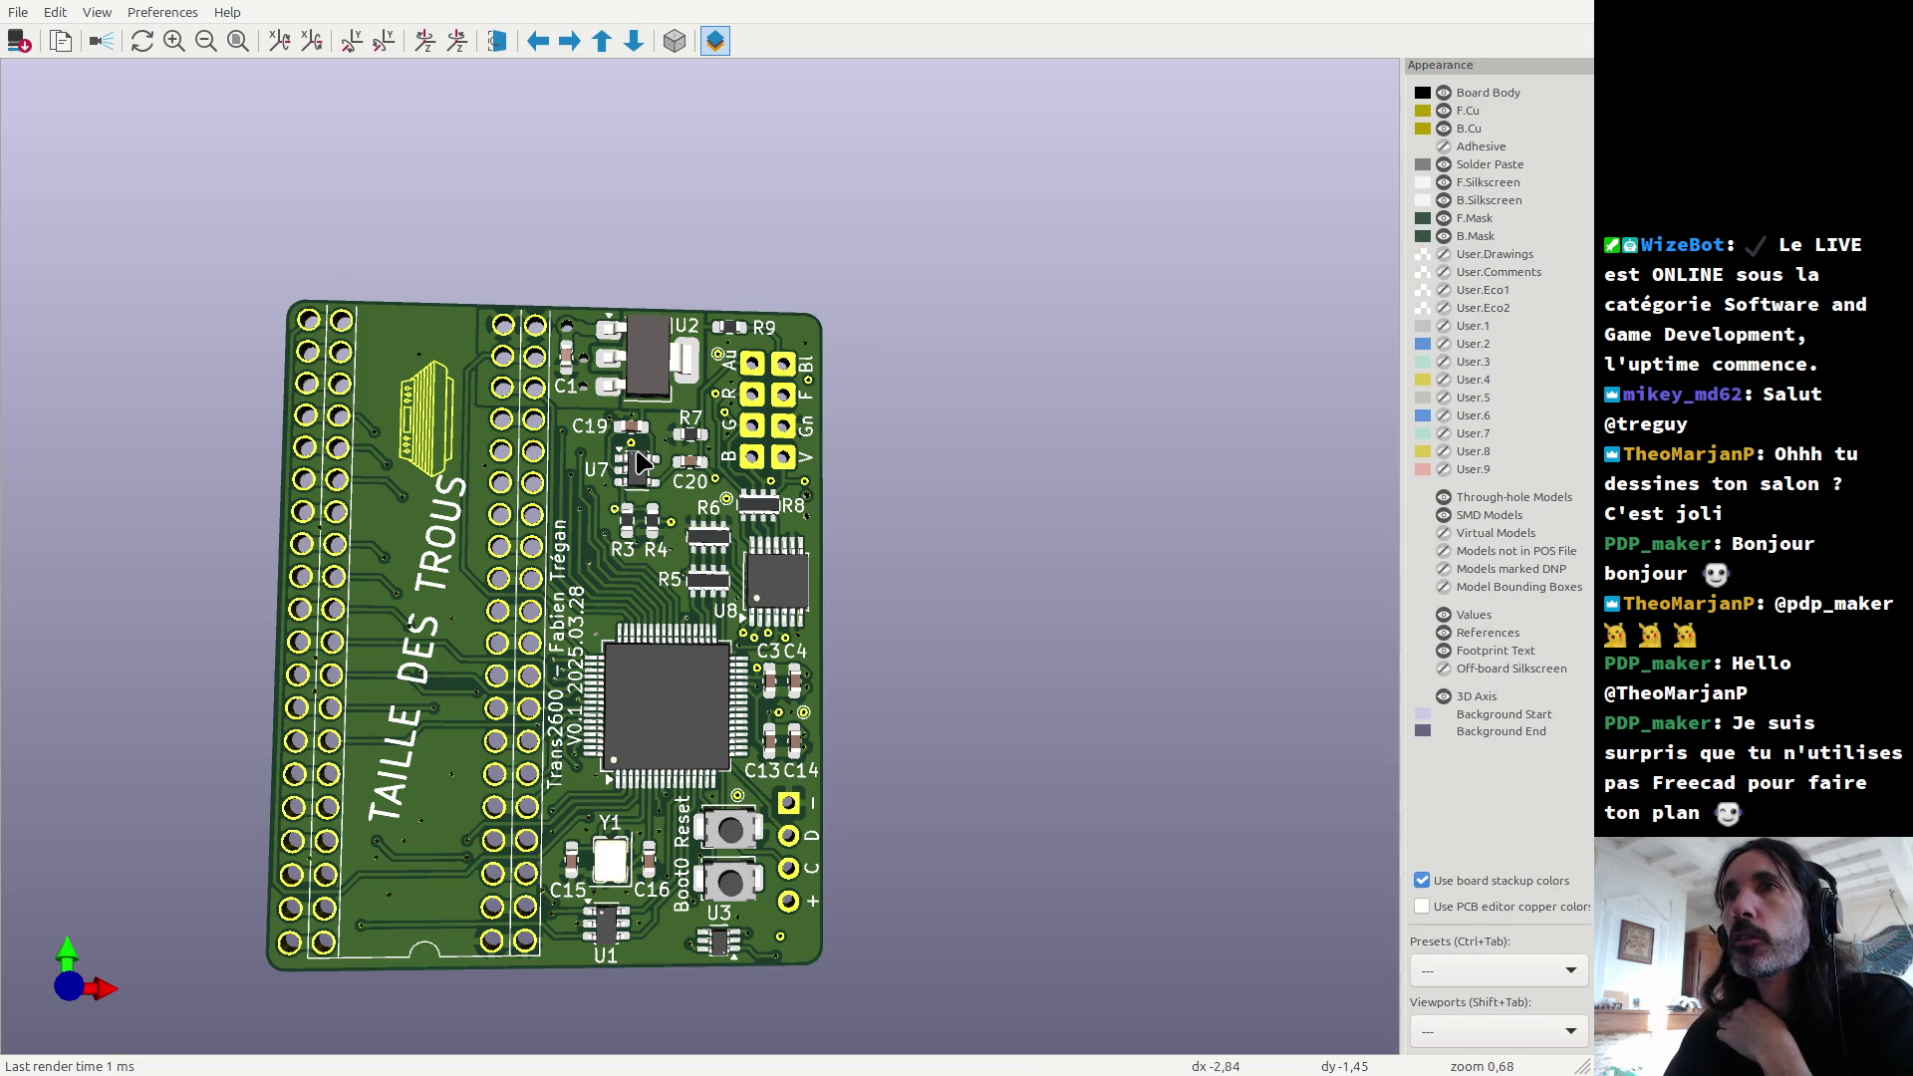
{"action": "scroll", "coordinate": [645, 466], "scroll_direction": "up", "scroll_amount": 5}
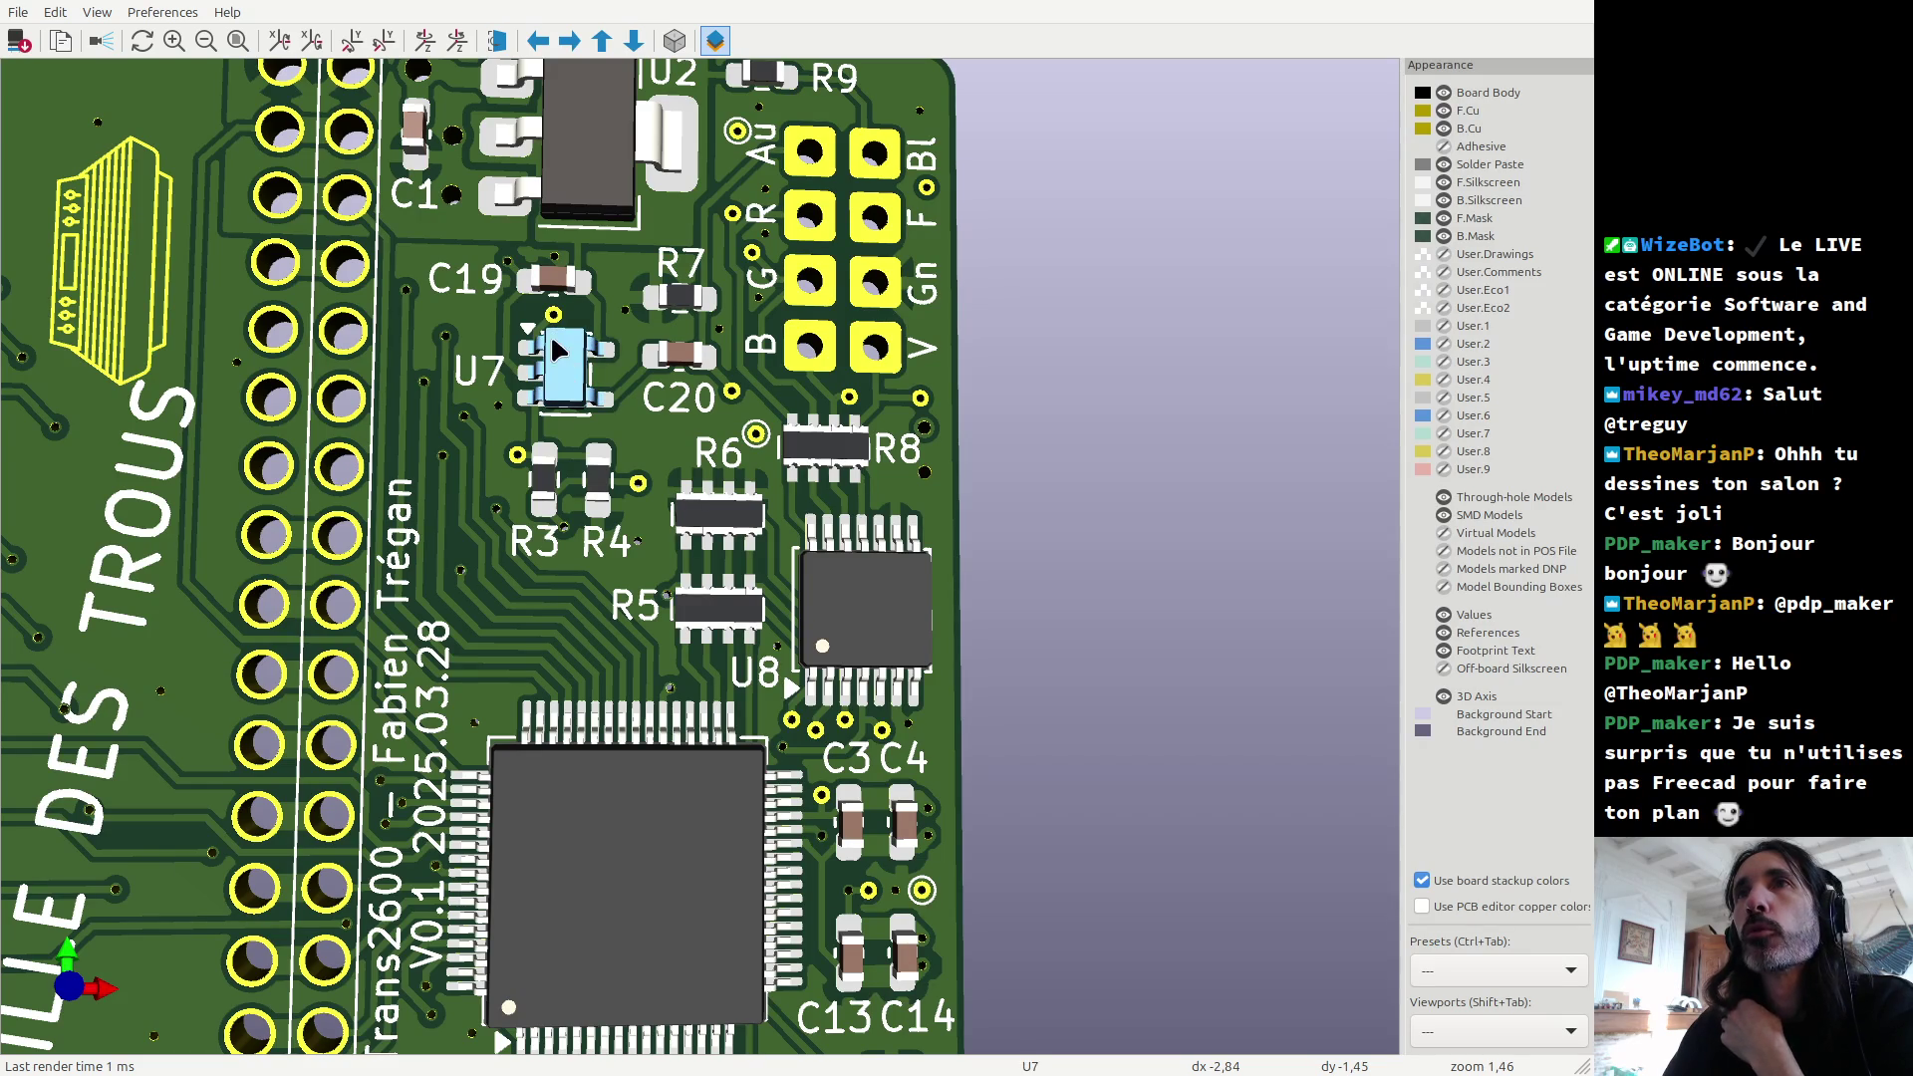
{"action": "left_click_drag", "start_coordinate": [560, 354], "coordinate": [568, 358]}
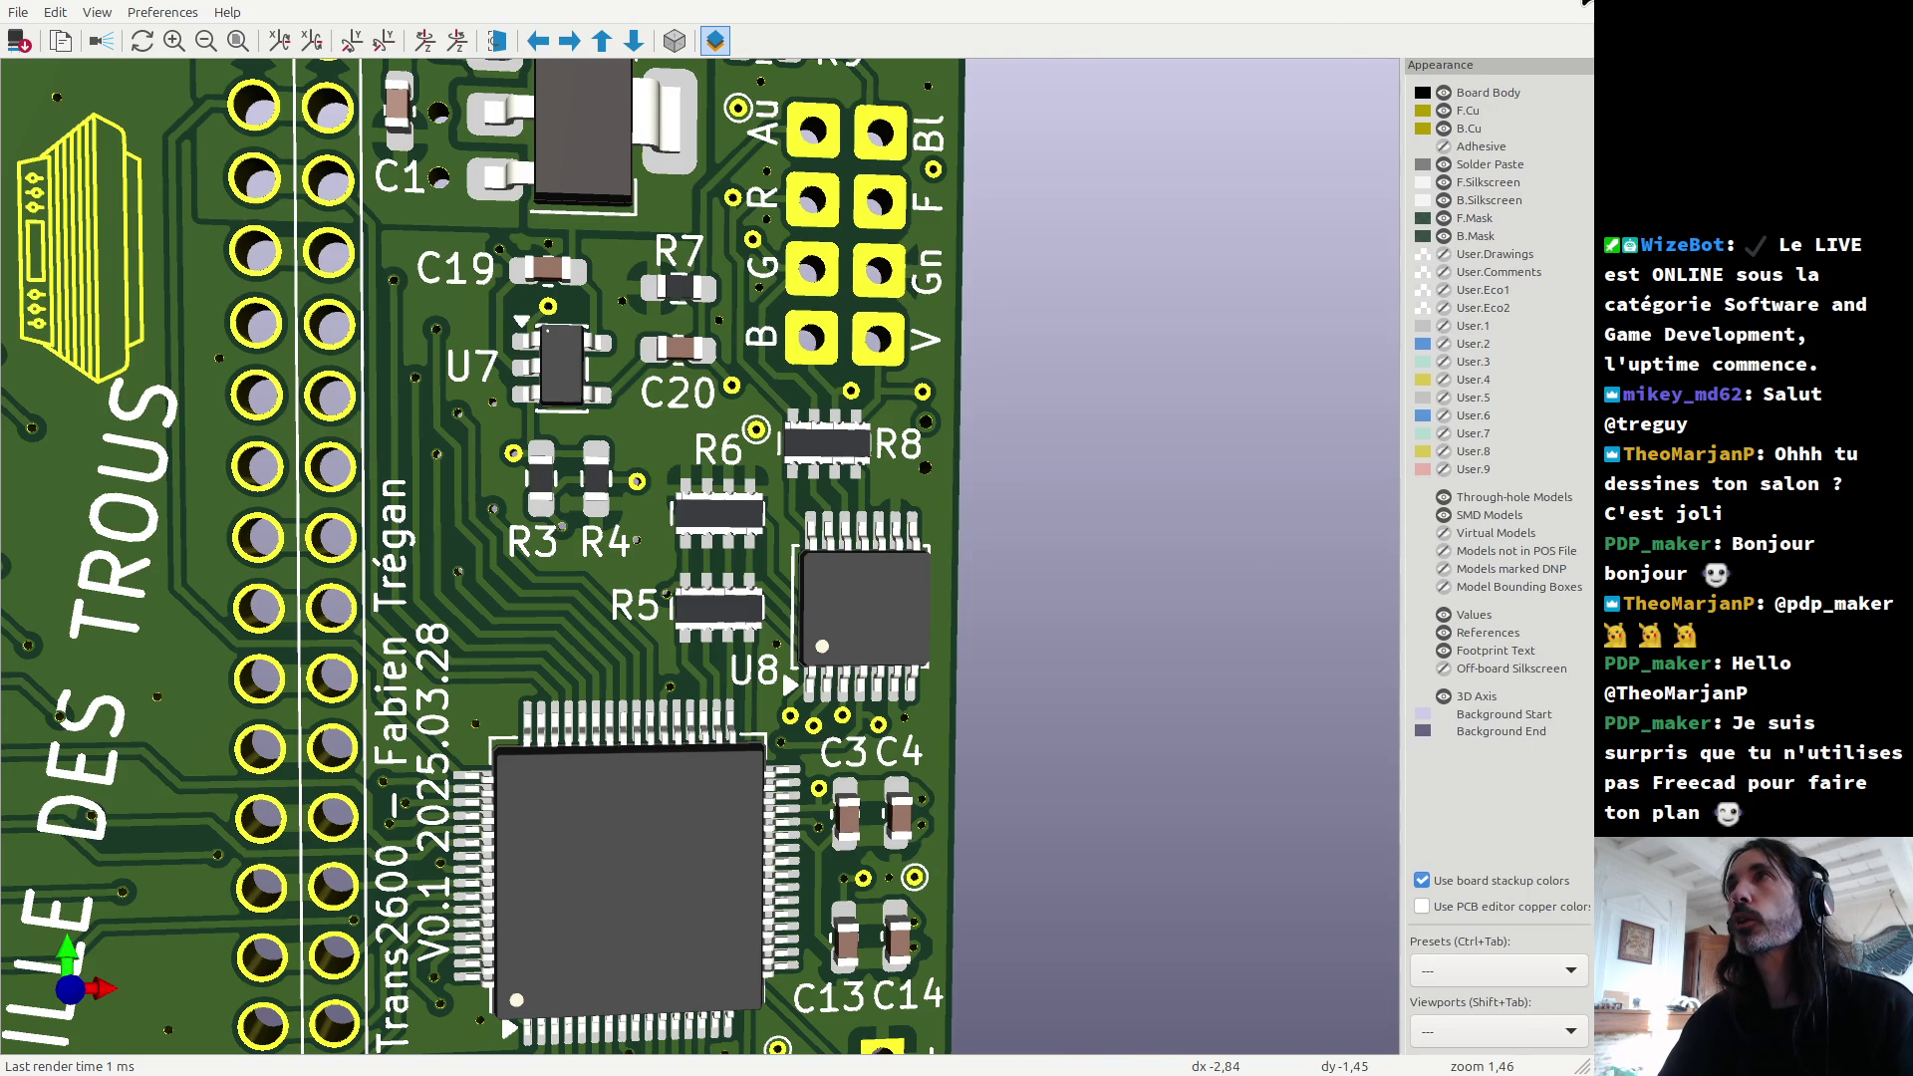
{"action": "left_click", "coordinate": [1585, 6]}
Step: Zoom into the U7 op-amp circuit and box-select the whole circuit
{"action": "scroll", "coordinate": [805, 373], "scroll_direction": "down", "scroll_amount": 10}
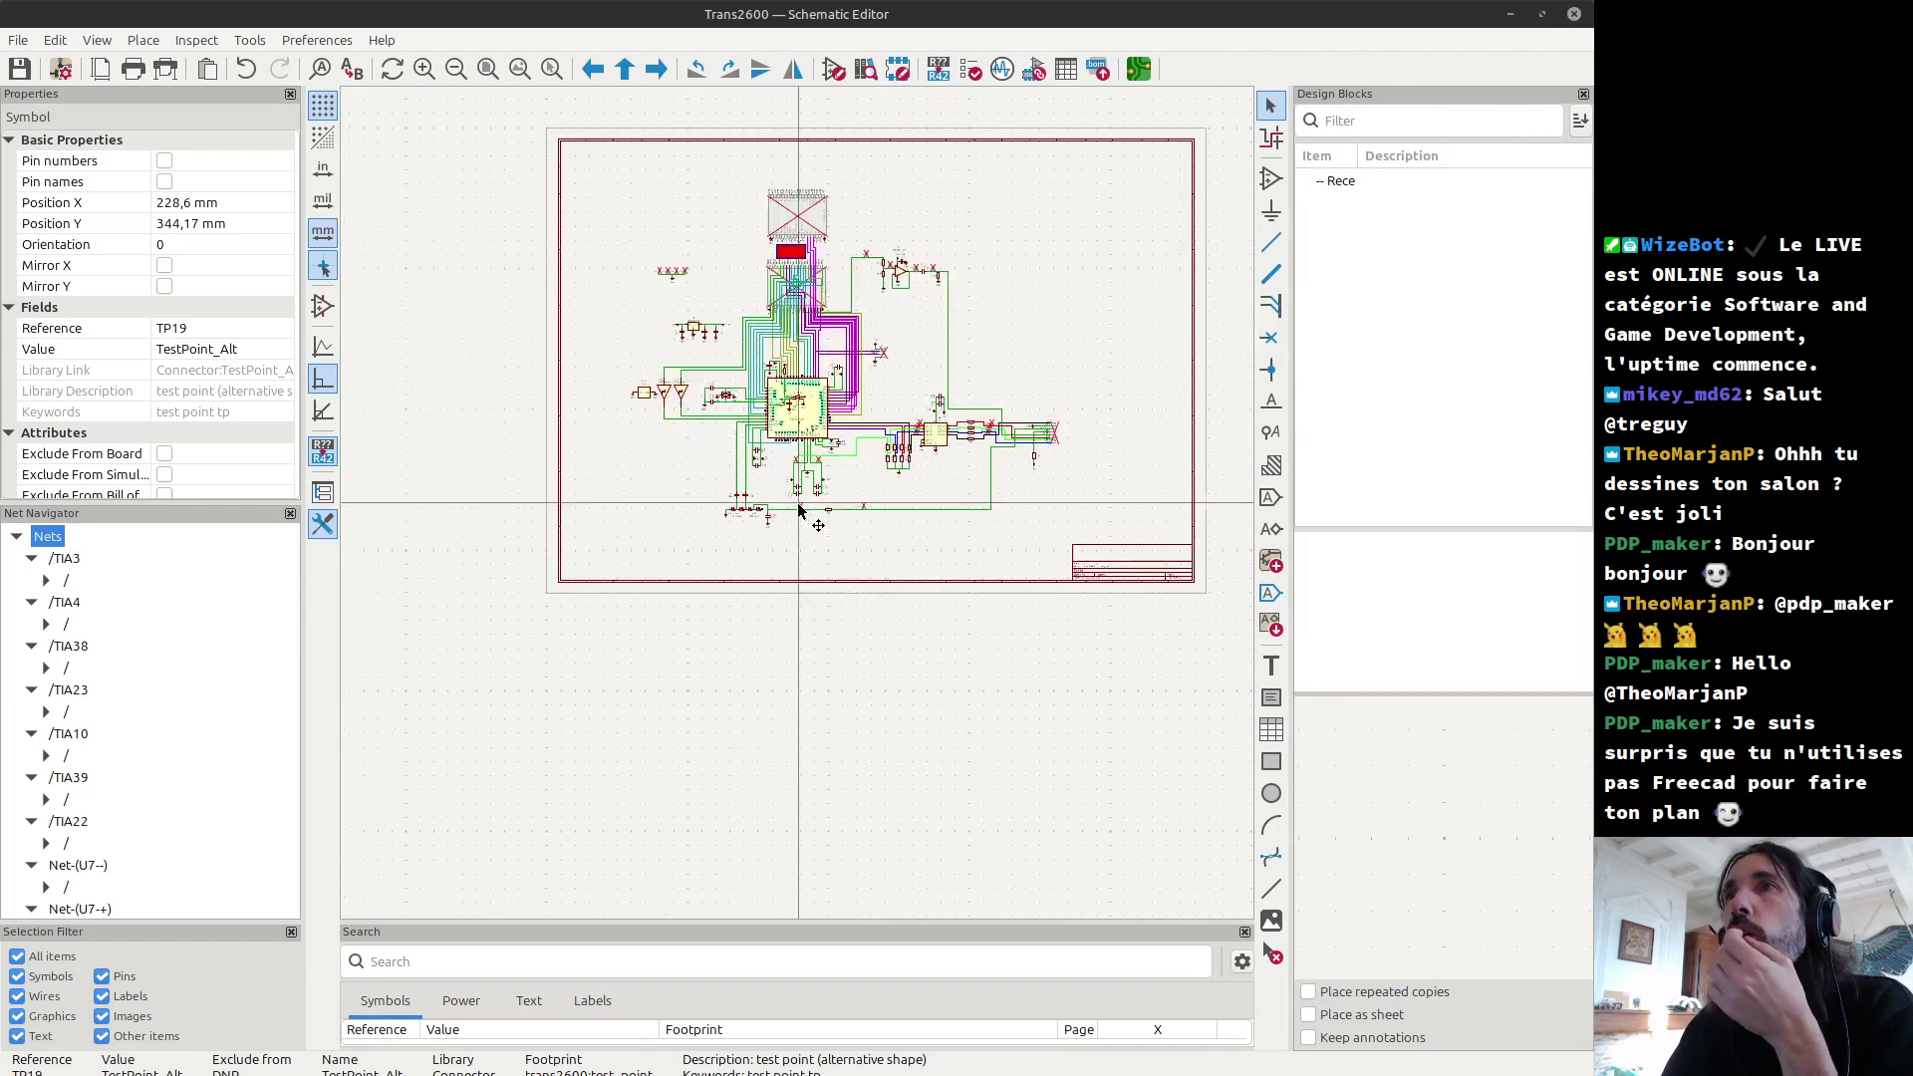
{"action": "scroll", "coordinate": [924, 260], "scroll_direction": "up", "scroll_amount": 6}
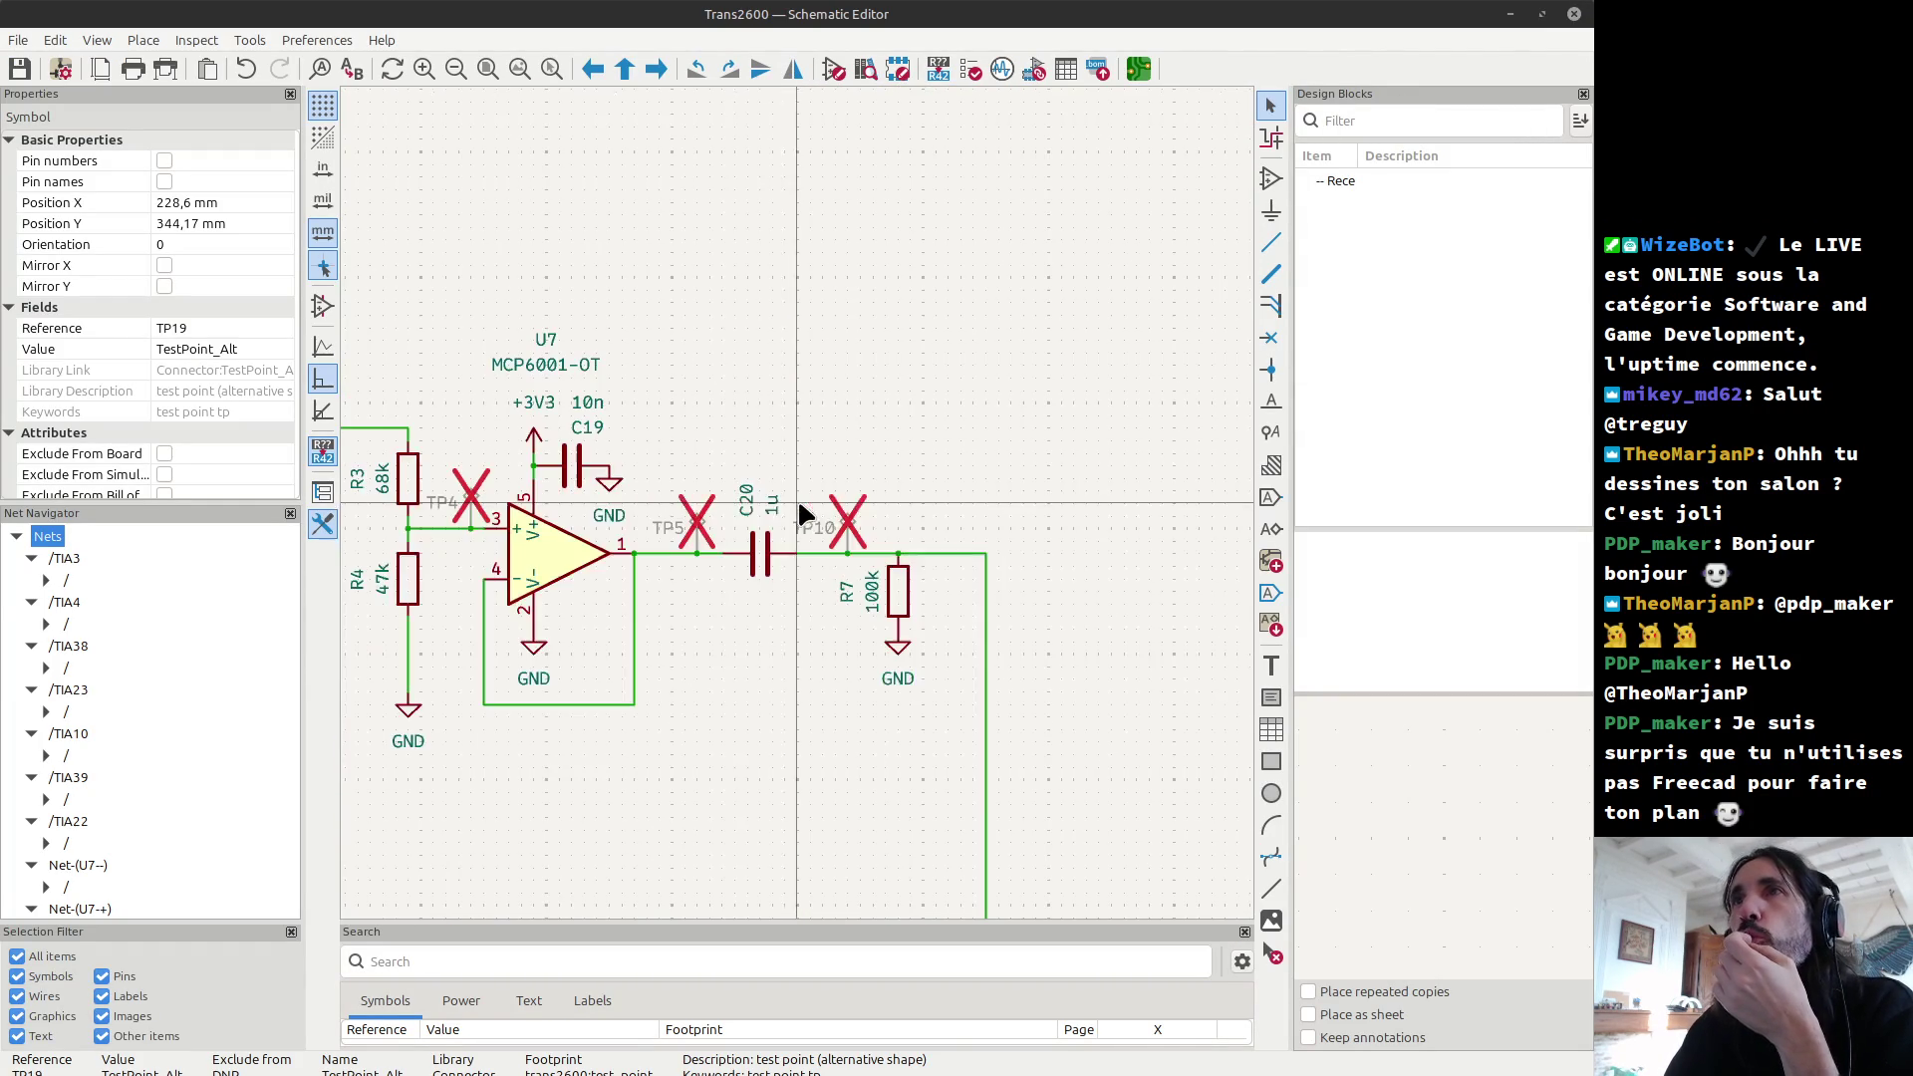
{"action": "scroll", "coordinate": [804, 513], "scroll_direction": "down", "scroll_amount": 3}
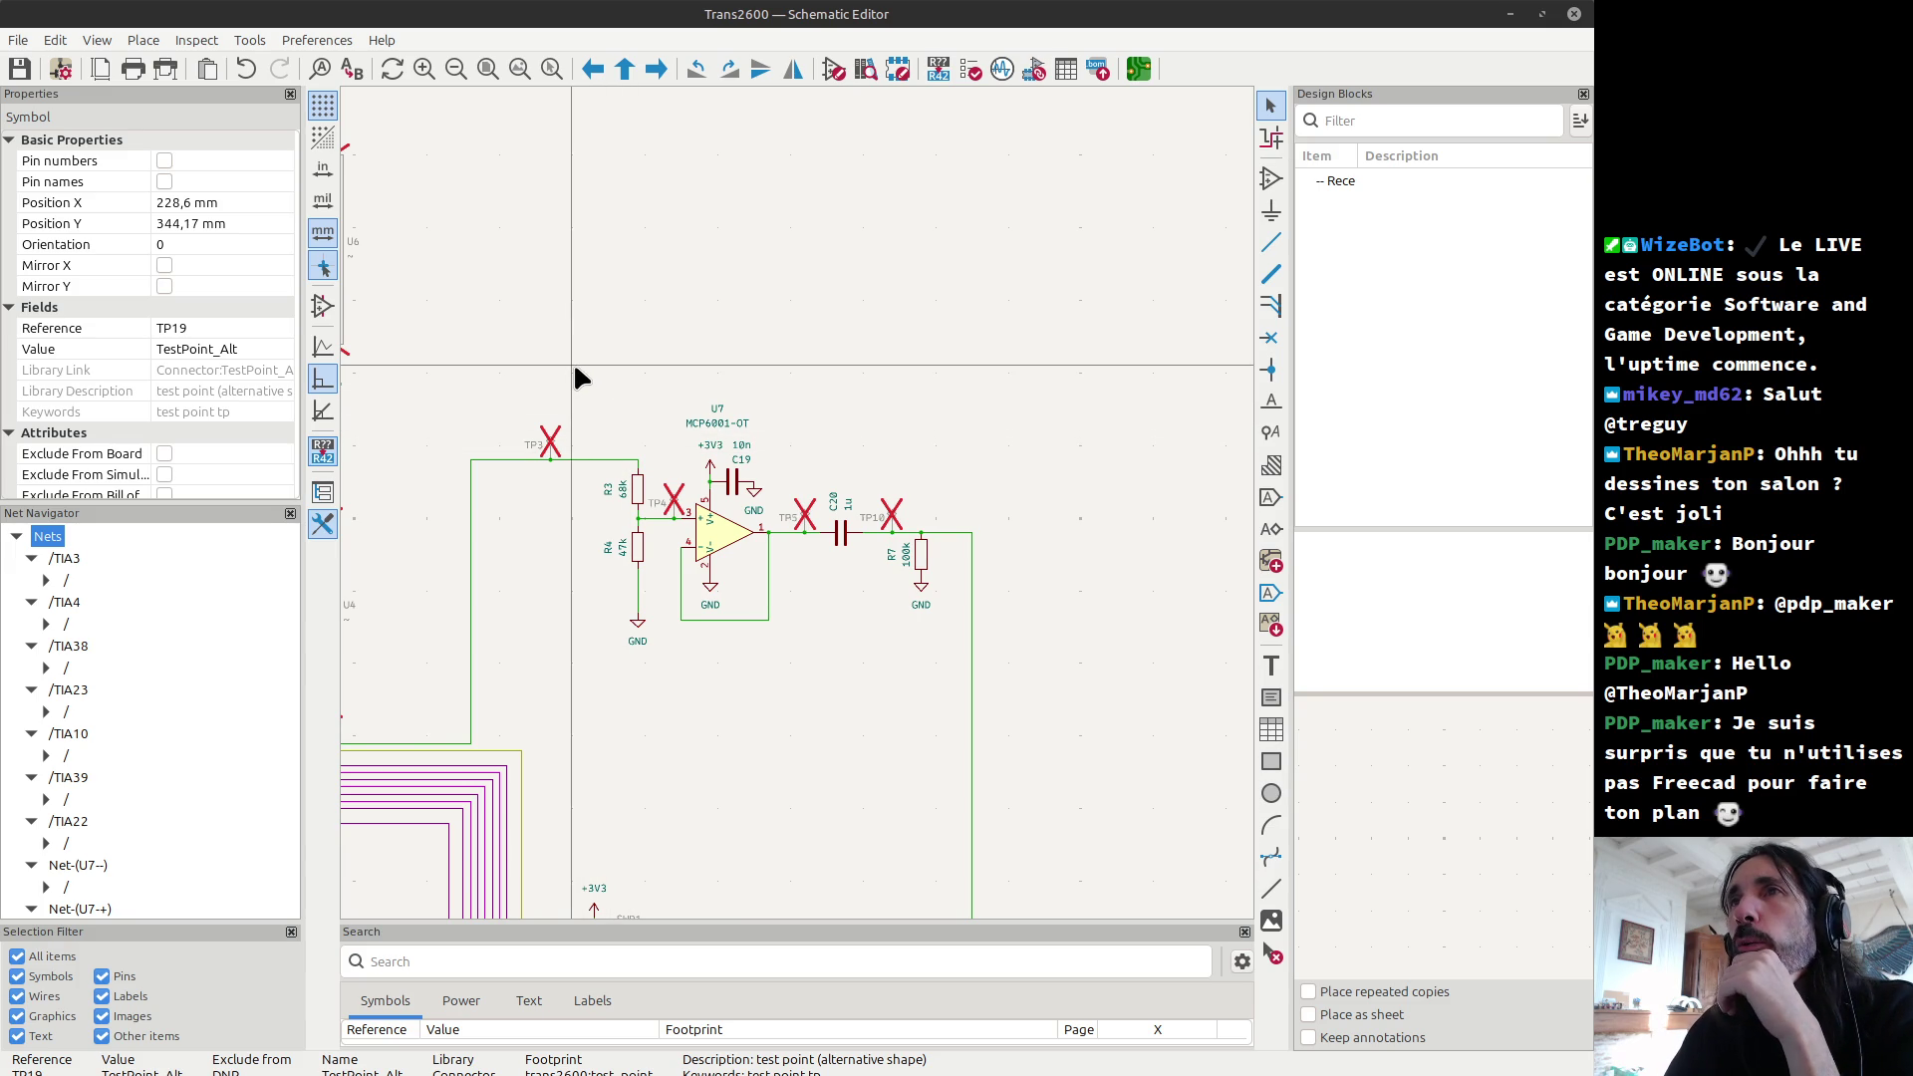
{"action": "left_click", "coordinate": [572, 365]}
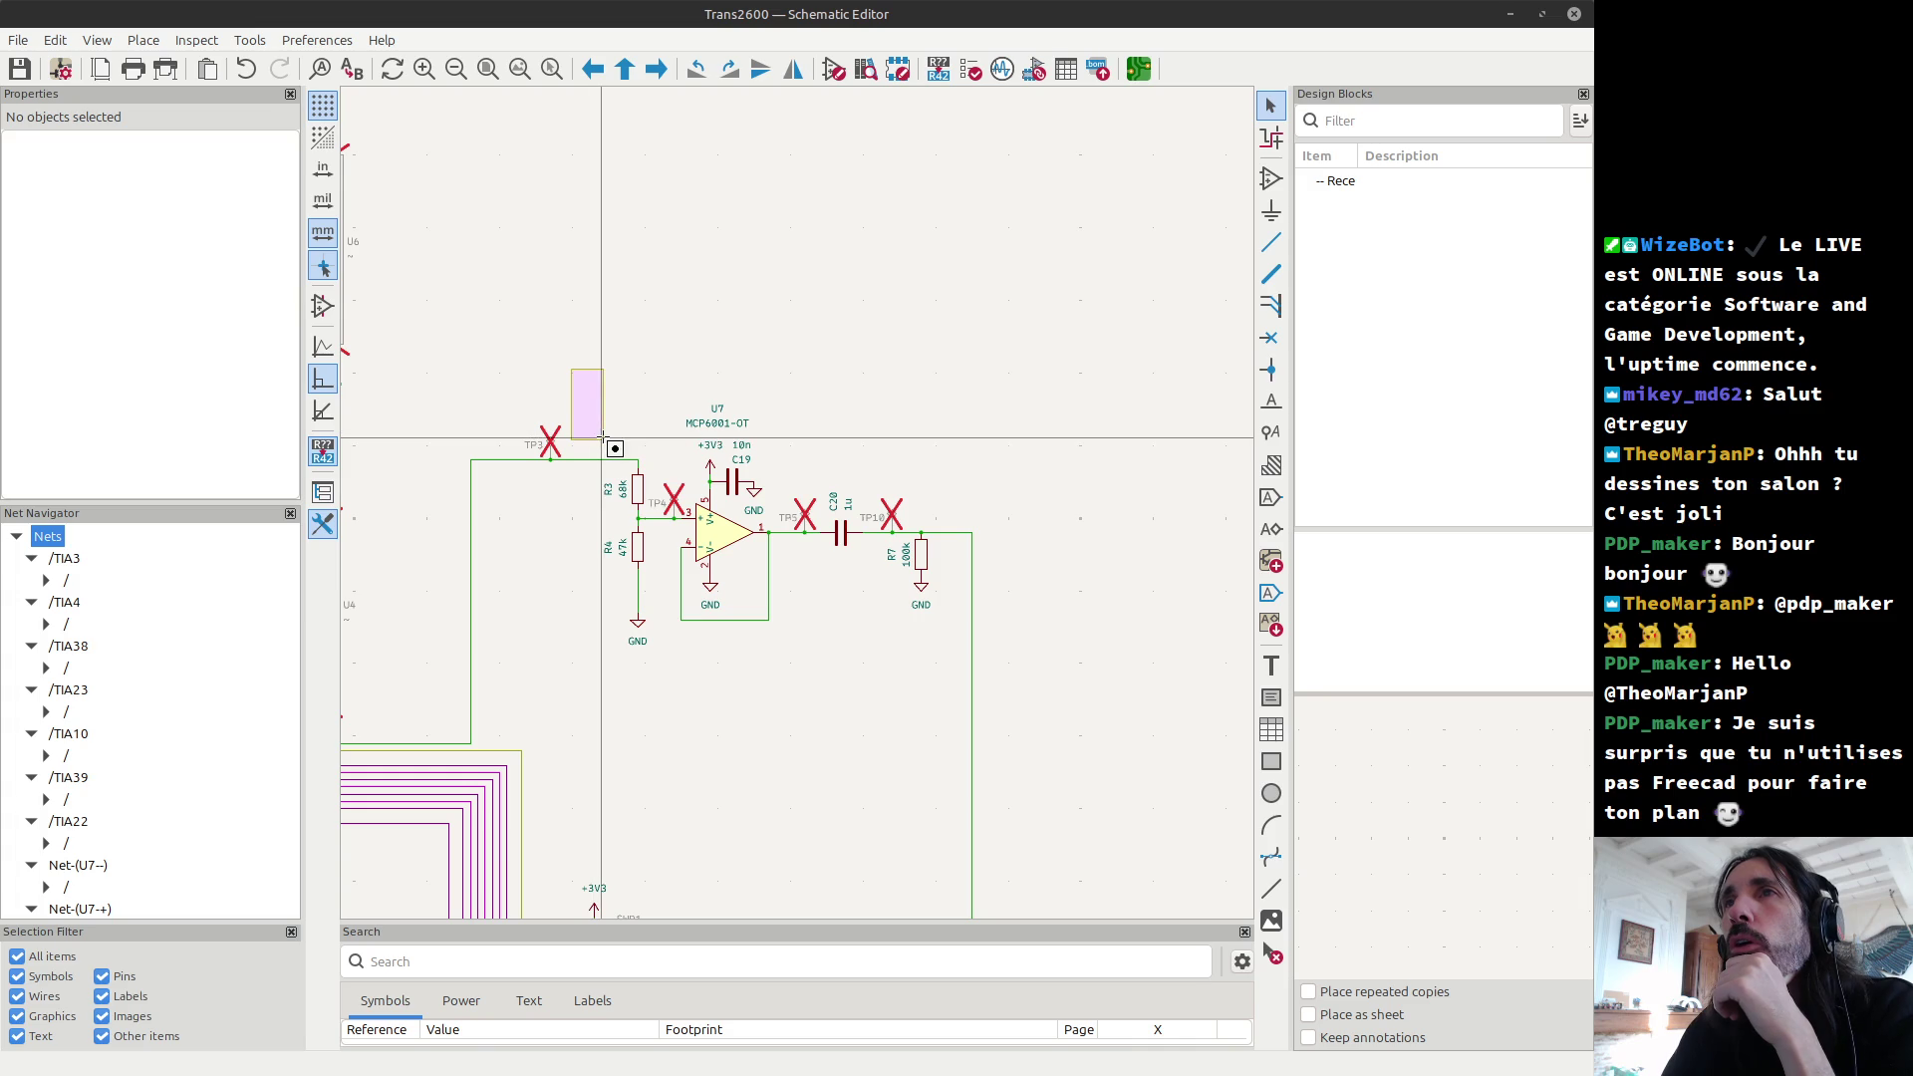
{"action": "left_click_drag", "start_coordinate": [588, 364], "coordinate": [1031, 728]}
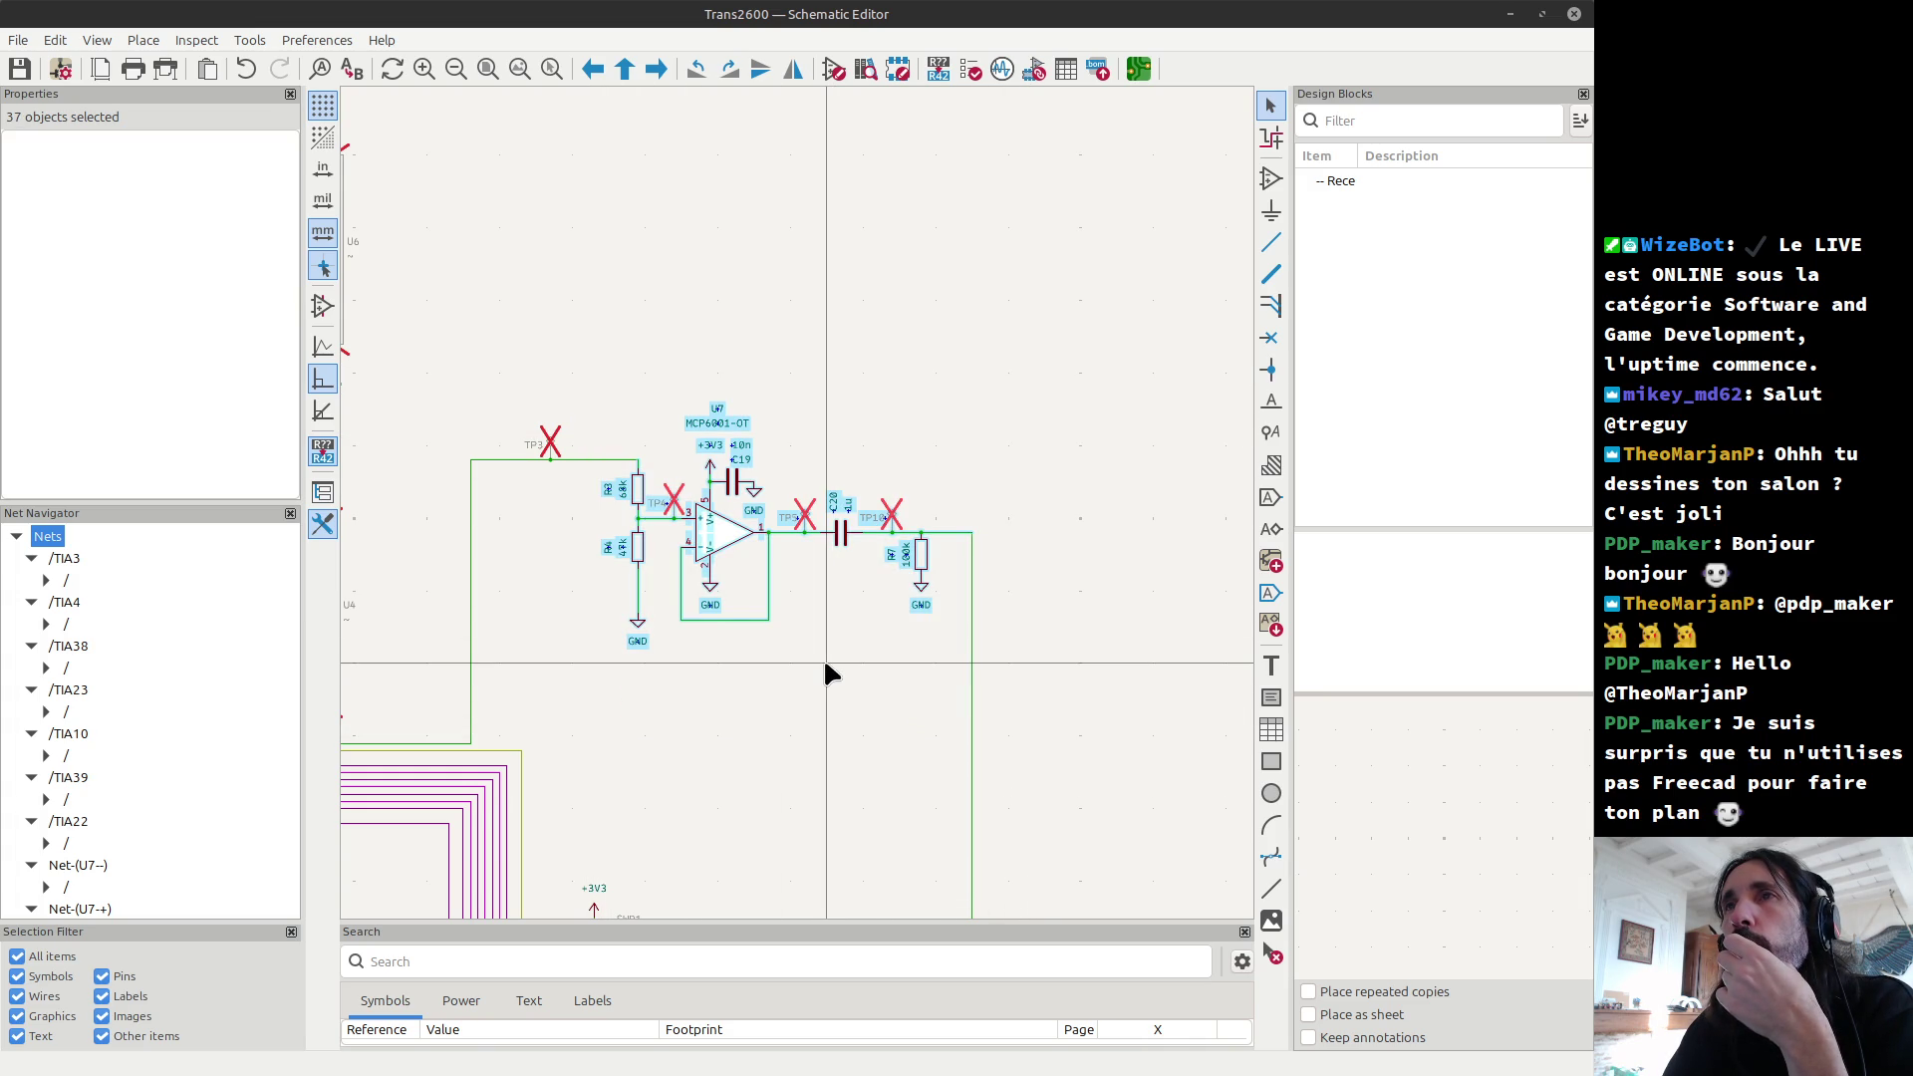
{"action": "left_click", "coordinate": [823, 656]}
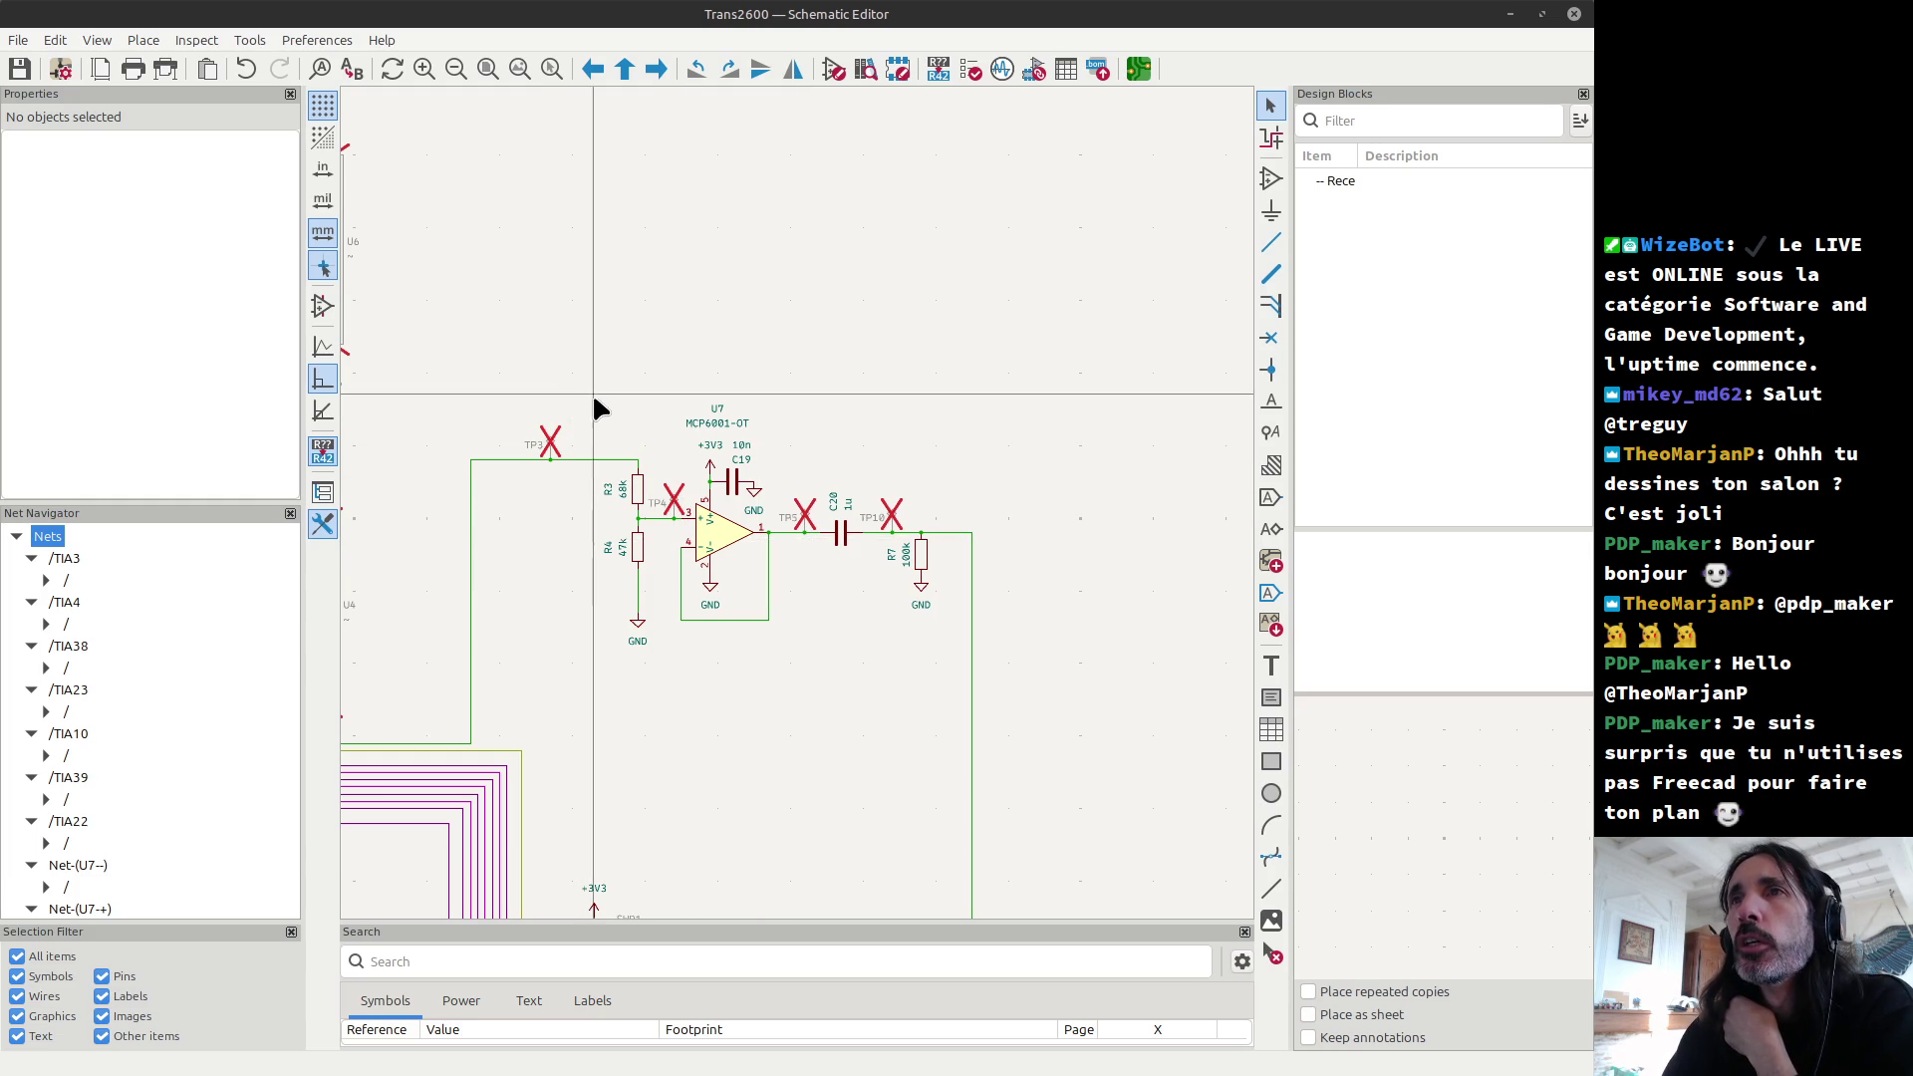
{"action": "left_click_drag", "start_coordinate": [575, 375], "coordinate": [791, 693]}
{"action": "left_click", "coordinate": [562, 525]}
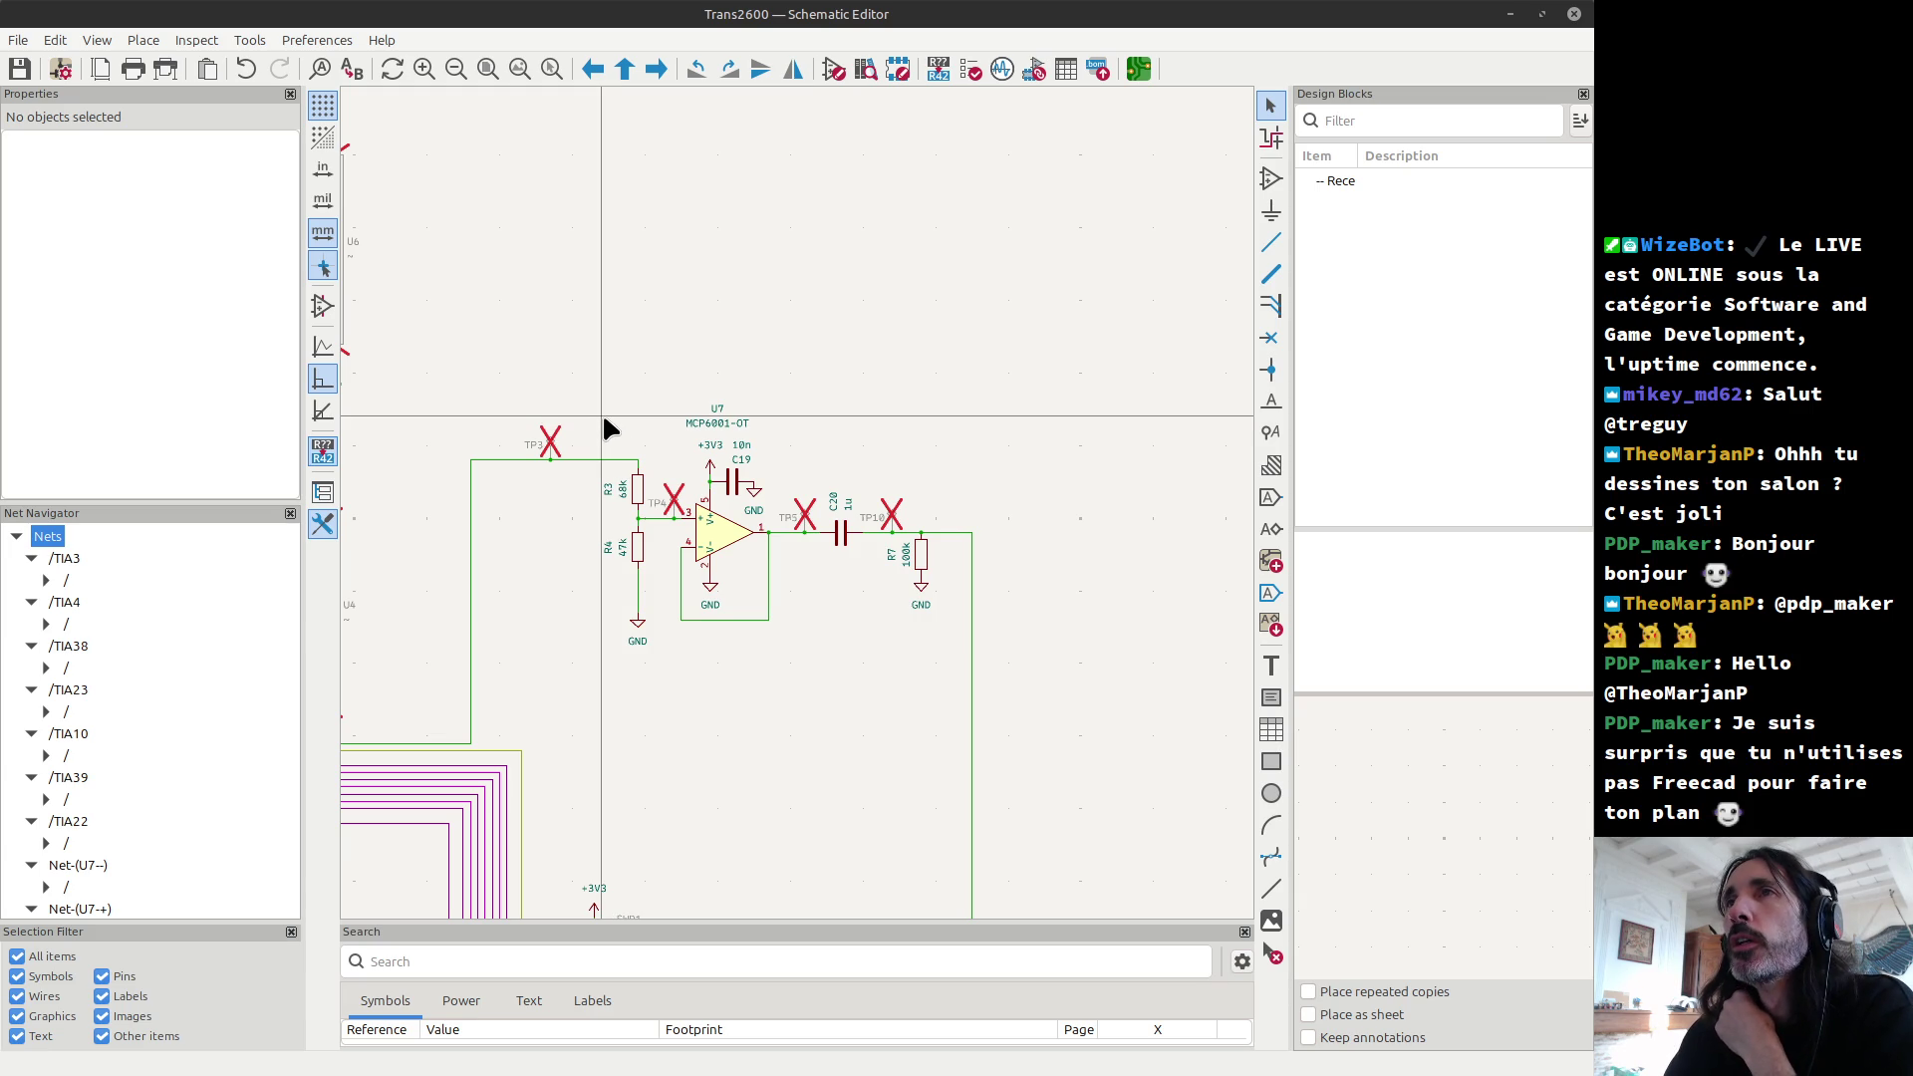
Step: Select just the R3/R4 divider and its GND symbol
{"action": "left_click_drag", "start_coordinate": [602, 416], "coordinate": [675, 684]}
{"action": "left_click", "coordinate": [639, 398]}
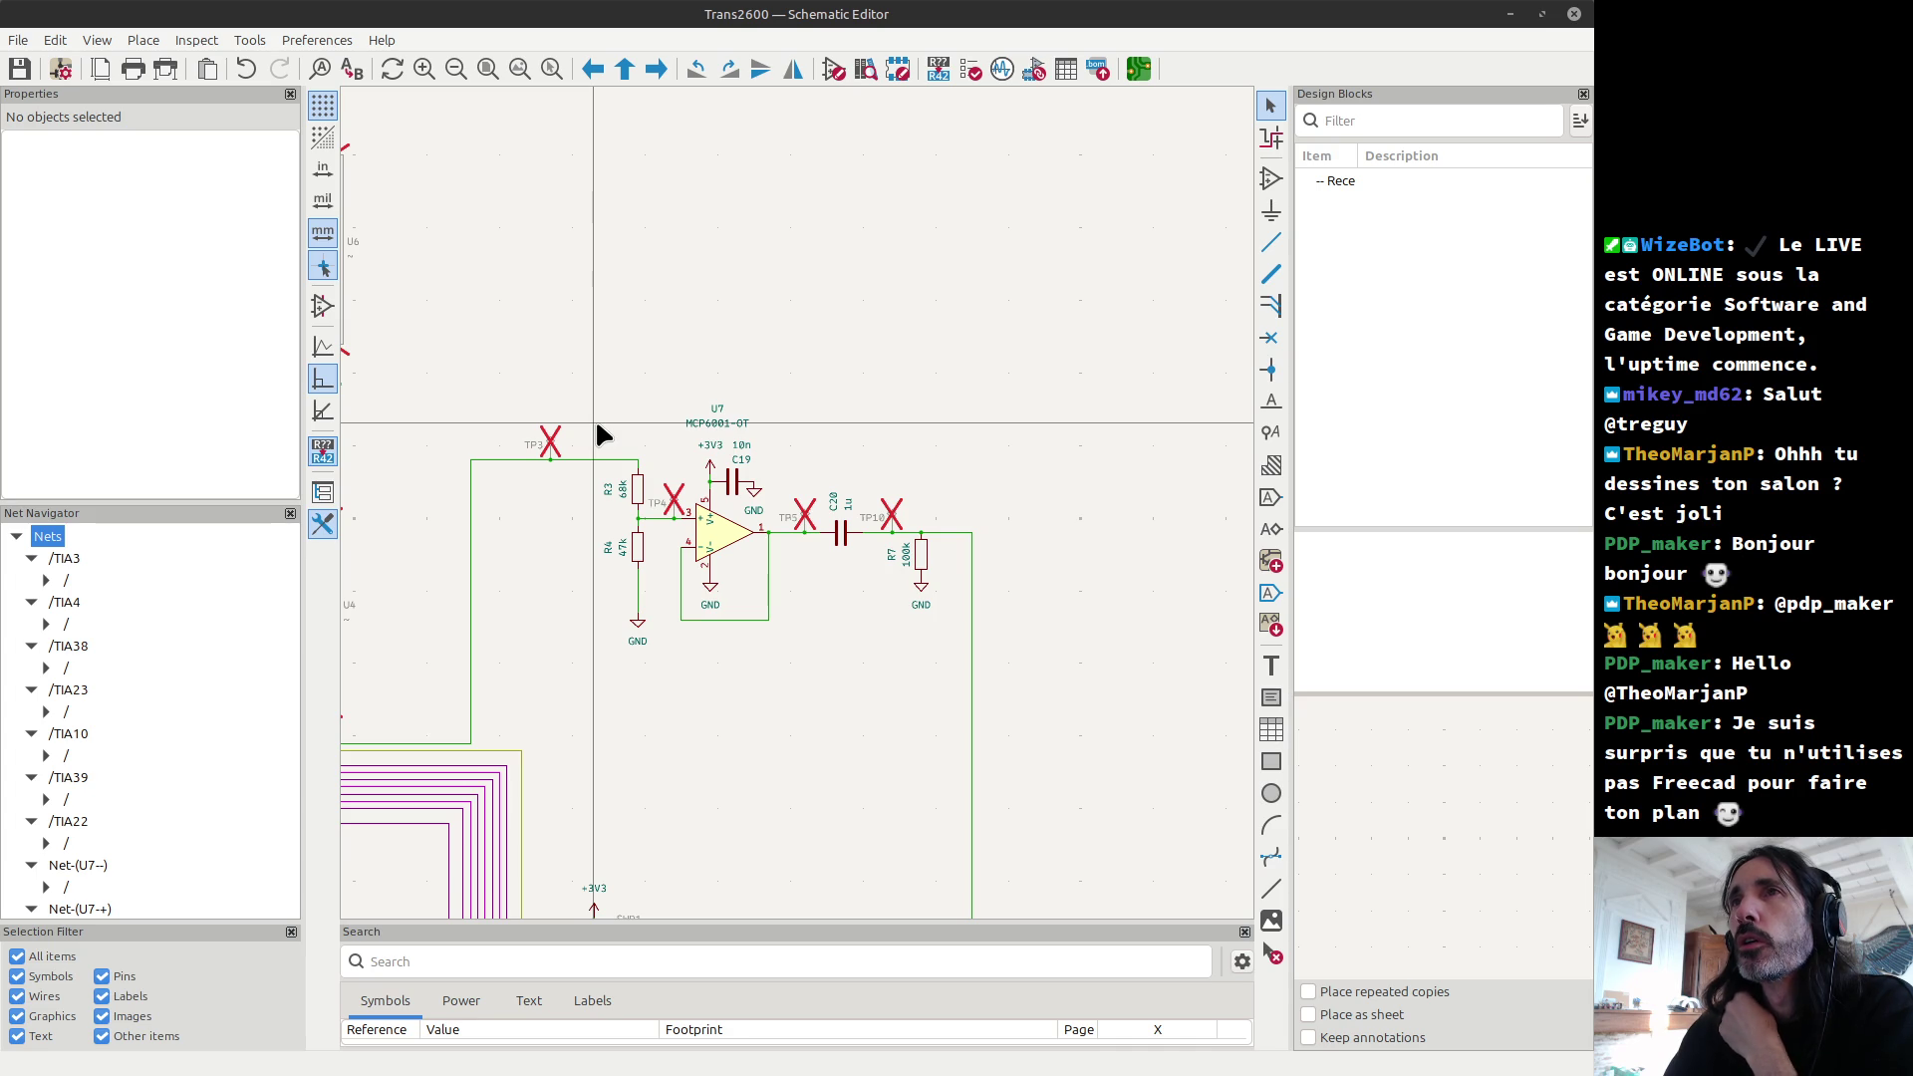
{"action": "left_click_drag", "start_coordinate": [594, 423], "coordinate": [658, 669]}
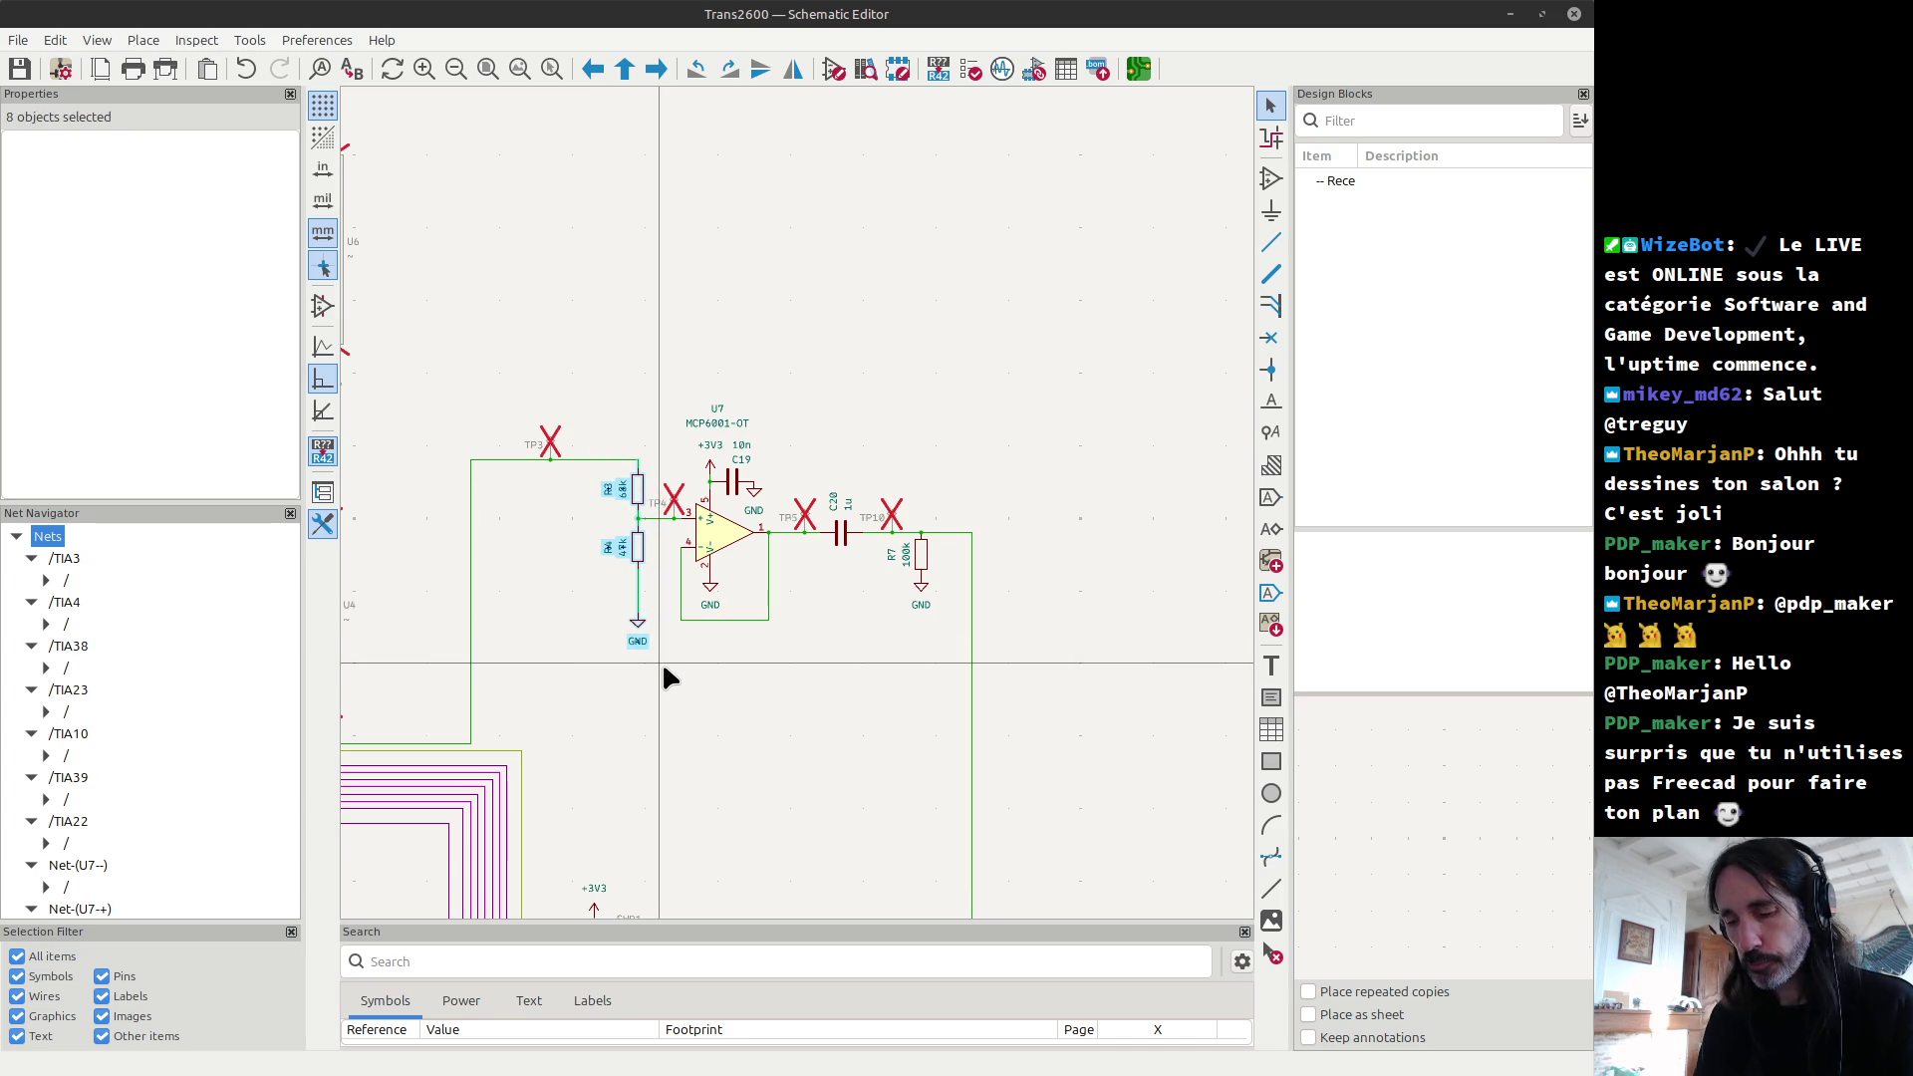
{"action": "key", "text": "XF86Calculator"}
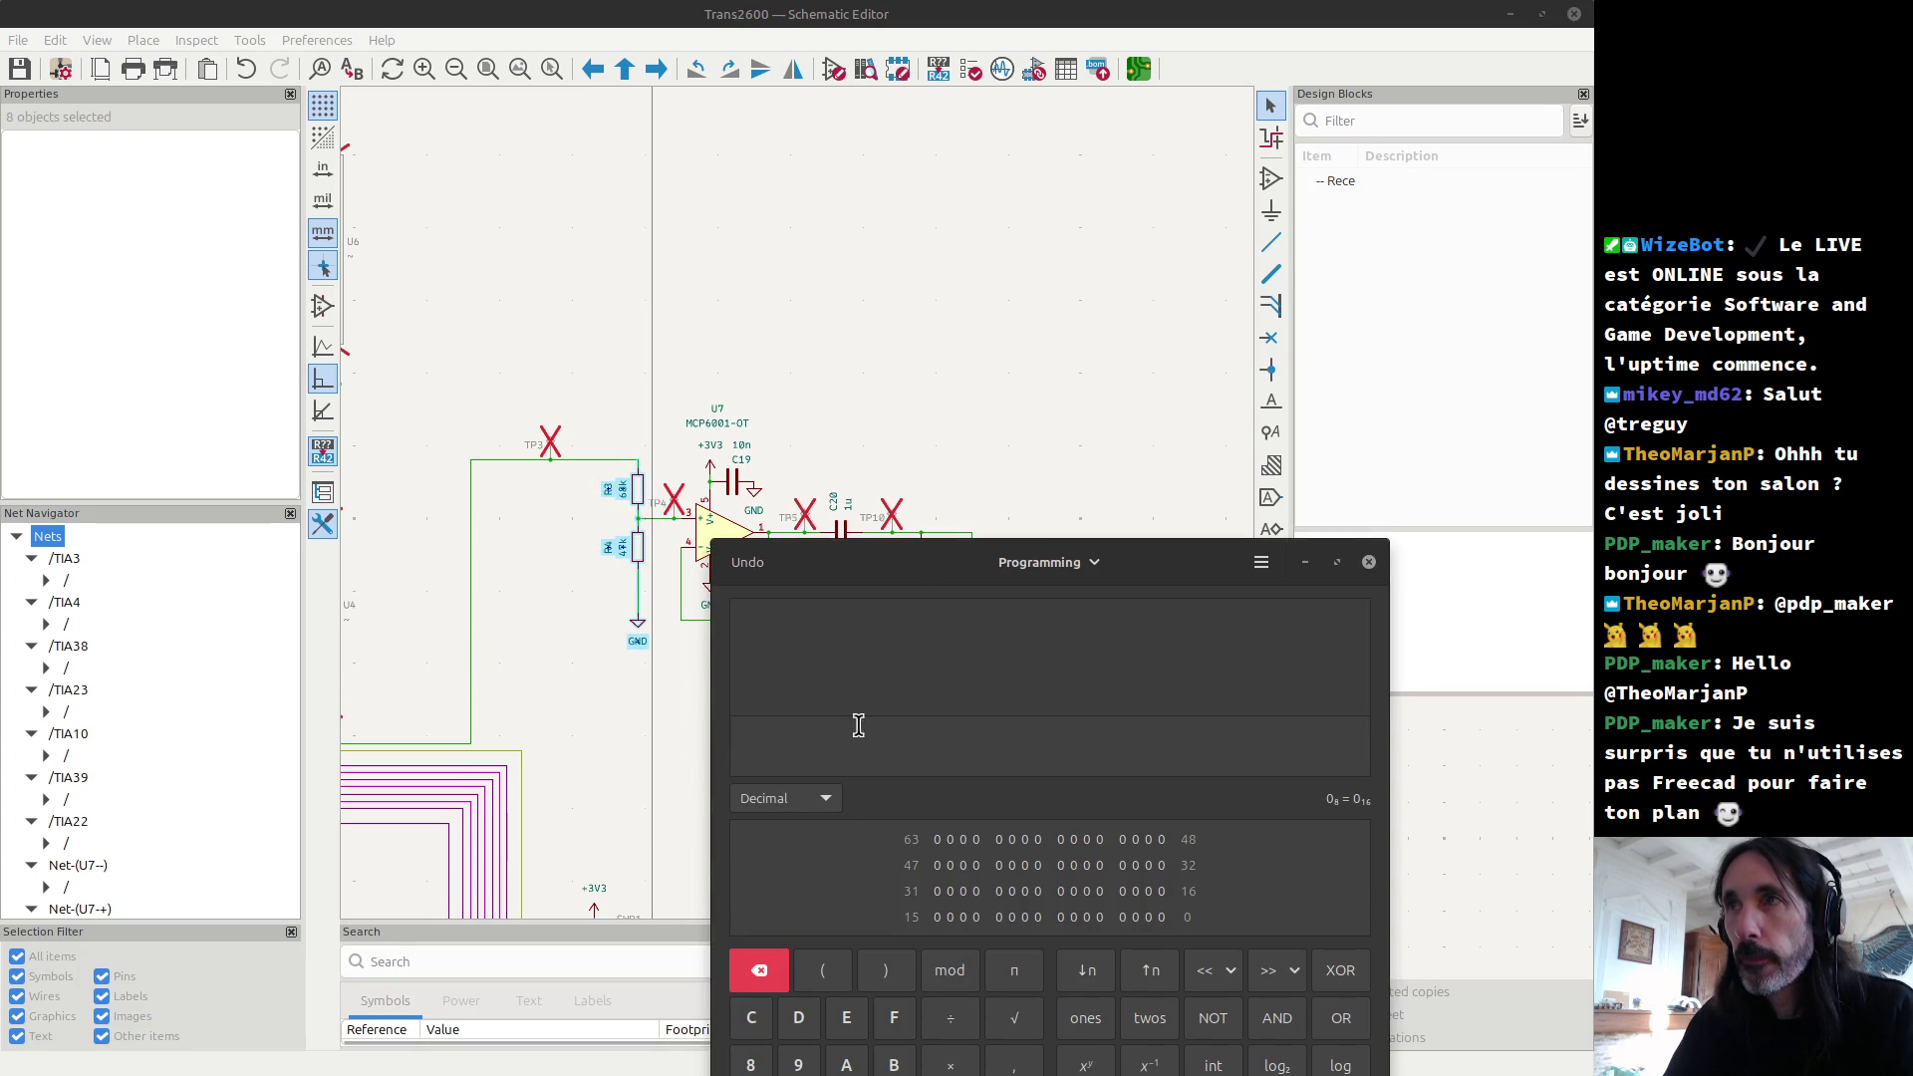
Step: Evaluate 5×47÷(47+68) in the calculator, giving 2,043478261
{"action": "left_click_drag", "start_coordinate": [906, 555], "coordinate": [922, 369]}
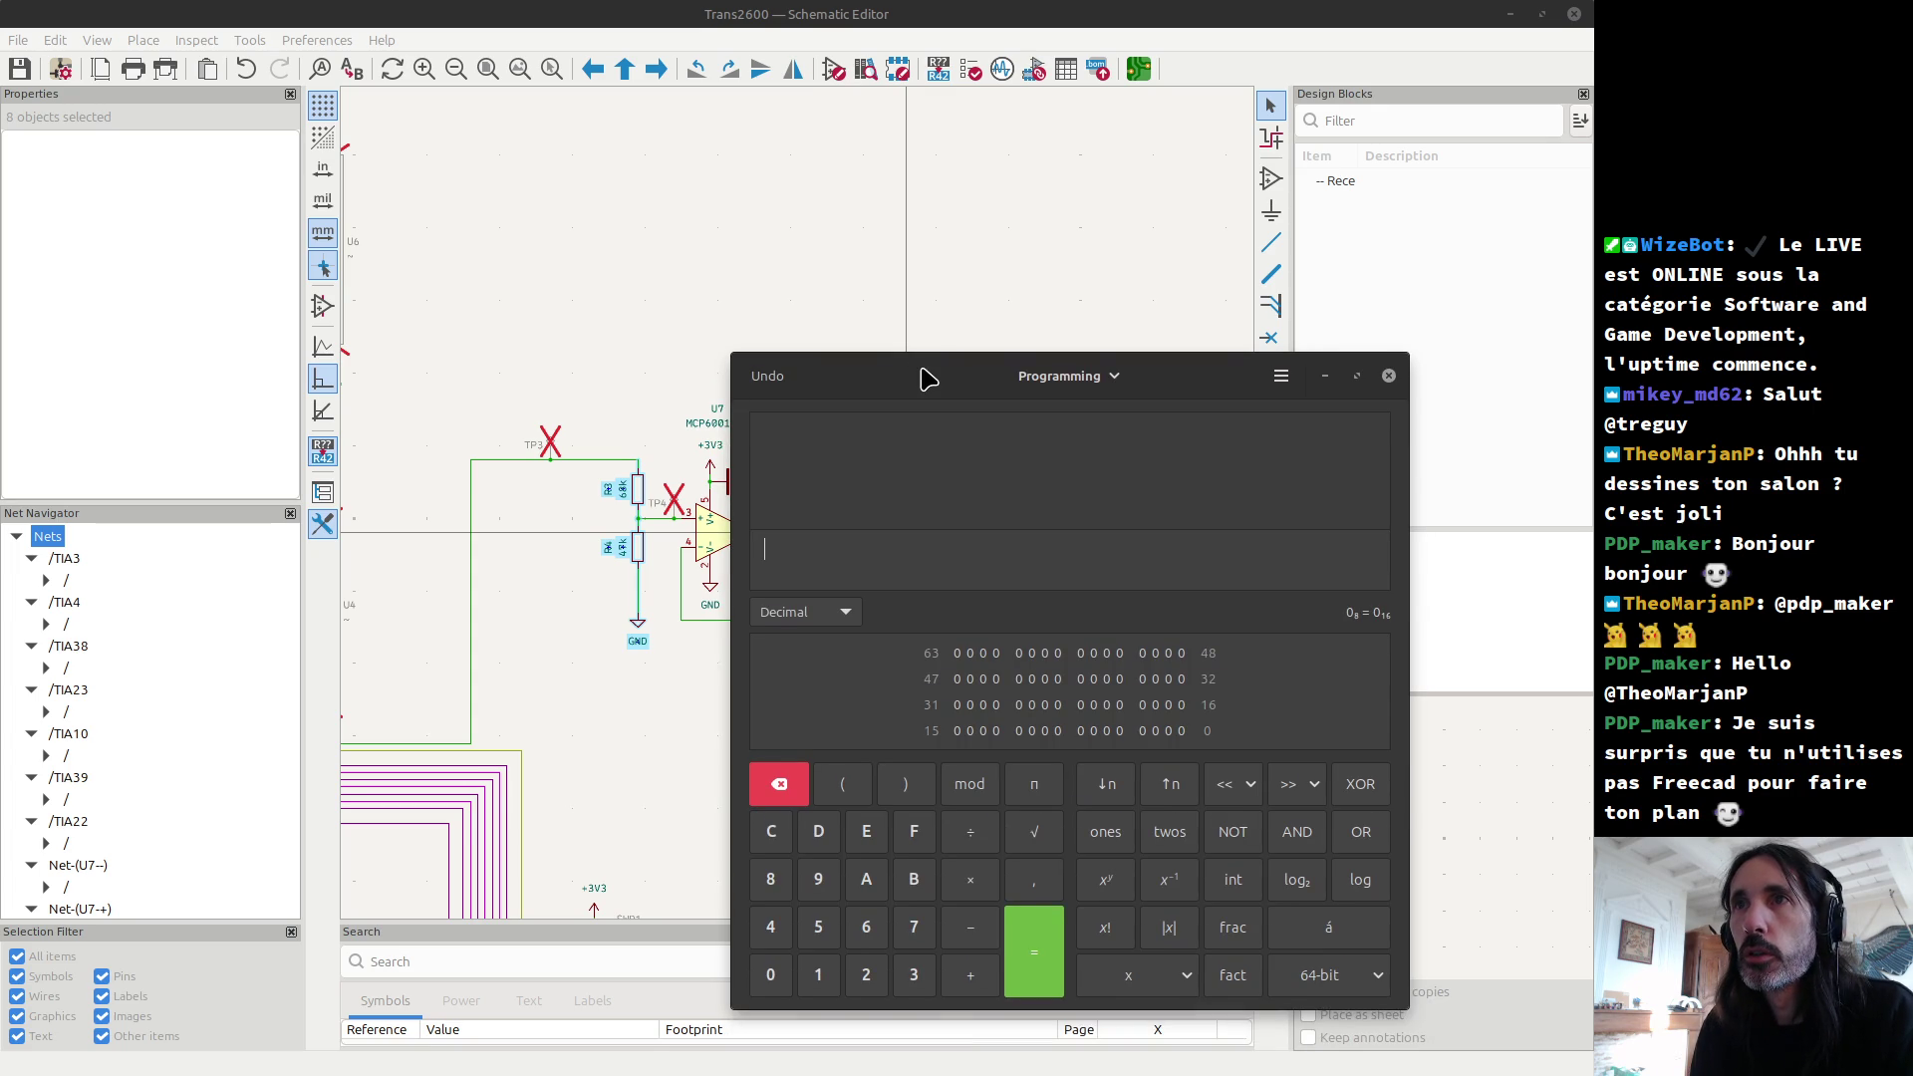
{"action": "type", "text": "3"}
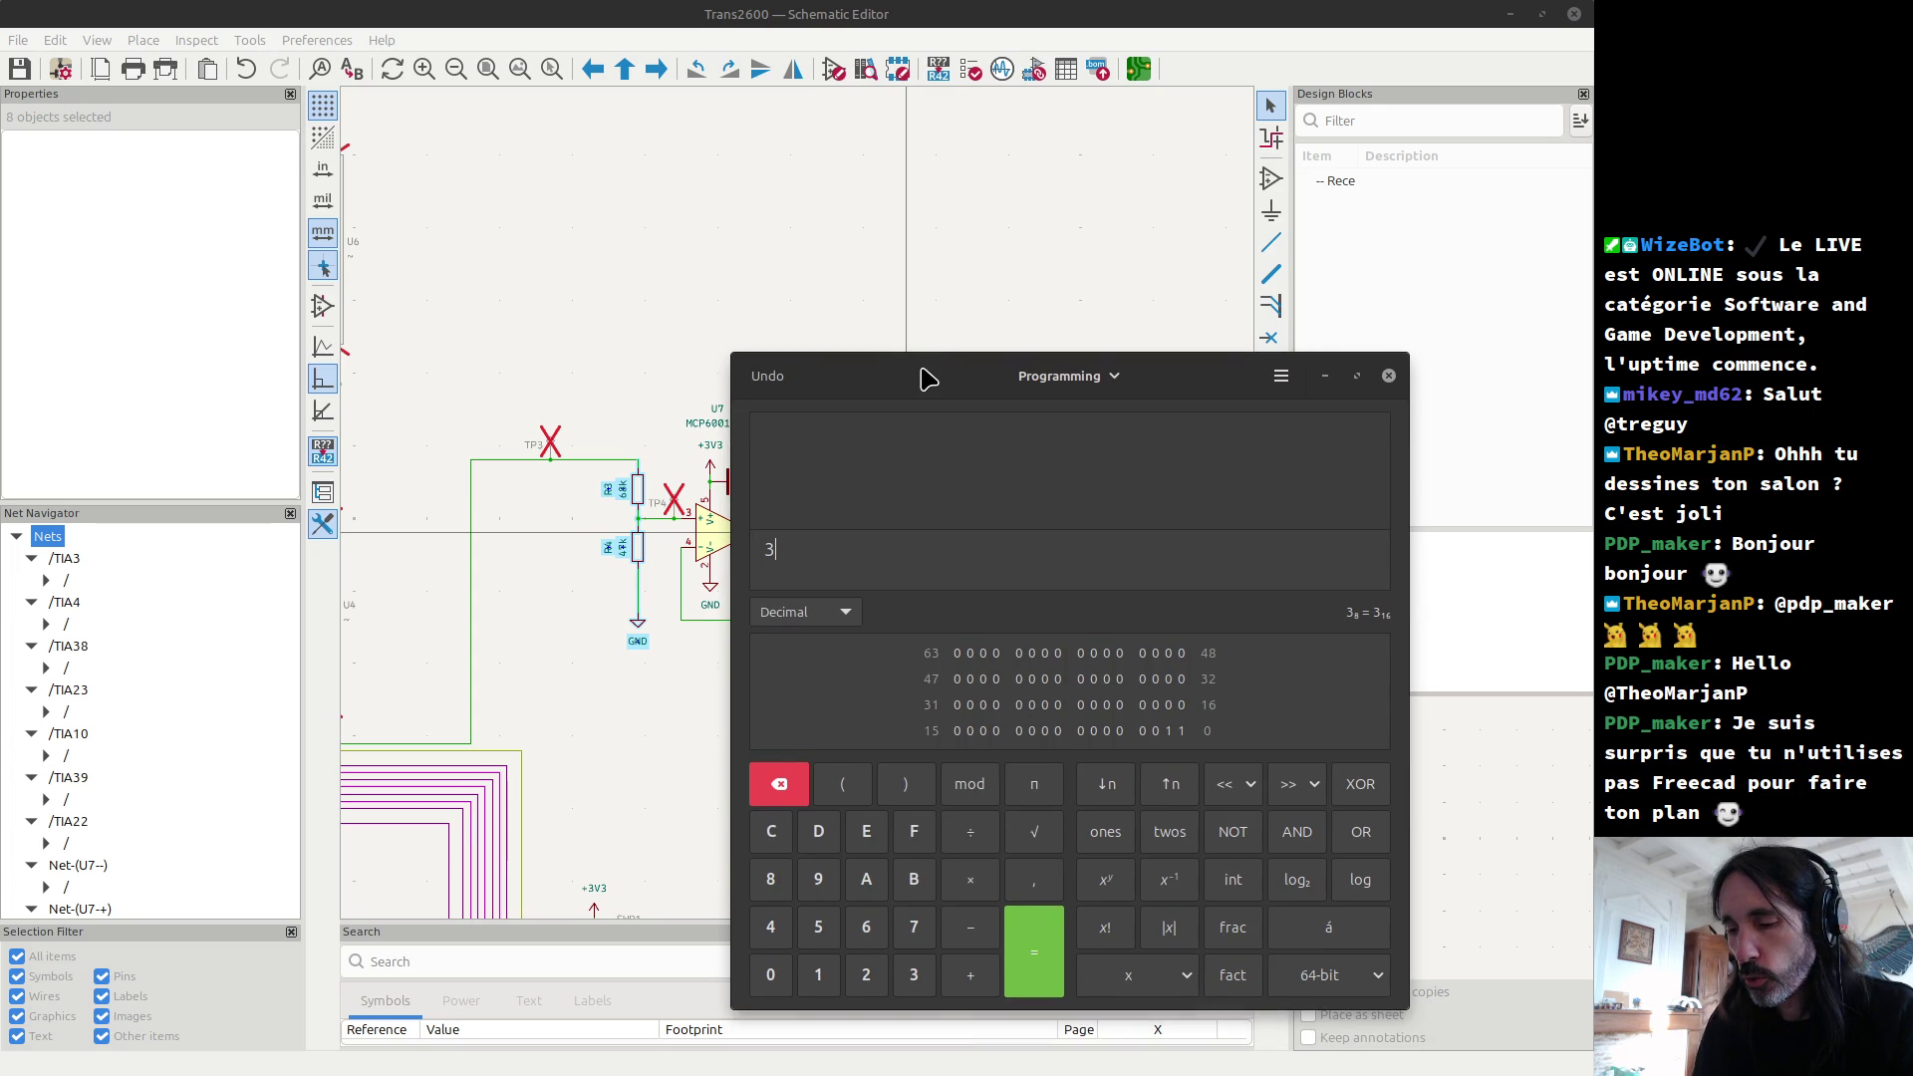
{"action": "key", "text": "BackSpace"}
{"action": "type", "text": "5"}
{"action": "type", "text": "*"}
{"action": "type", "text": "47"}
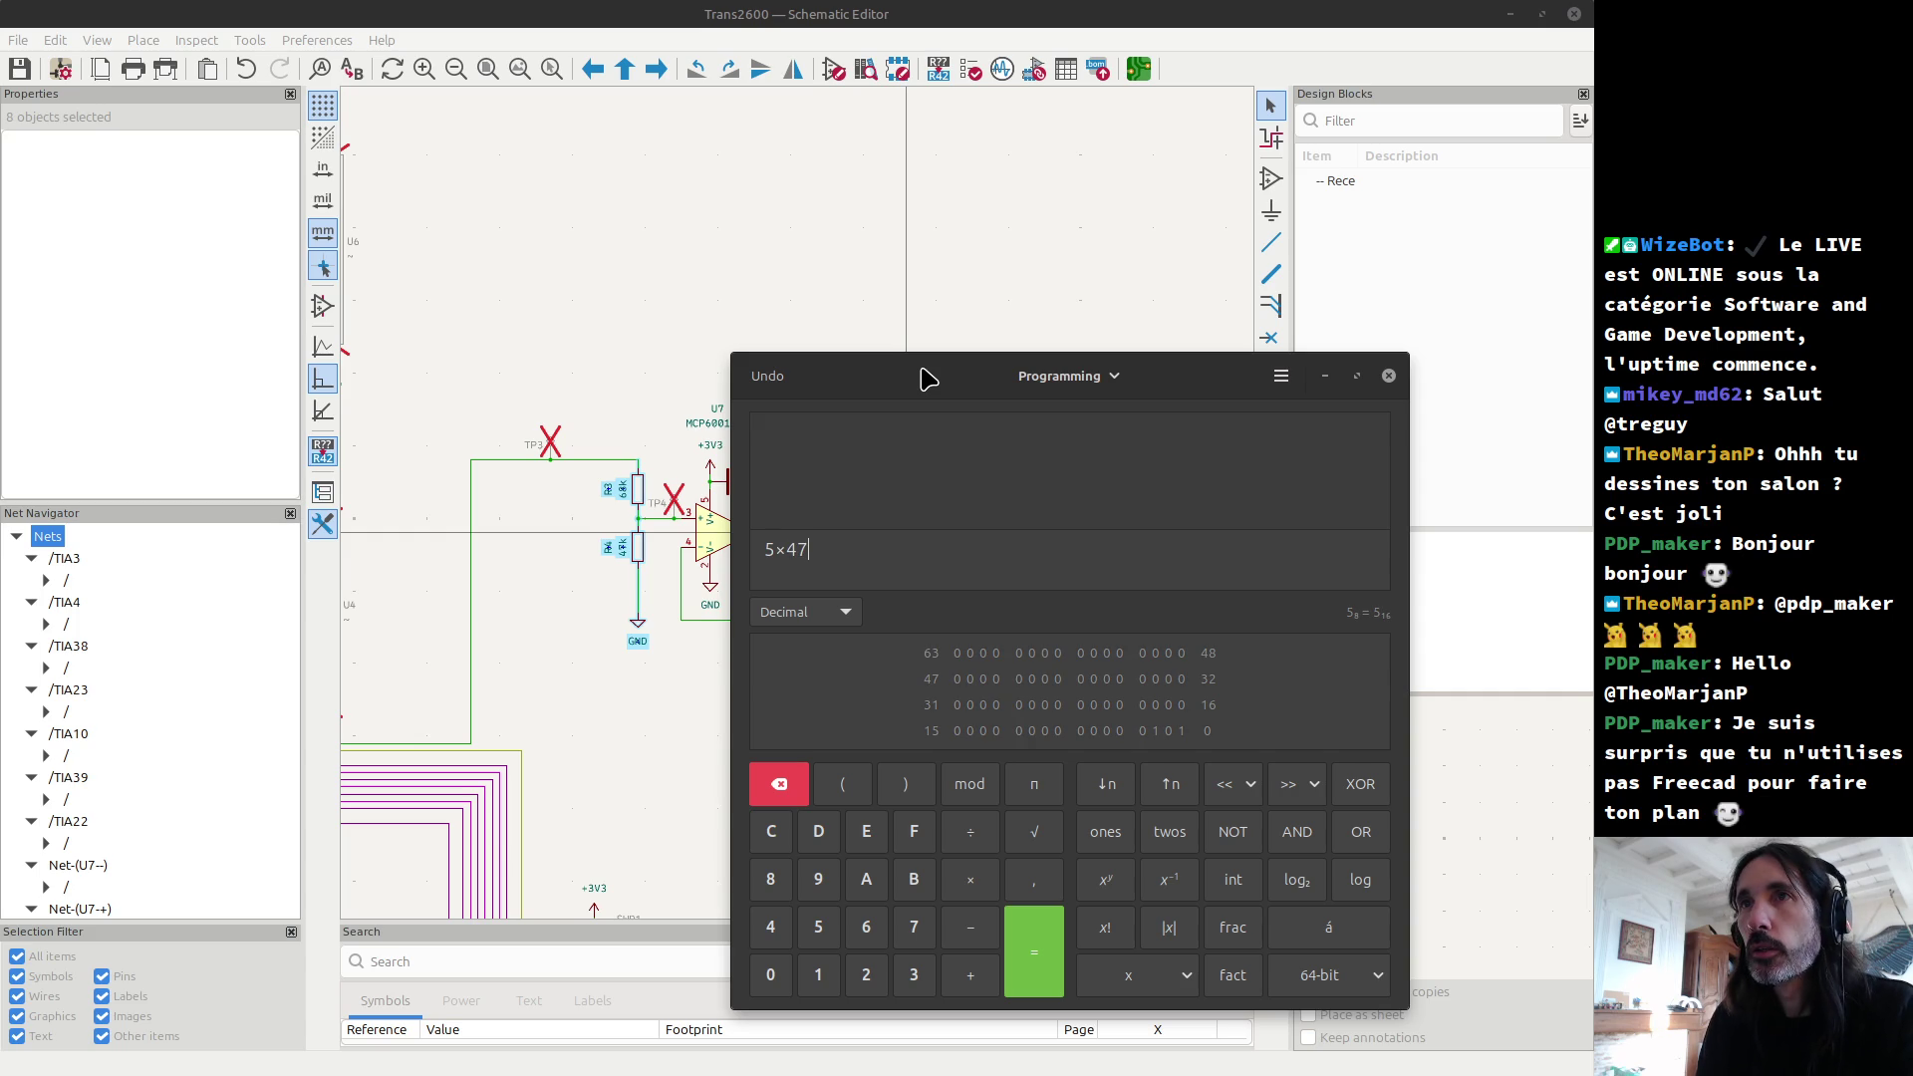
{"action": "type", "text": "*47"}
{"action": "type", "text": "+"}
{"action": "type", "text": "68"}
{"action": "type", "text": ")"}
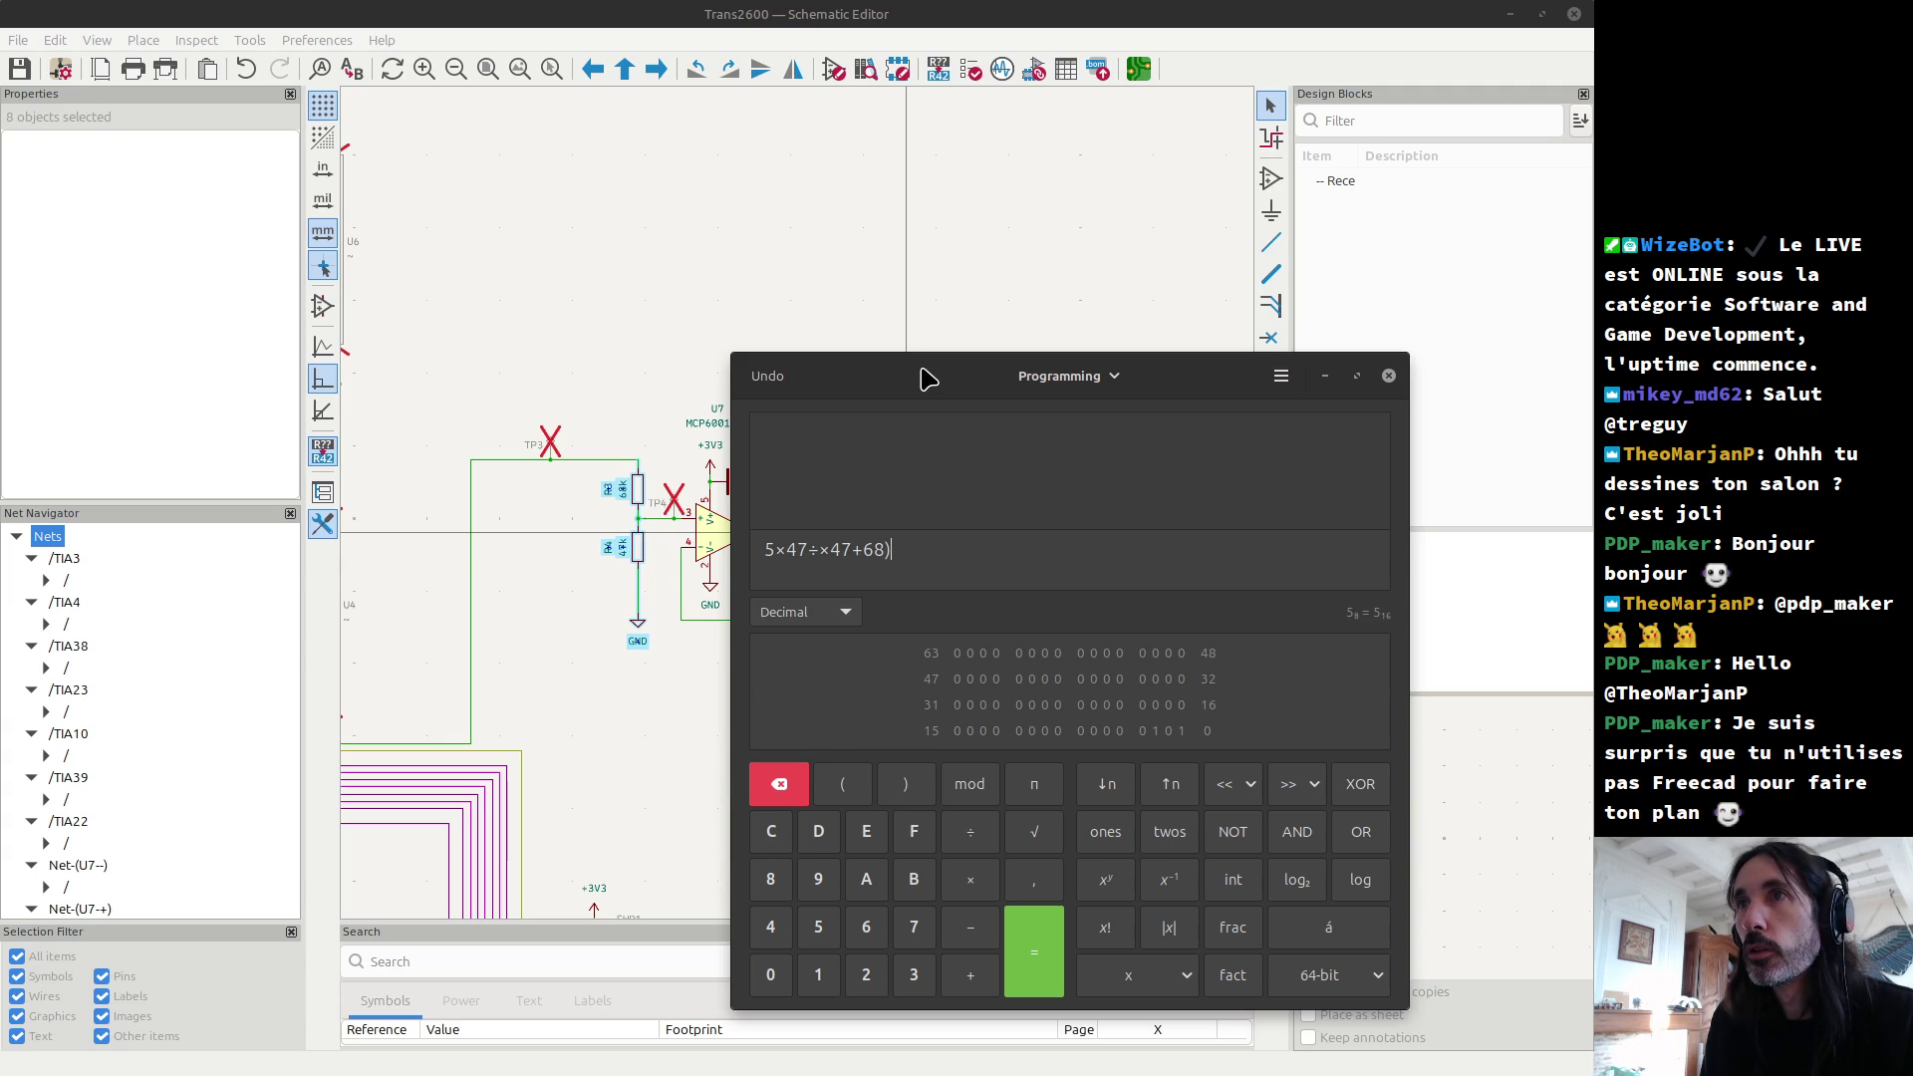
{"action": "key", "text": "BackSpace"}
{"action": "type", "text": "("}
{"action": "key", "text": "Return"}
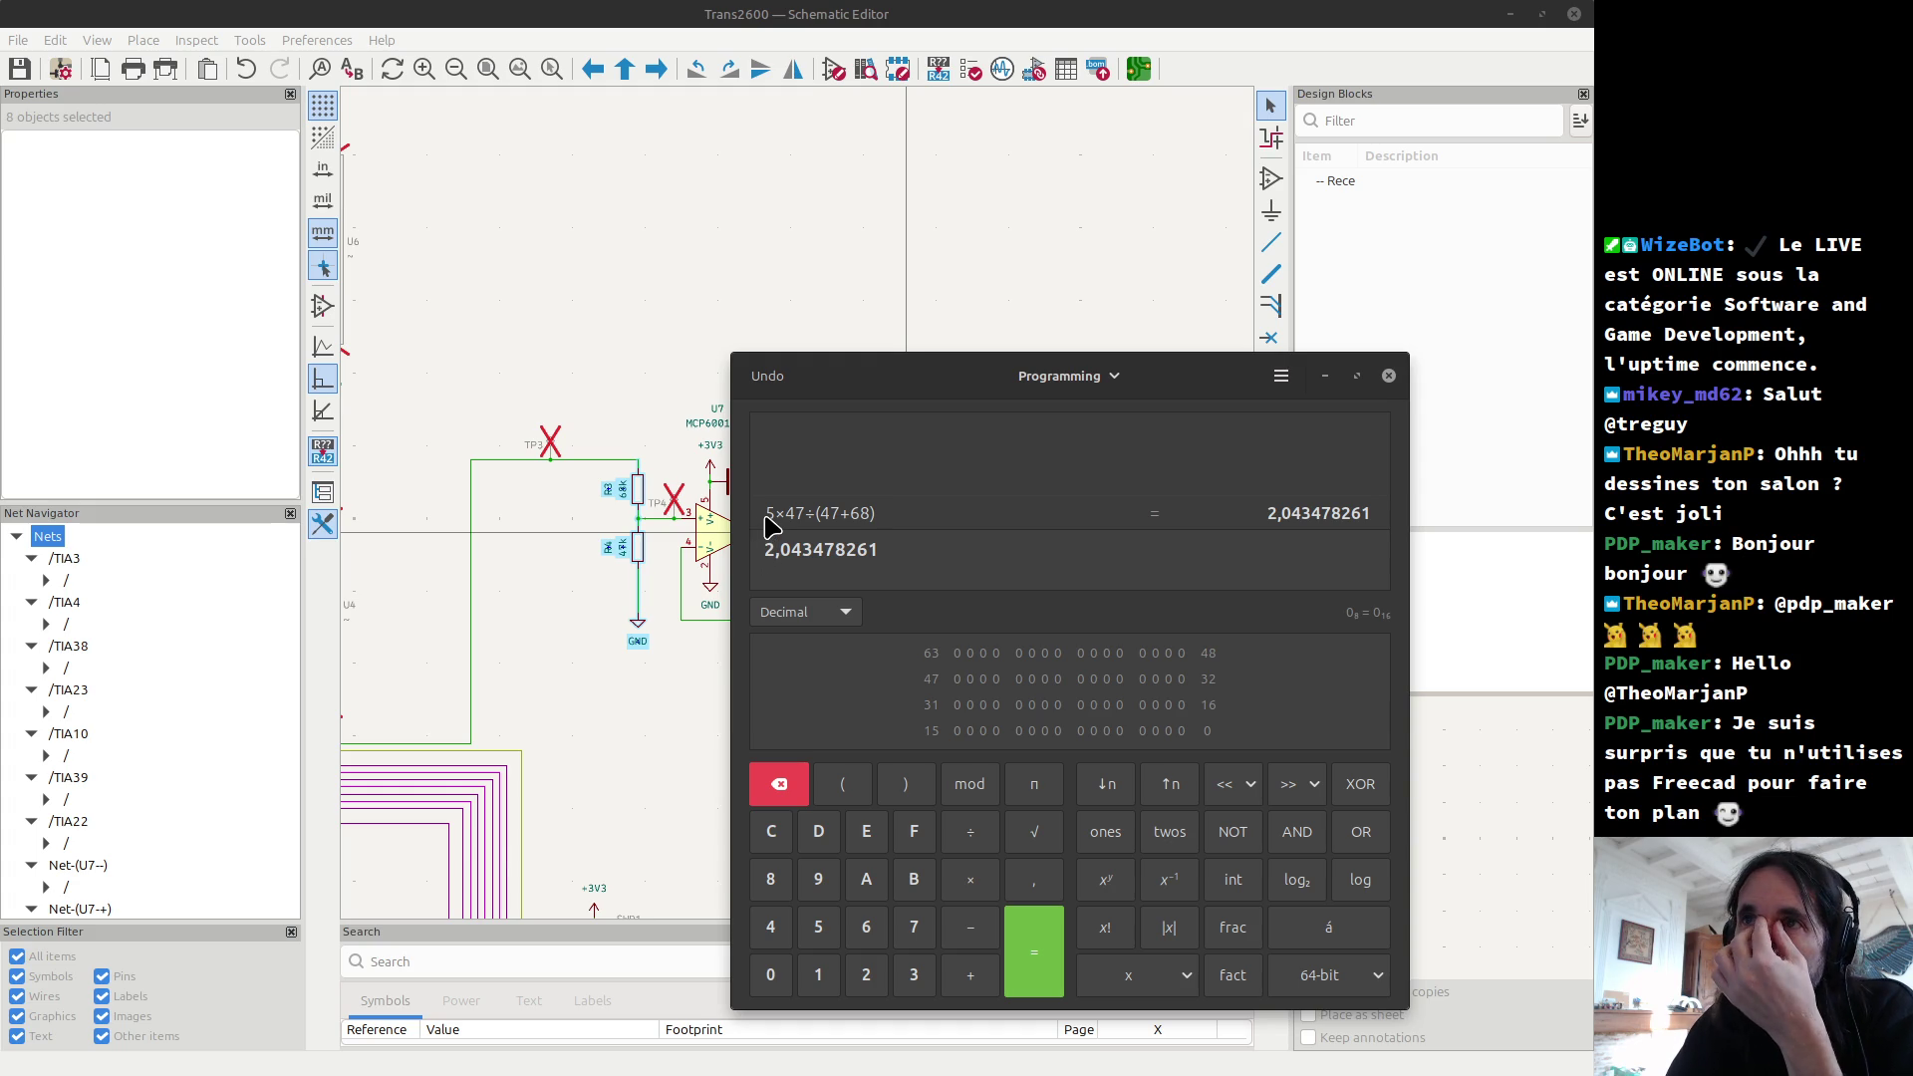
Step: Select the 2,043478261 result and move the calculator aside to uncover the op-amp circuit
{"action": "left_click_drag", "start_coordinate": [823, 369], "coordinate": [847, 379]}
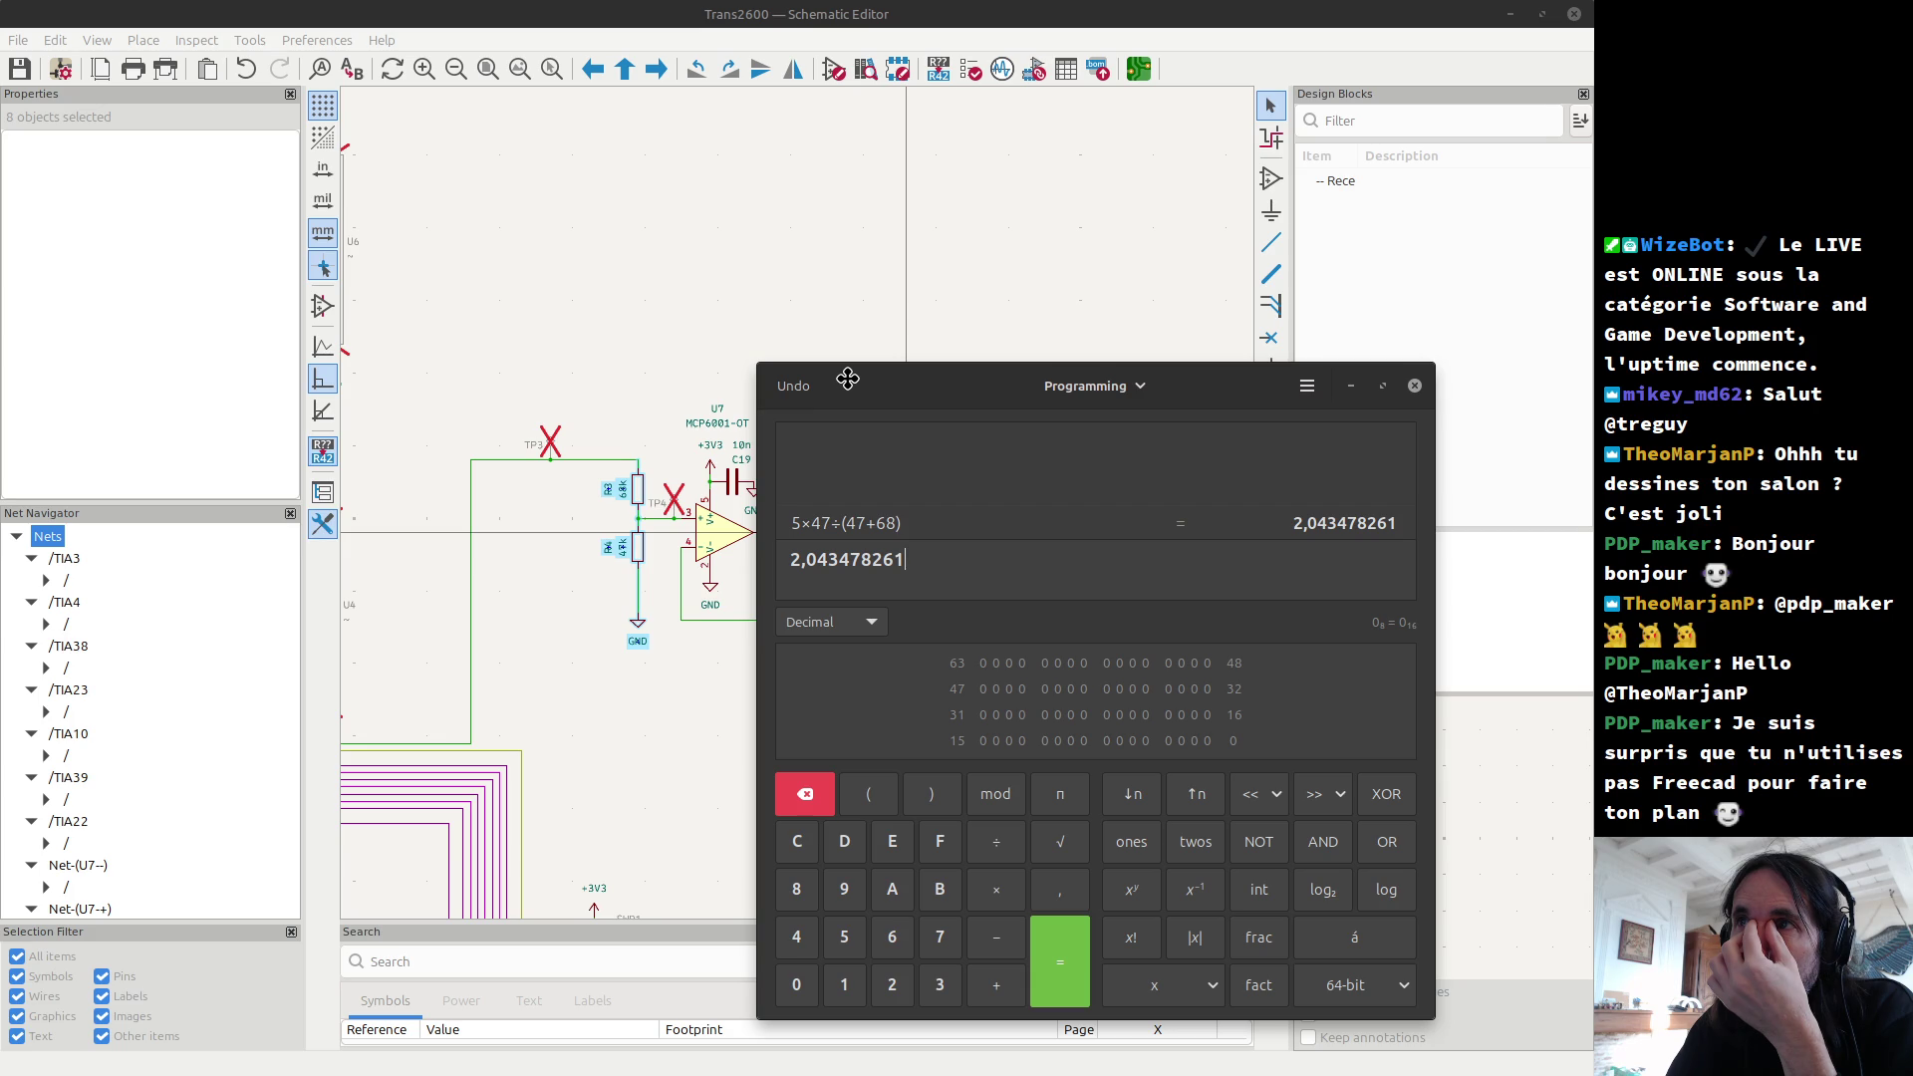
{"action": "left_click_drag", "start_coordinate": [917, 559], "coordinate": [782, 552]}
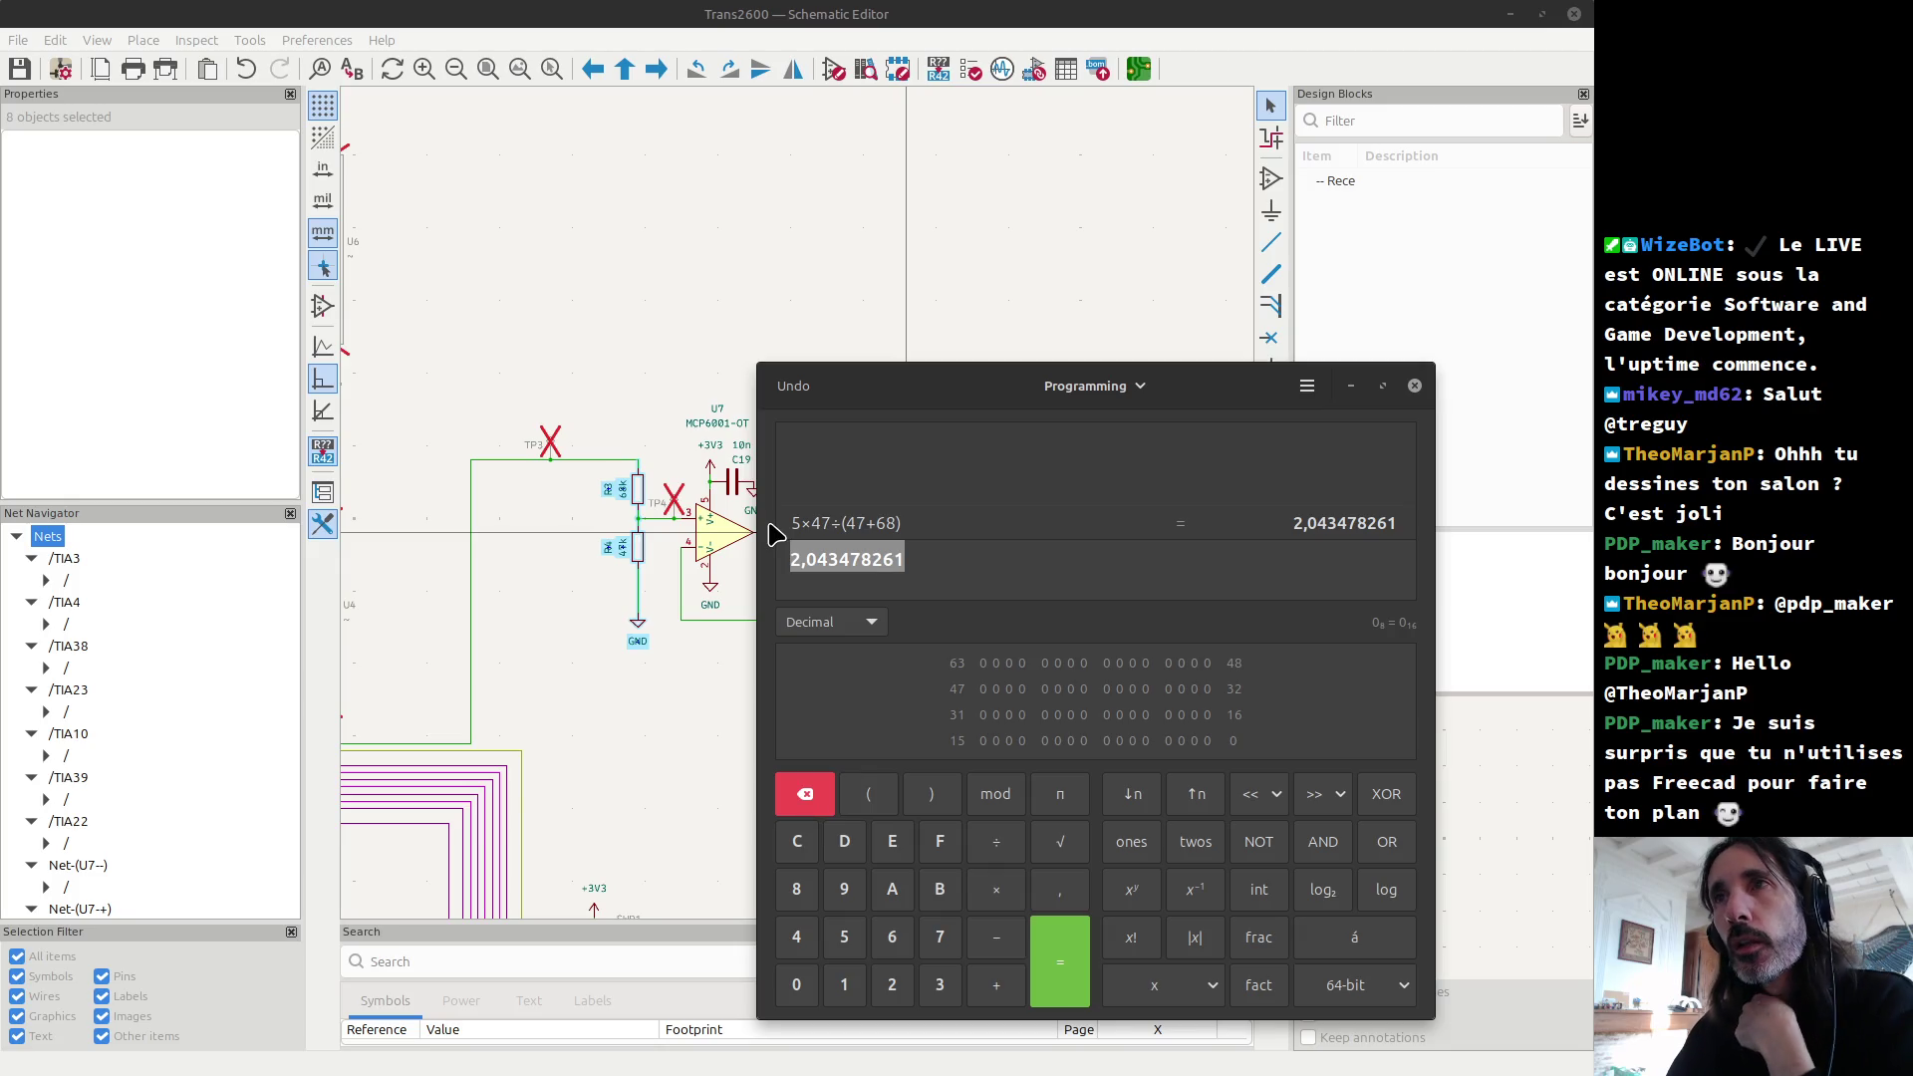
{"action": "mouse_move", "coordinate": [876, 384]}
{"action": "left_mouse_down"}
{"action": "mouse_move", "coordinate": [961, 289]}
{"action": "mouse_move", "coordinate": [1058, 281]}
{"action": "left_mouse_up"}
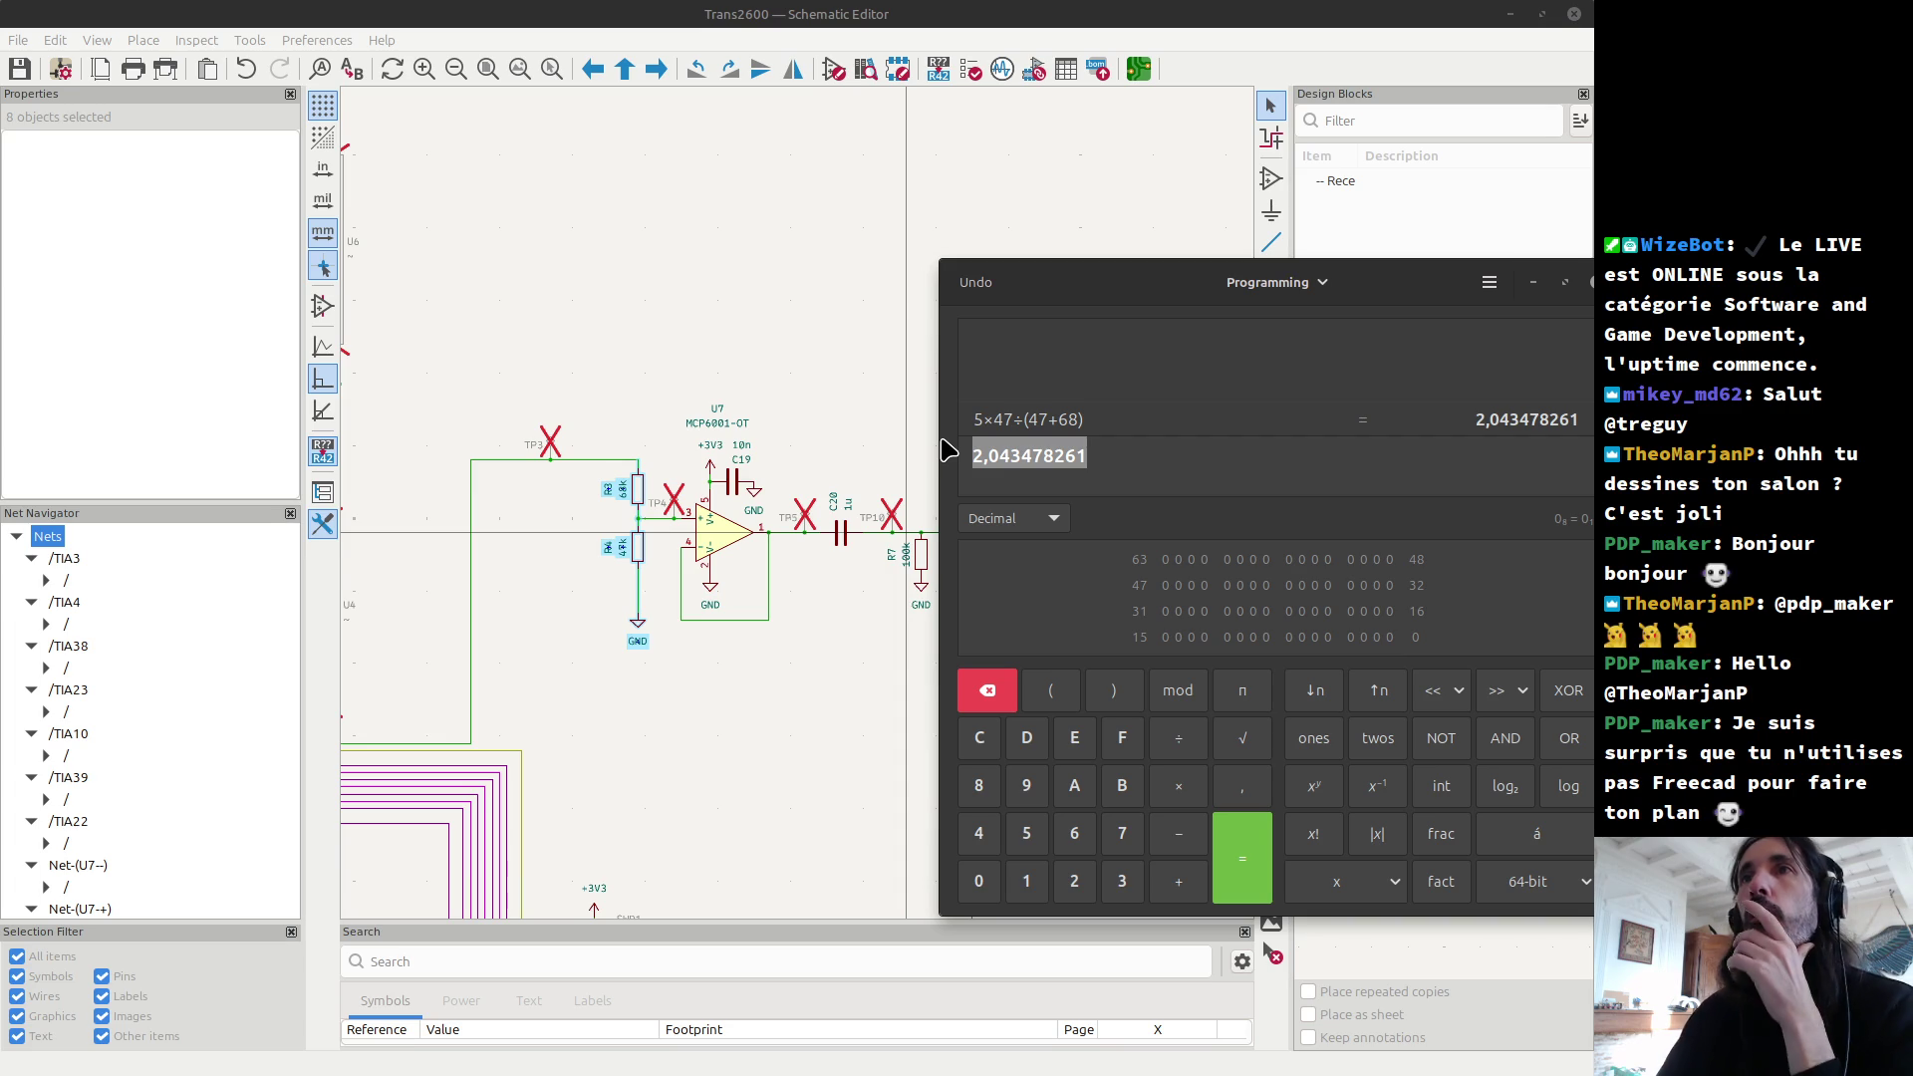
{"action": "key", "text": "super+2"}
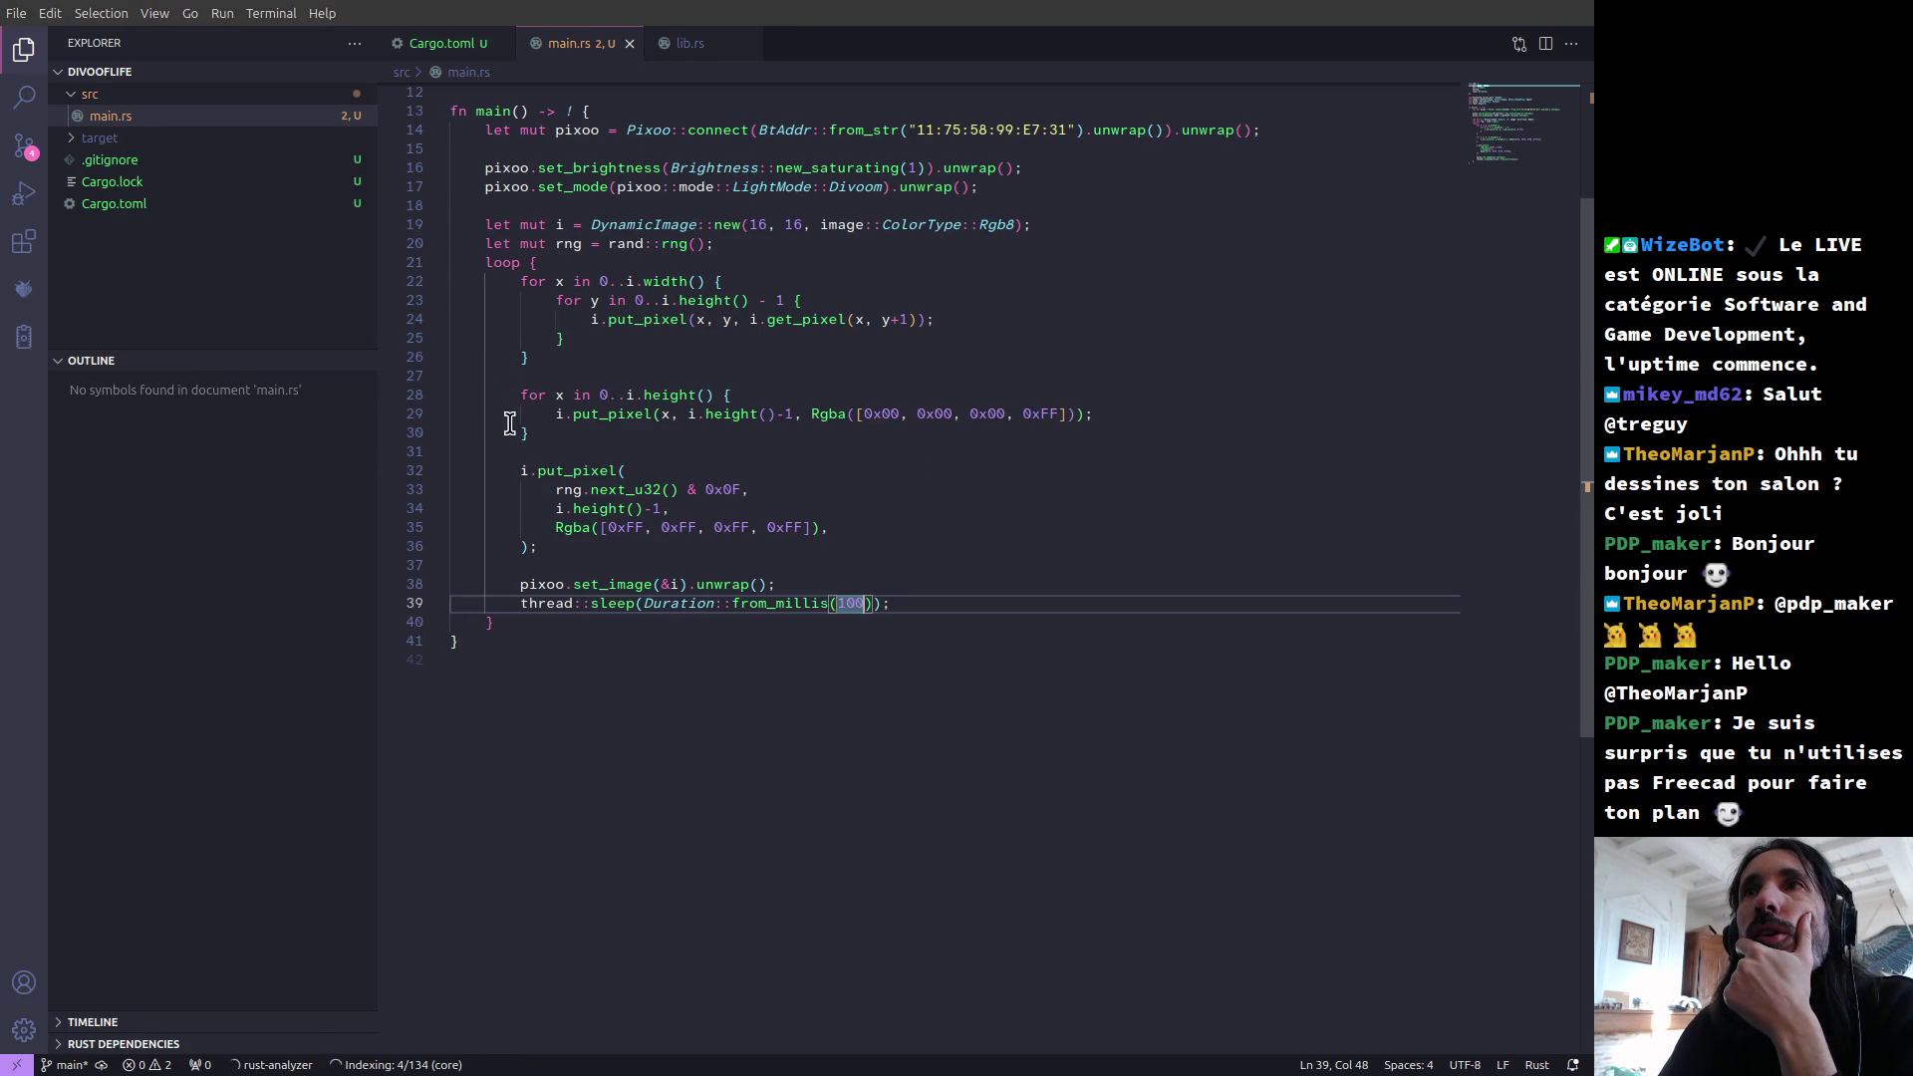
Step: Open the Trans2600 project folder as the VS Code workspace
{"action": "left_click", "coordinate": [342, 363]}
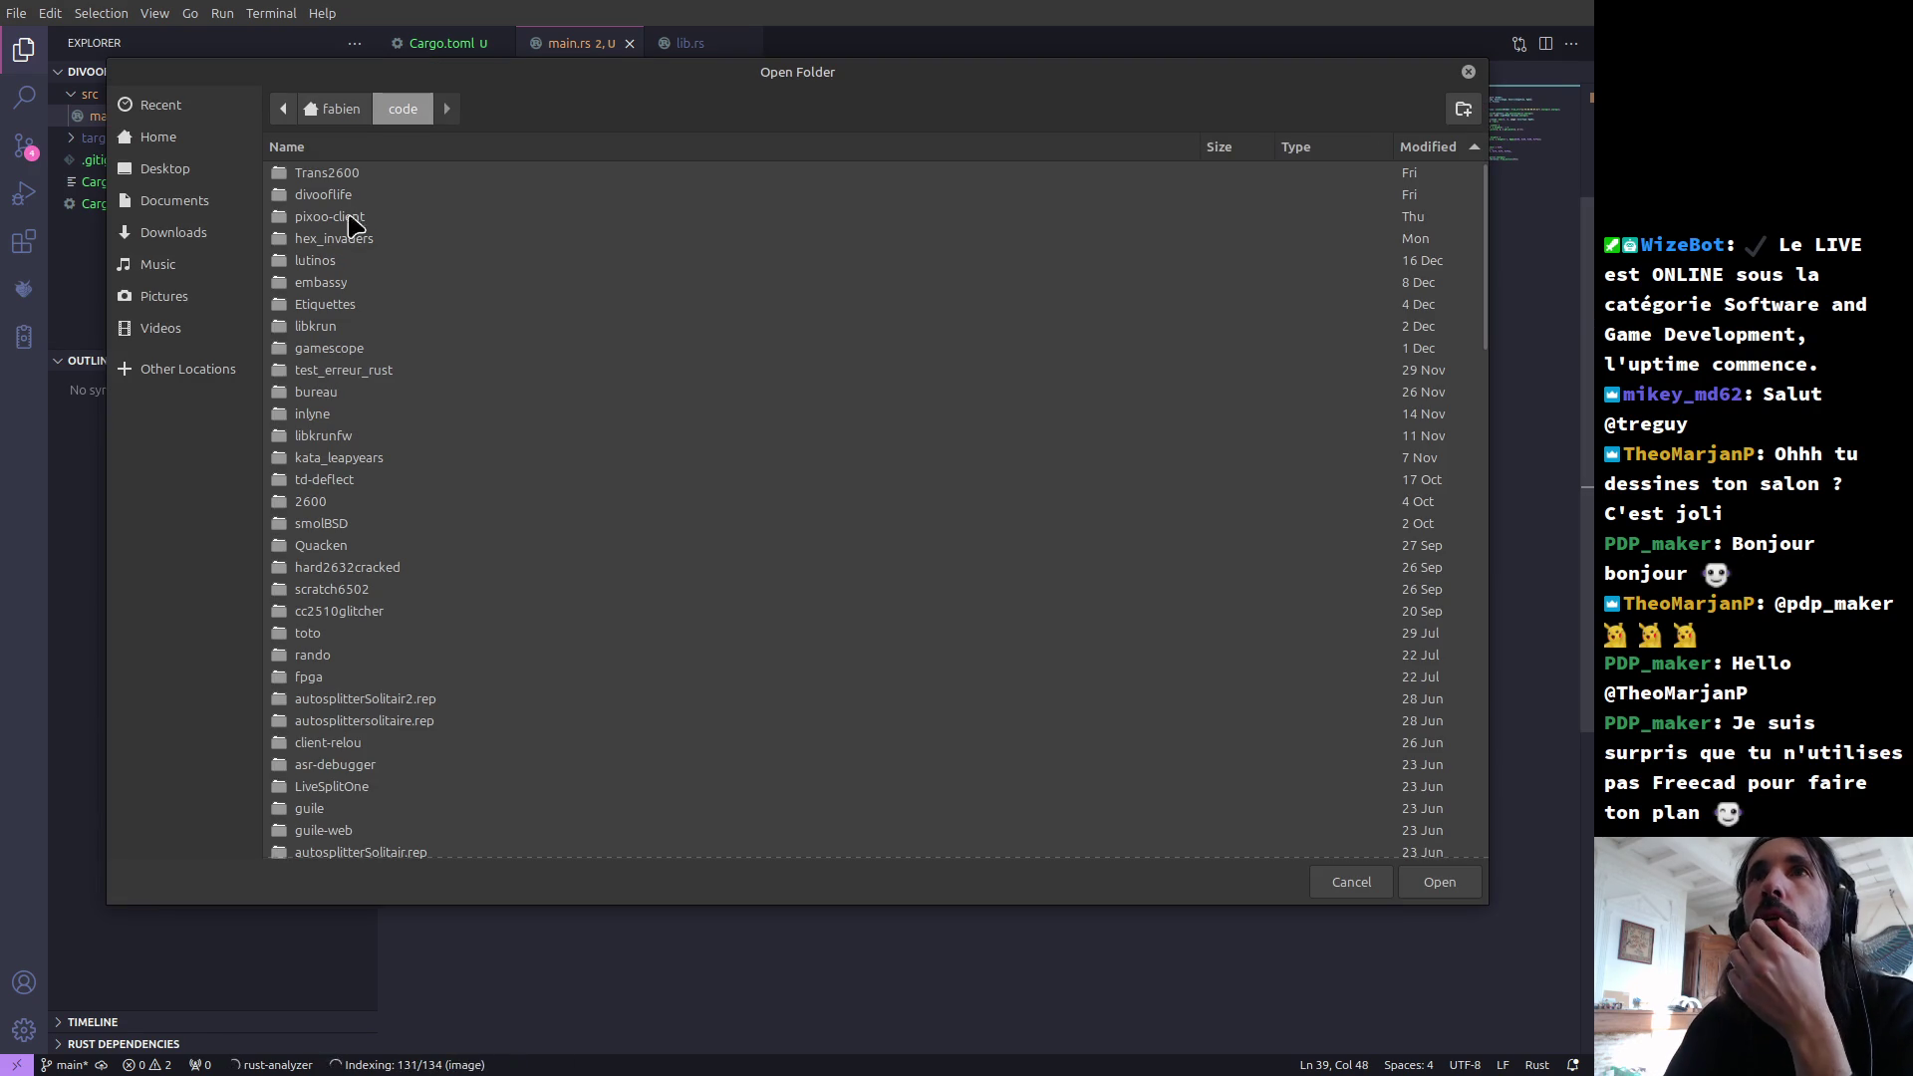
{"action": "double_click", "coordinate": [355, 189]}
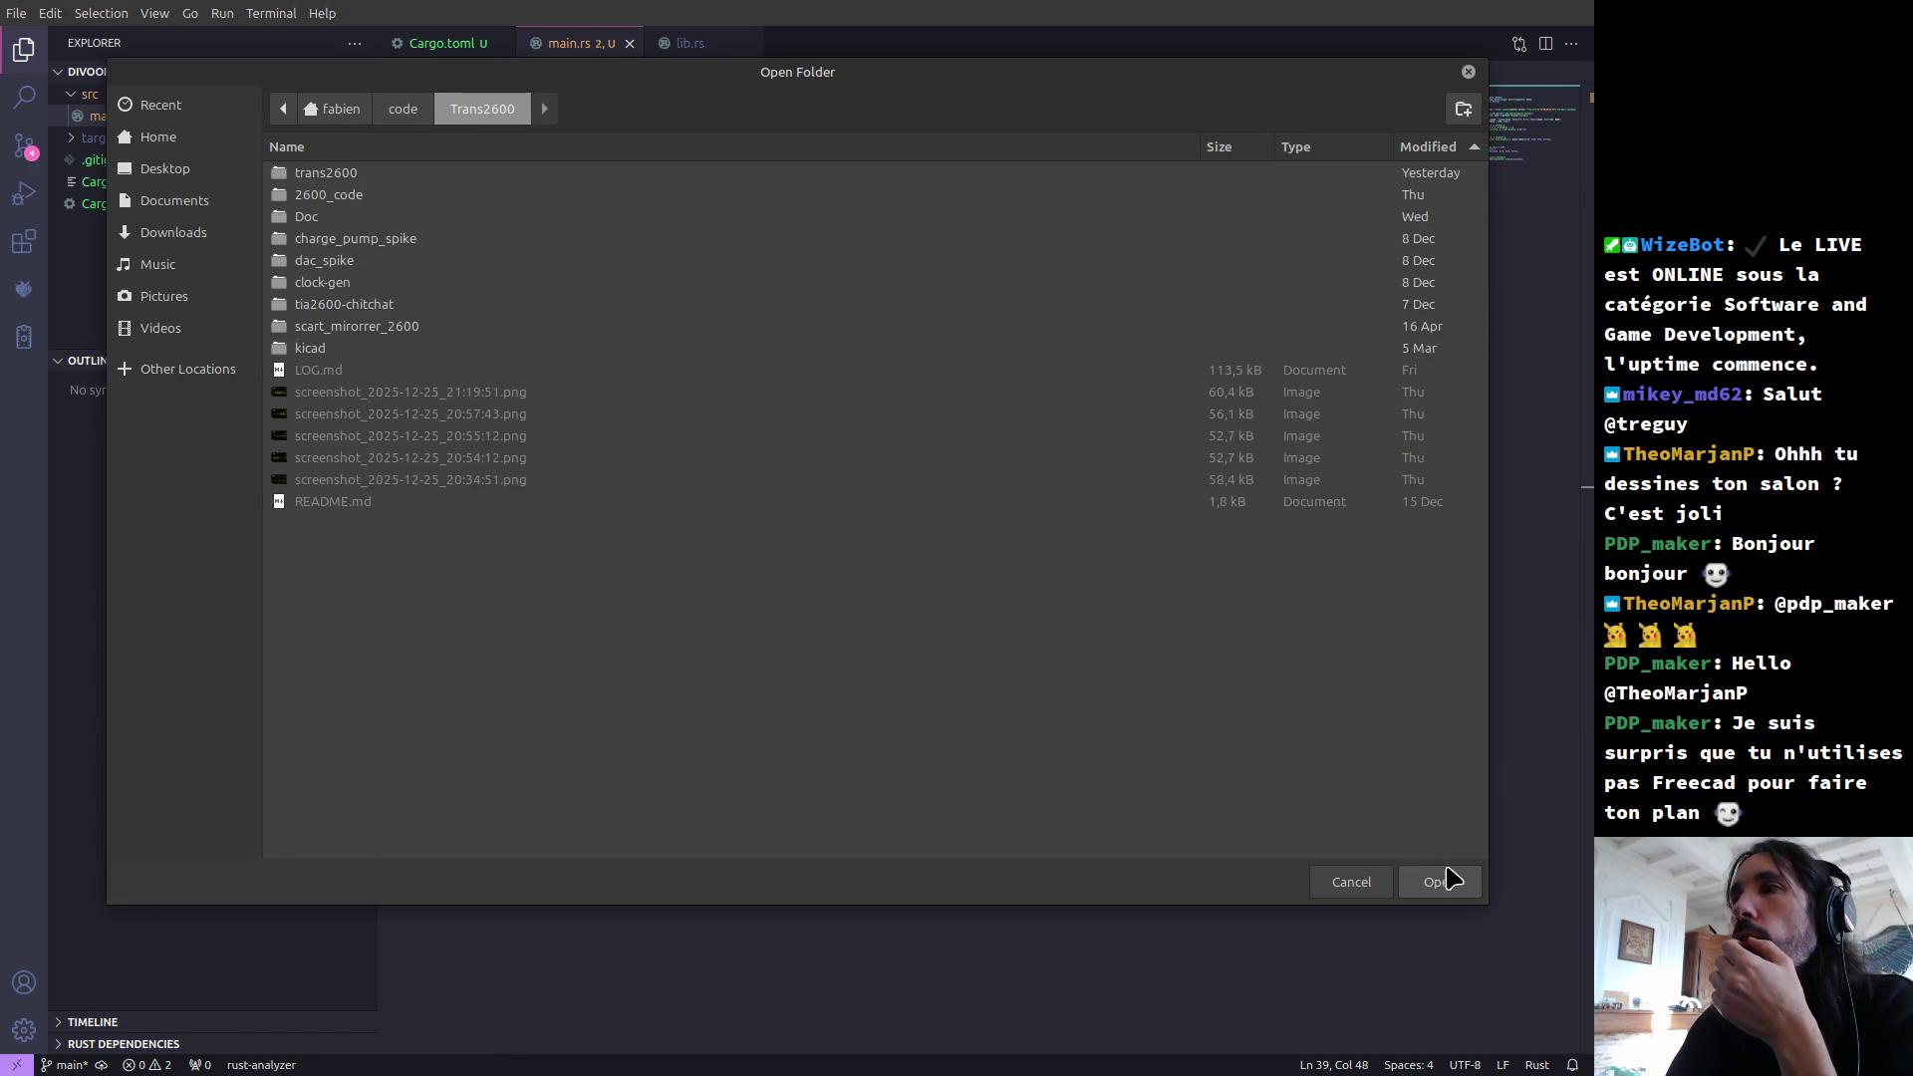
{"action": "left_click", "coordinate": [1439, 882]}
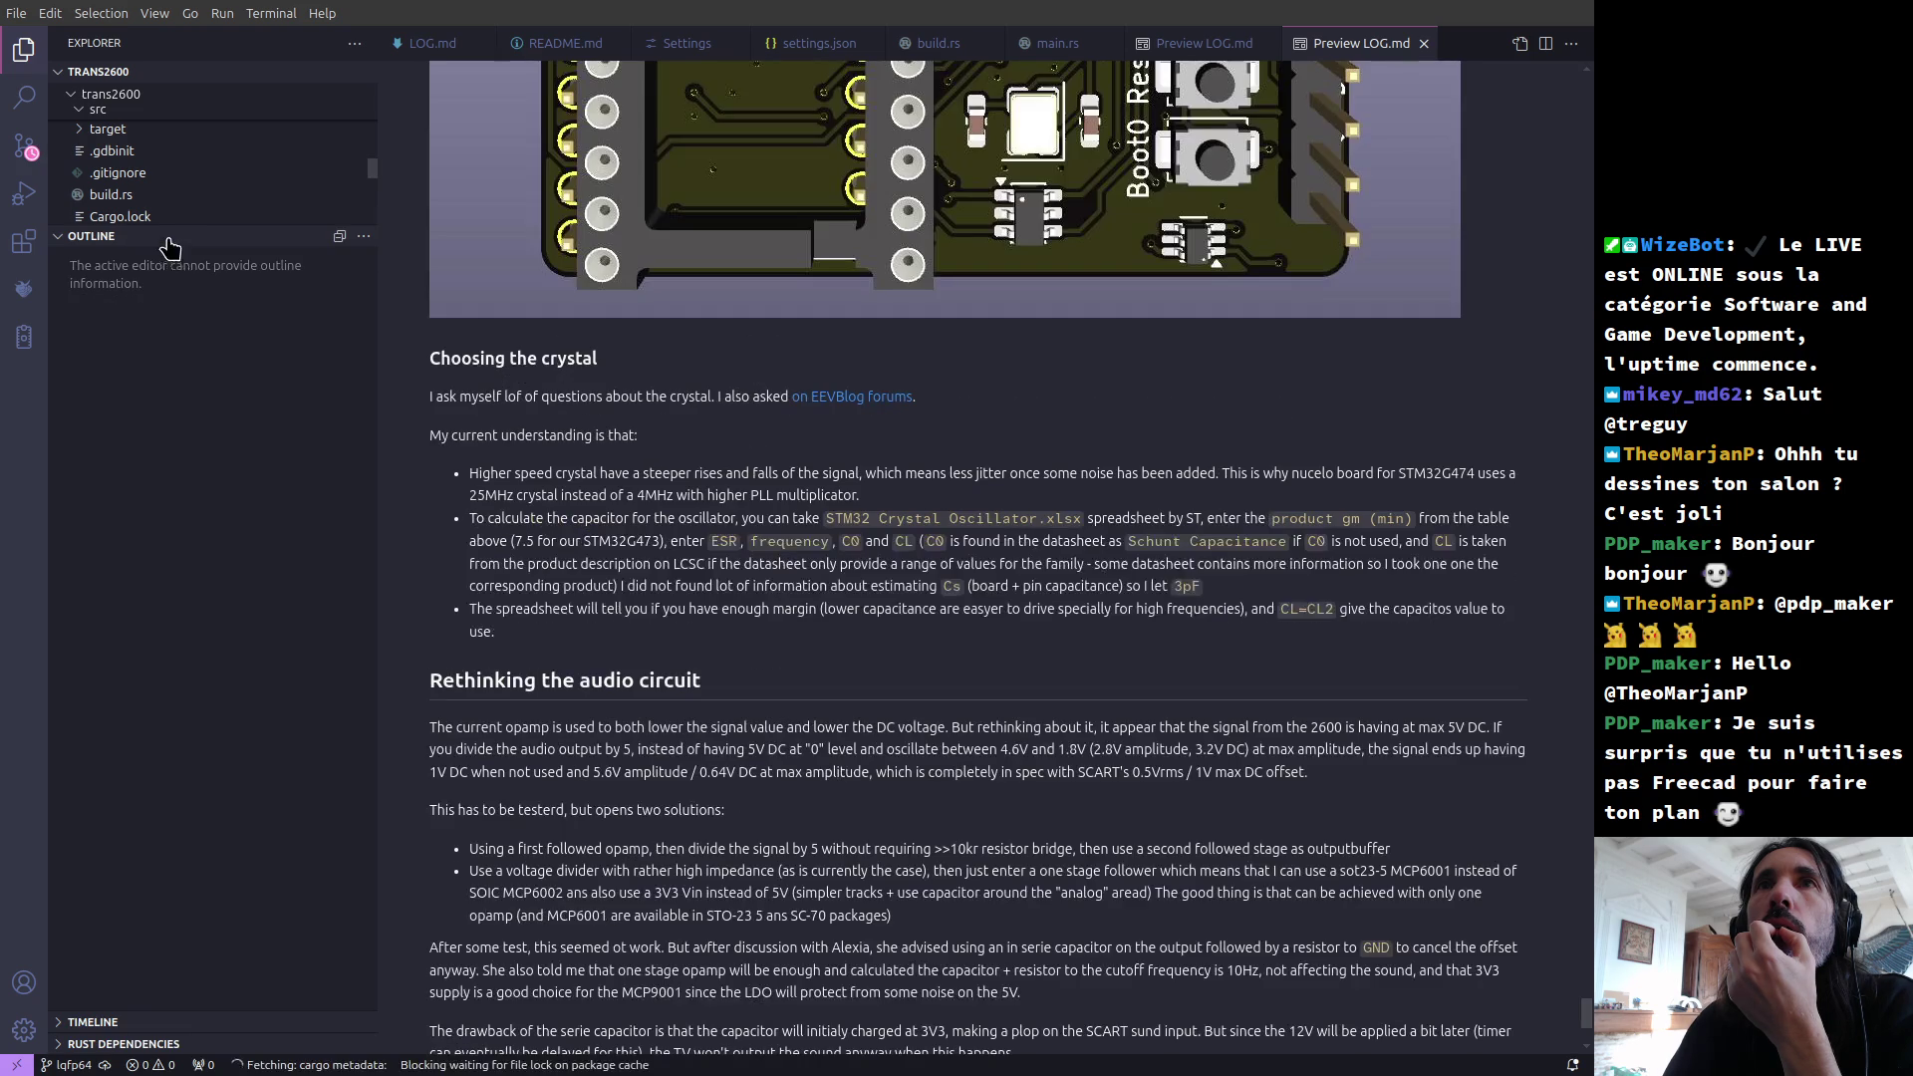
Step: Enlarge the Explorer file tree and drag the Outline view to the secondary sidebar
{"action": "mouse_move", "coordinate": [171, 221]}
{"action": "left_mouse_down"}
{"action": "mouse_move", "coordinate": [95, 642]}
{"action": "mouse_move", "coordinate": [88, 603]}
{"action": "left_mouse_up"}
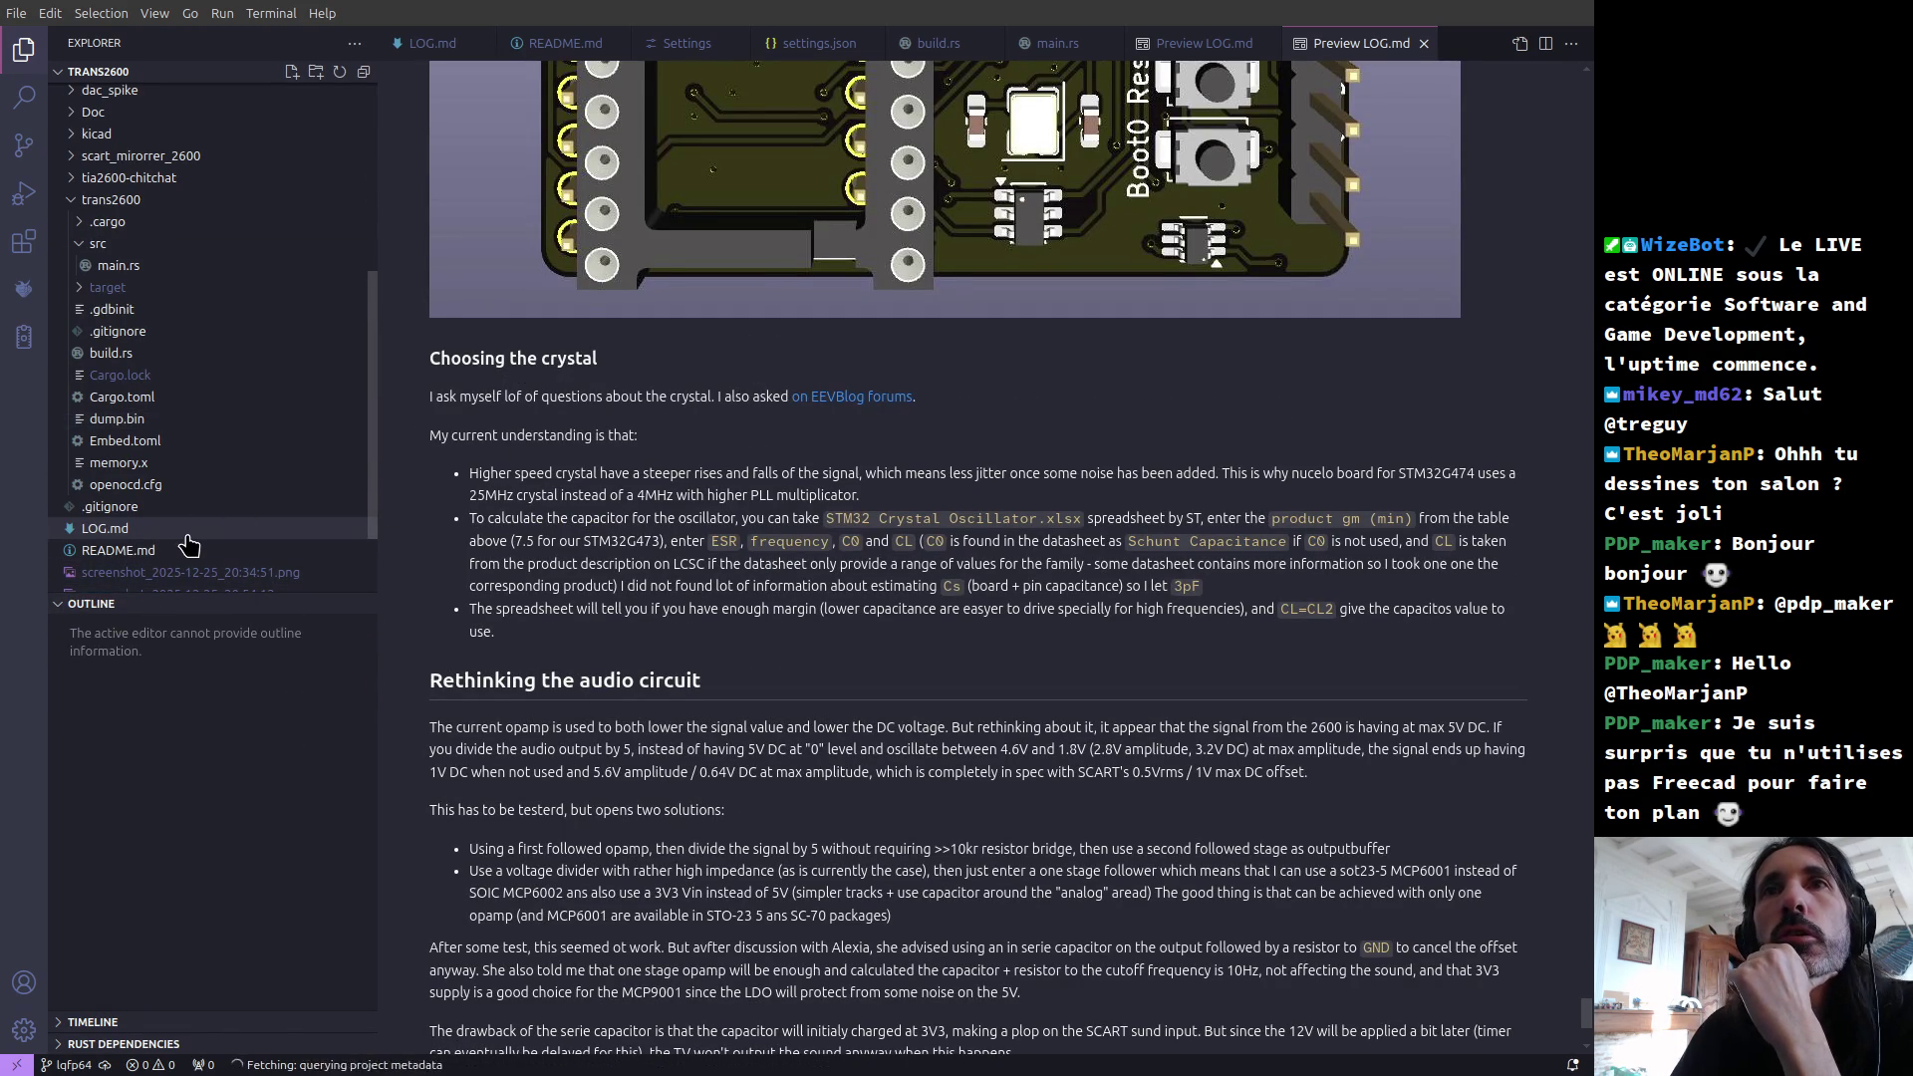
{"action": "scroll", "coordinate": [189, 540], "scroll_direction": "down", "scroll_amount": 3}
{"action": "mouse_move", "coordinate": [116, 605]}
{"action": "left_mouse_down"}
{"action": "mouse_move", "coordinate": [496, 675]}
{"action": "mouse_move", "coordinate": [1345, 337]}
{"action": "mouse_move", "coordinate": [1447, 483]}
{"action": "mouse_move", "coordinate": [1458, 510]}
{"action": "mouse_move", "coordinate": [1439, 523]}
{"action": "left_mouse_up"}
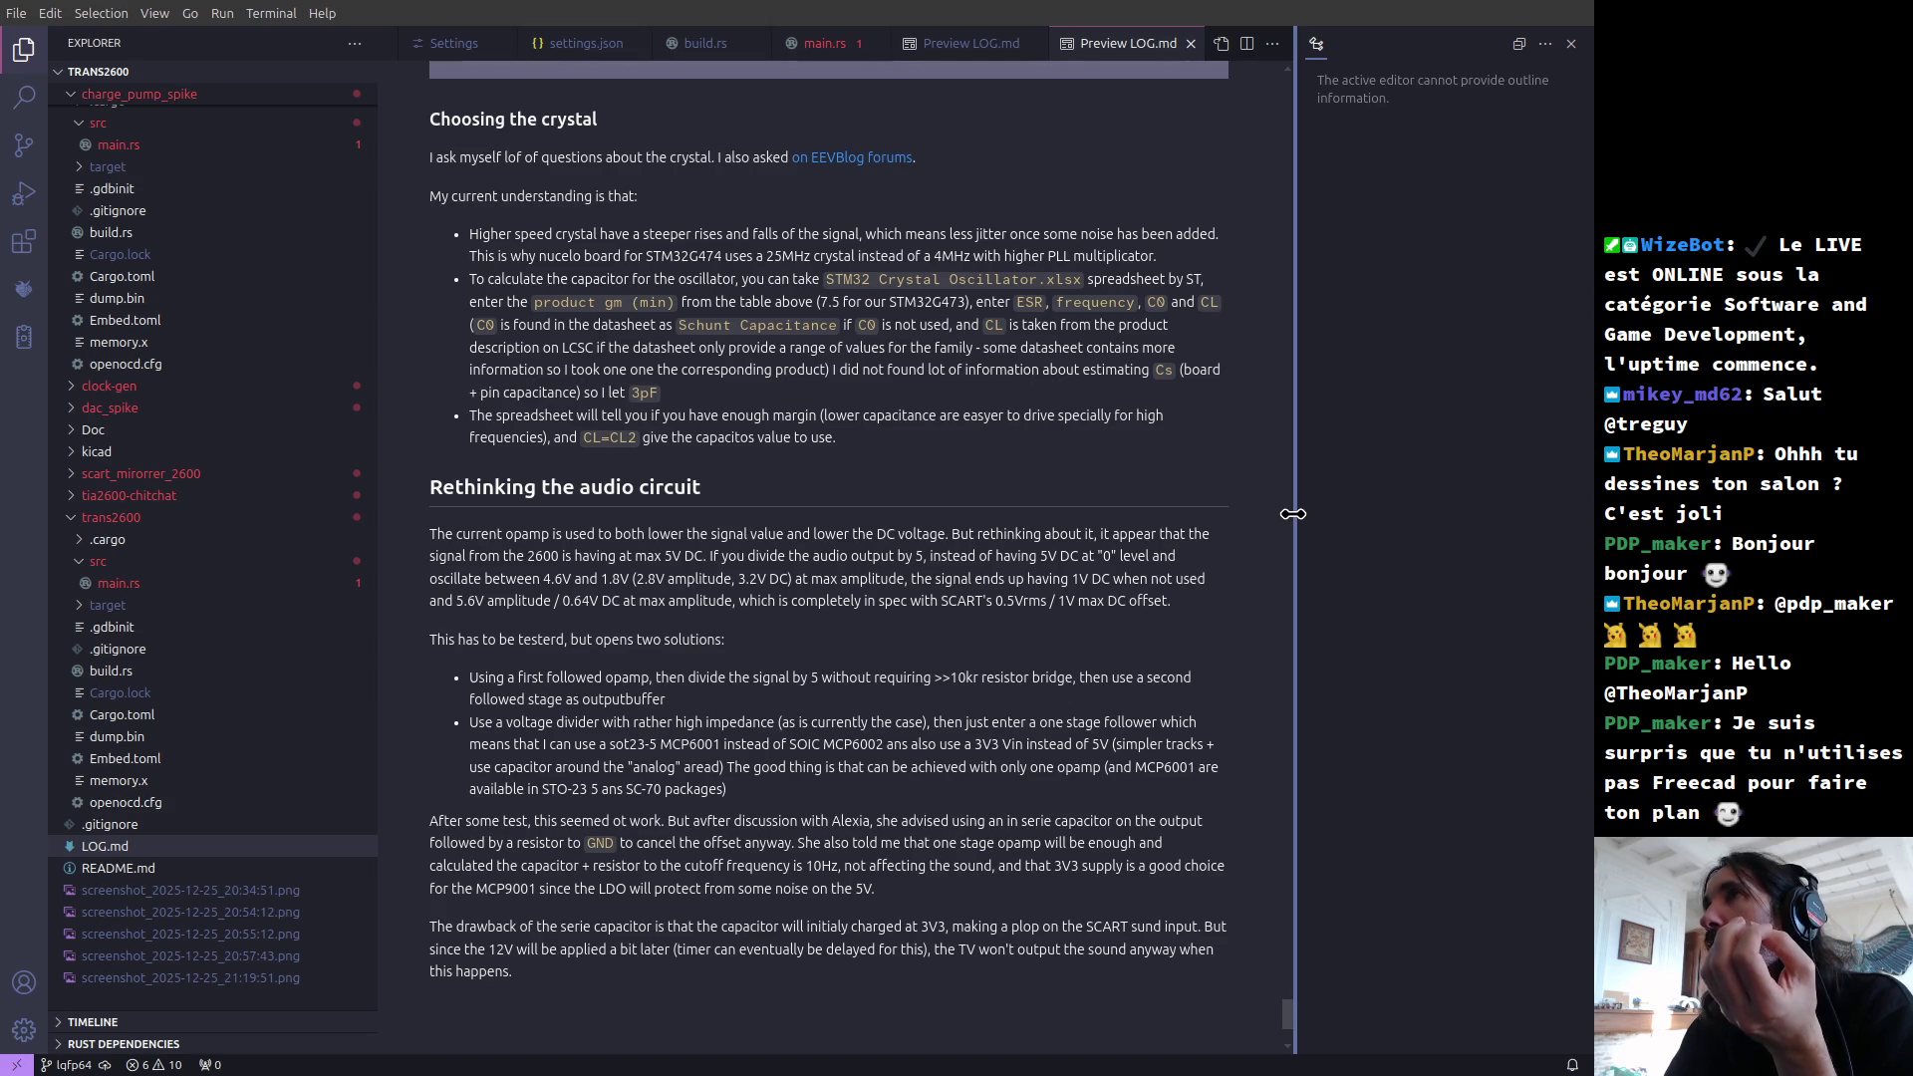
{"action": "left_click", "coordinate": [1545, 45]}
{"action": "left_click", "coordinate": [1545, 50]}
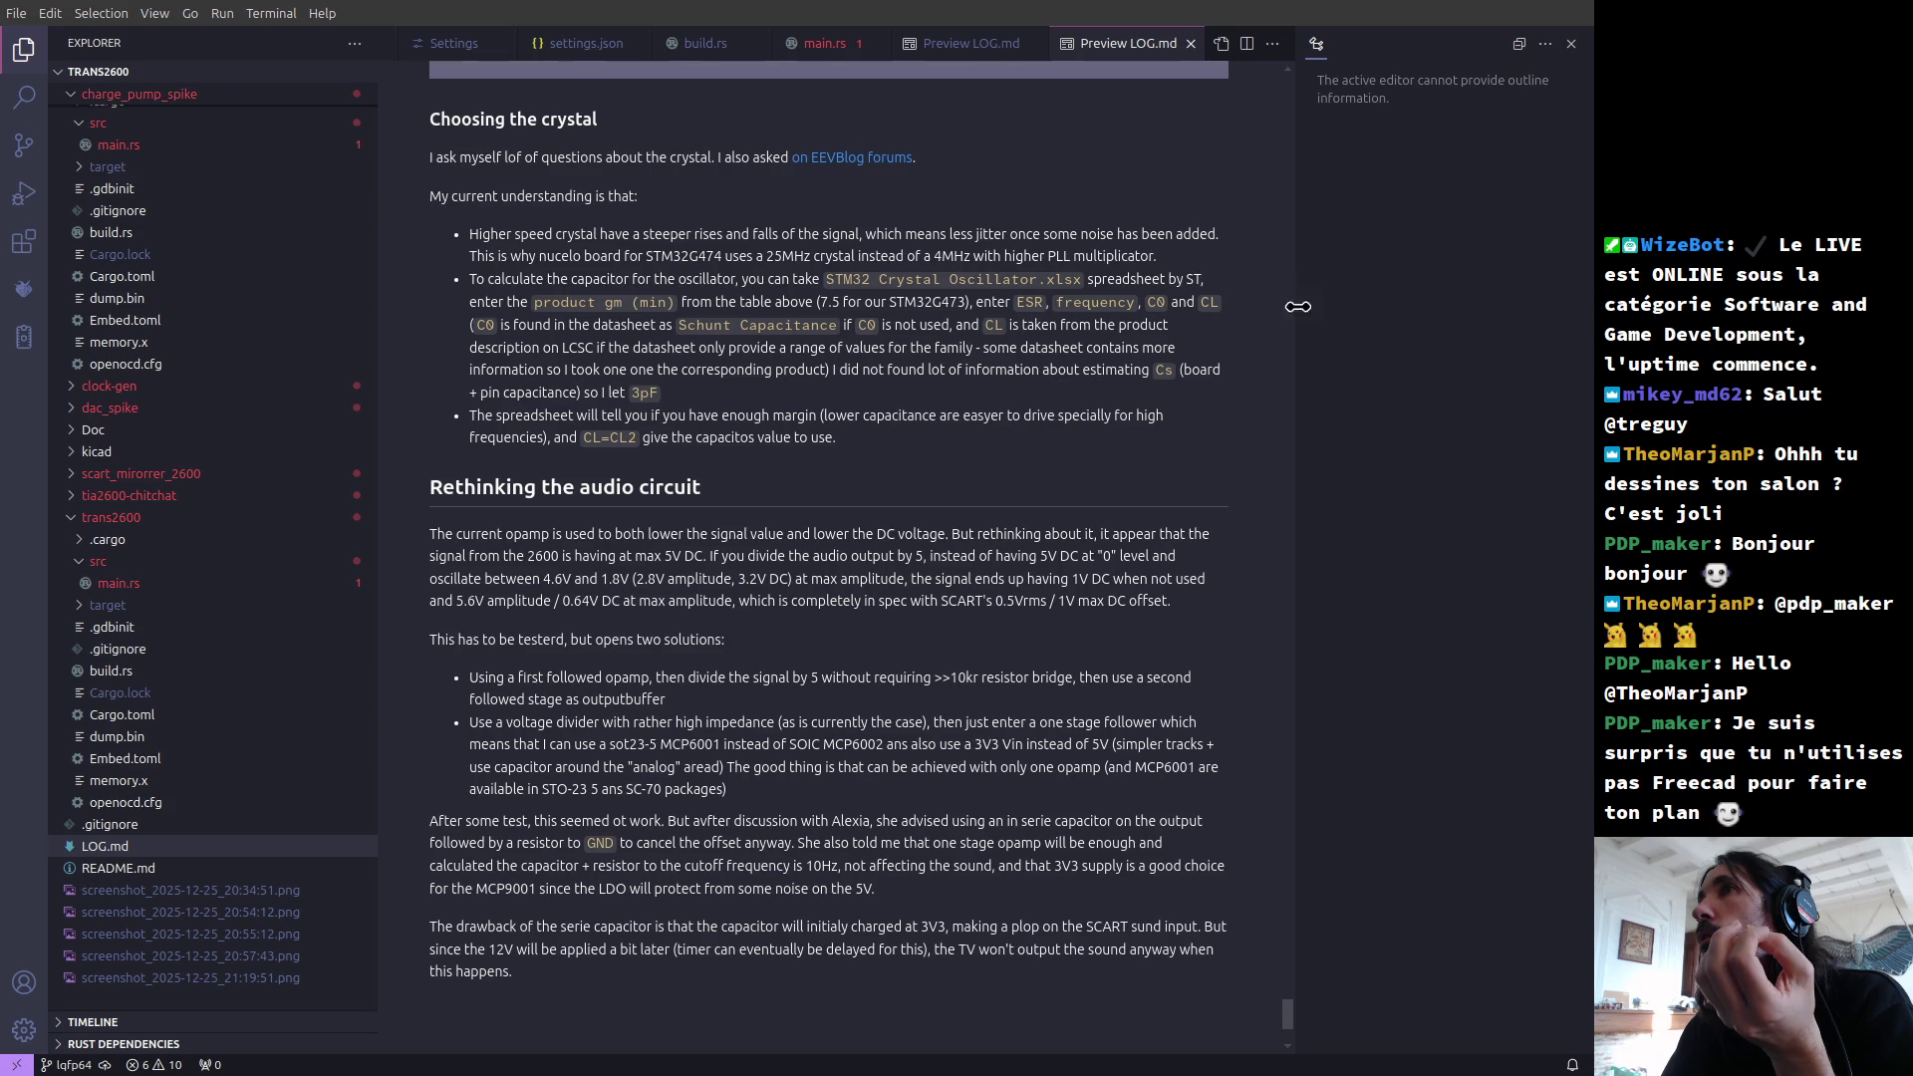
Step: Collapse the right-side panel so the LOG.md preview widens
{"action": "left_click_drag", "start_coordinate": [1293, 307], "coordinate": [1575, 308]}
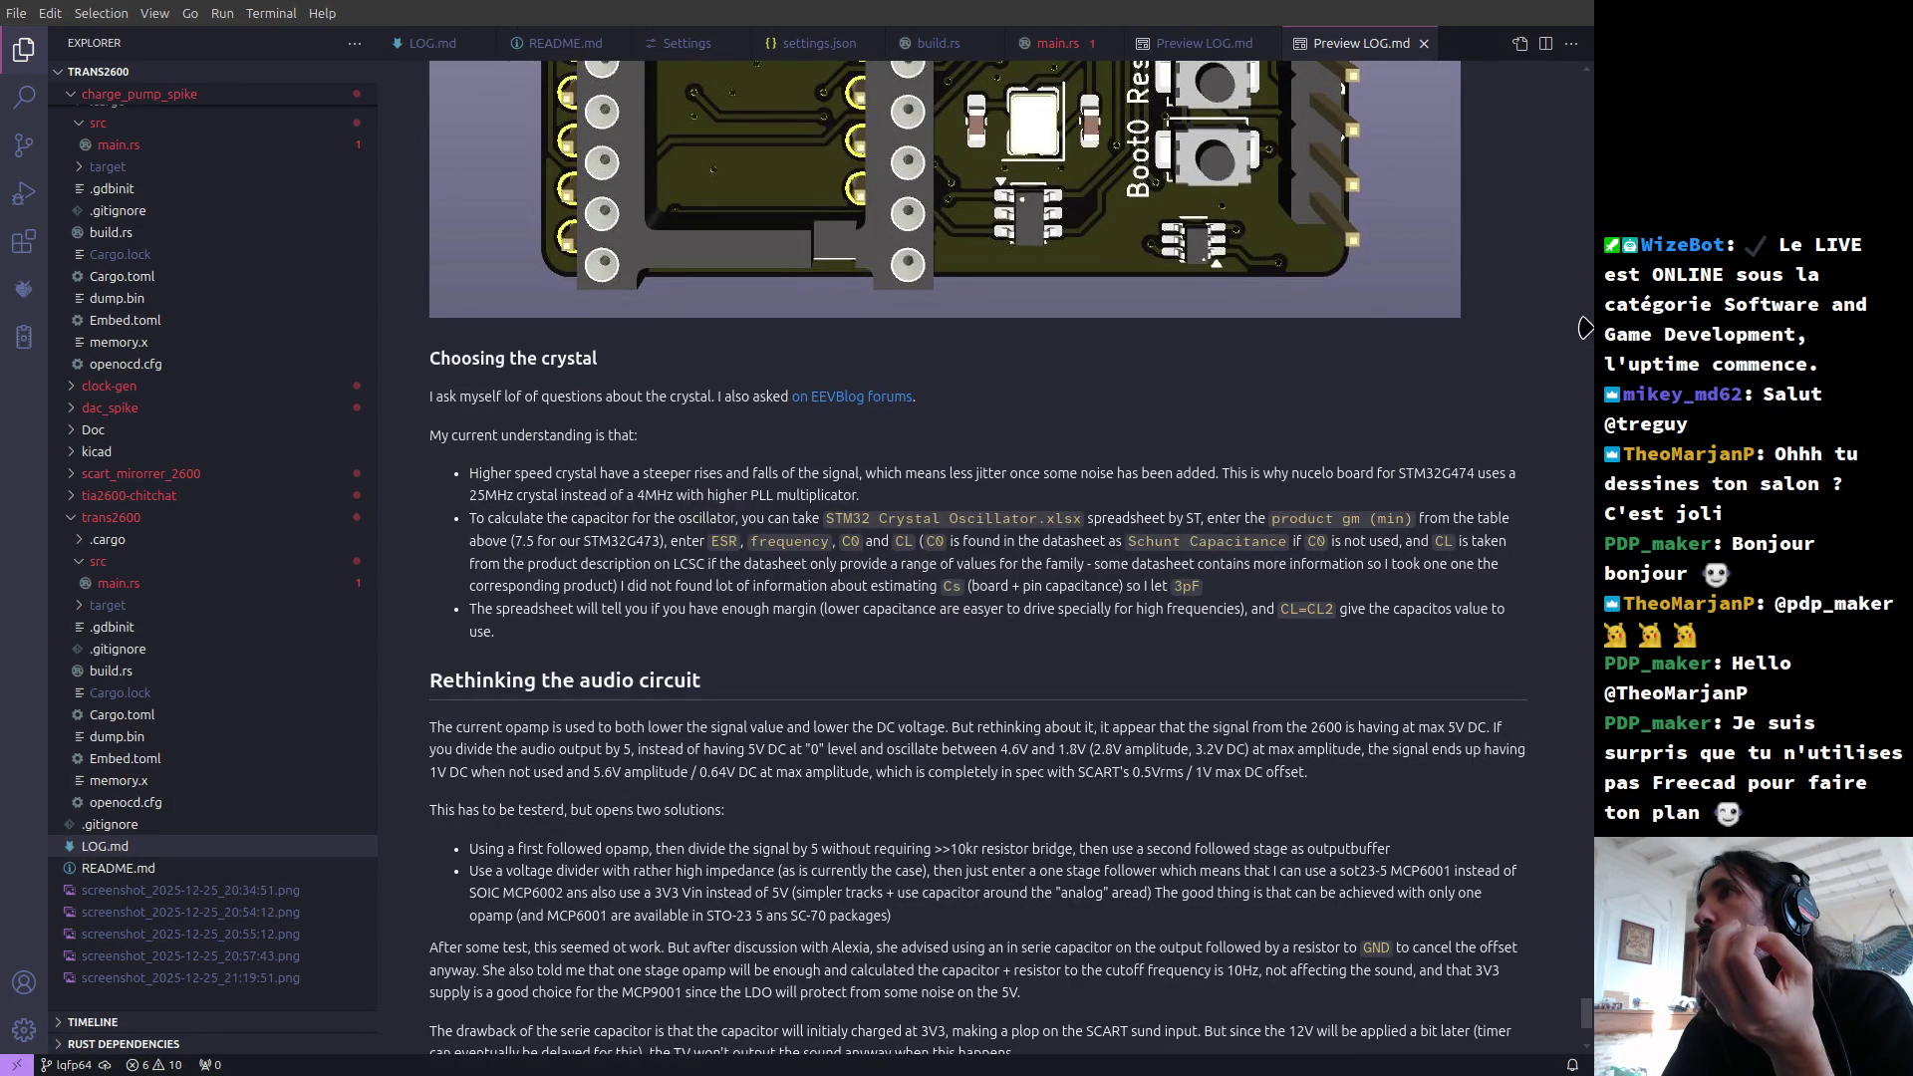
{"action": "left_click_drag", "start_coordinate": [1584, 327], "coordinate": [1556, 339]}
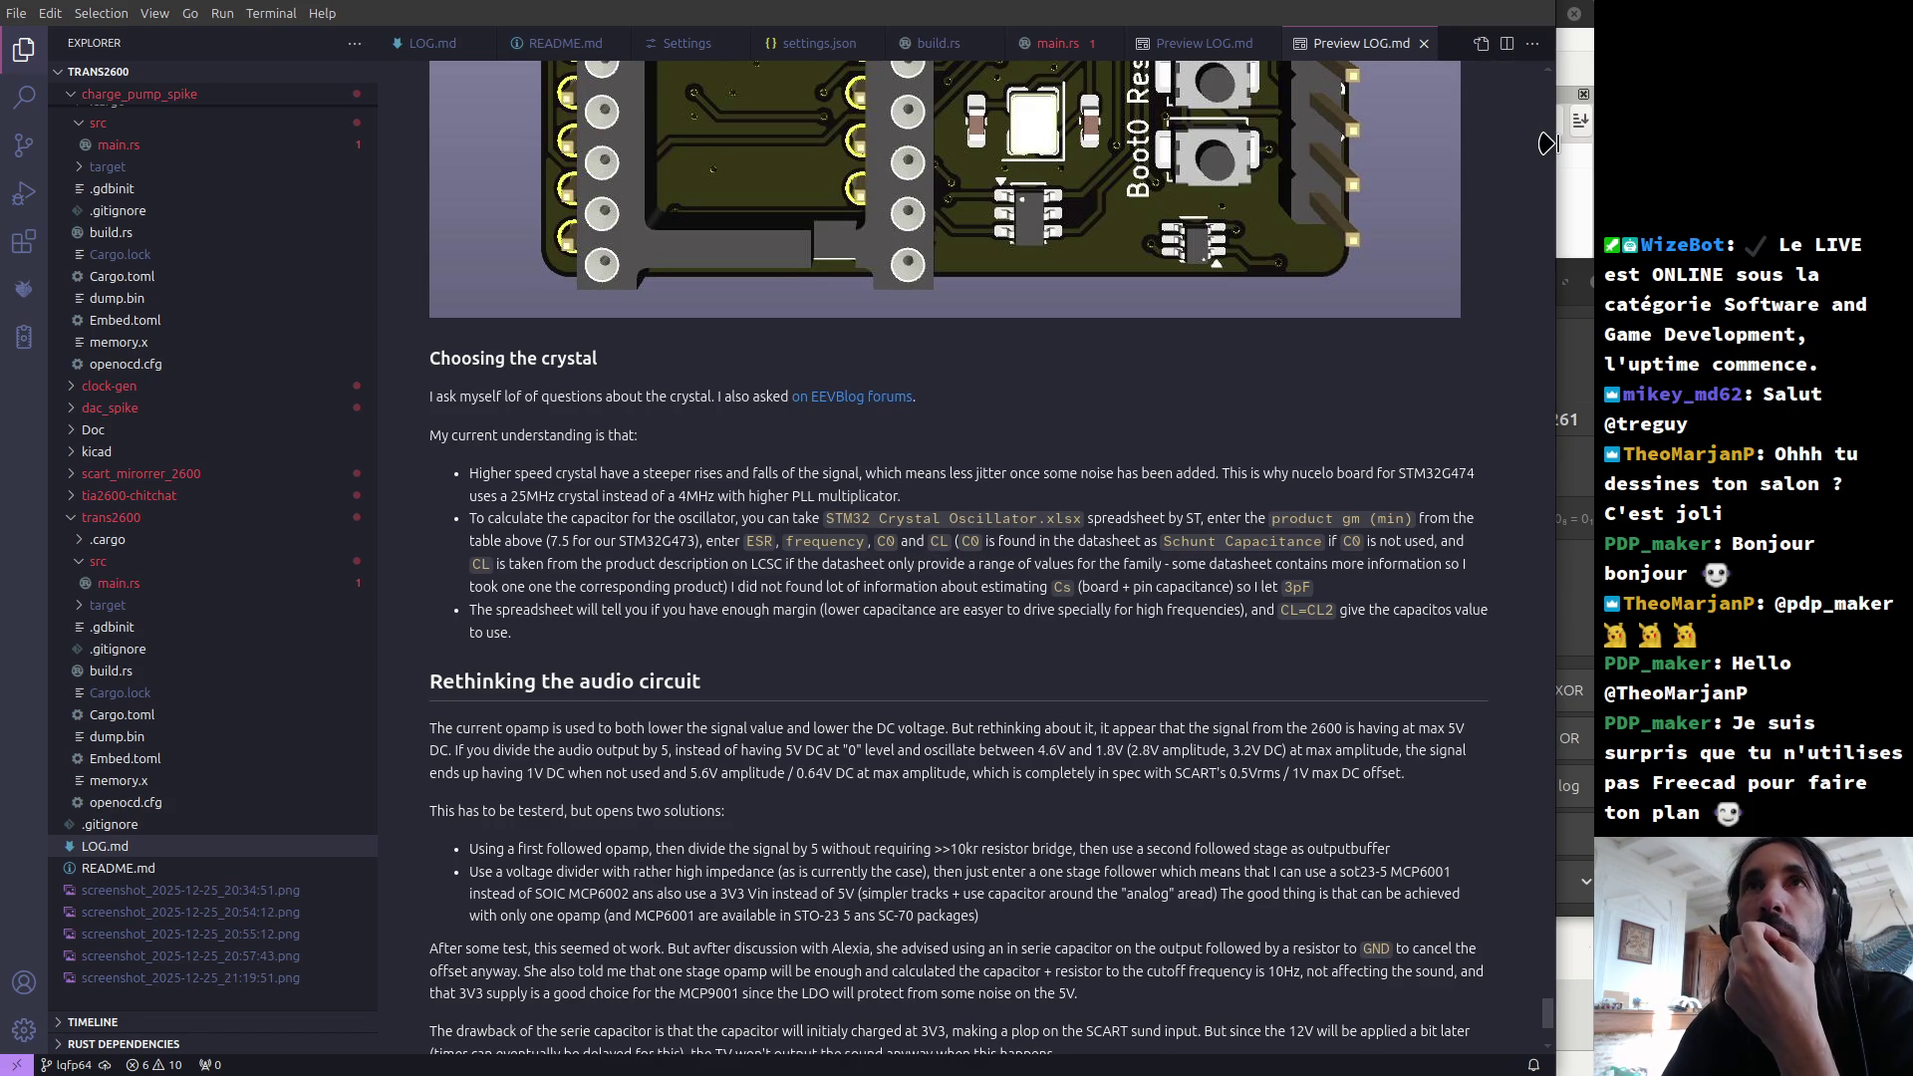
{"action": "left_click", "coordinate": [155, 13]}
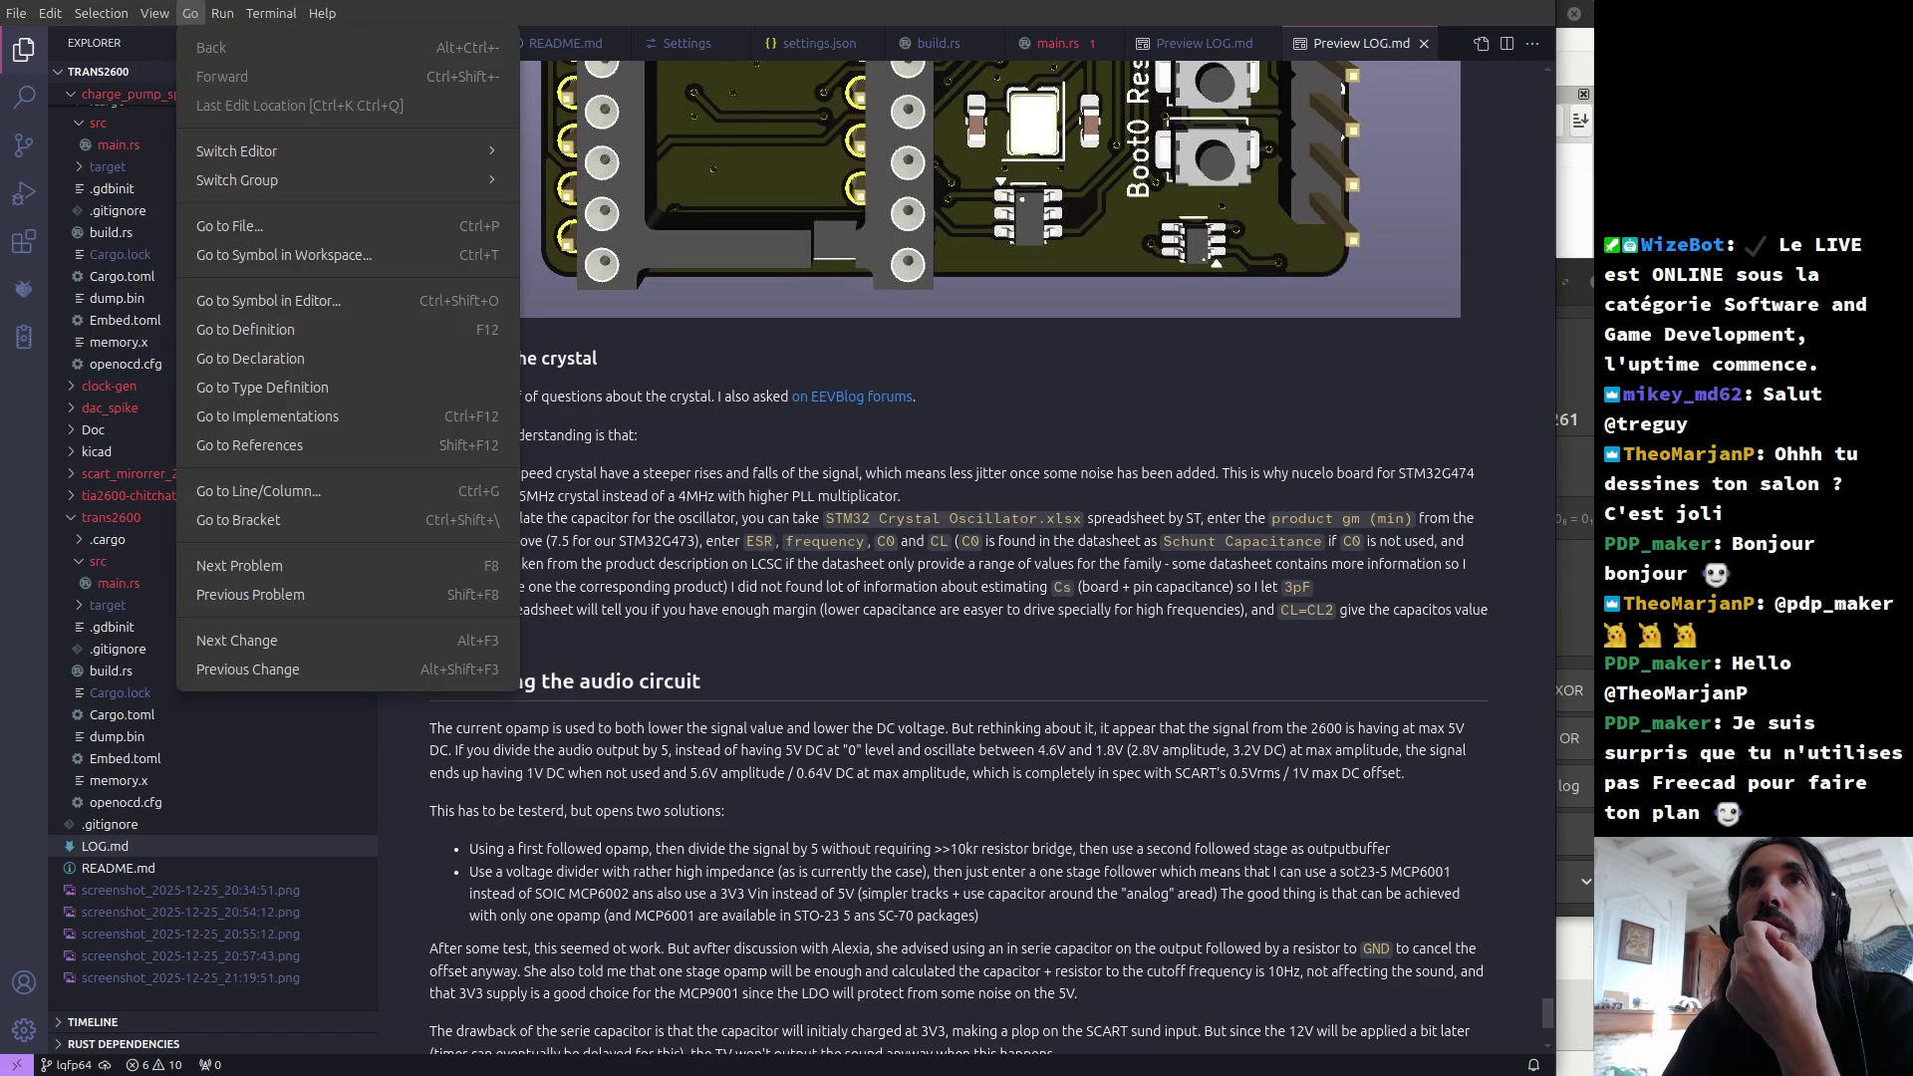
{"action": "left_click", "coordinate": [482, 13]}
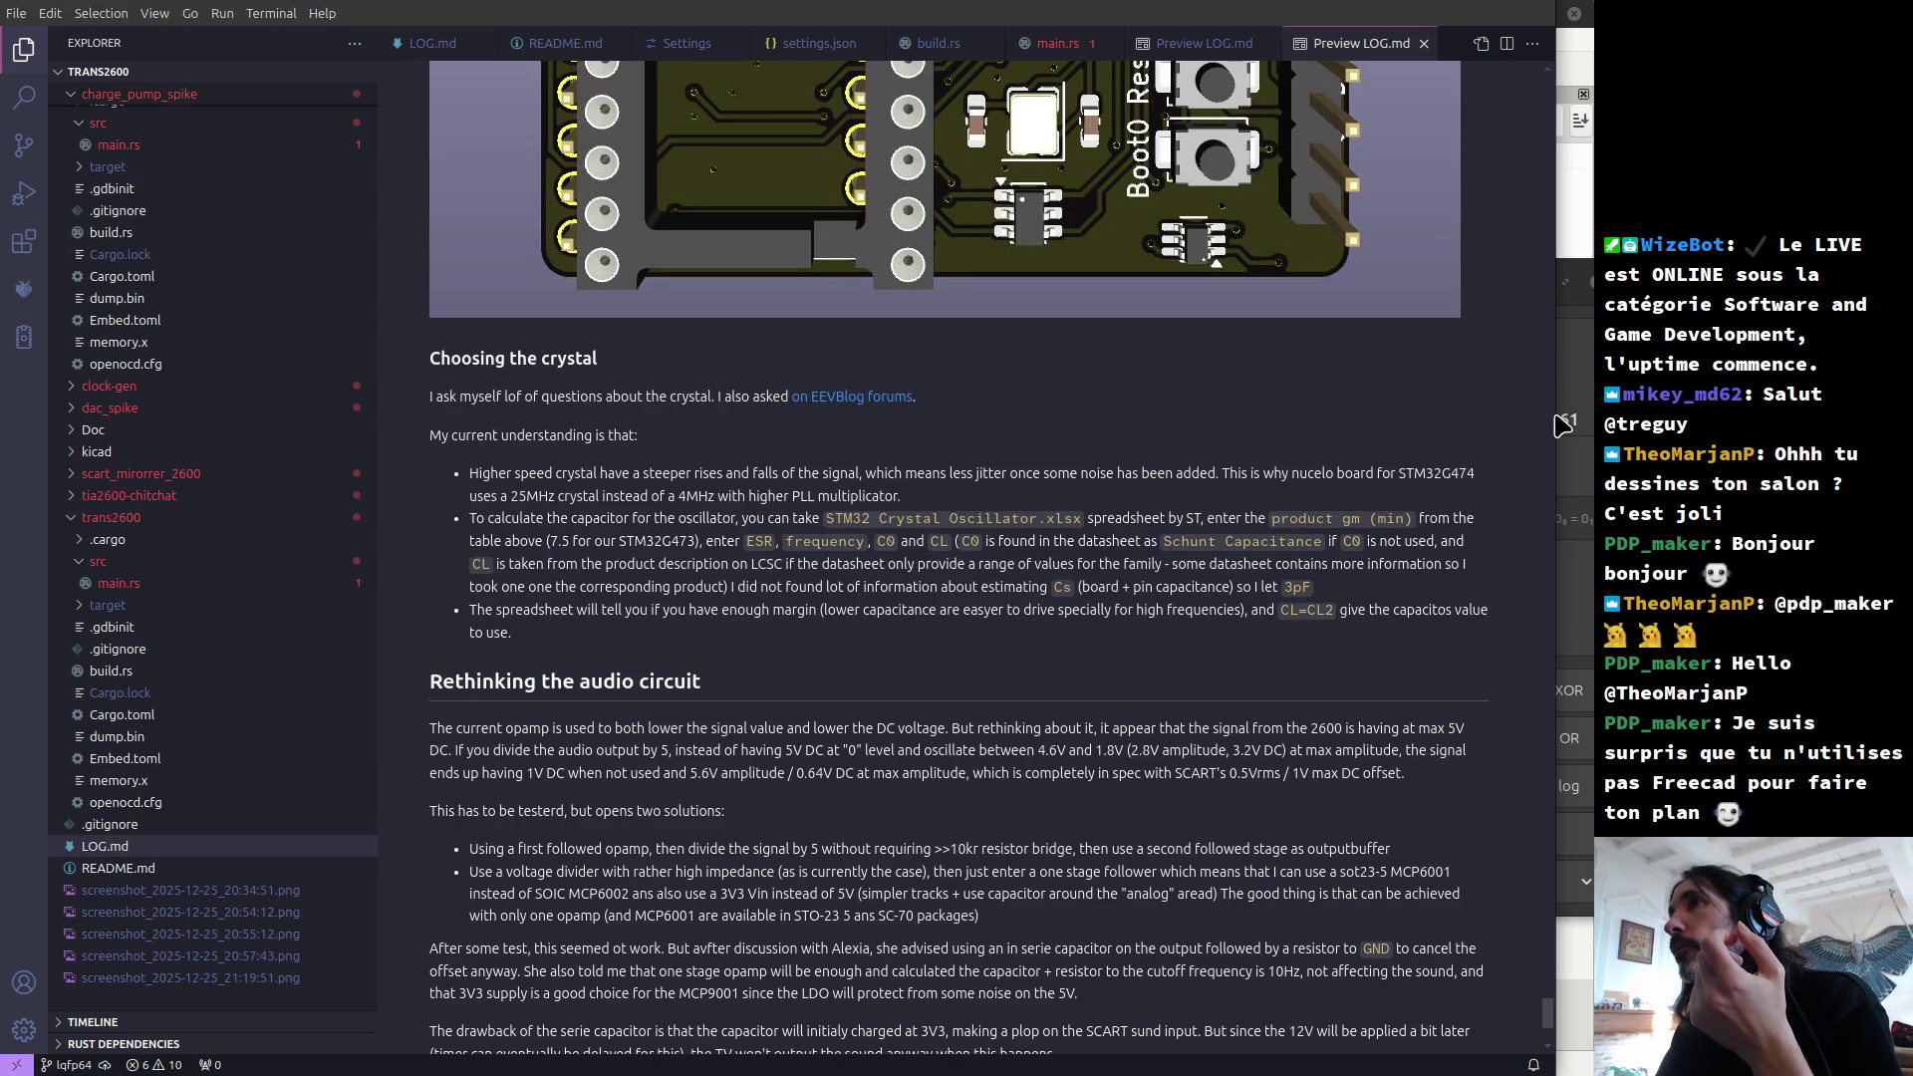
{"action": "left_click_drag", "start_coordinate": [1546, 416], "coordinate": [1550, 415]}
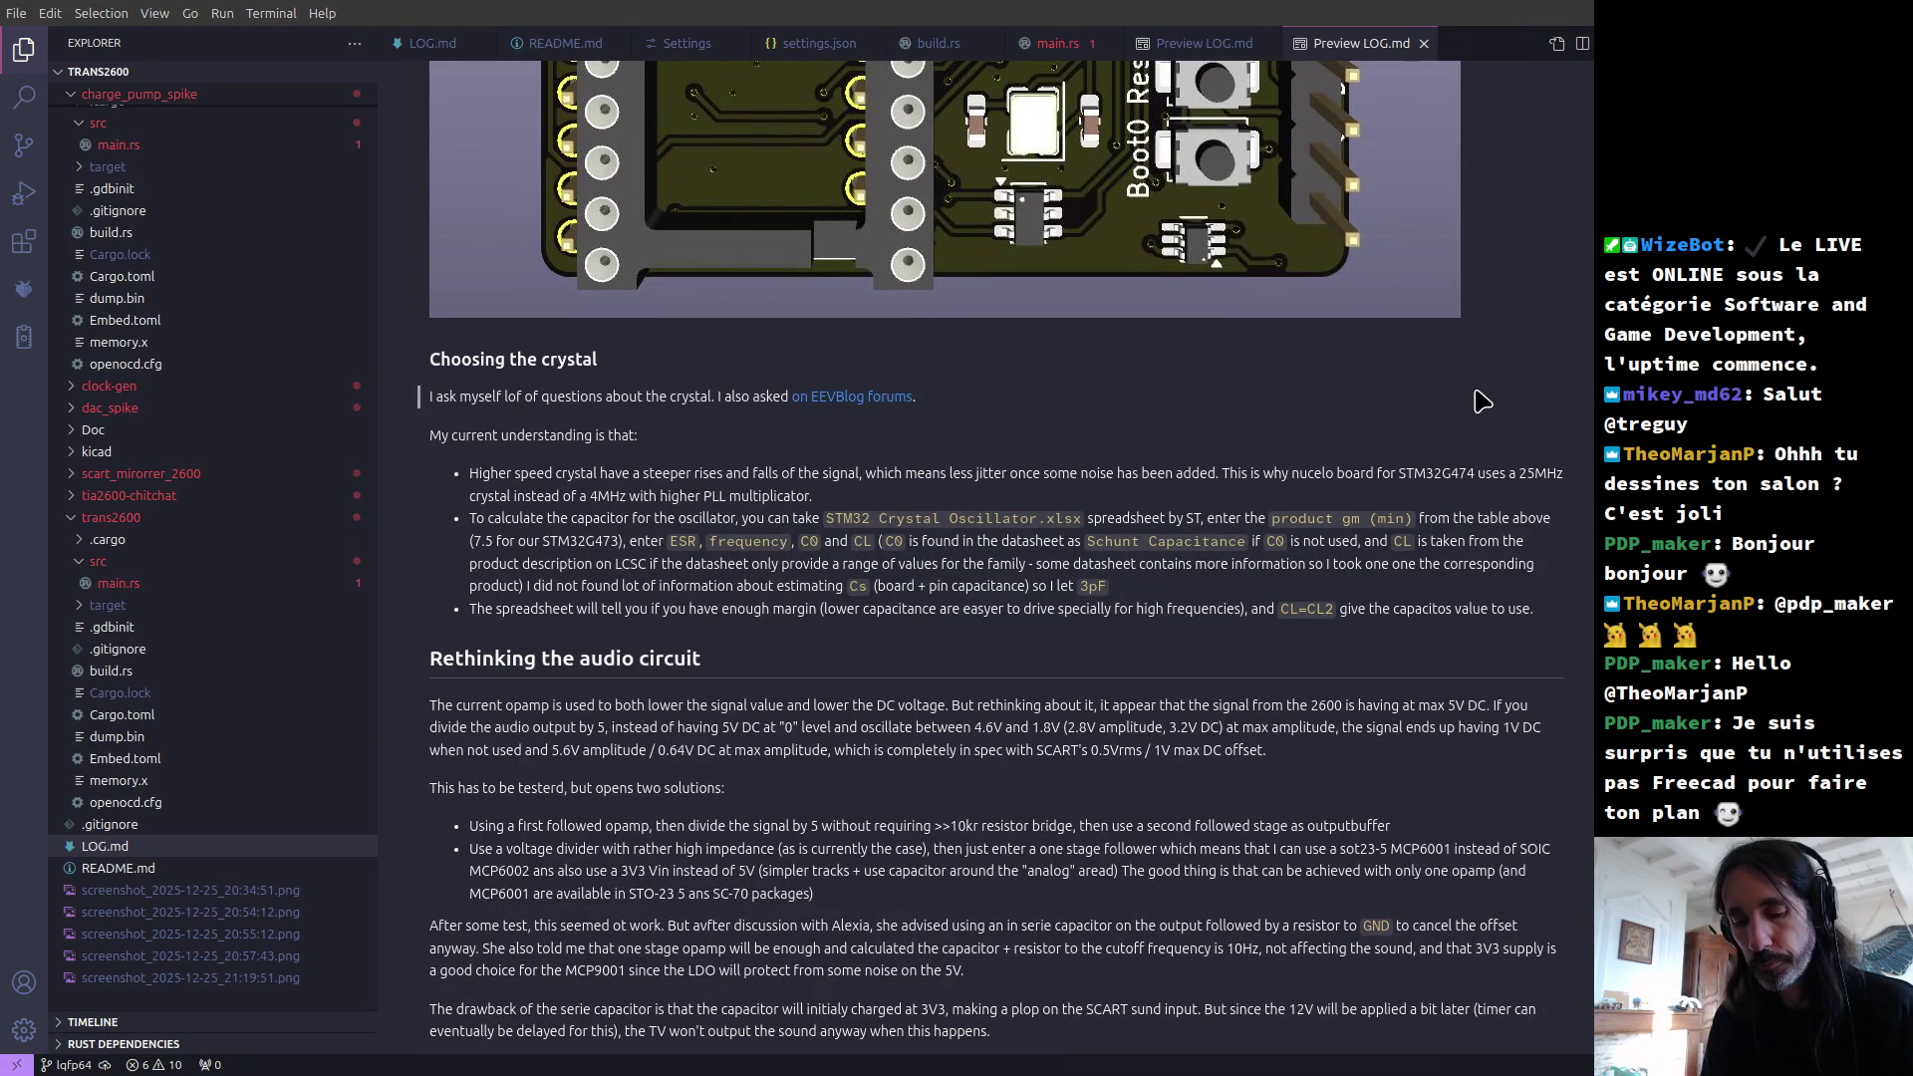
Step: Show the Outline view by running 'outl' from the Command Palette
{"action": "key", "text": "ctrl+p"}
{"action": "type", "text": "outli"}
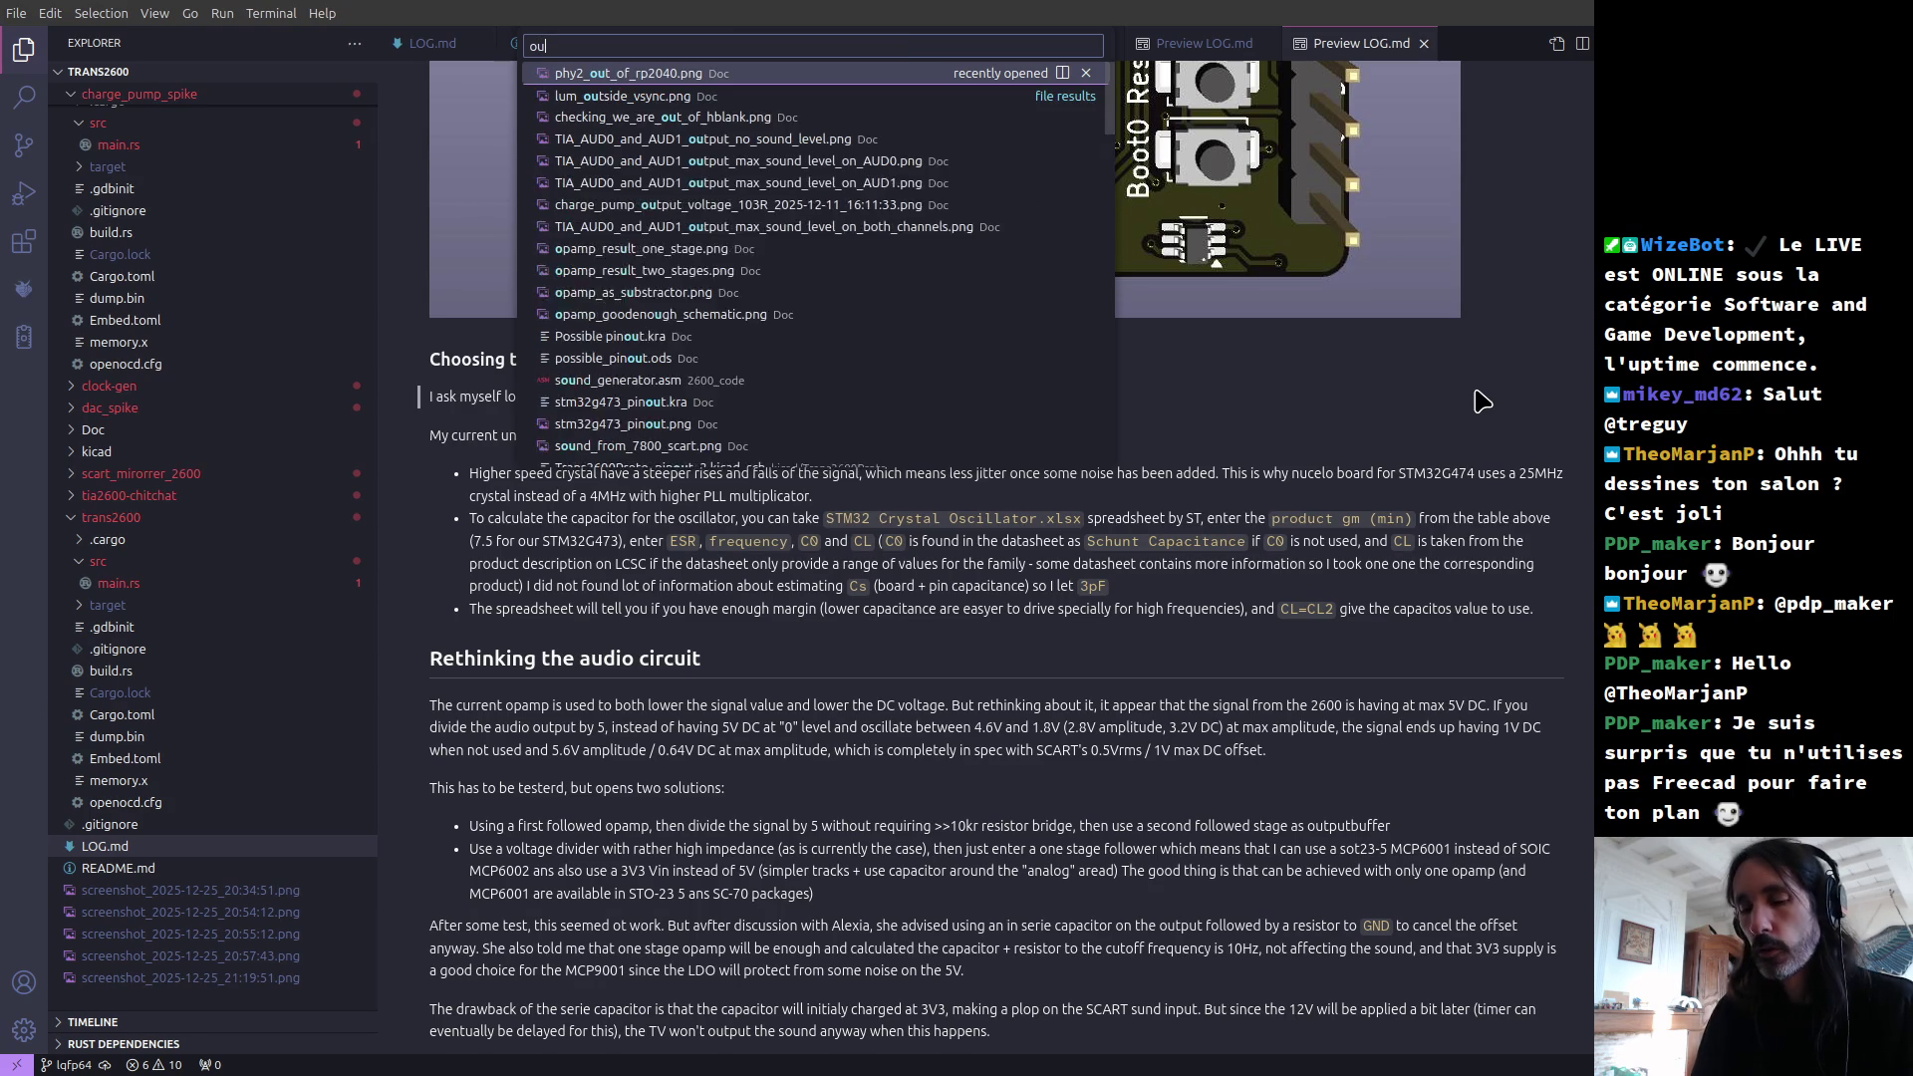
{"action": "key", "text": "Escape"}
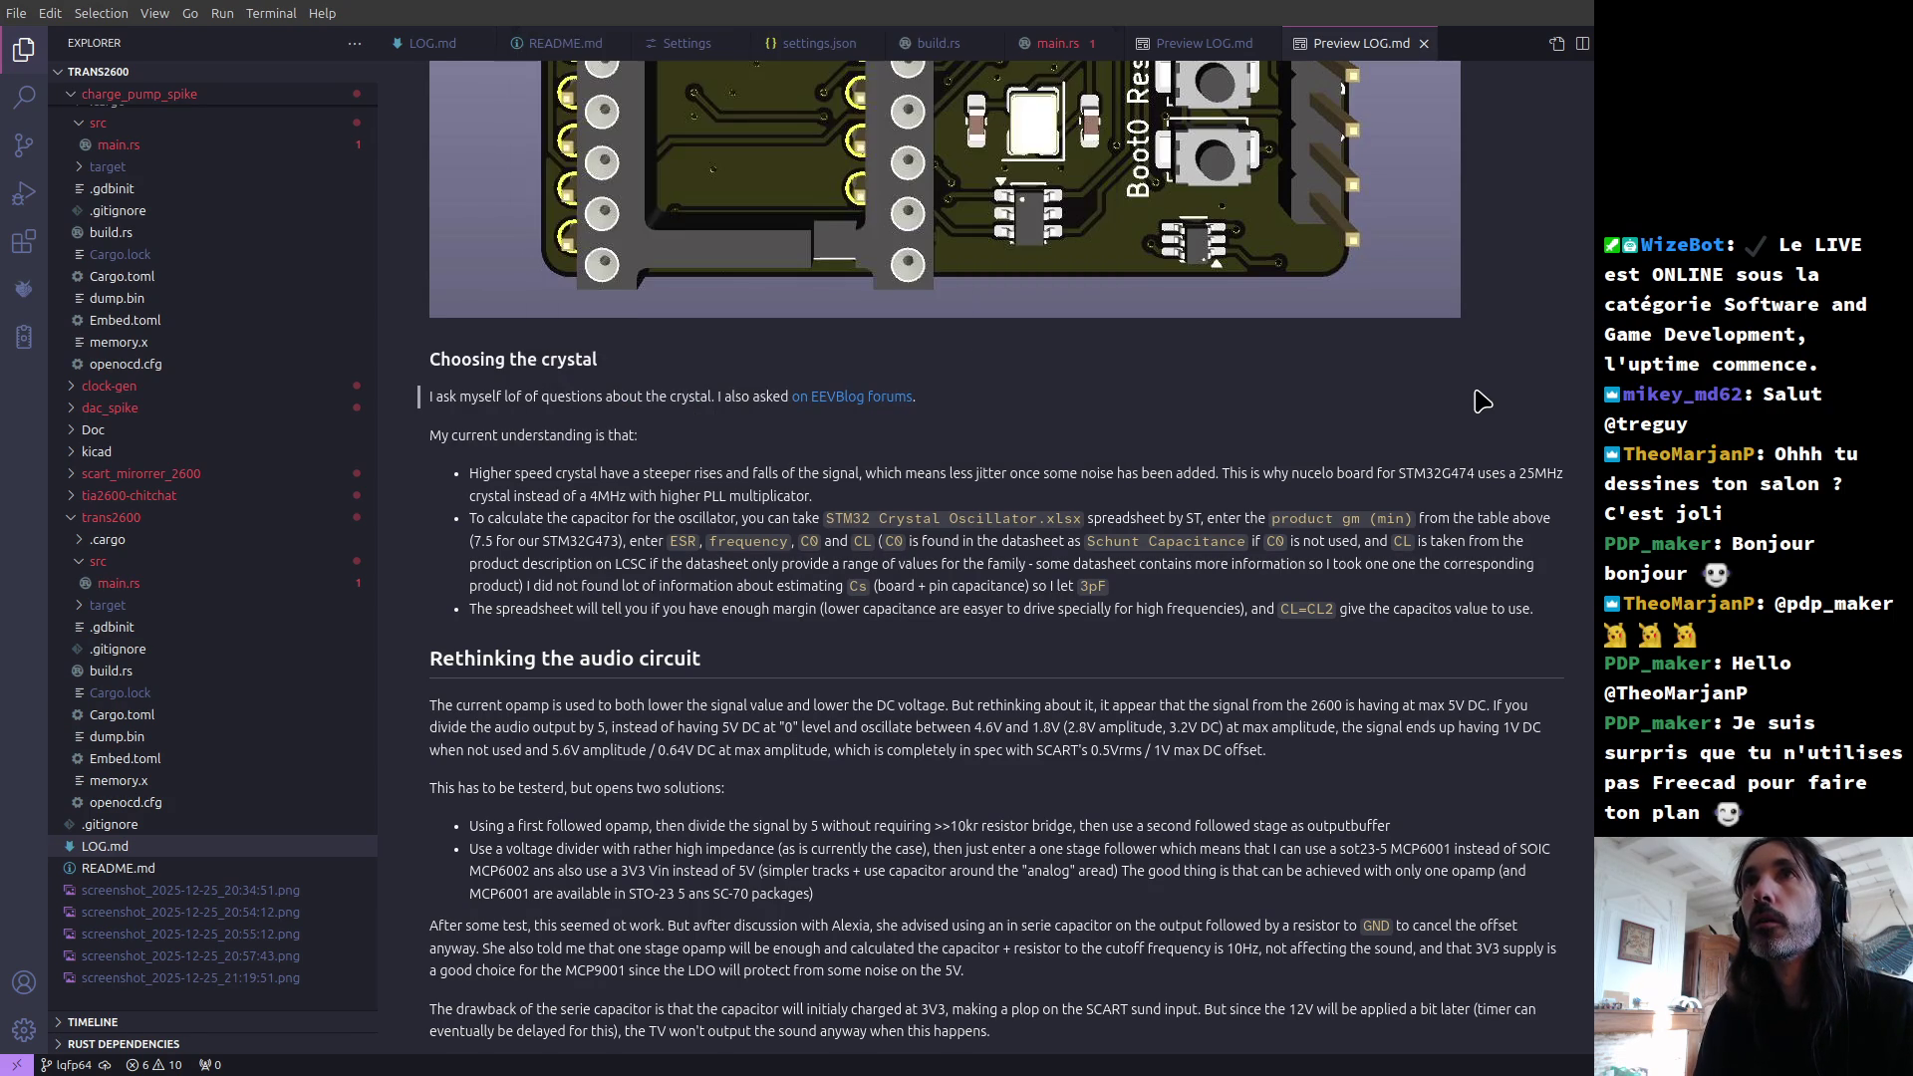
{"action": "key", "text": "ctrl+shift+p"}
{"action": "type", "text": "outline"}
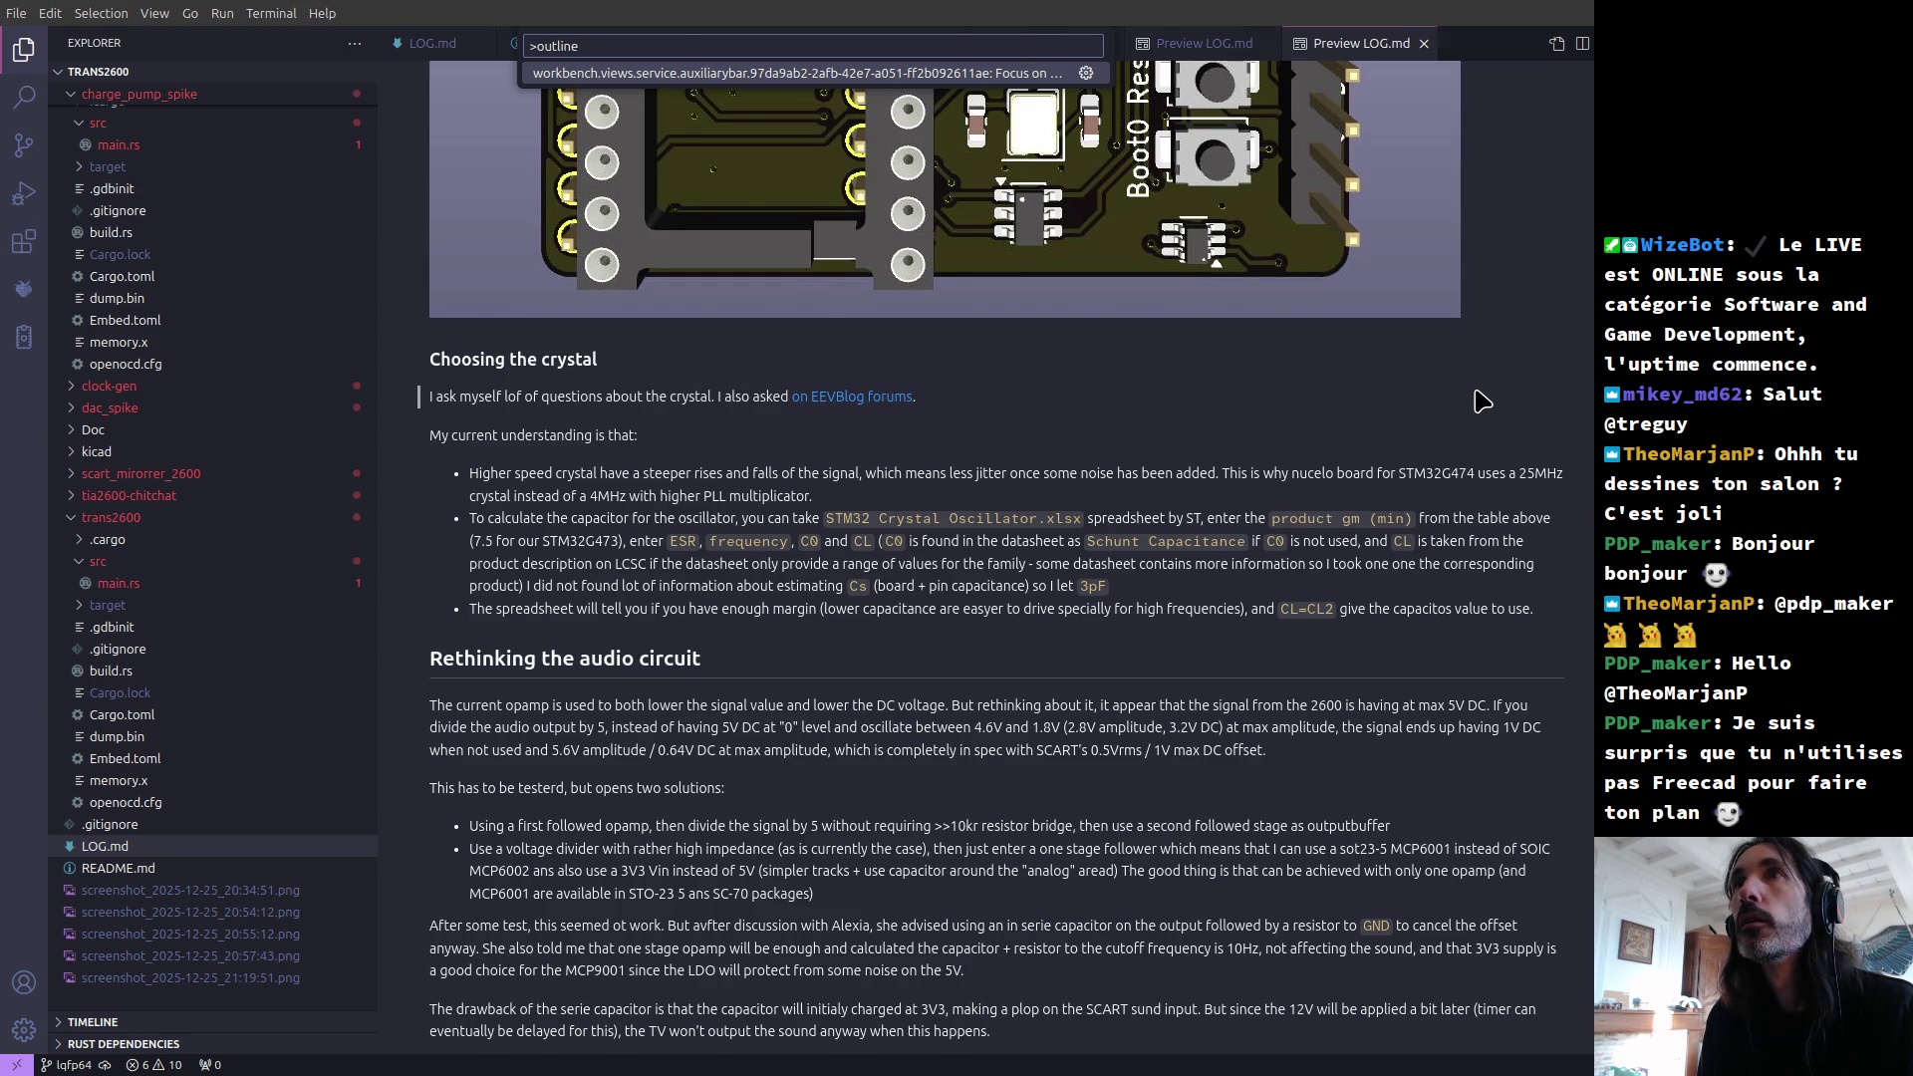
{"action": "key", "text": "Return"}
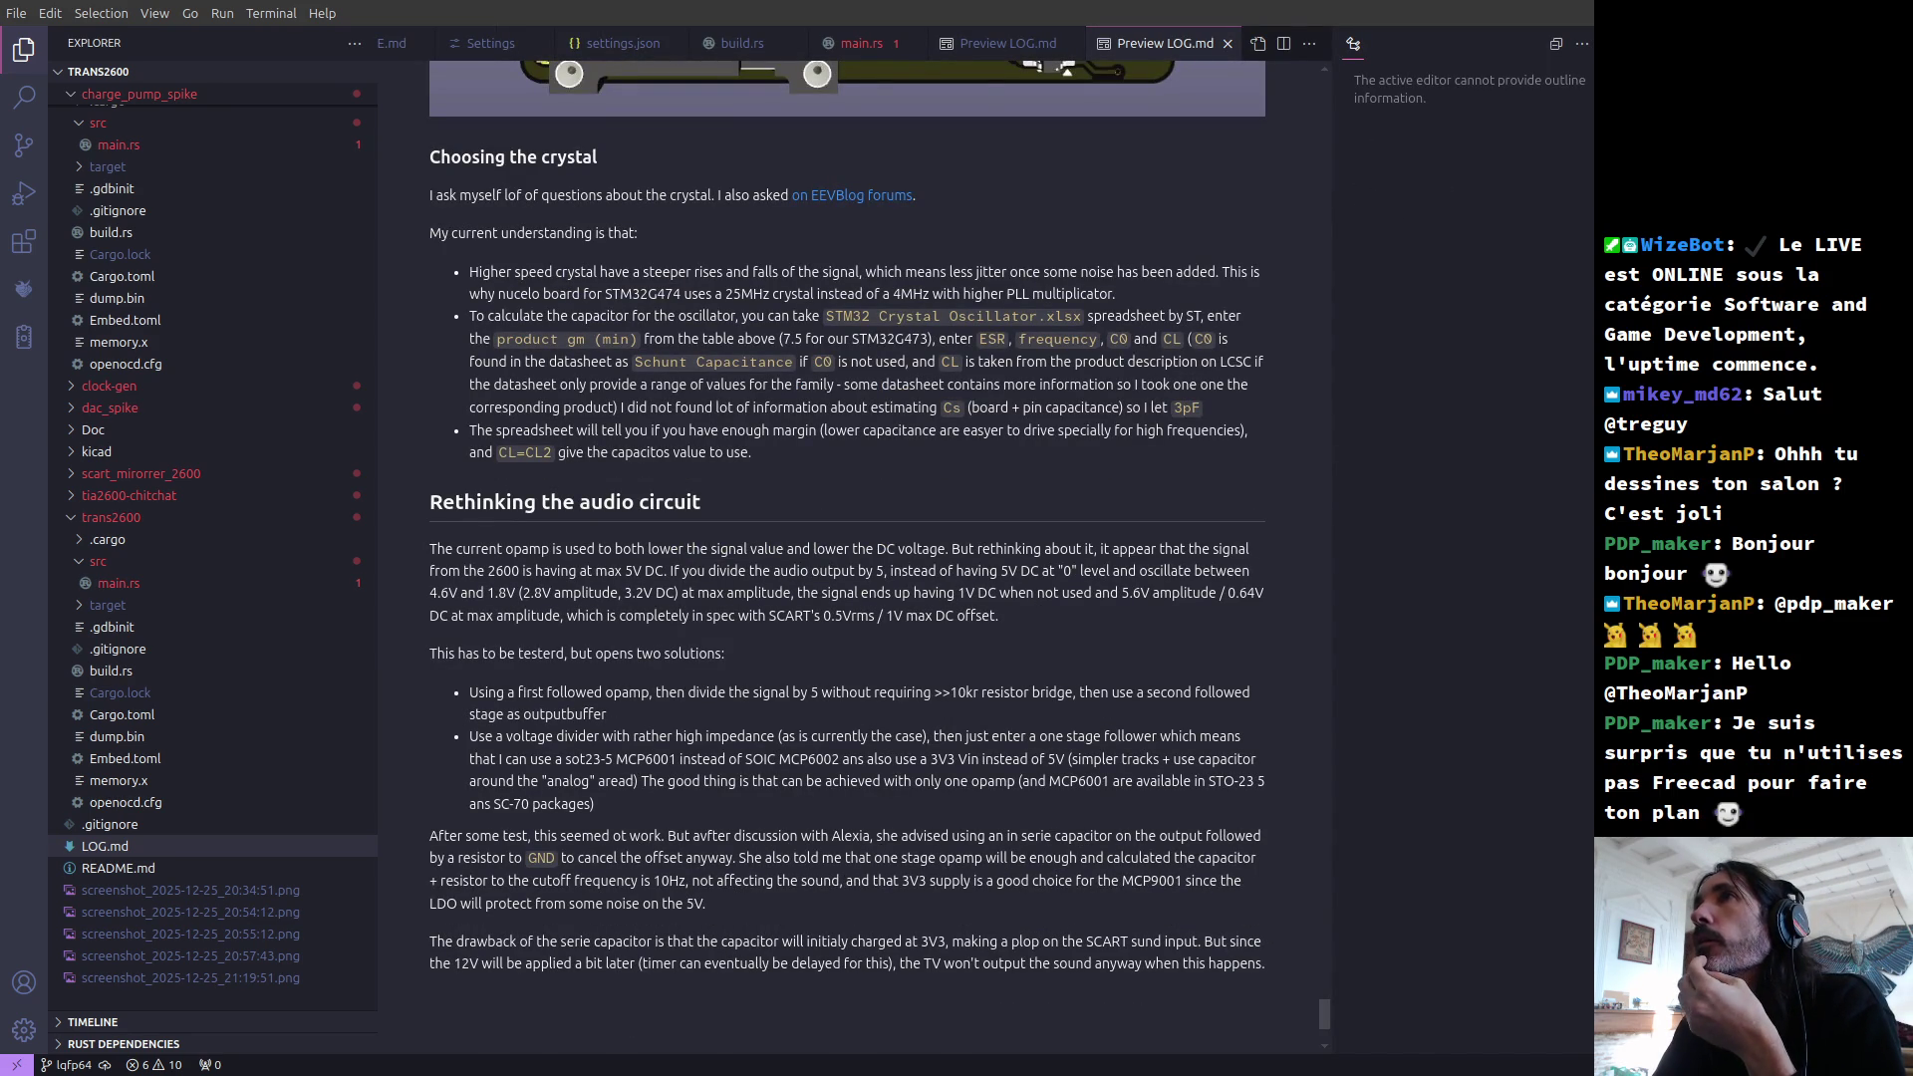
Step: Move the Outline view into the Explorer sidebar above Timeline
{"action": "left_click_drag", "start_coordinate": [1331, 195], "coordinate": [1595, 195]}
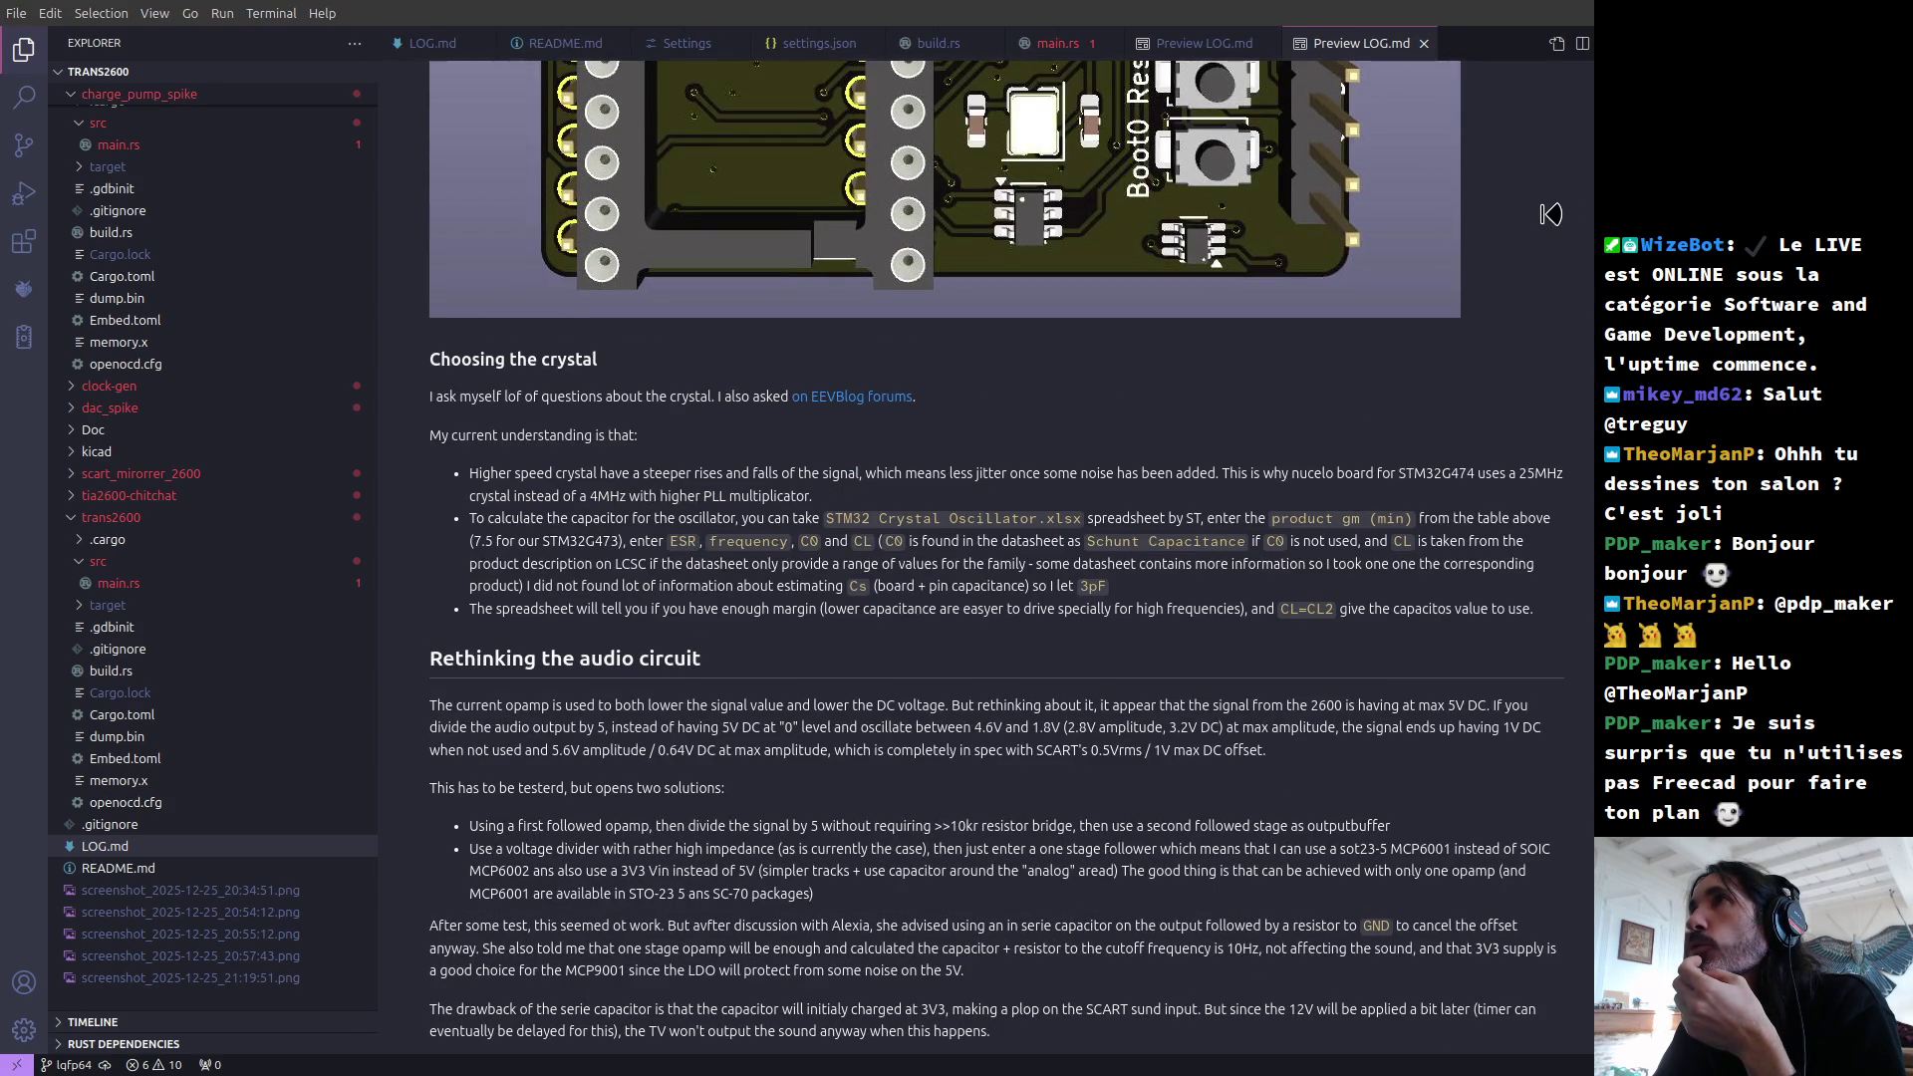
{"action": "left_click_drag", "start_coordinate": [1550, 215], "coordinate": [1540, 215]}
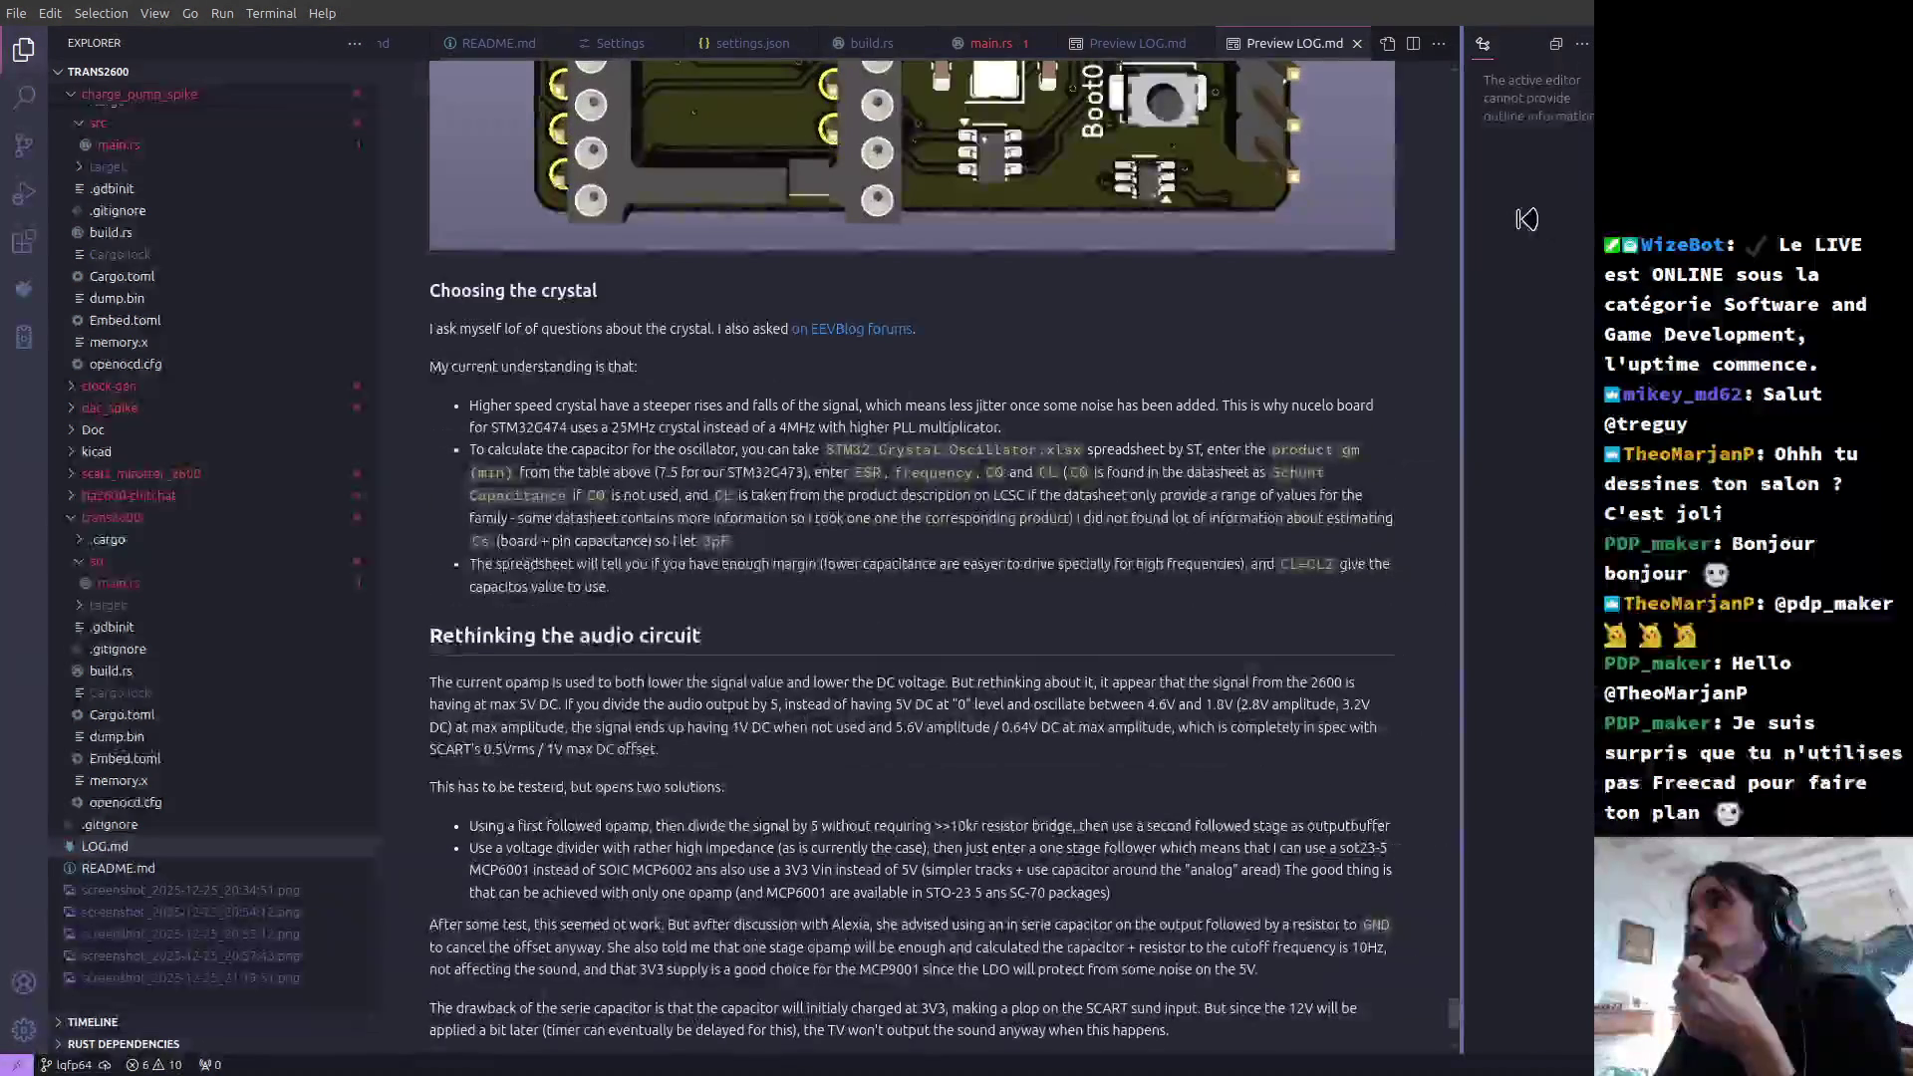
{"action": "left_click_drag", "start_coordinate": [1527, 219], "coordinate": [1327, 120]}
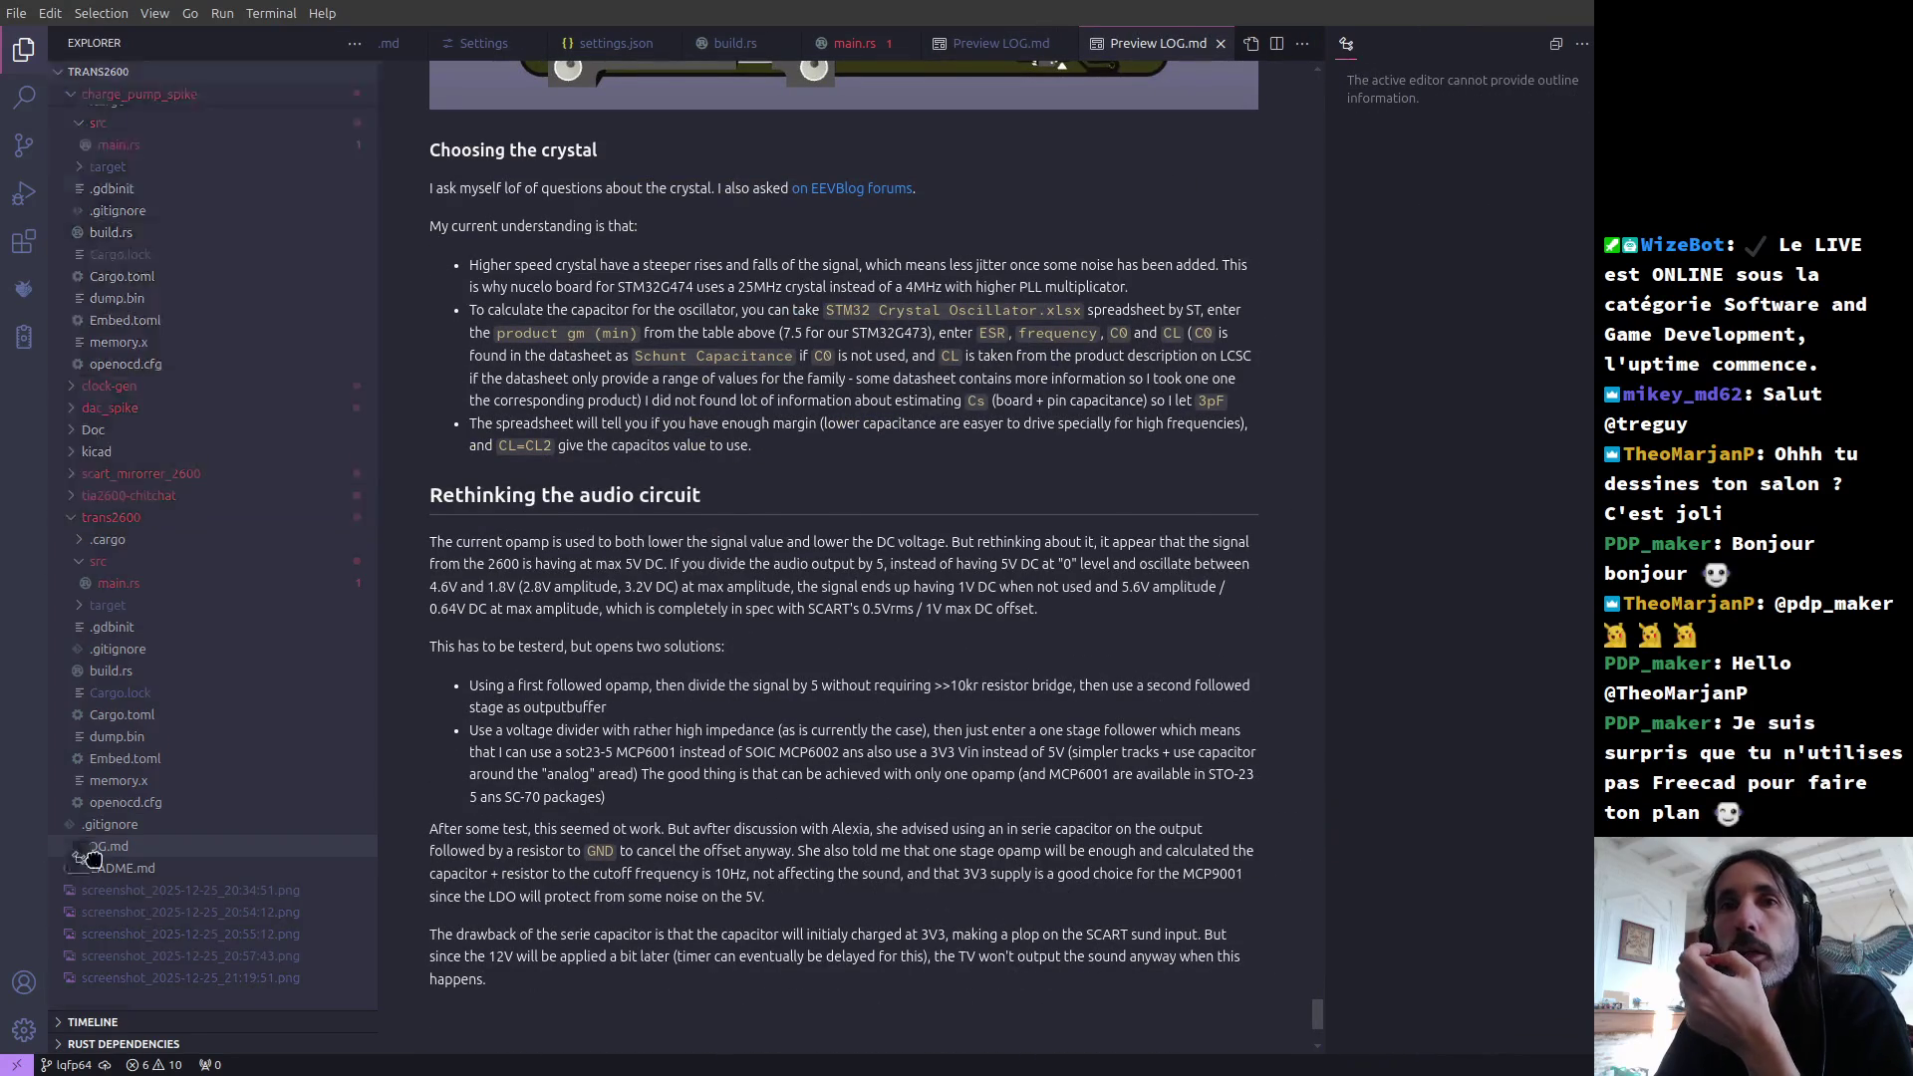
{"action": "left_click_drag", "start_coordinate": [167, 1017], "coordinate": [167, 1014]}
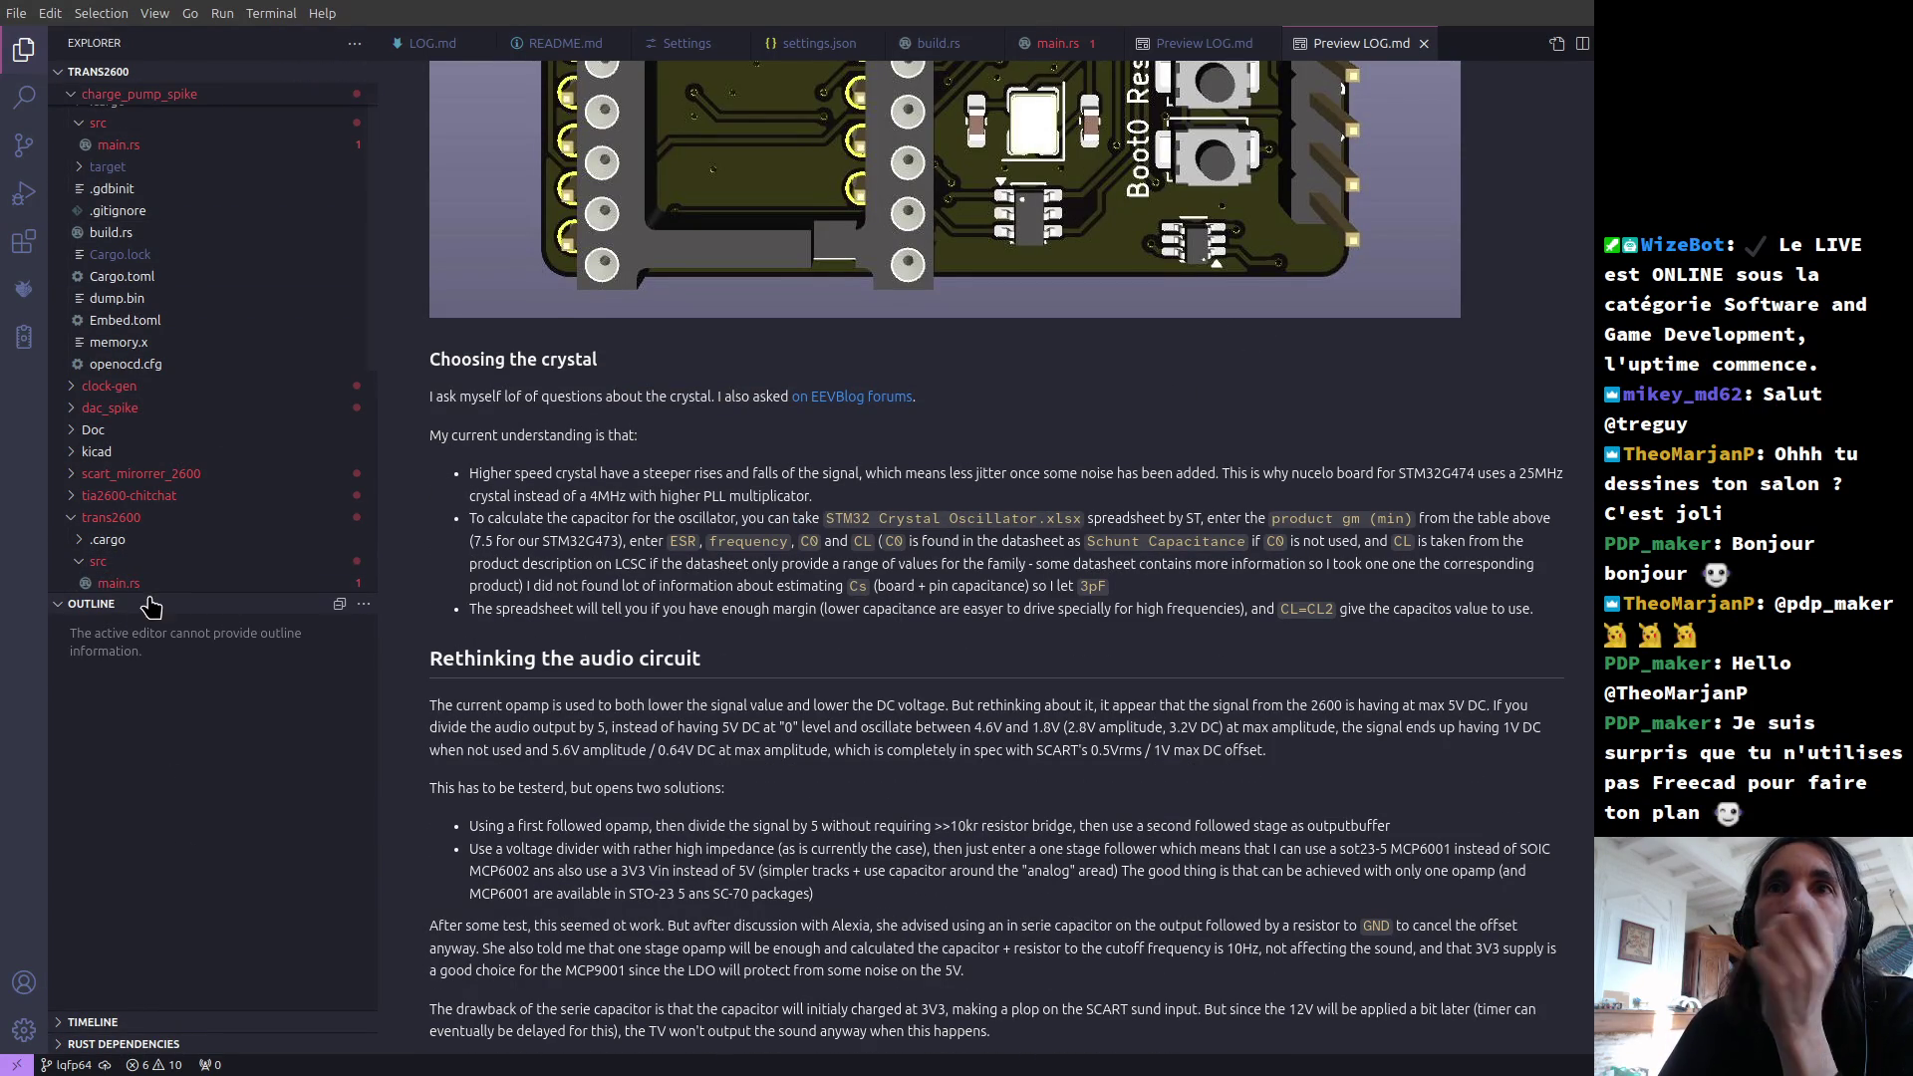
Step: Expand the clock-gen project's src folder and open its main.rs file
{"action": "left_click", "coordinate": [204, 389]}
{"action": "left_click", "coordinate": [174, 431]}
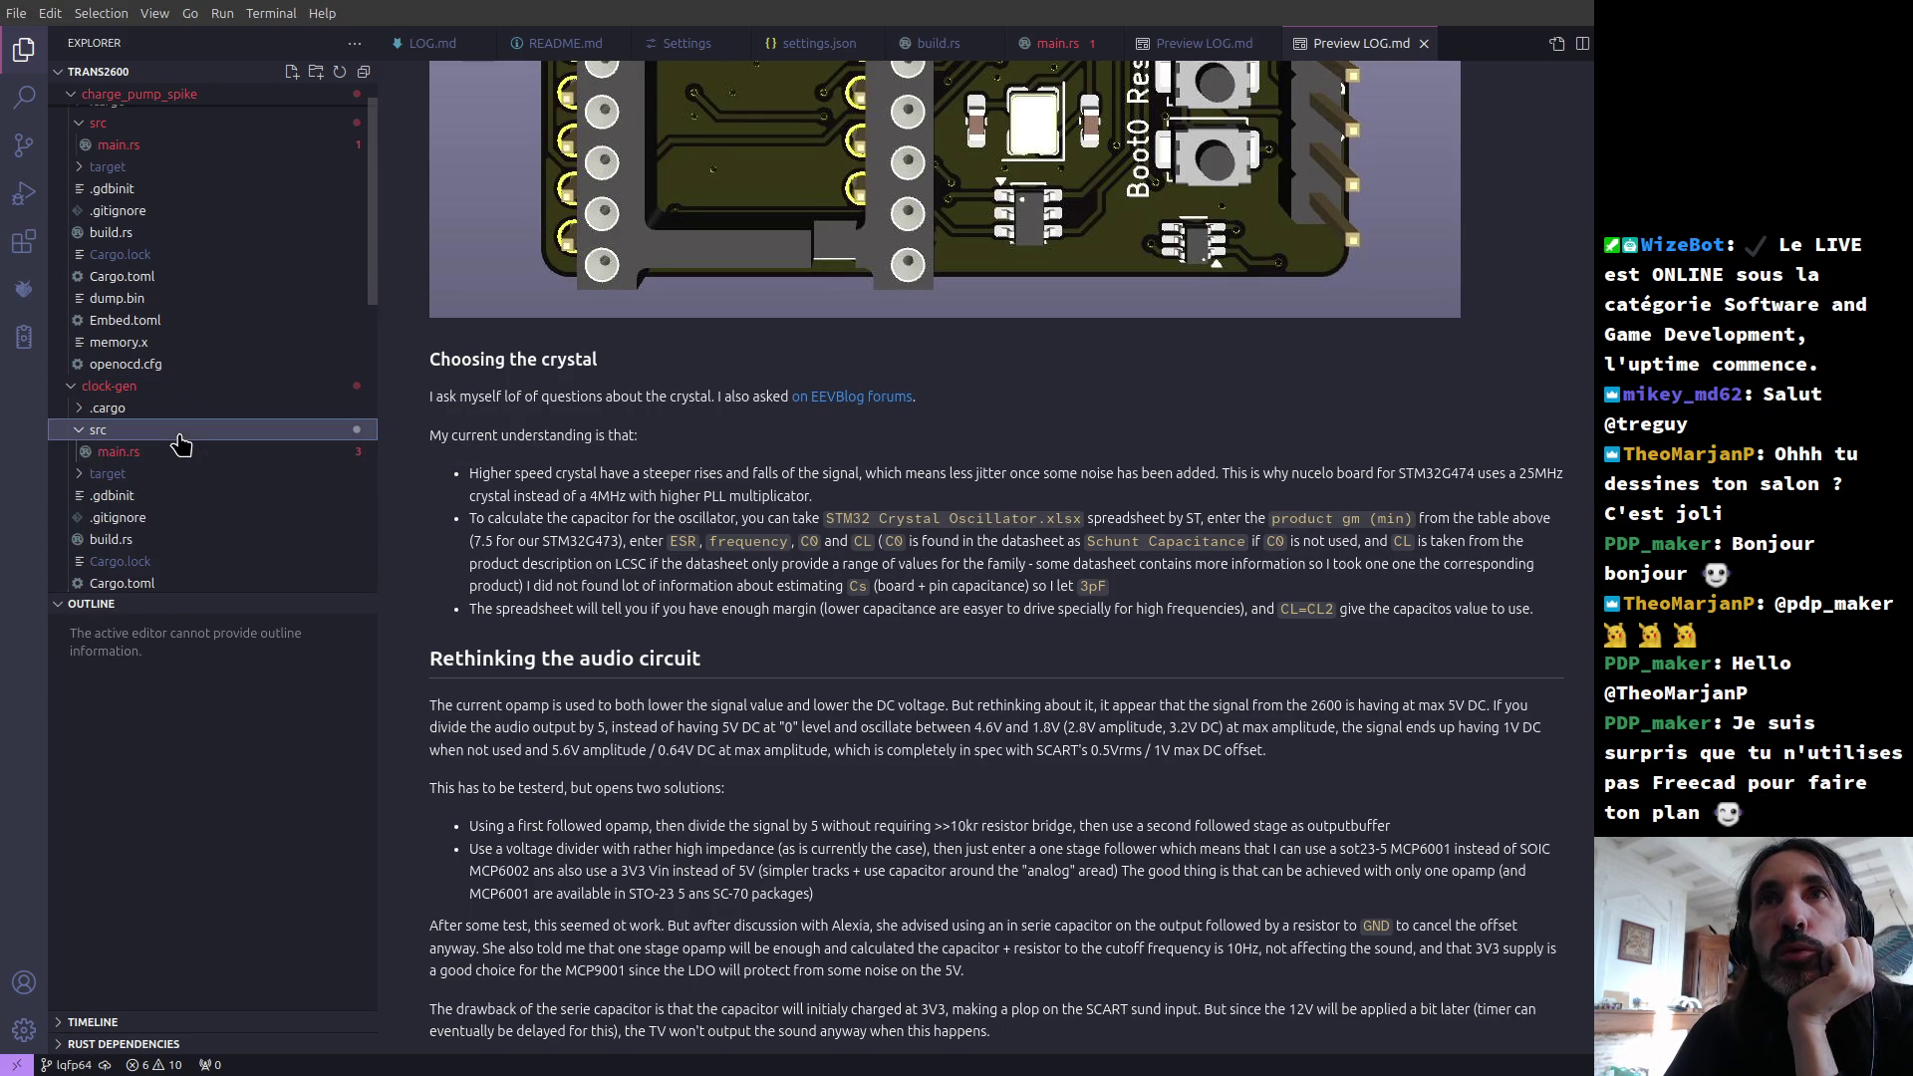
{"action": "left_click", "coordinate": [159, 456]}
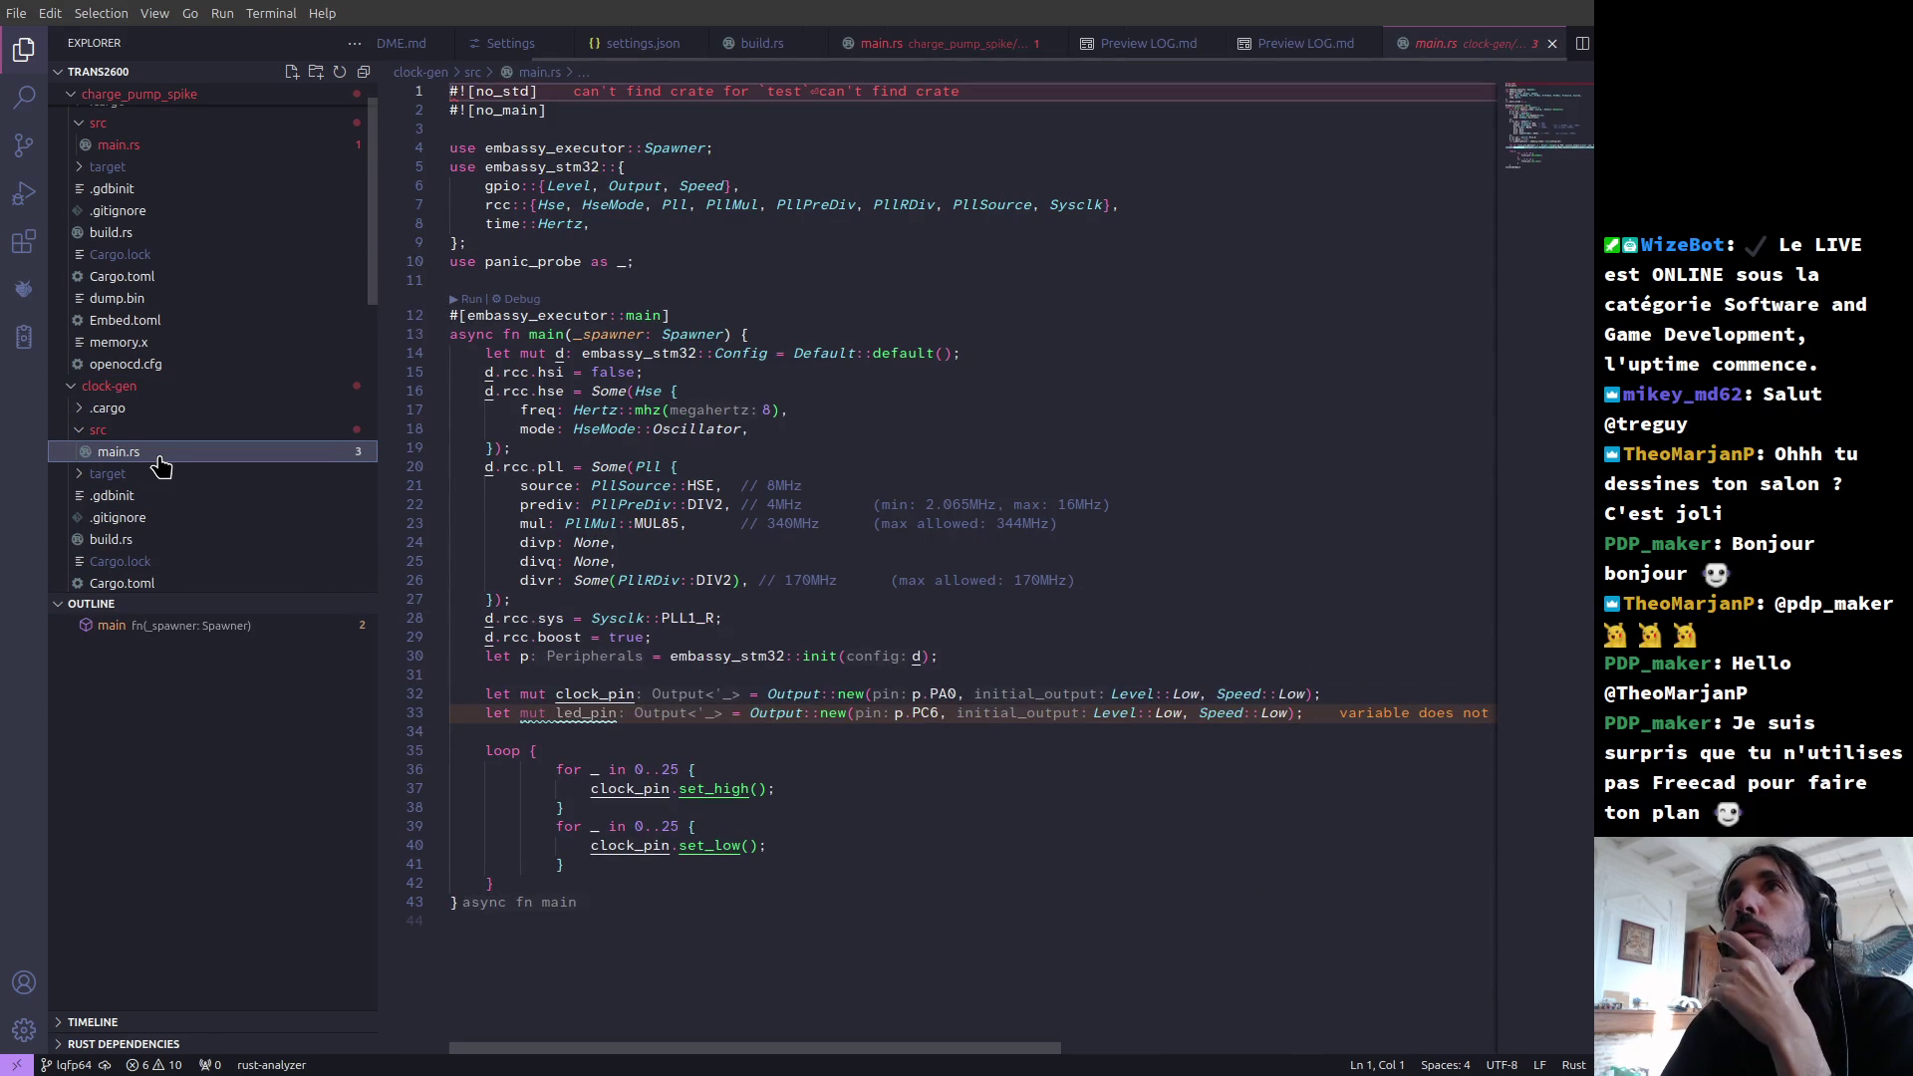
Step: Collapse the clock-gen and charge_pump_spike src folders in the Explorer
{"action": "left_click", "coordinate": [78, 432]}
{"action": "left_click", "coordinate": [72, 387]}
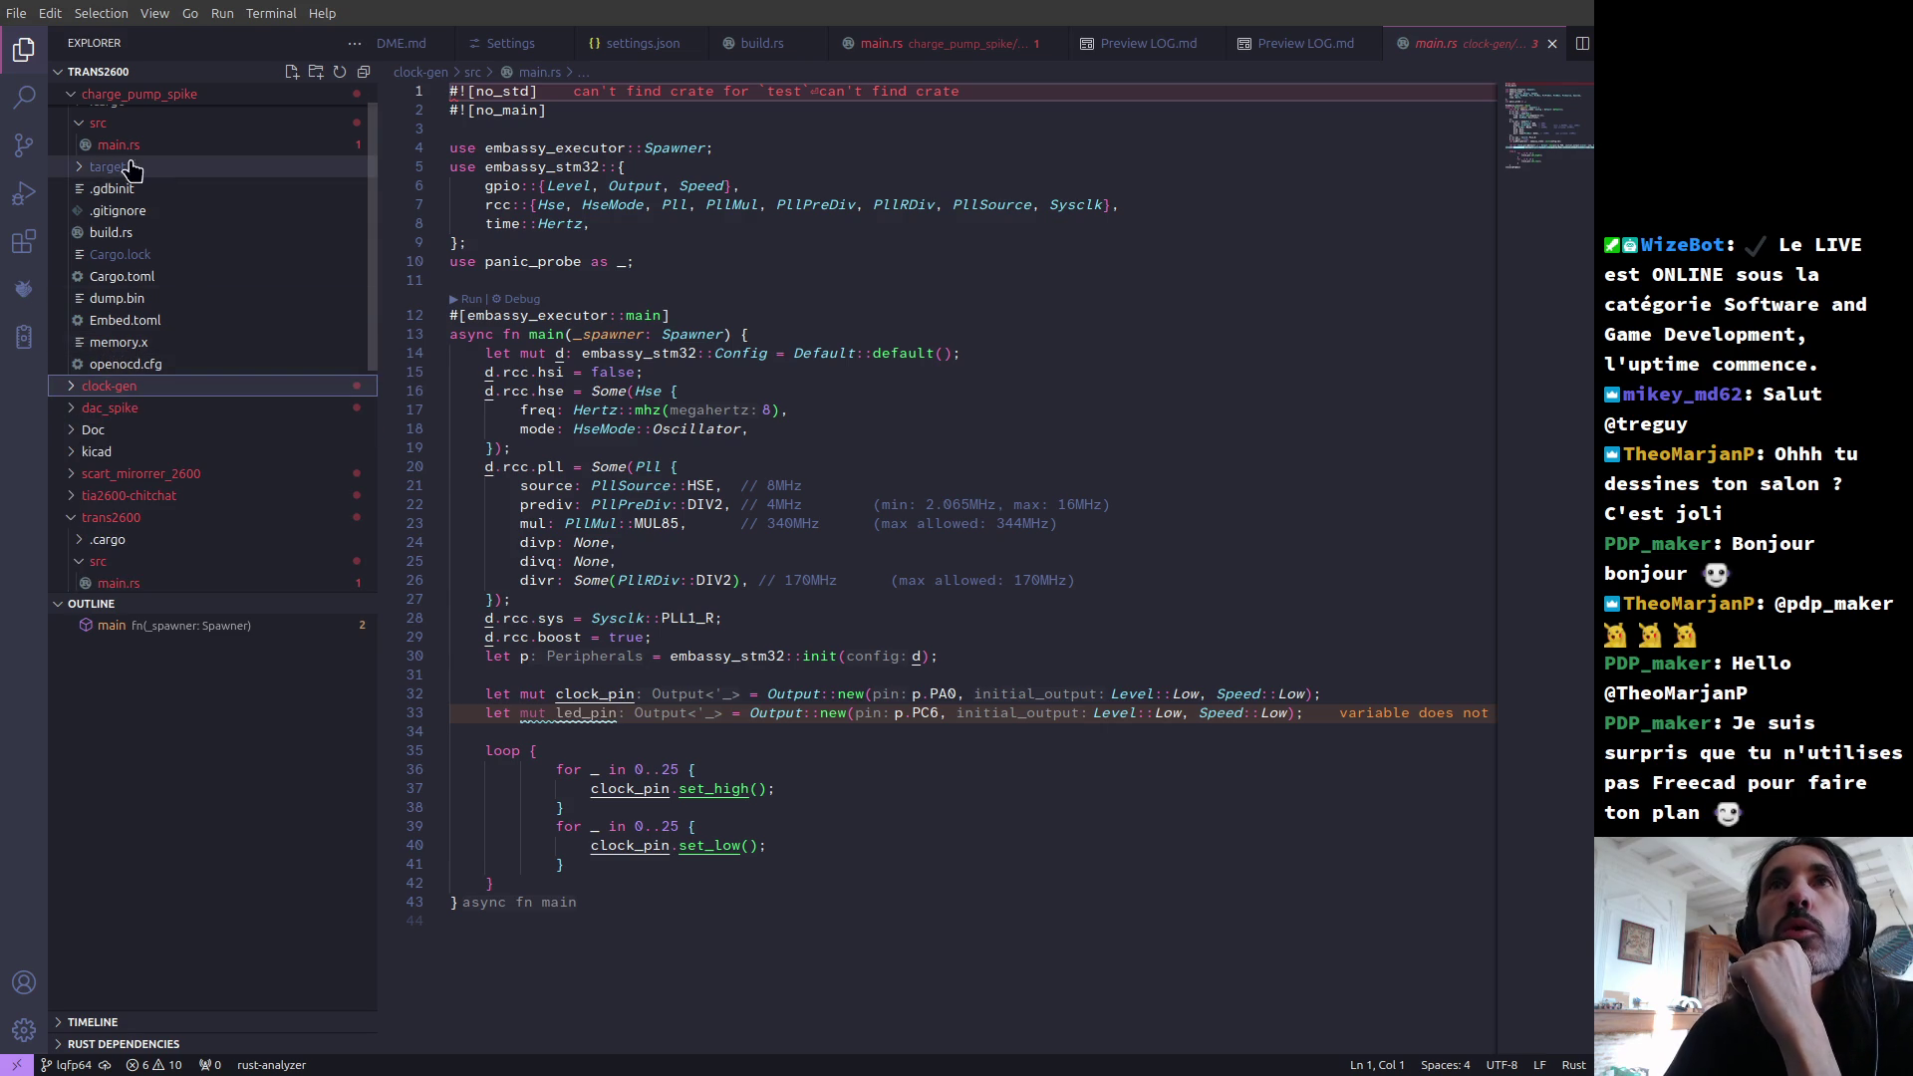
{"action": "left_click", "coordinate": [79, 123]}
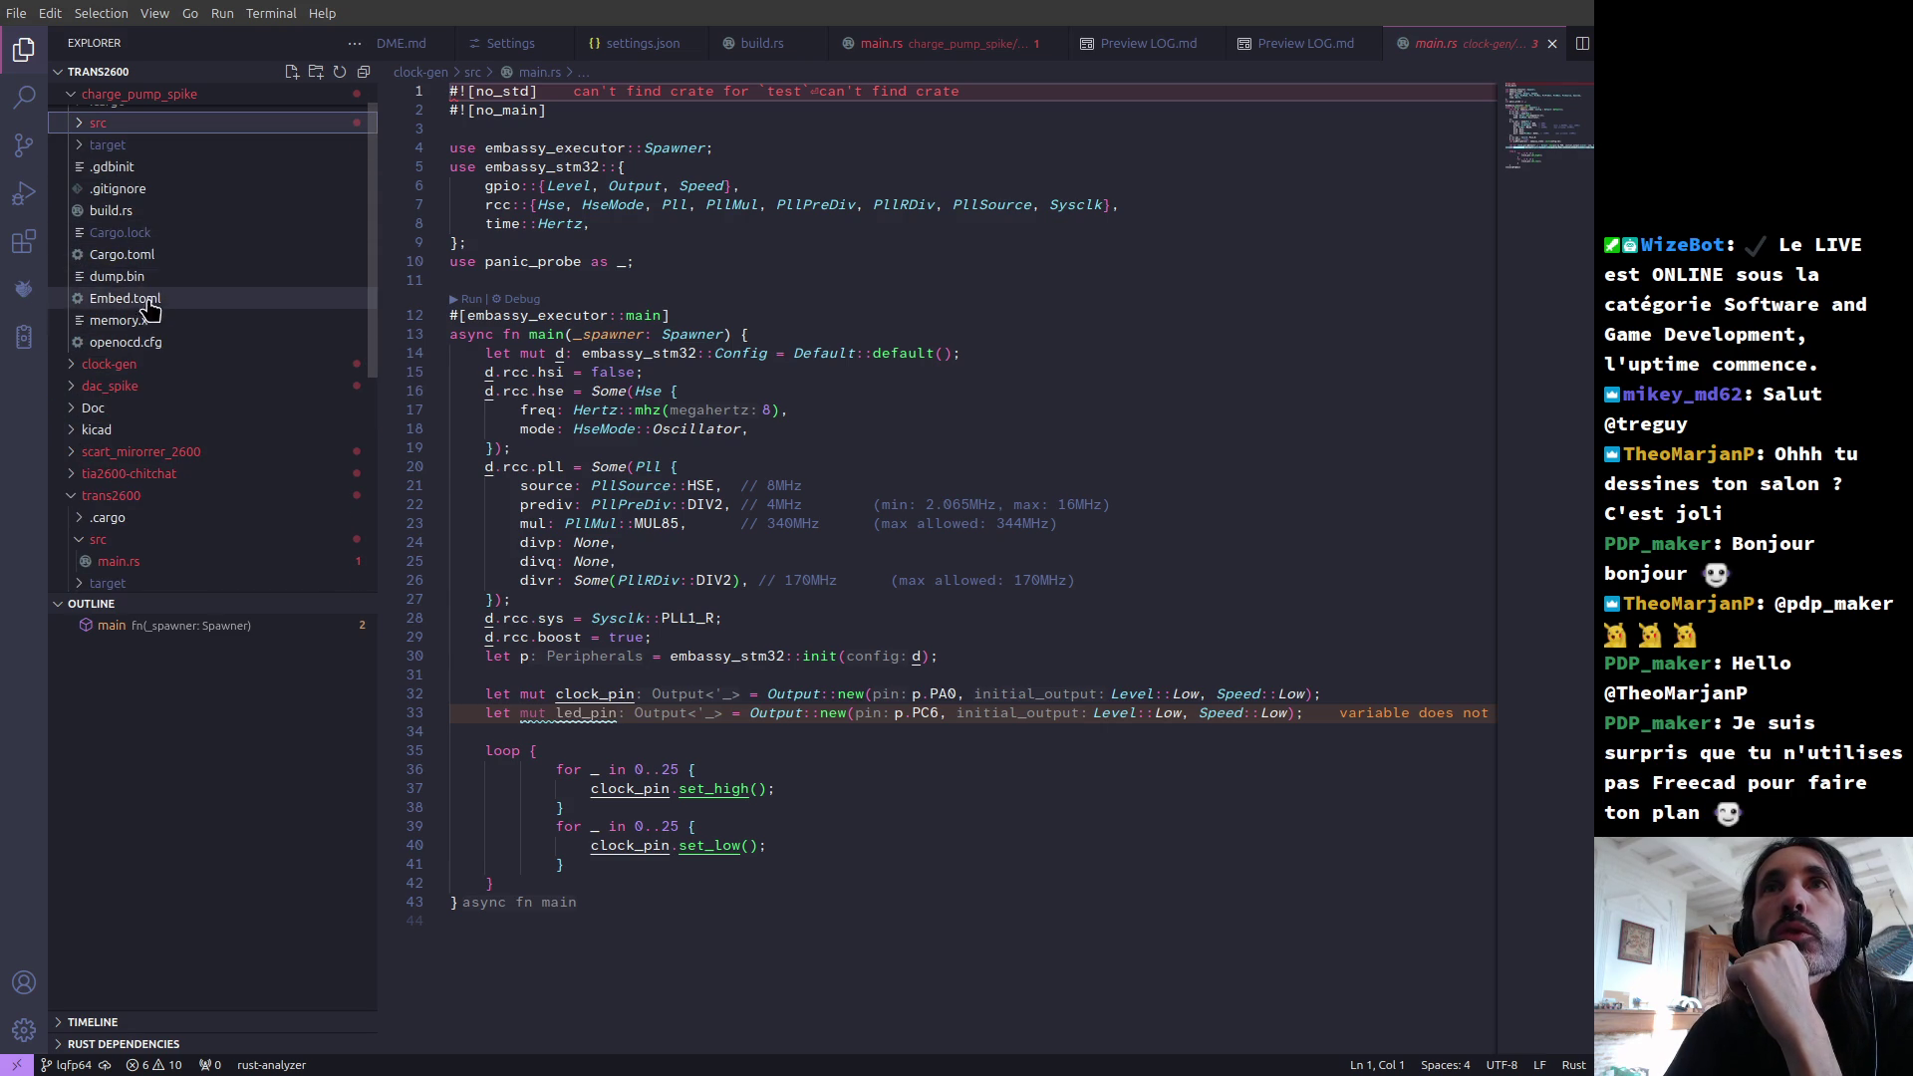
{"action": "scroll", "coordinate": [176, 333], "scroll_direction": "down", "scroll_amount": 2}
{"action": "scroll", "coordinate": [175, 345], "scroll_direction": "up", "scroll_amount": 3}
{"action": "scroll", "coordinate": [176, 345], "scroll_direction": "down", "scroll_amount": 8}
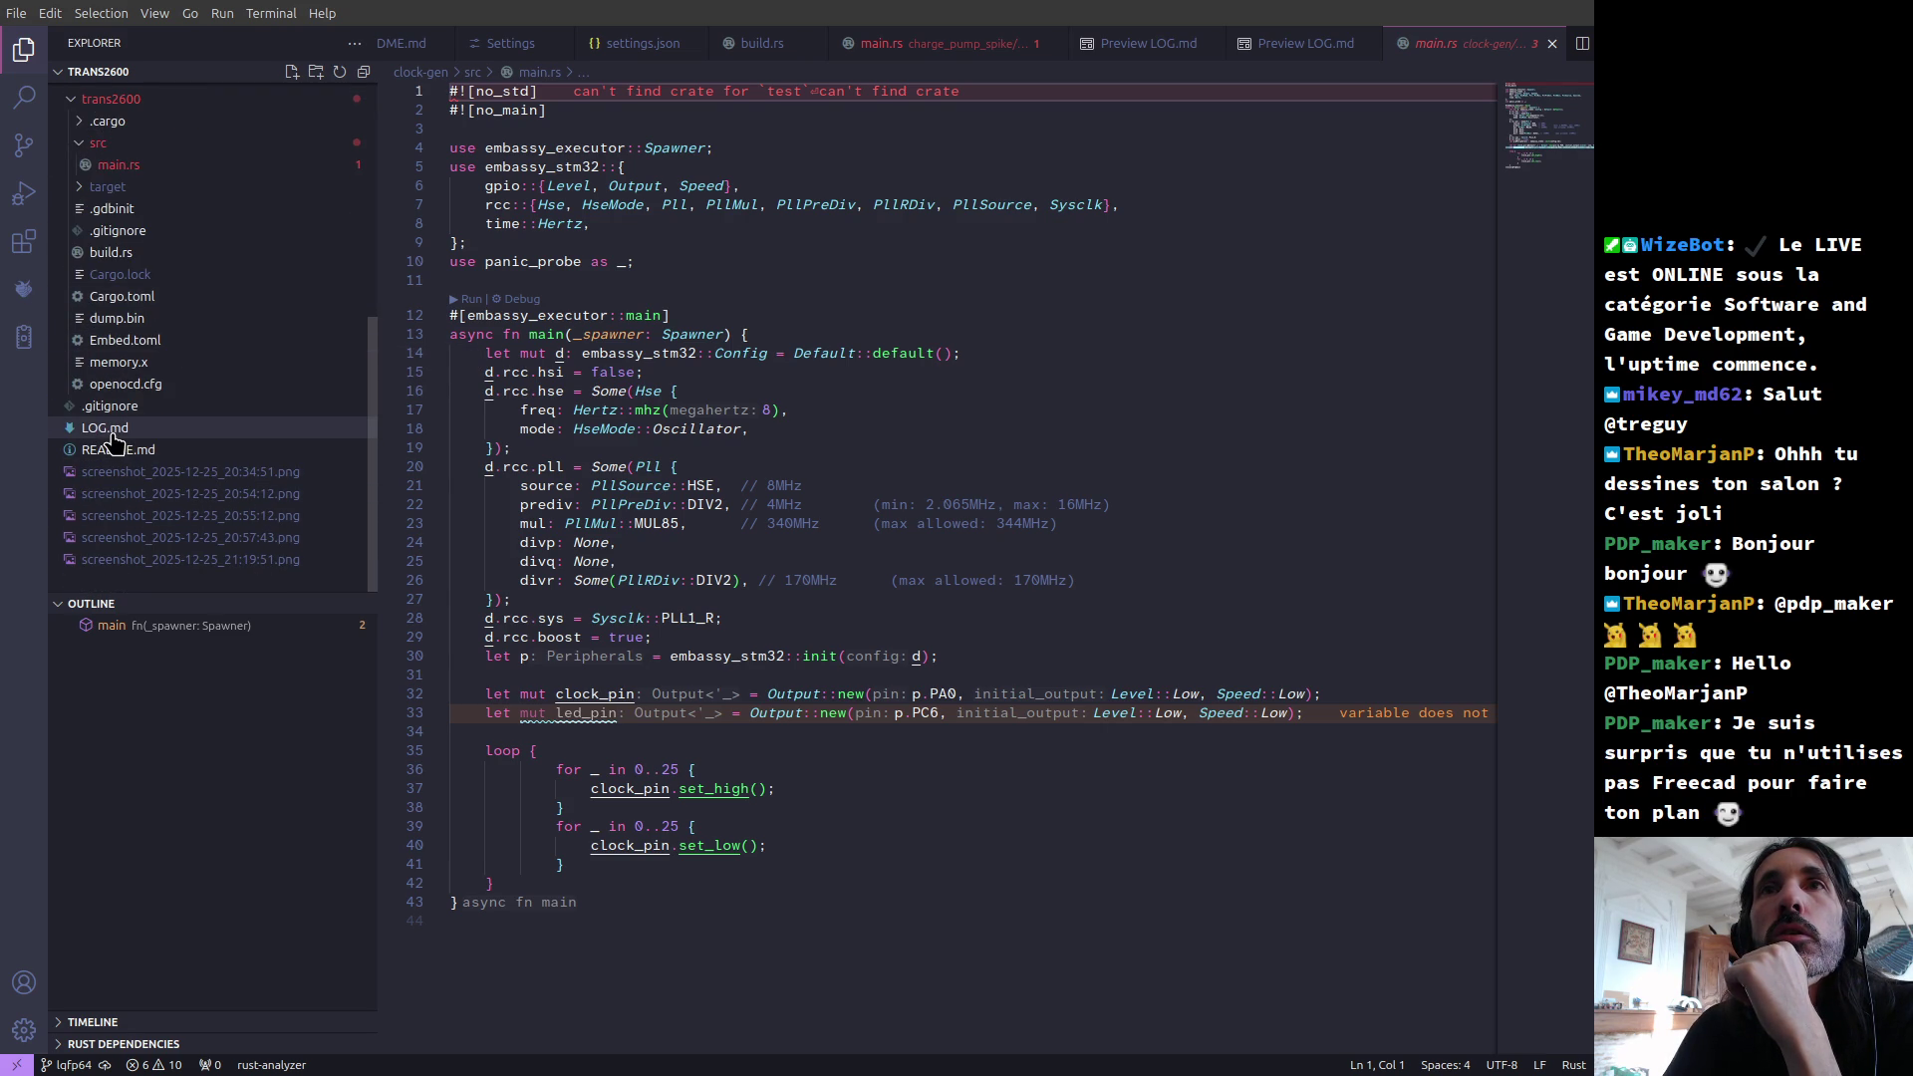
Step: Open the project log LOG.md and hide the file sidebar
{"action": "left_click", "coordinate": [111, 435]}
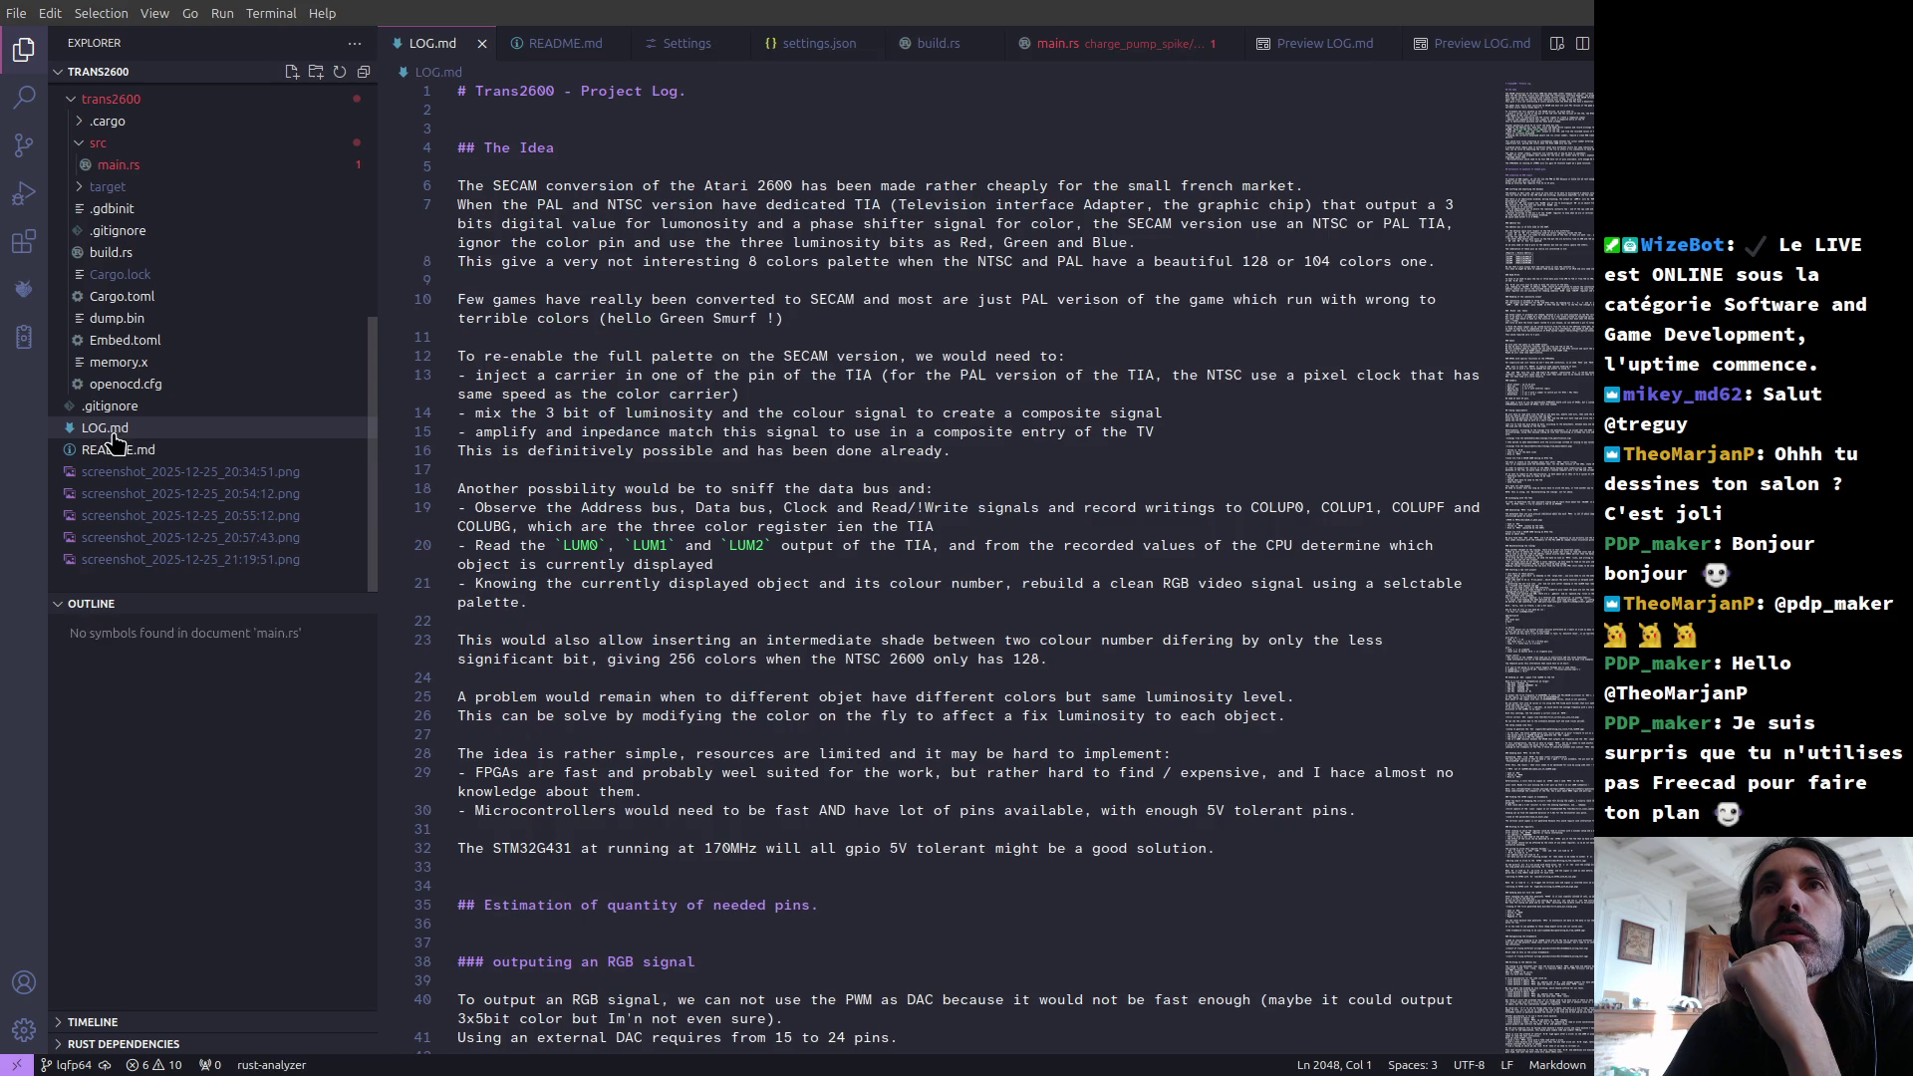
{"action": "left_click", "coordinate": [13, 58]}
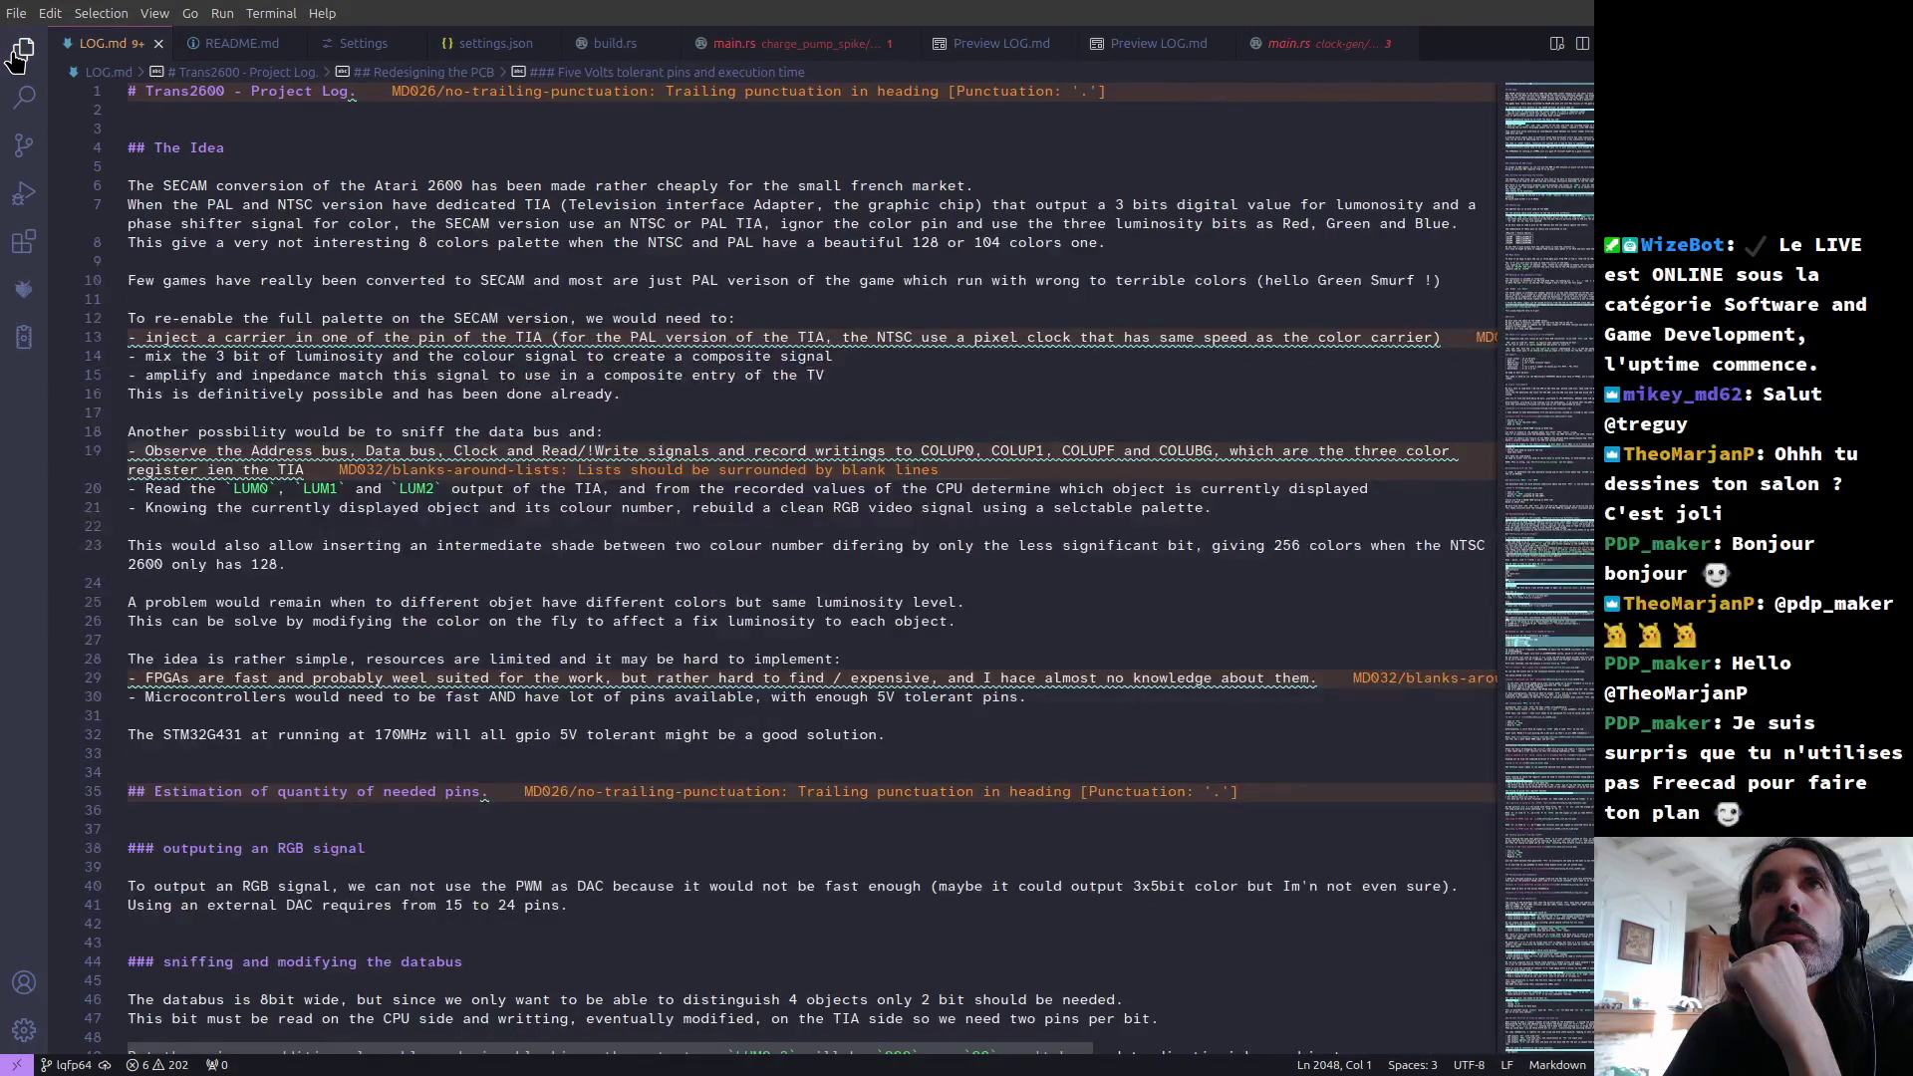
{"action": "left_click", "coordinate": [16, 58]}
{"action": "left_click", "coordinate": [16, 58]}
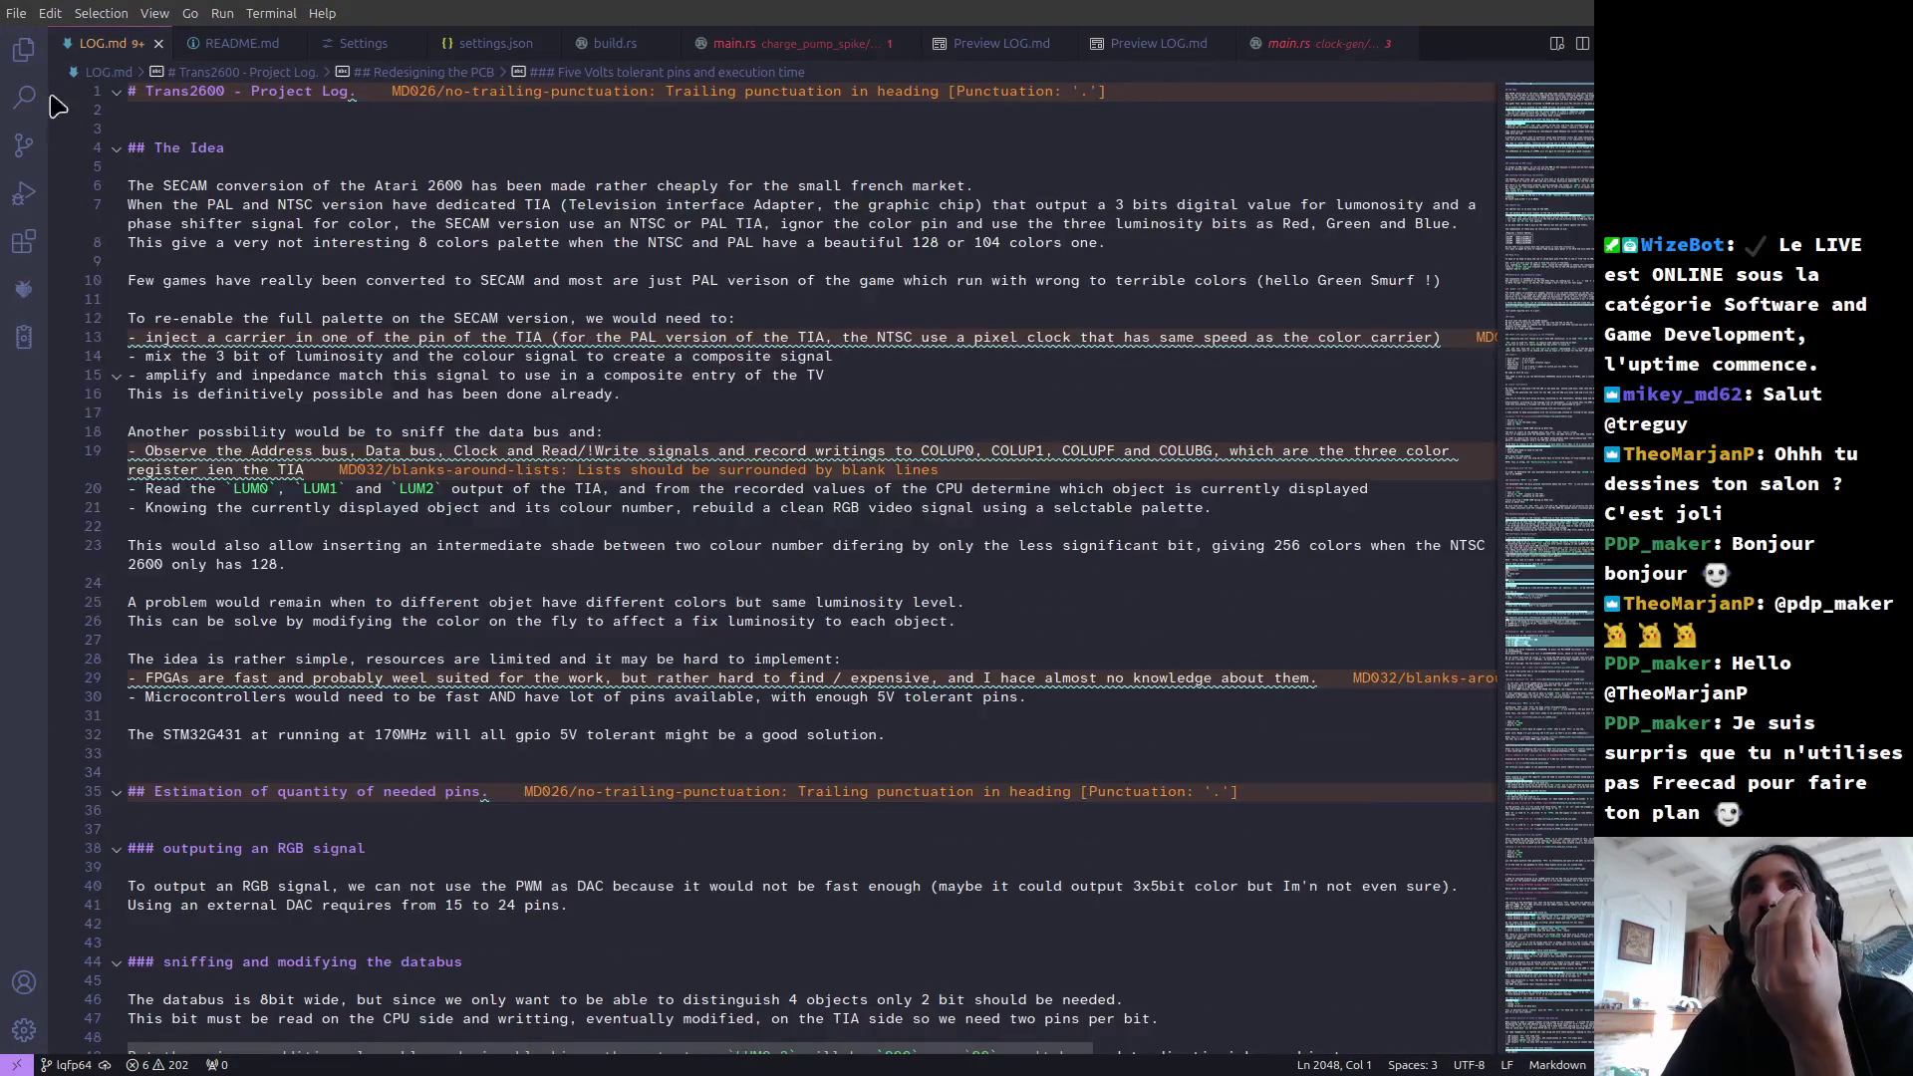
Step: Show LOG.md's rendered preview beside the source, starting at the 'Trans2600 - Project Log.' heading
{"action": "right_click", "coordinate": [28, 391]}
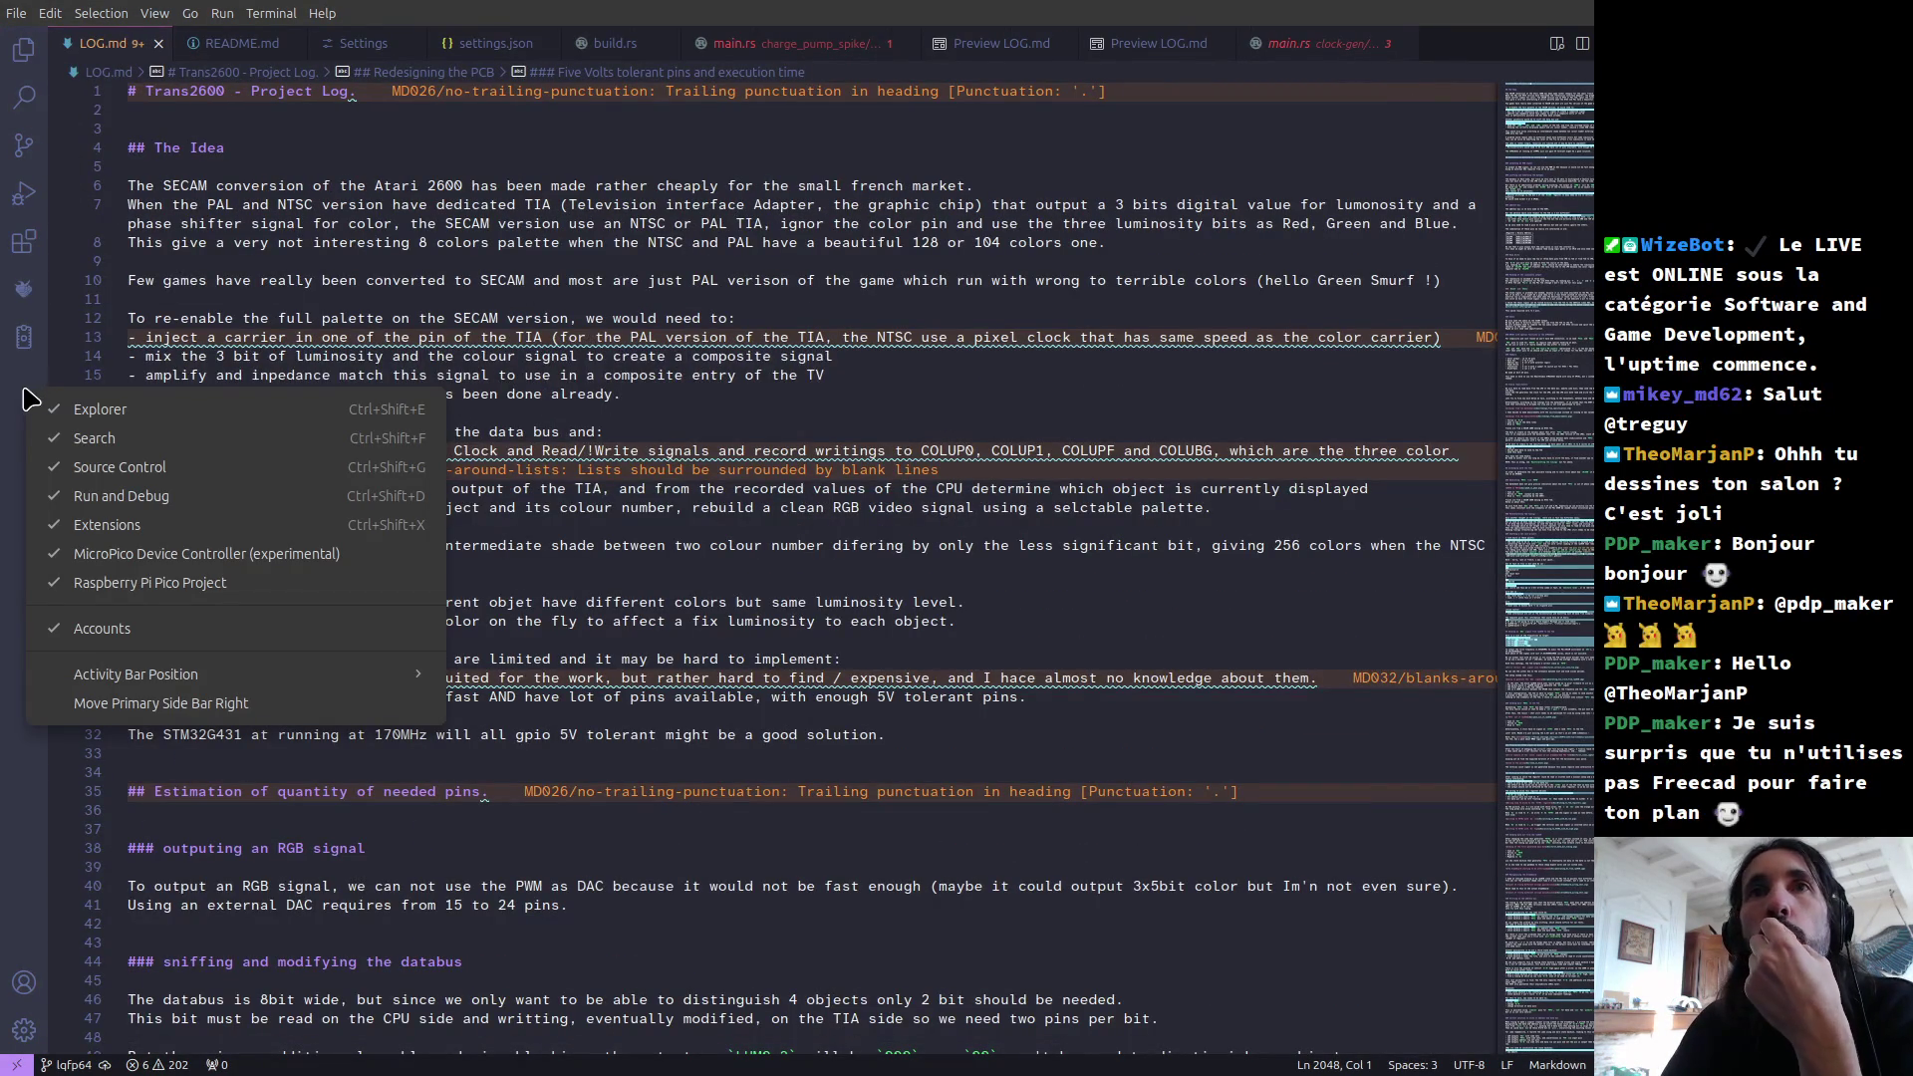
{"action": "left_click", "coordinate": [36, 826]}
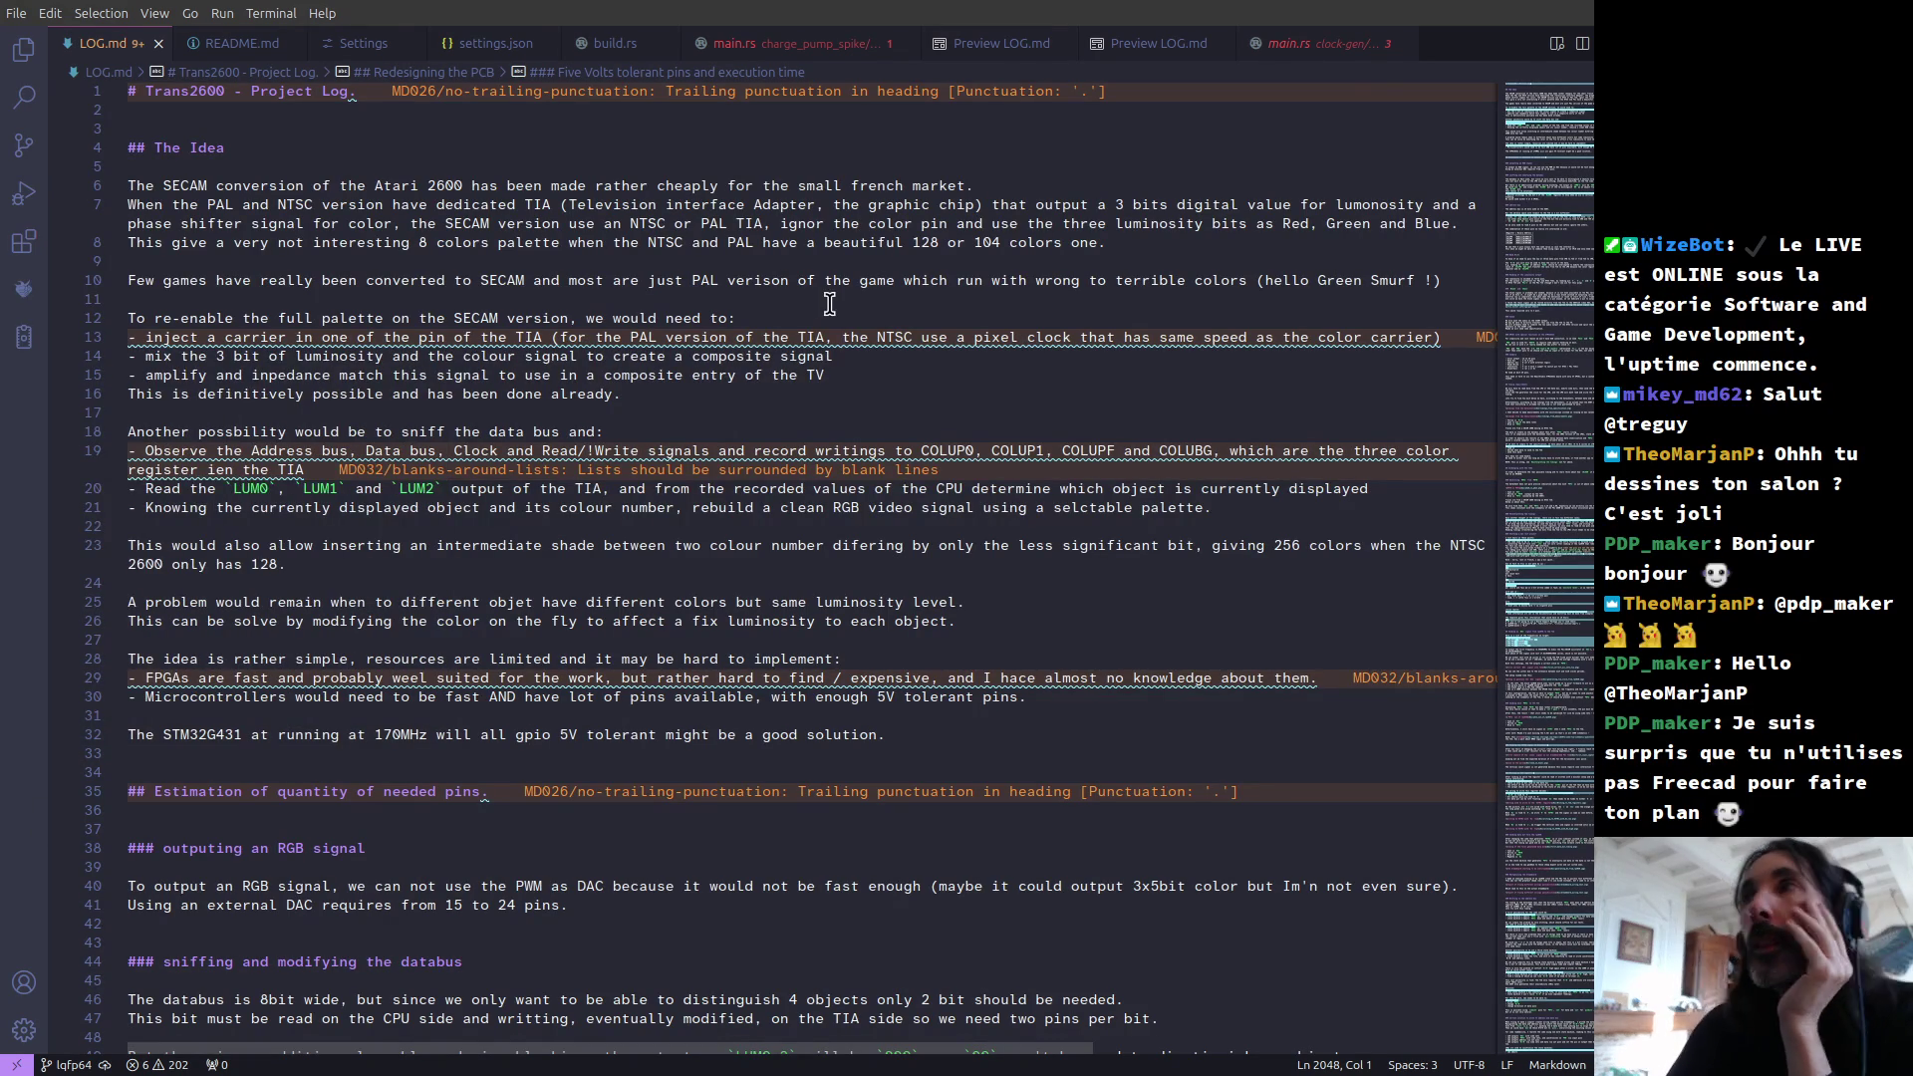
{"action": "left_click", "coordinate": [1558, 43]}
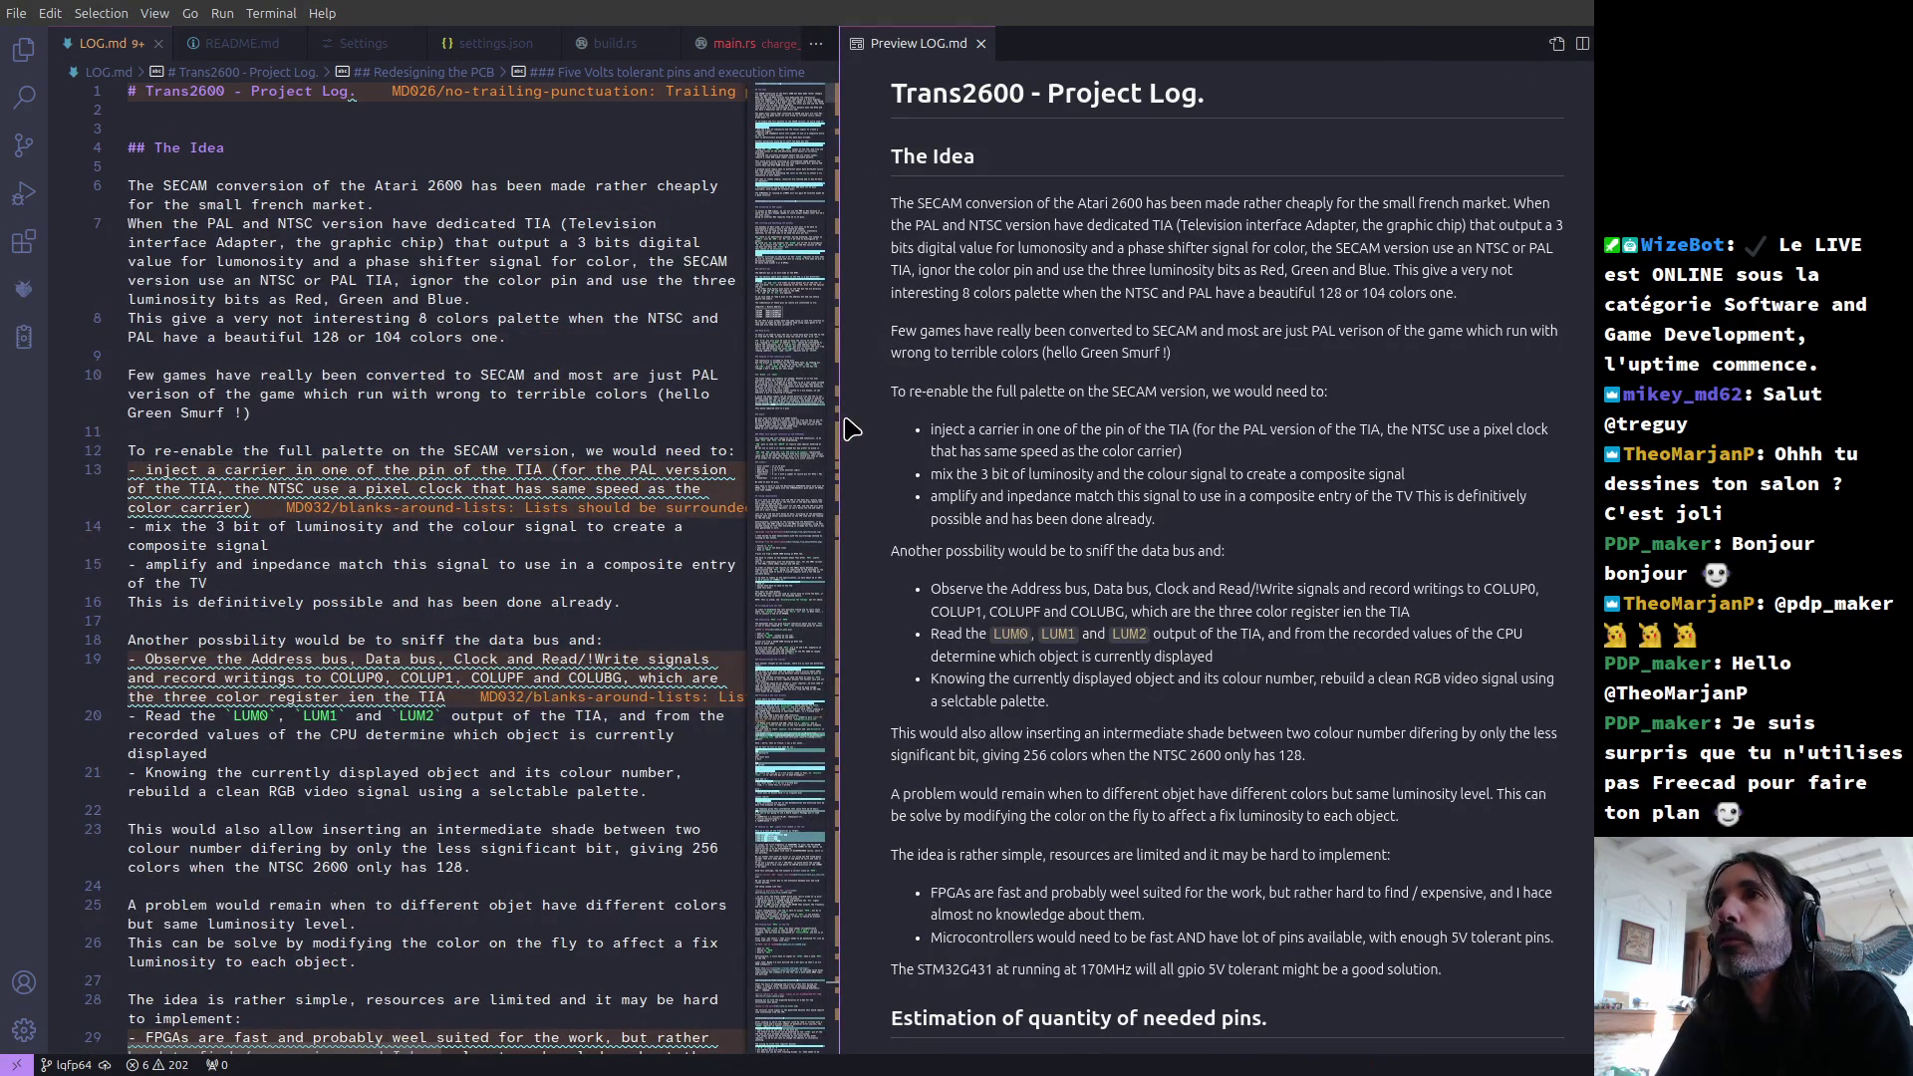
Step: Widen the preview, scroll to the SCART audio notes with the LM358 schematic, and un-maximize the window
{"action": "left_click_drag", "start_coordinate": [840, 417], "coordinate": [588, 416]}
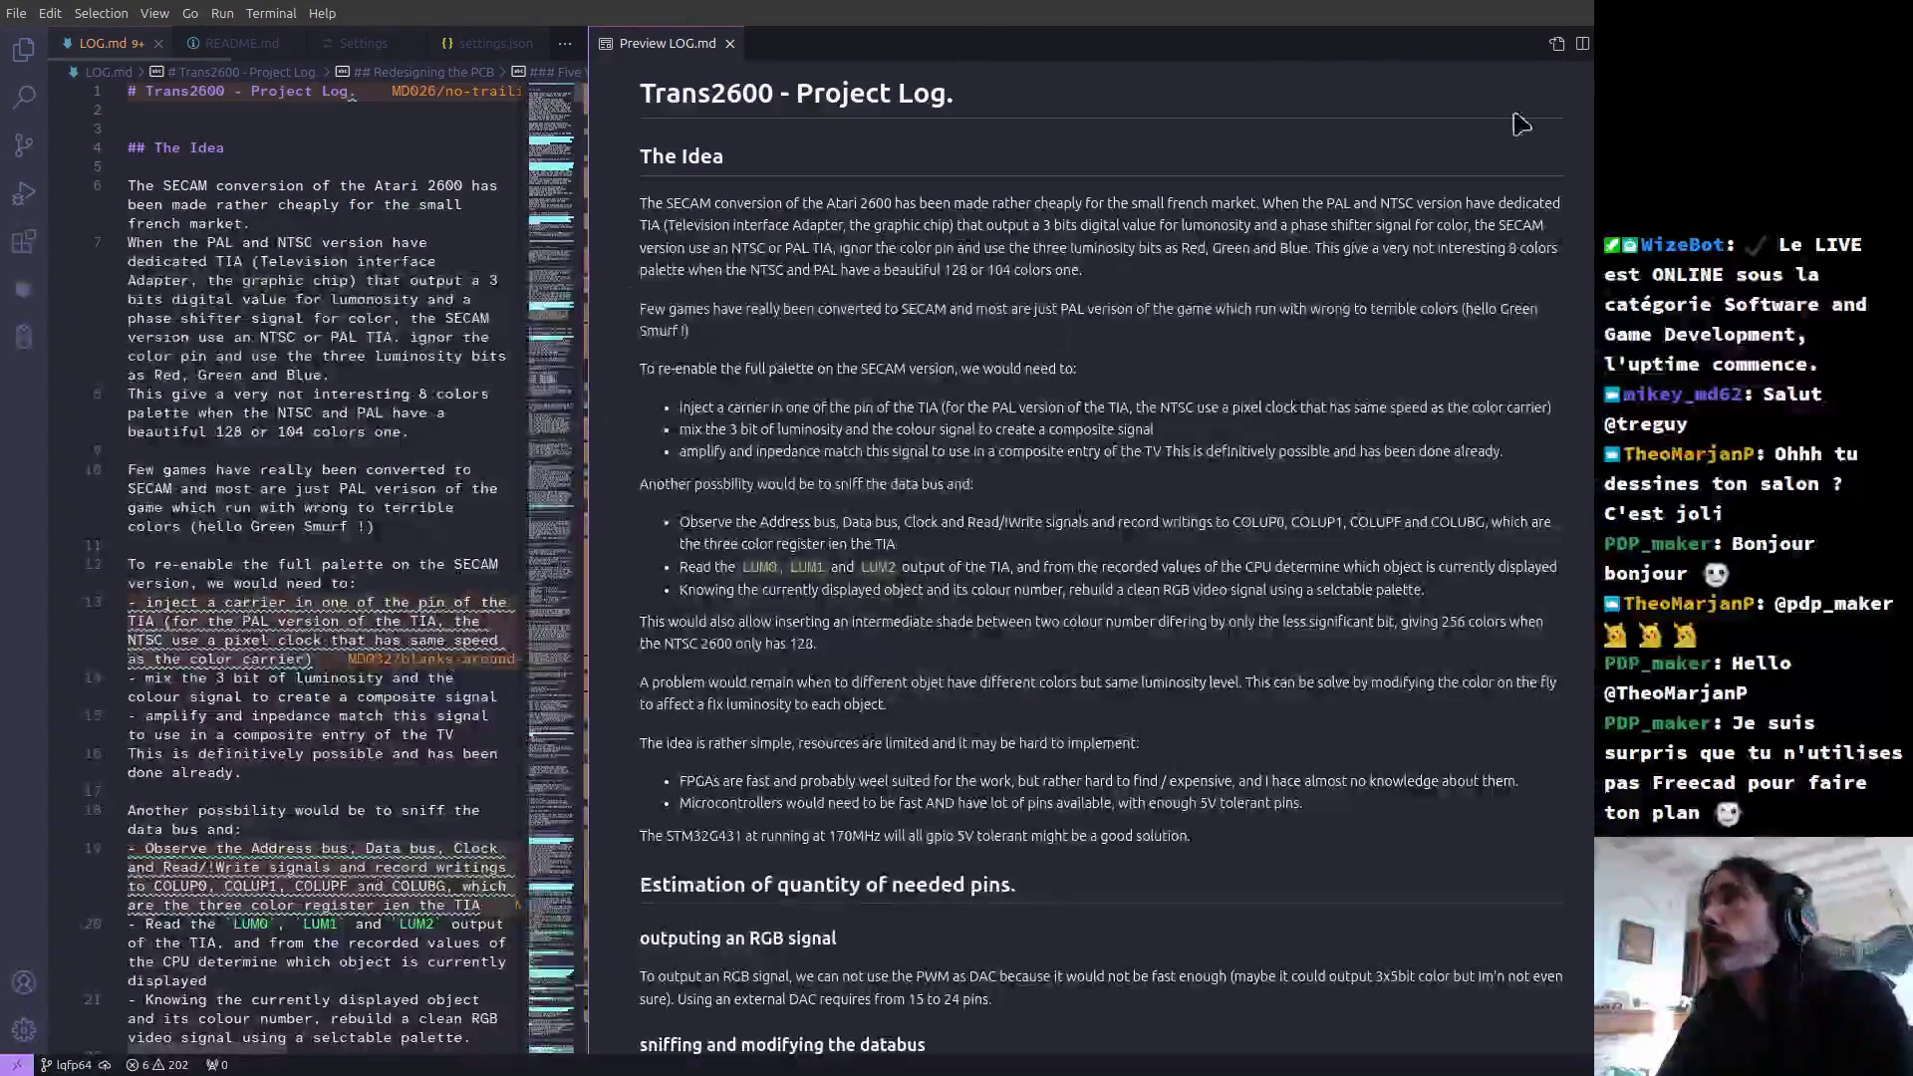
{"action": "scroll", "coordinate": [1554, 706], "scroll_direction": "down", "scroll_amount": 20}
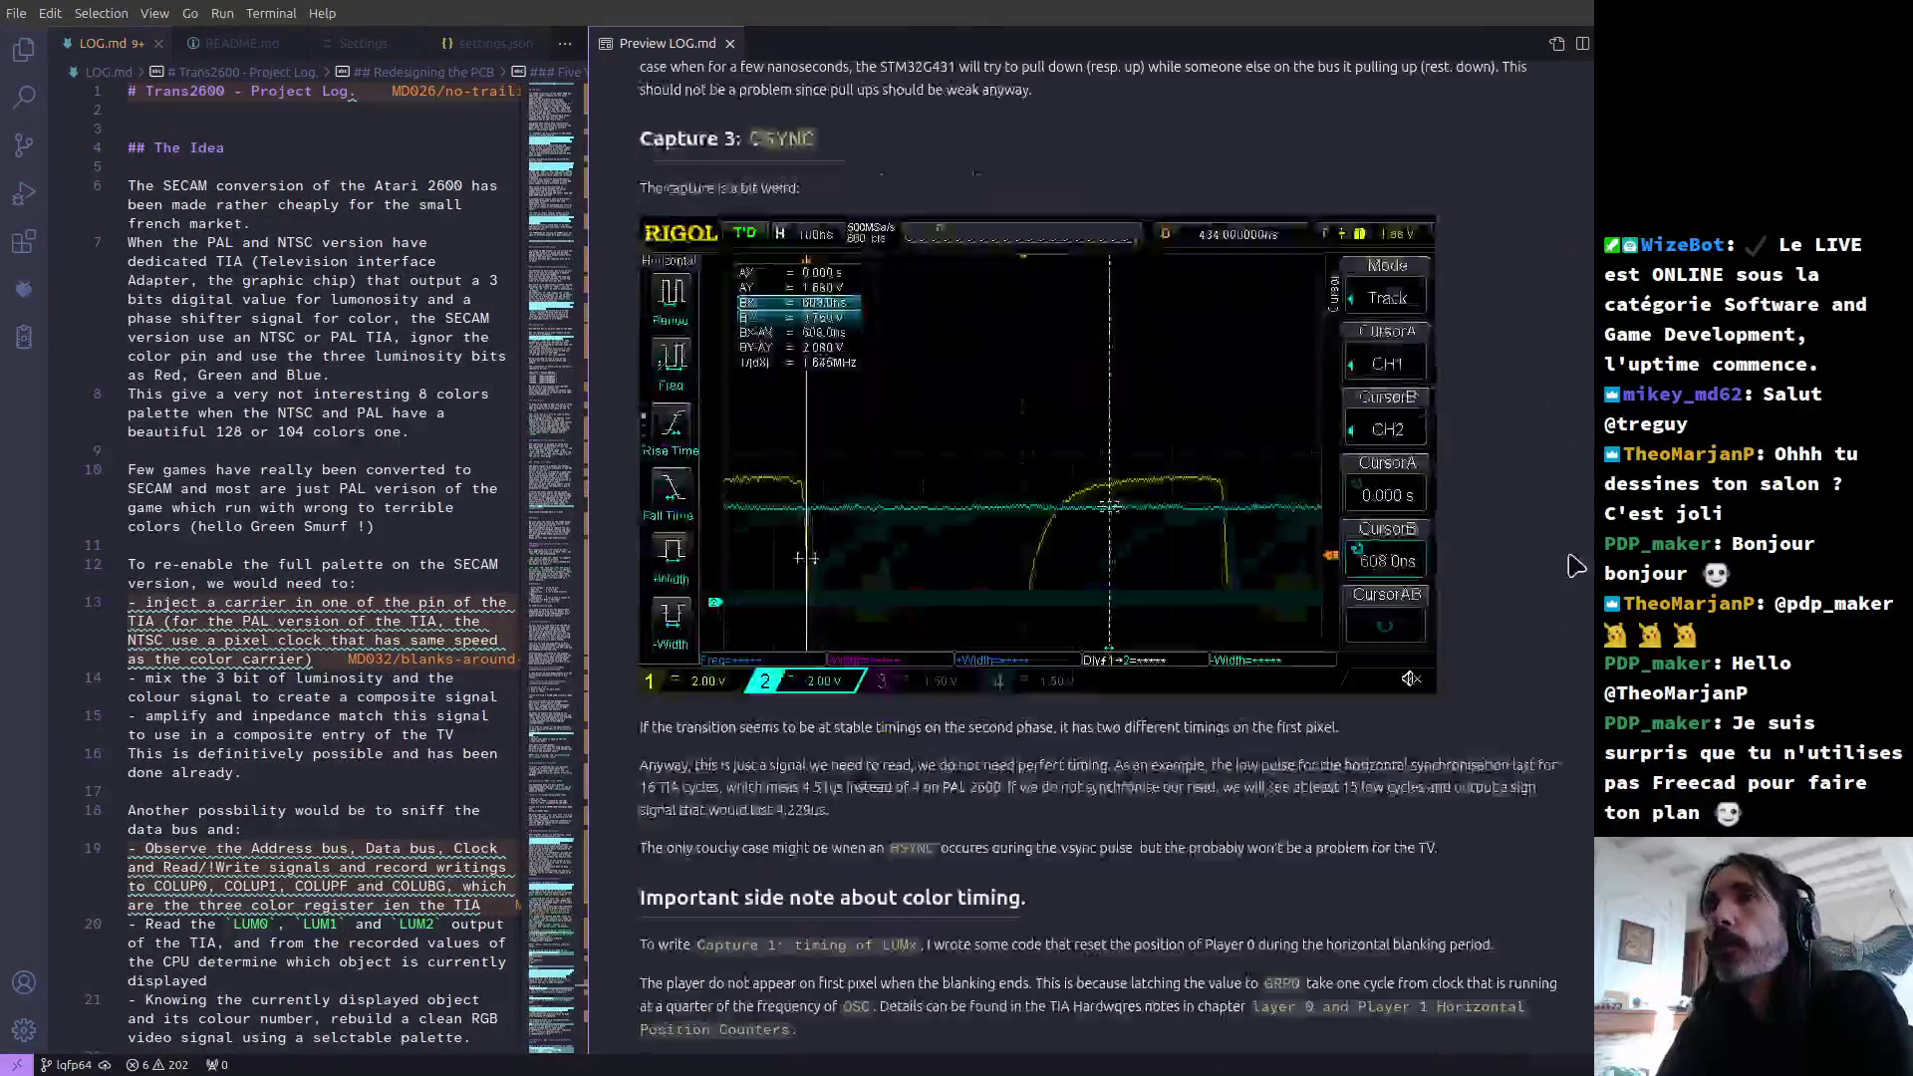
{"action": "scroll", "coordinate": [1554, 706], "scroll_direction": "down", "scroll_amount": 20}
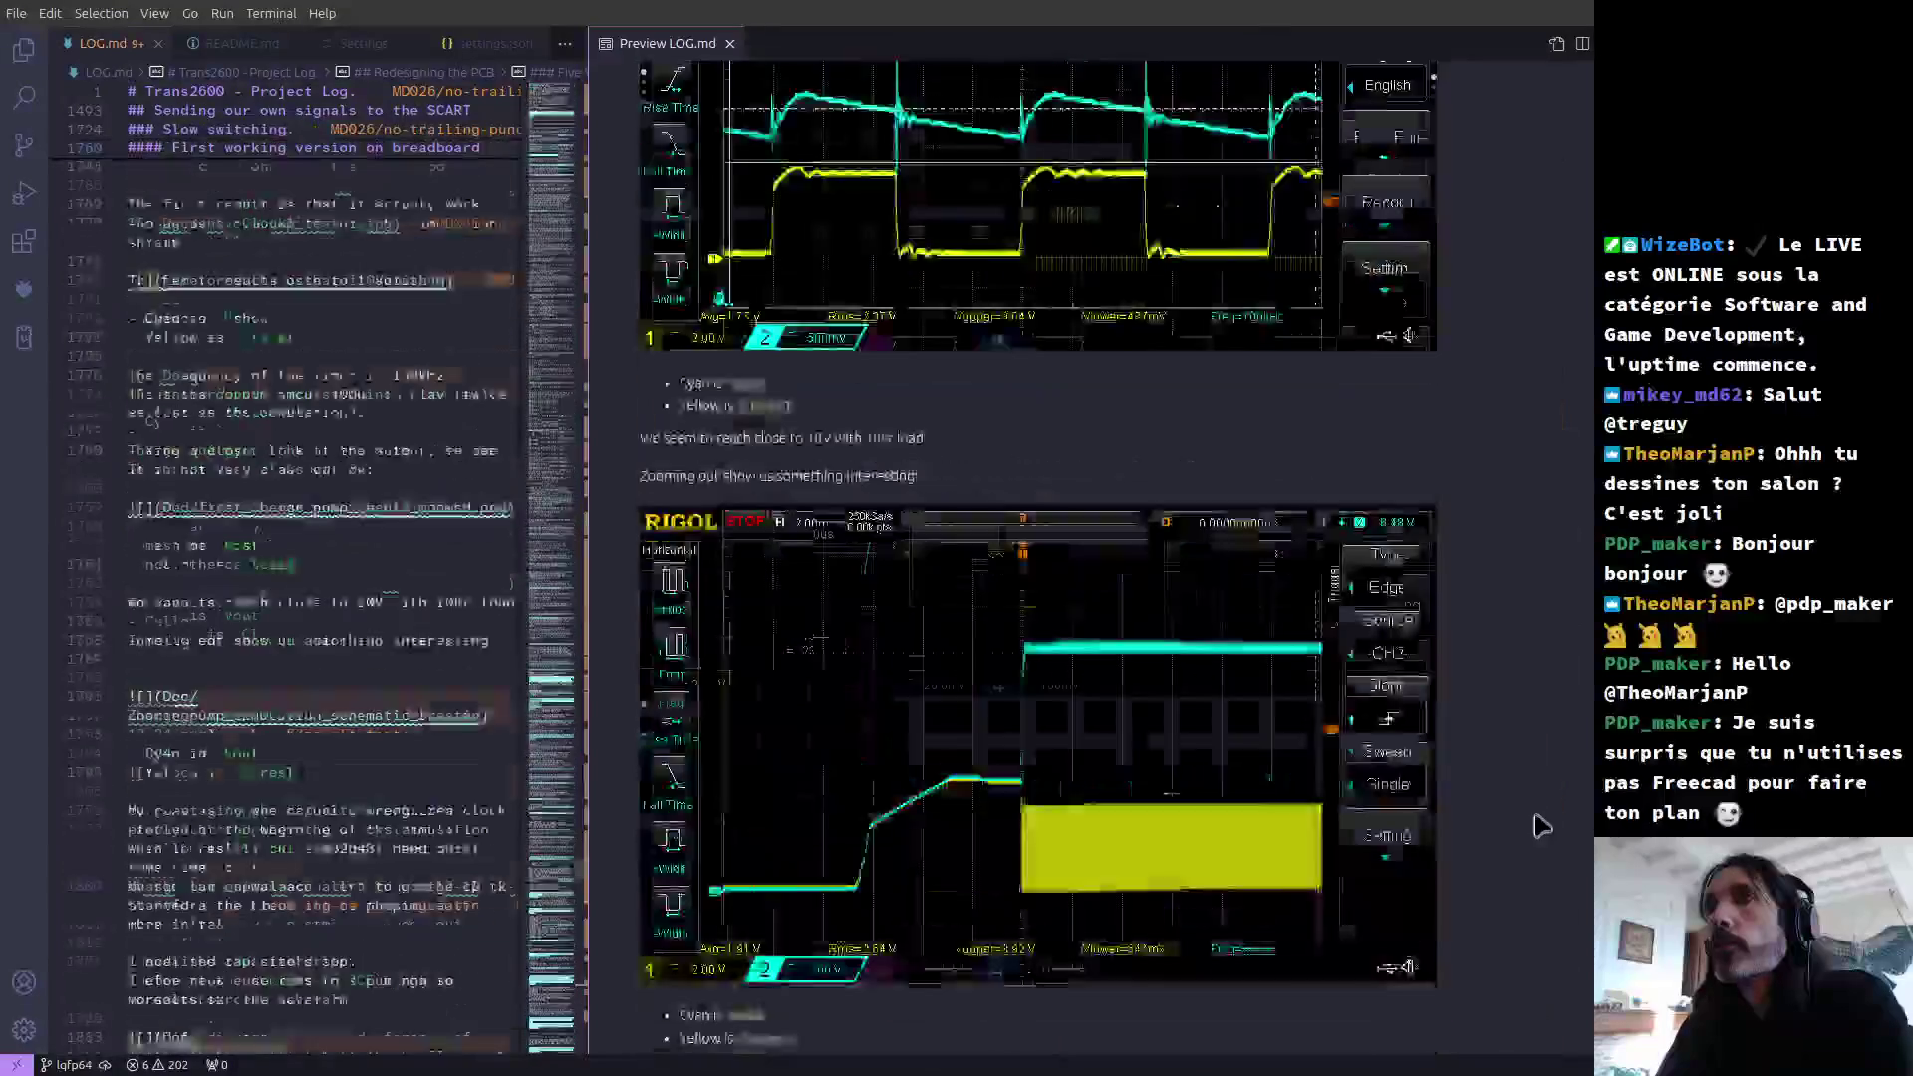
{"action": "scroll", "coordinate": [1532, 873], "scroll_direction": "down", "scroll_amount": 20}
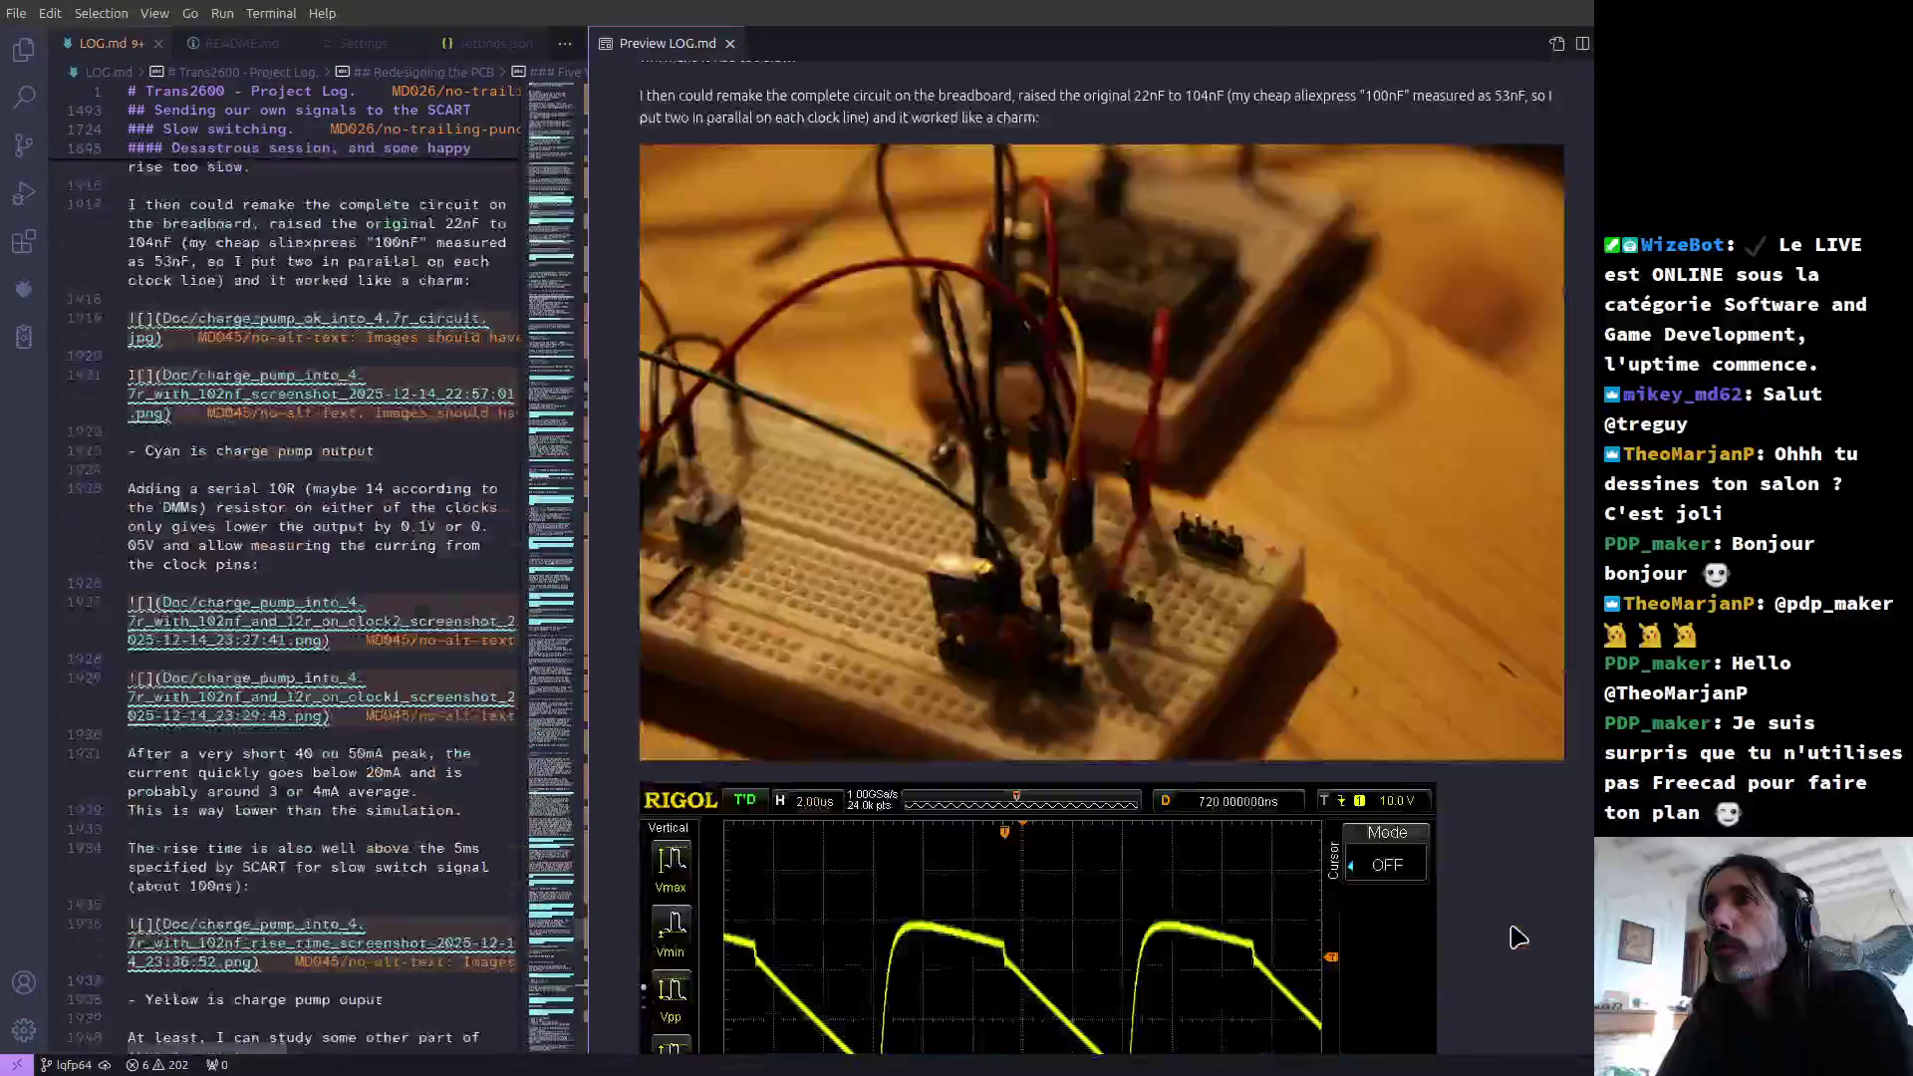
{"action": "scroll", "coordinate": [1515, 965], "scroll_direction": "down", "scroll_amount": 20}
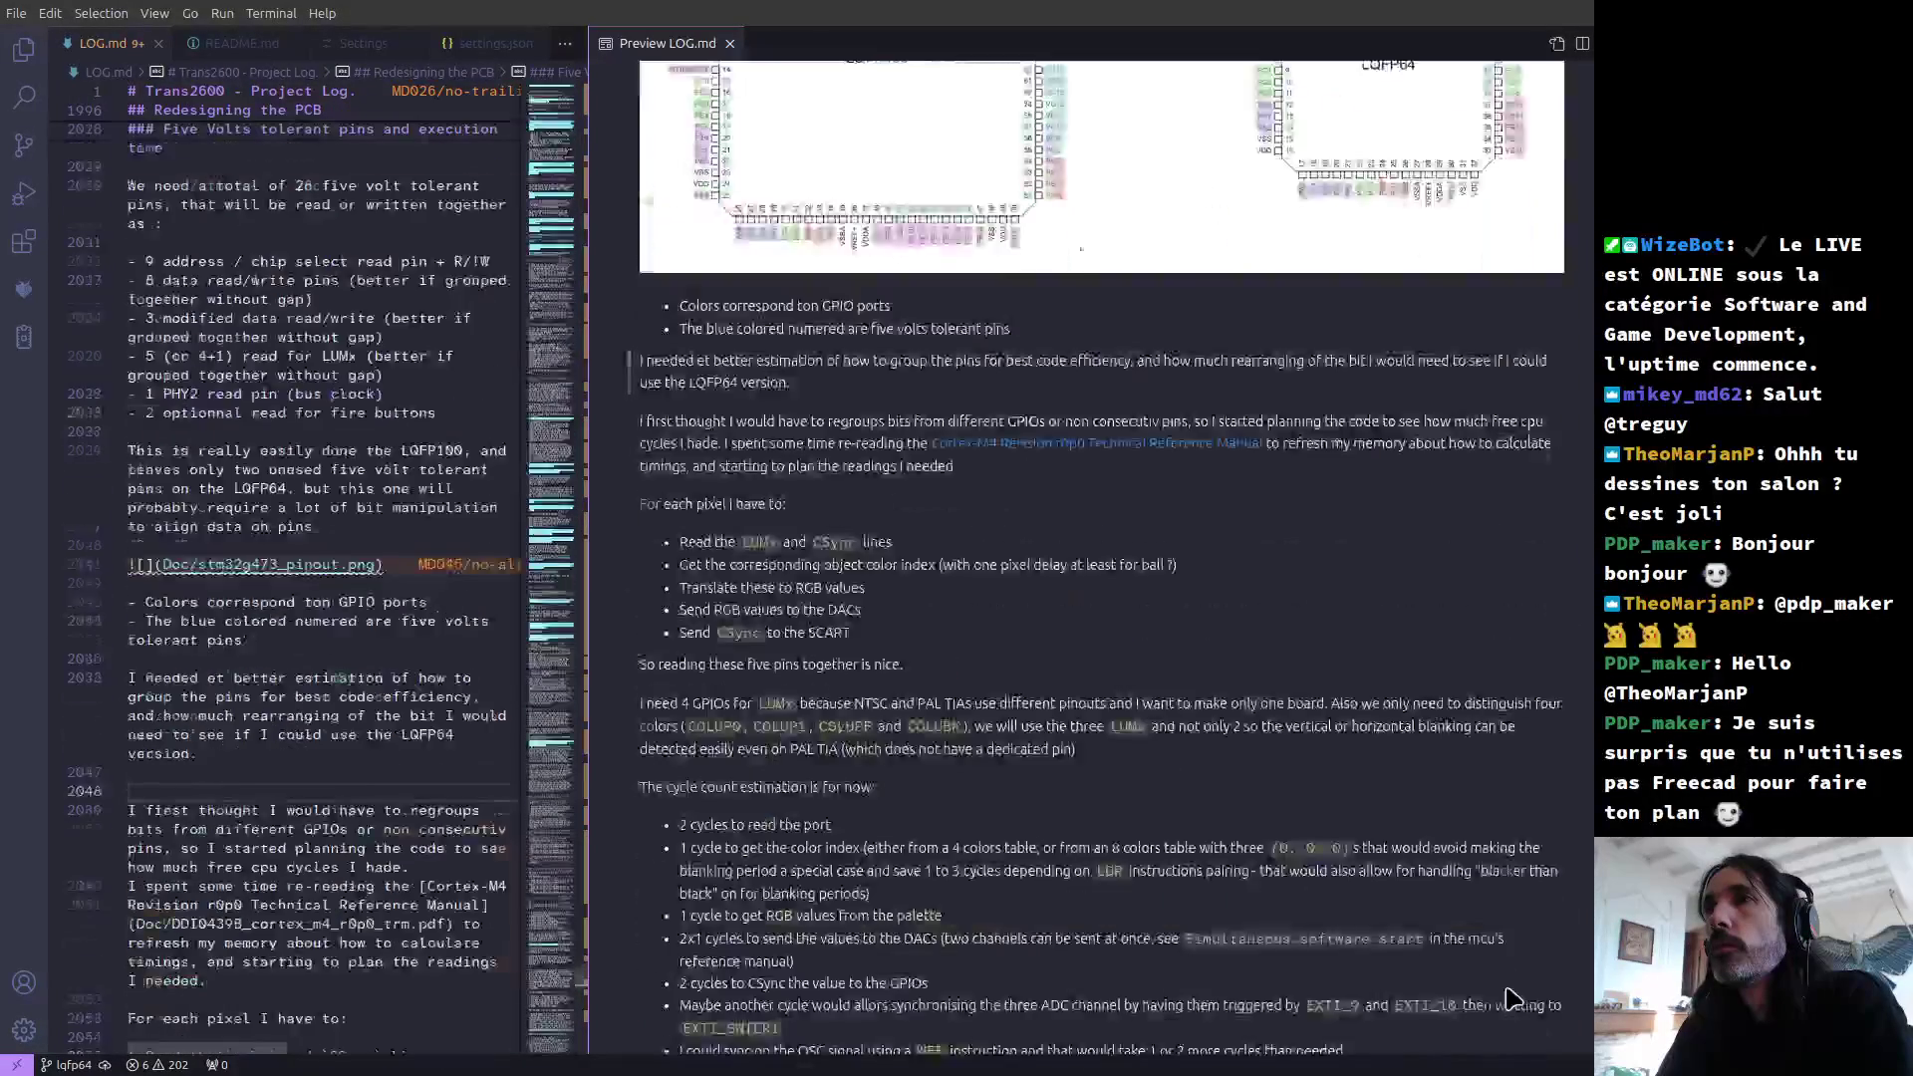
{"action": "scroll", "coordinate": [1507, 1037], "scroll_direction": "down", "scroll_amount": 5}
{"action": "scroll", "coordinate": [1503, 987], "scroll_direction": "up", "scroll_amount": 20}
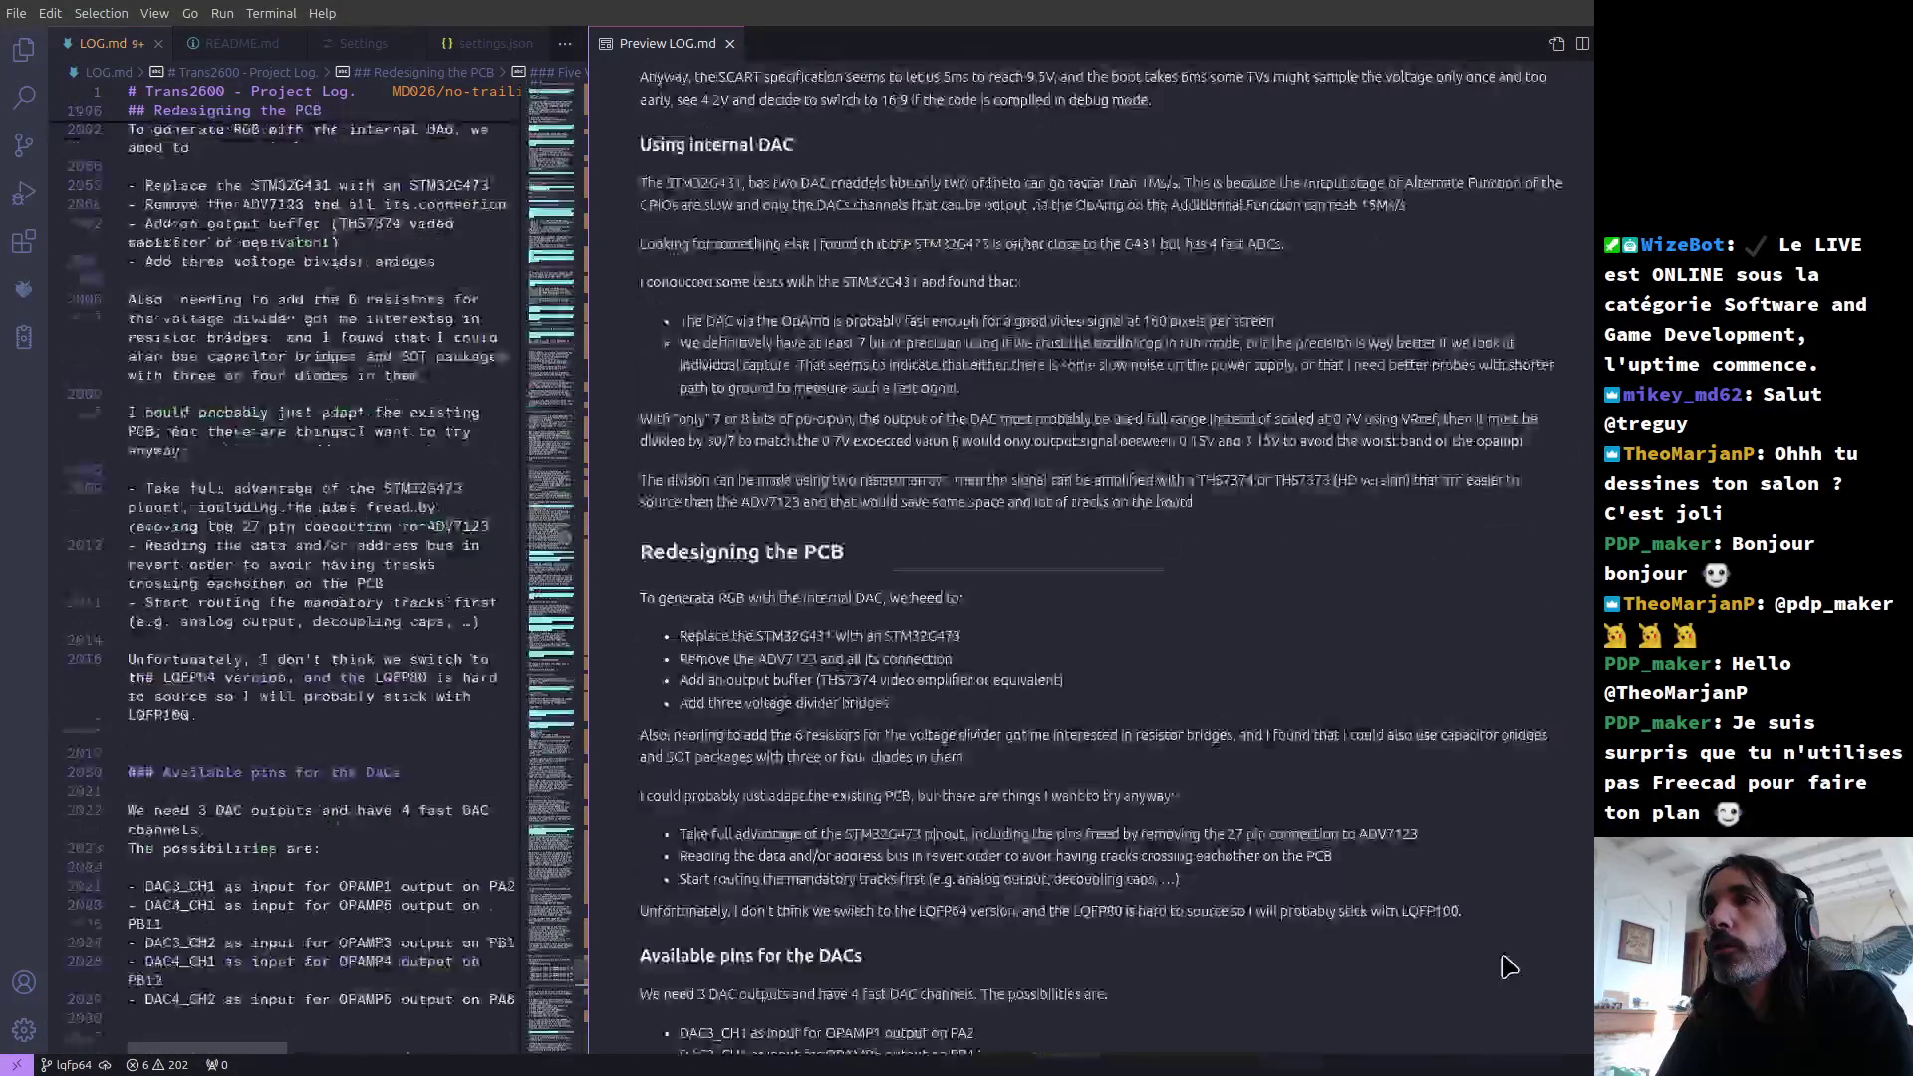
{"action": "scroll", "coordinate": [1506, 912], "scroll_direction": "up", "scroll_amount": 15}
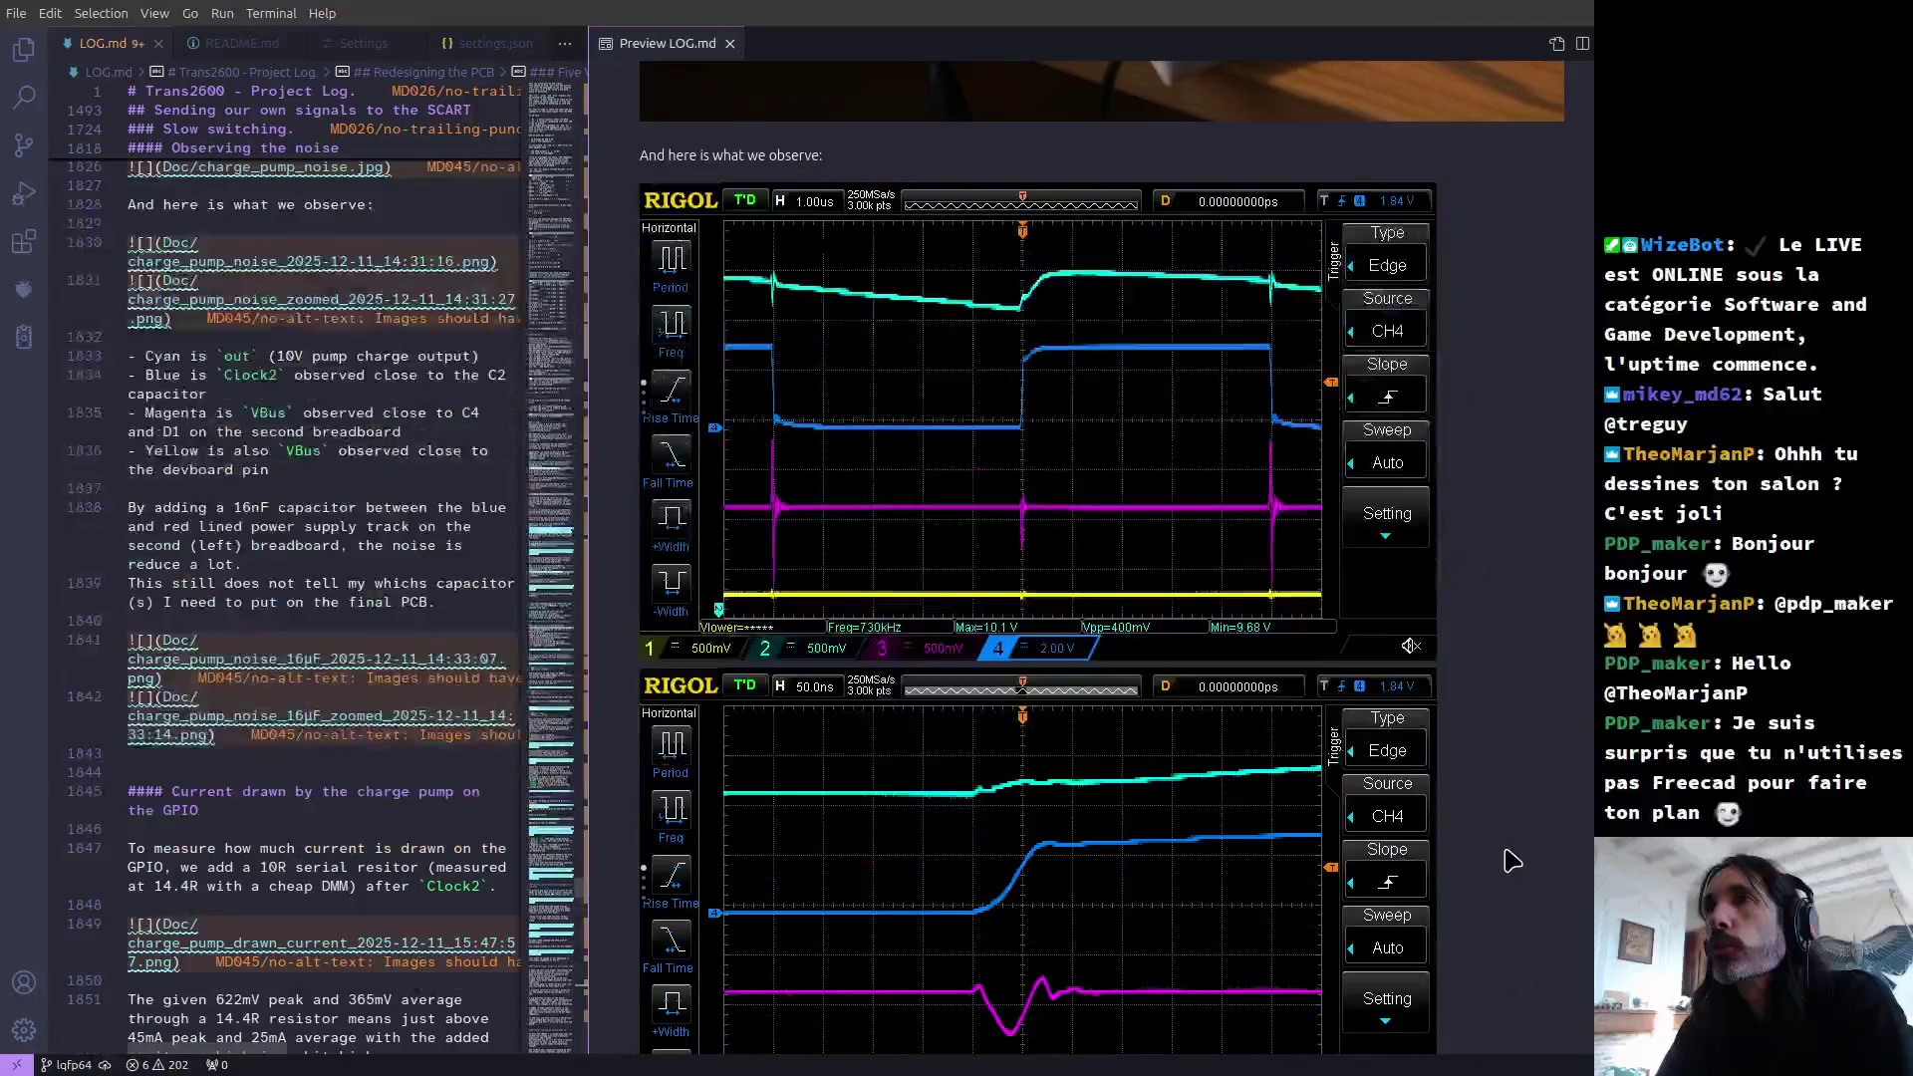
{"action": "scroll", "coordinate": [1507, 836], "scroll_direction": "up", "scroll_amount": 20}
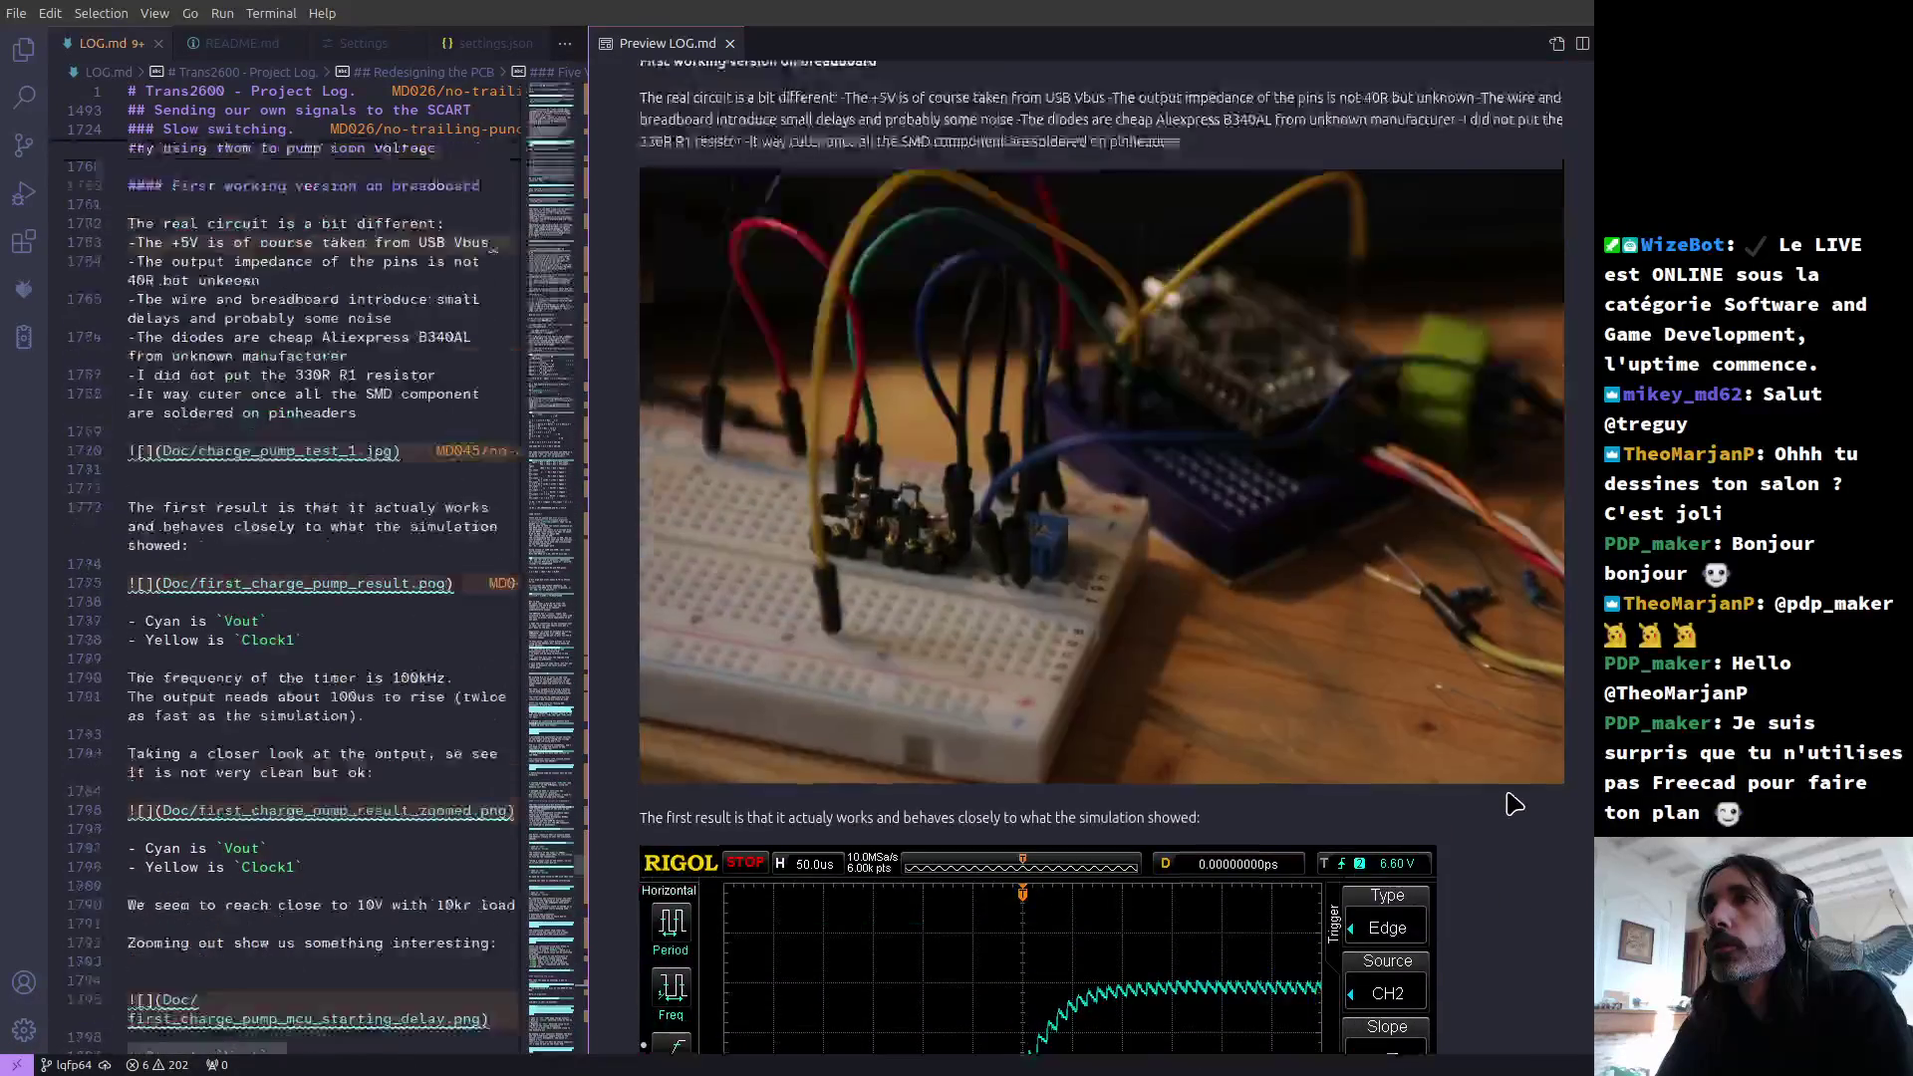
{"action": "scroll", "coordinate": [1515, 759], "scroll_direction": "up", "scroll_amount": 10}
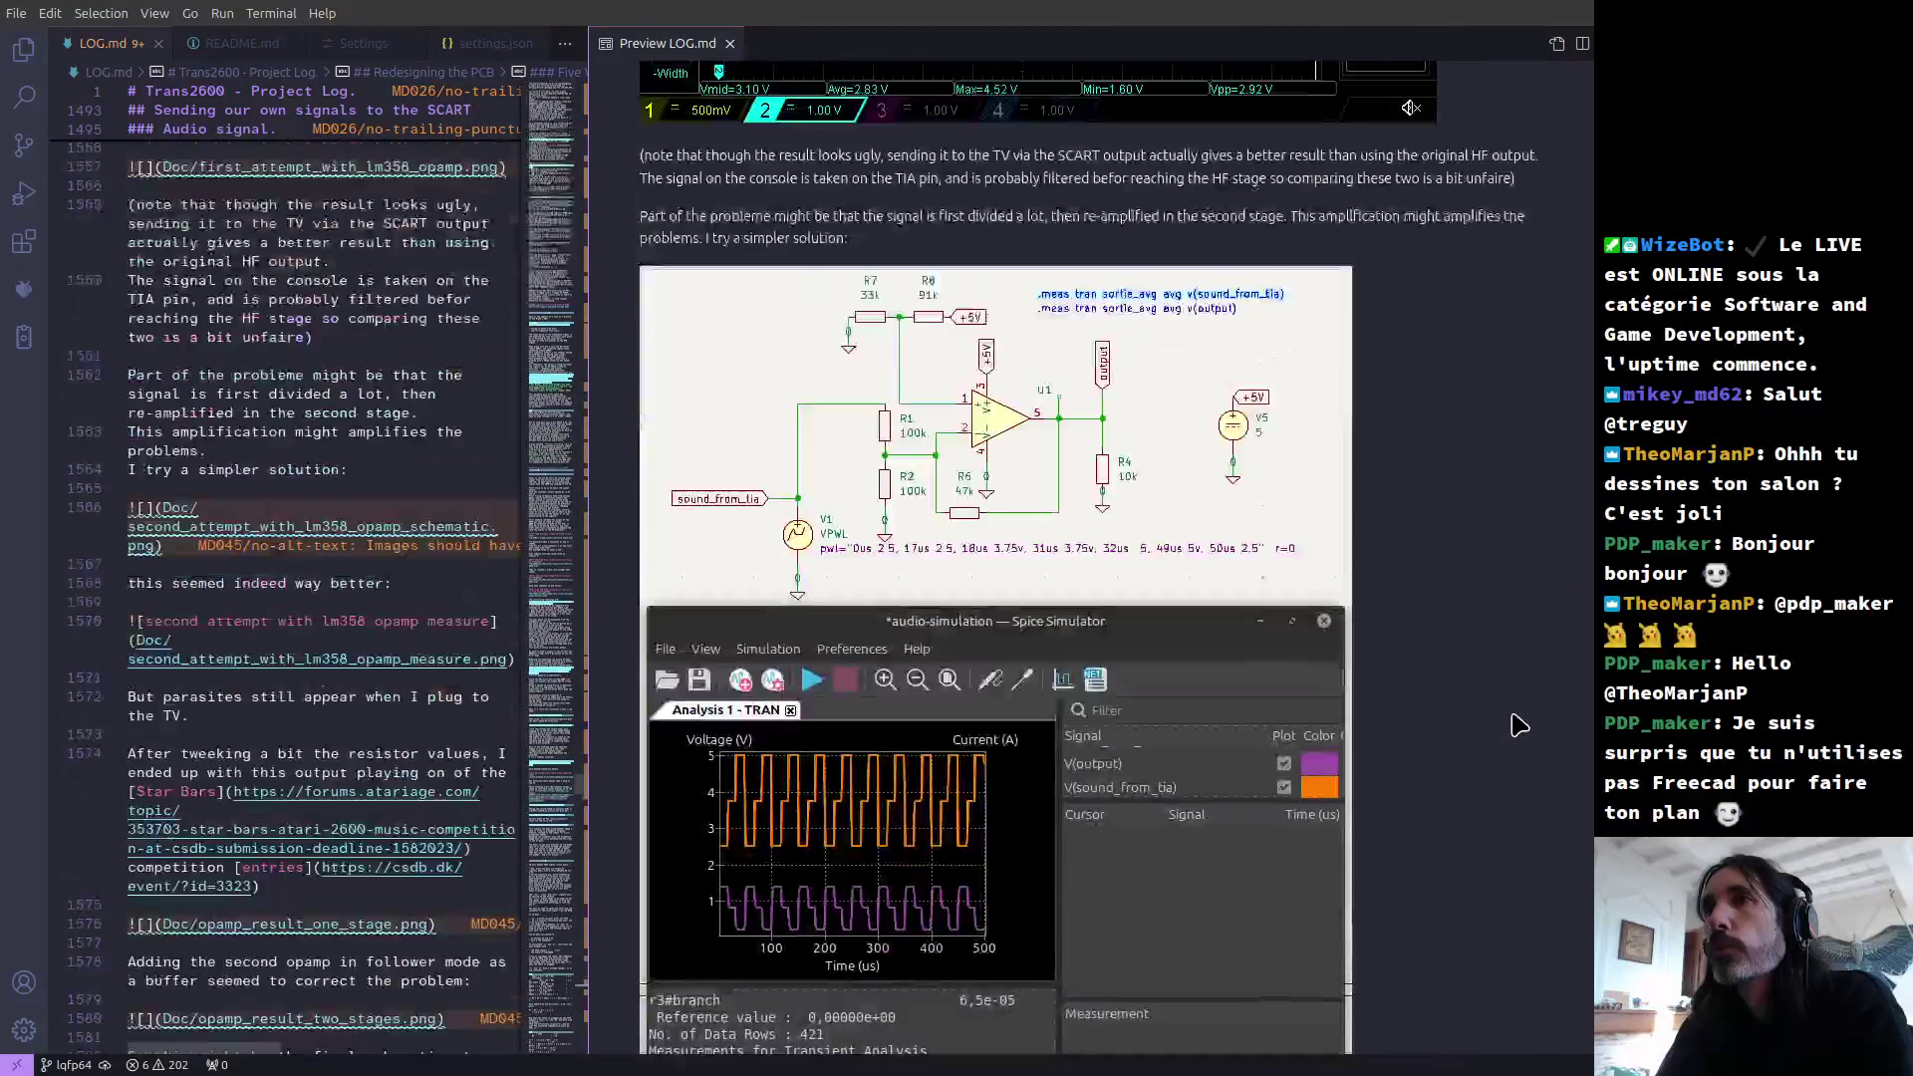
{"action": "scroll", "coordinate": [1288, 573], "scroll_direction": "up", "scroll_amount": 8}
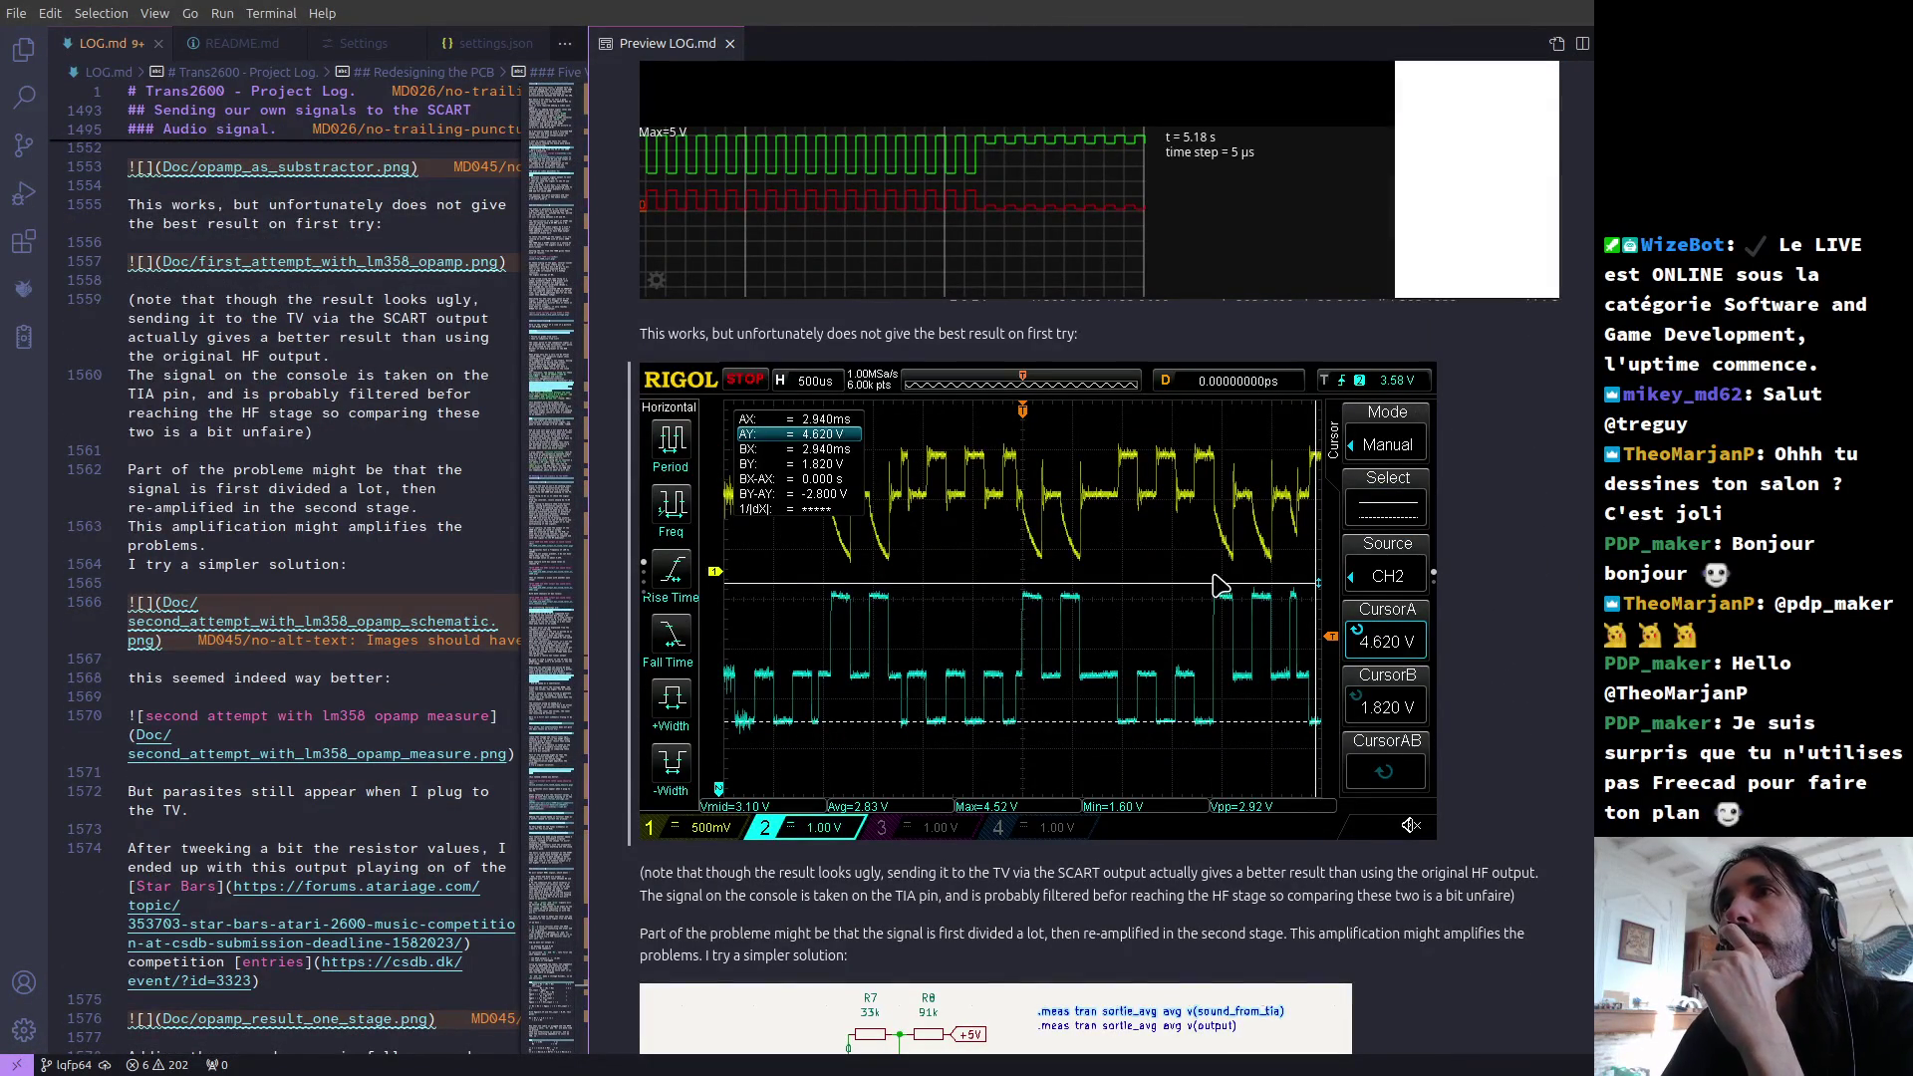
{"action": "scroll", "coordinate": [1222, 586], "scroll_direction": "down", "scroll_amount": 10}
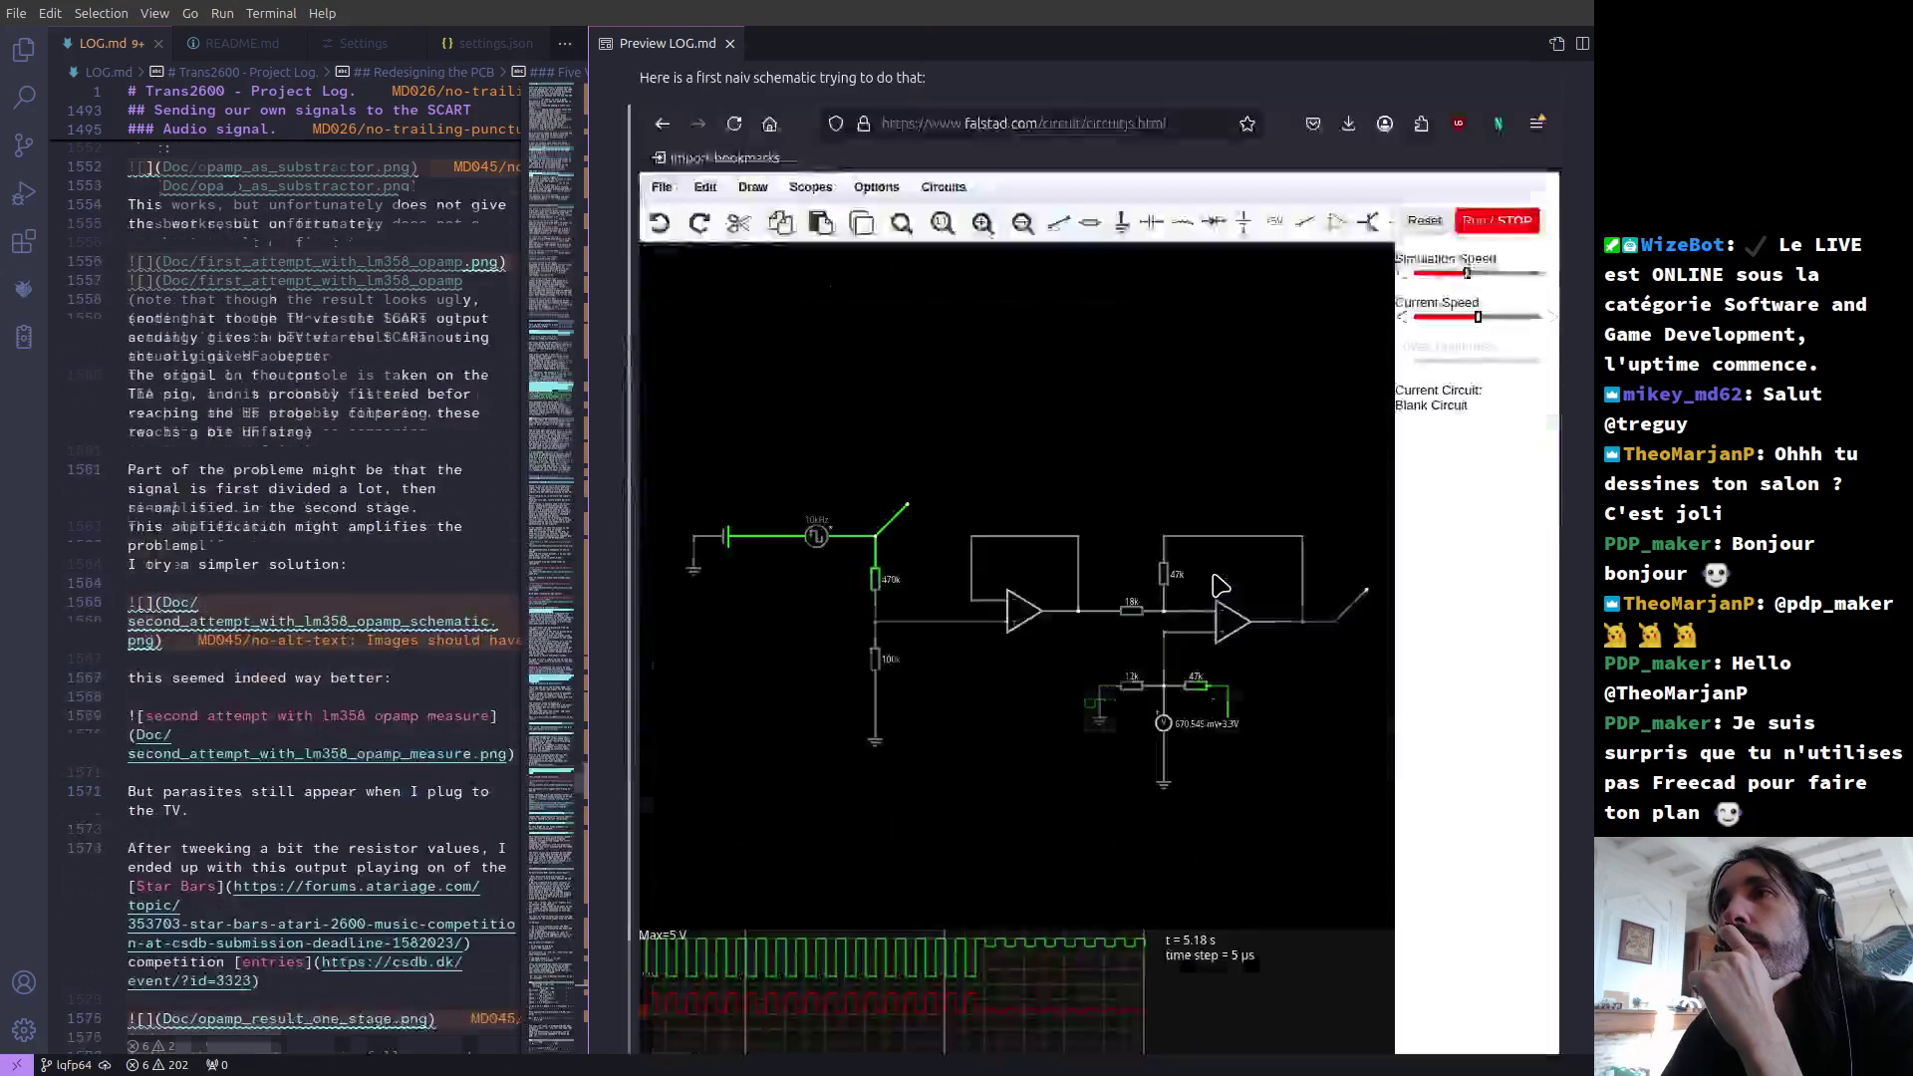
{"action": "scroll", "coordinate": [1211, 590], "scroll_direction": "up", "scroll_amount": 8}
{"action": "scroll", "coordinate": [1211, 590], "scroll_direction": "down", "scroll_amount": 10}
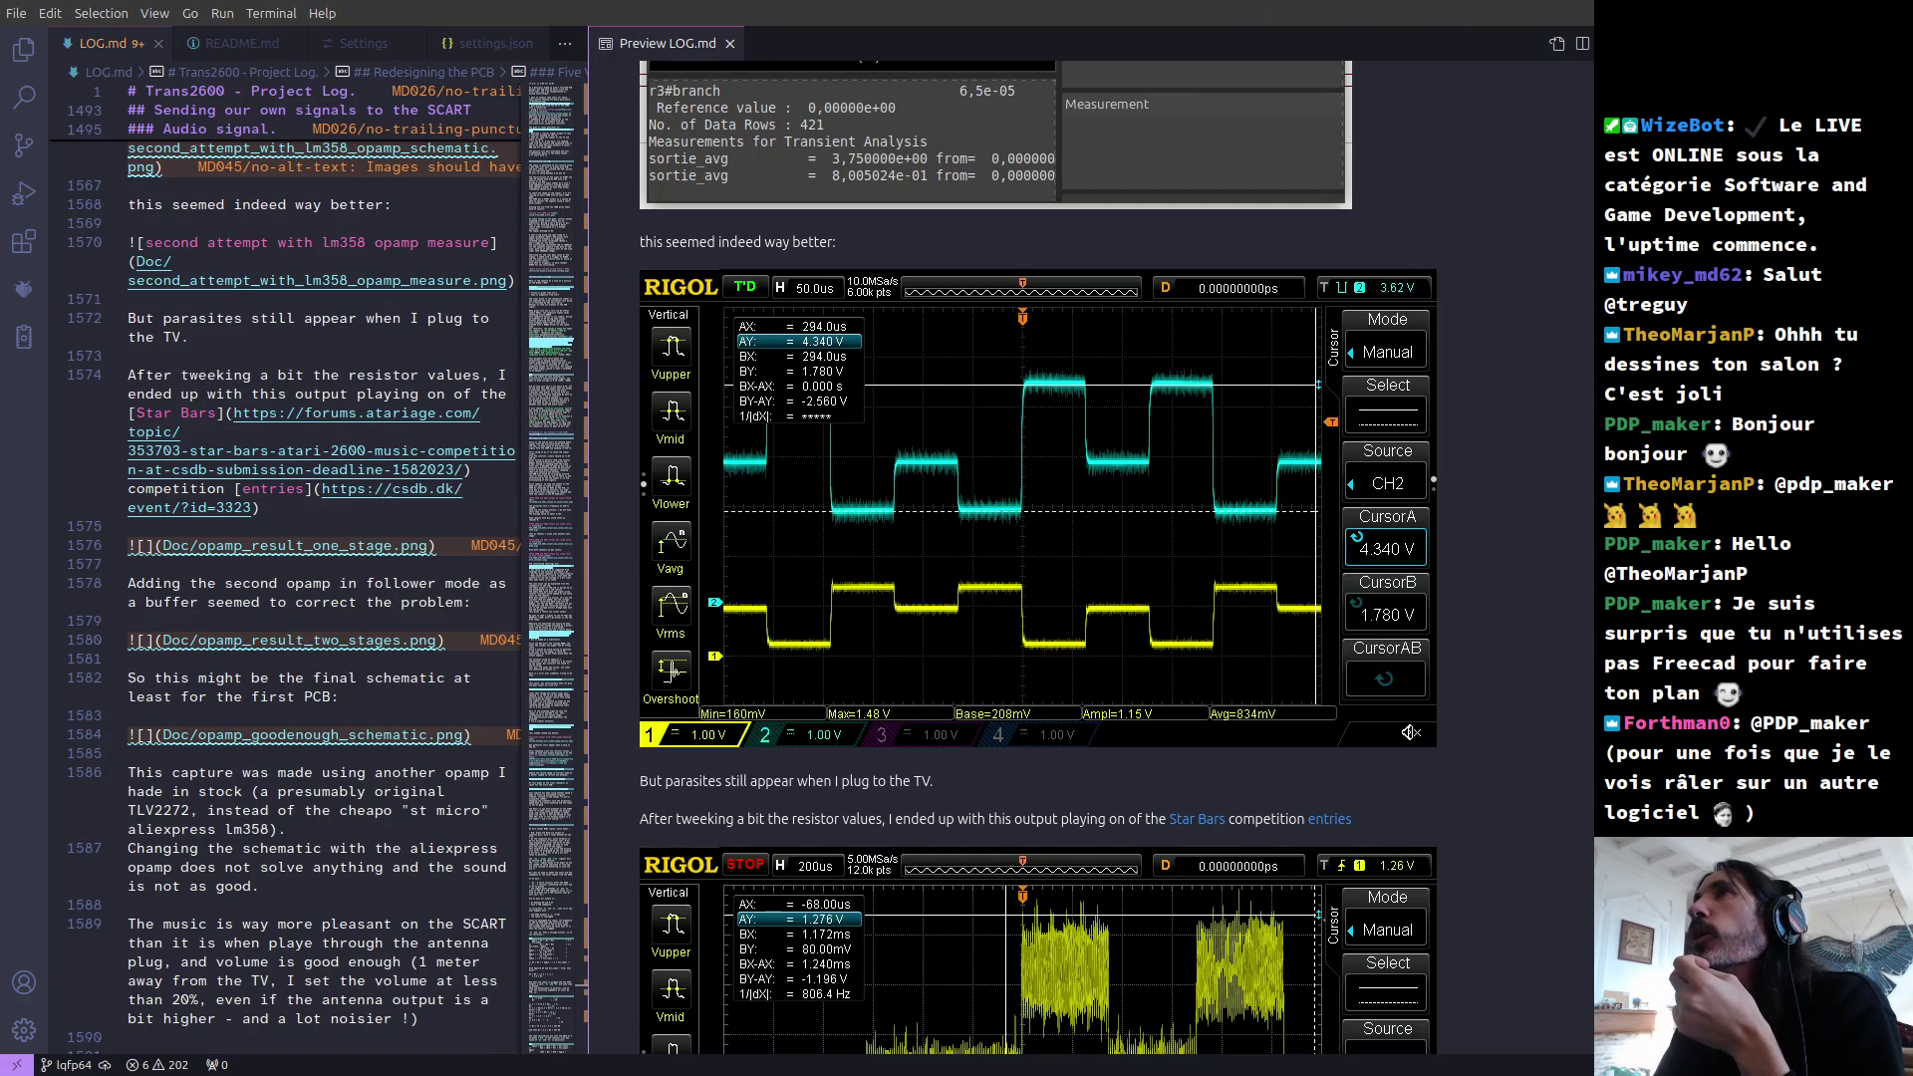
{"action": "key", "text": "super+Down"}
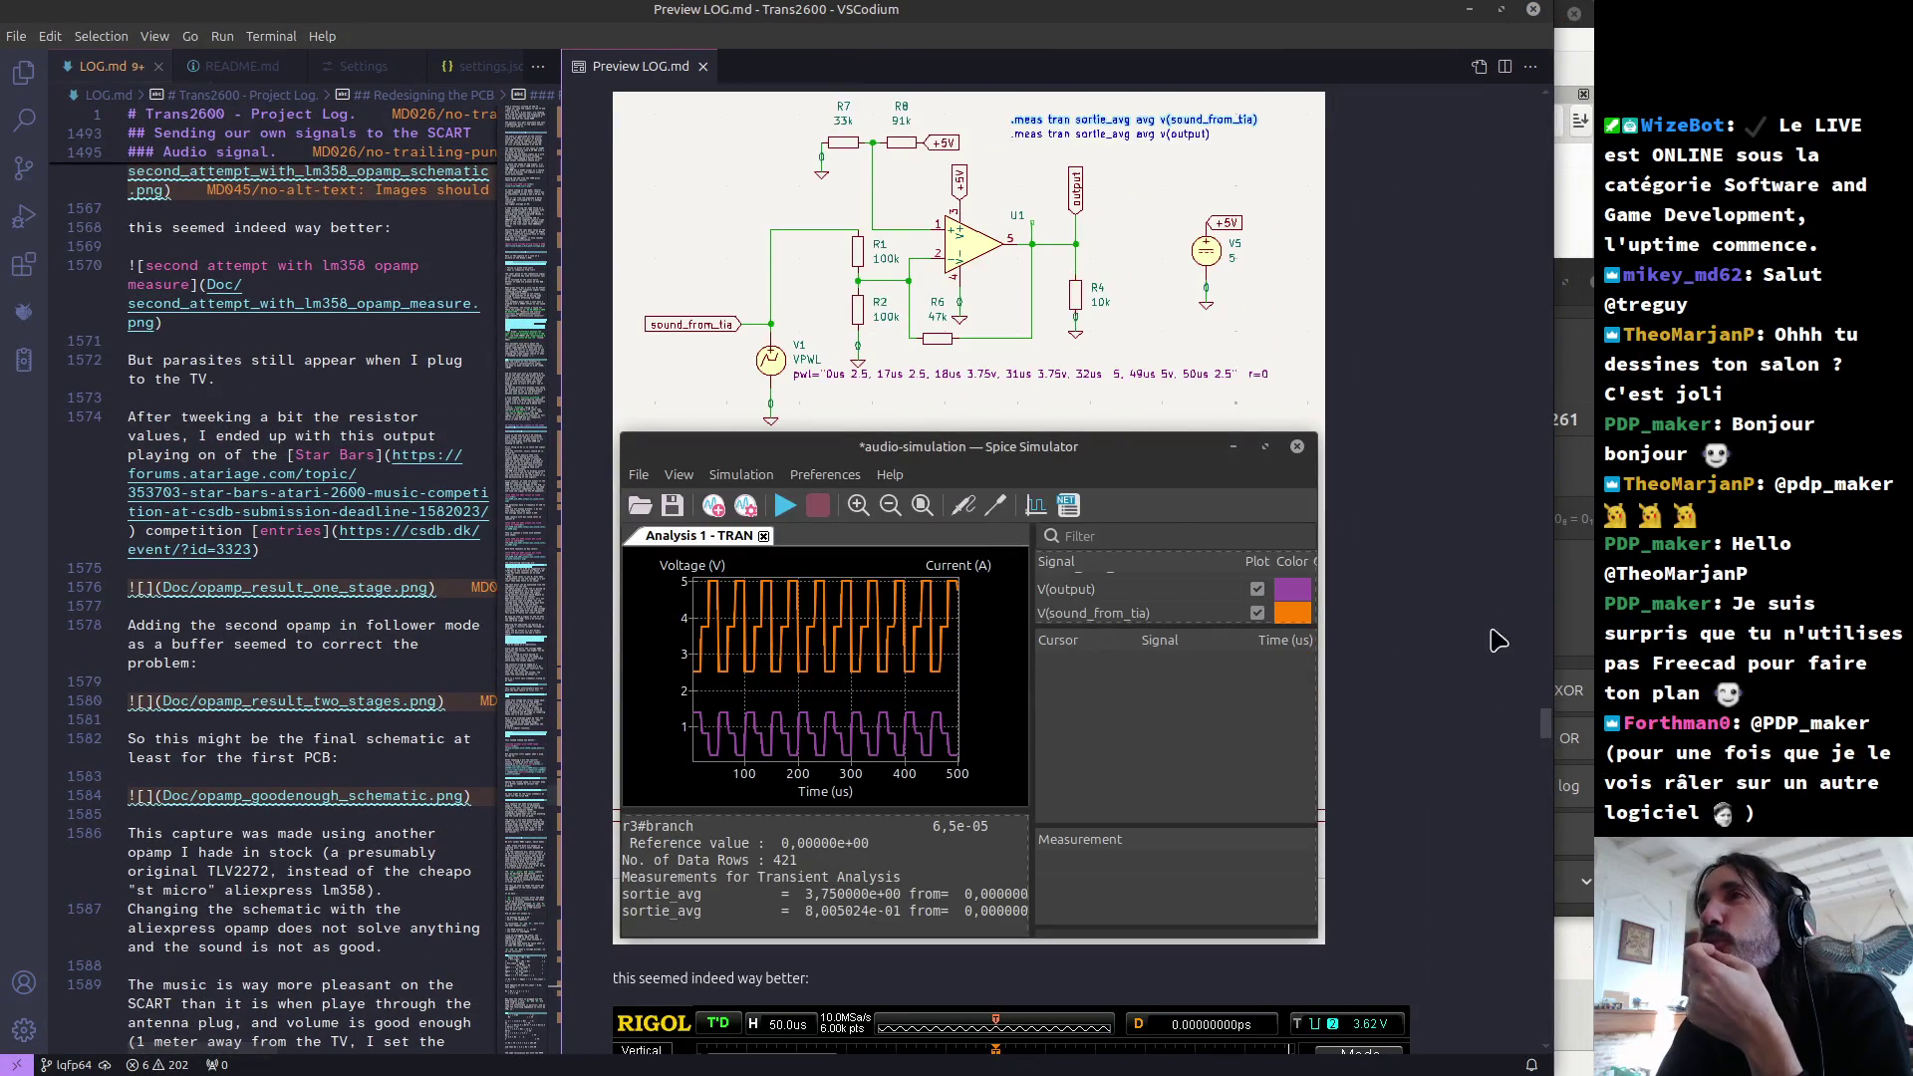
Step: Scroll through the opamp captures, then bring back the calculator showing 2,043478261
{"action": "scroll", "coordinate": [1459, 658], "scroll_direction": "down", "scroll_amount": 5}
{"action": "scroll", "coordinate": [1460, 658], "scroll_direction": "down", "scroll_amount": 4}
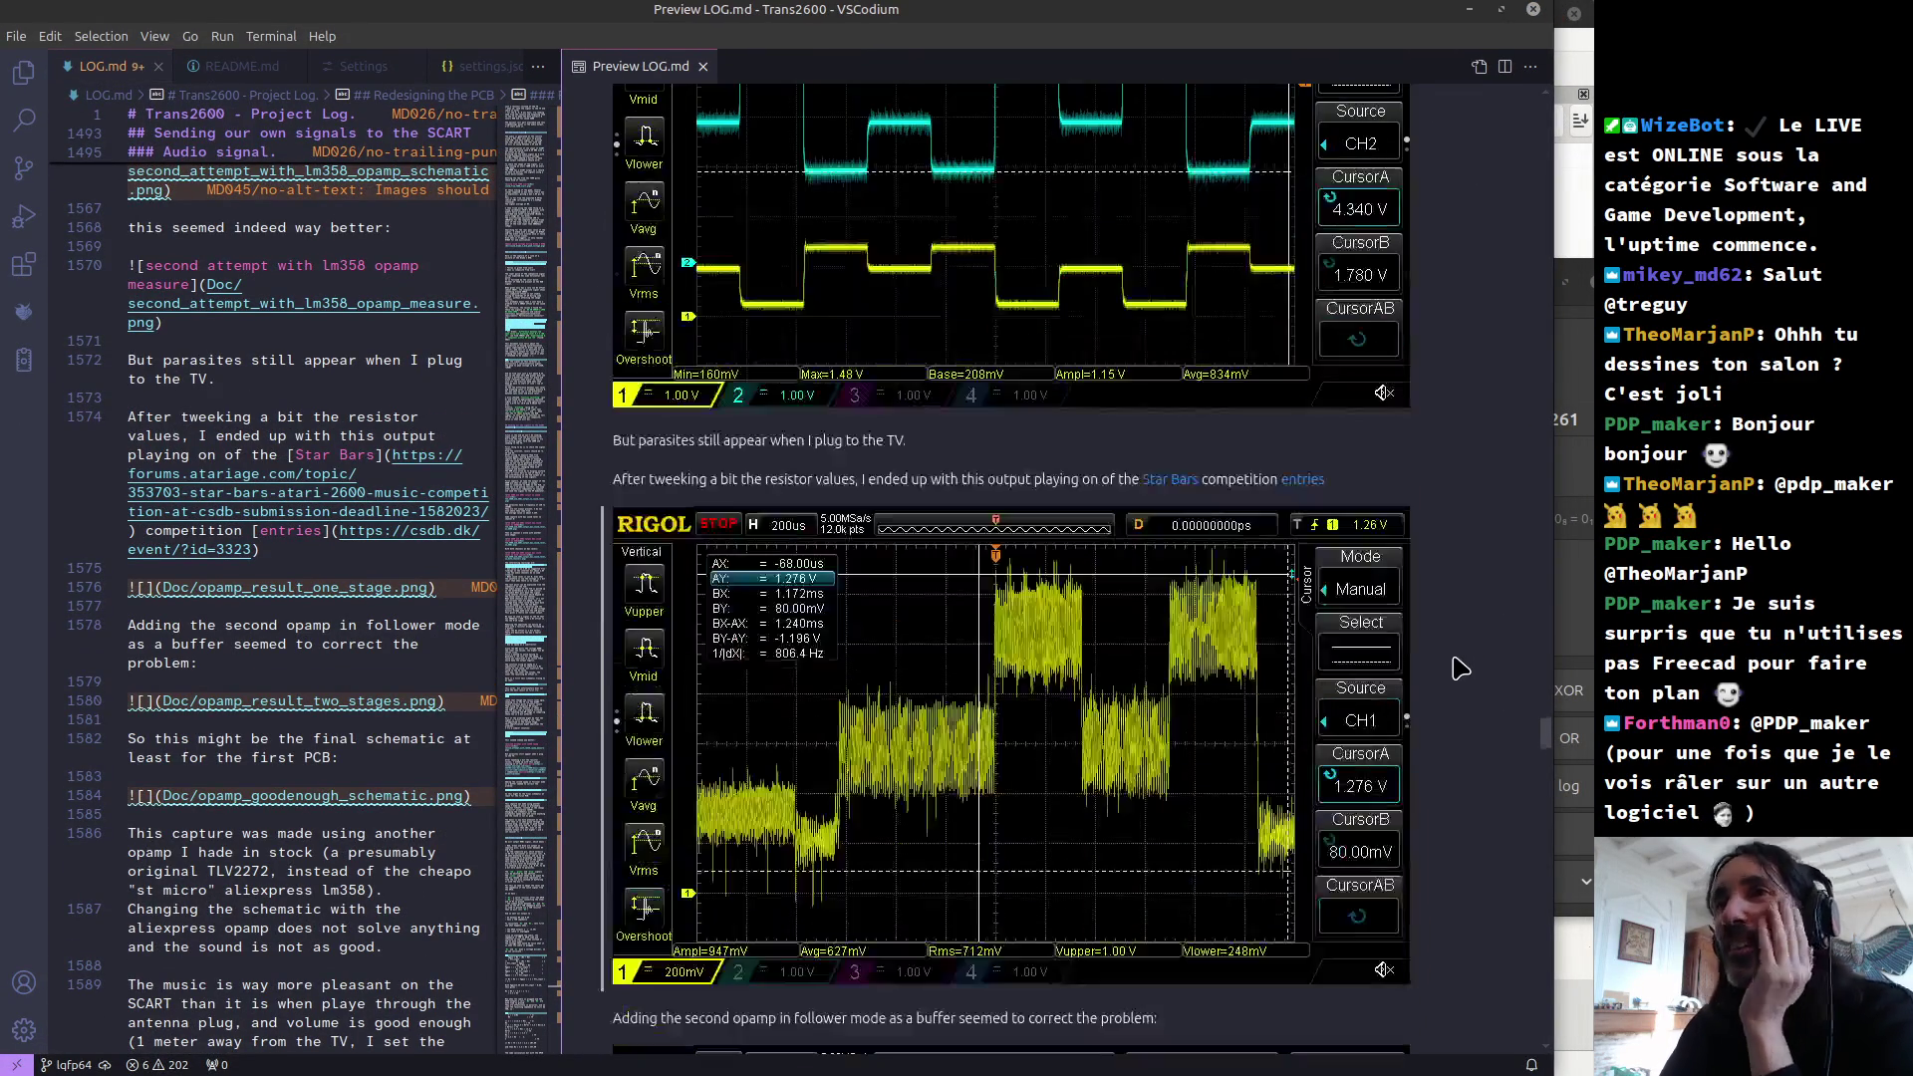
{"action": "scroll", "coordinate": [1413, 672], "scroll_direction": "up", "scroll_amount": 5}
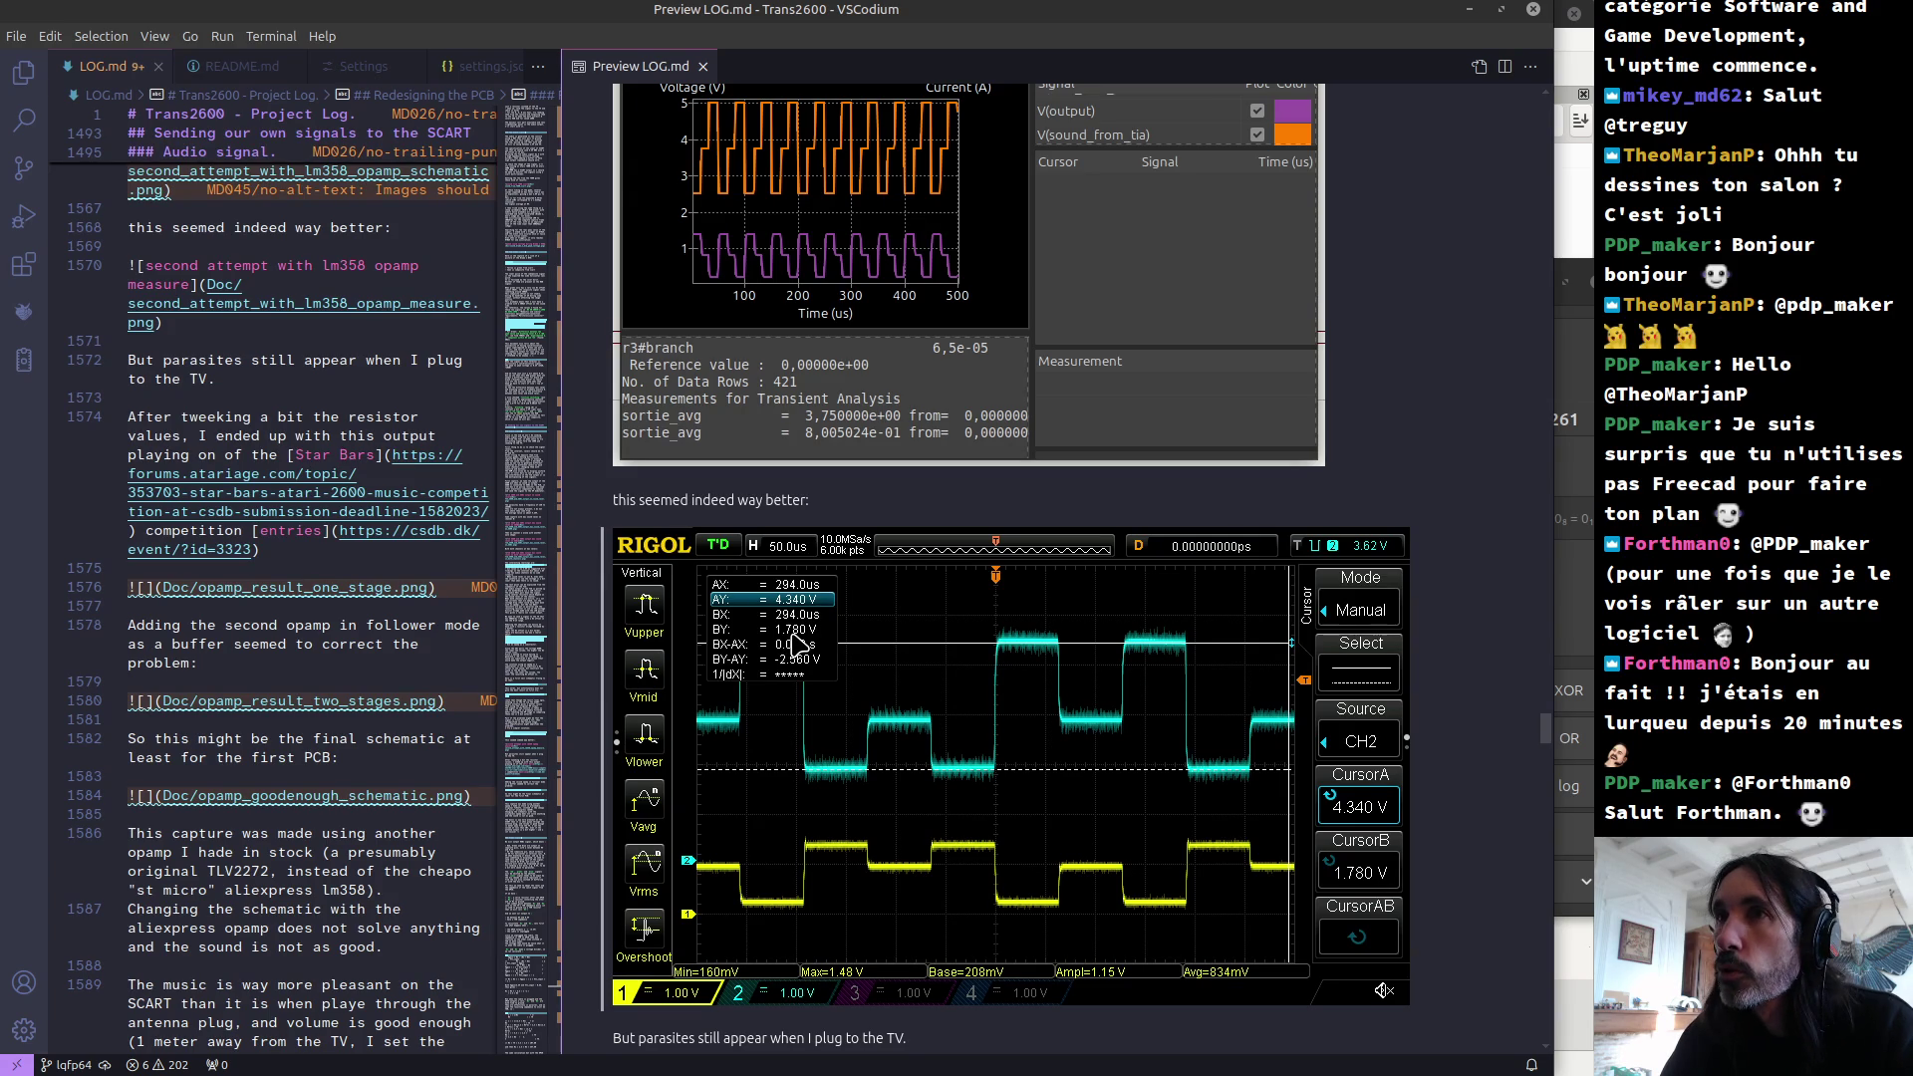
{"action": "key", "text": "alt+Tab"}
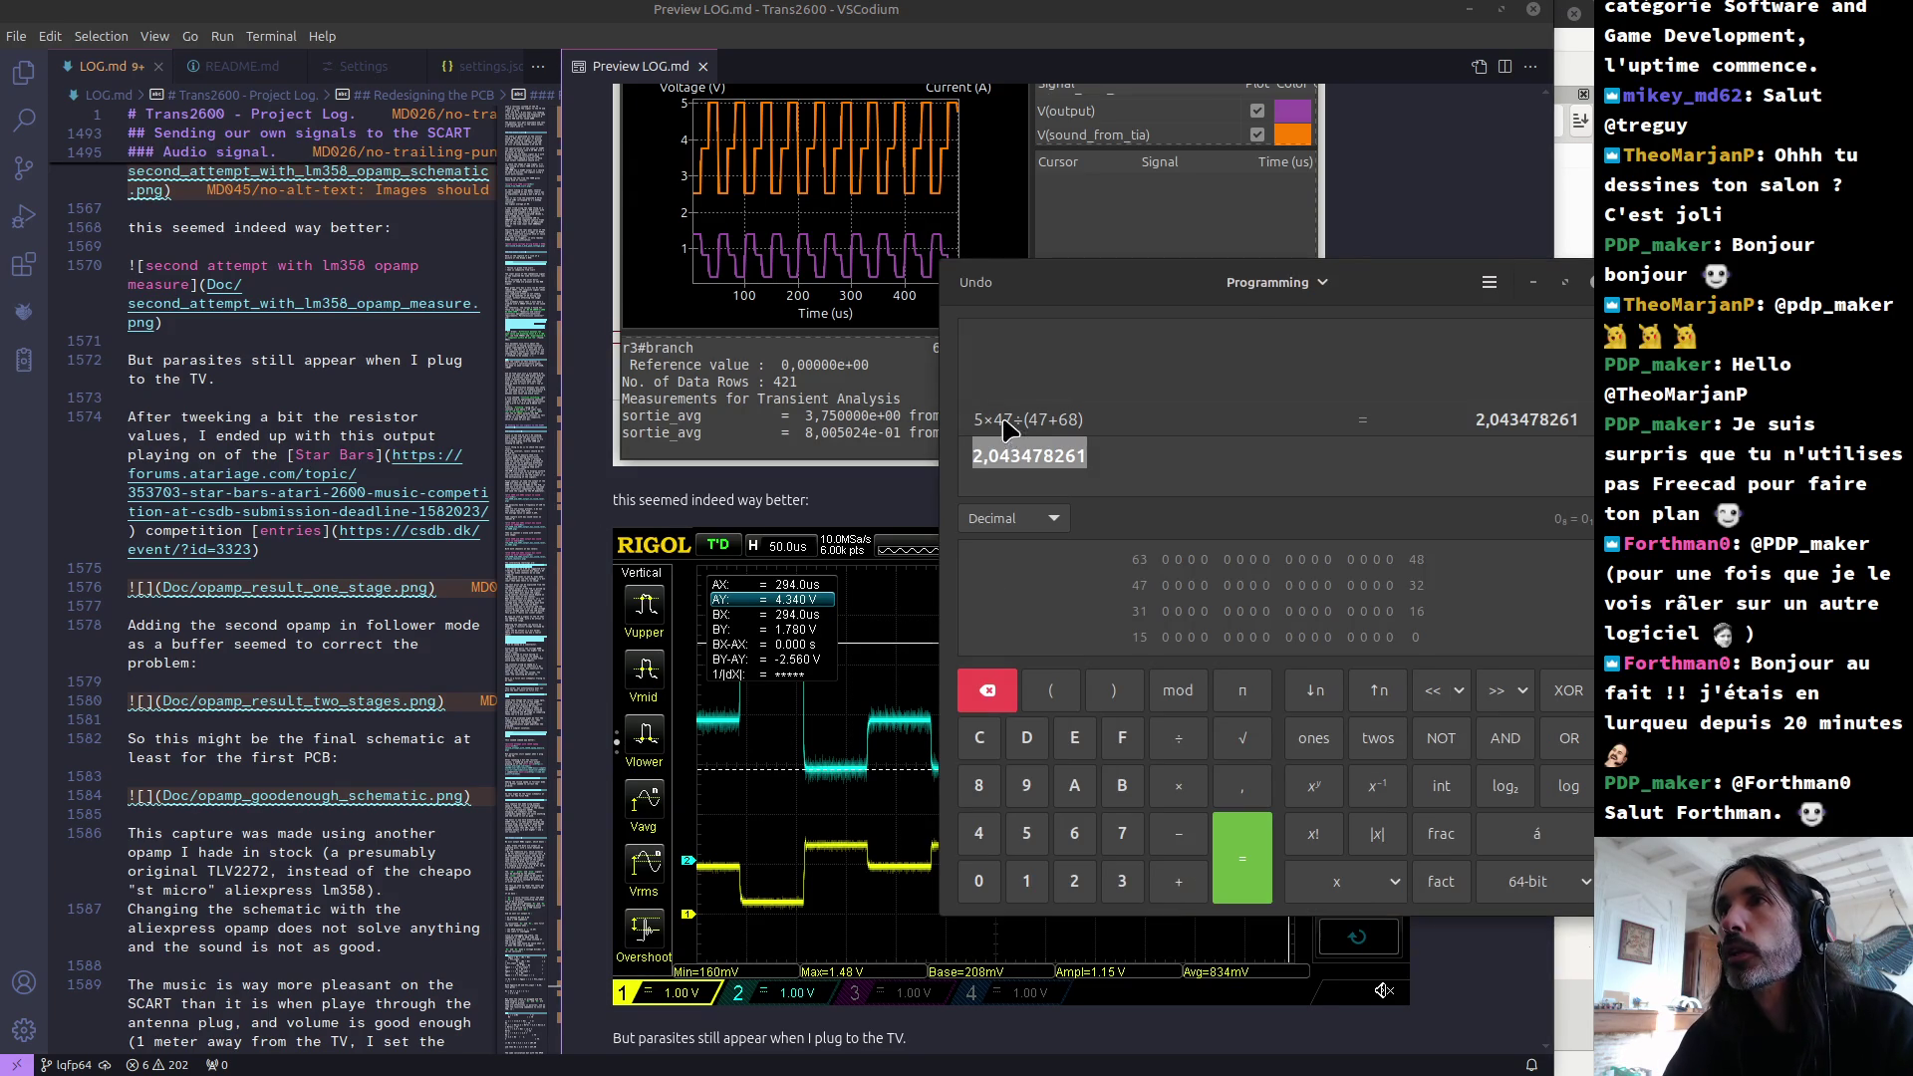
Step: Evaluate 1,8×47÷(47+68) and move the calculator off the scope capture
{"action": "left_click", "coordinate": [984, 461]}
{"action": "left_click_drag", "start_coordinate": [984, 463], "coordinate": [954, 467]}
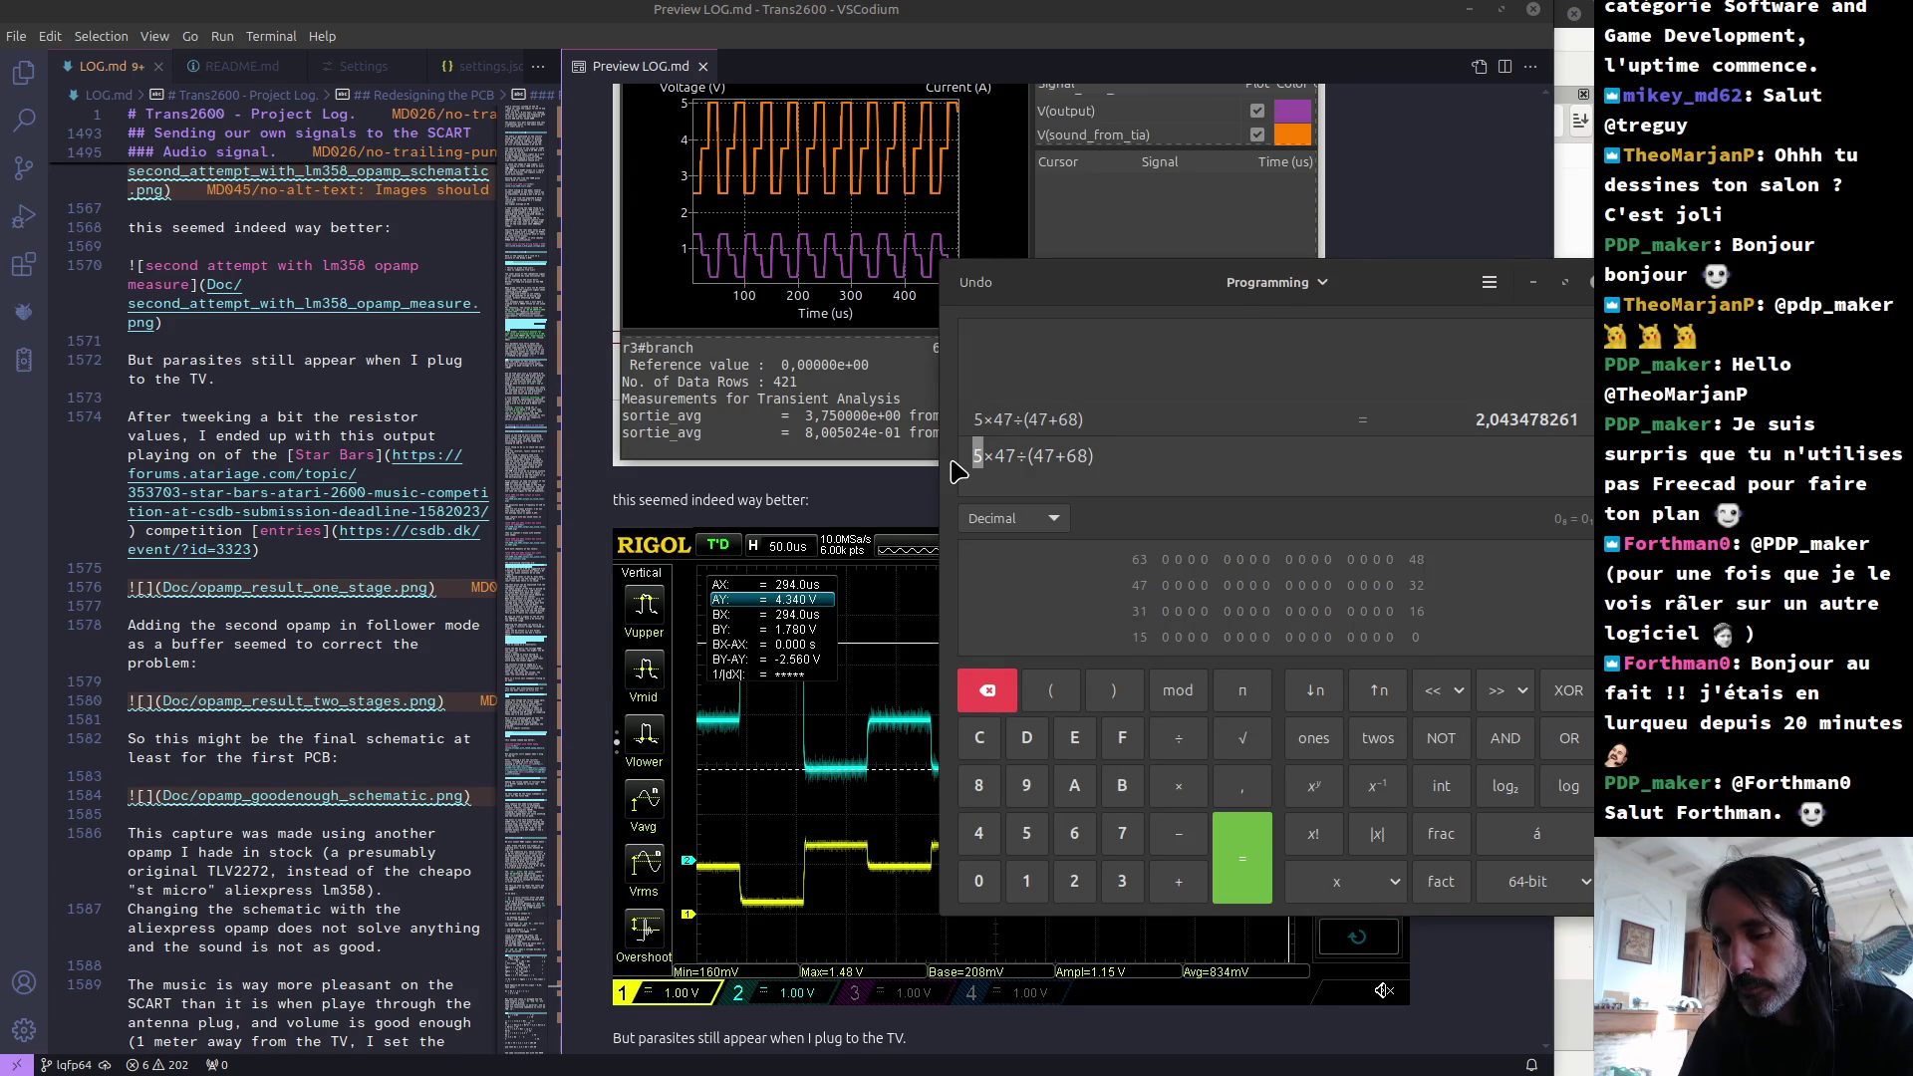
{"action": "type", "text": ",8"}
{"action": "key", "text": "Return"}
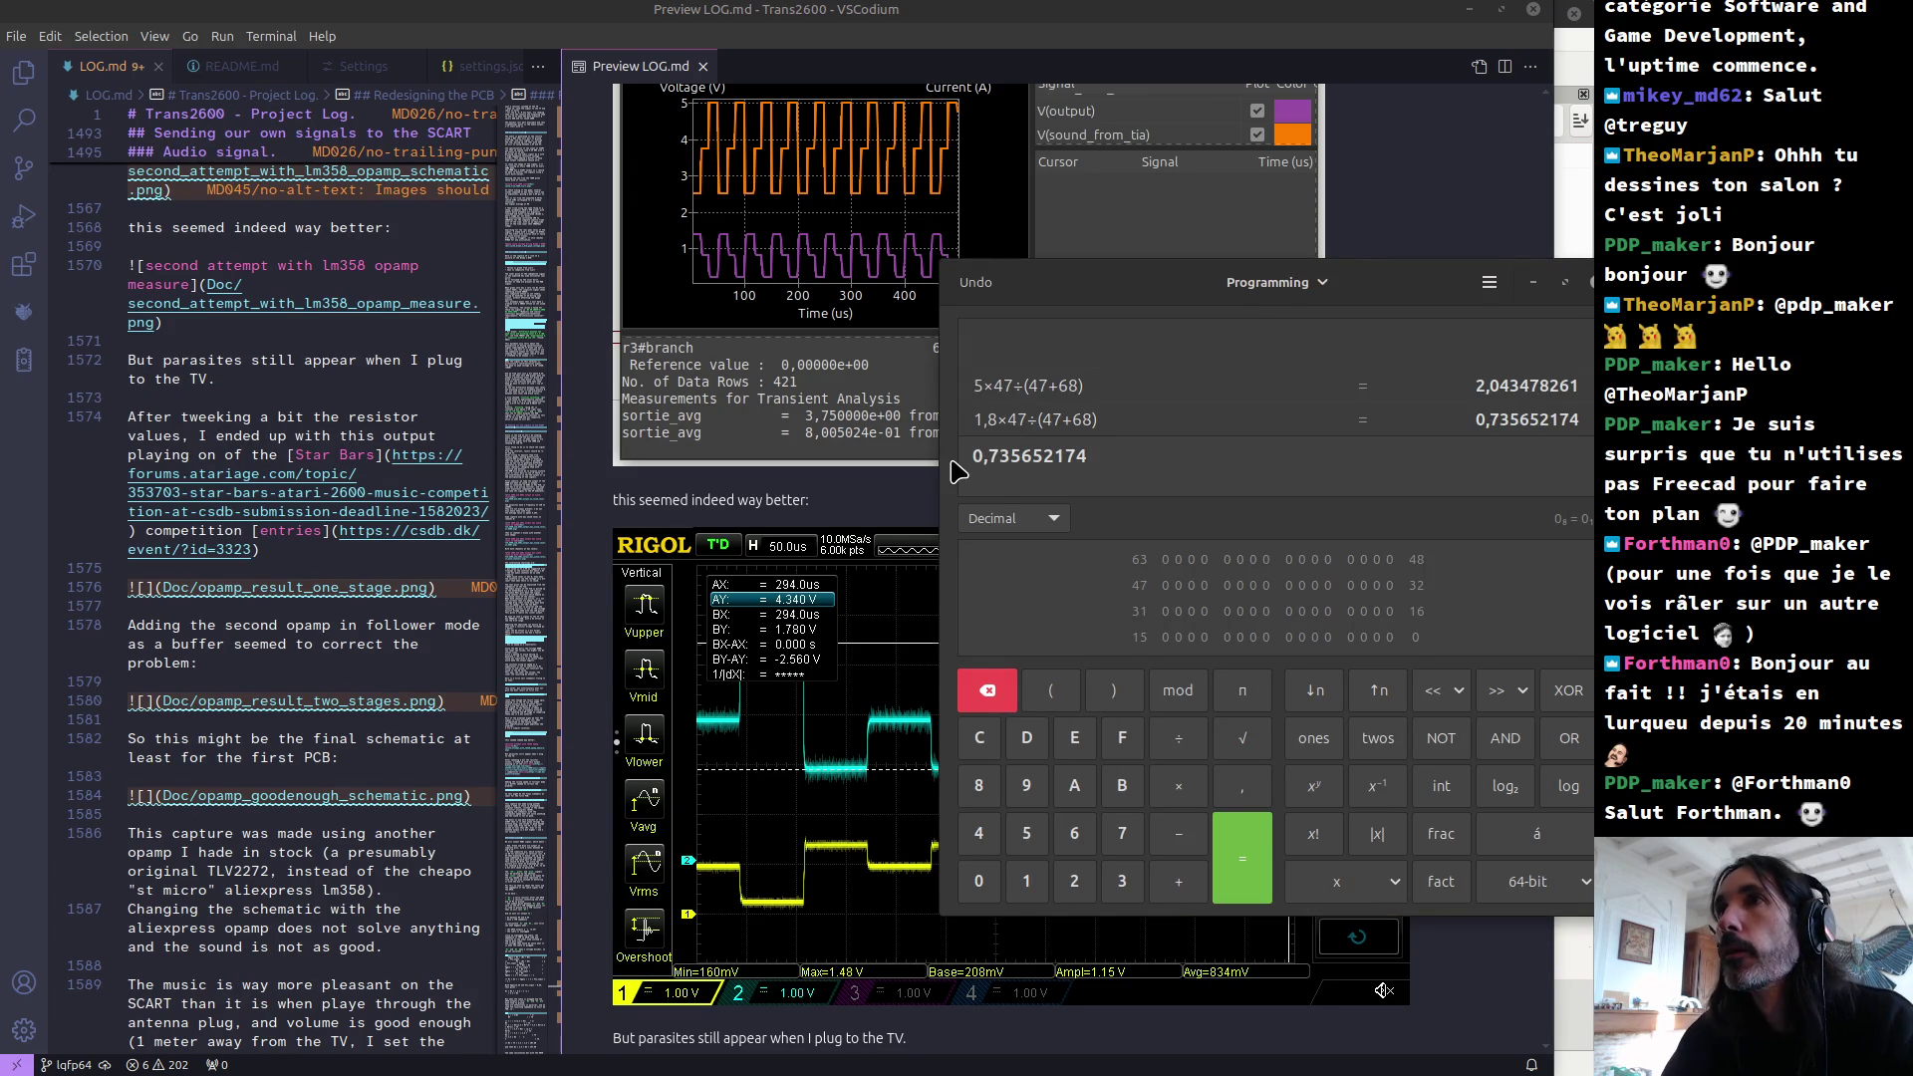
{"action": "mouse_move", "coordinate": [1049, 297]}
{"action": "left_mouse_down"}
{"action": "mouse_move", "coordinate": [1172, 392]}
{"action": "mouse_move", "coordinate": [1253, 396]}
{"action": "left_mouse_up"}
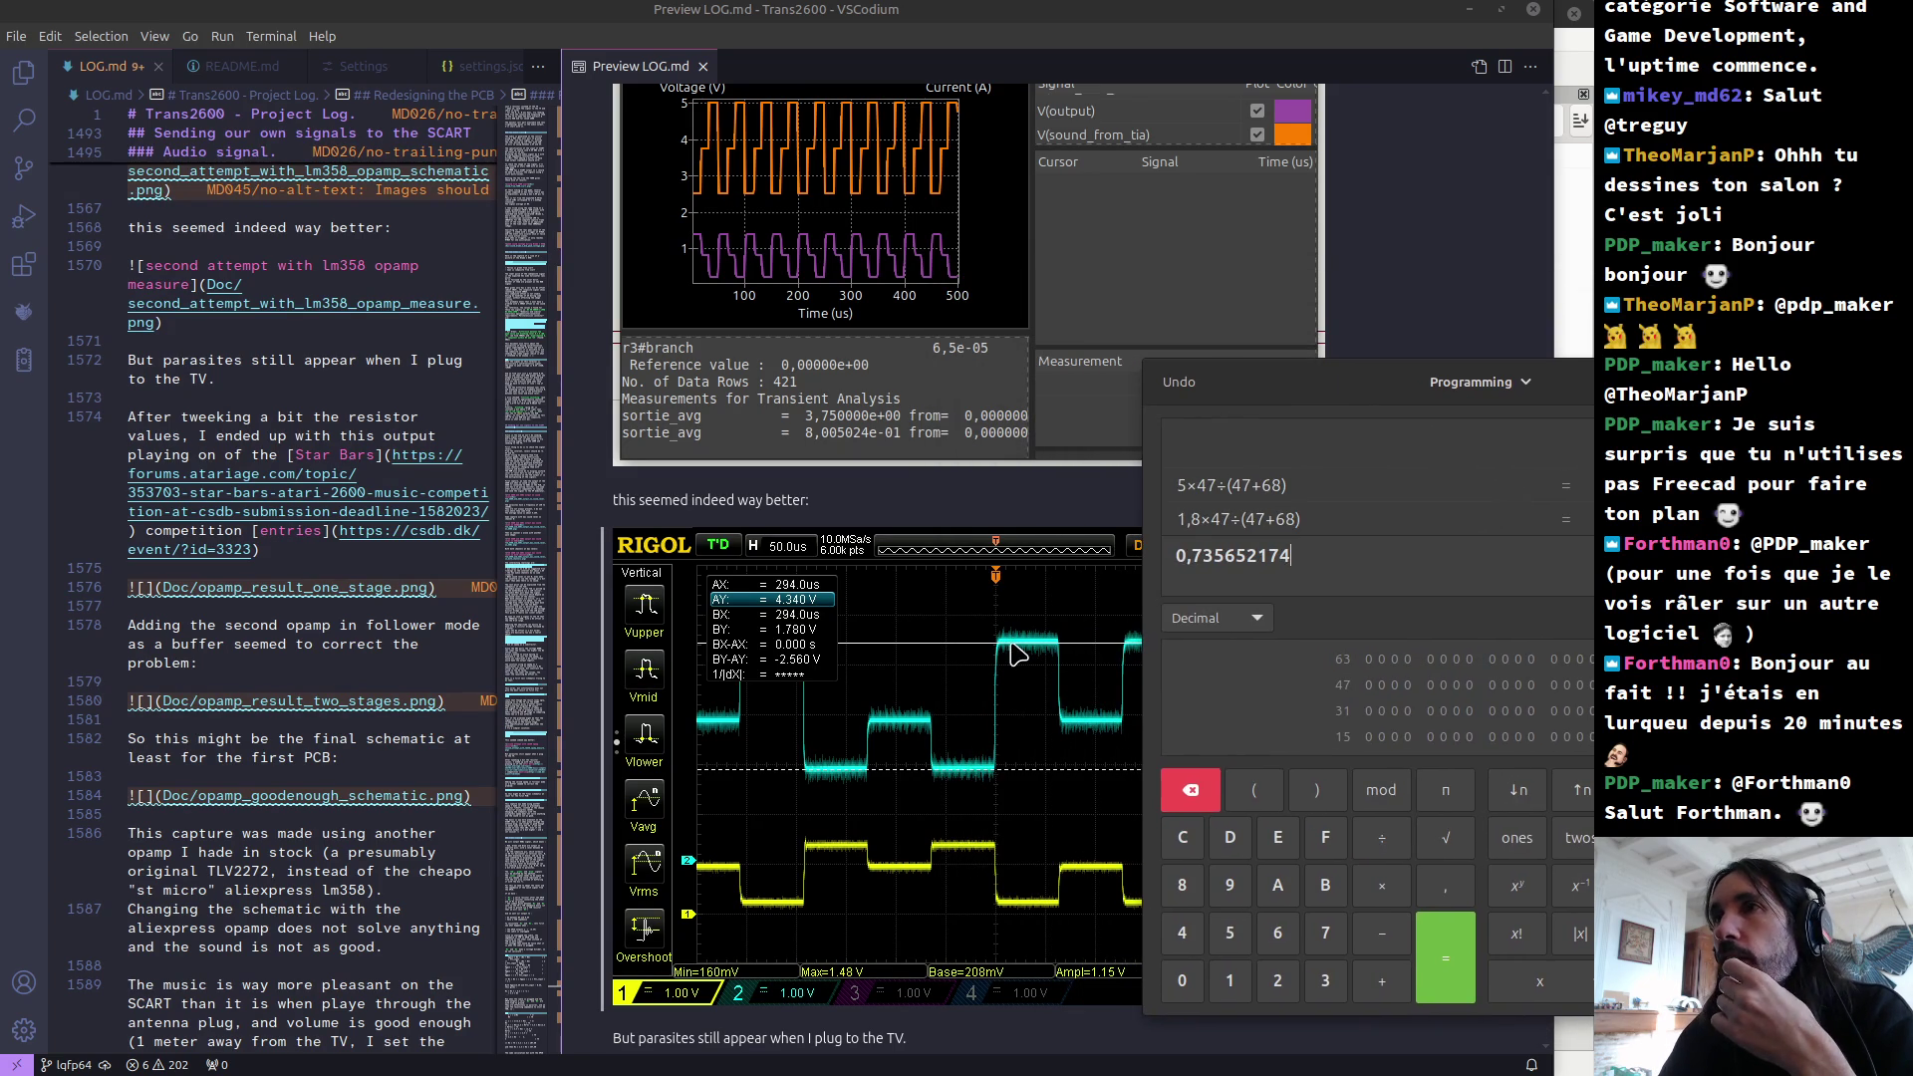
{"action": "mouse_move", "coordinate": [1223, 381]}
{"action": "left_mouse_down"}
{"action": "mouse_move", "coordinate": [1548, 273]}
{"action": "mouse_move", "coordinate": [1195, 336]}
{"action": "left_mouse_up"}
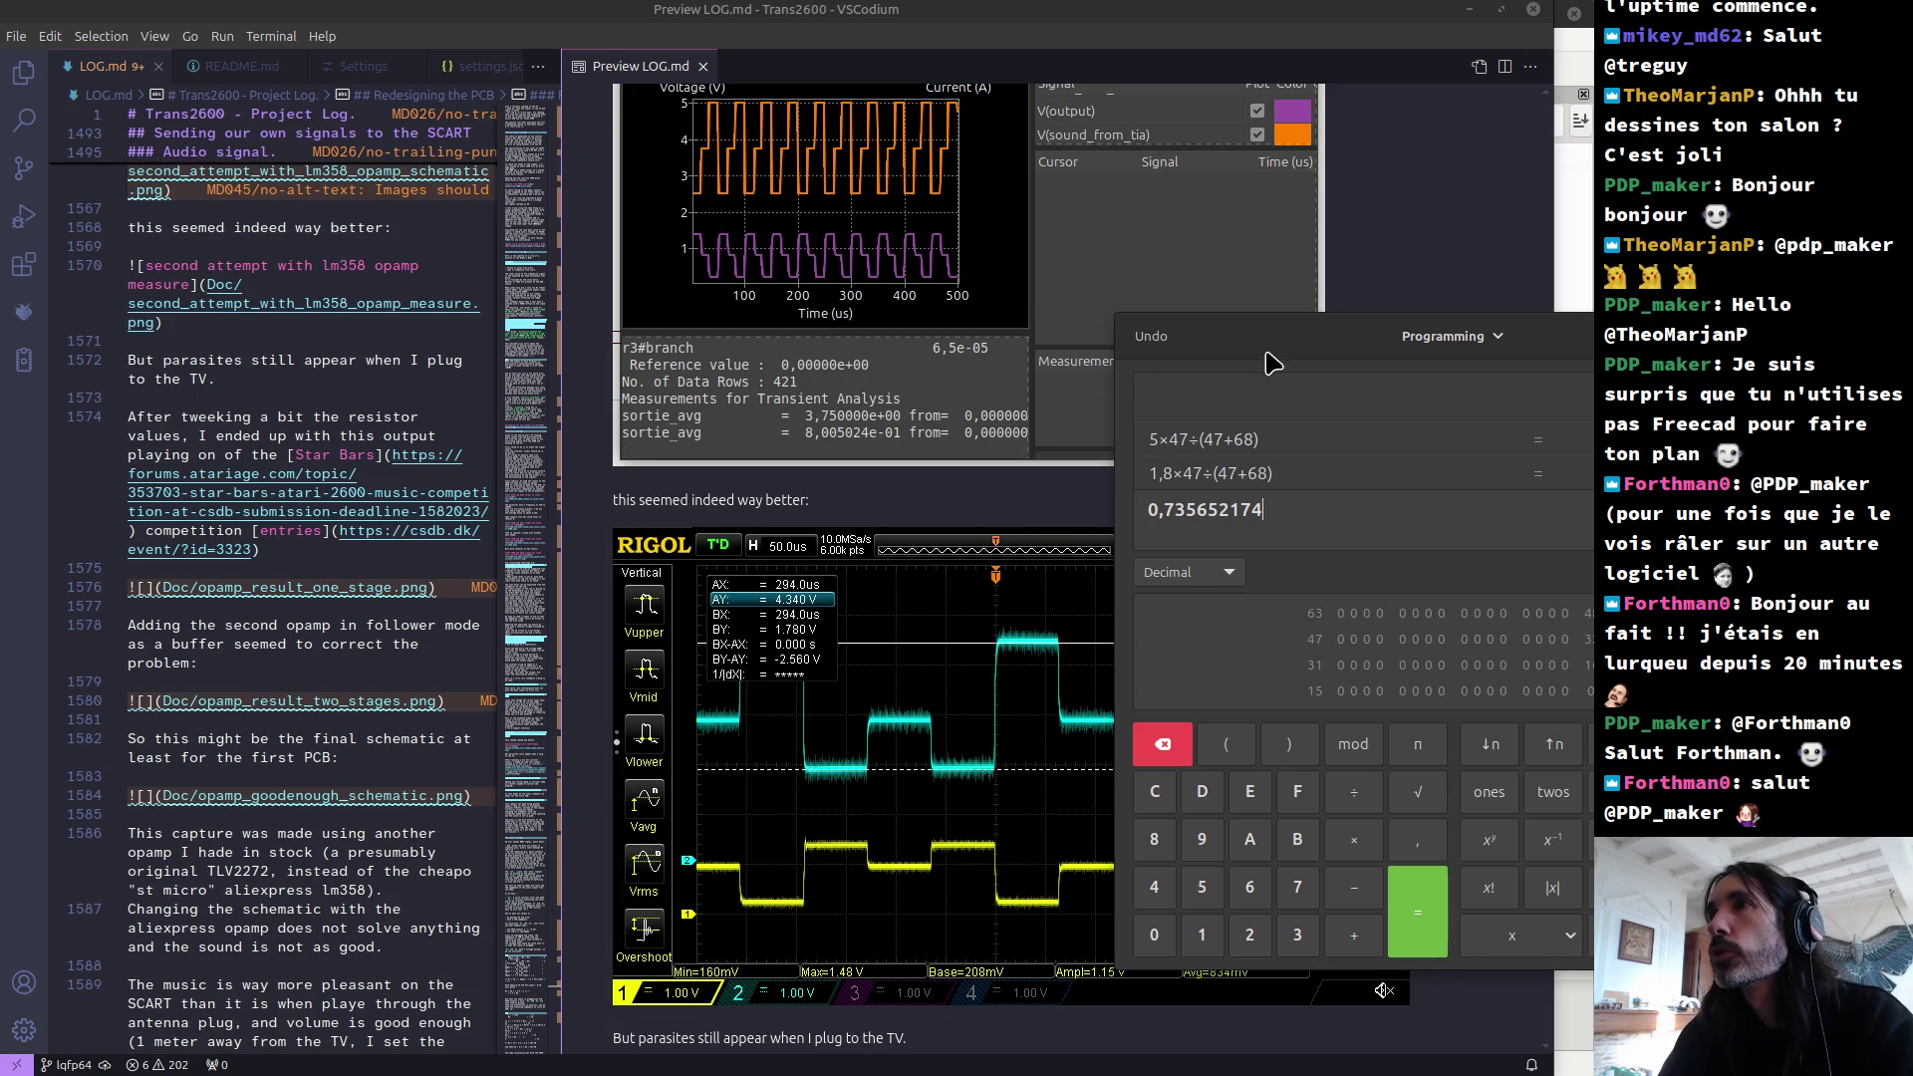
Step: Evaluate 2,6×47÷(47+68), giving 1,062608696, and move the calculator fully into view
{"action": "key", "text": "ctrl+z"}
{"action": "left_click_drag", "start_coordinate": [1175, 510], "coordinate": [1133, 507]}
{"action": "type", "text": "2,6×47÷(47+68"}
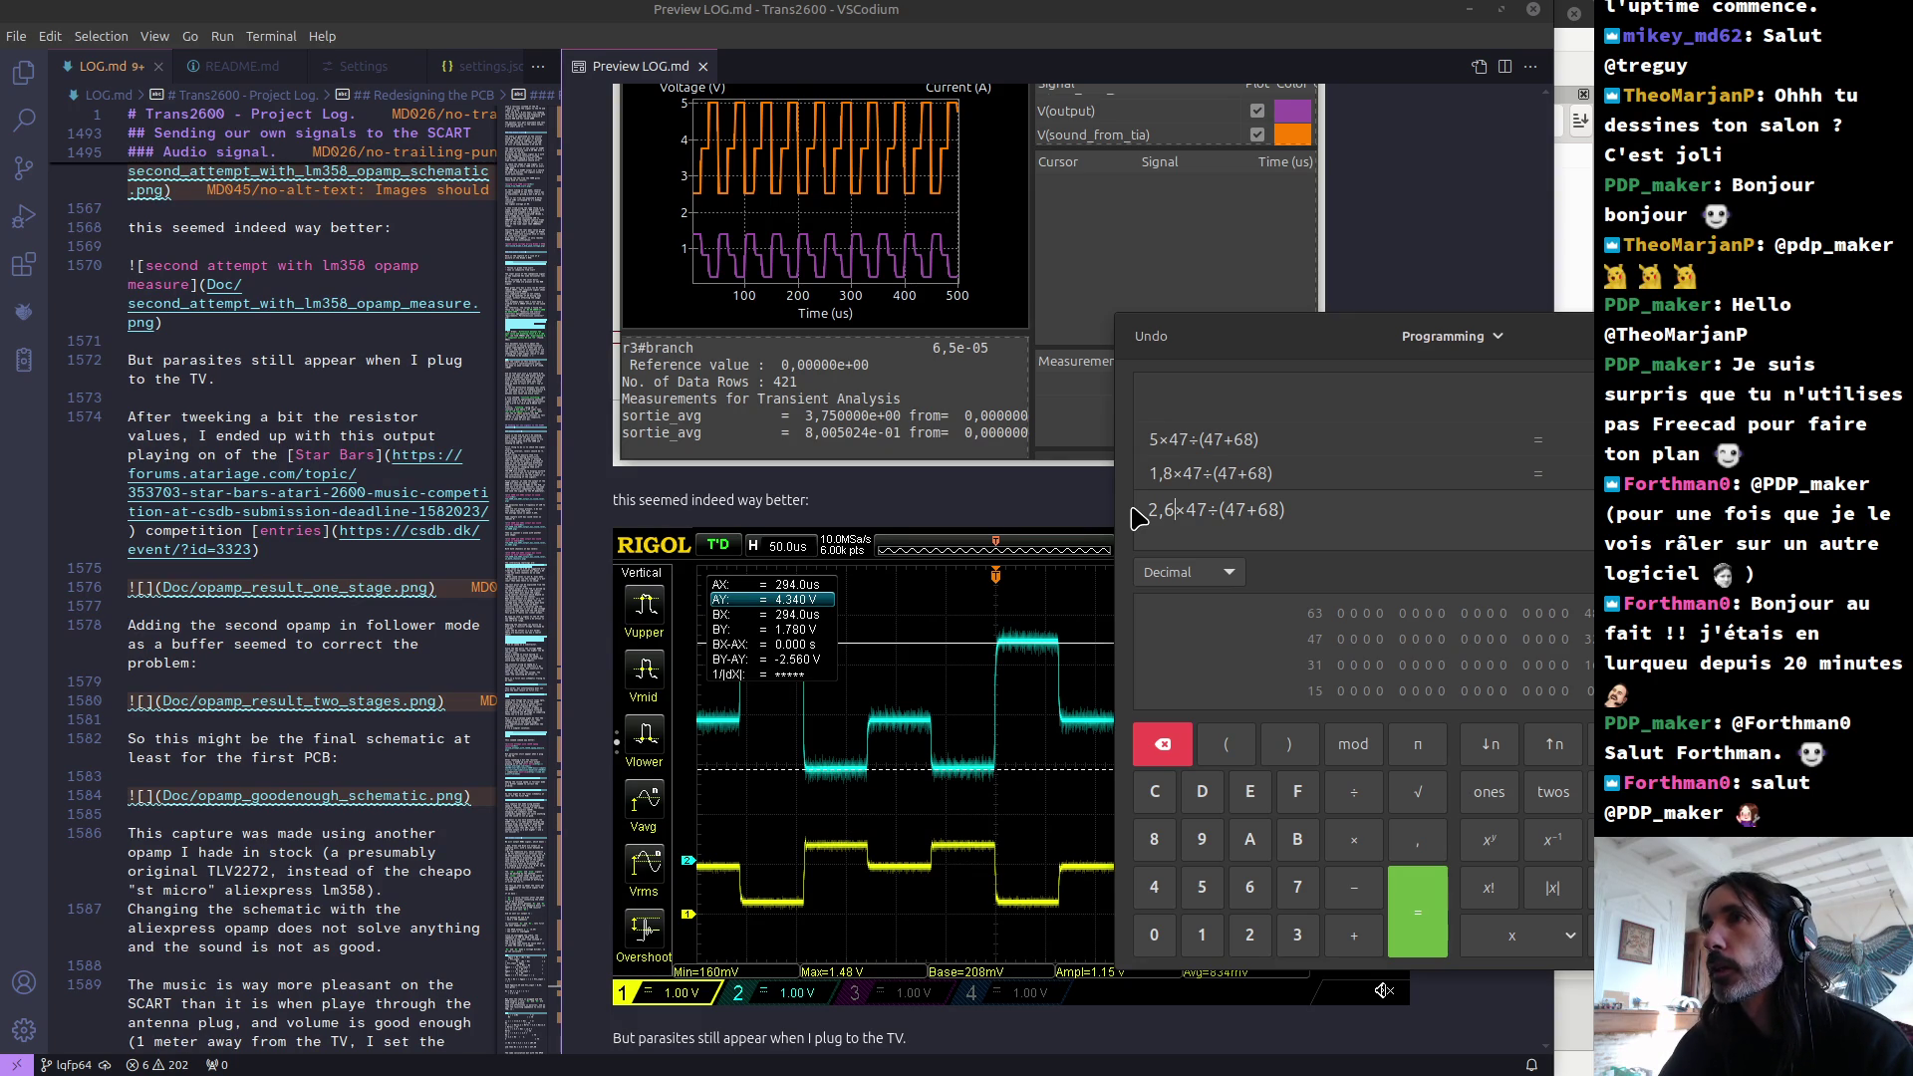
{"action": "key", "text": "Return"}
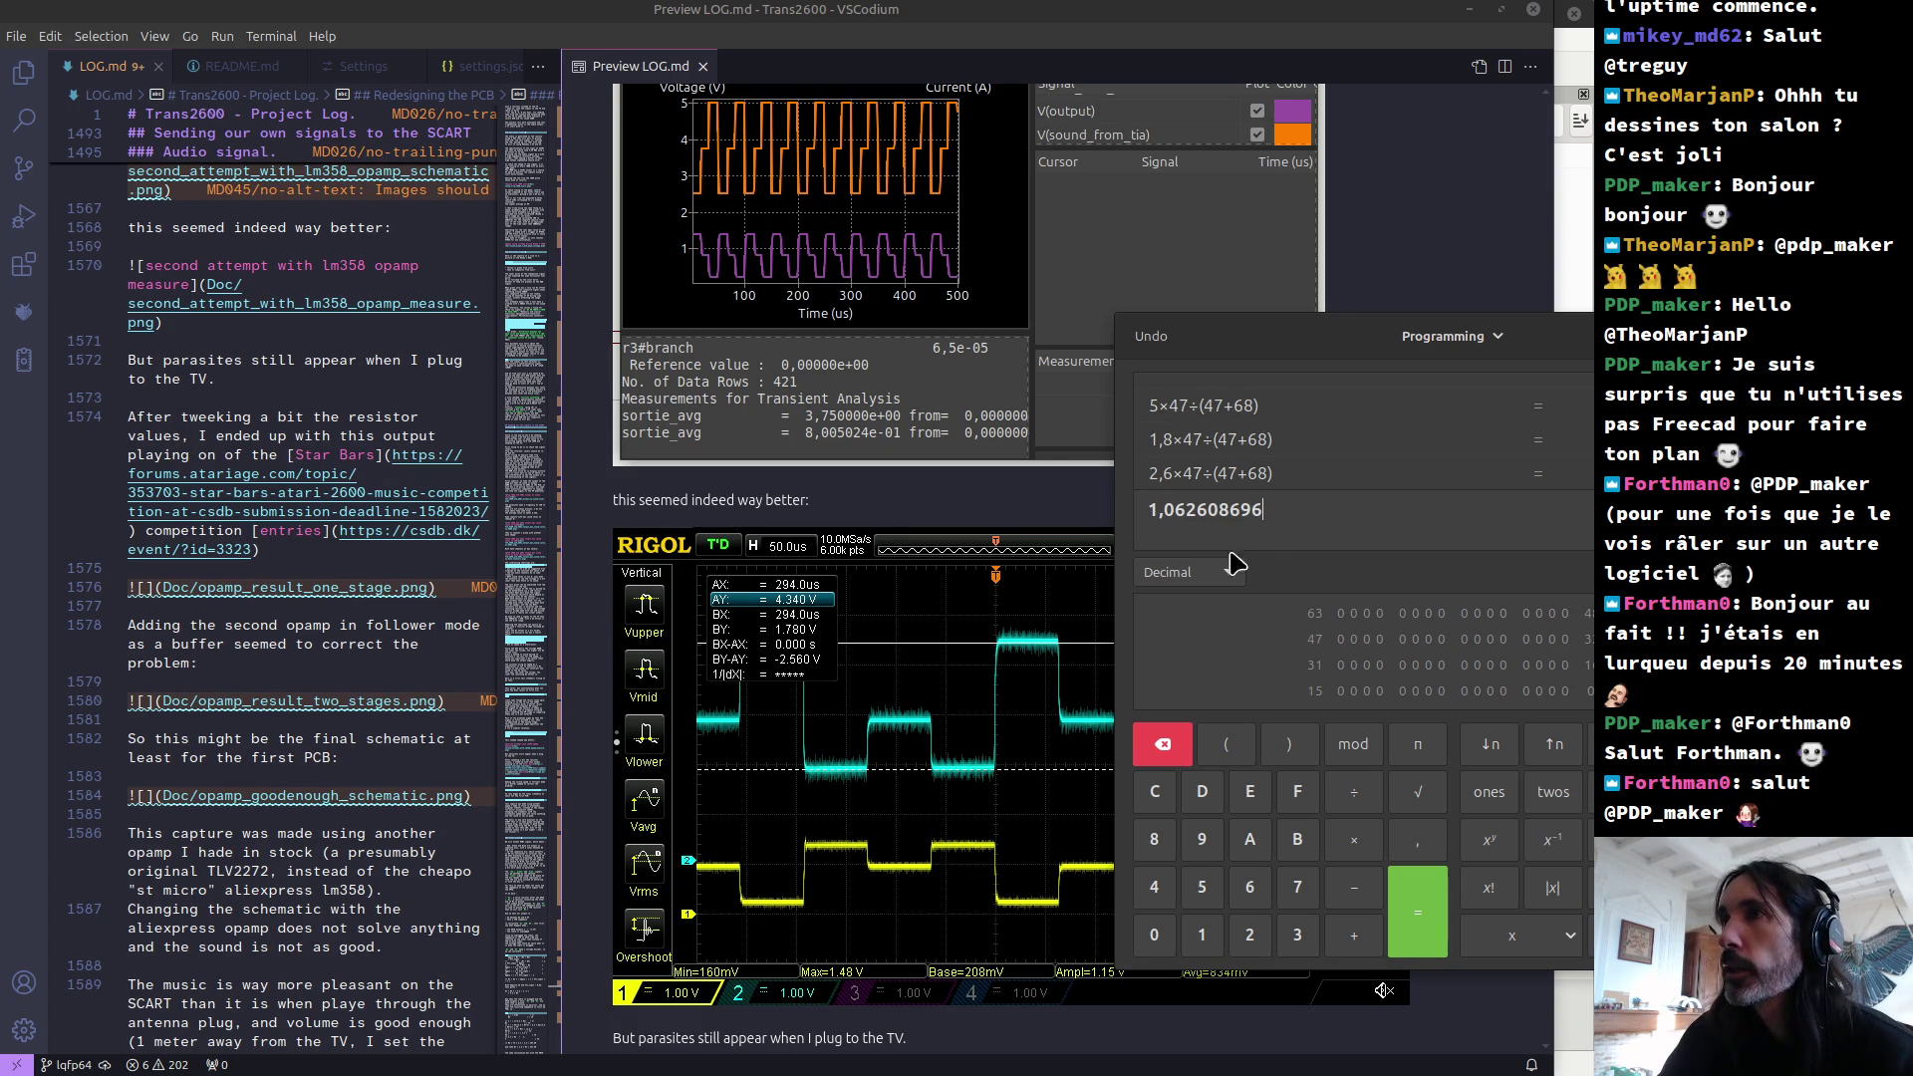
{"action": "left_click_drag", "start_coordinate": [1286, 511], "coordinate": [1144, 513]}
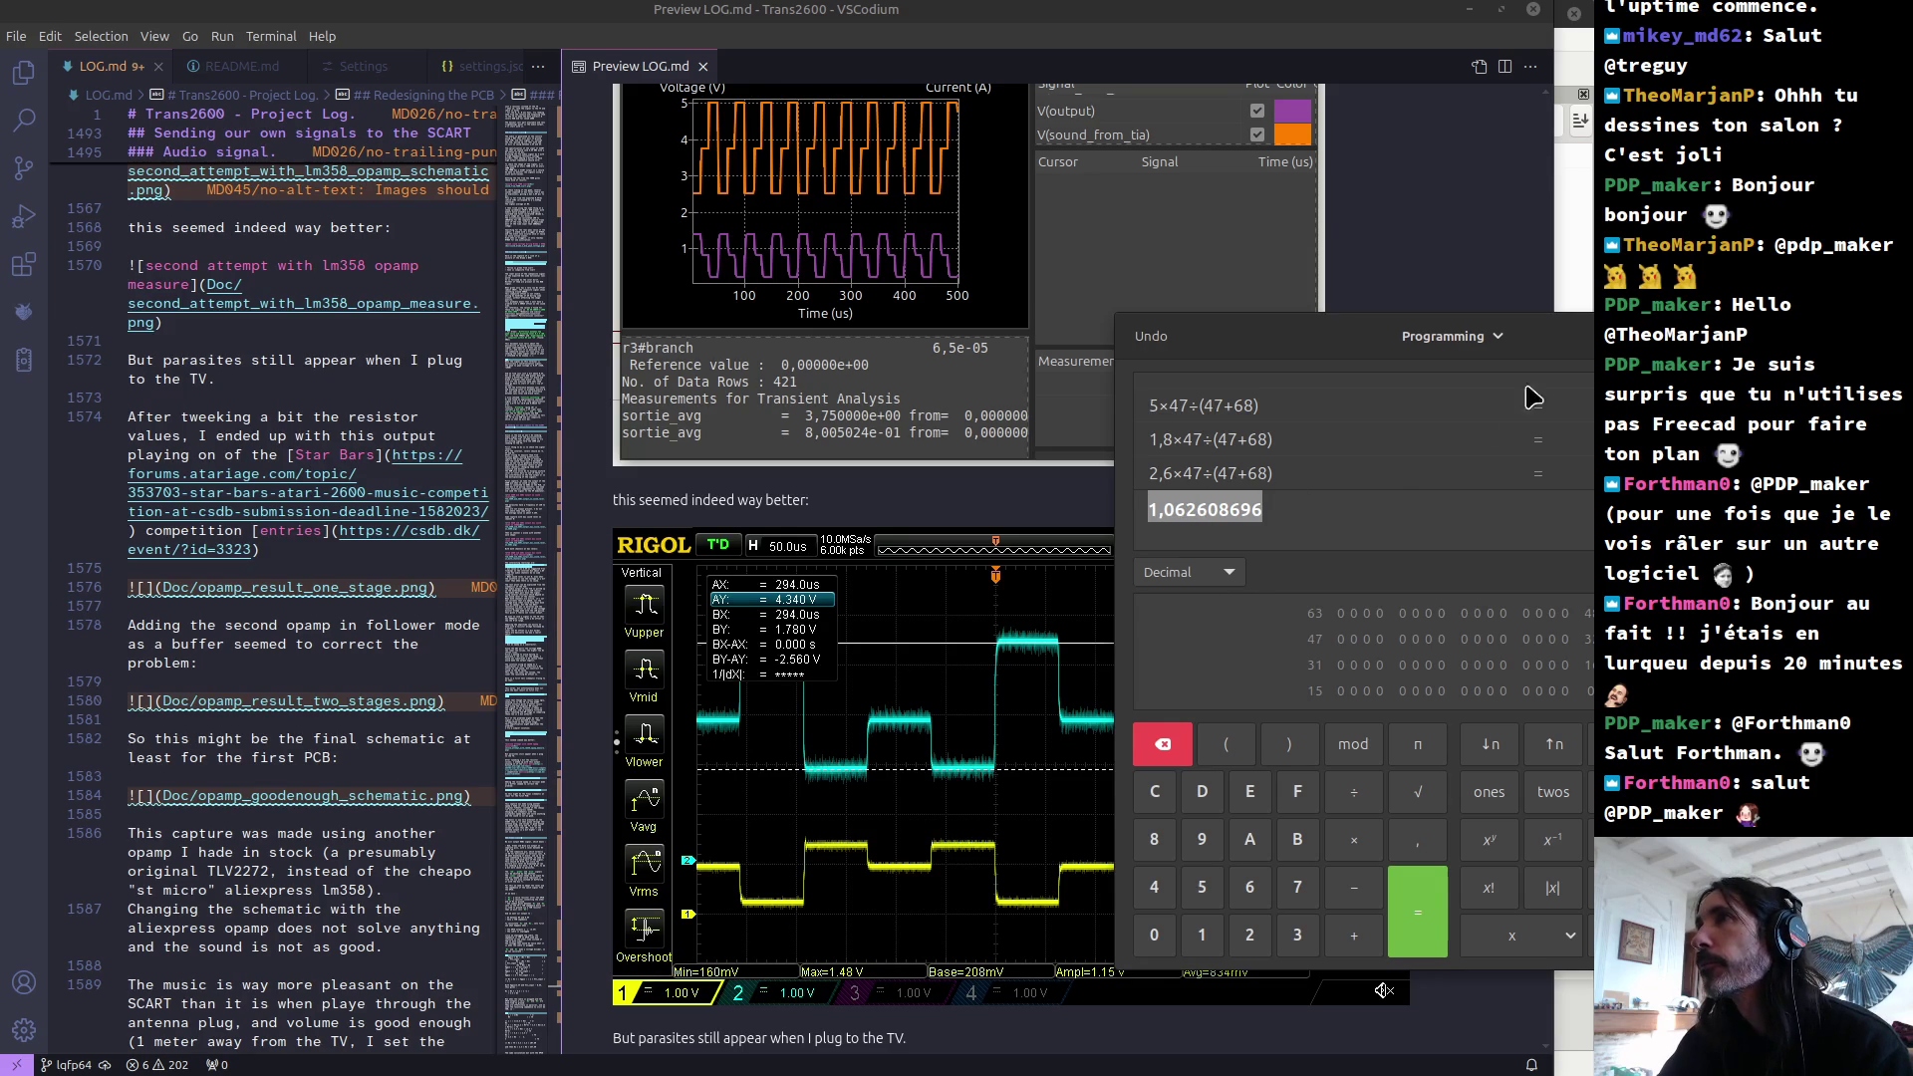
{"action": "mouse_move", "coordinate": [1544, 333]}
{"action": "left_mouse_down"}
{"action": "mouse_move", "coordinate": [1217, 214]}
{"action": "mouse_move", "coordinate": [1276, 158]}
{"action": "left_mouse_up"}
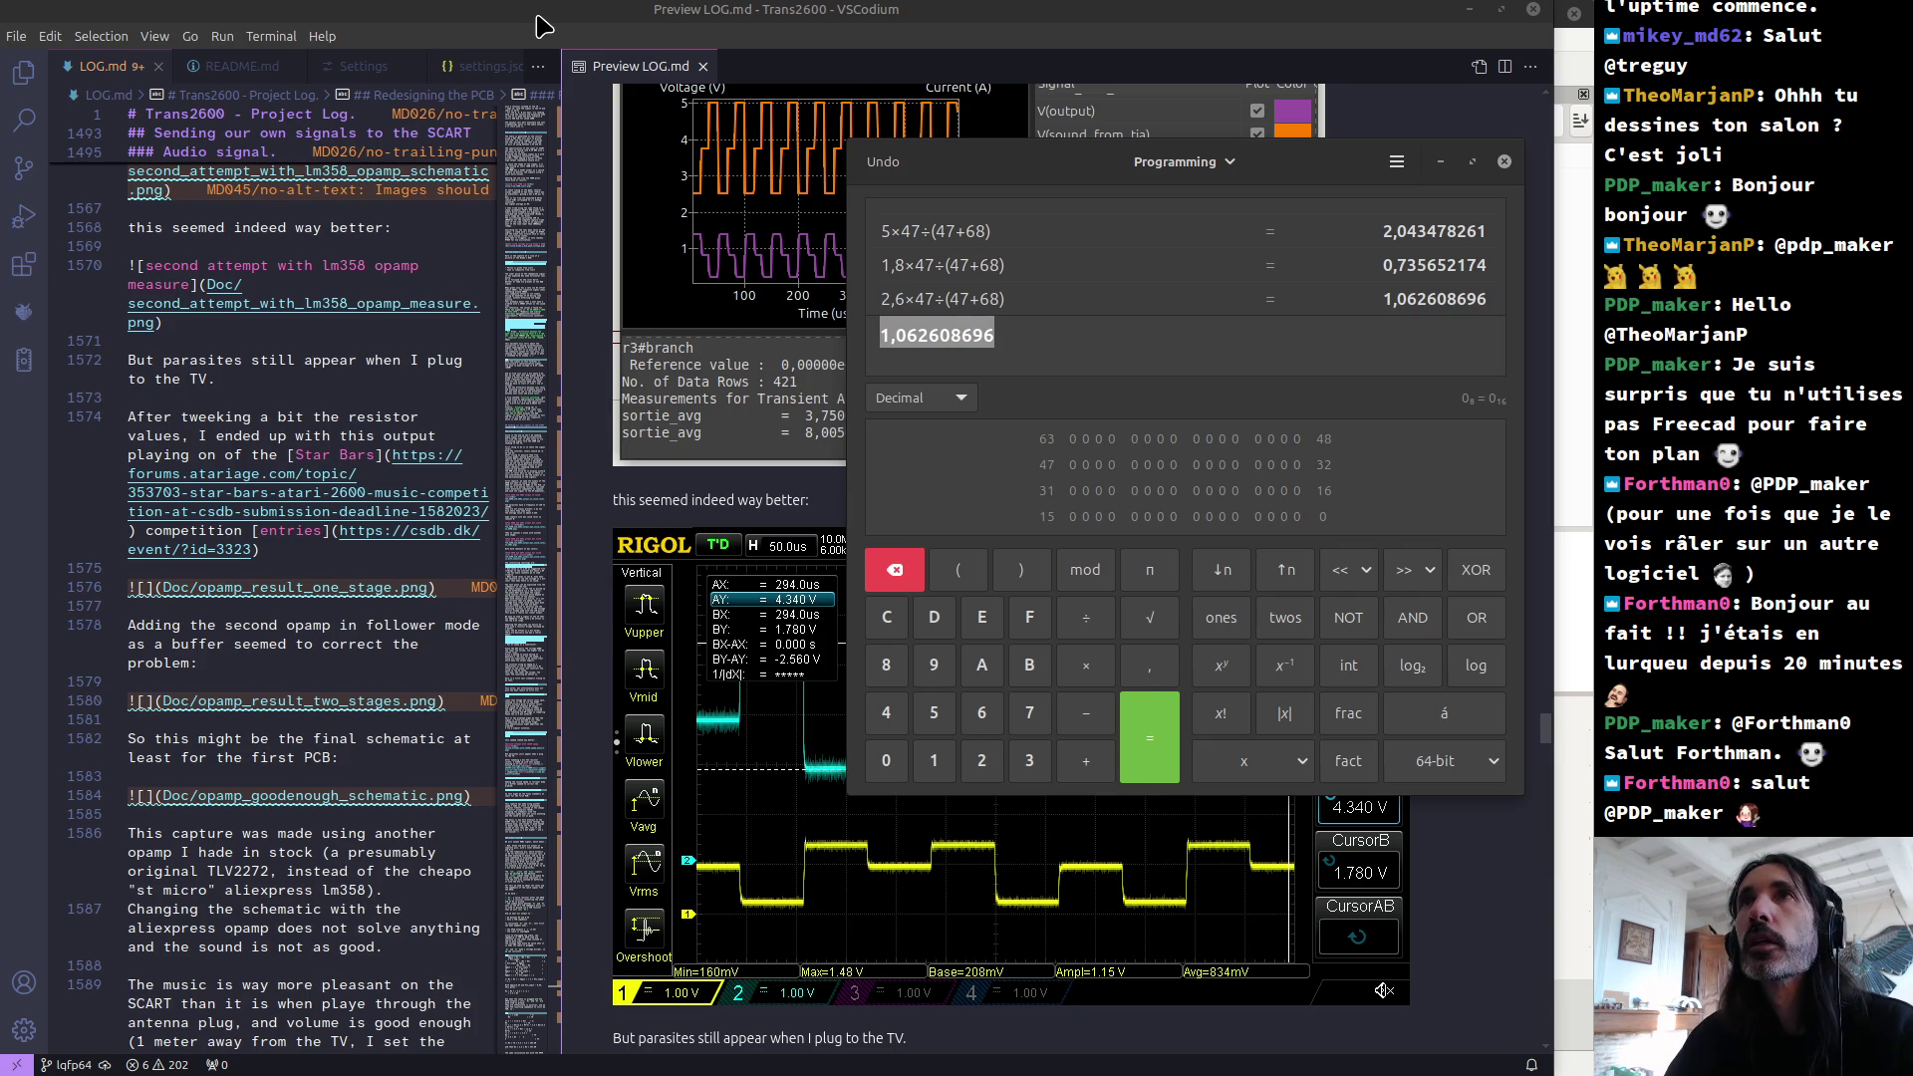
Step: Search Firefox for 'sinusoid volts peak to rms'
{"action": "key", "text": "alt+Tab"}
{"action": "key", "text": "alt+Tab"}
{"action": "key", "text": "alt+Tab"}
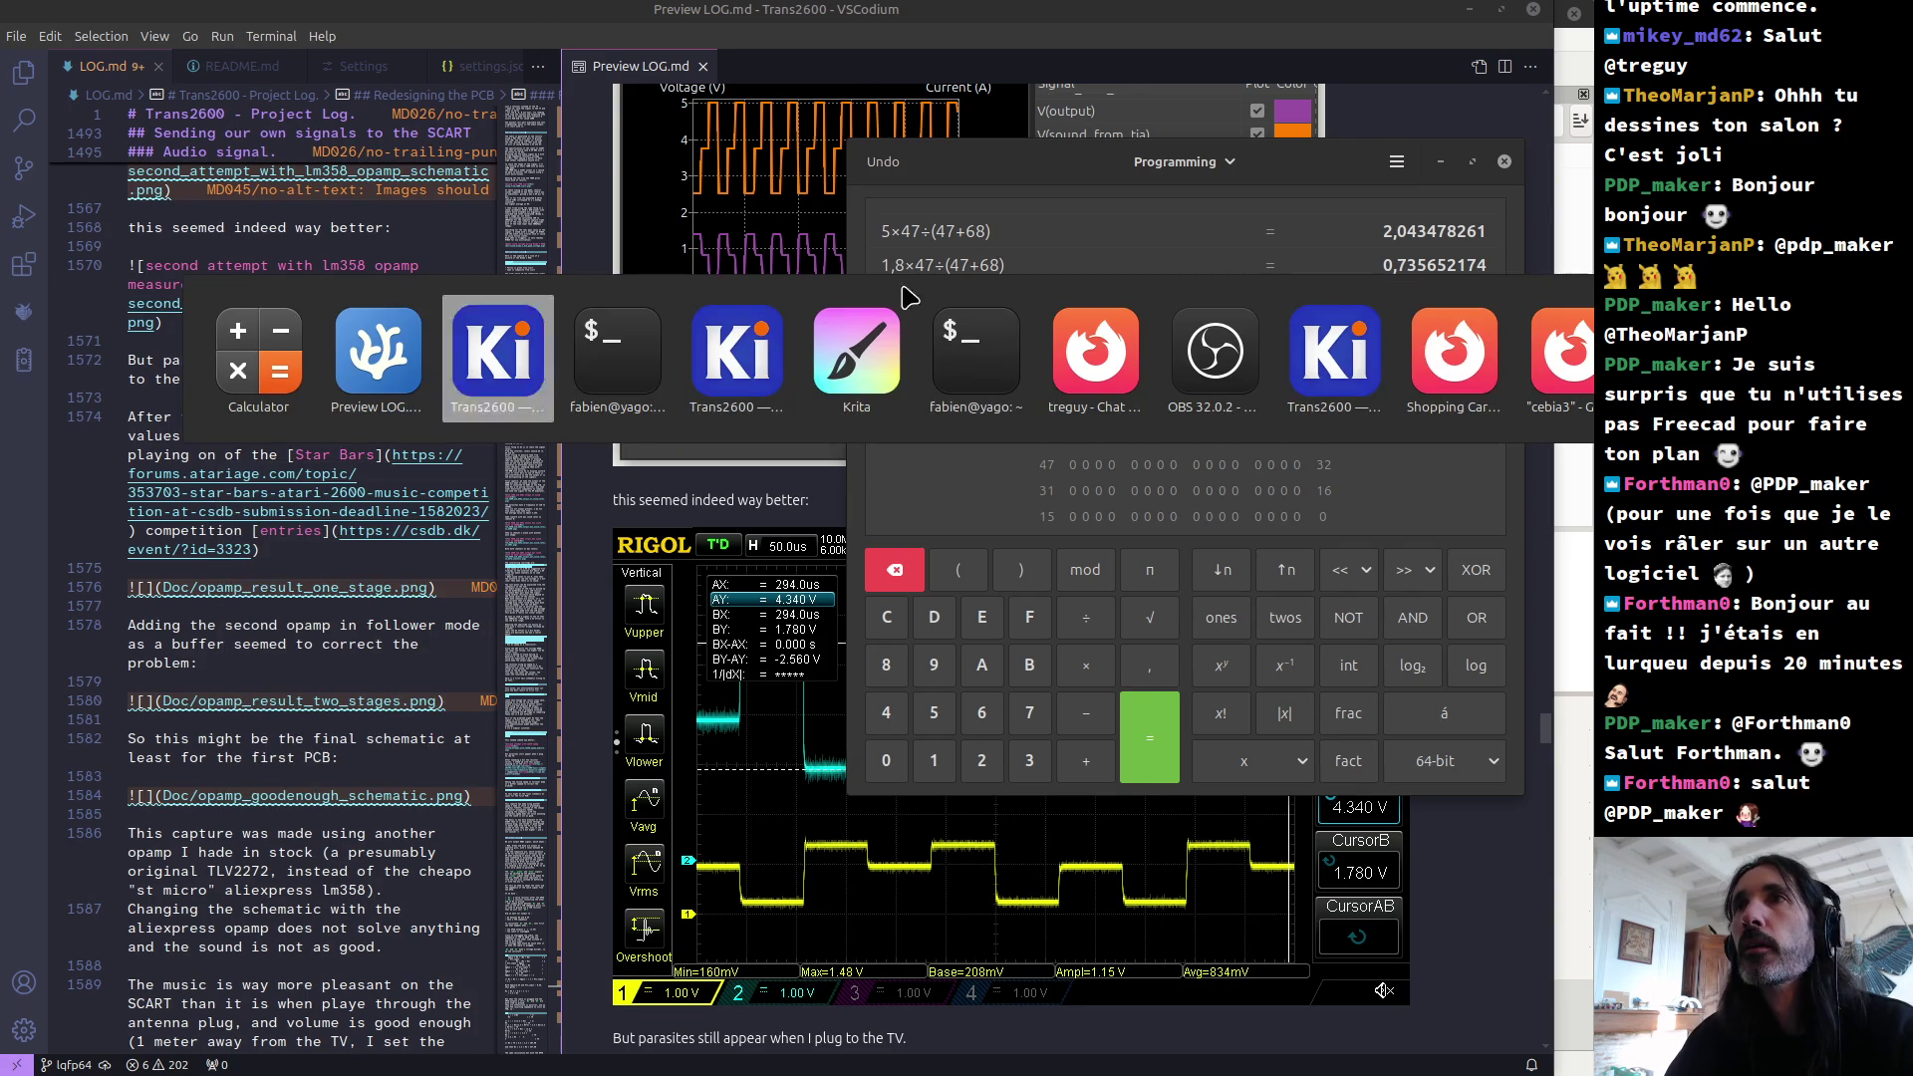
{"action": "key", "text": "alt+Tab"}
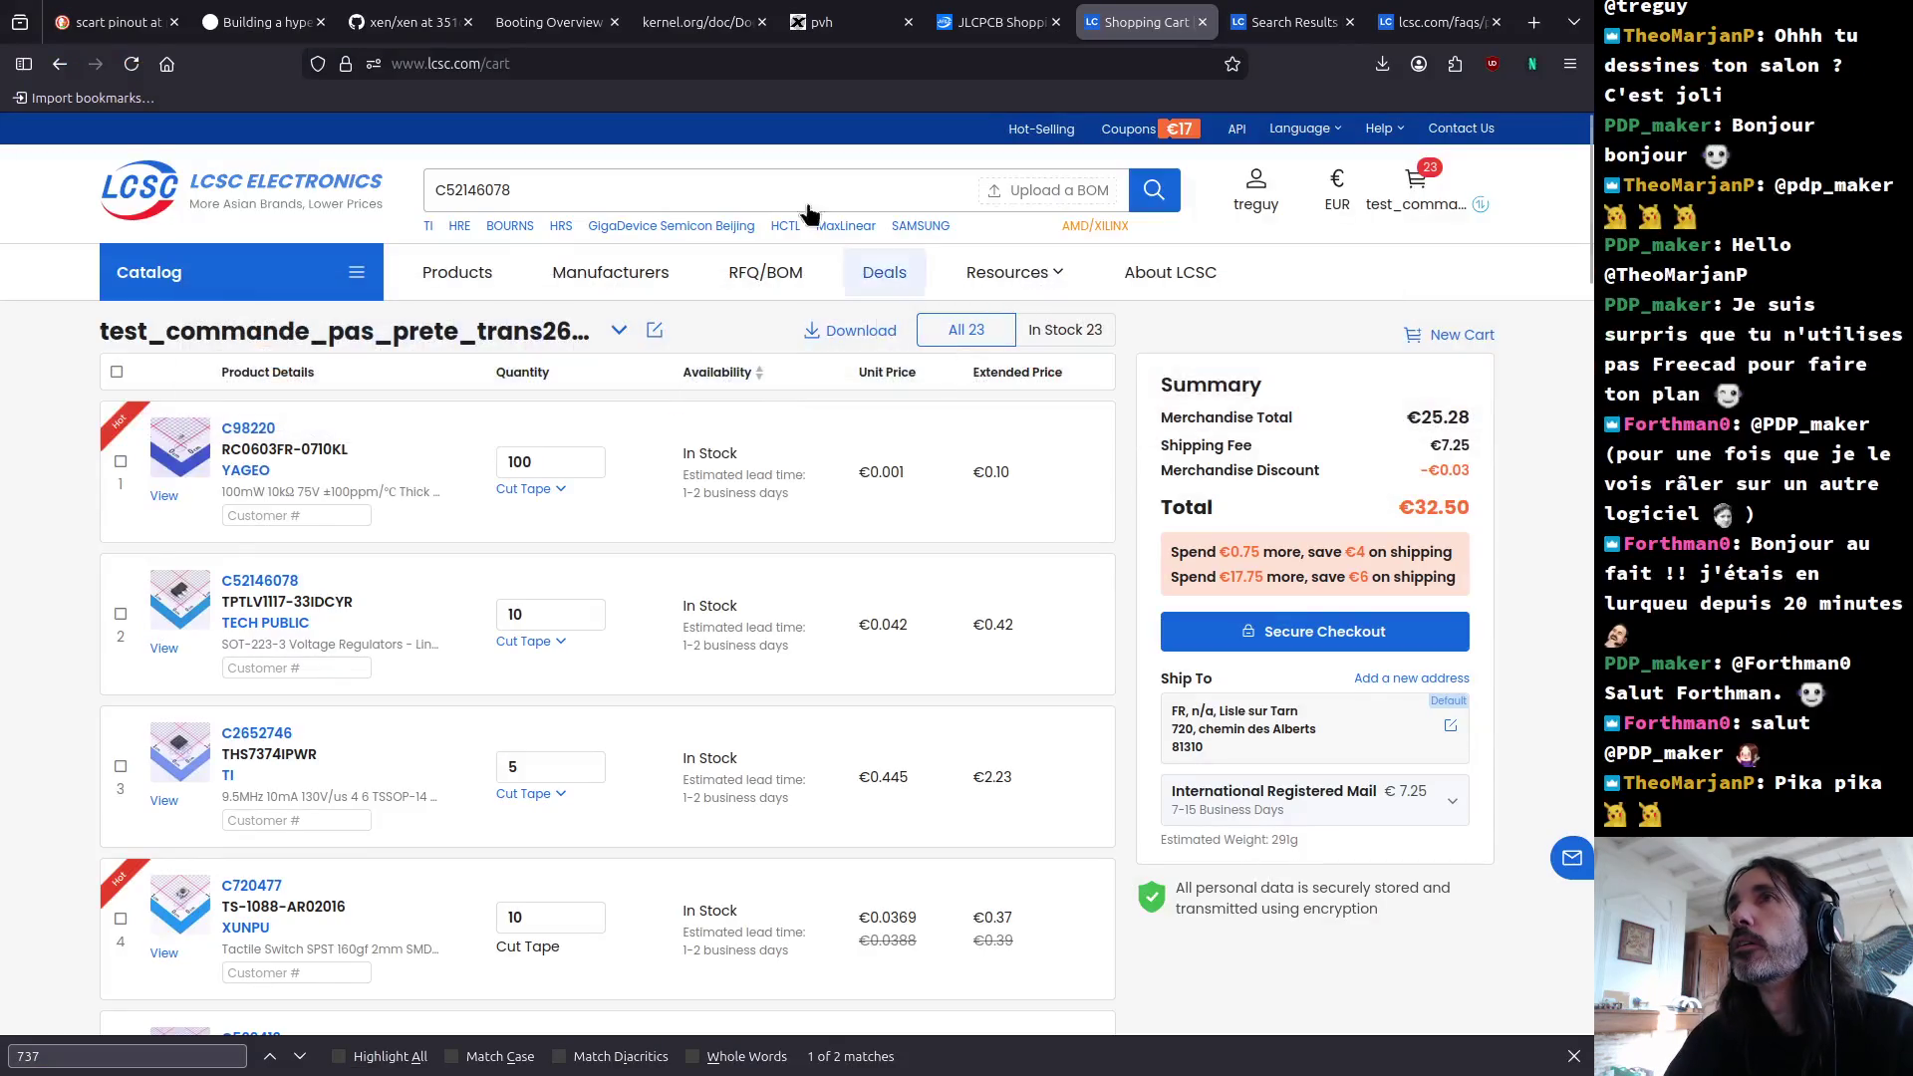
{"action": "left_click", "coordinate": [758, 61]}
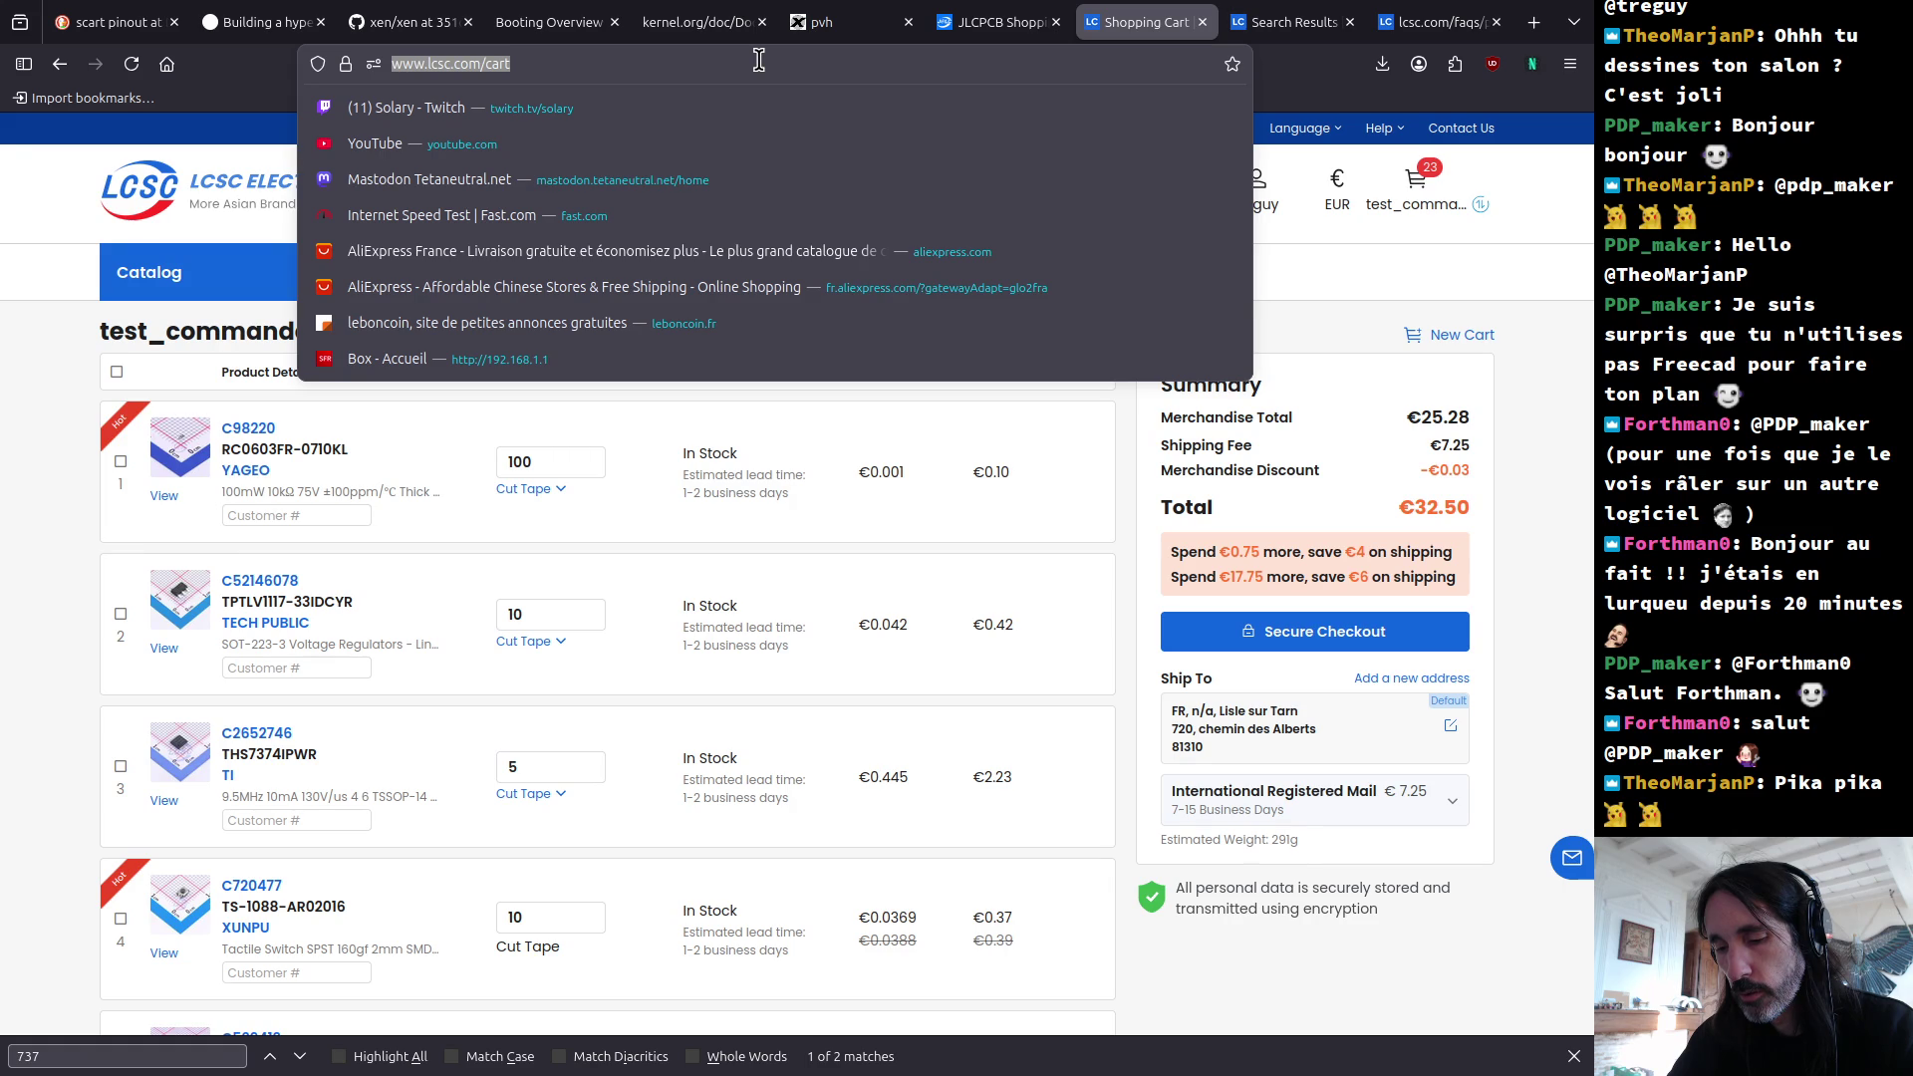
{"action": "type", "text": "sinusoid "}
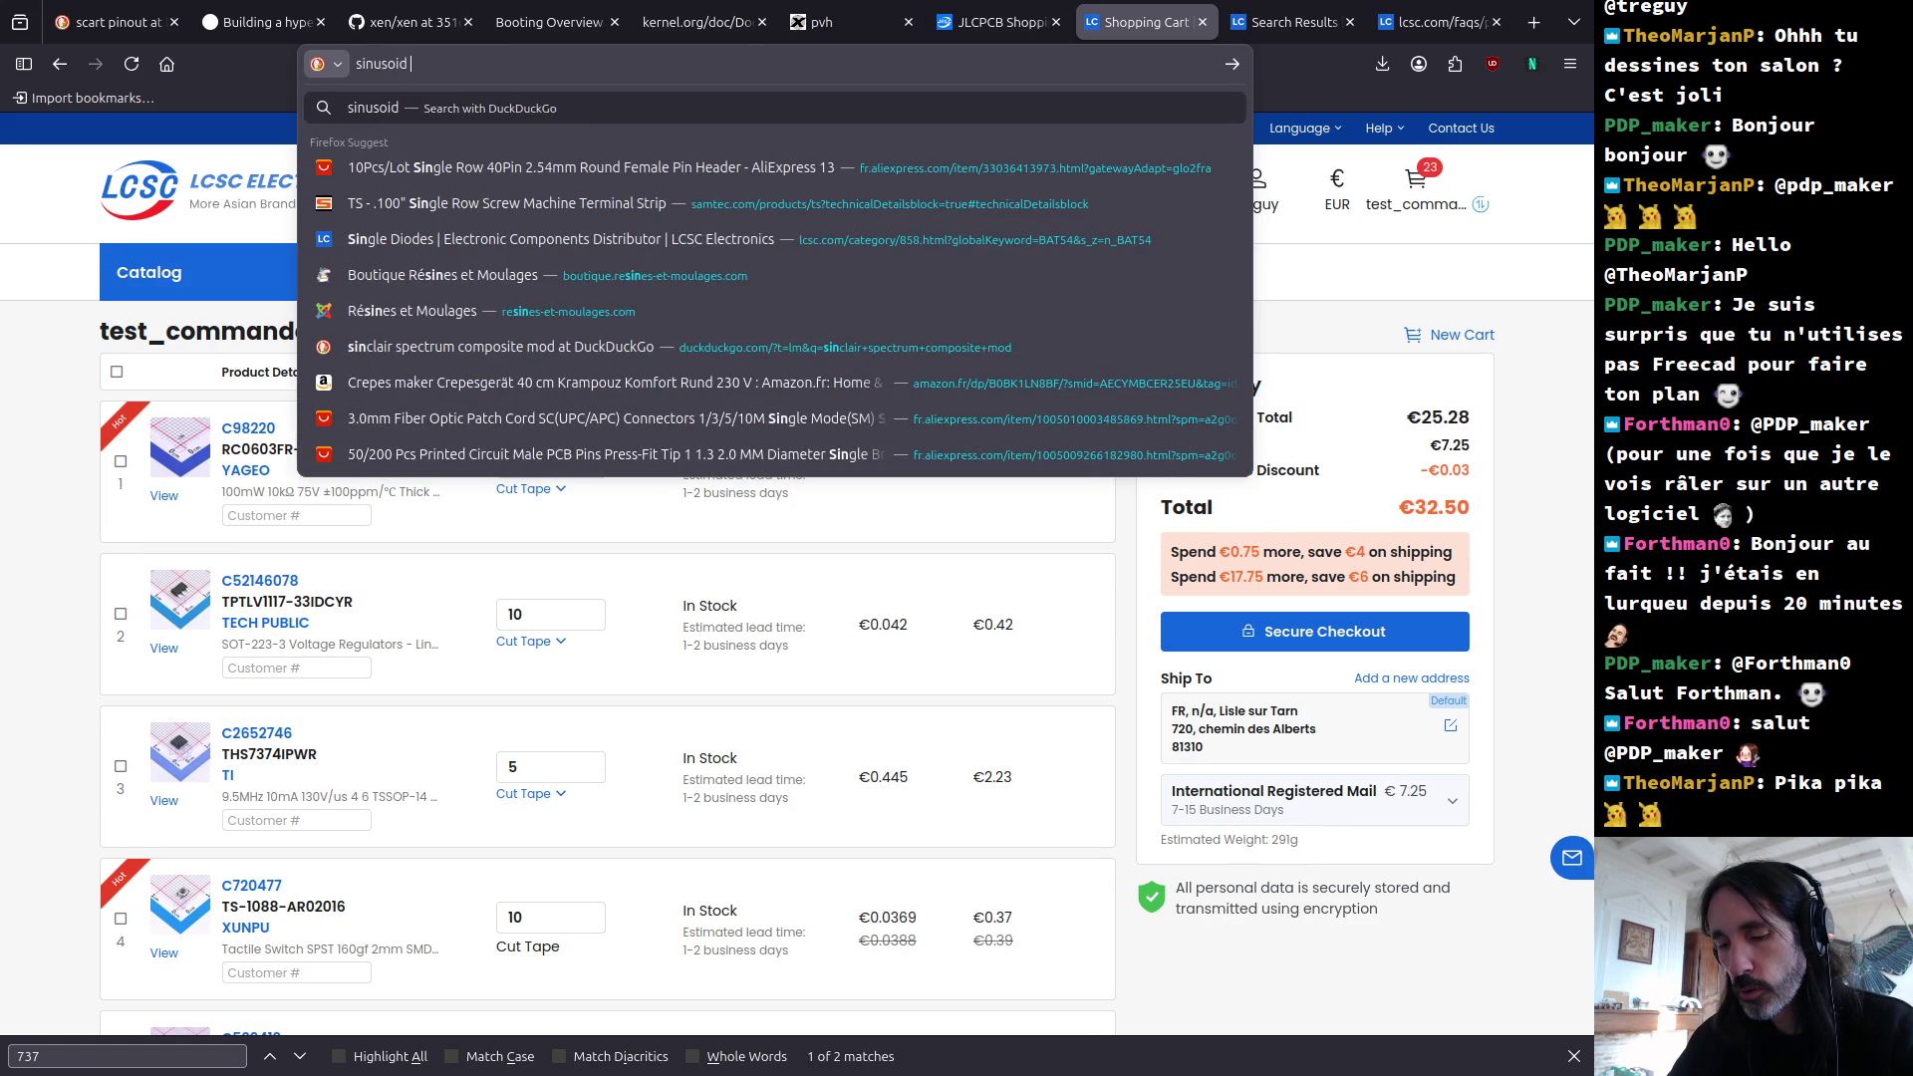
{"action": "type", "text": "volts peak to rms"}
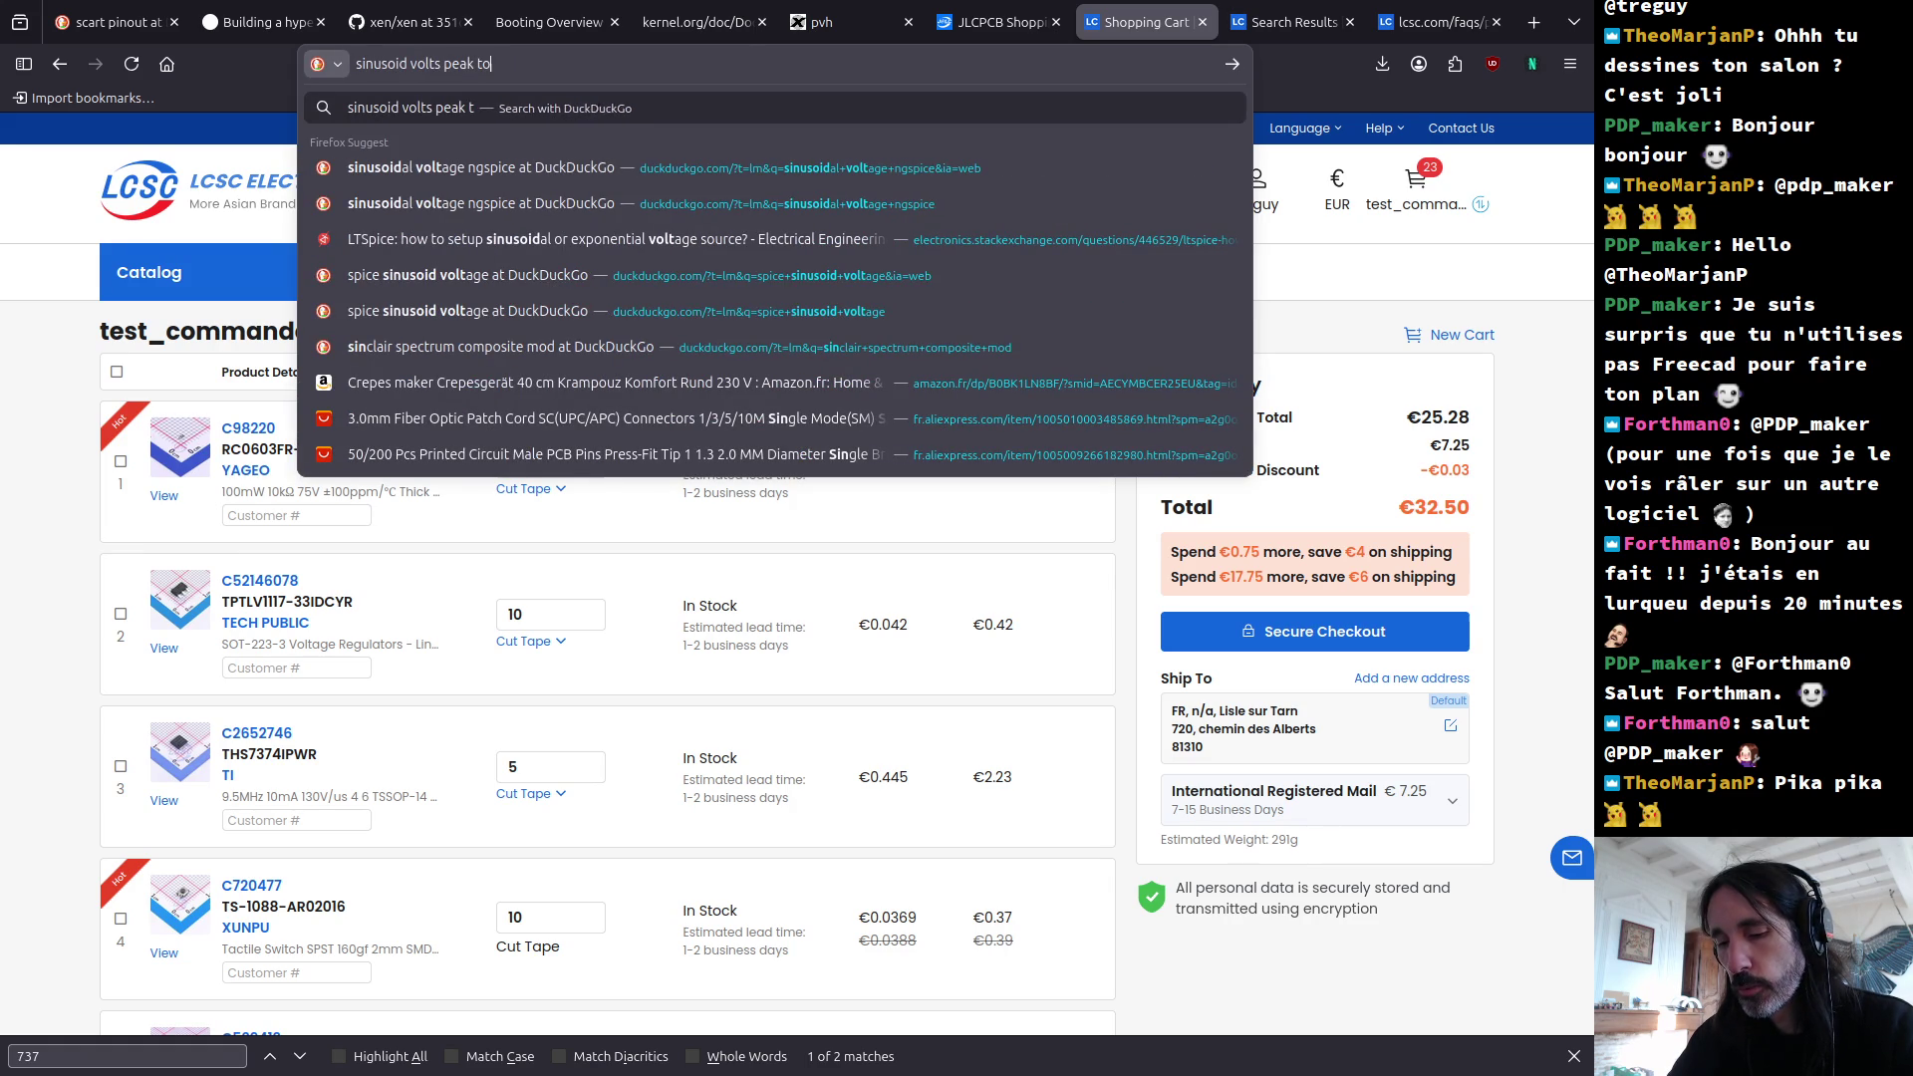
{"action": "key", "text": "Return"}
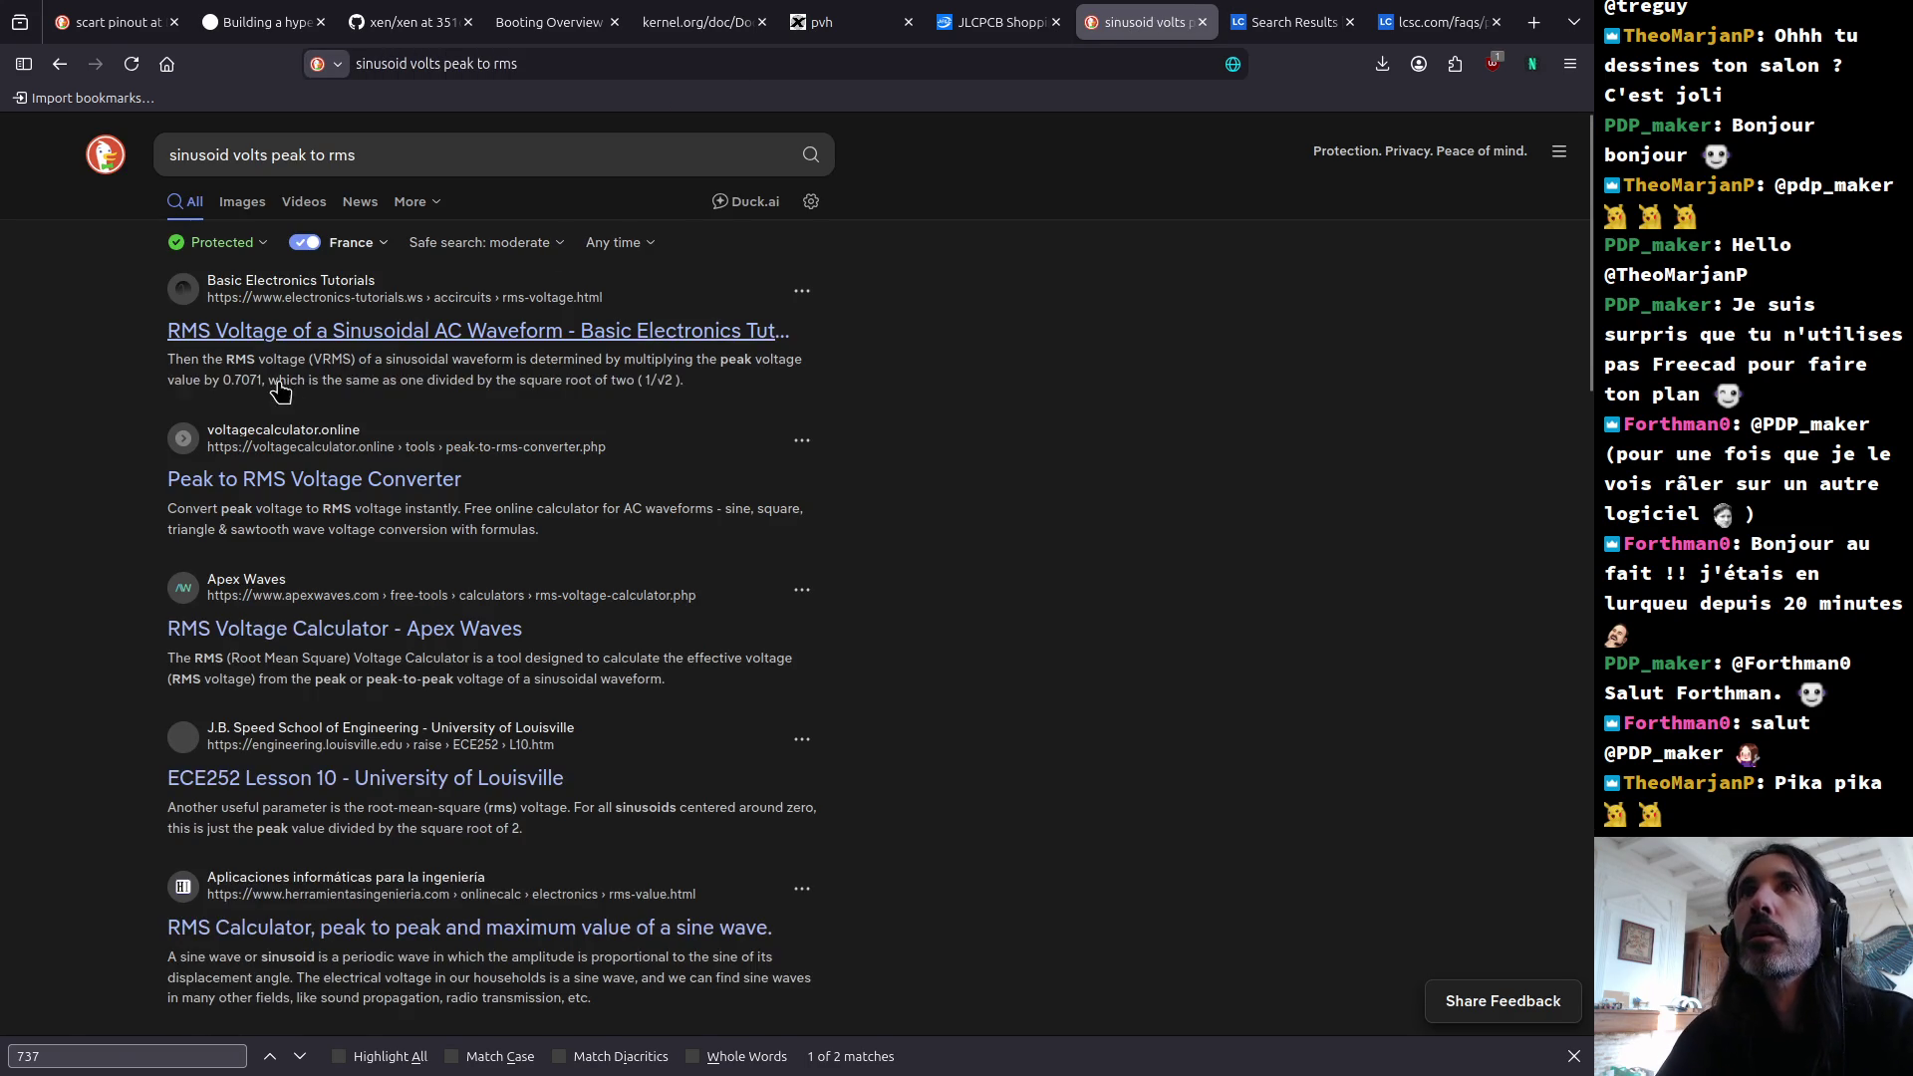
Step: Read through the Electronics Tutorials RMS Voltage article, then return to the search results
{"action": "left_click", "coordinate": [302, 329]}
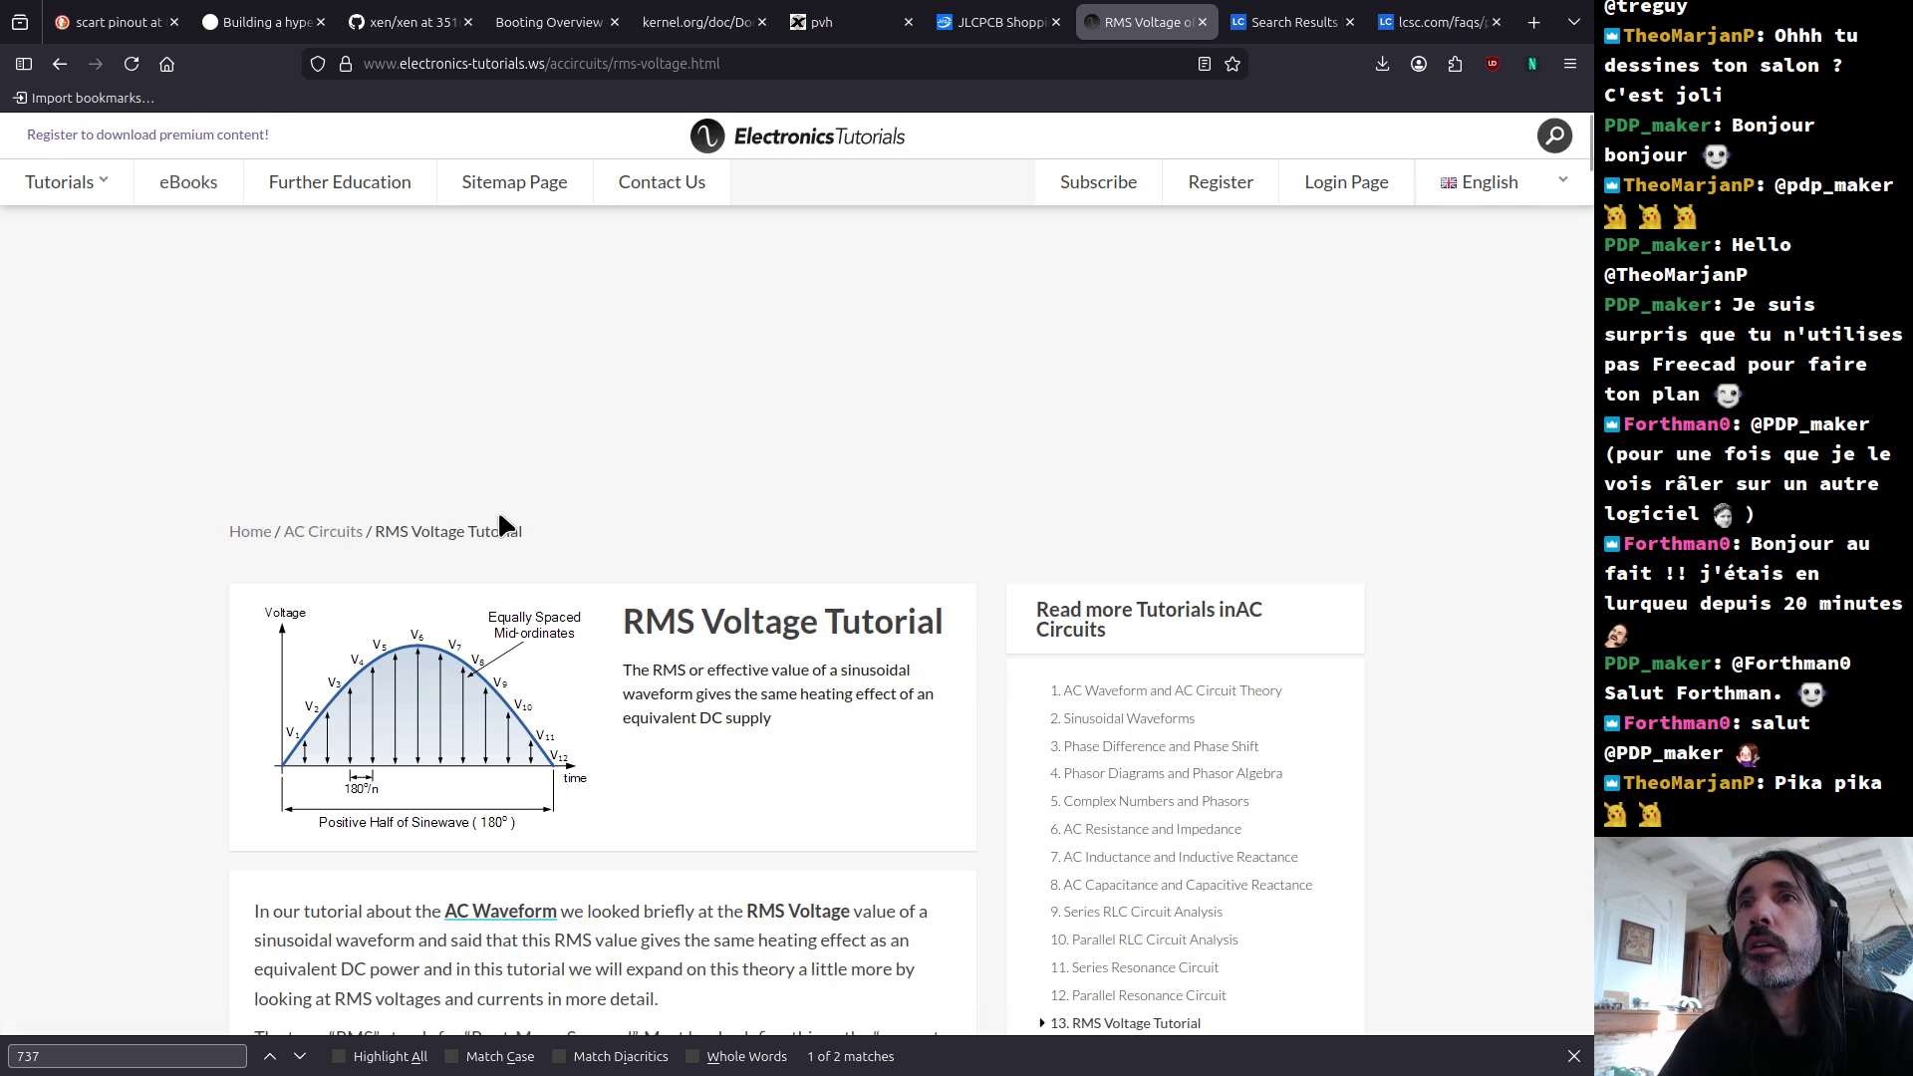
{"action": "scroll", "coordinate": [500, 518], "scroll_direction": "down", "scroll_amount": 5}
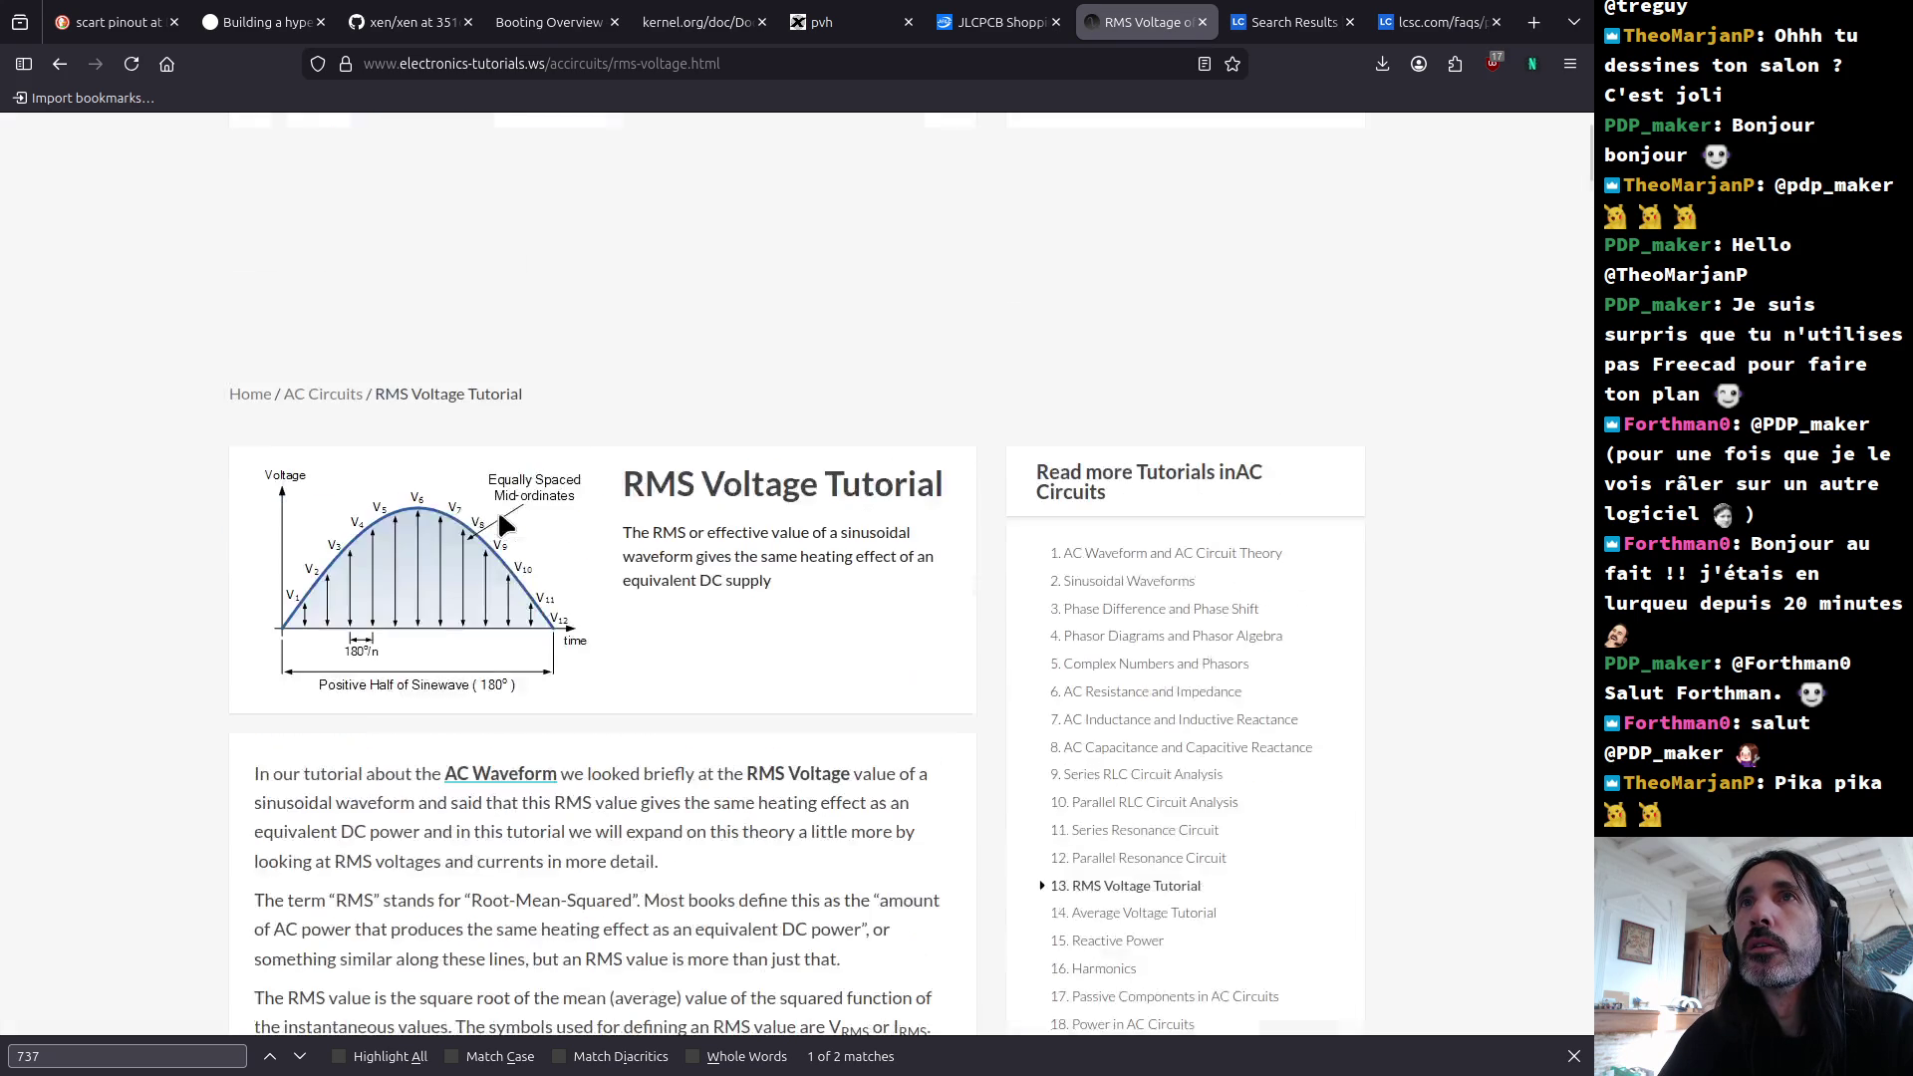
{"action": "scroll", "coordinate": [499, 516], "scroll_direction": "down", "scroll_amount": 4}
{"action": "scroll", "coordinate": [498, 516], "scroll_direction": "down", "scroll_amount": 4}
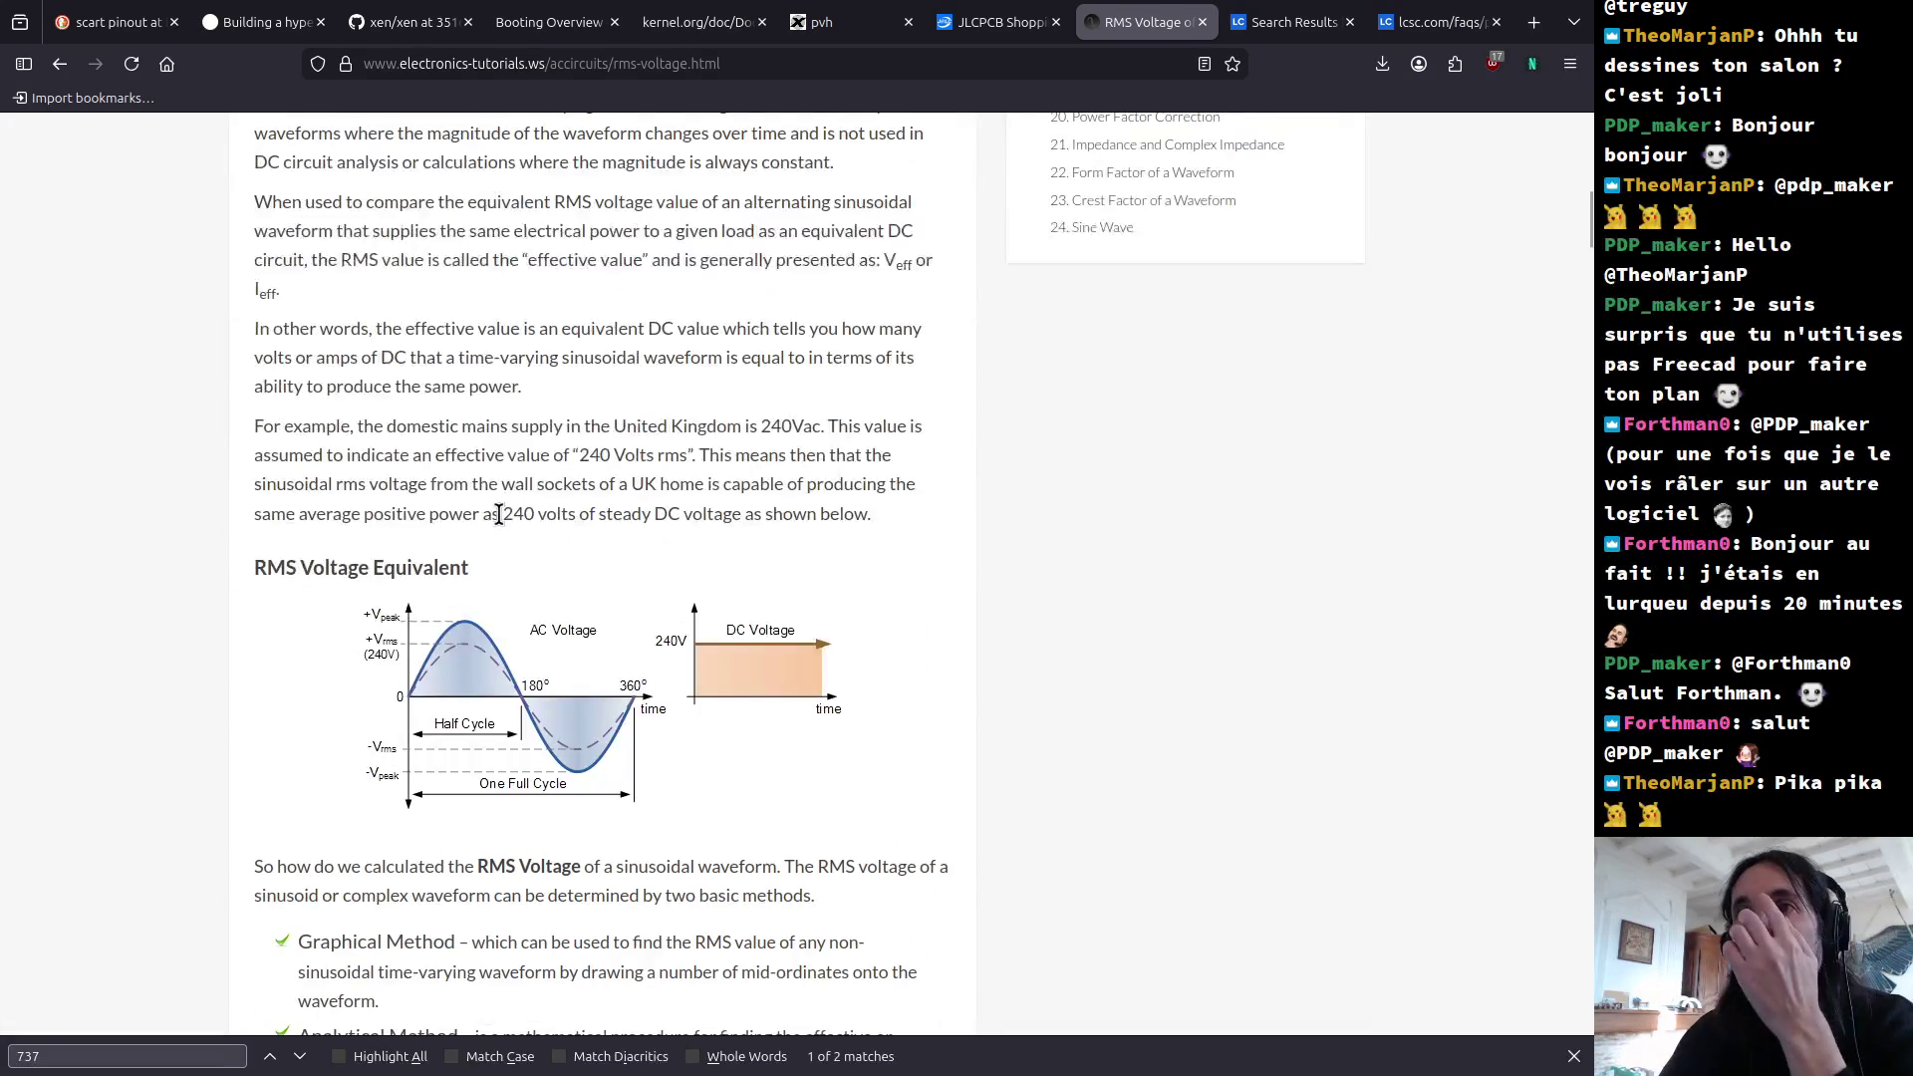
{"action": "scroll", "coordinate": [498, 515], "scroll_direction": "down", "scroll_amount": 12}
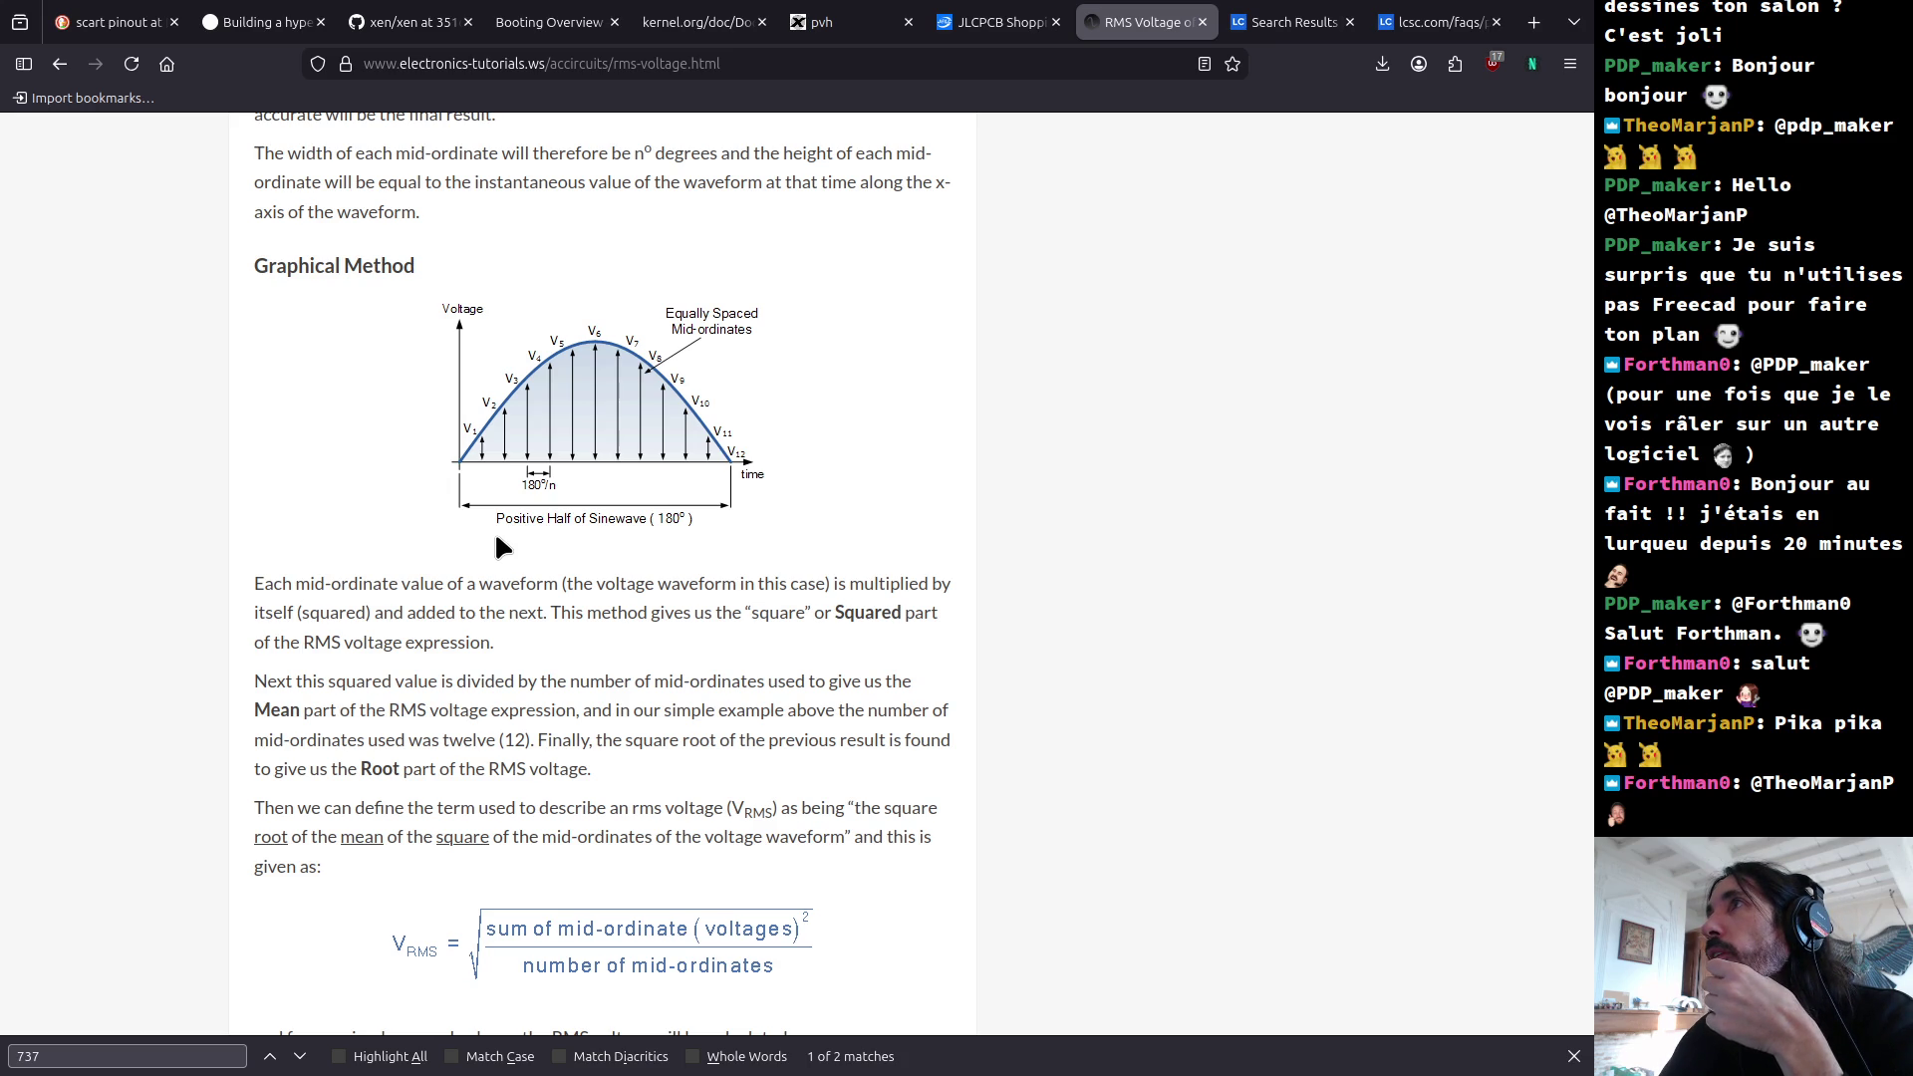
{"action": "scroll", "coordinate": [496, 538], "scroll_direction": "down", "scroll_amount": 4}
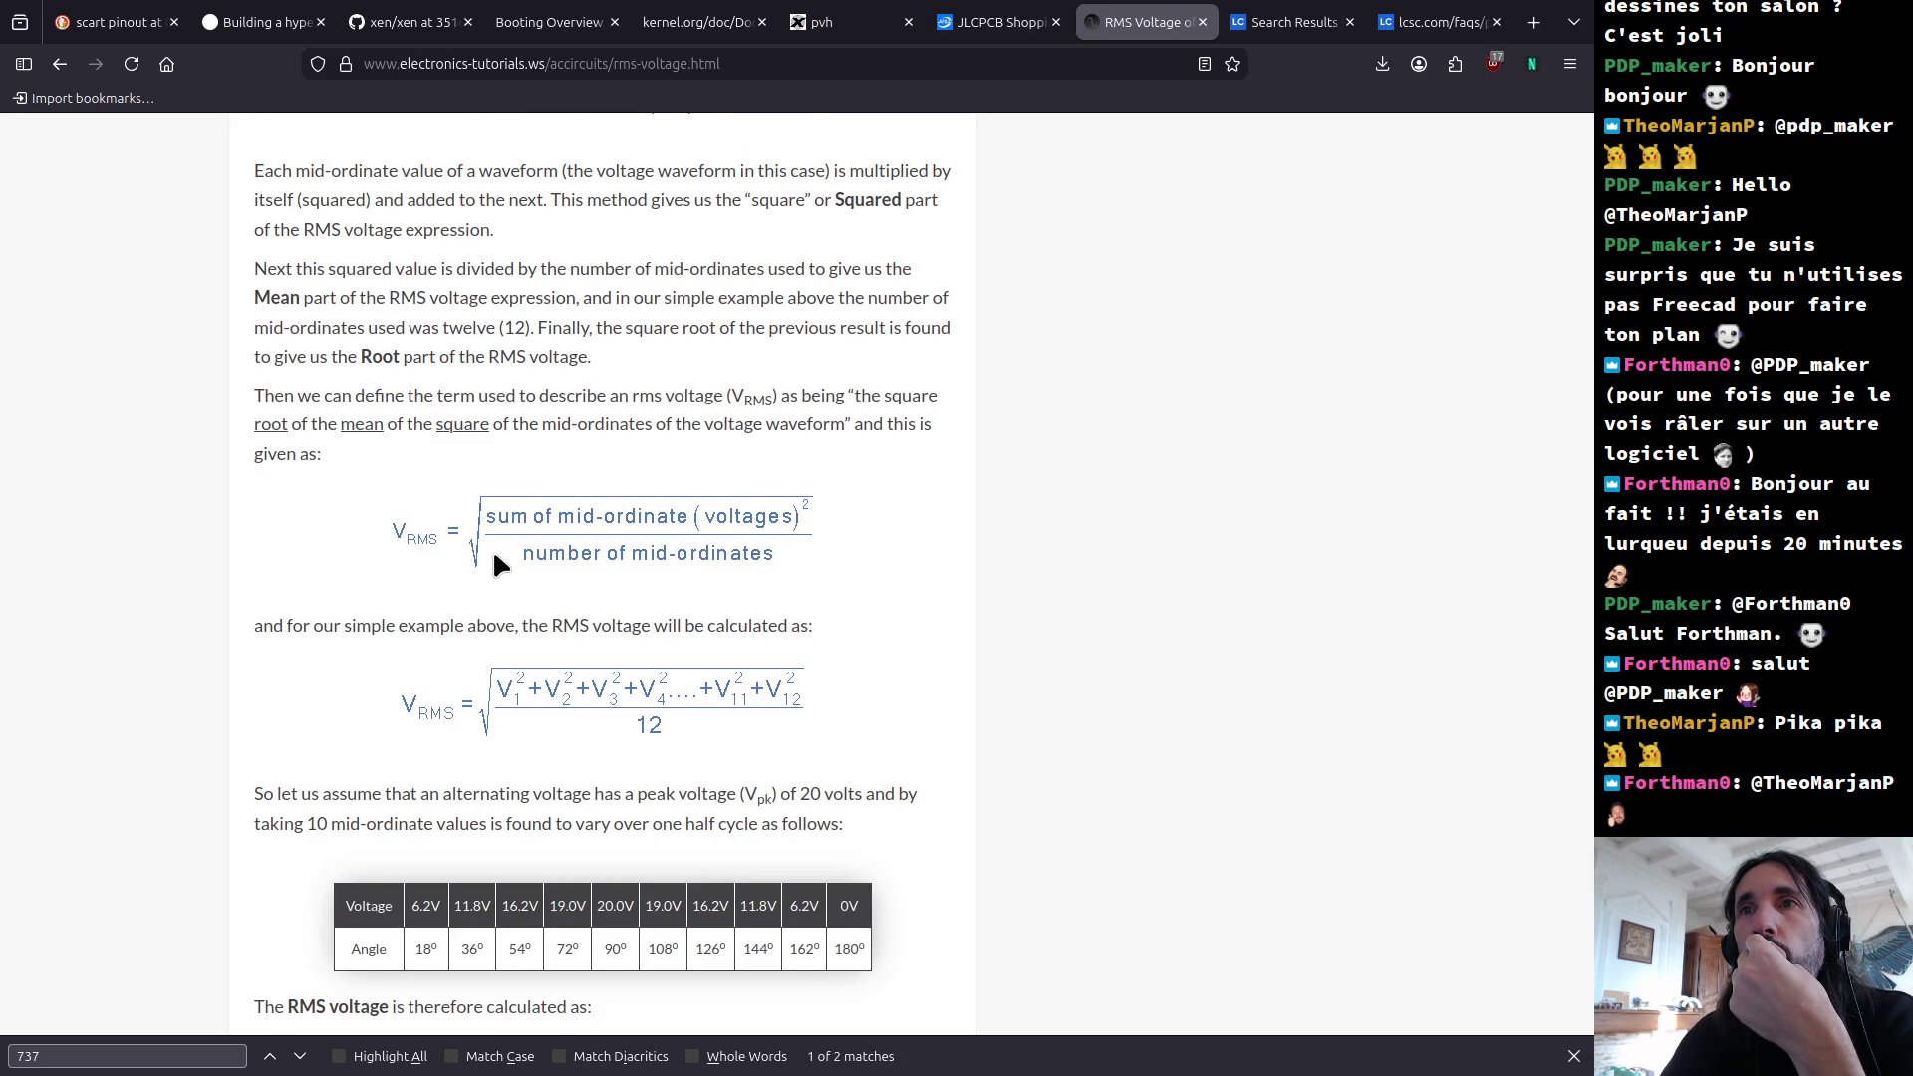
{"action": "scroll", "coordinate": [495, 555], "scroll_direction": "down", "scroll_amount": 15}
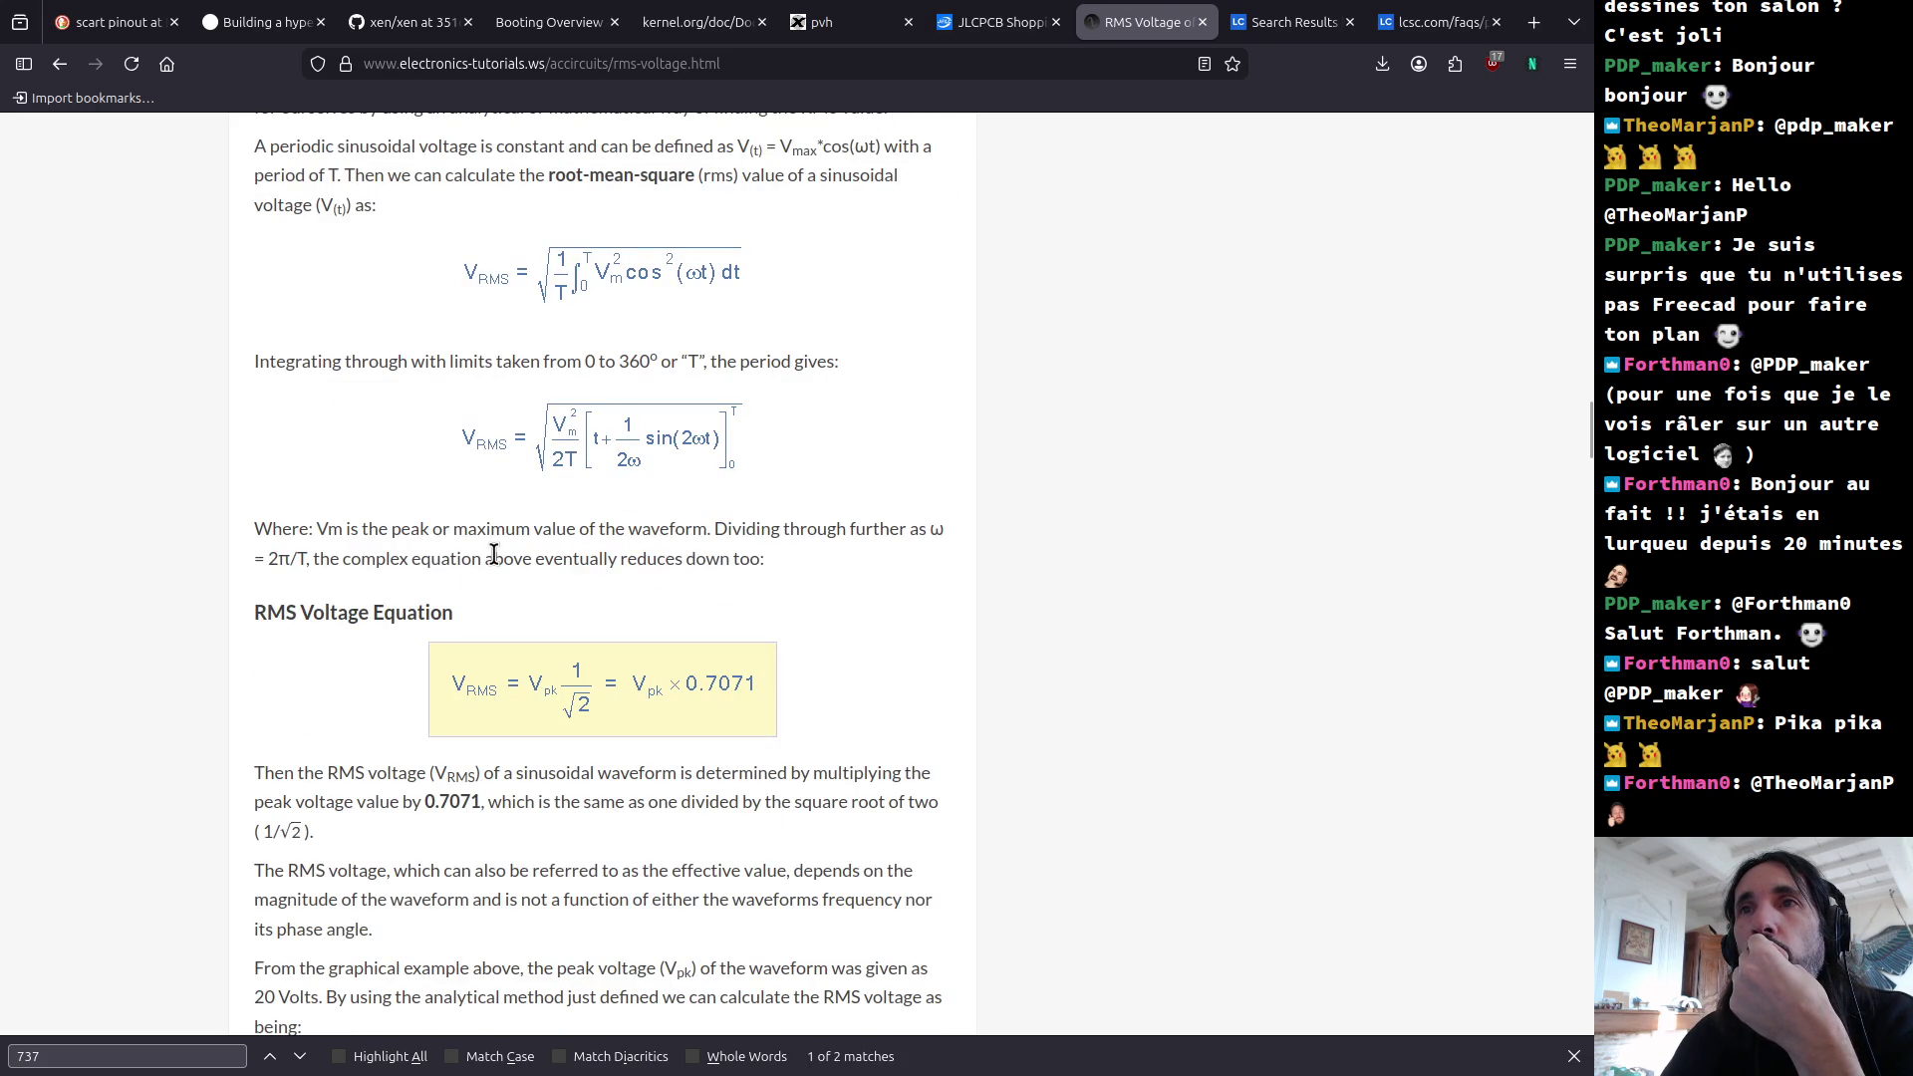
{"action": "scroll", "coordinate": [494, 556], "scroll_direction": "down", "scroll_amount": 20}
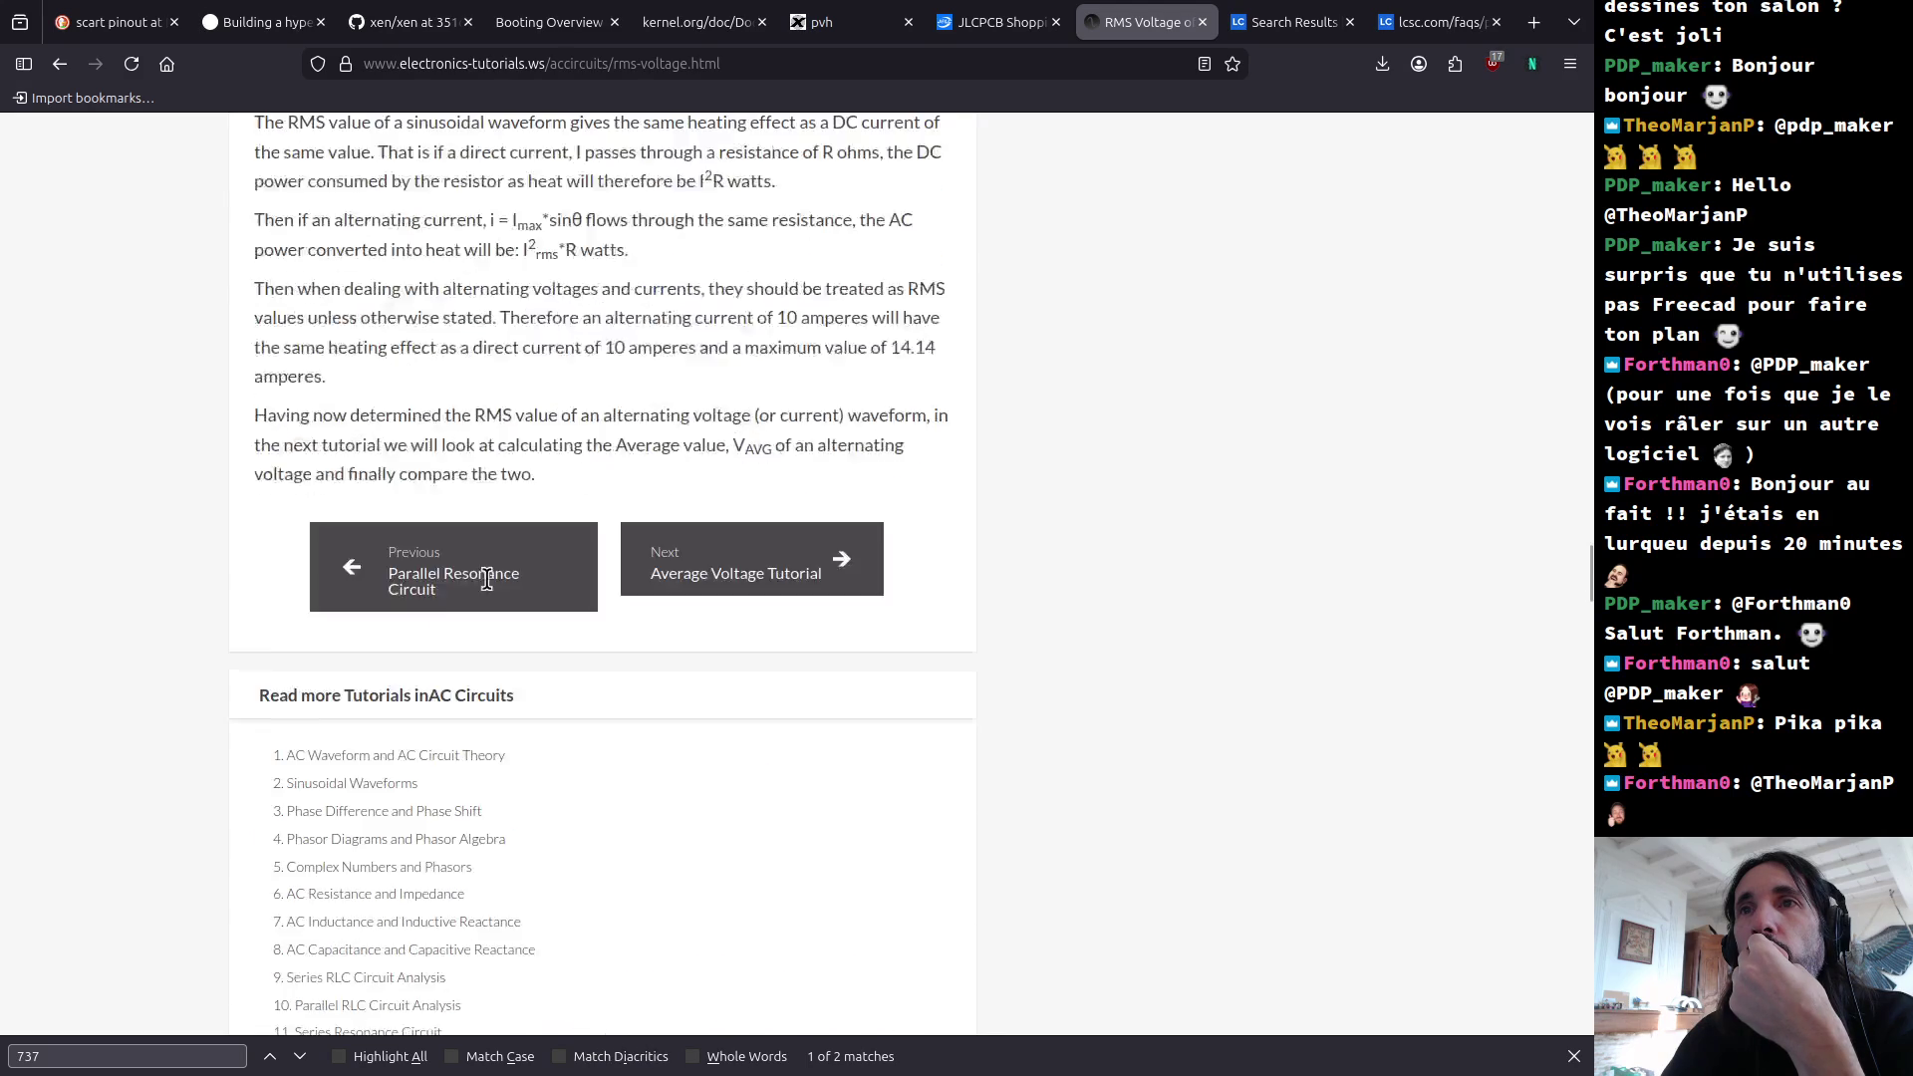
{"action": "scroll", "coordinate": [495, 595], "scroll_direction": "up", "scroll_amount": 20}
{"action": "key", "text": "alt+Left"}
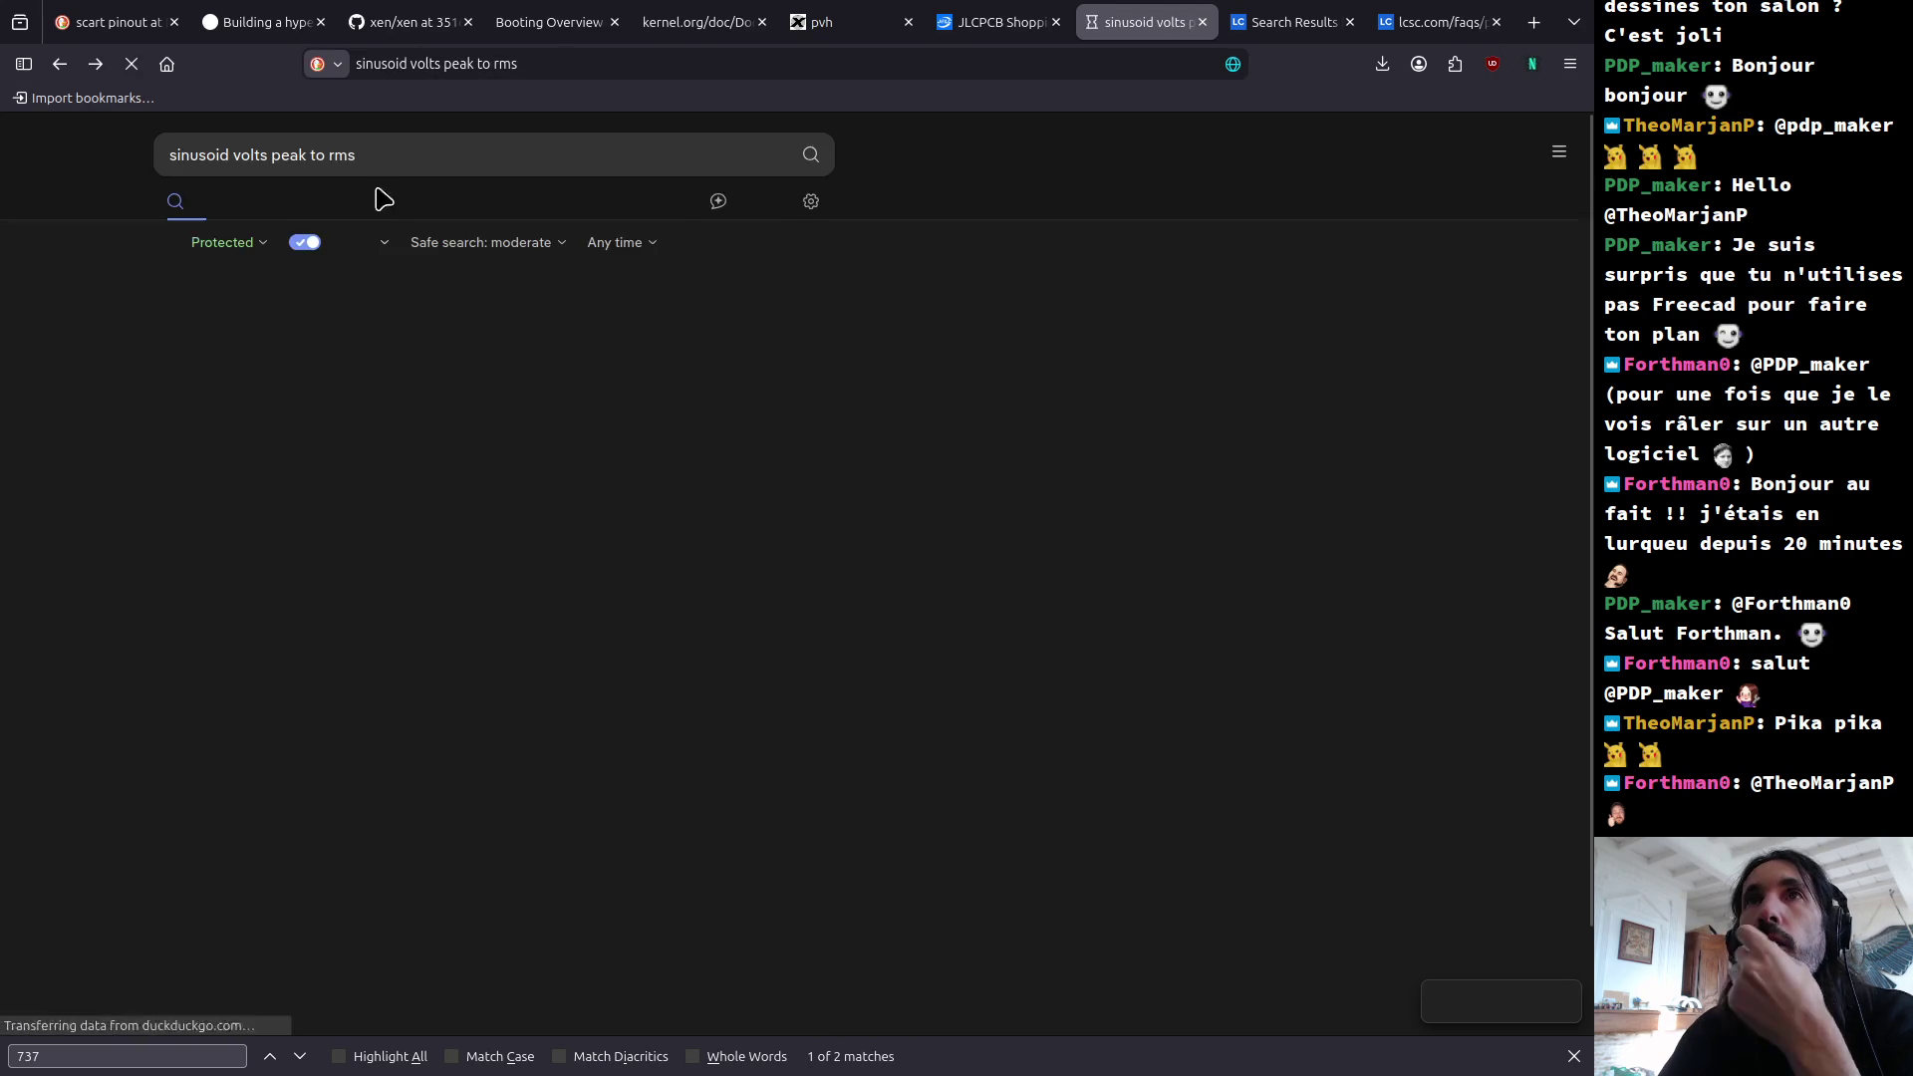
Step: Refine the search with 'calculator', open electronicsgb's RMS calculator, and choose Peak-to-Peak to RMS
{"action": "left_click", "coordinate": [400, 150]}
{"action": "type", "text": "calculator"}
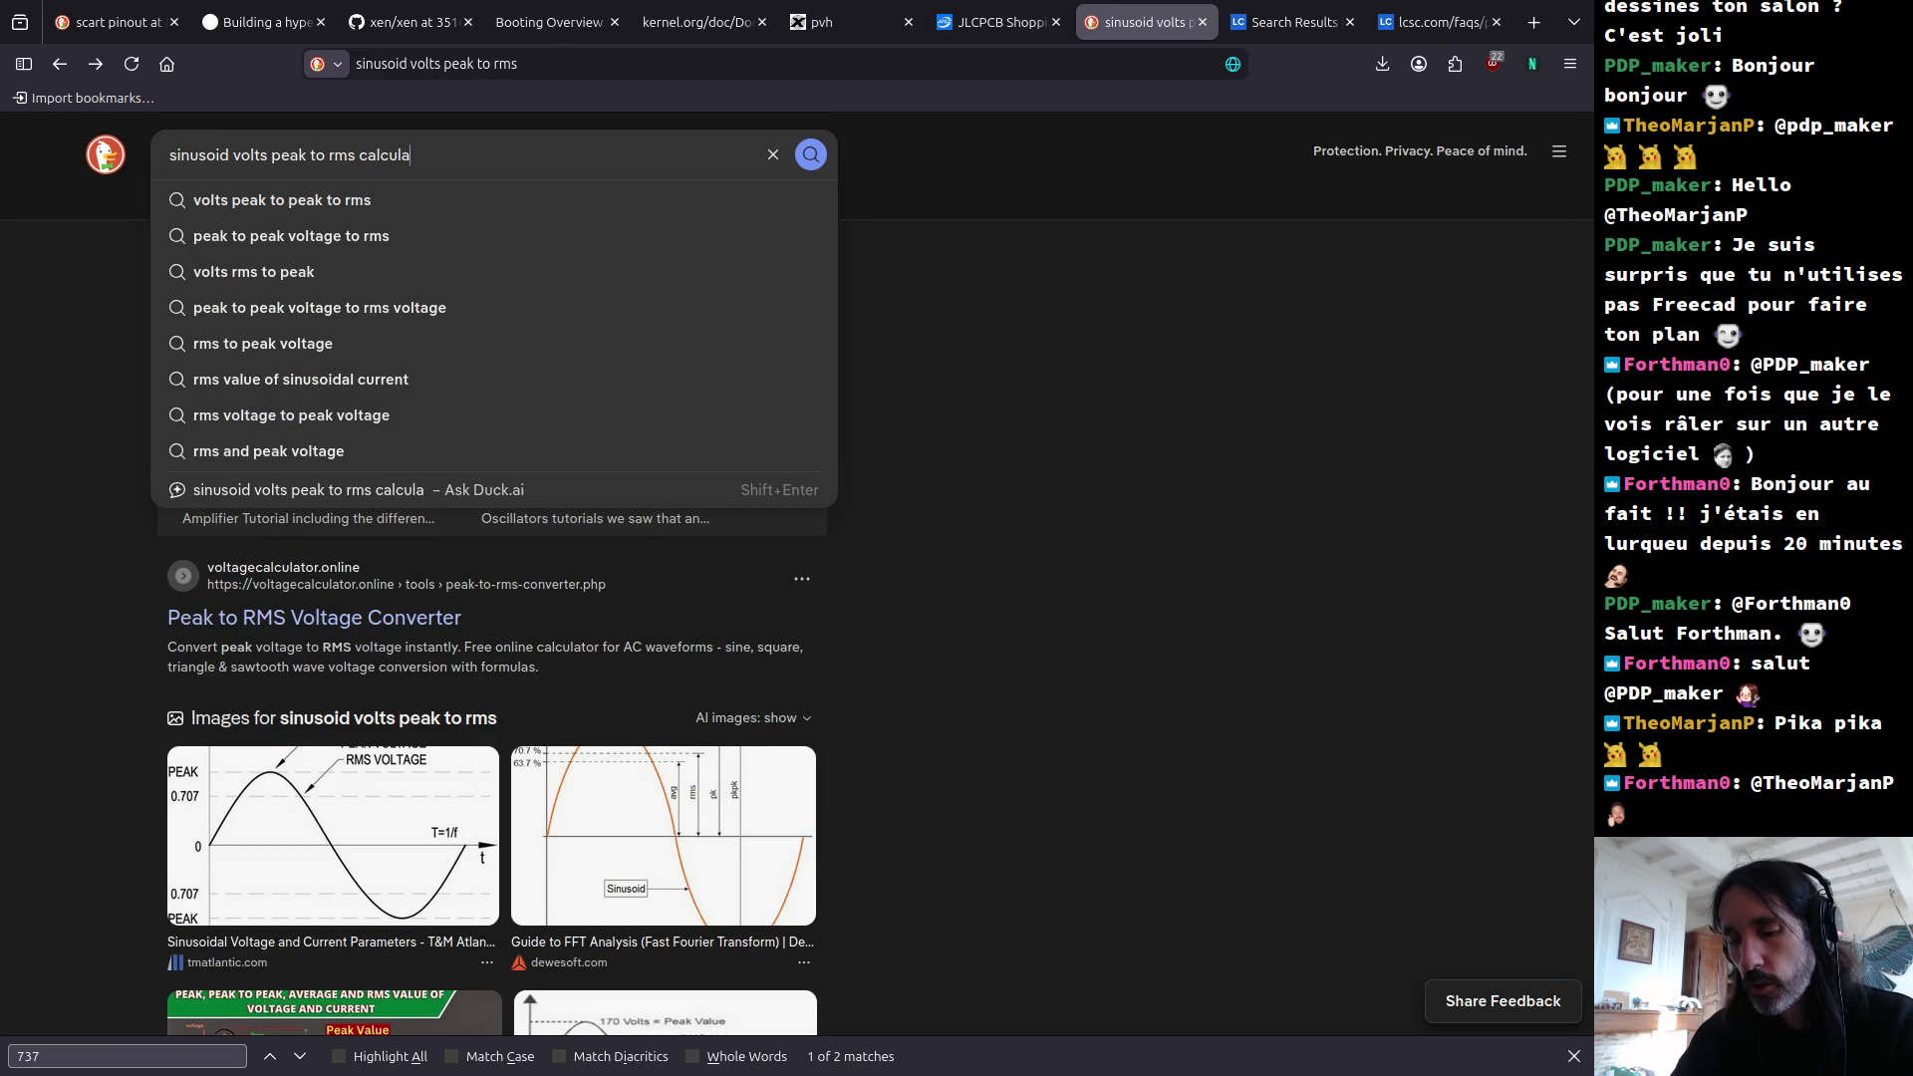
{"action": "key", "text": "Return"}
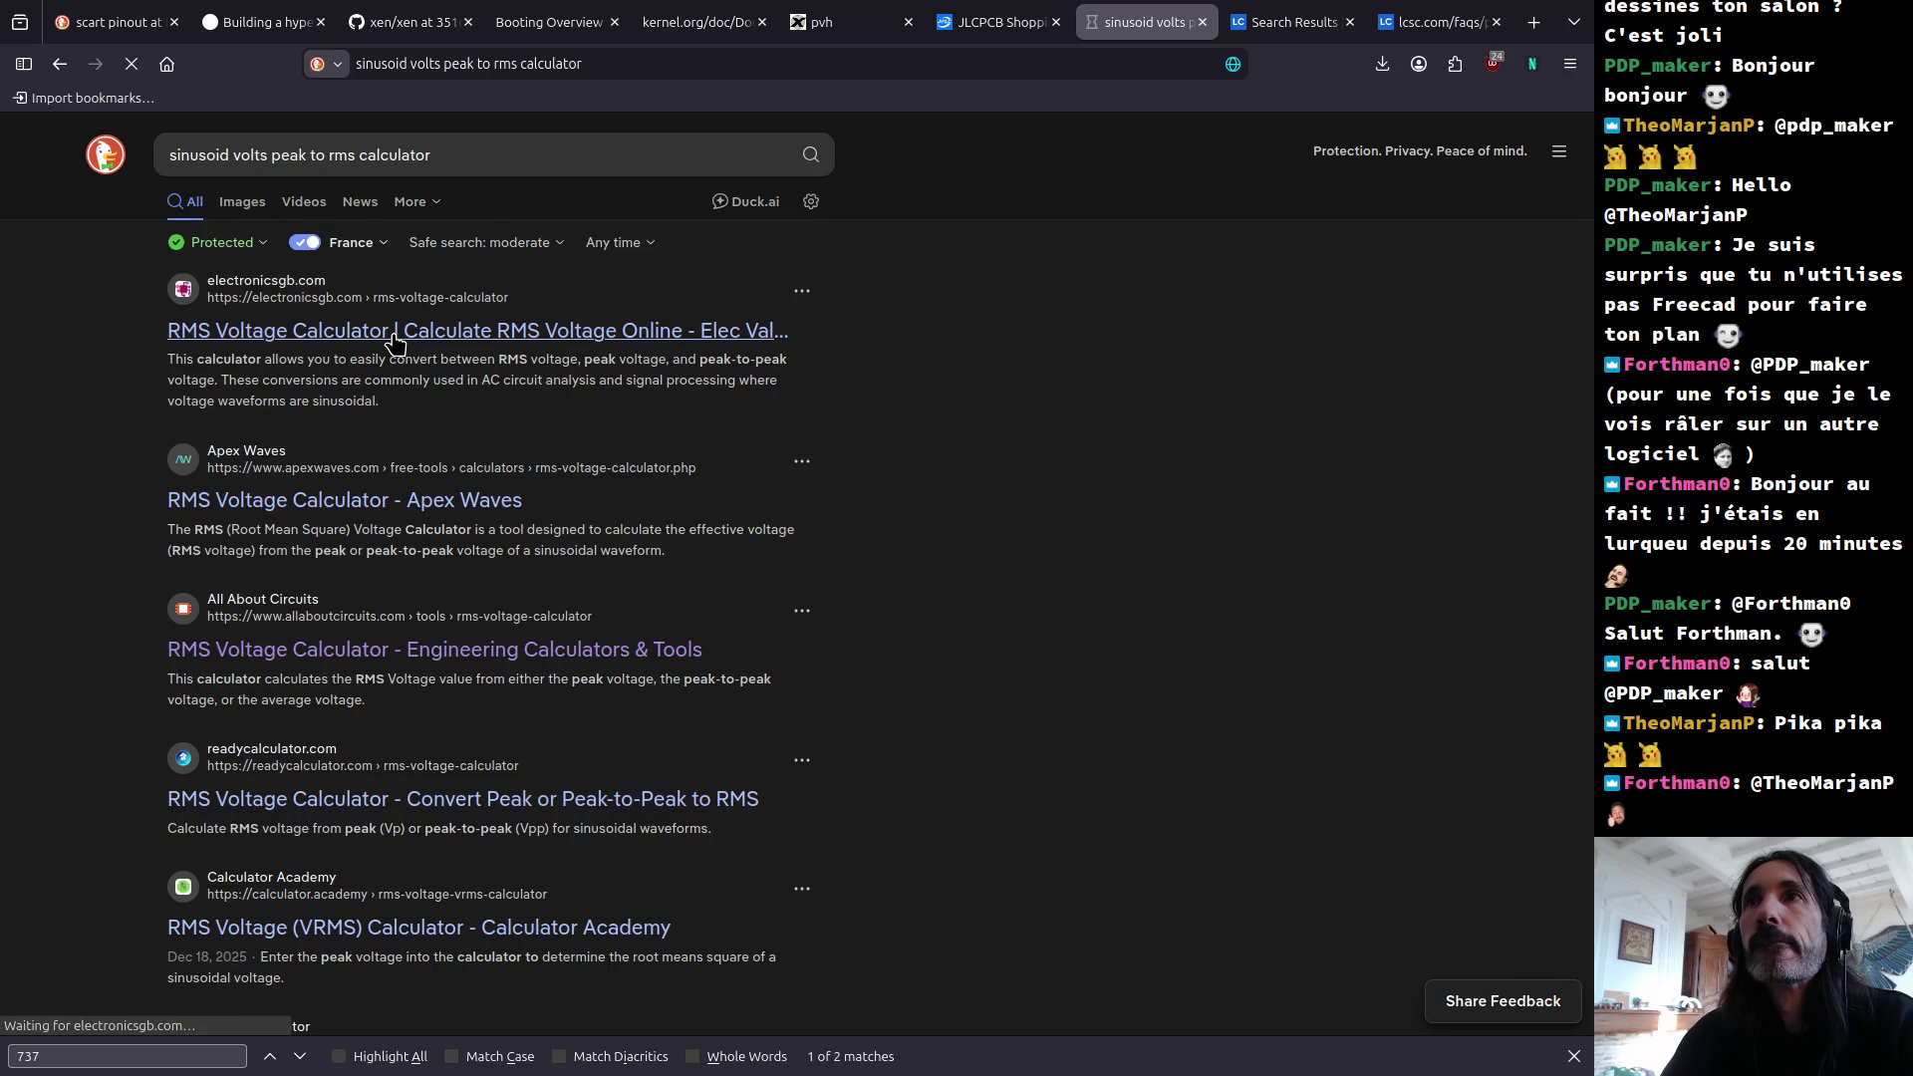
{"action": "left_click", "coordinate": [398, 342]}
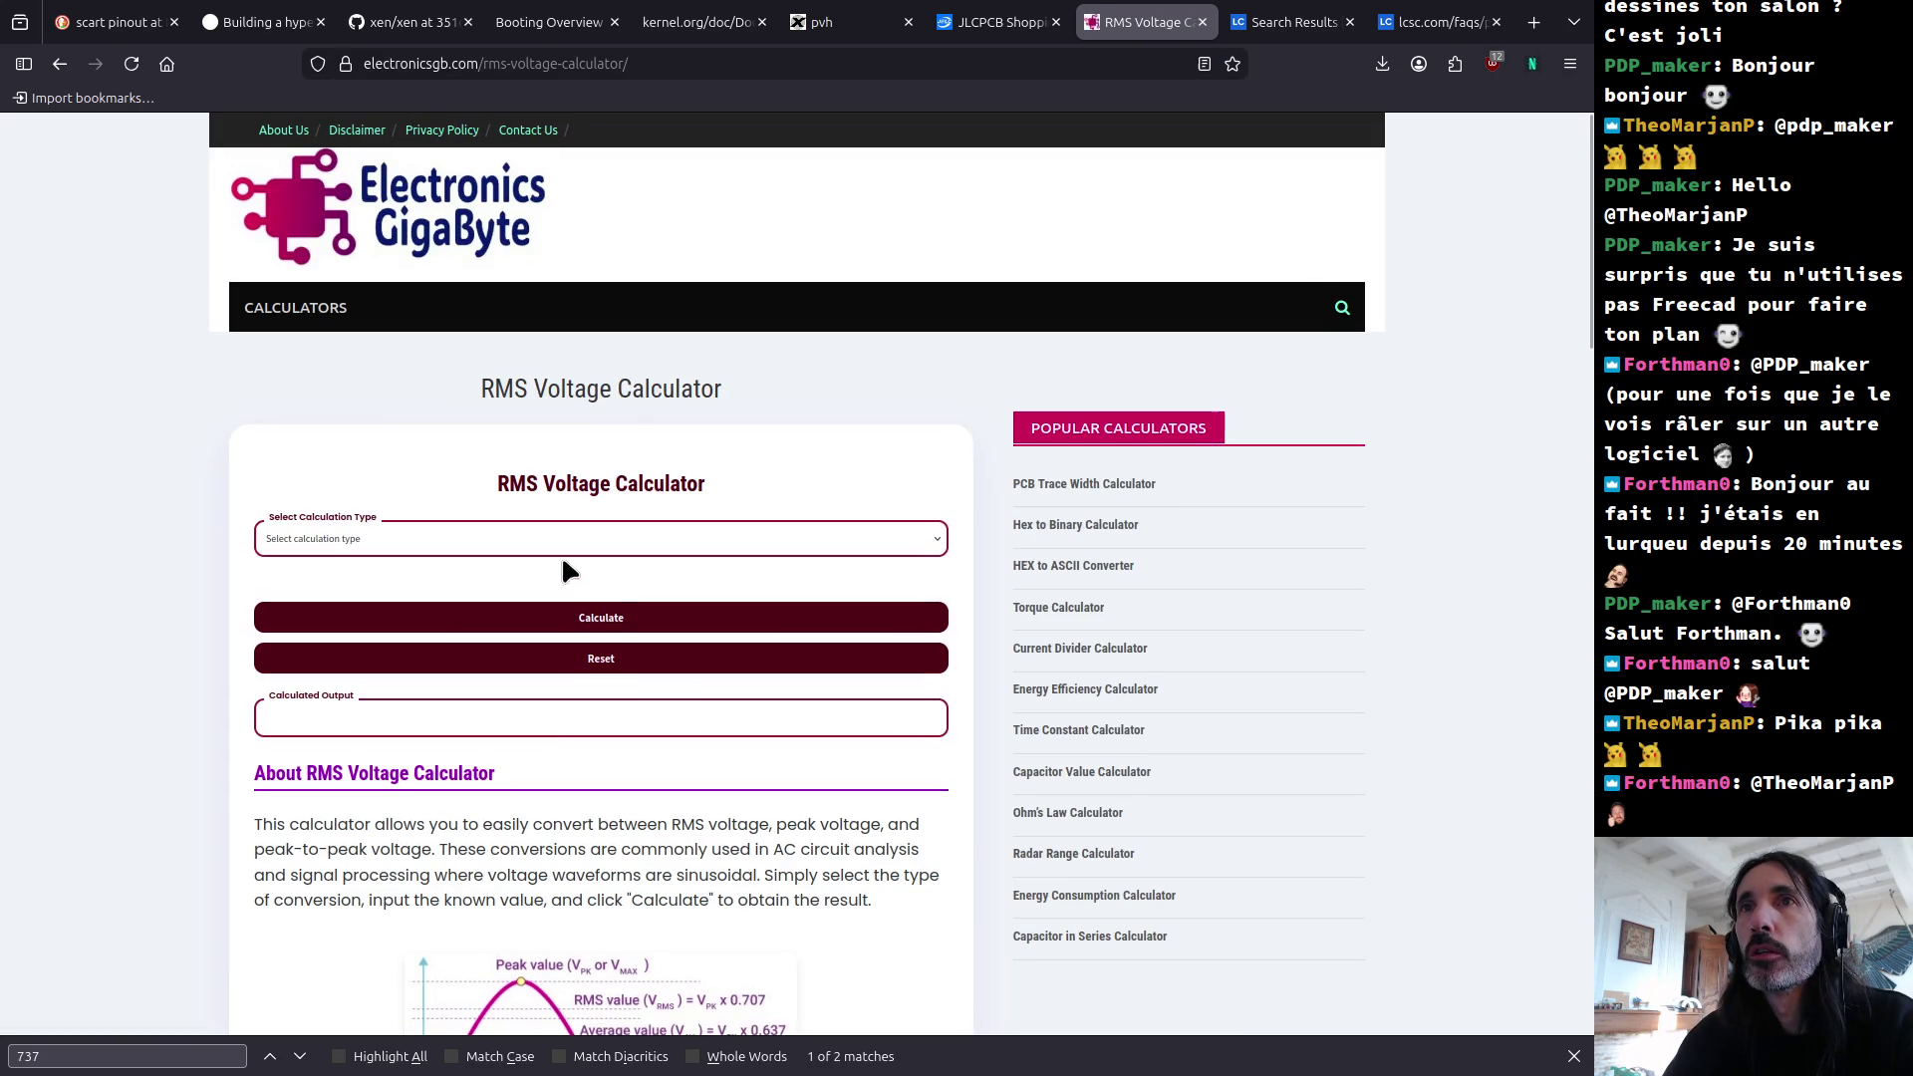
{"action": "left_click", "coordinate": [434, 546]}
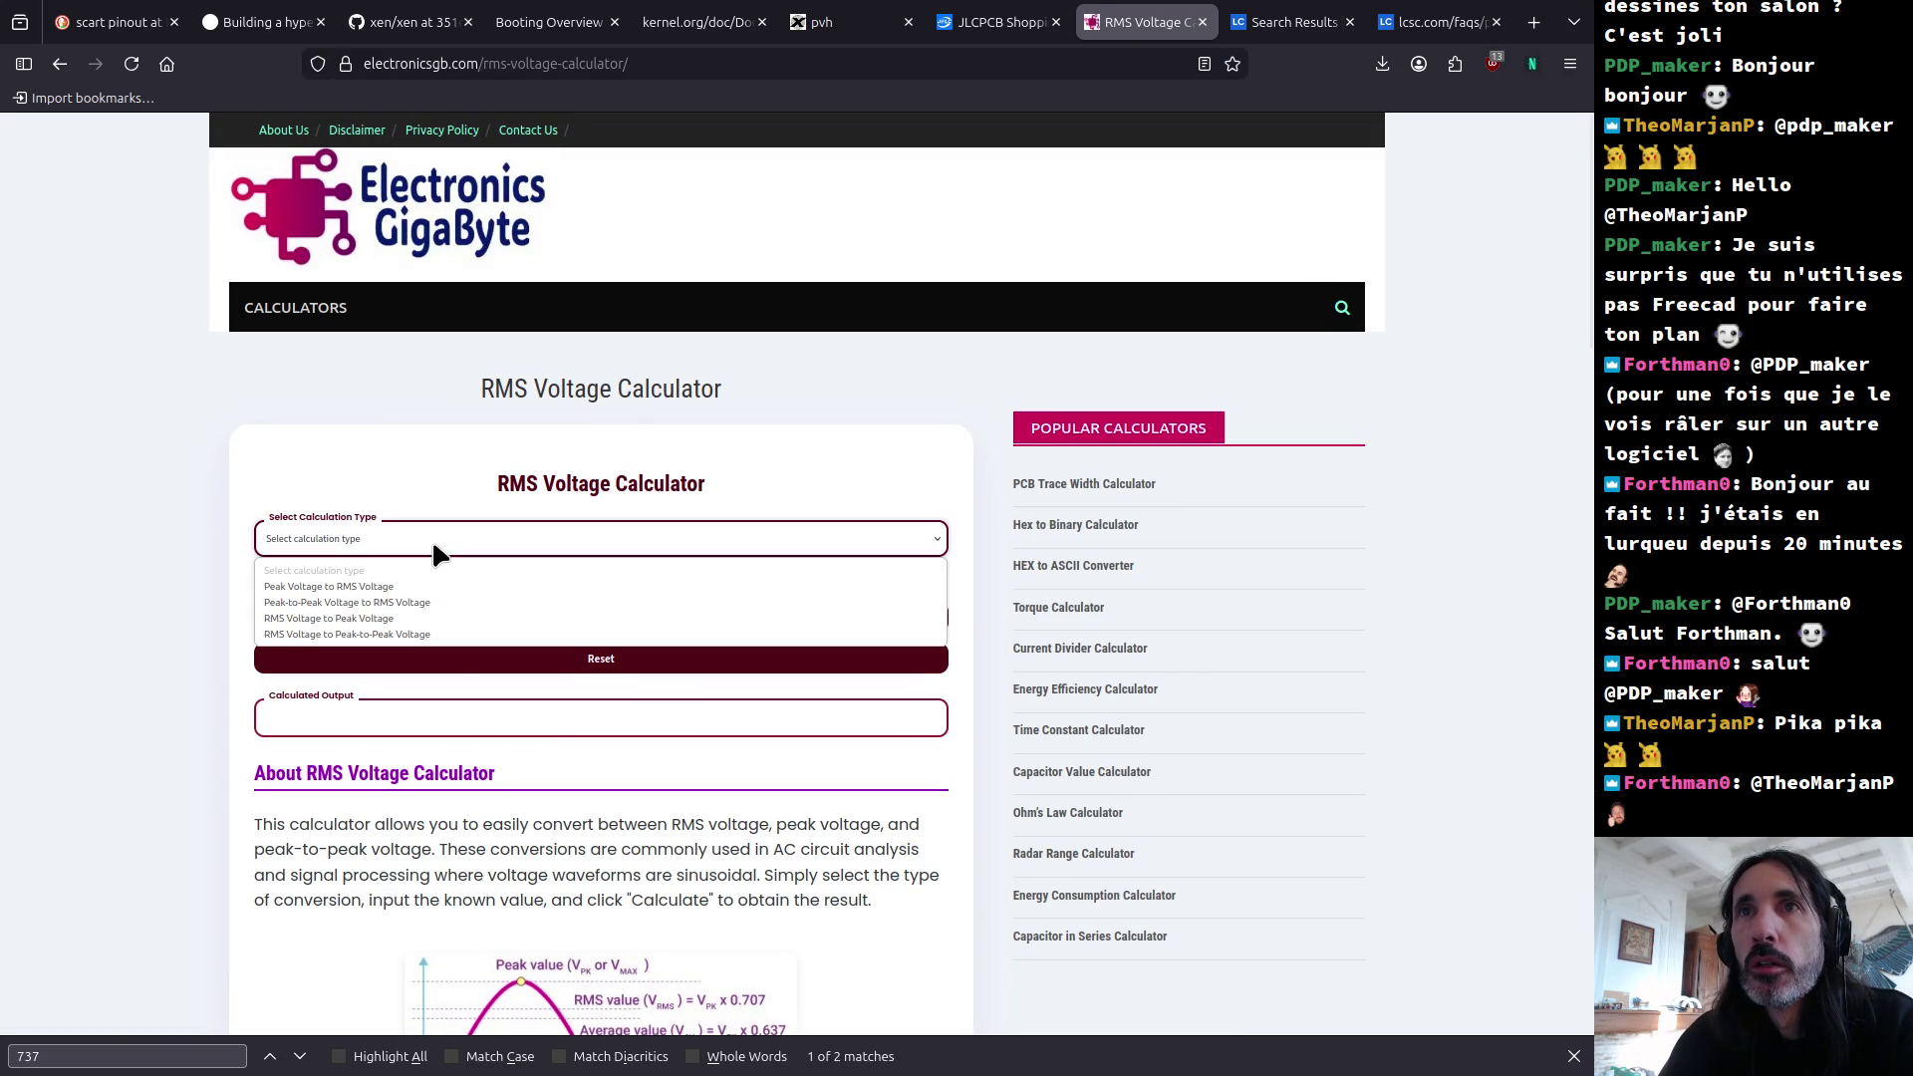
{"action": "left_click", "coordinate": [442, 603]}
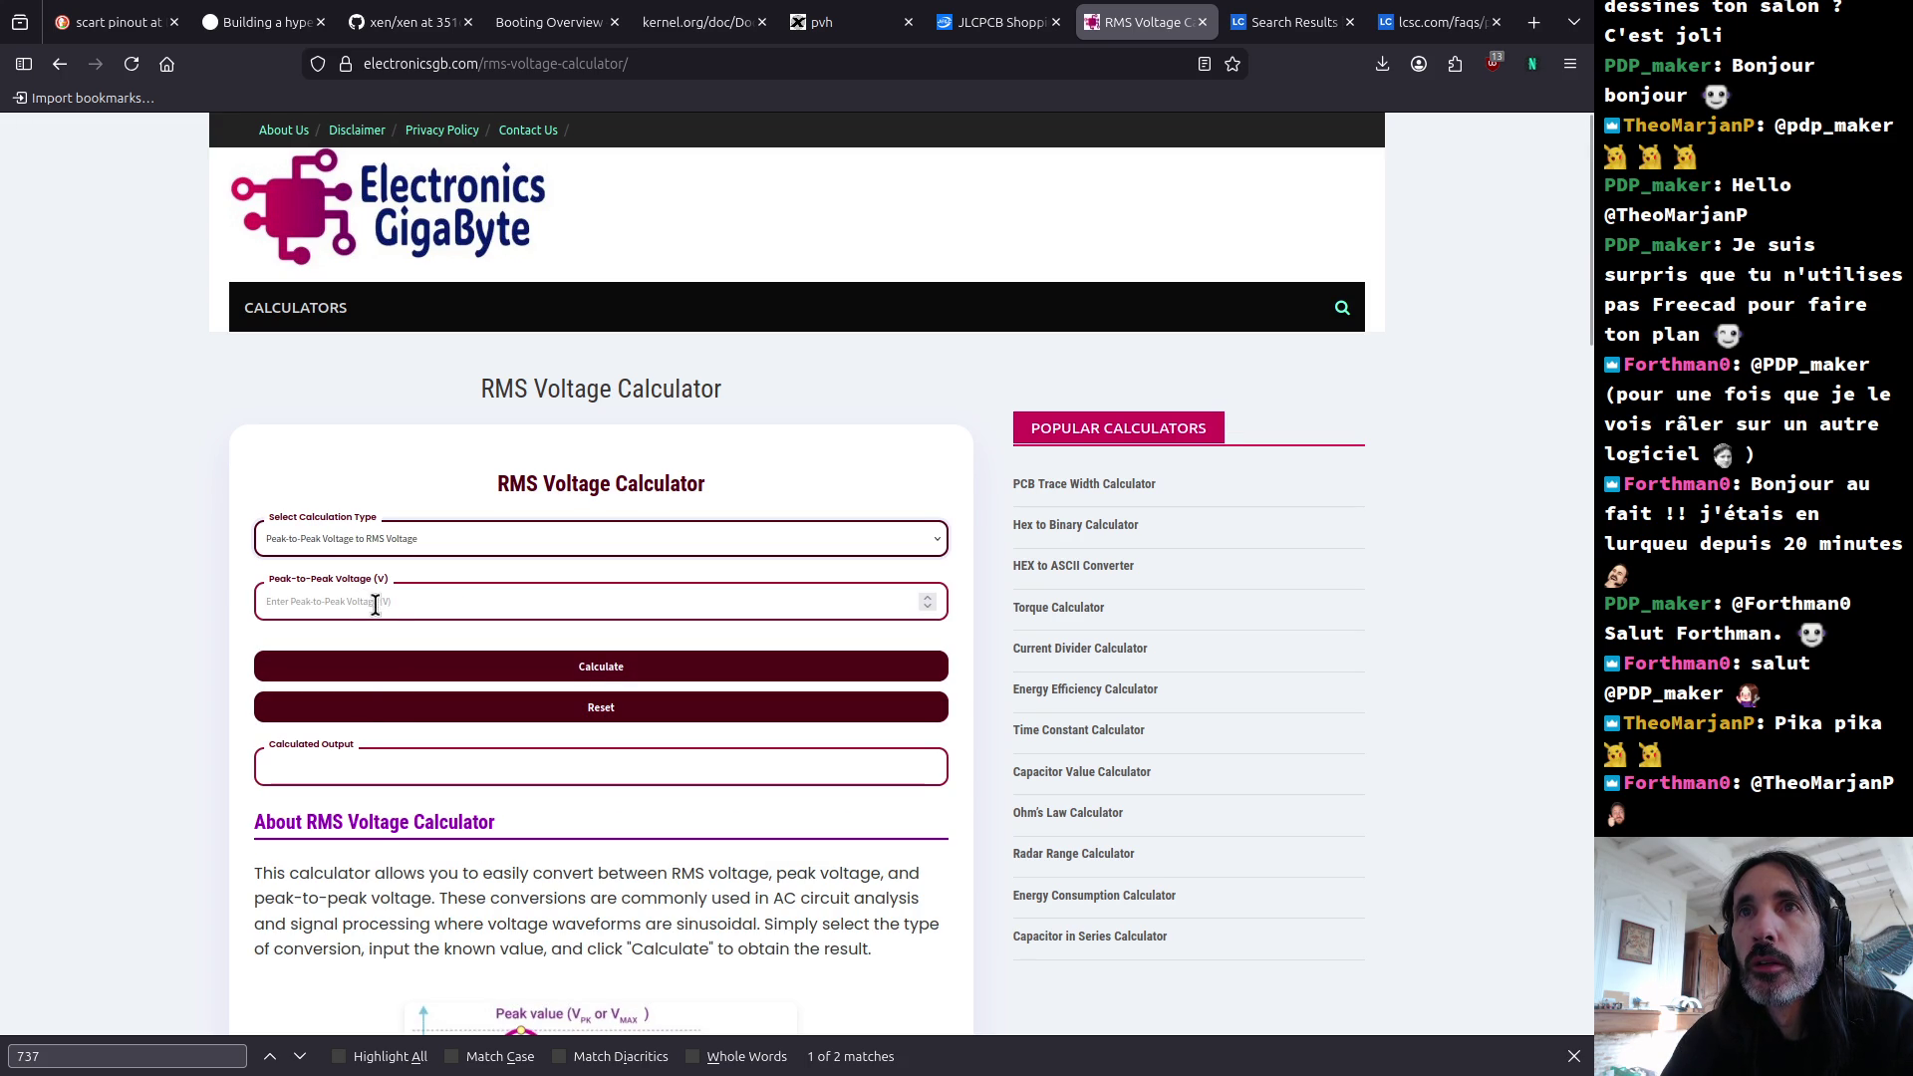
Step: Convert 1.06 V peak-to-peak to RMS, getting 0.37 V
{"action": "left_click", "coordinate": [423, 601]}
{"action": "key", "text": "alt+Tab"}
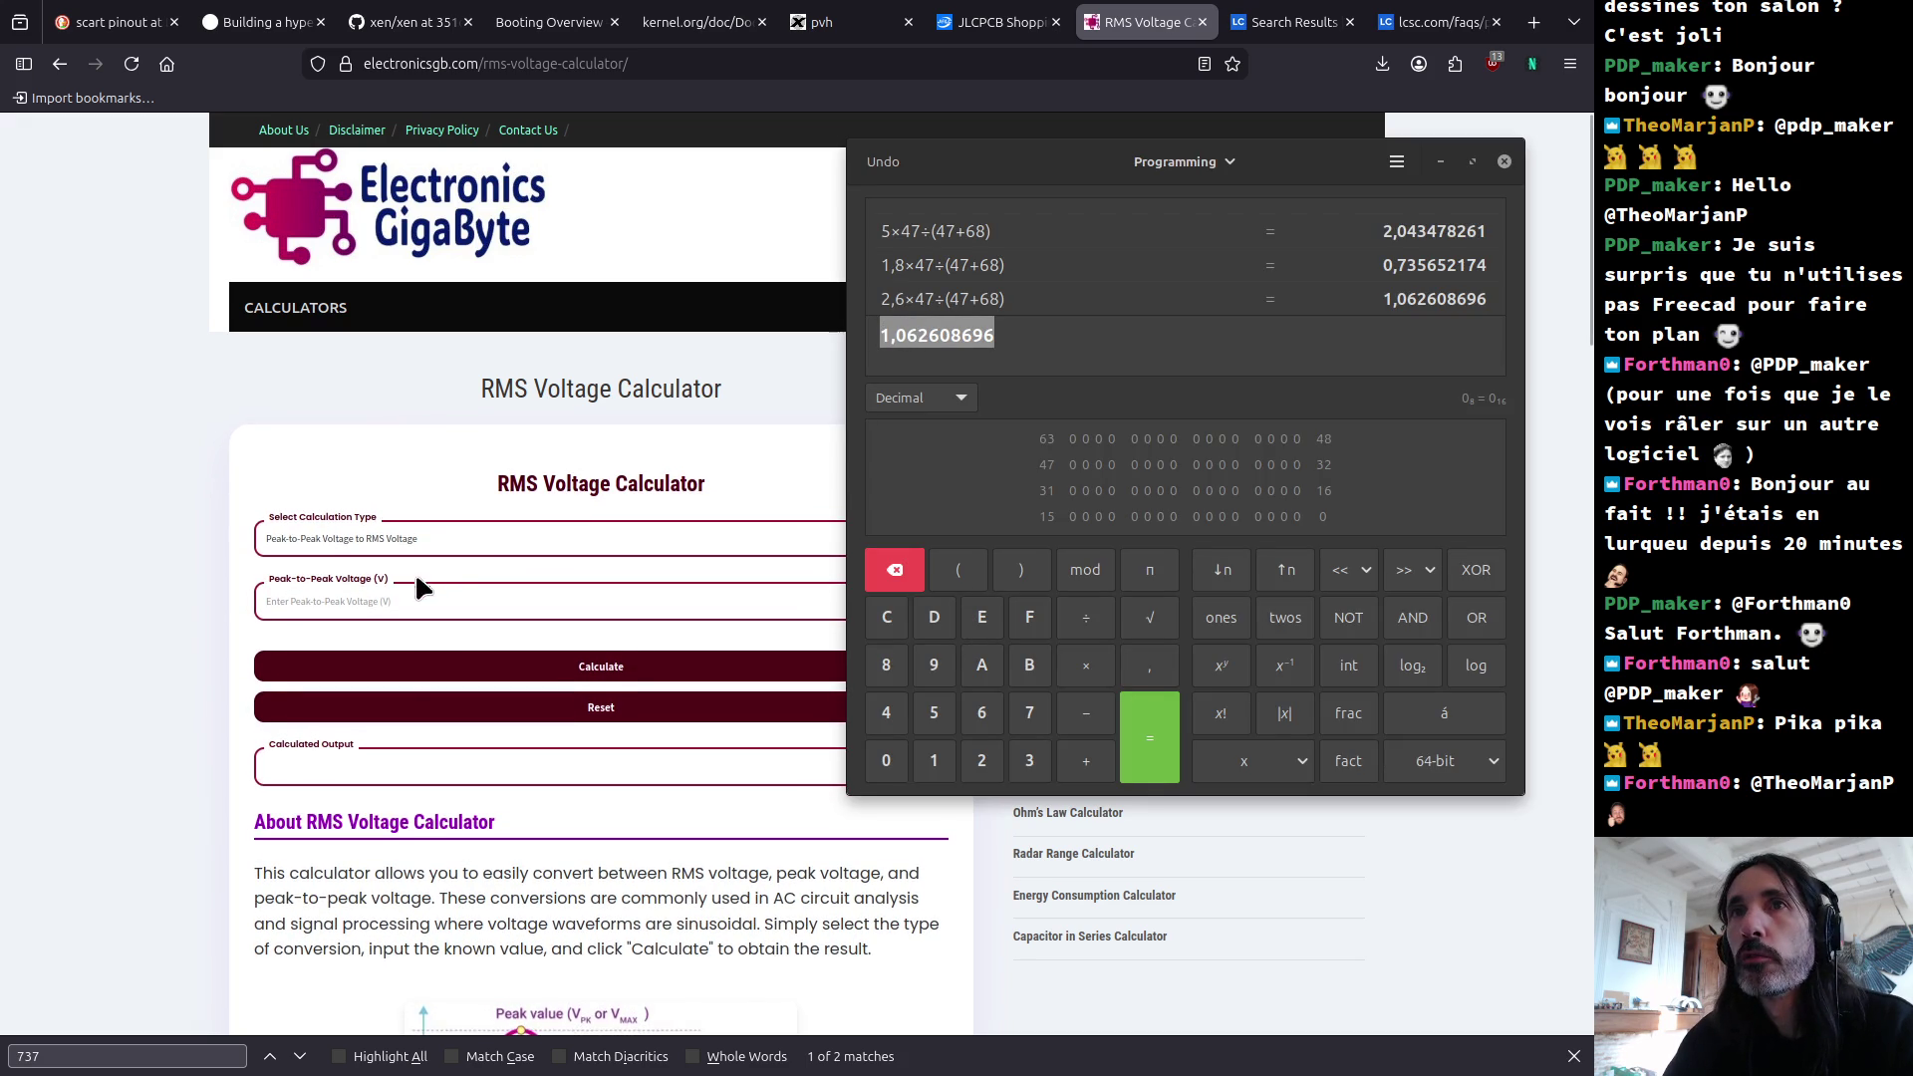
{"action": "left_click", "coordinate": [374, 600]}
{"action": "type", "text": "1.06"}
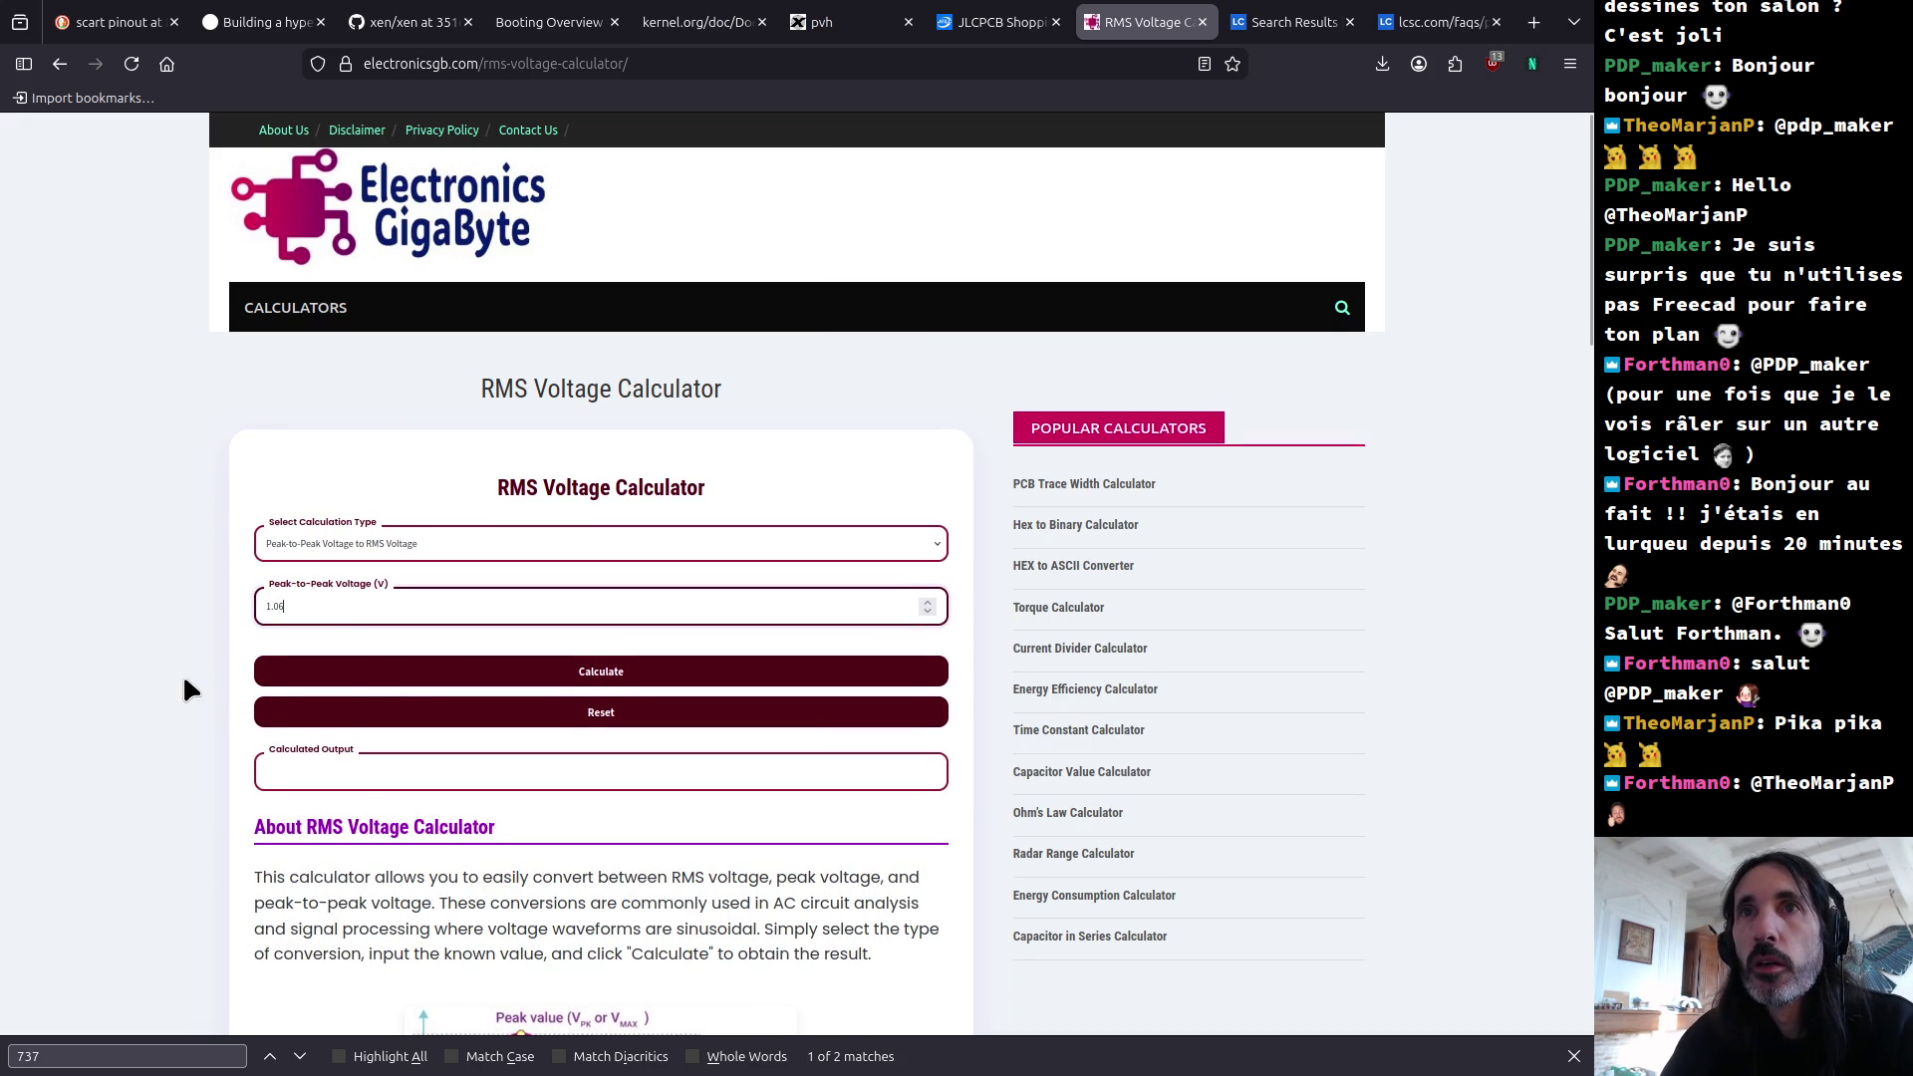
{"action": "left_click", "coordinate": [620, 675]}
{"action": "left_click", "coordinate": [620, 675]}
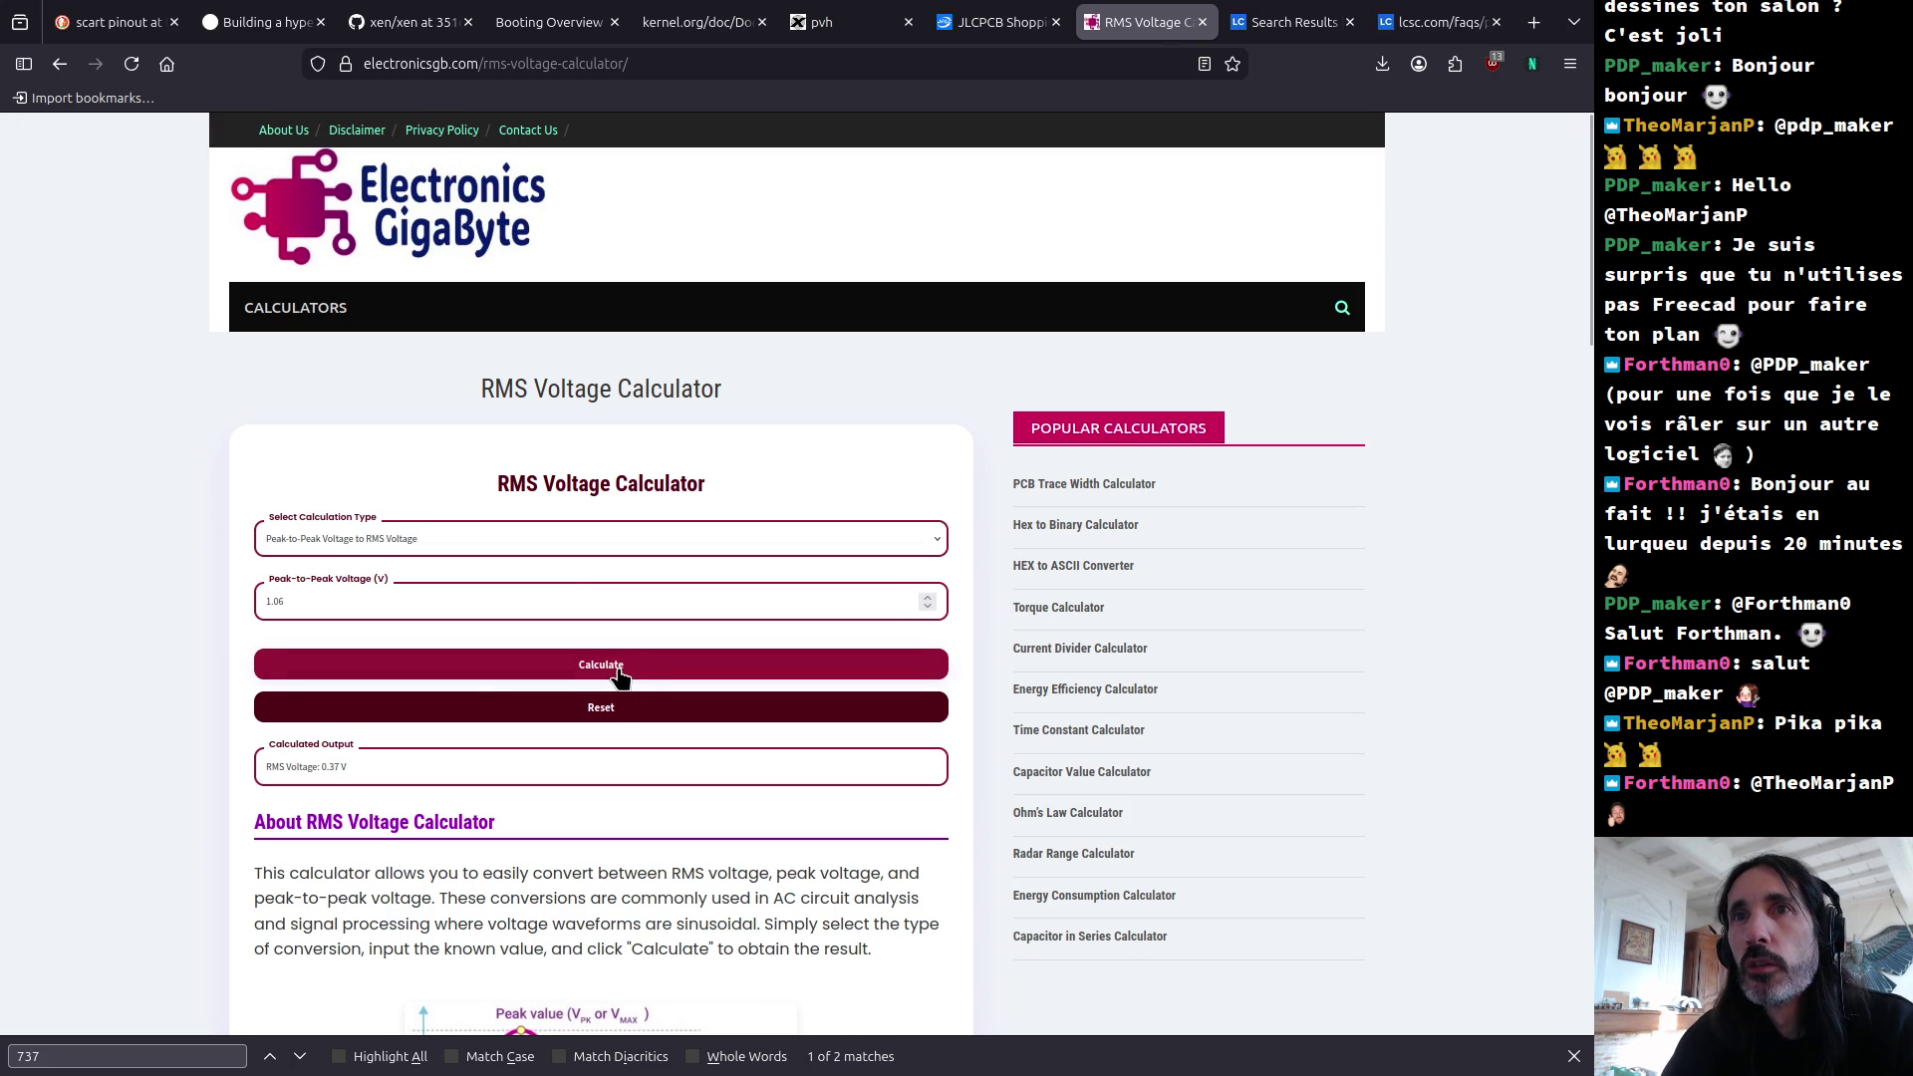
{"action": "left_click_drag", "start_coordinate": [363, 768], "coordinate": [206, 760]}
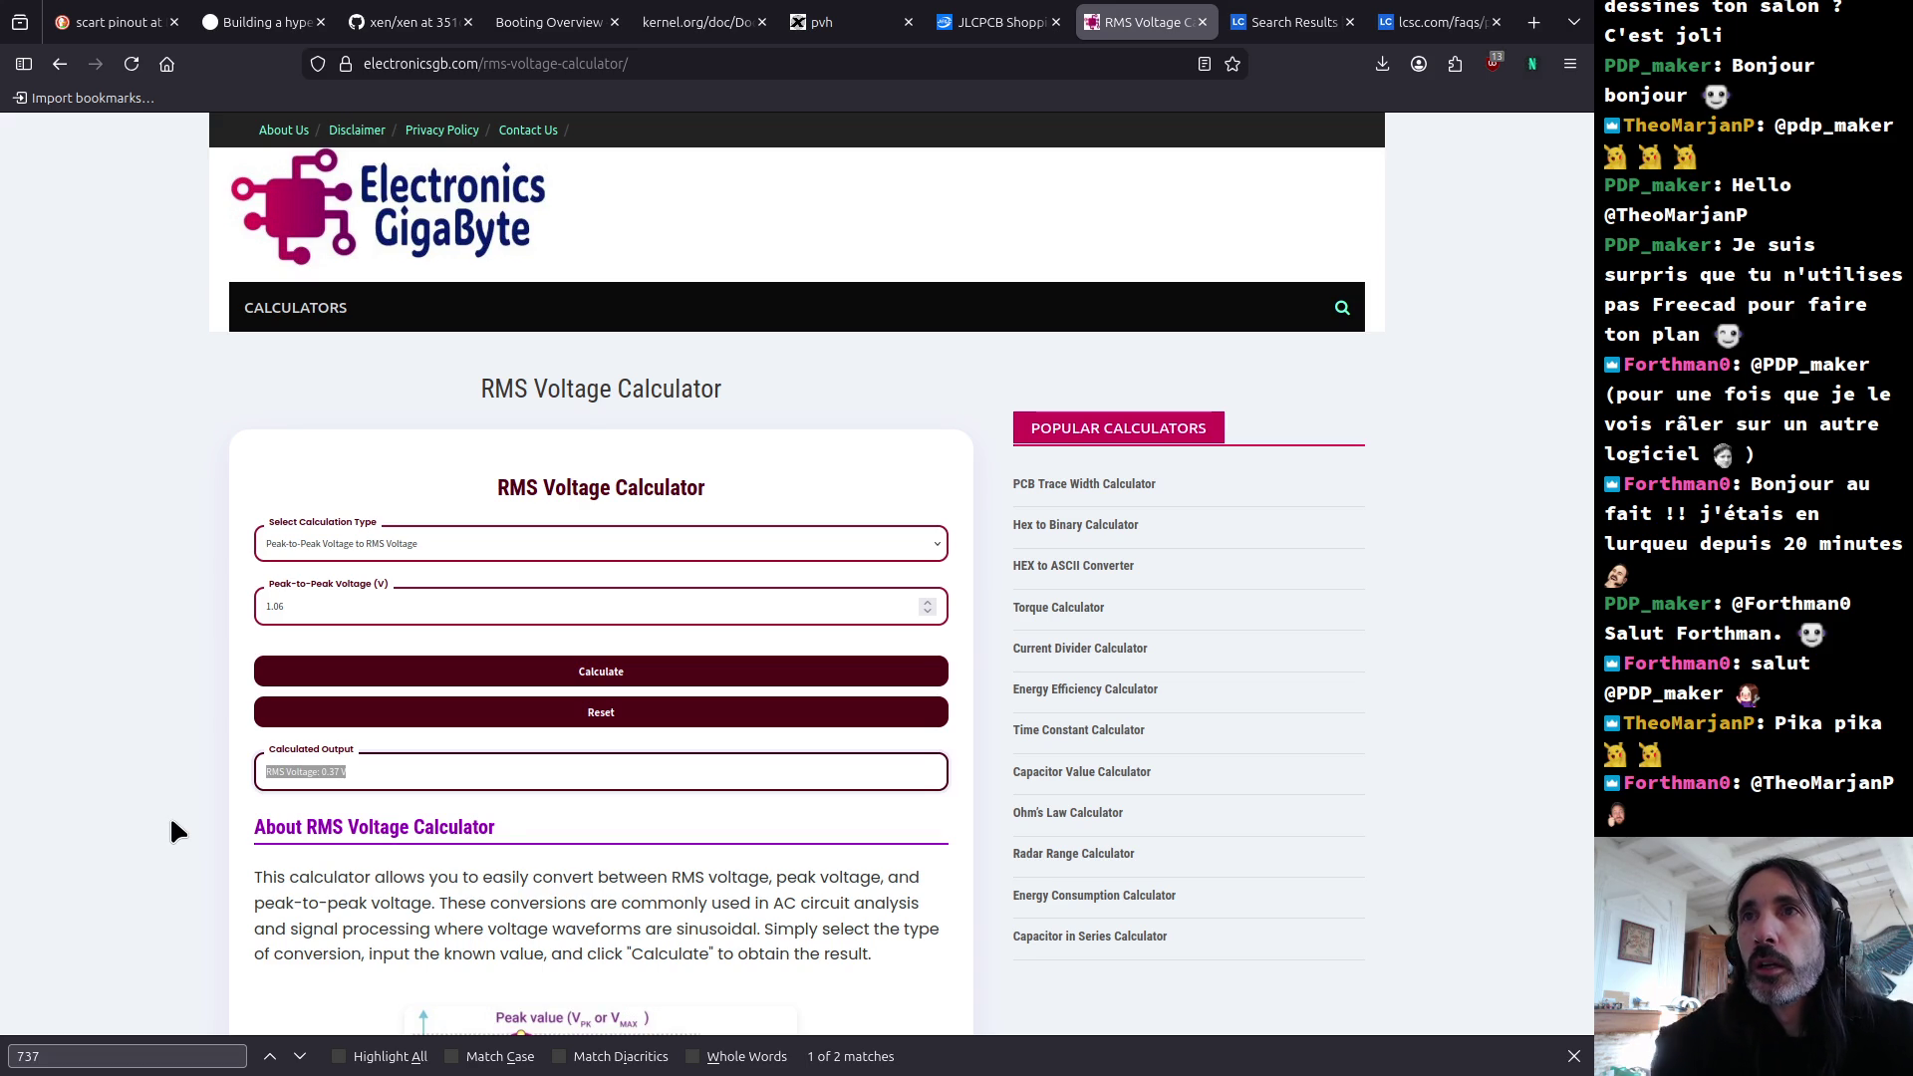
Step: Look over the calculator page, then switch to the KiCad Trans2600 schematic
{"action": "scroll", "coordinate": [172, 828], "scroll_direction": "down", "scroll_amount": 1}
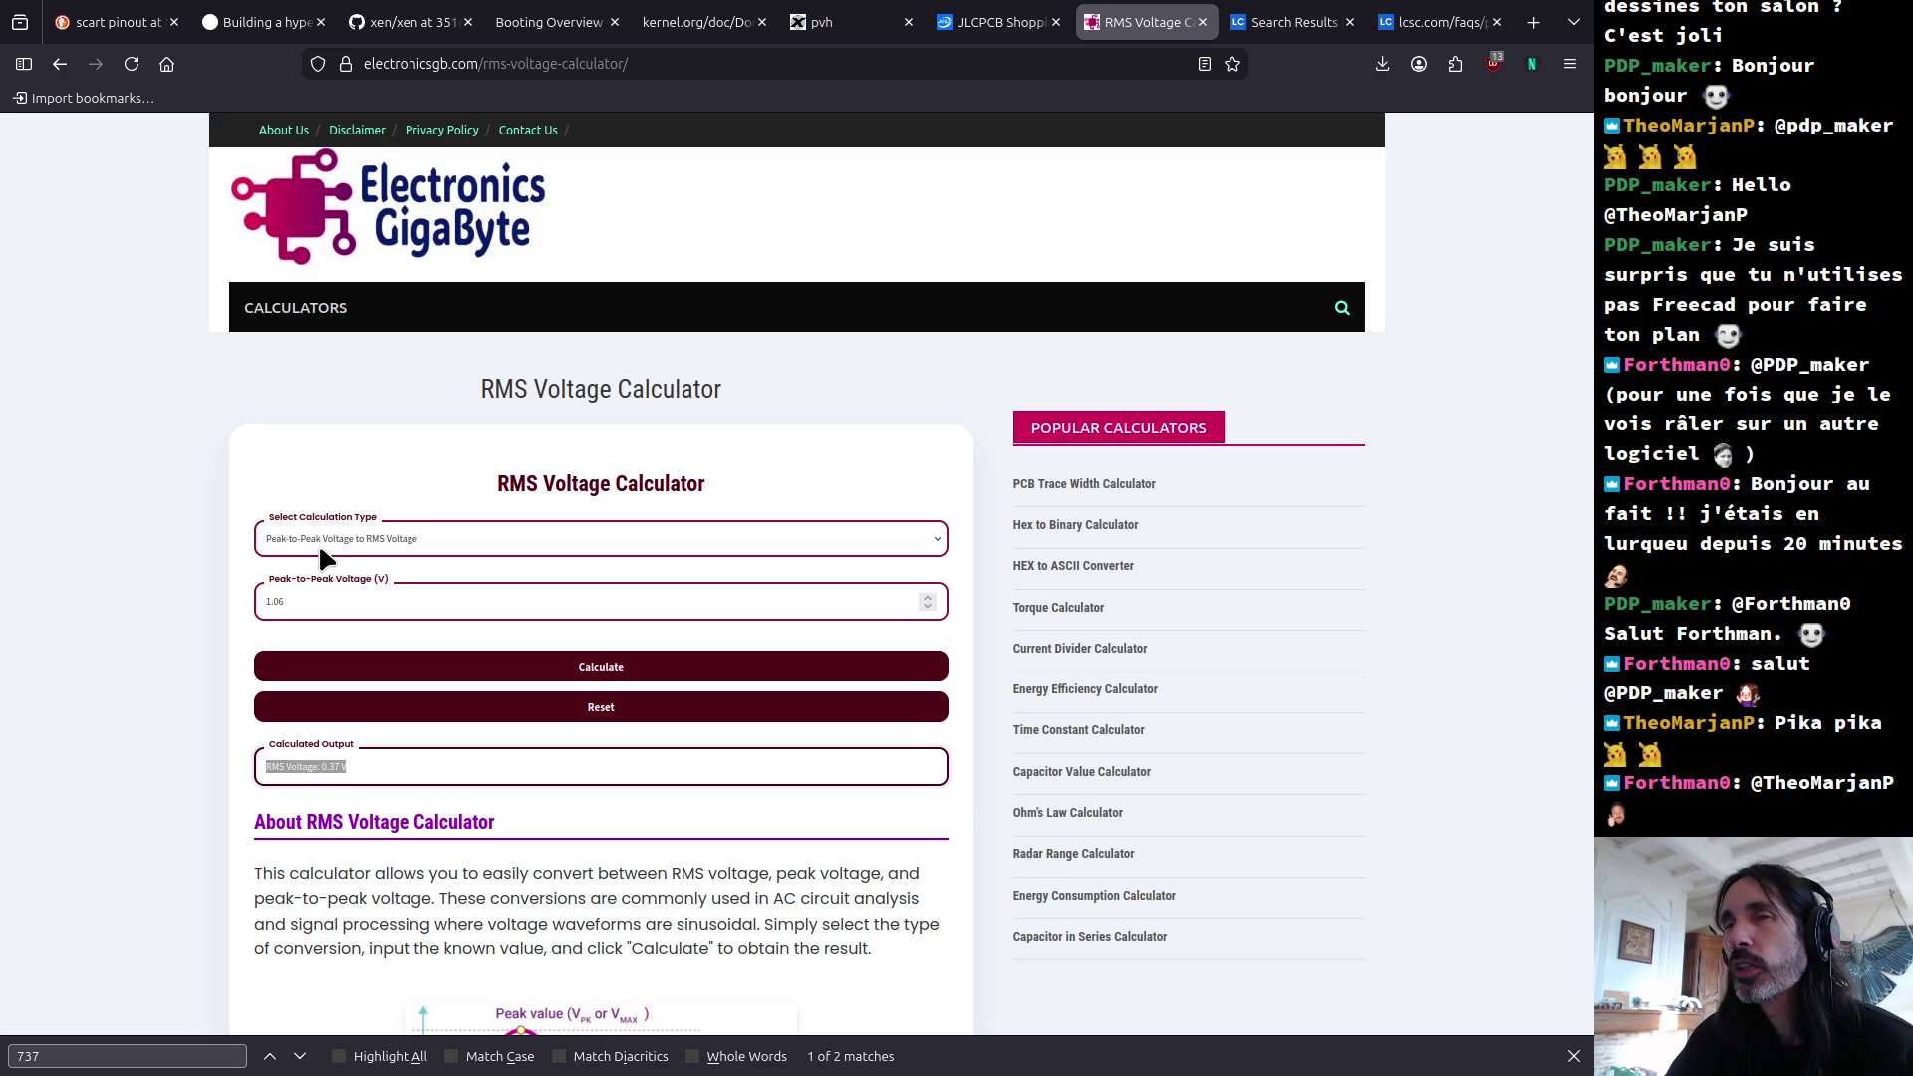
{"action": "scroll", "coordinate": [327, 543], "scroll_direction": "down", "scroll_amount": 4}
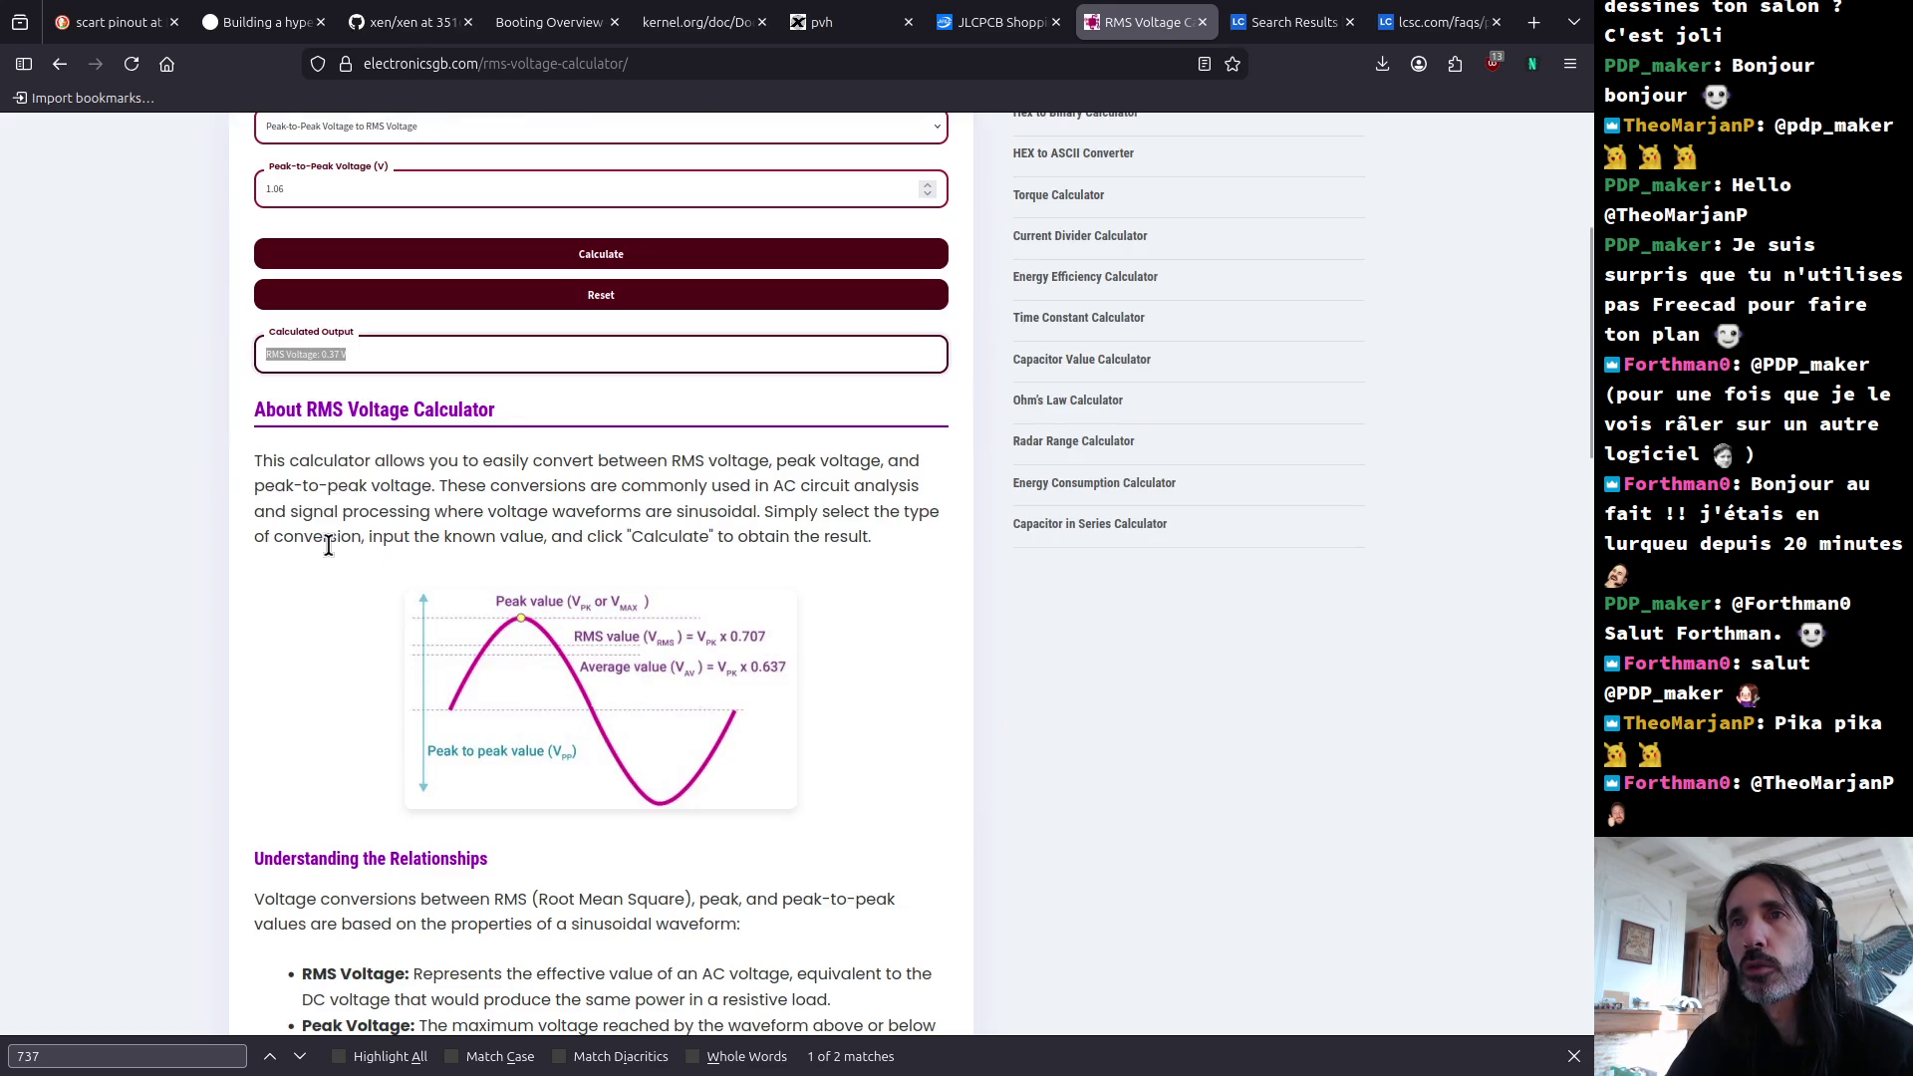
{"action": "scroll", "coordinate": [329, 545], "scroll_direction": "up", "scroll_amount": 4}
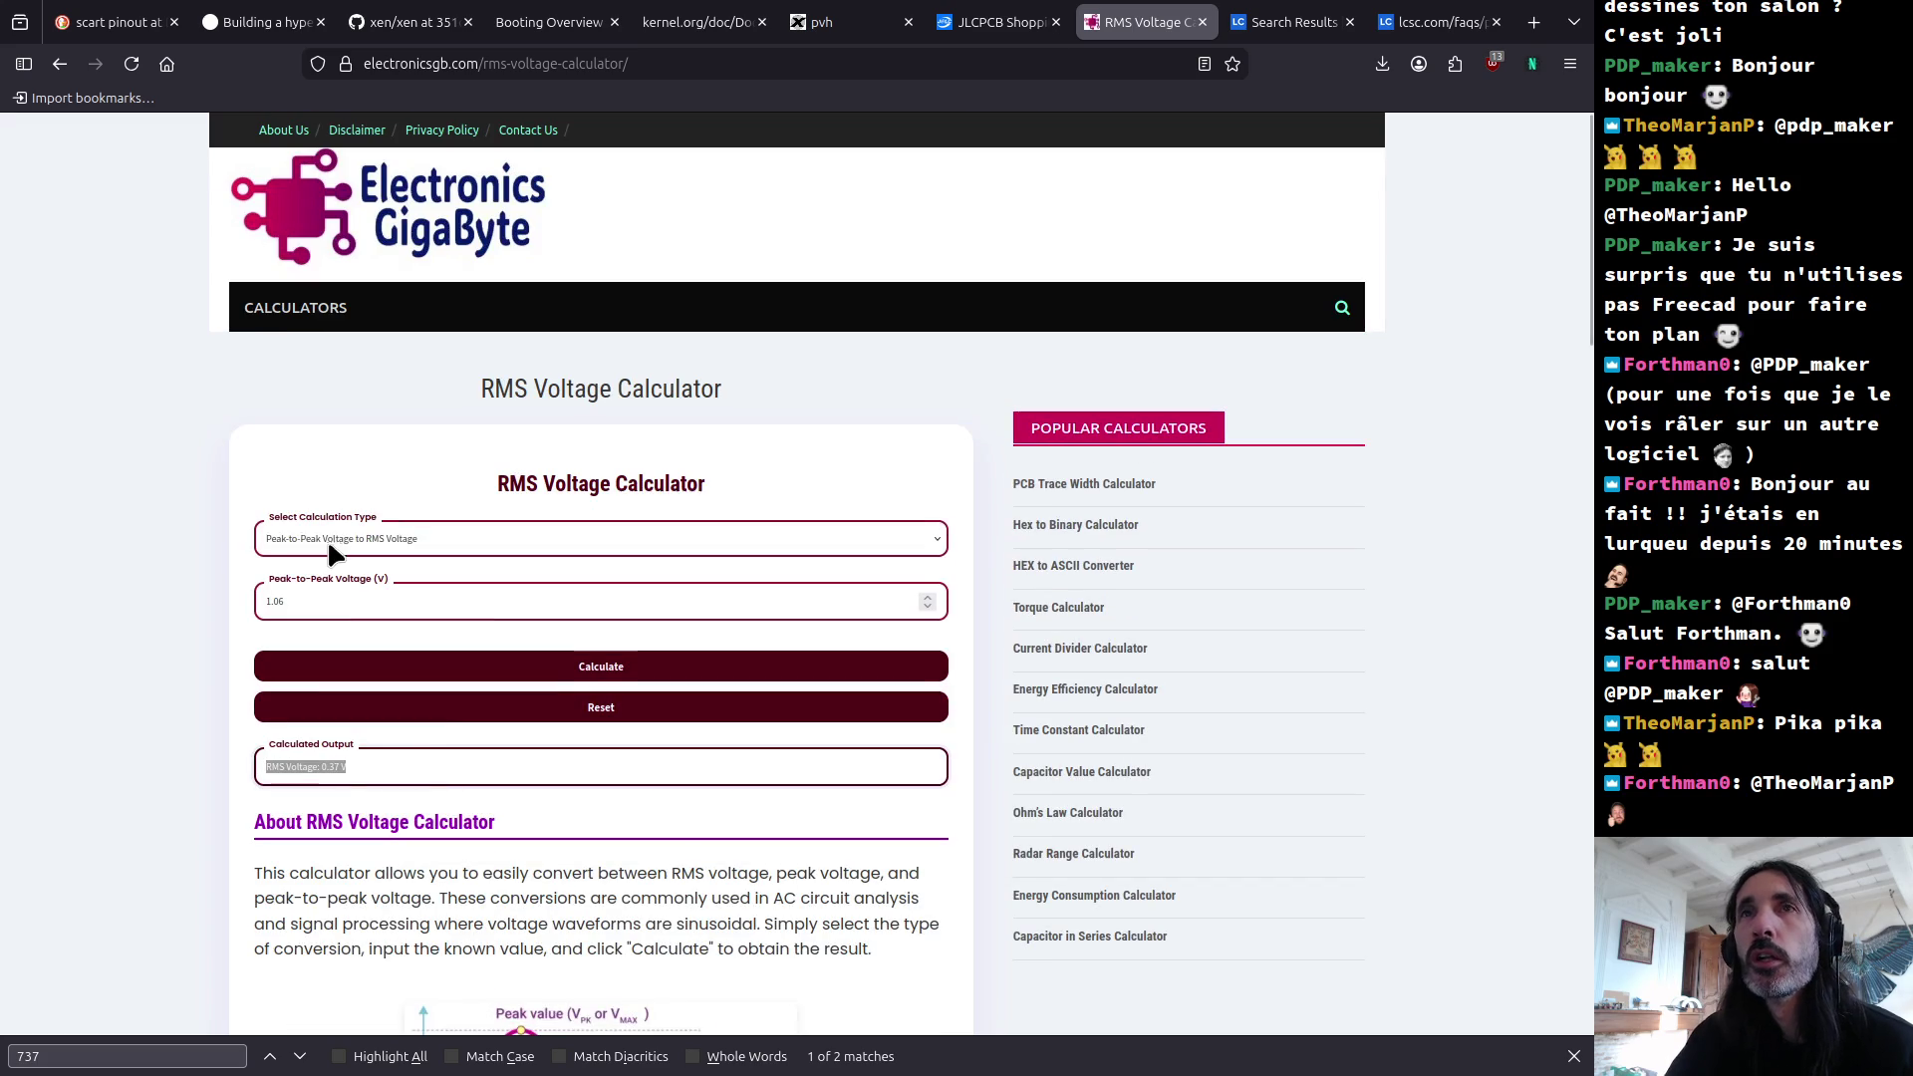
{"action": "left_click", "coordinate": [285, 600]}
{"action": "key", "text": "alt+Tab"}
{"action": "key", "text": "alt+Tab"}
{"action": "key", "text": "ctrl+a"}
{"action": "key", "text": "alt+Tab"}
{"action": "key", "text": "alt+Tab"}
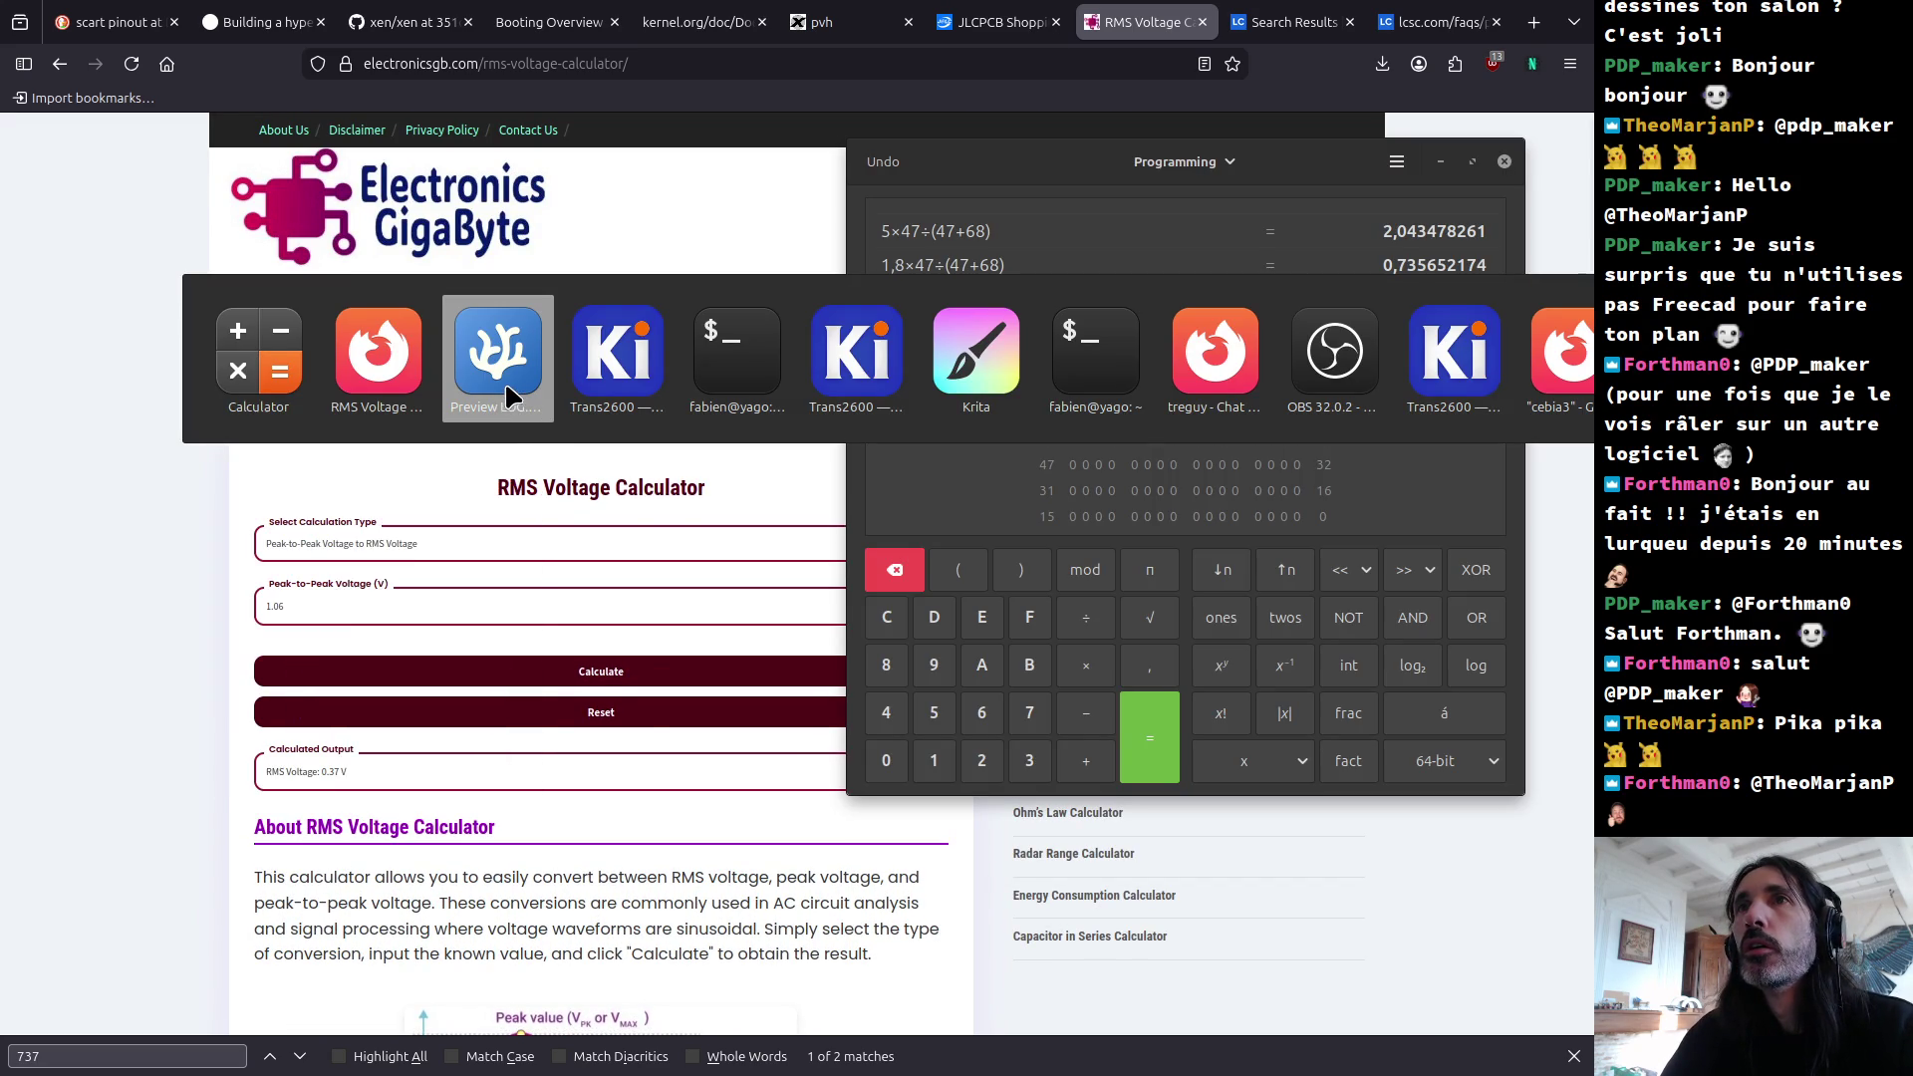
{"action": "left_click", "coordinate": [401, 369]}
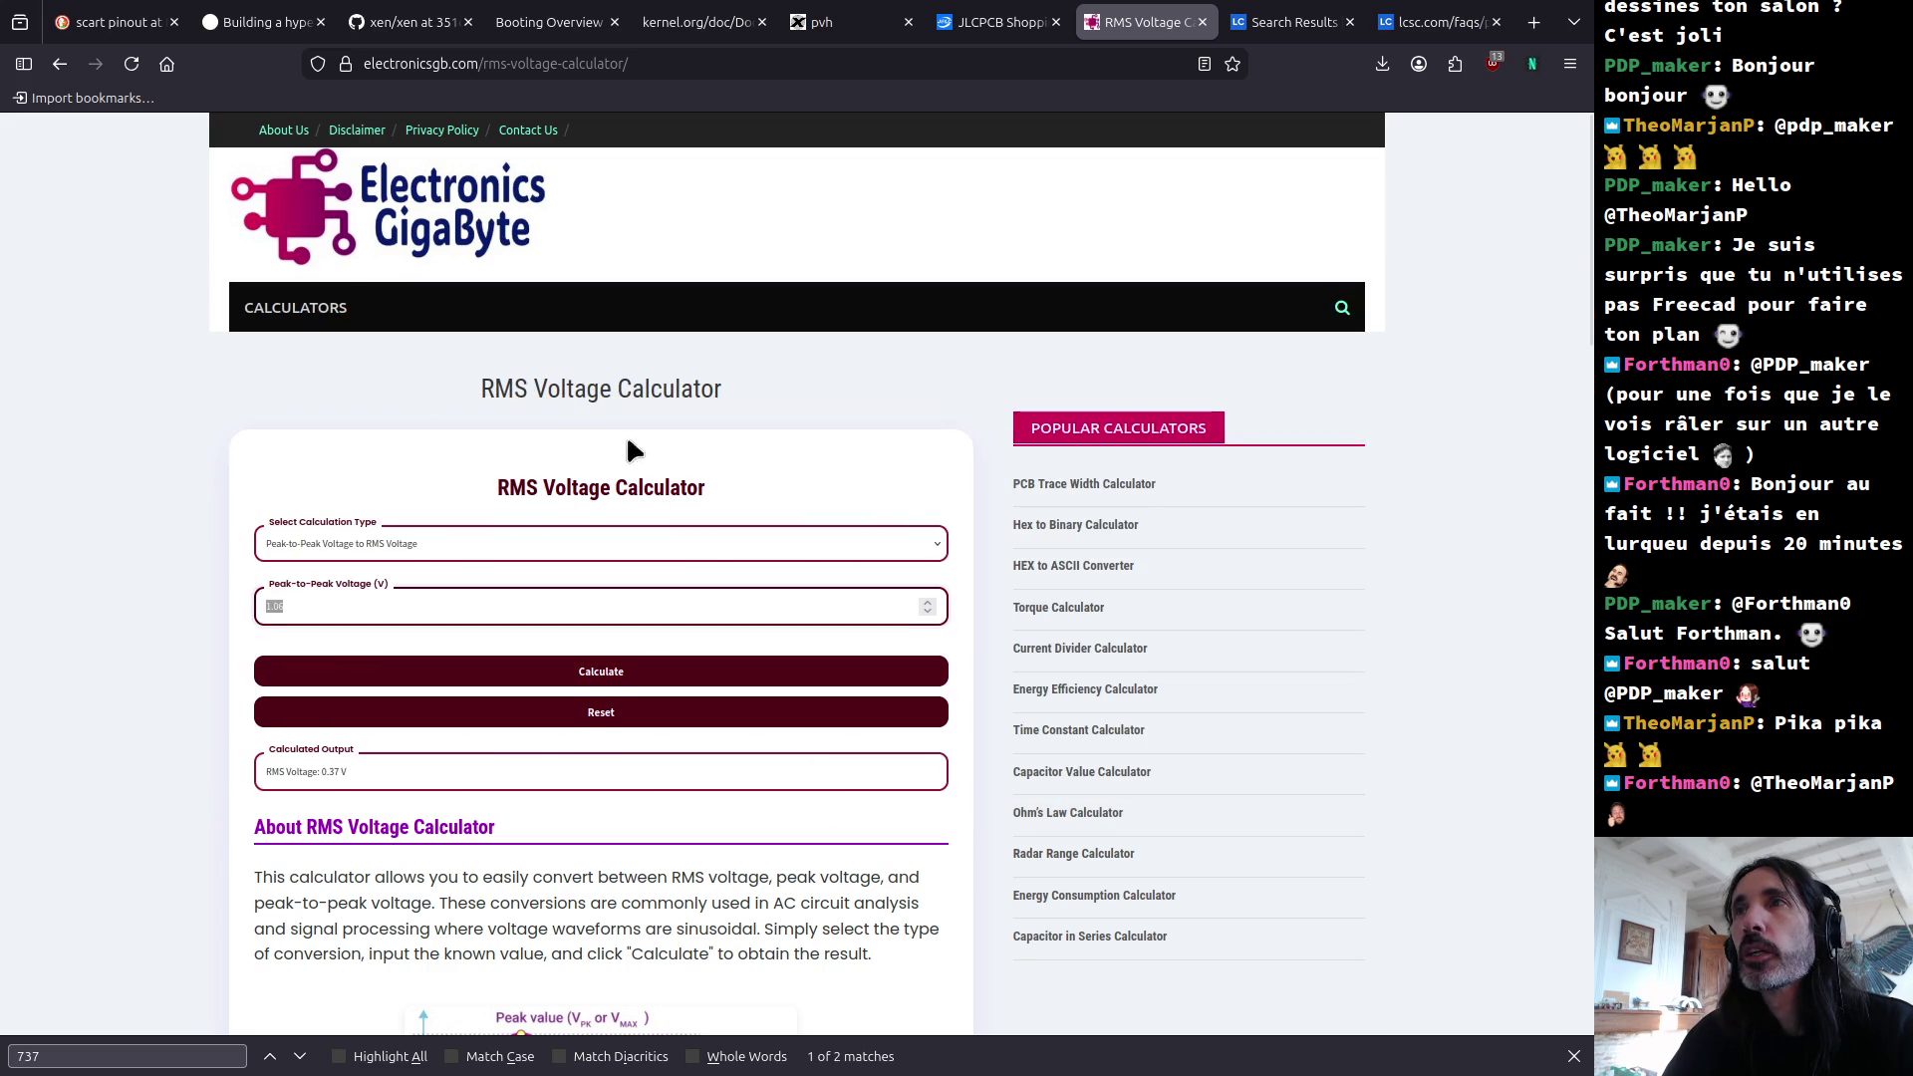
{"action": "key", "text": "alt+Tab"}
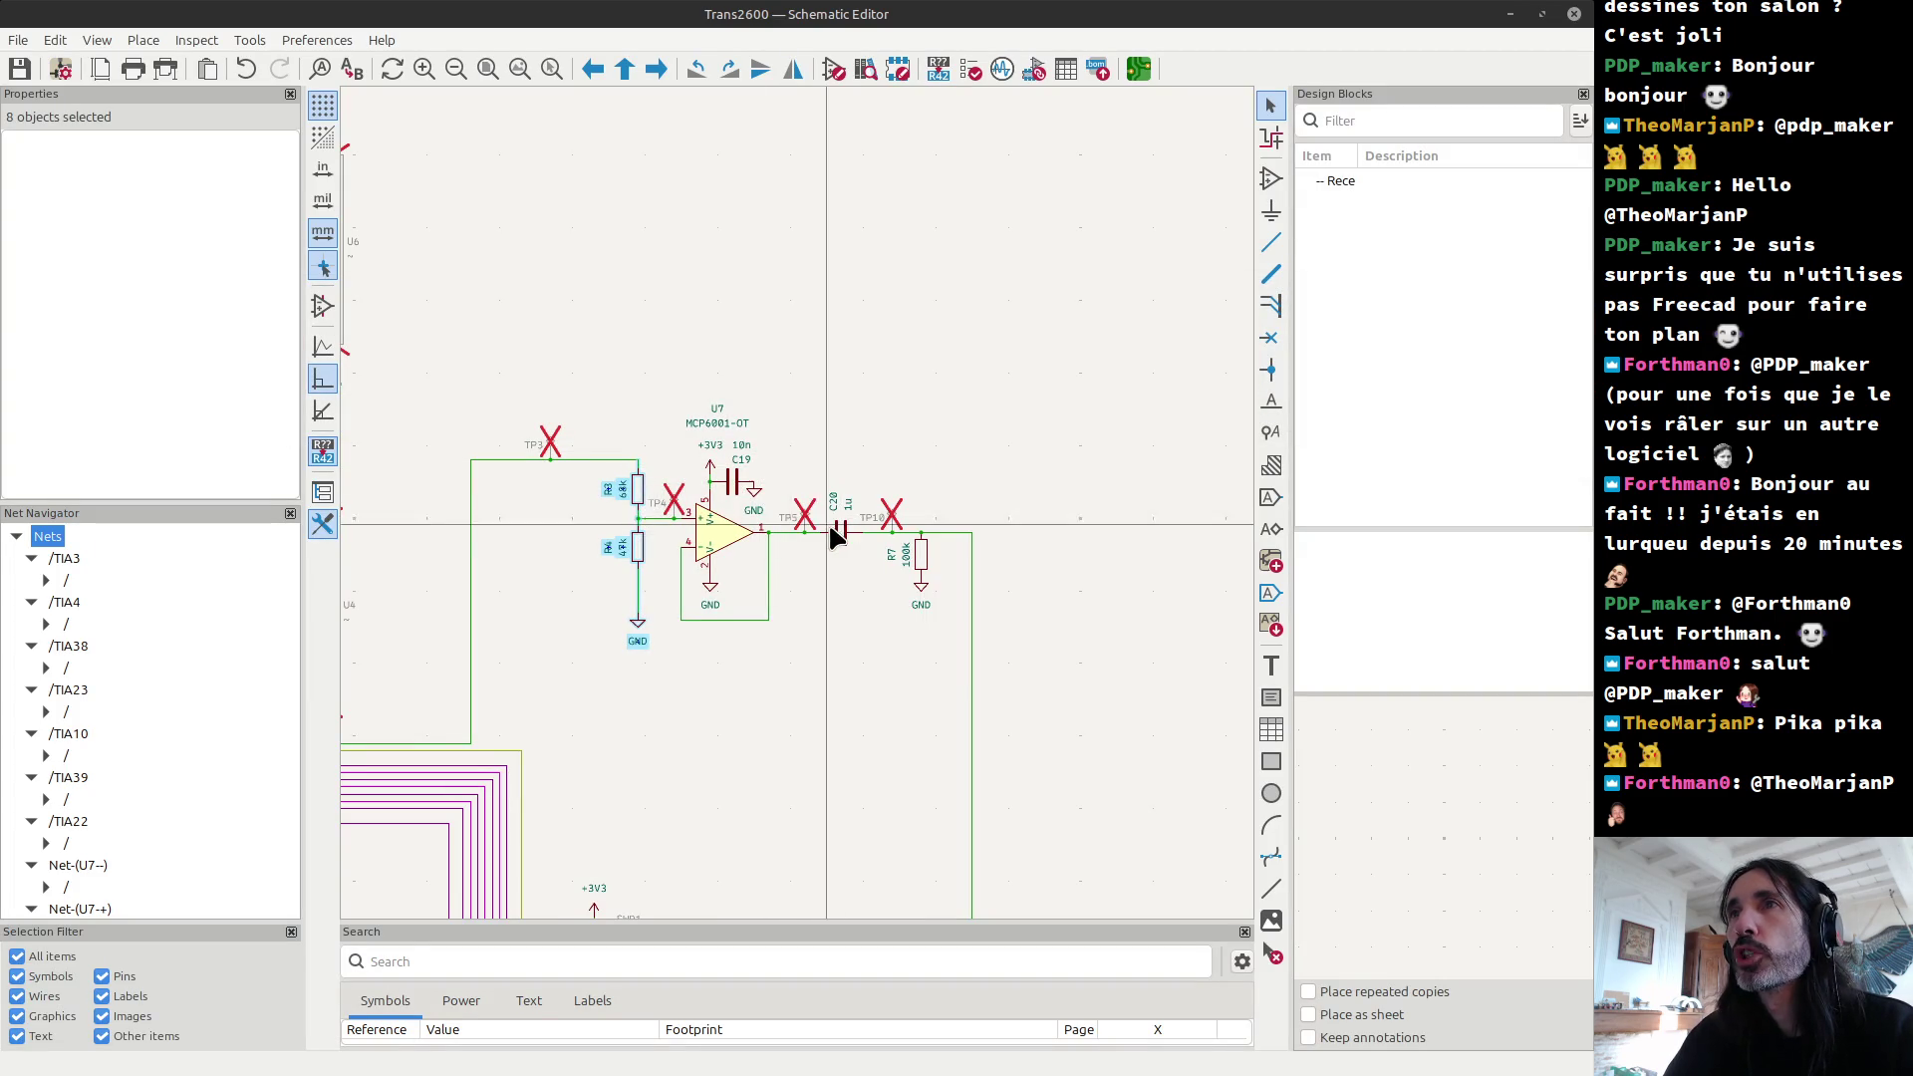
Step: Locate the R3/R4 divider and set R4's value from 47k to 22k
{"action": "scroll", "coordinate": [645, 504], "scroll_direction": "up", "scroll_amount": 3}
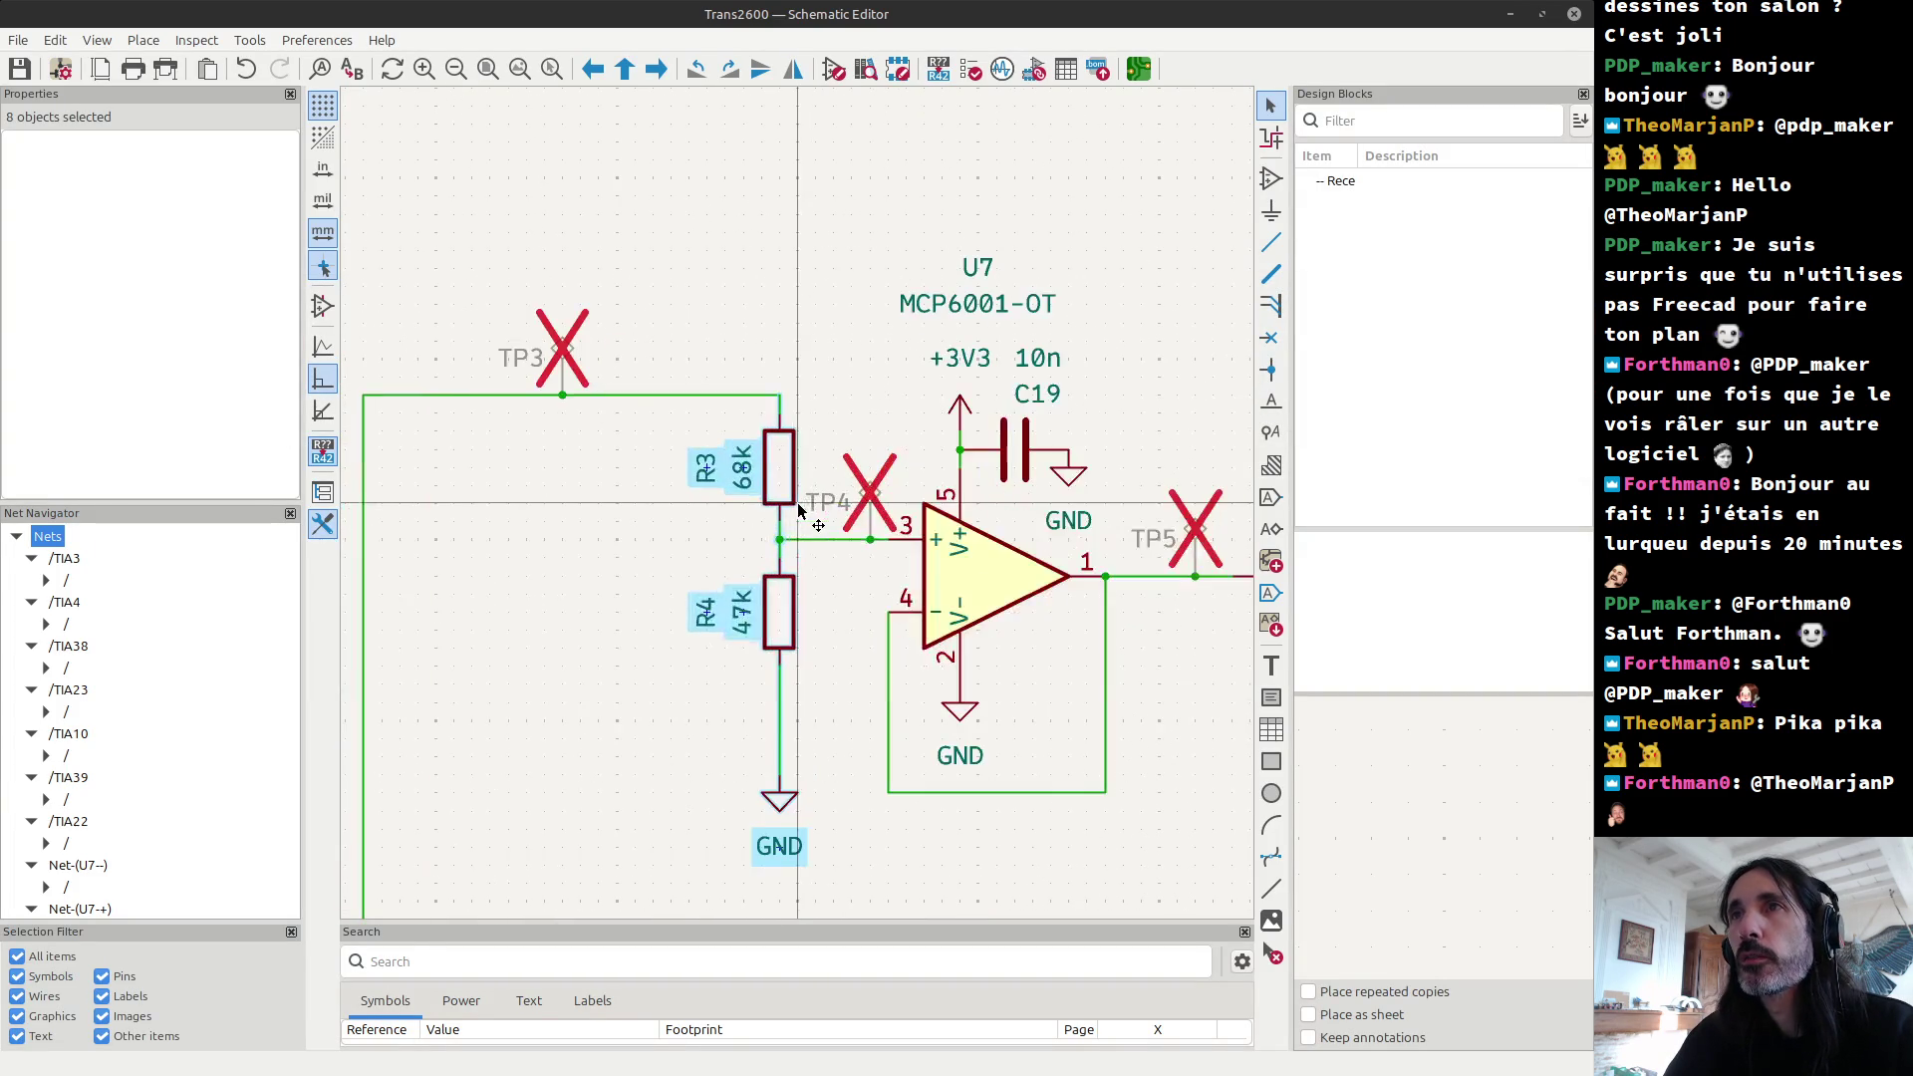
{"action": "scroll", "coordinate": [738, 488], "scroll_direction": "down", "scroll_amount": 3}
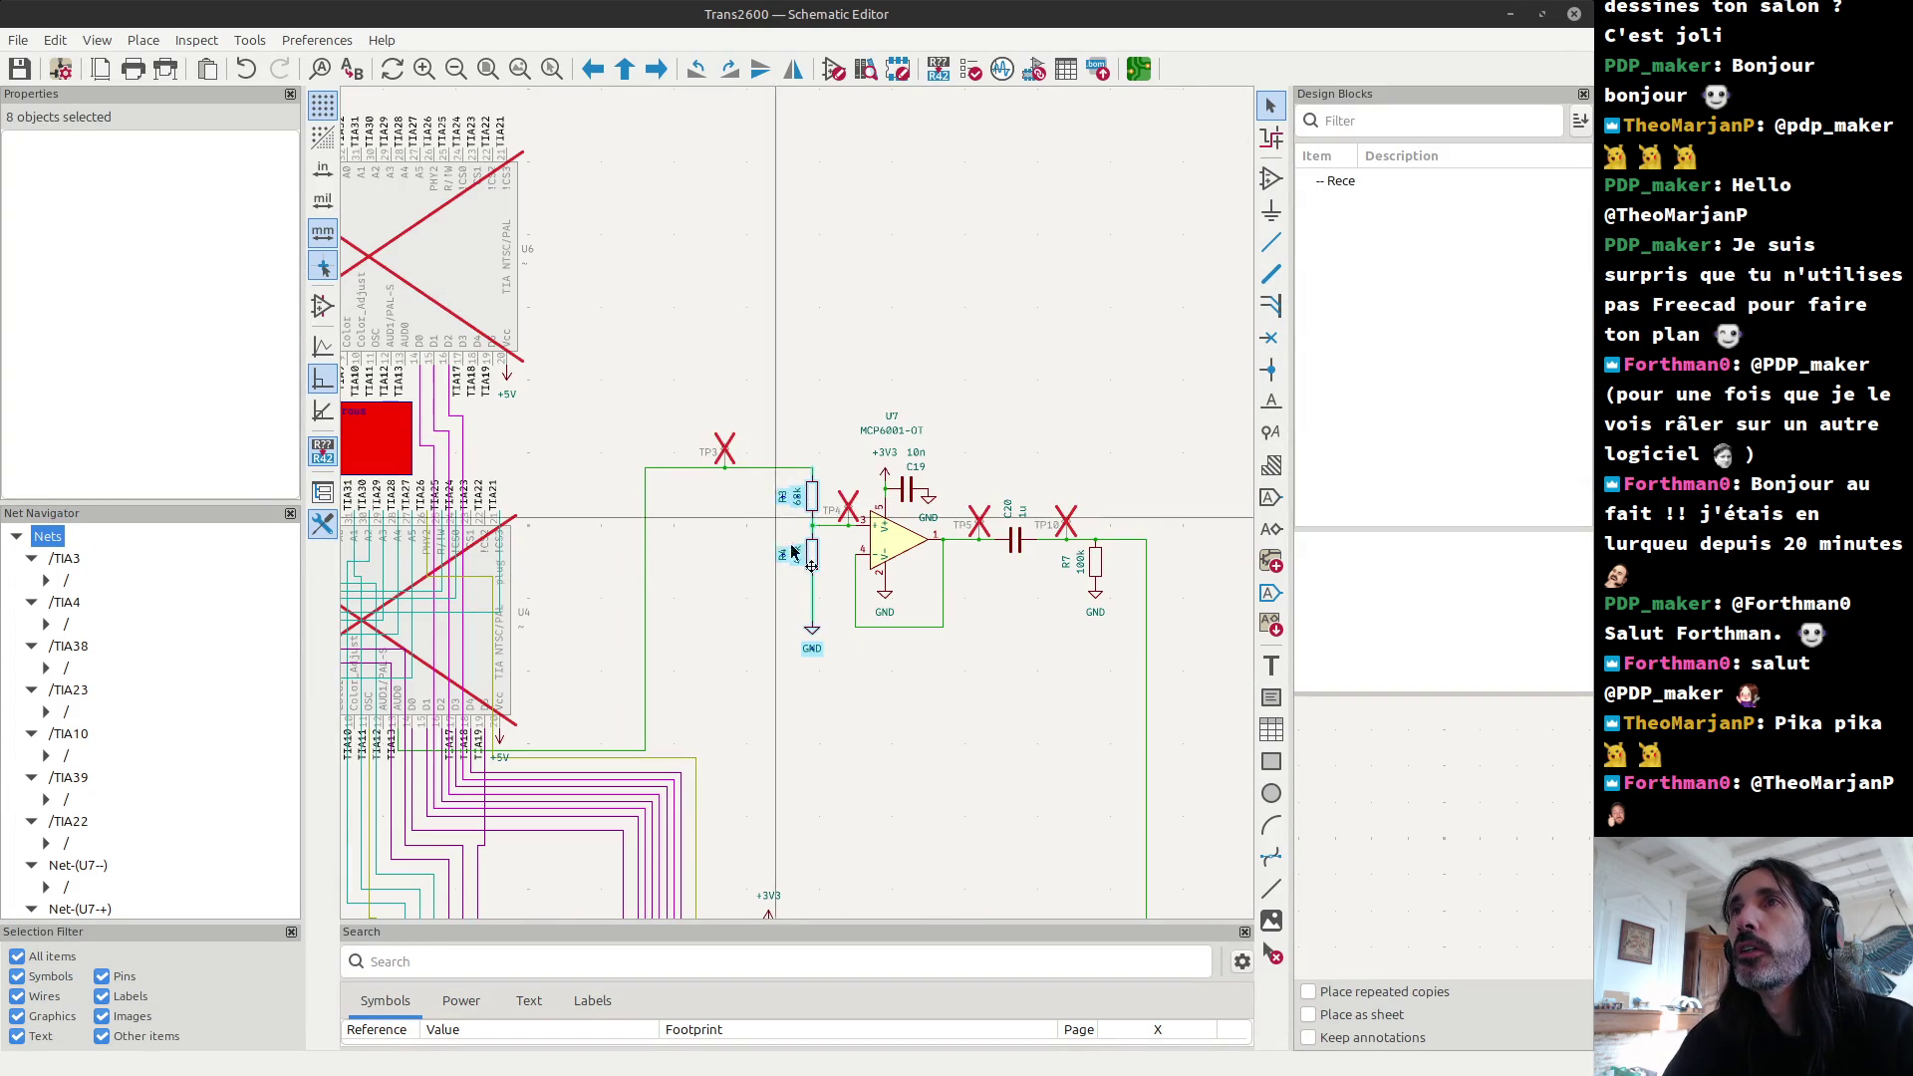
{"action": "left_click_drag", "start_coordinate": [761, 425], "coordinate": [828, 593]}
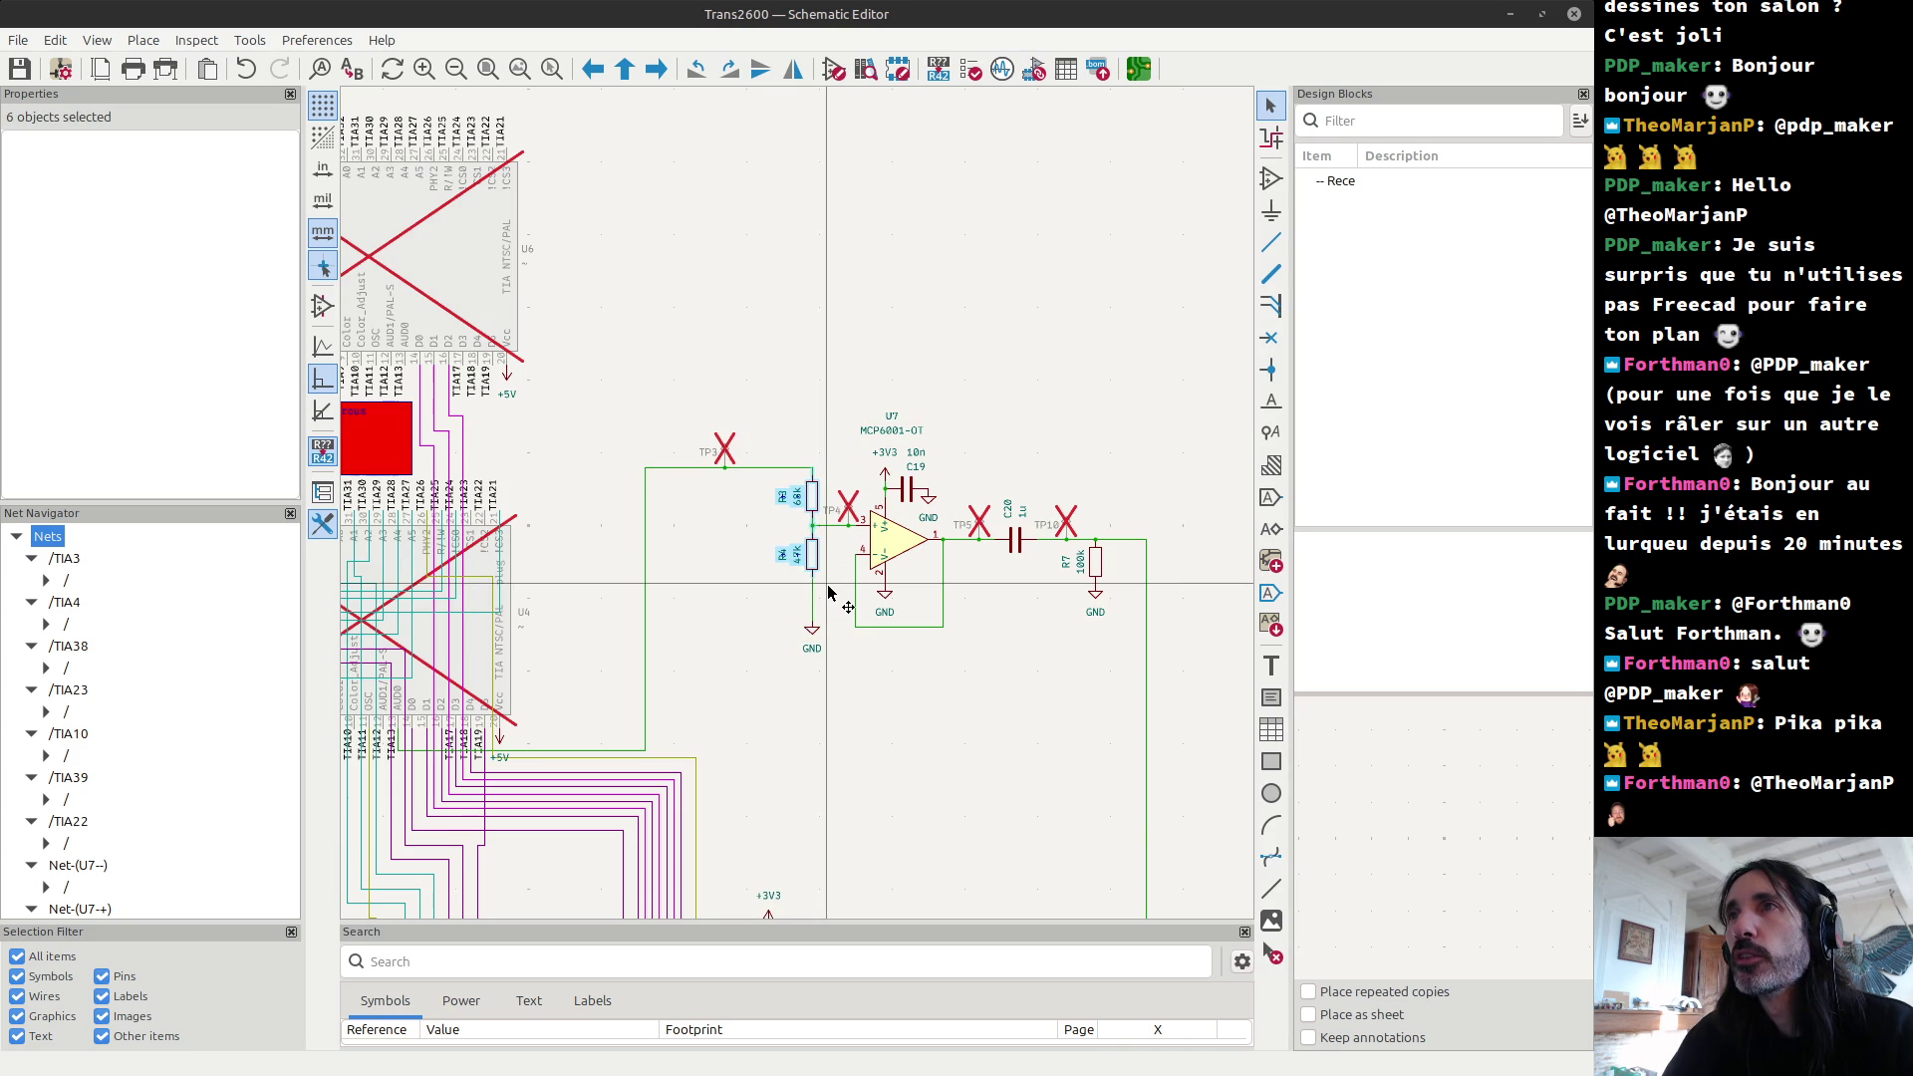
{"action": "left_click", "coordinate": [828, 593]}
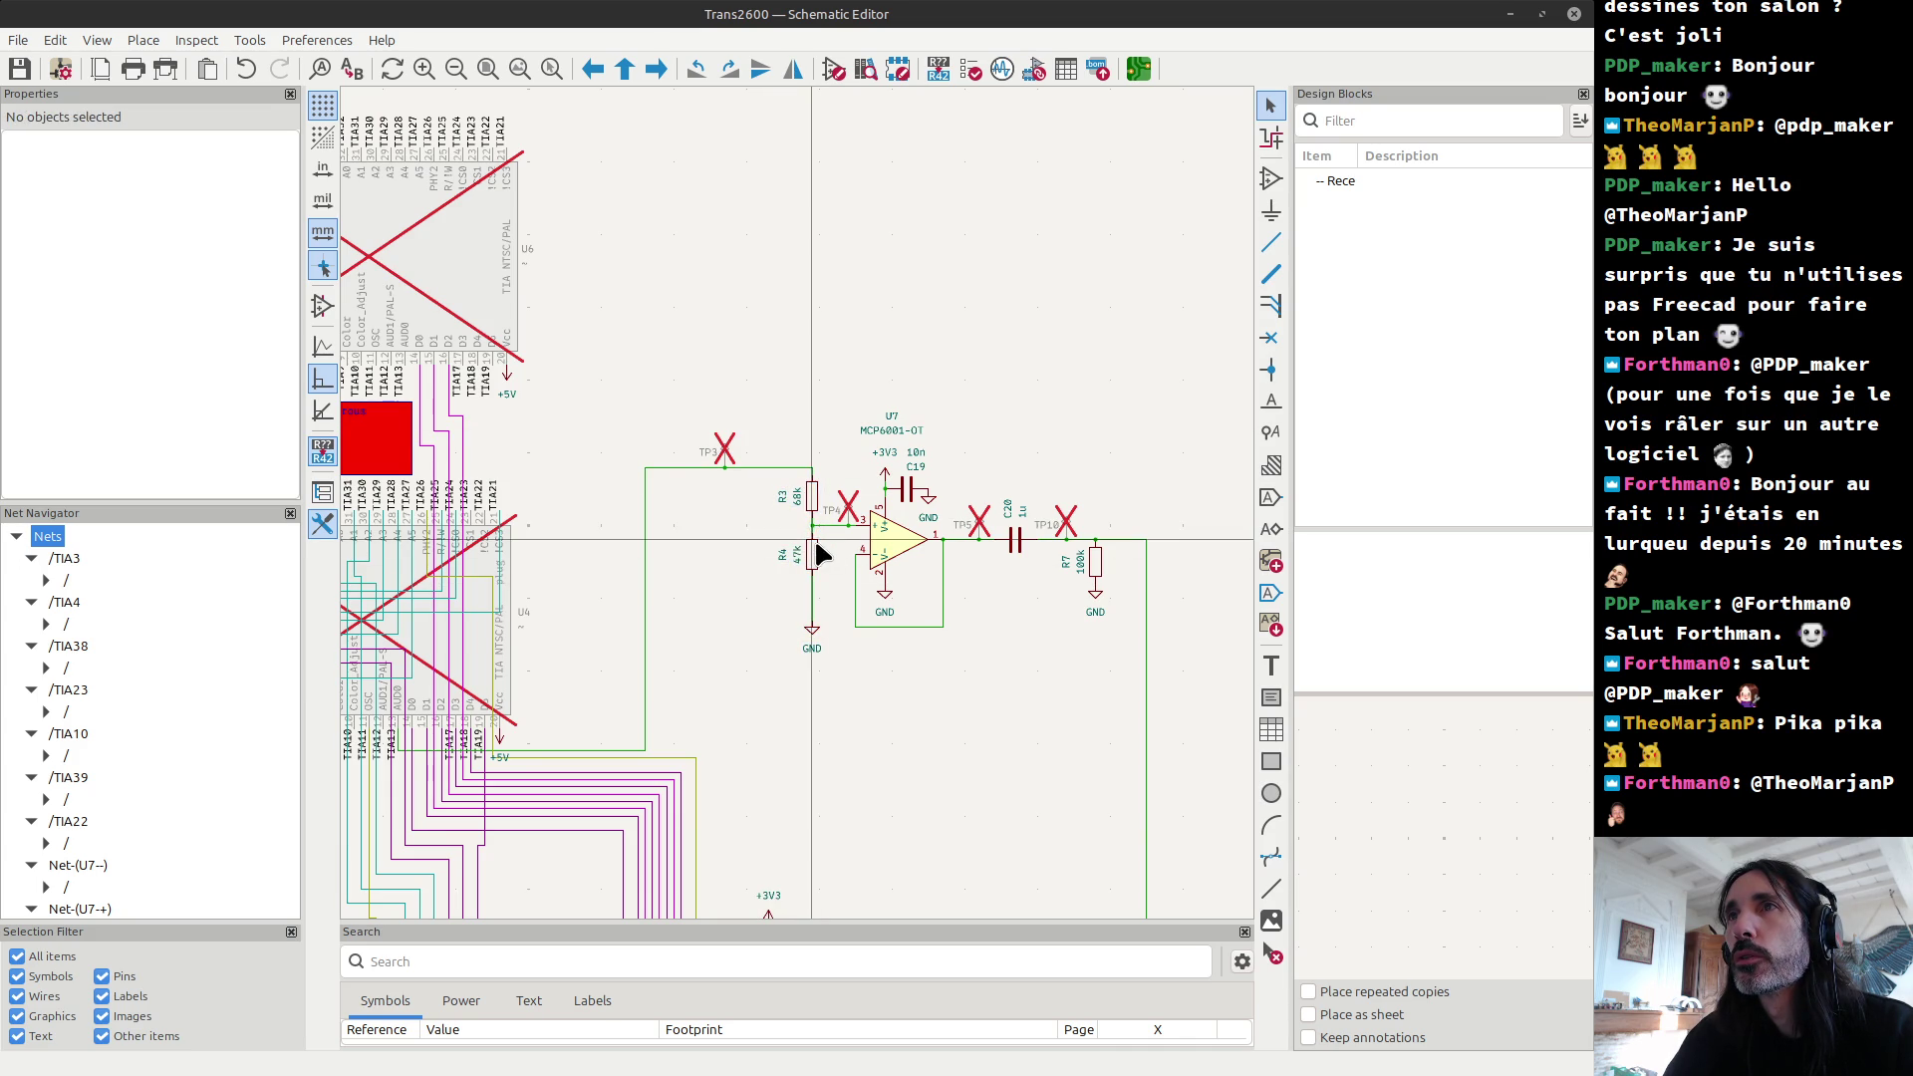
{"action": "scroll", "coordinate": [826, 563], "scroll_direction": "up", "scroll_amount": 2}
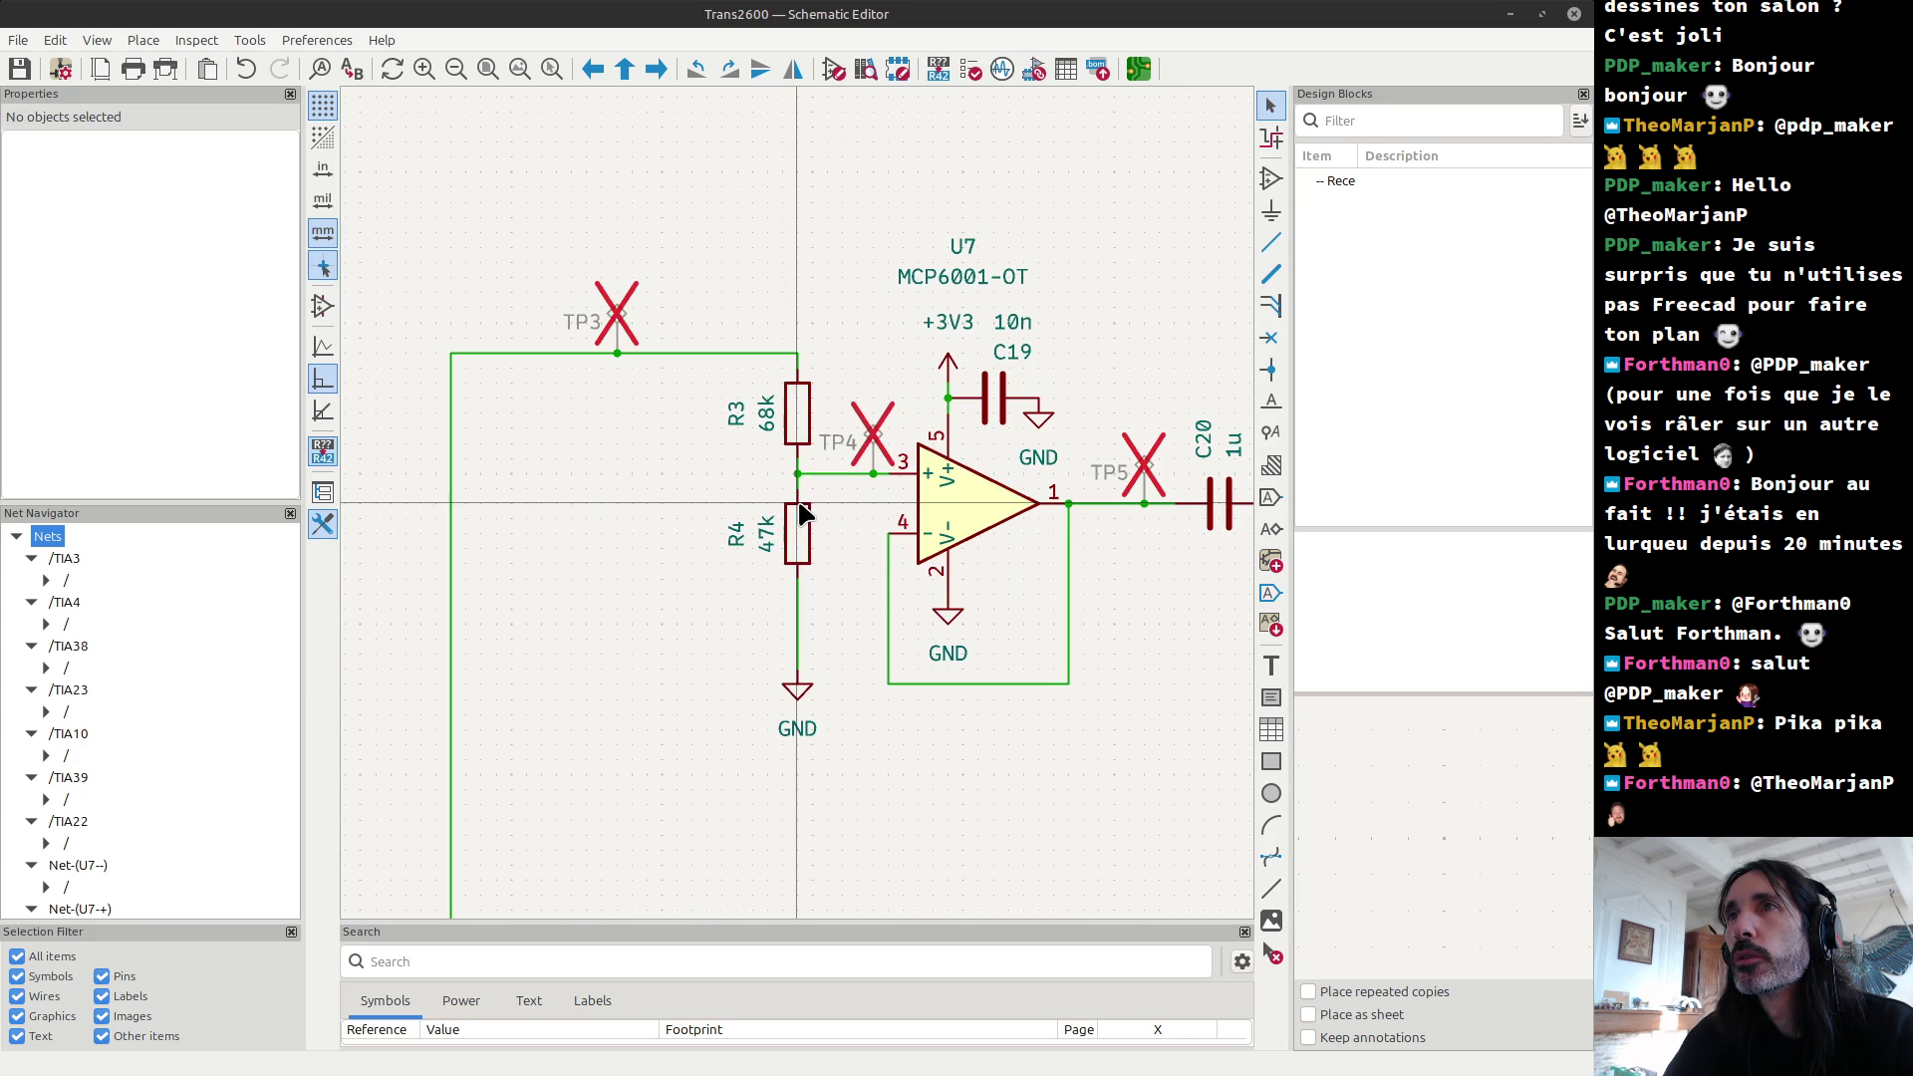
{"action": "left_click", "coordinate": [769, 553]}
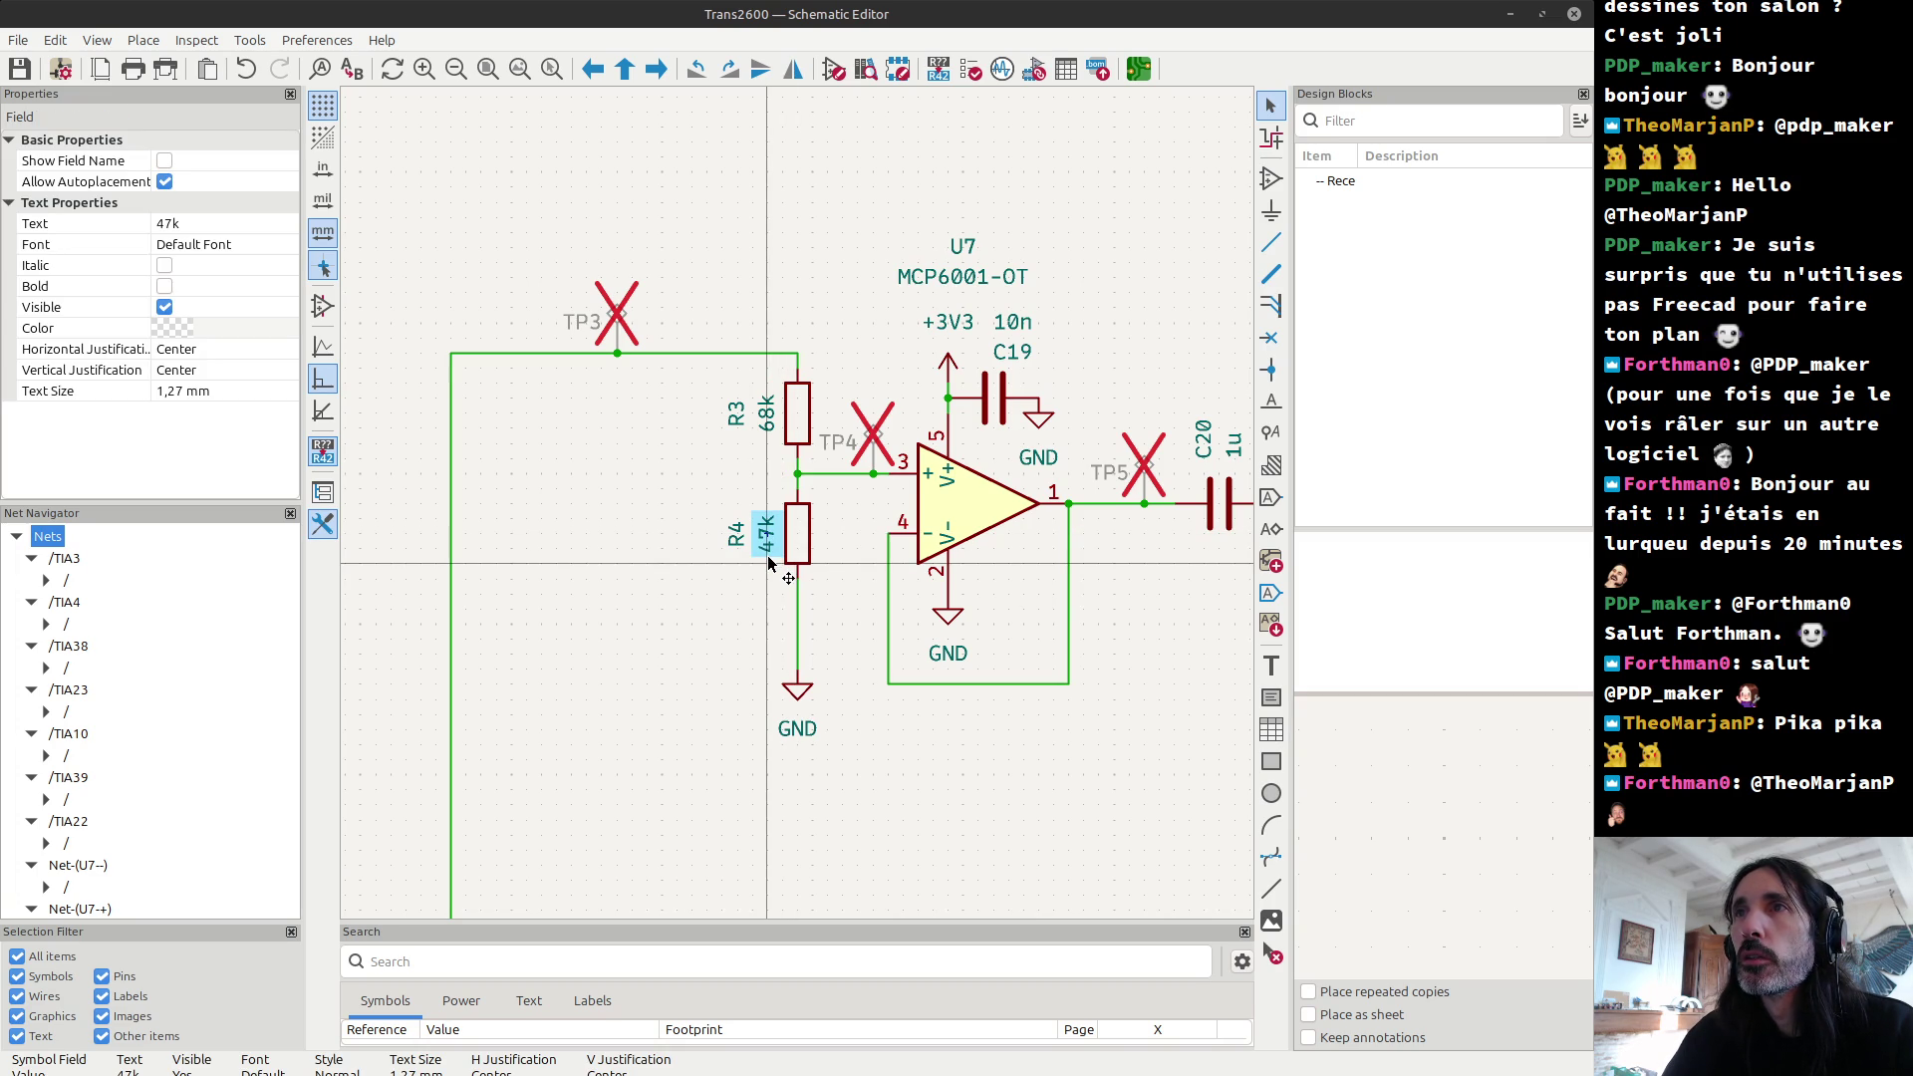
{"action": "double_click", "coordinate": [769, 557]}
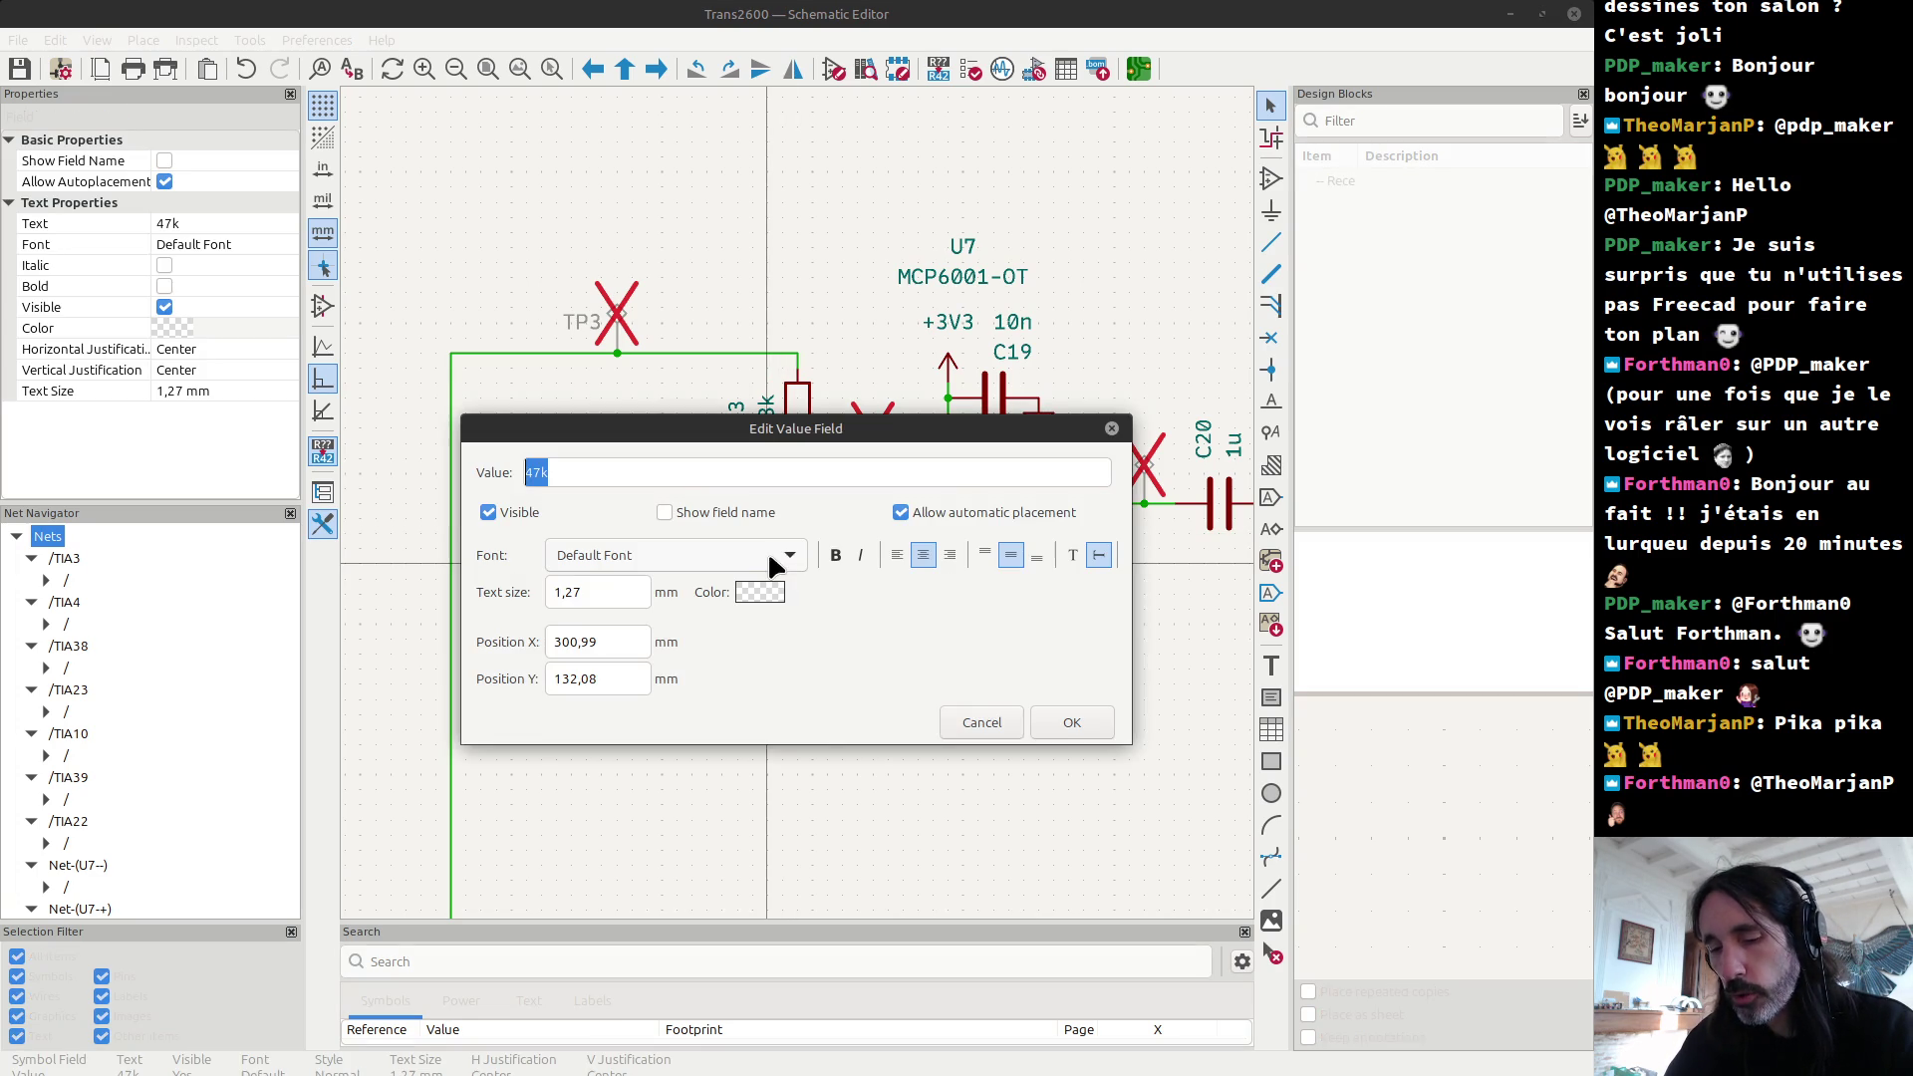
{"action": "type", "text": "22k"}
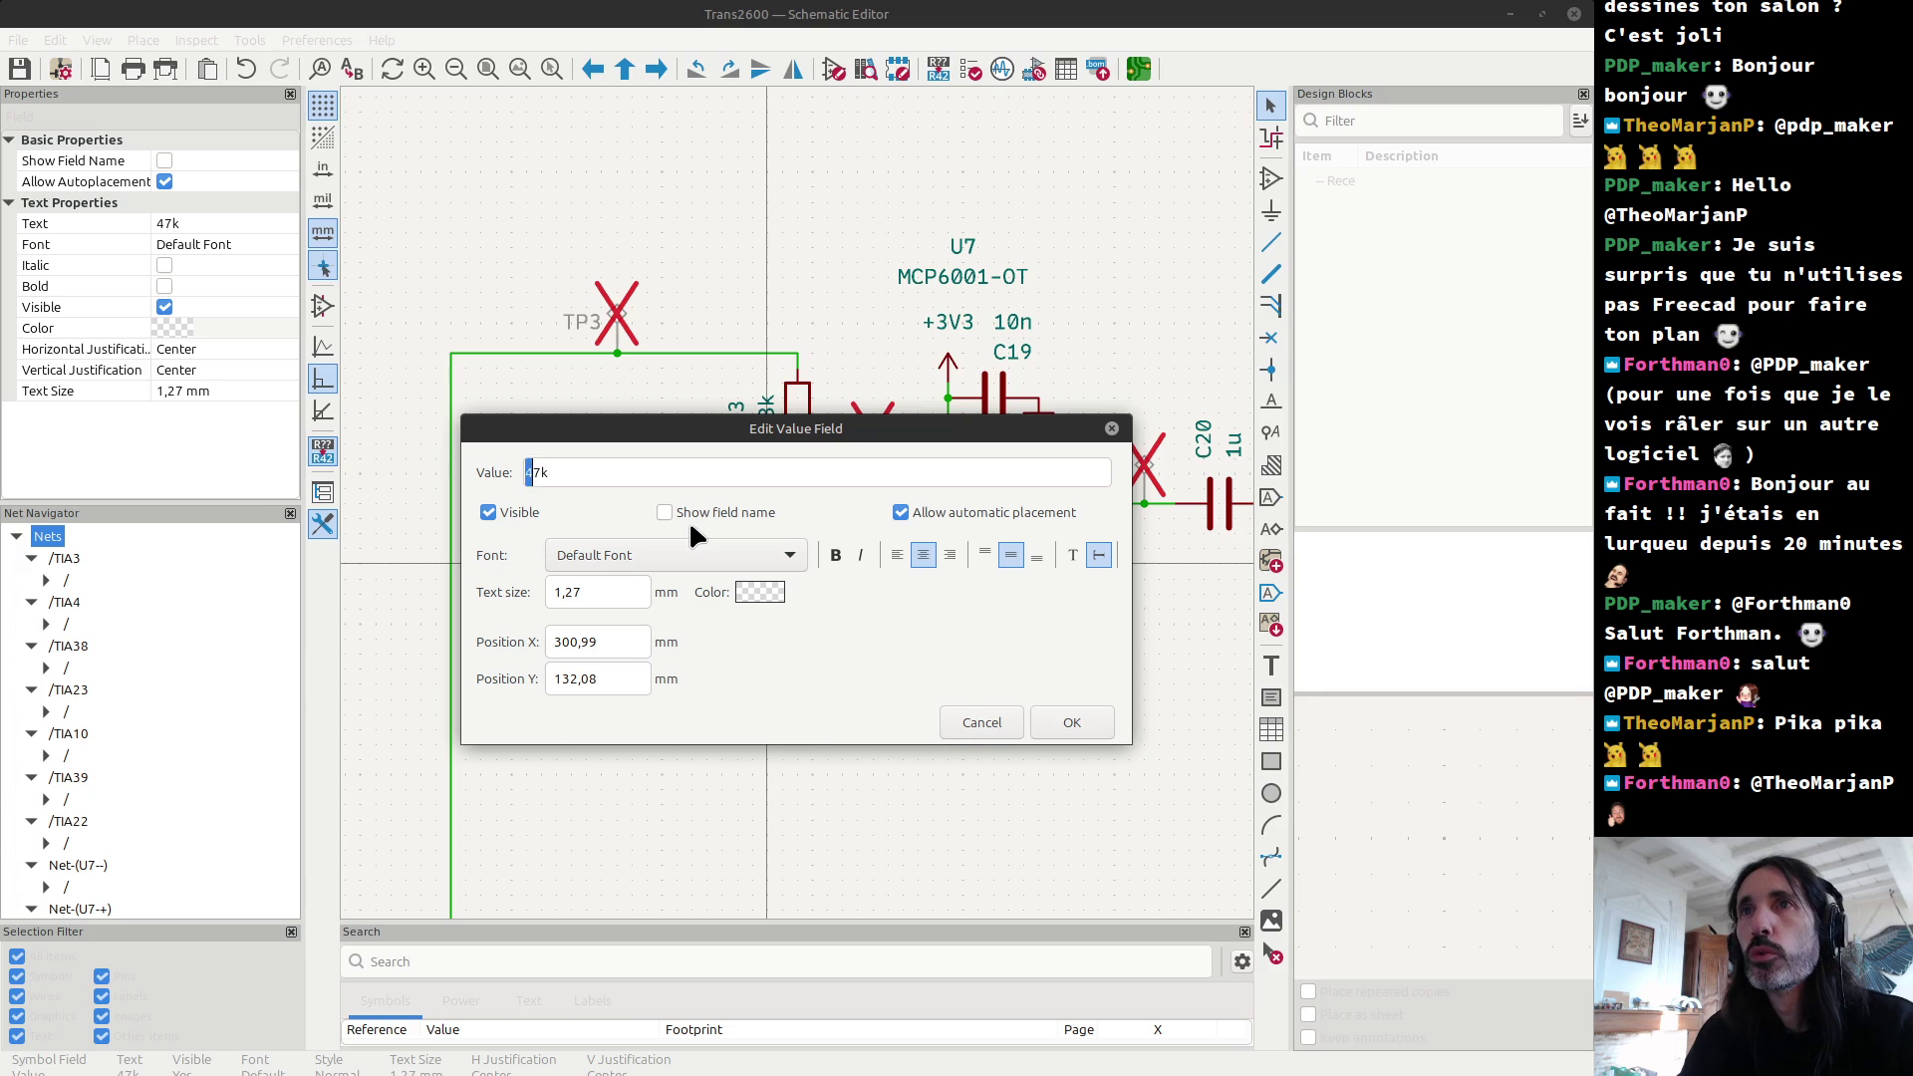
{"action": "key", "text": "Return"}
{"action": "key", "text": "alt+Tab"}
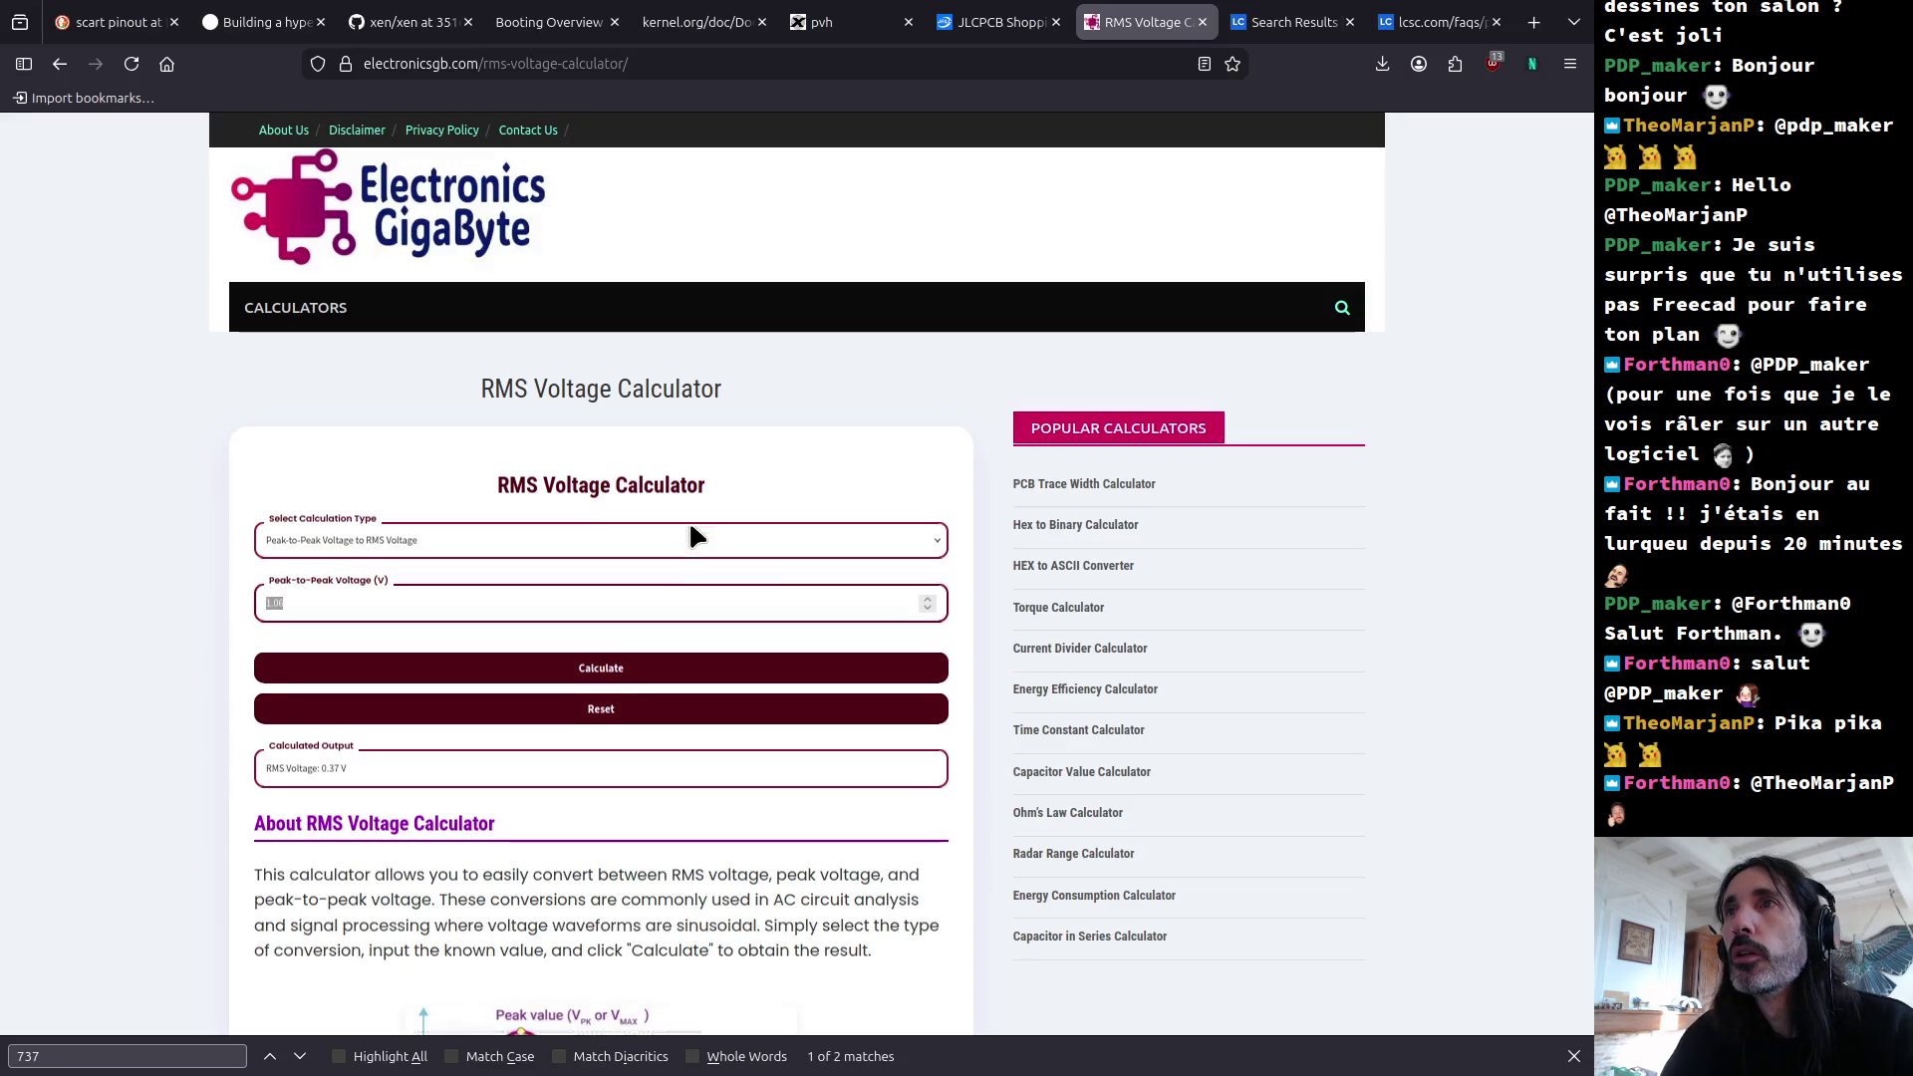
{"action": "key", "text": "alt+Tab"}
{"action": "key", "text": "alt+Tab"}
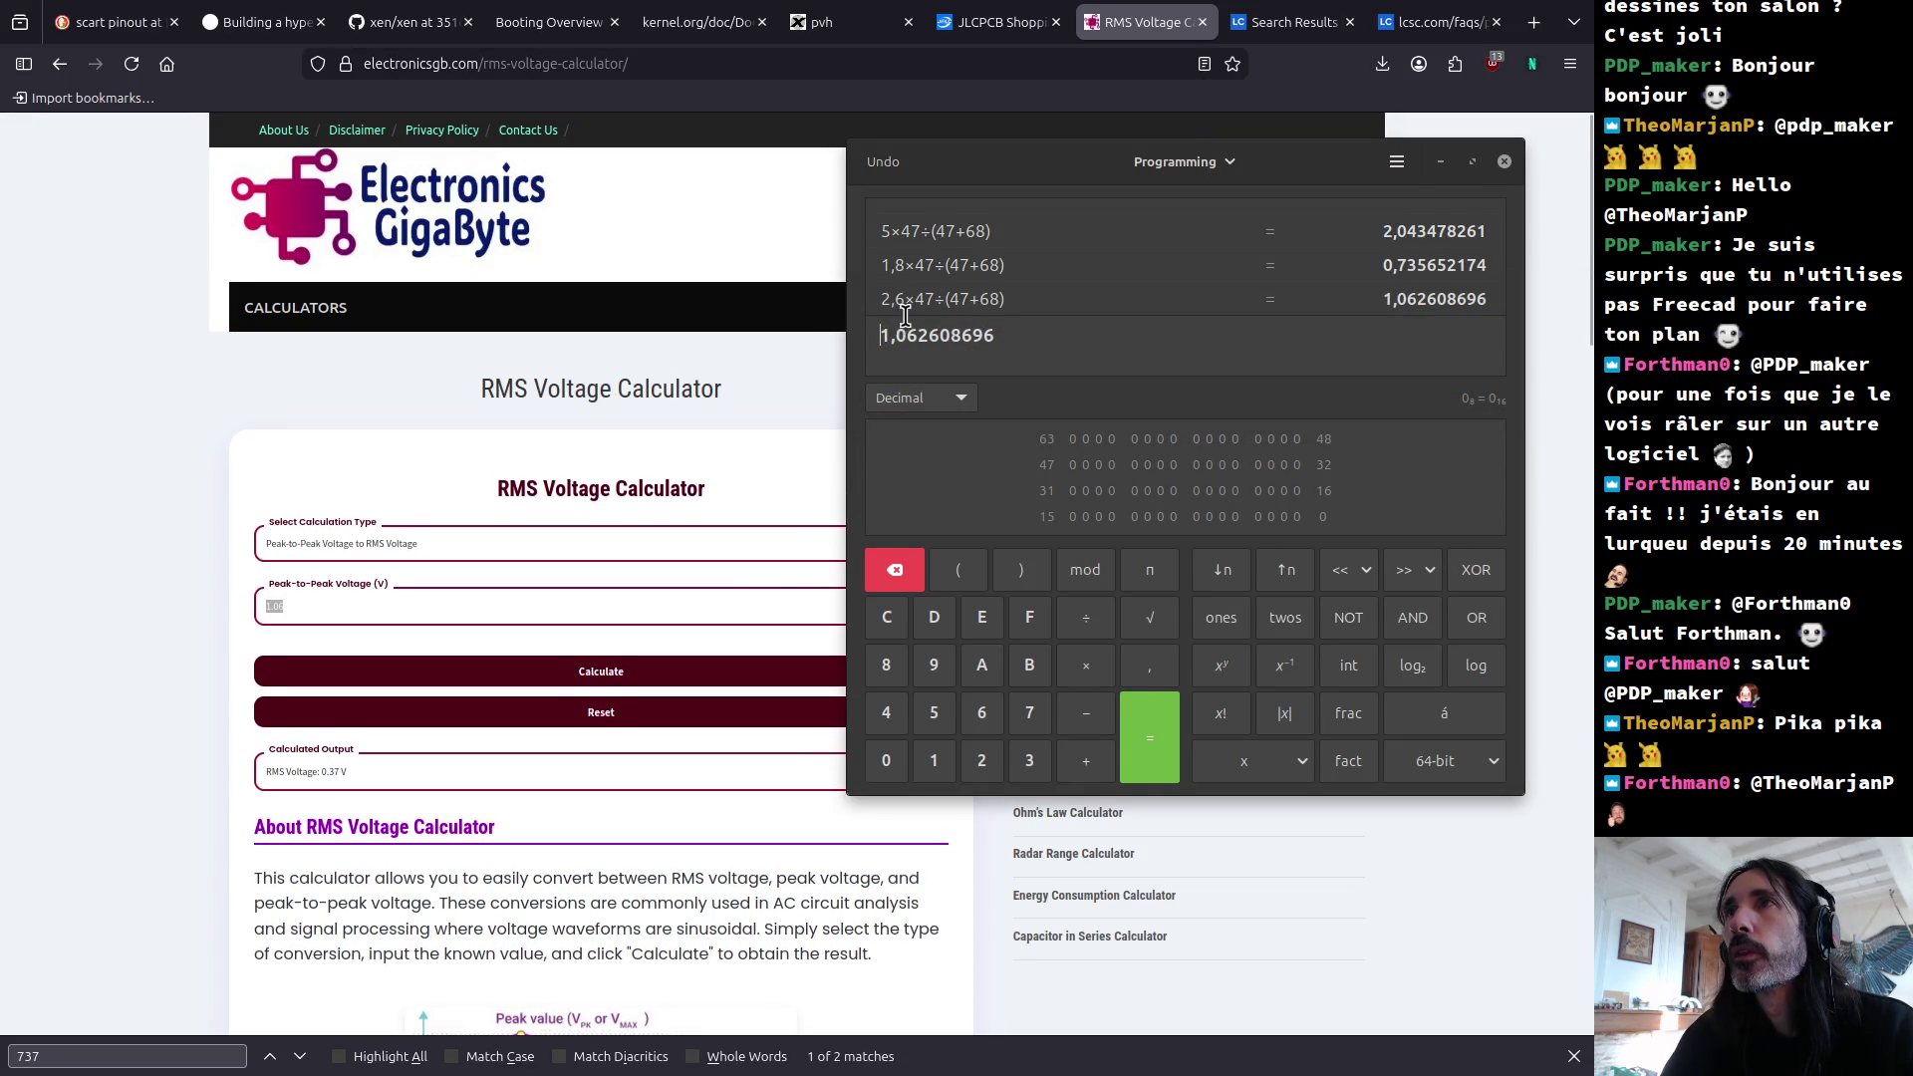
Step: Recall 2,6×47÷(47+68), swap both 47s for 22, and get 0,635555556
{"action": "left_click", "coordinate": [912, 301]}
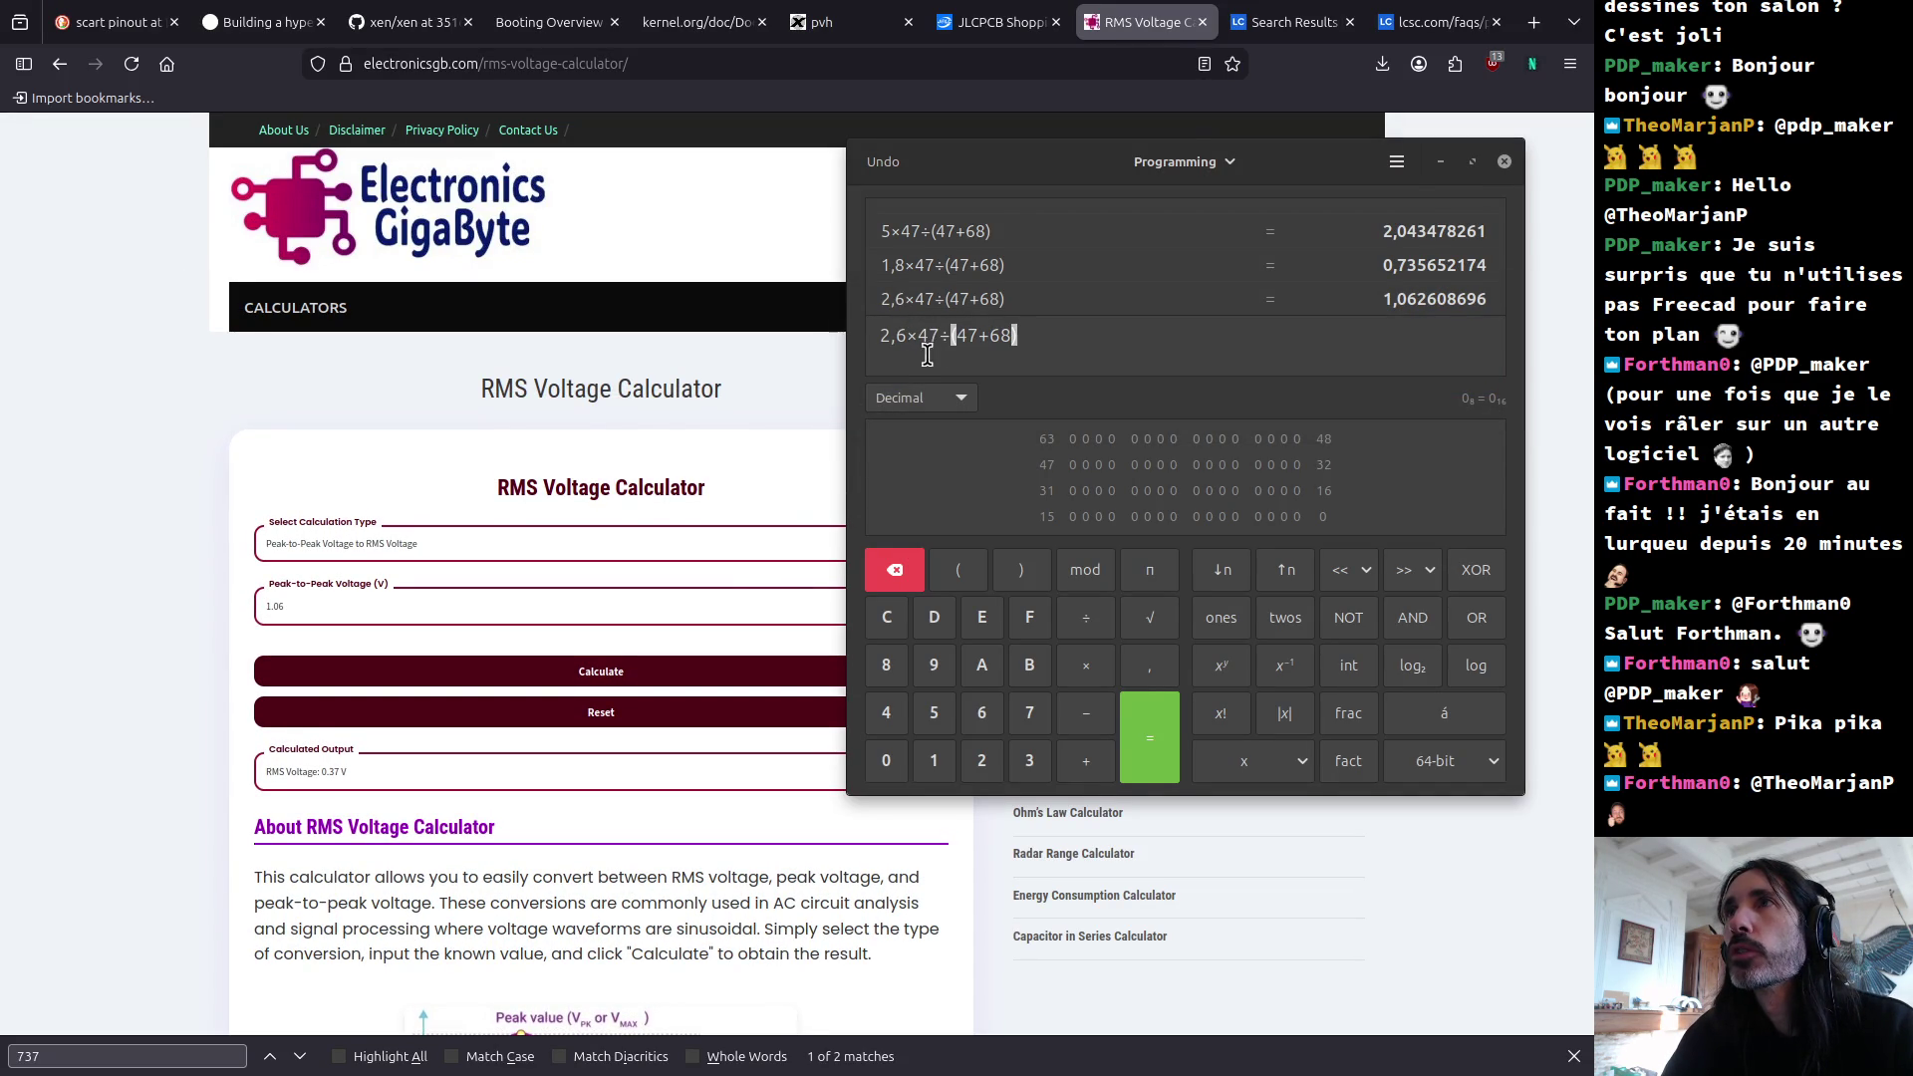
{"action": "left_click", "coordinate": [918, 339]}
{"action": "type", "text": "22"}
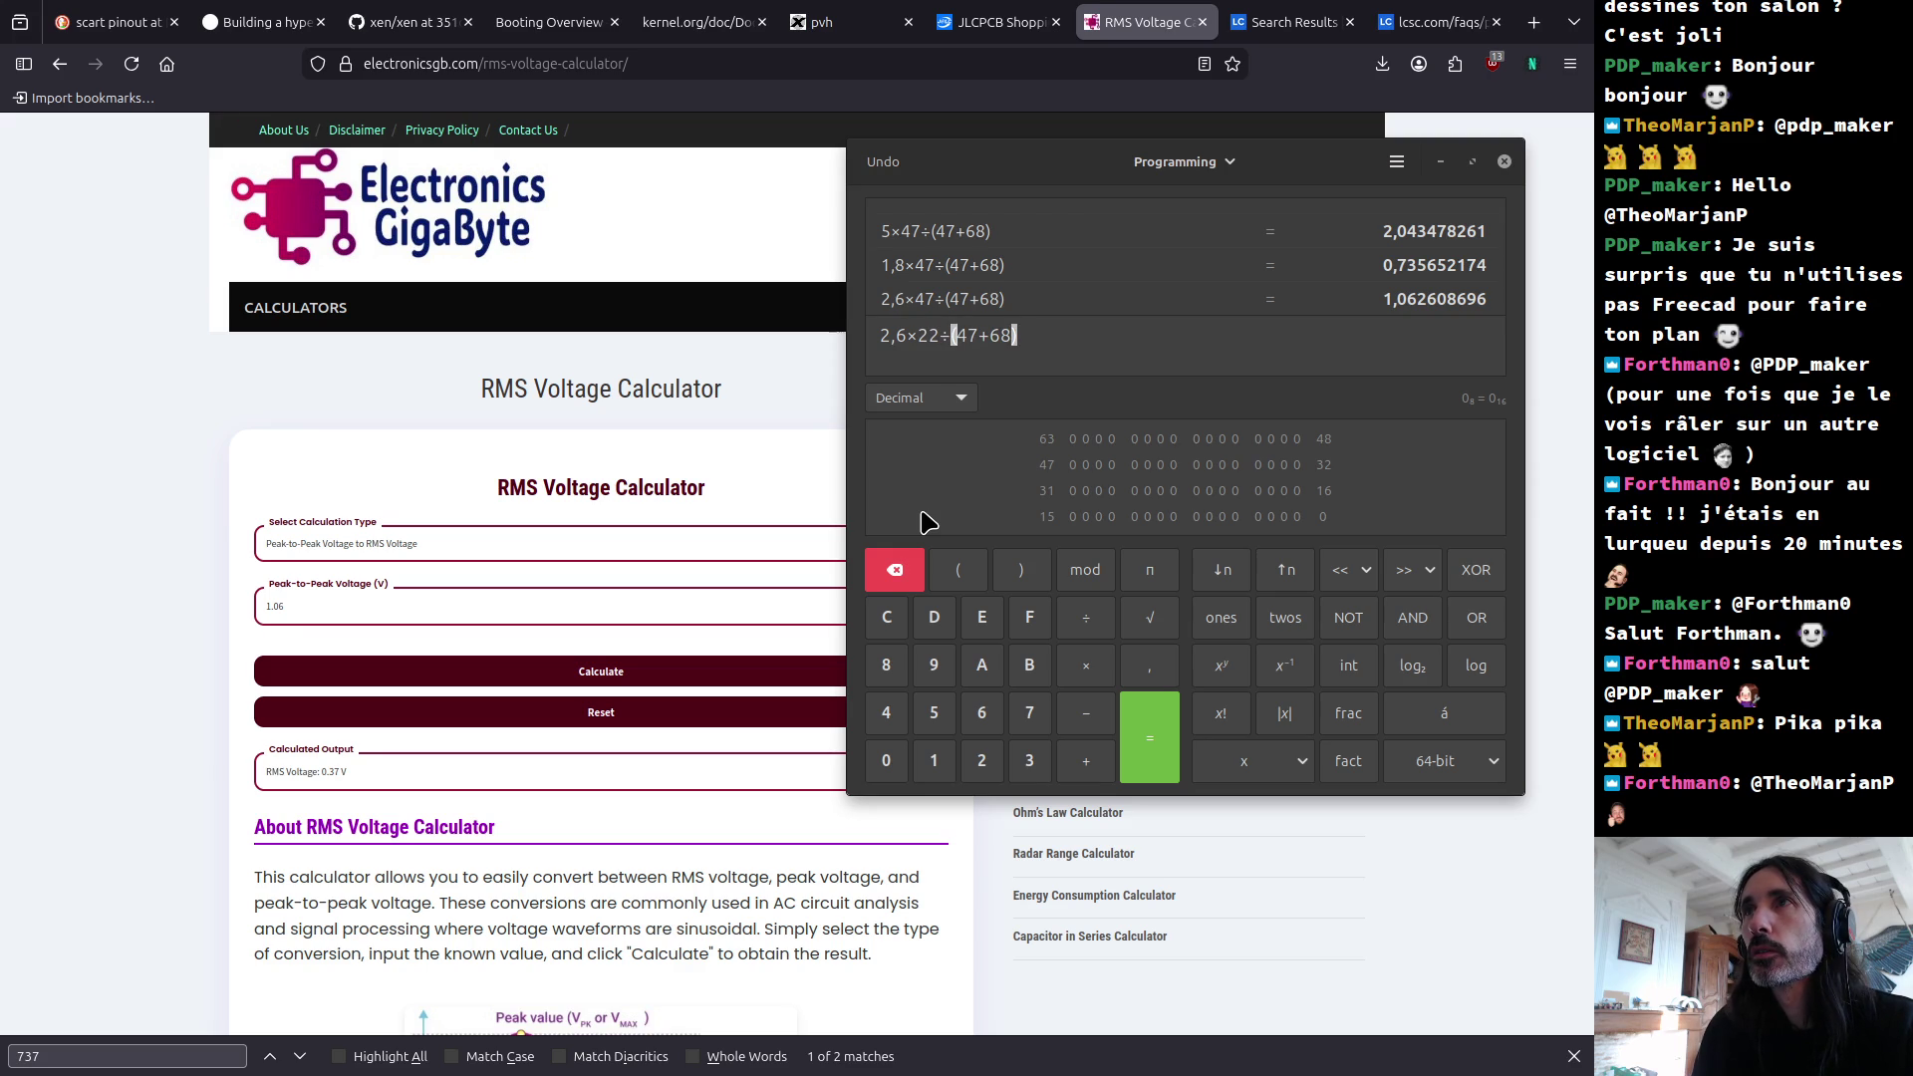
{"action": "key", "text": "shift+Right"}
{"action": "key", "text": "shift+Right"}
{"action": "type", "text": "22"}
{"action": "key", "text": "Return"}
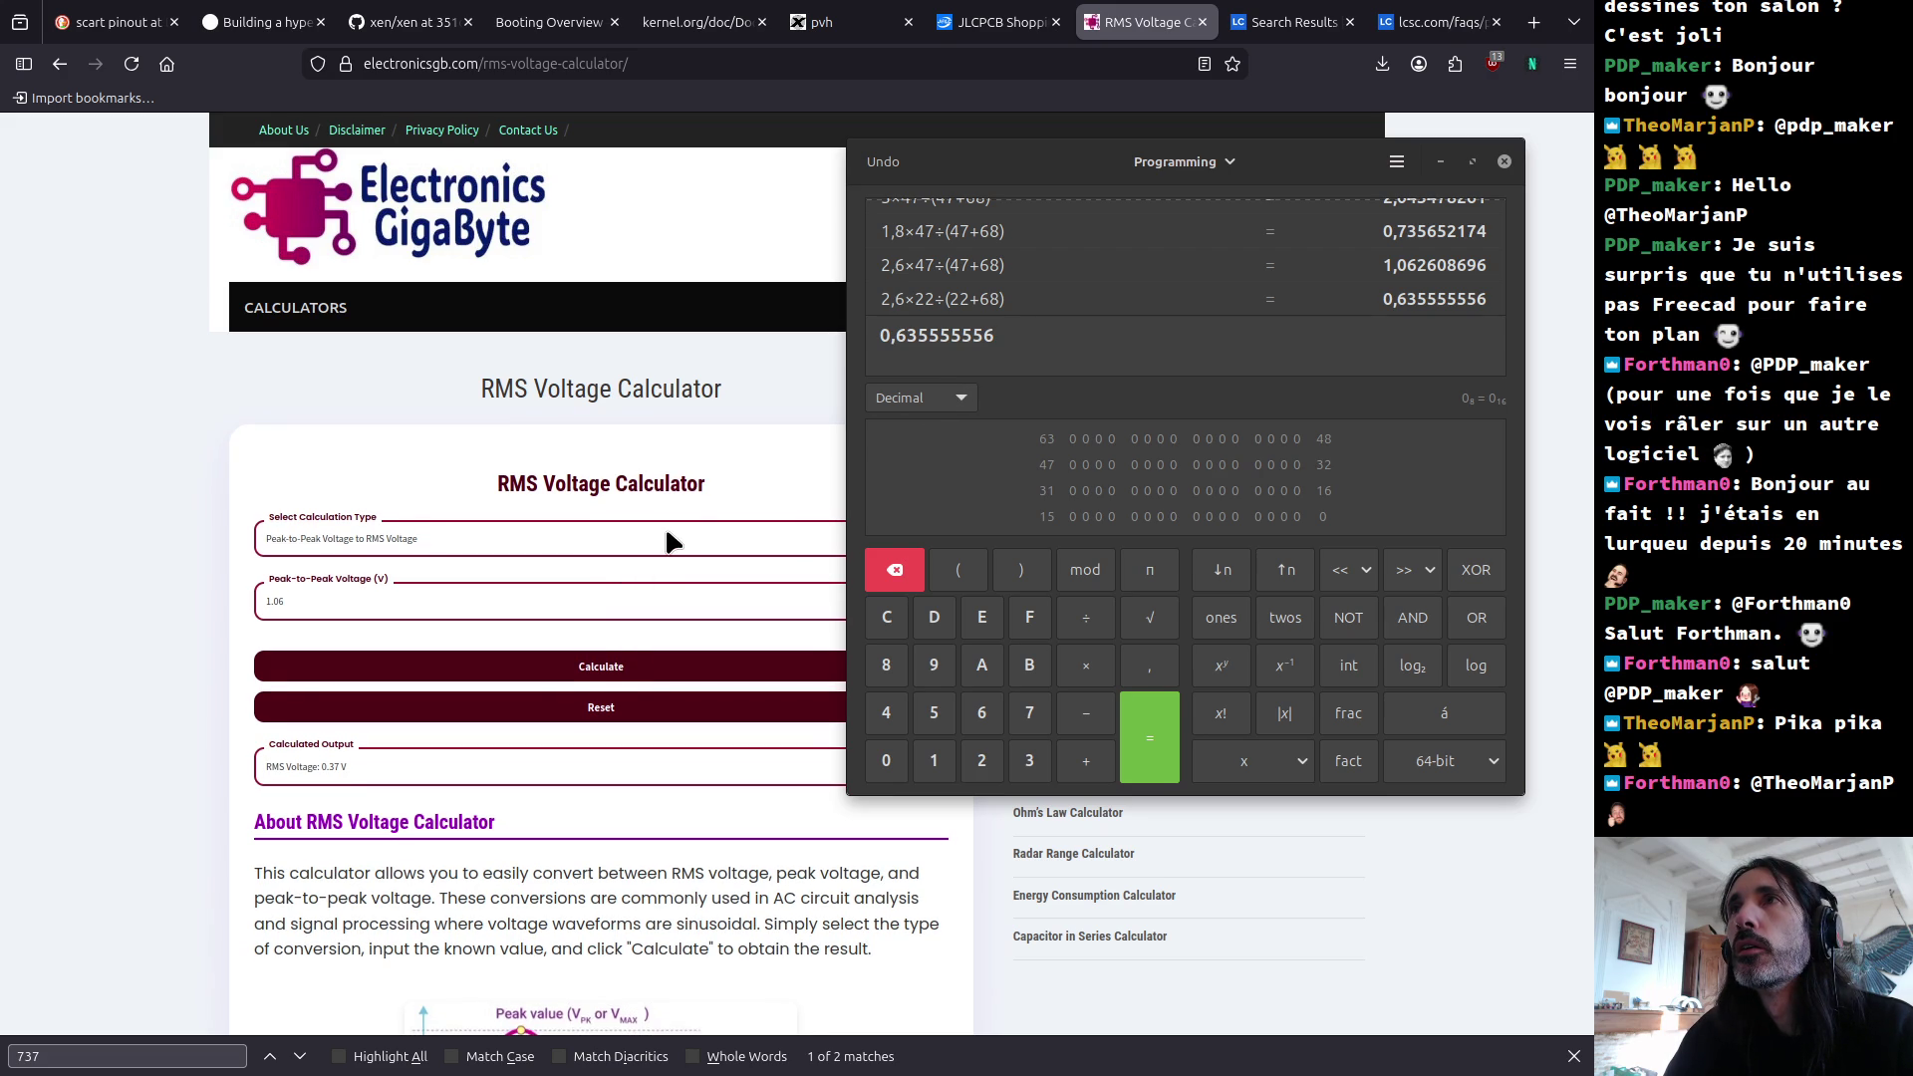
{"action": "left_click", "coordinate": [319, 594]}
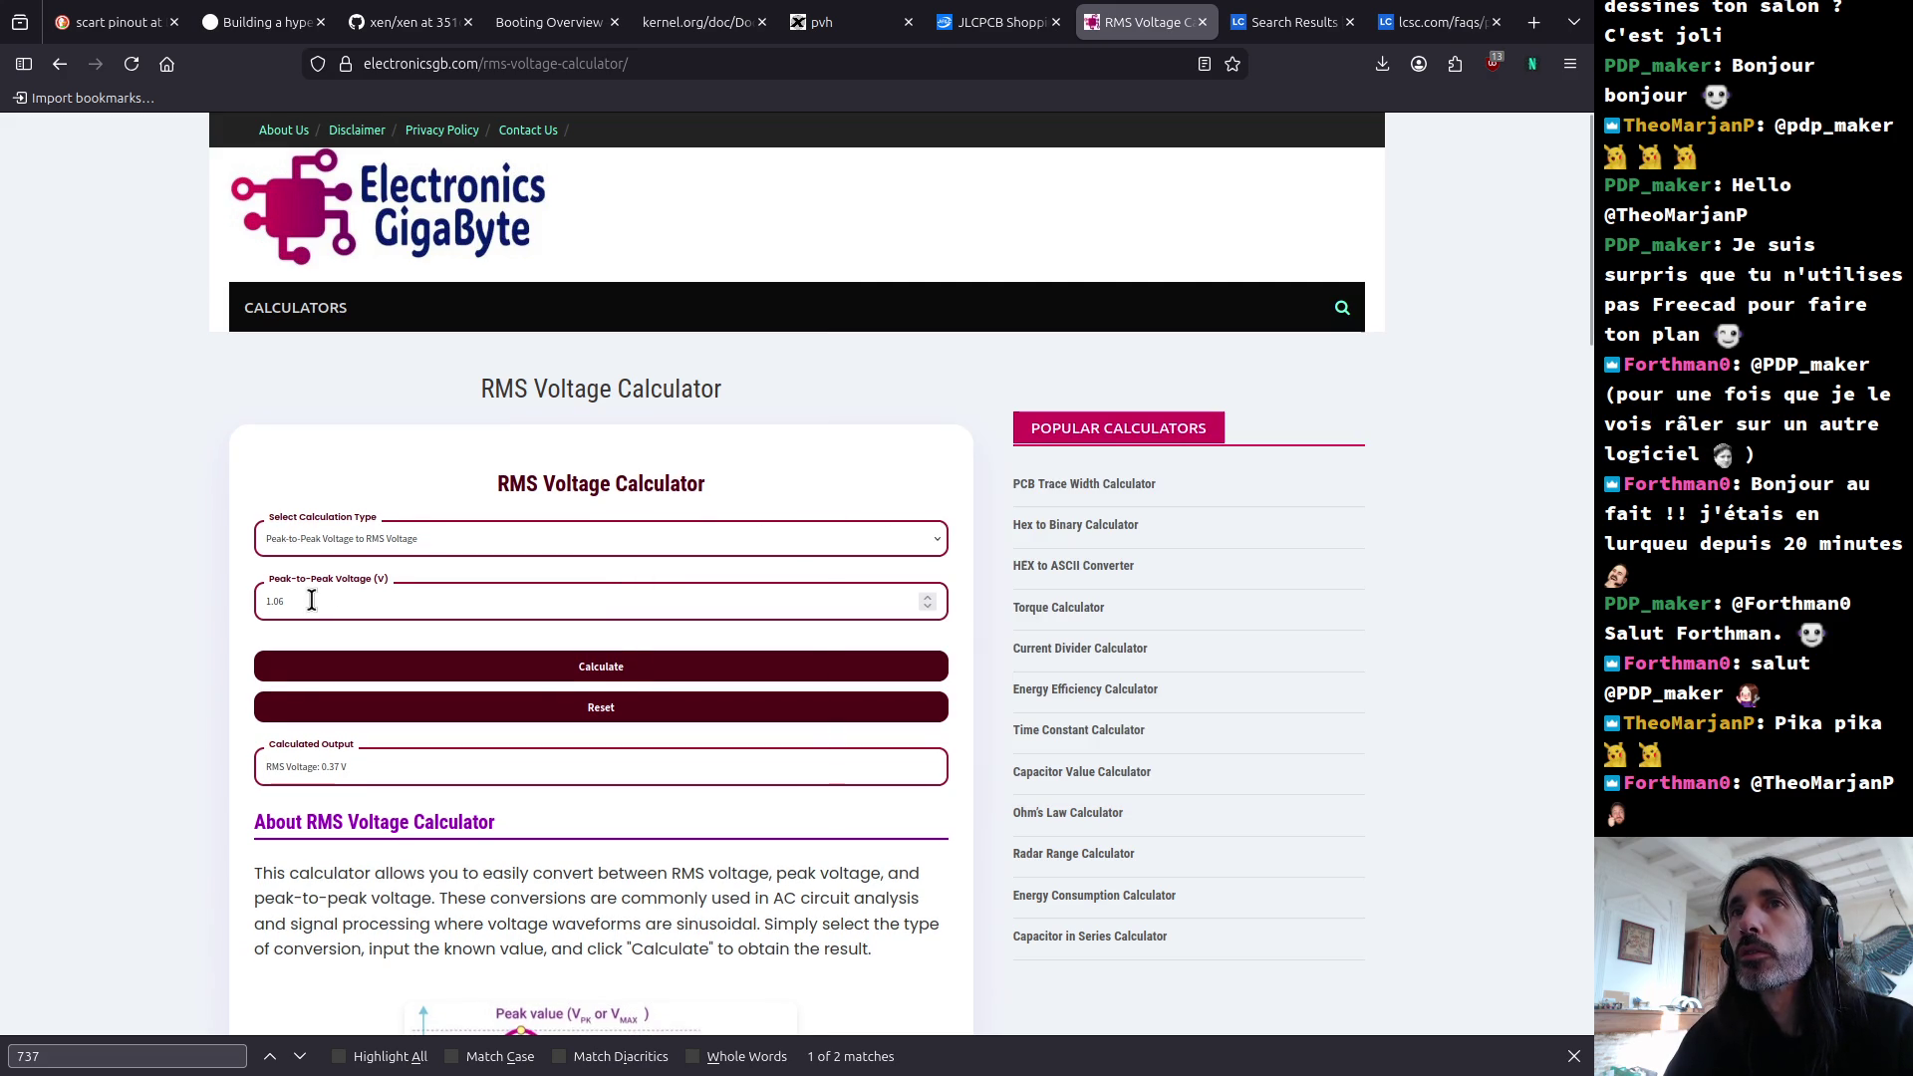
{"action": "key", "text": "alt+Tab"}
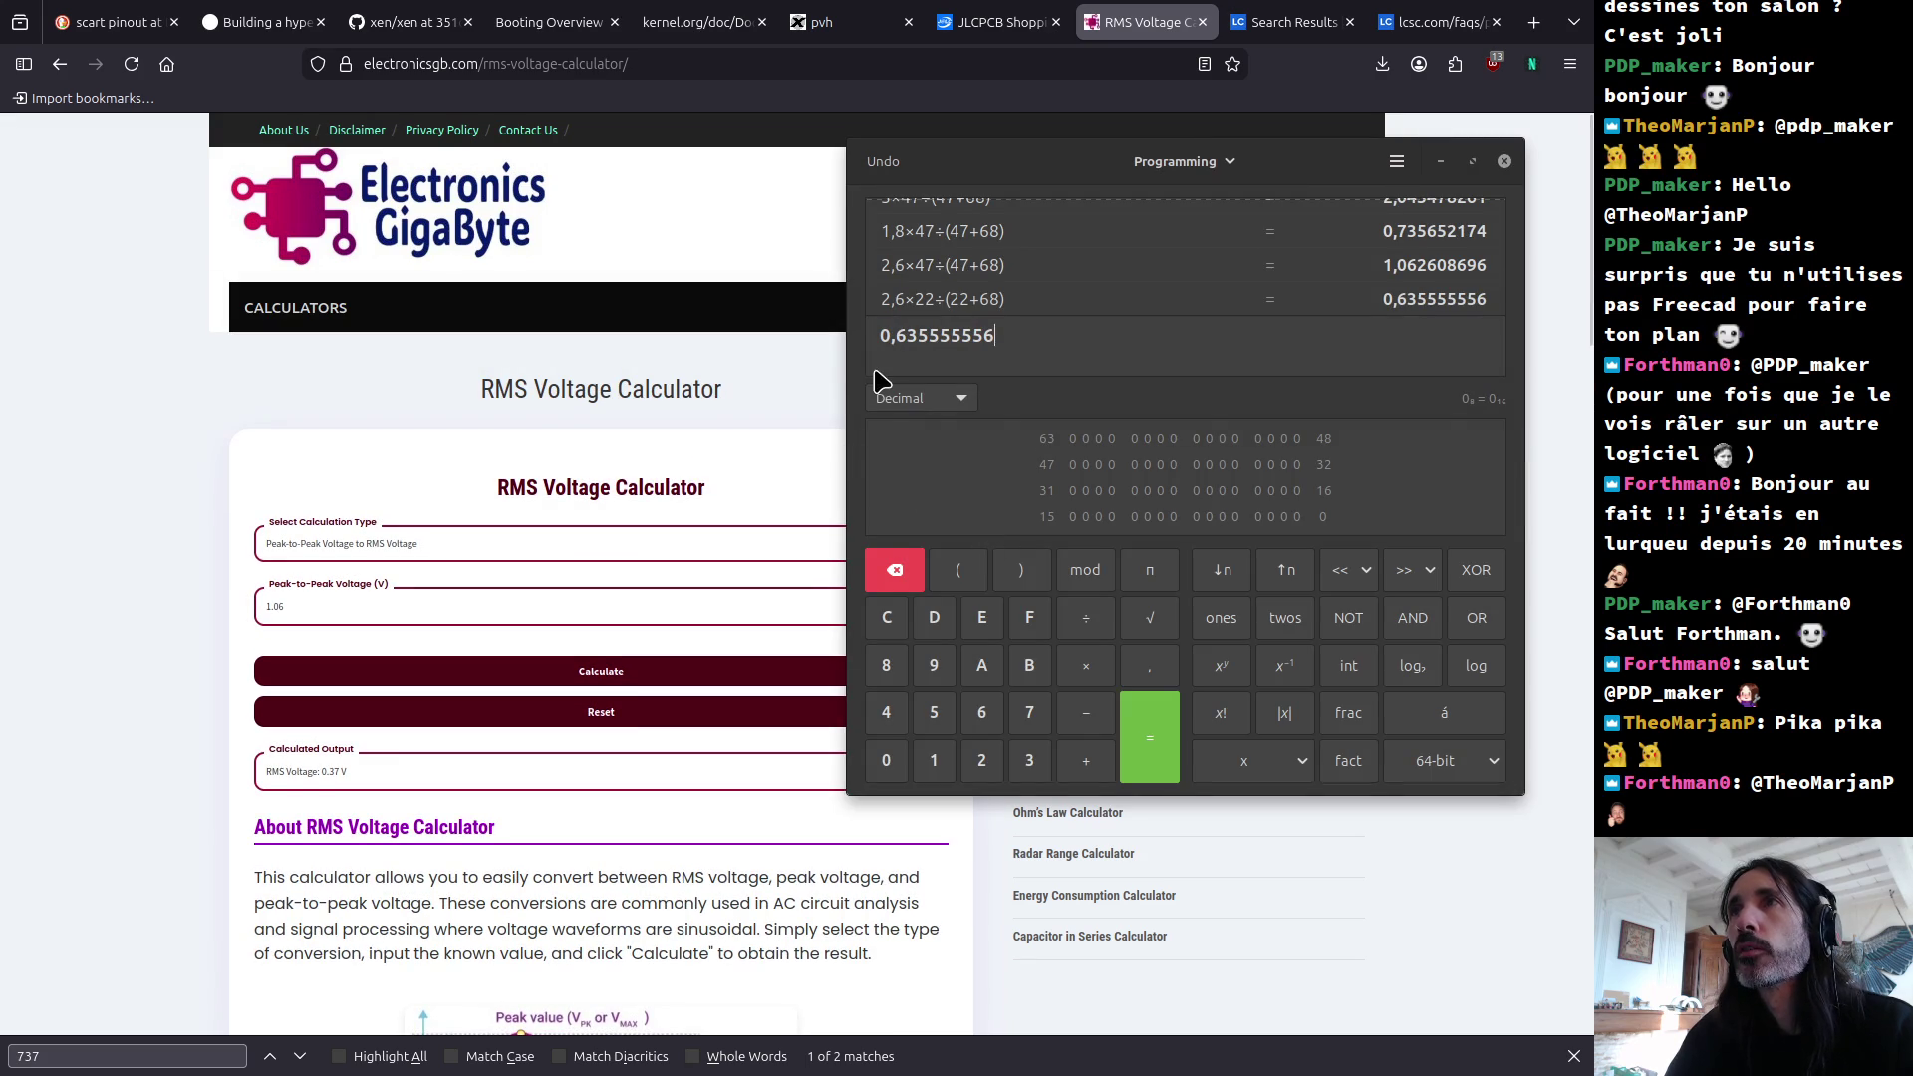
{"action": "key", "text": "alt+Tab"}
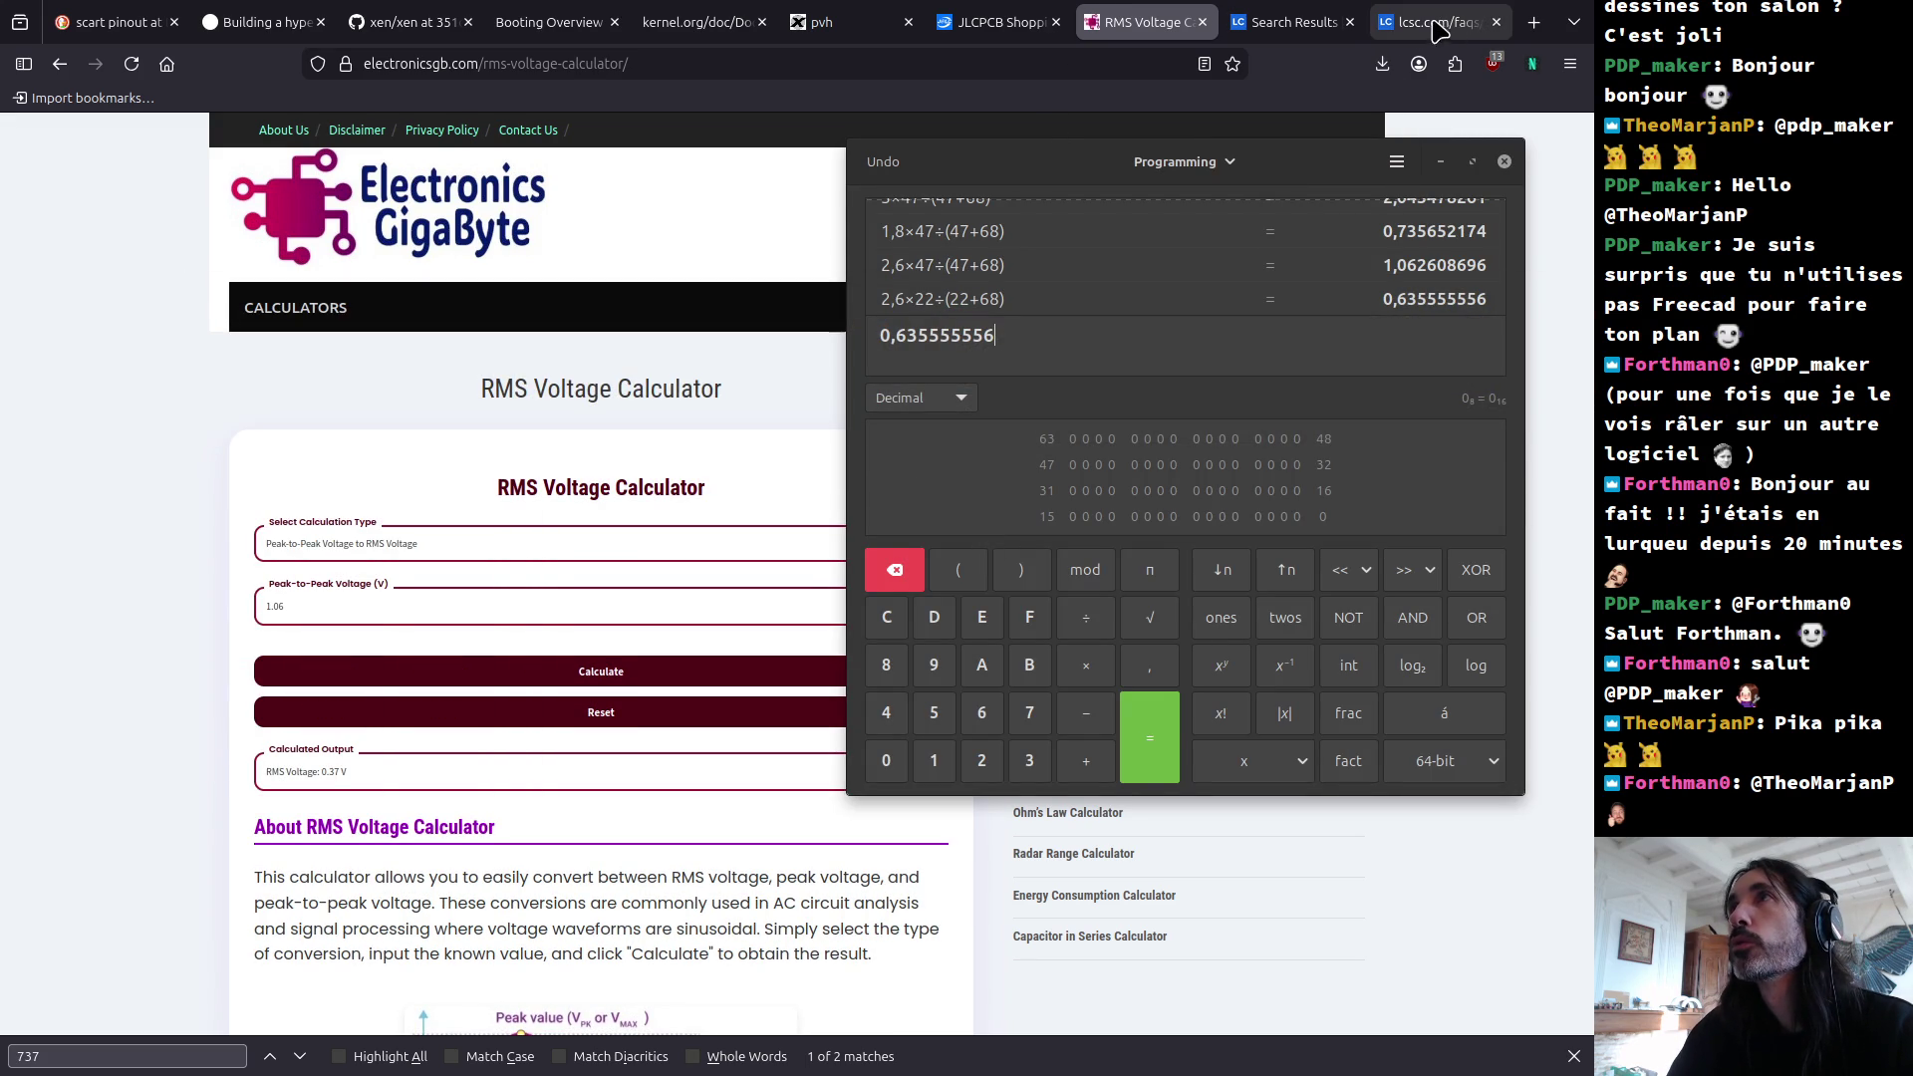
Step: Check the oscilloscope measurement in the log notes against the RMS calculator page
{"action": "key", "text": "alt+Tab"}
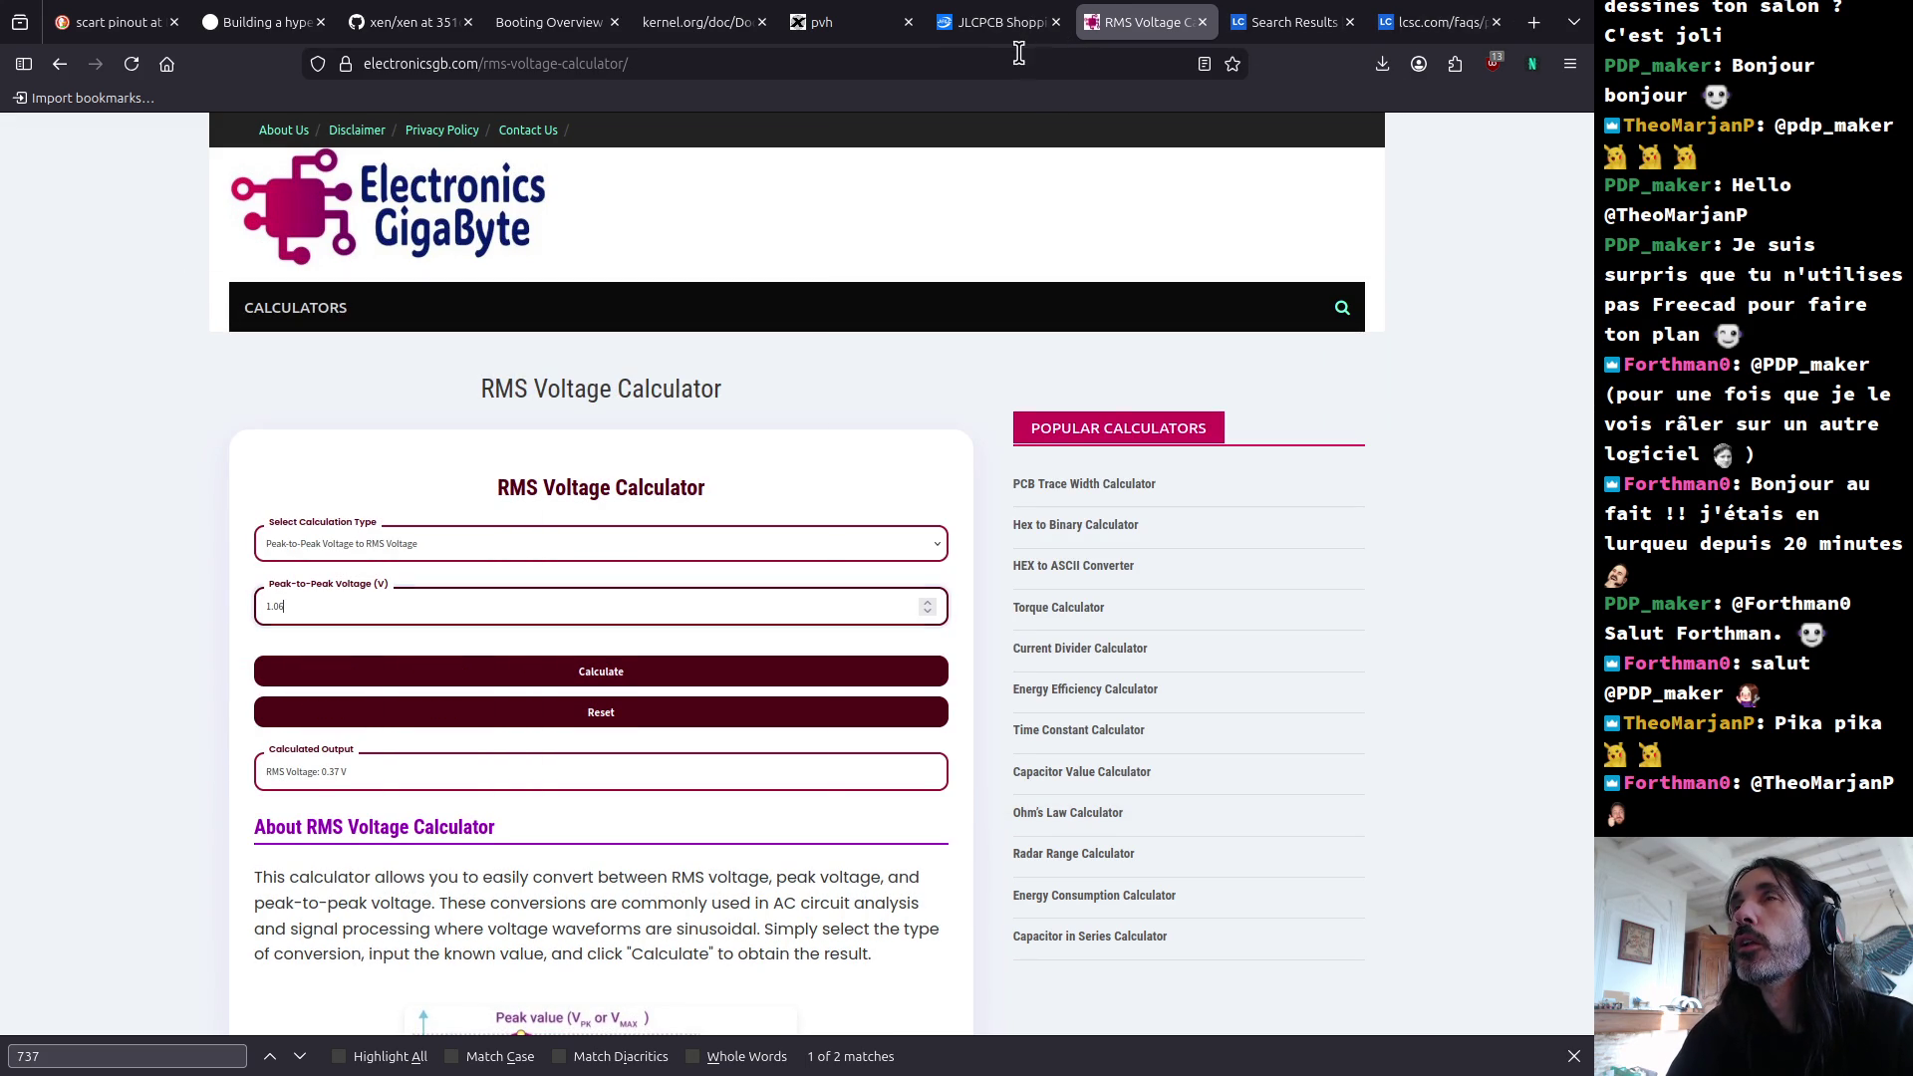
{"action": "mouse_move", "coordinate": [1036, 42]}
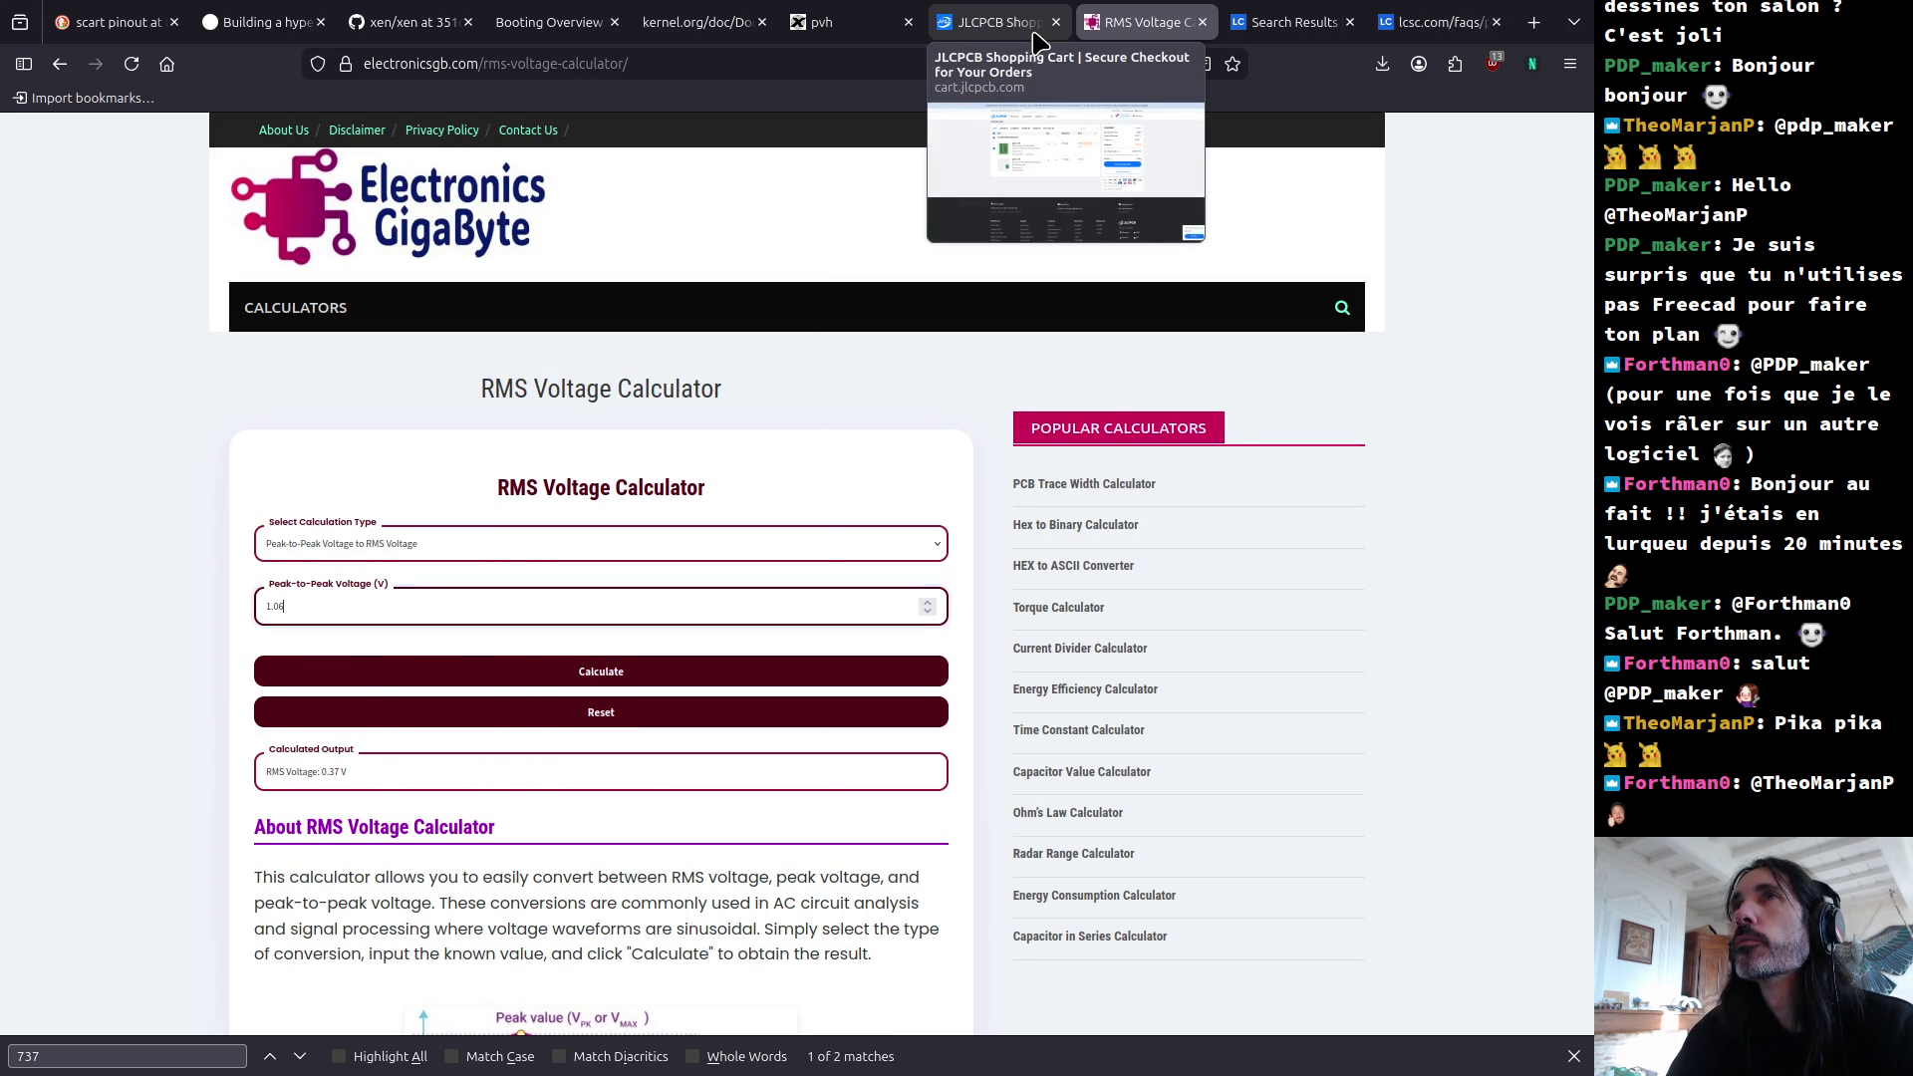
{"action": "key", "text": "alt+Tab"}
{"action": "key", "text": "alt+Tab"}
{"action": "key", "text": "alt+Tab"}
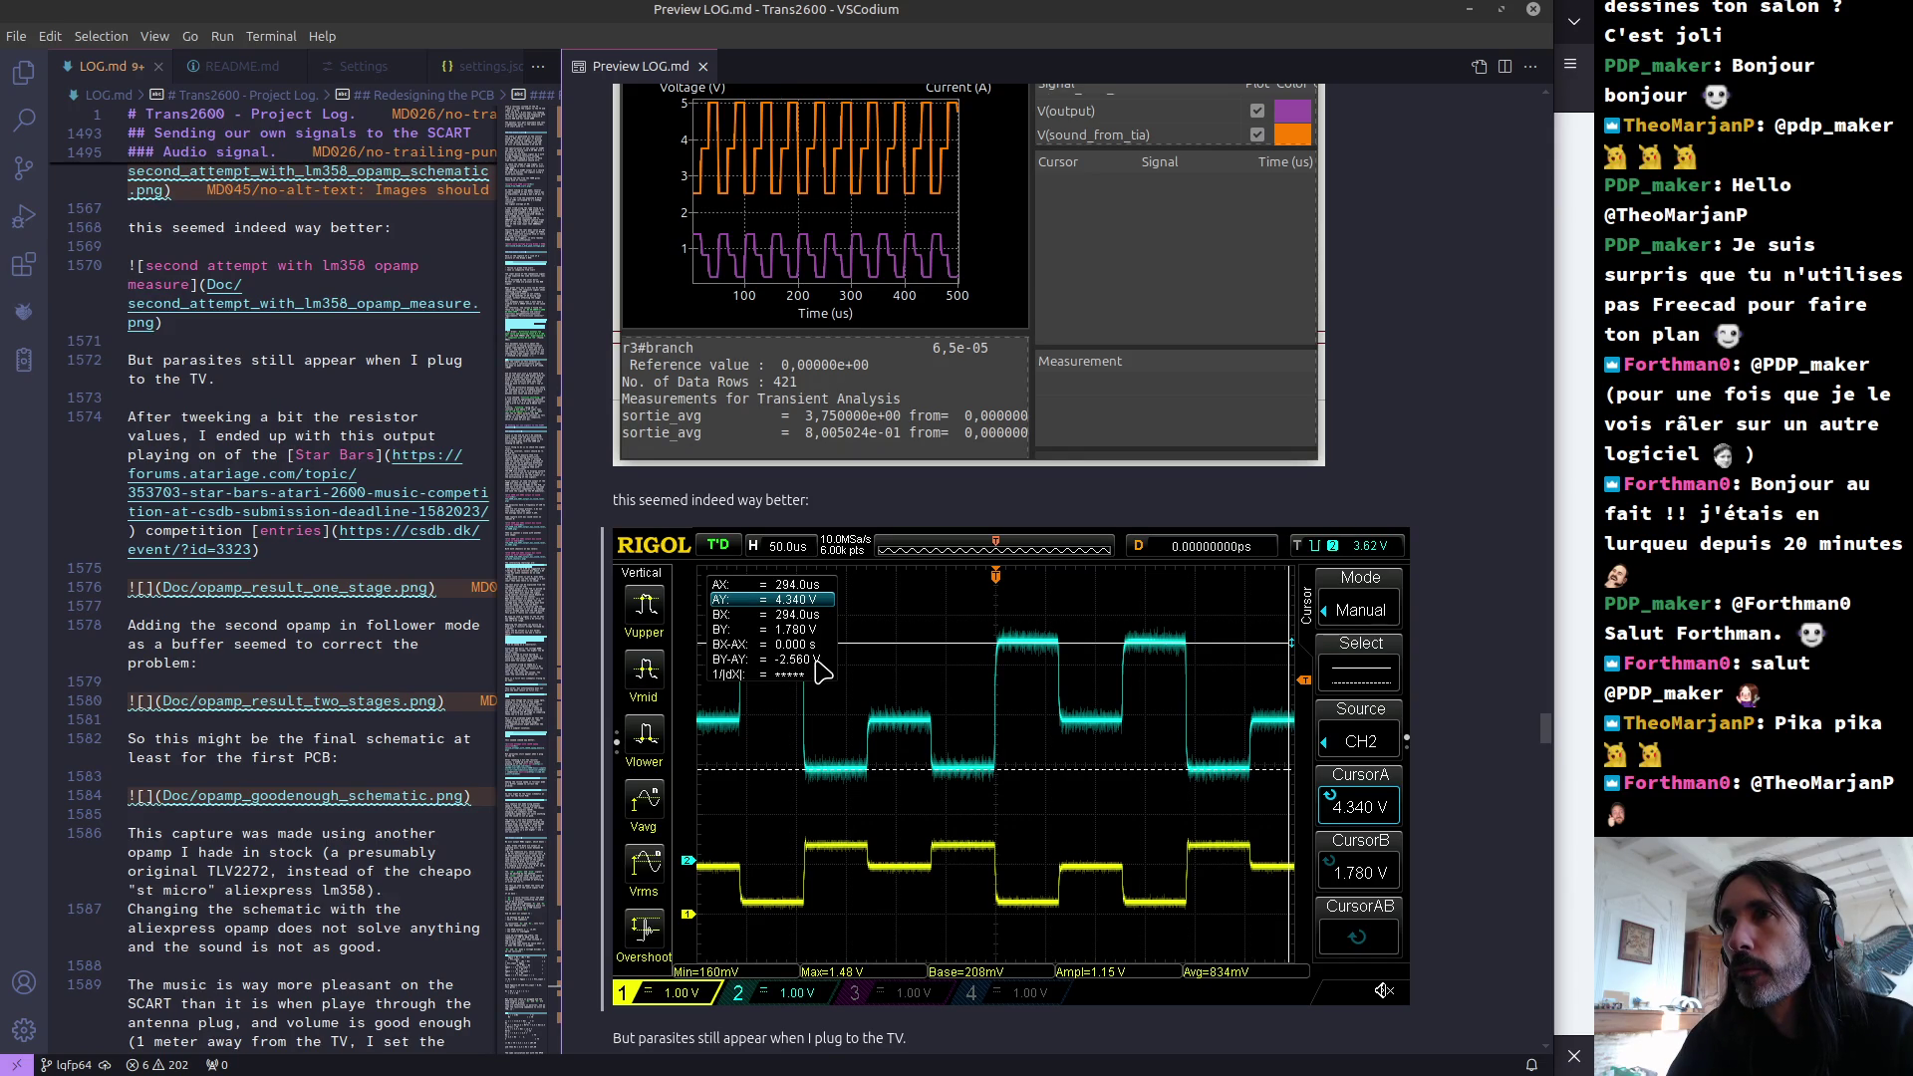
{"action": "key", "text": "alt+Tab"}
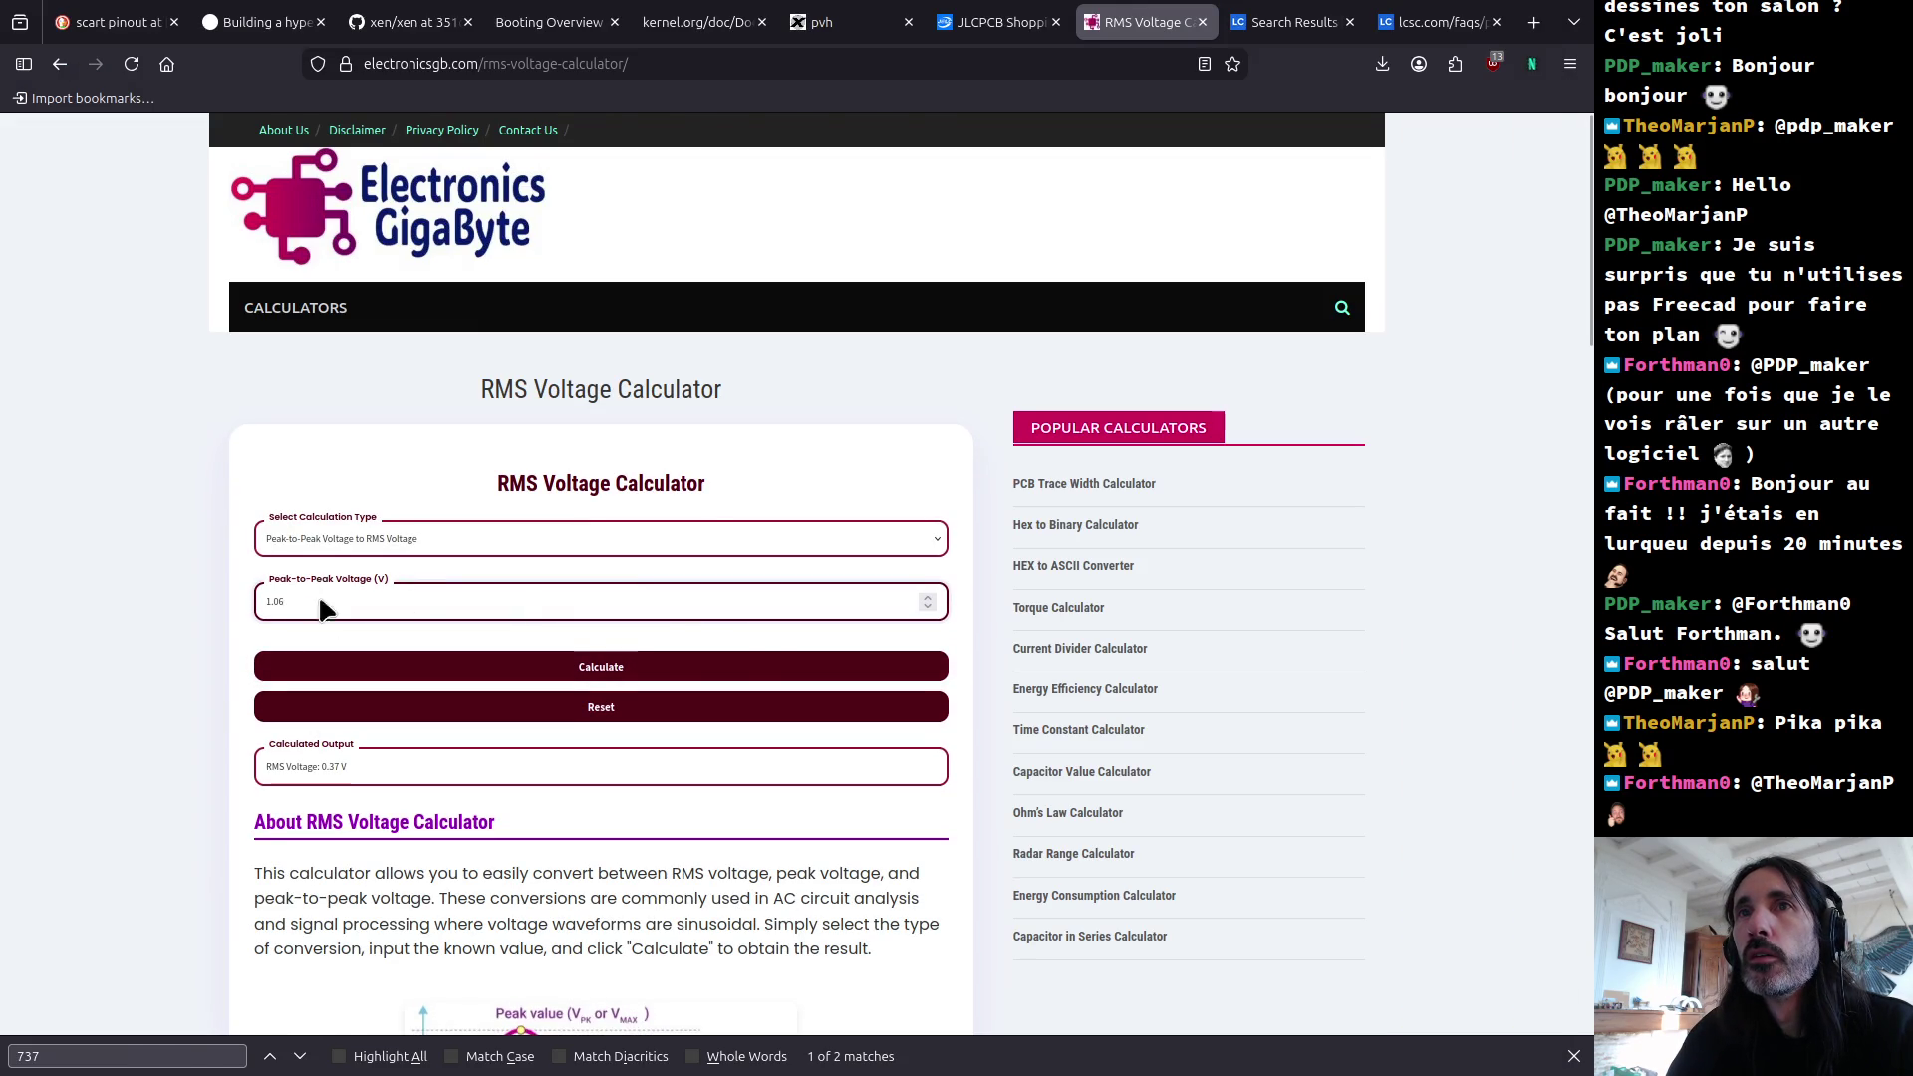
{"action": "key", "text": "alt+Tab"}
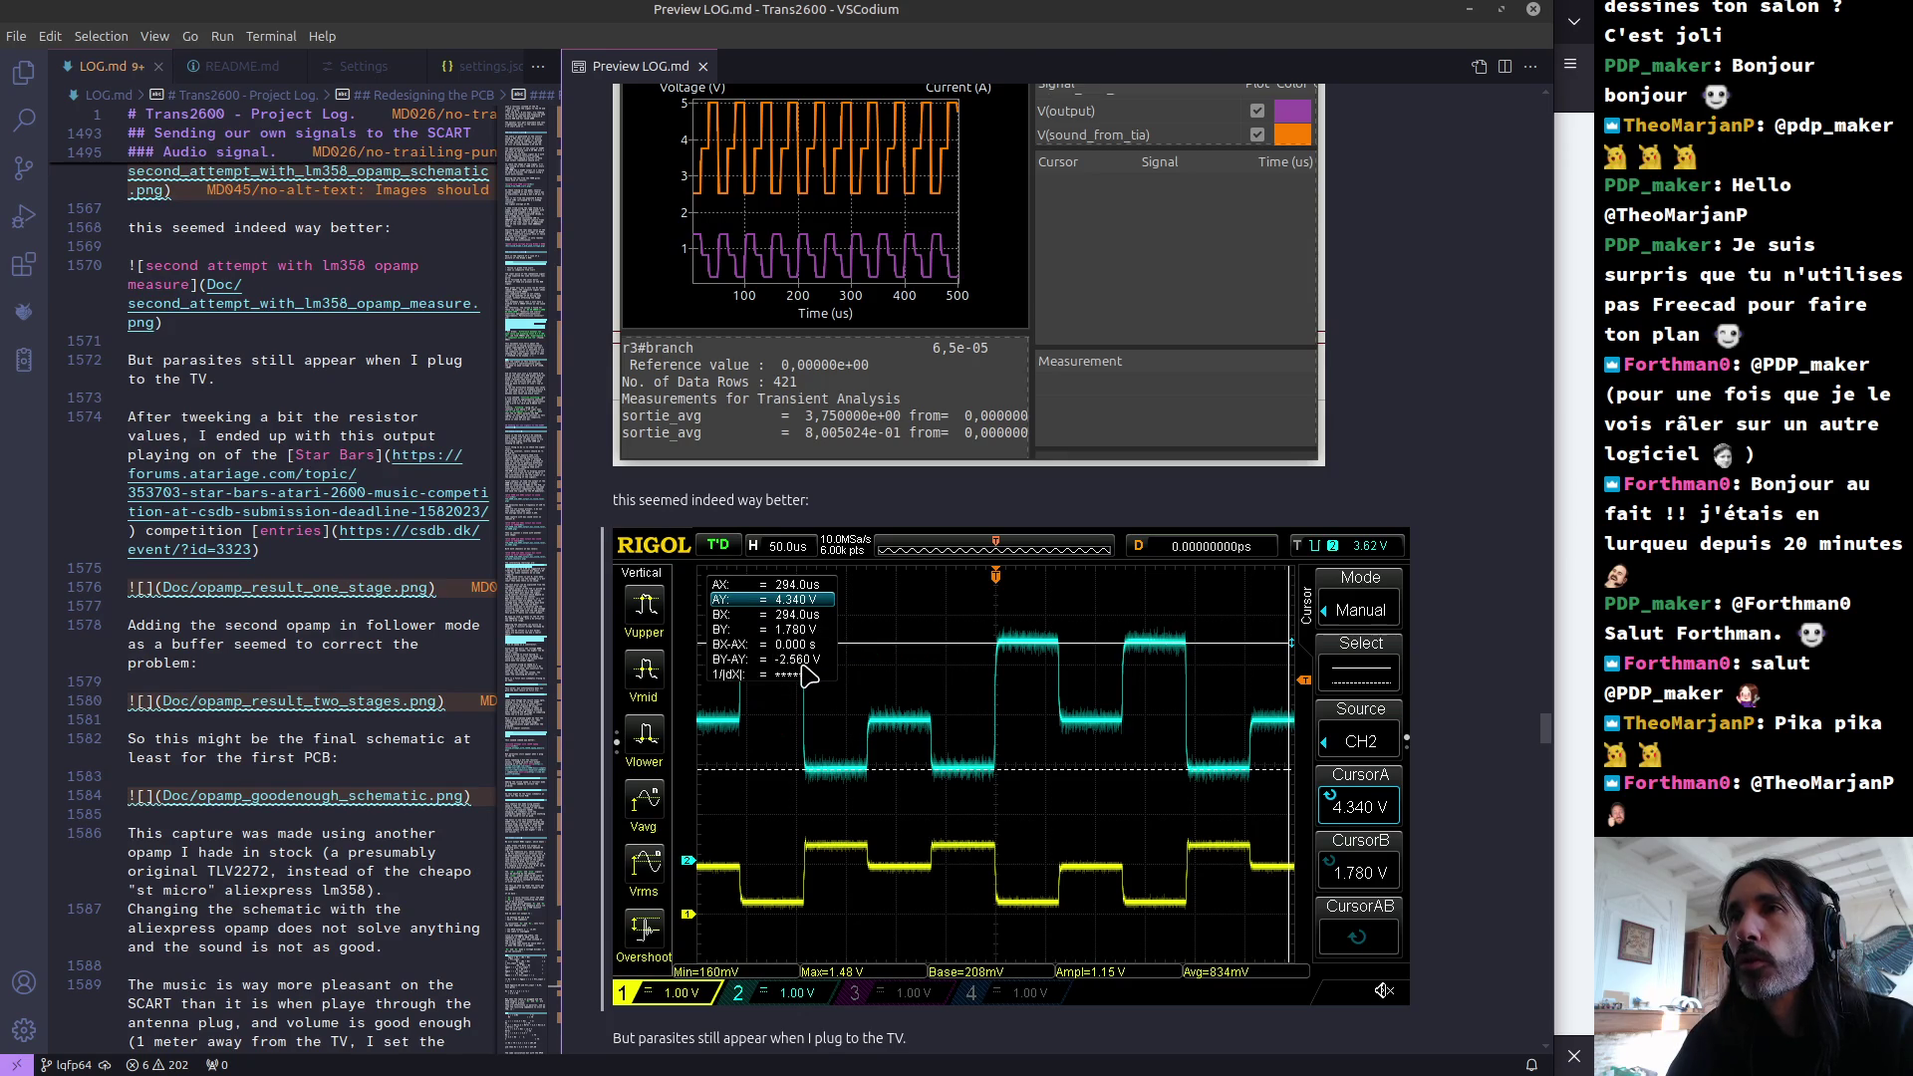
{"action": "key", "text": "alt+Tab"}
Step: Convert 1.28 V peak-to-peak with Peak-to-Peak Voltage to RMS Voltage, giving 0.45 V RMS
{"action": "left_click_drag", "start_coordinate": [308, 602], "coordinate": [247, 607]}
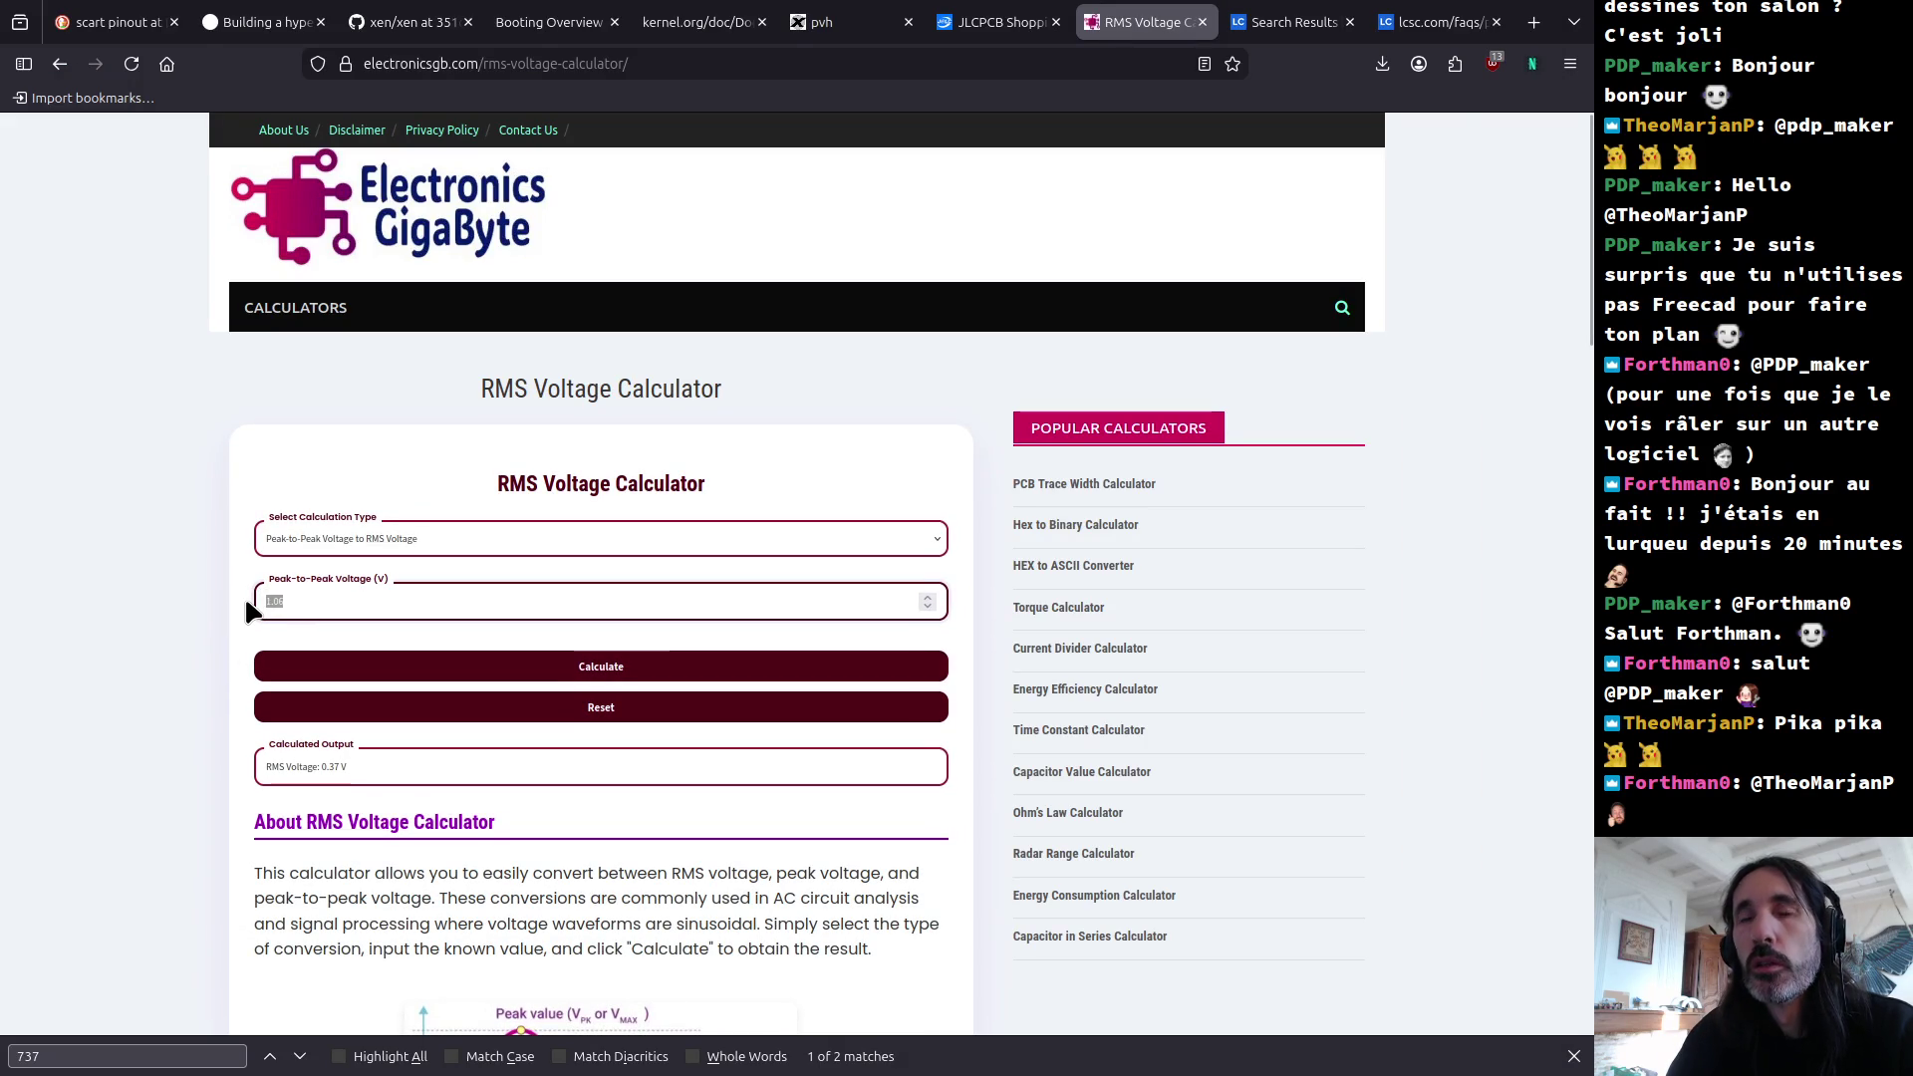
{"action": "type", "text": "1.28"}
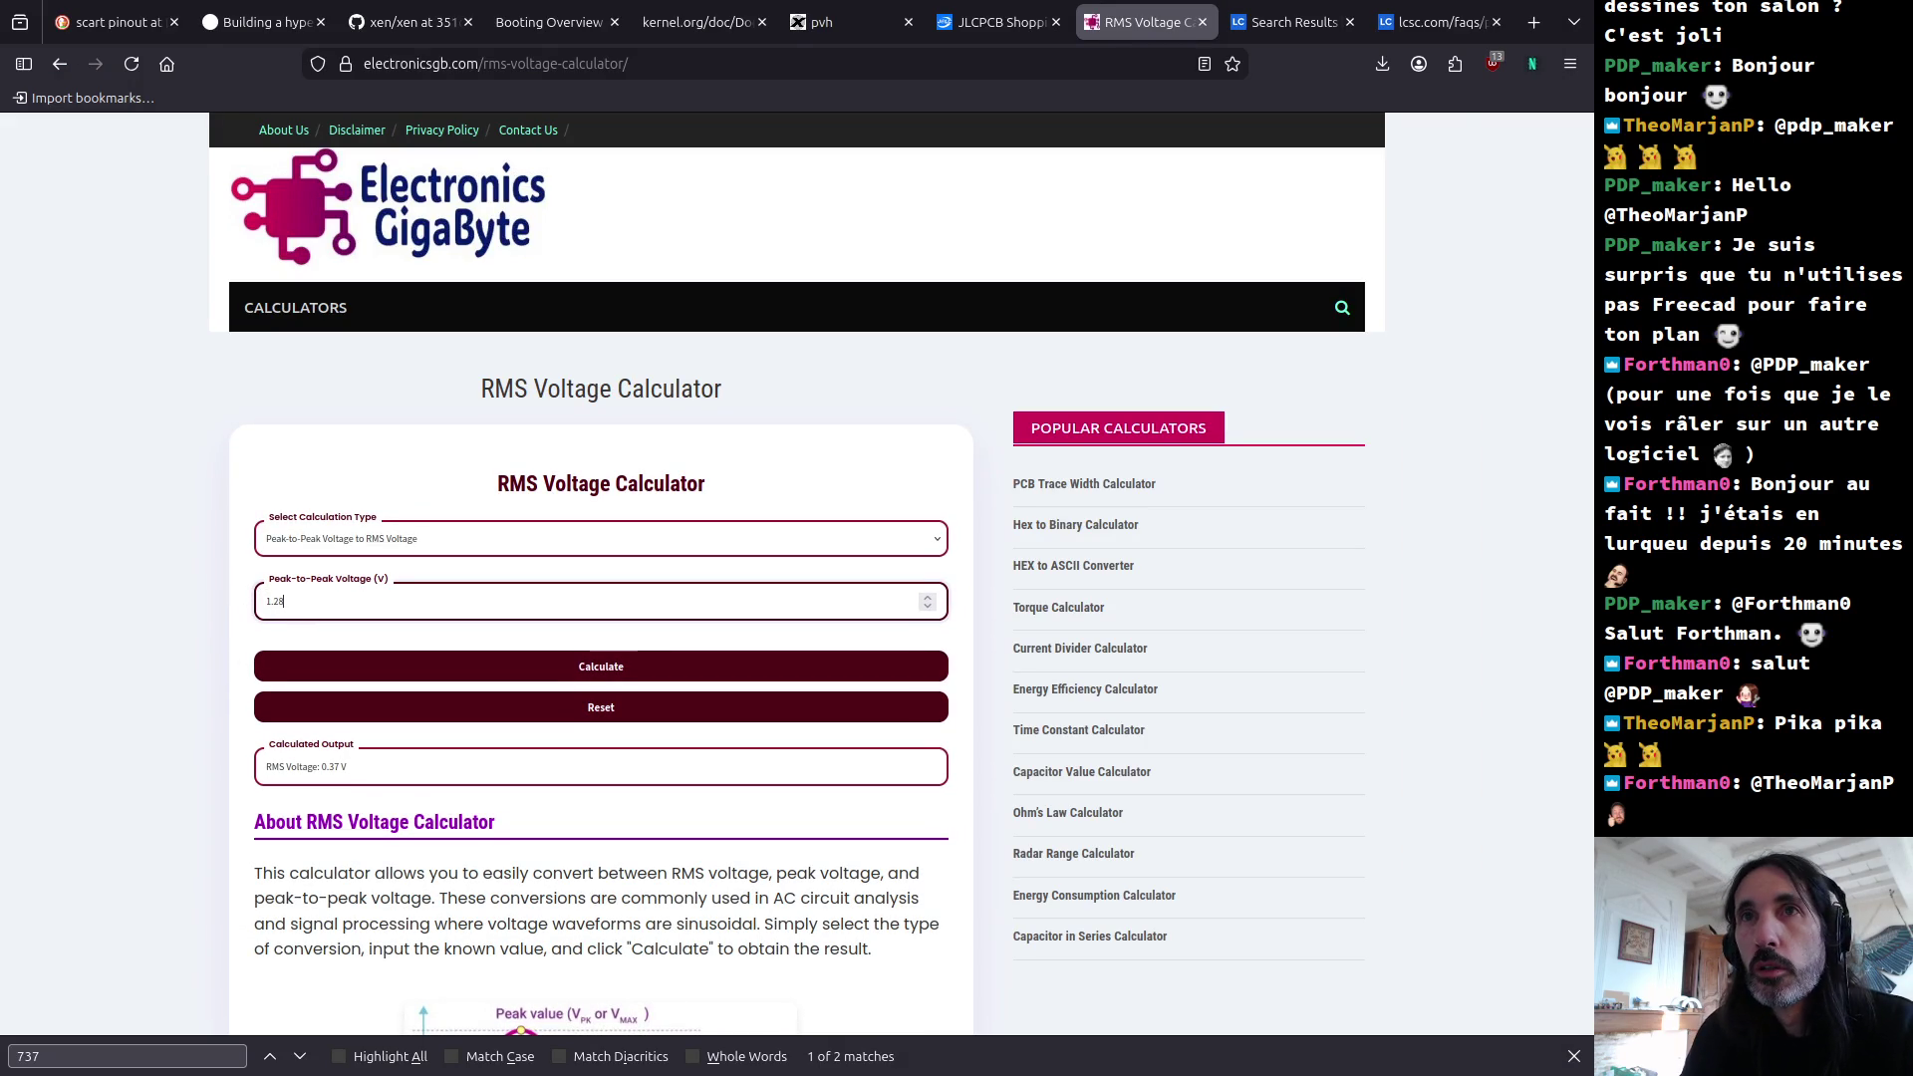
{"action": "key", "text": "Return"}
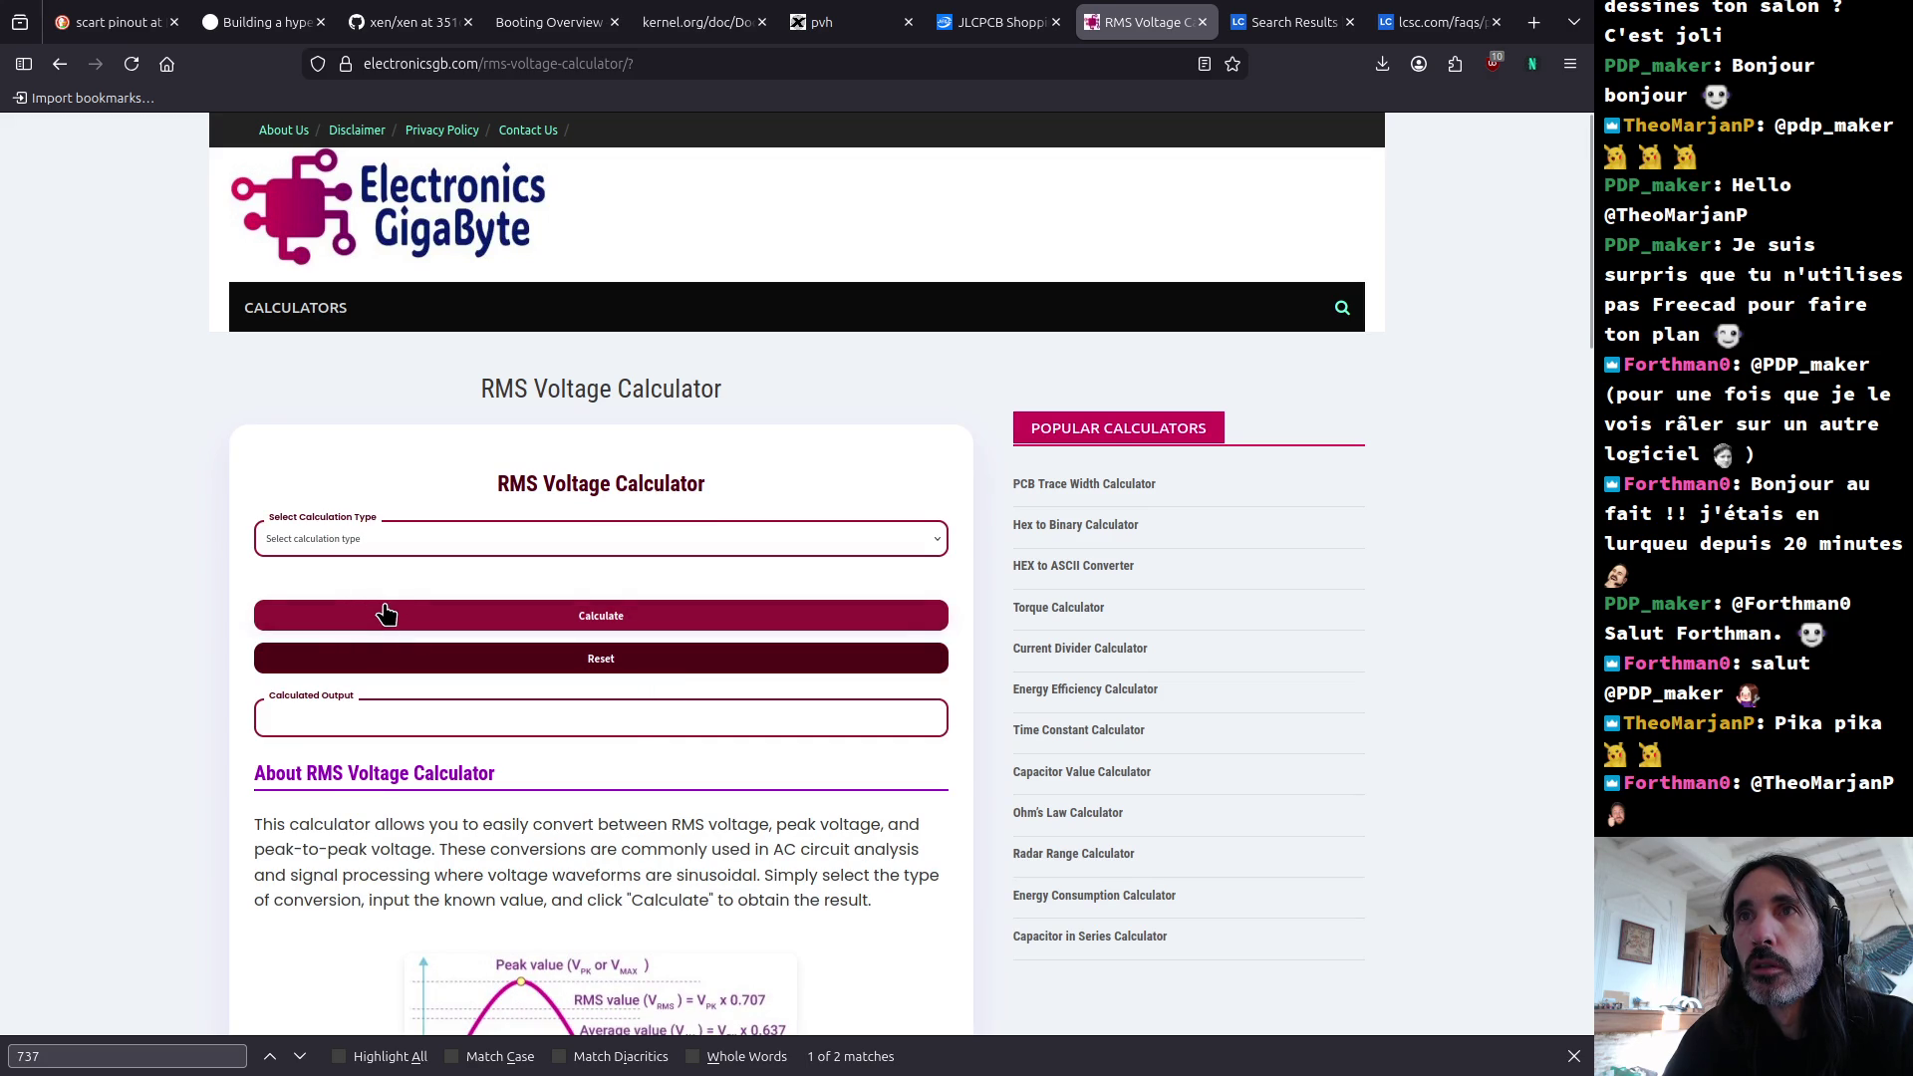
{"action": "left_click", "coordinate": [356, 539]}
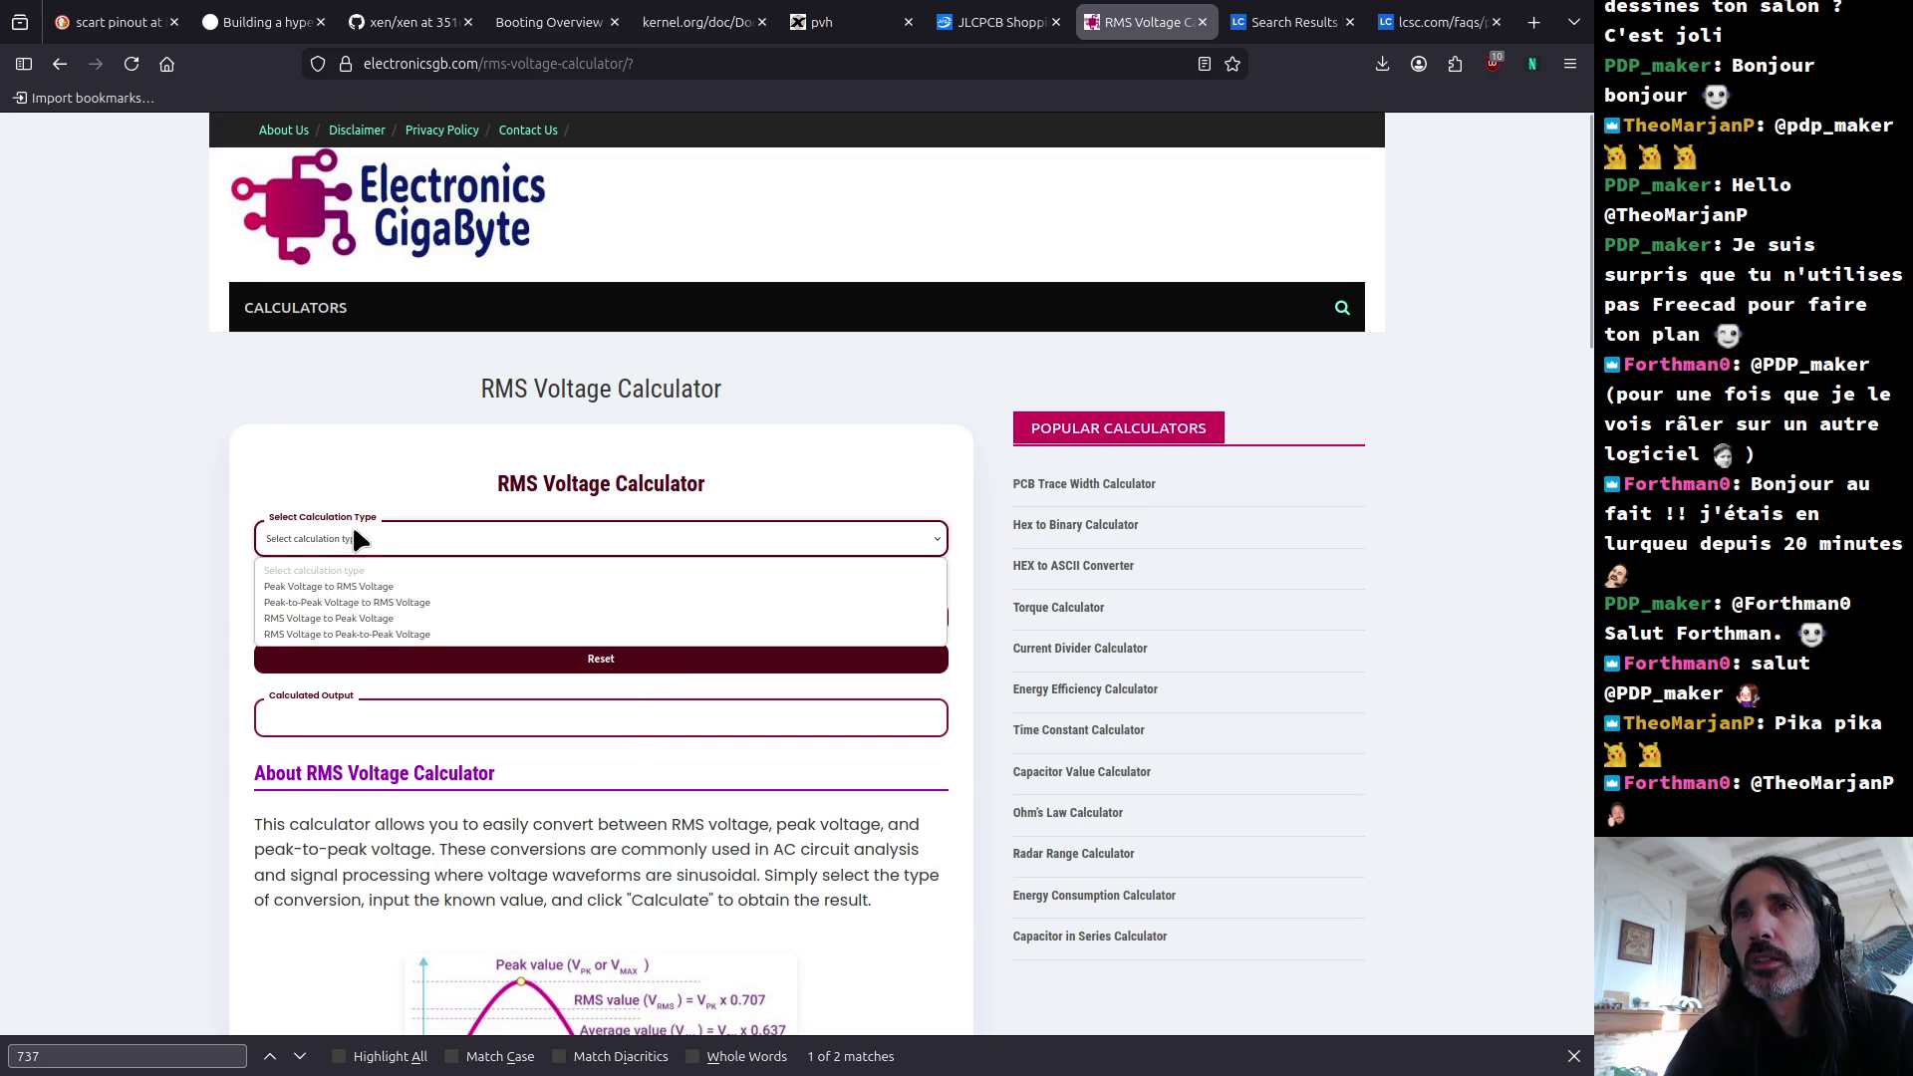
{"action": "left_click", "coordinate": [386, 601]}
{"action": "left_click", "coordinate": [359, 598]}
{"action": "type", "text": "1.28"}
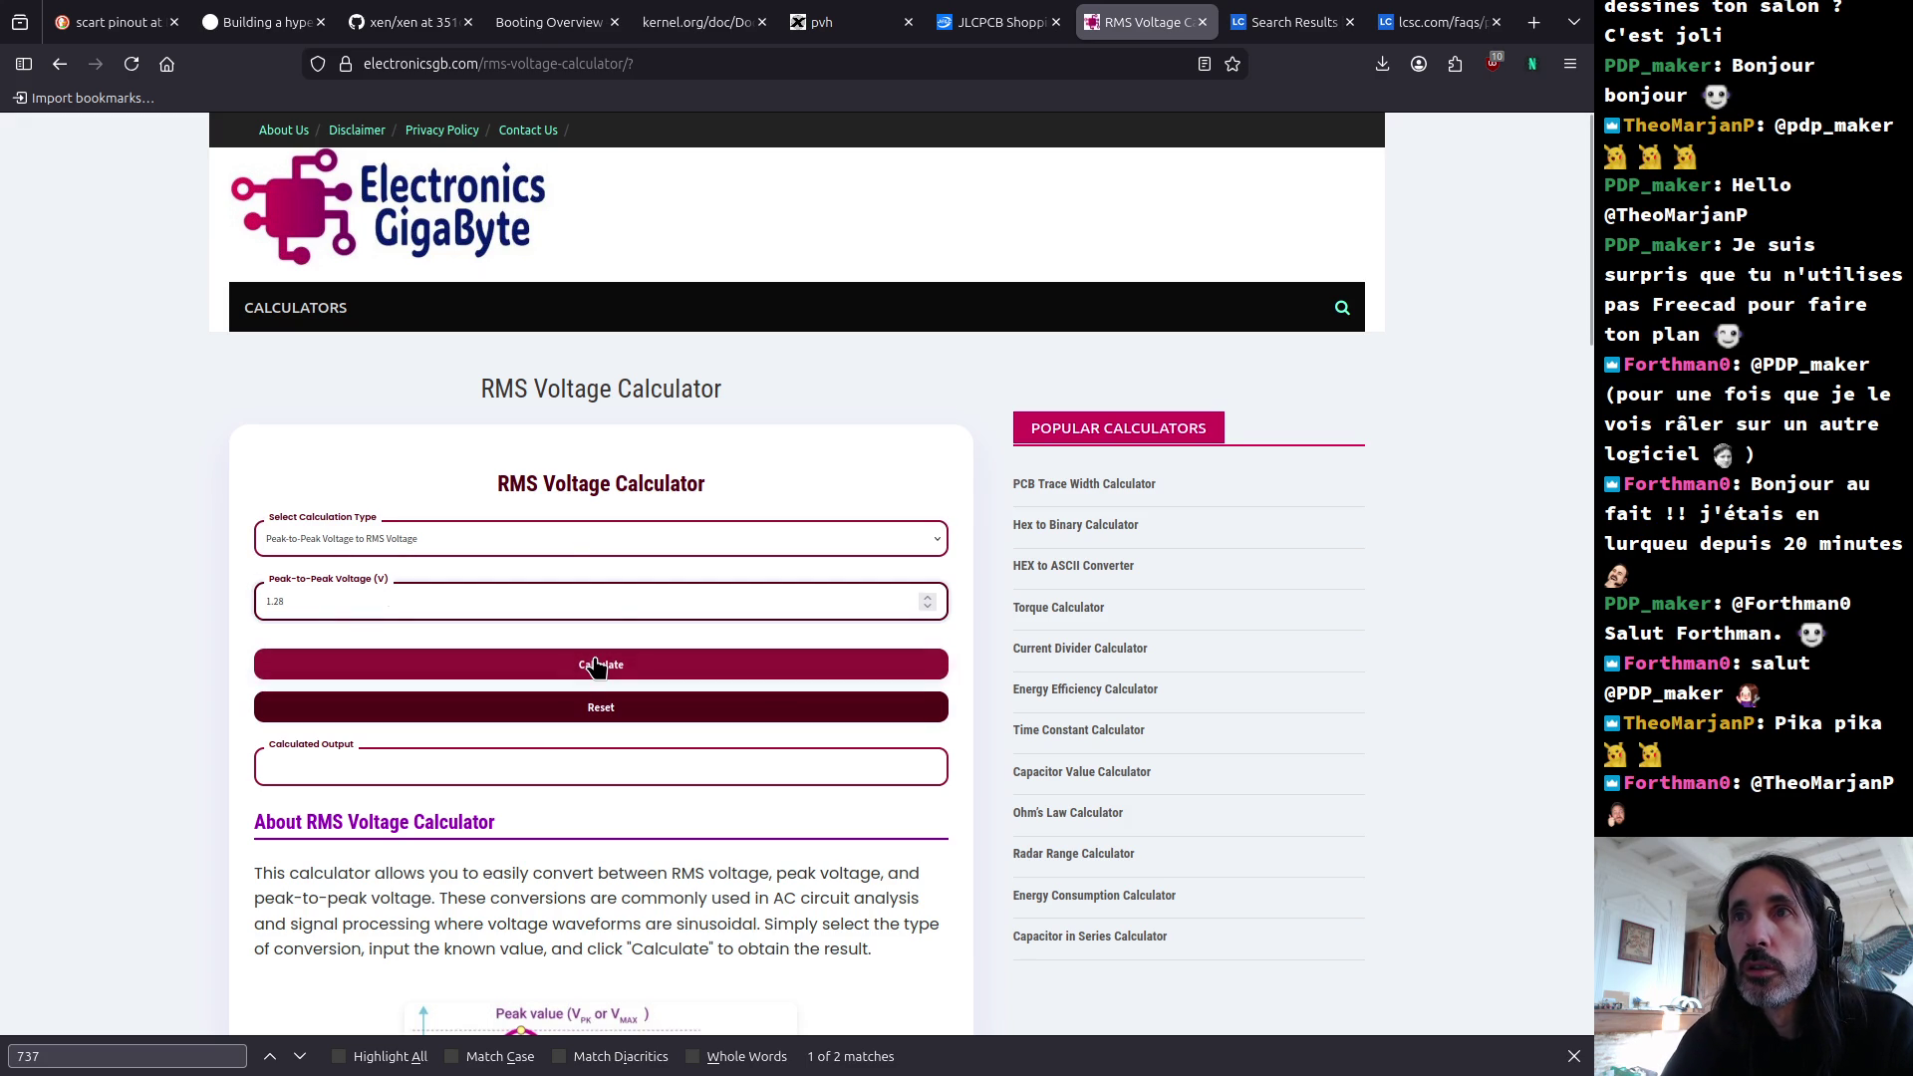
{"action": "left_click", "coordinate": [596, 665]}
{"action": "left_click_drag", "start_coordinate": [375, 770], "coordinate": [244, 770]}
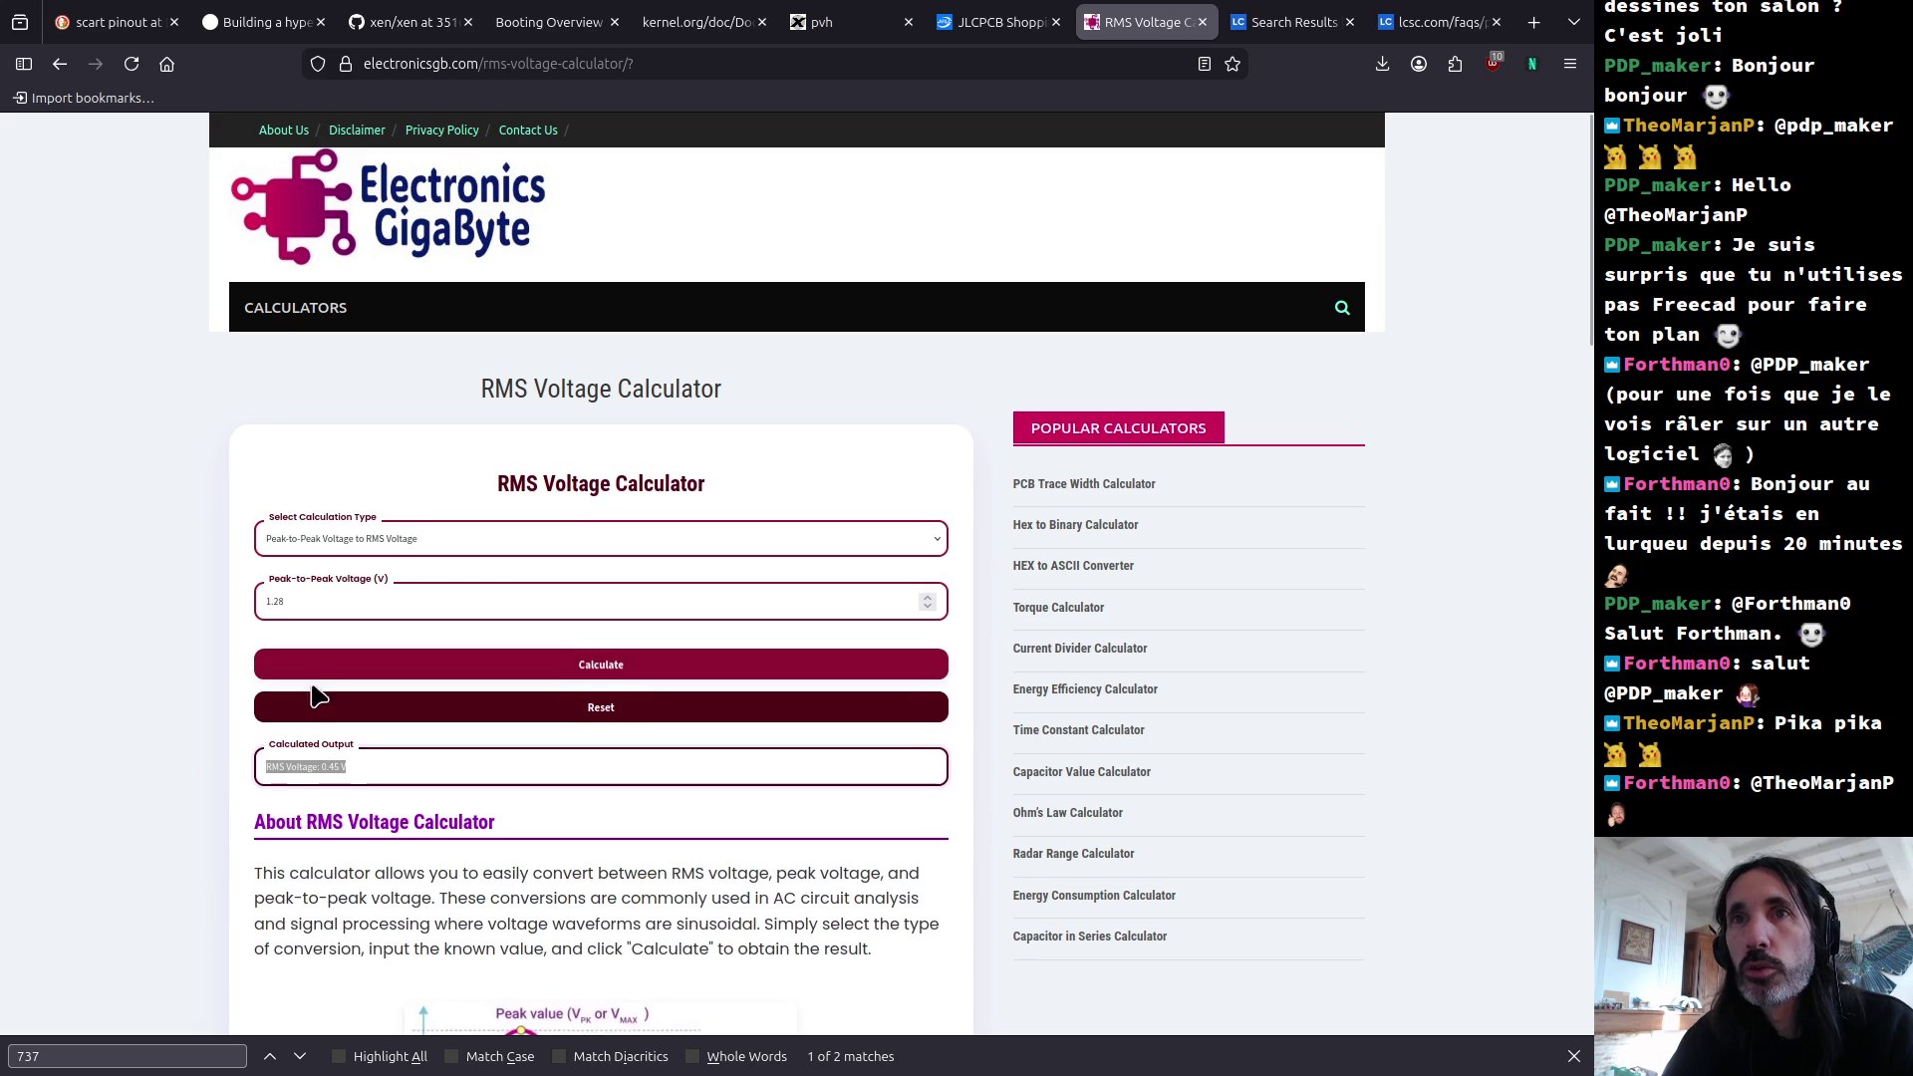
{"action": "left_click", "coordinate": [439, 535]}
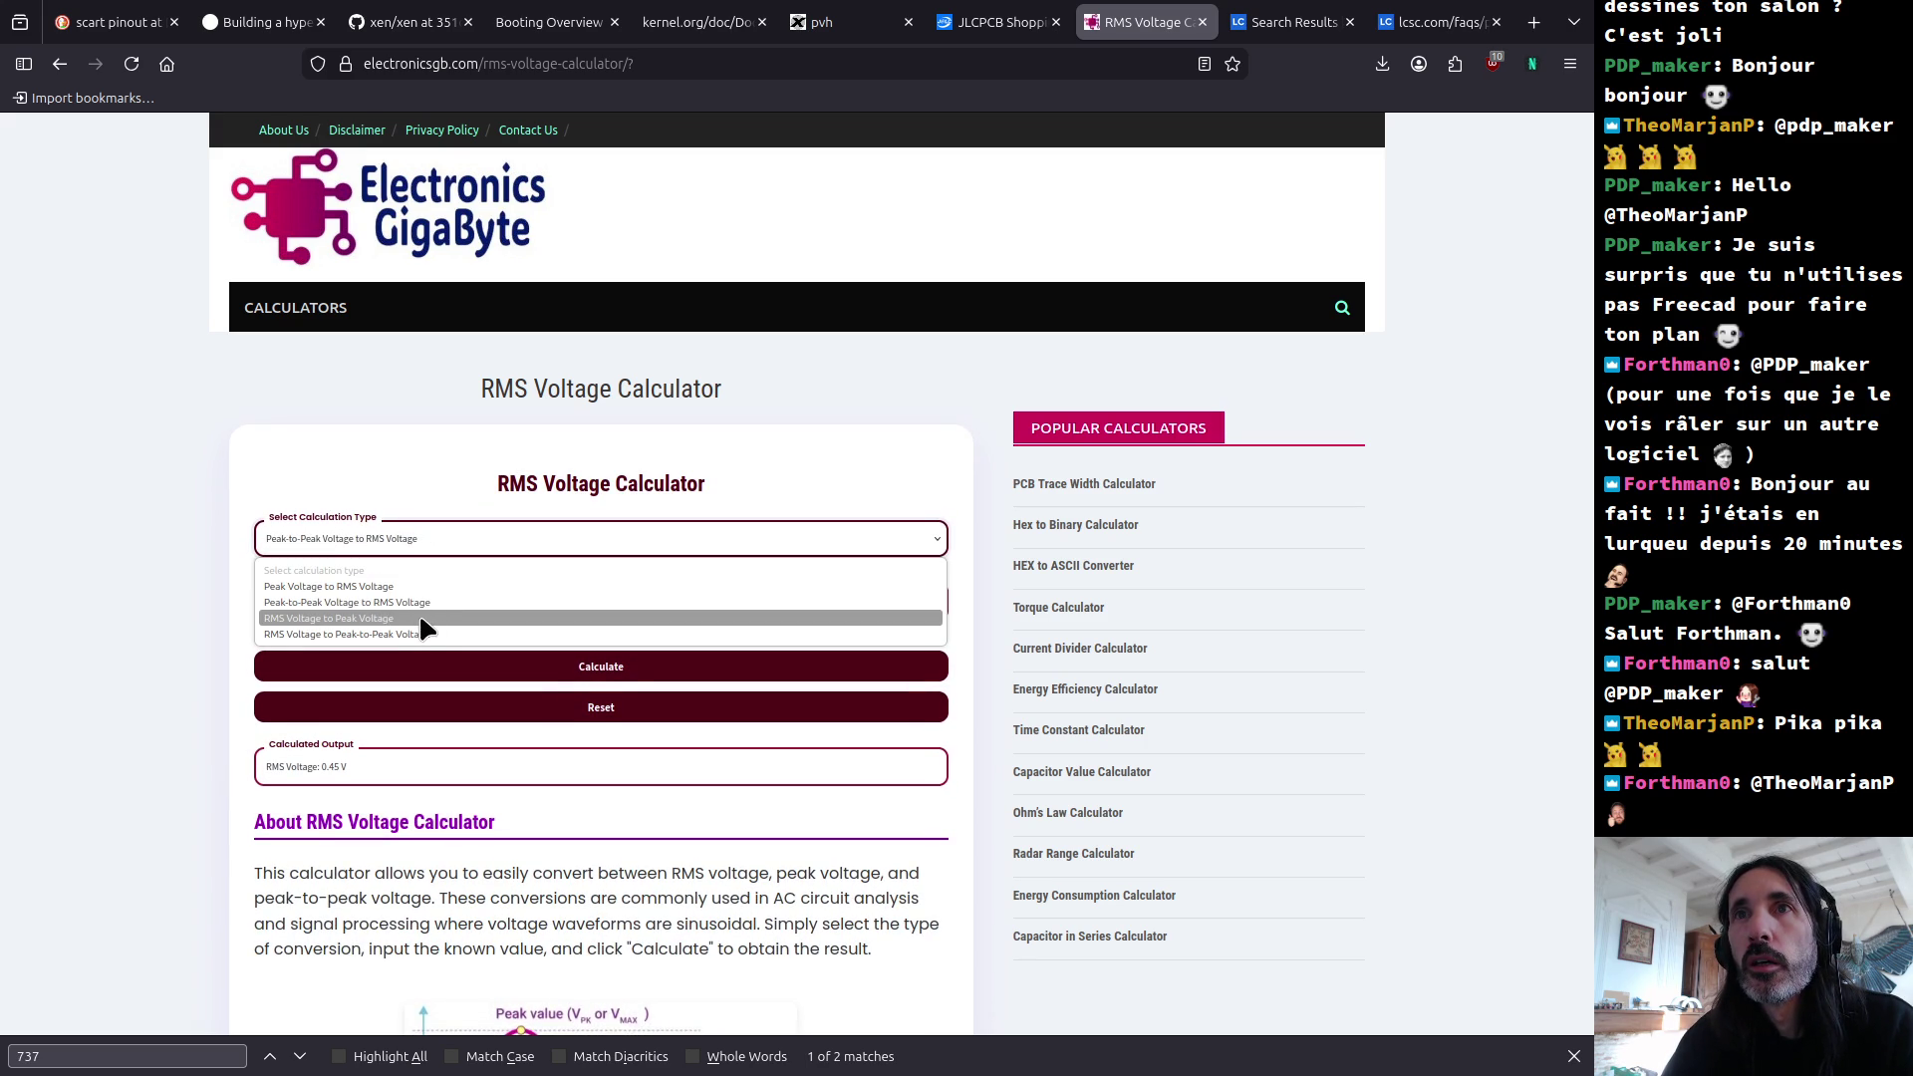
Step: Convert 0.5 V RMS to peak-to-peak, getting 1.41 V
{"action": "left_click", "coordinate": [438, 636]}
{"action": "left_click", "coordinate": [392, 601]}
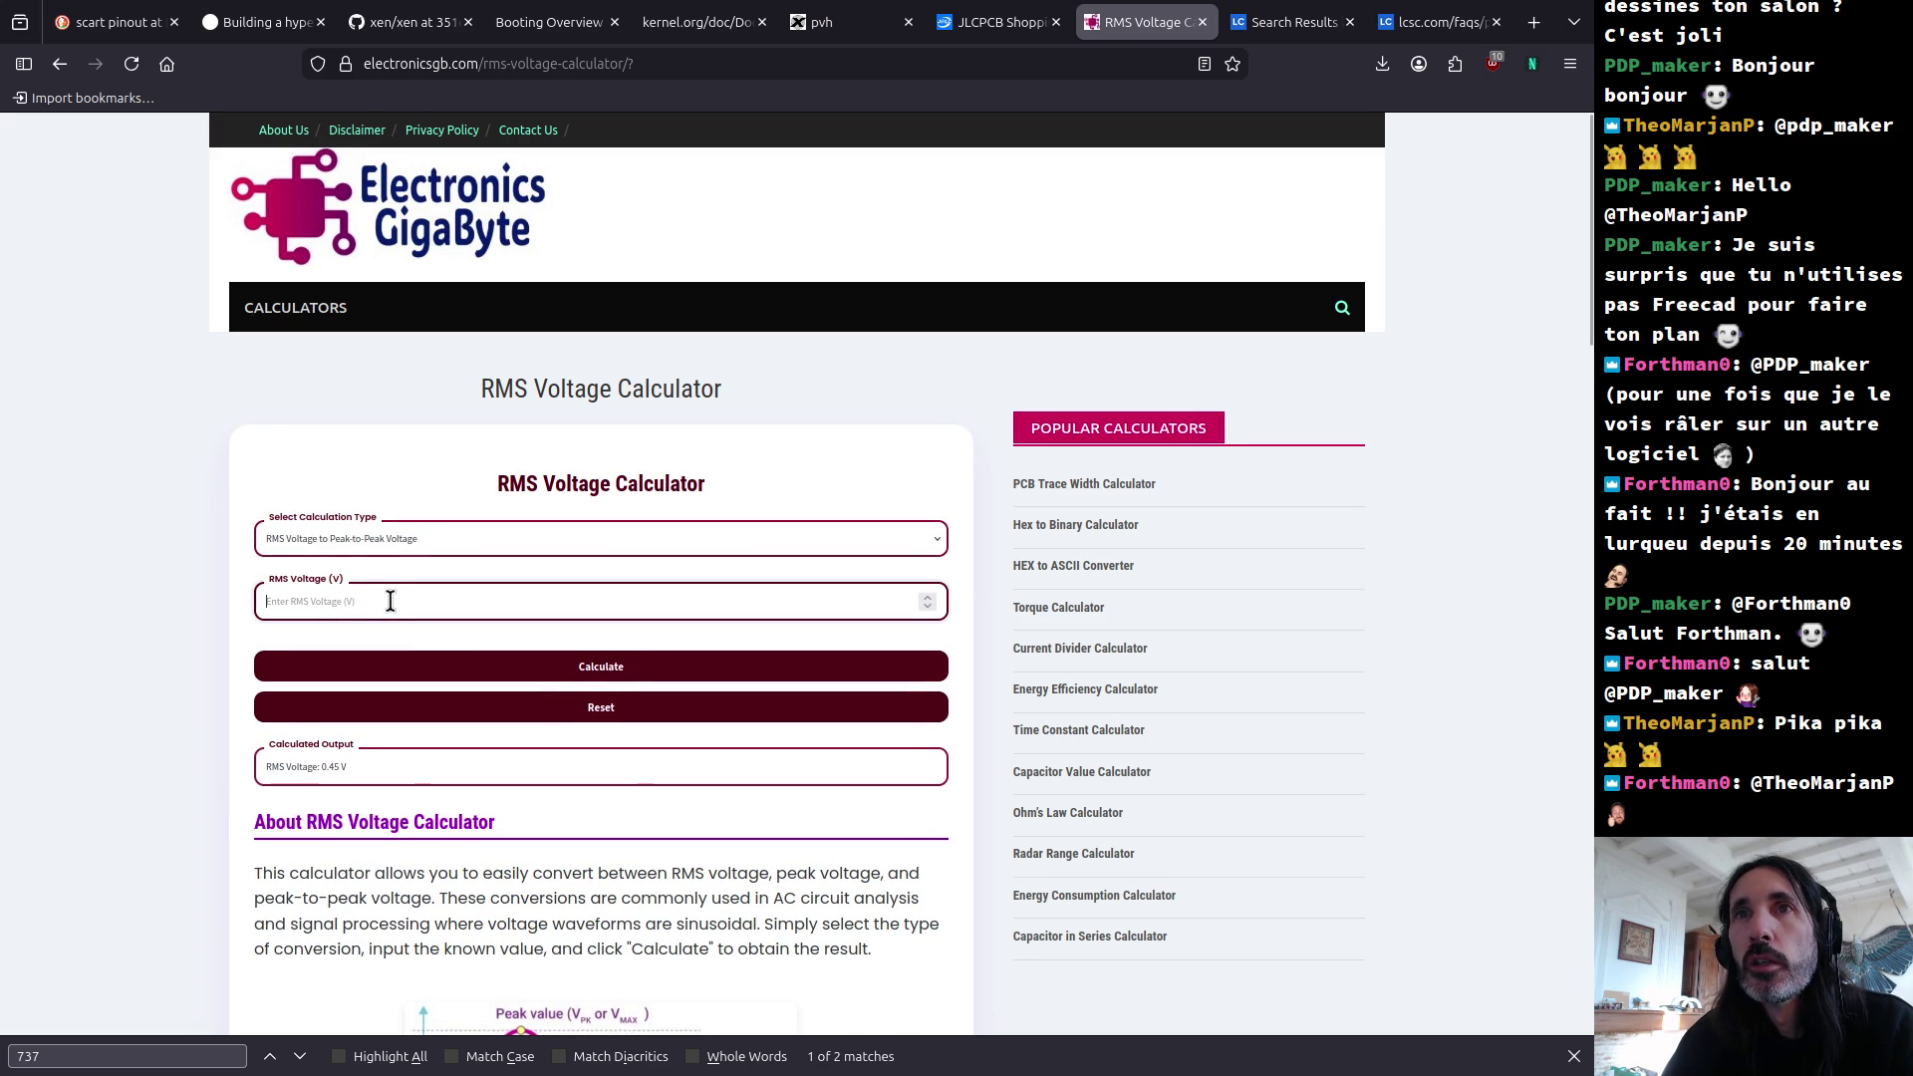
{"action": "type", "text": "0.5"}
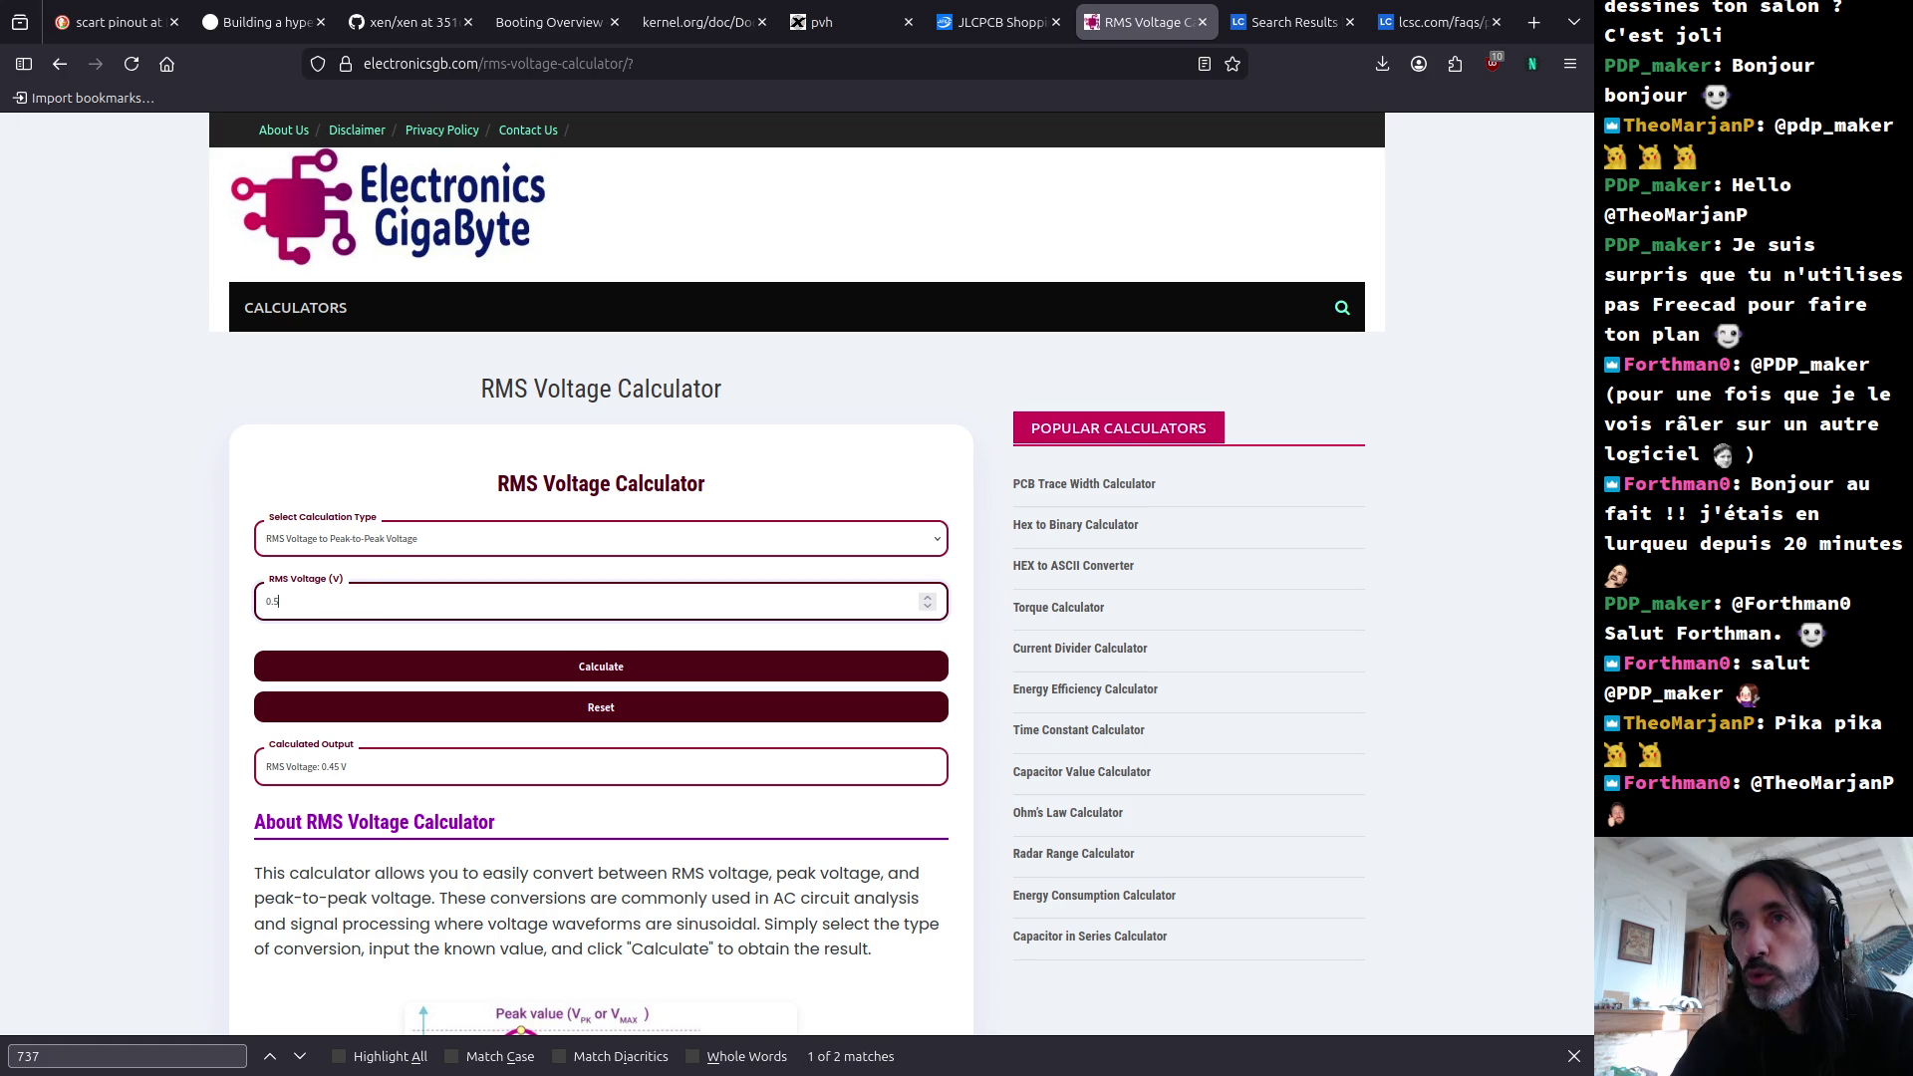
{"action": "left_click", "coordinate": [609, 669]}
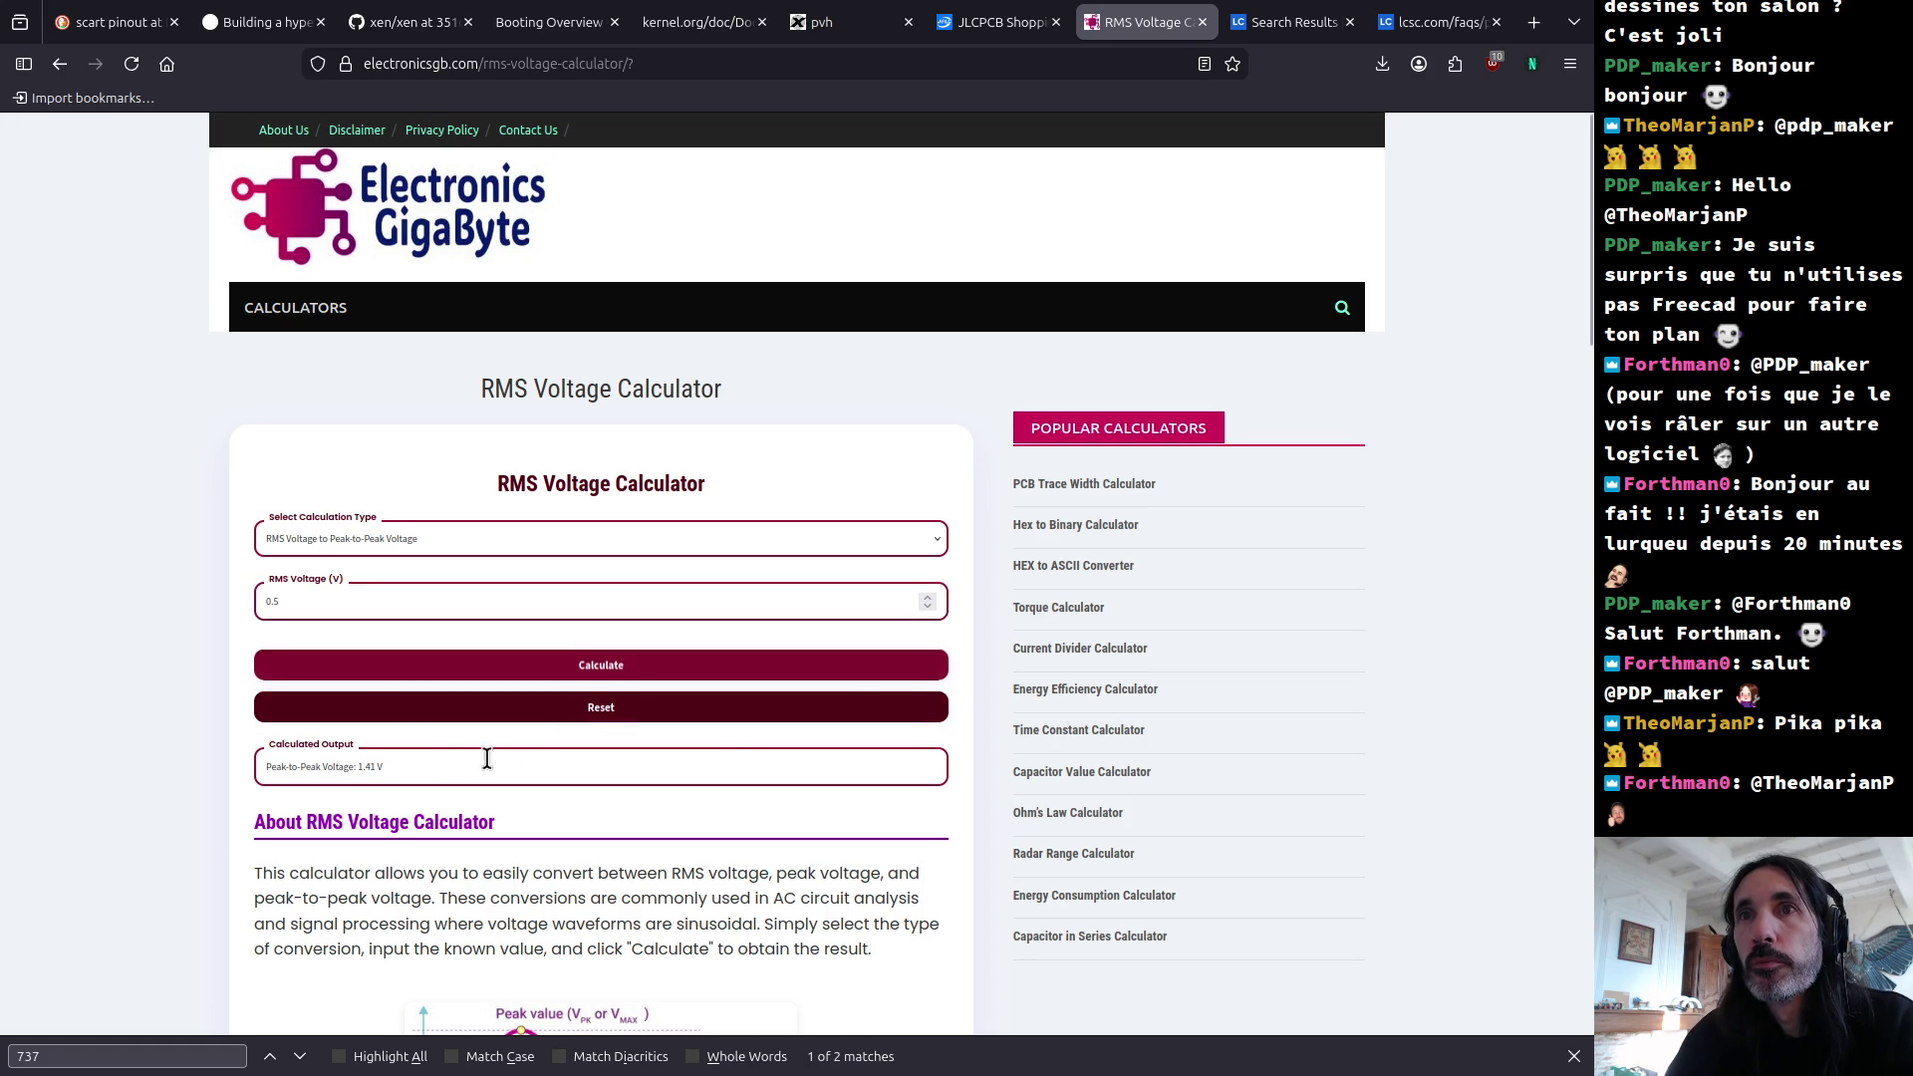
{"action": "left_click_drag", "start_coordinate": [415, 772], "coordinate": [349, 767]}
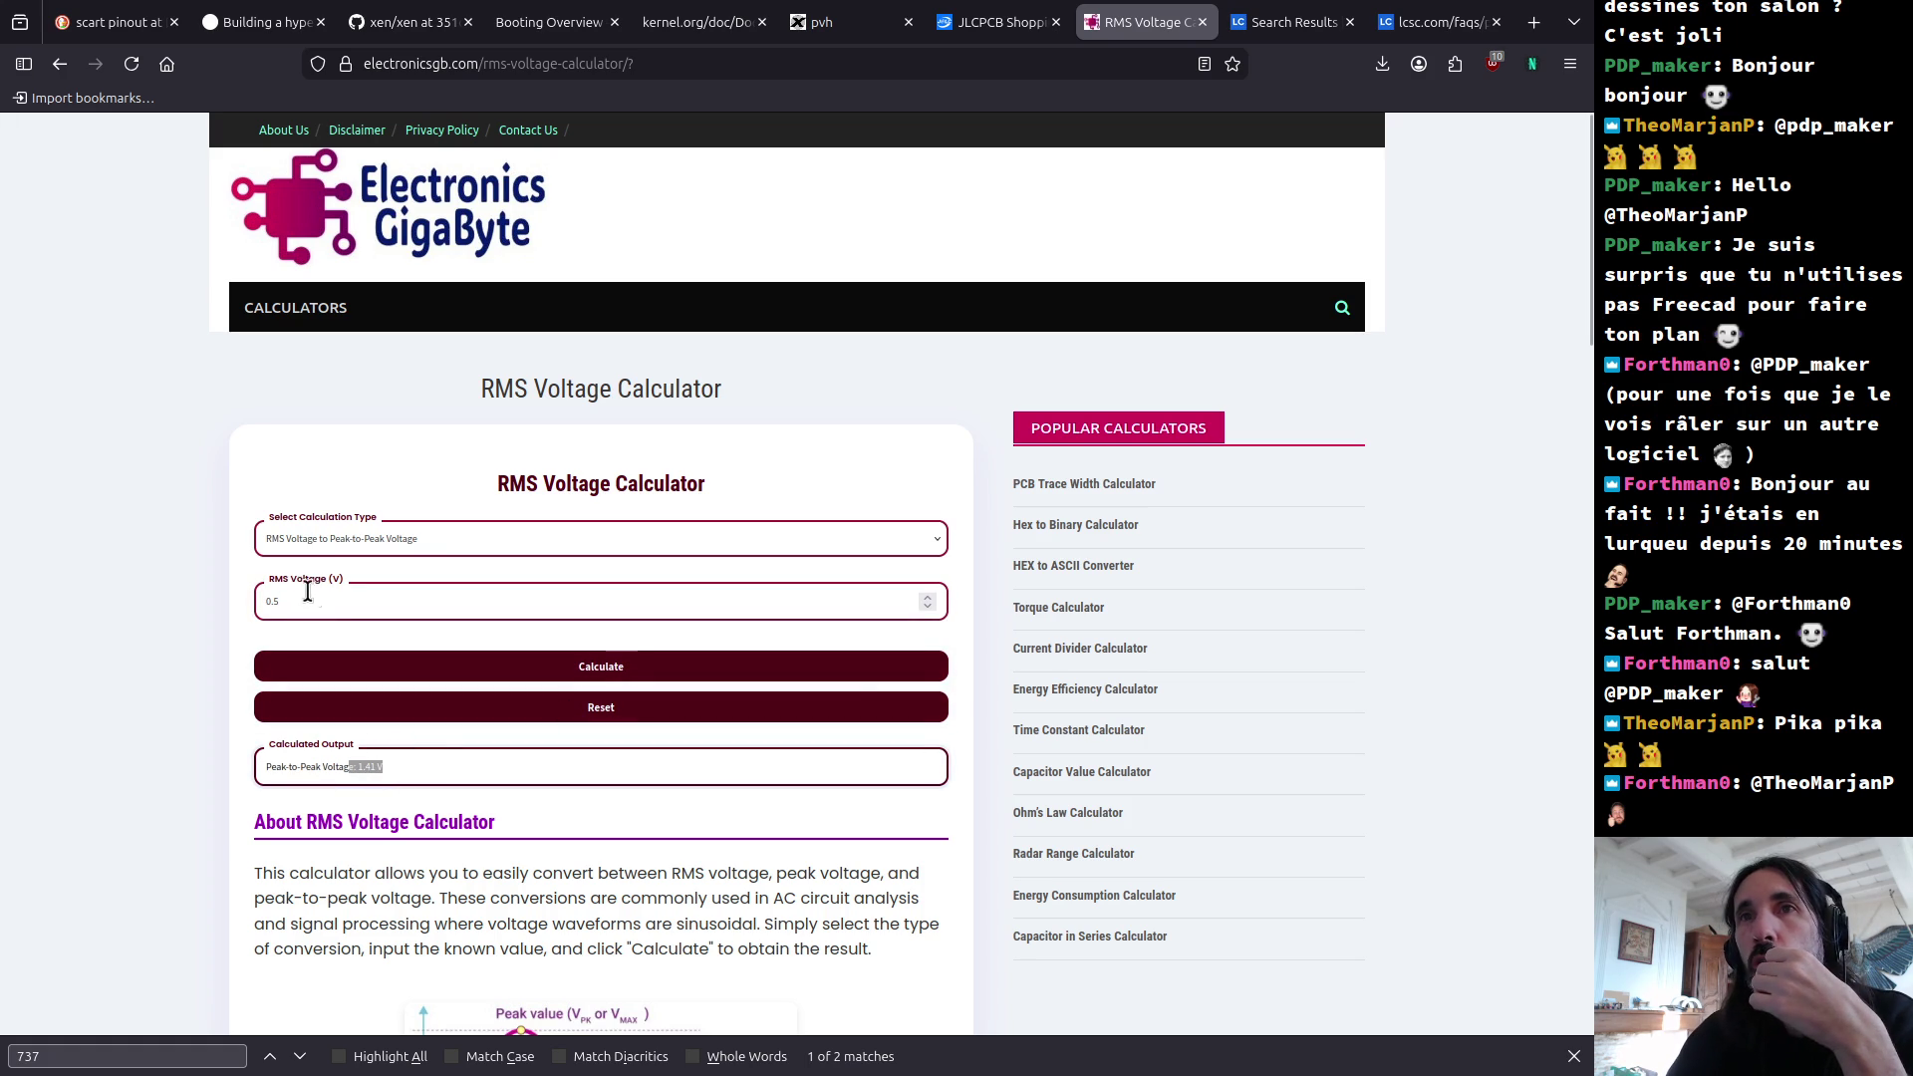
Step: Find the peak-to-peak equivalents of 0.8 V and 0.7 V RMS
{"action": "left_click_drag", "start_coordinate": [299, 601], "coordinate": [247, 603]}
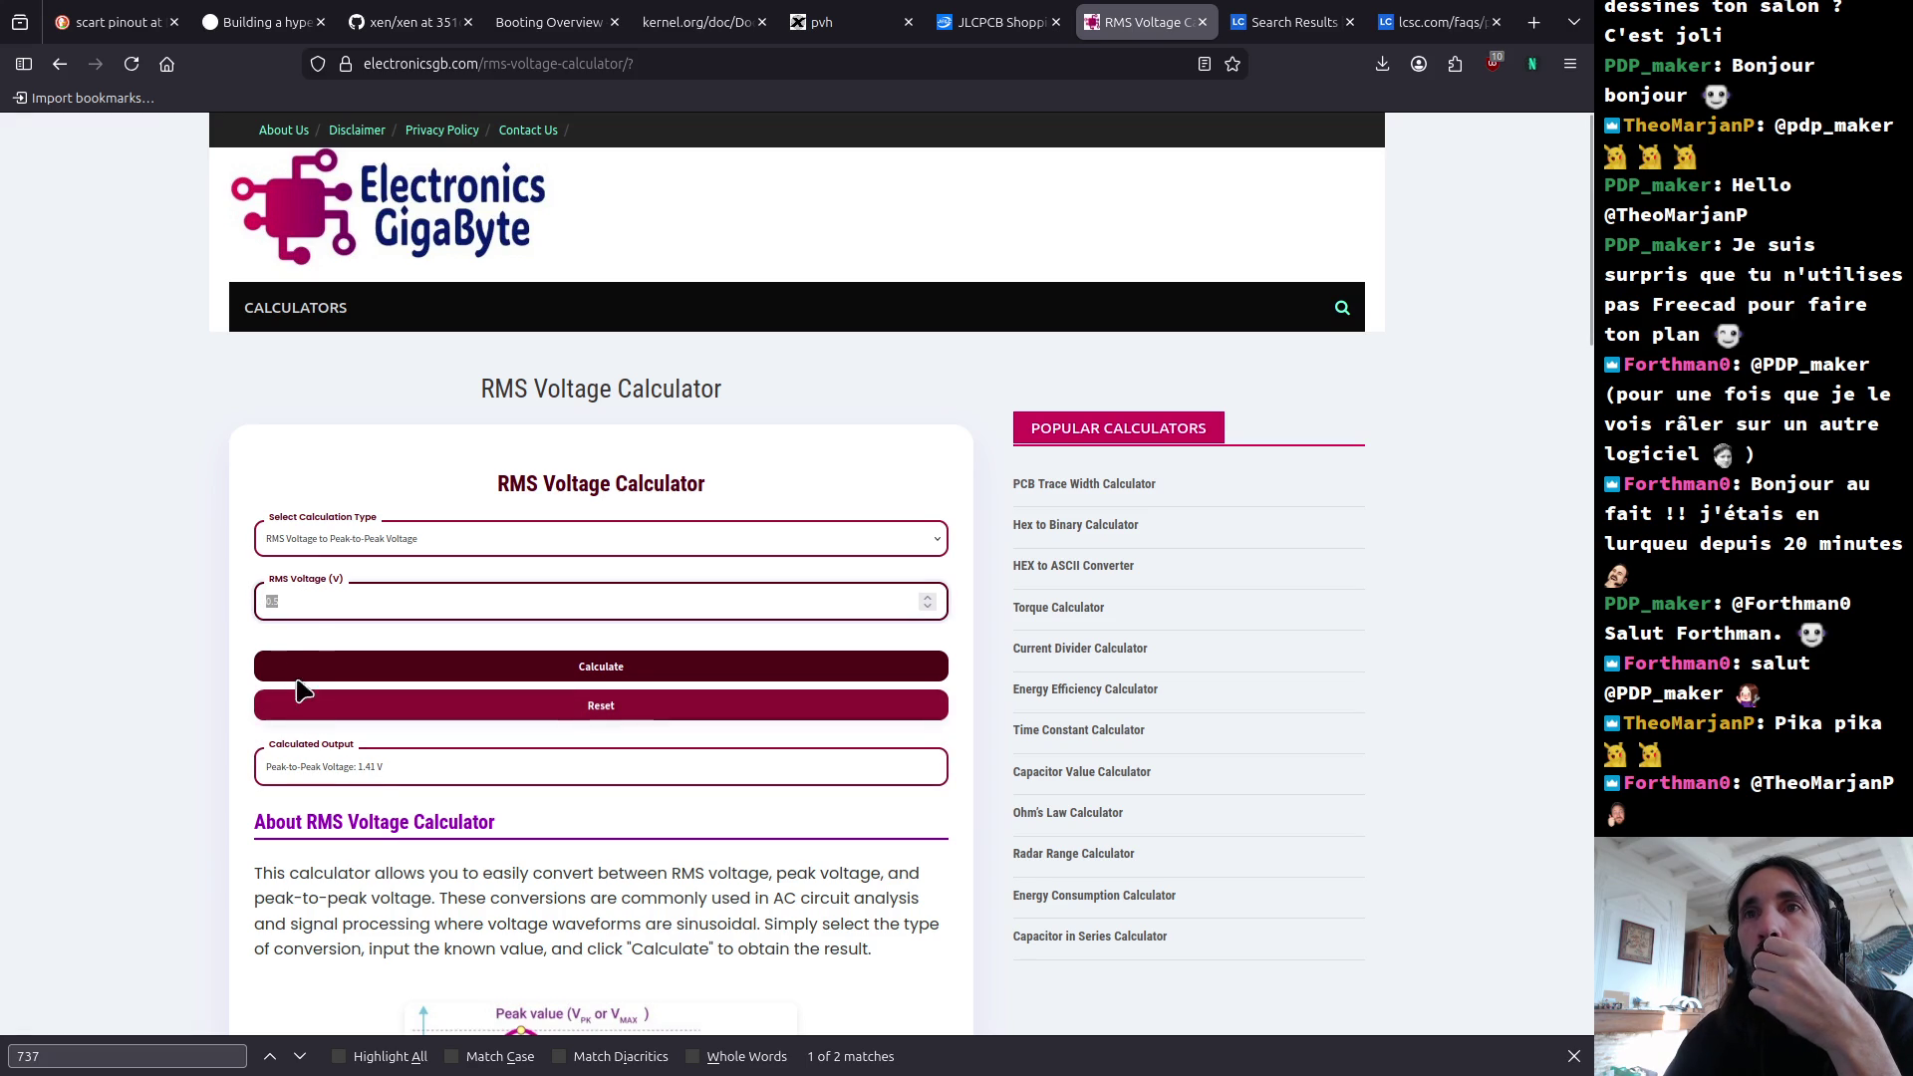
{"action": "left_click", "coordinate": [294, 608]}
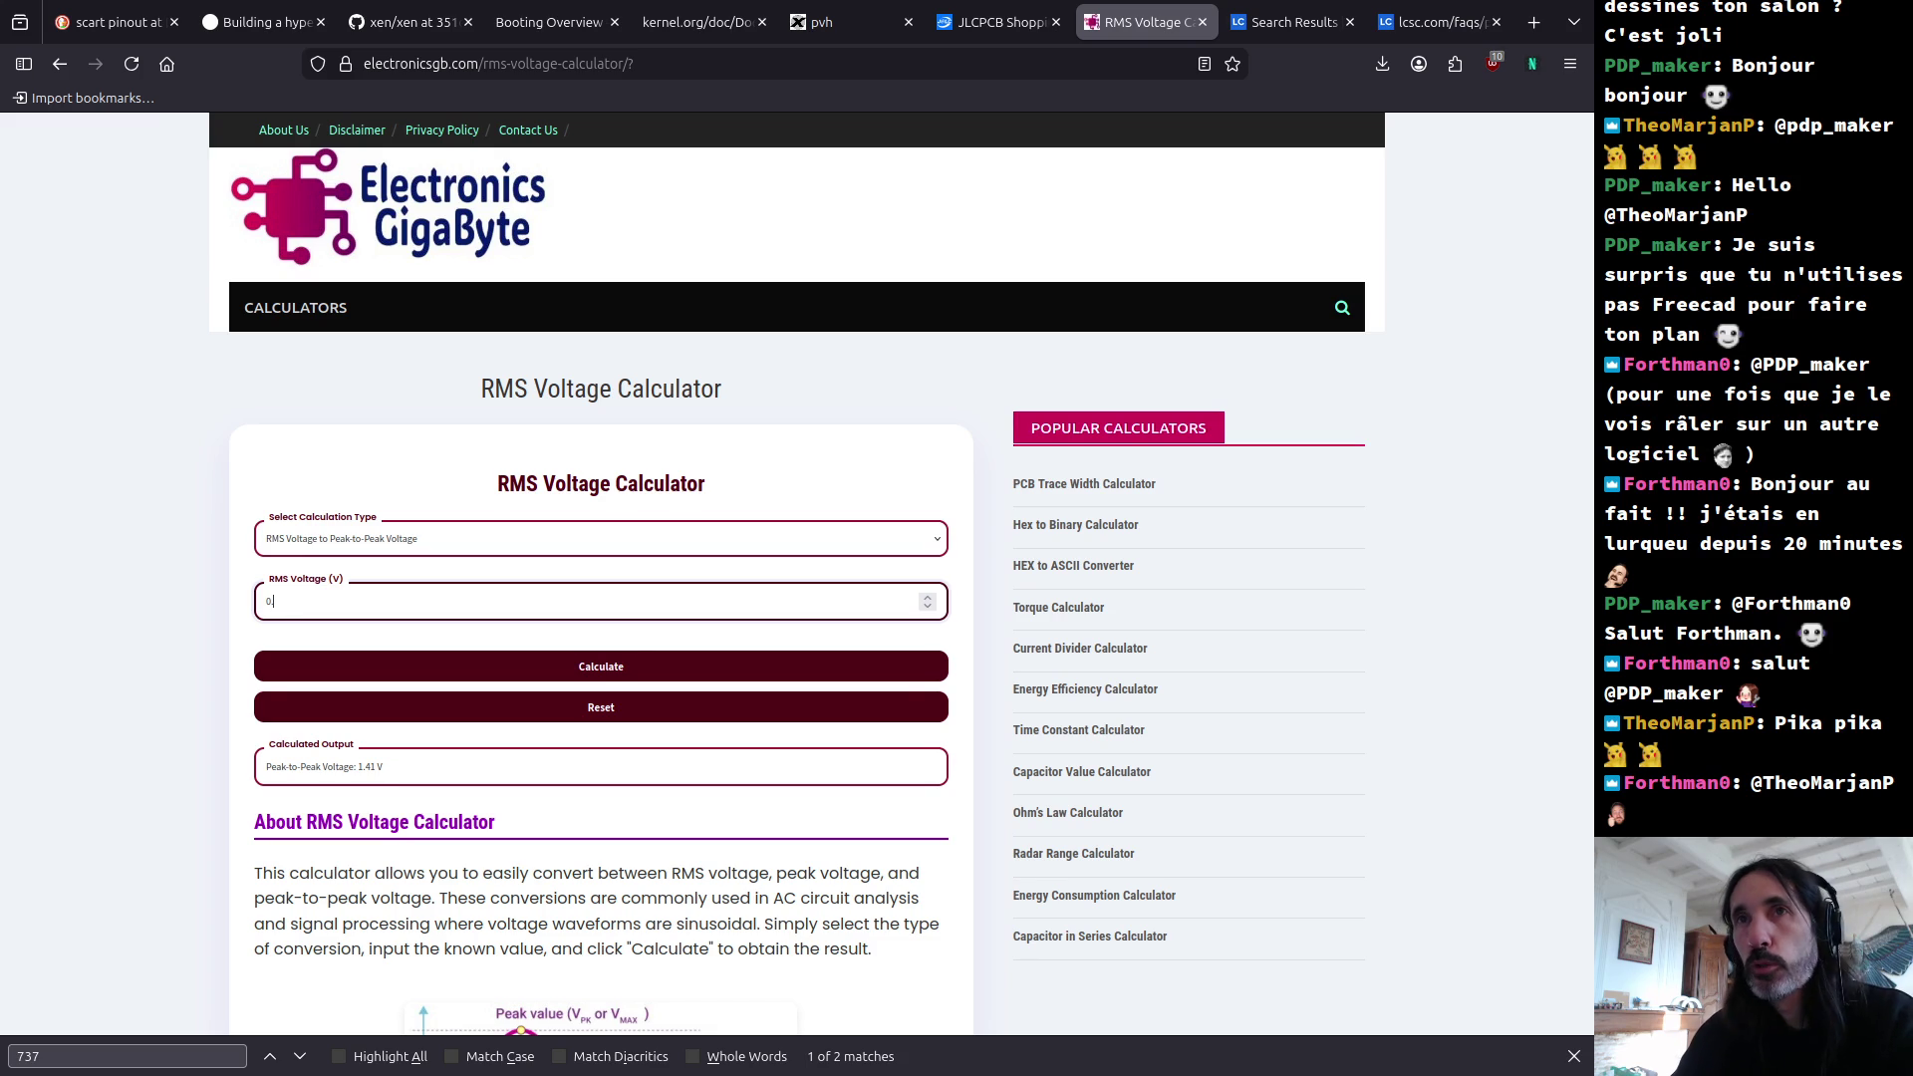
{"action": "type", "text": "8"}
{"action": "left_click", "coordinate": [590, 668]}
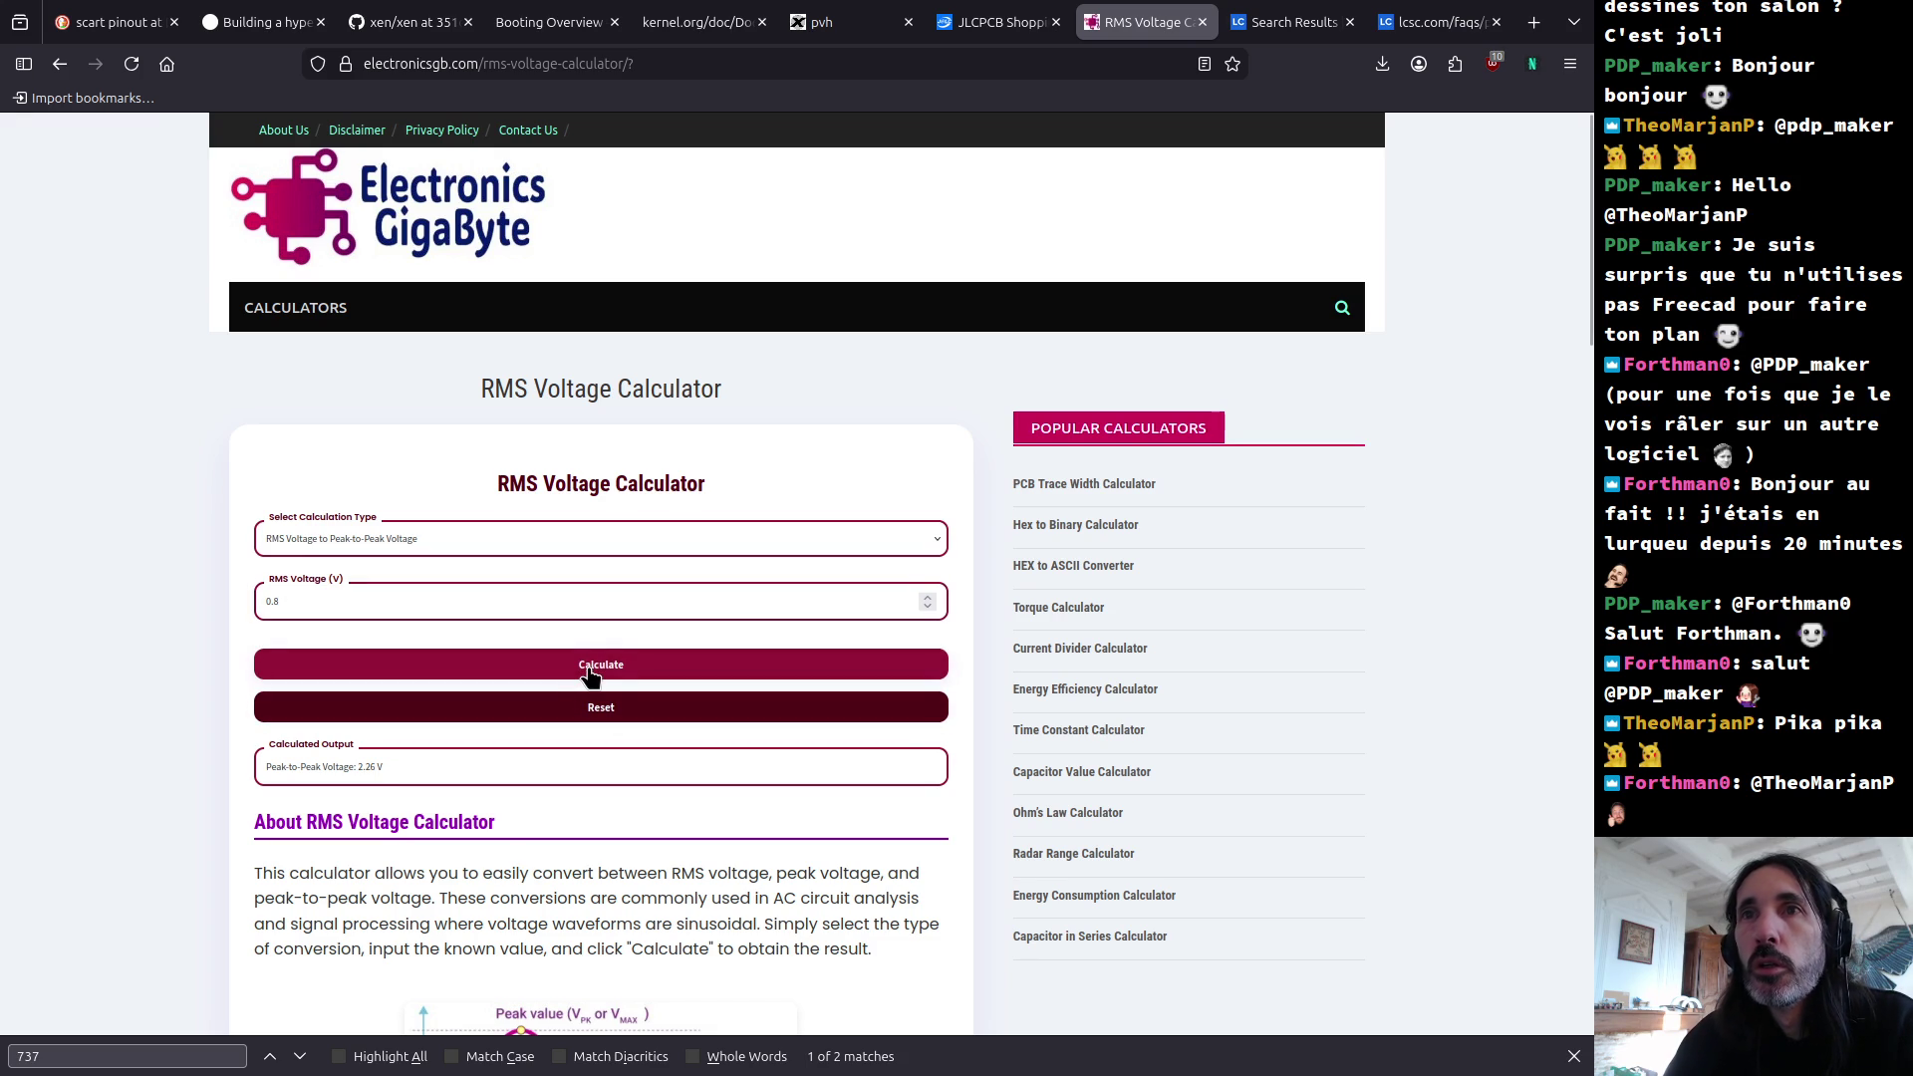
{"action": "left_click", "coordinate": [303, 609]}
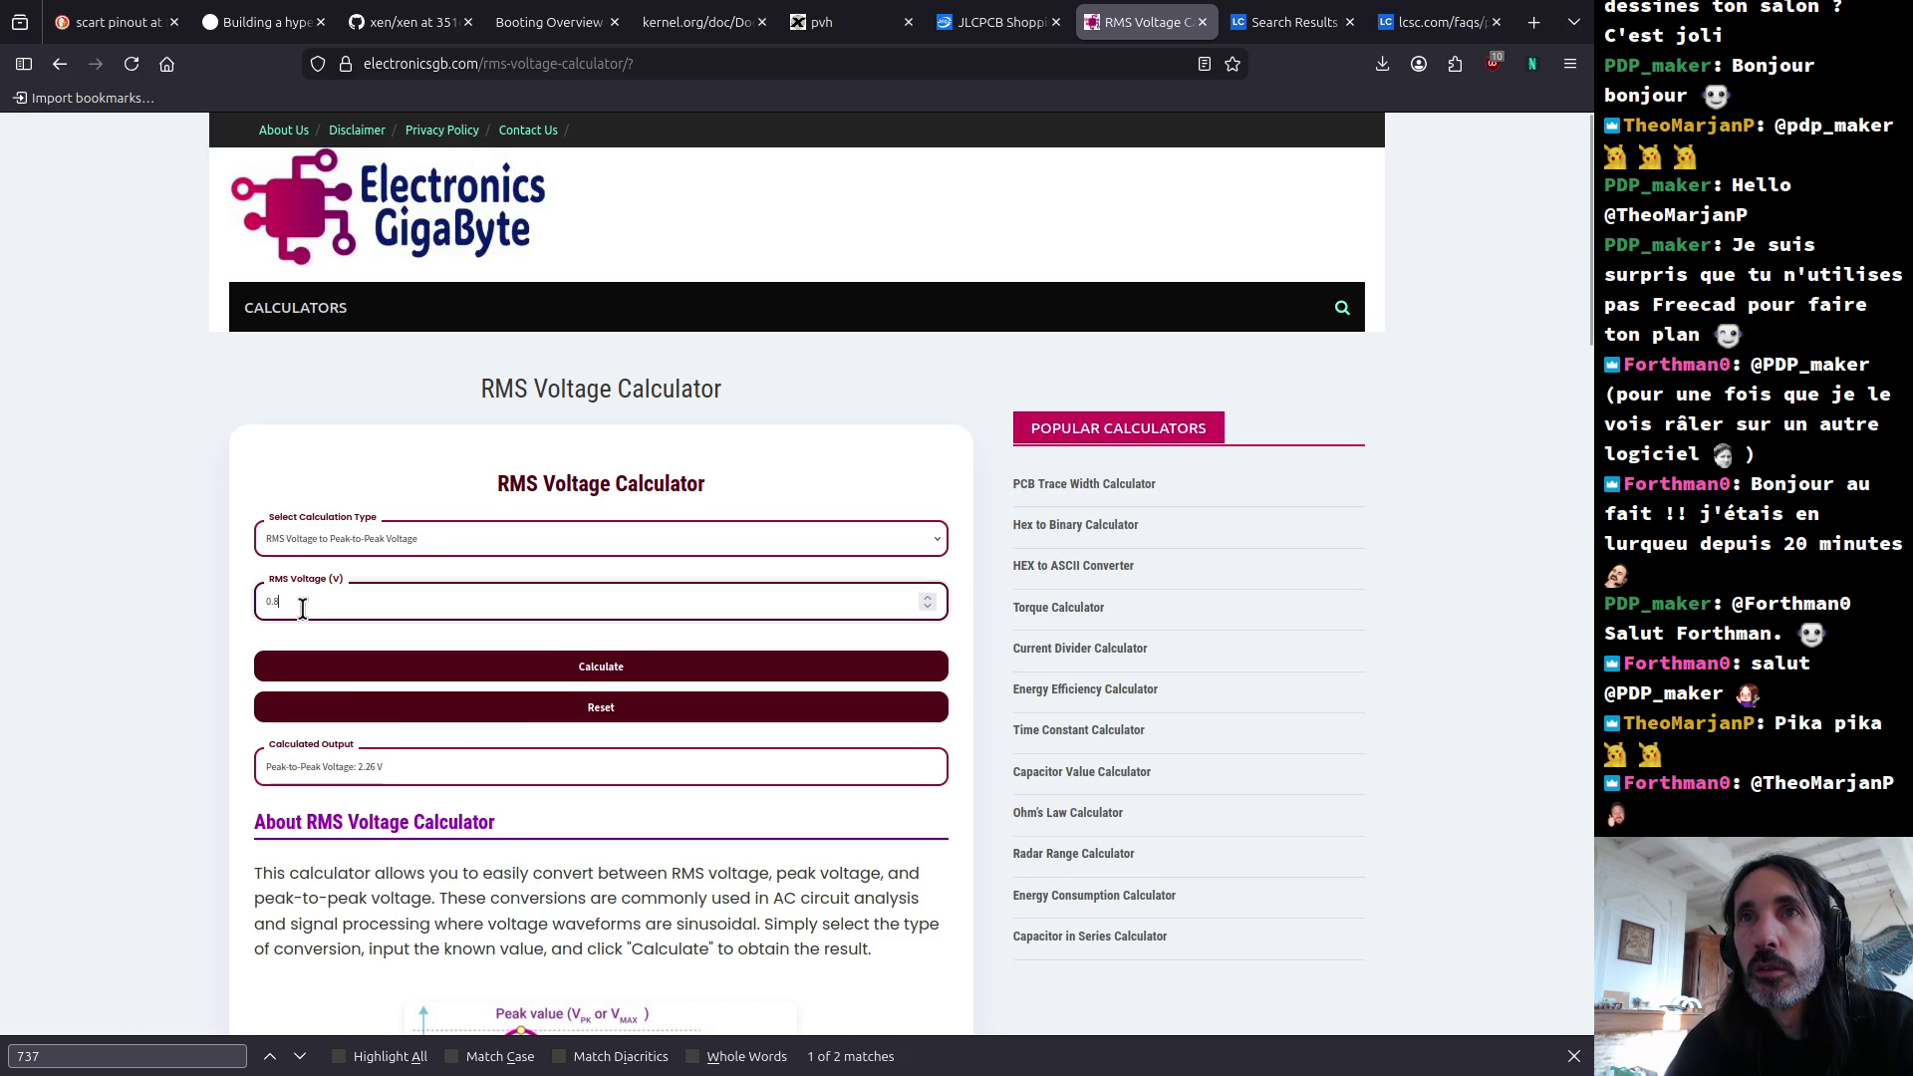
{"action": "key", "text": "BackSpace"}
{"action": "type", "text": "7"}
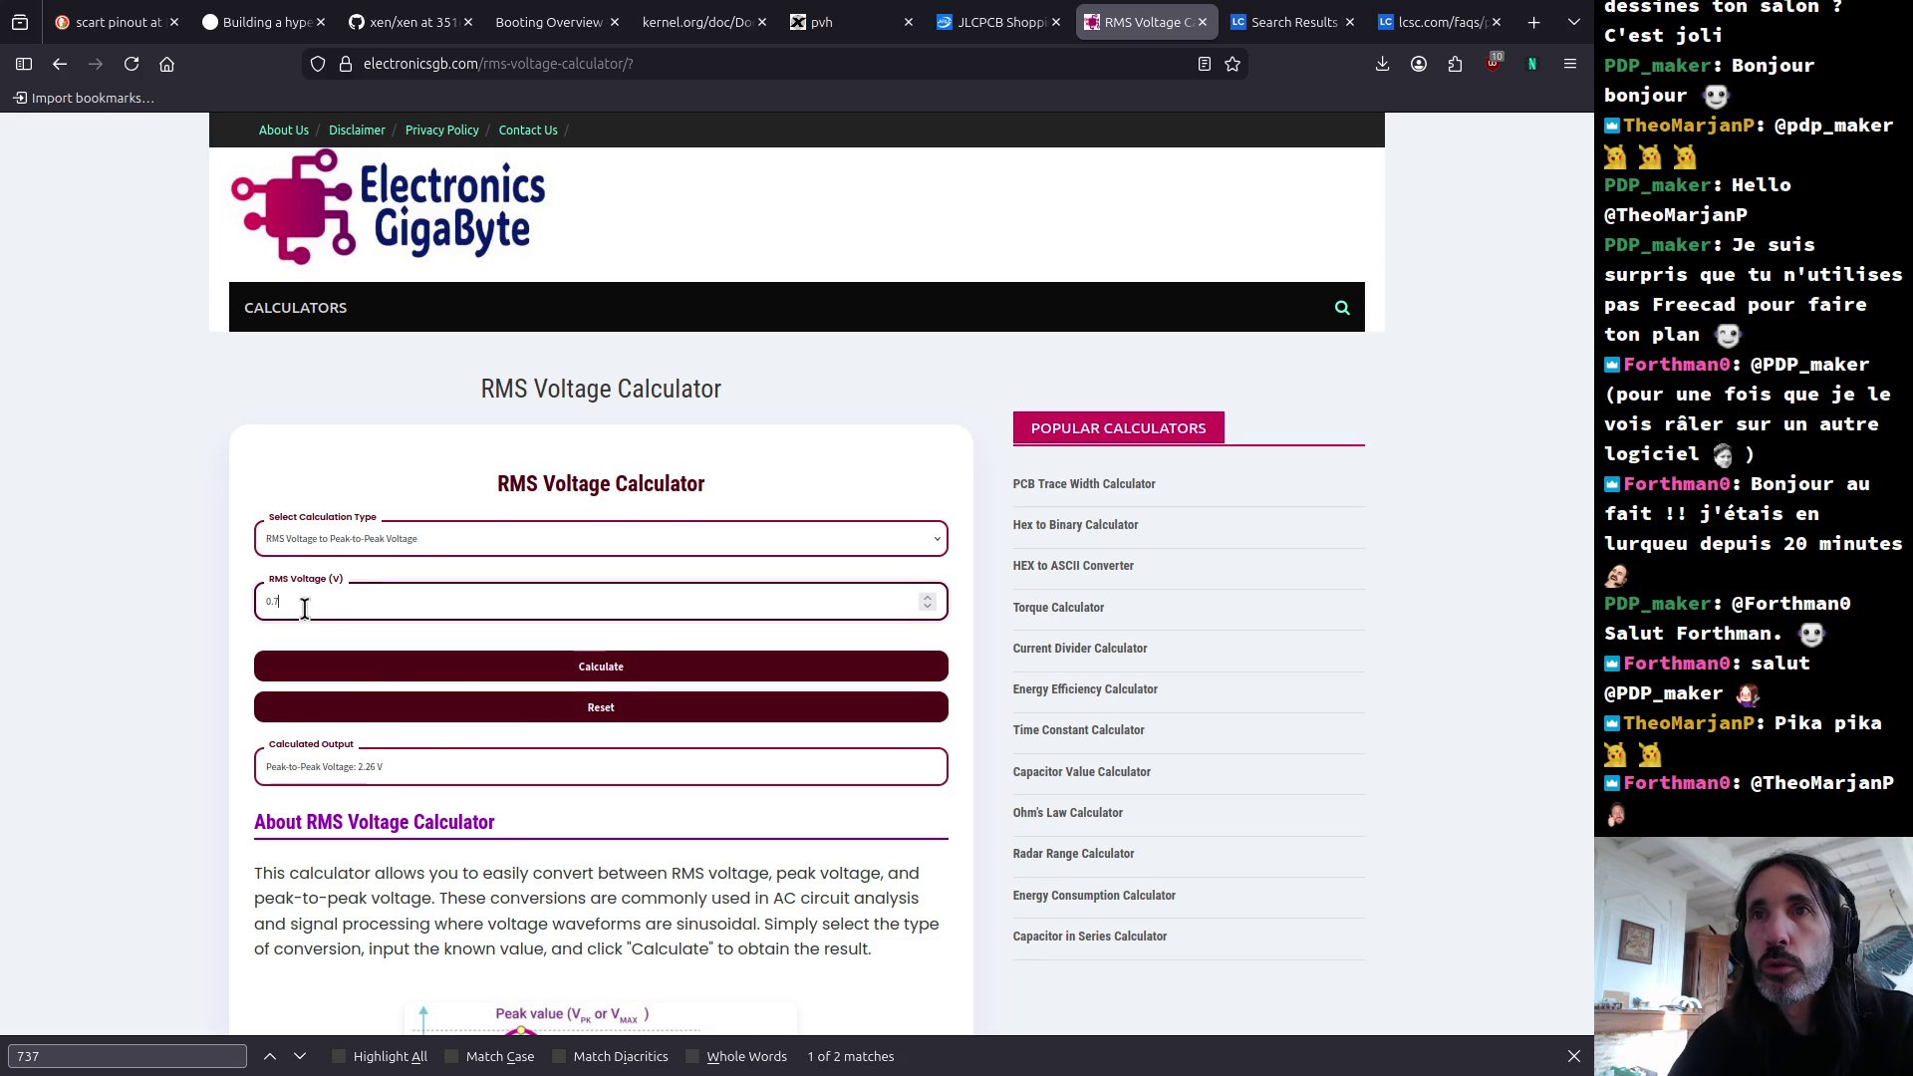
{"action": "left_click", "coordinate": [589, 670]}
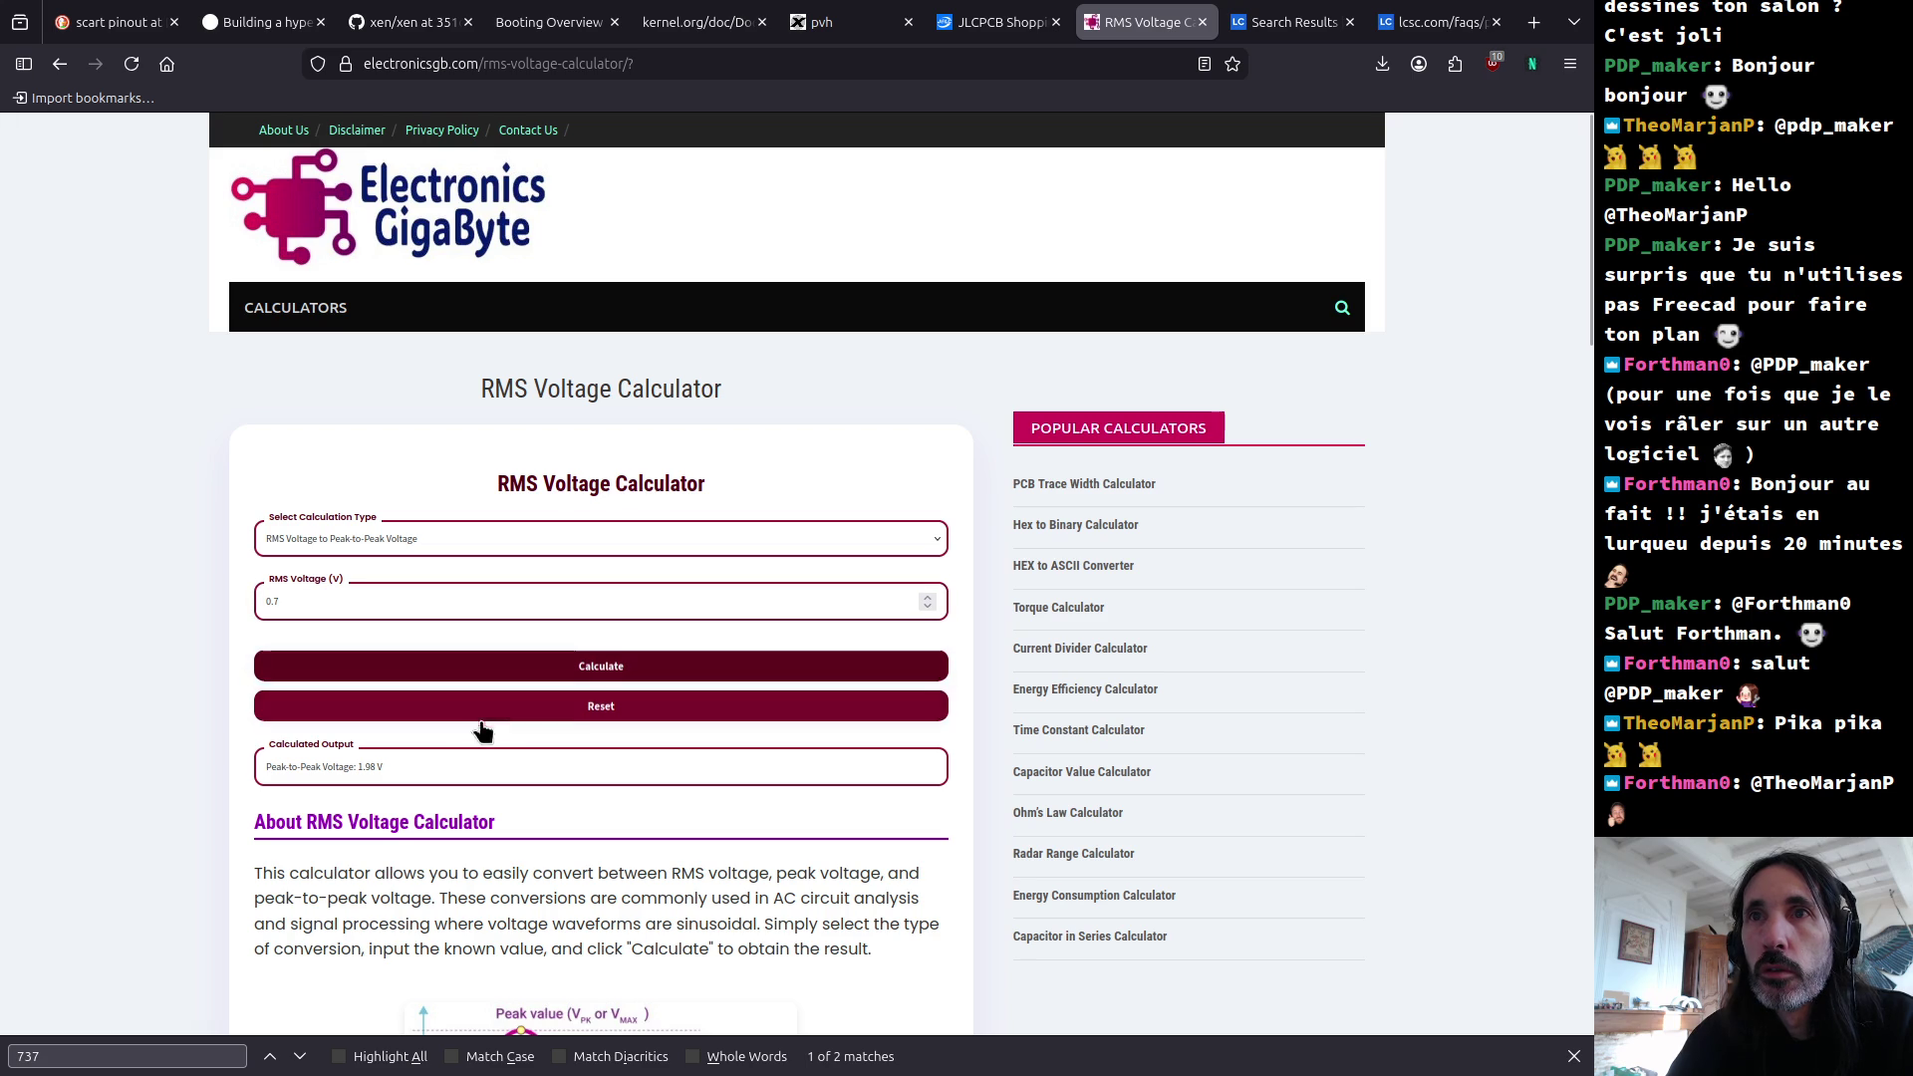
Step: After checking the log, convert 2.56 V peak-to-peak to RMS, giving 0.91 V
{"action": "key", "text": "alt+Tab"}
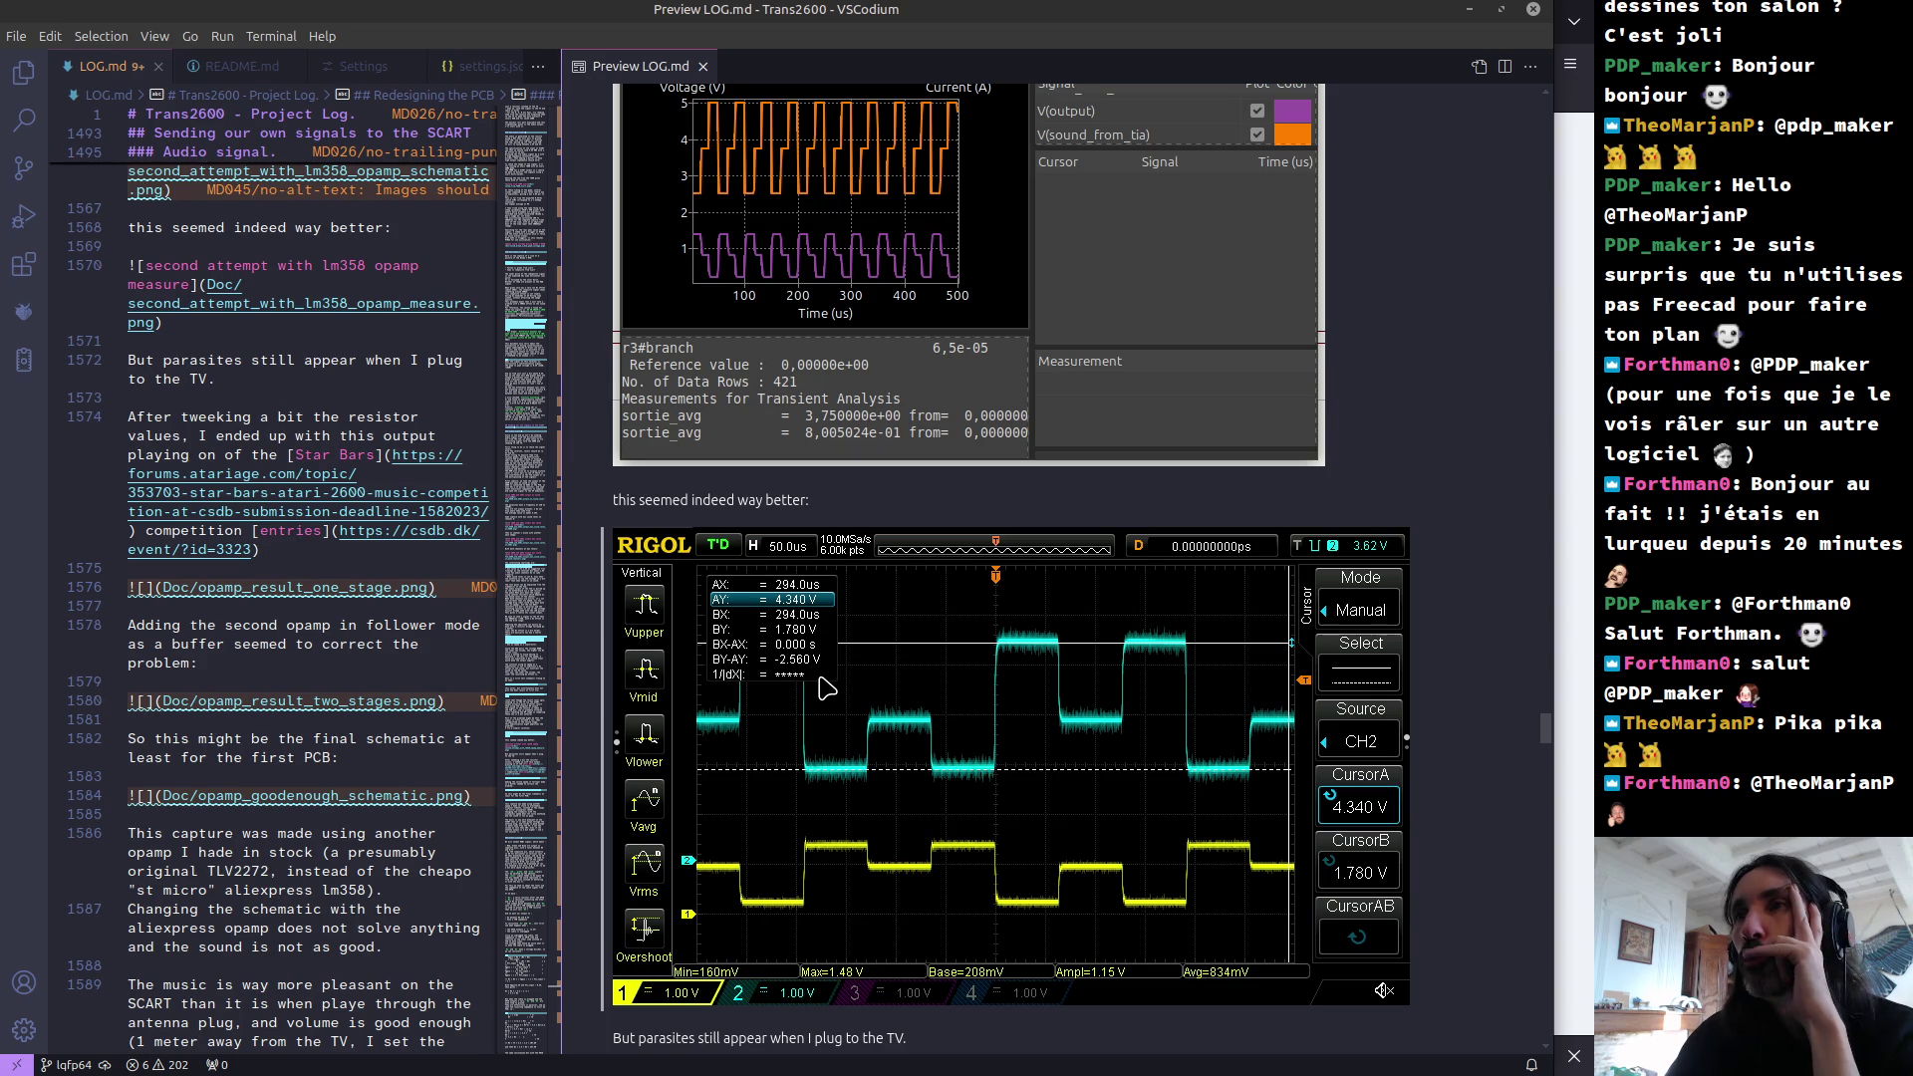
{"action": "key", "text": "alt+Tab"}
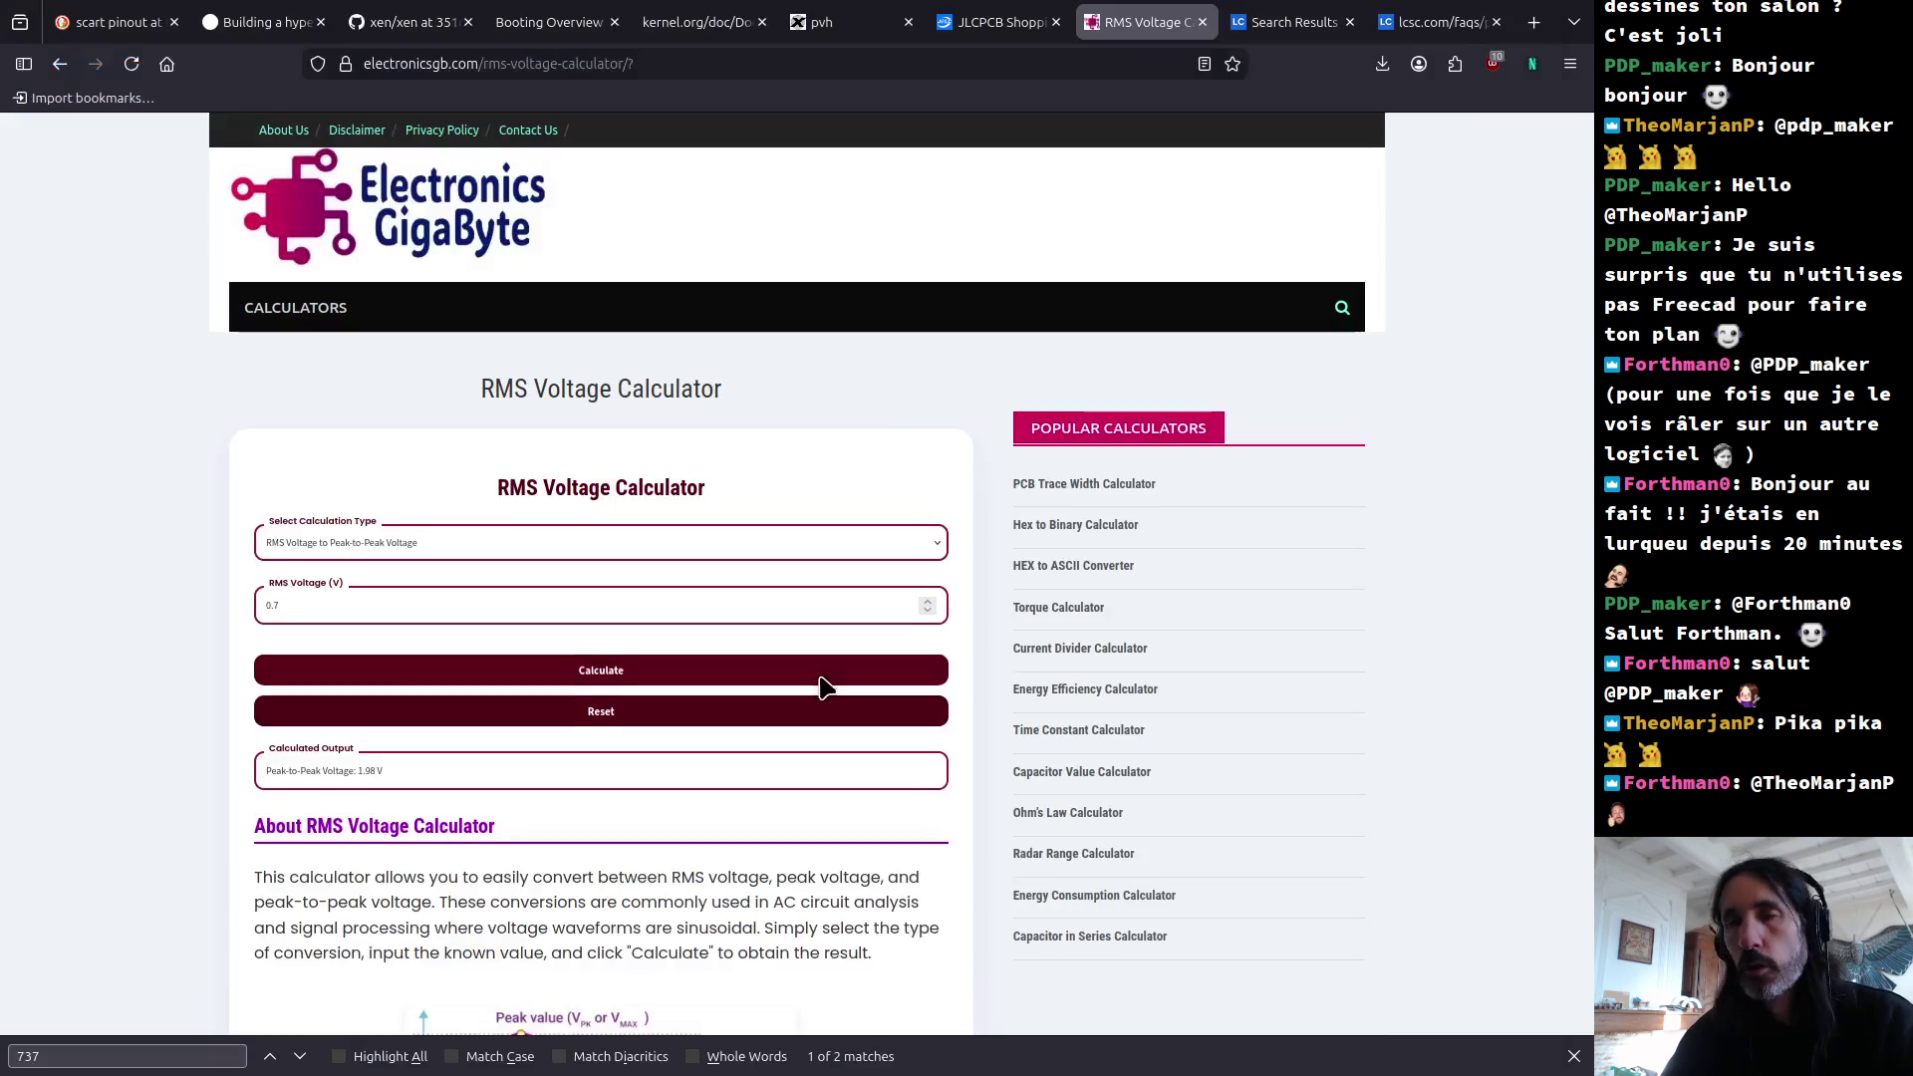
{"action": "left_click", "coordinate": [408, 536]}
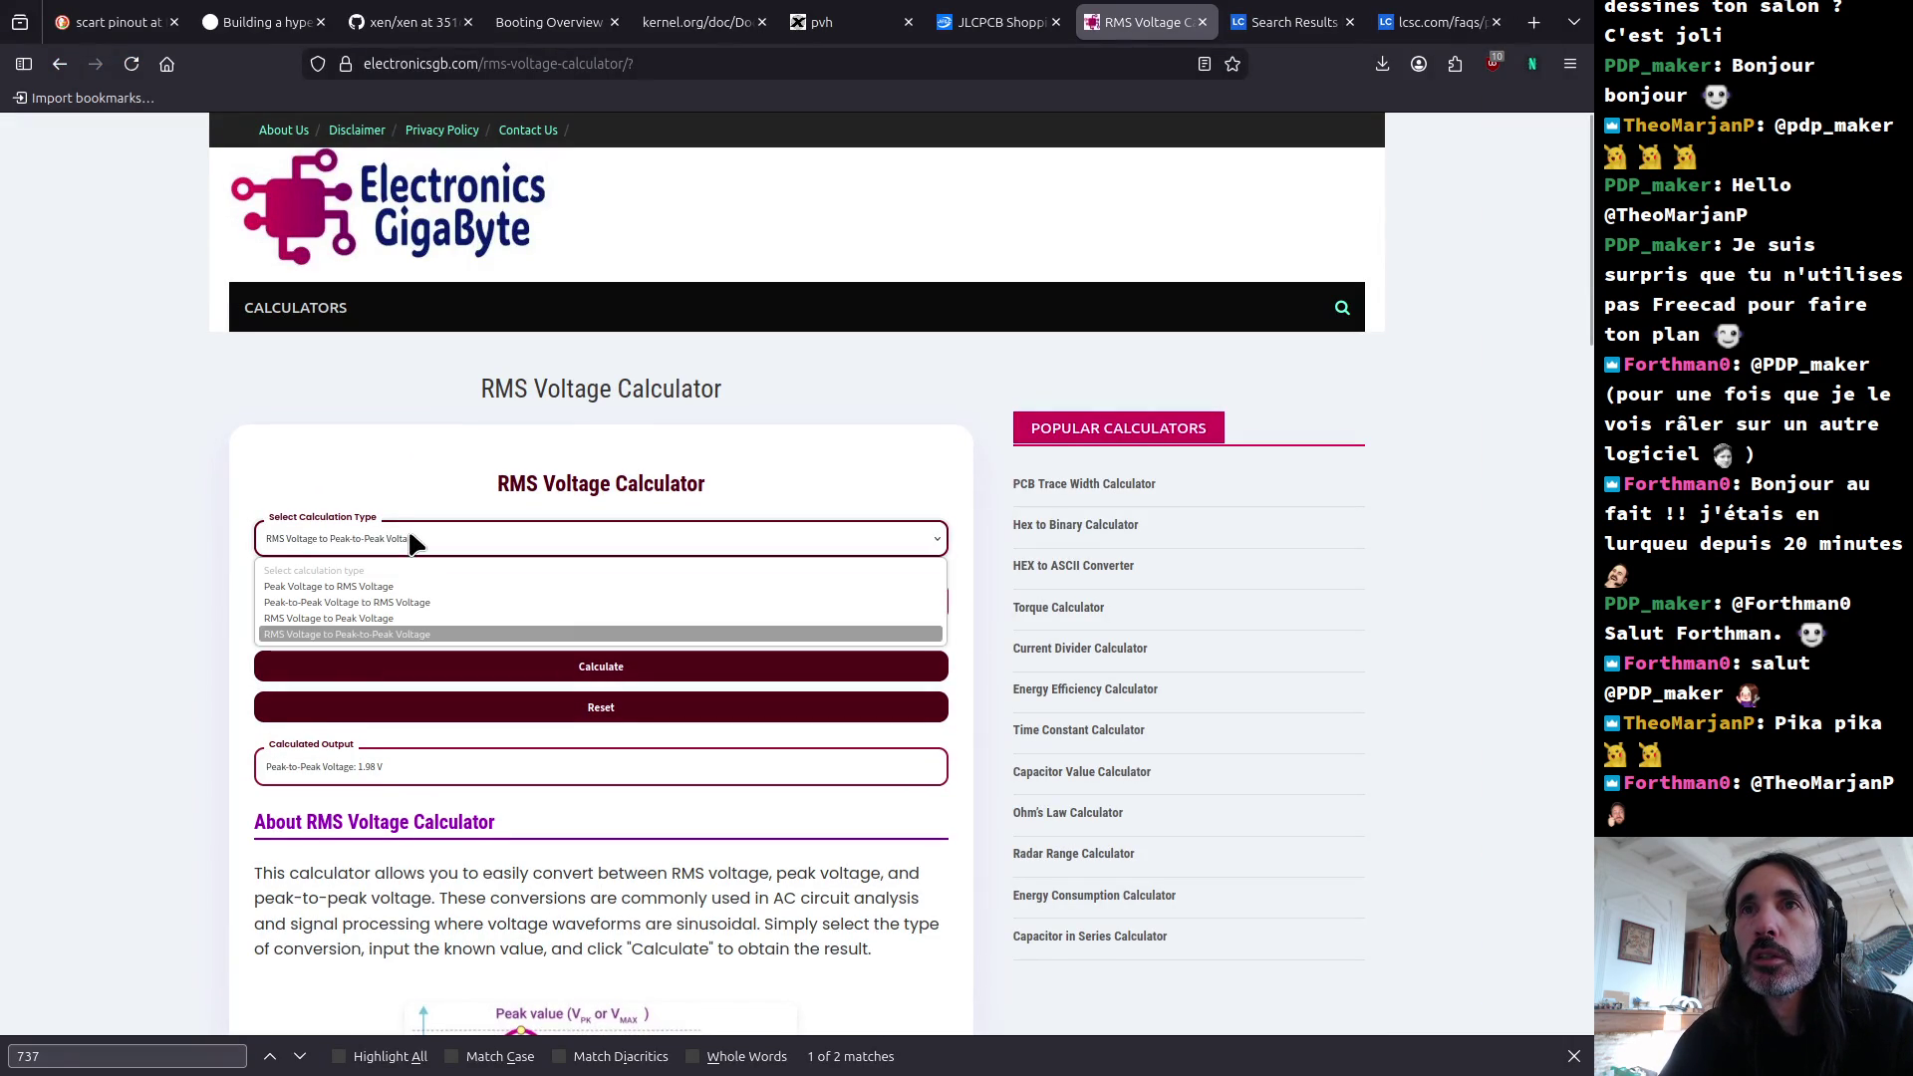
{"action": "left_click", "coordinate": [419, 602]}
{"action": "type", "text": "2.5"}
{"action": "left_click", "coordinate": [565, 676]}
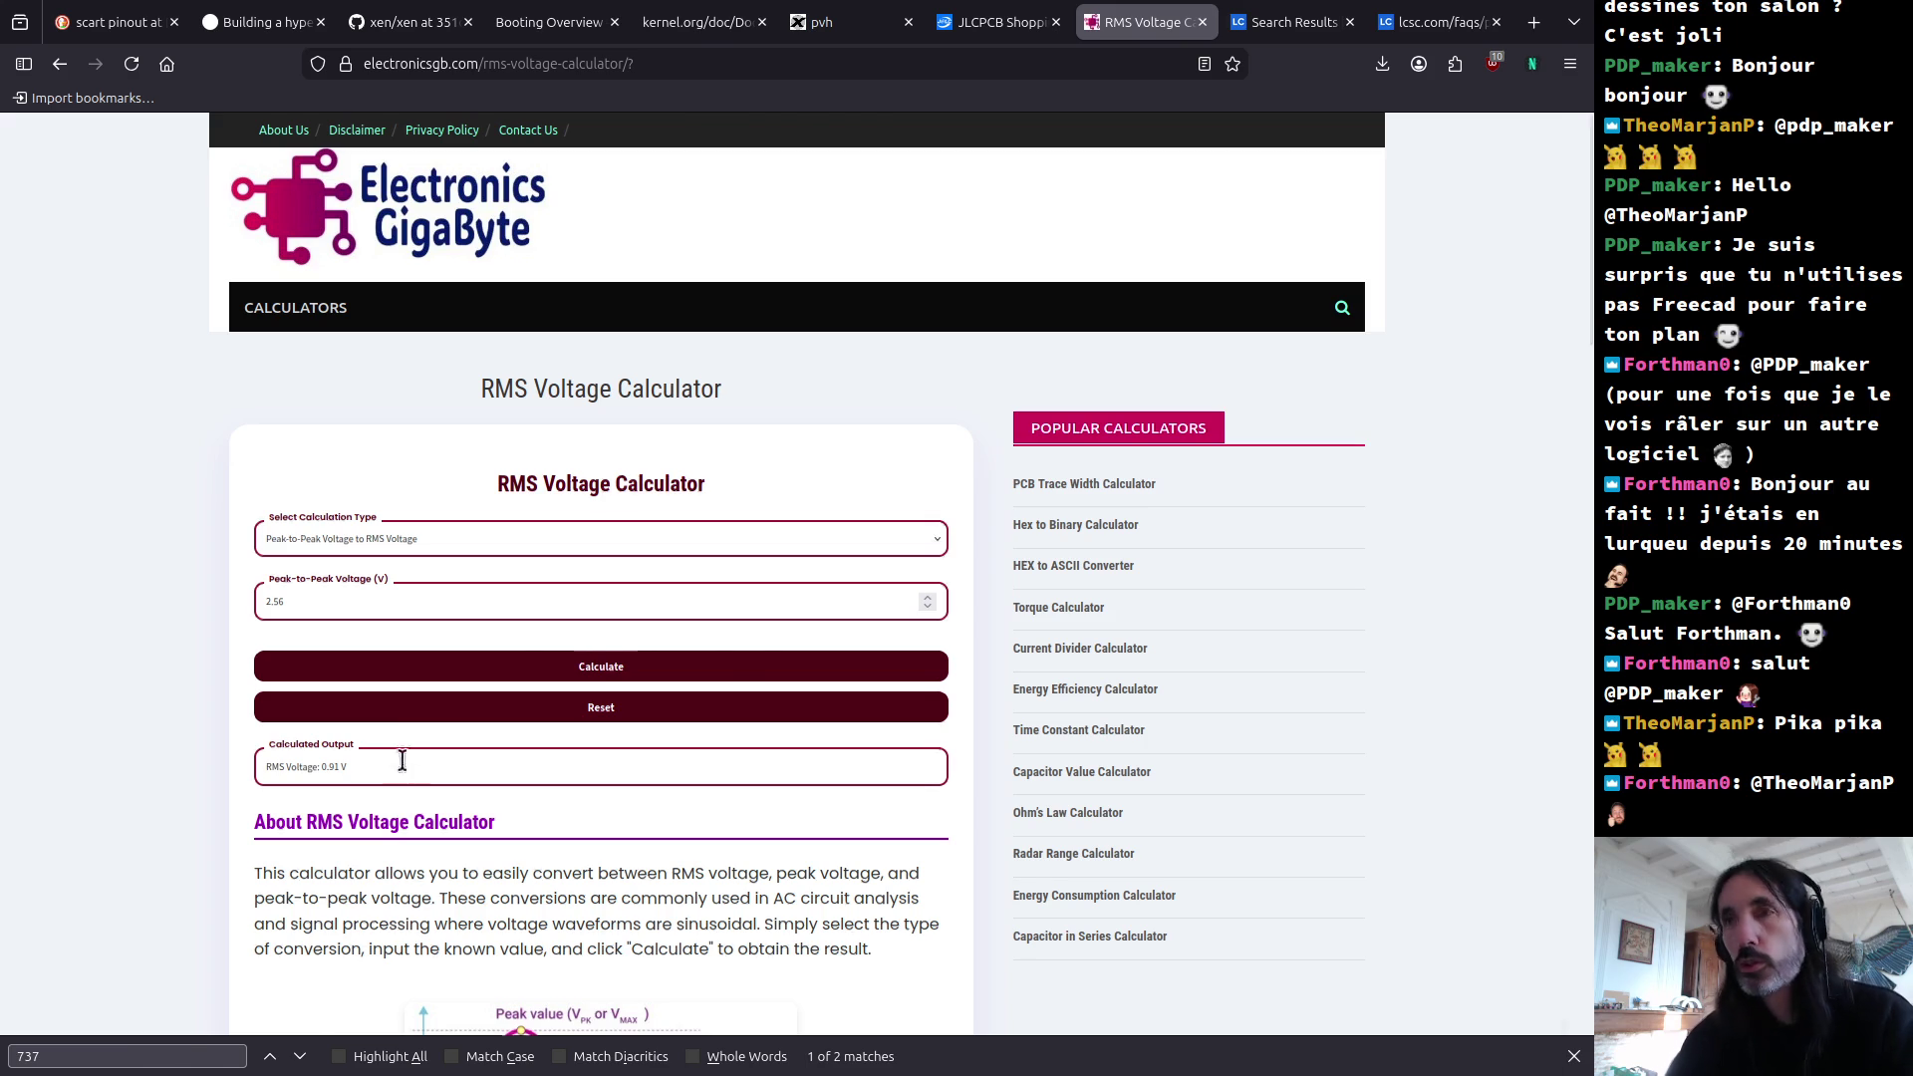
{"action": "key", "text": "alt+Tab"}
{"action": "key", "text": "alt+Tab"}
{"action": "key", "text": "Tab"}
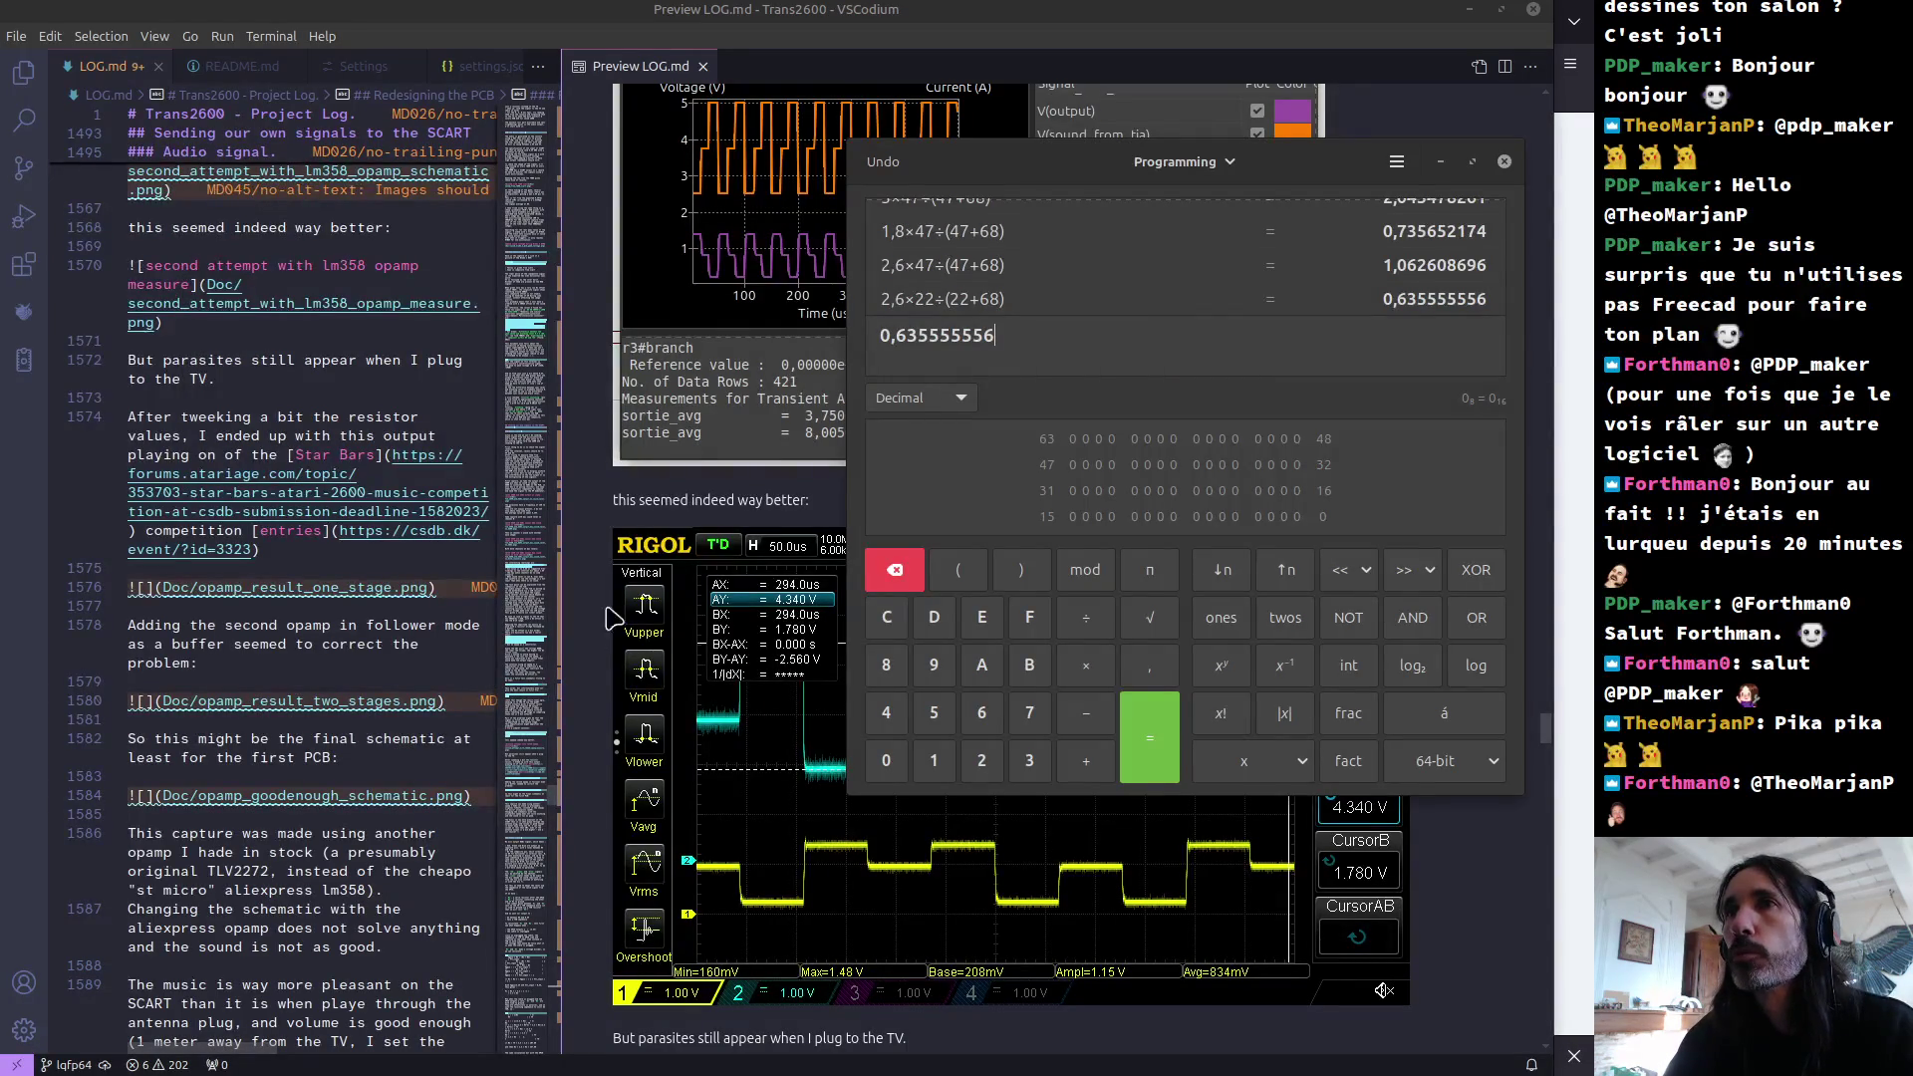
Step: Delete resistors R4 and R3 along with the ground and wire below the divider
{"action": "key", "text": "alt+Tab"}
{"action": "key", "text": "alt+Tab"}
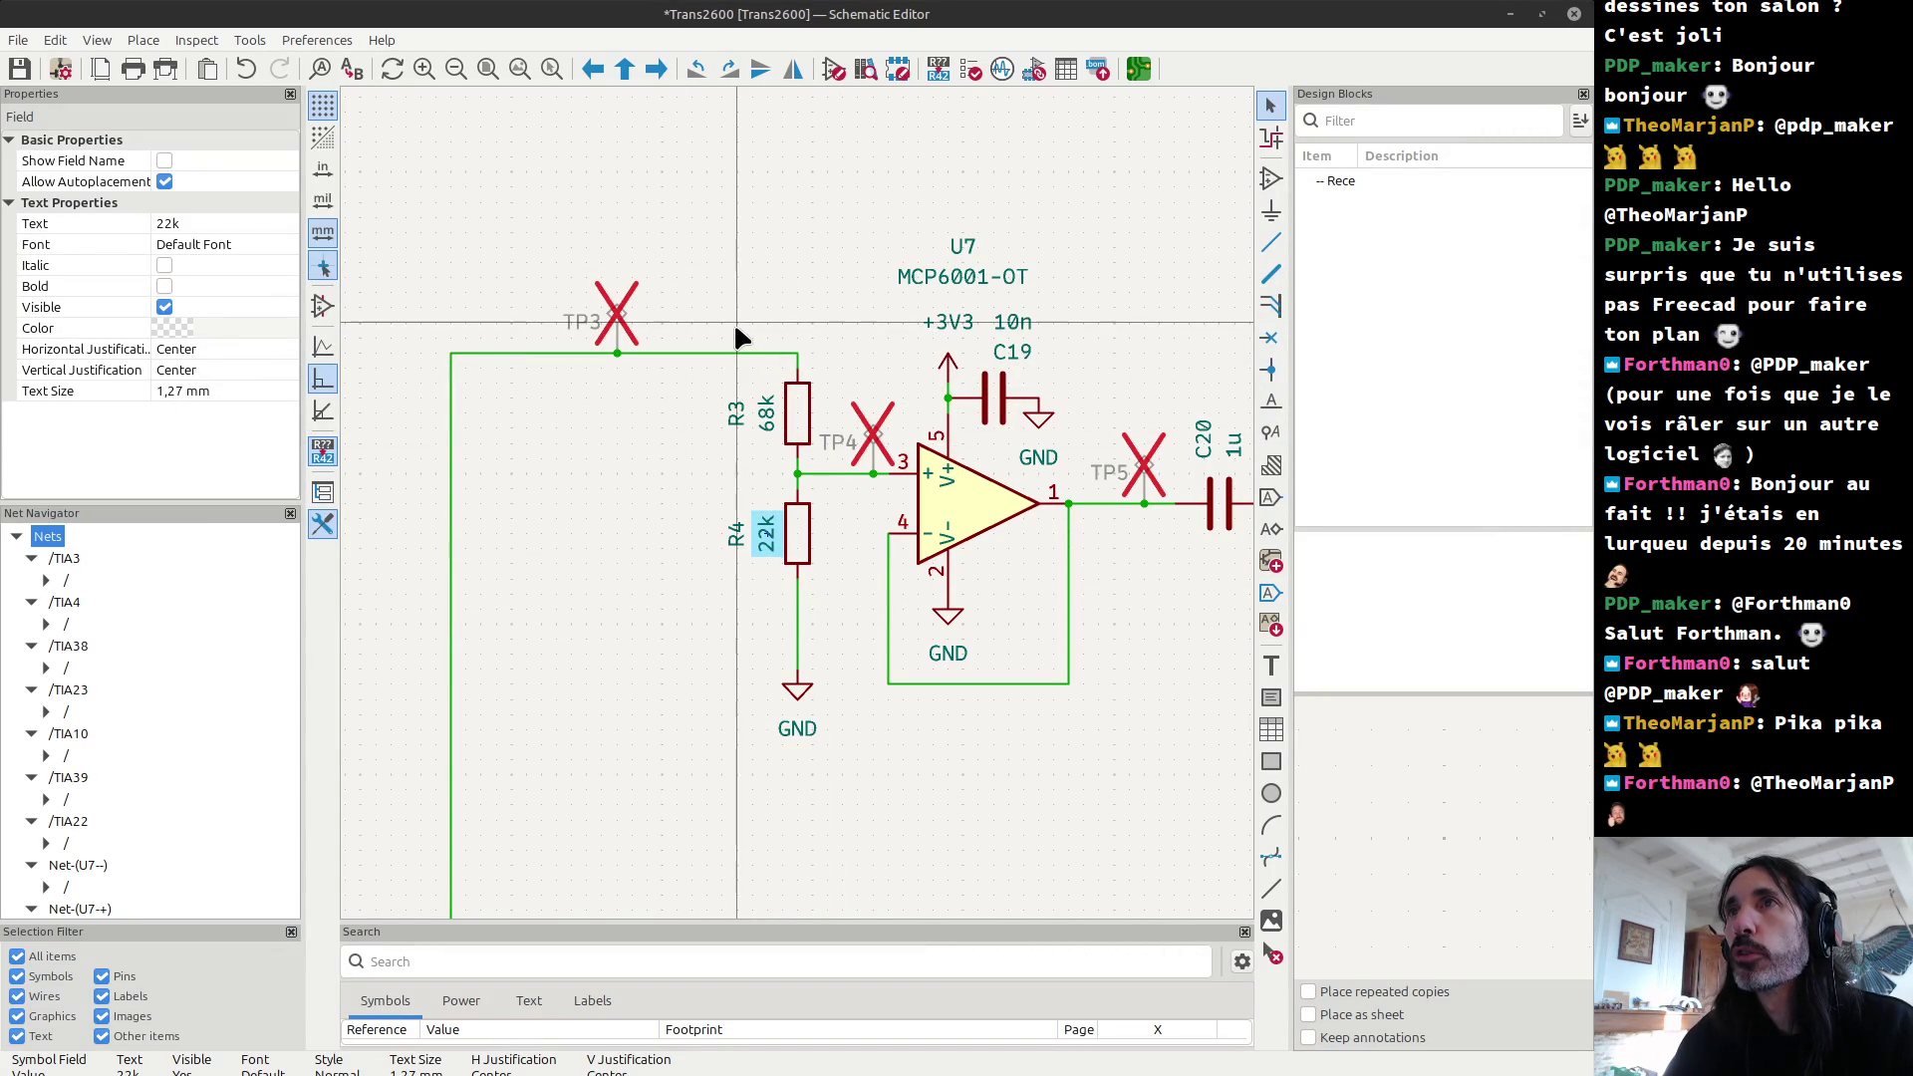
{"action": "left_click", "coordinate": [797, 548]}
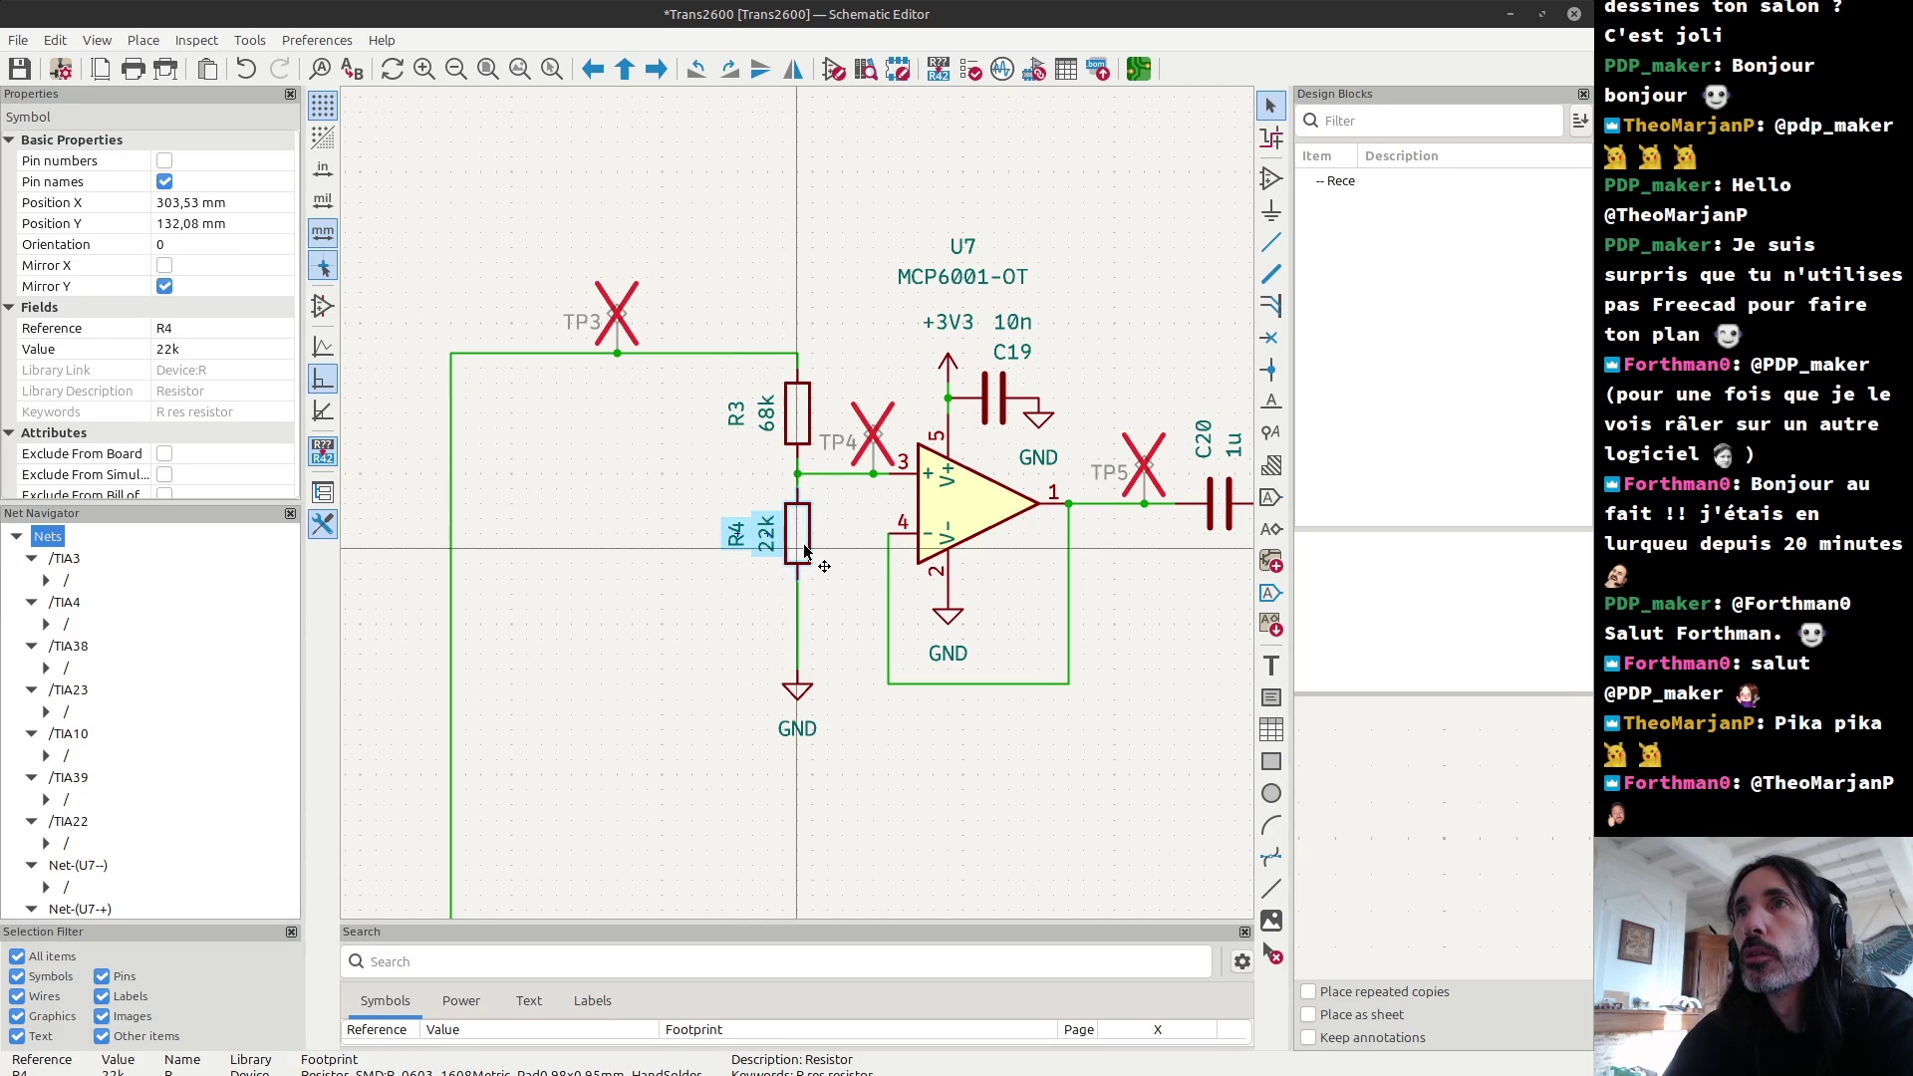
{"action": "key", "text": "Delete"}
{"action": "key", "text": "Delete"}
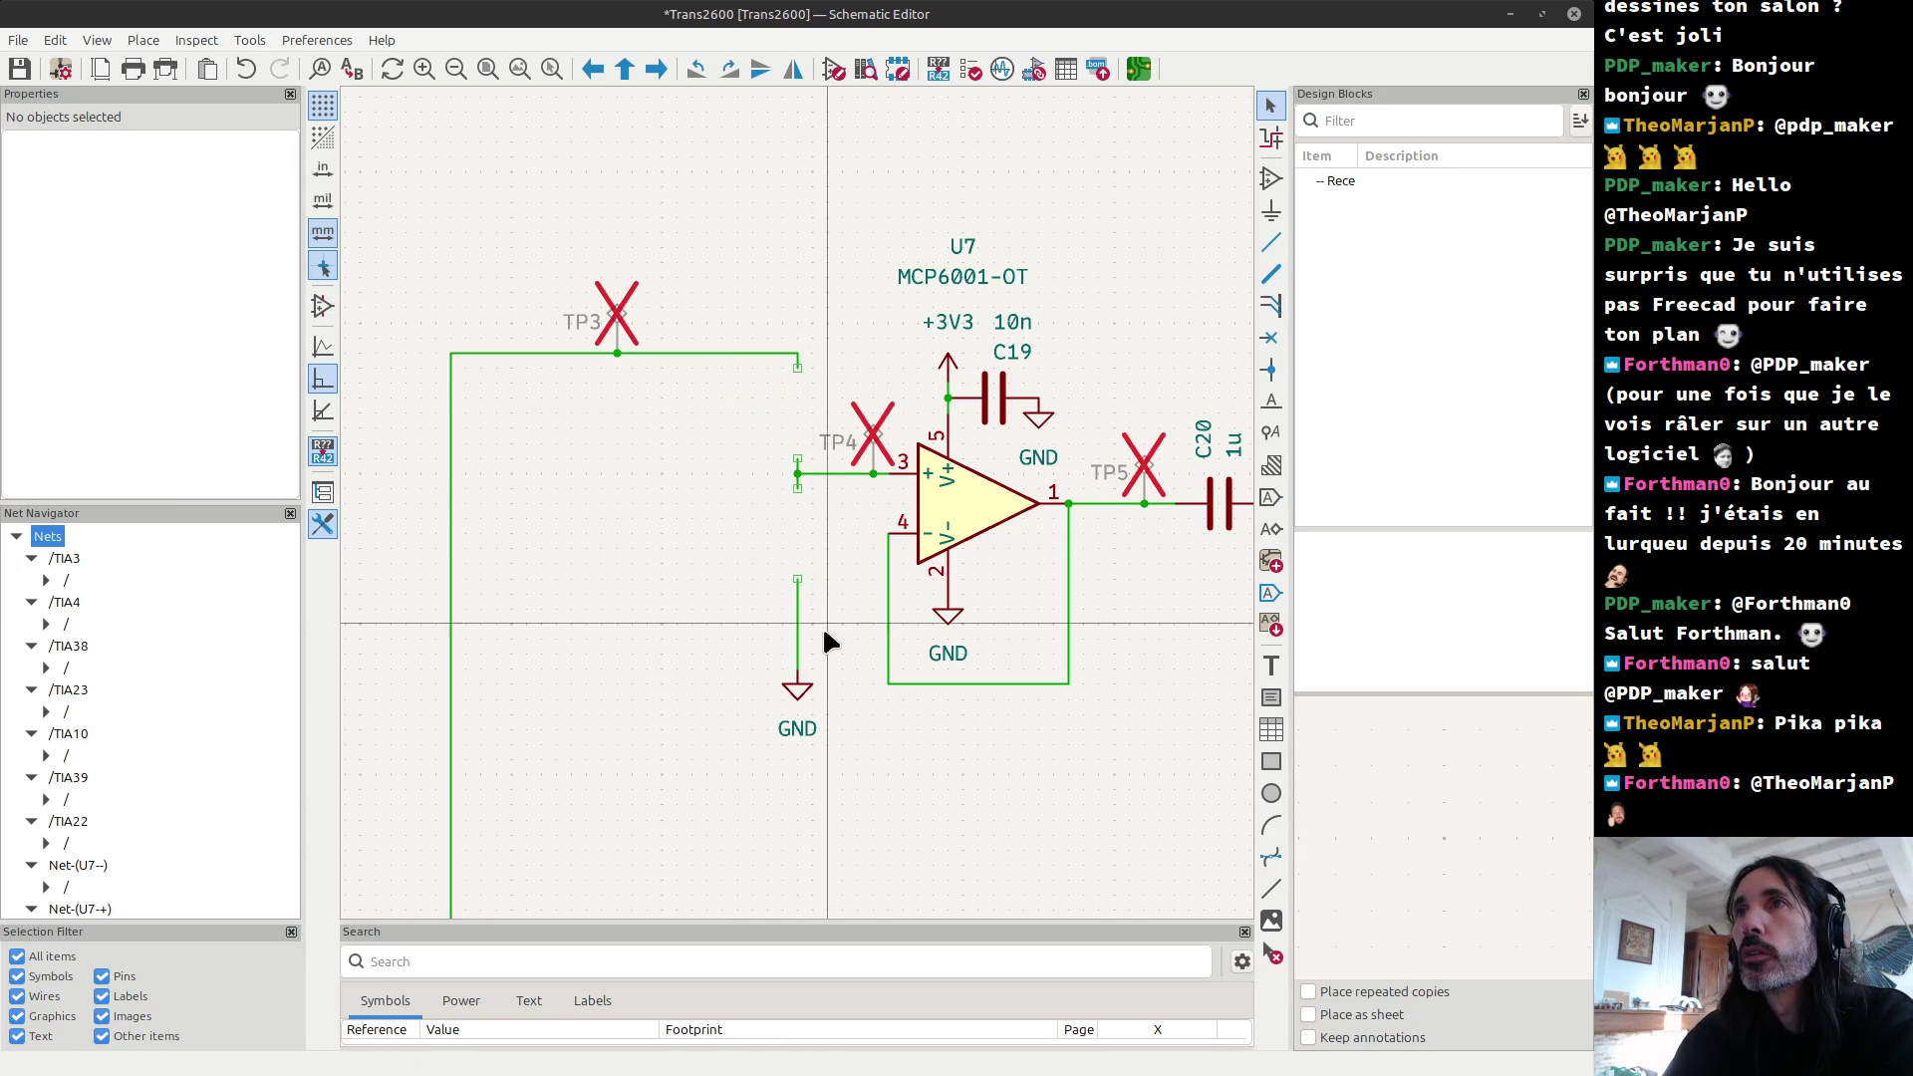
{"action": "left_click_drag", "start_coordinate": [749, 546], "coordinate": [837, 769]}
{"action": "key", "text": "Delete"}
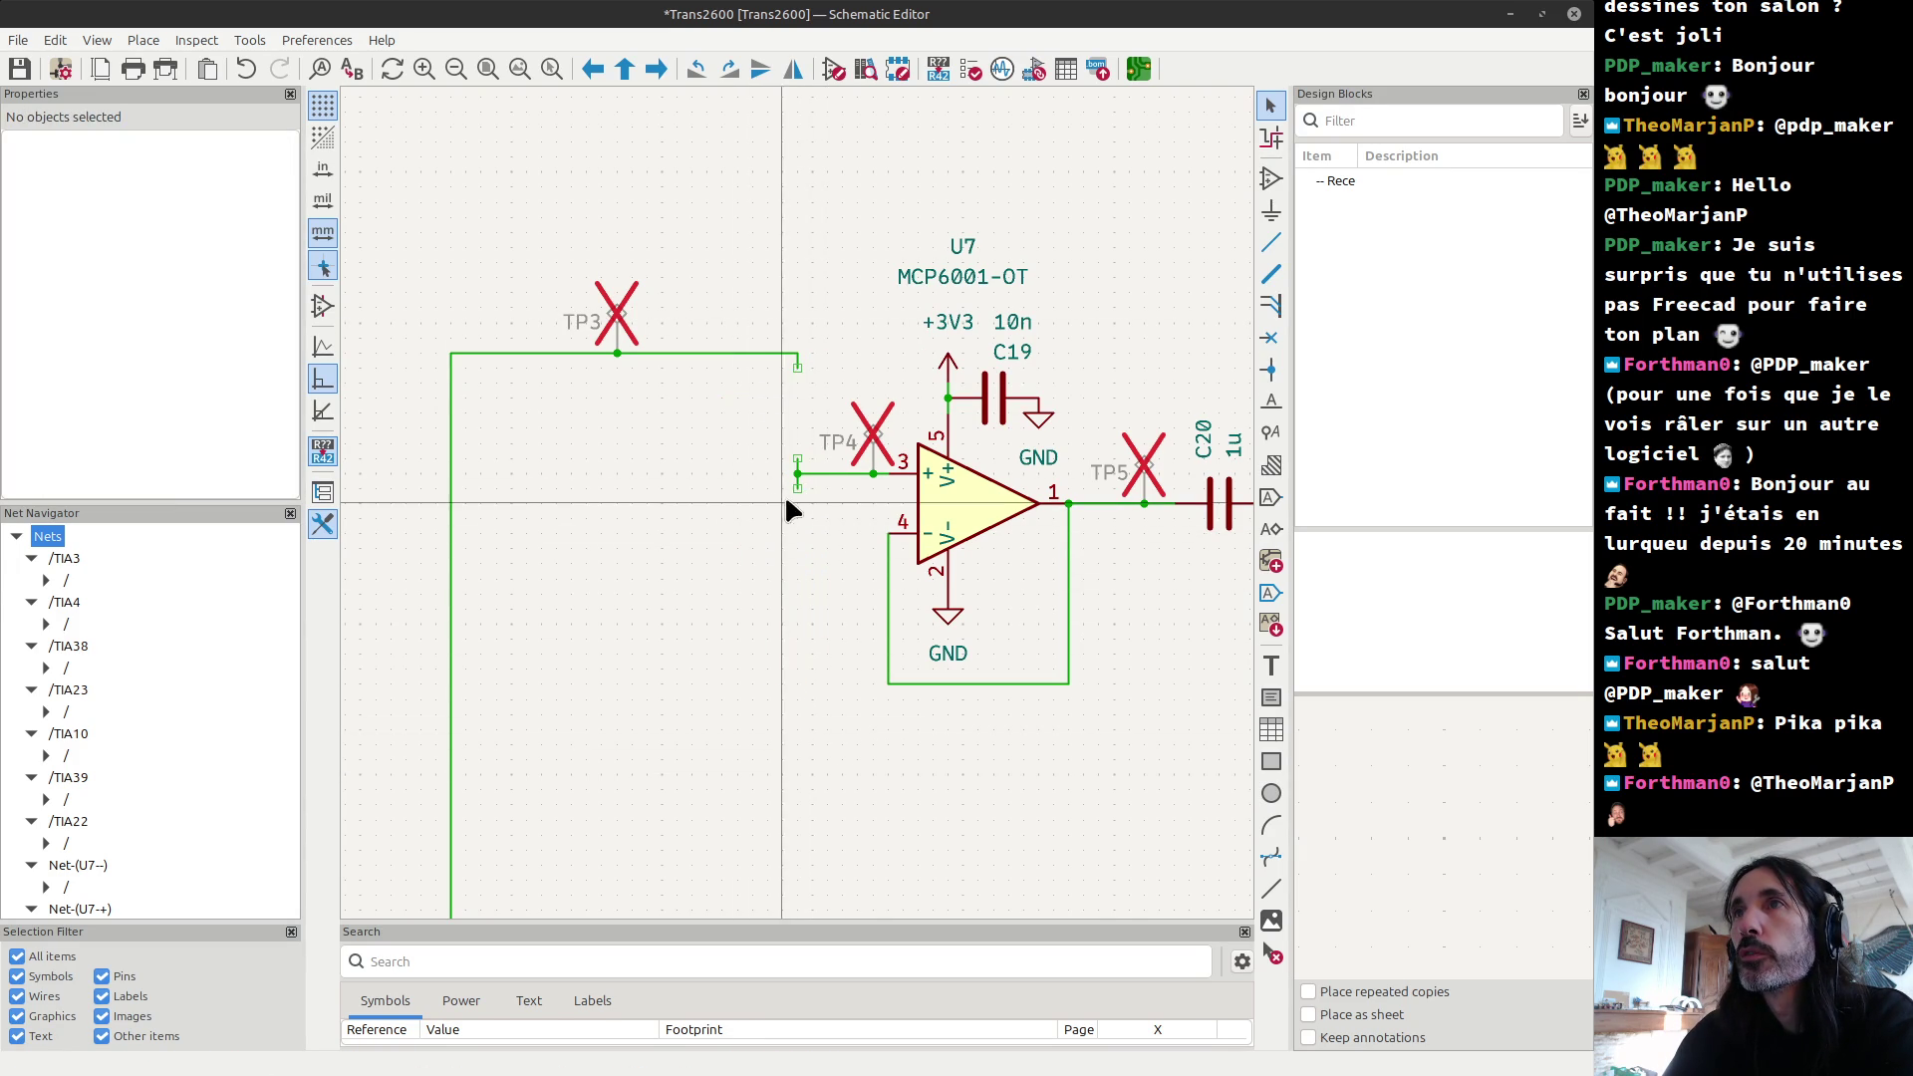
Step: Draw a wire from the TP4 junction at U7's pin 3 up to the TP3 line
{"action": "left_click", "coordinate": [798, 473]}
{"action": "left_click", "coordinate": [797, 367]}
{"action": "key", "text": "Escape"}
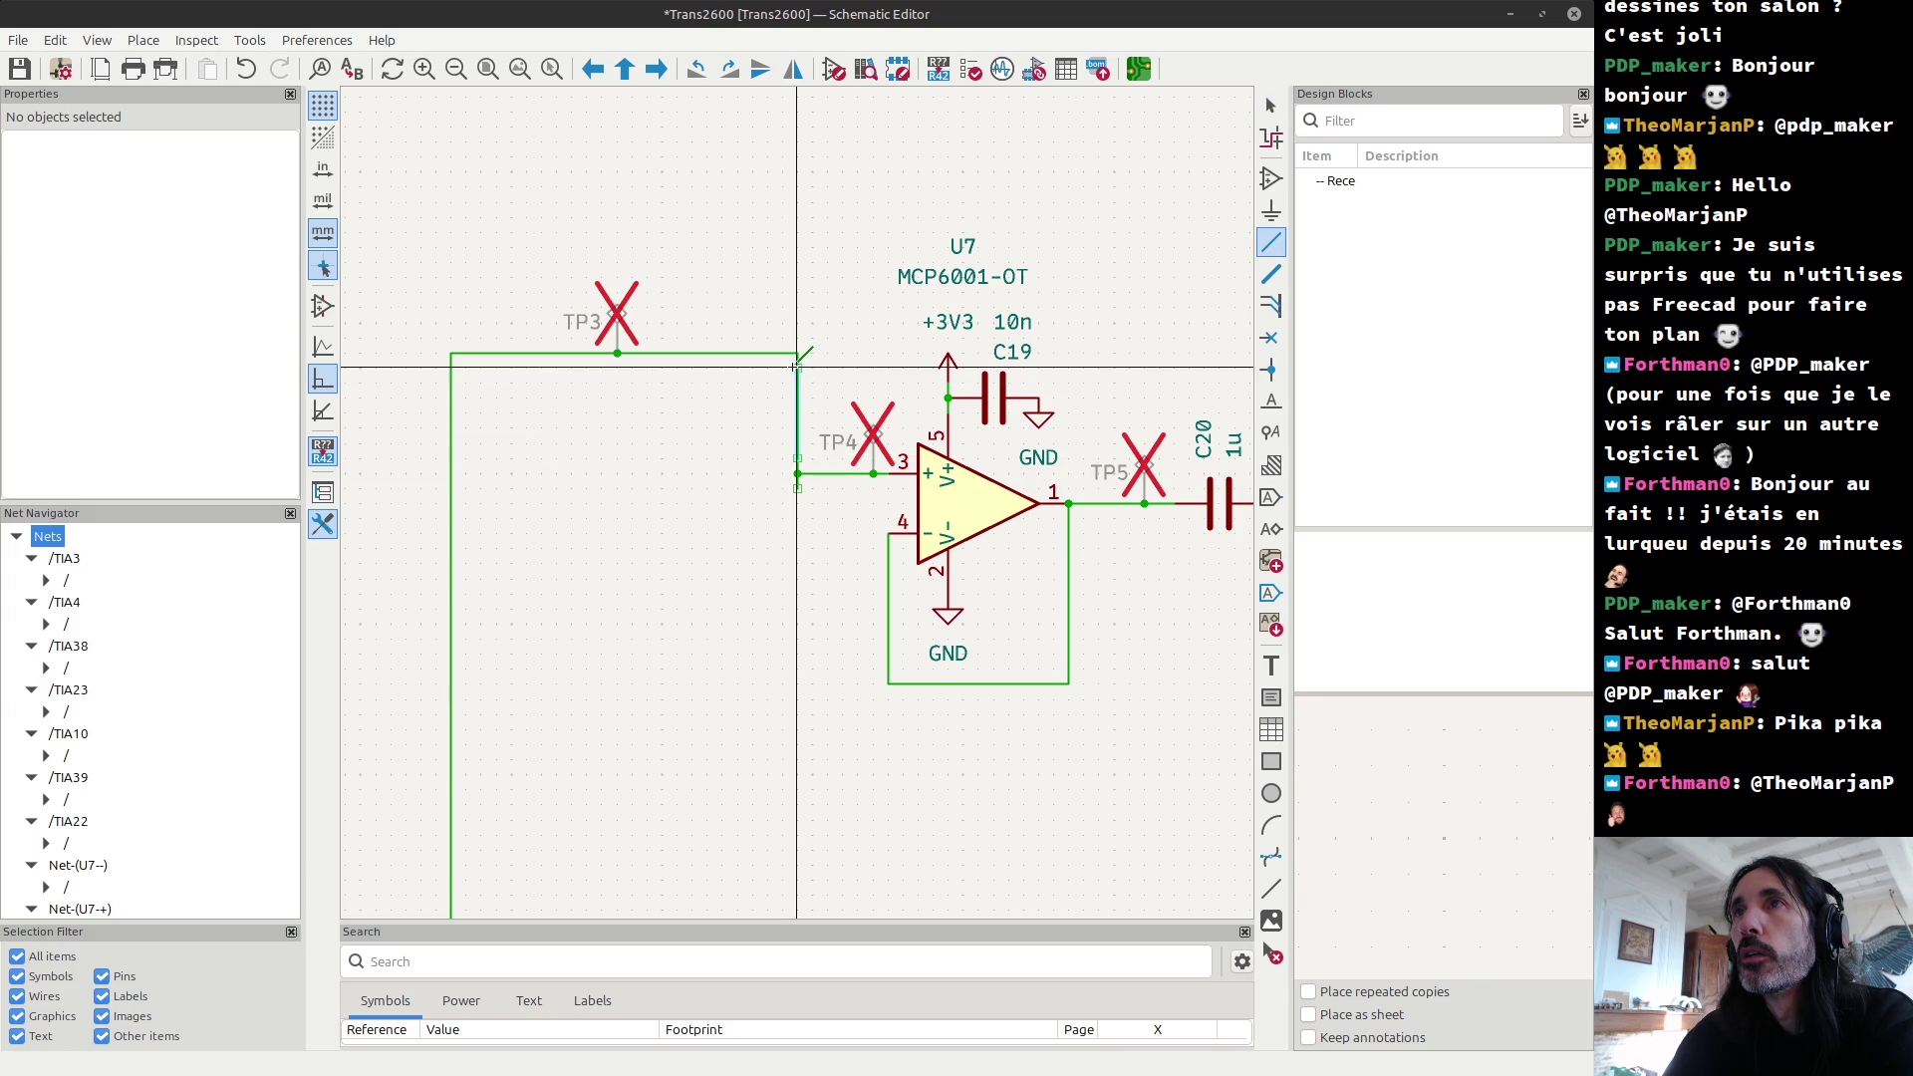
{"action": "right_click", "coordinate": [797, 486]}
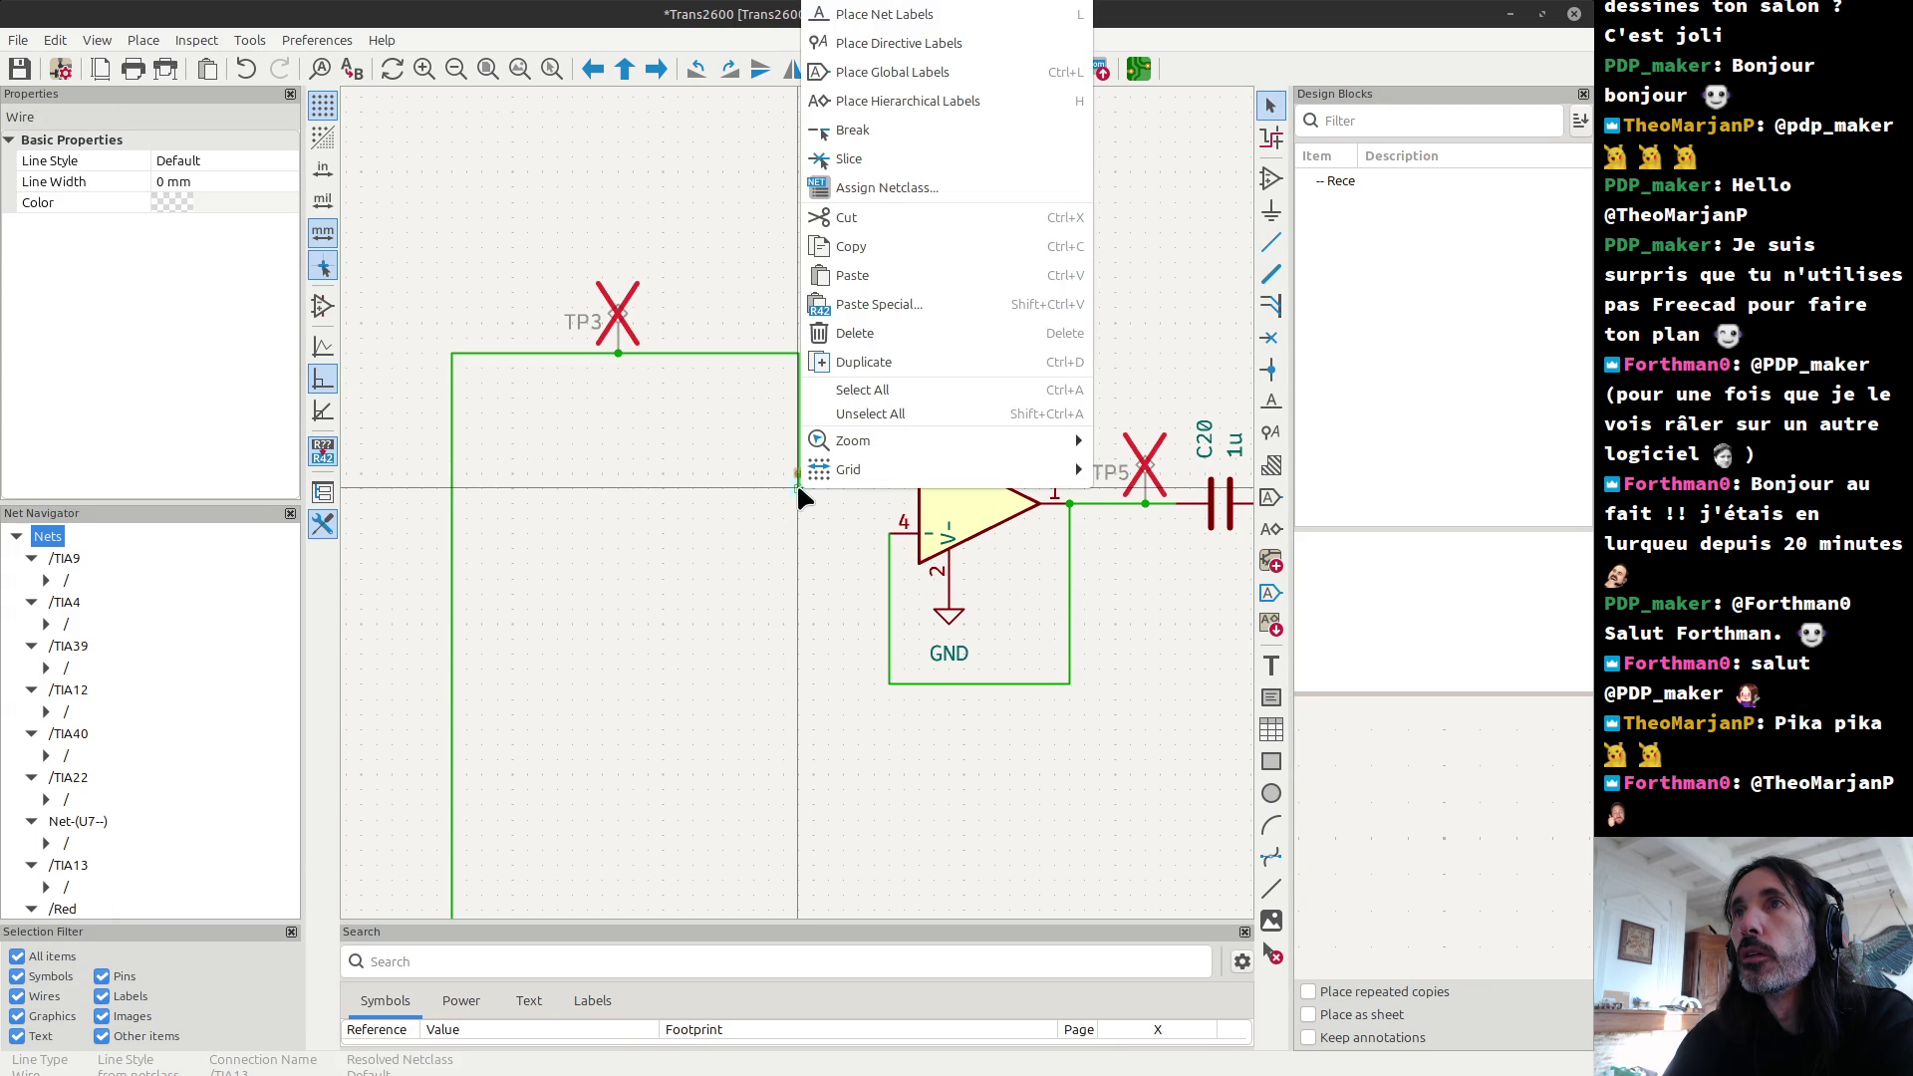
{"action": "left_click", "coordinate": [778, 478]}
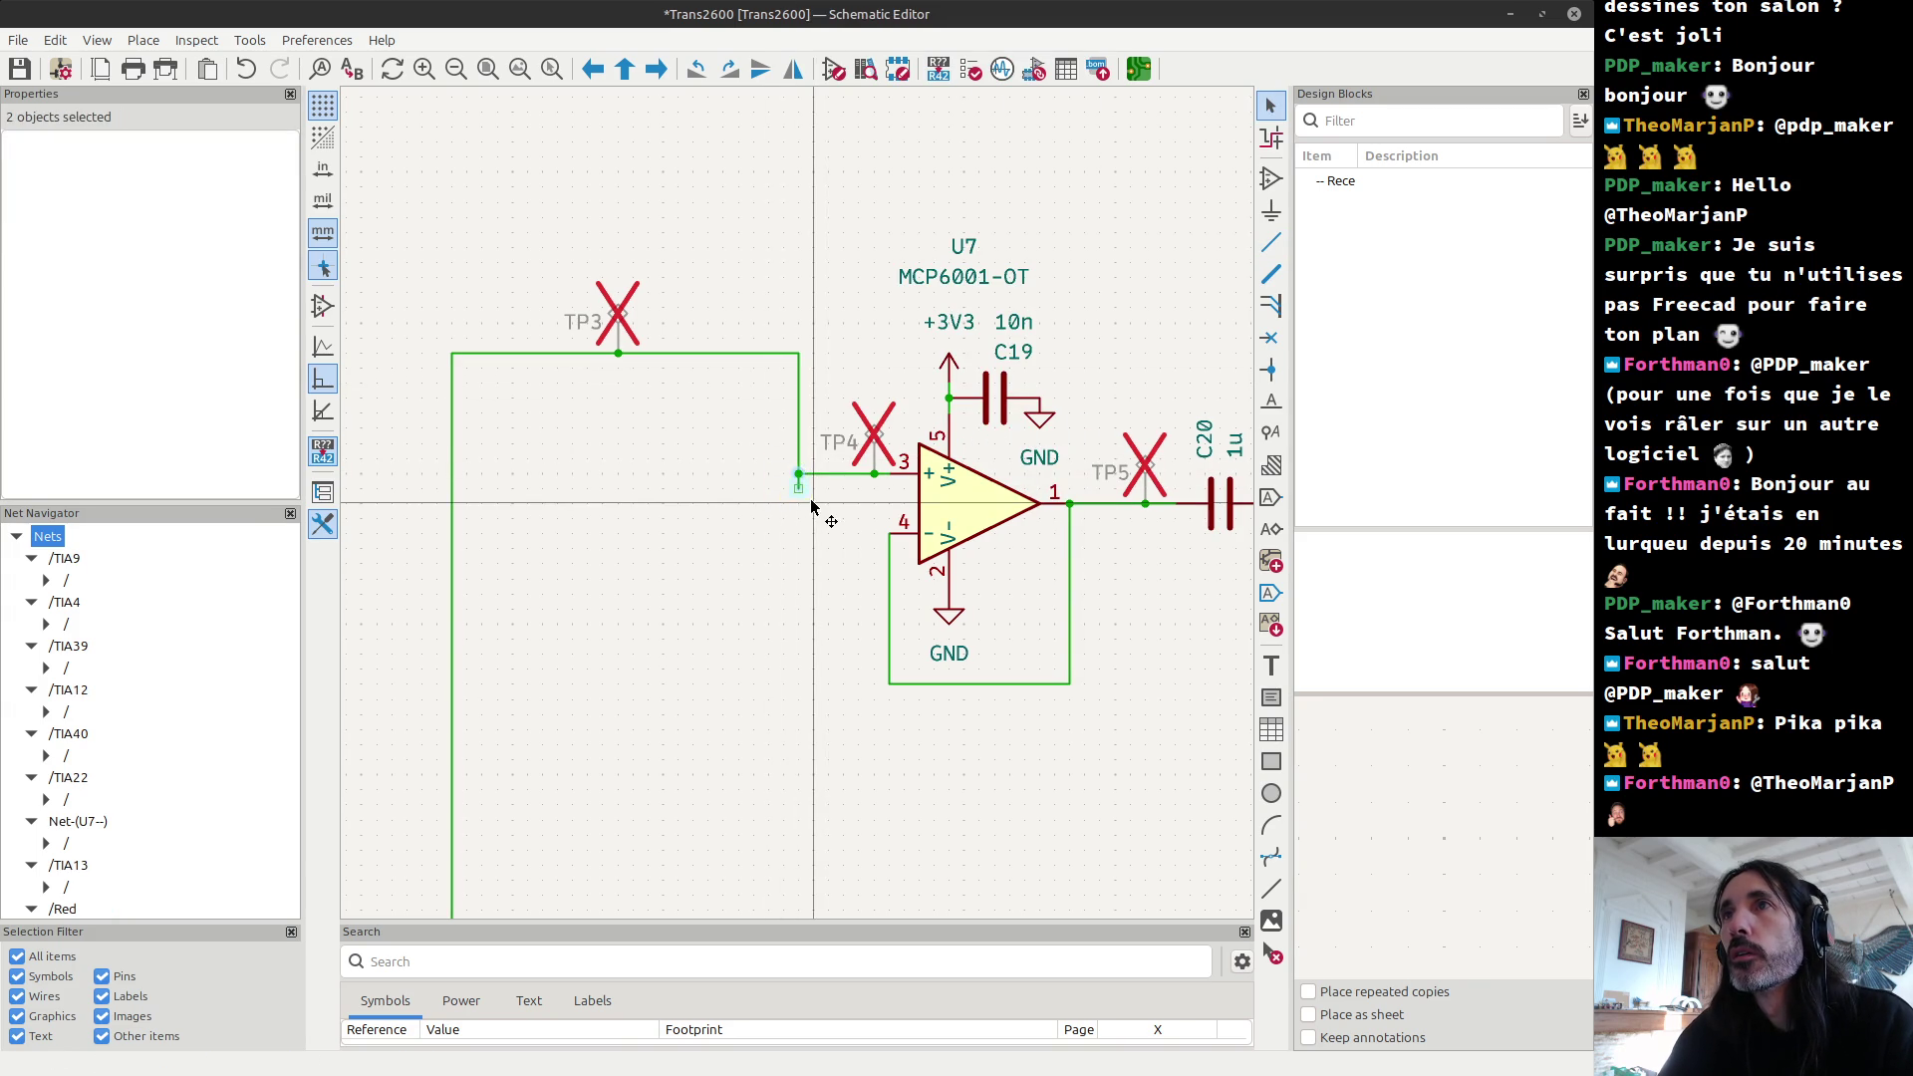
{"action": "key", "text": "Escape"}
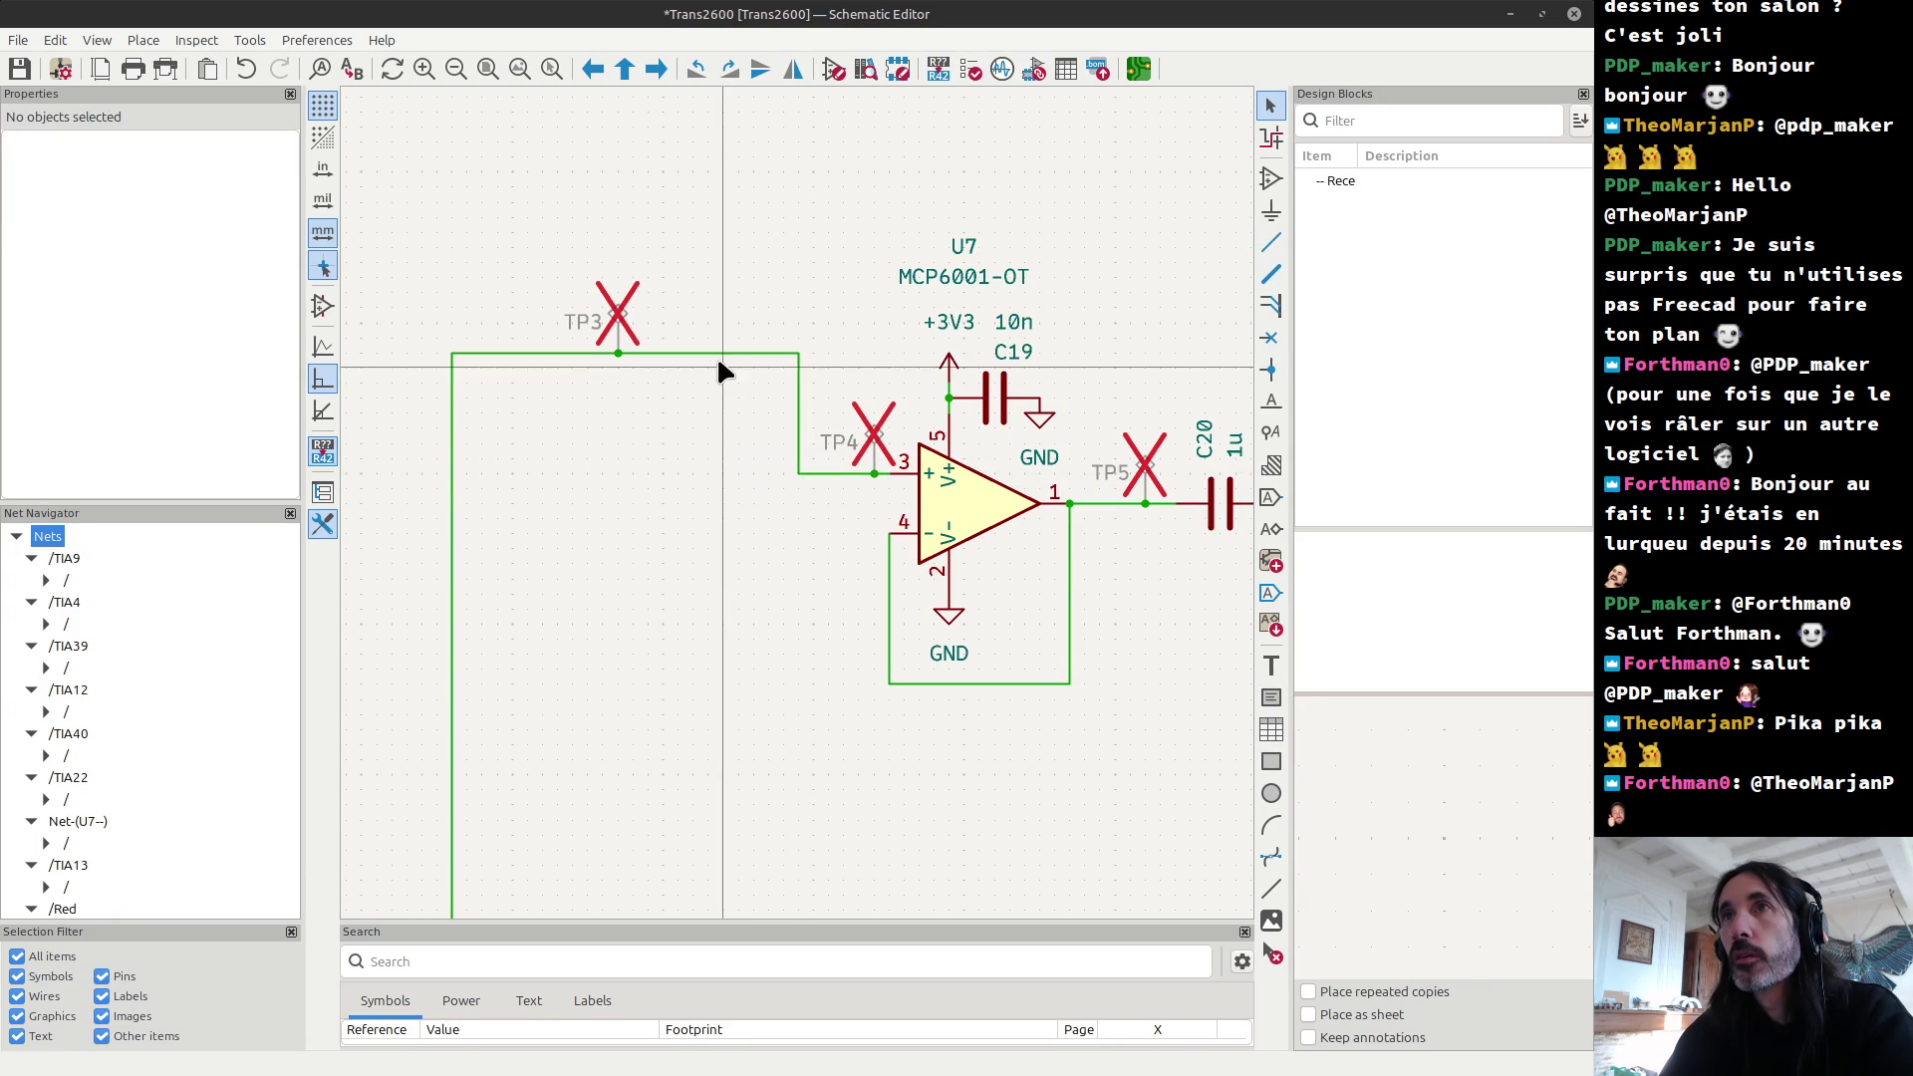
Step: Move TP3 and its wire down so they run level with op-amp pin 3
{"action": "left_click_drag", "start_coordinate": [539, 259], "coordinate": [703, 418]}
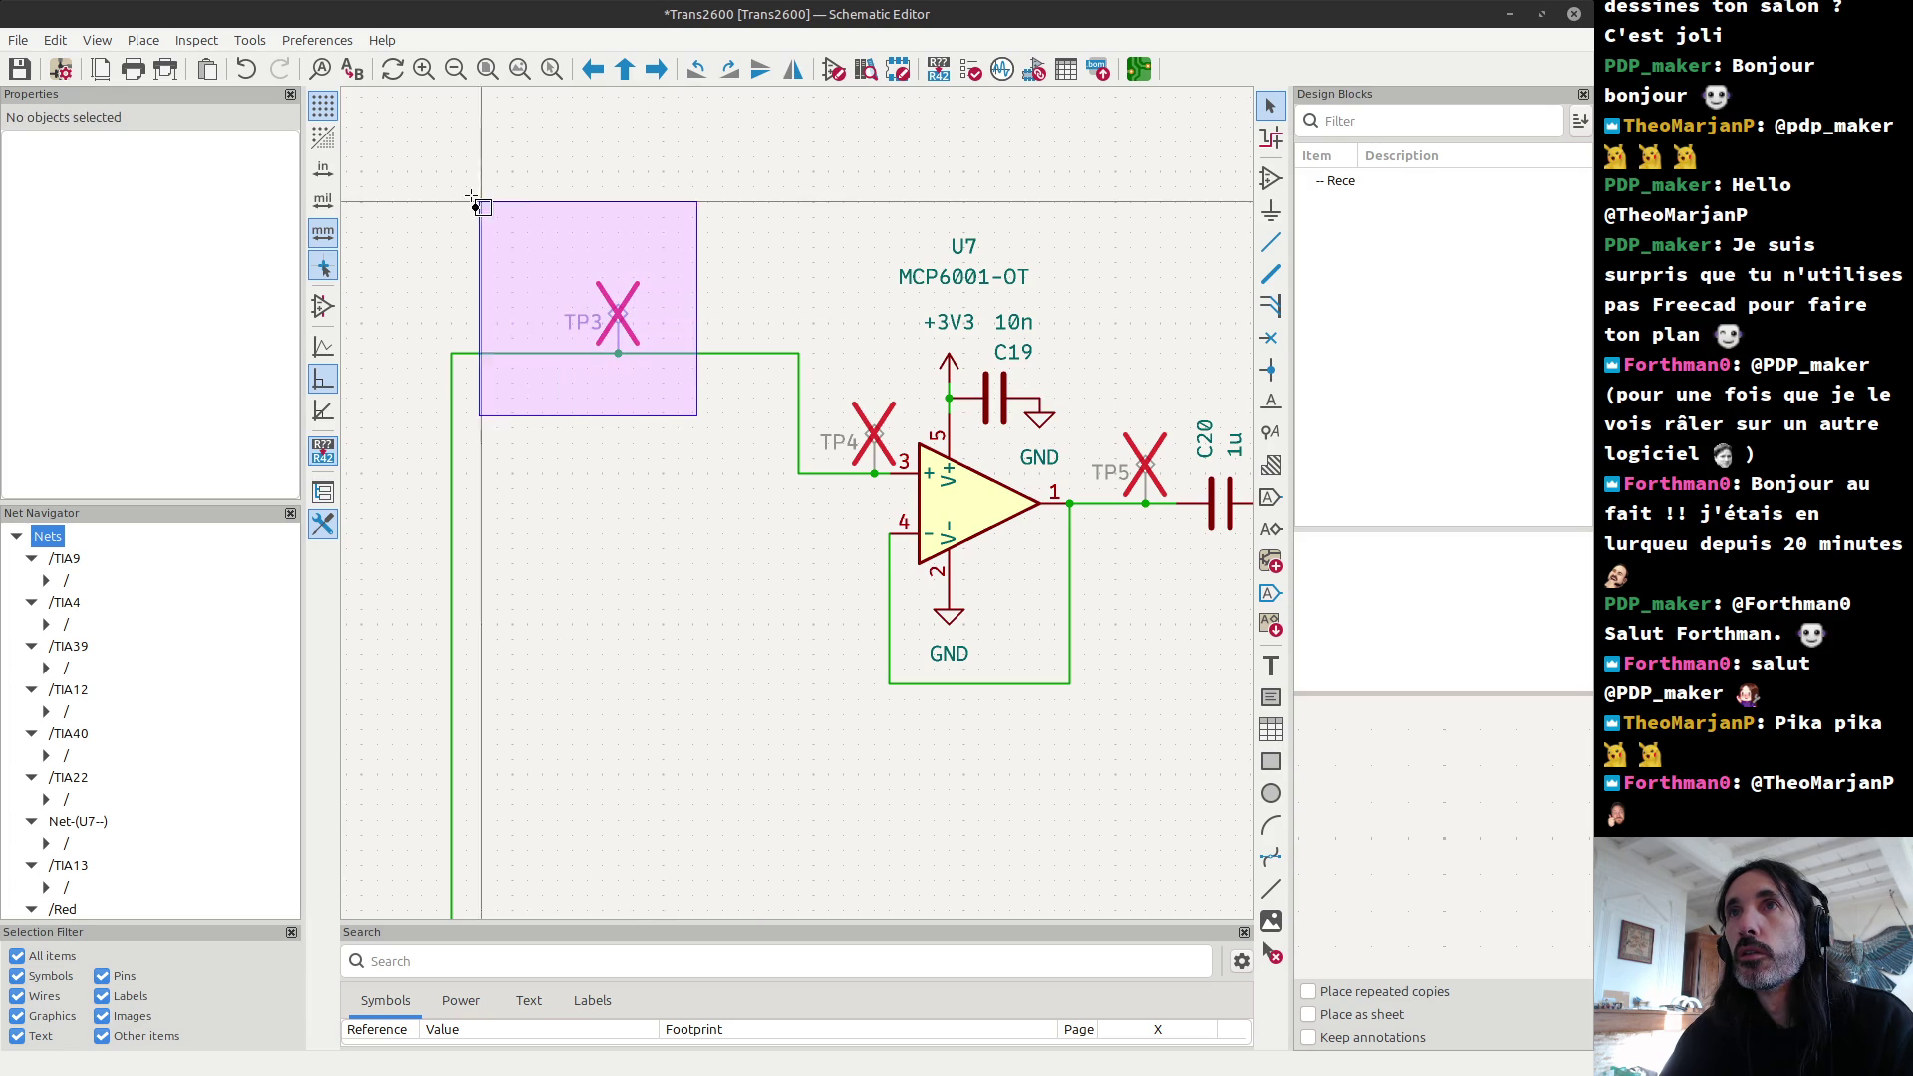
{"action": "left_click_drag", "start_coordinate": [614, 344], "coordinate": [620, 468]}
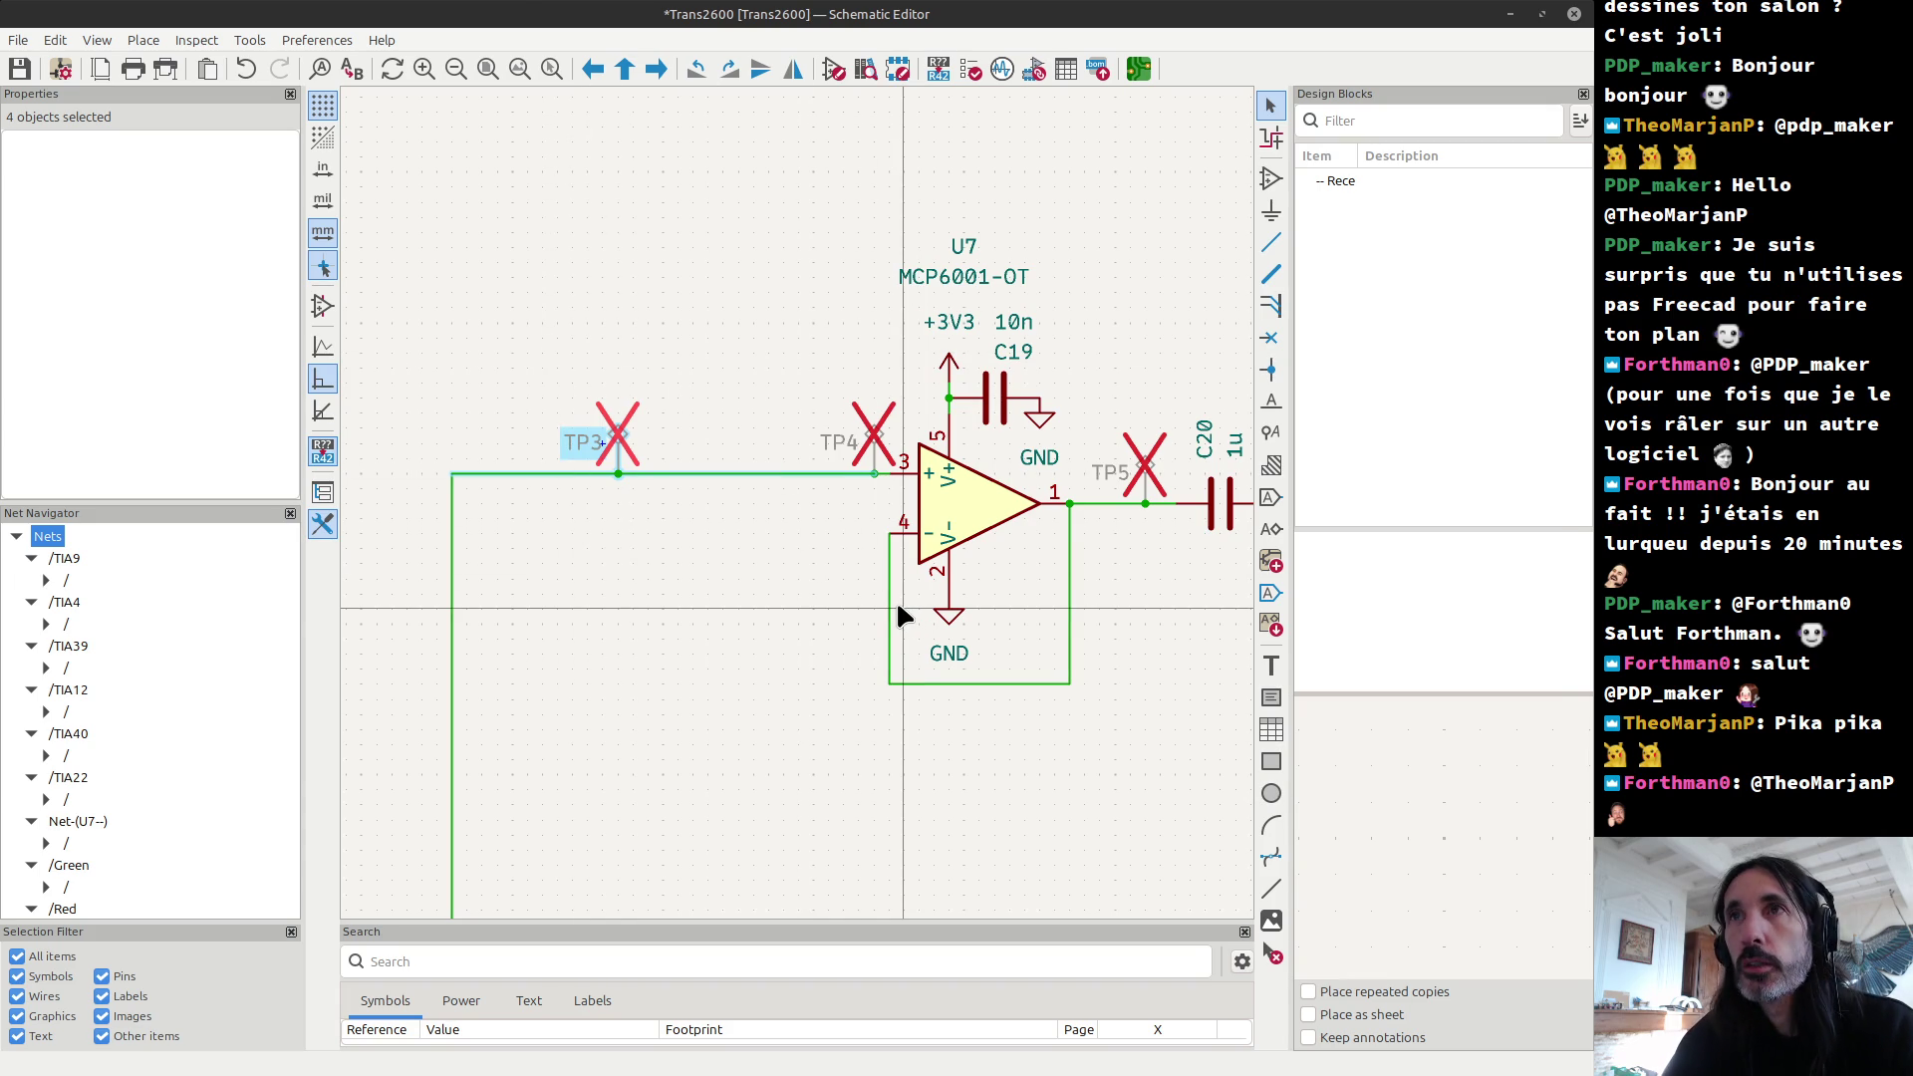
{"action": "key", "text": "alt+Tab"}
{"action": "scroll", "coordinate": [942, 643], "scroll_direction": "up", "scroll_amount": 3}
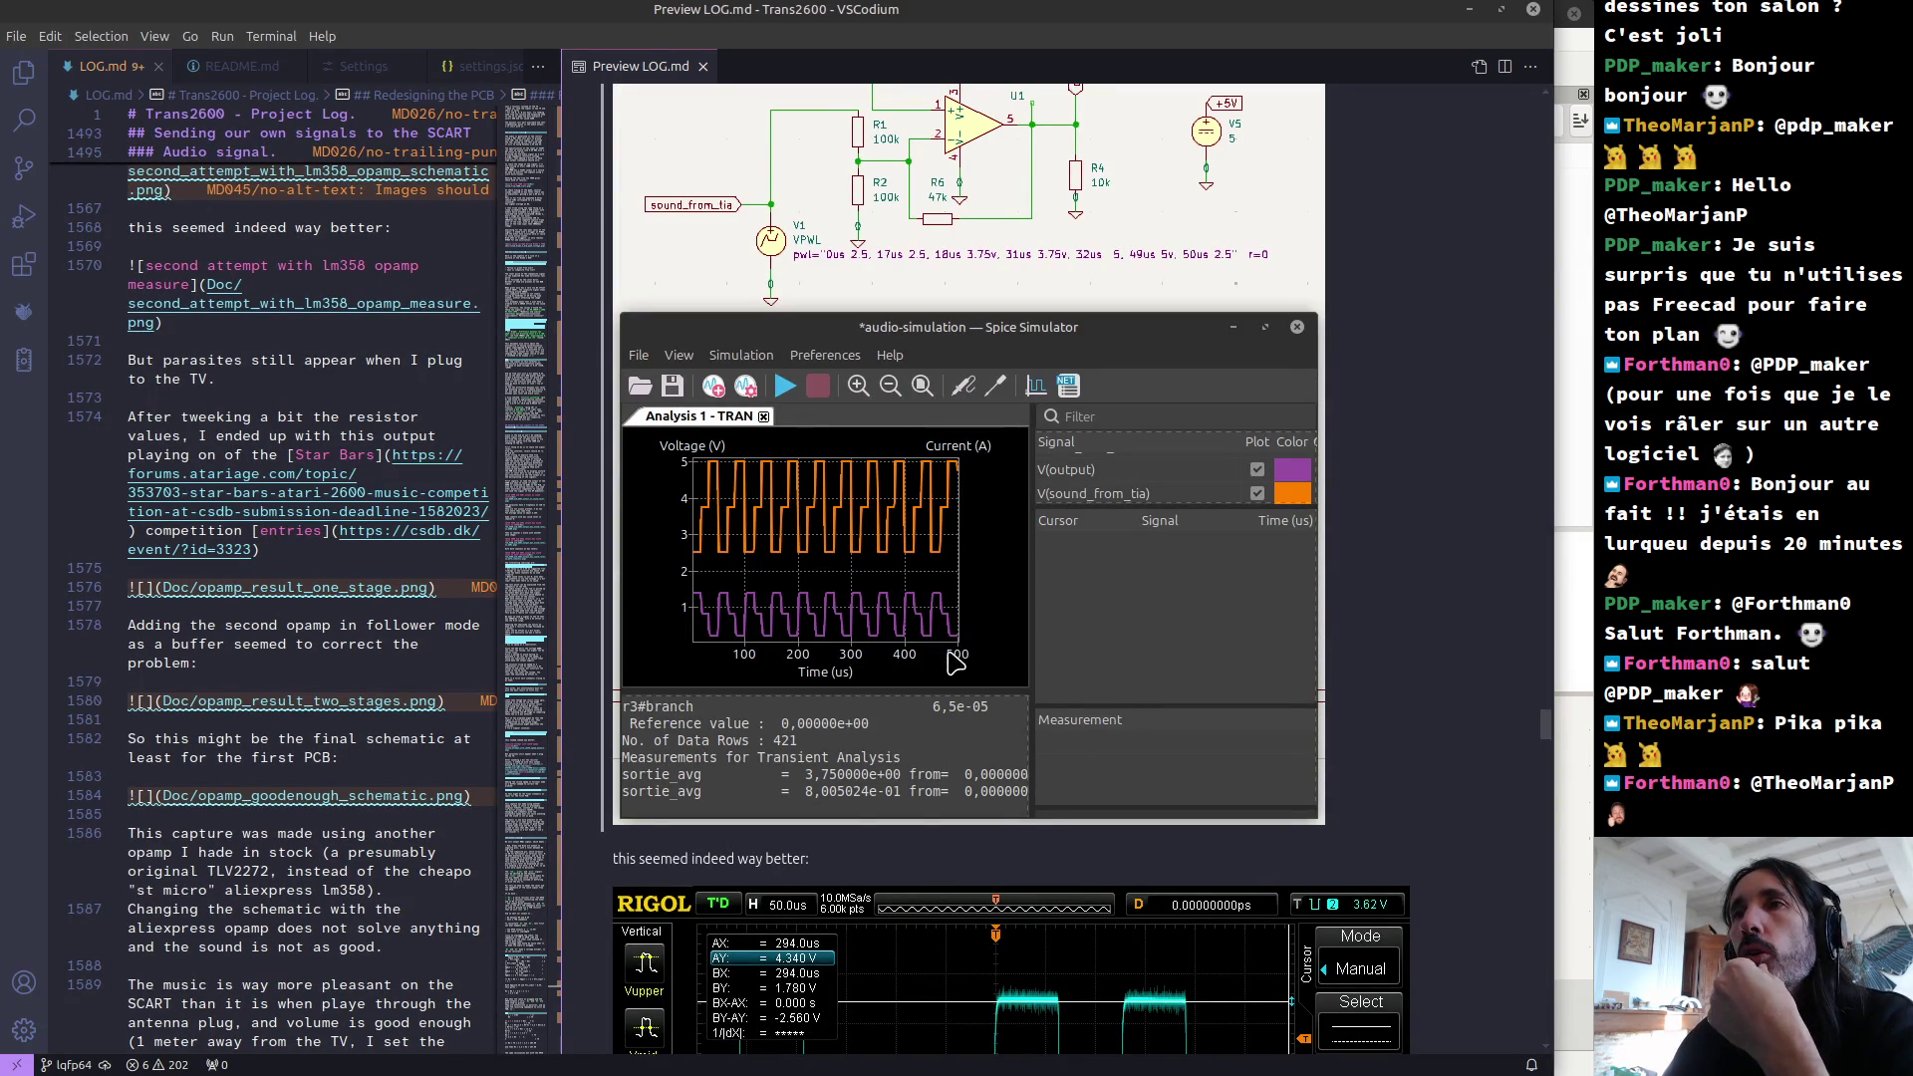
Step: Search LOG.md for 'dvd' and highlight the sentence introducing the 7800 SCART capture
{"action": "scroll", "coordinate": [954, 659], "scroll_direction": "up", "scroll_amount": 4}
{"action": "mouse_move", "coordinate": [1545, 715]}
{"action": "left_mouse_down"}
{"action": "mouse_move", "coordinate": [1534, 519]}
{"action": "mouse_move", "coordinate": [1475, 279]}
{"action": "mouse_move", "coordinate": [1395, 99]}
{"action": "left_mouse_up"}
{"action": "key", "text": "ctrl+f"}
{"action": "type", "text": "scart"}
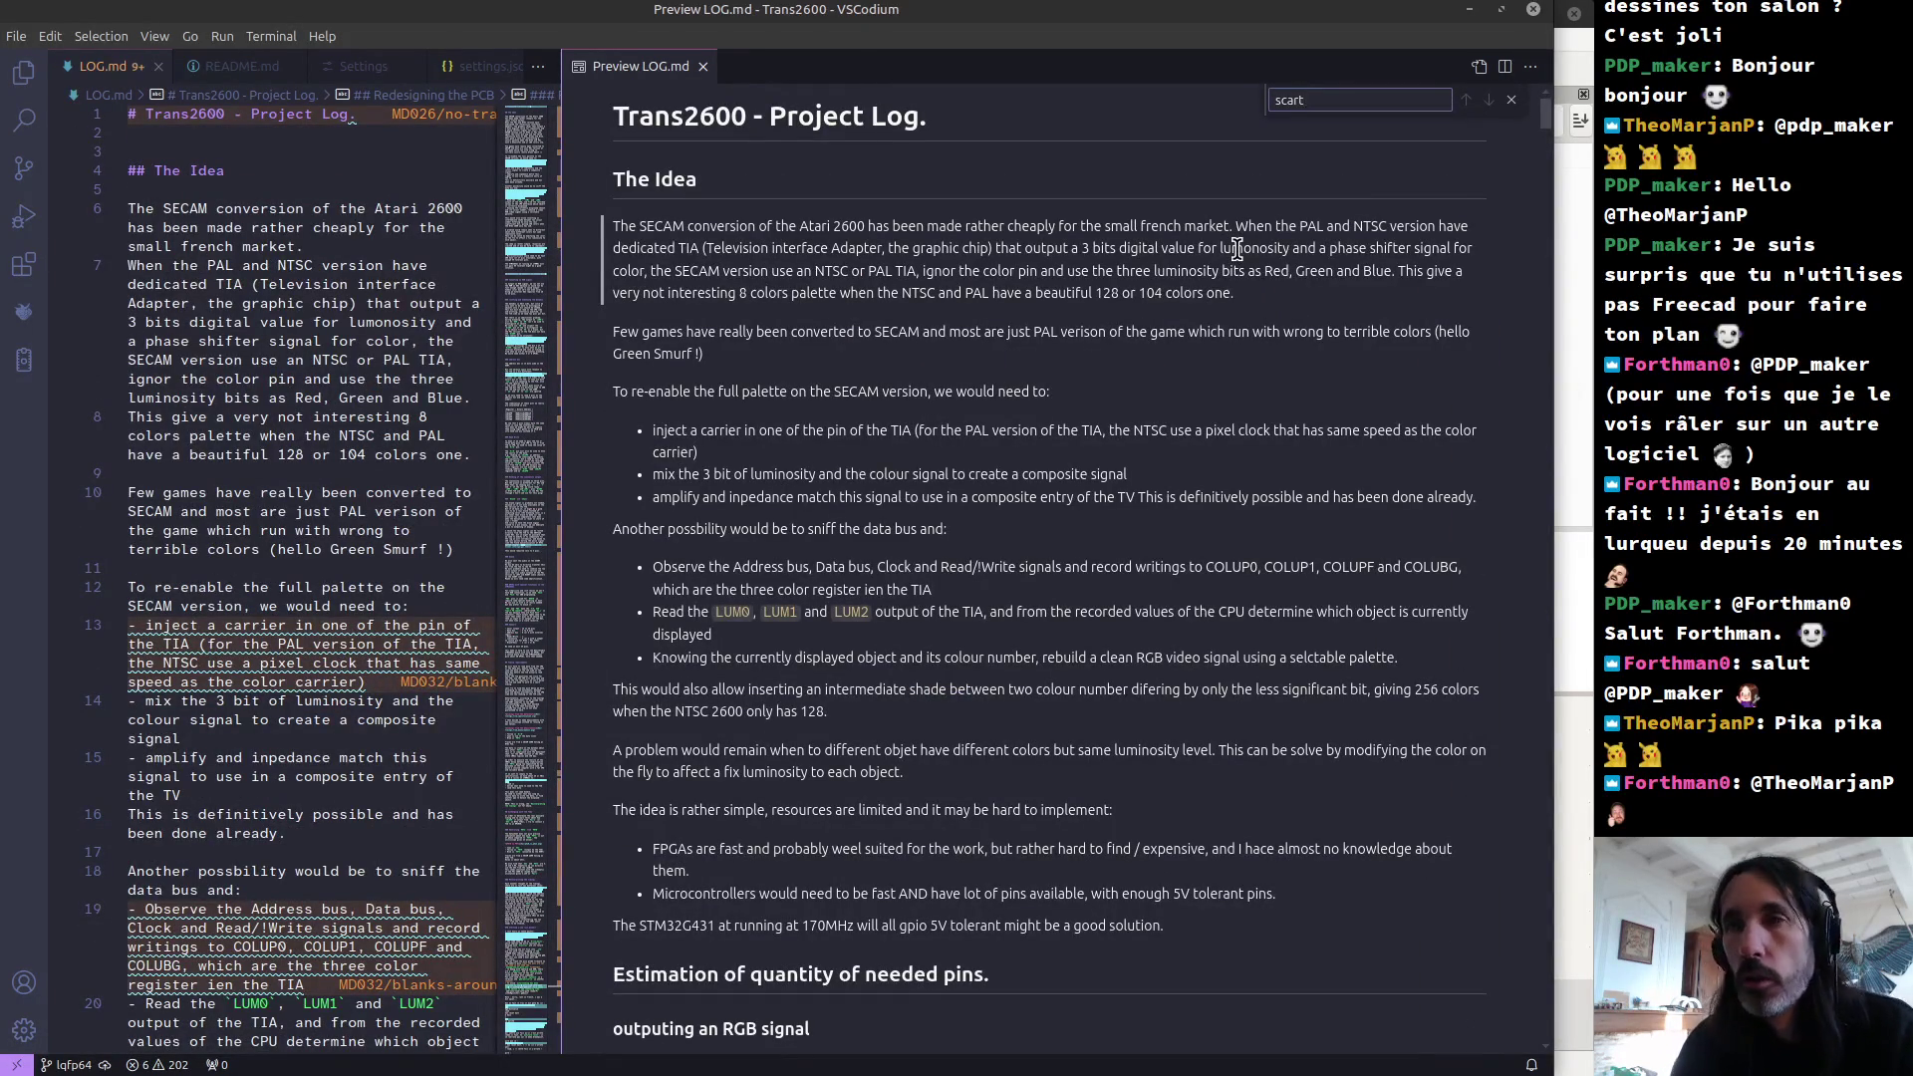
{"action": "left_click", "coordinate": [202, 271]}
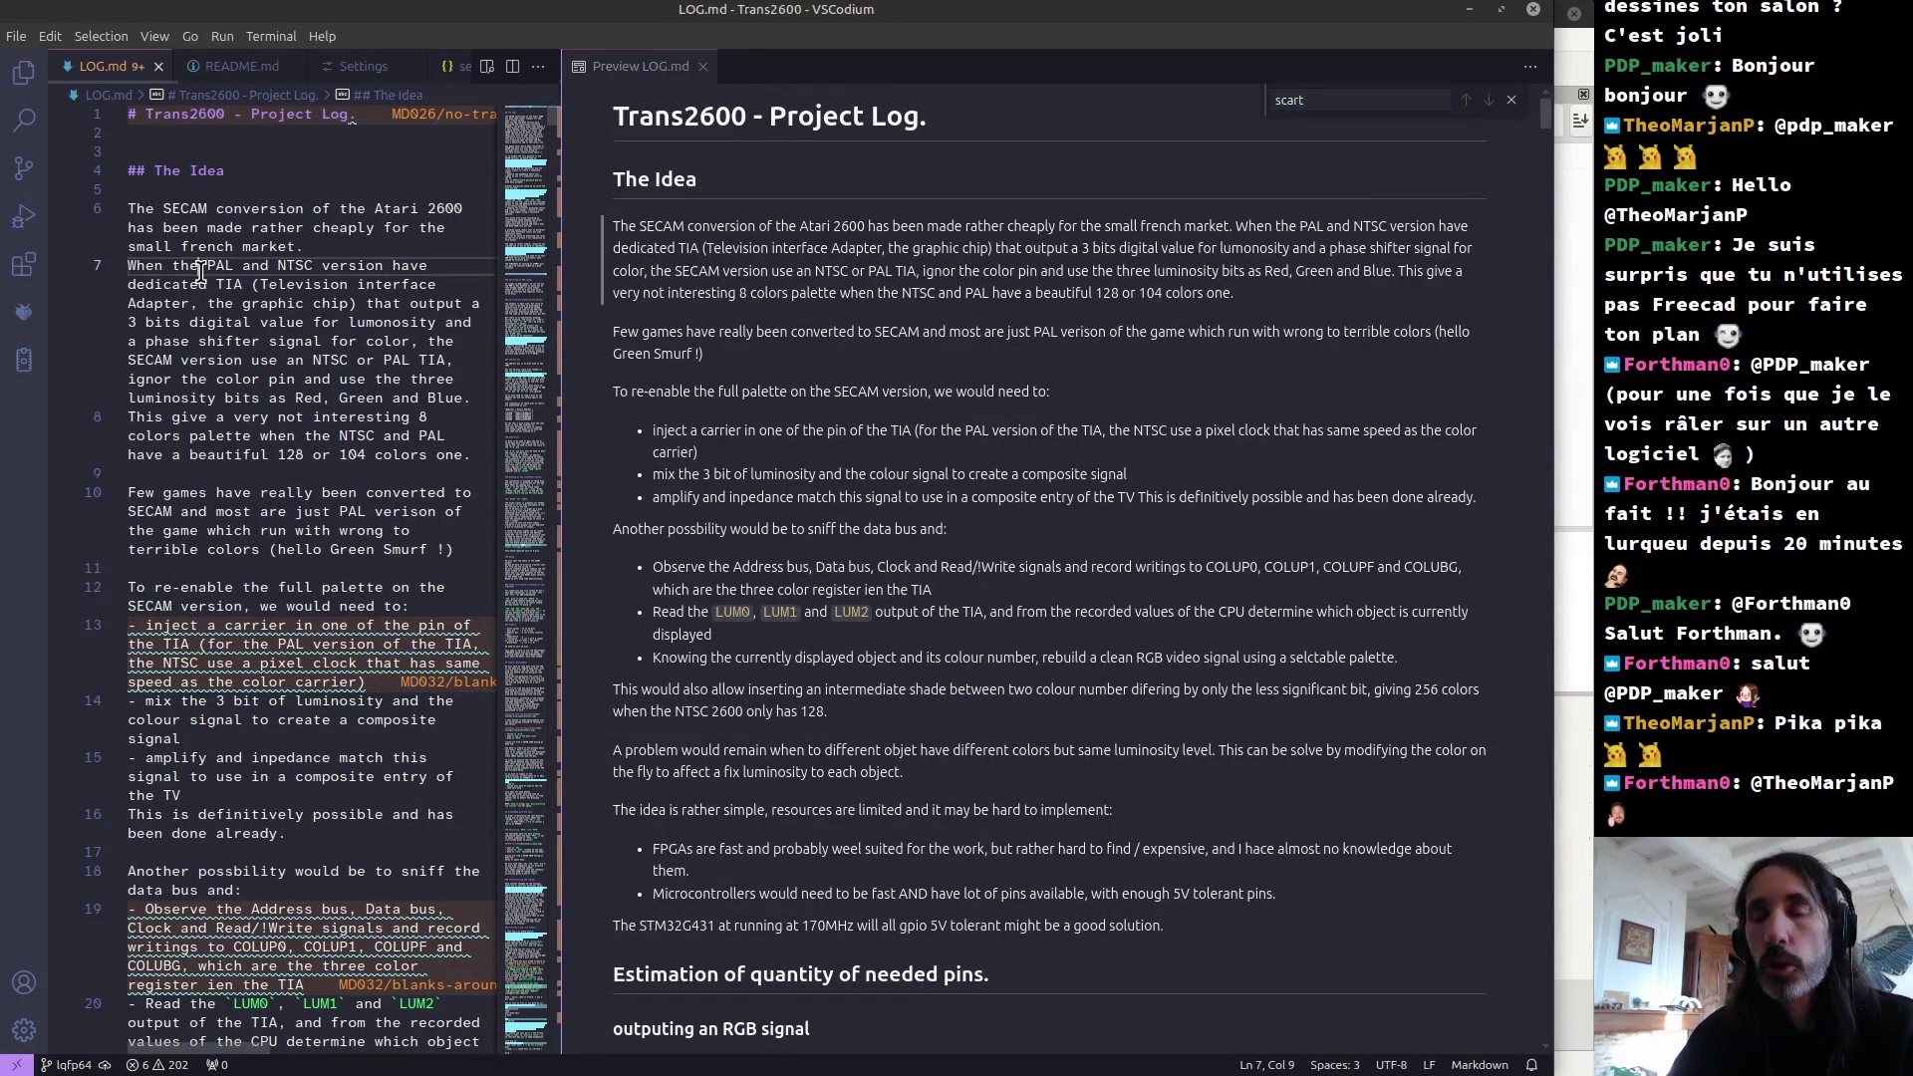
{"action": "key", "text": "ctrl+f"}
{"action": "type", "text": "dvd"}
{"action": "key", "text": "Return"}
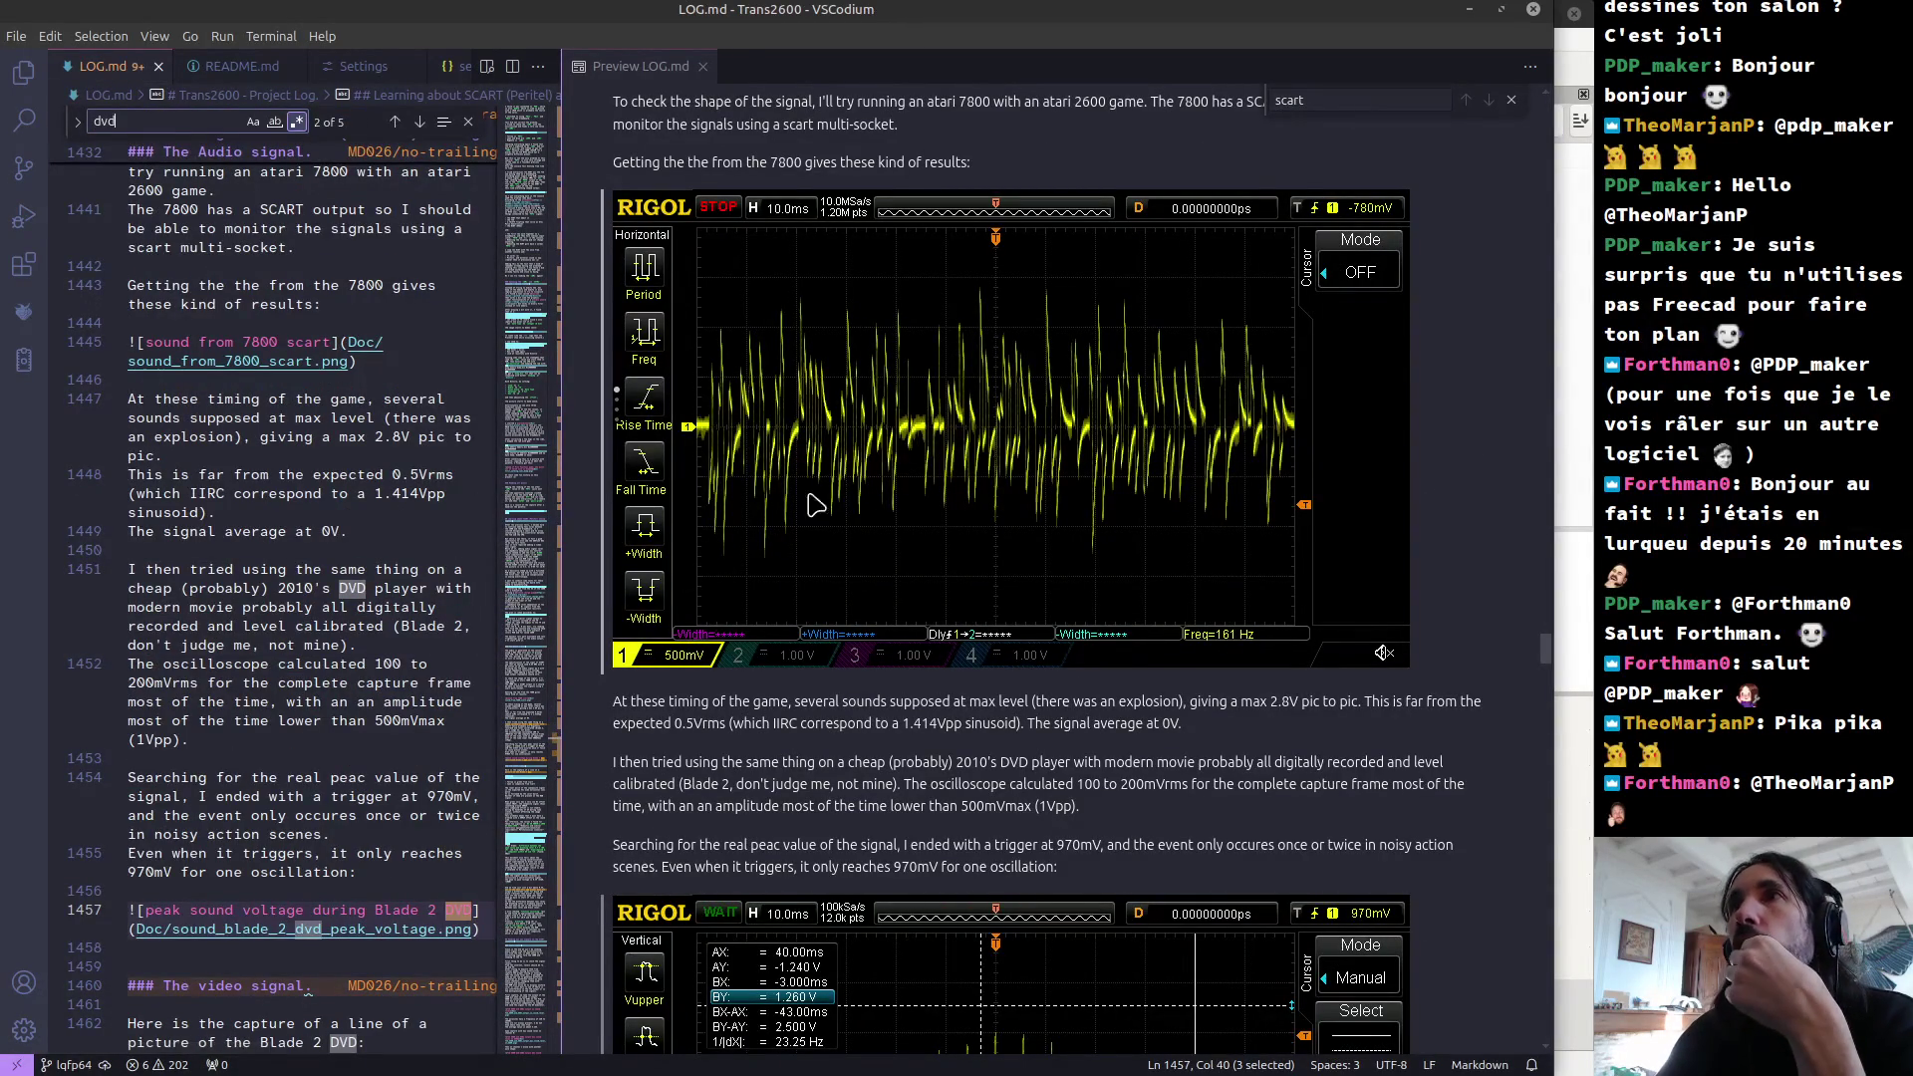
{"action": "left_click", "coordinate": [742, 442]}
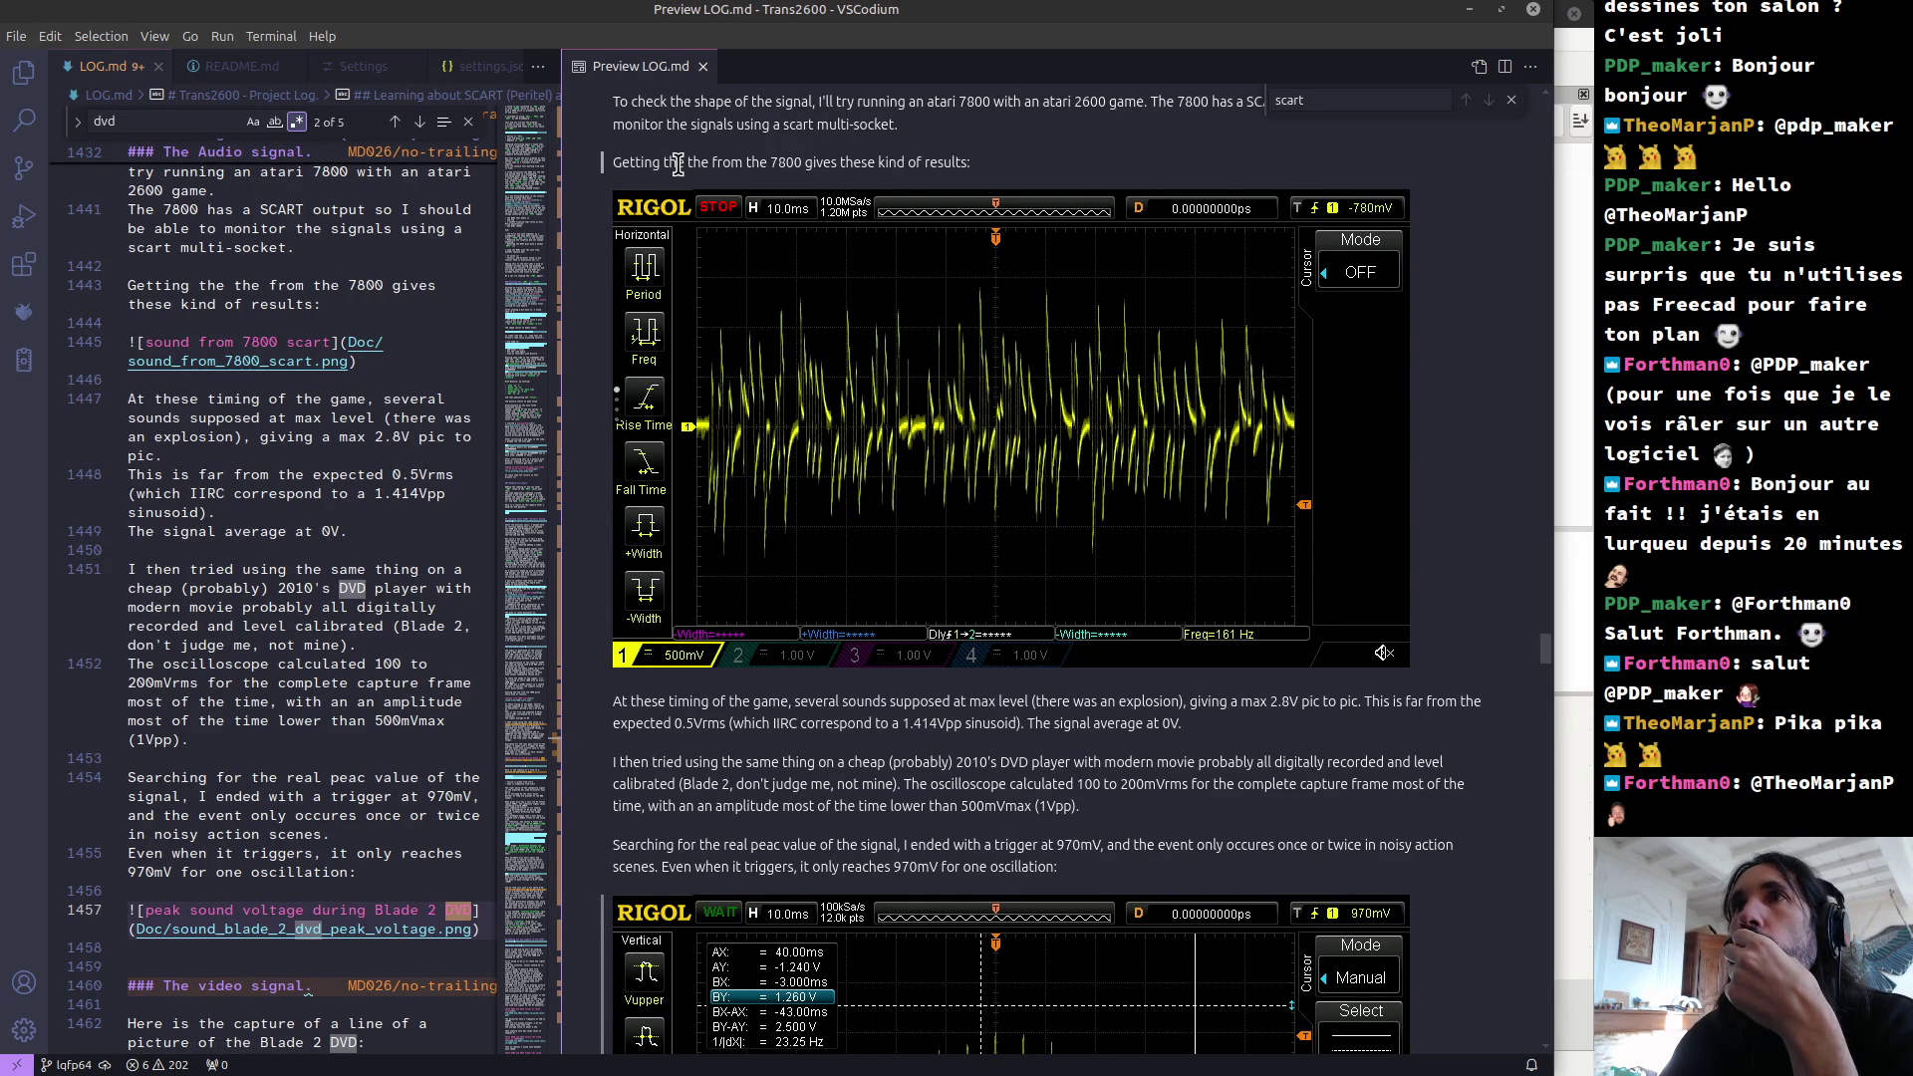
{"action": "left_click_drag", "start_coordinate": [677, 164], "coordinate": [990, 169]}
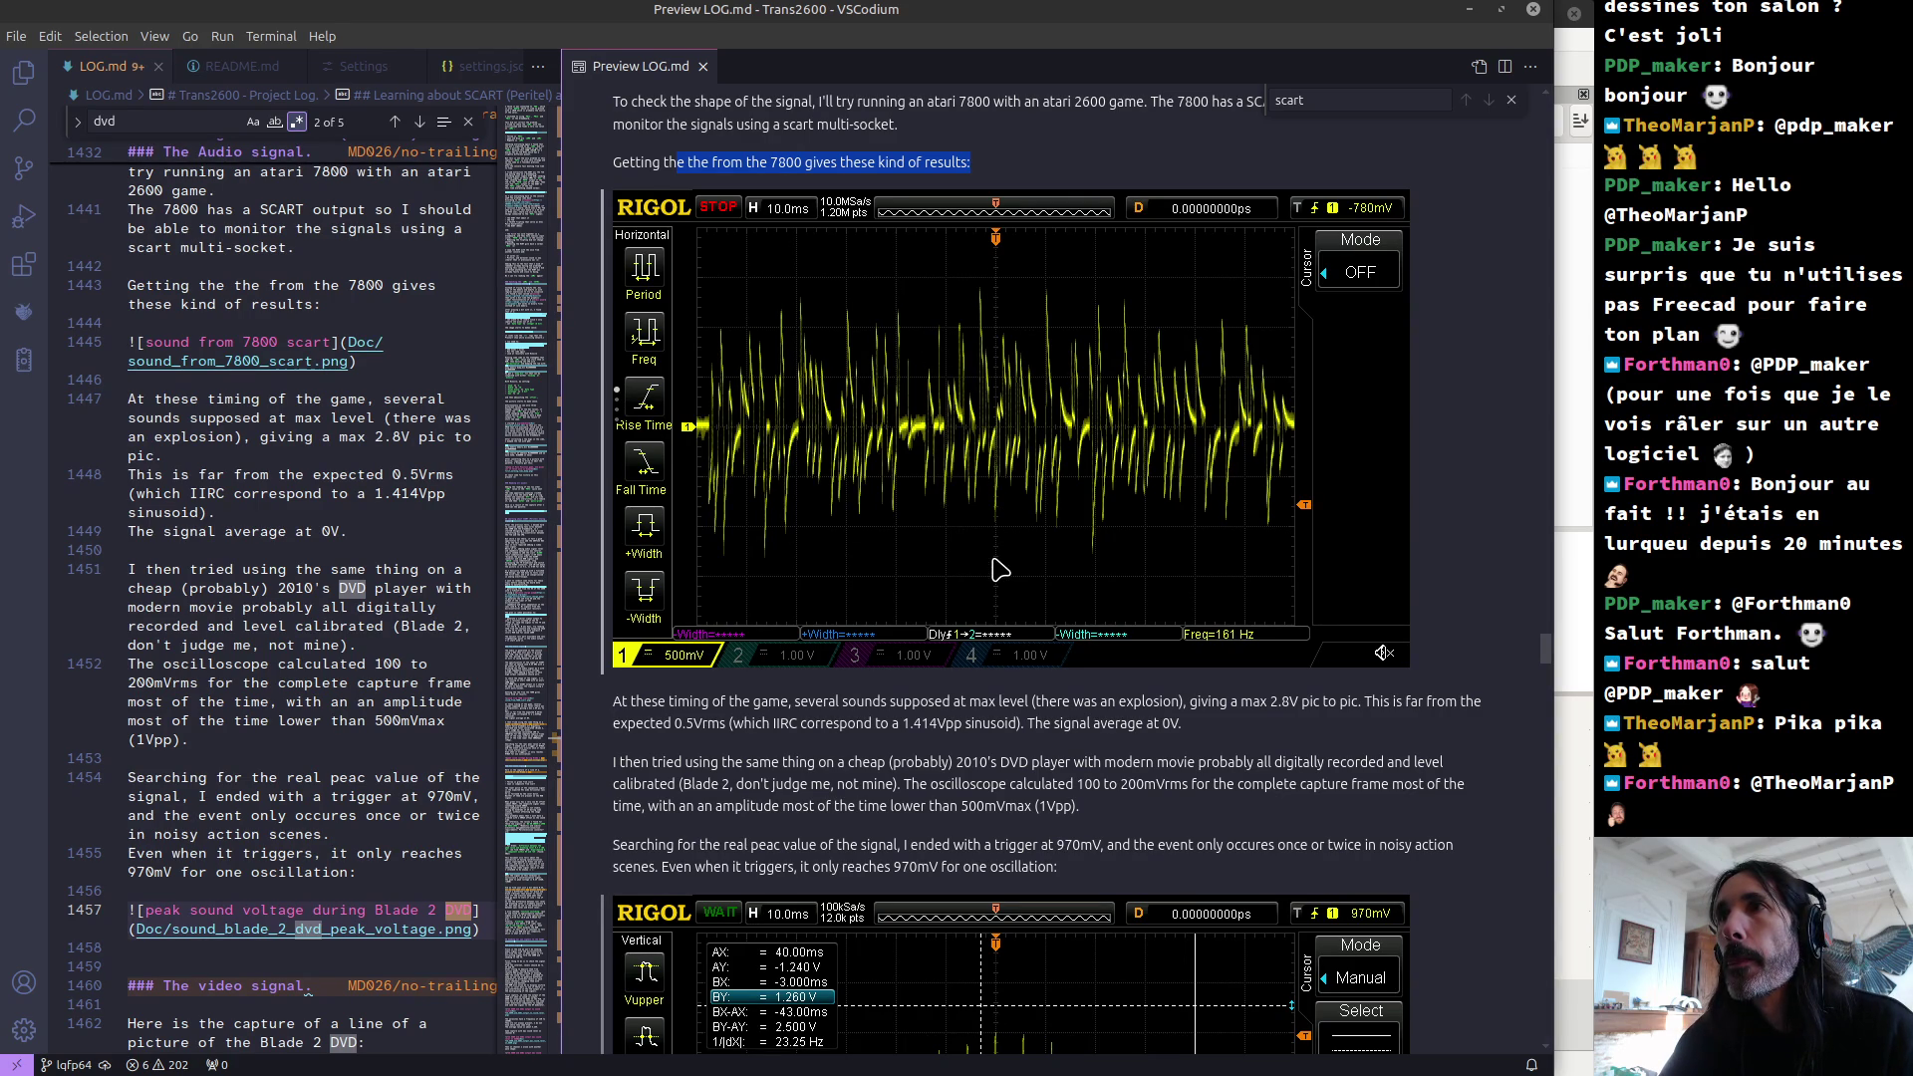
{"action": "scroll", "coordinate": [999, 570], "scroll_direction": "down", "scroll_amount": 2}
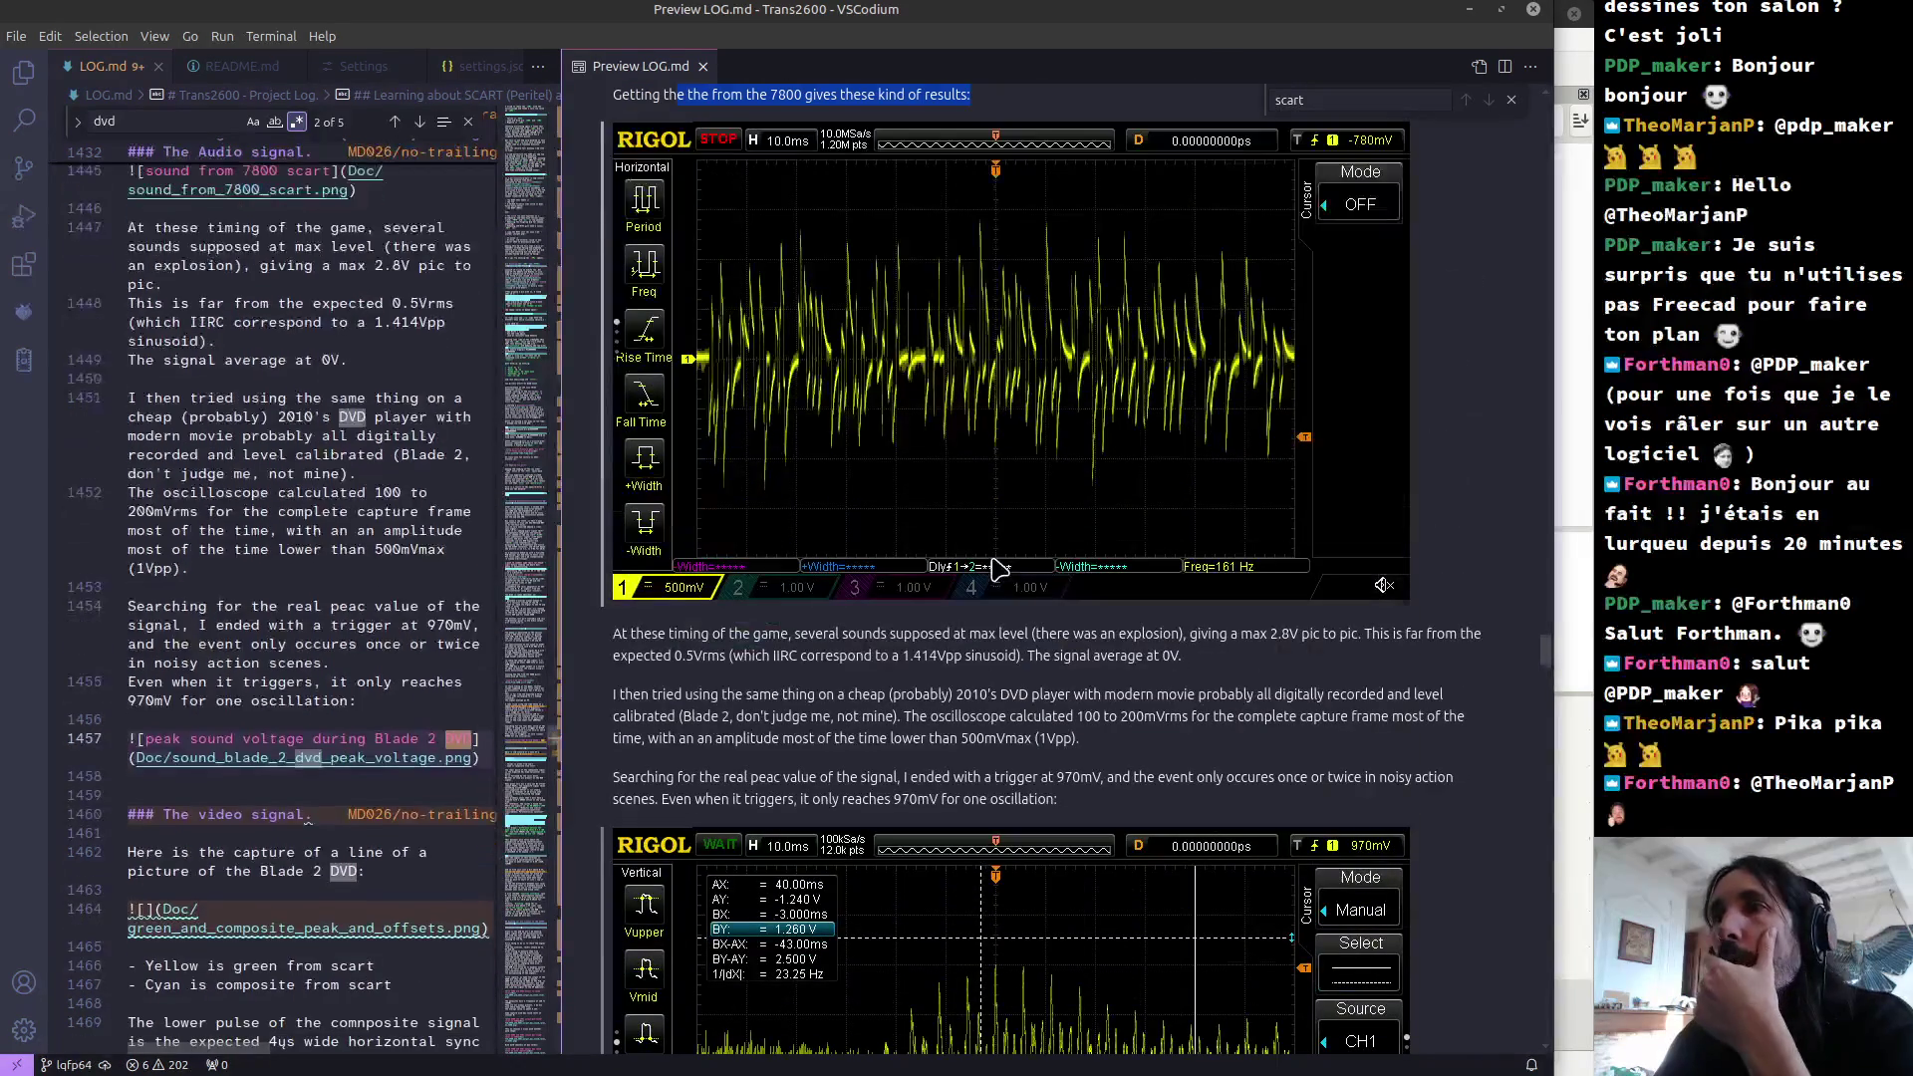
{"action": "scroll", "coordinate": [995, 568], "scroll_direction": "up", "scroll_amount": 2}
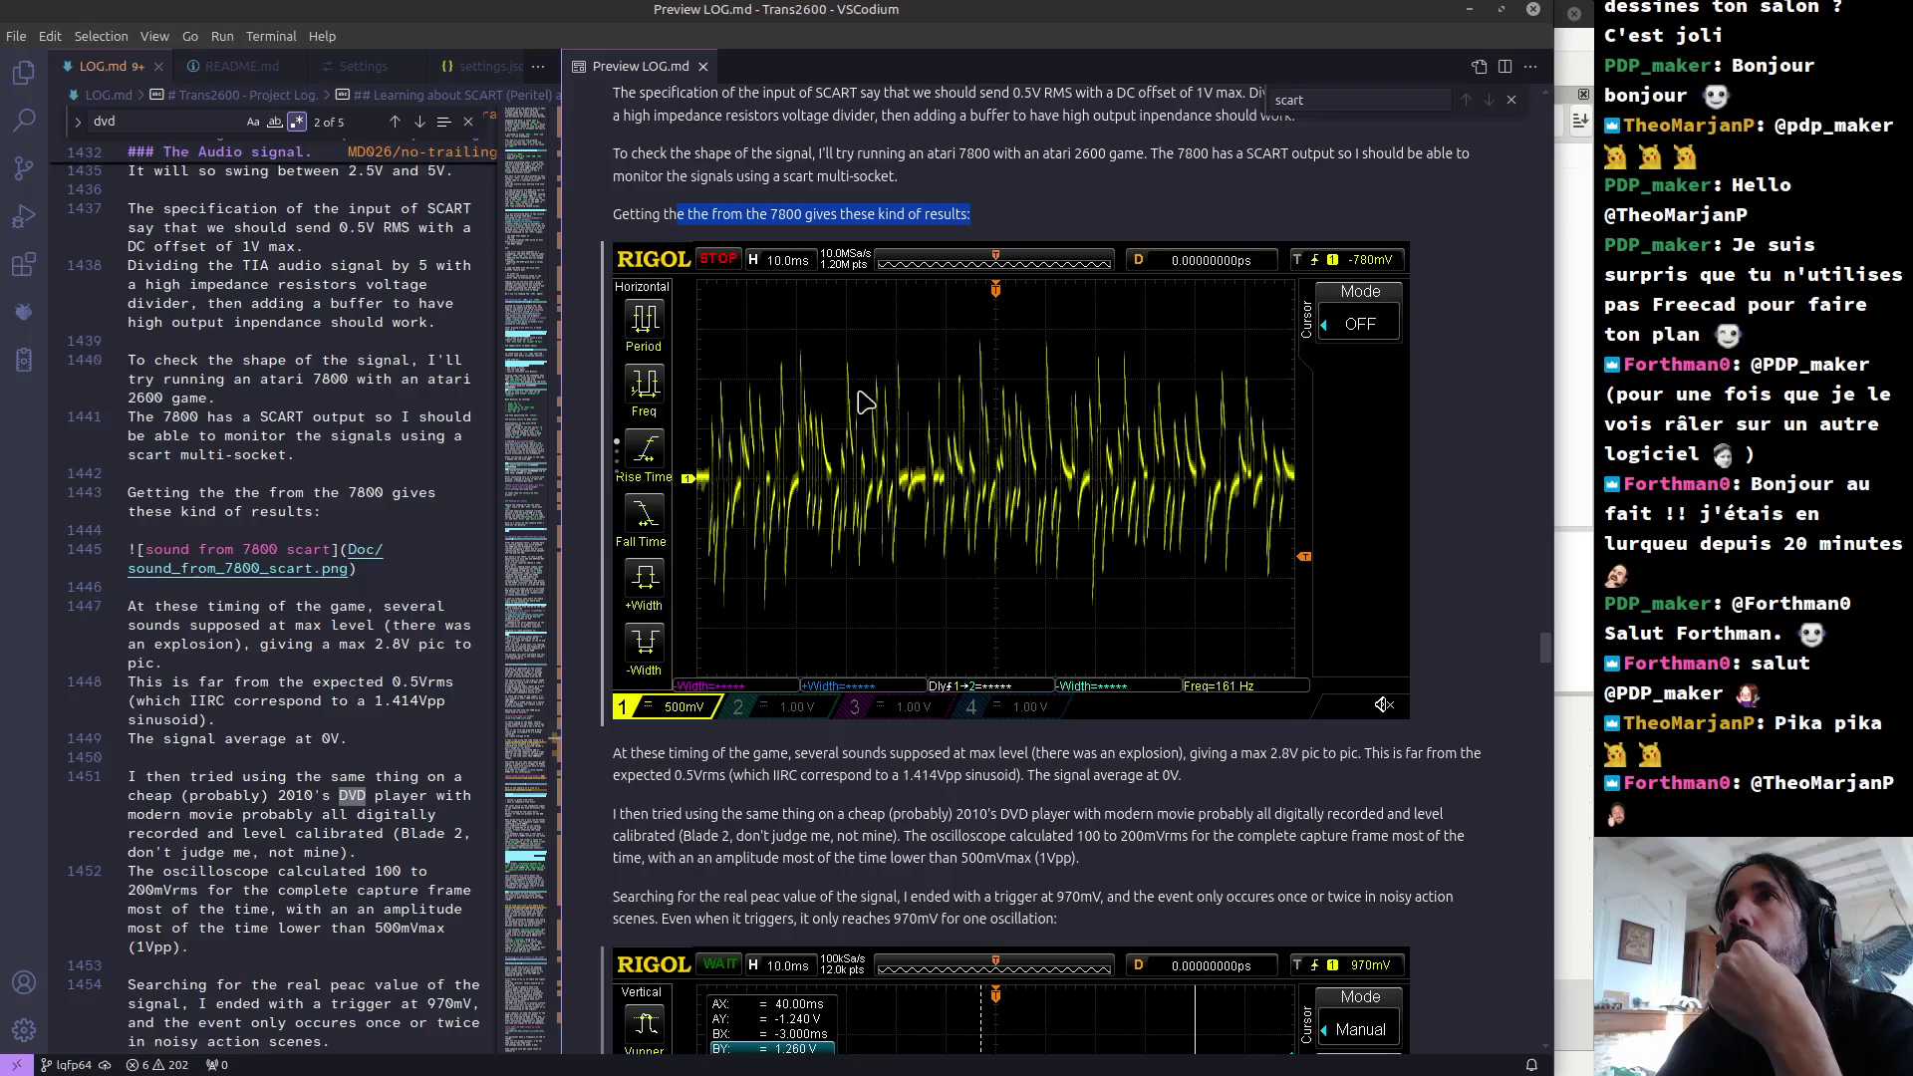
{"action": "scroll", "coordinate": [773, 294], "scroll_direction": "up", "scroll_amount": 4}
{"action": "scroll", "coordinate": [773, 294], "scroll_direction": "up", "scroll_amount": 3}
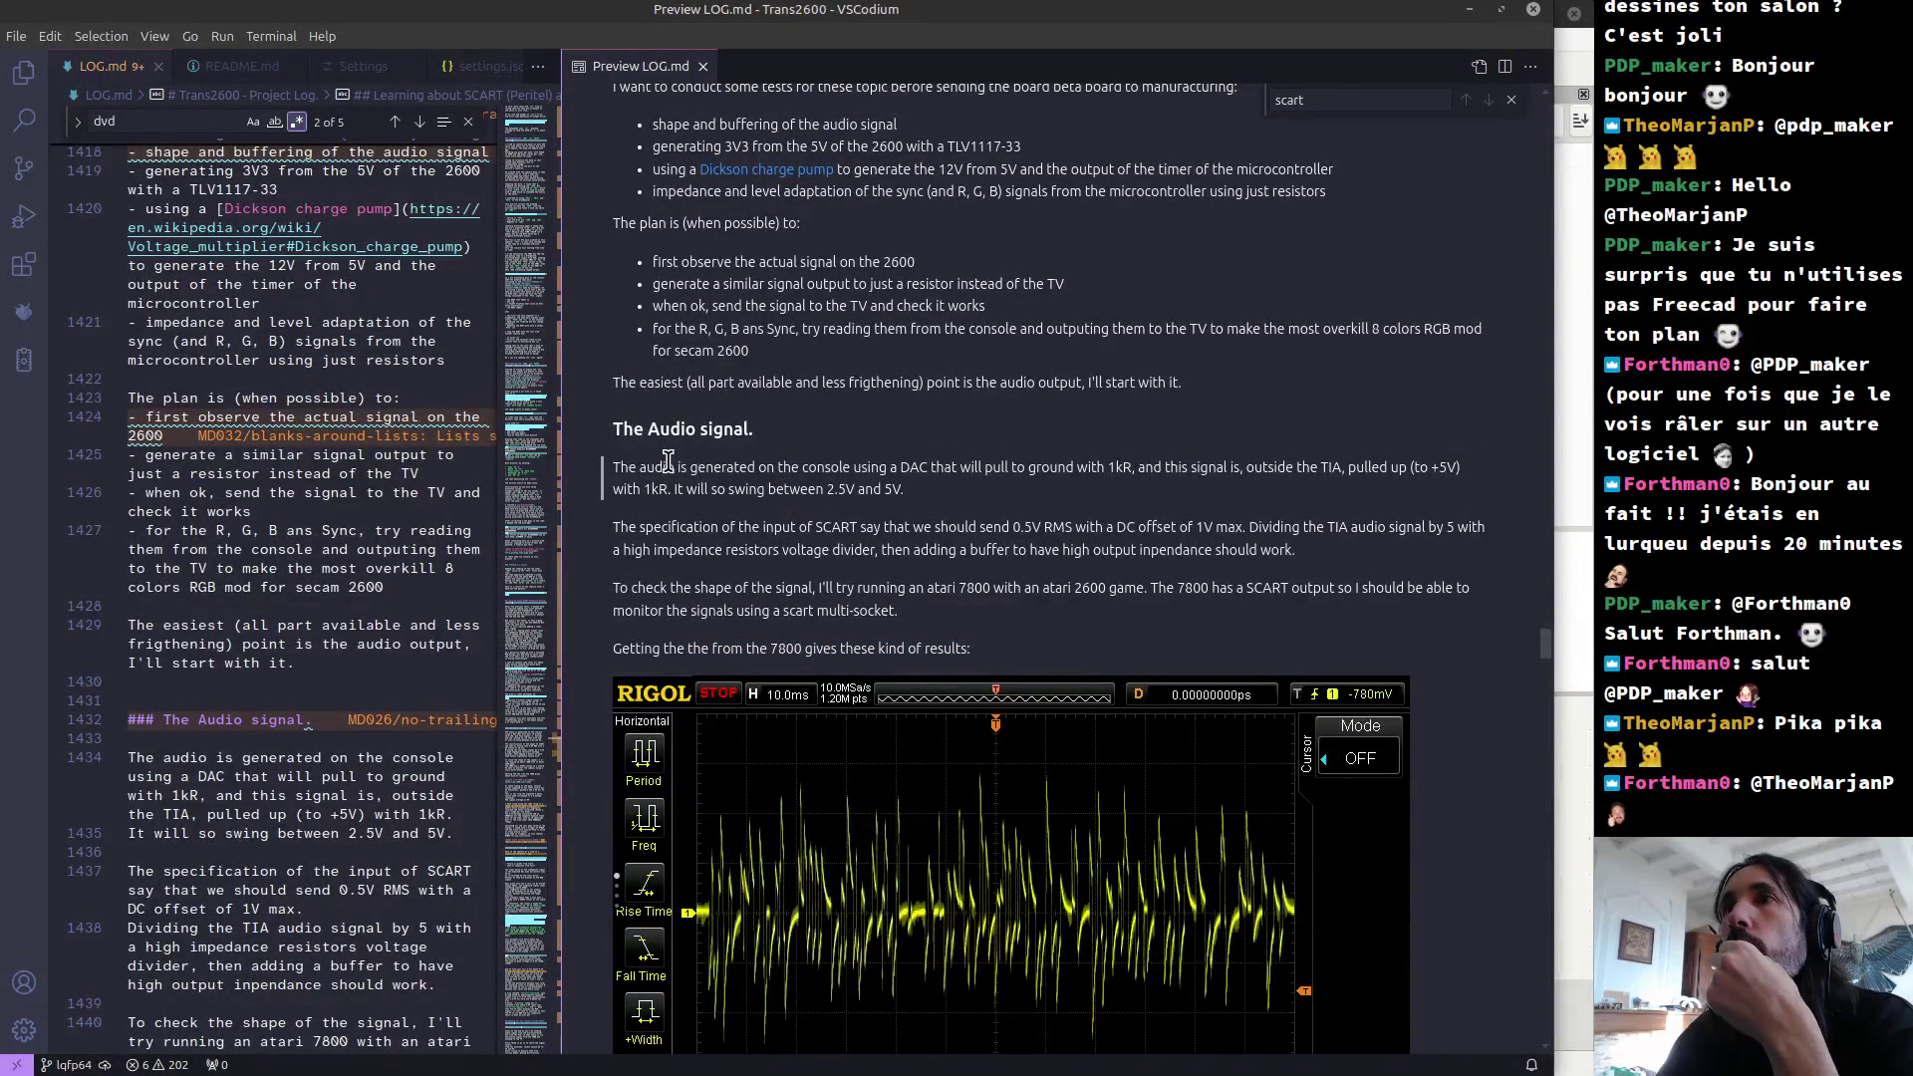
{"action": "mouse_move", "coordinate": [667, 462]}
{"action": "left_mouse_down"}
{"action": "mouse_move", "coordinate": [754, 514]}
{"action": "mouse_move", "coordinate": [761, 495]}
{"action": "mouse_move", "coordinate": [693, 488]}
{"action": "mouse_move", "coordinate": [700, 529]}
{"action": "left_mouse_up"}
{"action": "left_click", "coordinate": [700, 529]}
{"action": "mouse_move", "coordinate": [747, 648]}
{"action": "left_mouse_down"}
{"action": "mouse_move", "coordinate": [968, 657]}
{"action": "mouse_move", "coordinate": [913, 667]}
{"action": "left_mouse_up"}
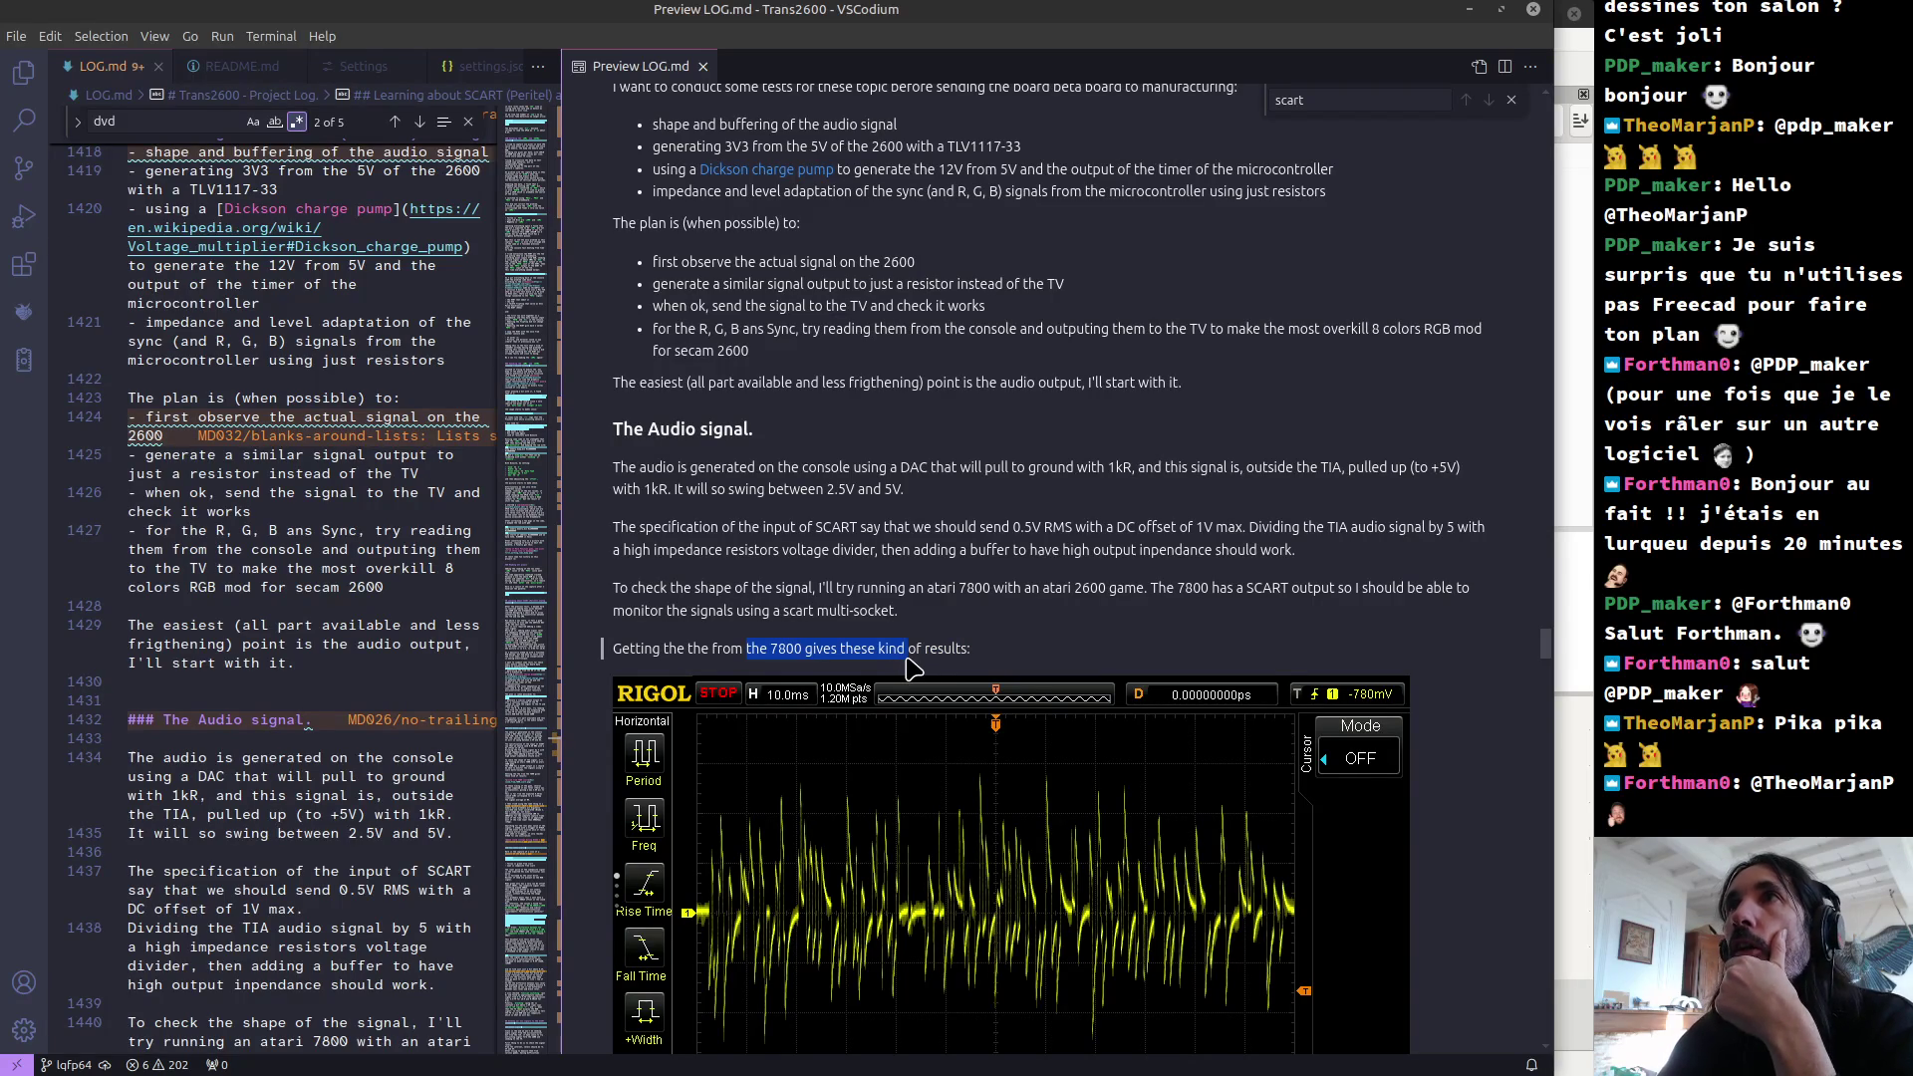
{"action": "scroll", "coordinate": [900, 792], "scroll_direction": "down", "scroll_amount": 5}
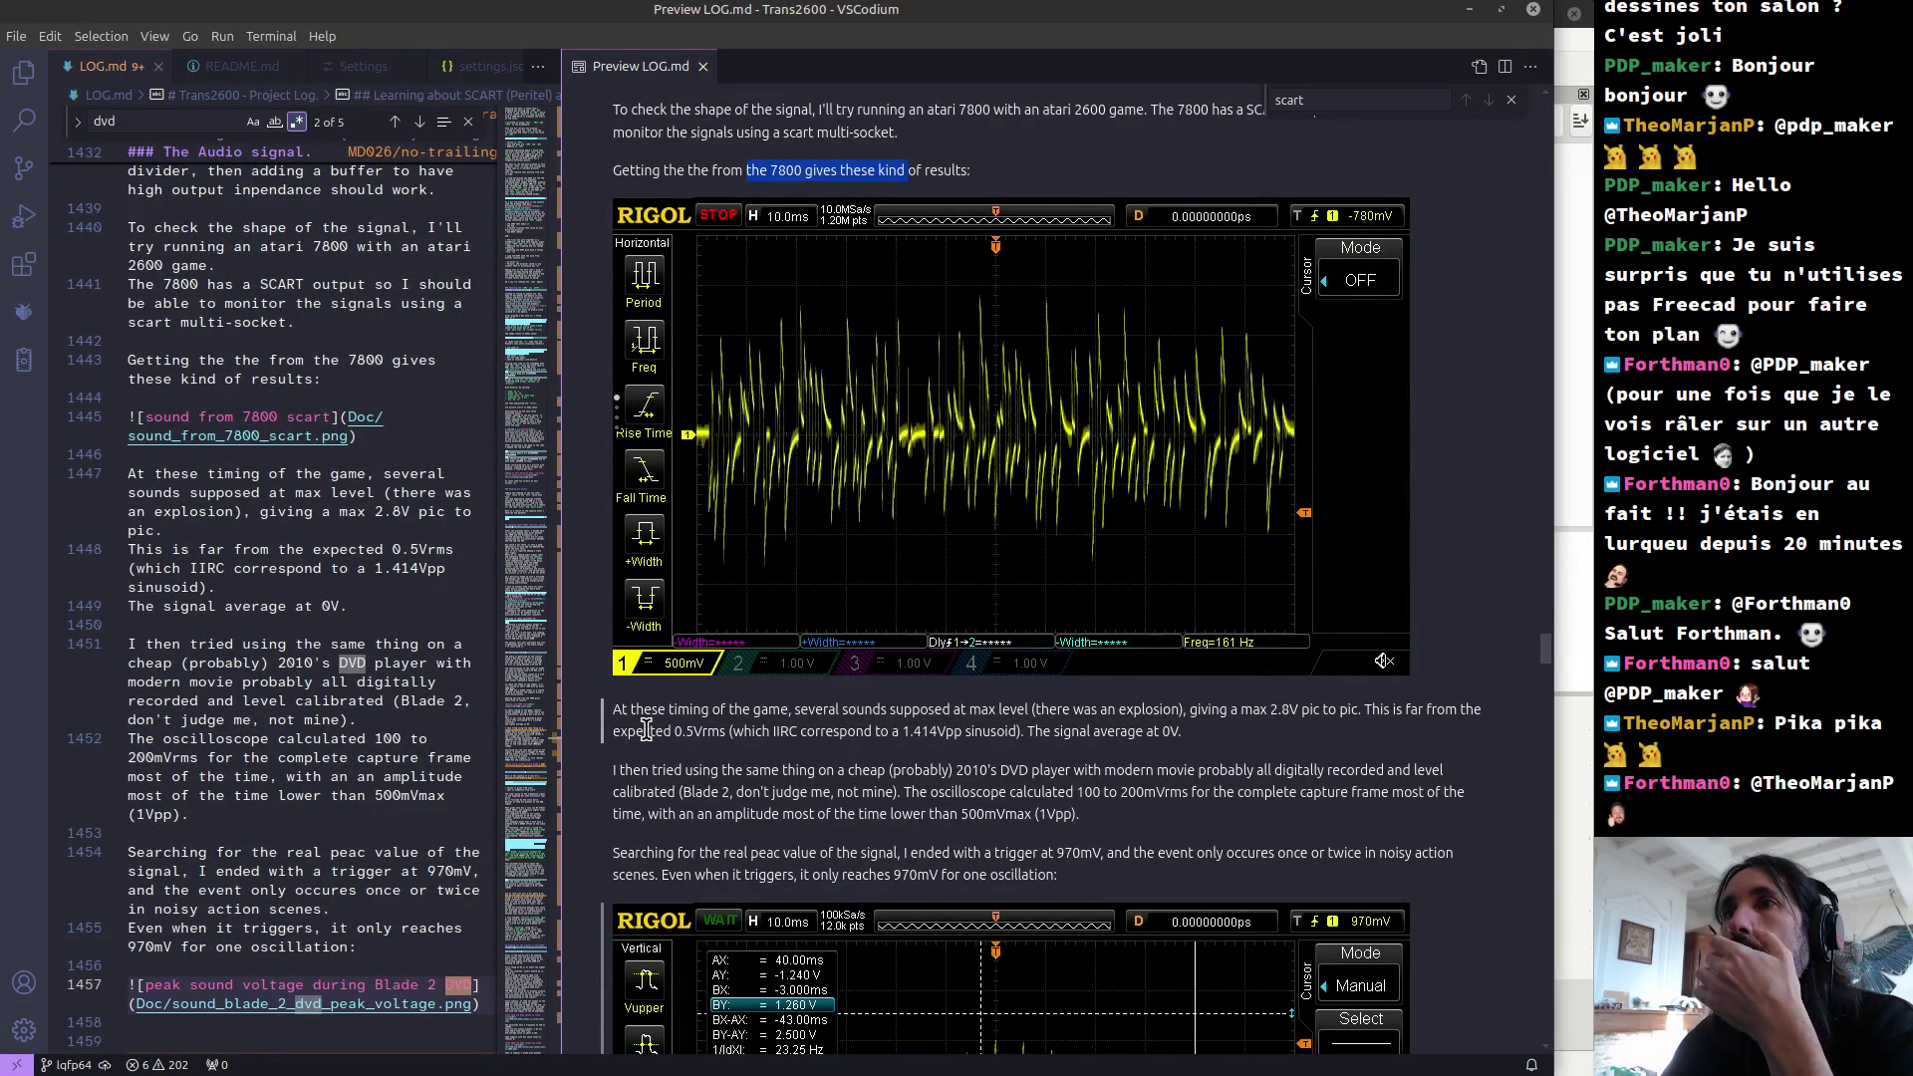
{"action": "left_click", "coordinate": [660, 709]}
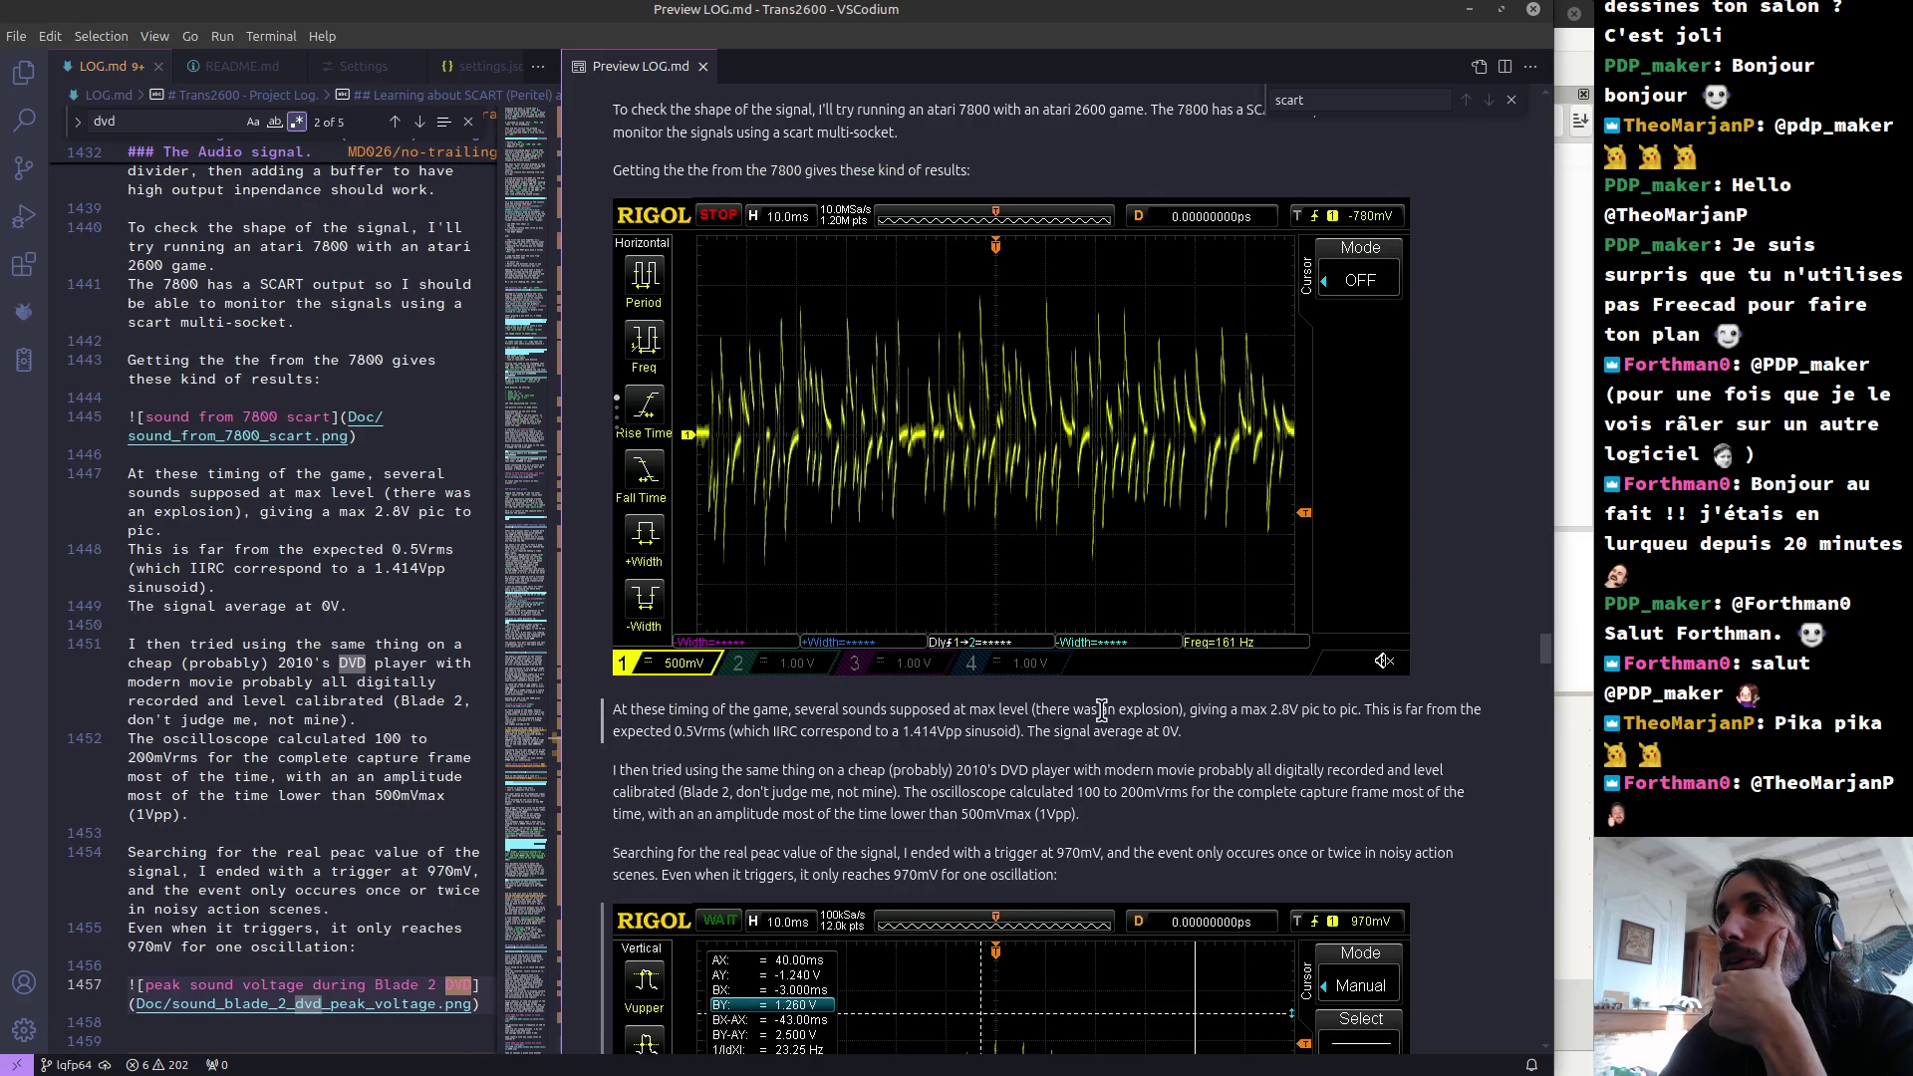
{"action": "left_click_drag", "start_coordinate": [1242, 710], "coordinate": [1361, 715]}
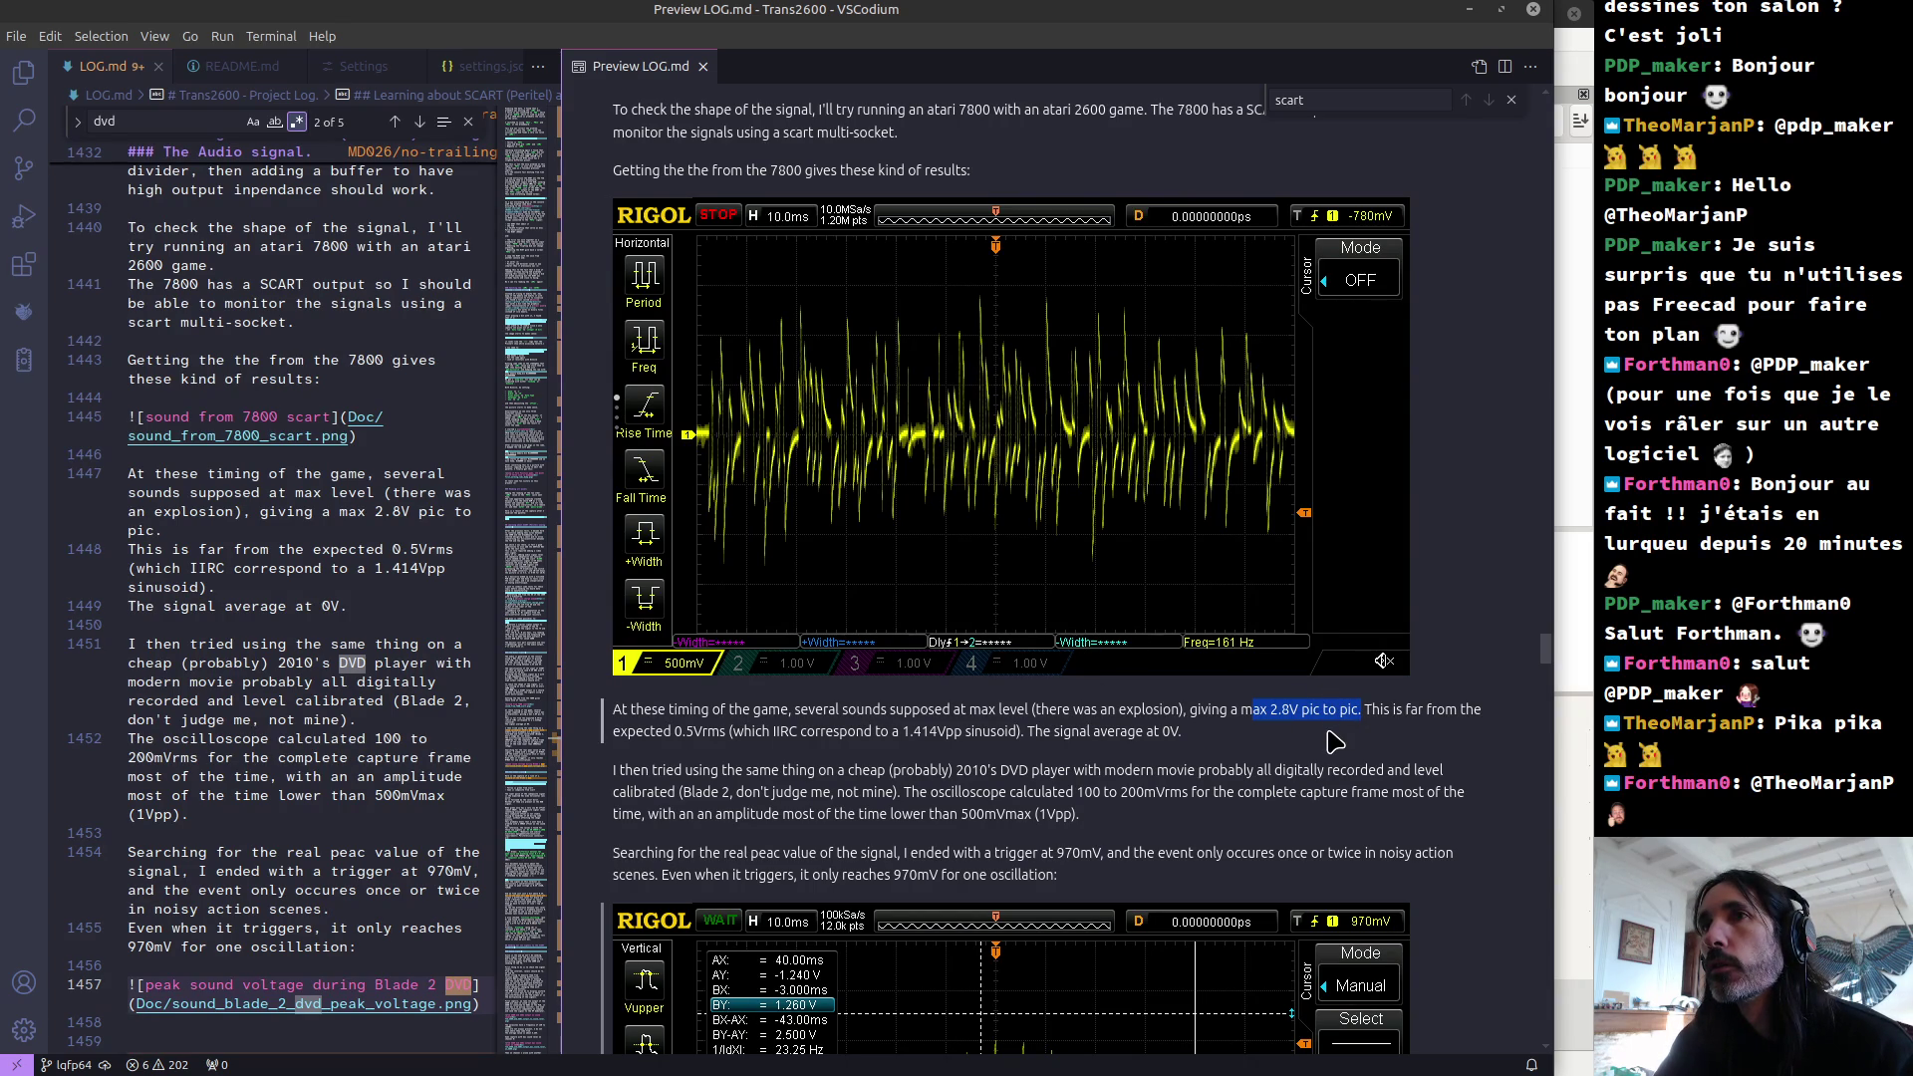
{"action": "left_click", "coordinate": [1397, 713]}
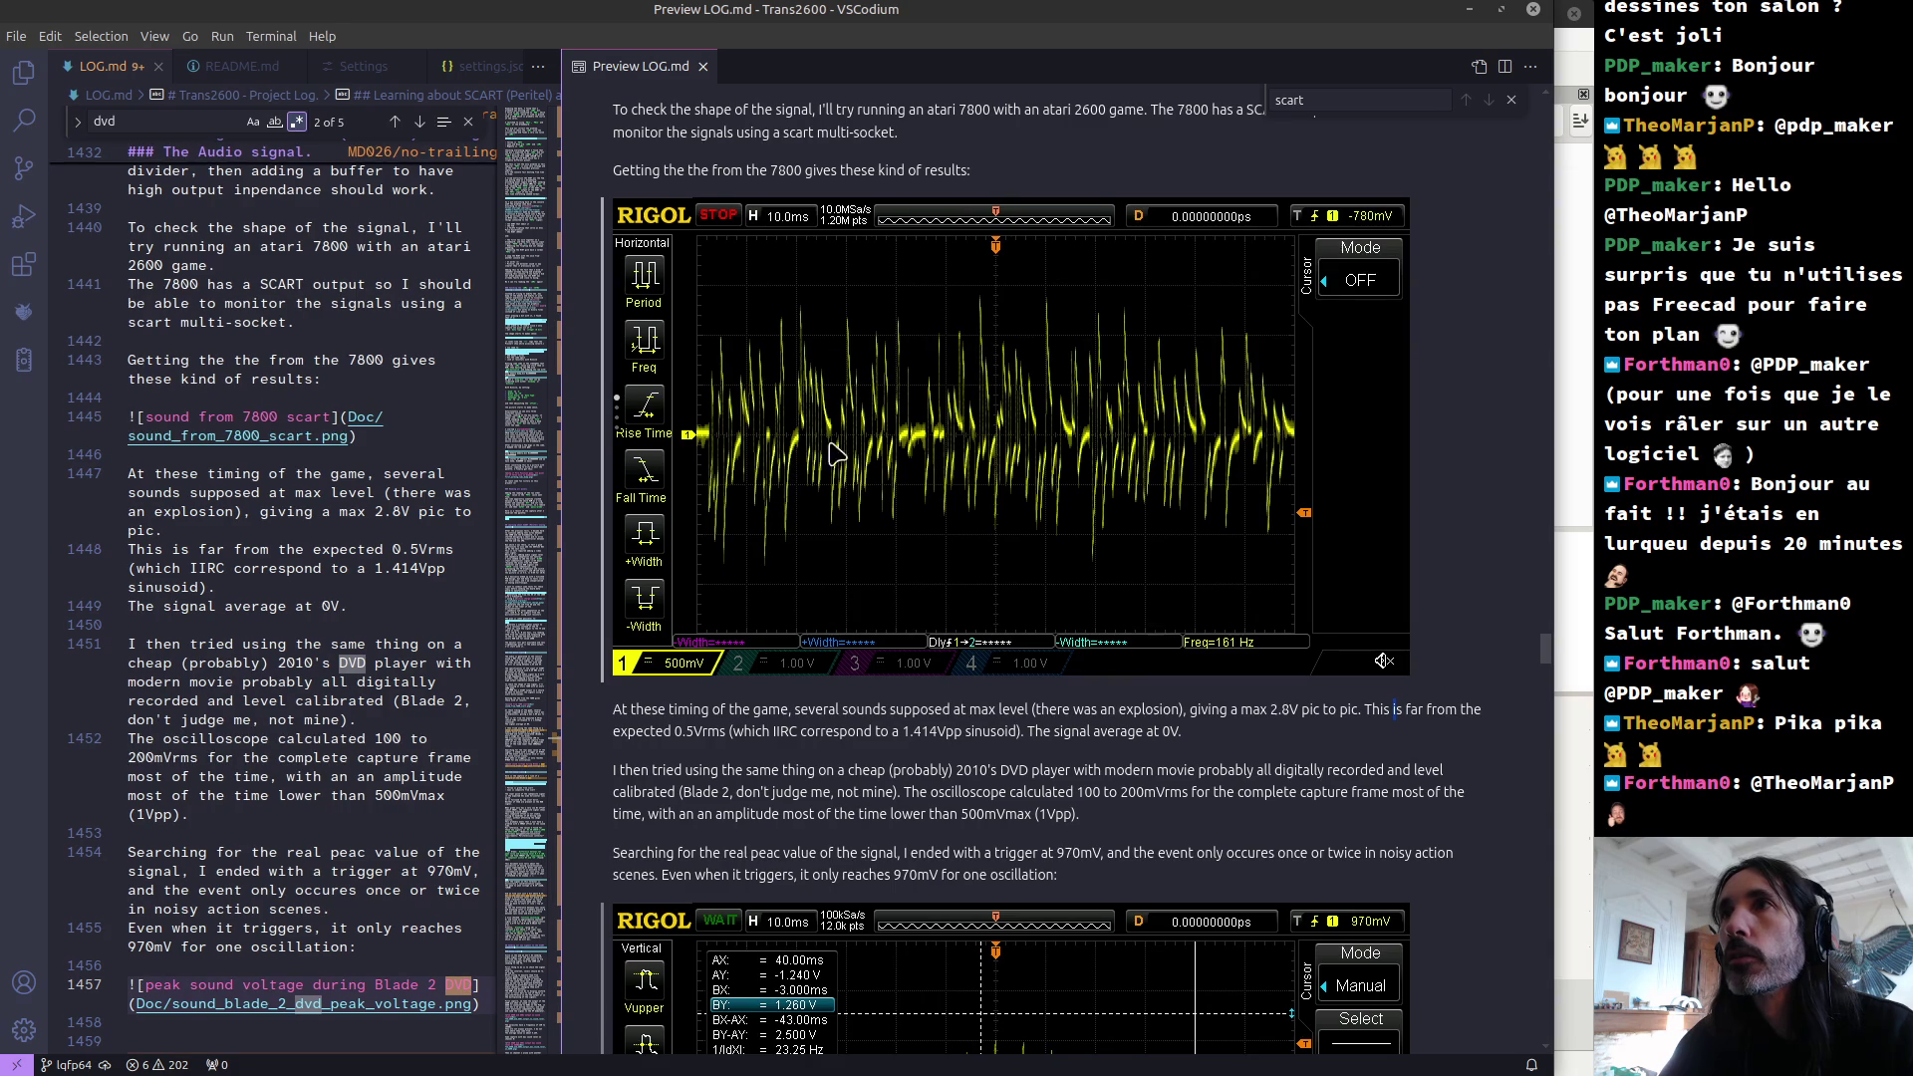
{"action": "key", "text": "alt+Tab"}
{"action": "key", "text": "Tab"}
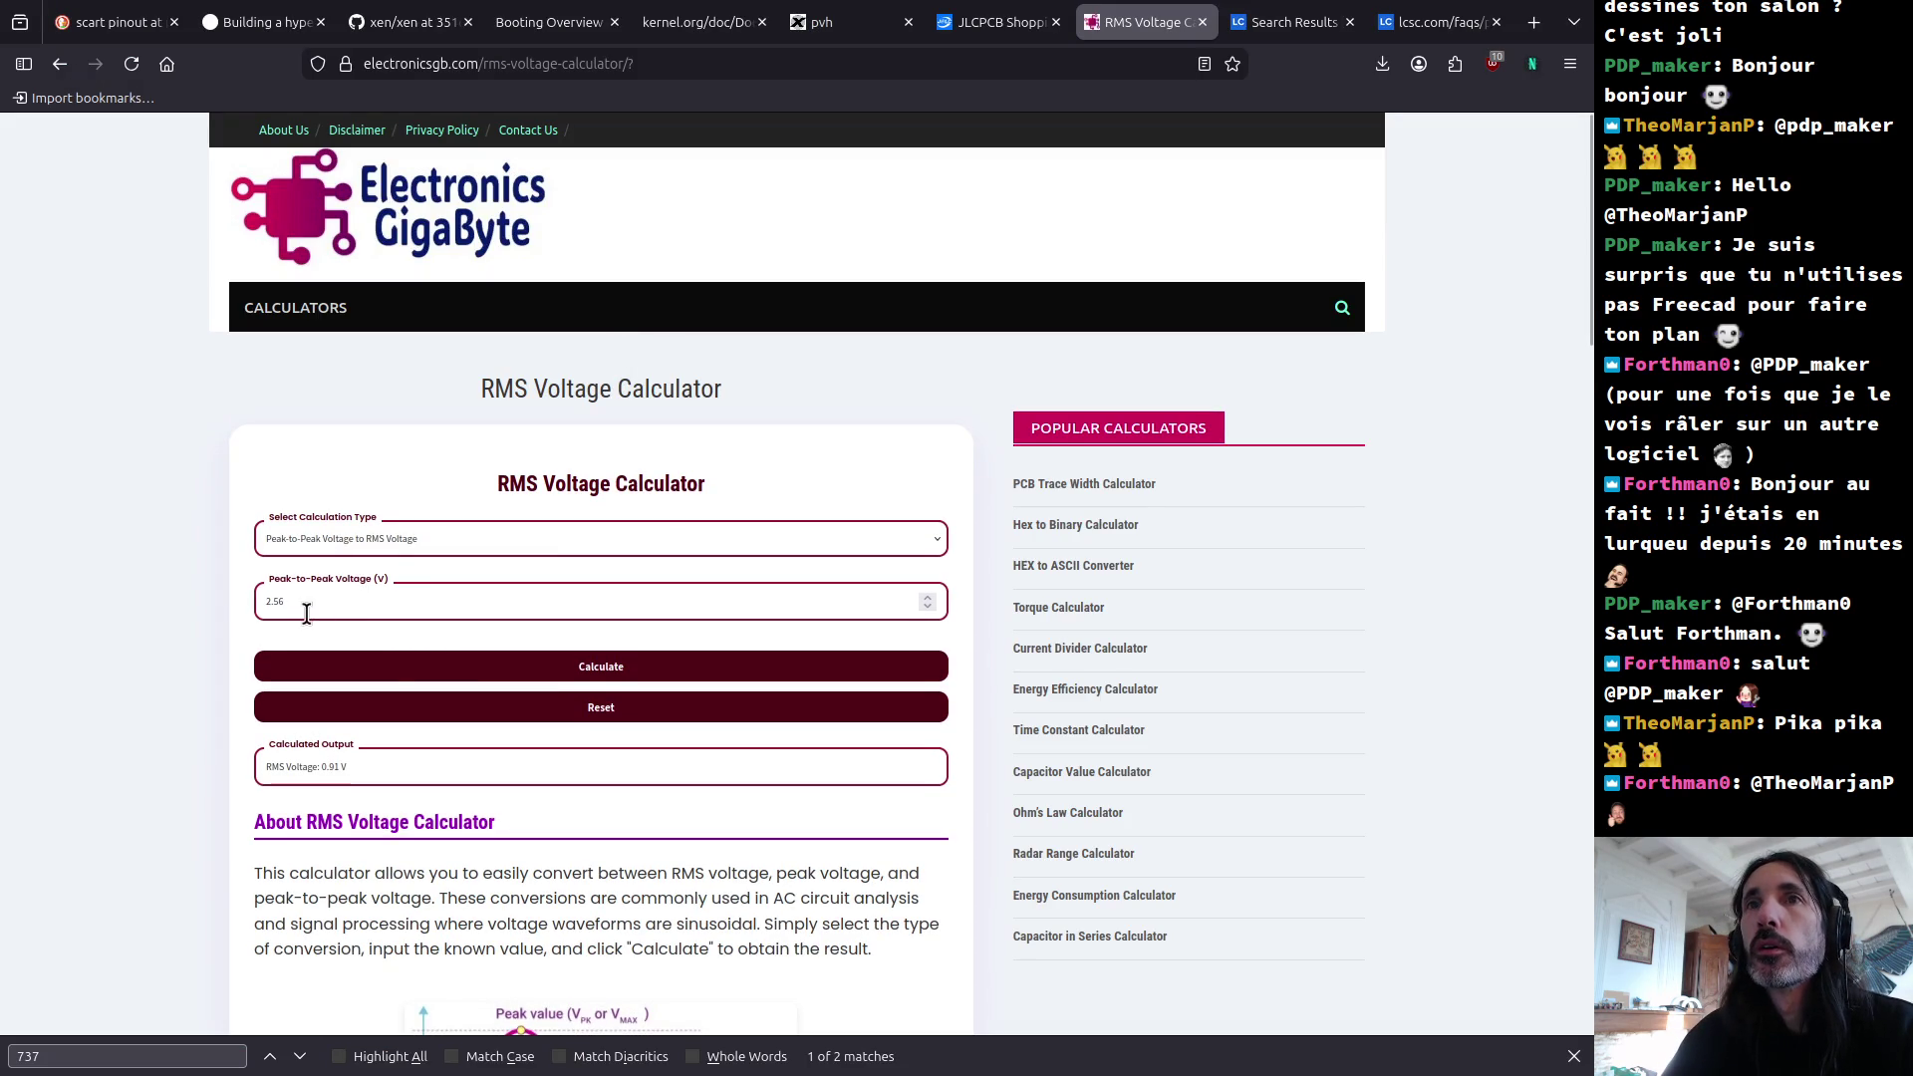
Step: Replace 2.56 with 2.8 as the peak-to-peak voltage and calculate, getting 0.99 V RMS
{"action": "left_click_drag", "start_coordinate": [289, 602], "coordinate": [227, 593]}
{"action": "type", "text": "2.8"}
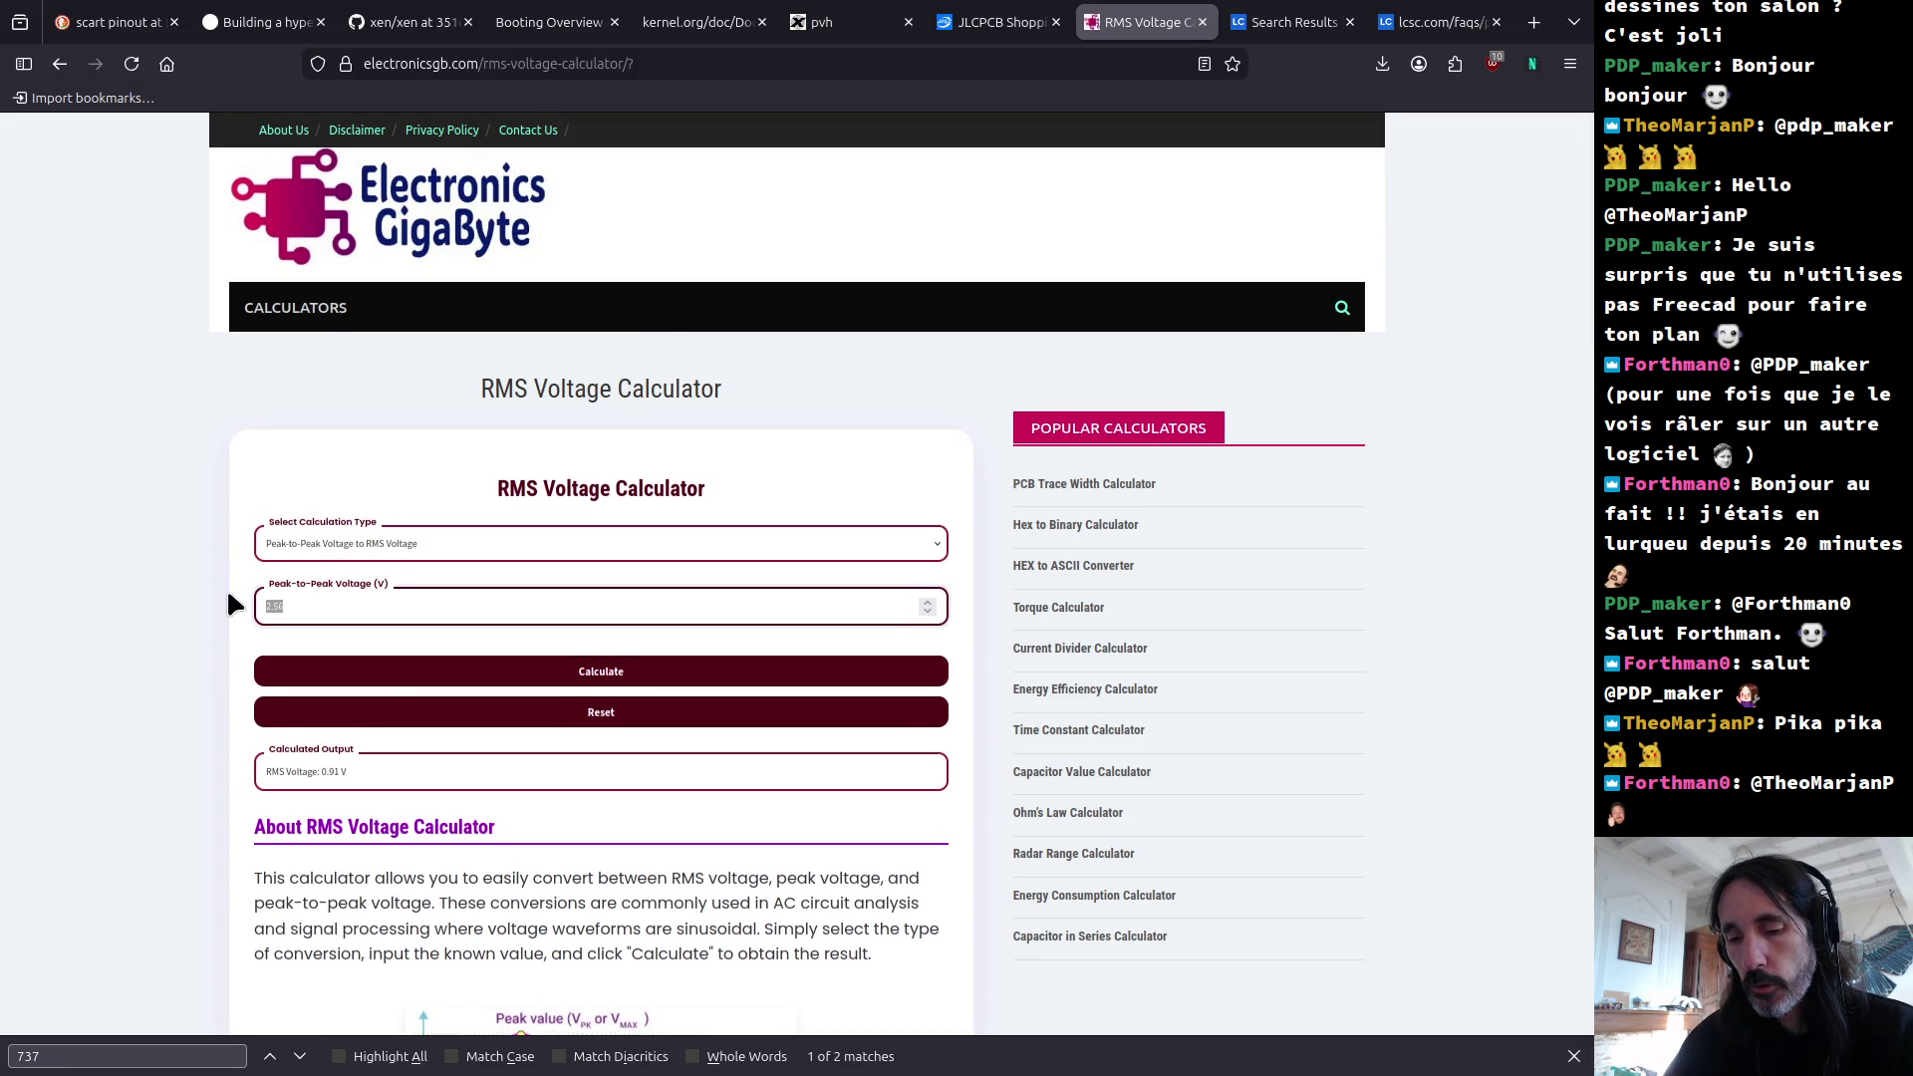
{"action": "left_click", "coordinate": [580, 673]}
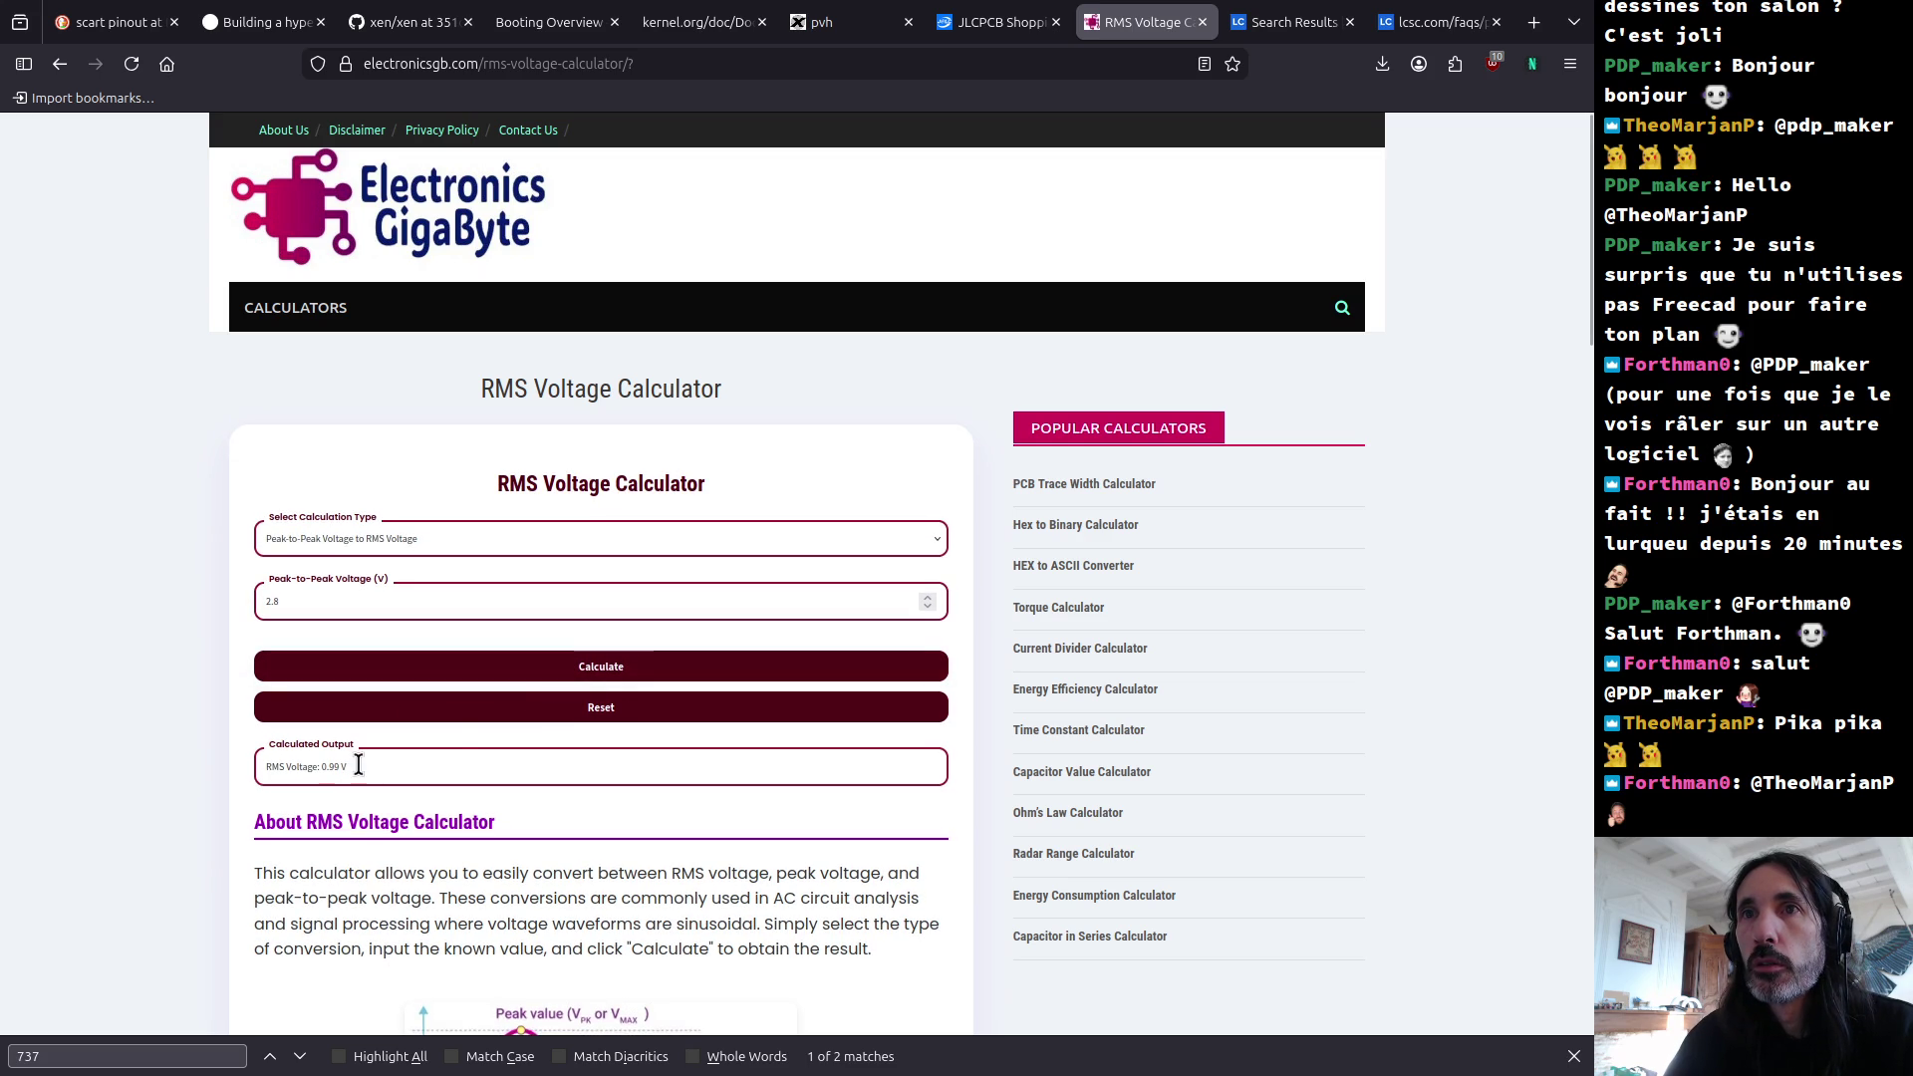
{"action": "left_click_drag", "start_coordinate": [263, 768], "coordinate": [341, 768]}
{"action": "key", "text": "alt+Tab"}
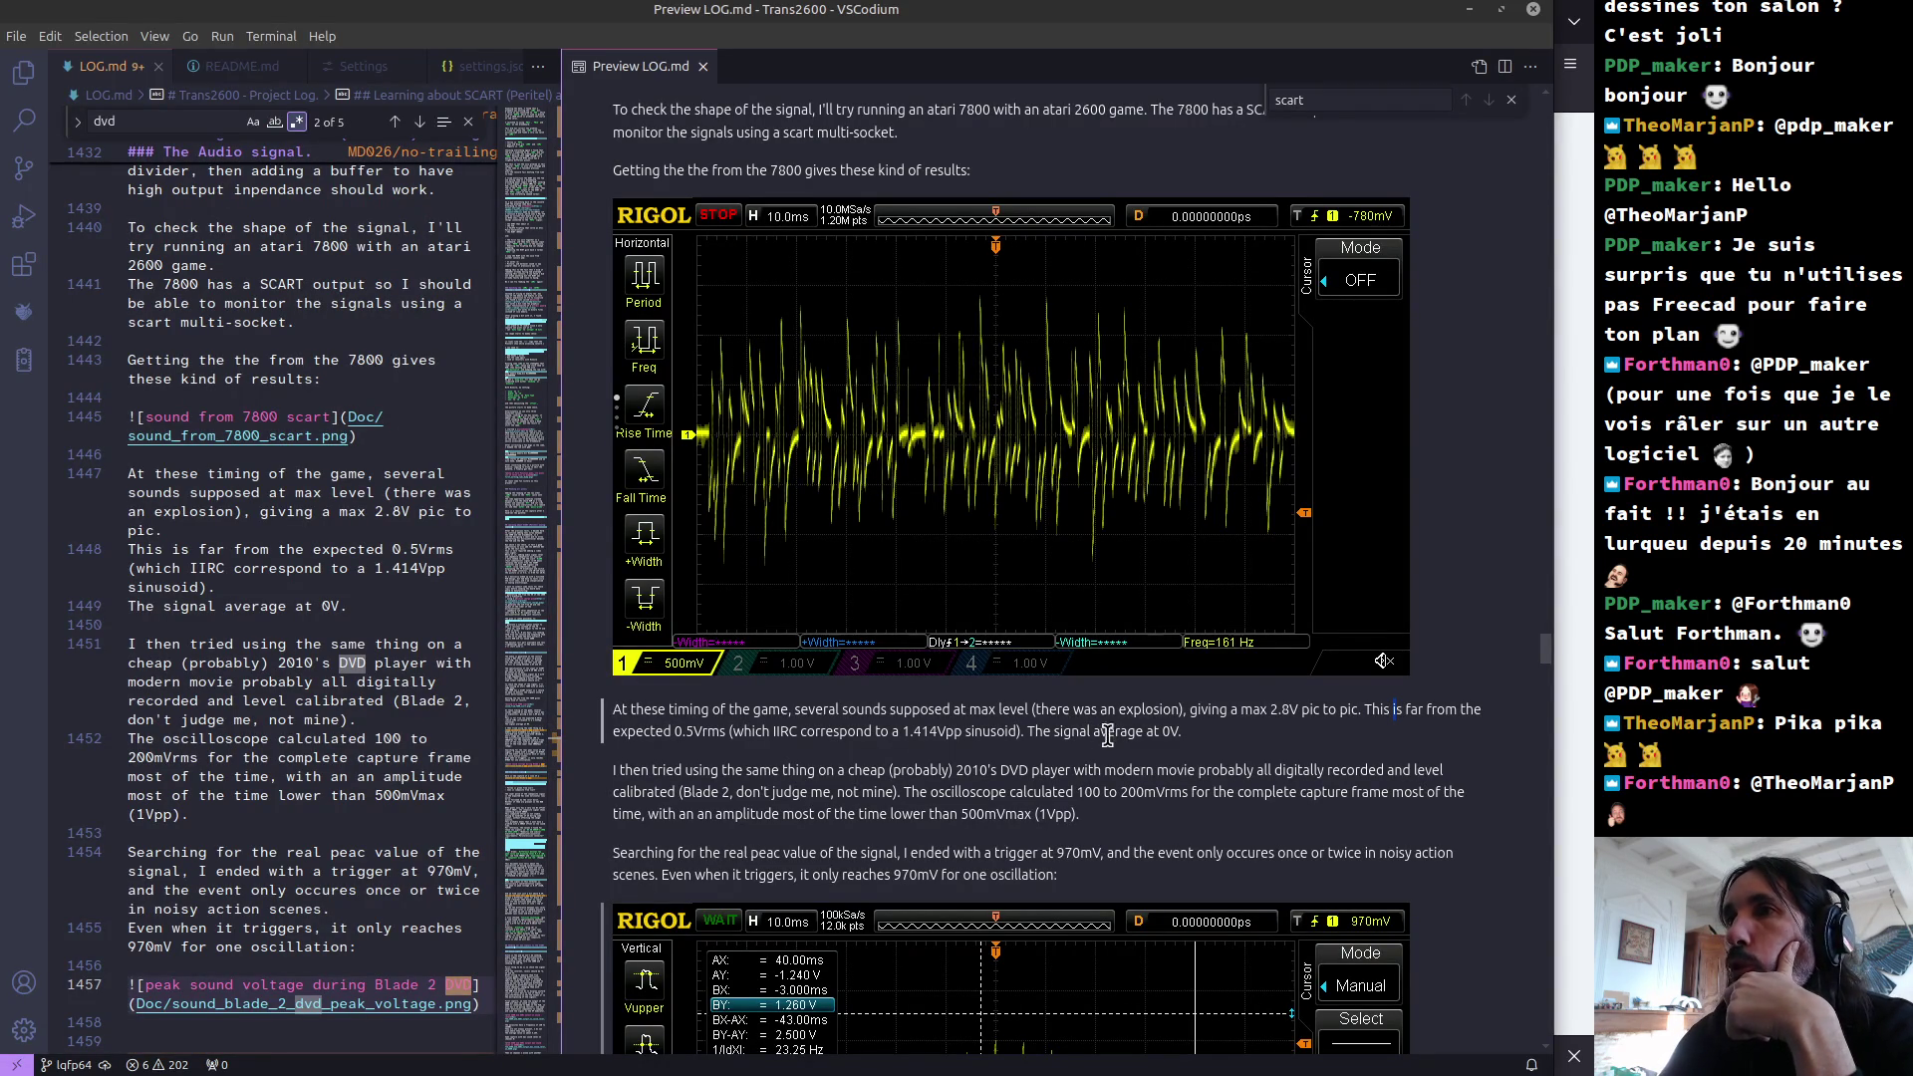
Step: Review the DVD paragraph, highlighting the 1.414Vpp reference and the 500mVmax (1Vpp) amplitude
{"action": "left_click_drag", "start_coordinate": [619, 772], "coordinate": [1238, 774]}
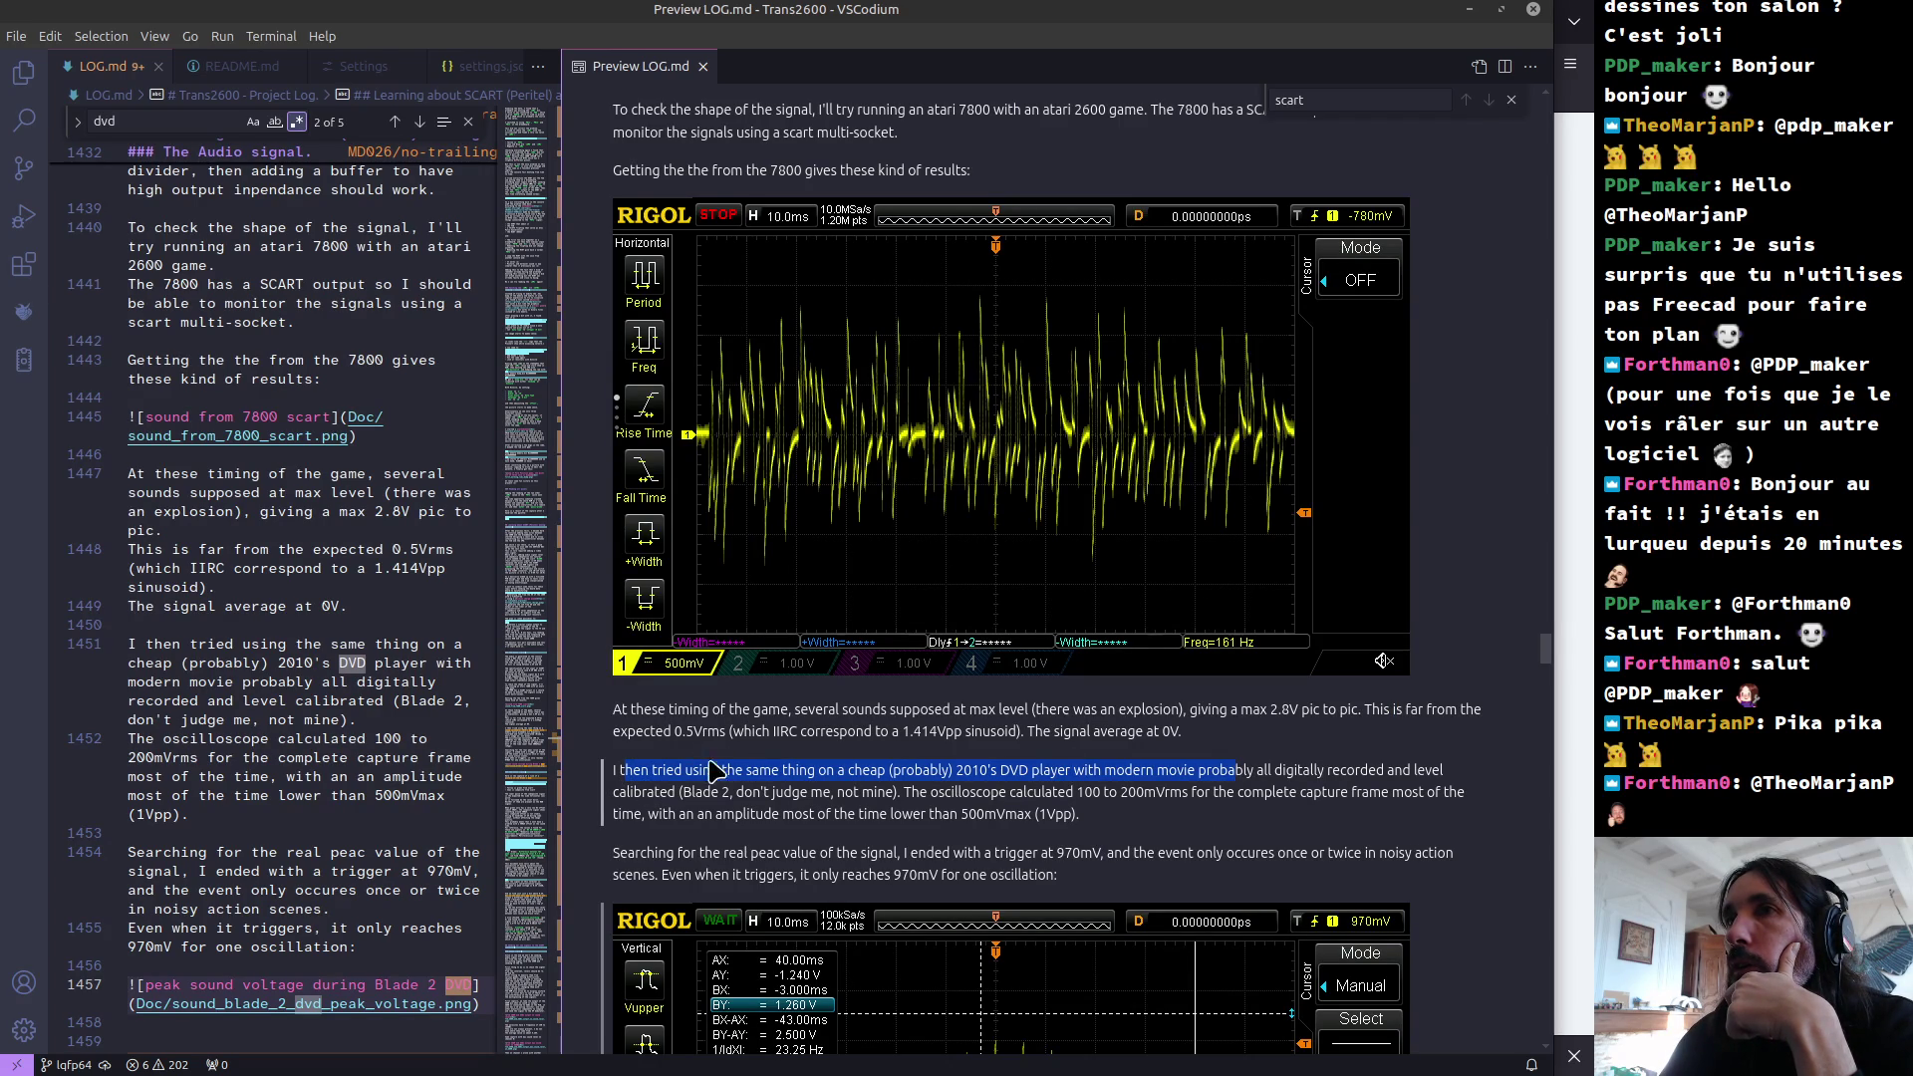
{"action": "left_click_drag", "start_coordinate": [744, 731], "coordinate": [1024, 731]}
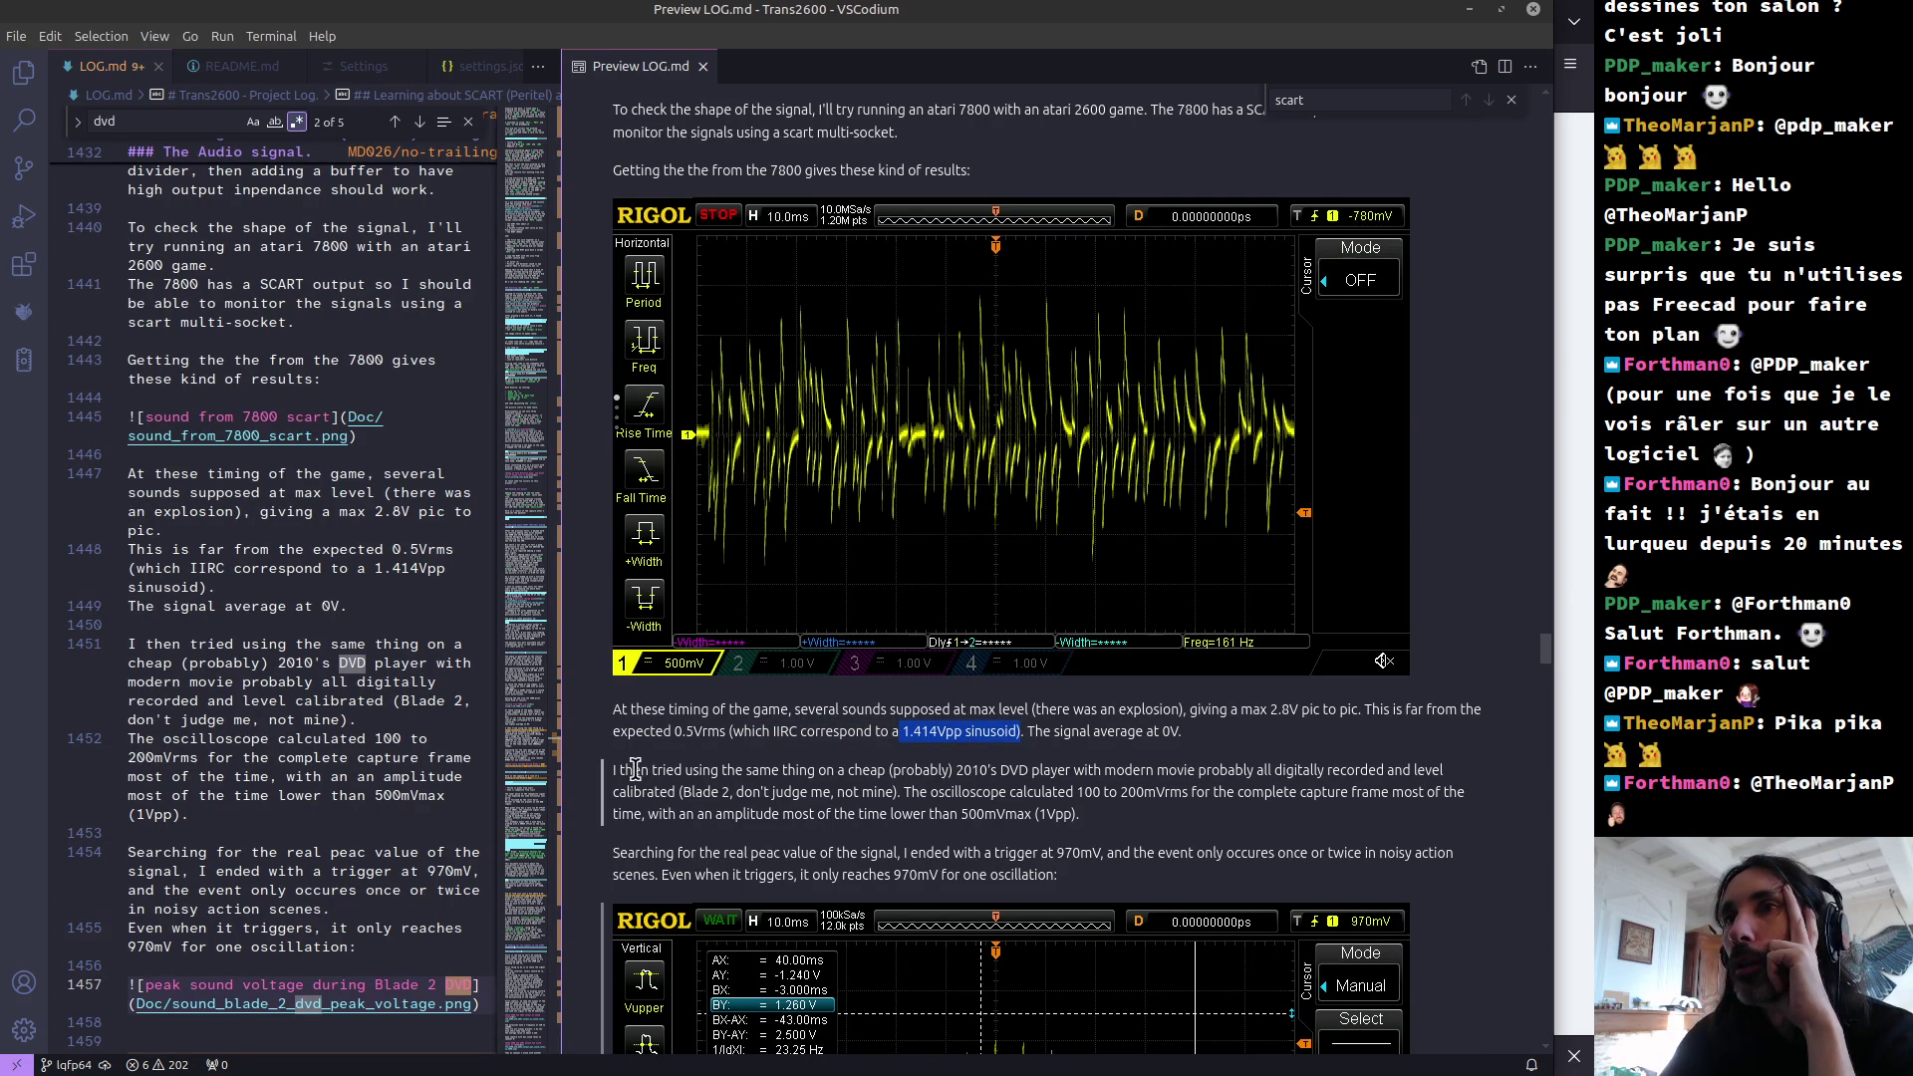
{"action": "mouse_move", "coordinate": [653, 769]}
{"action": "left_mouse_down"}
{"action": "mouse_move", "coordinate": [1390, 769]}
{"action": "mouse_move", "coordinate": [678, 769]}
{"action": "mouse_move", "coordinate": [698, 792]}
{"action": "mouse_move", "coordinate": [1163, 790]}
{"action": "left_mouse_up"}
{"action": "left_click", "coordinate": [1079, 787]}
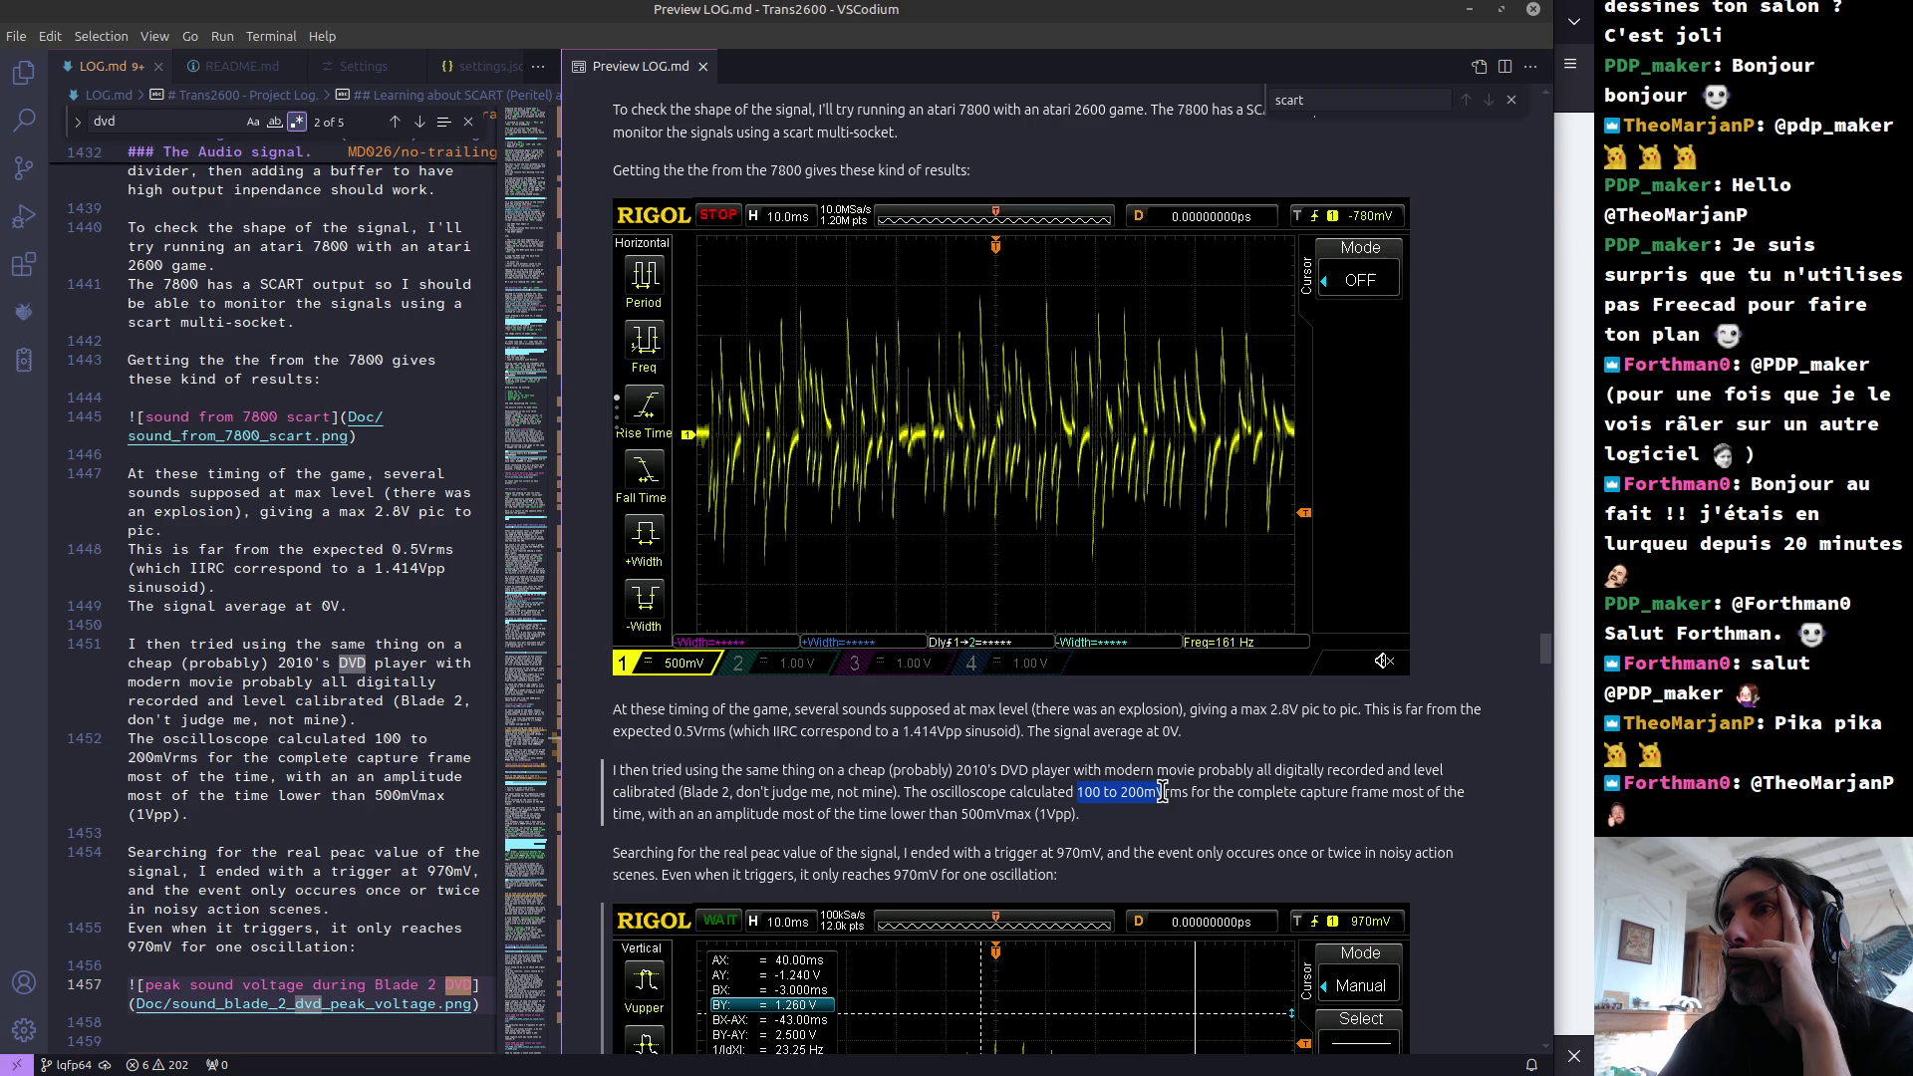
{"action": "left_click", "coordinate": [952, 819]}
{"action": "mouse_move", "coordinate": [767, 815]}
{"action": "left_mouse_down"}
{"action": "mouse_move", "coordinate": [1021, 816]}
{"action": "mouse_move", "coordinate": [959, 817]}
{"action": "left_mouse_up"}
{"action": "left_click", "coordinate": [1089, 826]}
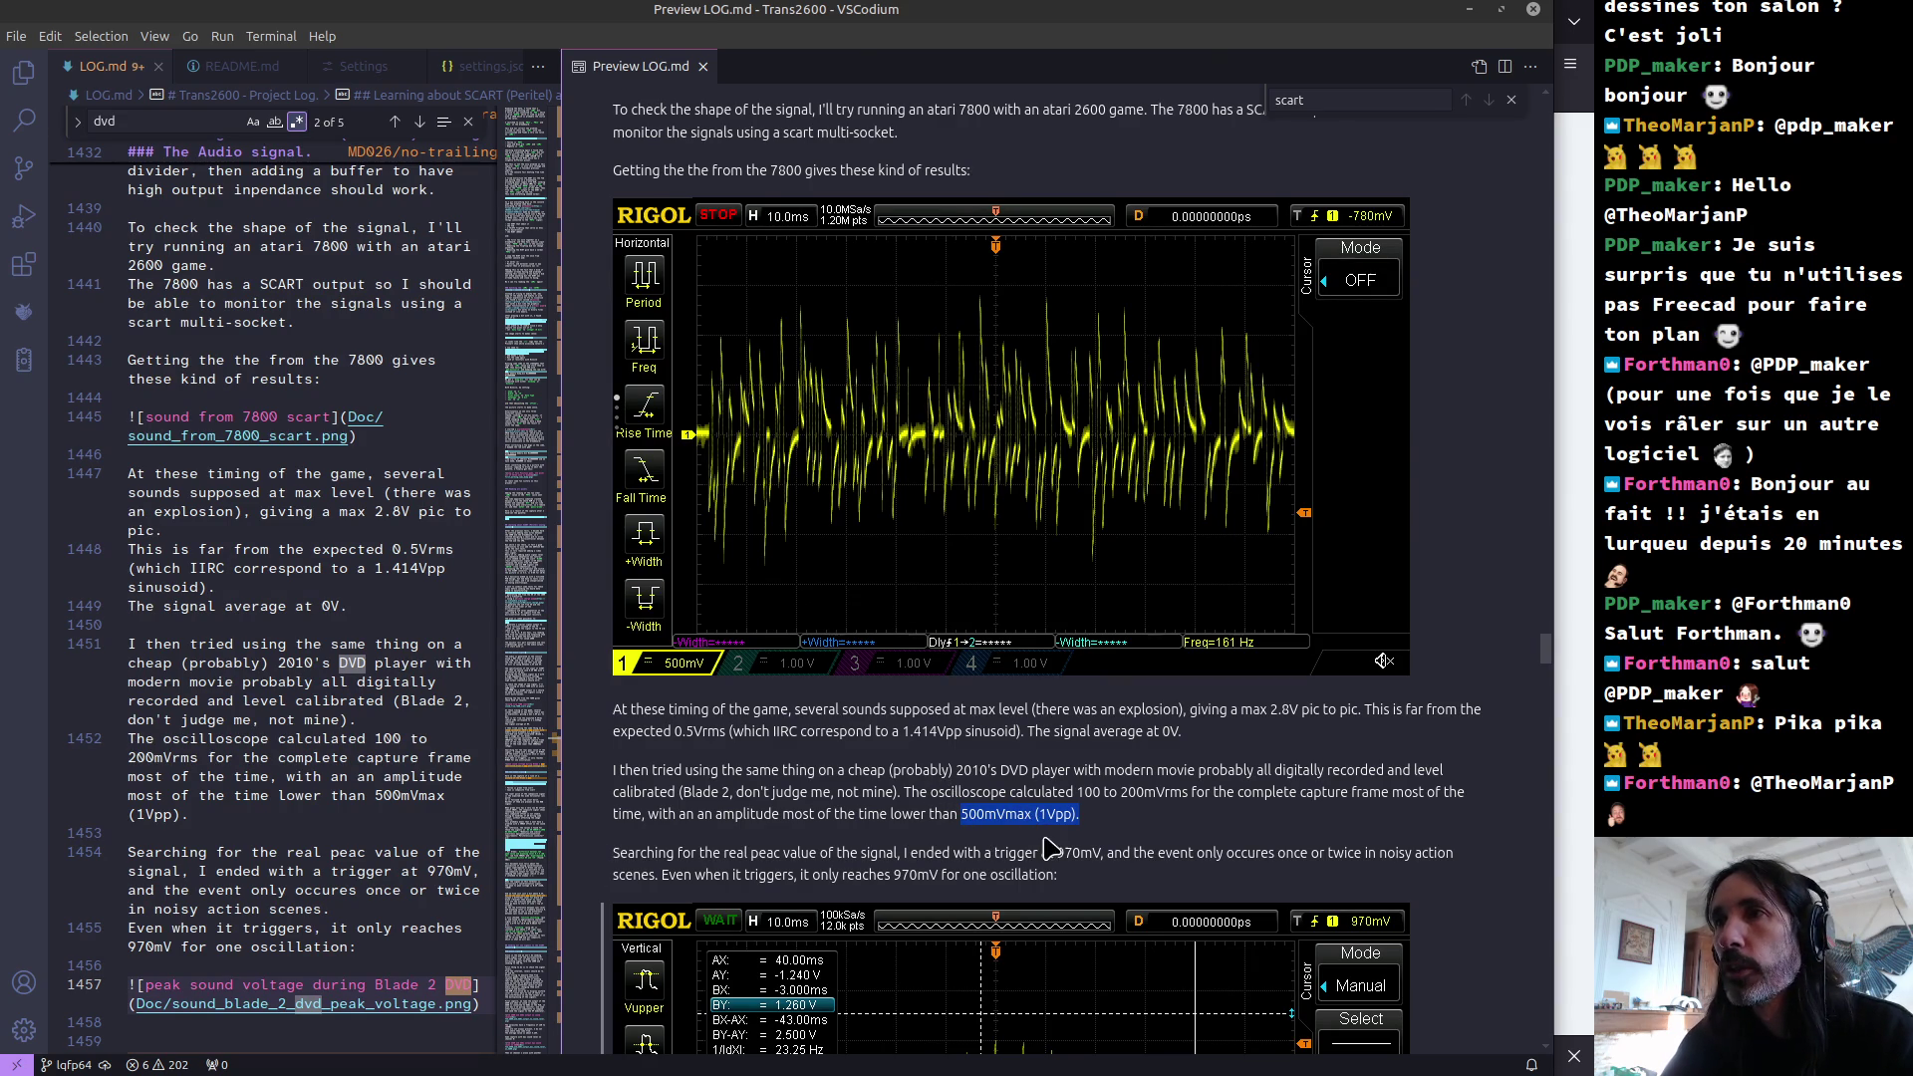
Step: Enter 1 as the peak-to-peak voltage in the calculator, getting 0.35 V RMS
{"action": "key", "text": "alt+Tab"}
{"action": "triple_click", "coordinate": [337, 598]}
{"action": "type", "text": "1"}
{"action": "left_click", "coordinate": [561, 674]}
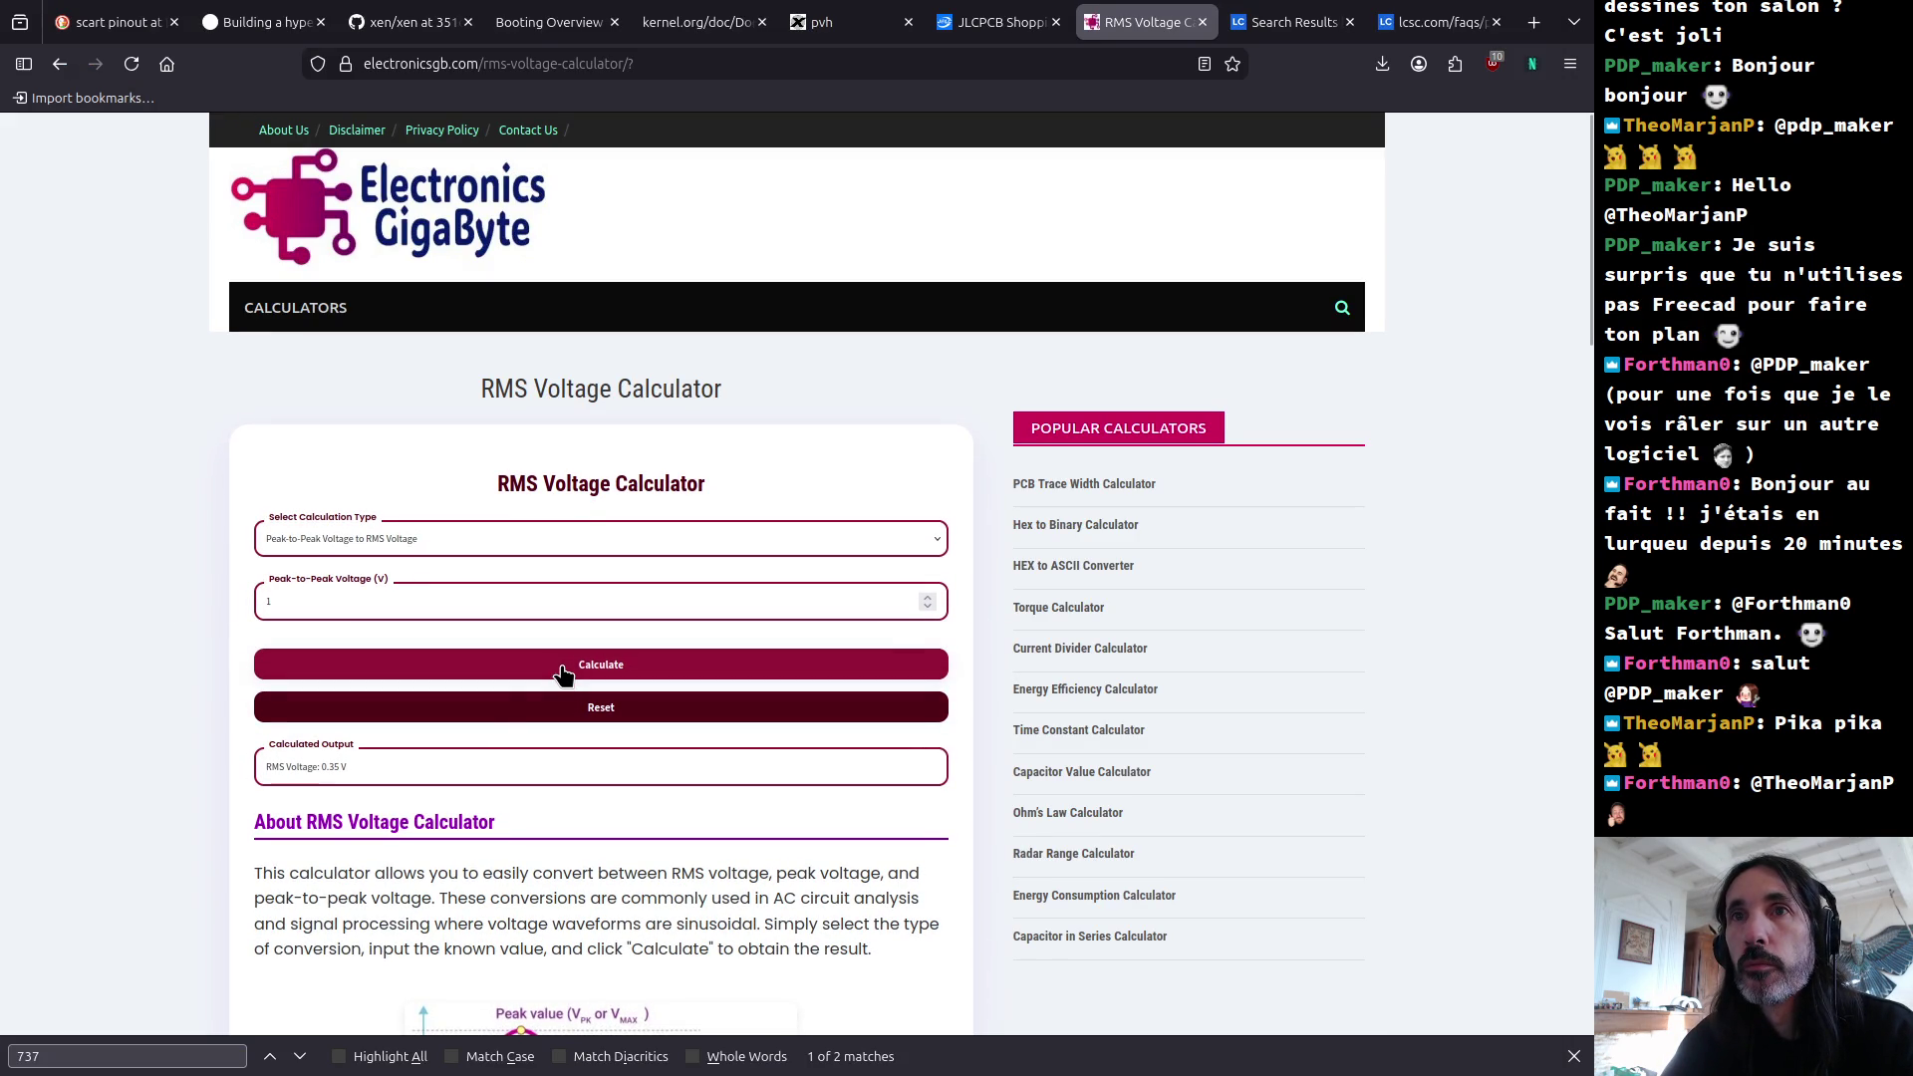
{"action": "left_click_drag", "start_coordinate": [376, 769], "coordinate": [299, 769]}
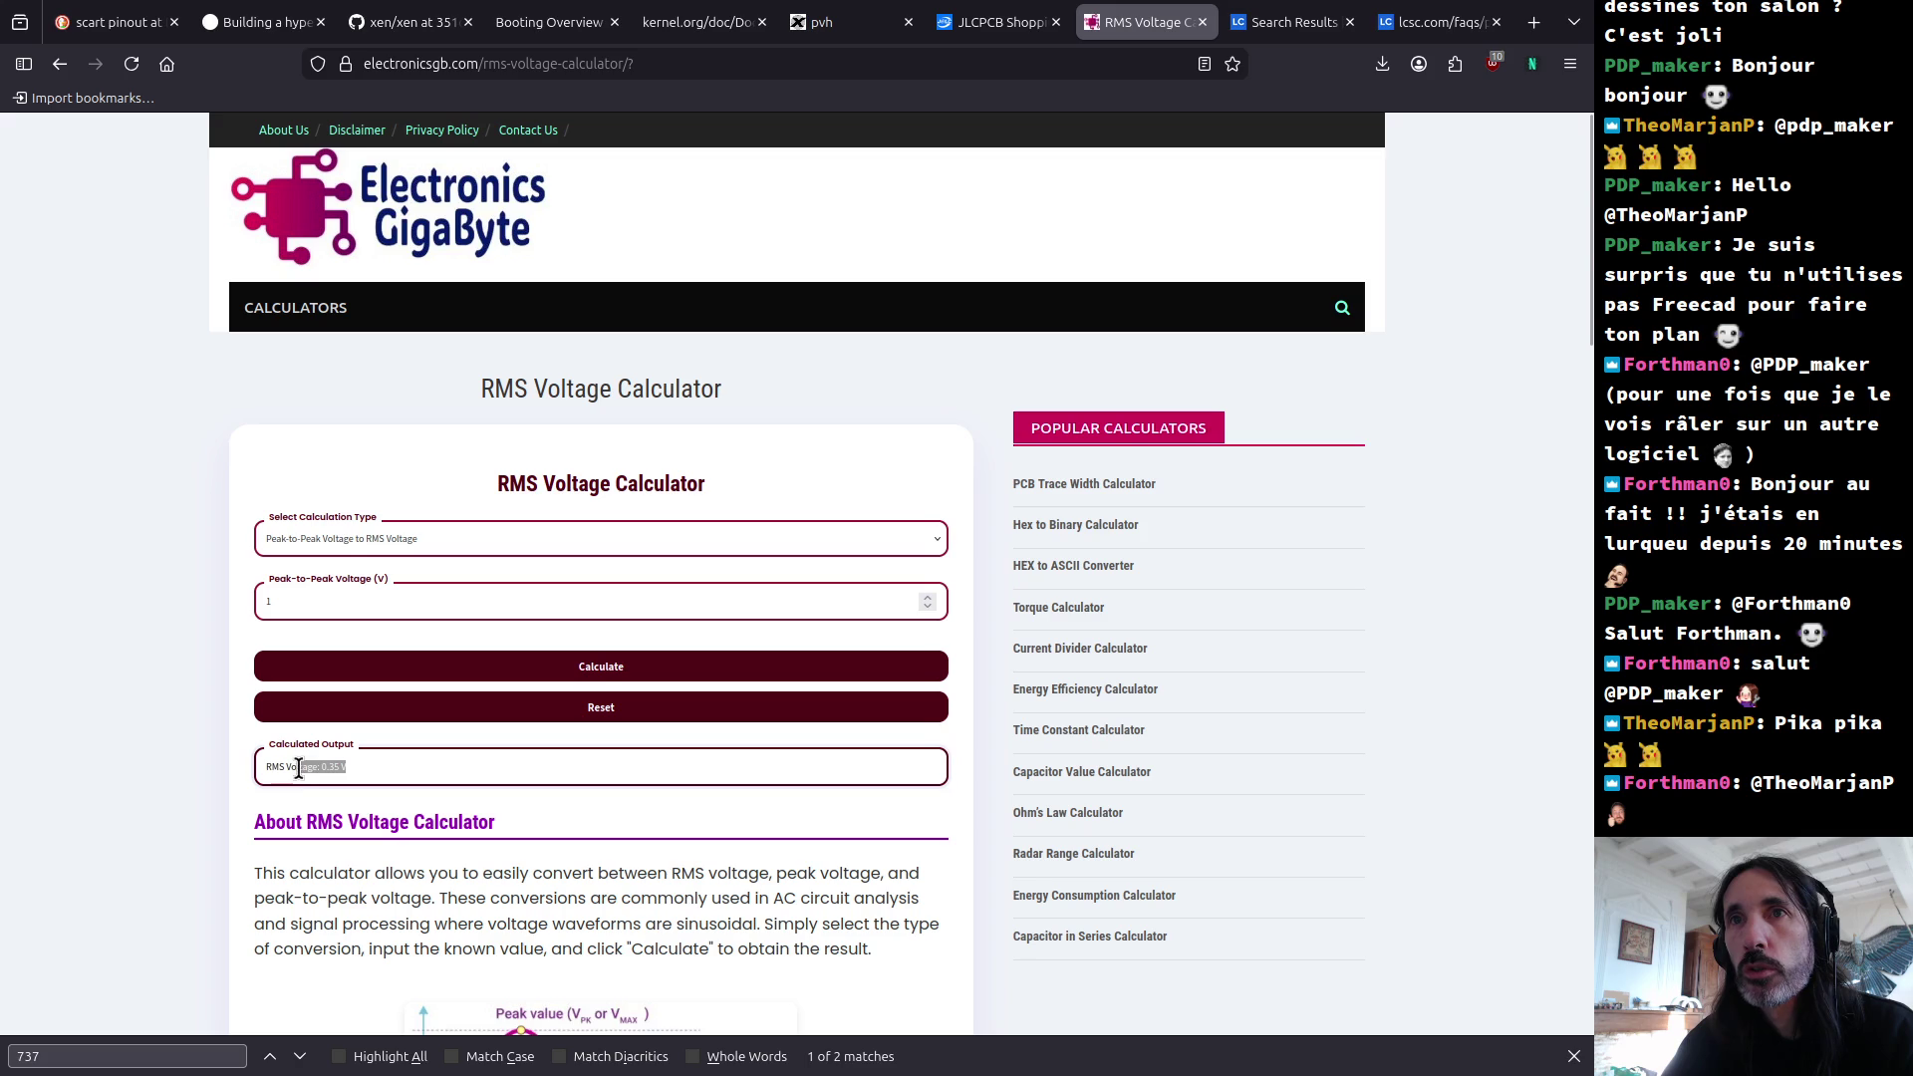
{"action": "key", "text": "alt+Tab"}
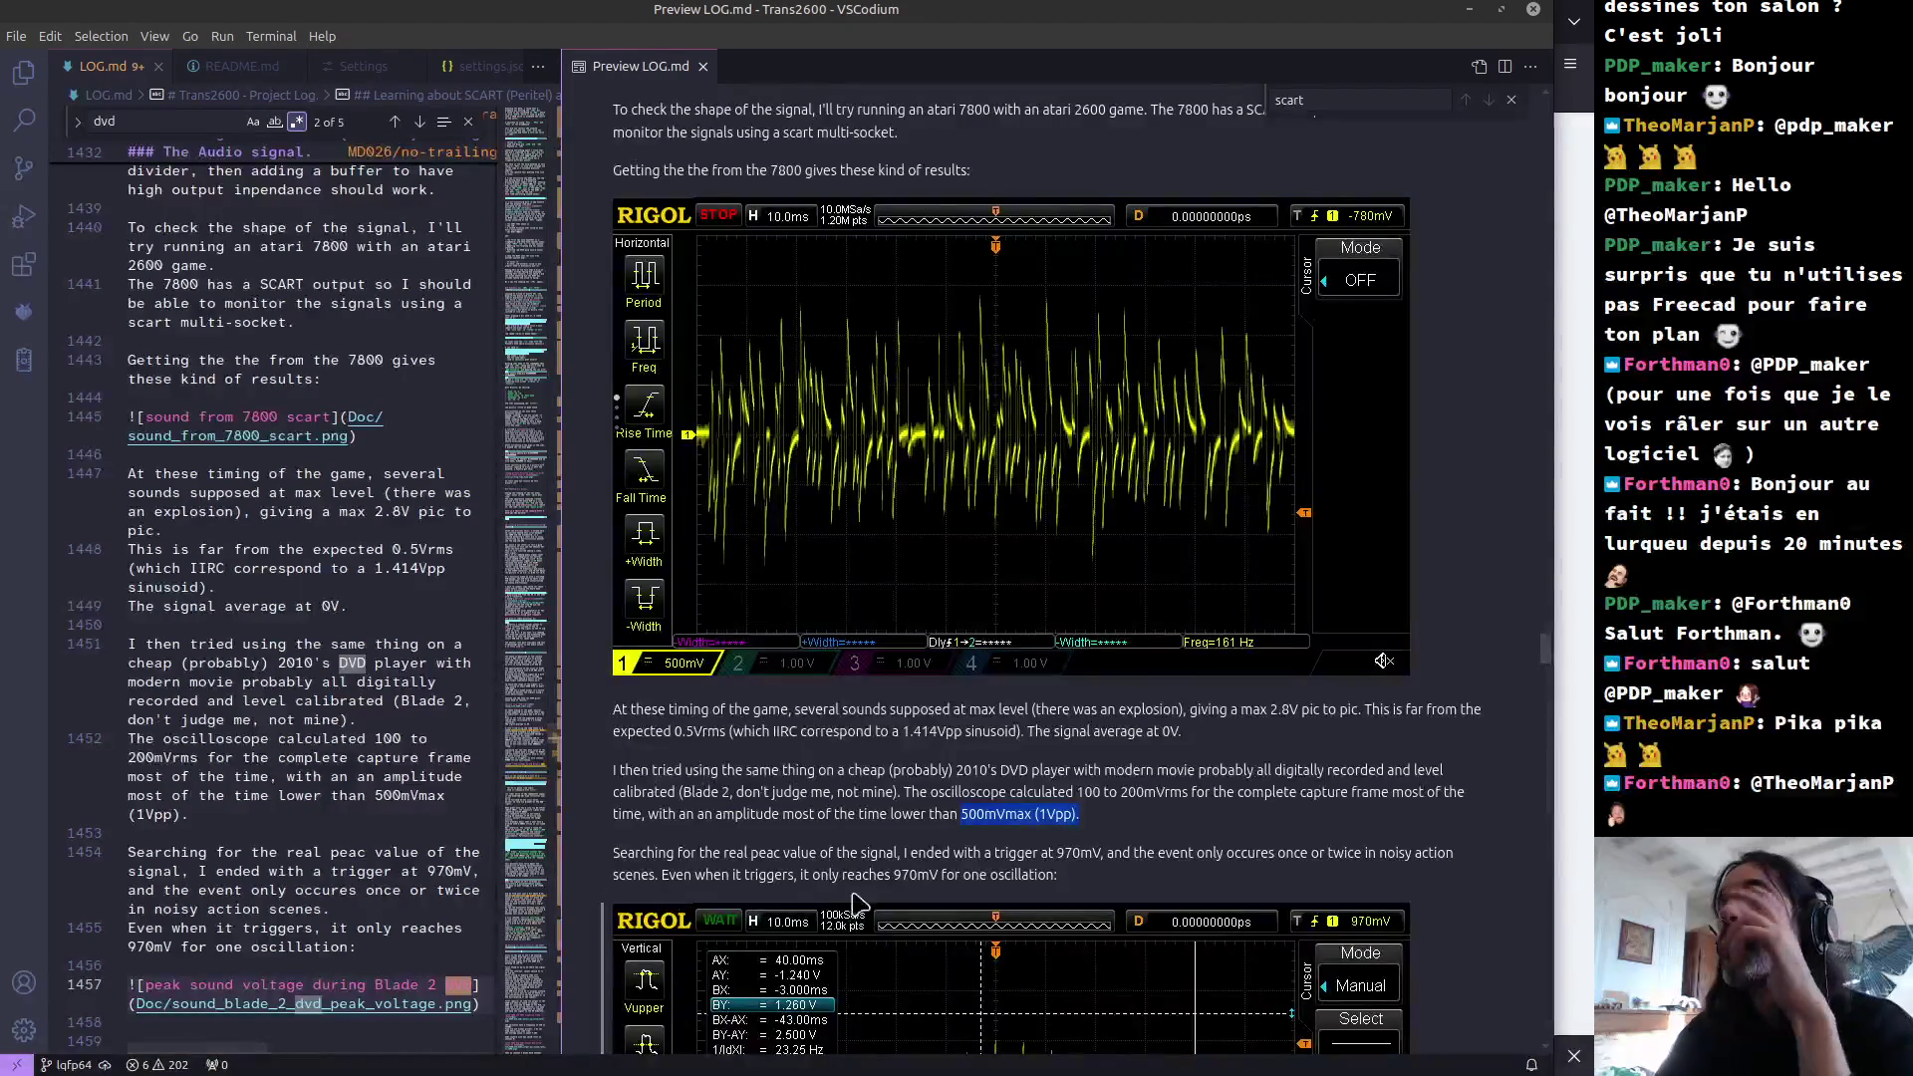
Step: Highlight the sentence about the real peak value in the log preview
{"action": "left_click", "coordinate": [1123, 837]}
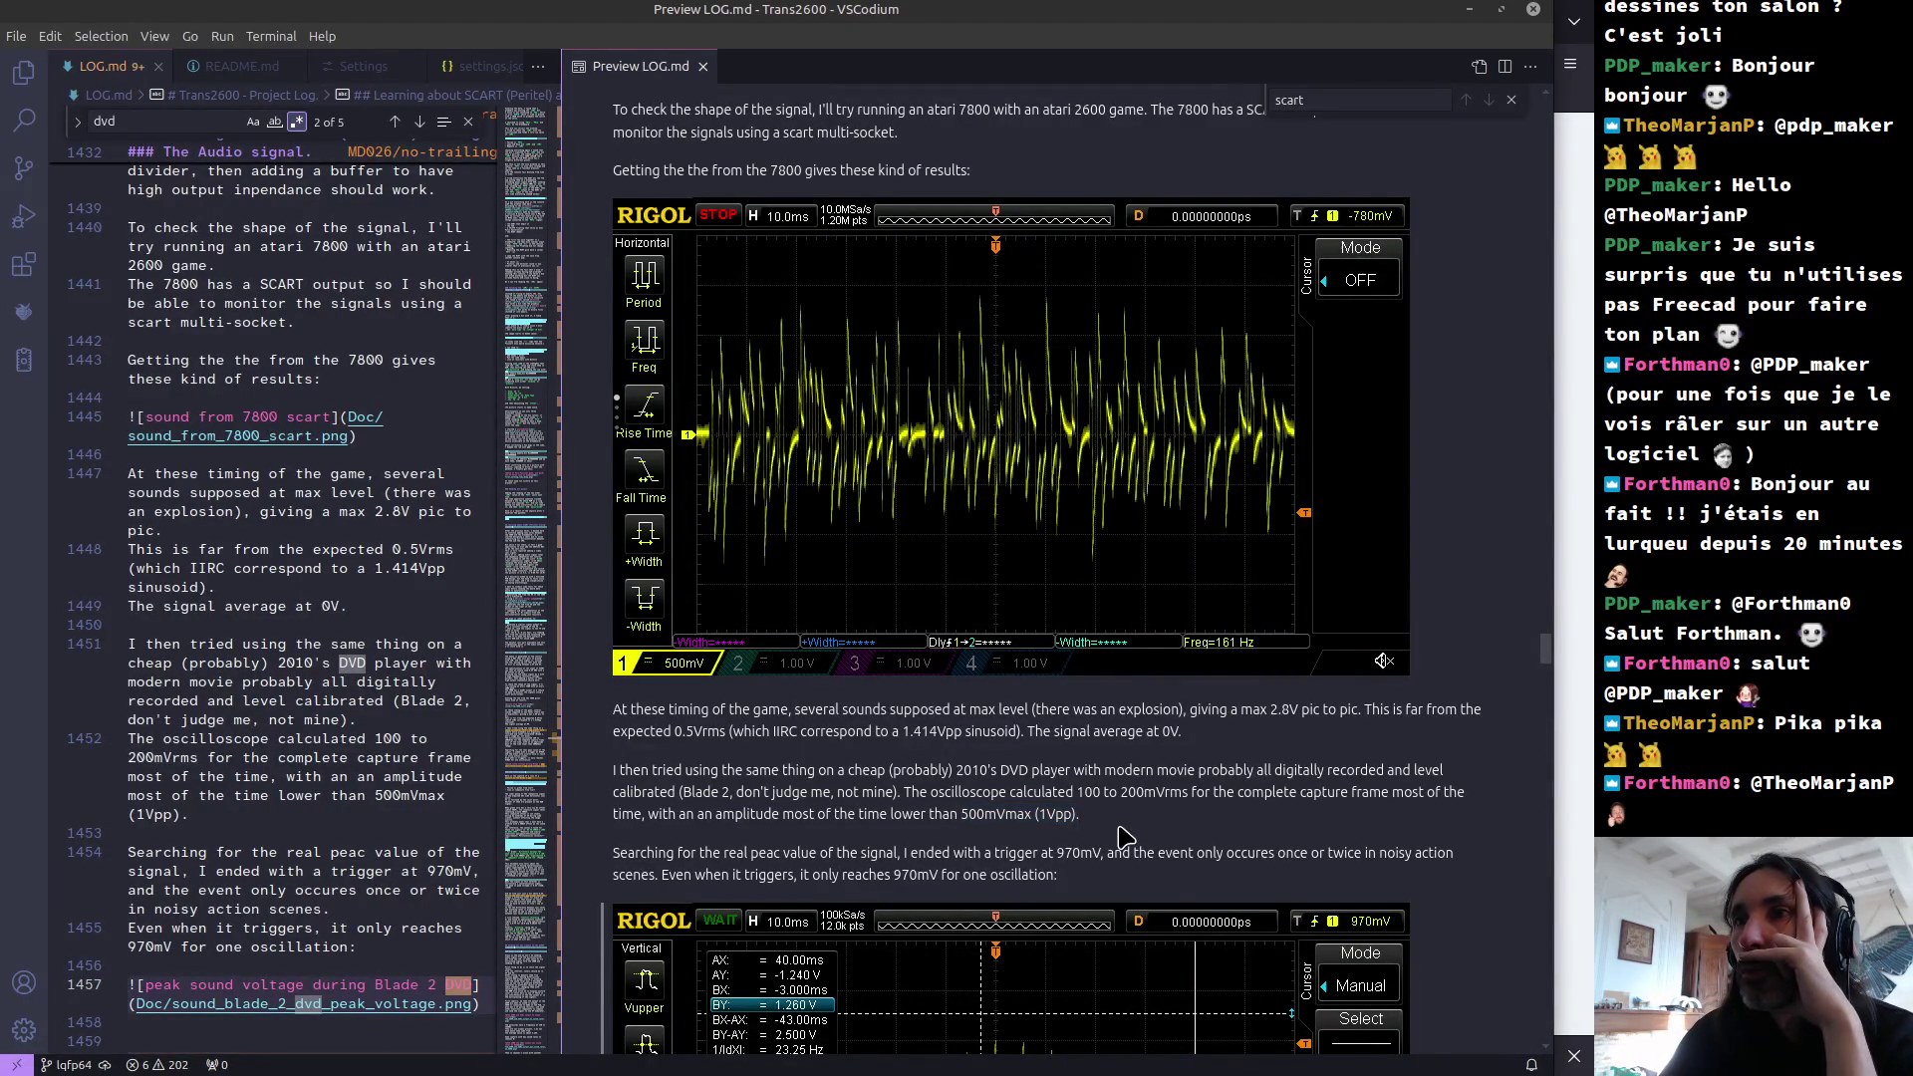
{"action": "left_click_drag", "start_coordinate": [723, 853], "coordinate": [1052, 846]}
{"action": "left_click", "coordinate": [1068, 873]}
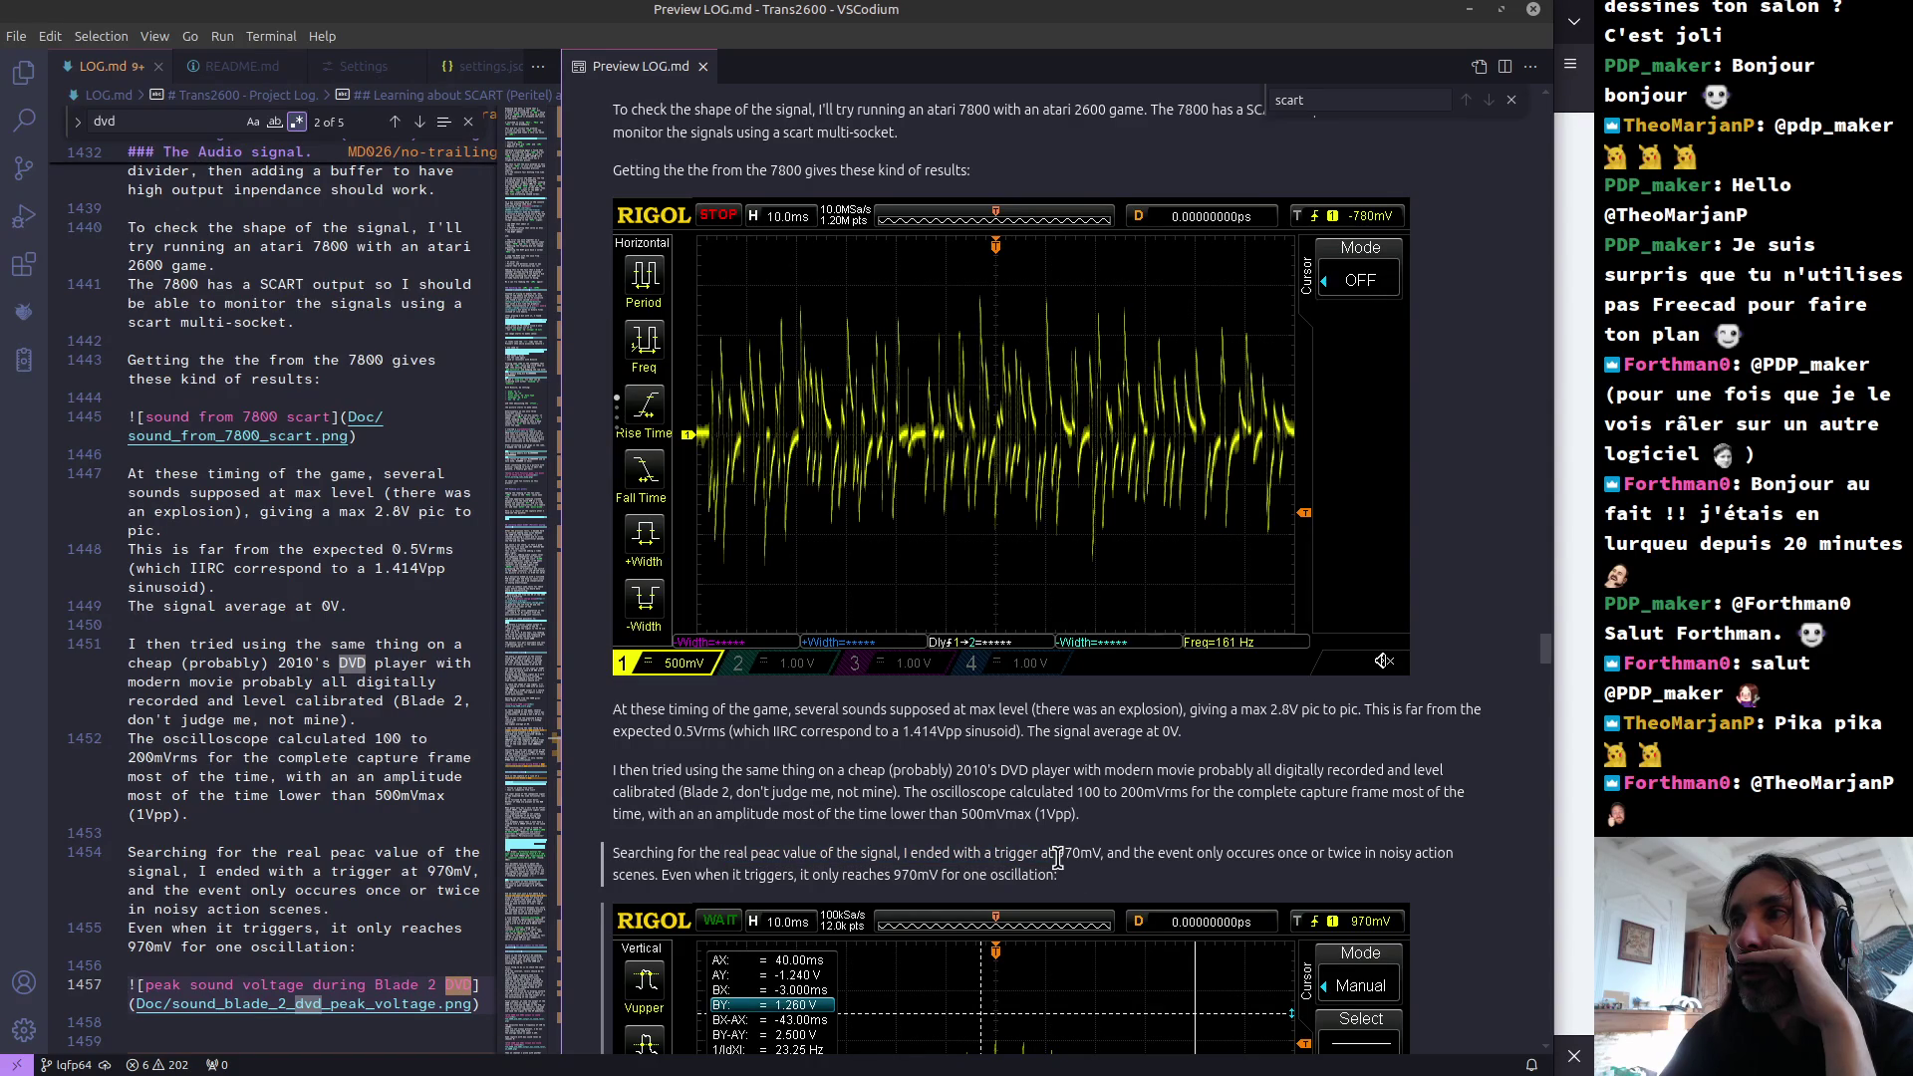
Step: Scroll down to the 'With both channels at max levels' capture, peaking near 5.20 V
{"action": "scroll", "coordinate": [1058, 859], "scroll_direction": "down", "scroll_amount": 1}
{"action": "left_click_drag", "start_coordinate": [1054, 734], "coordinate": [1123, 735]}
{"action": "scroll", "coordinate": [1076, 775], "scroll_direction": "down", "scroll_amount": 2}
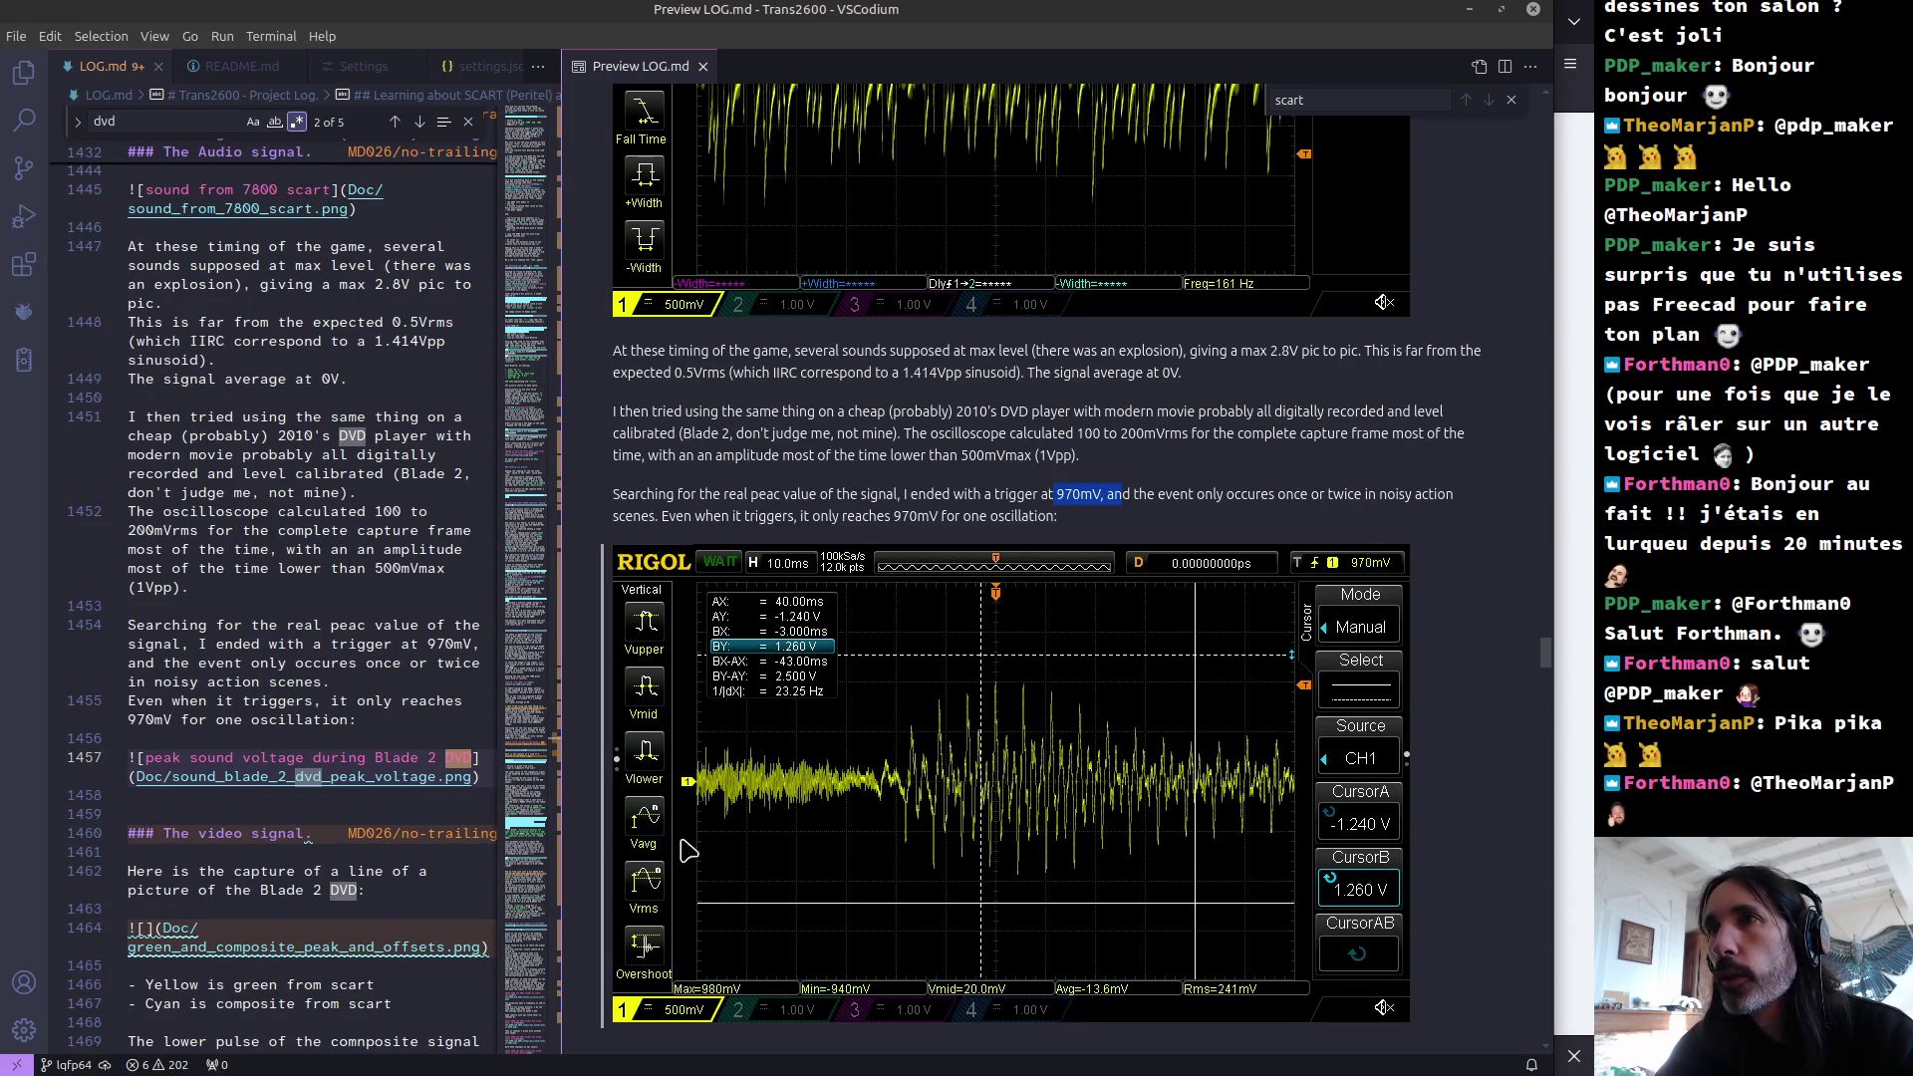
{"action": "scroll", "coordinate": [398, 859], "scroll_direction": "down", "scroll_amount": 5}
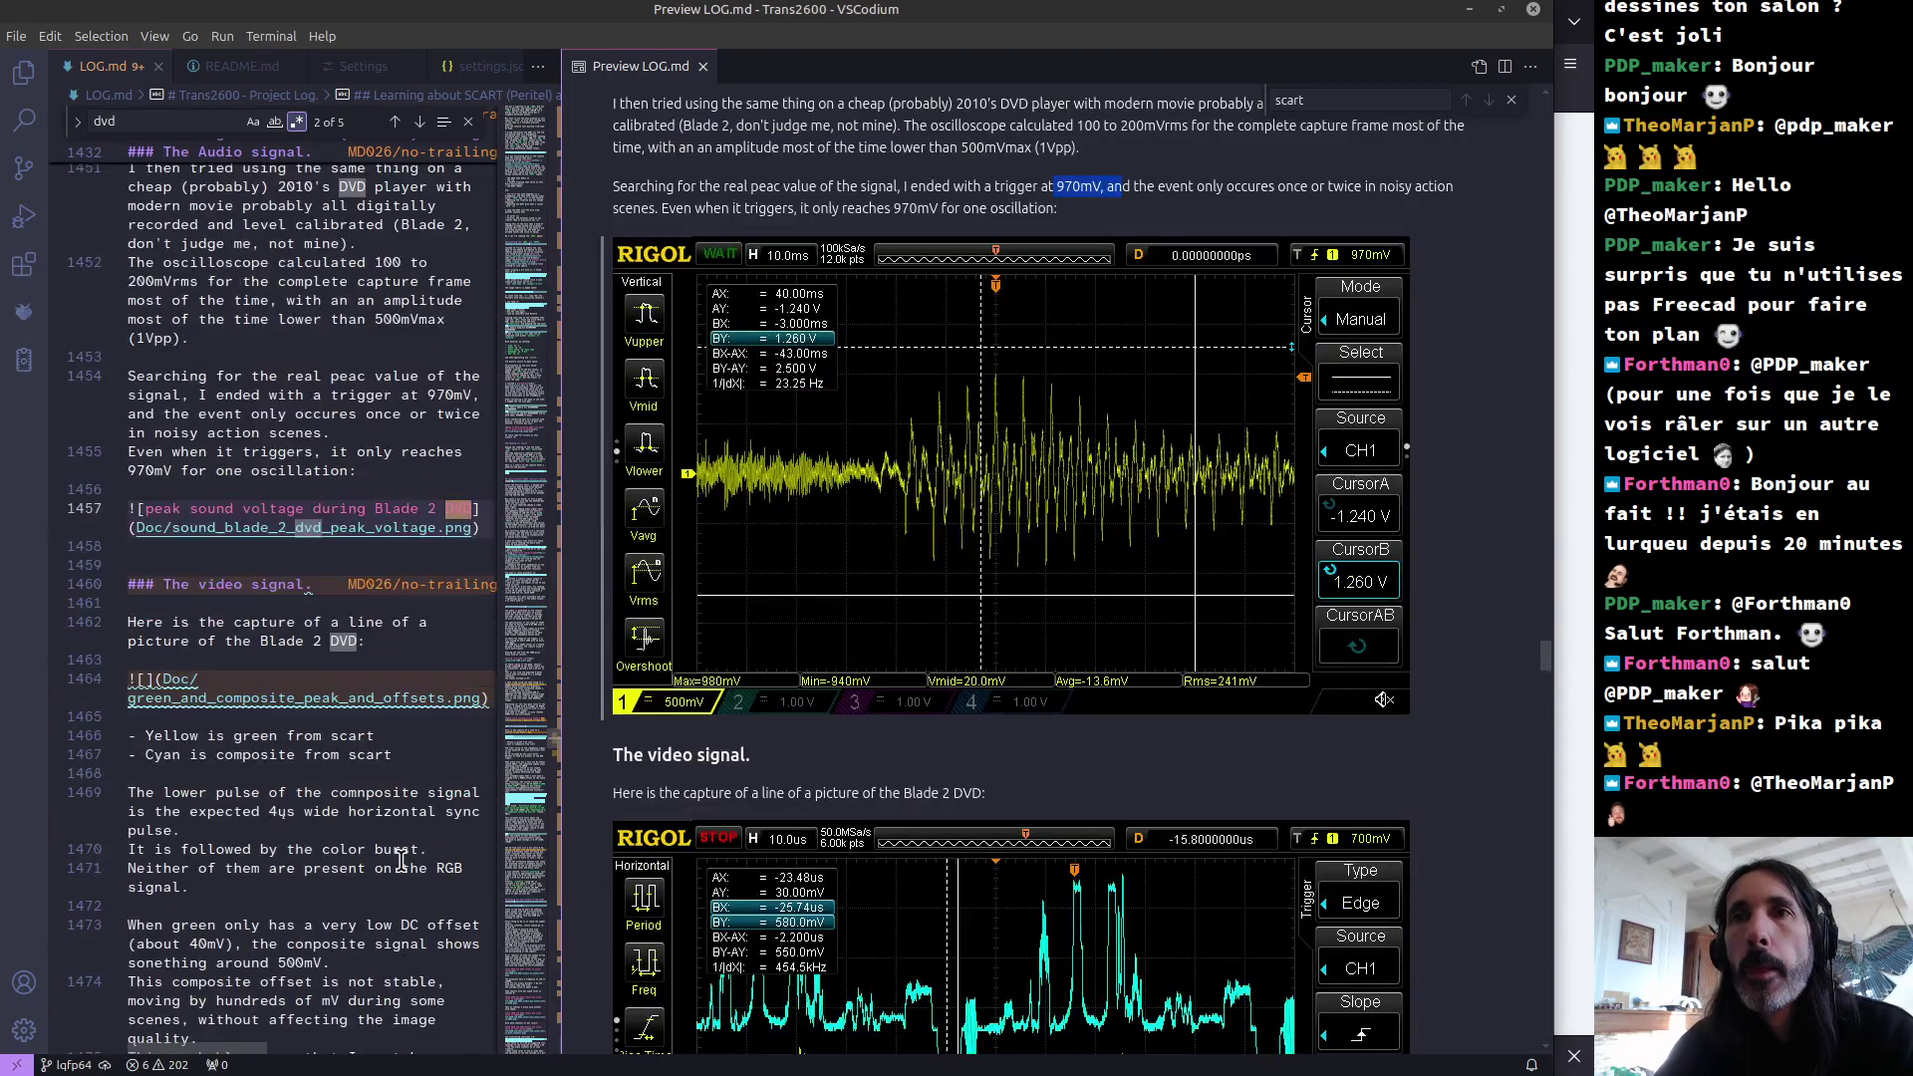
{"action": "scroll", "coordinate": [1164, 759], "scroll_direction": "down", "scroll_amount": 10}
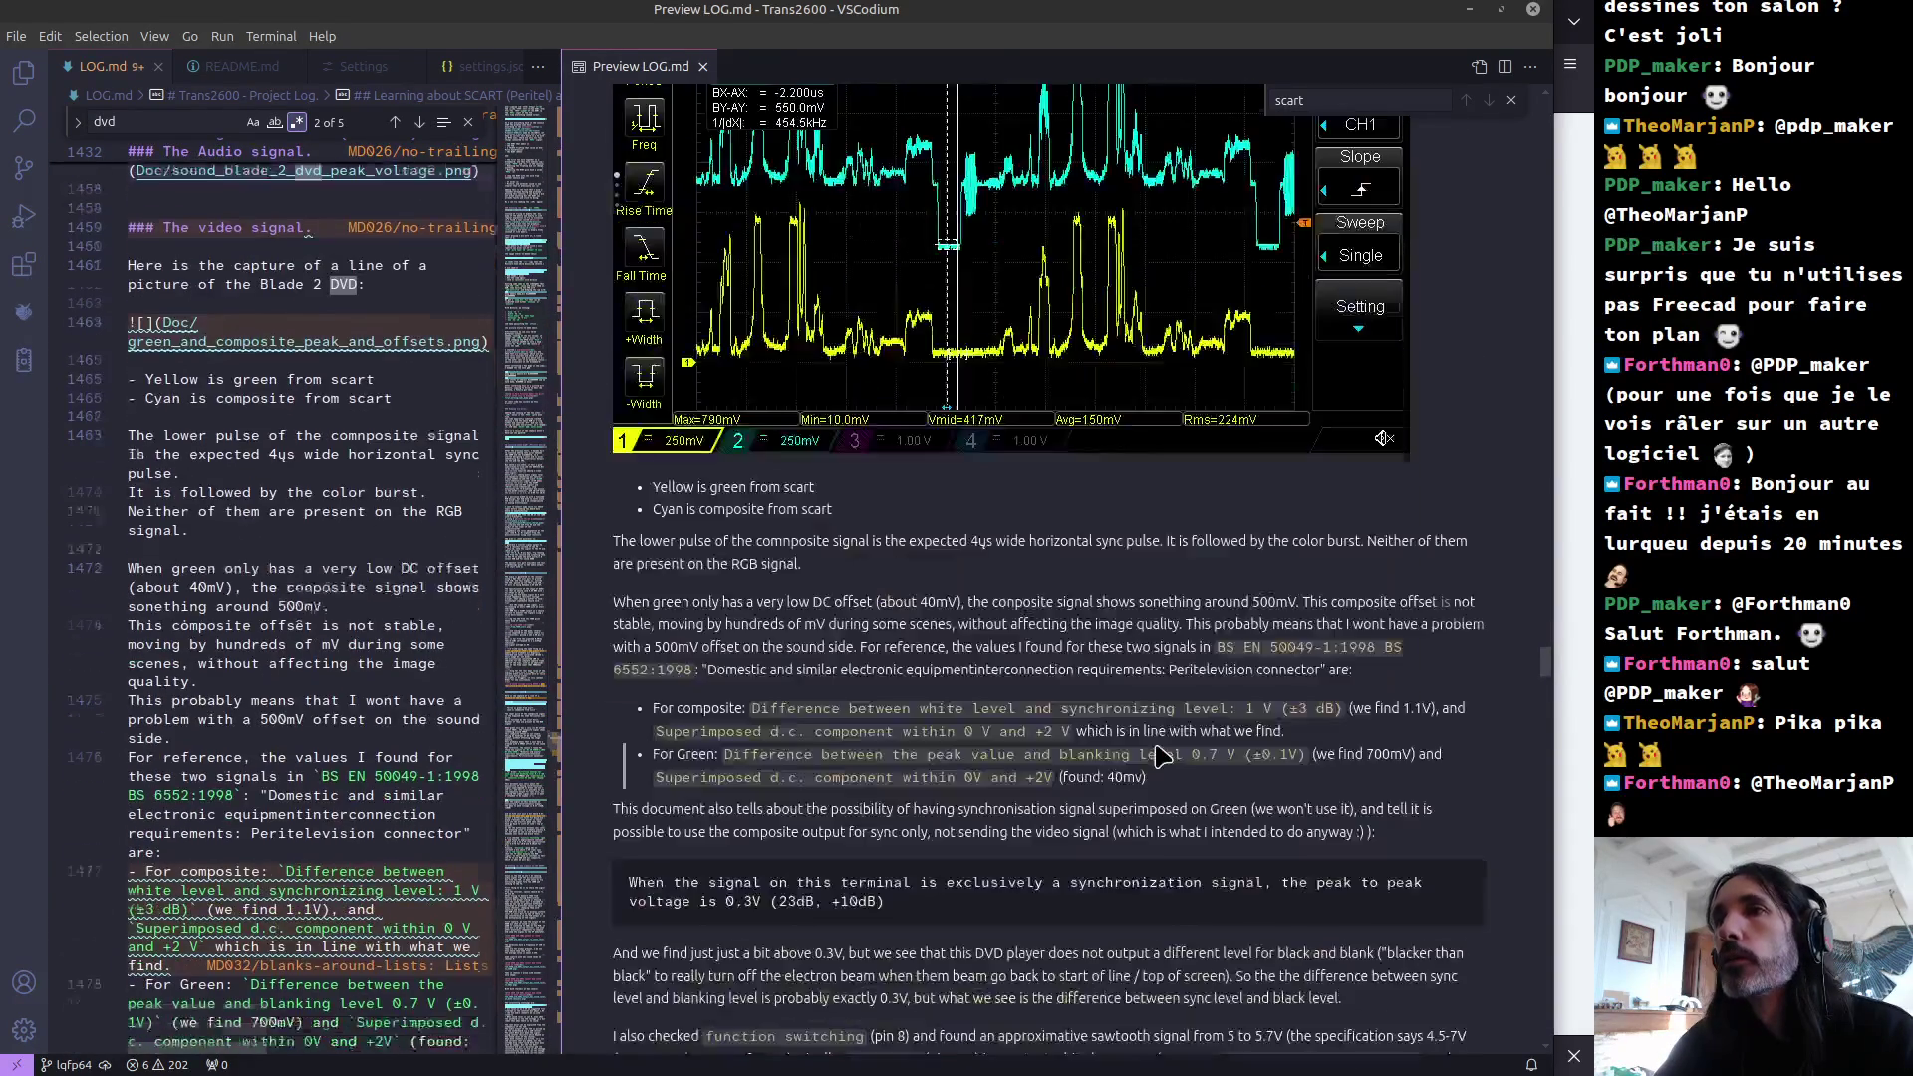
{"action": "scroll", "coordinate": [1164, 760], "scroll_direction": "down", "scroll_amount": 10}
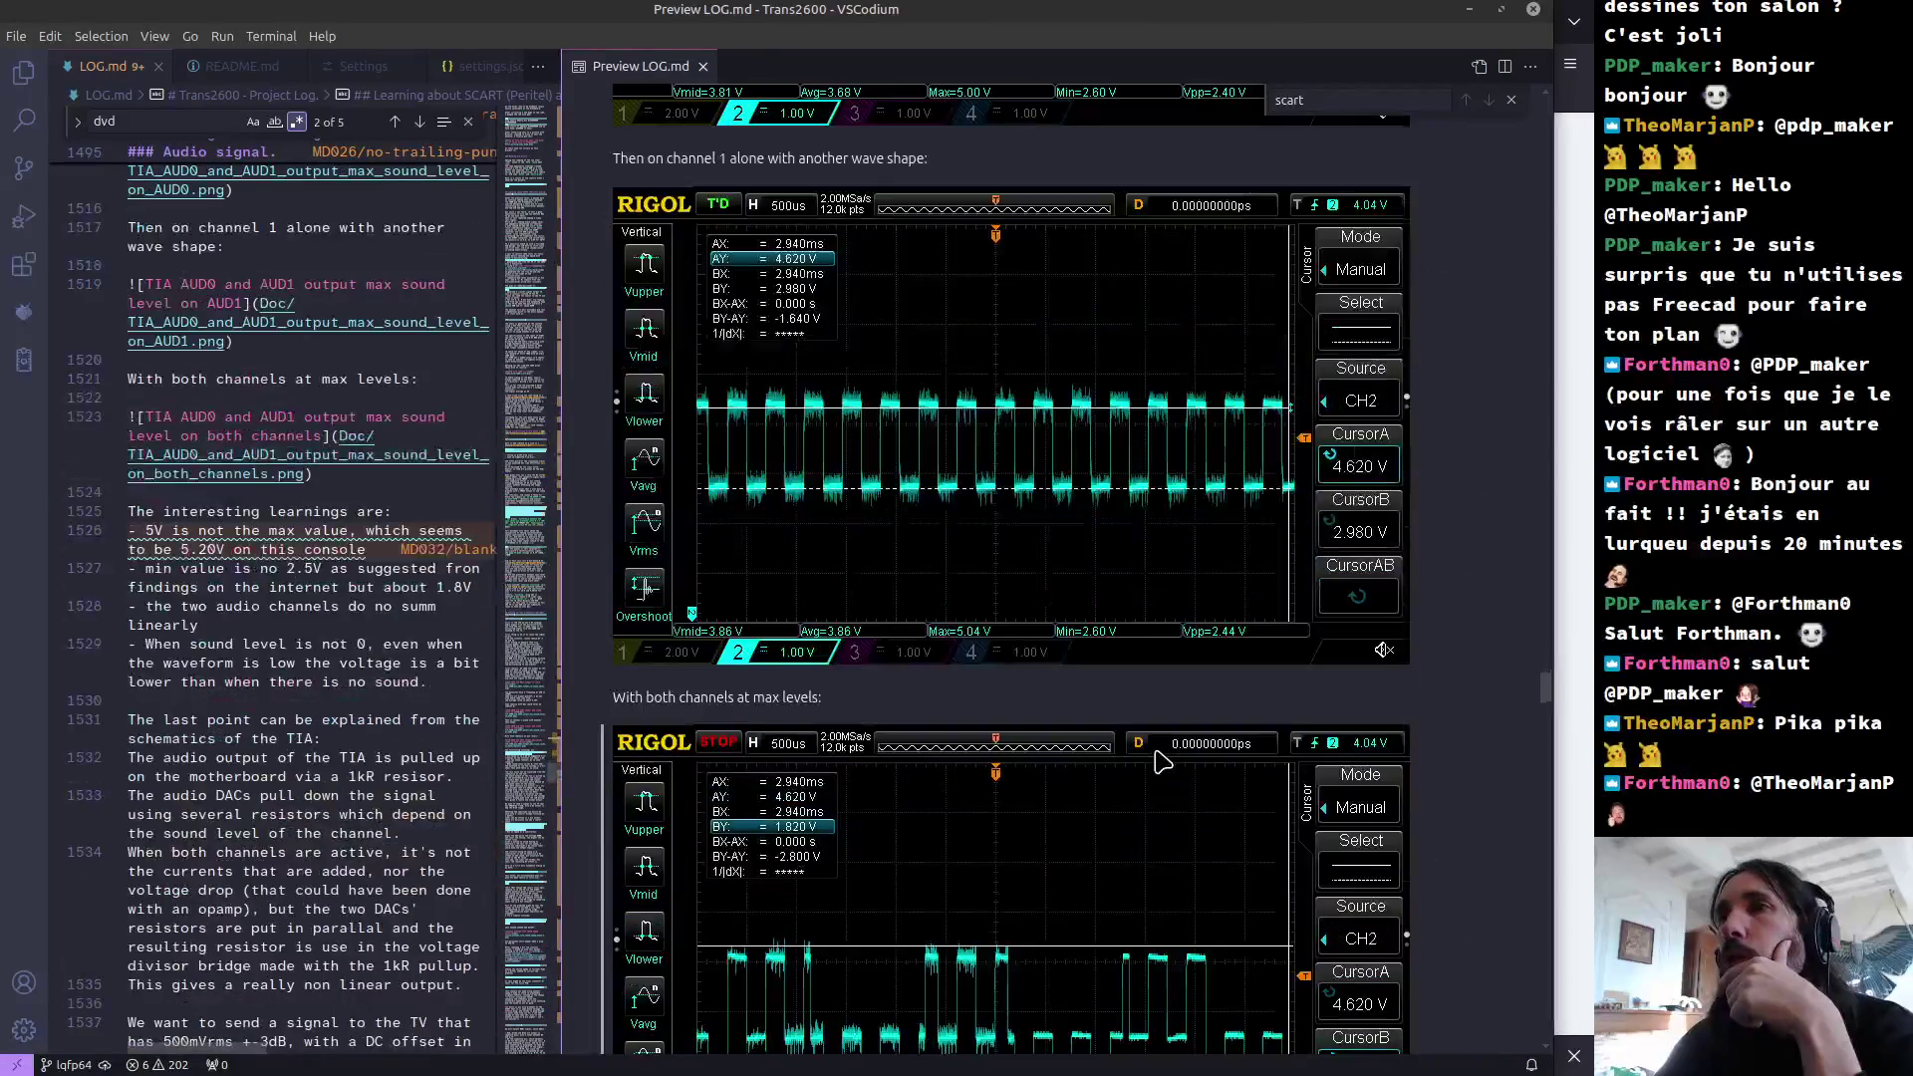
{"action": "scroll", "coordinate": [1161, 760], "scroll_direction": "down", "scroll_amount": 3}
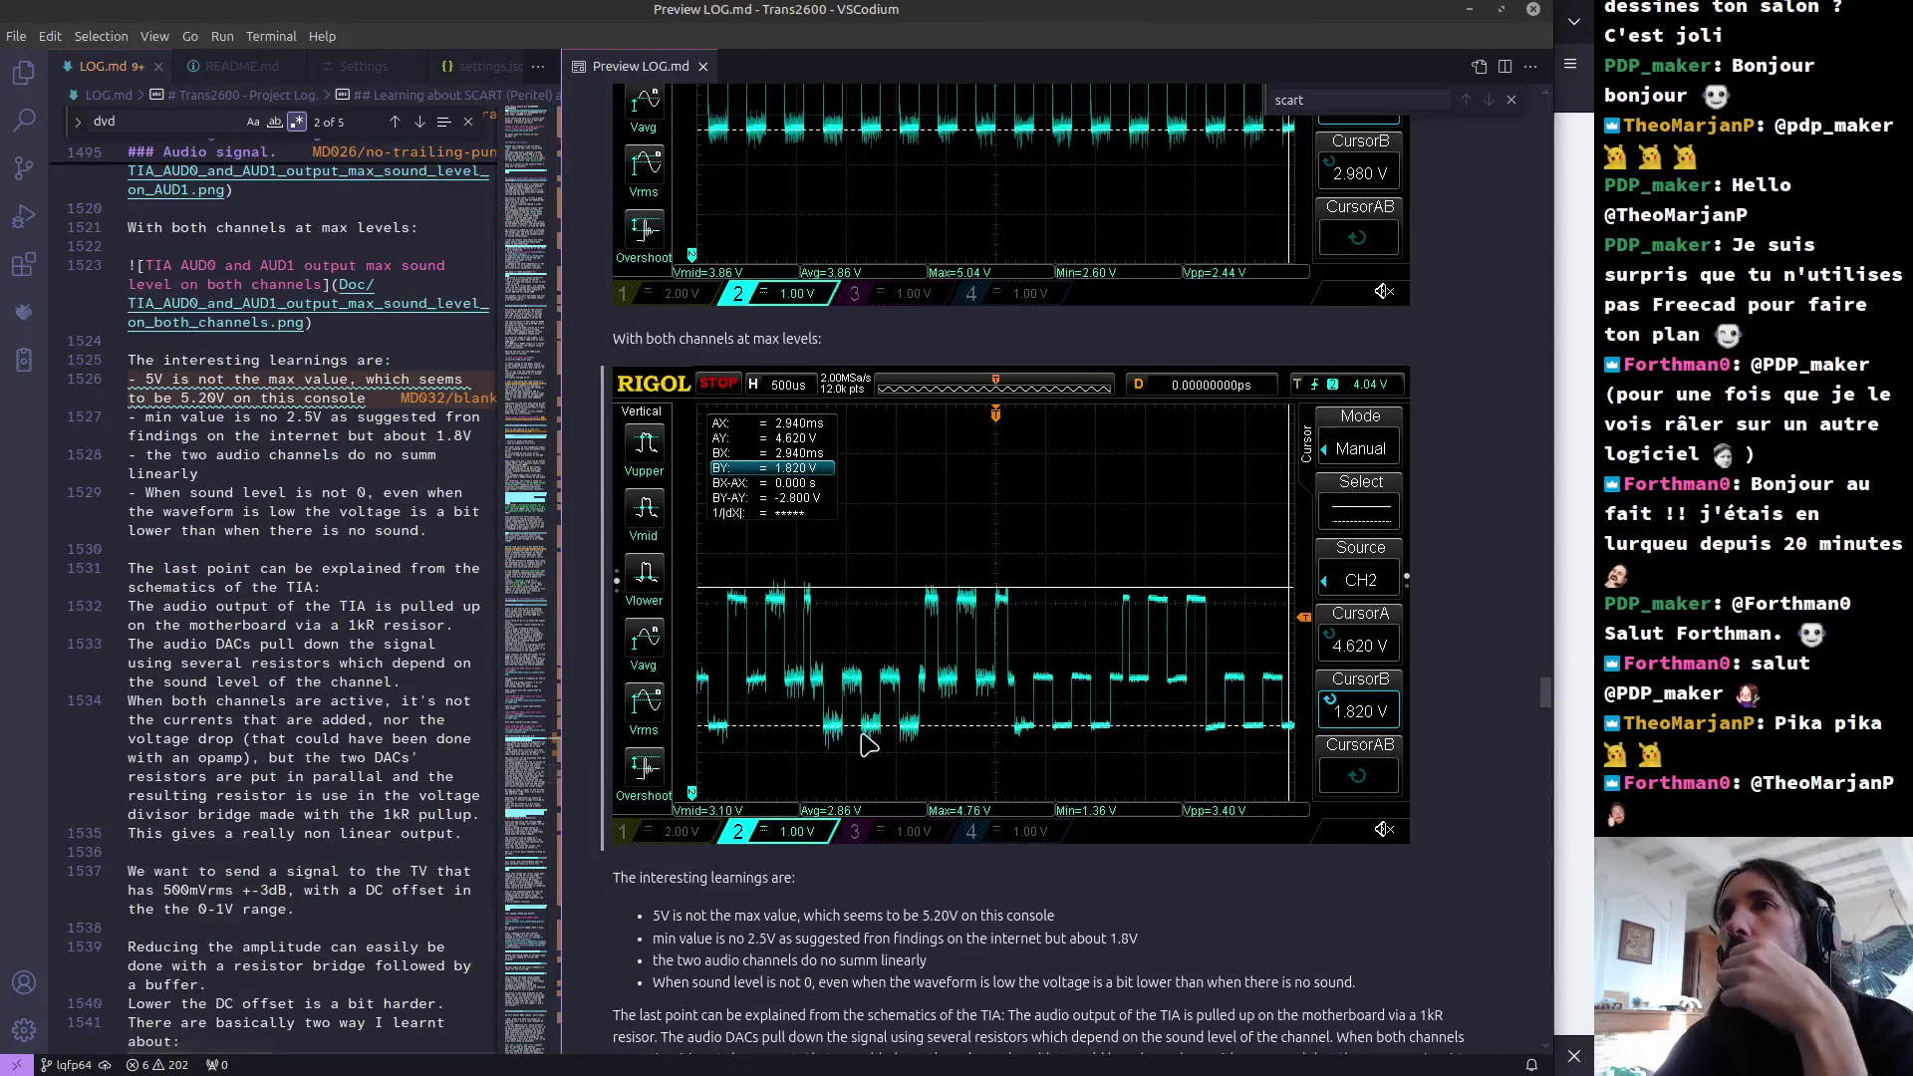
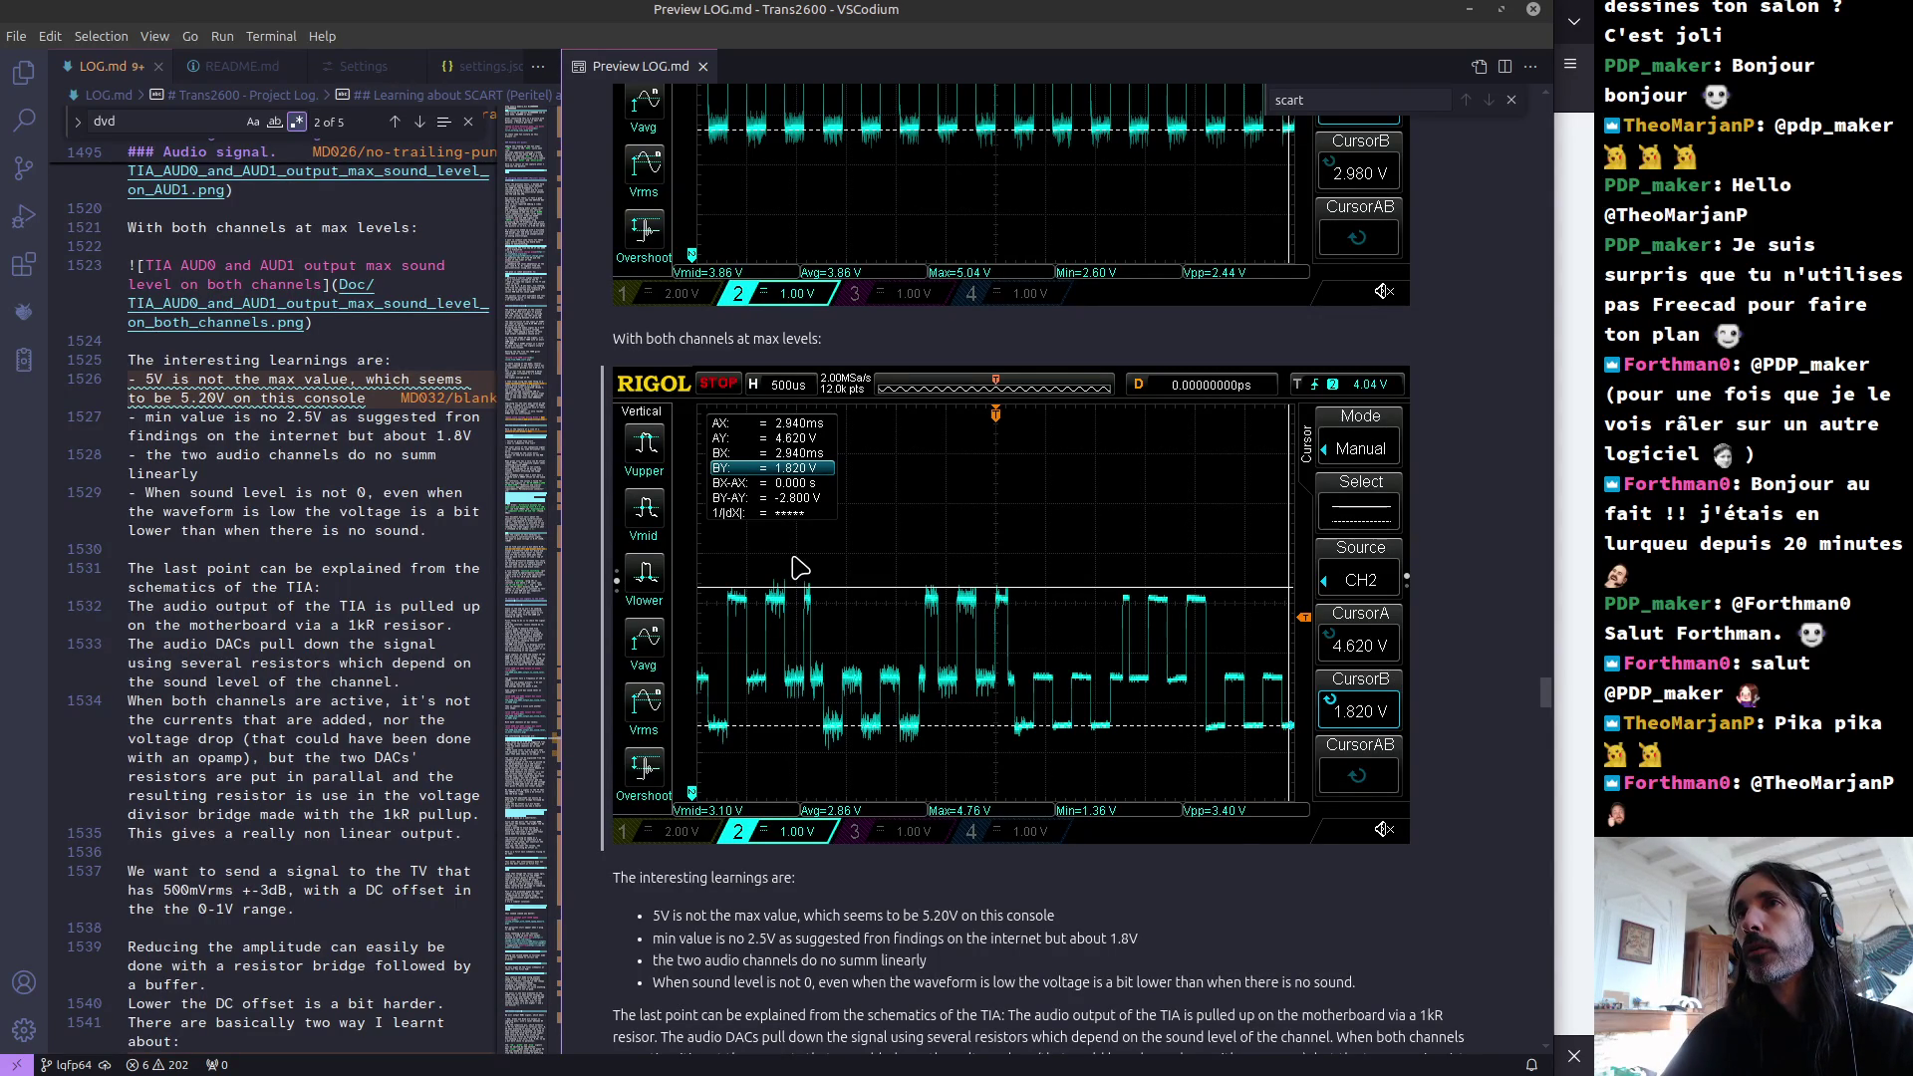
Step: Switch from VSCodium to the KiCad window showing the Trans2600 schematic
{"action": "key", "text": "alt+Tab"}
{"action": "key", "text": "alt+Tab"}
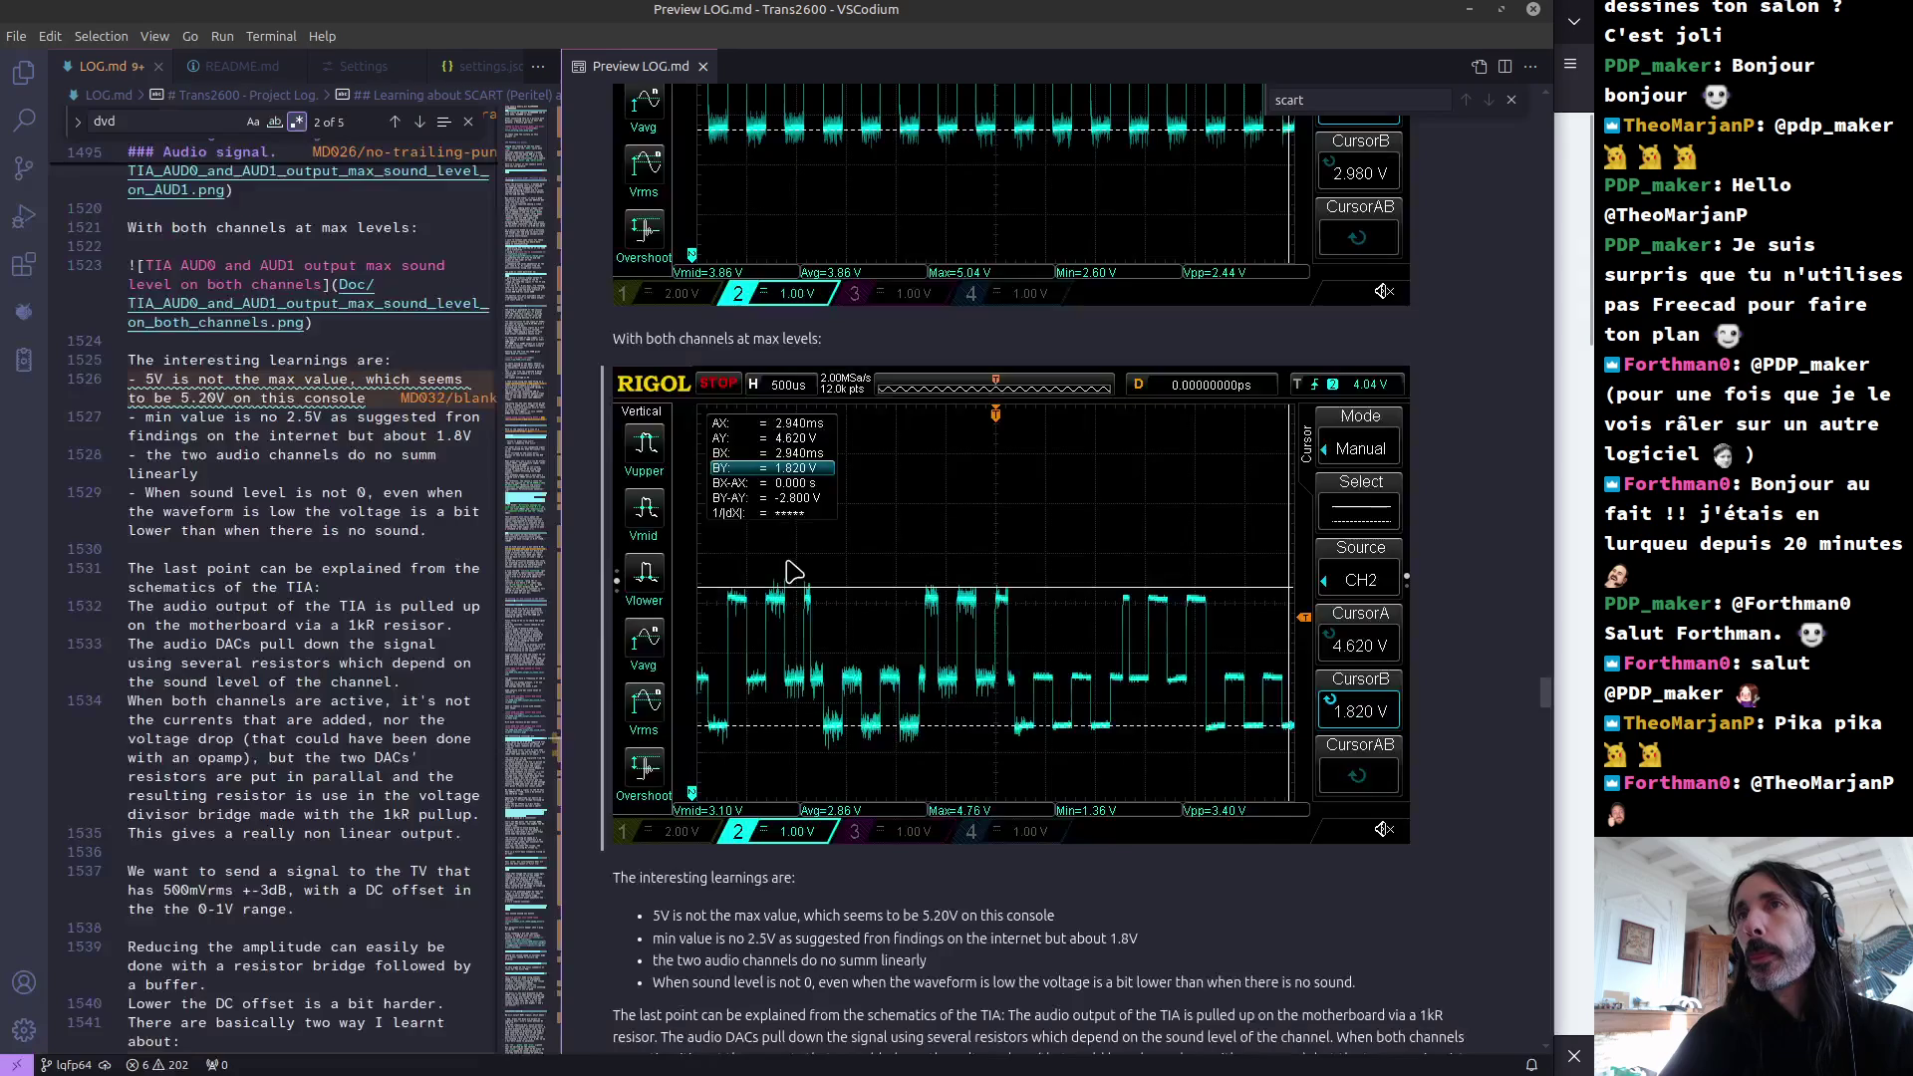
{"action": "key", "text": "alt+Tab"}
{"action": "key", "text": "Tab"}
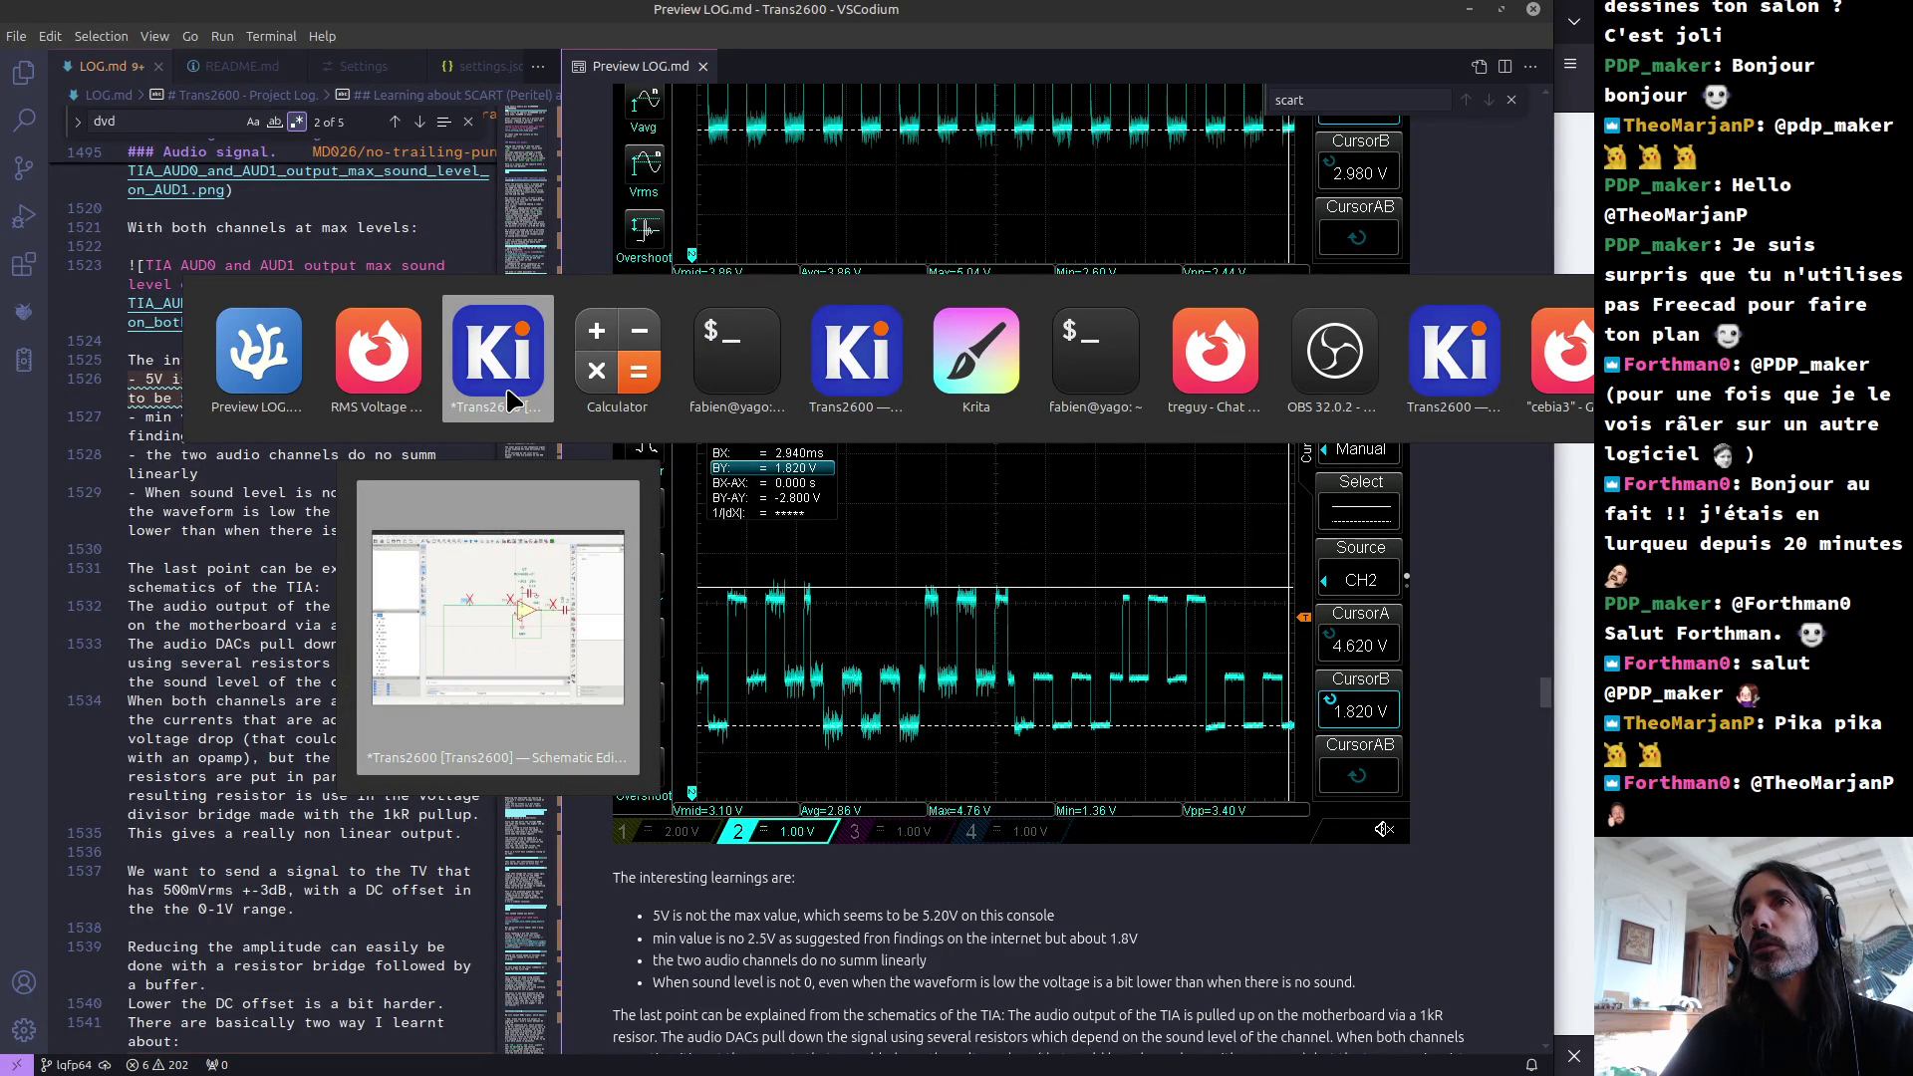
{"action": "left_click", "coordinate": [509, 399]}
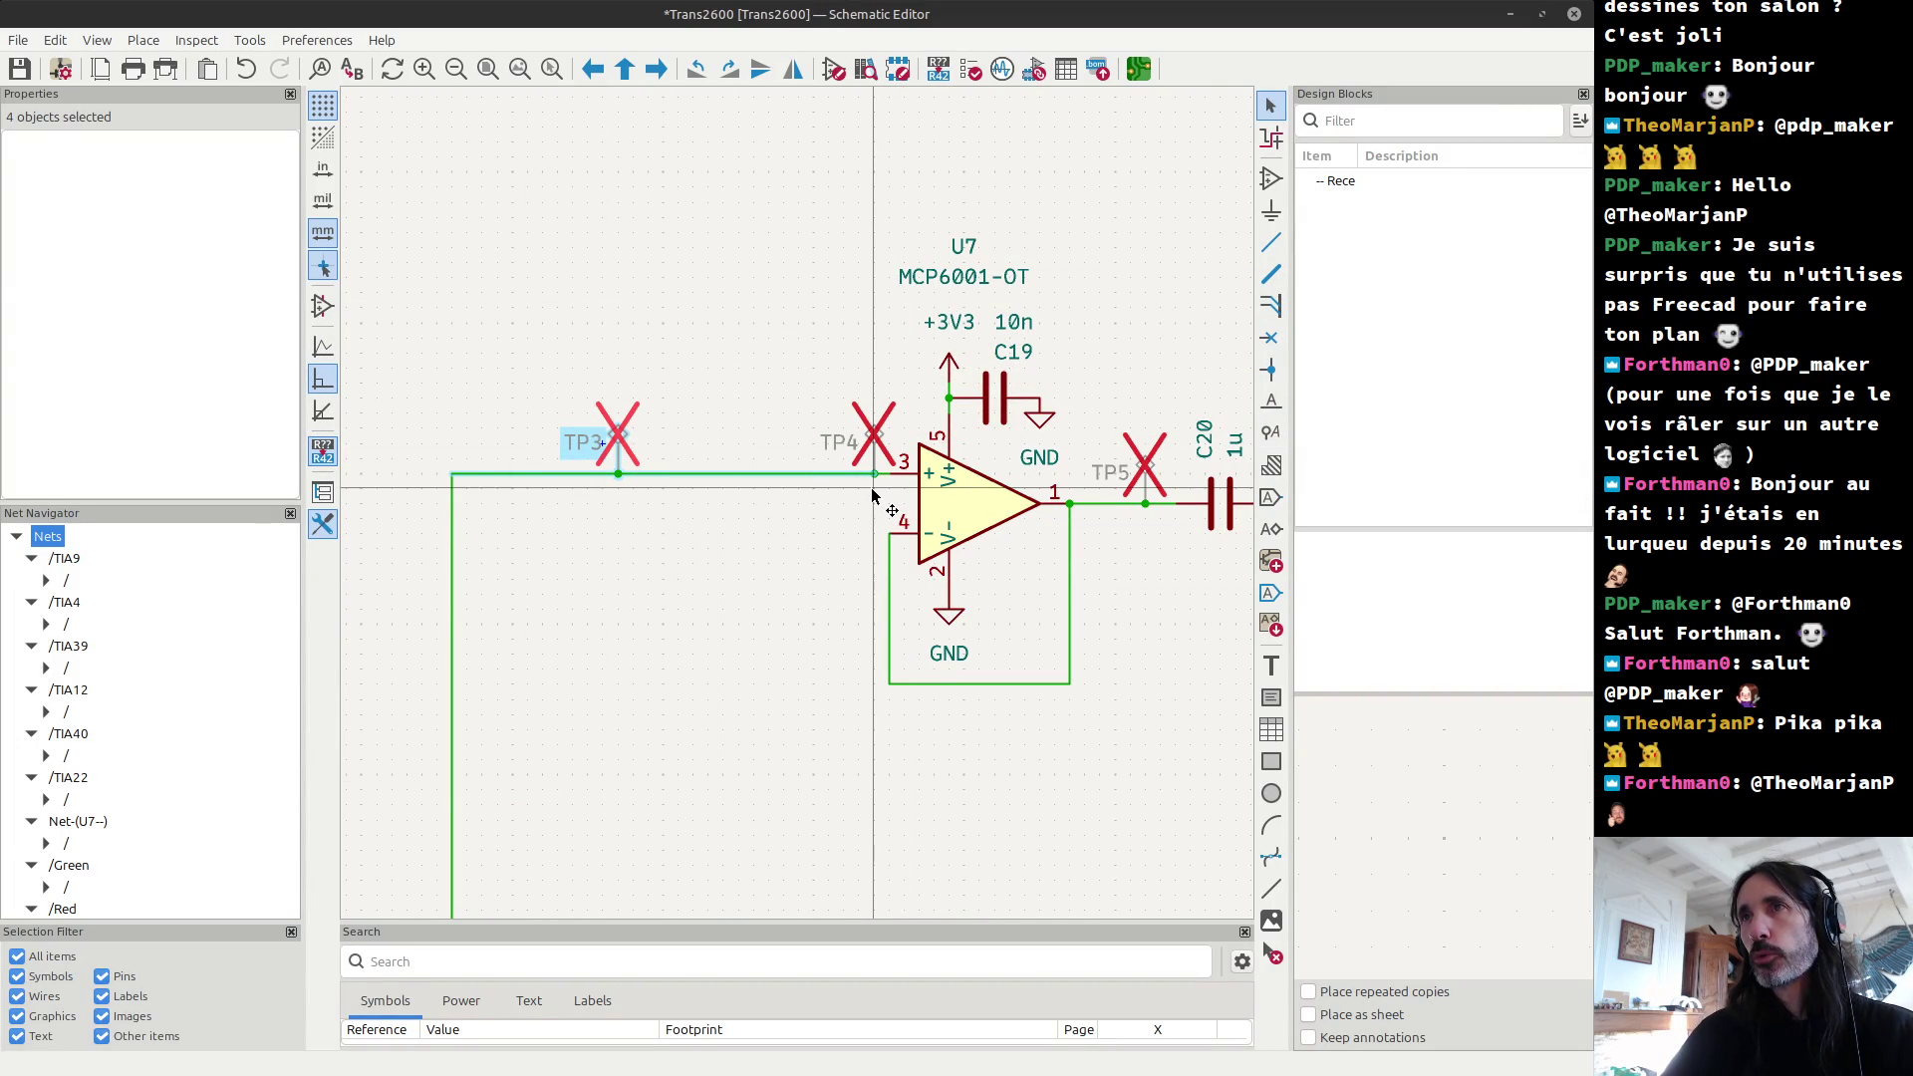
Step: Inspect capacitor C20 (1u) on U7's buffer output, then clear the selection
{"action": "scroll", "coordinate": [871, 496], "scroll_direction": "down", "scroll_amount": 2}
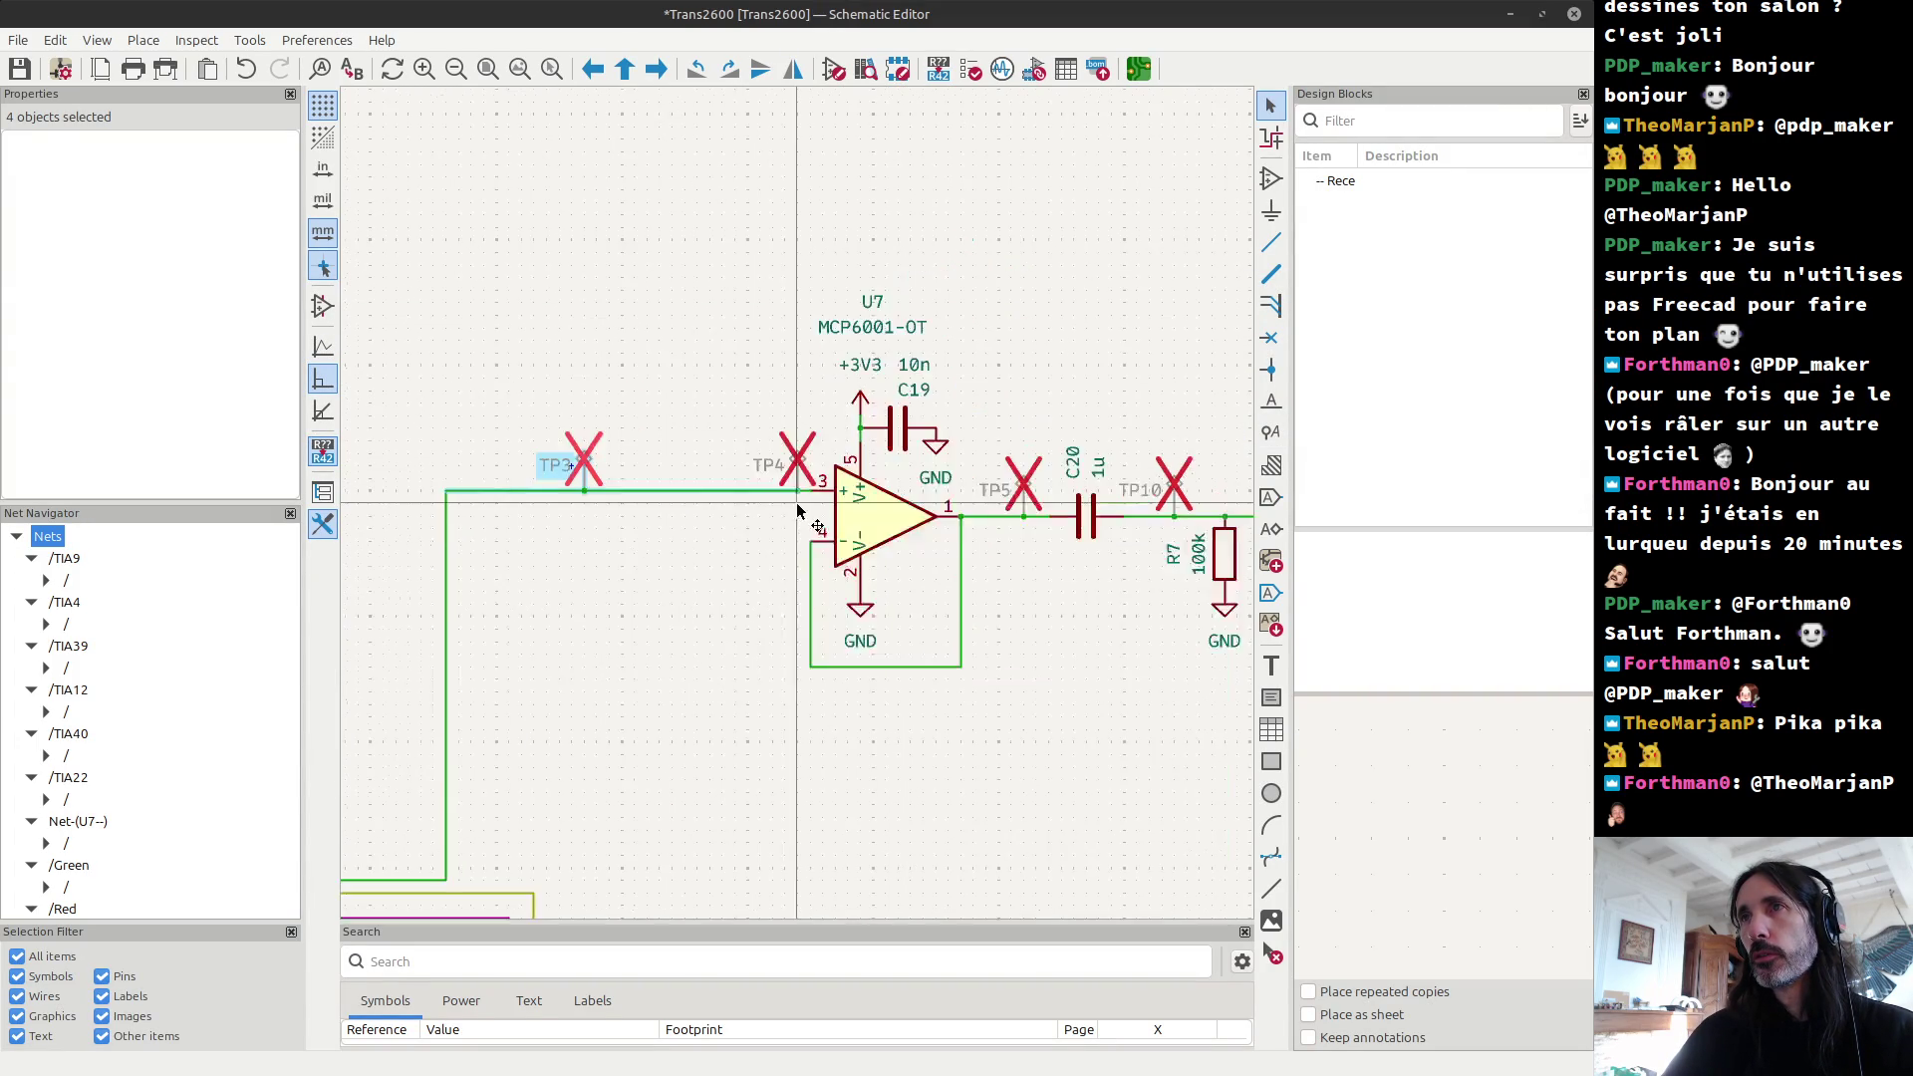
{"action": "scroll", "coordinate": [1096, 516], "scroll_direction": "up", "scroll_amount": 2}
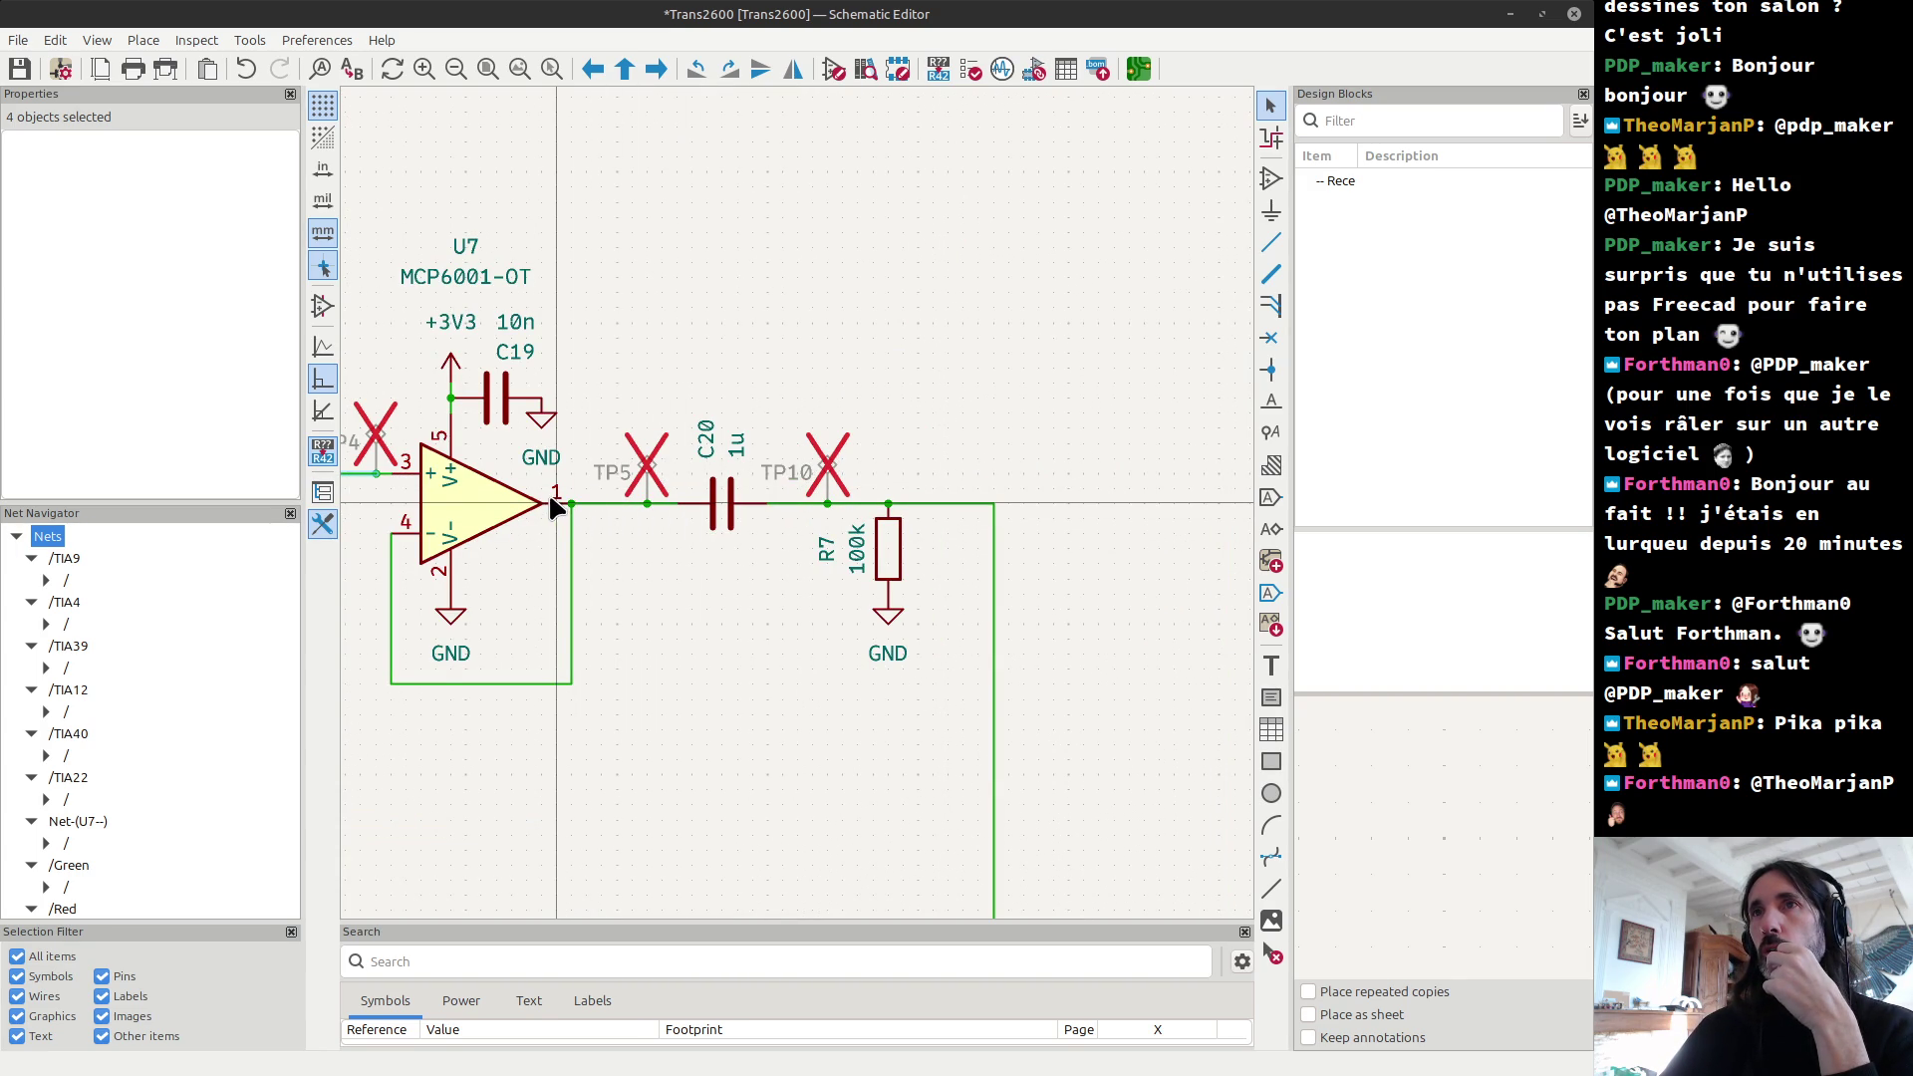
{"action": "left_click", "coordinate": [719, 509]}
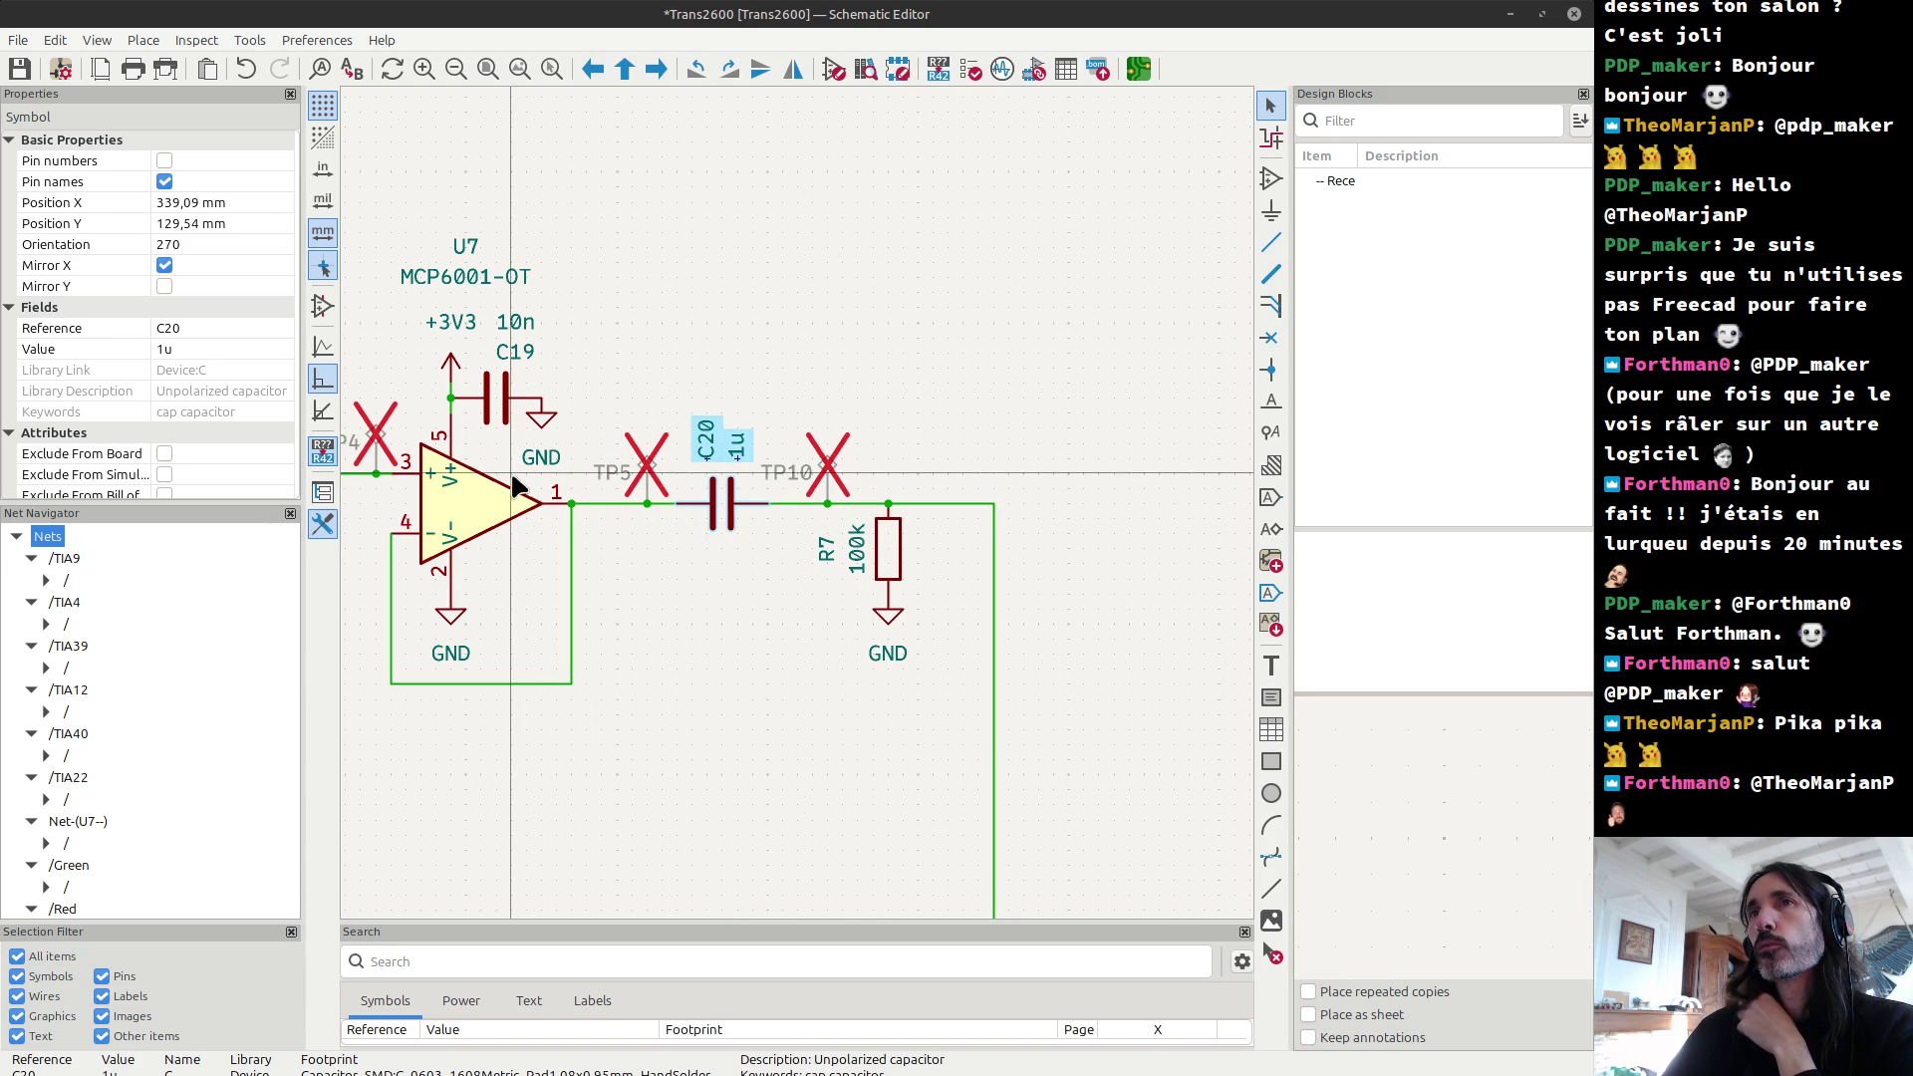
{"action": "scroll", "coordinate": [485, 485], "scroll_direction": "down", "scroll_amount": 1}
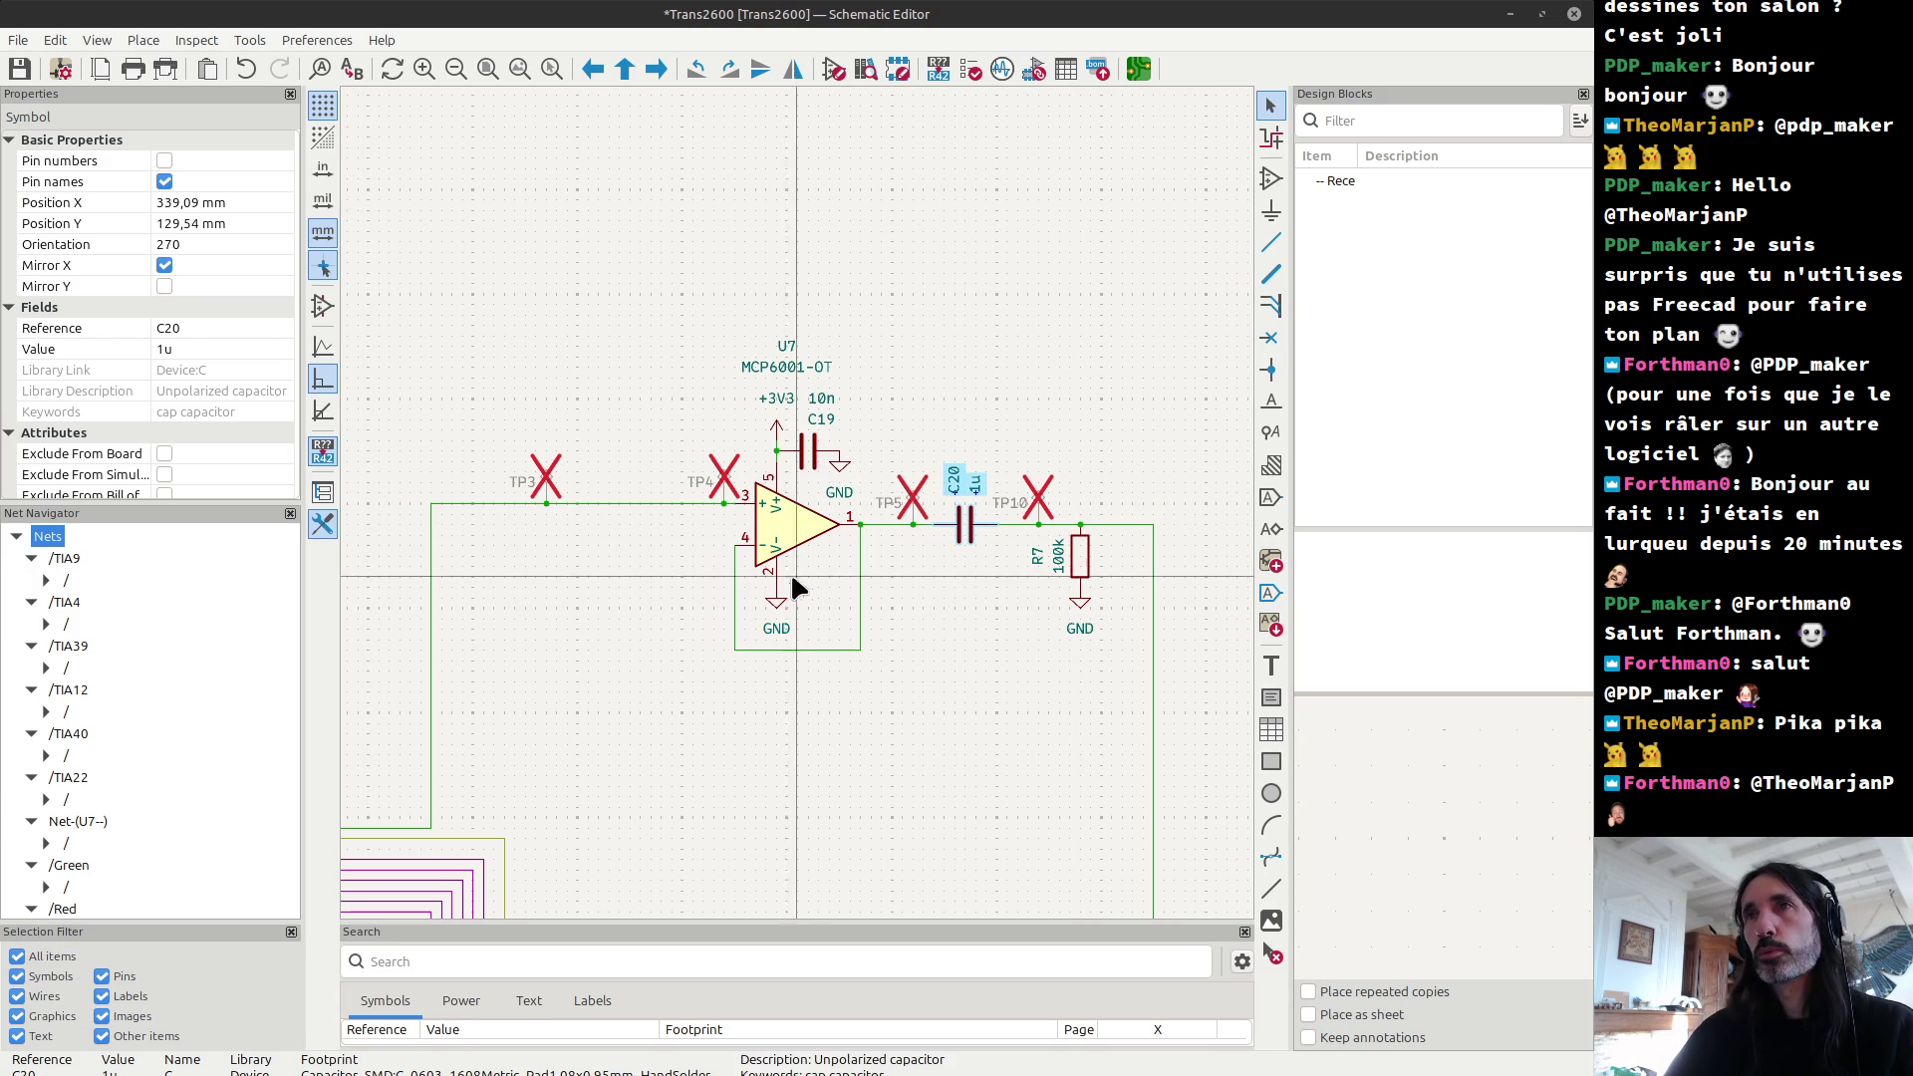
{"action": "left_click", "coordinate": [651, 524]}
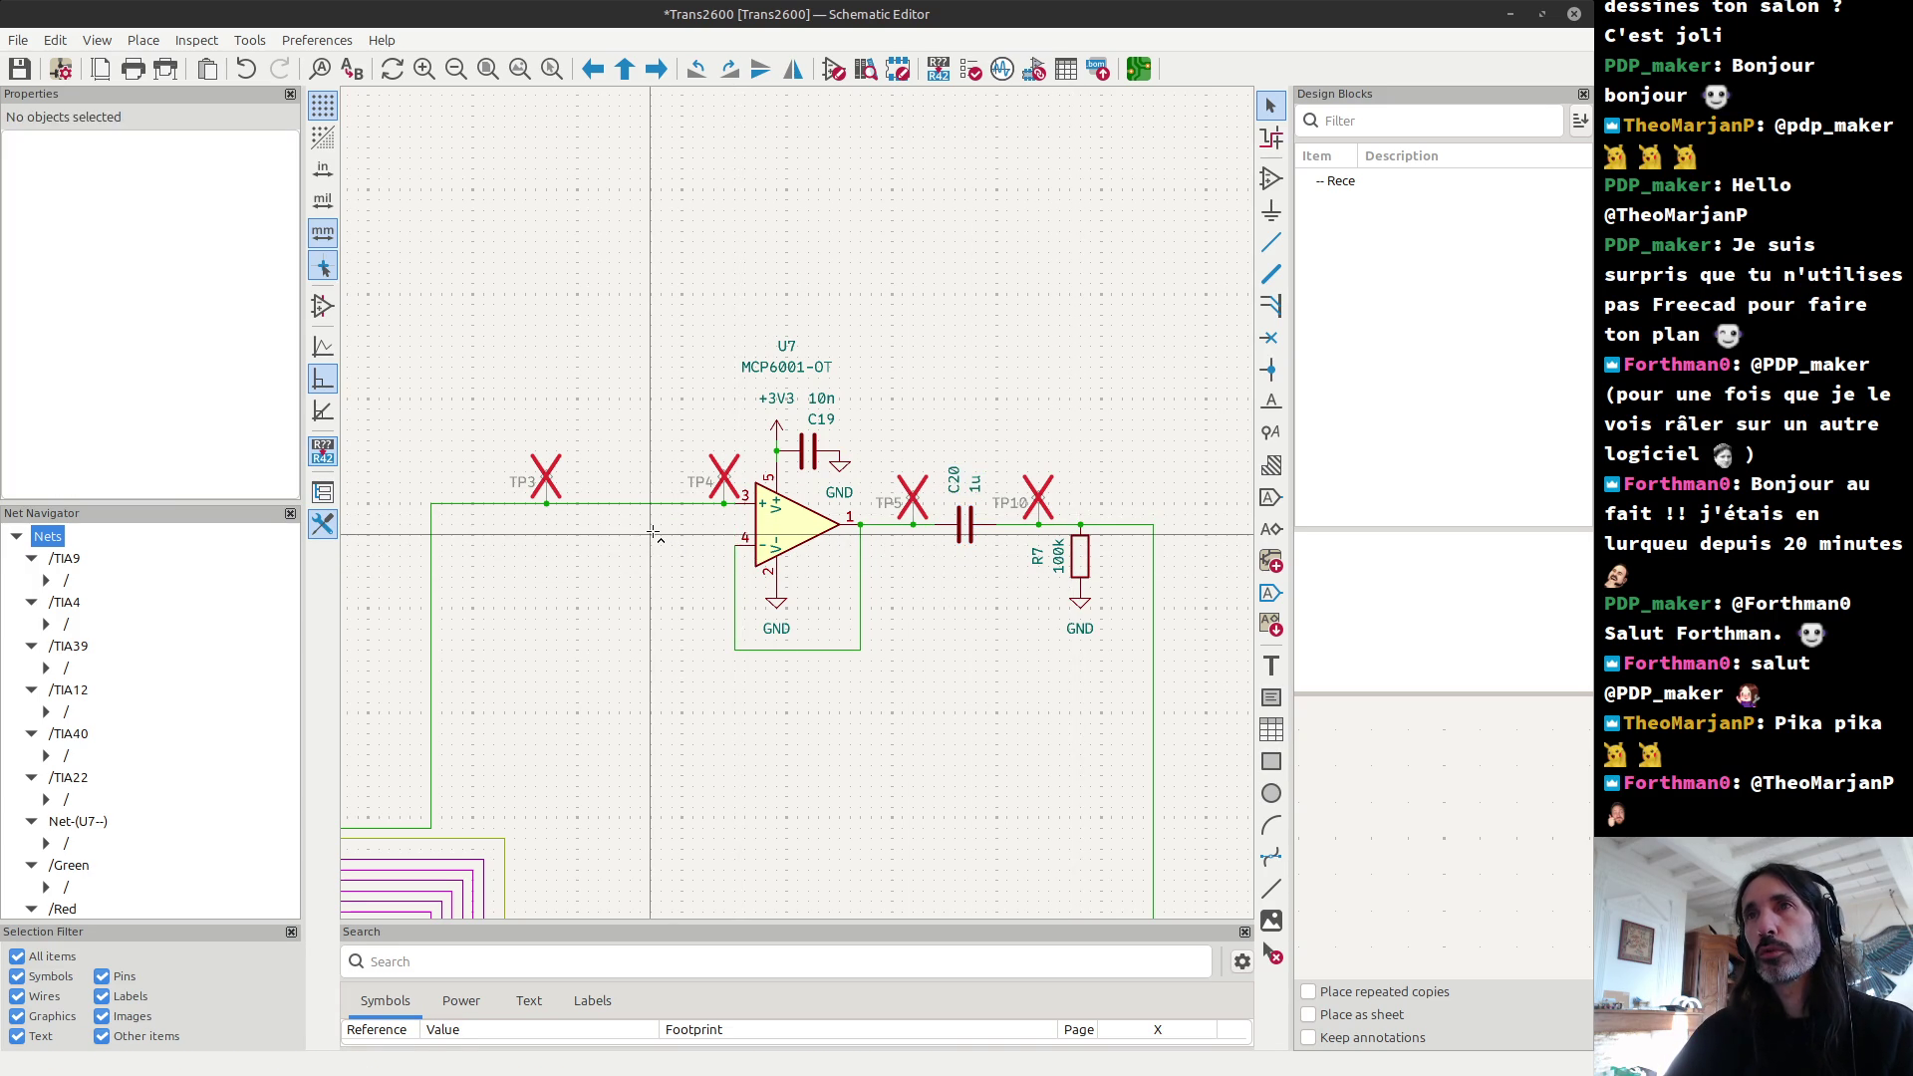
Step: Restore the R3 (68k) / R4 divider at U7's input, check both resistors, and save
{"action": "key", "text": "ctrl+z"}
{"action": "key", "text": "ctrl+z"}
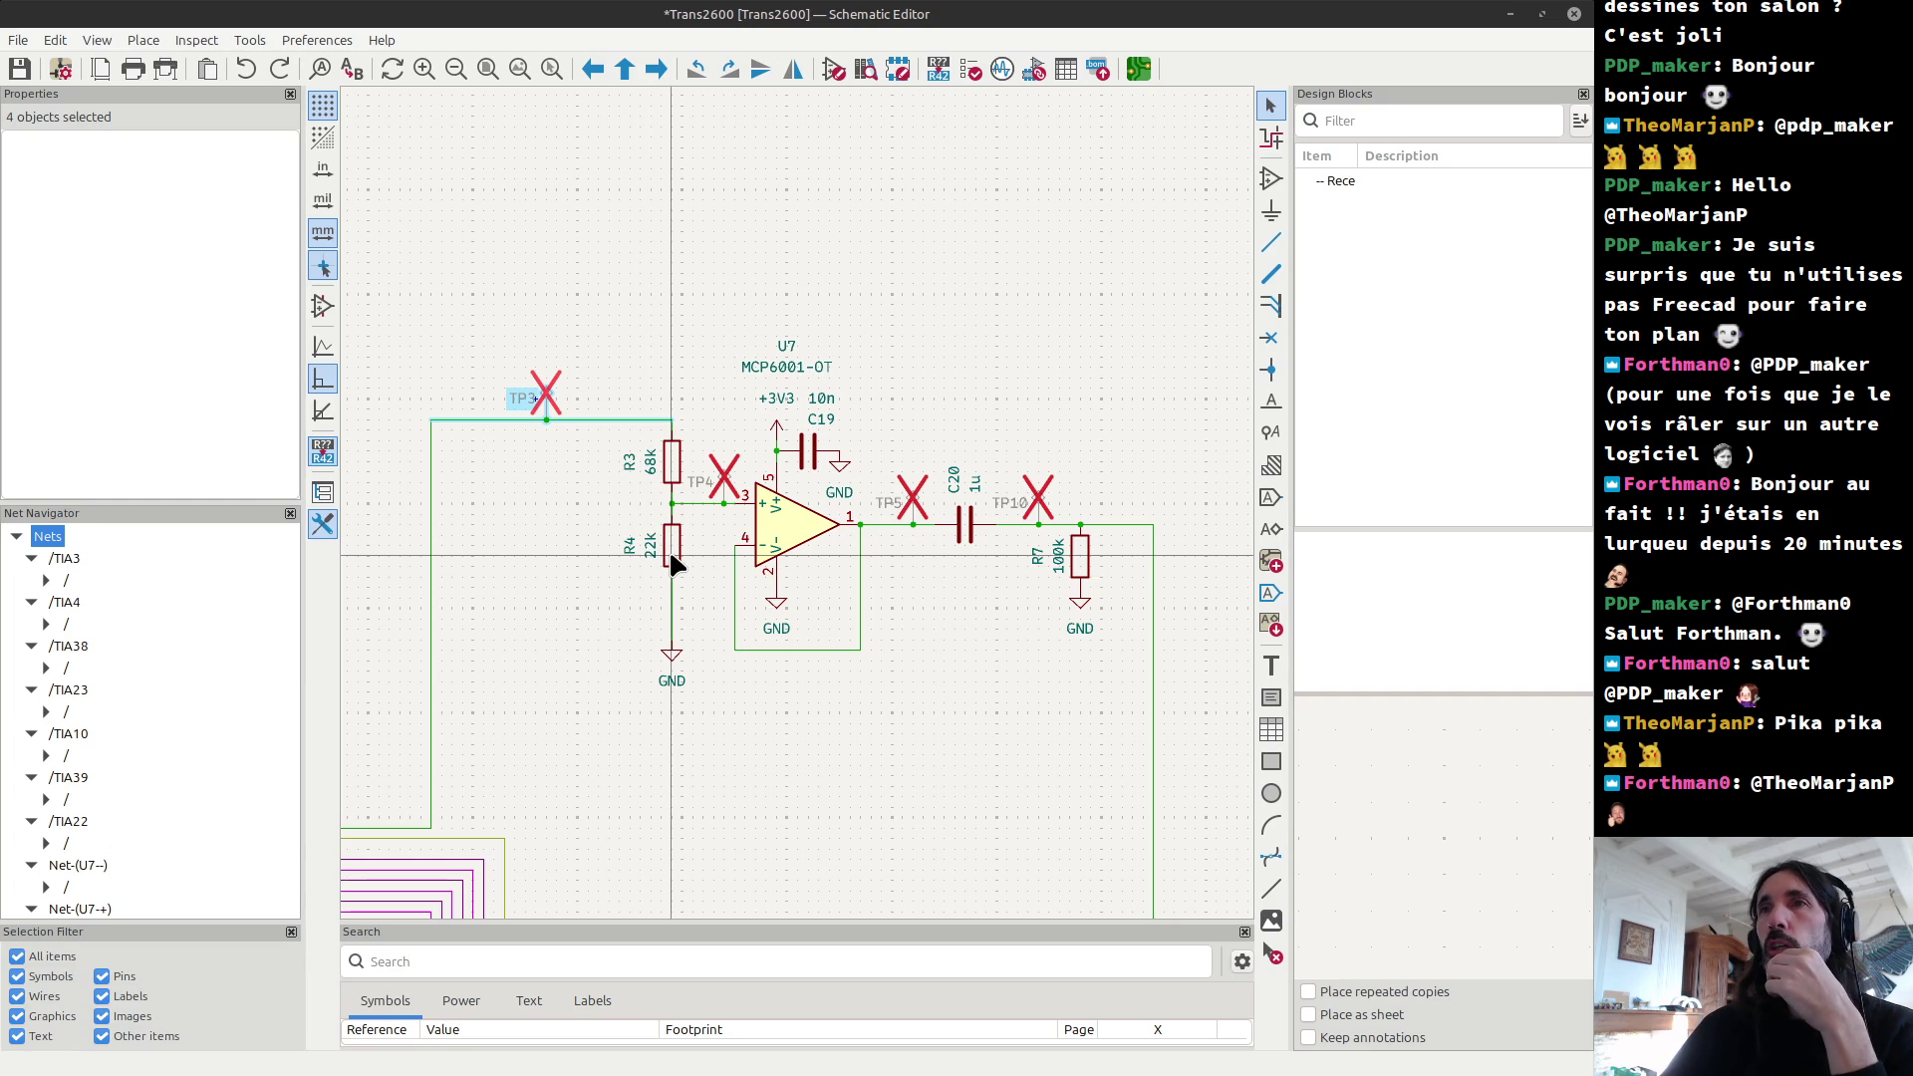
{"action": "left_click", "coordinate": [672, 564]}
{"action": "left_click", "coordinate": [673, 458]}
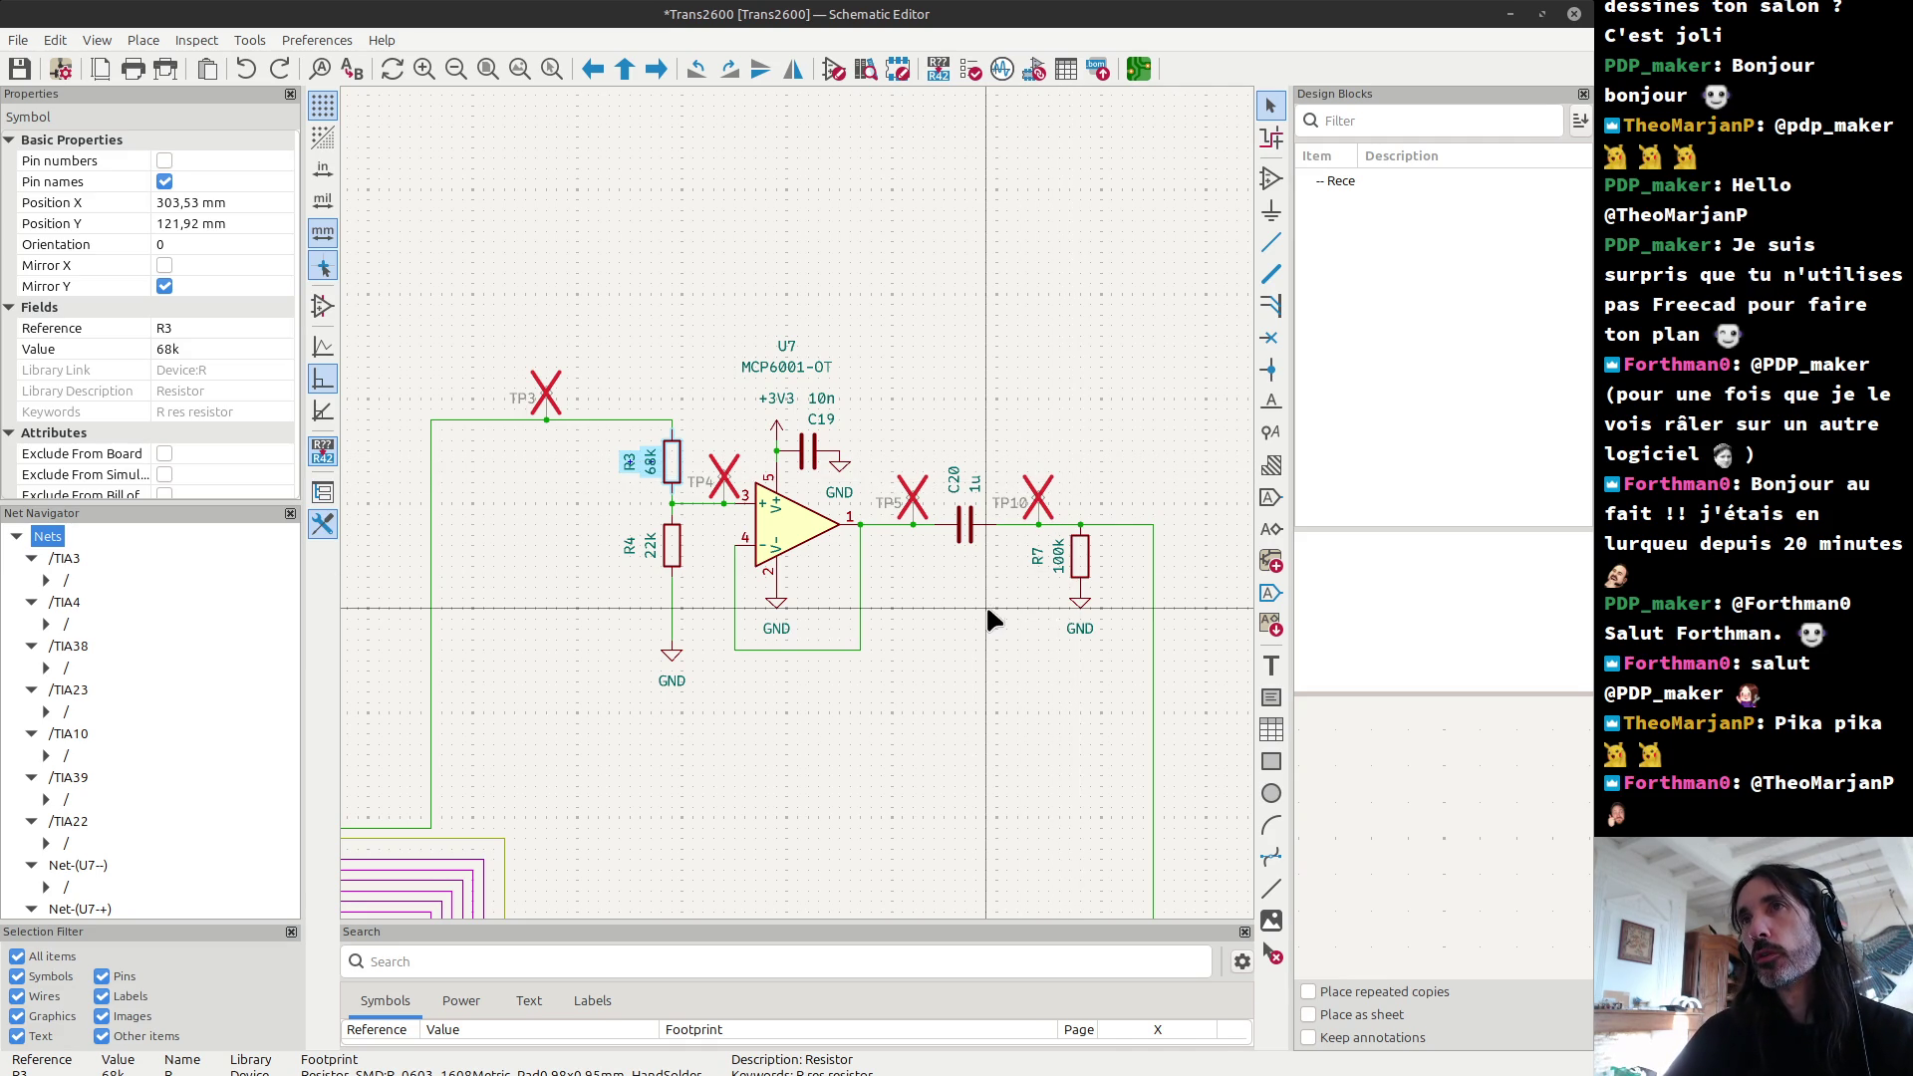
{"action": "key", "text": "ctrl+s"}
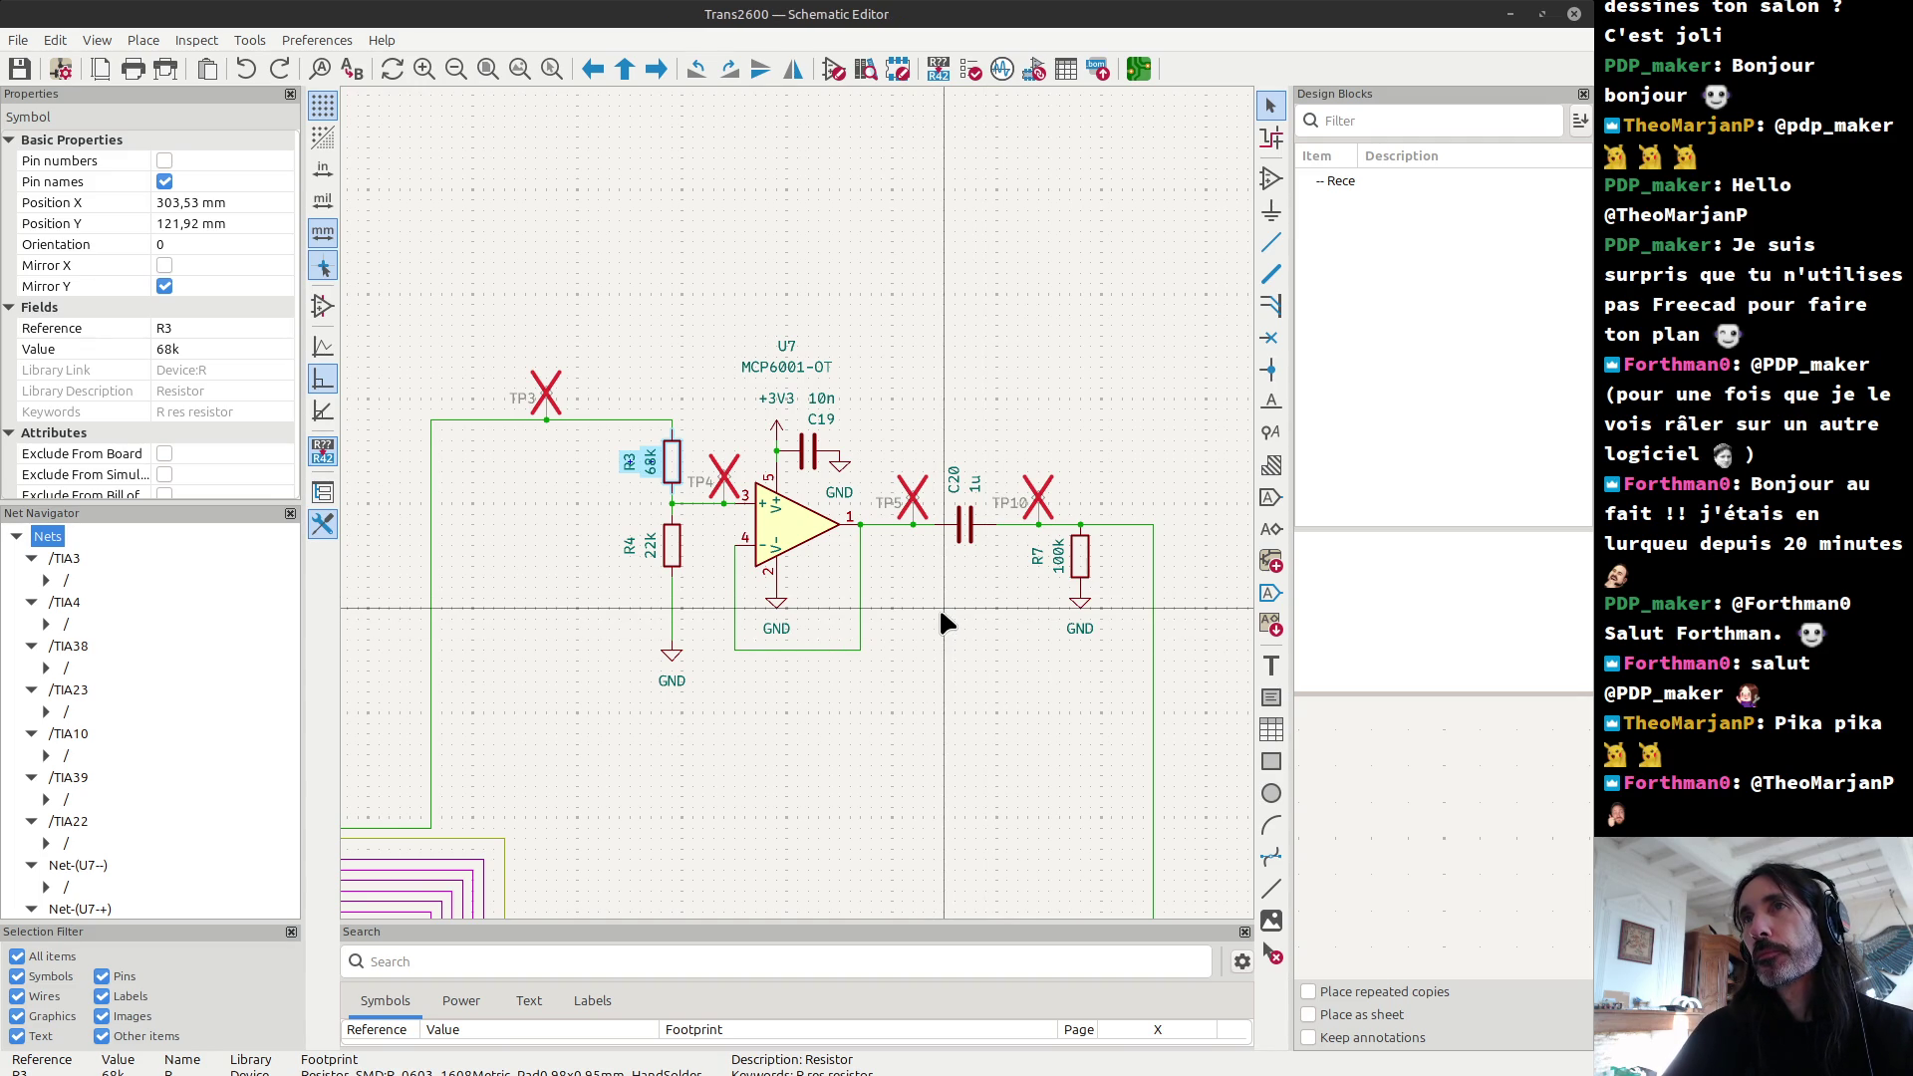
Step: Box-select the U7 buffer circuit and the R3/R4 divider, then move to the RMS calculator page
{"action": "mouse_move", "coordinate": [478, 326]}
{"action": "left_mouse_down"}
{"action": "mouse_move", "coordinate": [1057, 797]}
{"action": "mouse_move", "coordinate": [1136, 803]}
{"action": "left_mouse_up"}
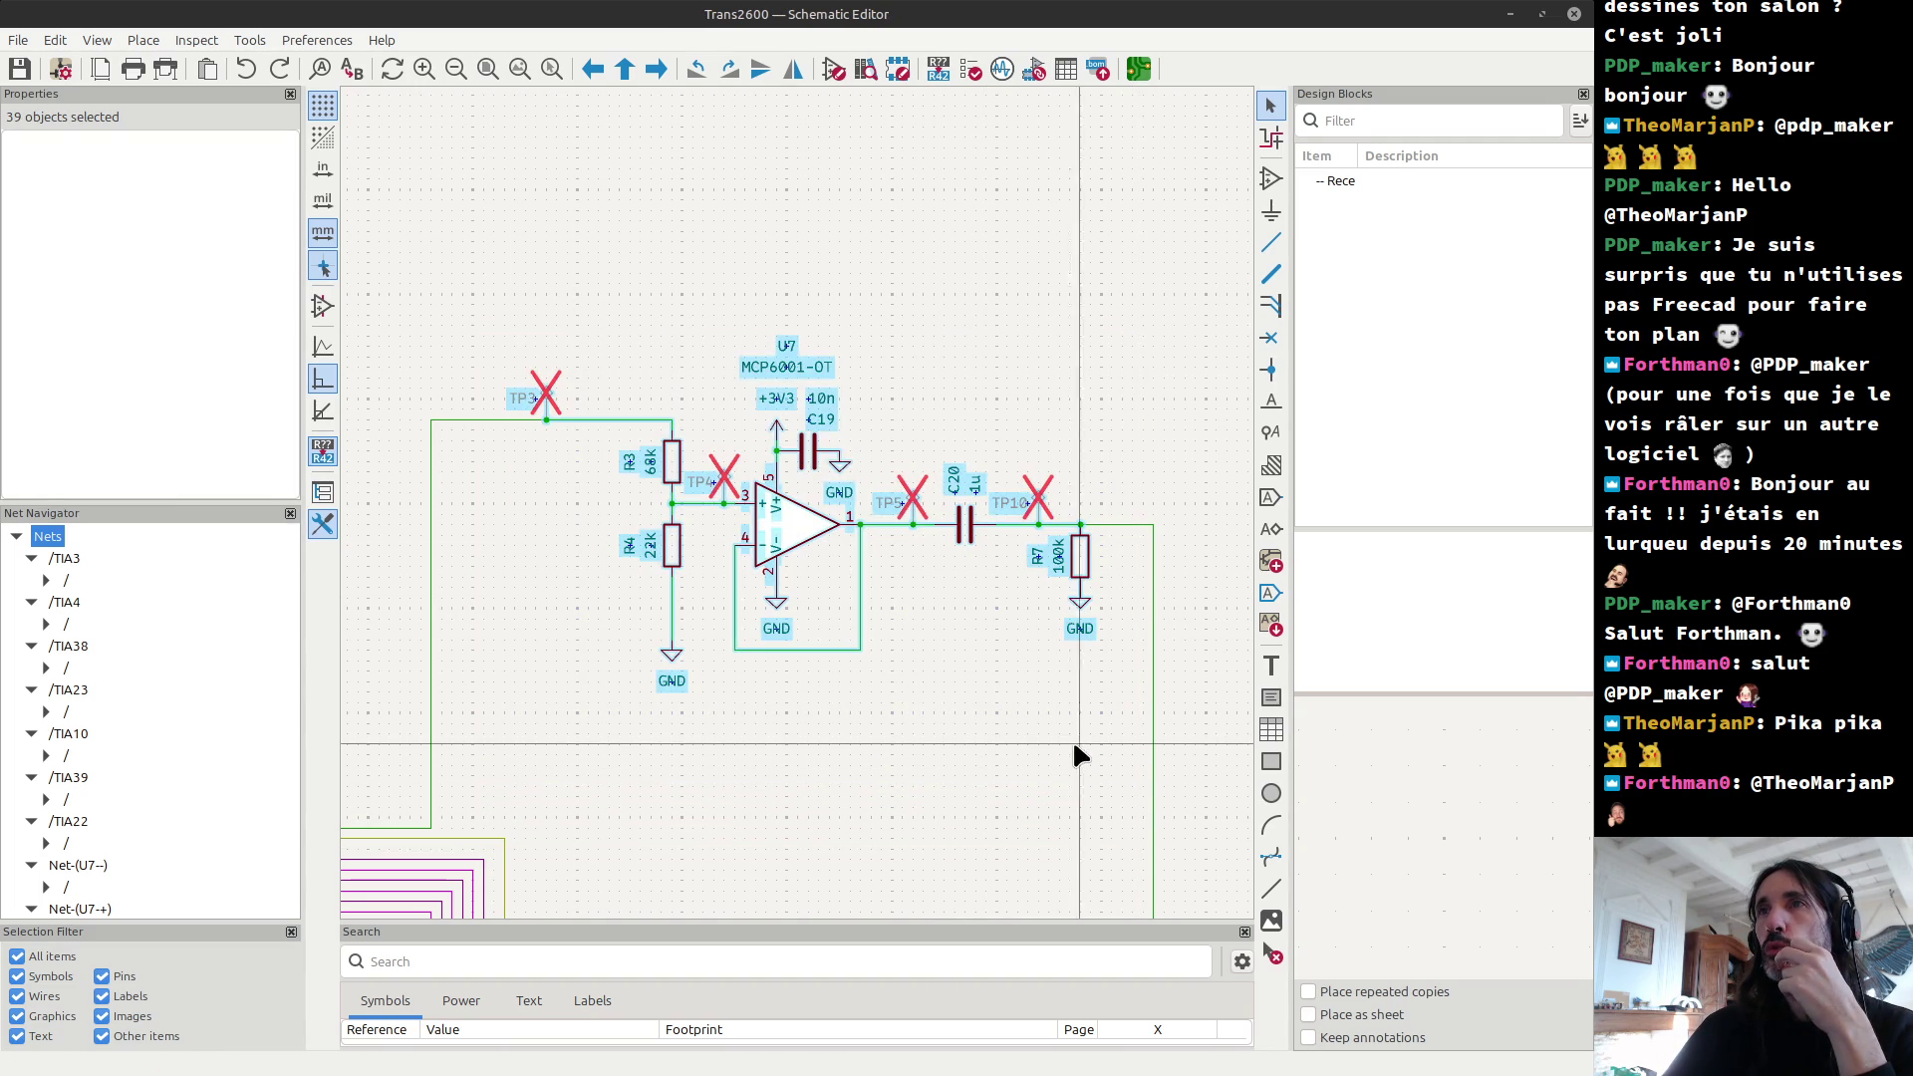
{"action": "left_click", "coordinate": [1059, 748]}
{"action": "mouse_move", "coordinate": [605, 337]}
{"action": "left_mouse_down"}
{"action": "mouse_move", "coordinate": [695, 598]}
{"action": "mouse_move", "coordinate": [713, 734]}
{"action": "left_mouse_up"}
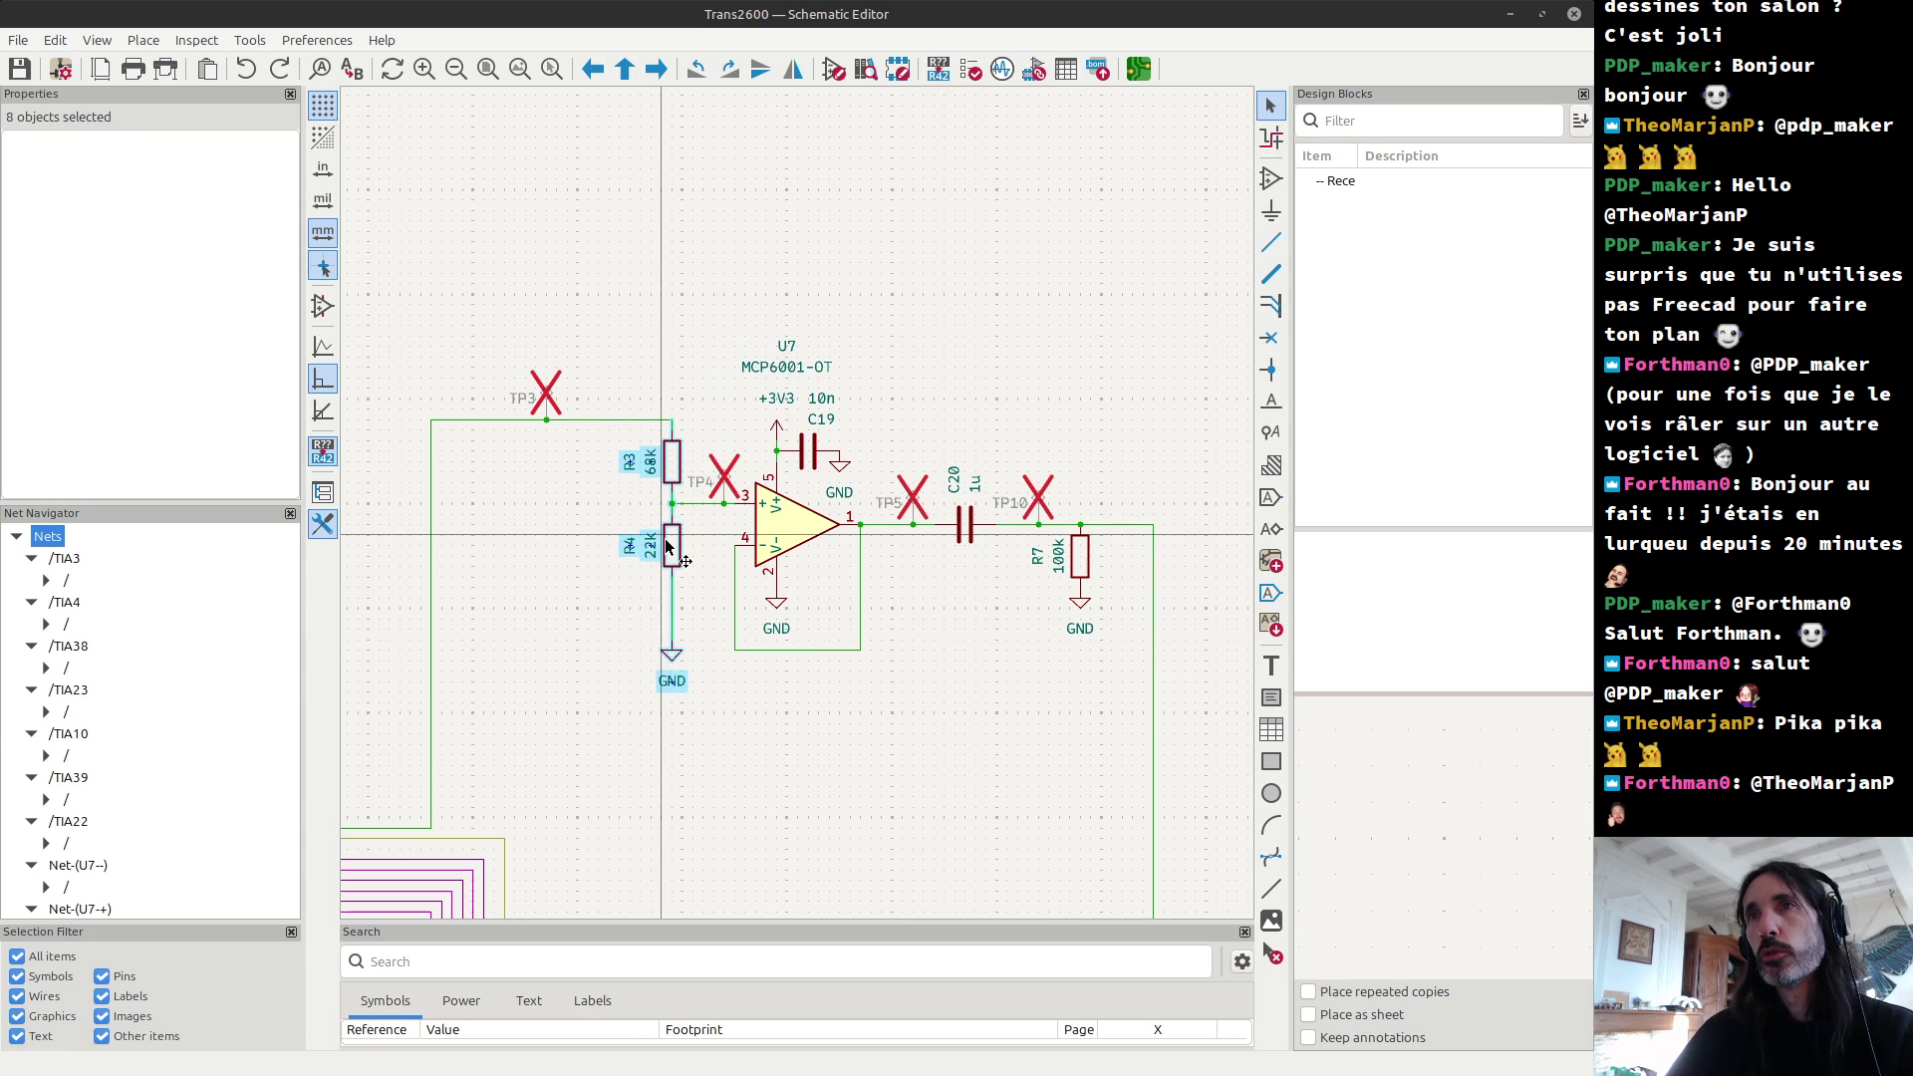
{"action": "left_click", "coordinate": [603, 507]}
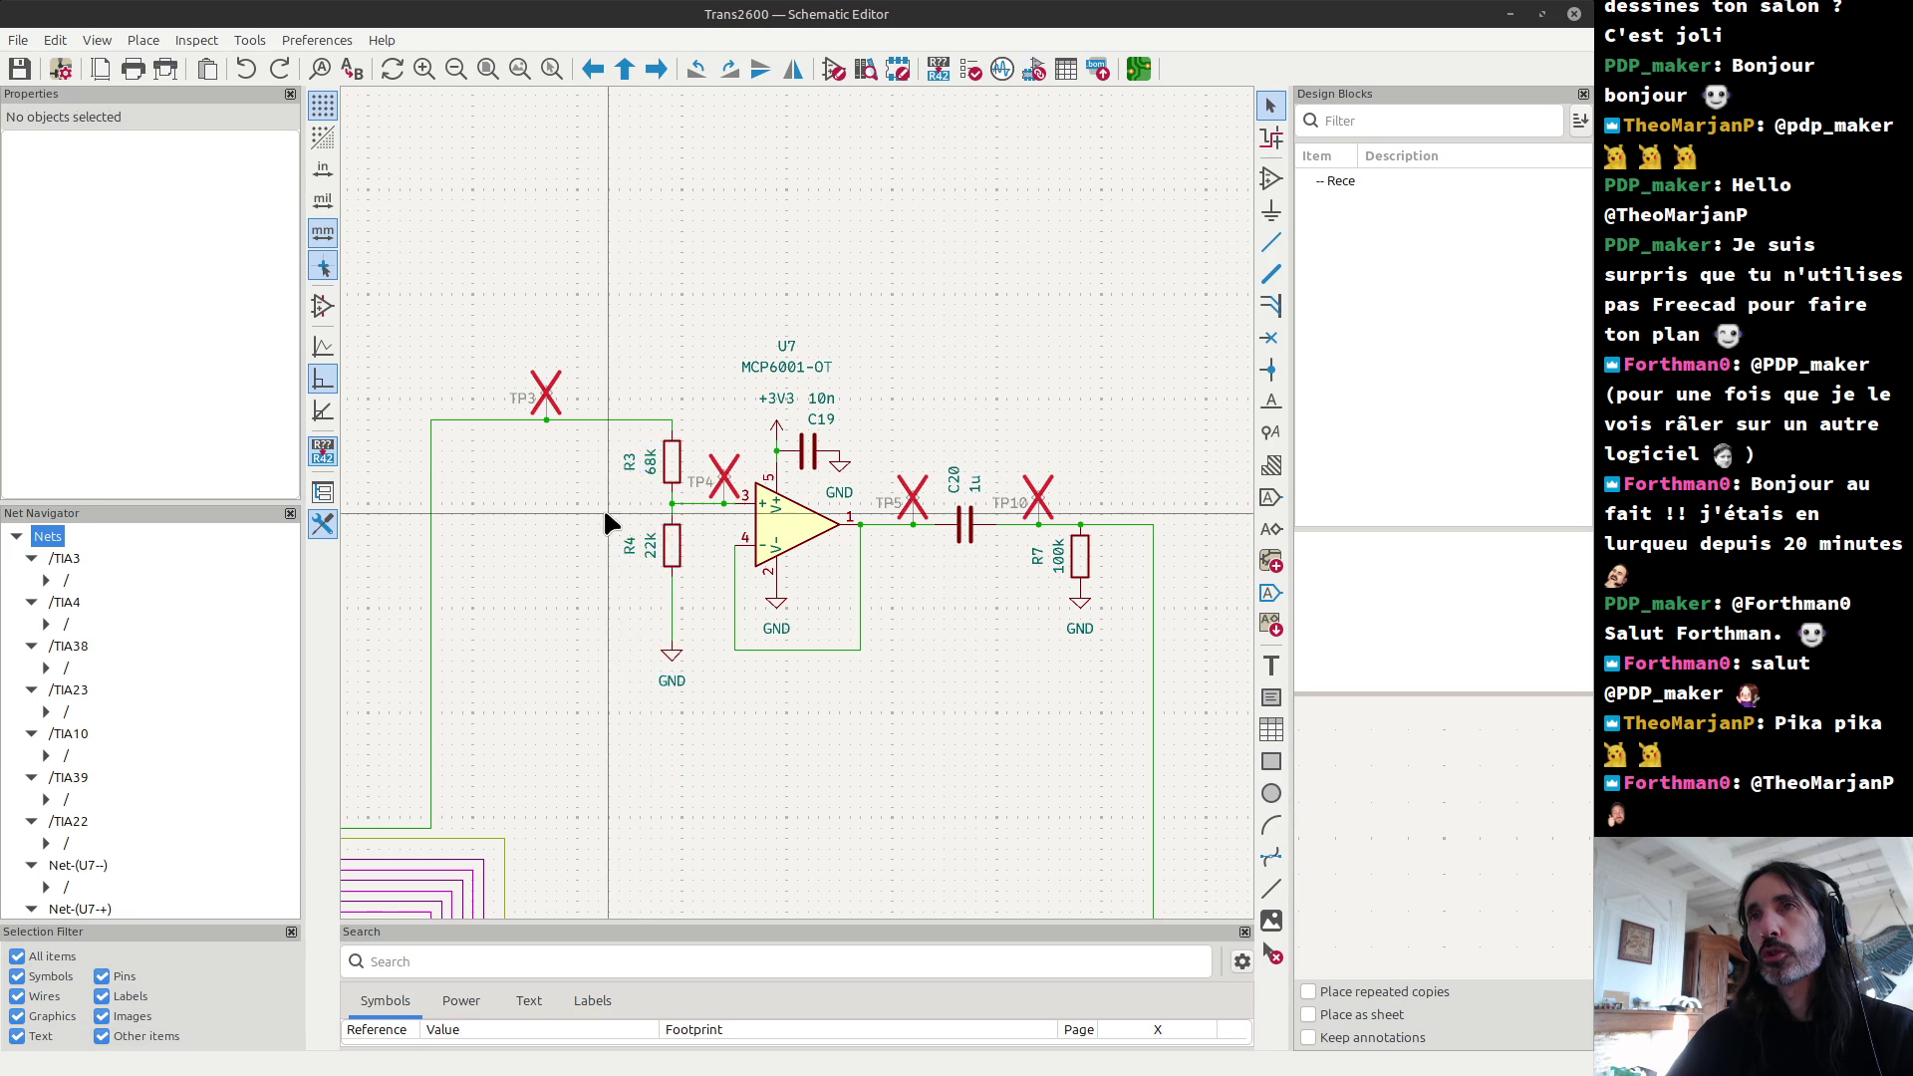
{"action": "key", "text": "alt+Tab"}
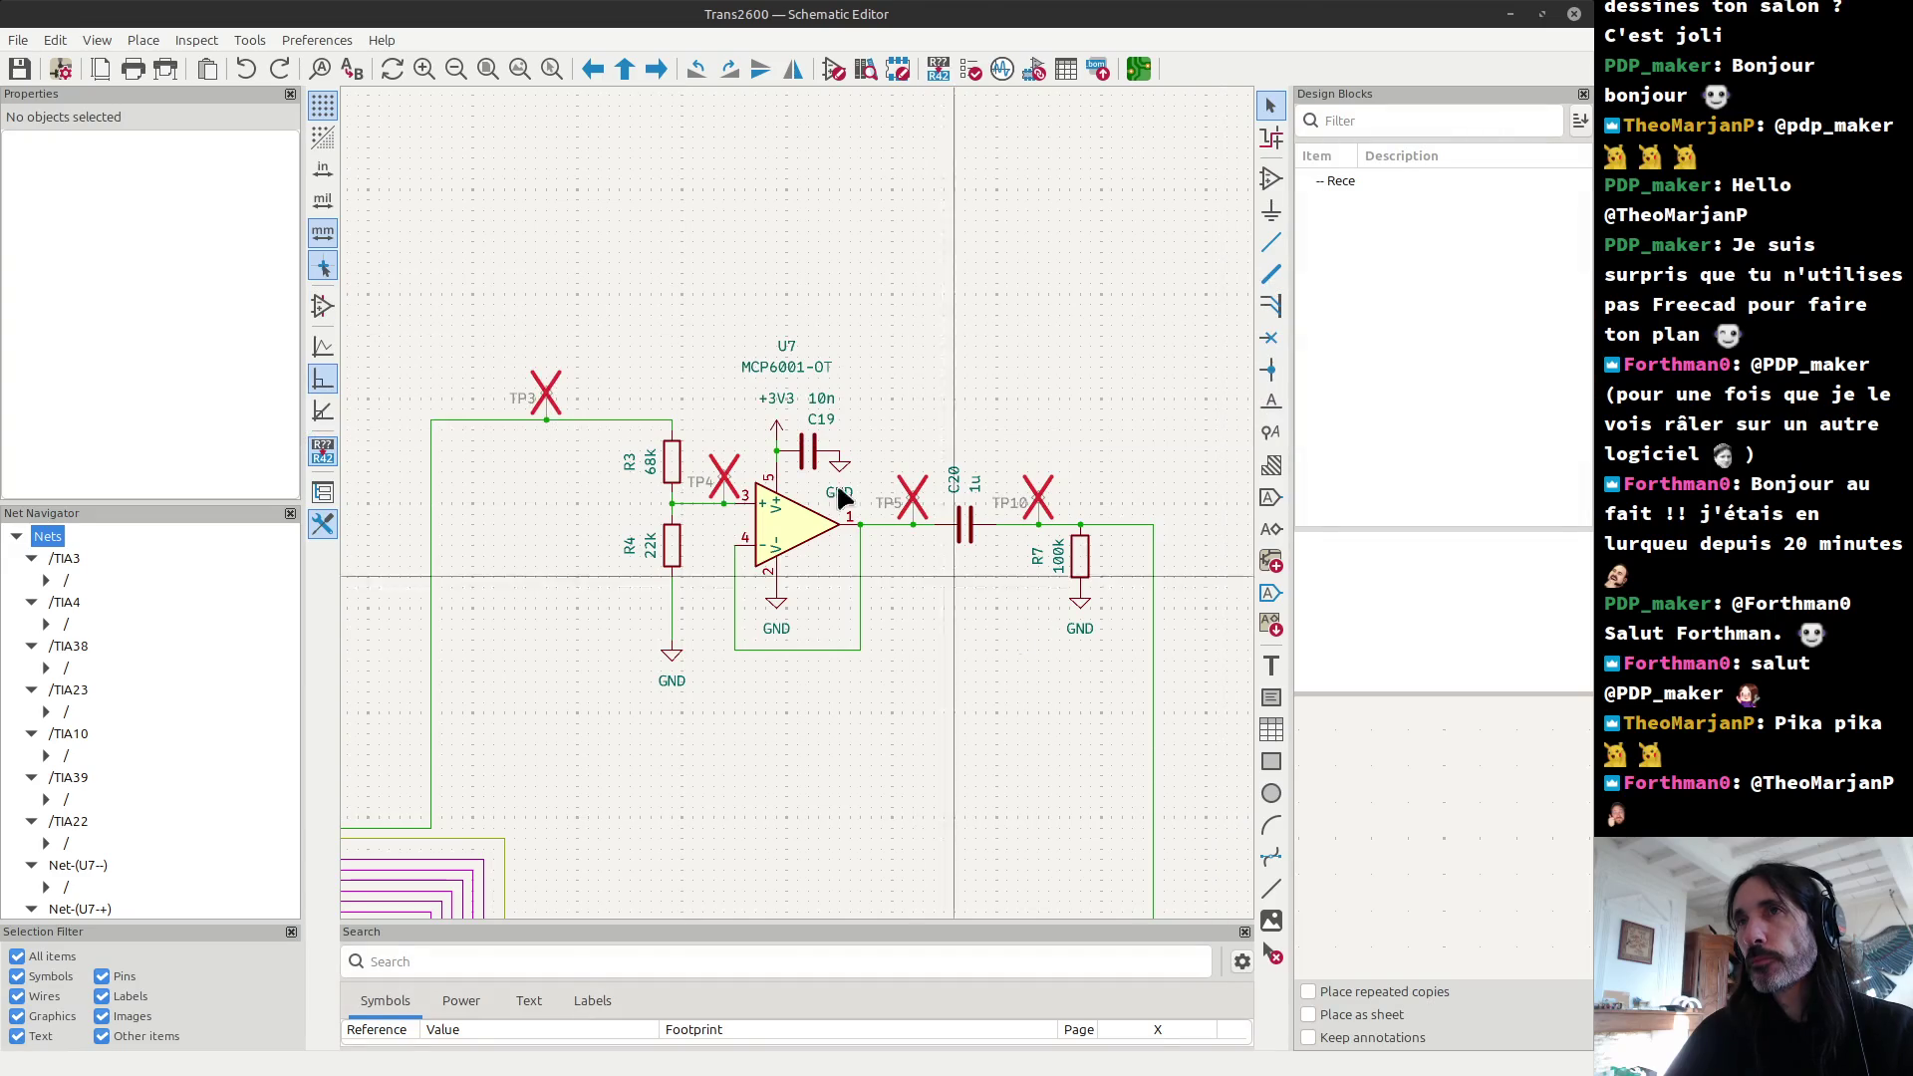
{"action": "key", "text": "alt+Tab"}
{"action": "key", "text": "Tab"}
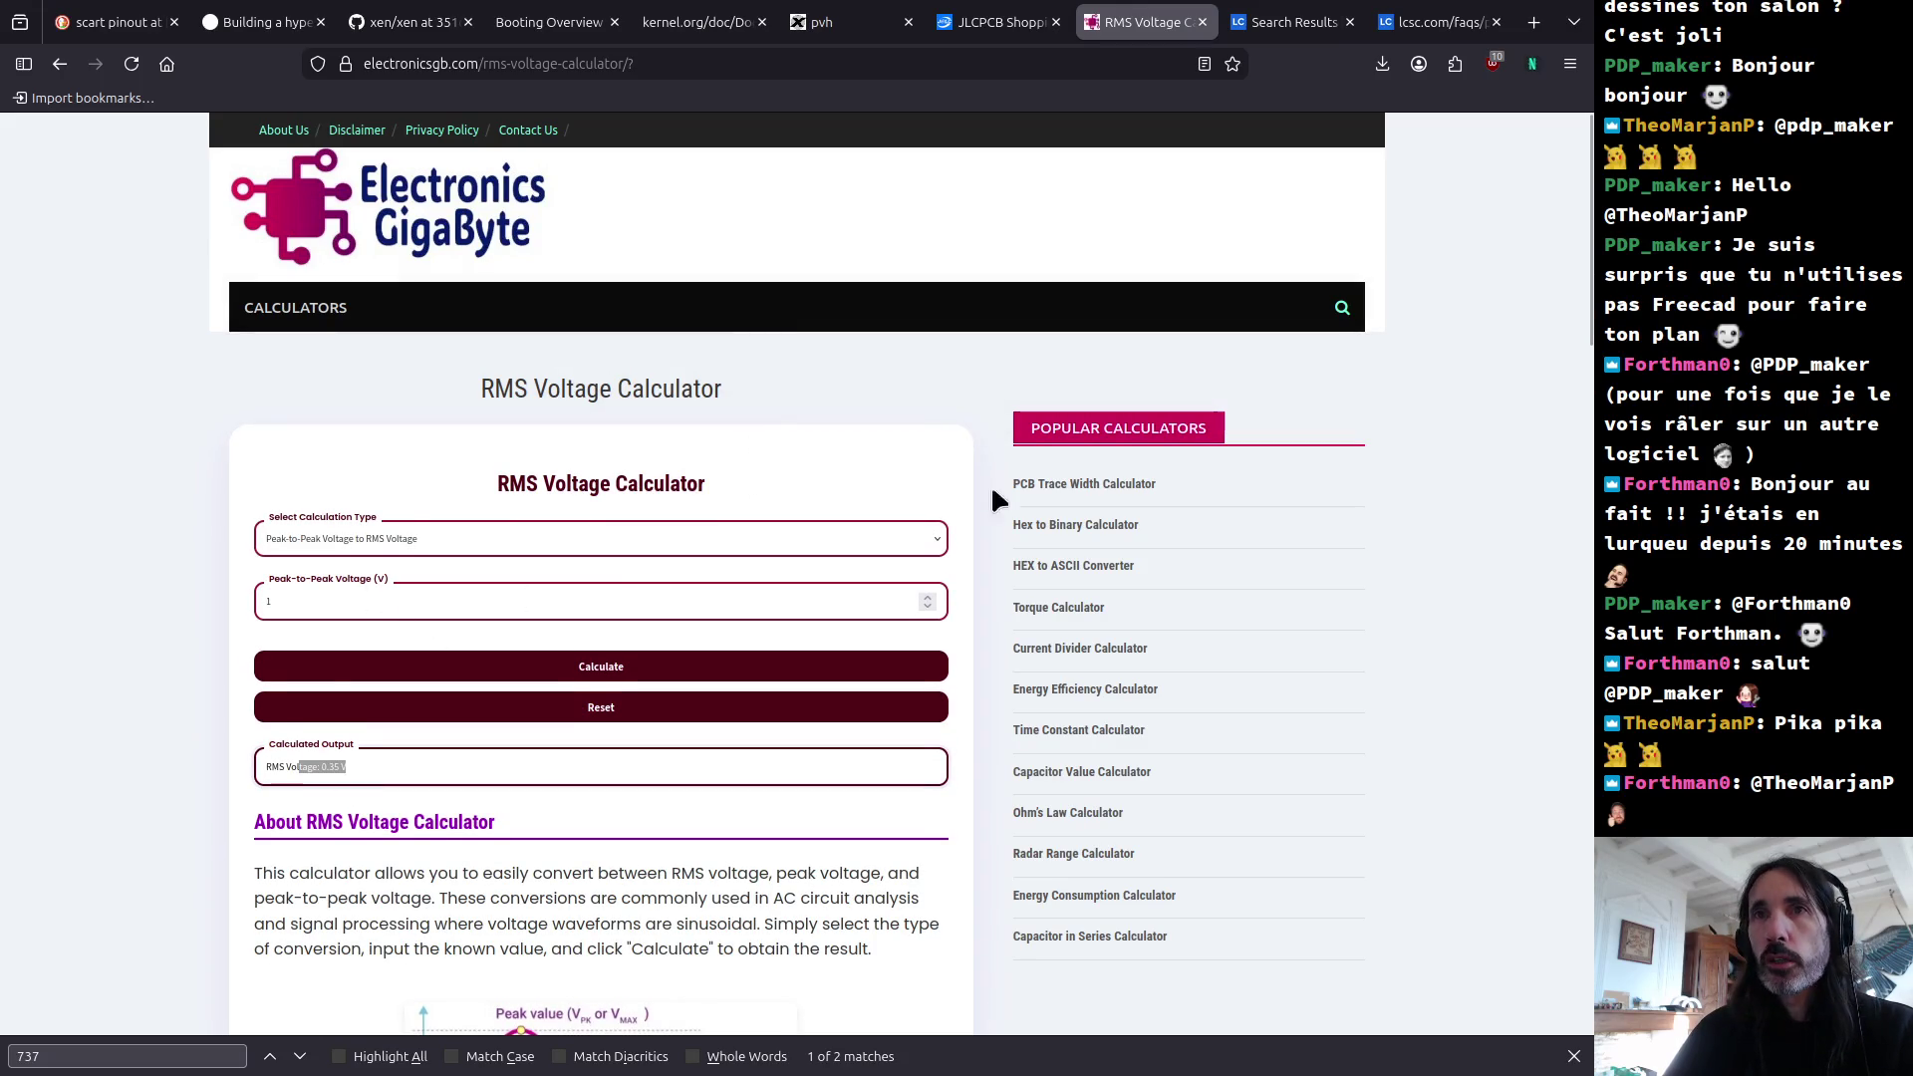
Step: Convert 0.74 V RMS to peak voltage (about 1.05 V), then return to KiCad
{"action": "left_click", "coordinate": [935, 543]}
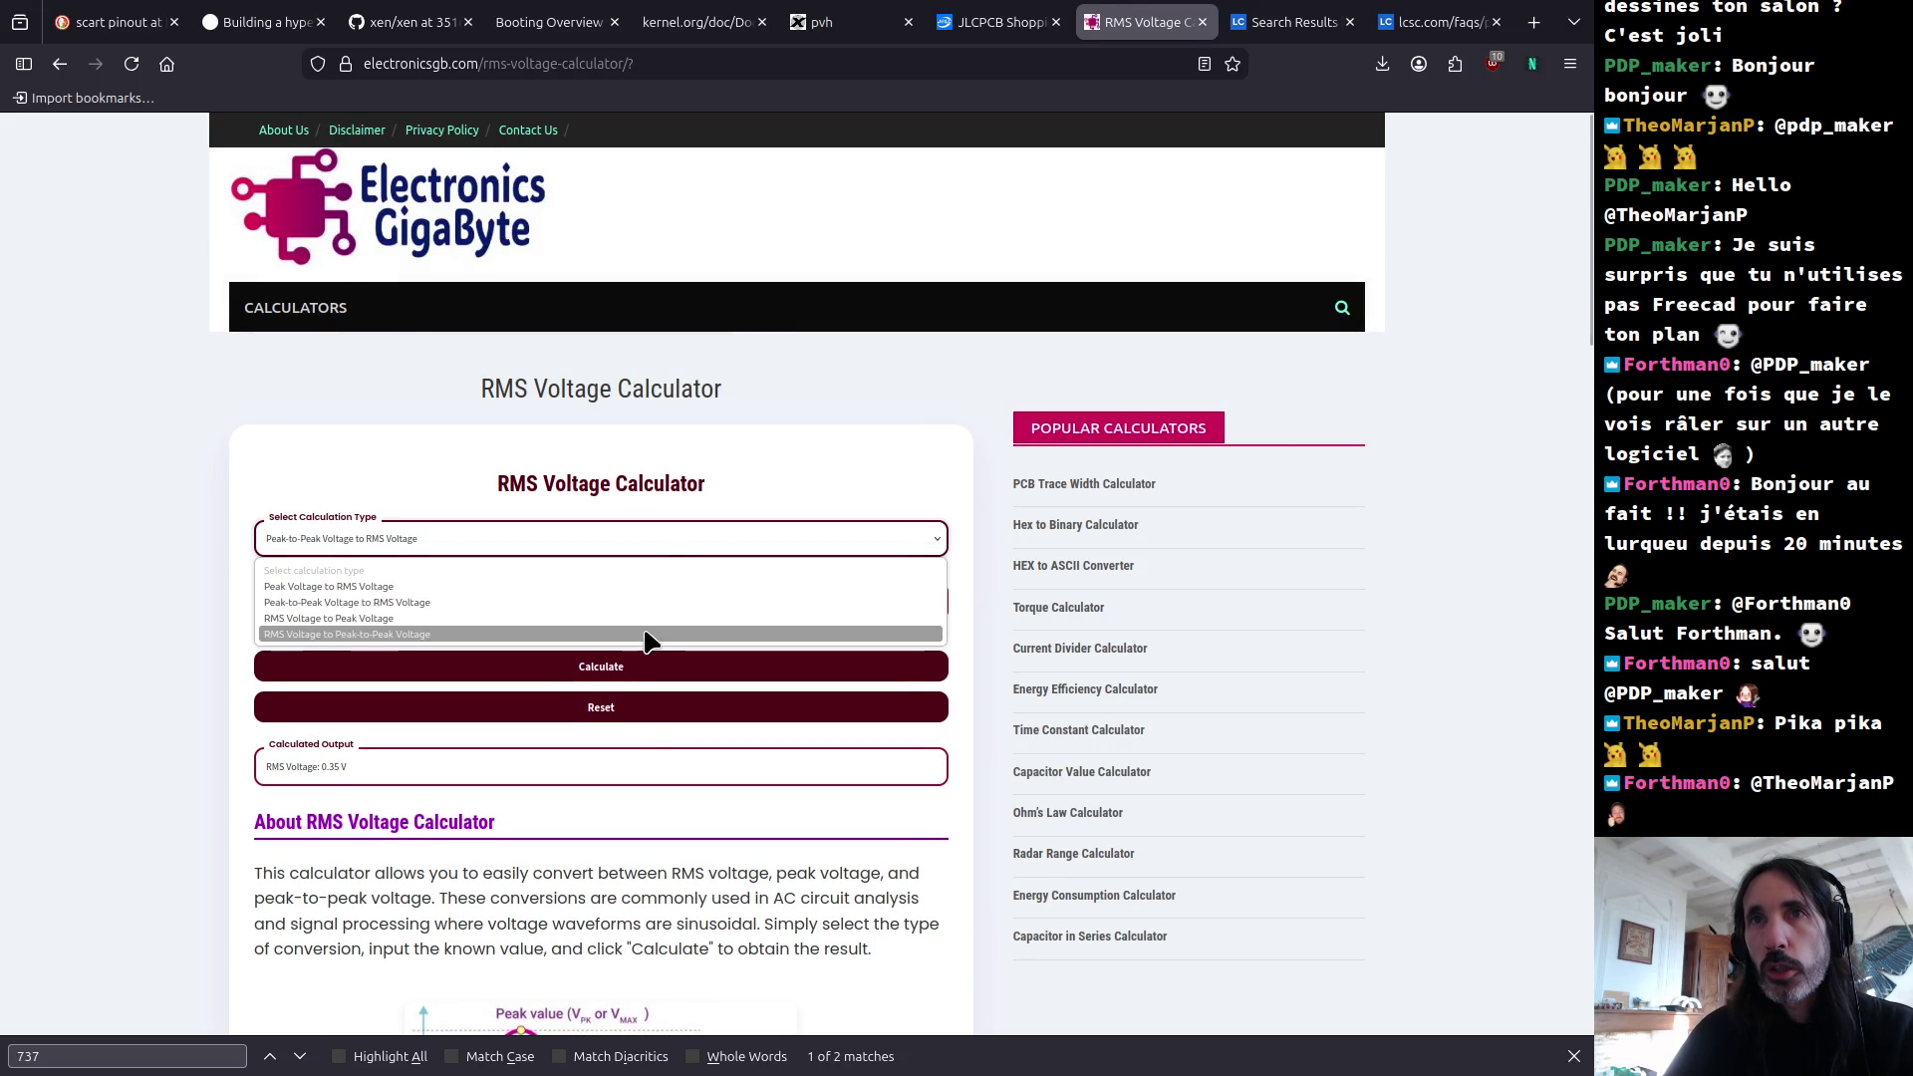
{"action": "left_click", "coordinate": [636, 620]}
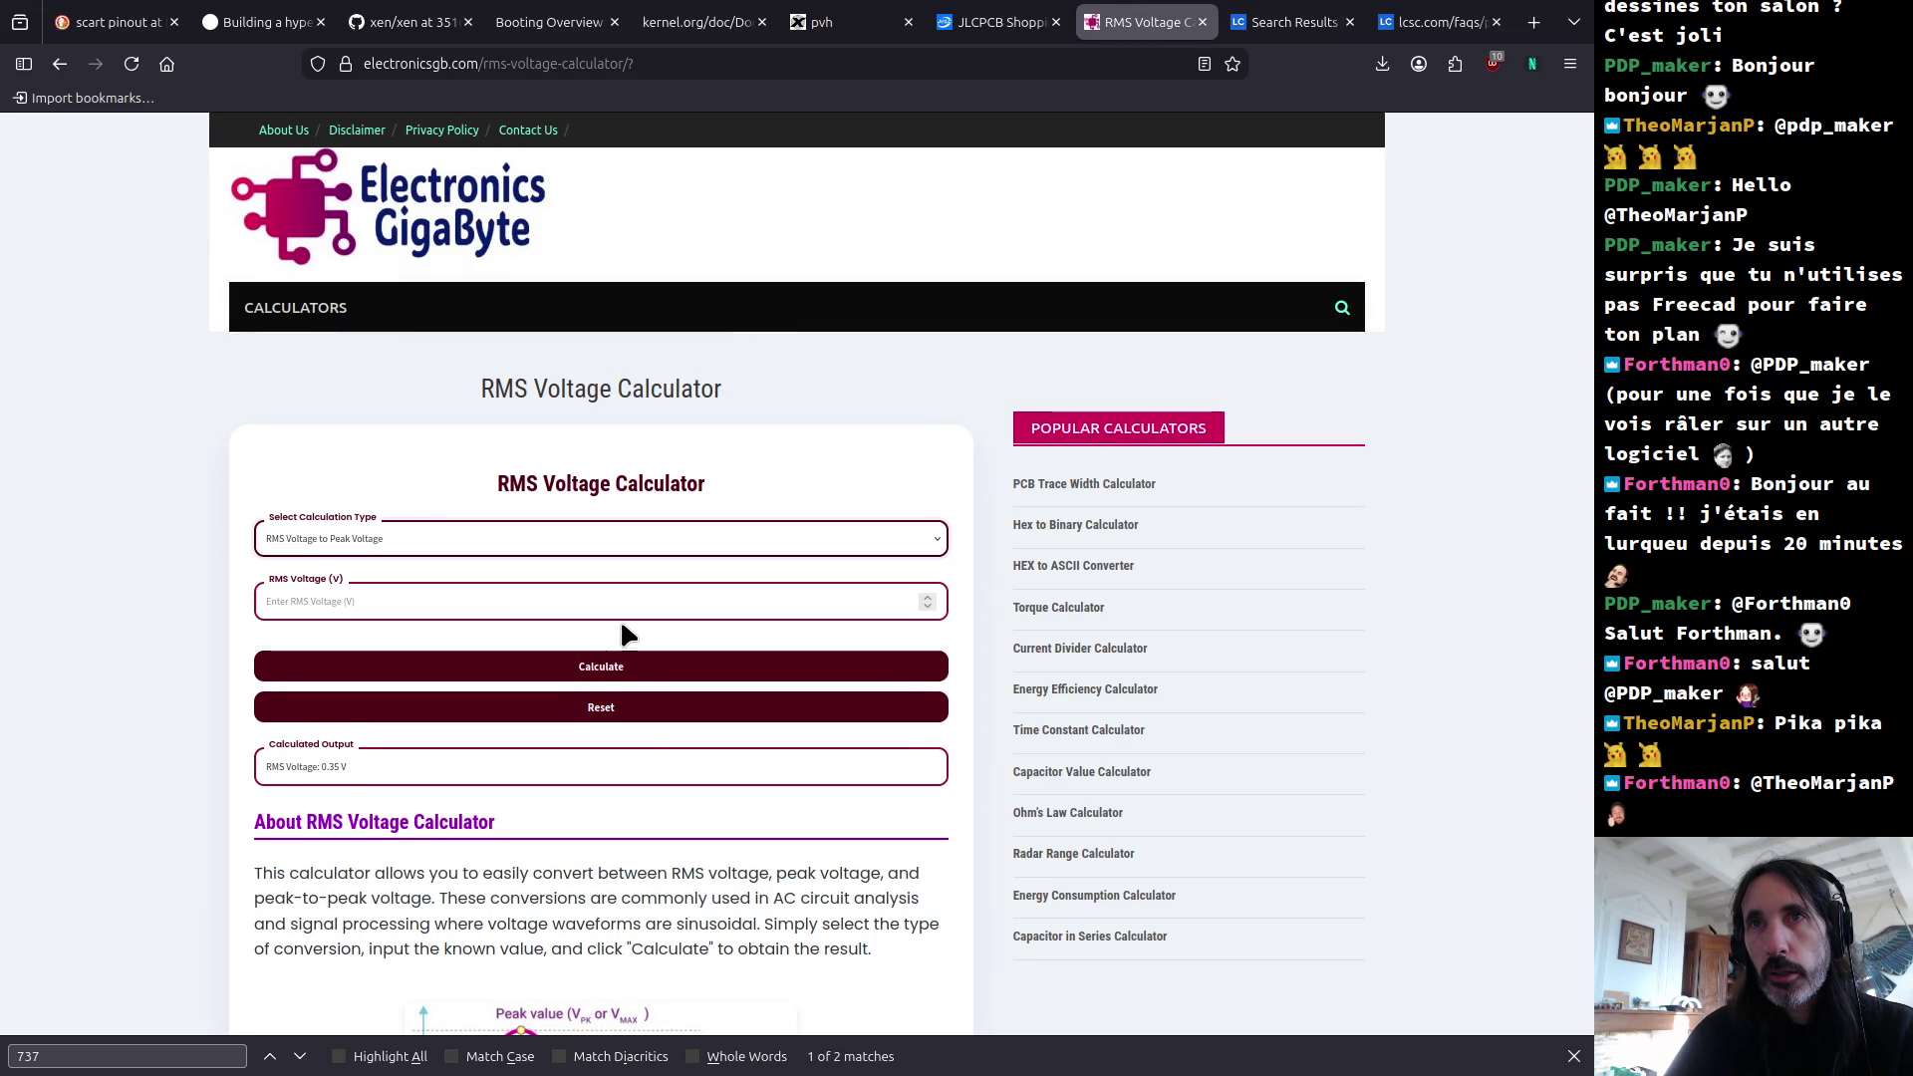
{"action": "left_click", "coordinate": [291, 602]}
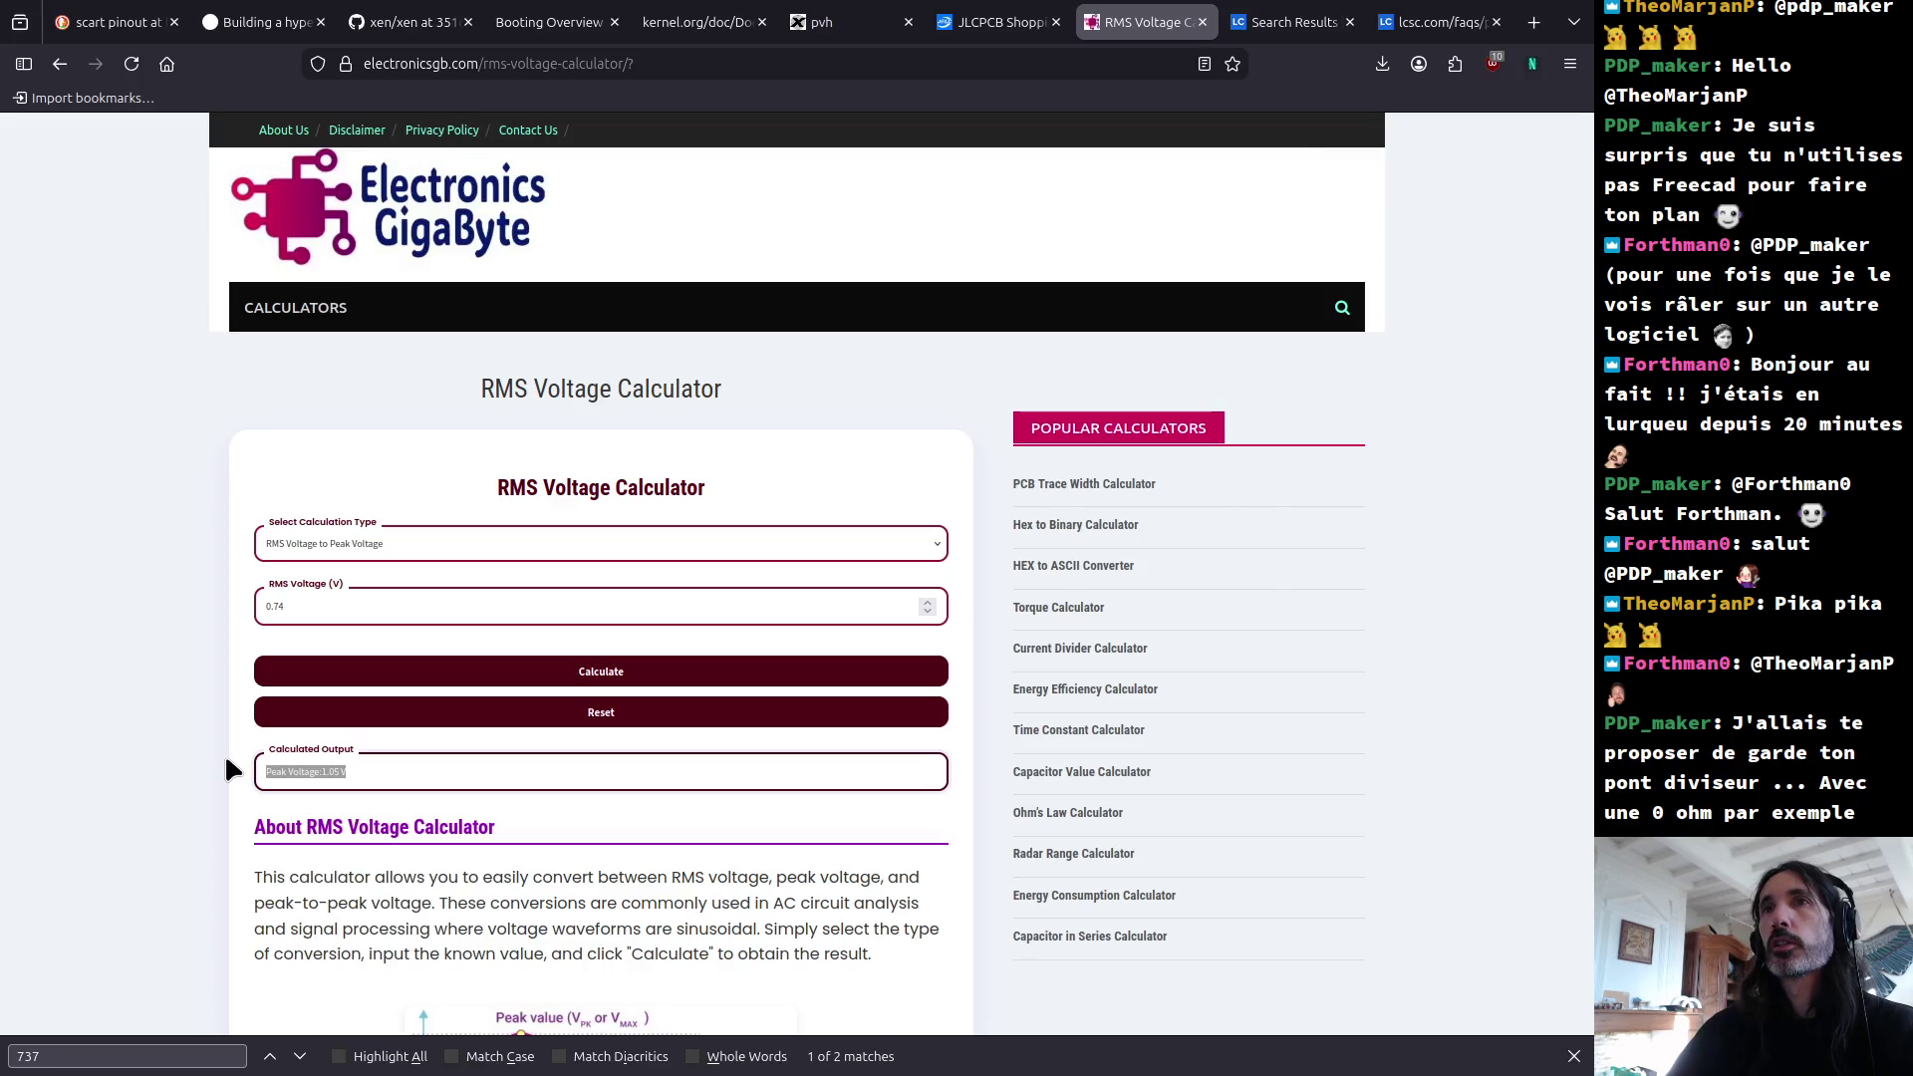
{"action": "key", "text": "alt+Tab"}
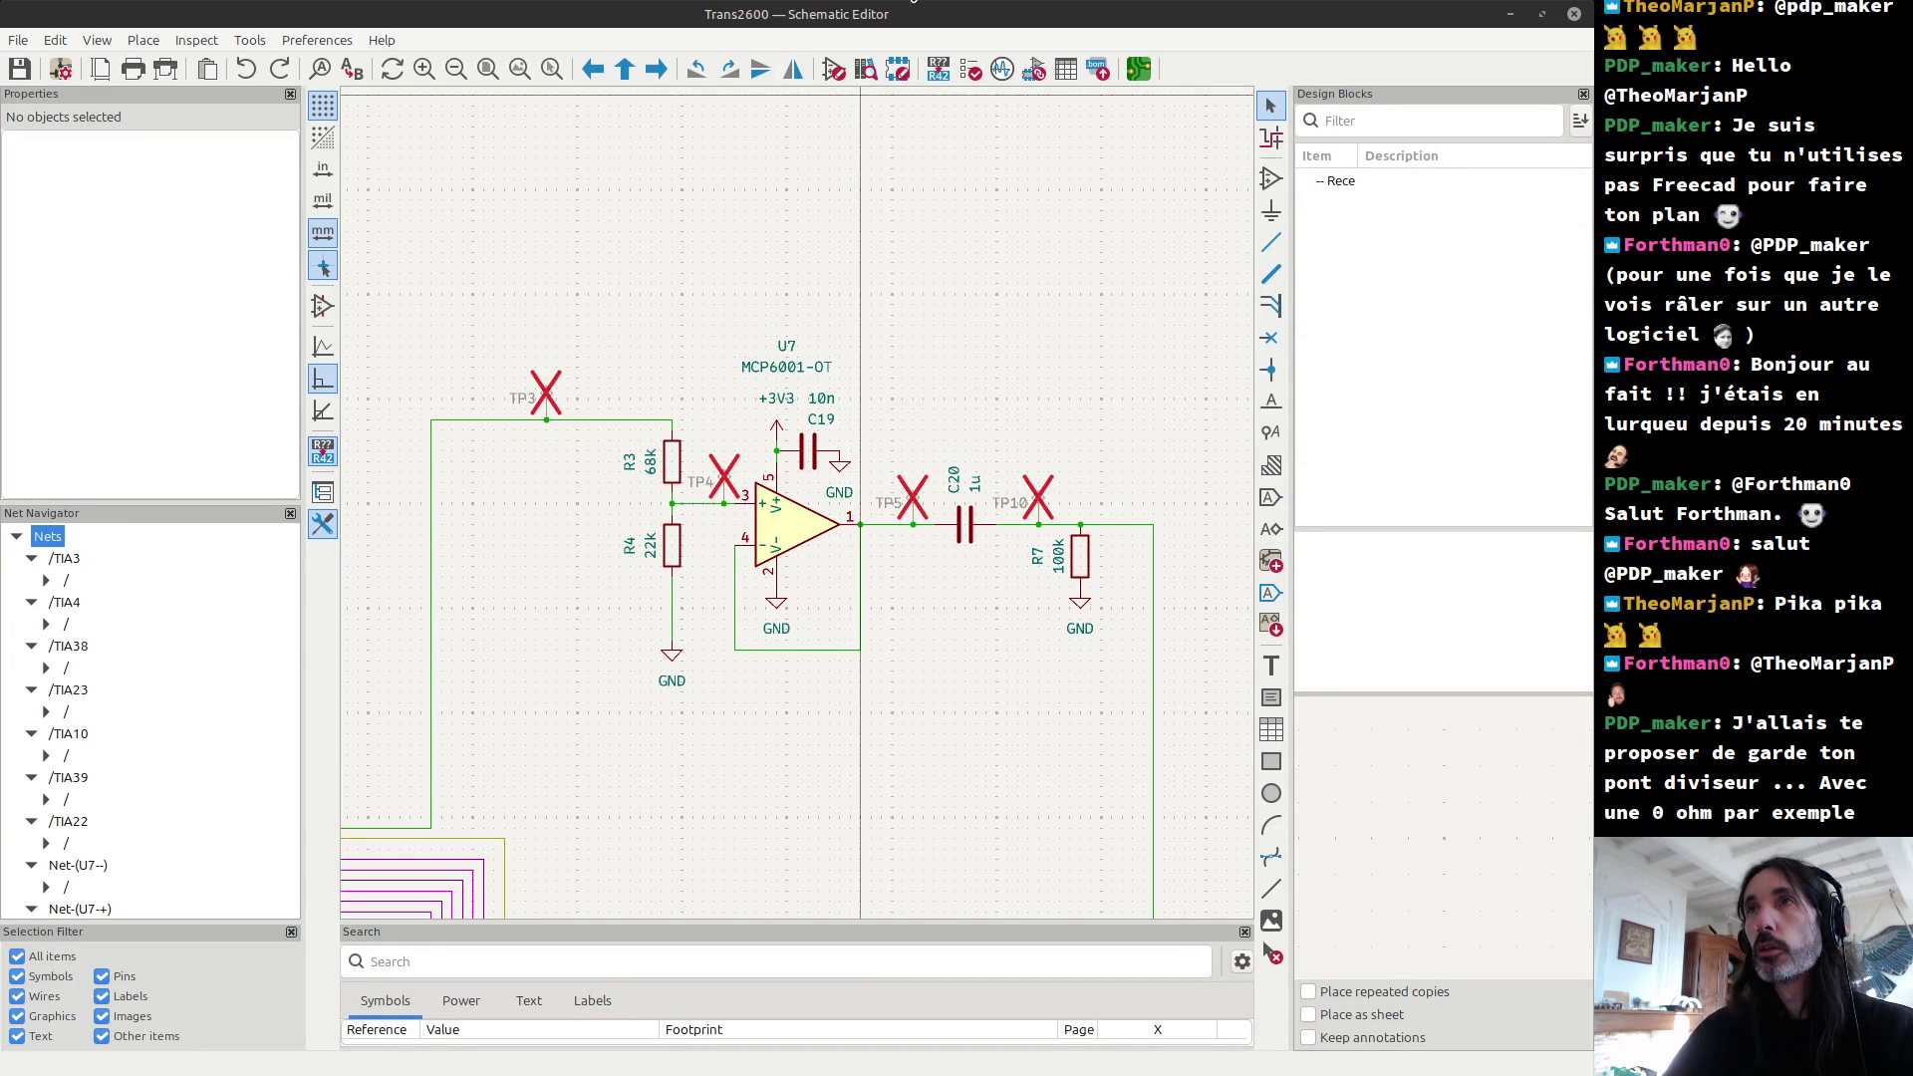
Step: Open the Trans2600 board layout in the KiCad PCB Editor
{"action": "left_click", "coordinate": [1139, 70]}
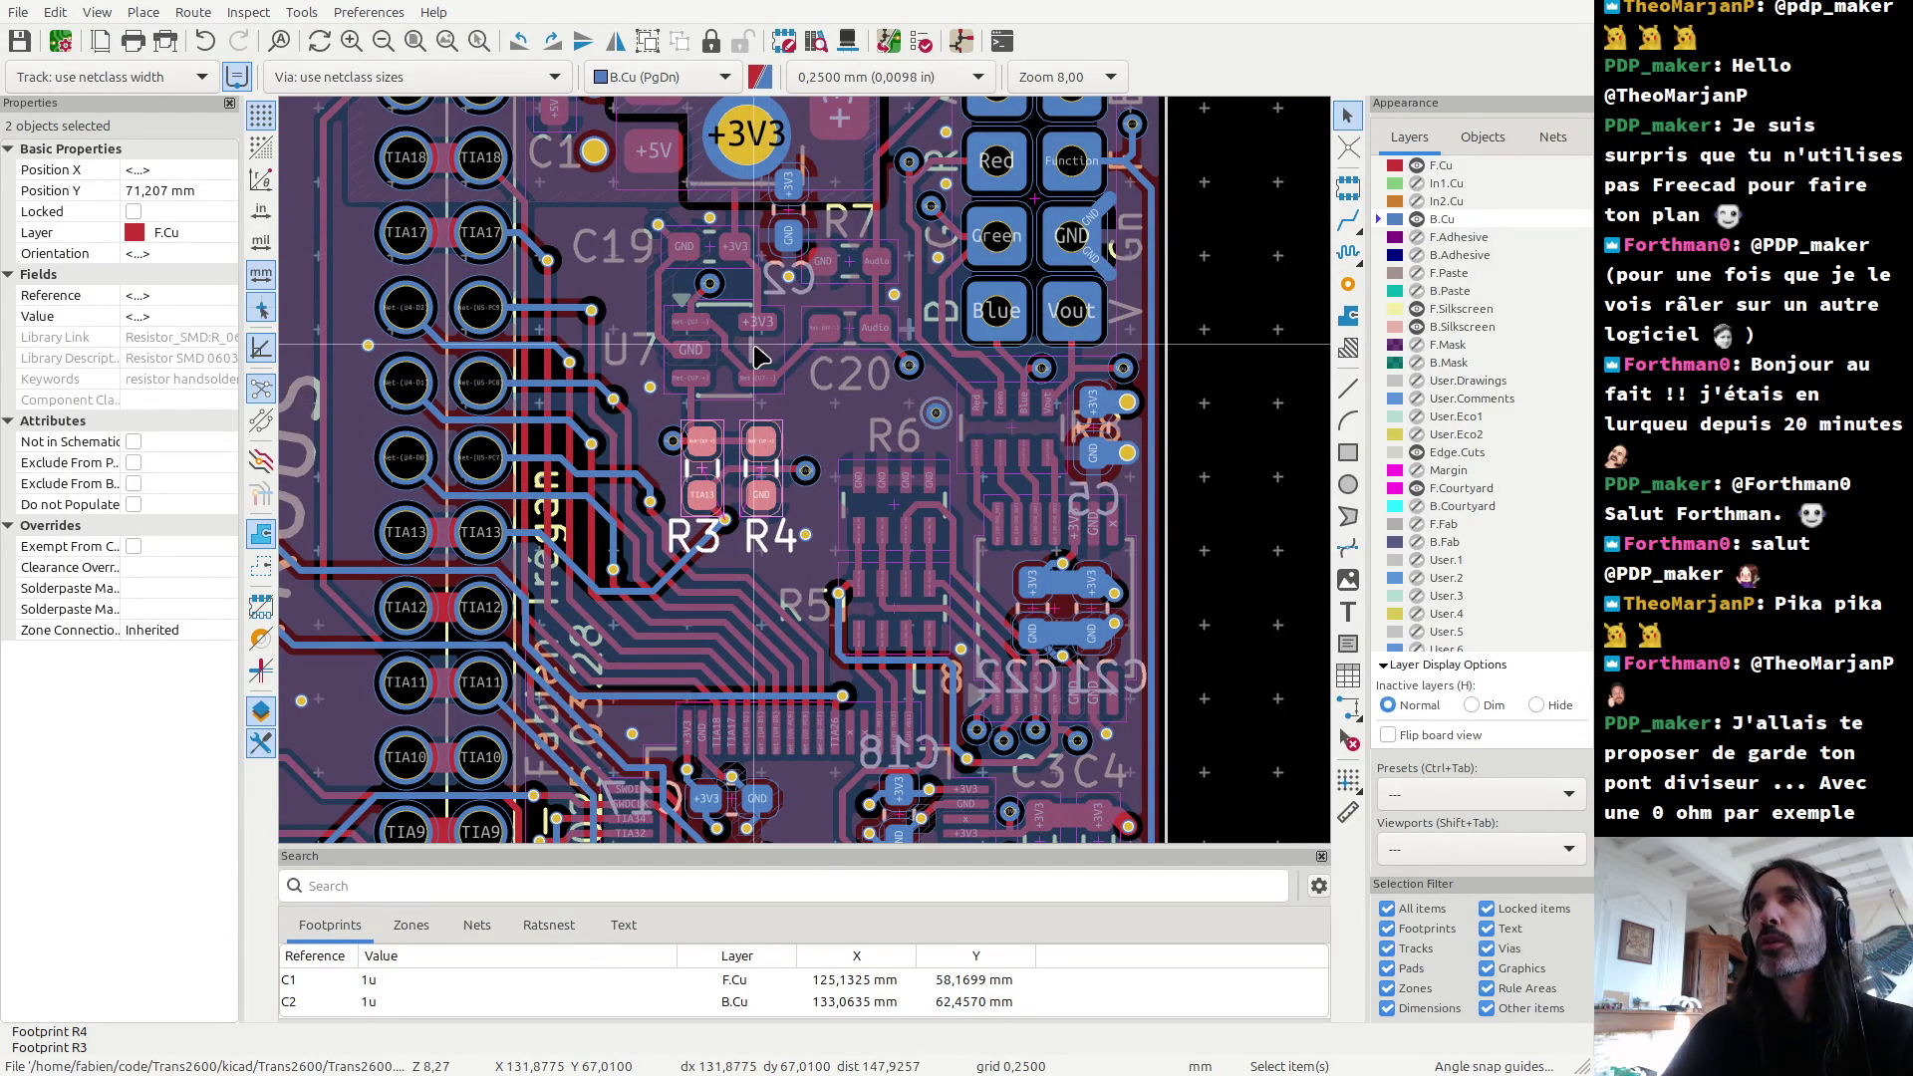
{"action": "scroll", "coordinate": [817, 408], "scroll_direction": "up", "scroll_amount": 3}
{"action": "left_click", "coordinate": [817, 463]}
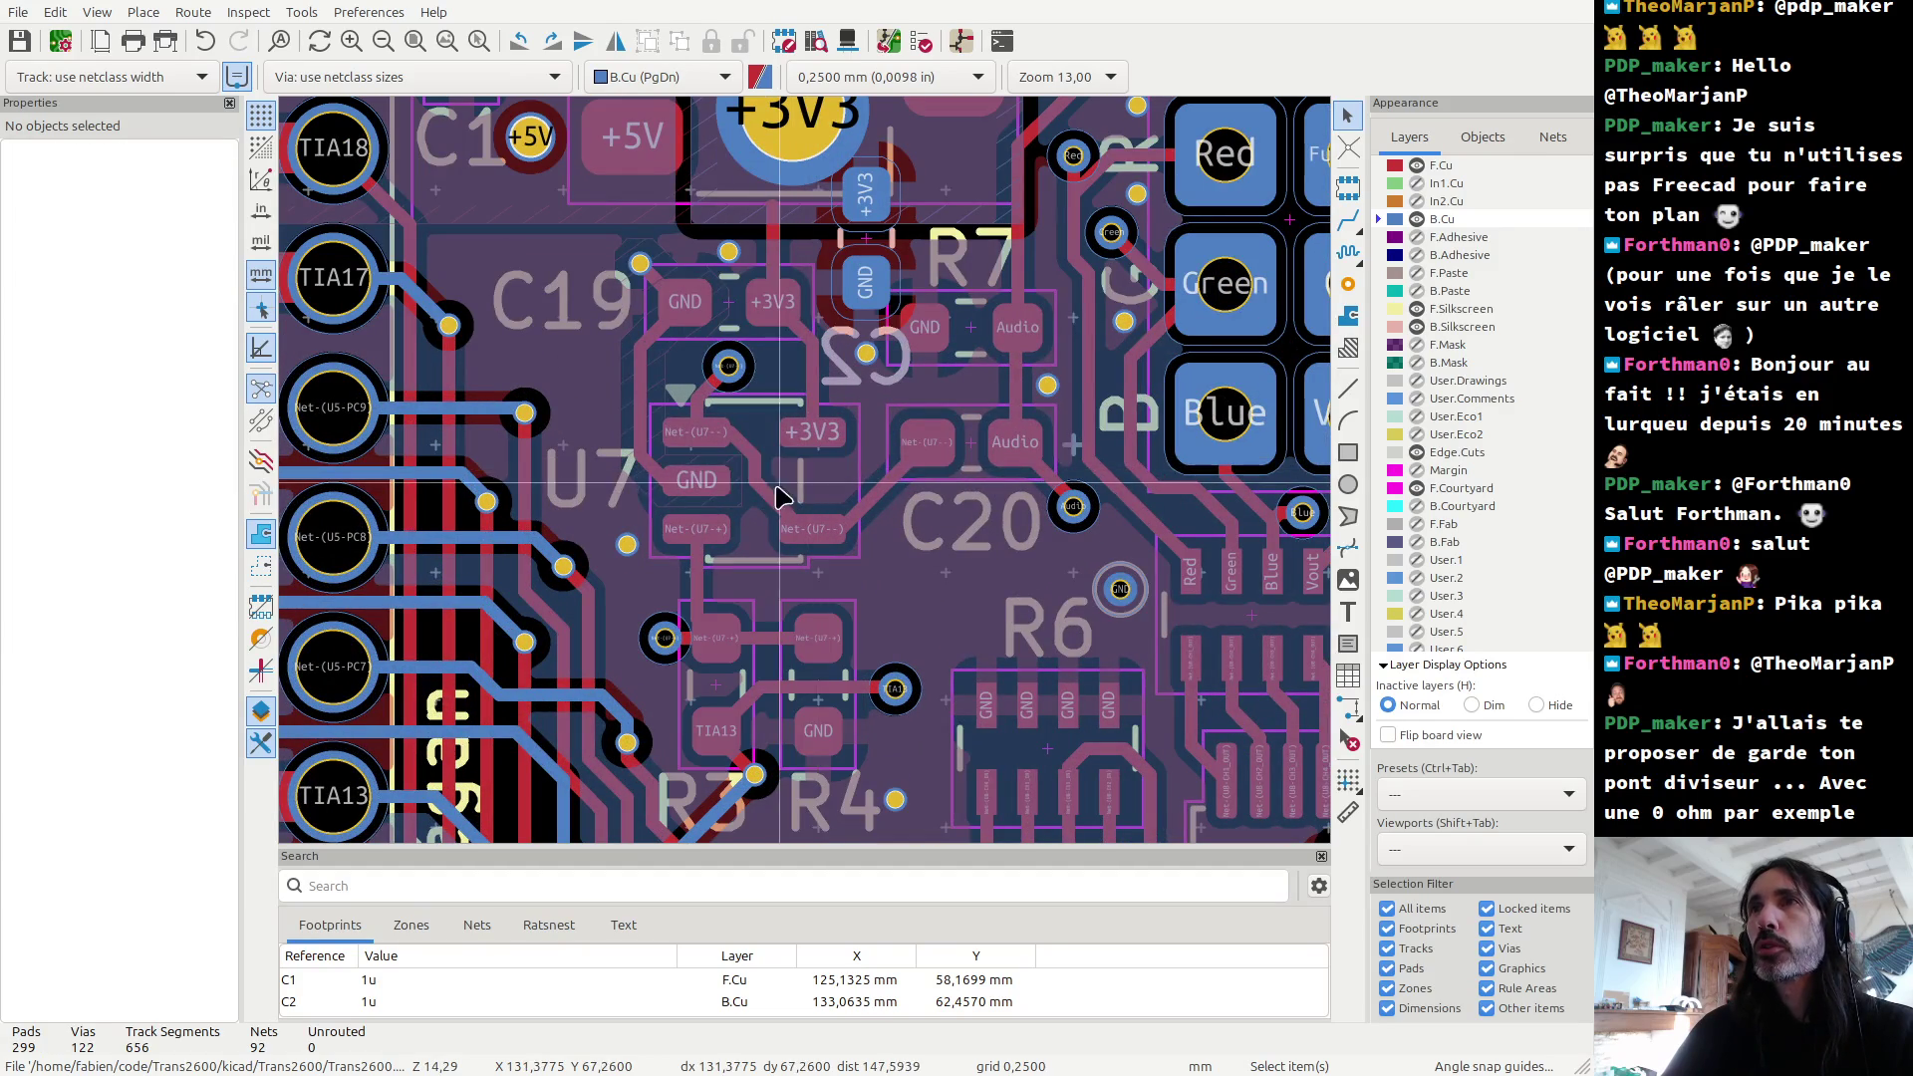
{"action": "left_click", "coordinate": [971, 443]}
{"action": "left_click", "coordinate": [971, 337]}
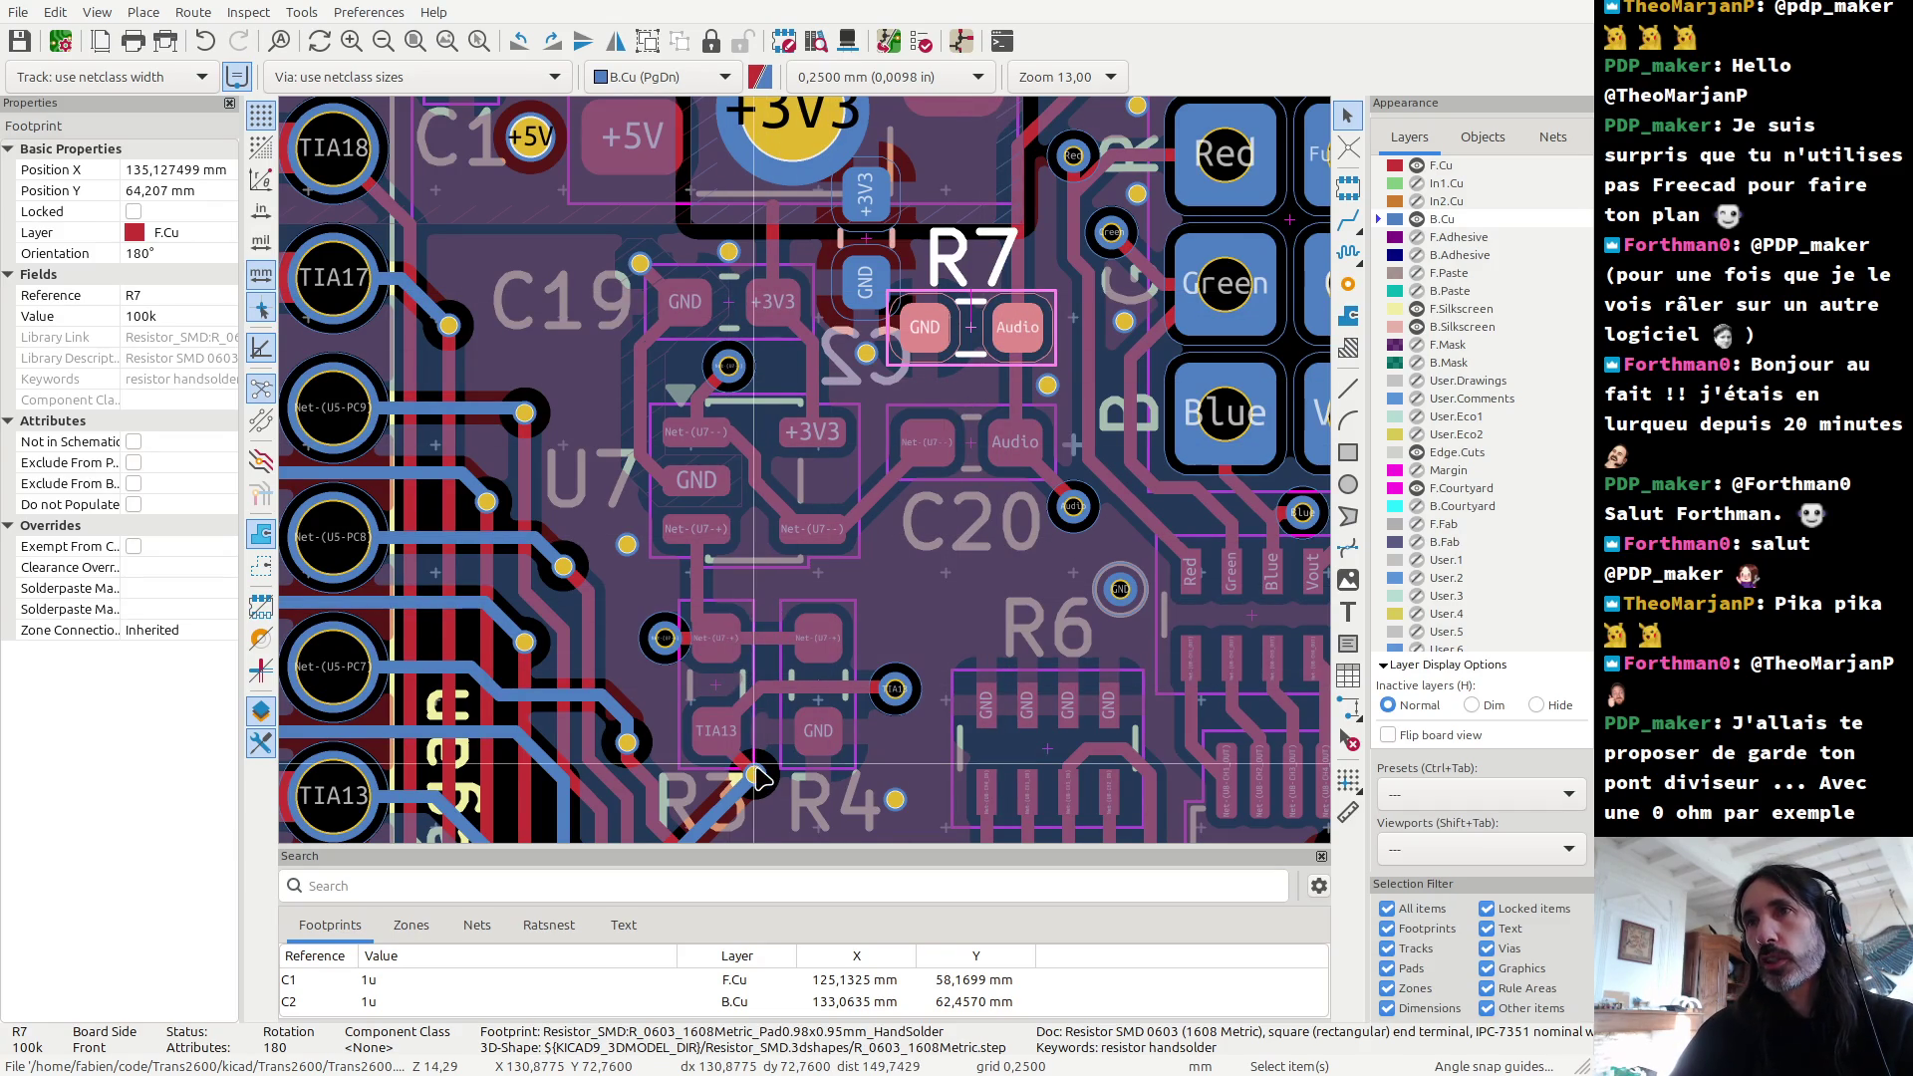
{"action": "left_click", "coordinate": [711, 738]}
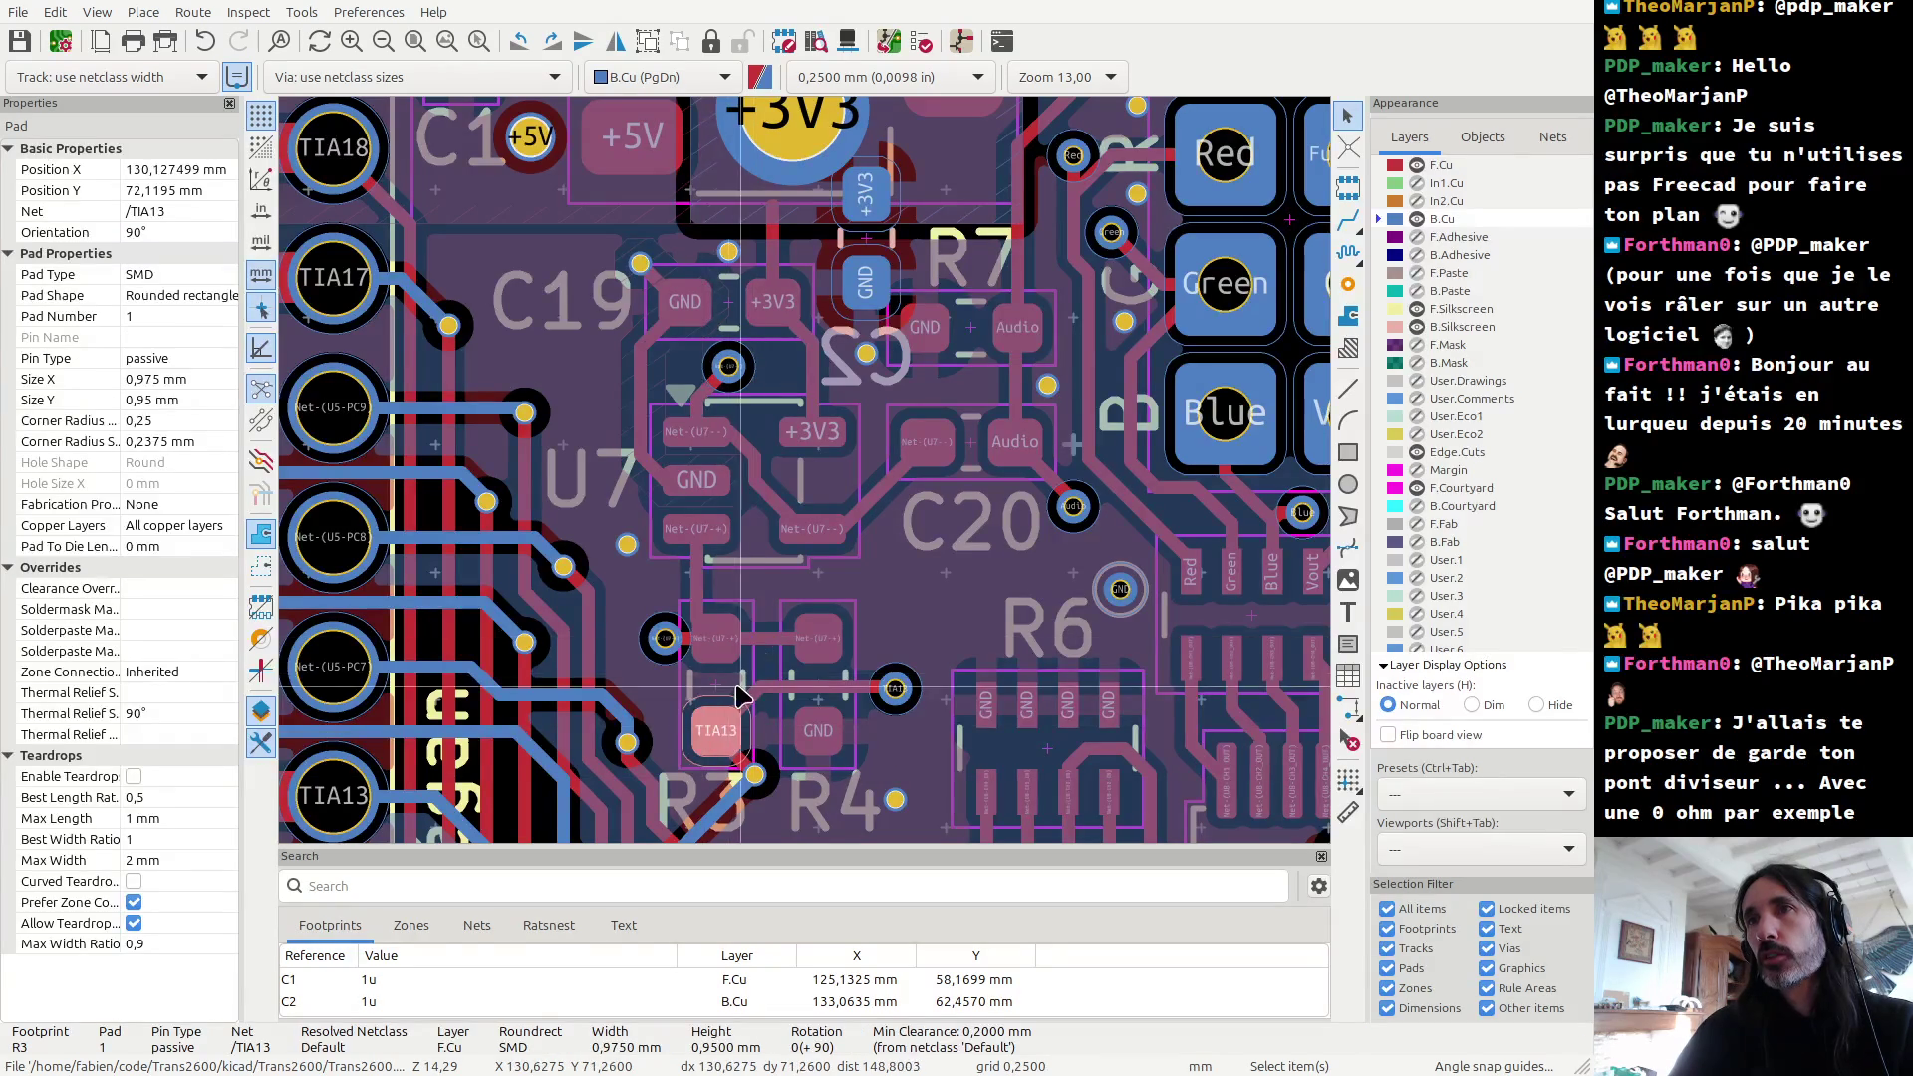
Step: Check footprints R3 (68k) and R4 (47k), zooming in around C19 and U7
{"action": "left_click", "coordinate": [724, 690]}
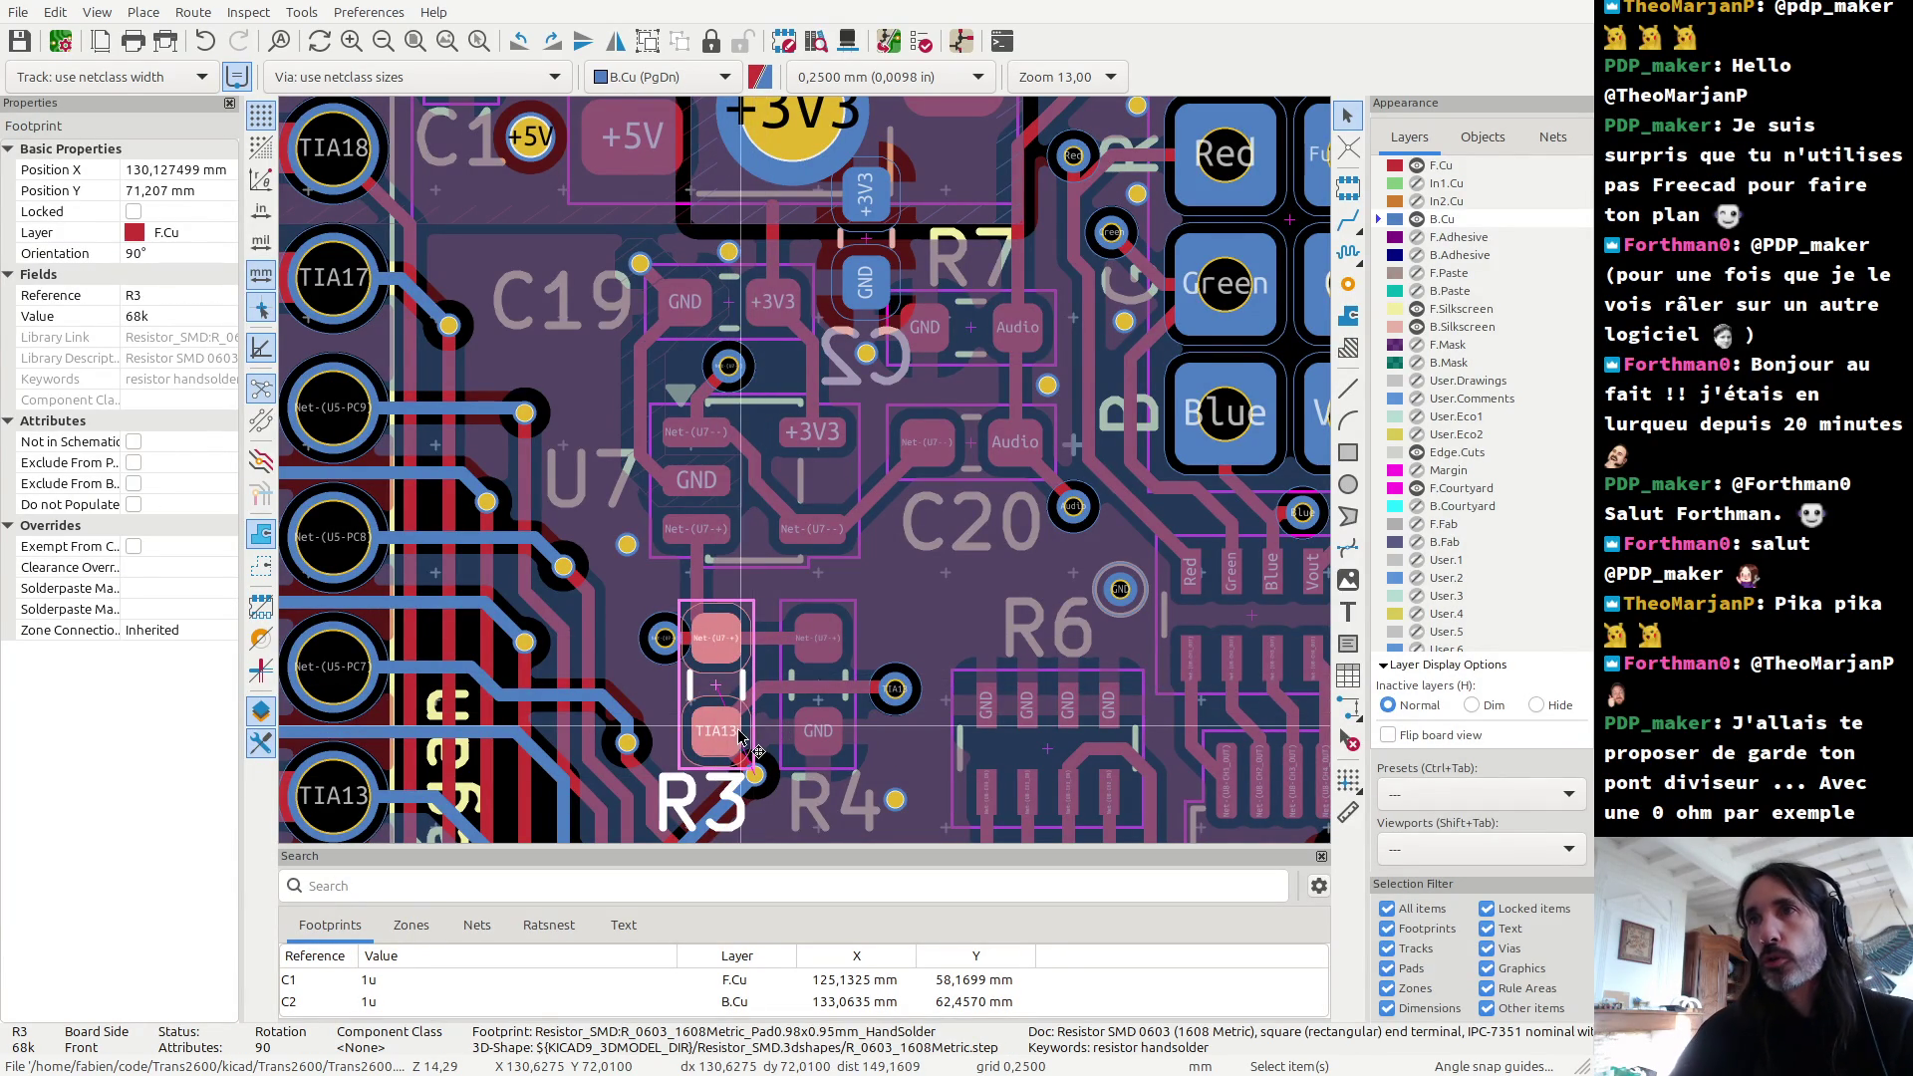
{"action": "left_click", "coordinate": [815, 710]}
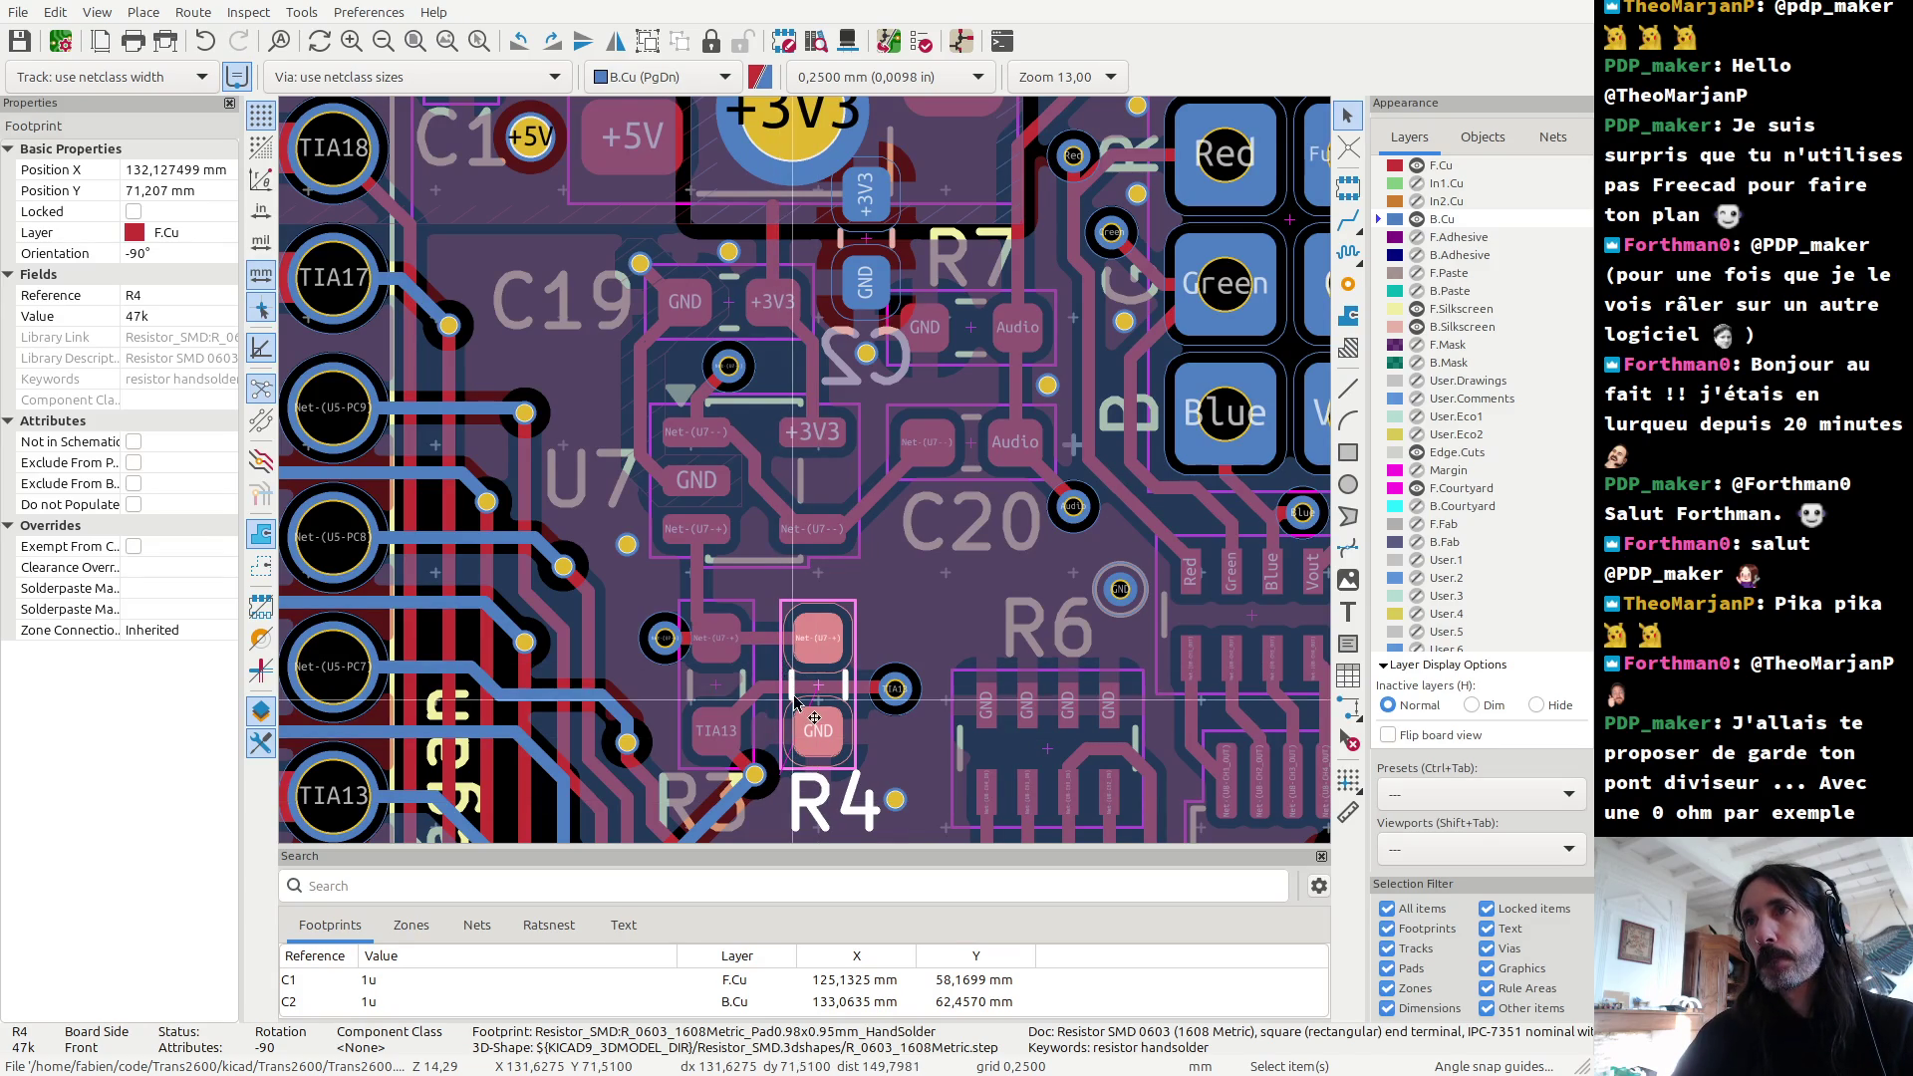
{"action": "scroll", "coordinate": [784, 634], "scroll_direction": "down", "scroll_amount": 2}
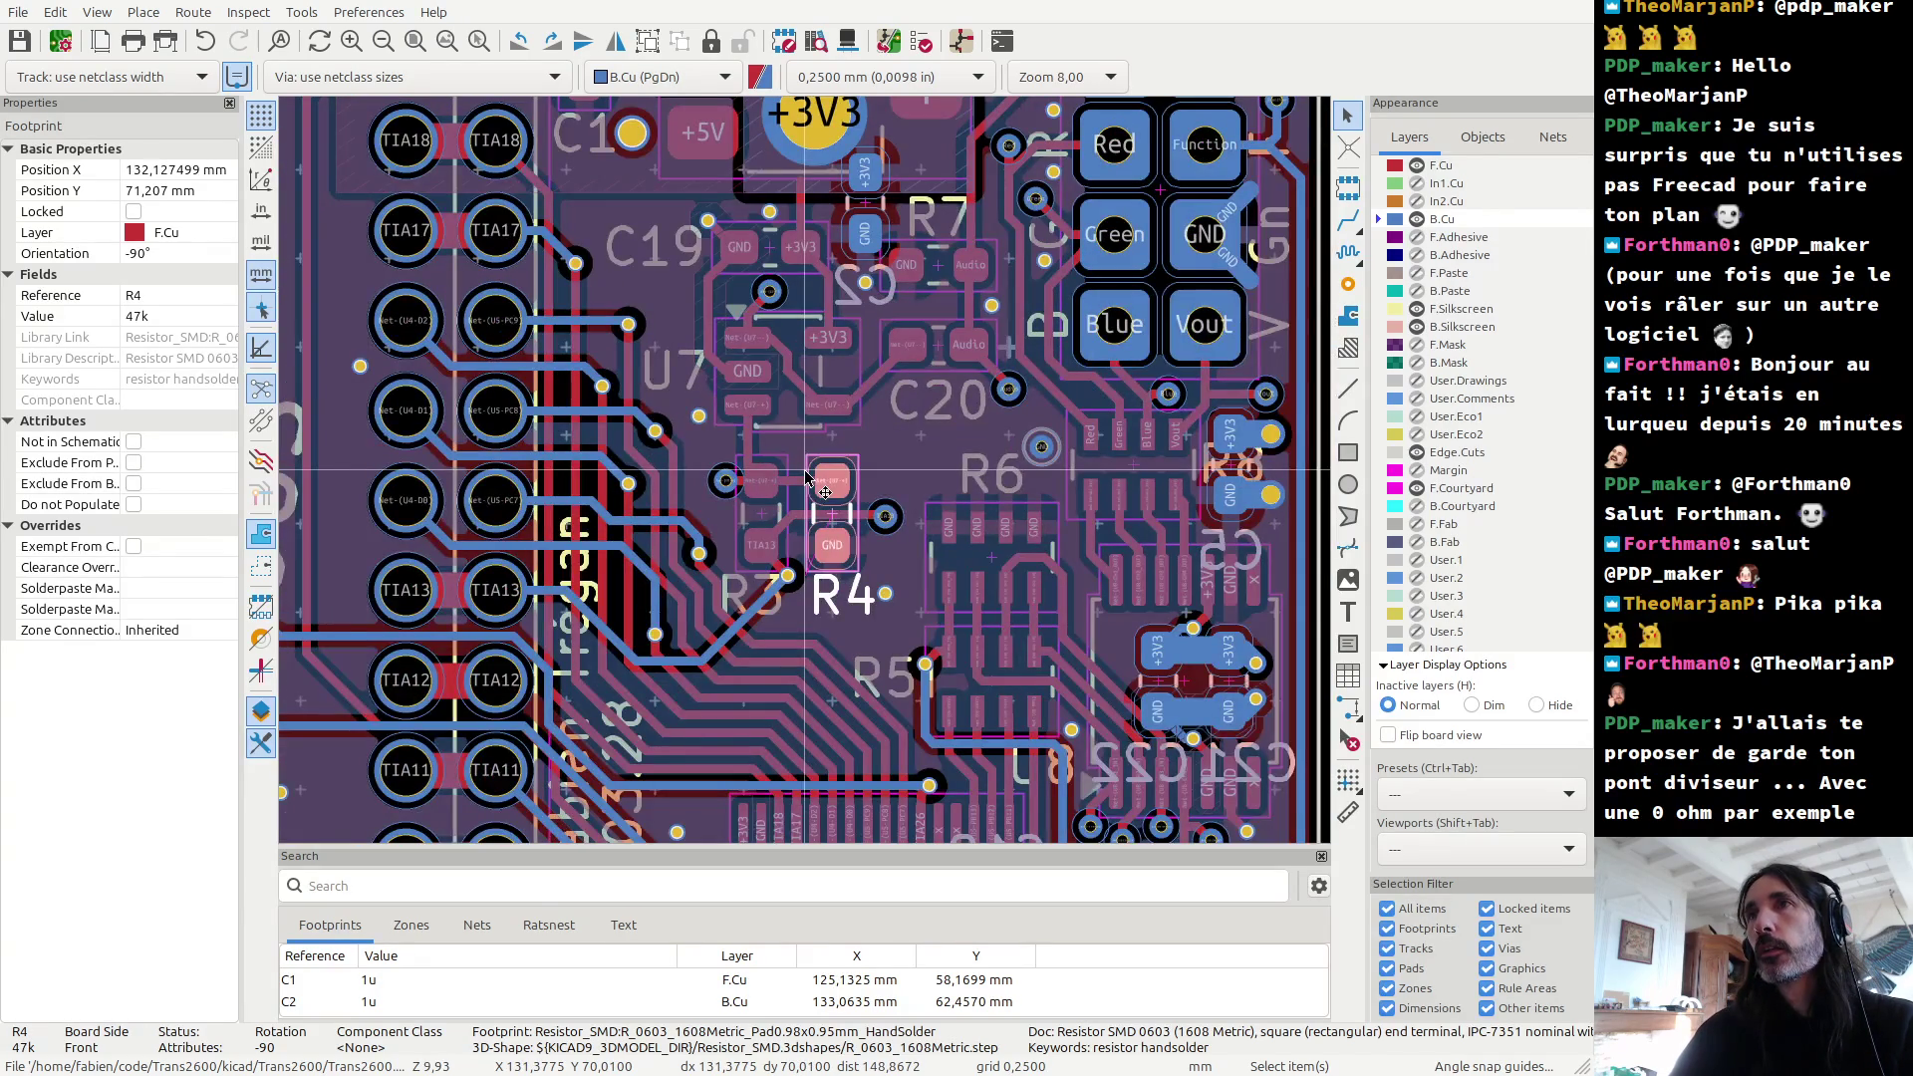
{"action": "scroll", "coordinate": [807, 478], "scroll_direction": "down", "scroll_amount": 1}
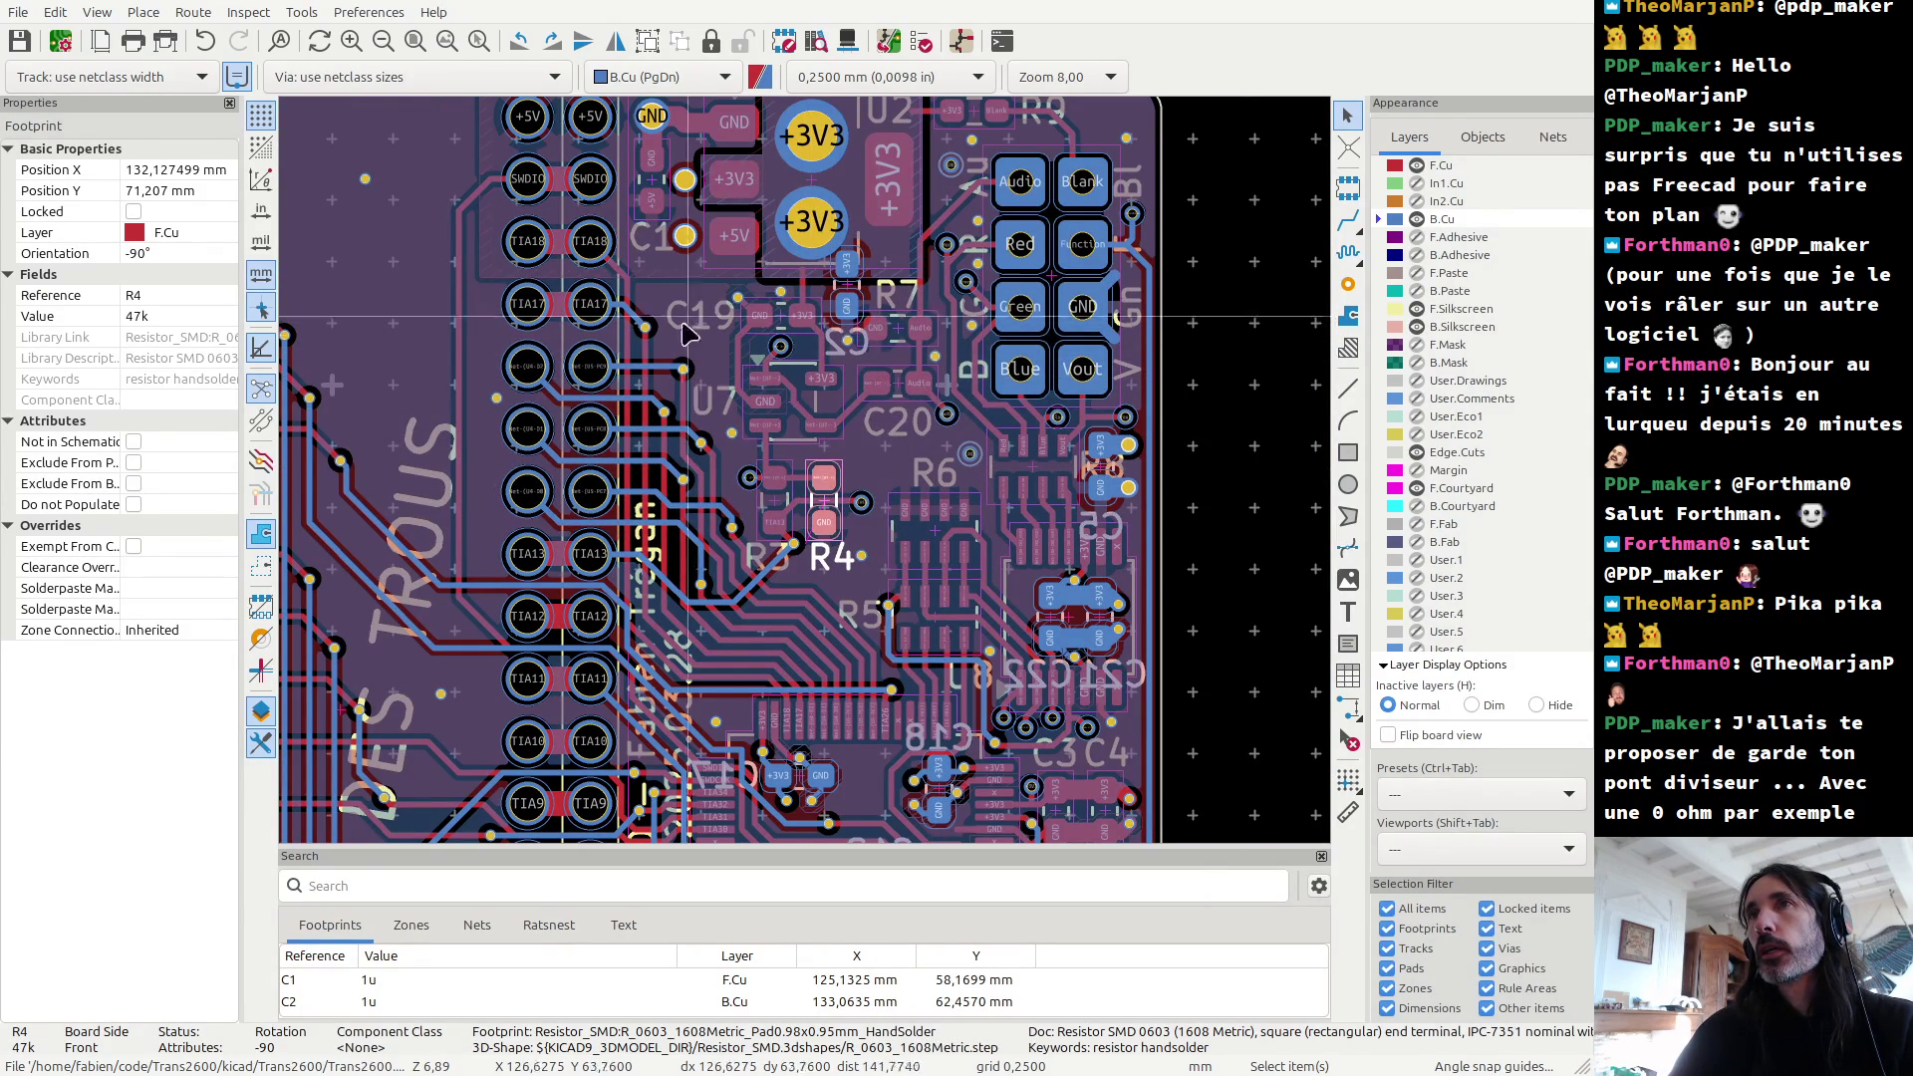
{"action": "scroll", "coordinate": [797, 316], "scroll_direction": "up", "scroll_amount": 3}
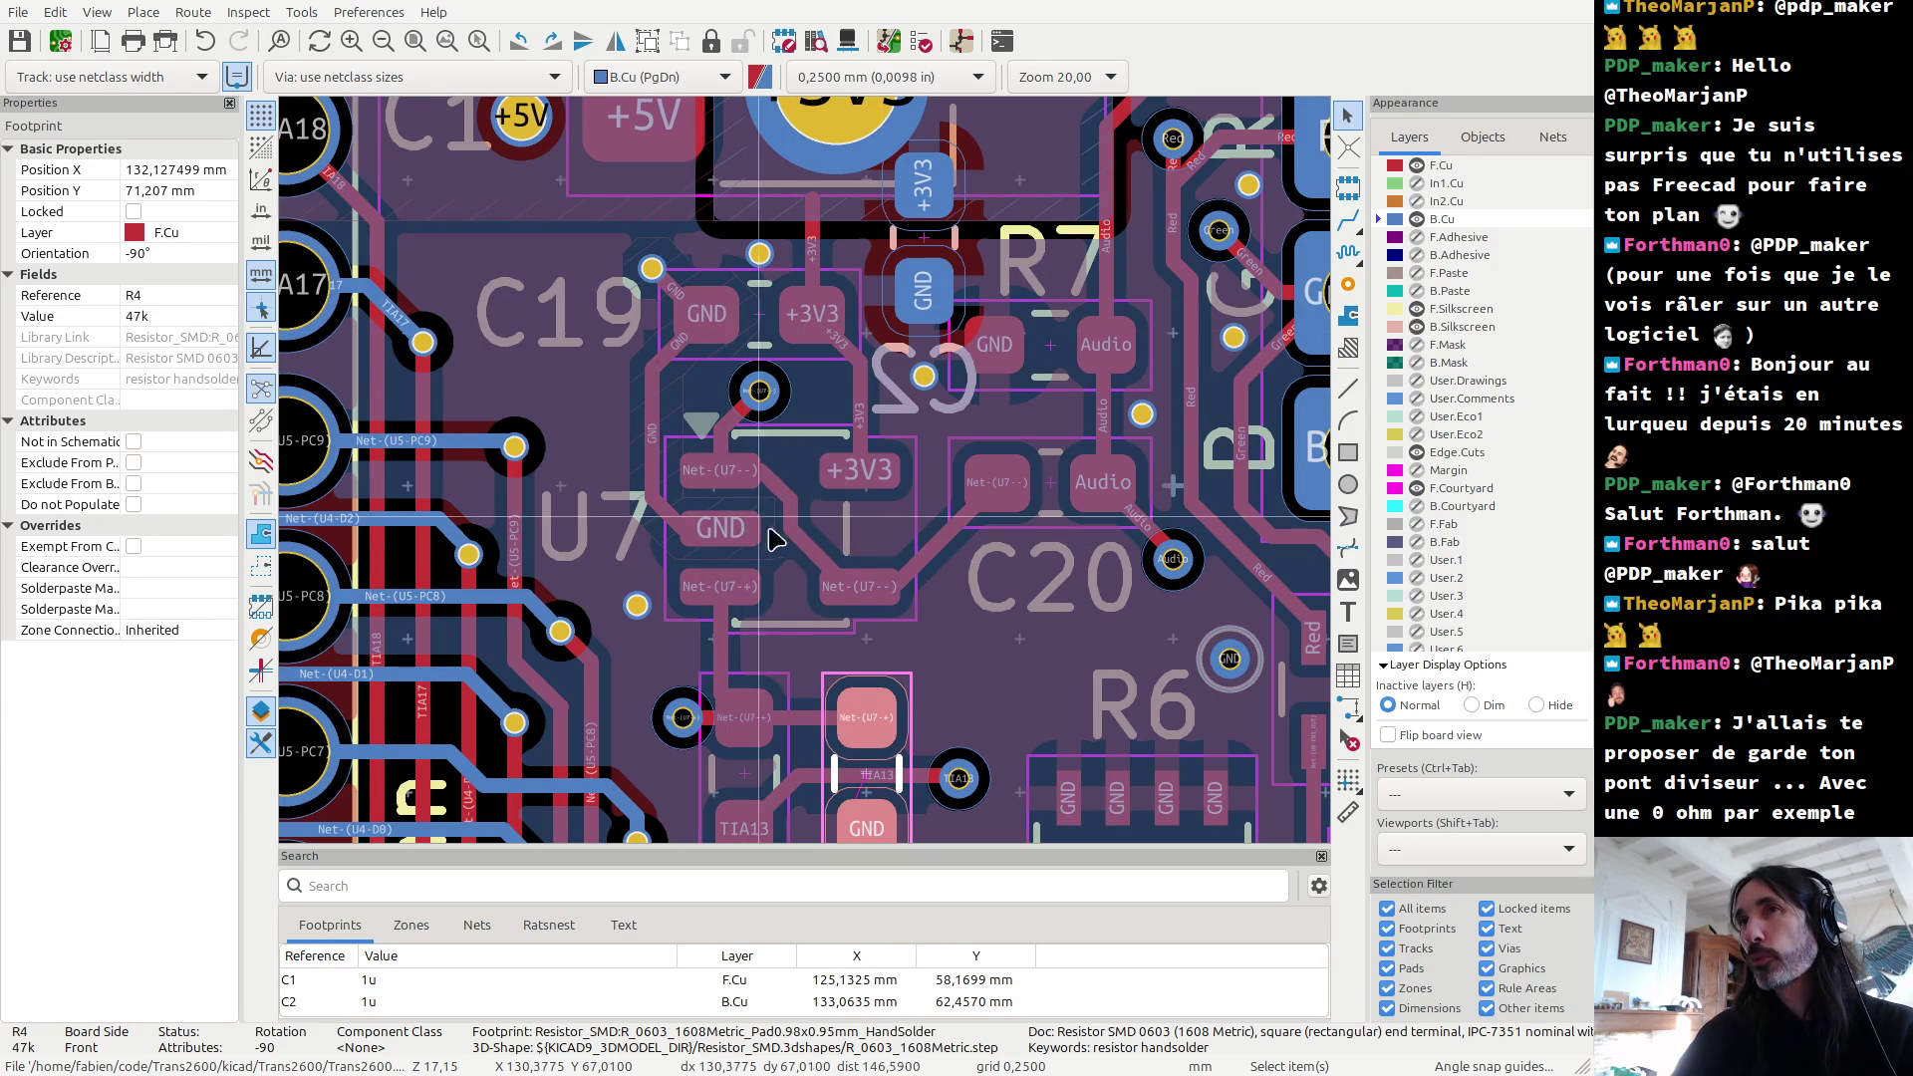
{"action": "scroll", "coordinate": [779, 543], "scroll_direction": "down", "scroll_amount": 3}
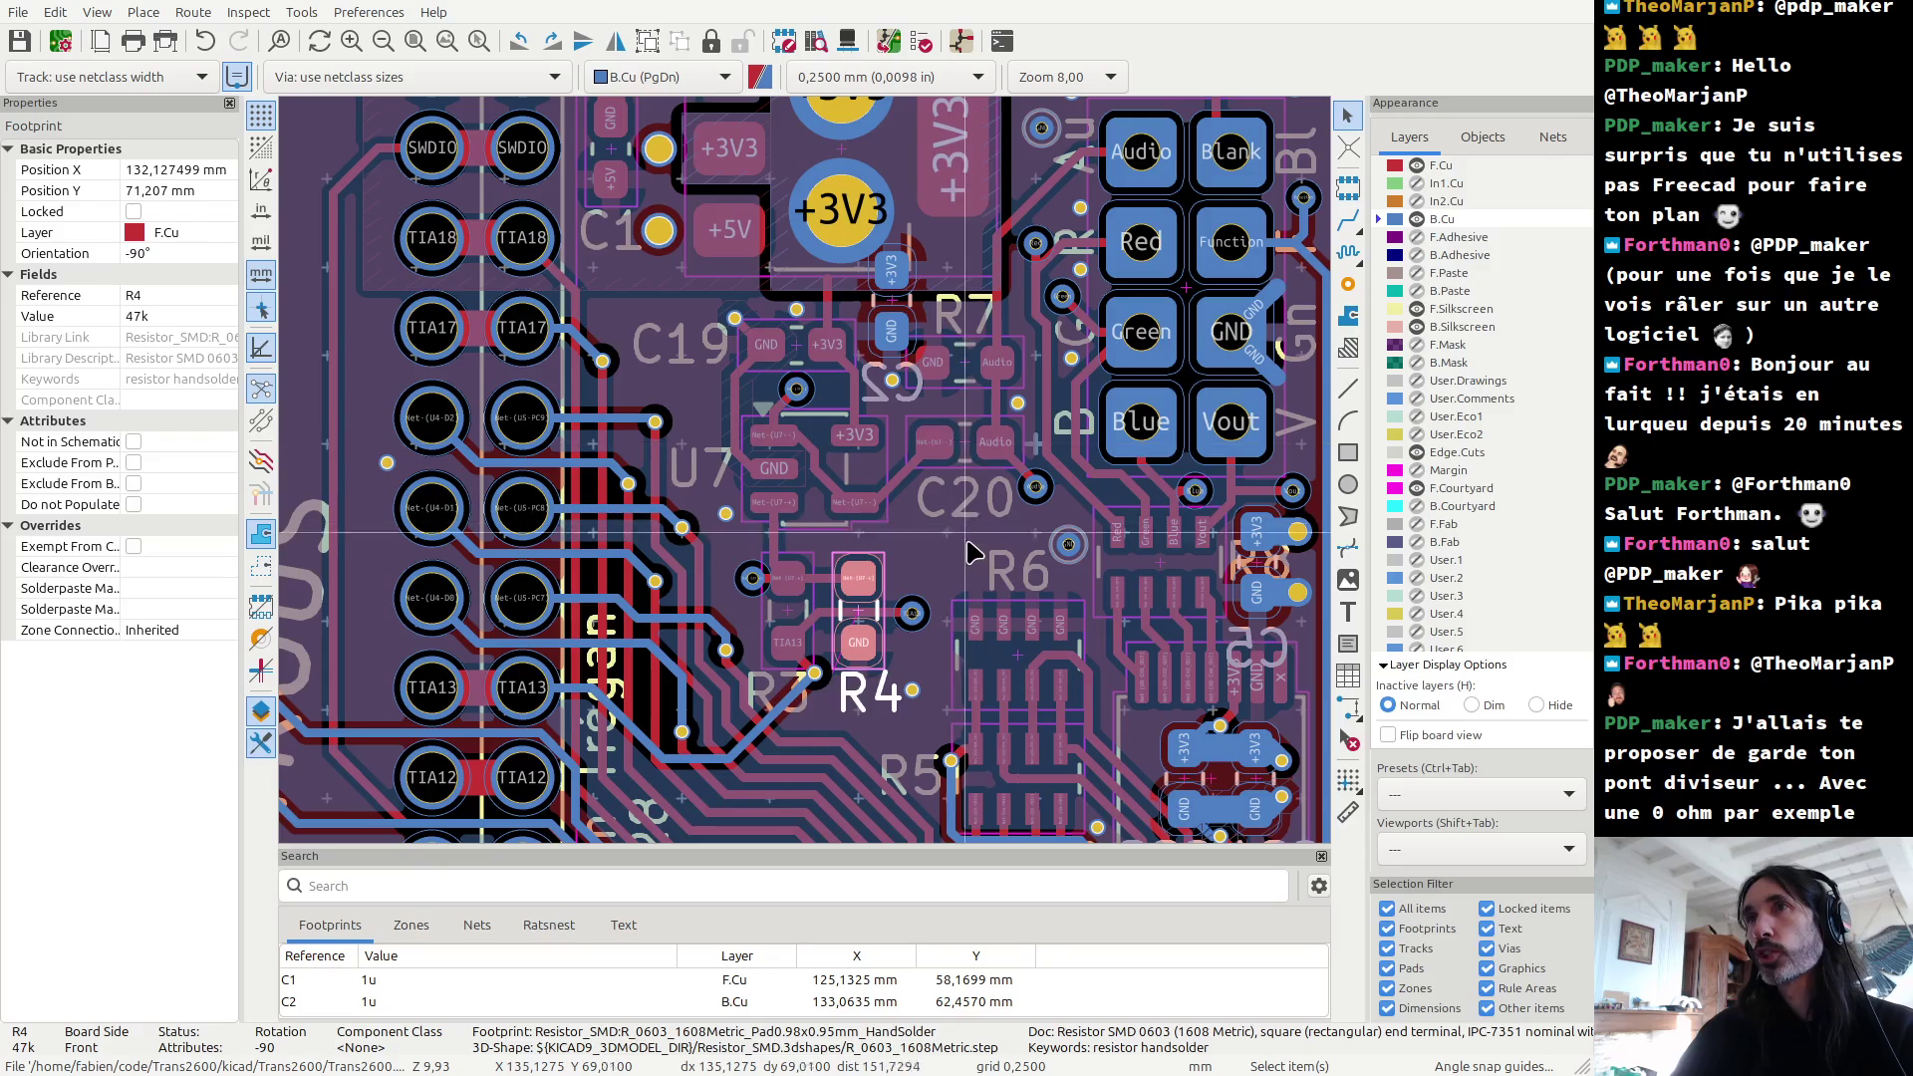
Step: Select the U7 MCP6001-OT op-amp and open its footprint properties
{"action": "left_click", "coordinate": [812, 478]}
{"action": "left_click", "coordinate": [815, 510]}
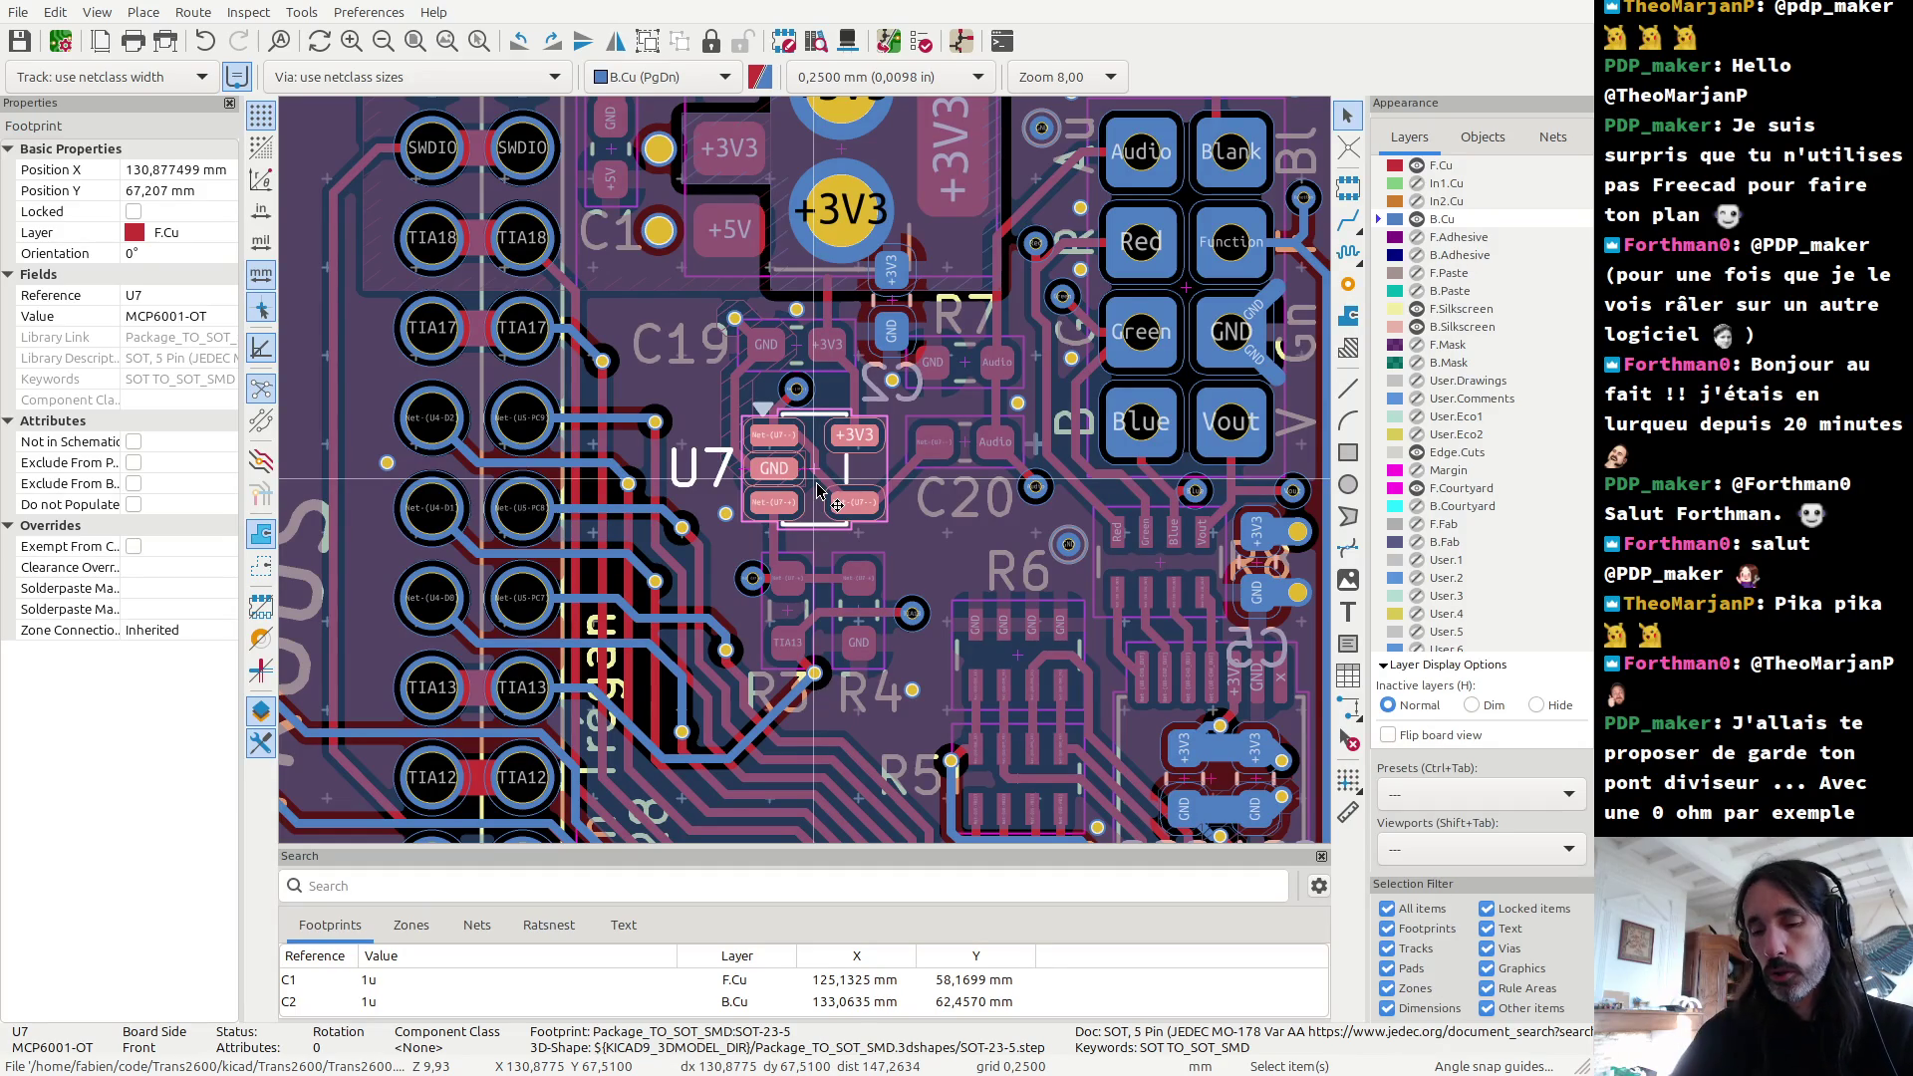
{"action": "double_click", "coordinate": [819, 493]}
Step: Review U7's General footprint fields, close without changes, and open the 3D viewer
{"action": "left_click", "coordinate": [430, 243]}
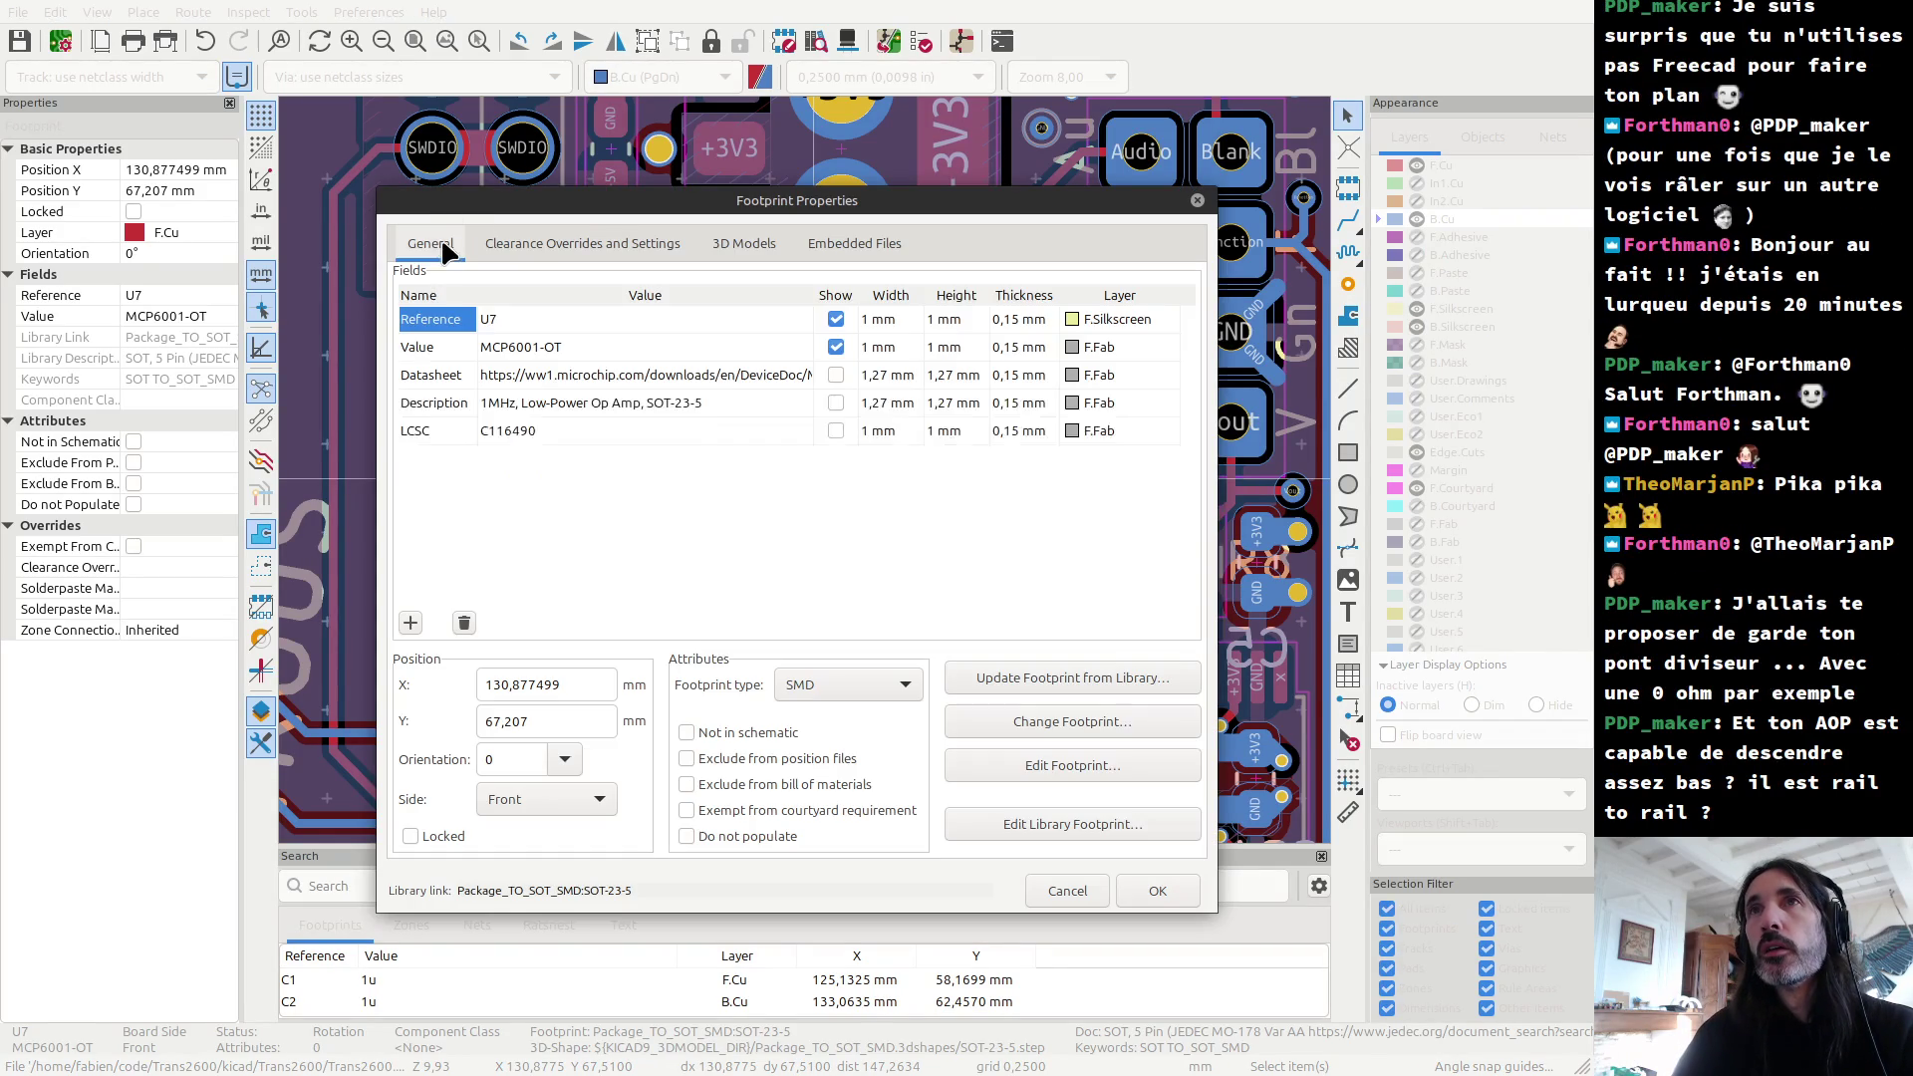
{"action": "key", "text": "Escape"}
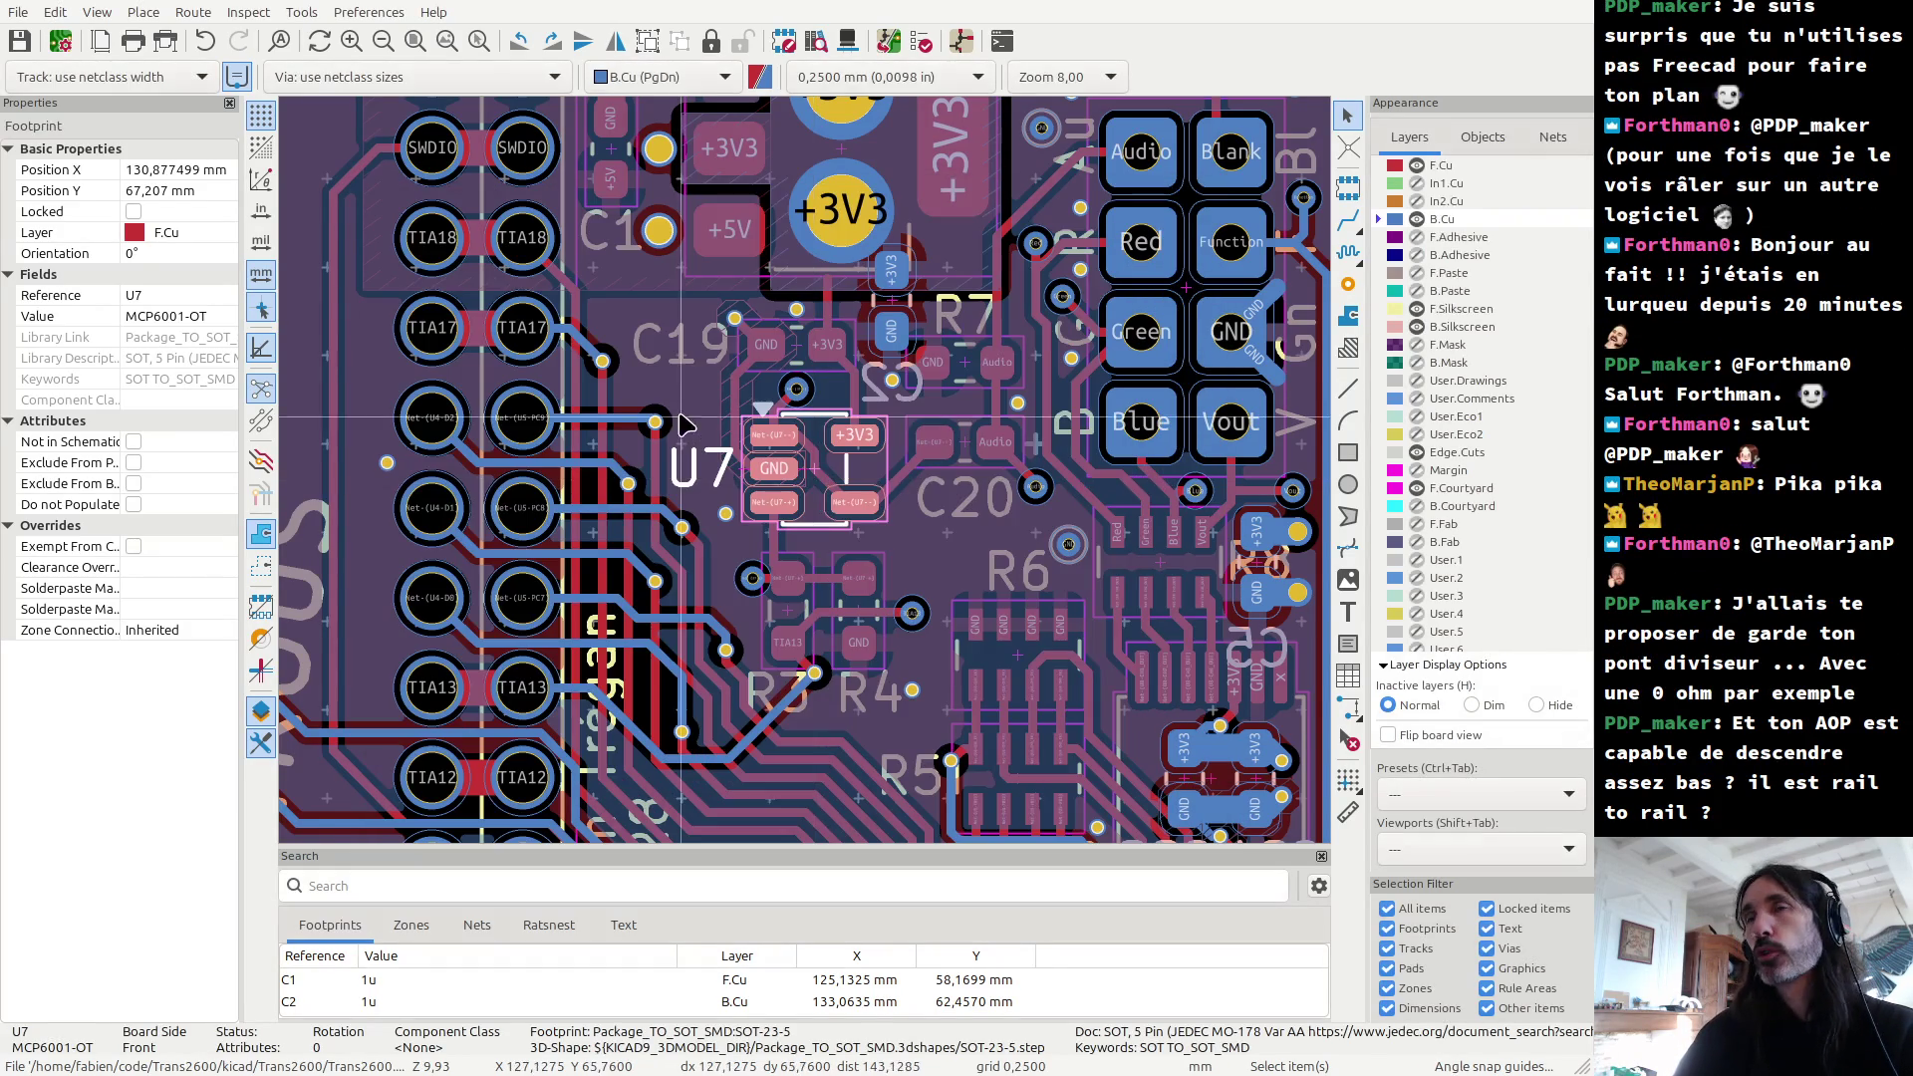
{"action": "scroll", "coordinate": [800, 475], "scroll_direction": "down", "scroll_amount": 5}
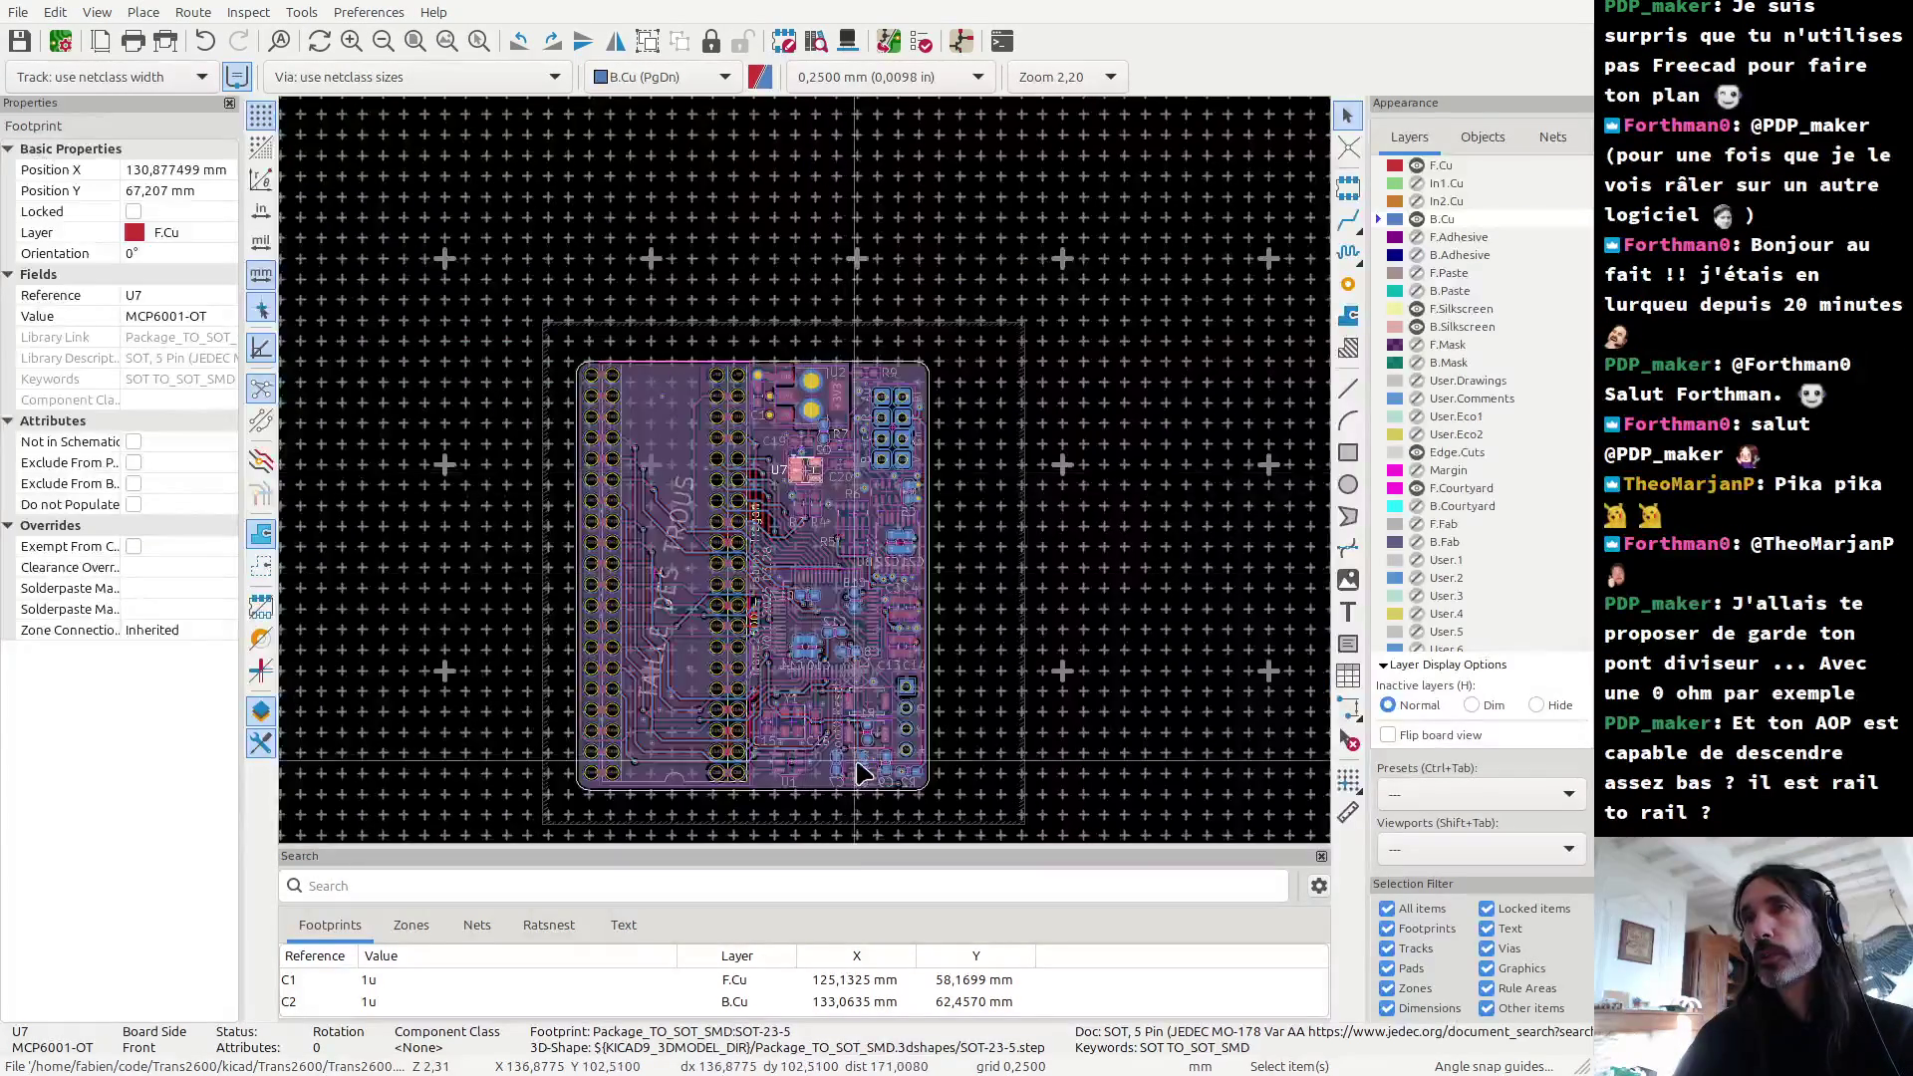
{"action": "scroll", "coordinate": [787, 453], "scroll_direction": "up", "scroll_amount": 4}
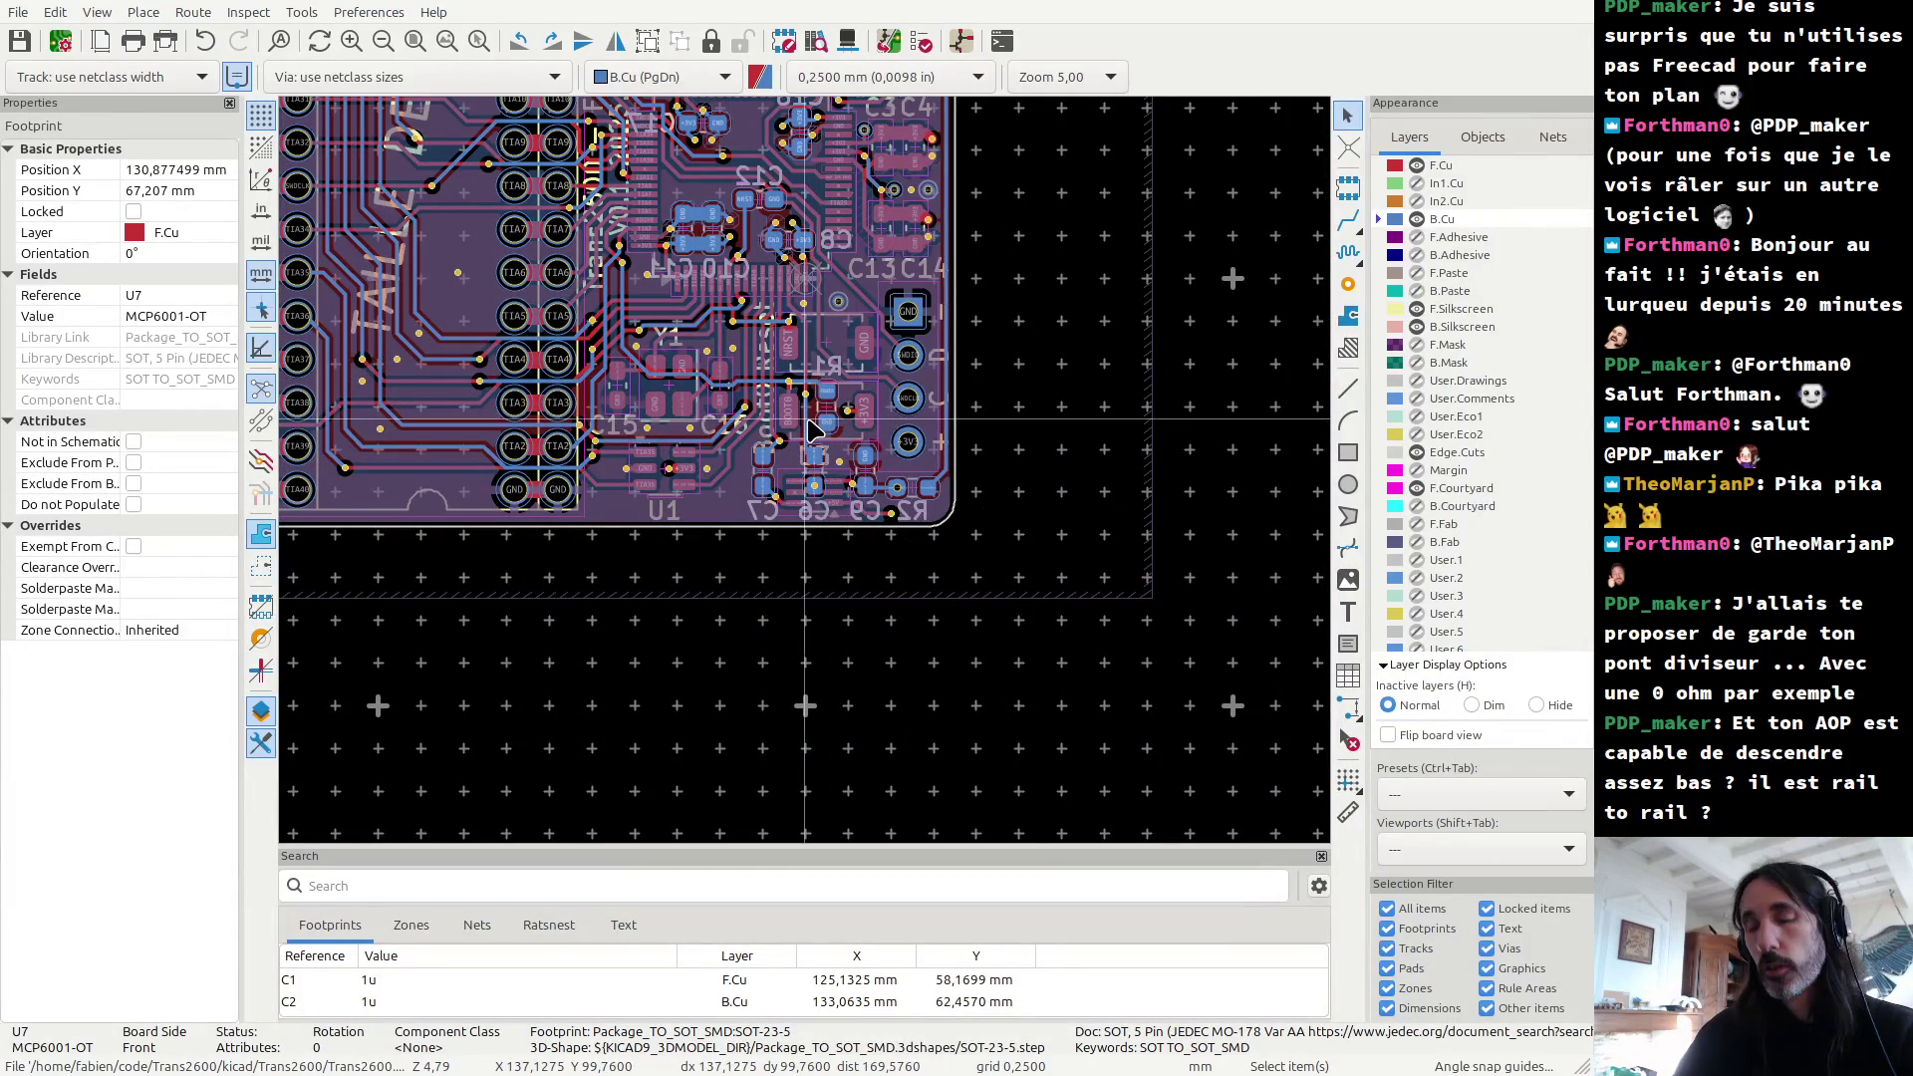
{"action": "key", "text": "alt+3"}
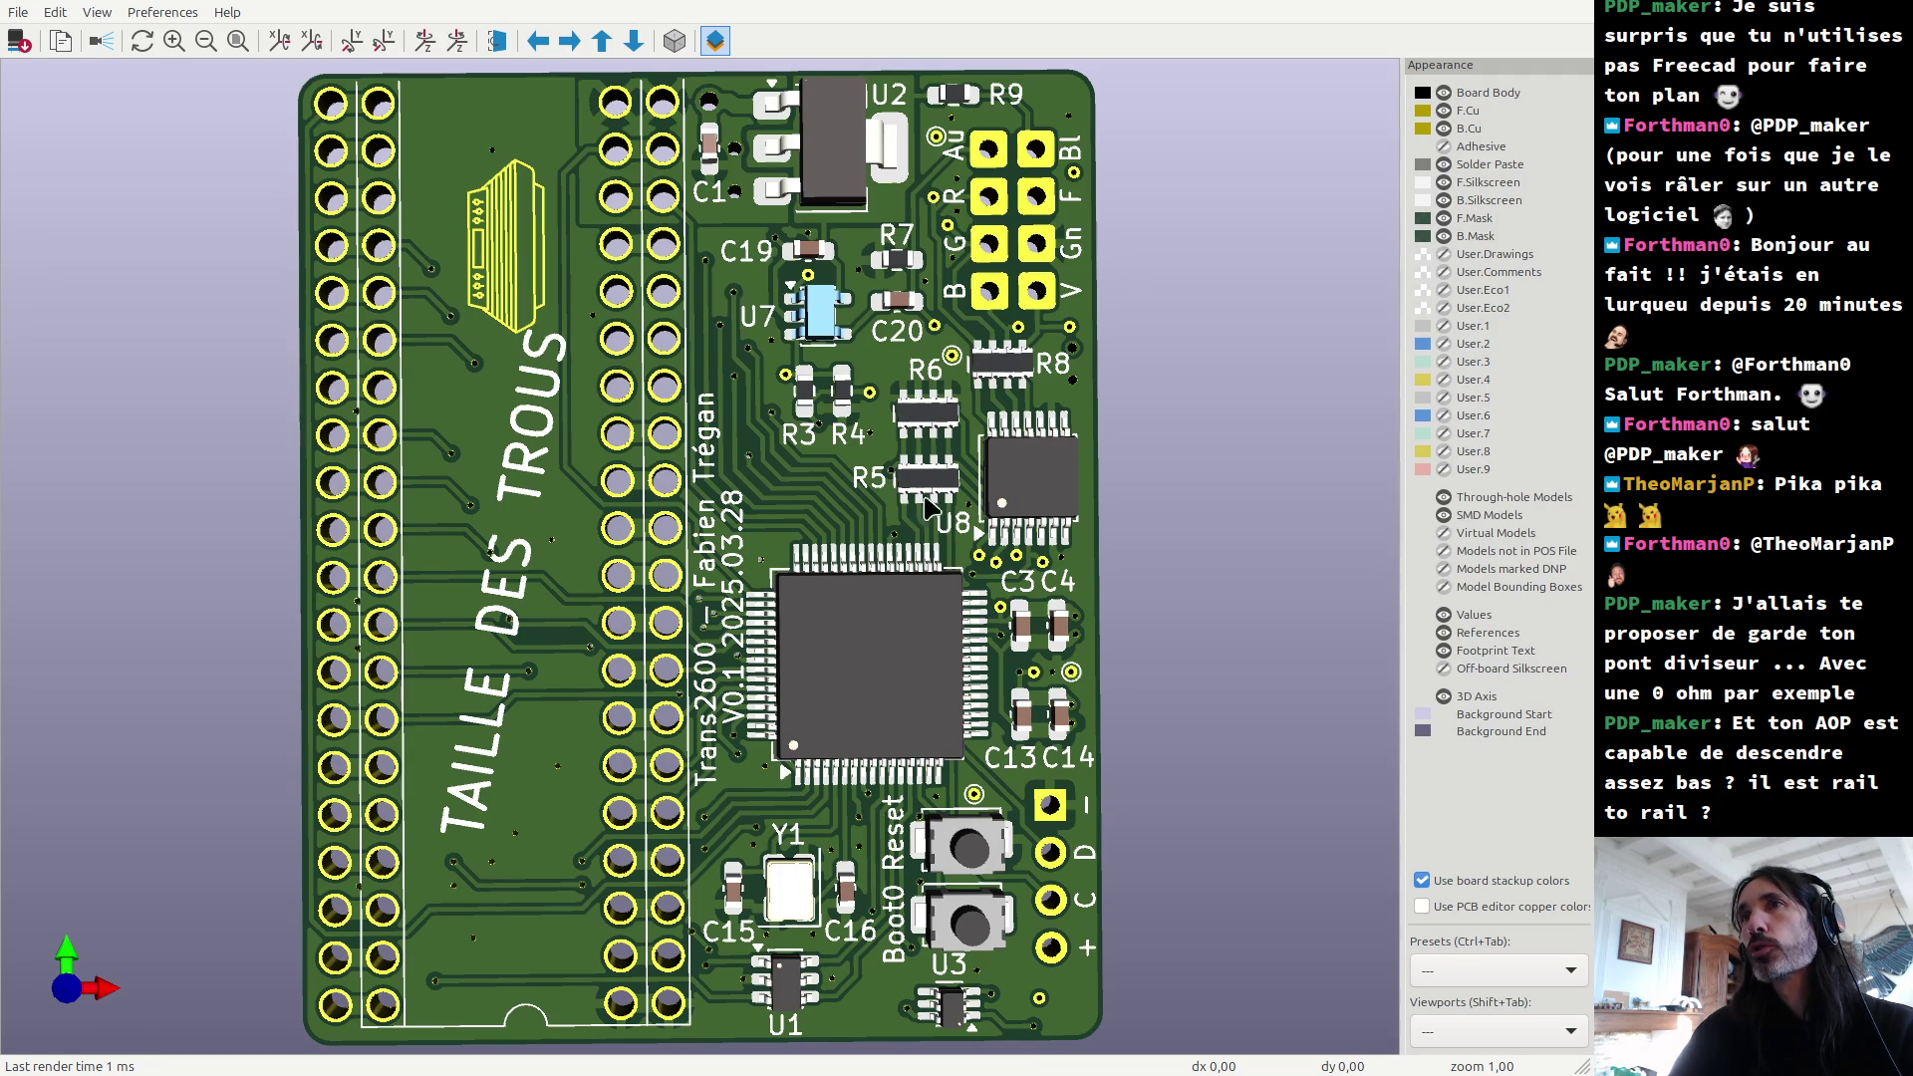
Step: Zoom in on the R5 and R6 resistor arrays near U8 in the 3D render
{"action": "scroll", "coordinate": [857, 478], "scroll_direction": "up", "scroll_amount": 5}
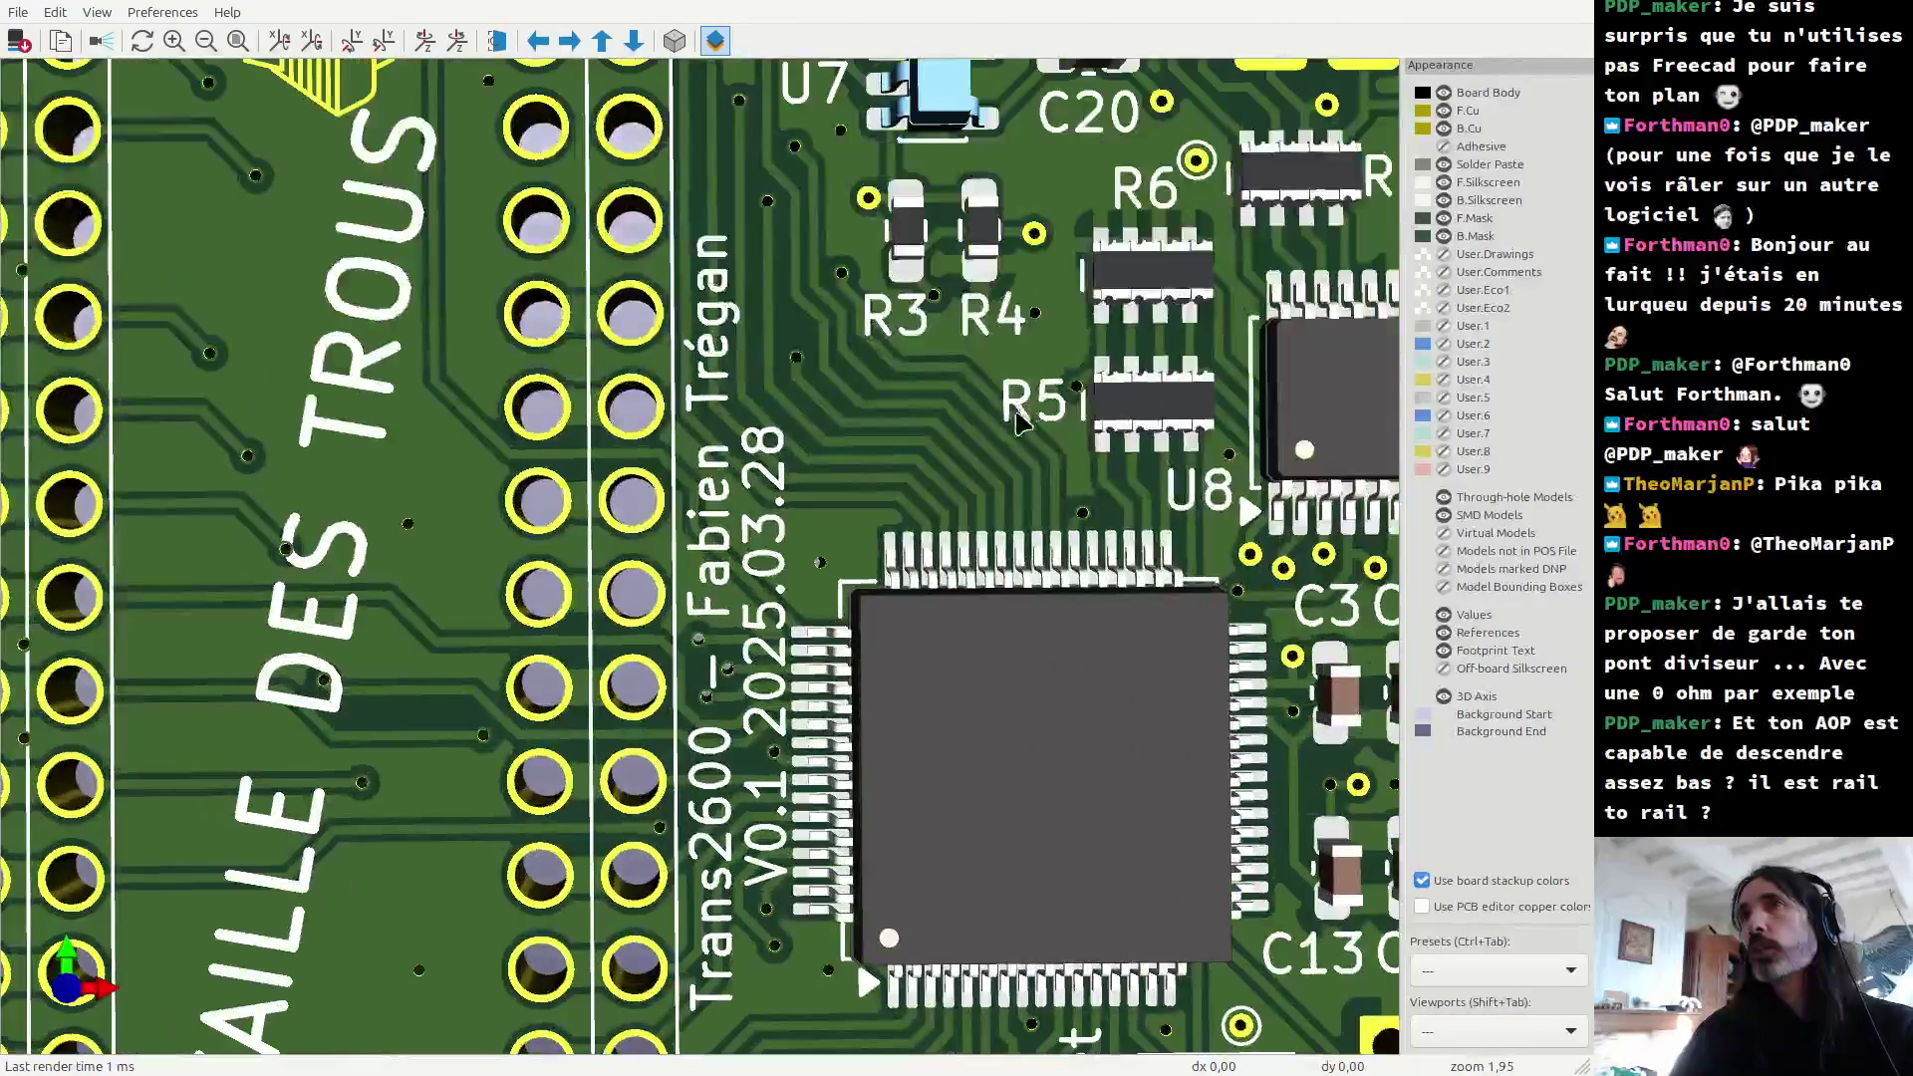
{"action": "scroll", "coordinate": [819, 456], "scroll_direction": "up", "scroll_amount": 1}
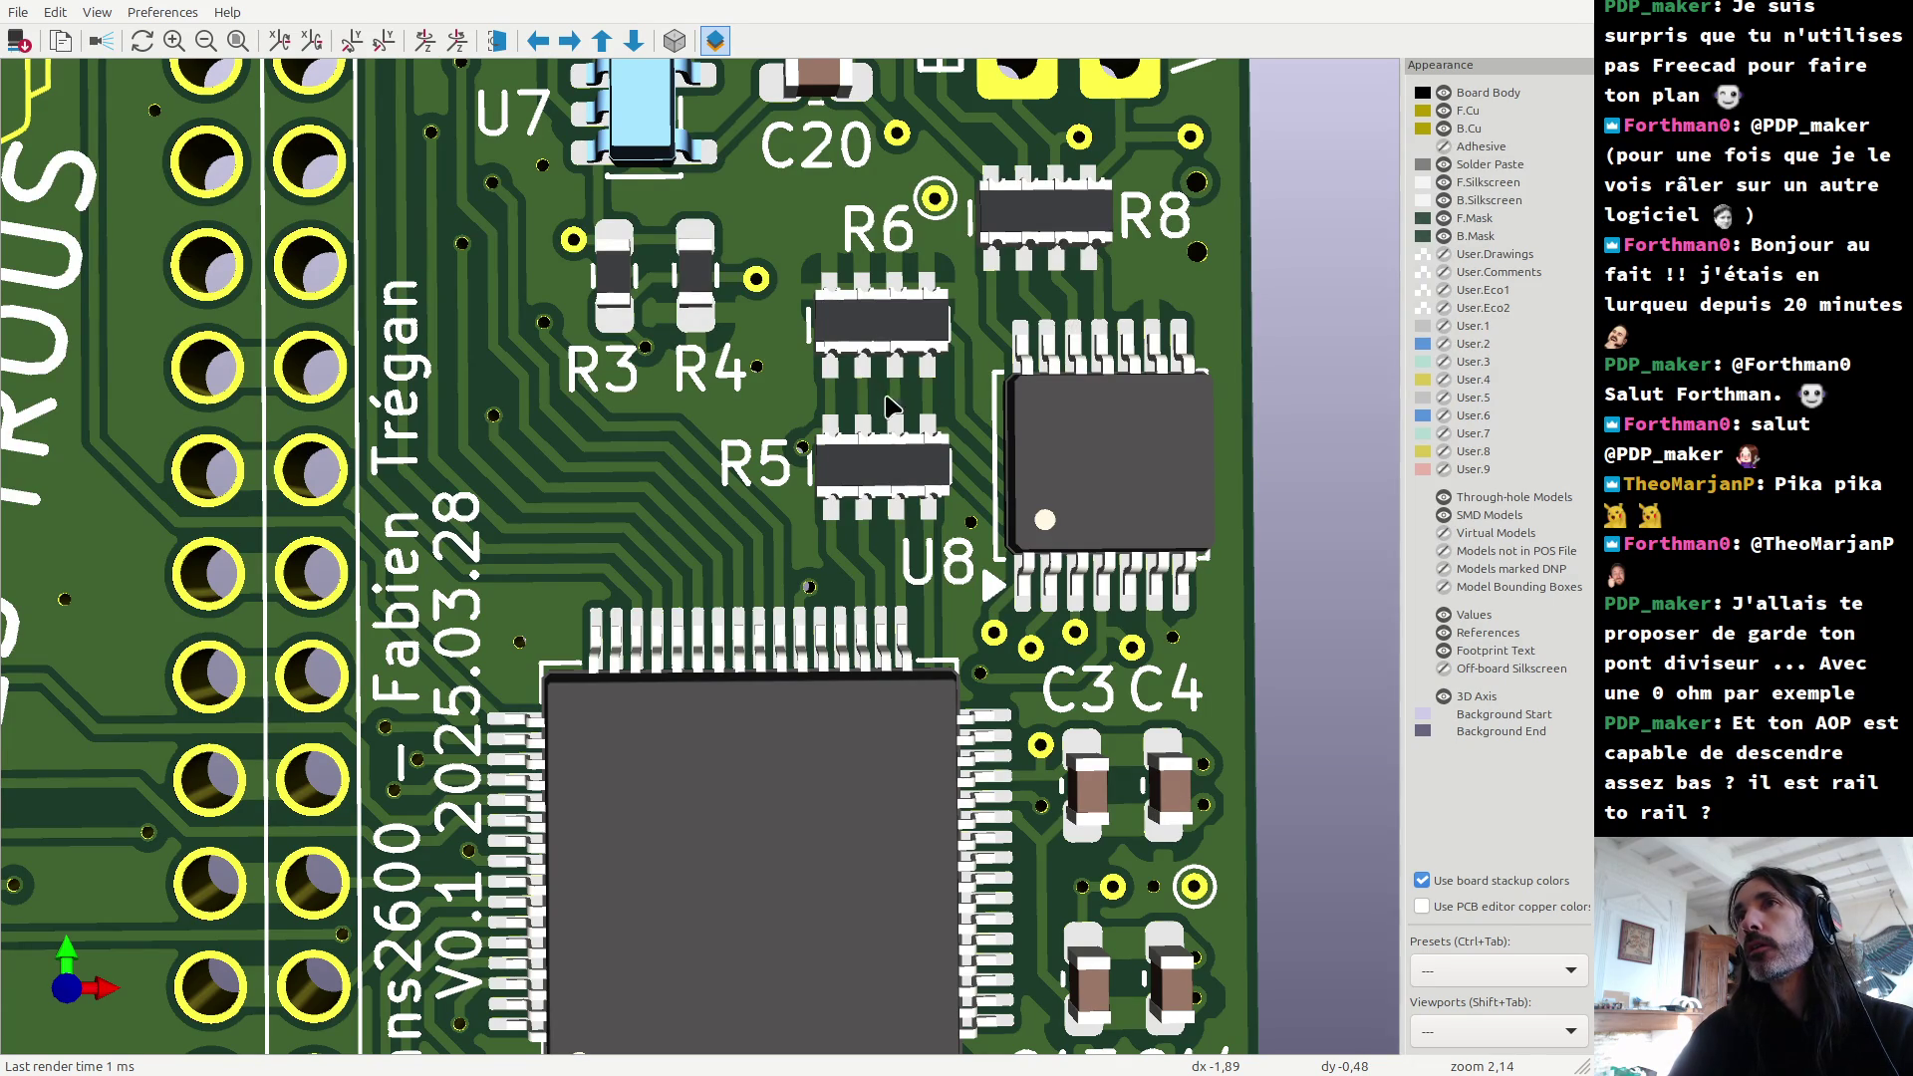
Step: Back in the PCB layout, measure the vertical distance at R5's pads (0.9 mm)
{"action": "key", "text": "alt+Tab"}
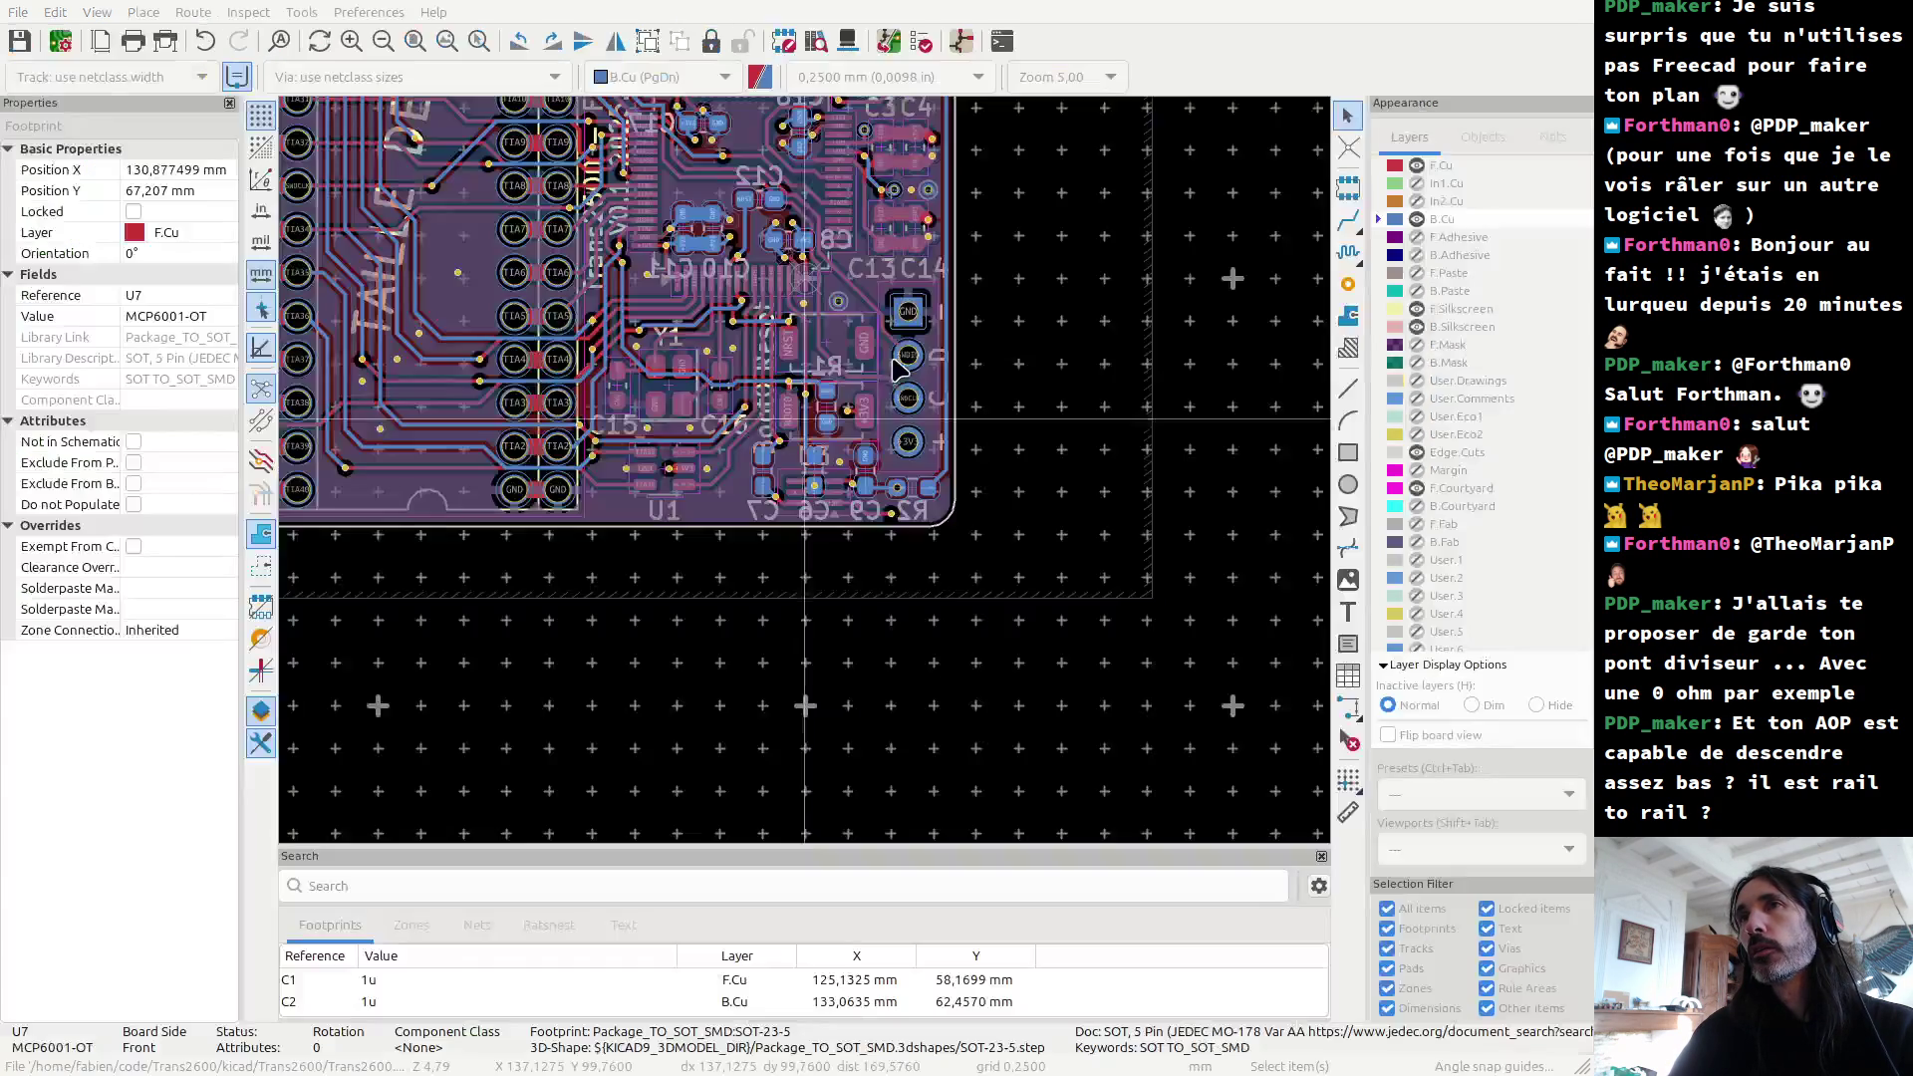
{"action": "scroll", "coordinate": [809, 483], "scroll_direction": "down", "scroll_amount": 3}
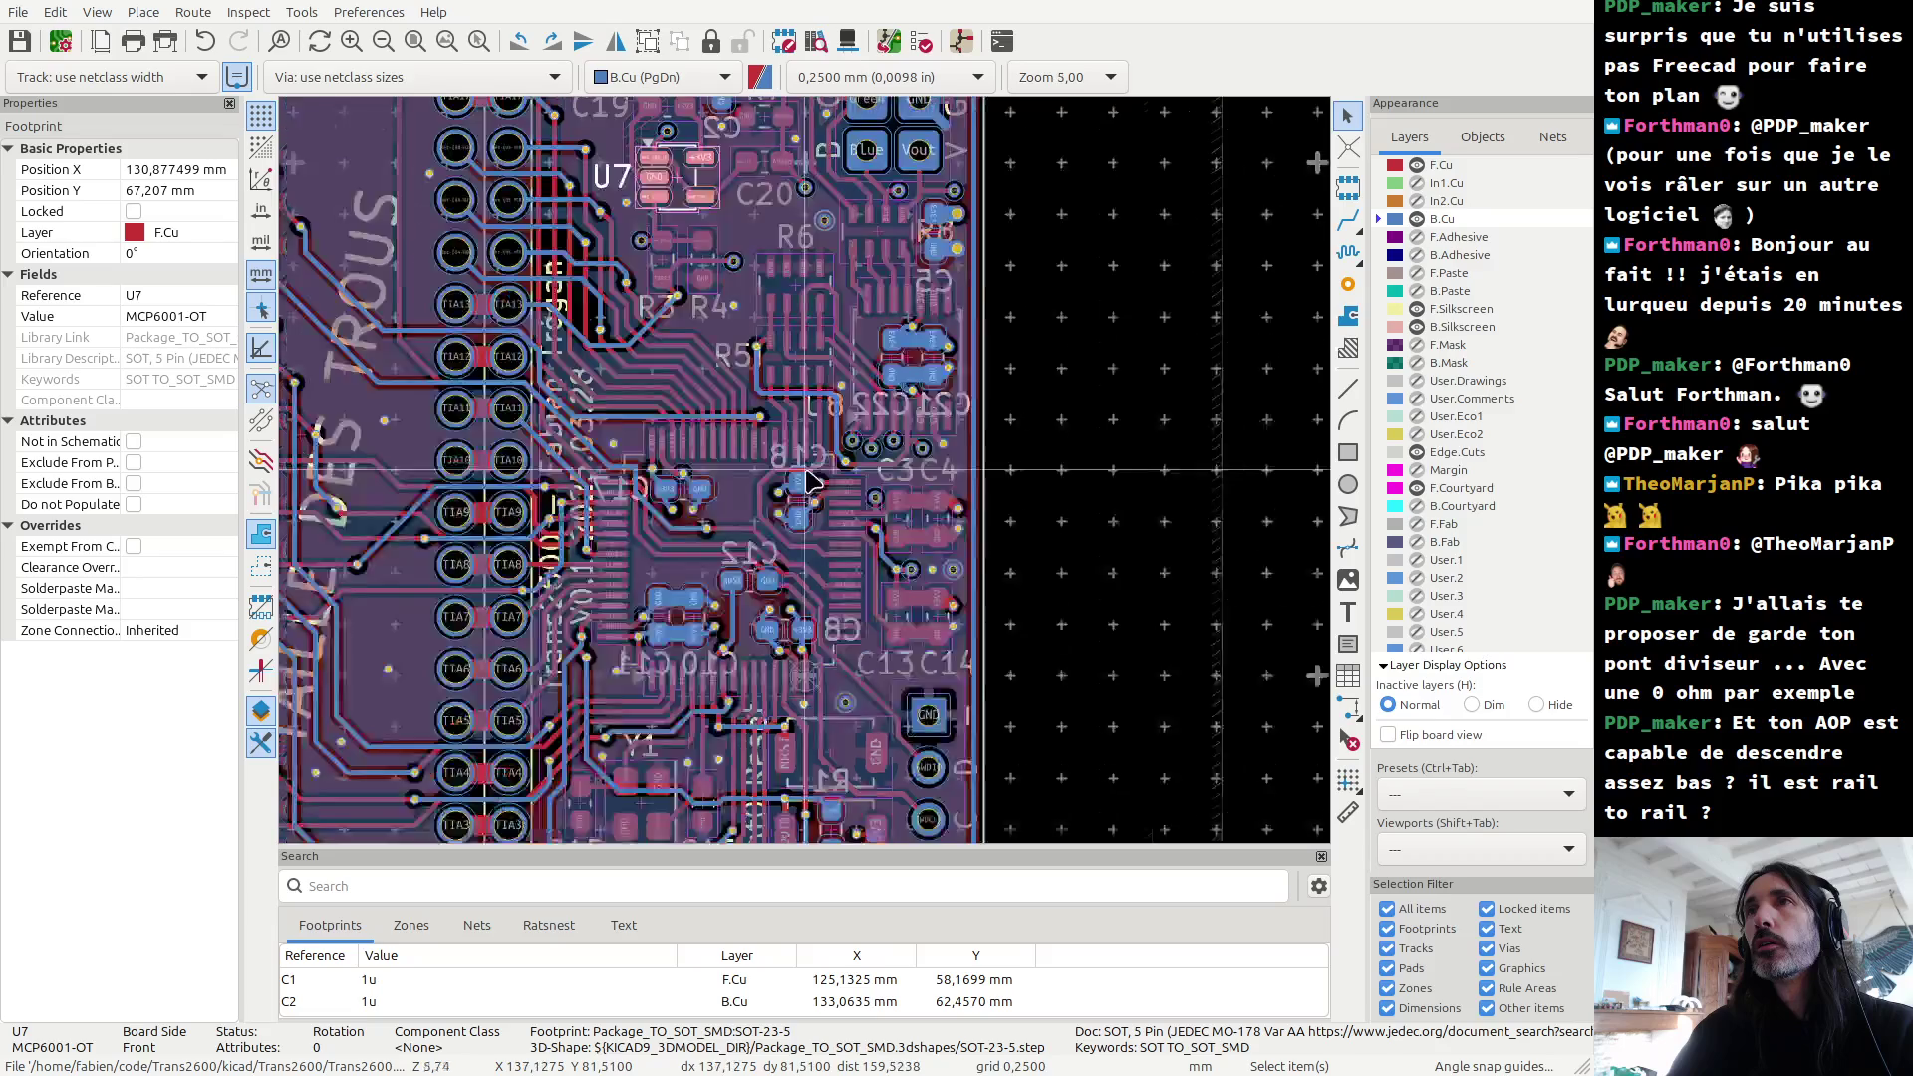
{"action": "scroll", "coordinate": [809, 482], "scroll_direction": "down", "scroll_amount": 2}
{"action": "scroll", "coordinate": [809, 482], "scroll_direction": "up", "scroll_amount": 10}
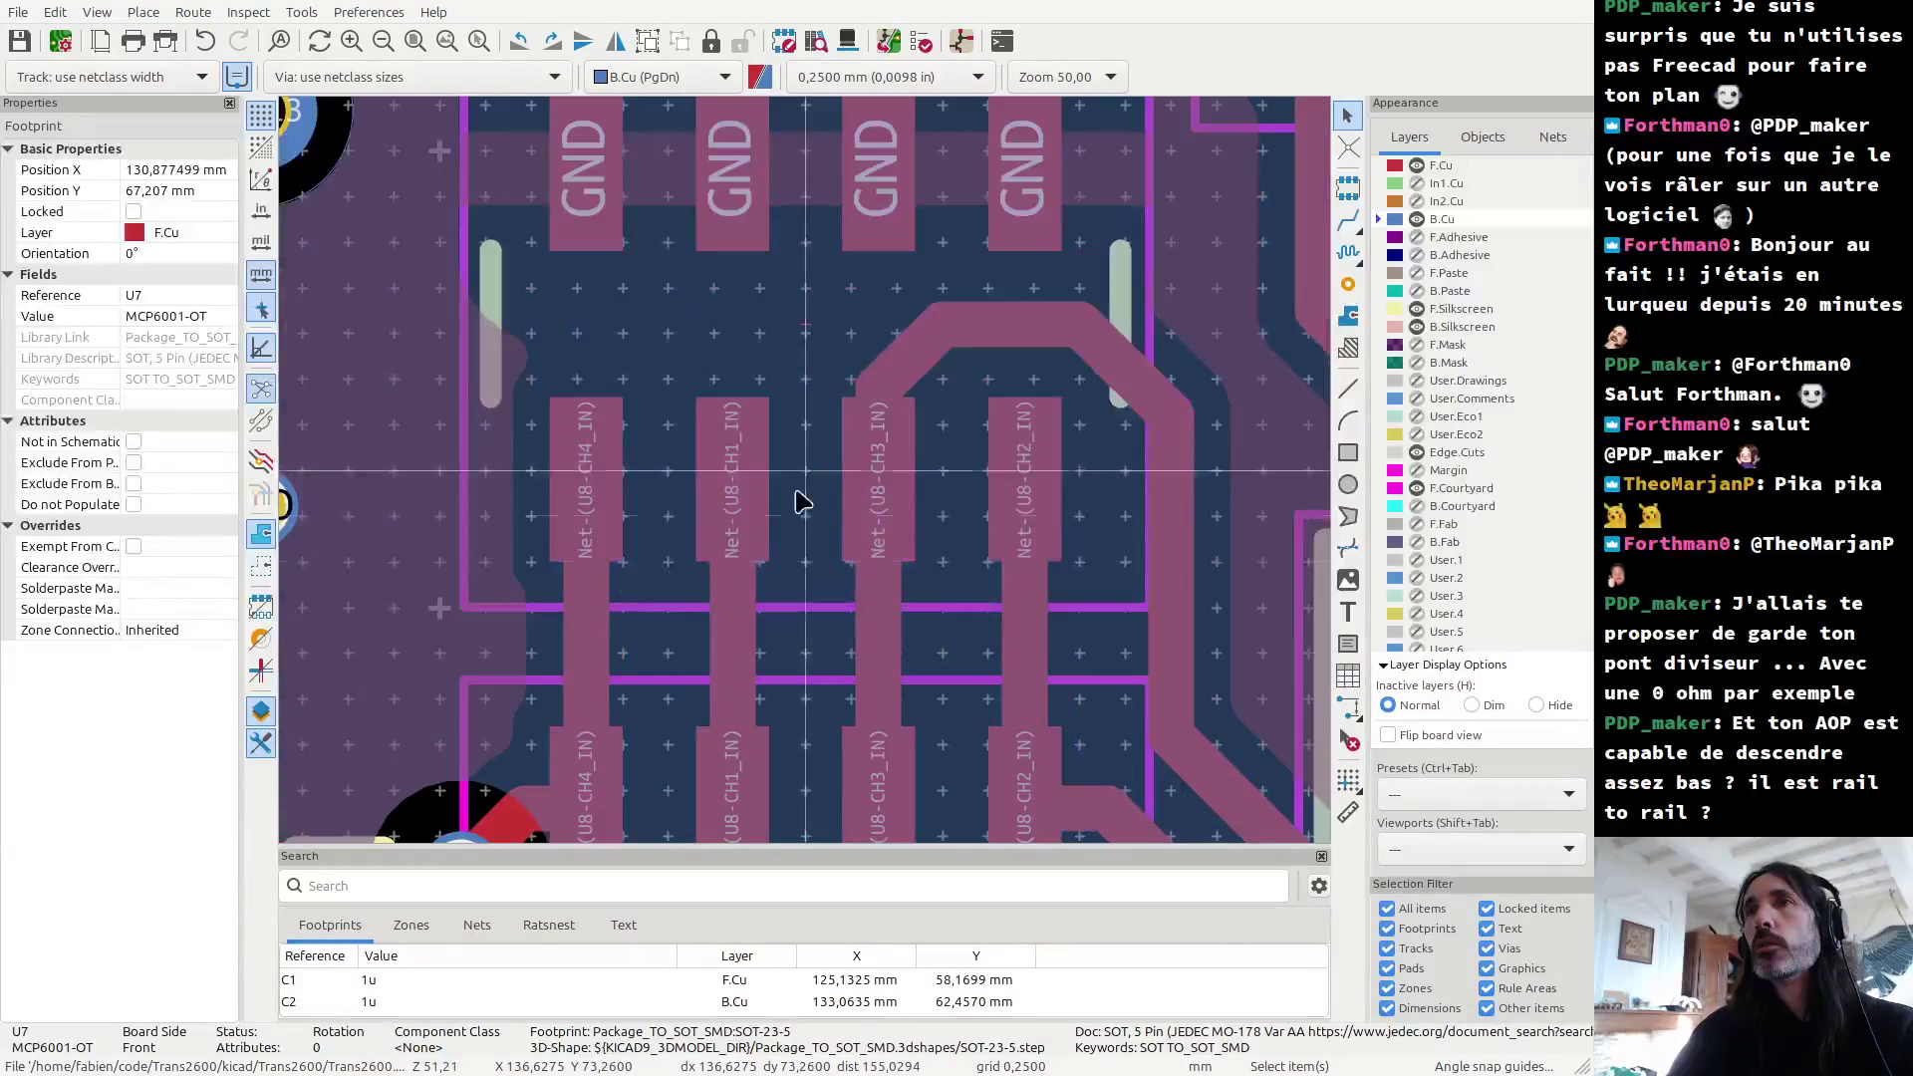
{"action": "scroll", "coordinate": [809, 482], "scroll_direction": "down", "scroll_amount": 4}
{"action": "left_click", "coordinate": [1348, 812]}
{"action": "left_click", "coordinate": [900, 539]}
{"action": "double_click", "coordinate": [816, 539]}
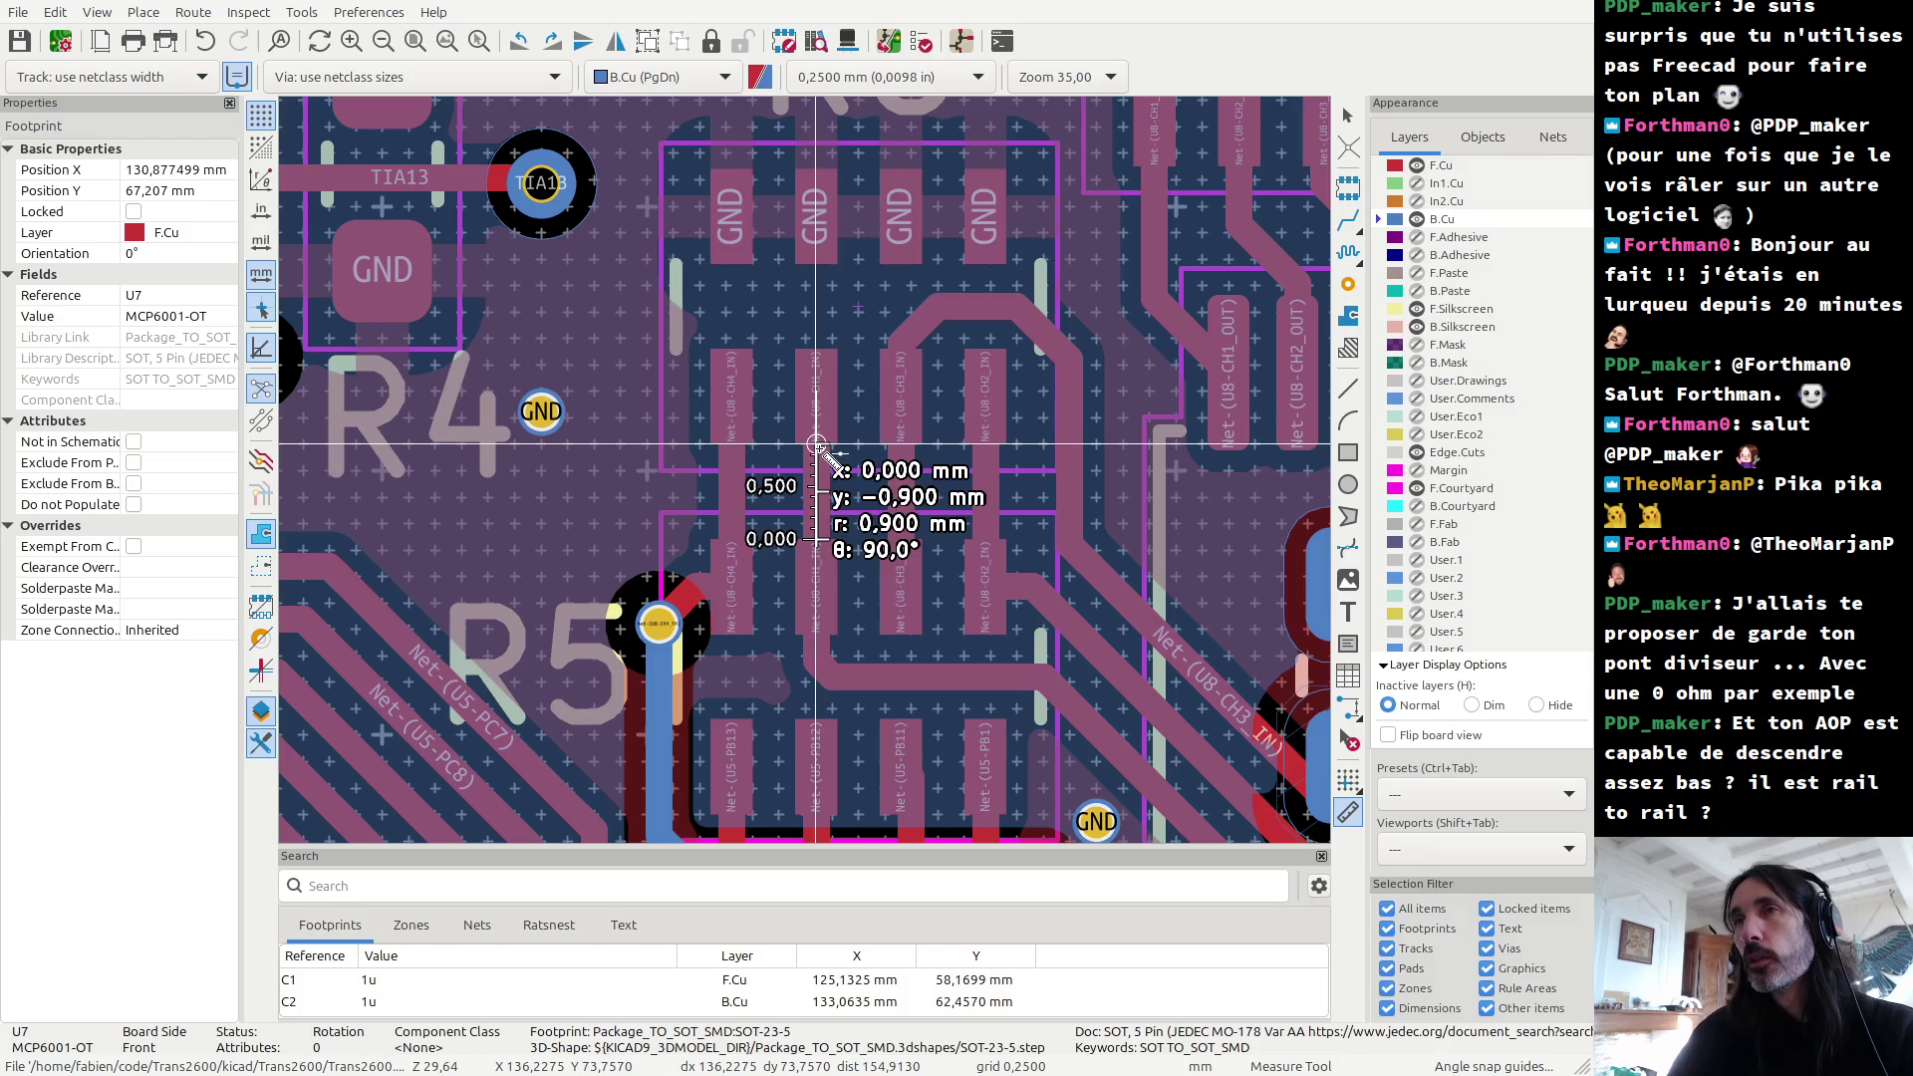
{"action": "key", "text": "Escape"}
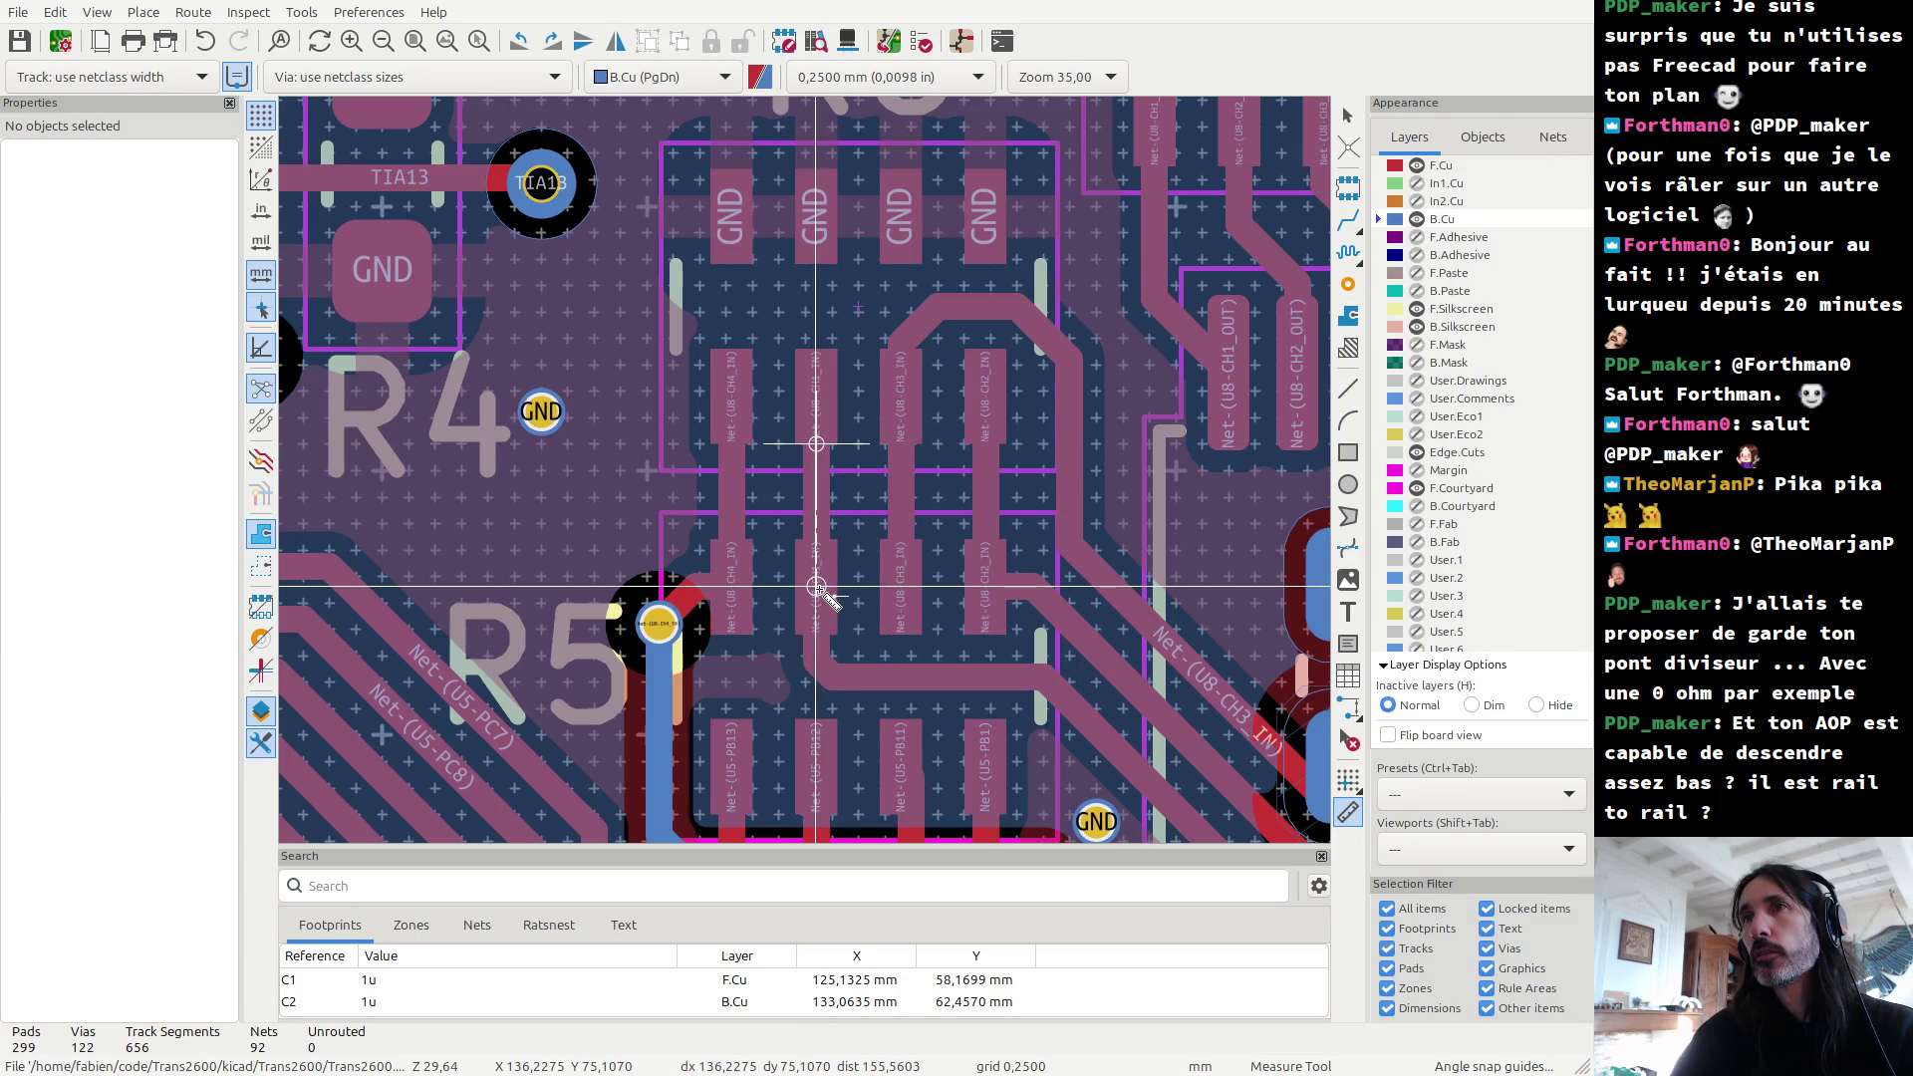
Step: Compare the R5 area in the 3D view, then return and clear the 1.8 mm measurement
{"action": "key", "text": "alt+3"}
{"action": "scroll", "coordinate": [977, 498], "scroll_direction": "up", "scroll_amount": 3}
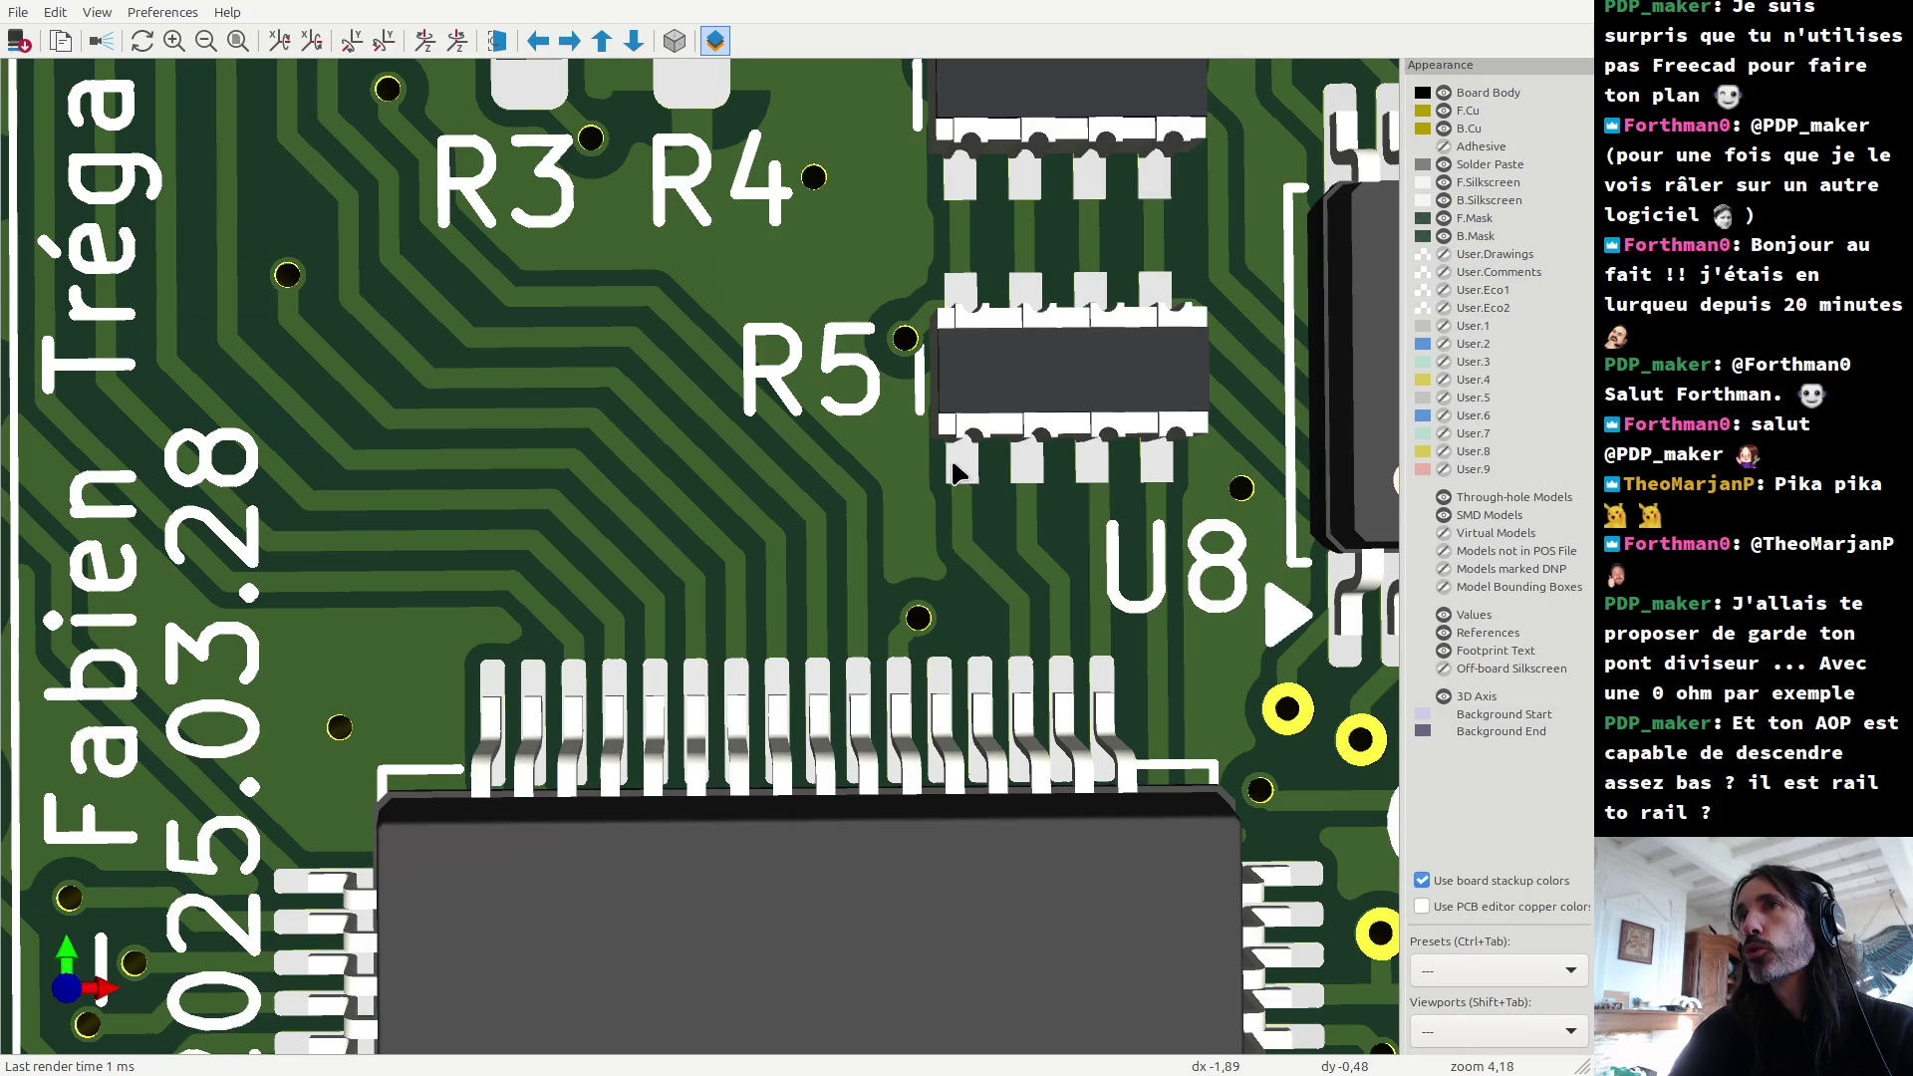
{"action": "key", "text": "alt+Tab"}
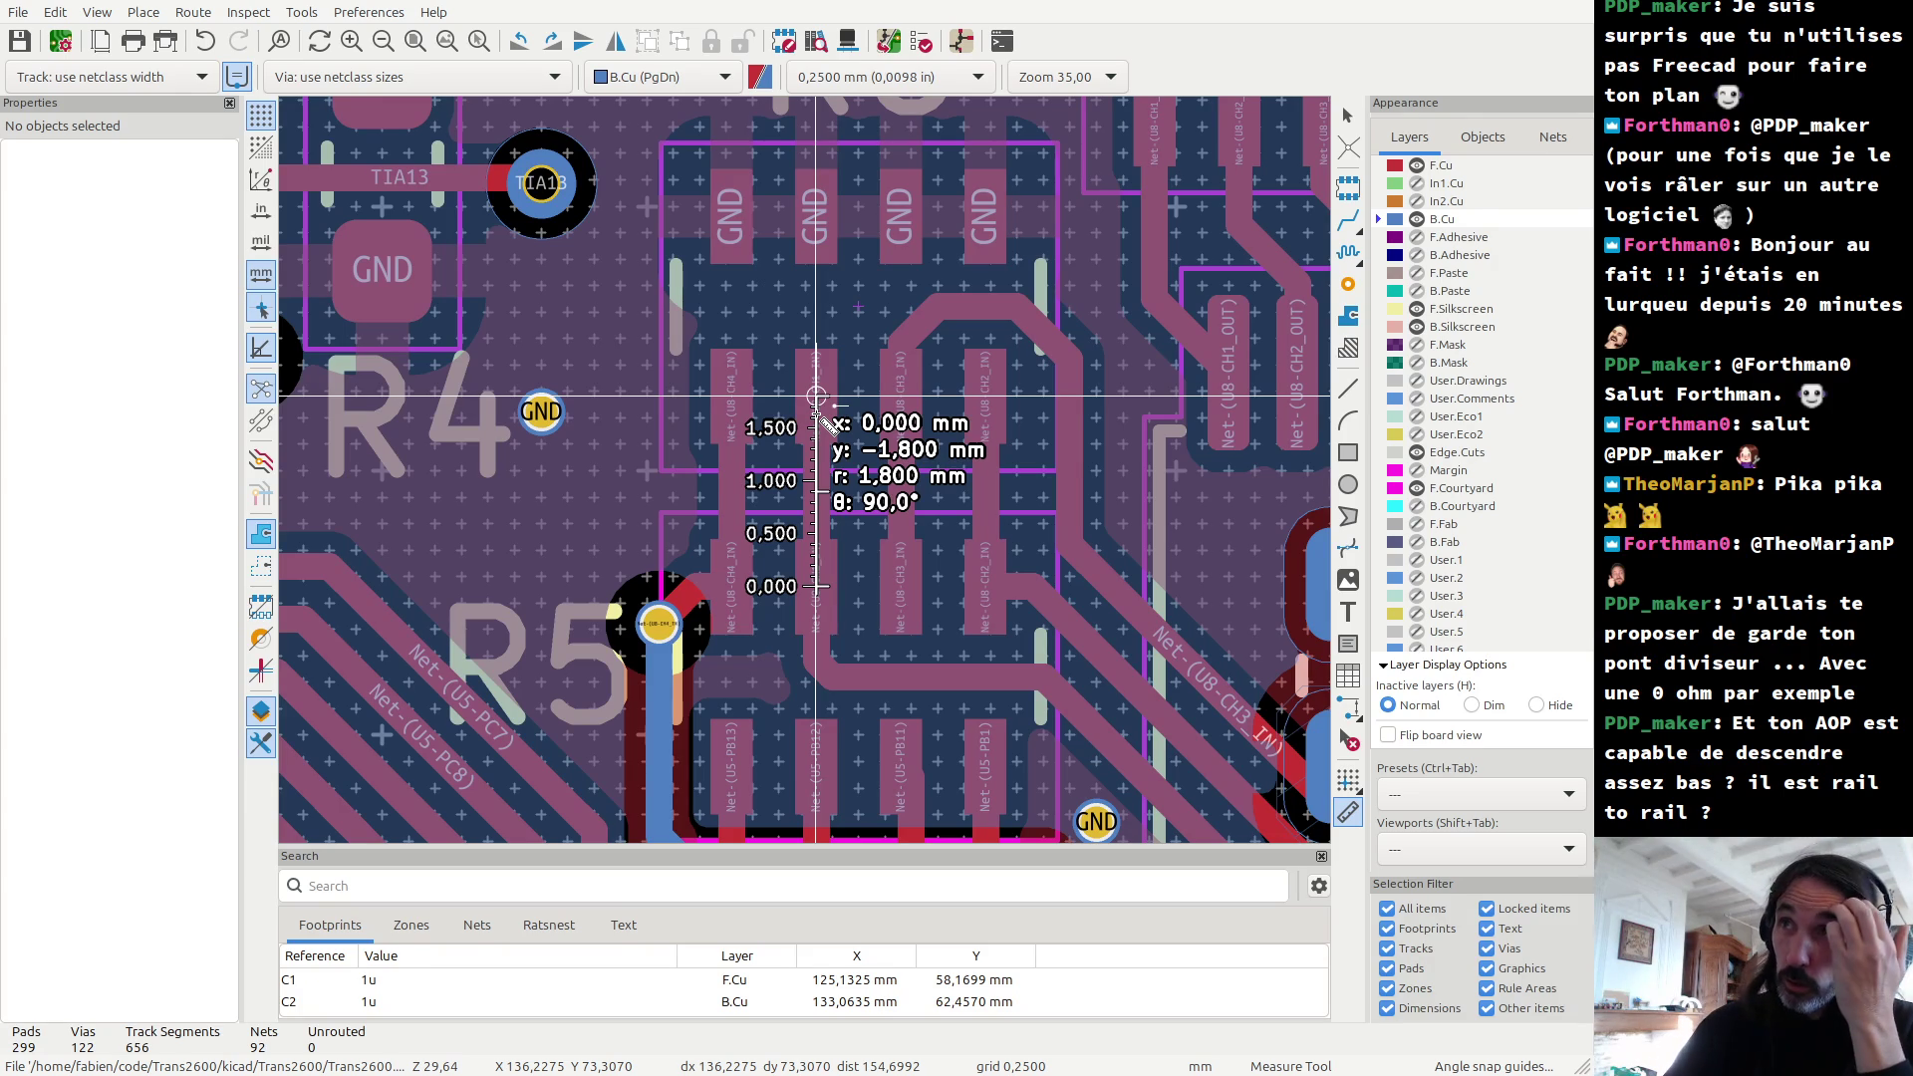
{"action": "key", "text": "Escape"}
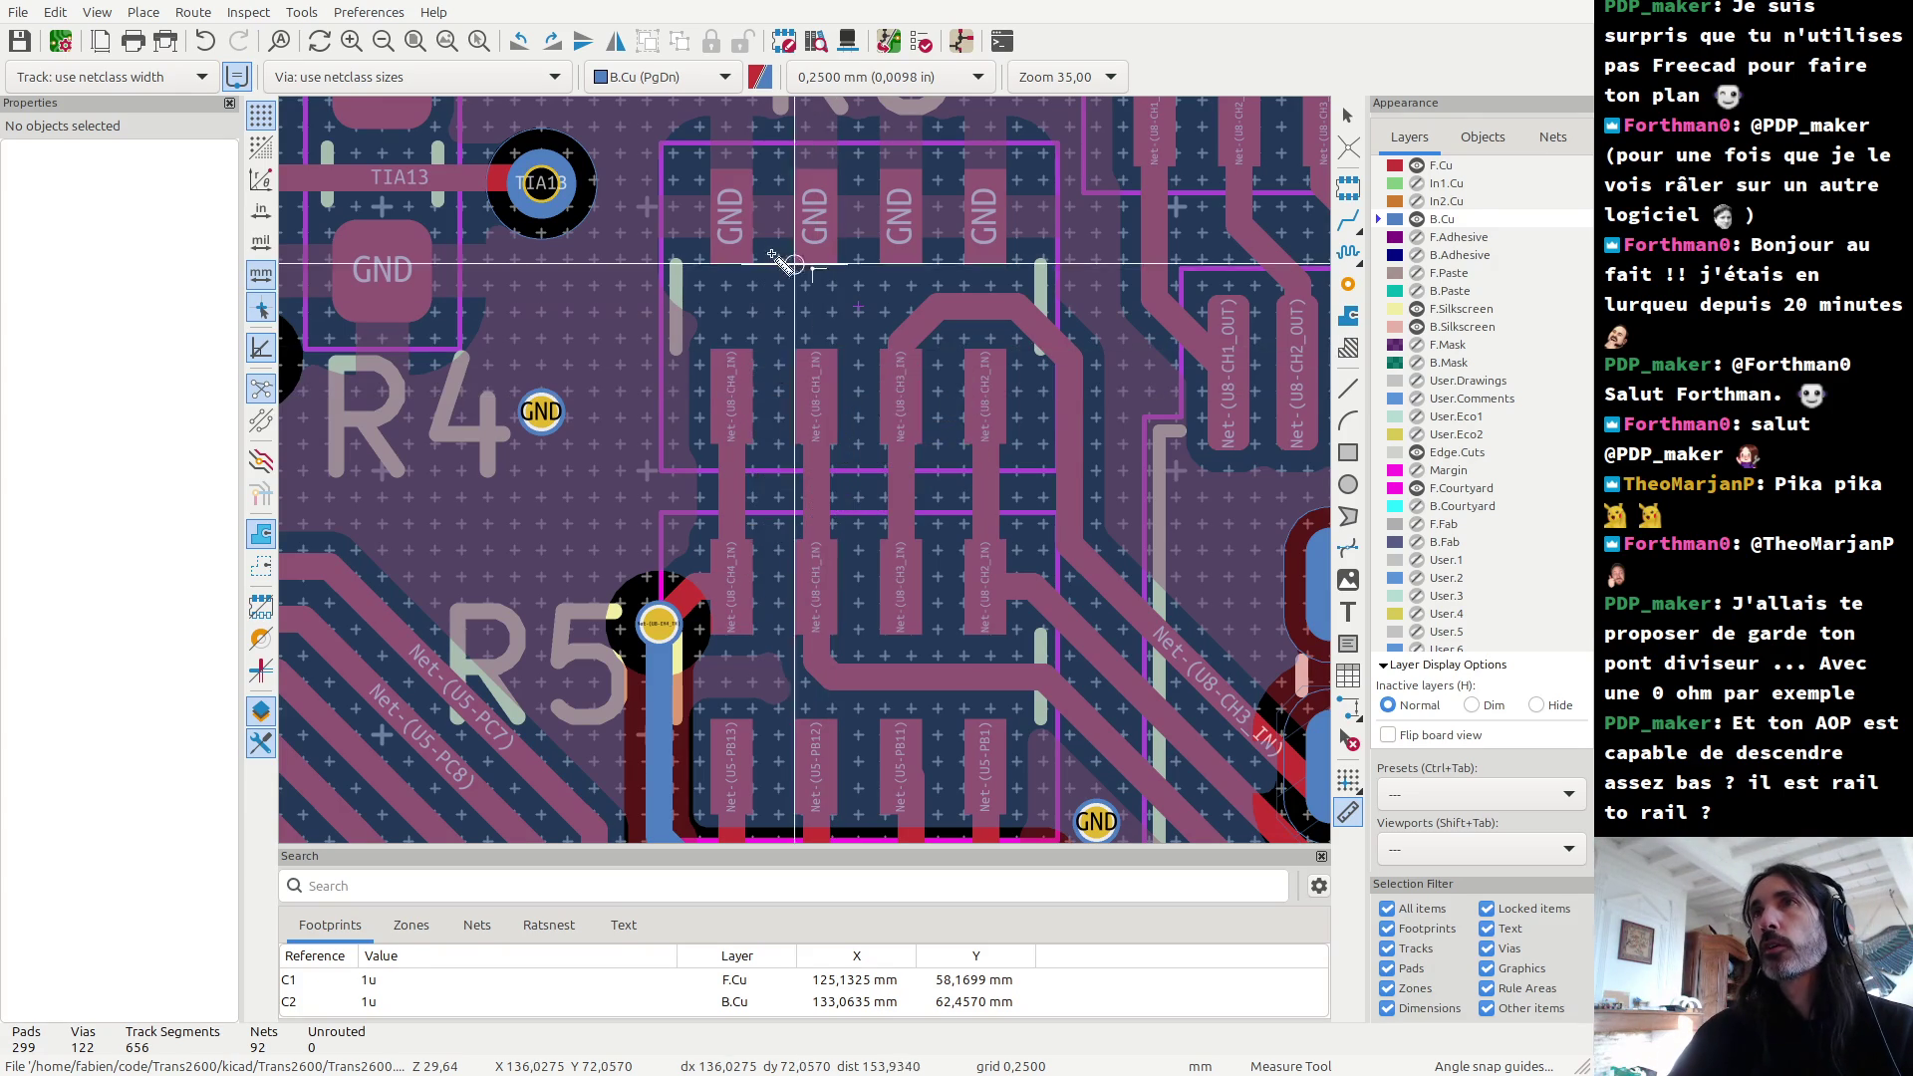
{"action": "scroll", "coordinate": [753, 216], "scroll_direction": "down", "scroll_amount": 3}
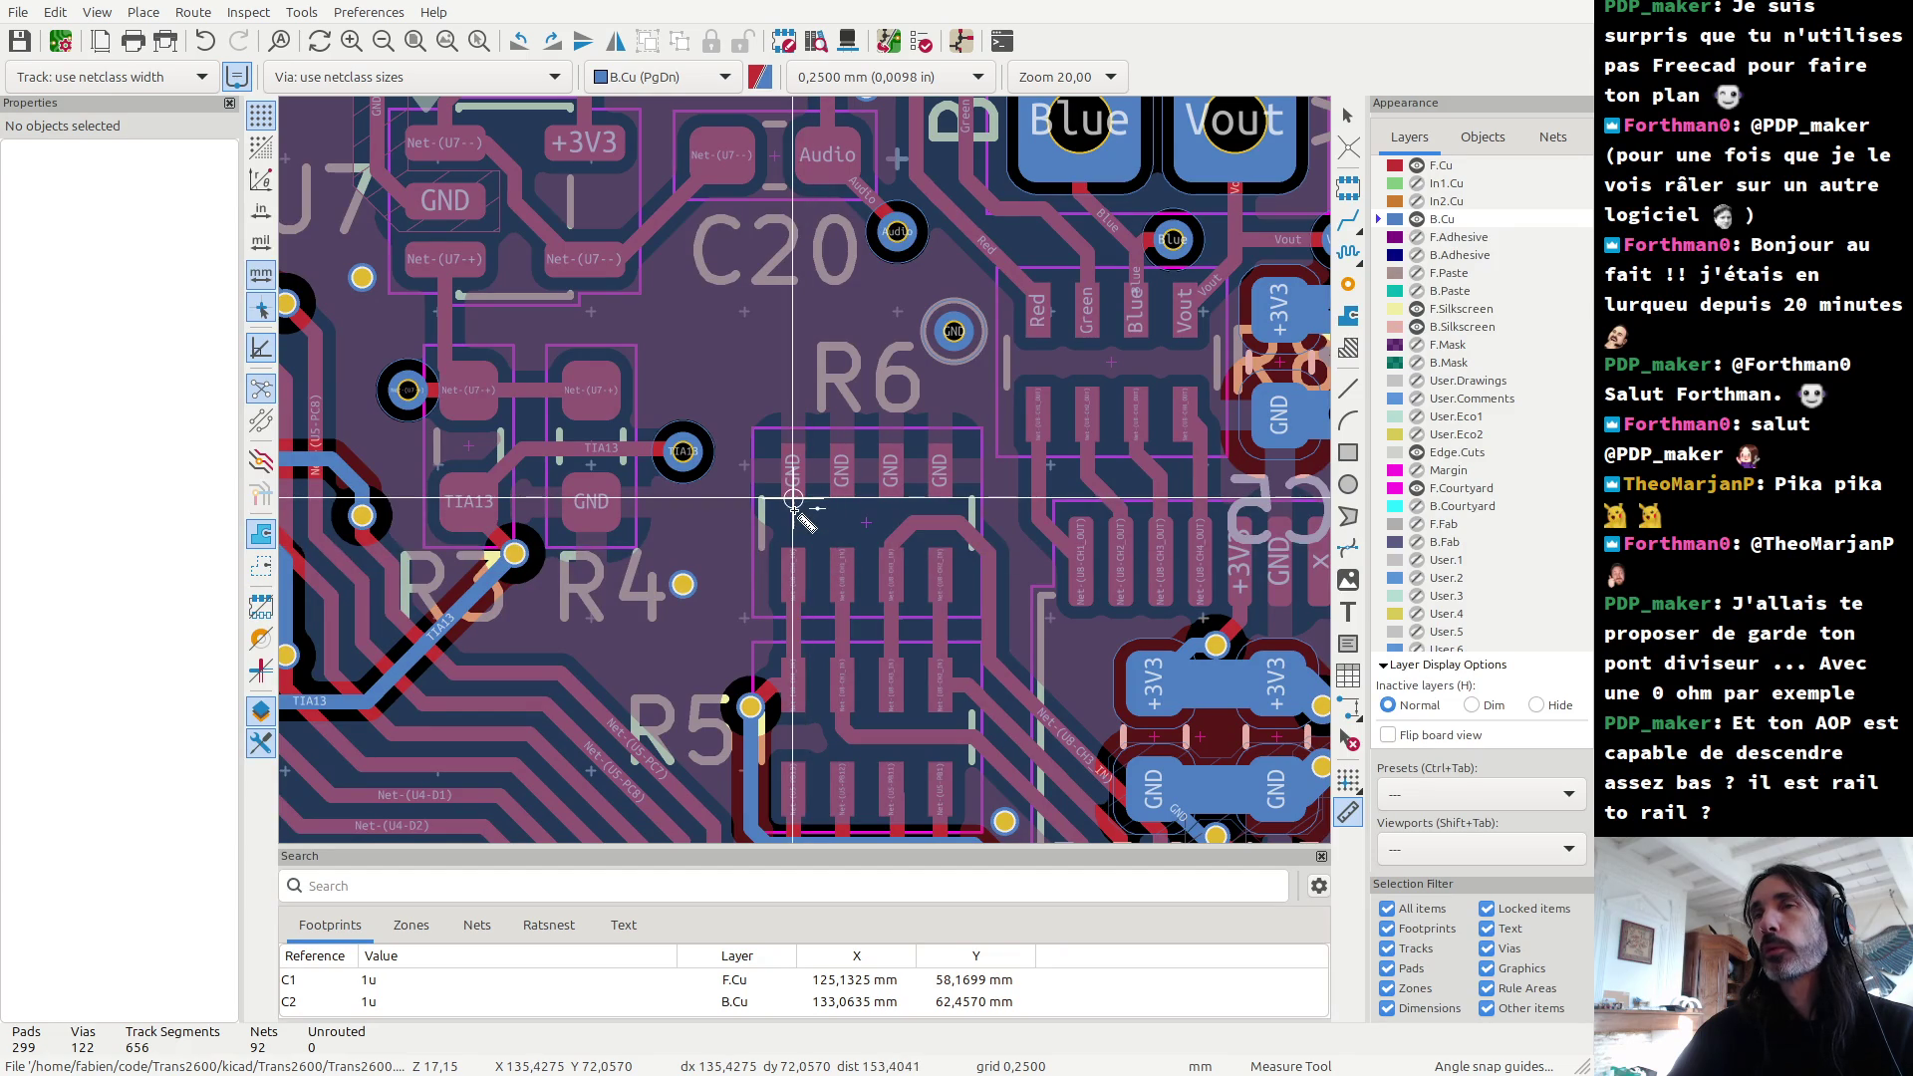
Step: Exit the Measure tool and look over U8's CH1–CH4 output traces near R6, R8 and C5
{"action": "key", "text": "Escape"}
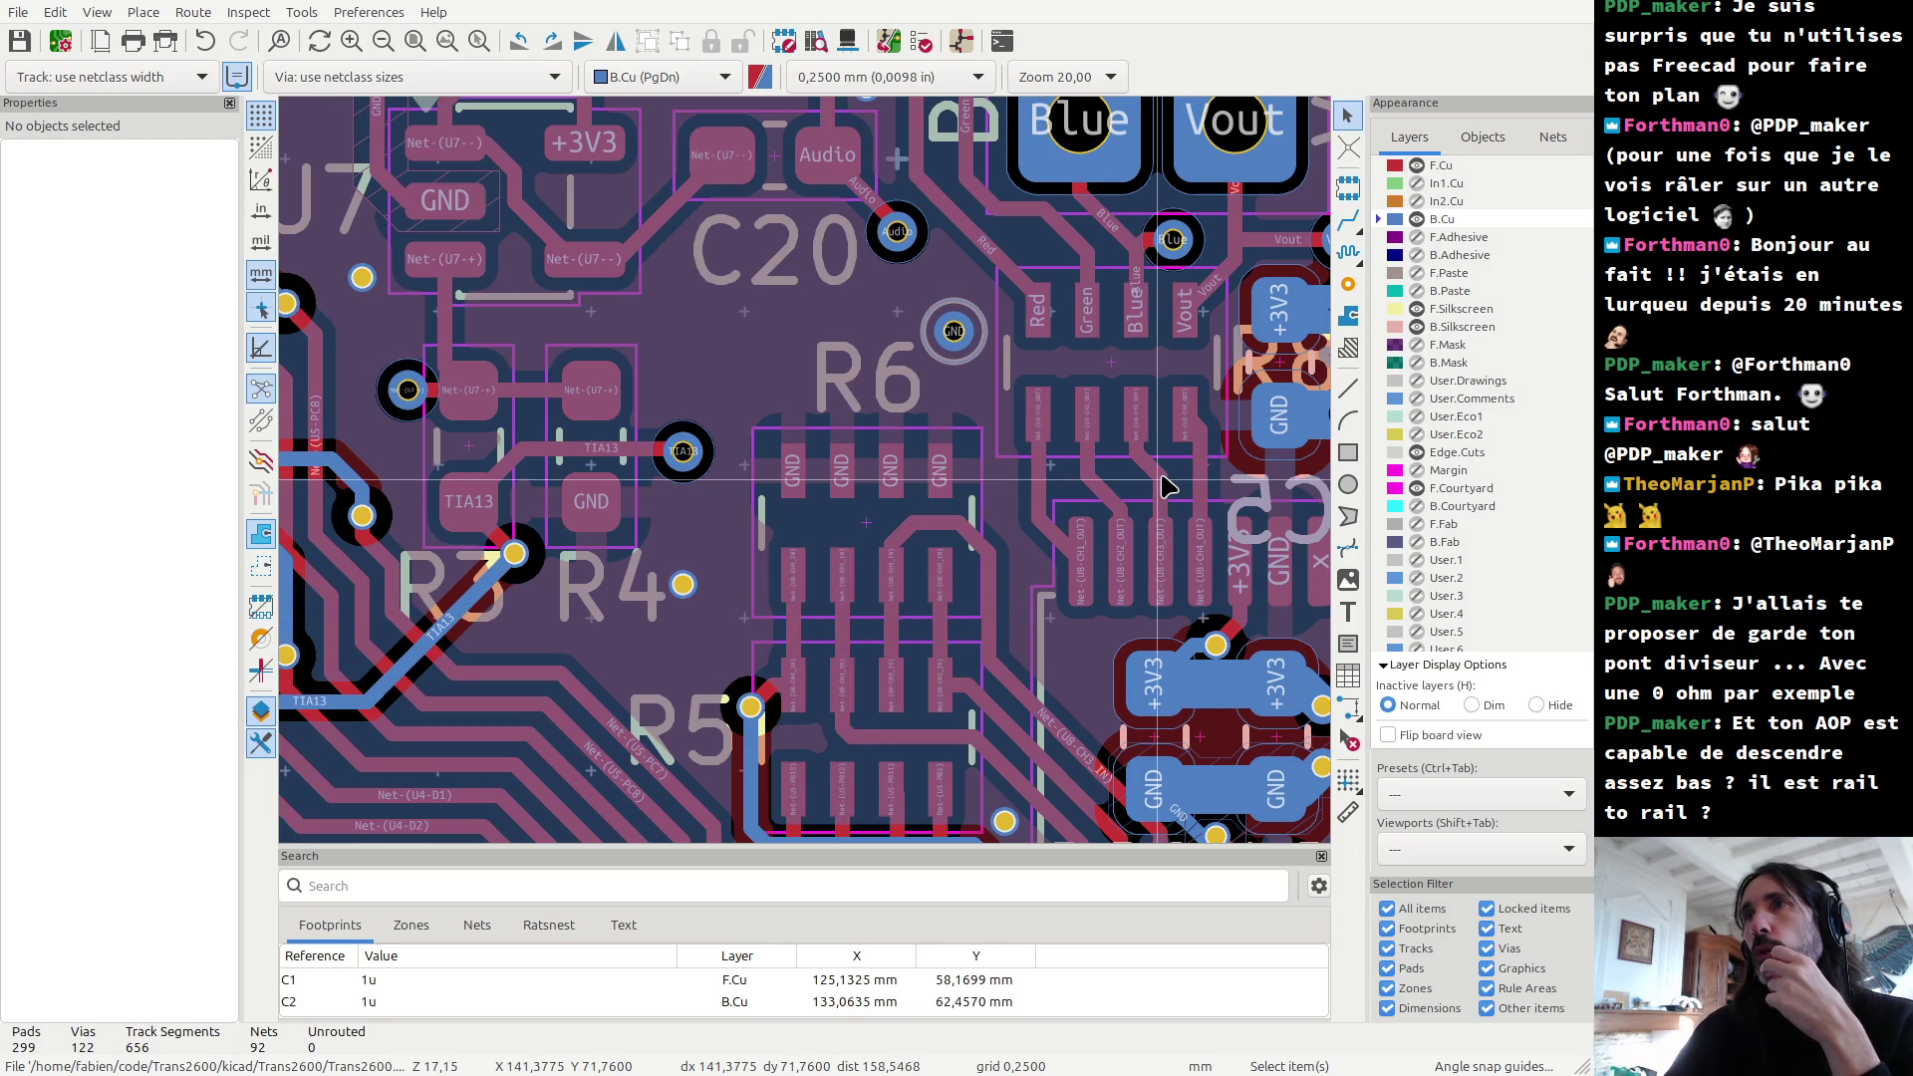
{"action": "scroll", "coordinate": [1168, 486], "scroll_direction": "up", "scroll_amount": 2}
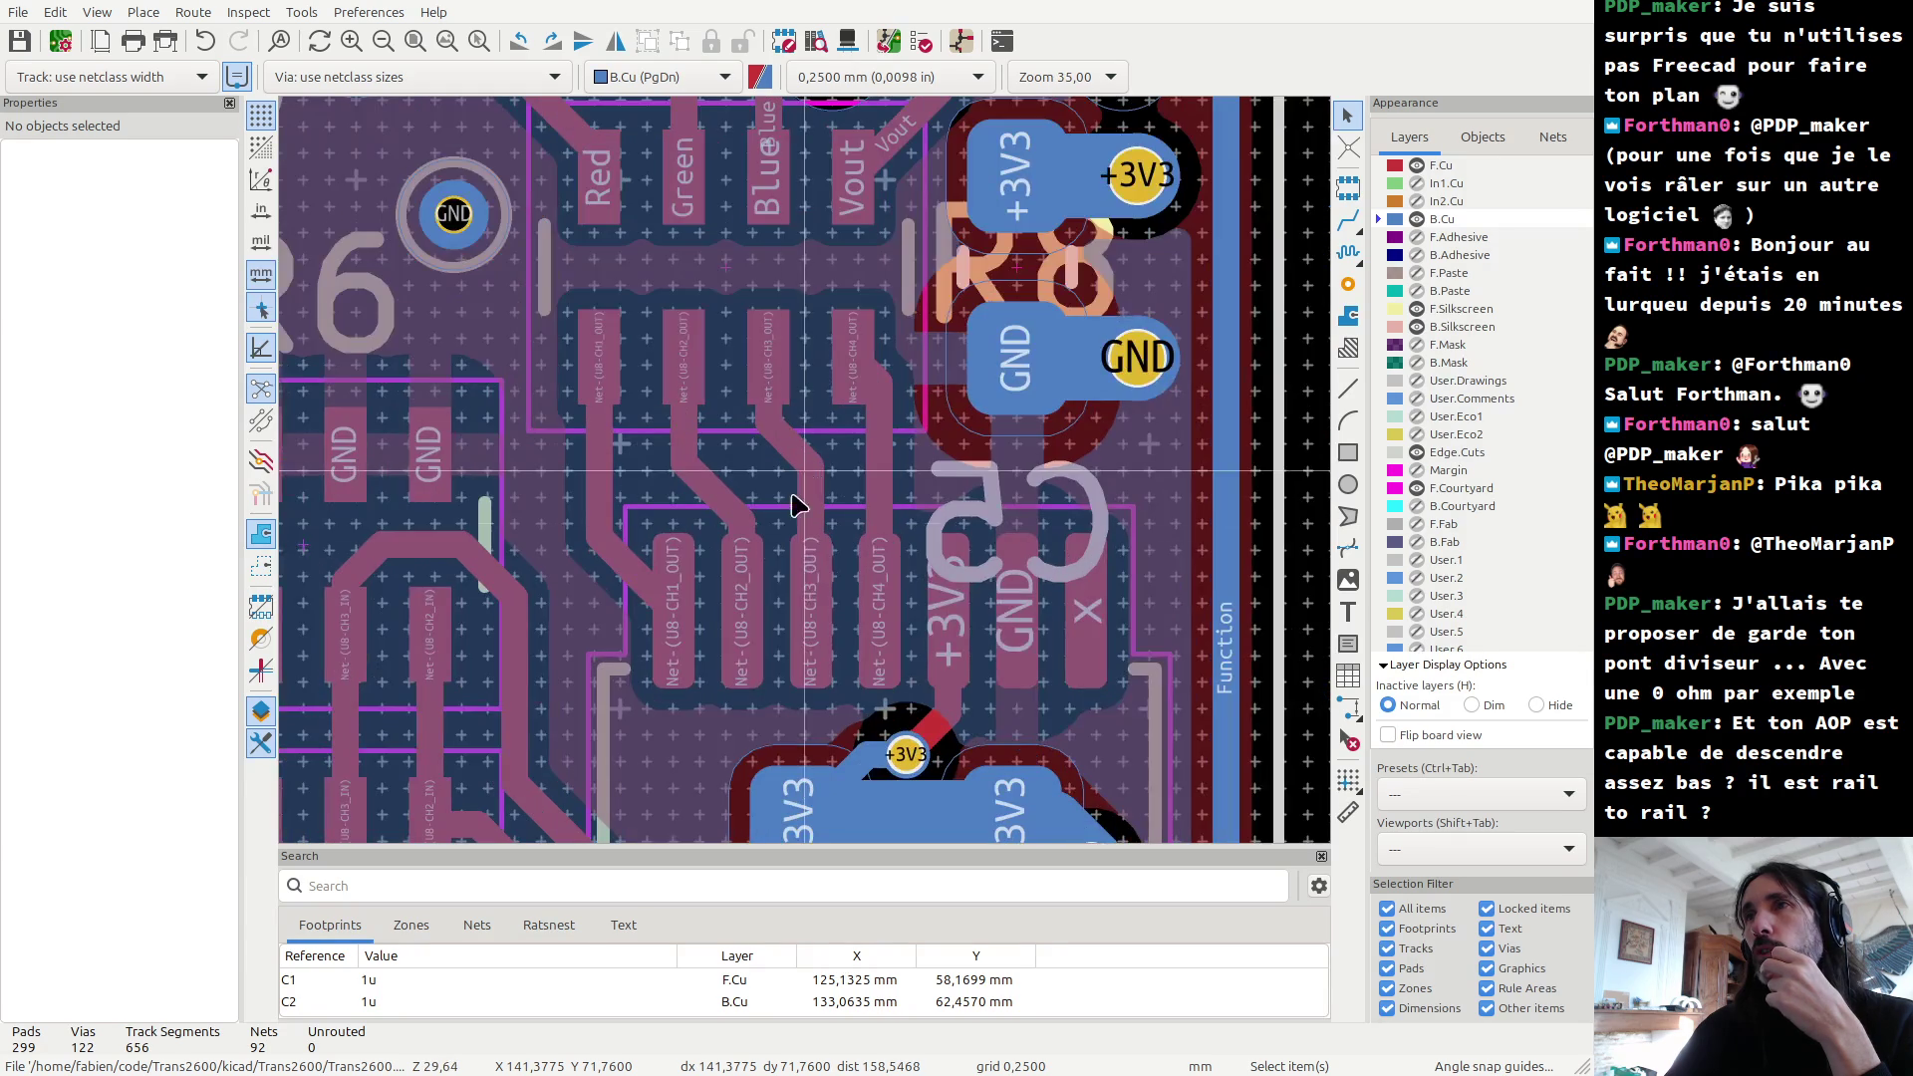
Step: Measure 2.15 mm up along U8's CH1_OUT pad, then view the board in the 3D Viewer
{"action": "left_click", "coordinate": [1349, 810]}
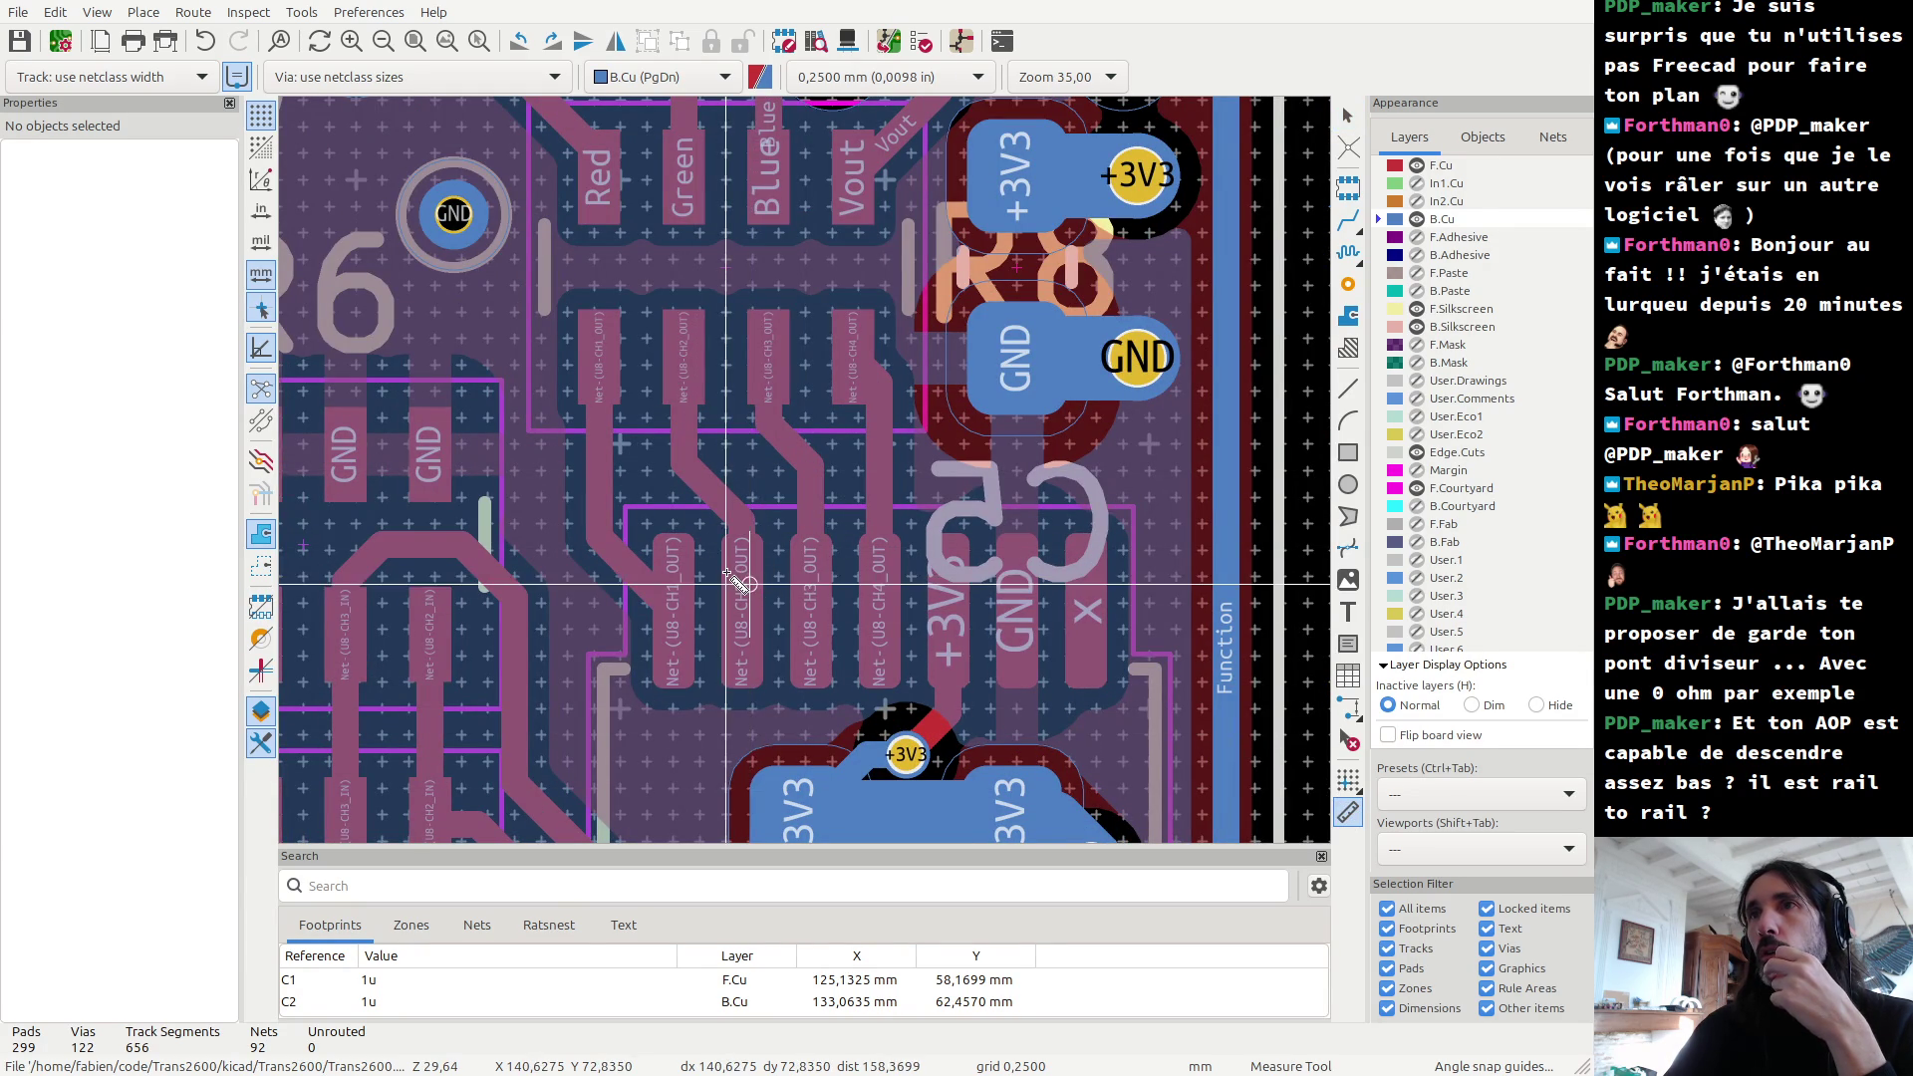
{"action": "left_click", "coordinate": [749, 585]}
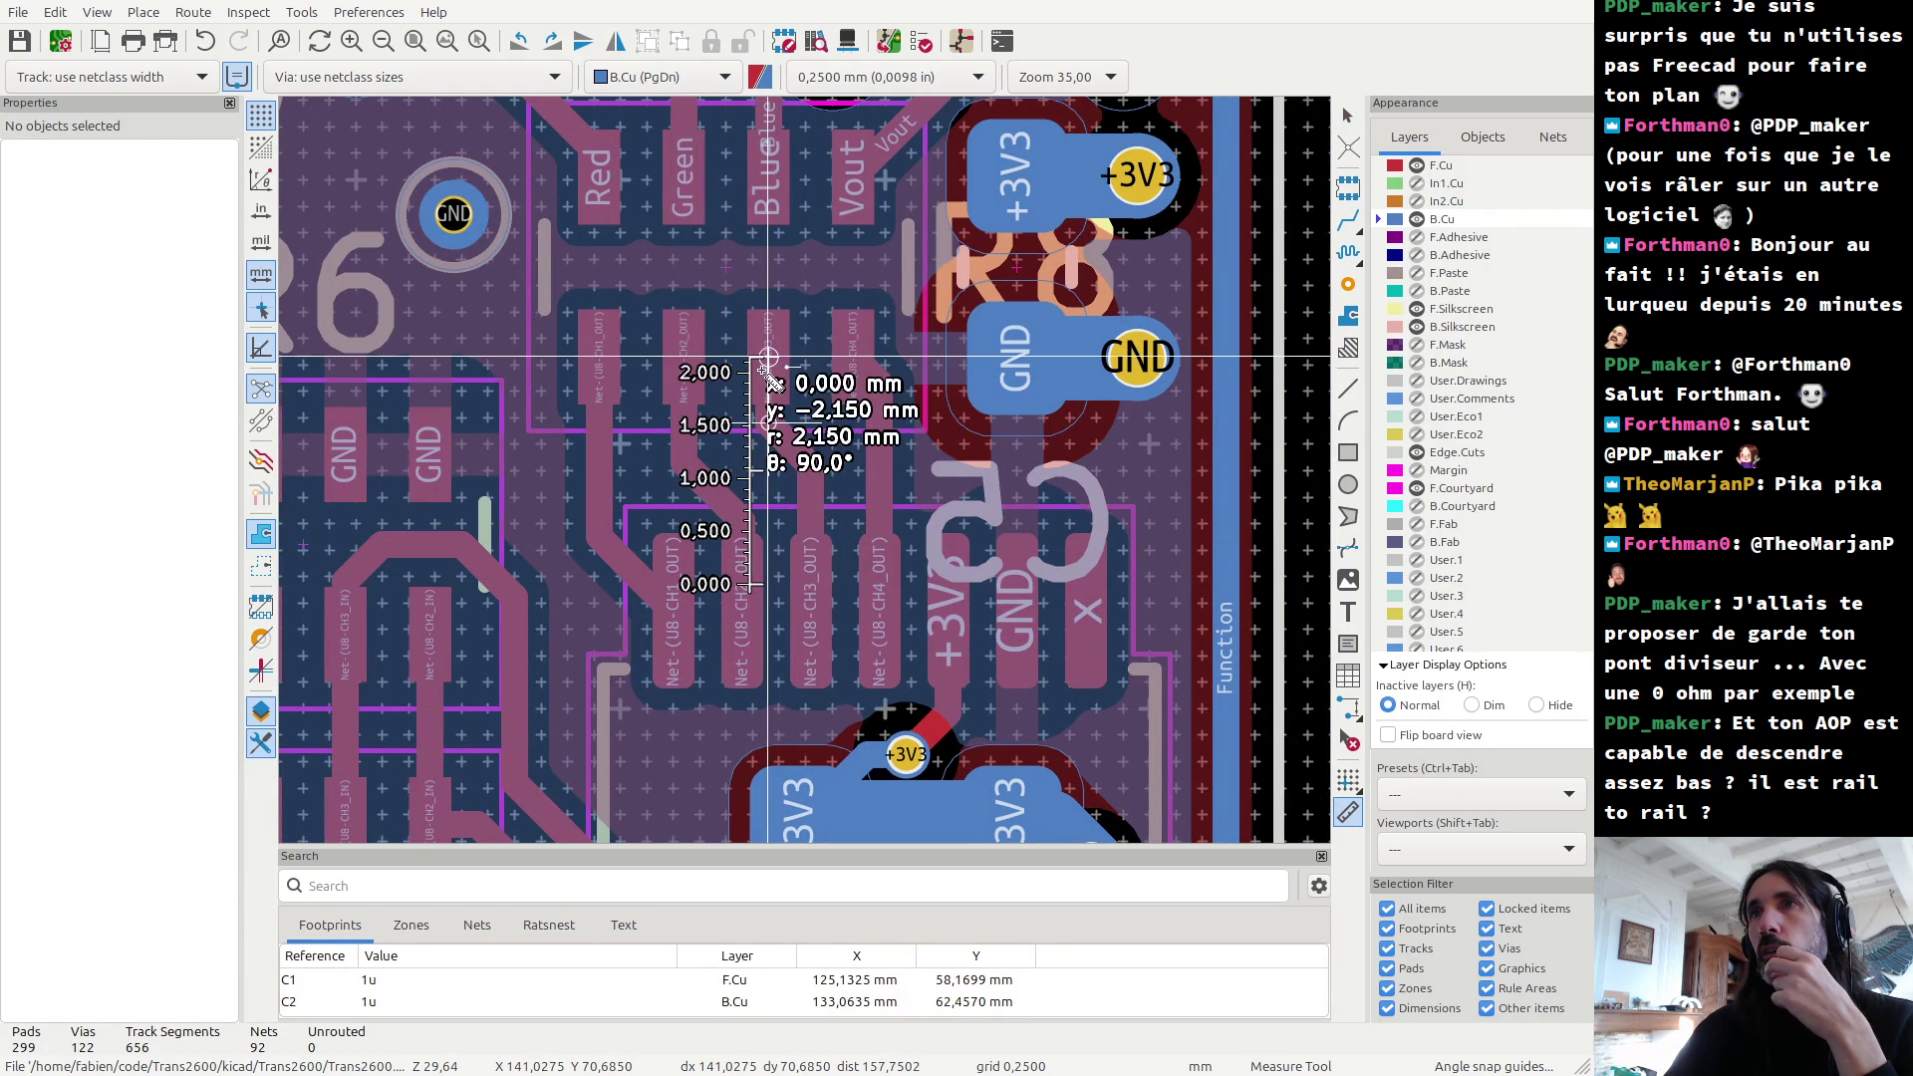
{"action": "scroll", "coordinate": [761, 372], "scroll_direction": "down", "scroll_amount": 4}
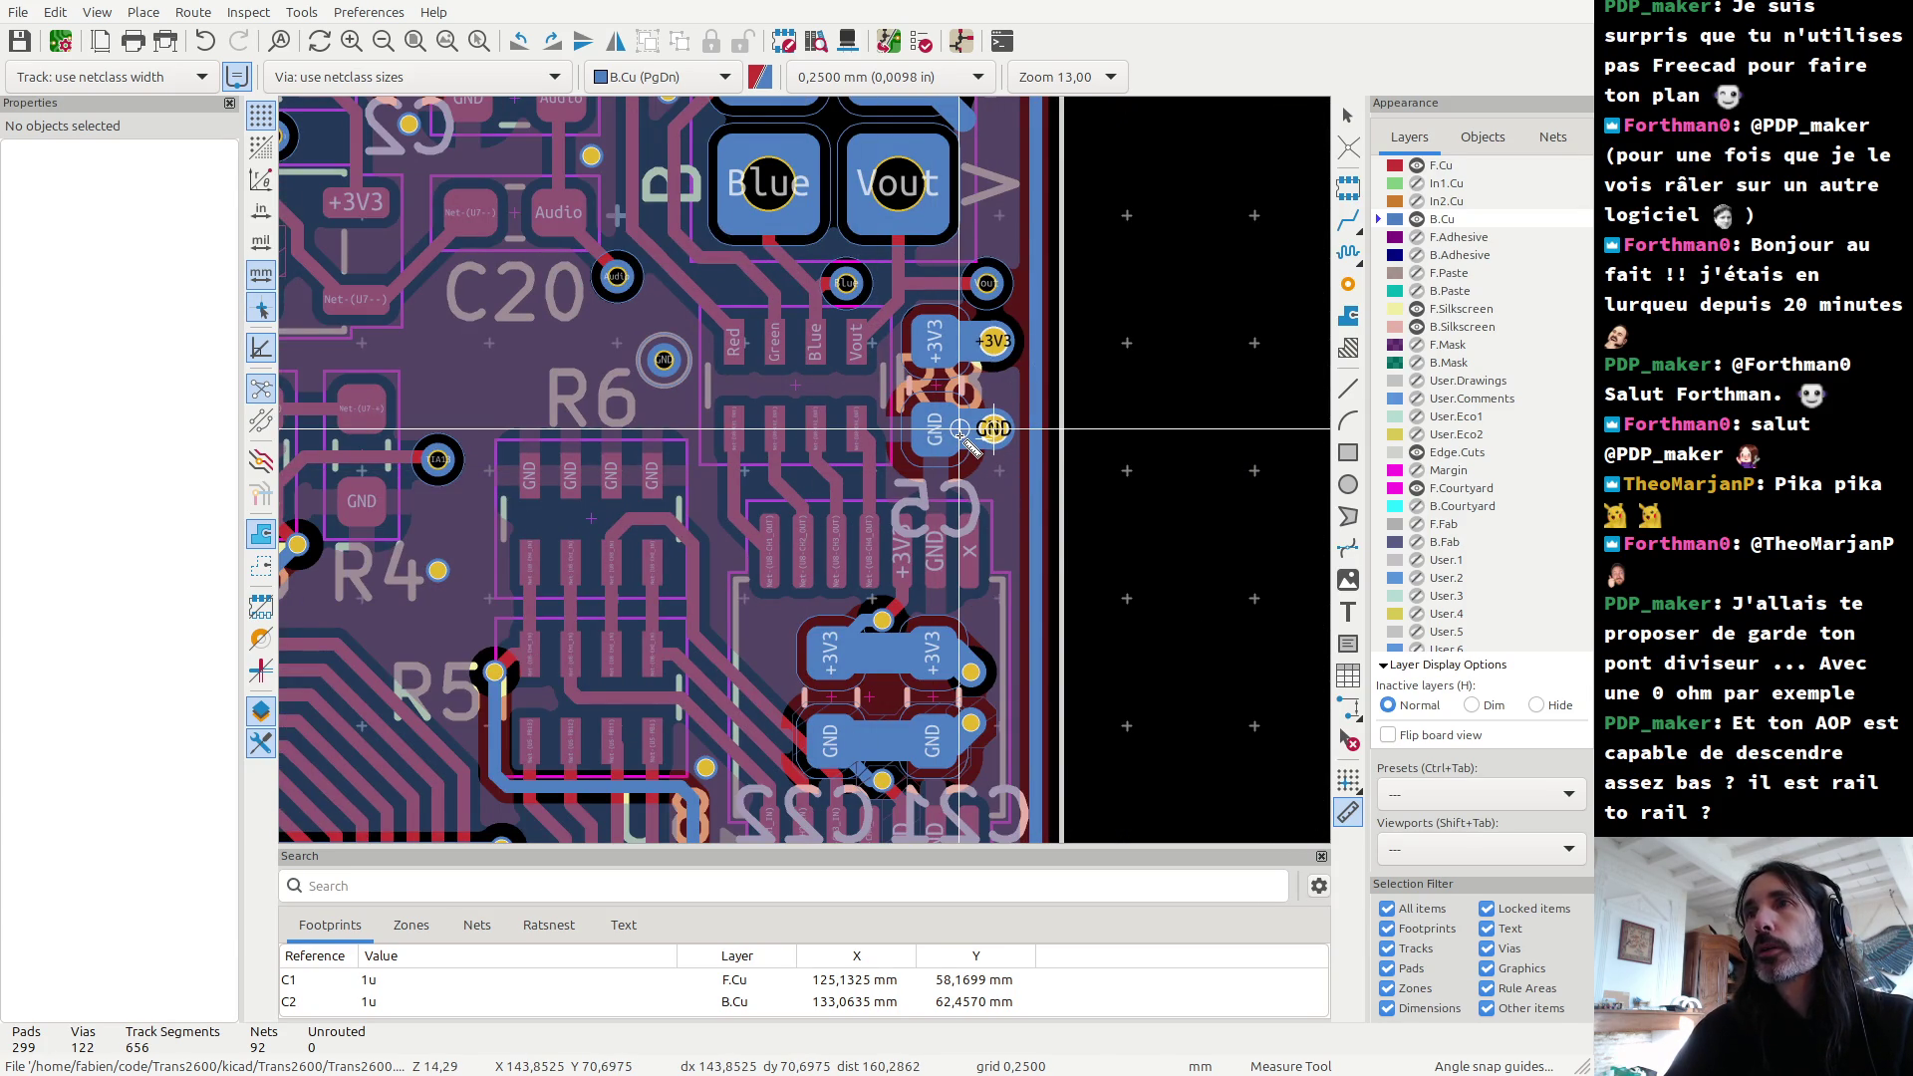
{"action": "key", "text": "alt+3"}
{"action": "scroll", "coordinate": [890, 547], "scroll_direction": "down", "scroll_amount": 2}
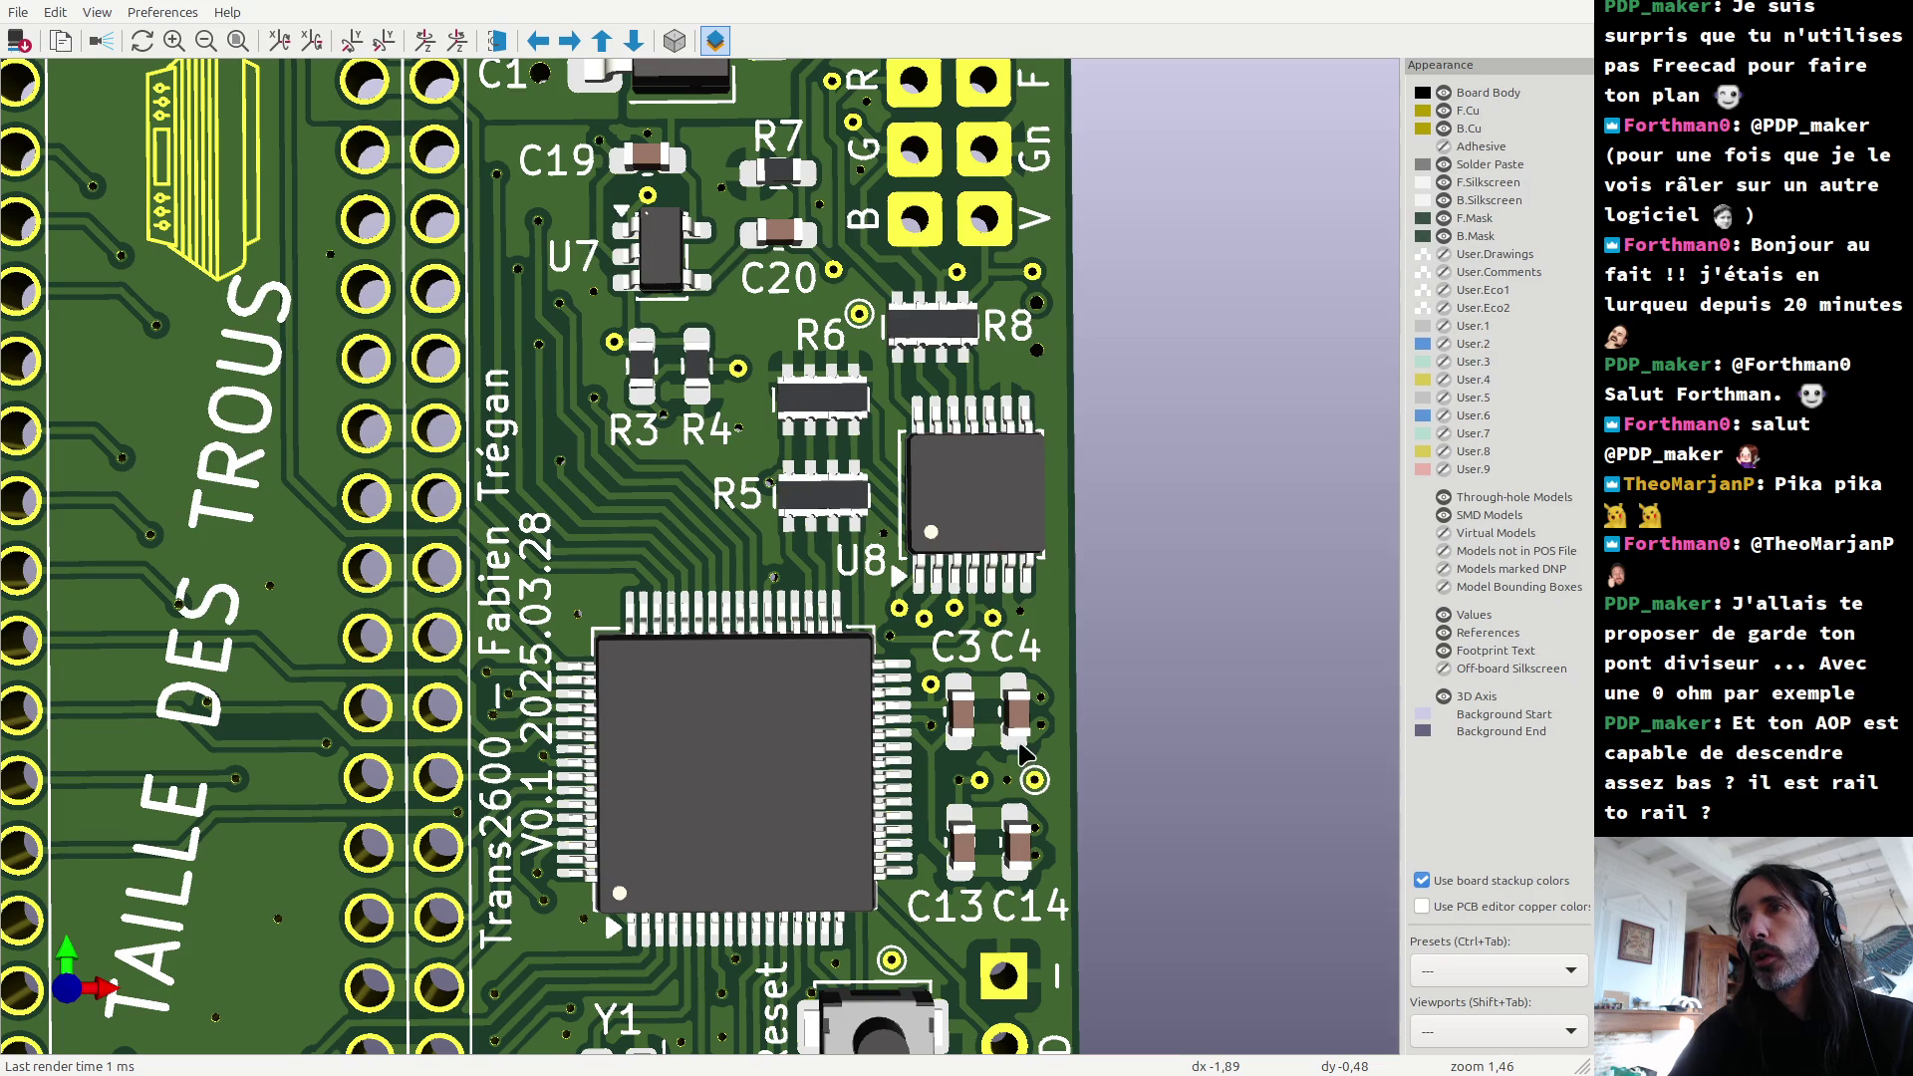
Step: Measure about 2.487 mm between the C3 and C4 pads, then return to the 3D render
{"action": "key", "text": "alt+Tab"}
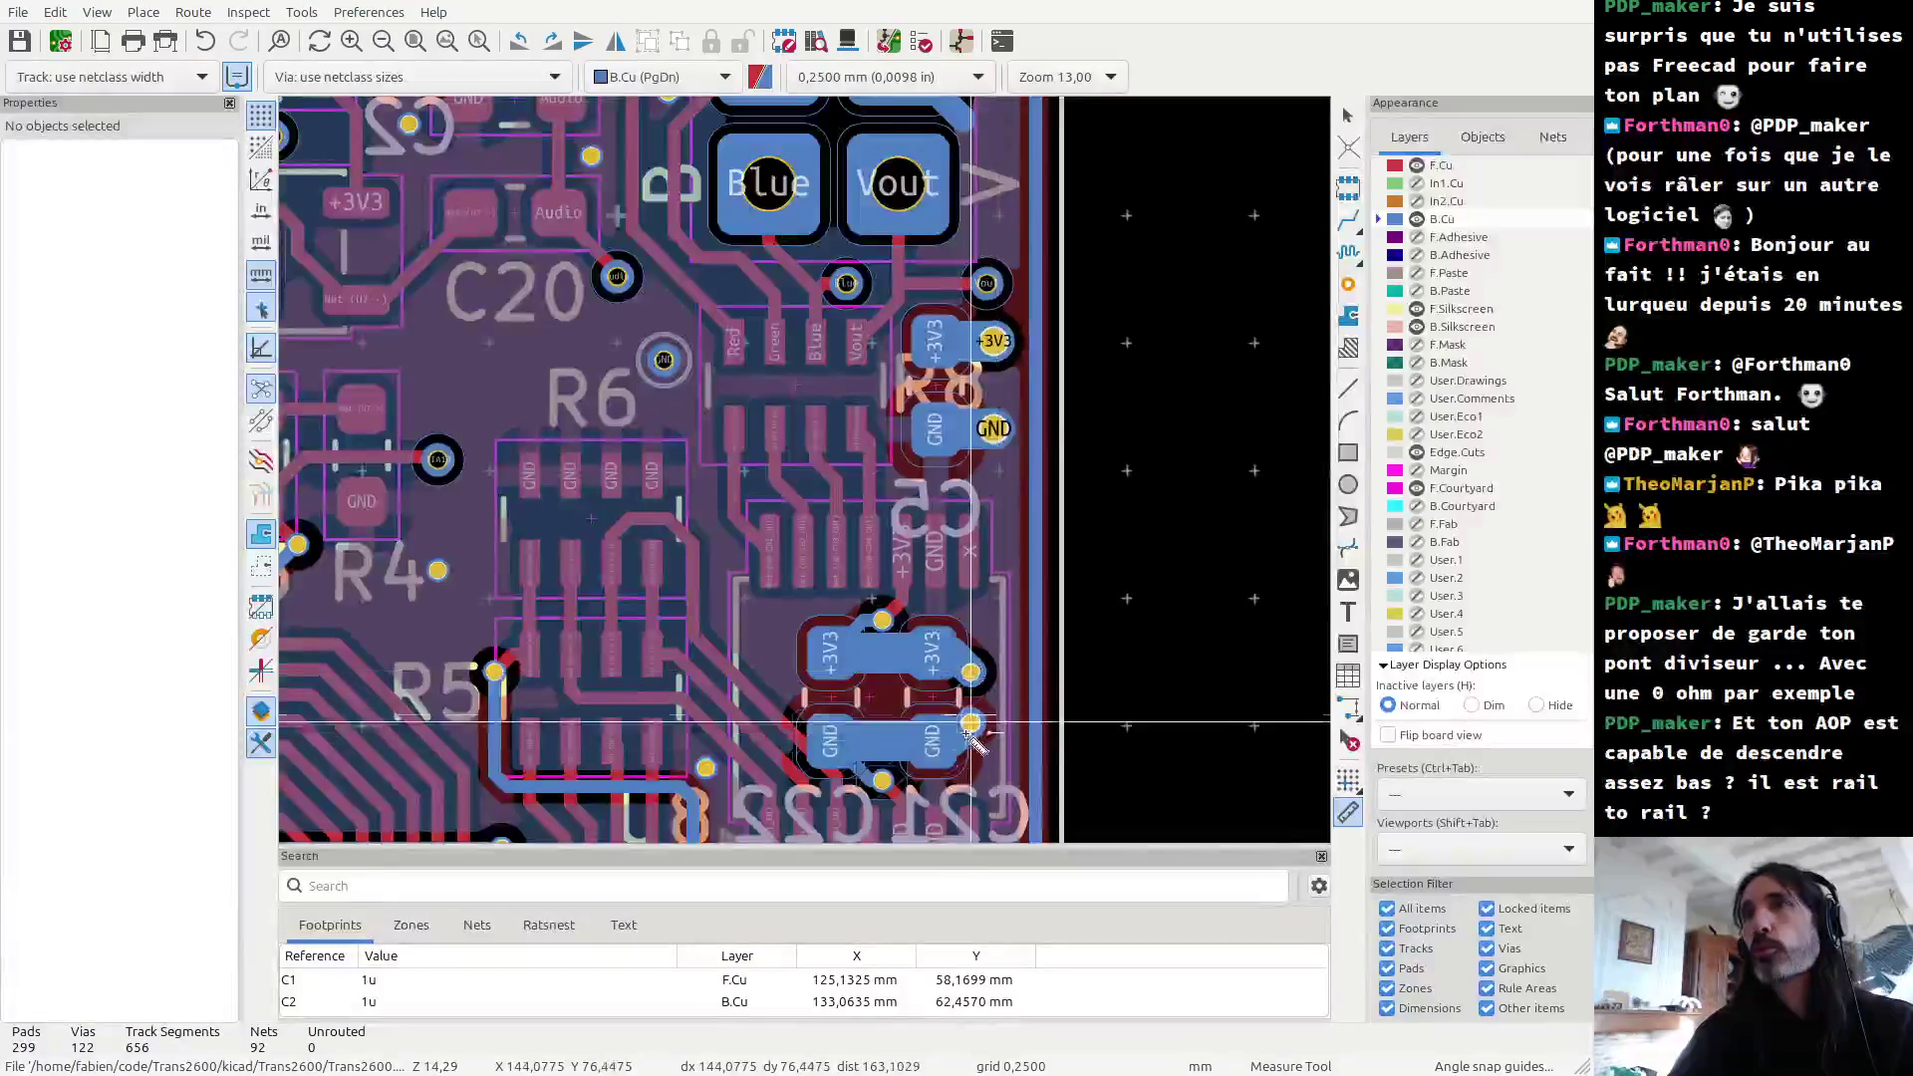
{"action": "scroll", "coordinate": [810, 476], "scroll_direction": "up", "scroll_amount": 4}
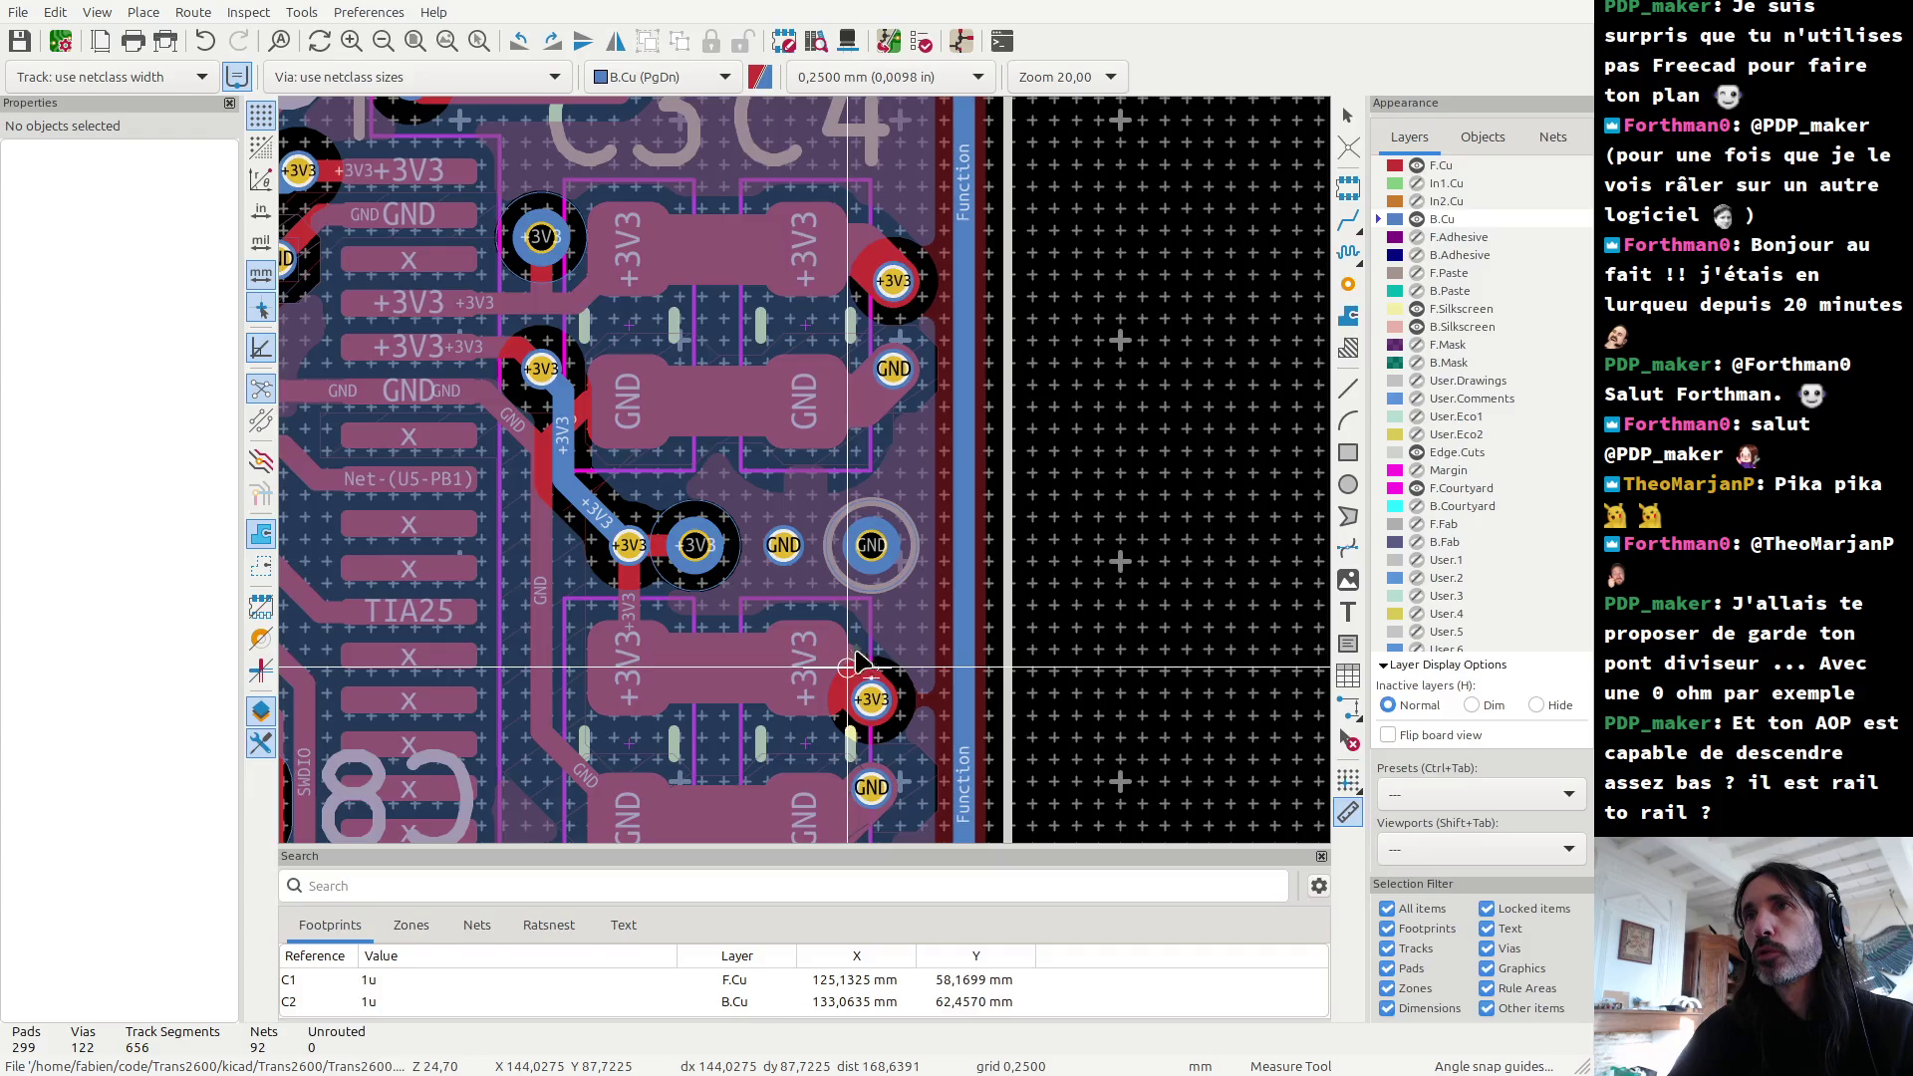
{"action": "key", "text": "alt+3"}
{"action": "key", "text": "alt+Tab"}
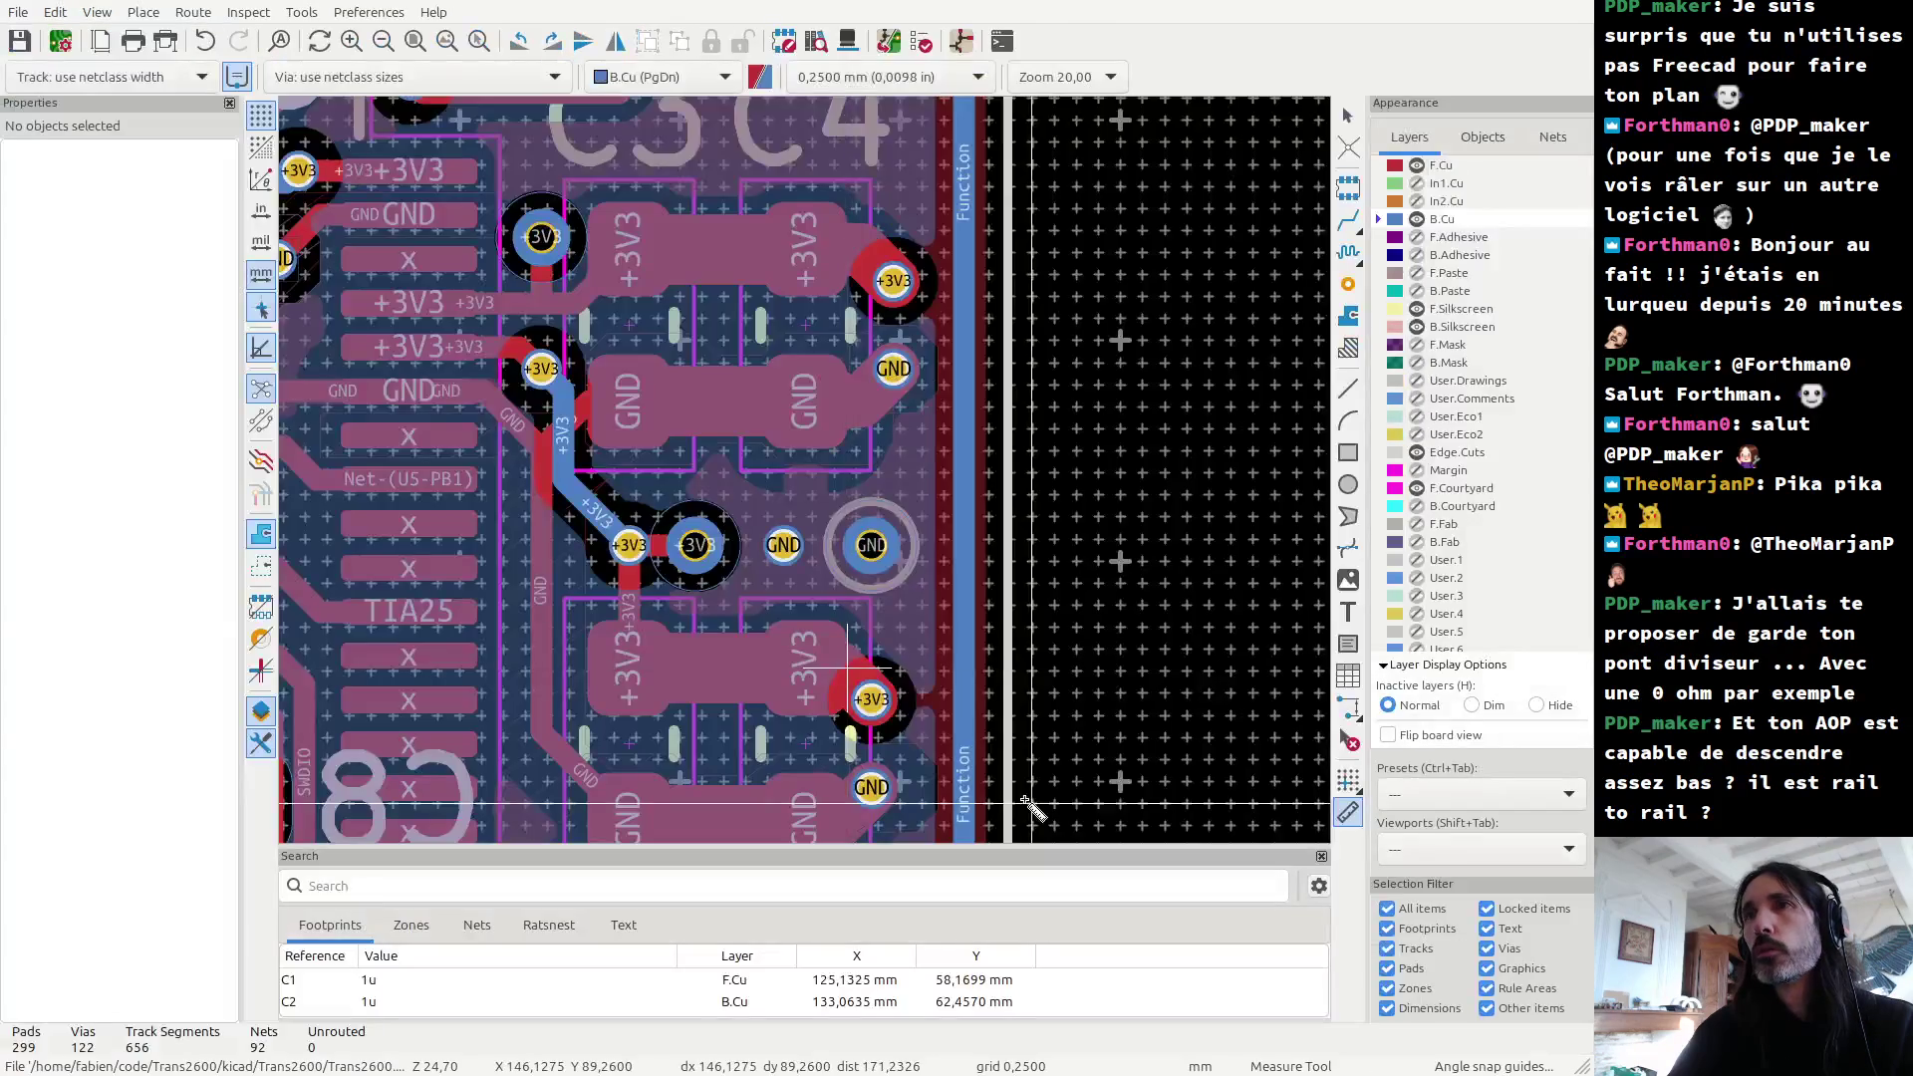
{"action": "key", "text": "alt+Tab"}
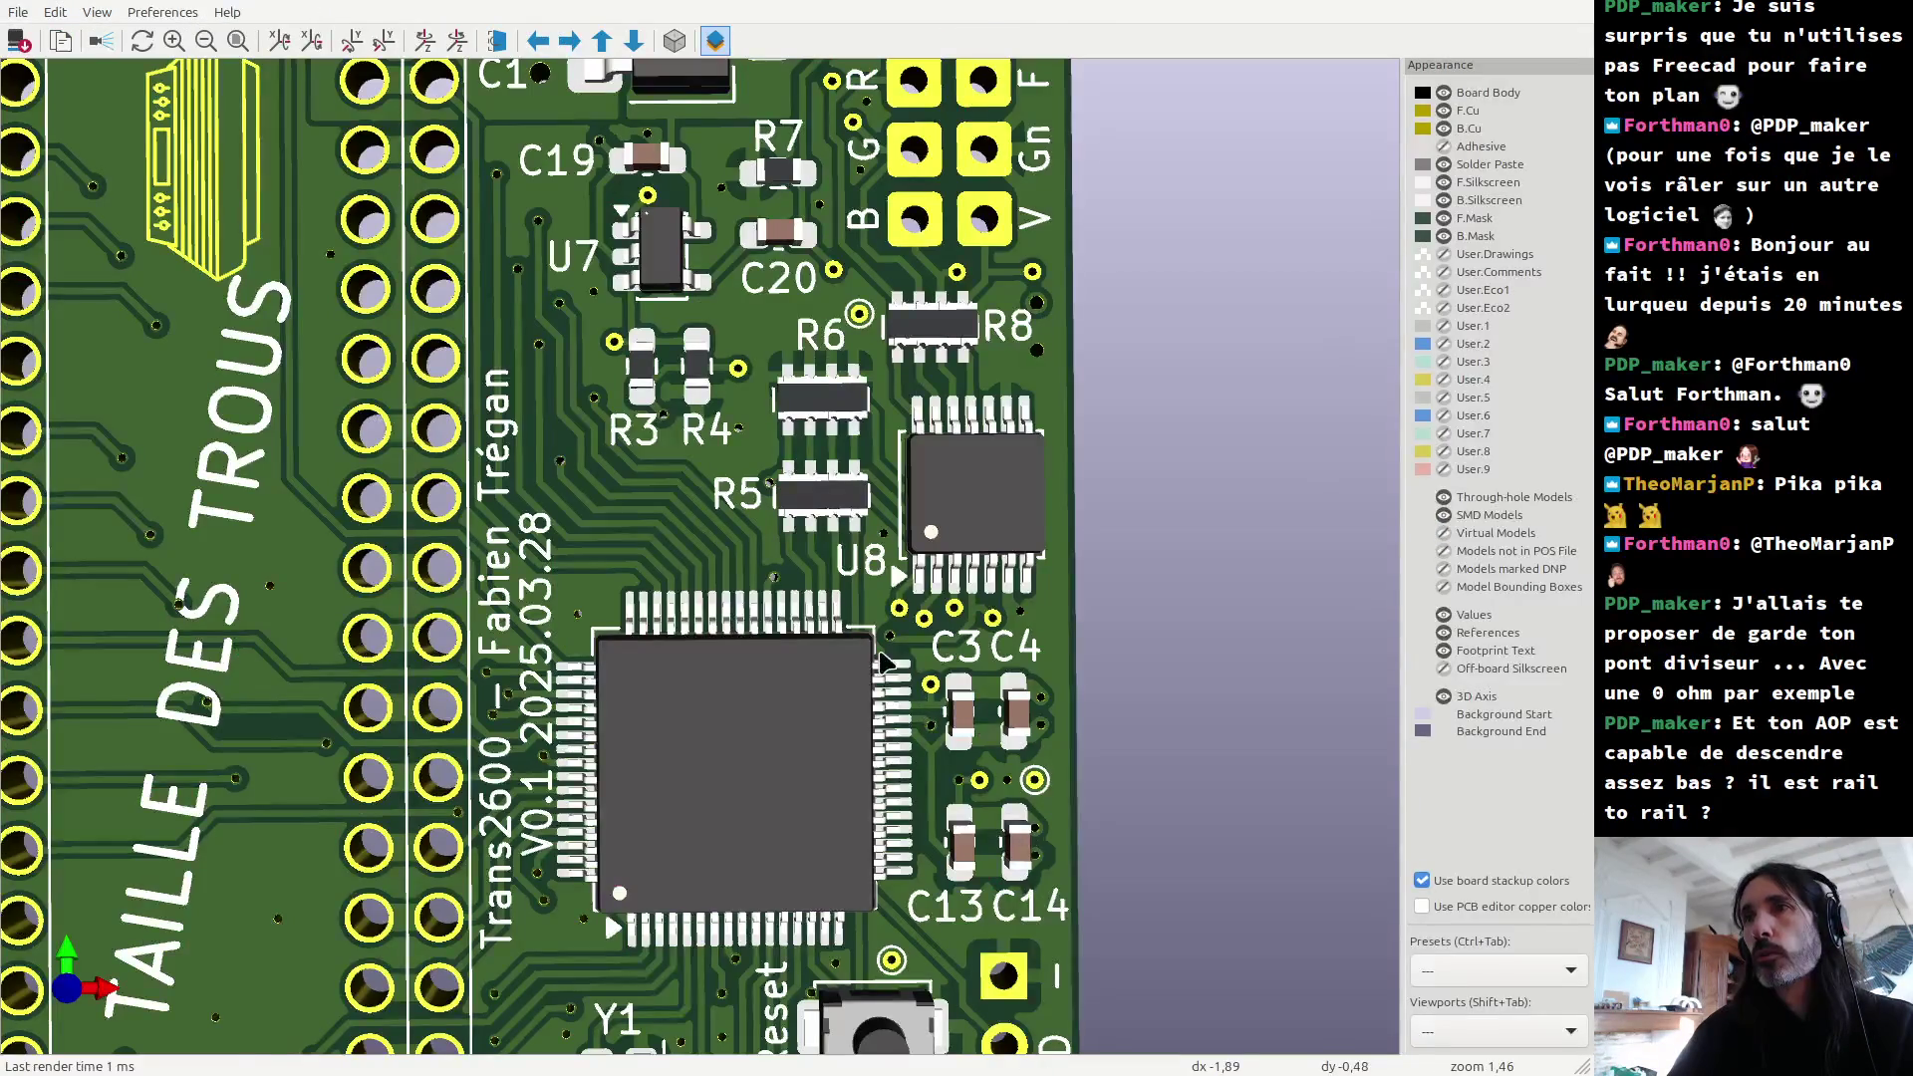
{"action": "key", "text": "alt+Tab"}
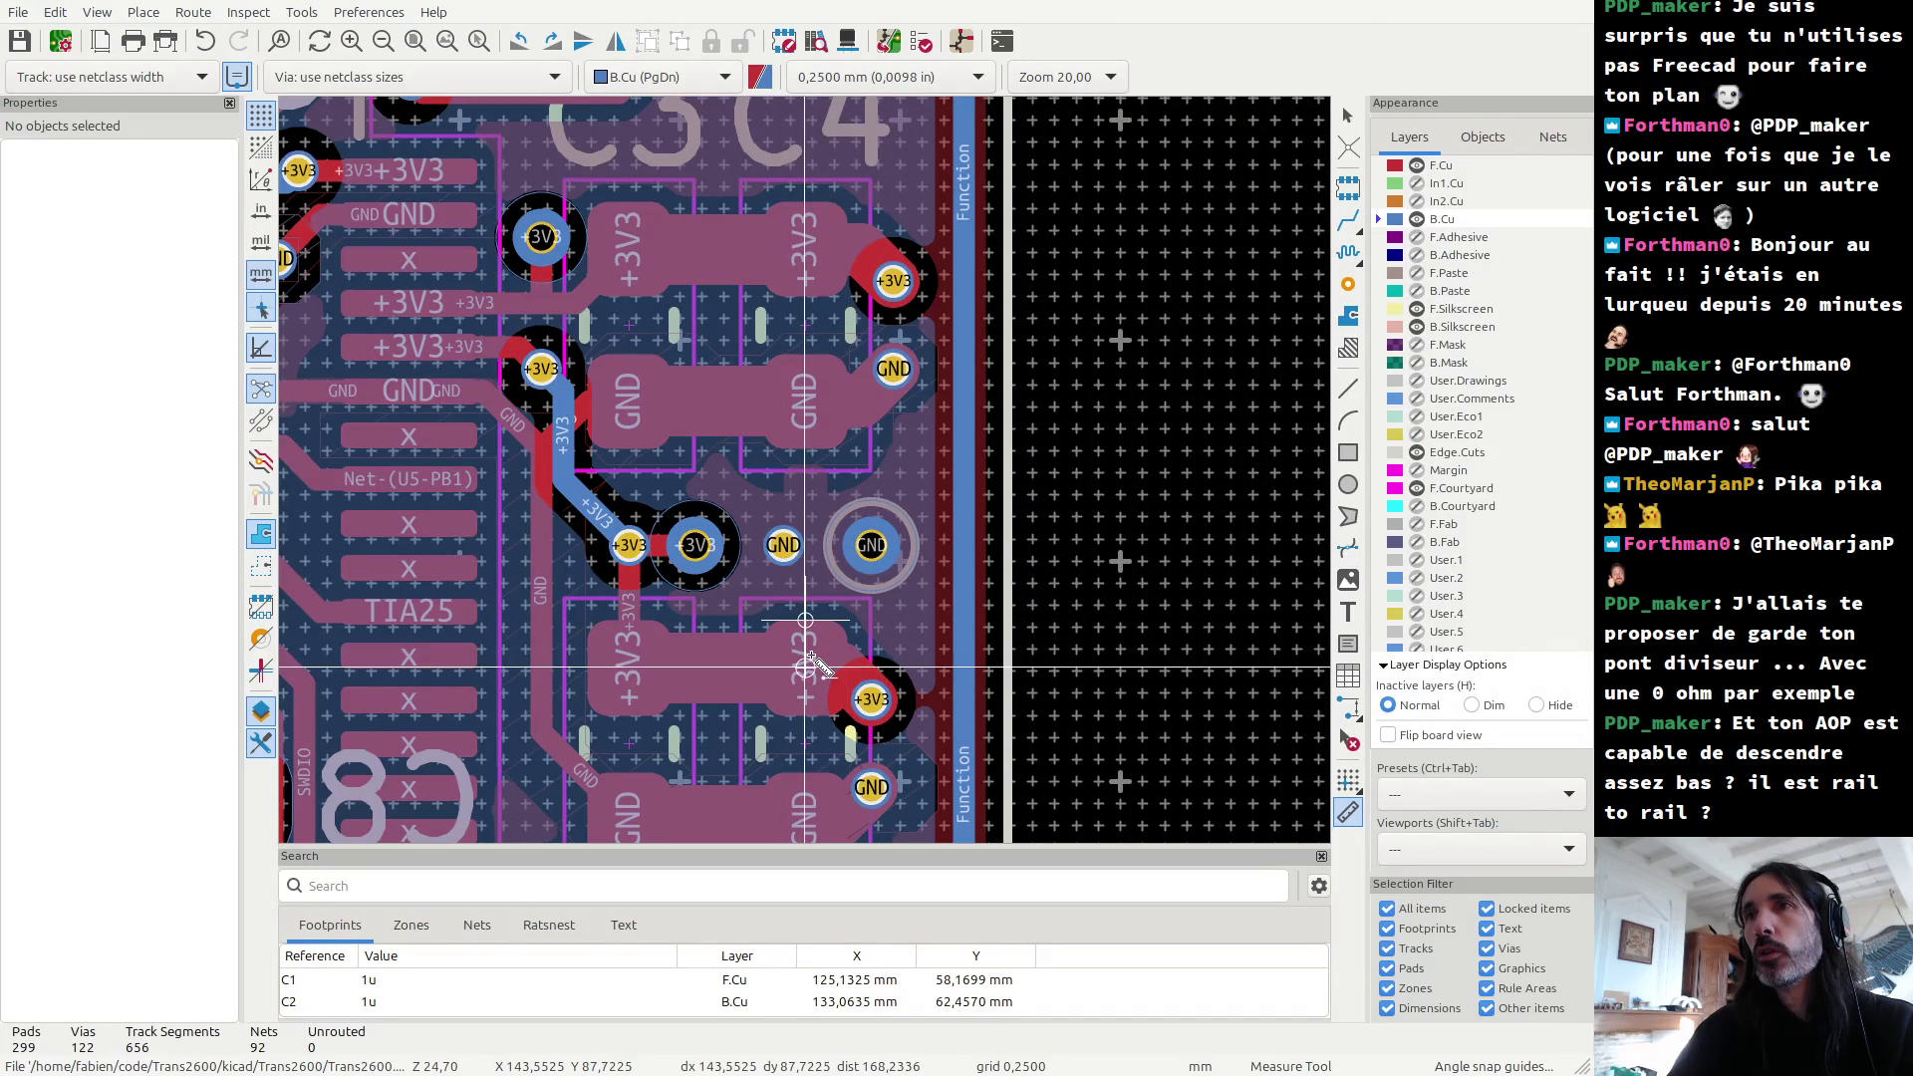
{"action": "left_click", "coordinate": [805, 620]}
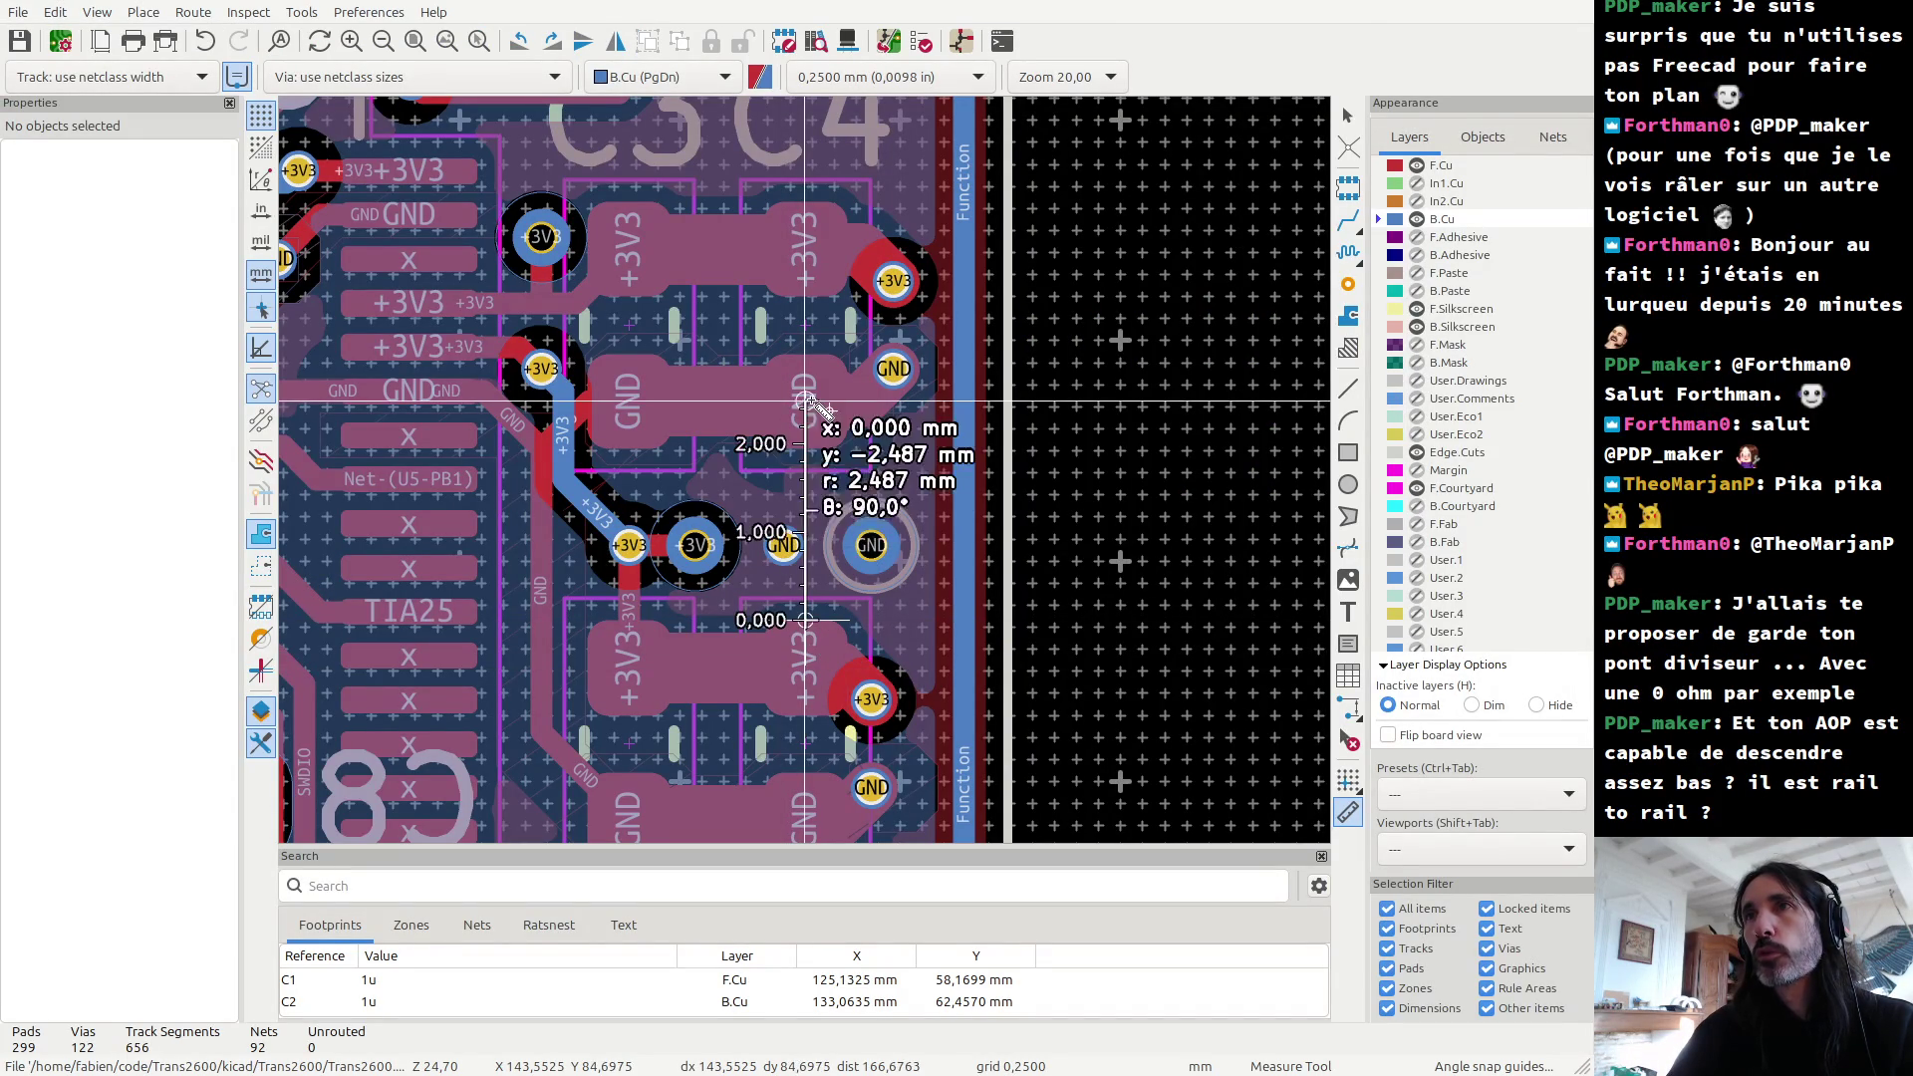
{"action": "key", "text": "alt+Tab"}
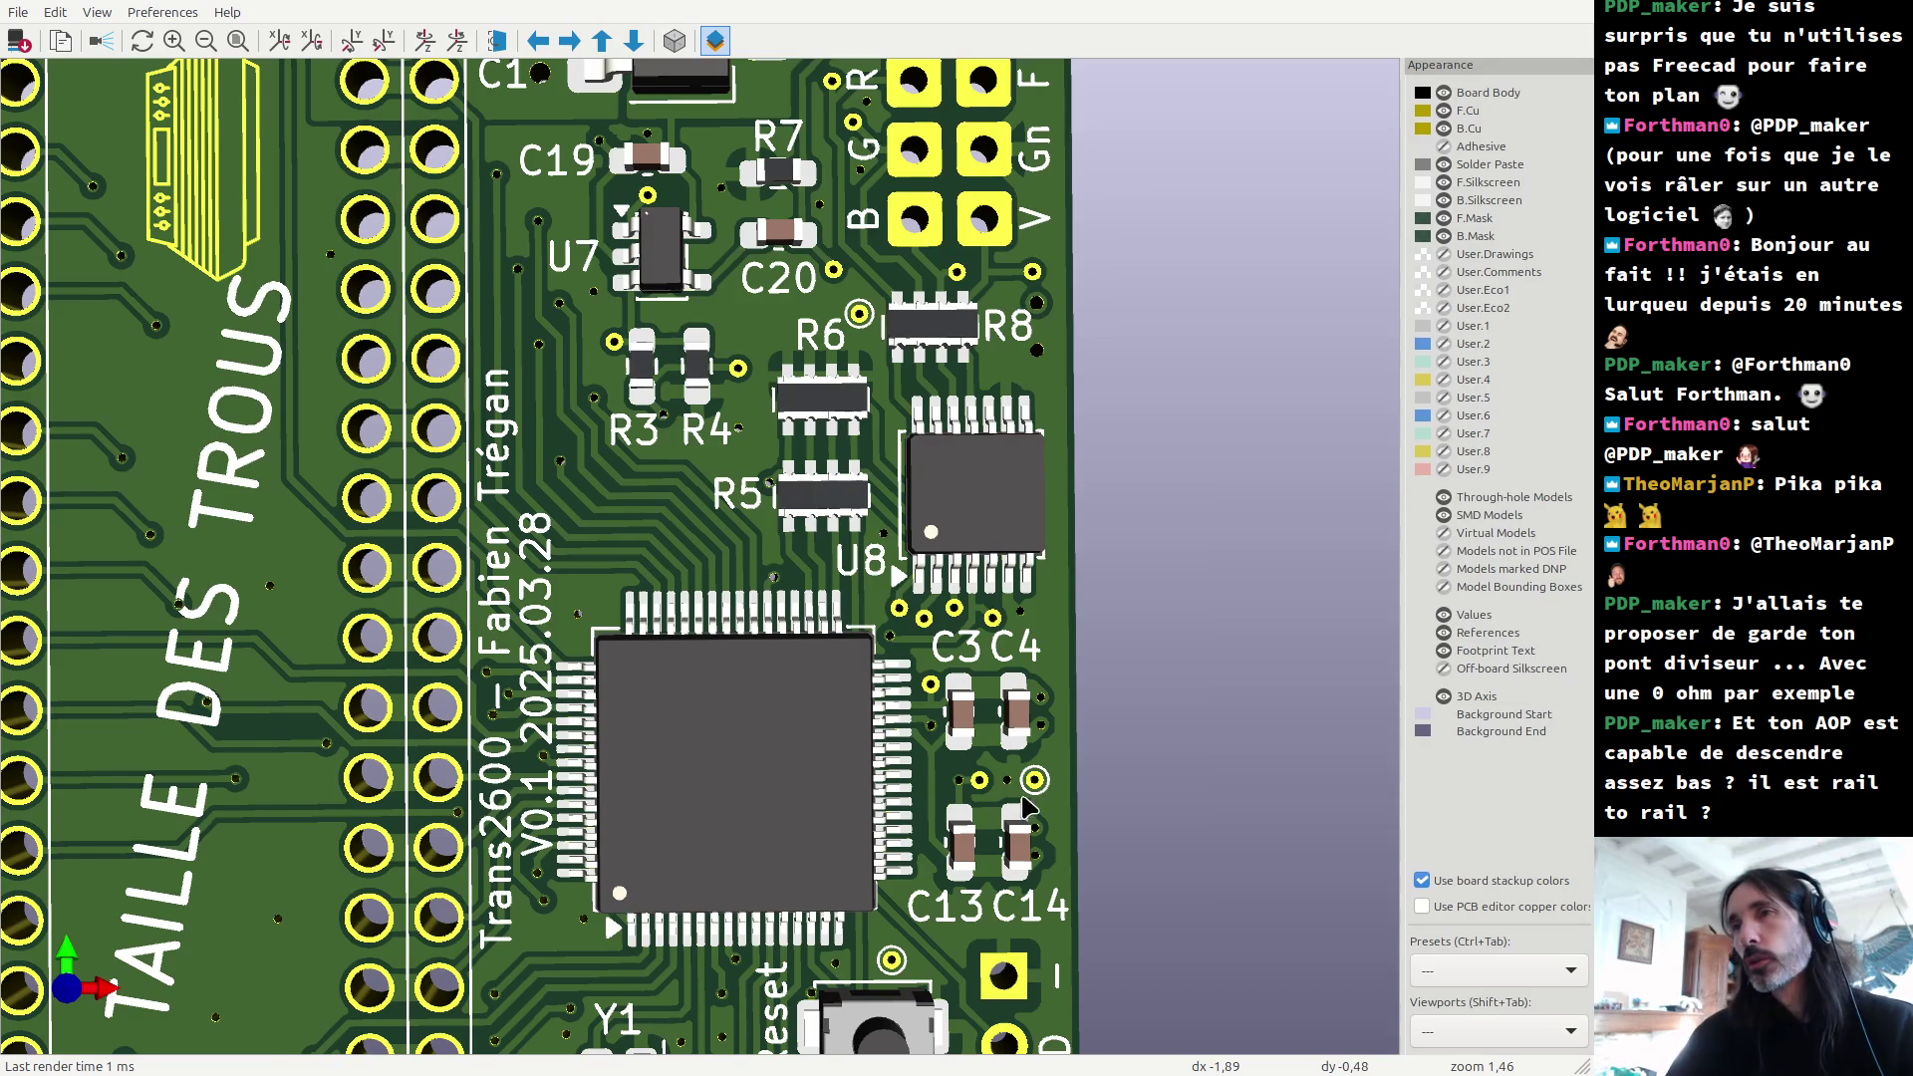
Step: Zoom the 3D render out to the whole board and in on Y1, C15 and C16, then return to the layout
{"action": "scroll", "coordinate": [981, 802], "scroll_direction": "down", "scroll_amount": 4}
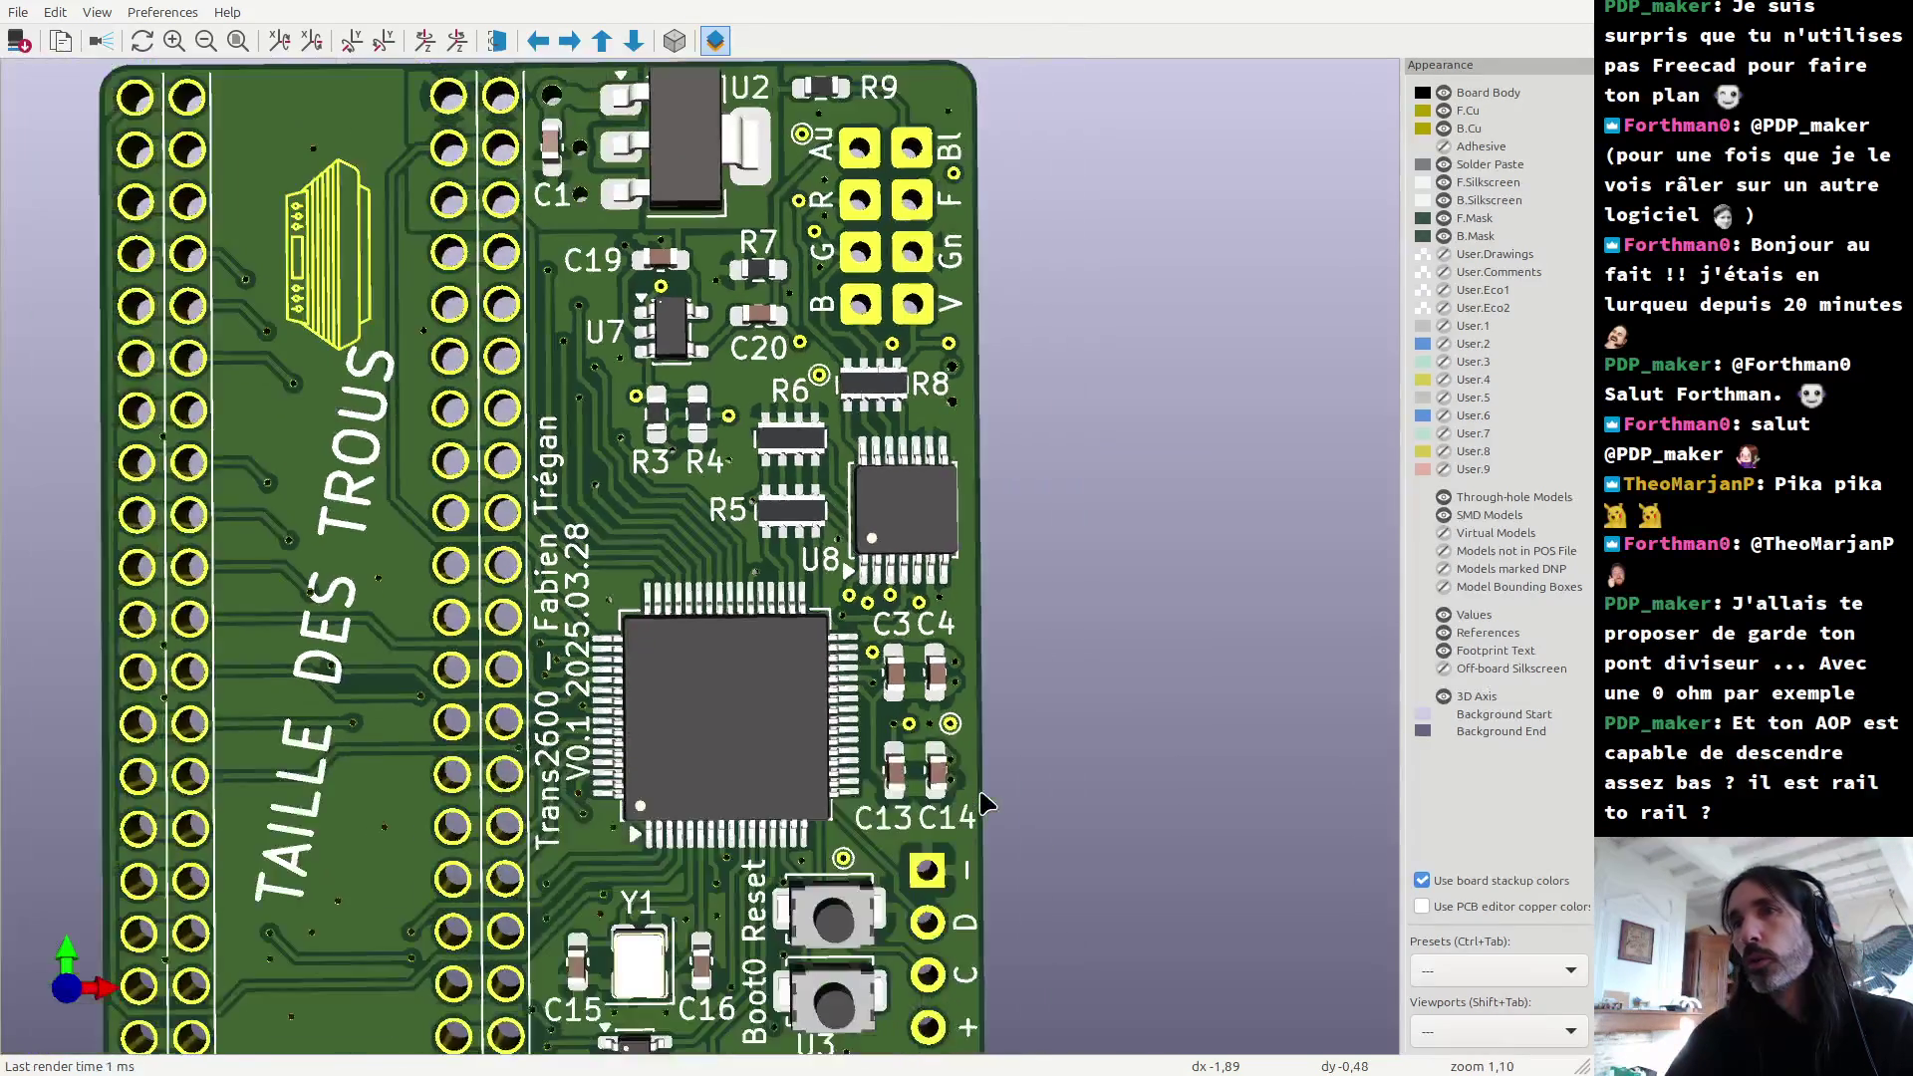
{"action": "scroll", "coordinate": [674, 952], "scroll_direction": "up", "scroll_amount": 3}
{"action": "scroll", "coordinate": [674, 952], "scroll_direction": "down", "scroll_amount": 4}
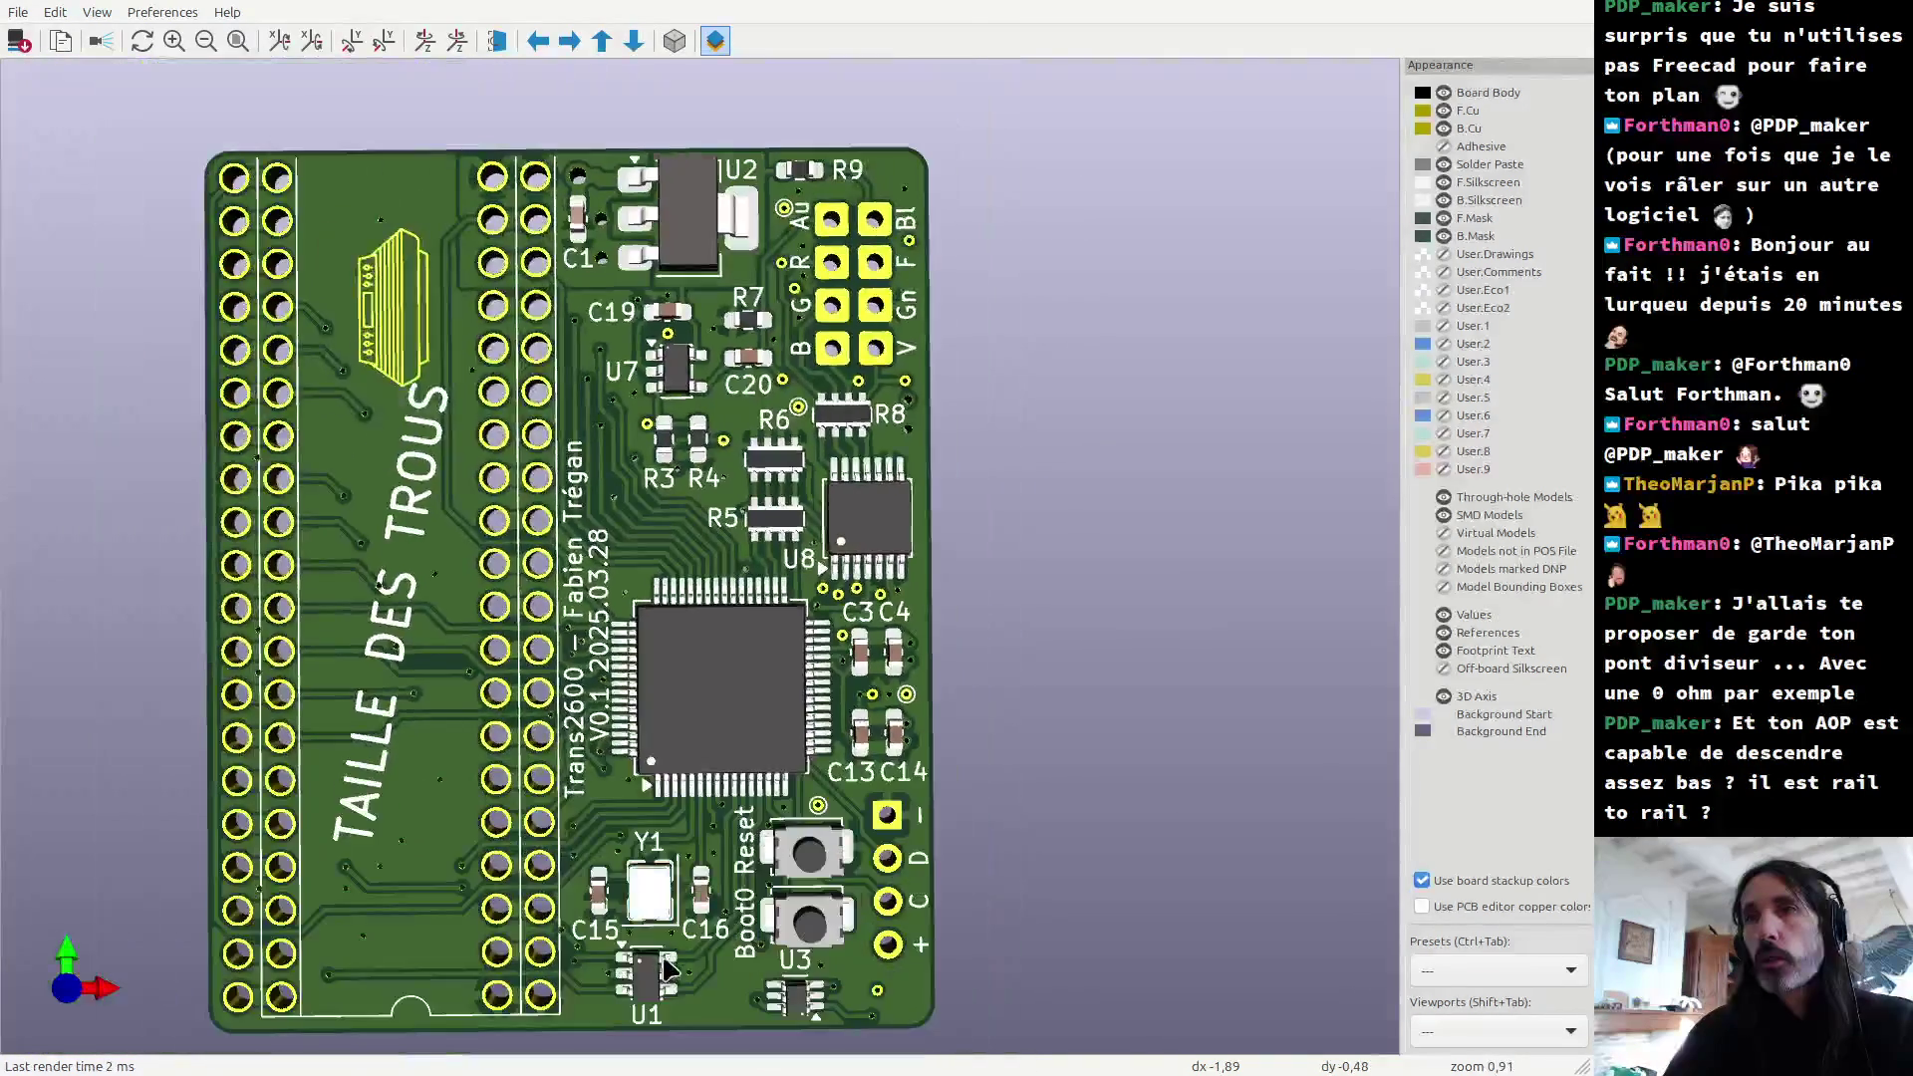
{"action": "scroll", "coordinate": [714, 675], "scroll_direction": "up", "scroll_amount": 3}
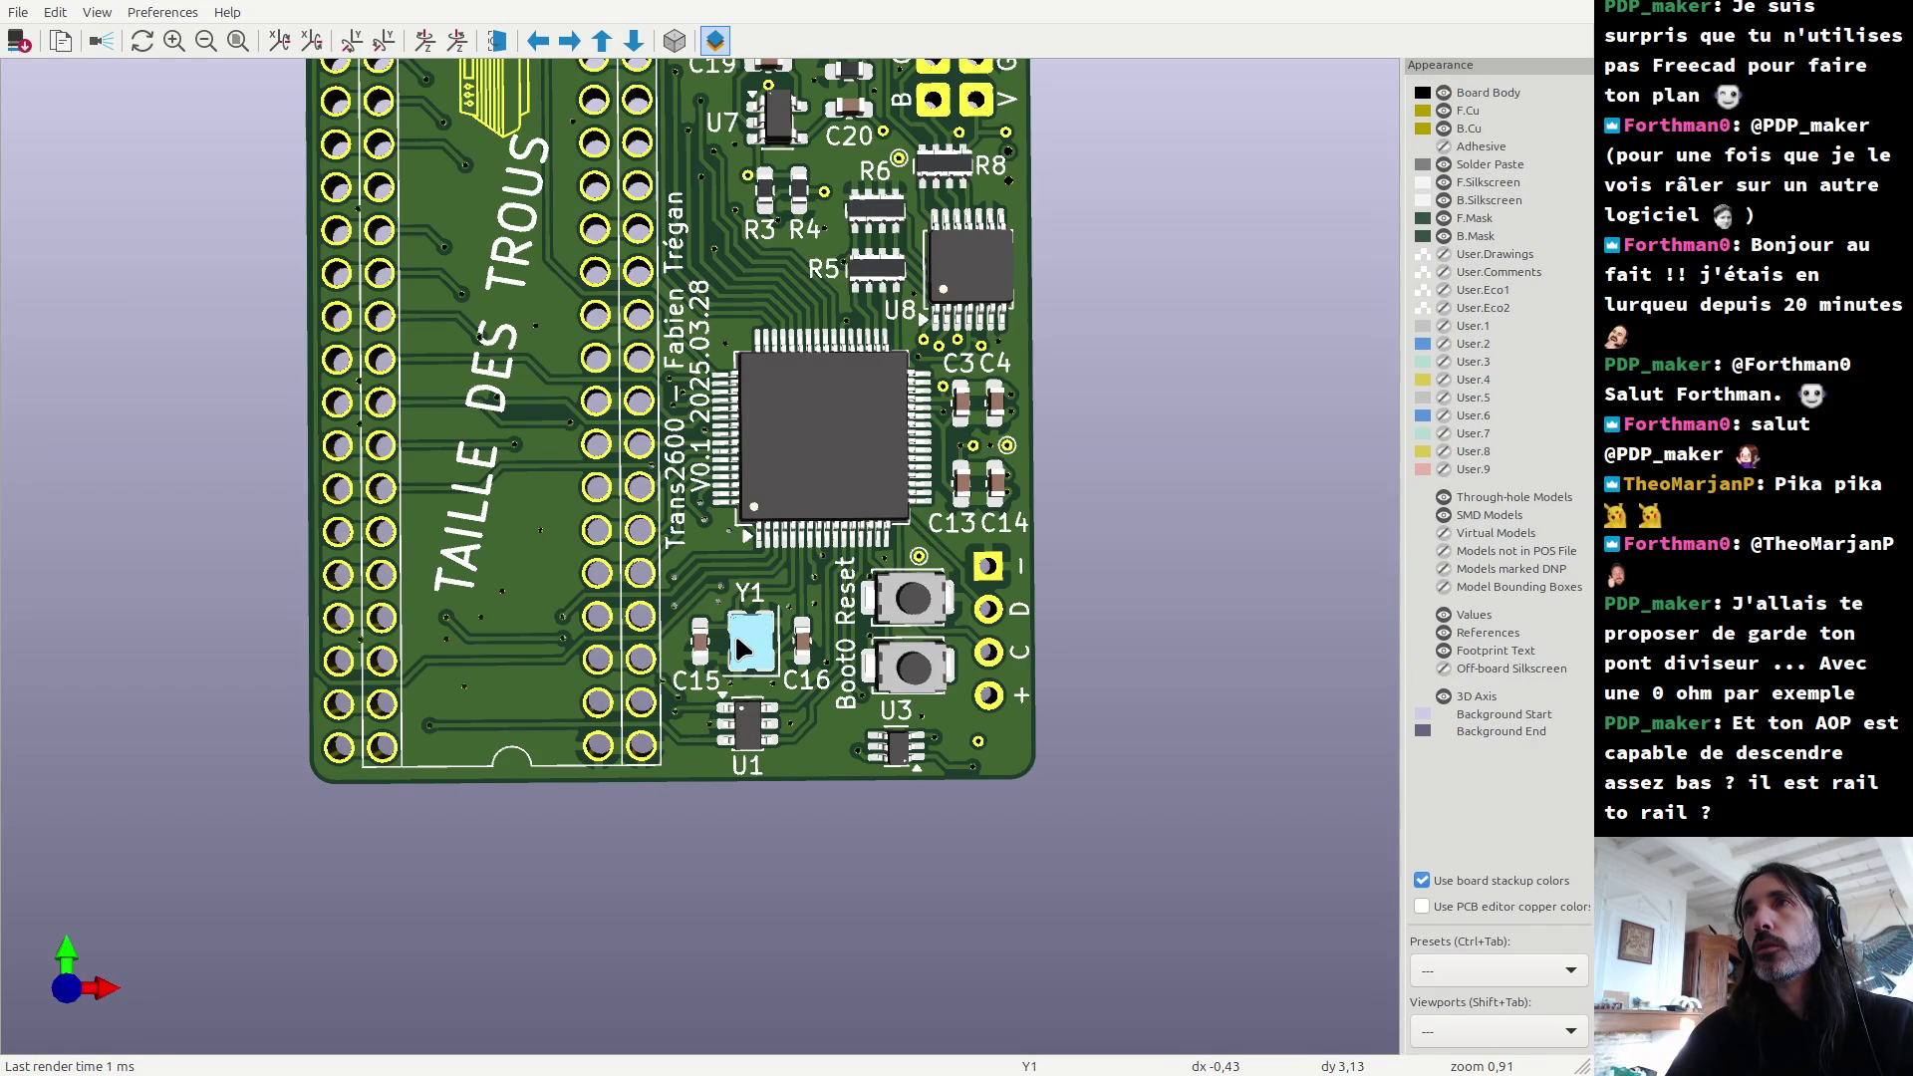
{"action": "scroll", "coordinate": [735, 639], "scroll_direction": "up", "scroll_amount": 7}
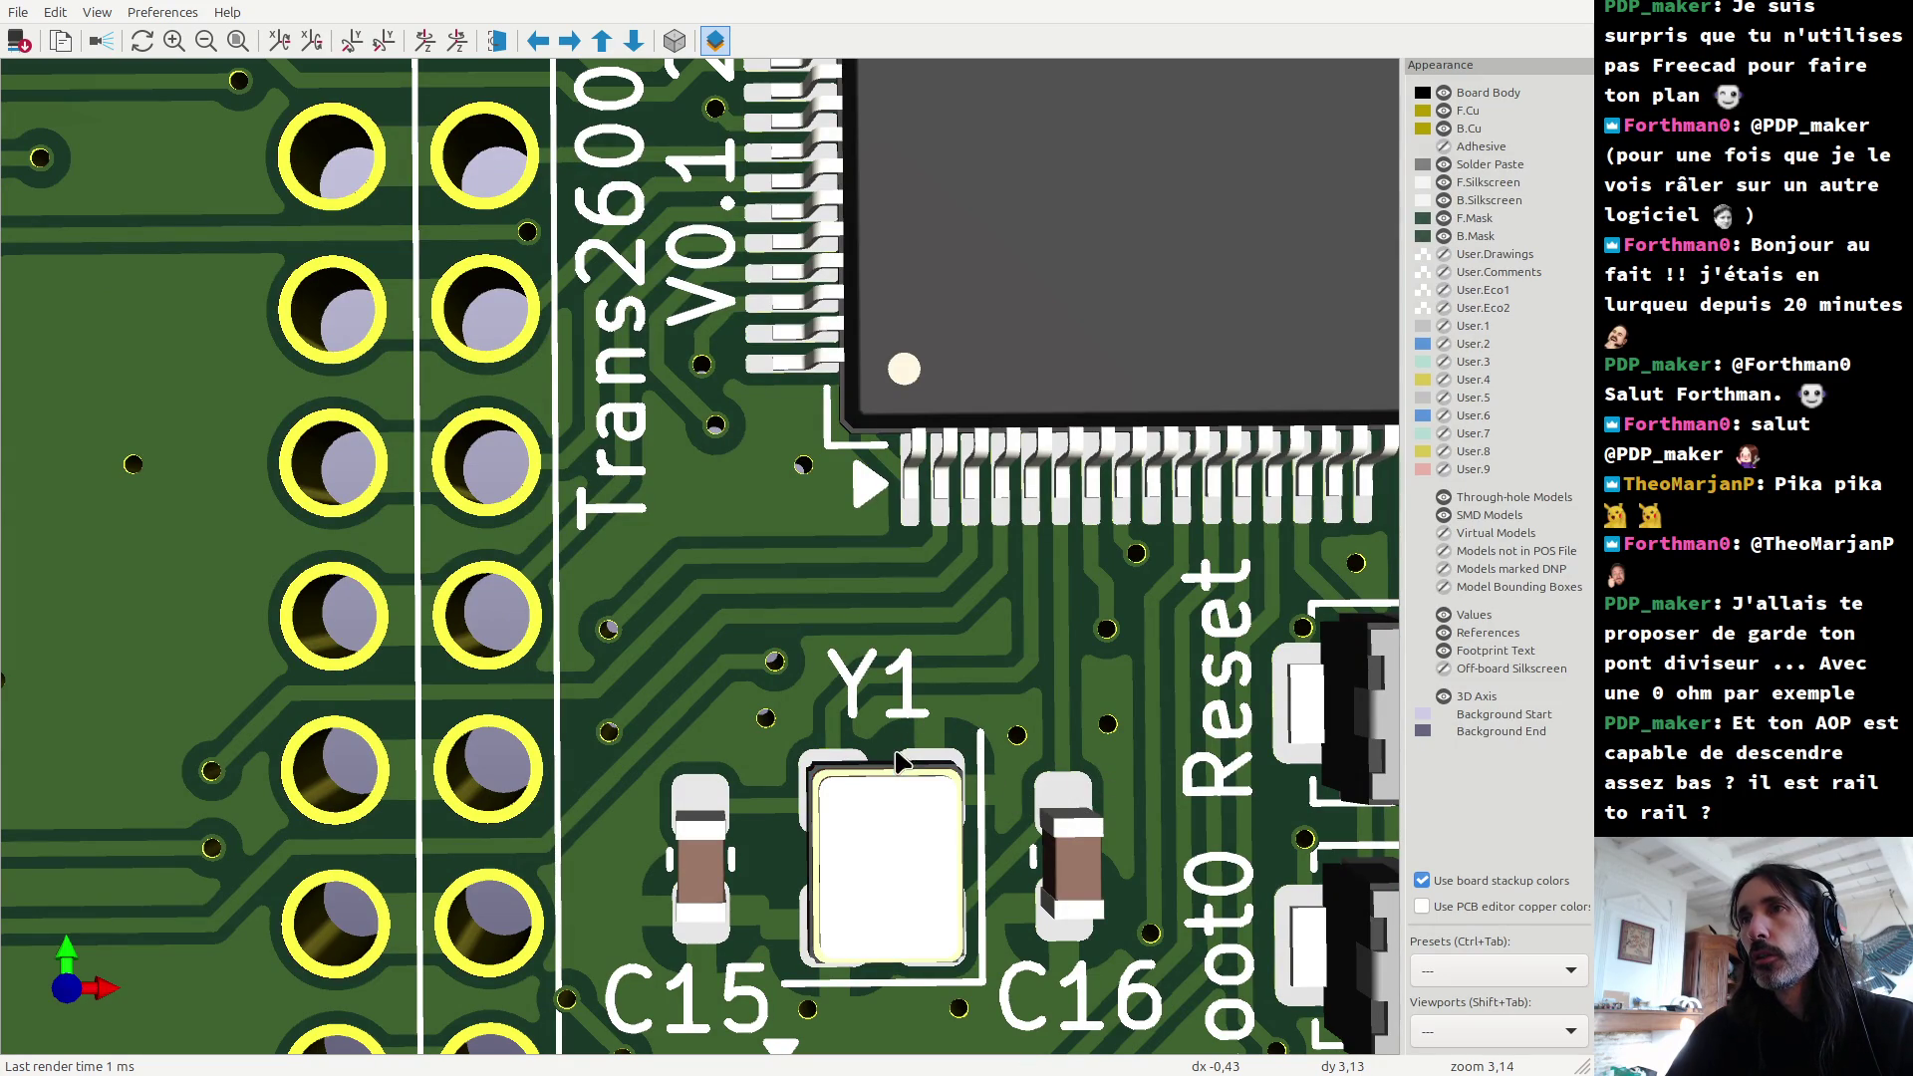
{"action": "key", "text": "alt+Tab"}
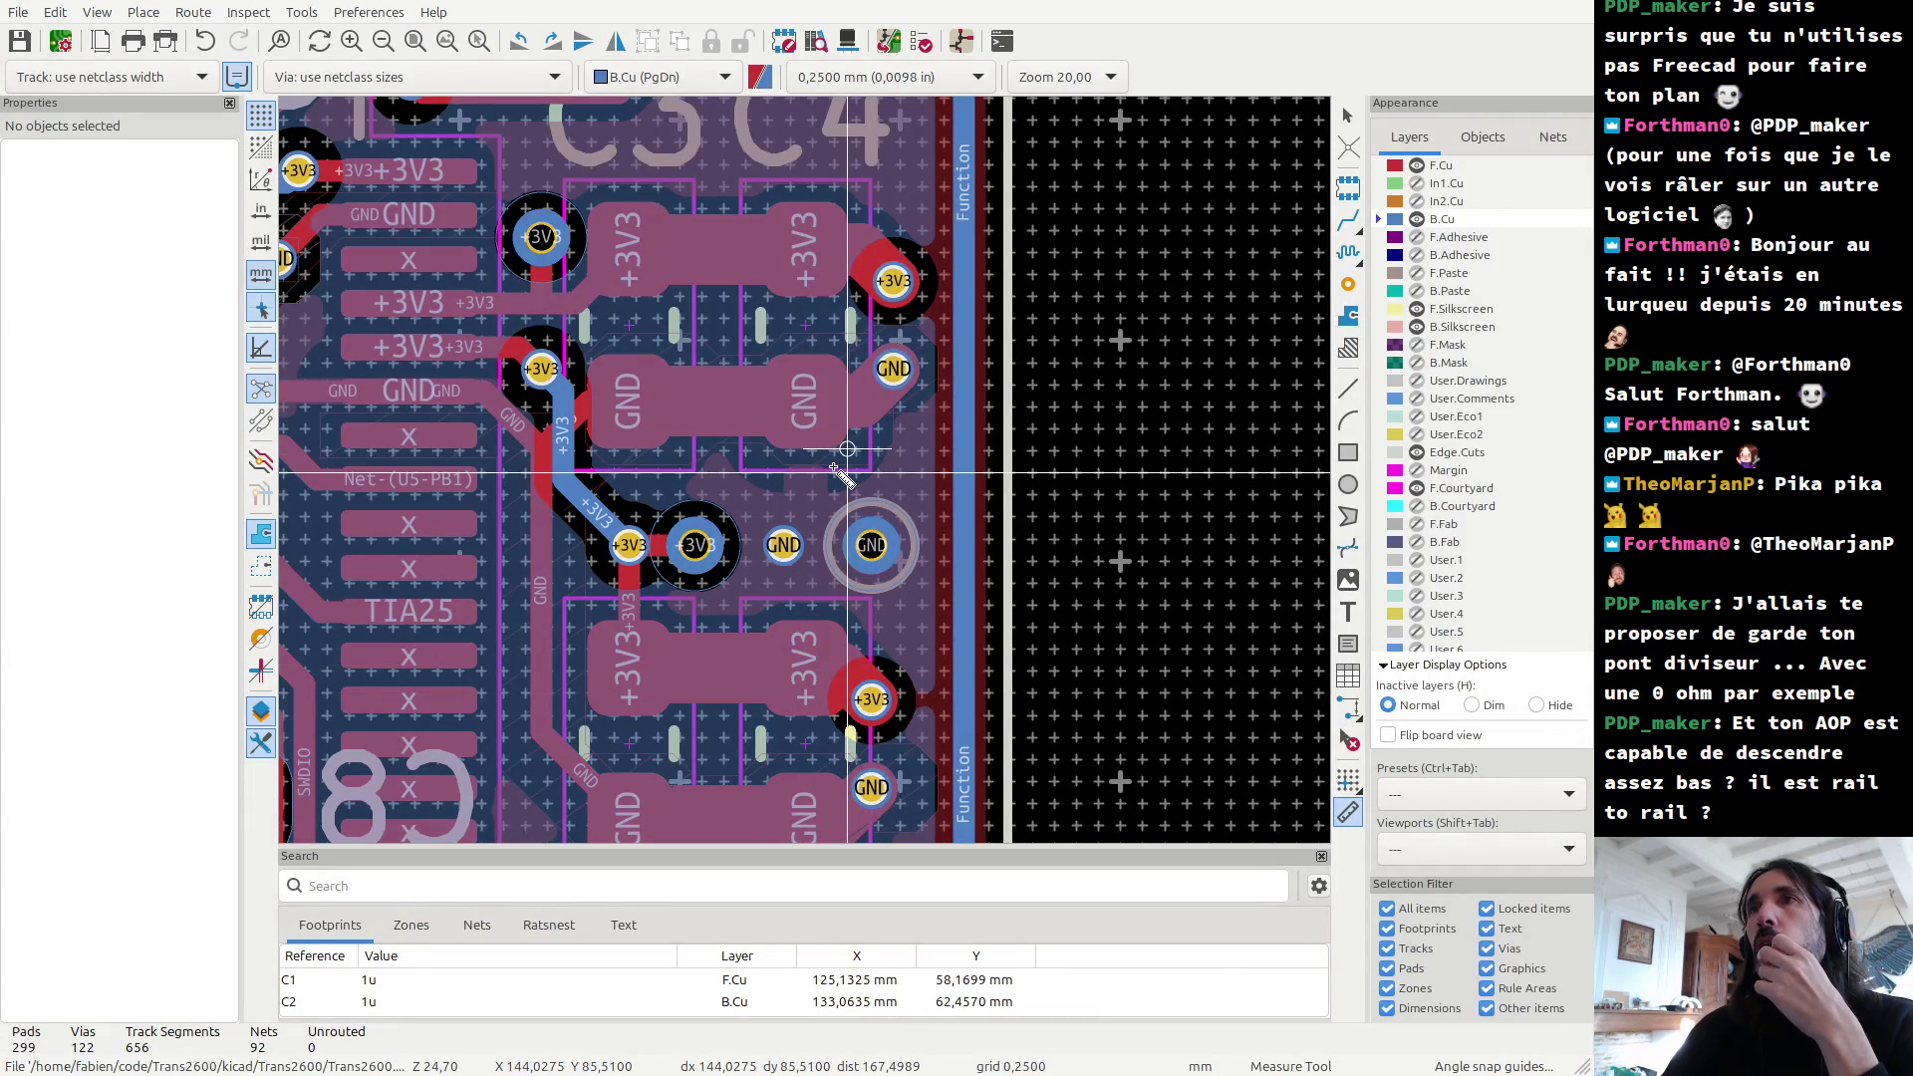
Step: Select the Y1 crystal, open its properties and its footprint editor, then close the editor
{"action": "key", "text": "Escape"}
{"action": "scroll", "coordinate": [660, 653], "scroll_direction": "down", "scroll_amount": 7}
{"action": "scroll", "coordinate": [660, 653], "scroll_direction": "up", "scroll_amount": 7}
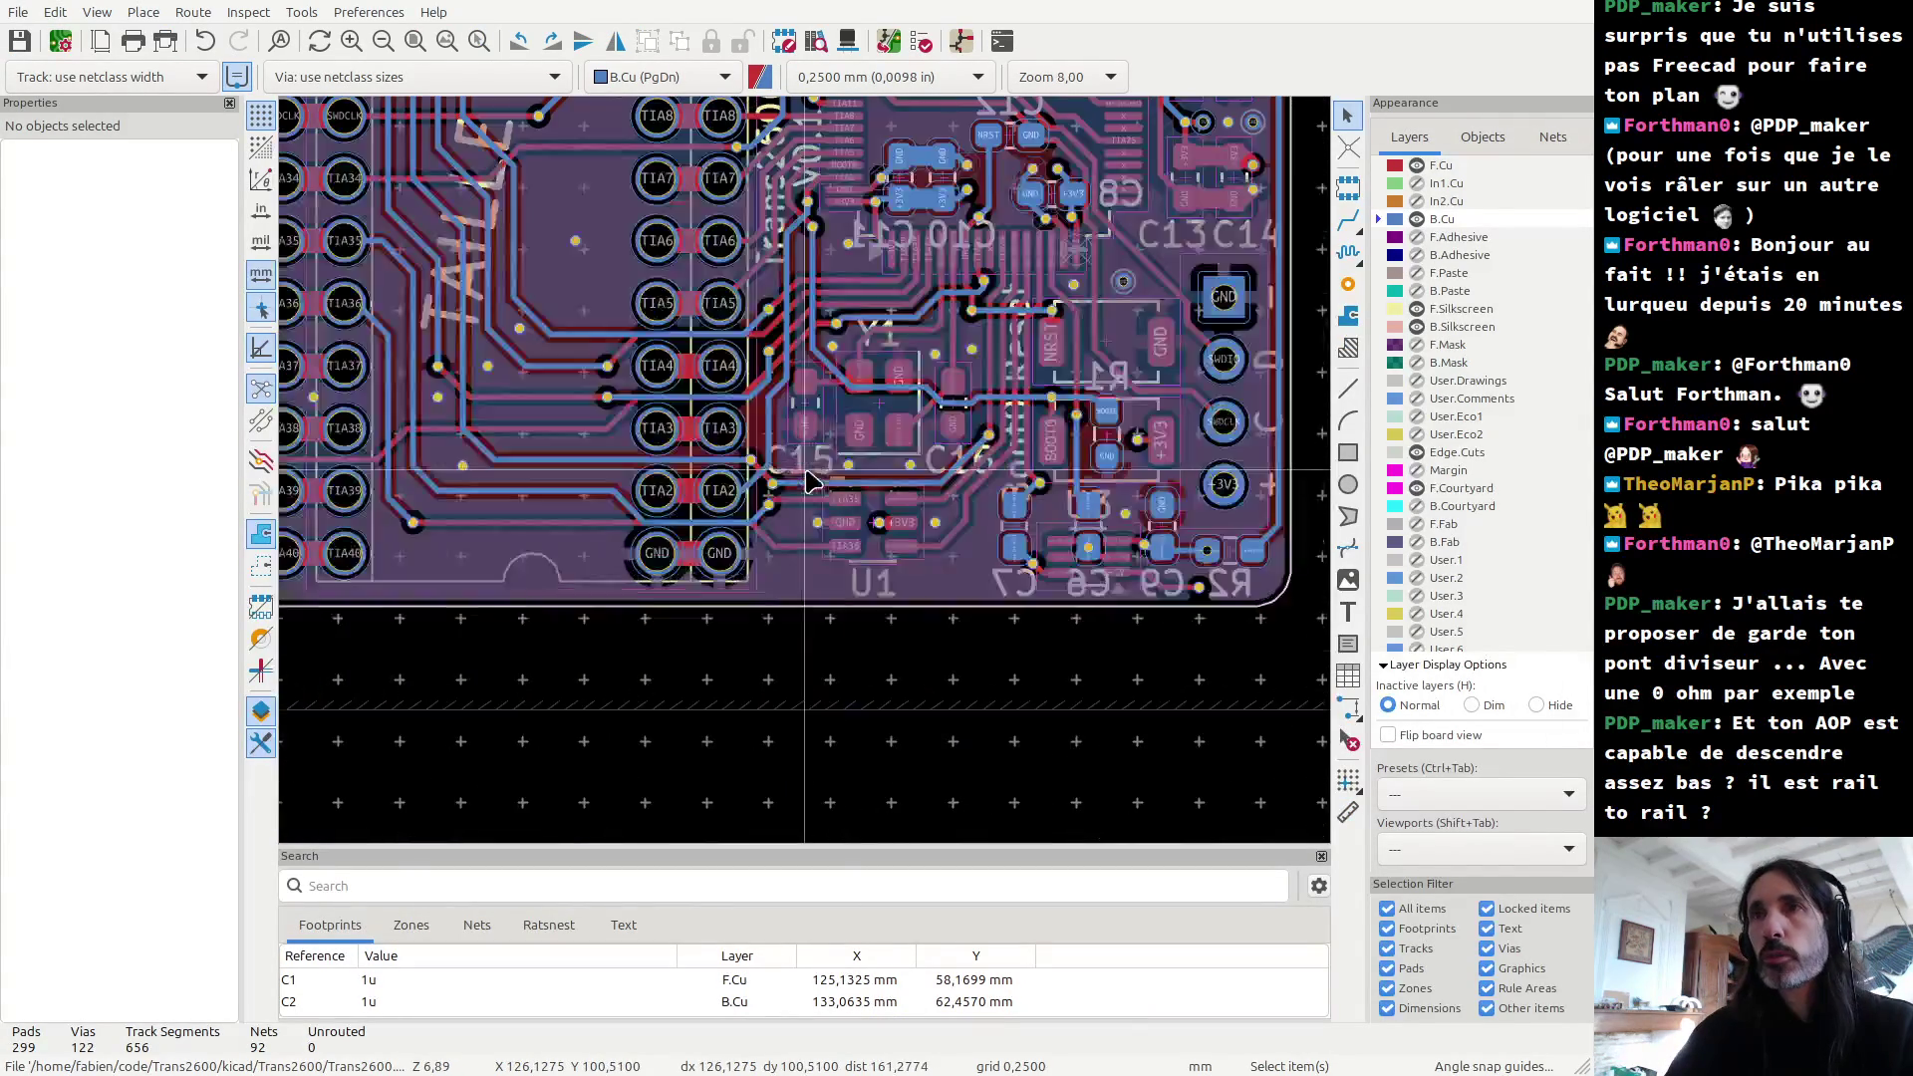
{"action": "left_click", "coordinate": [1006, 274]}
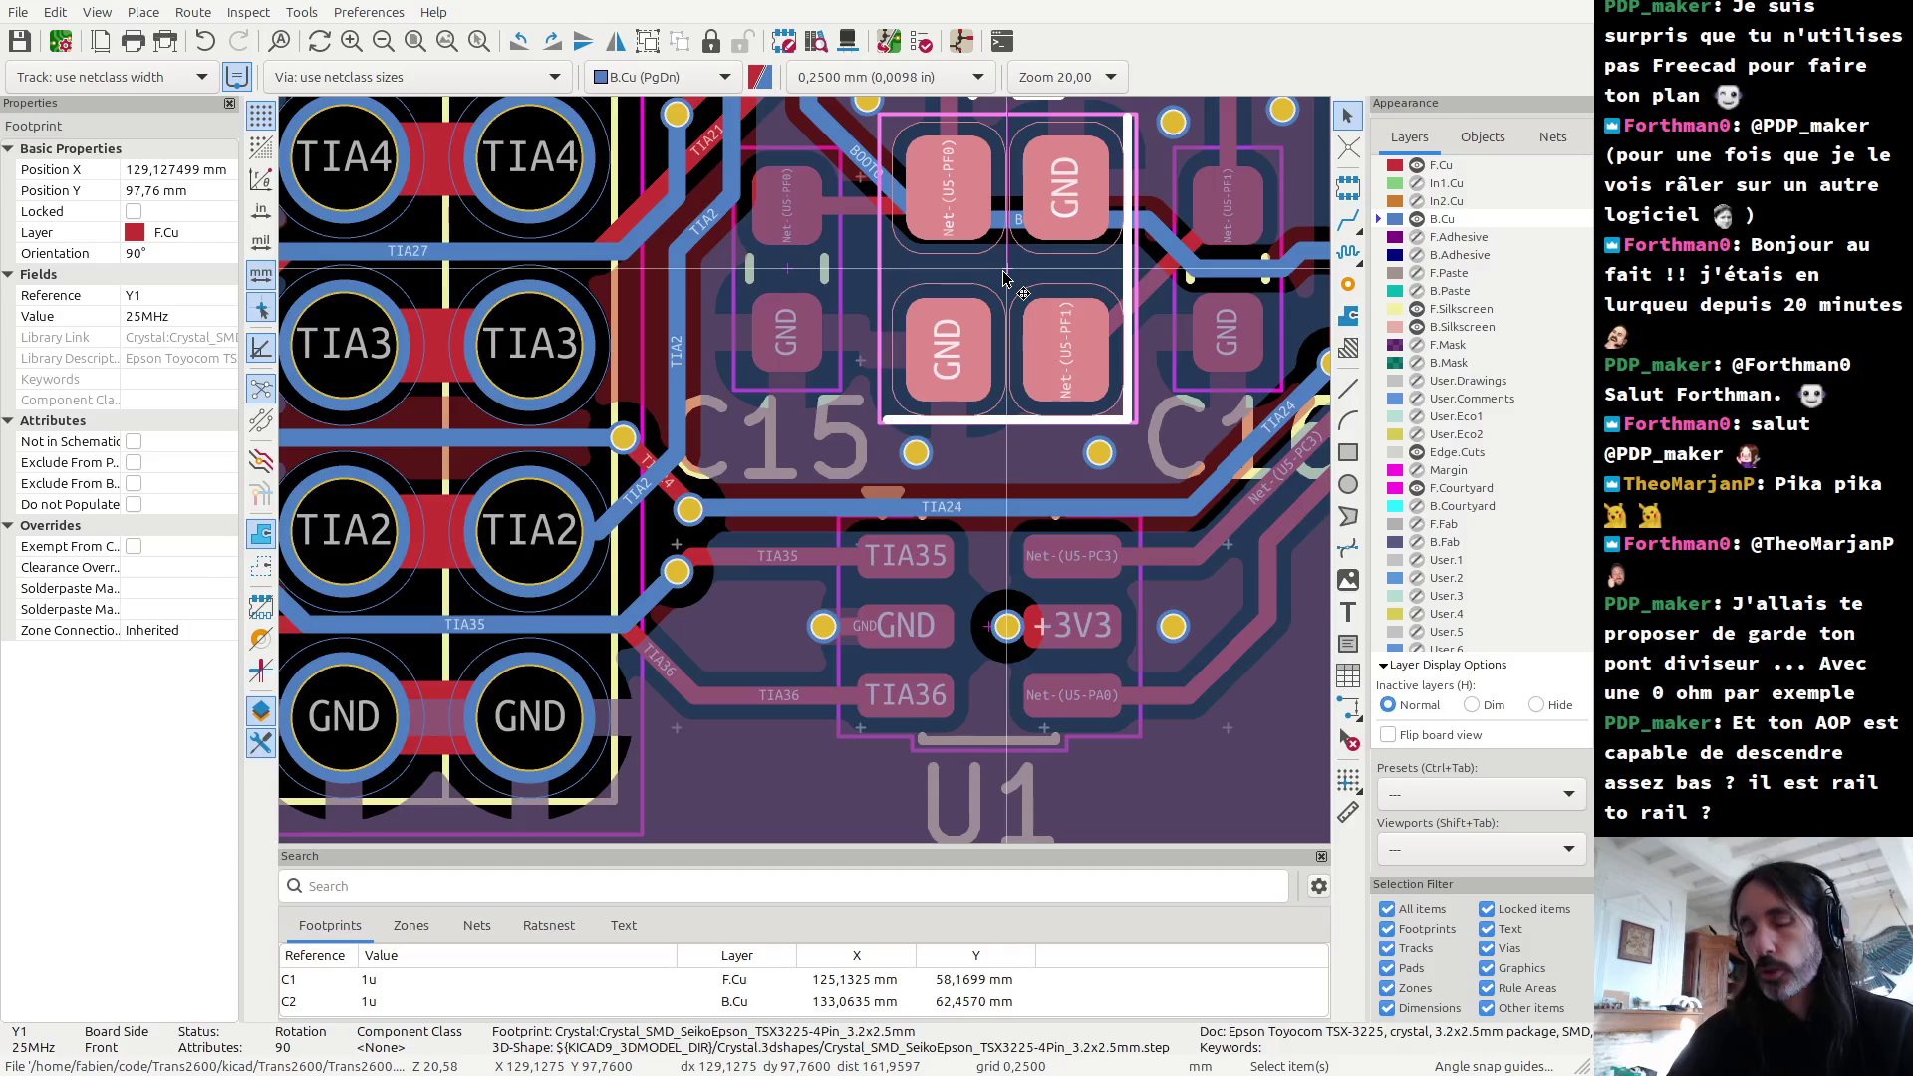
{"action": "double_click", "coordinate": [1005, 275]}
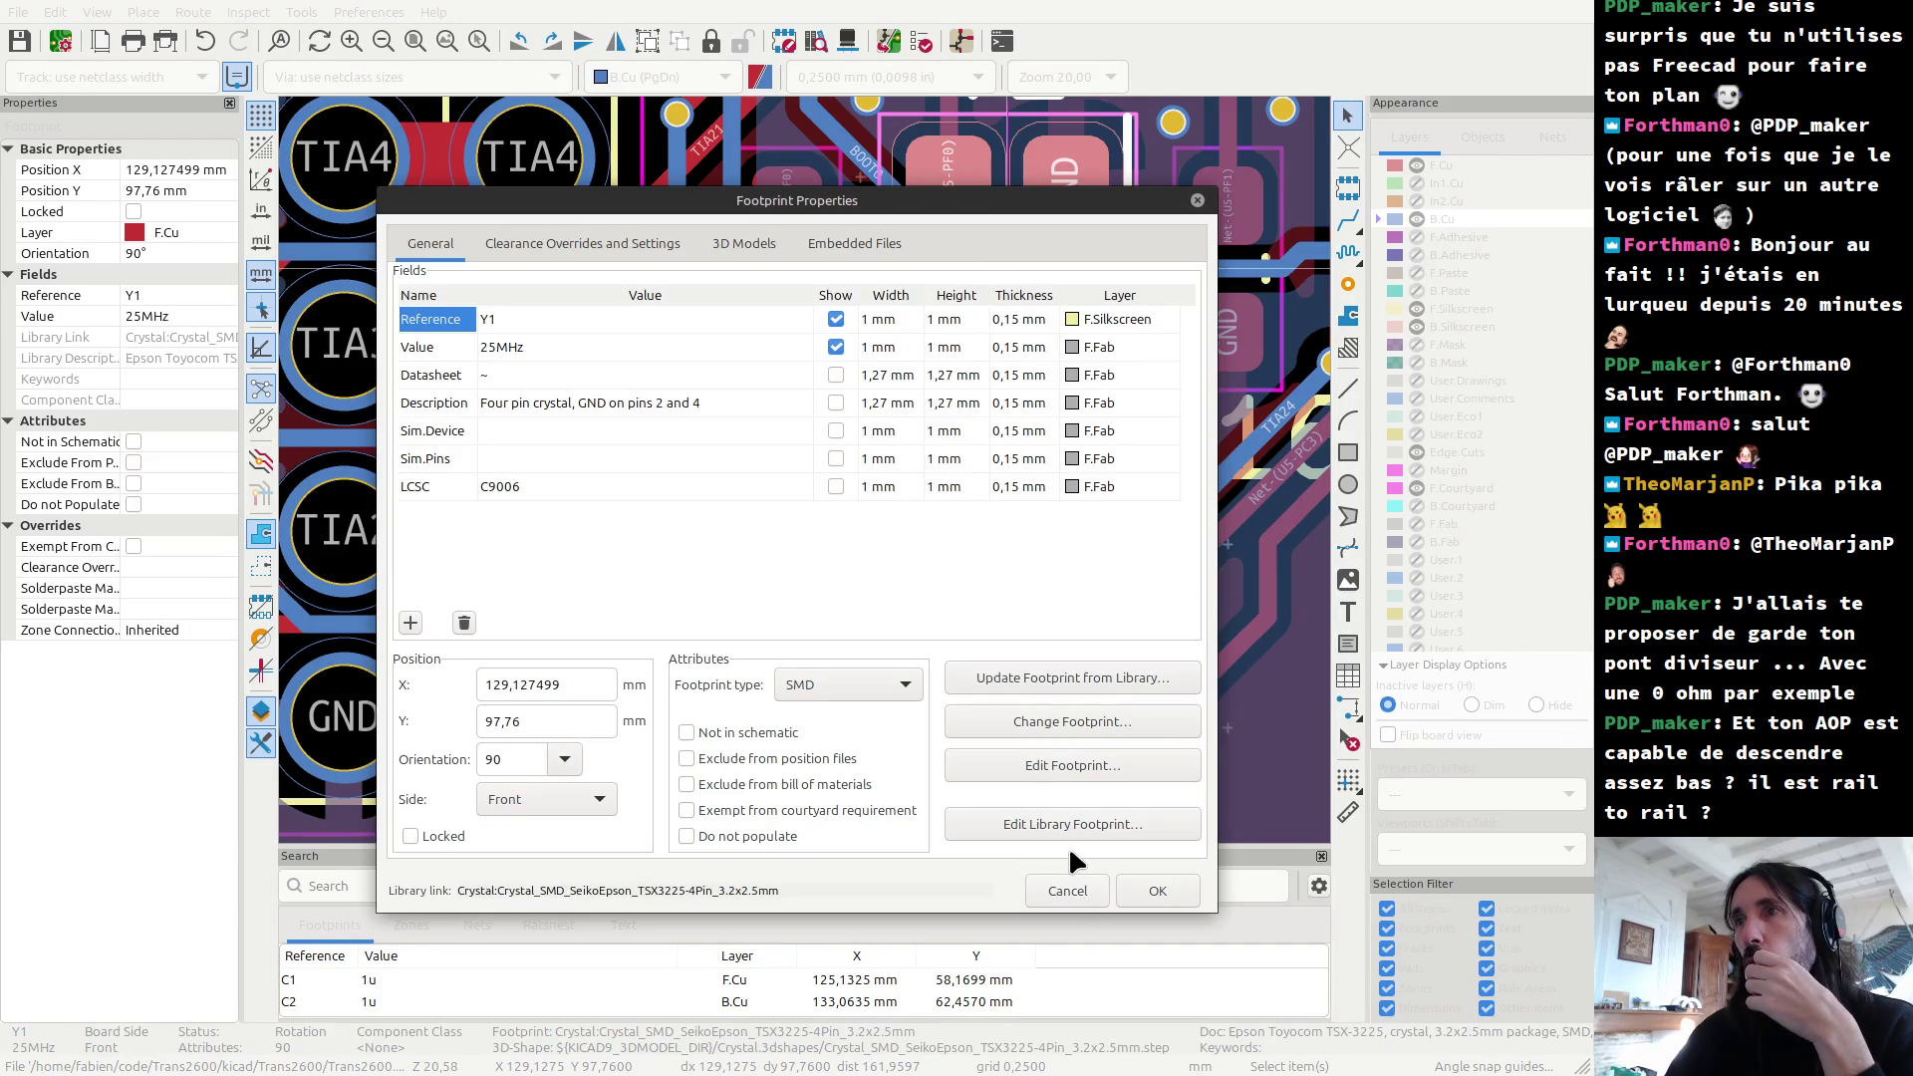
{"action": "left_click", "coordinate": [1083, 769]}
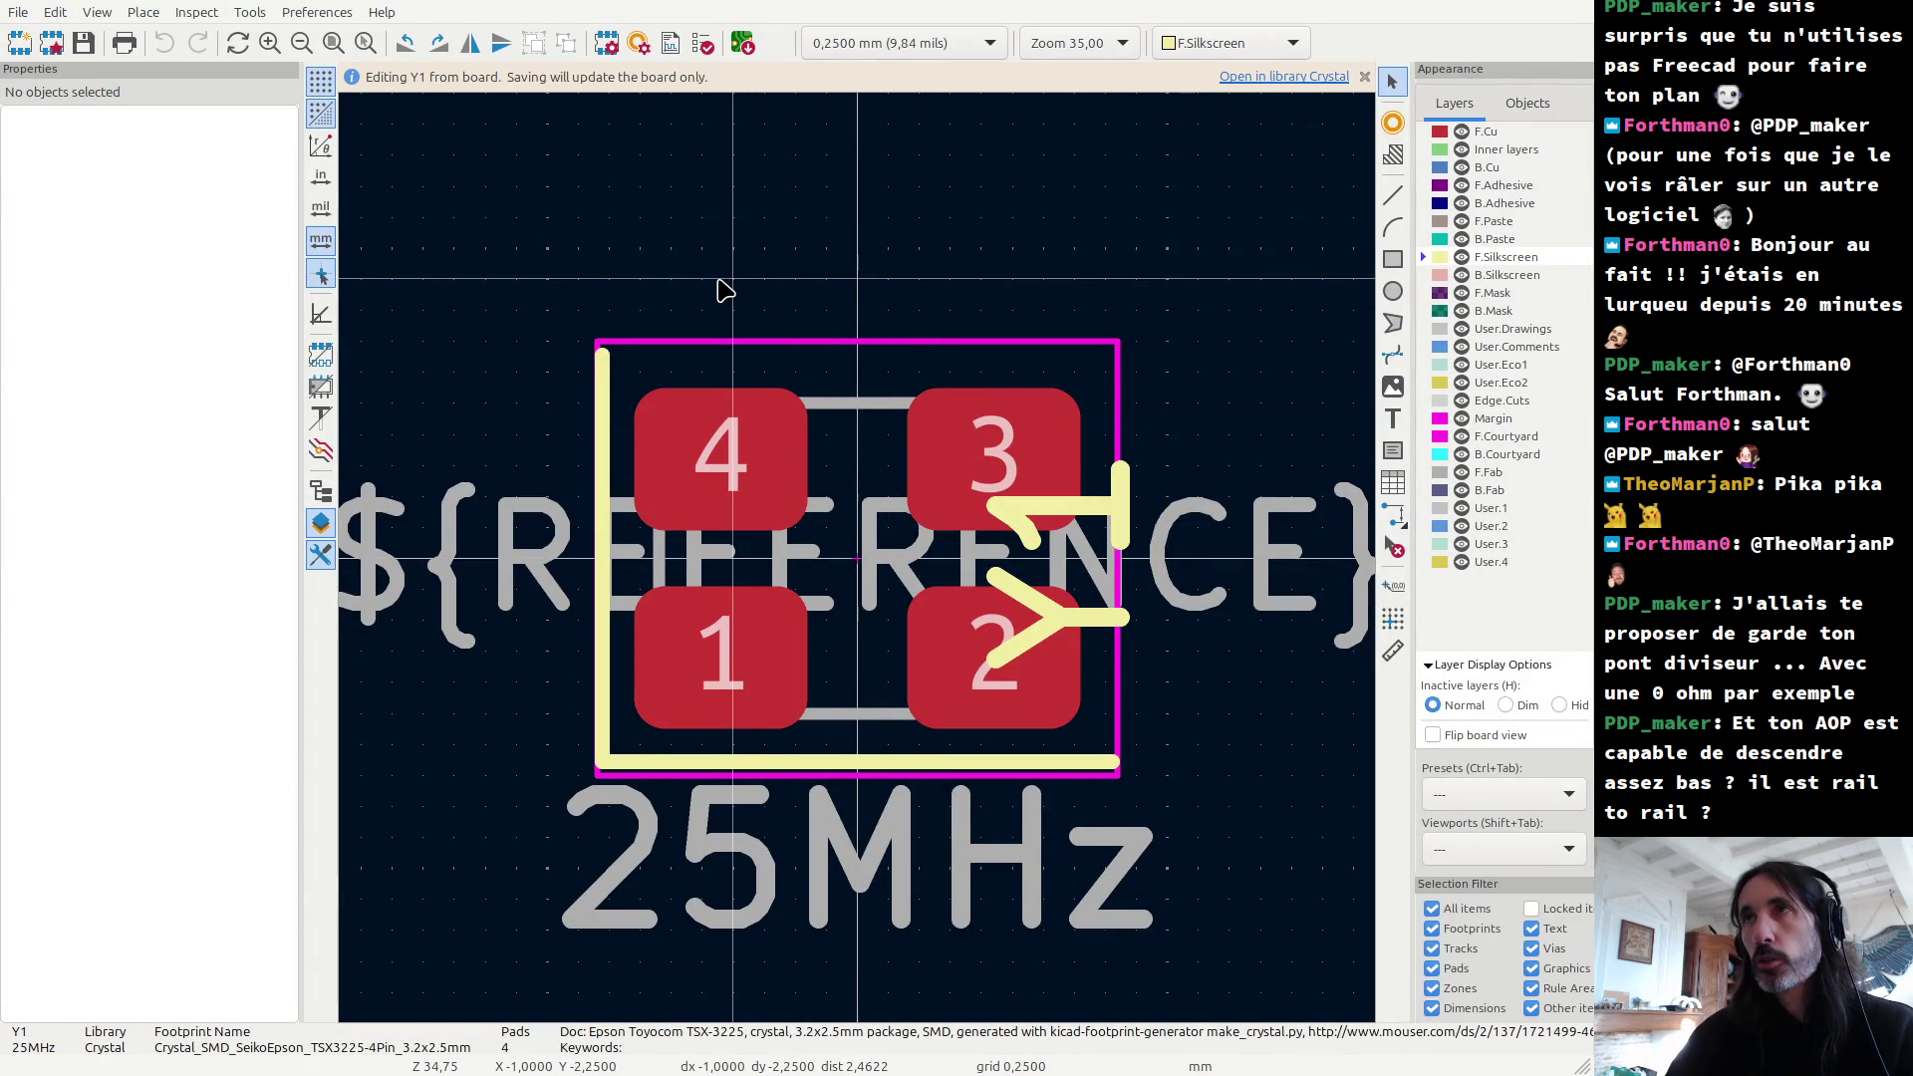
{"action": "key", "text": "ctrl+w"}
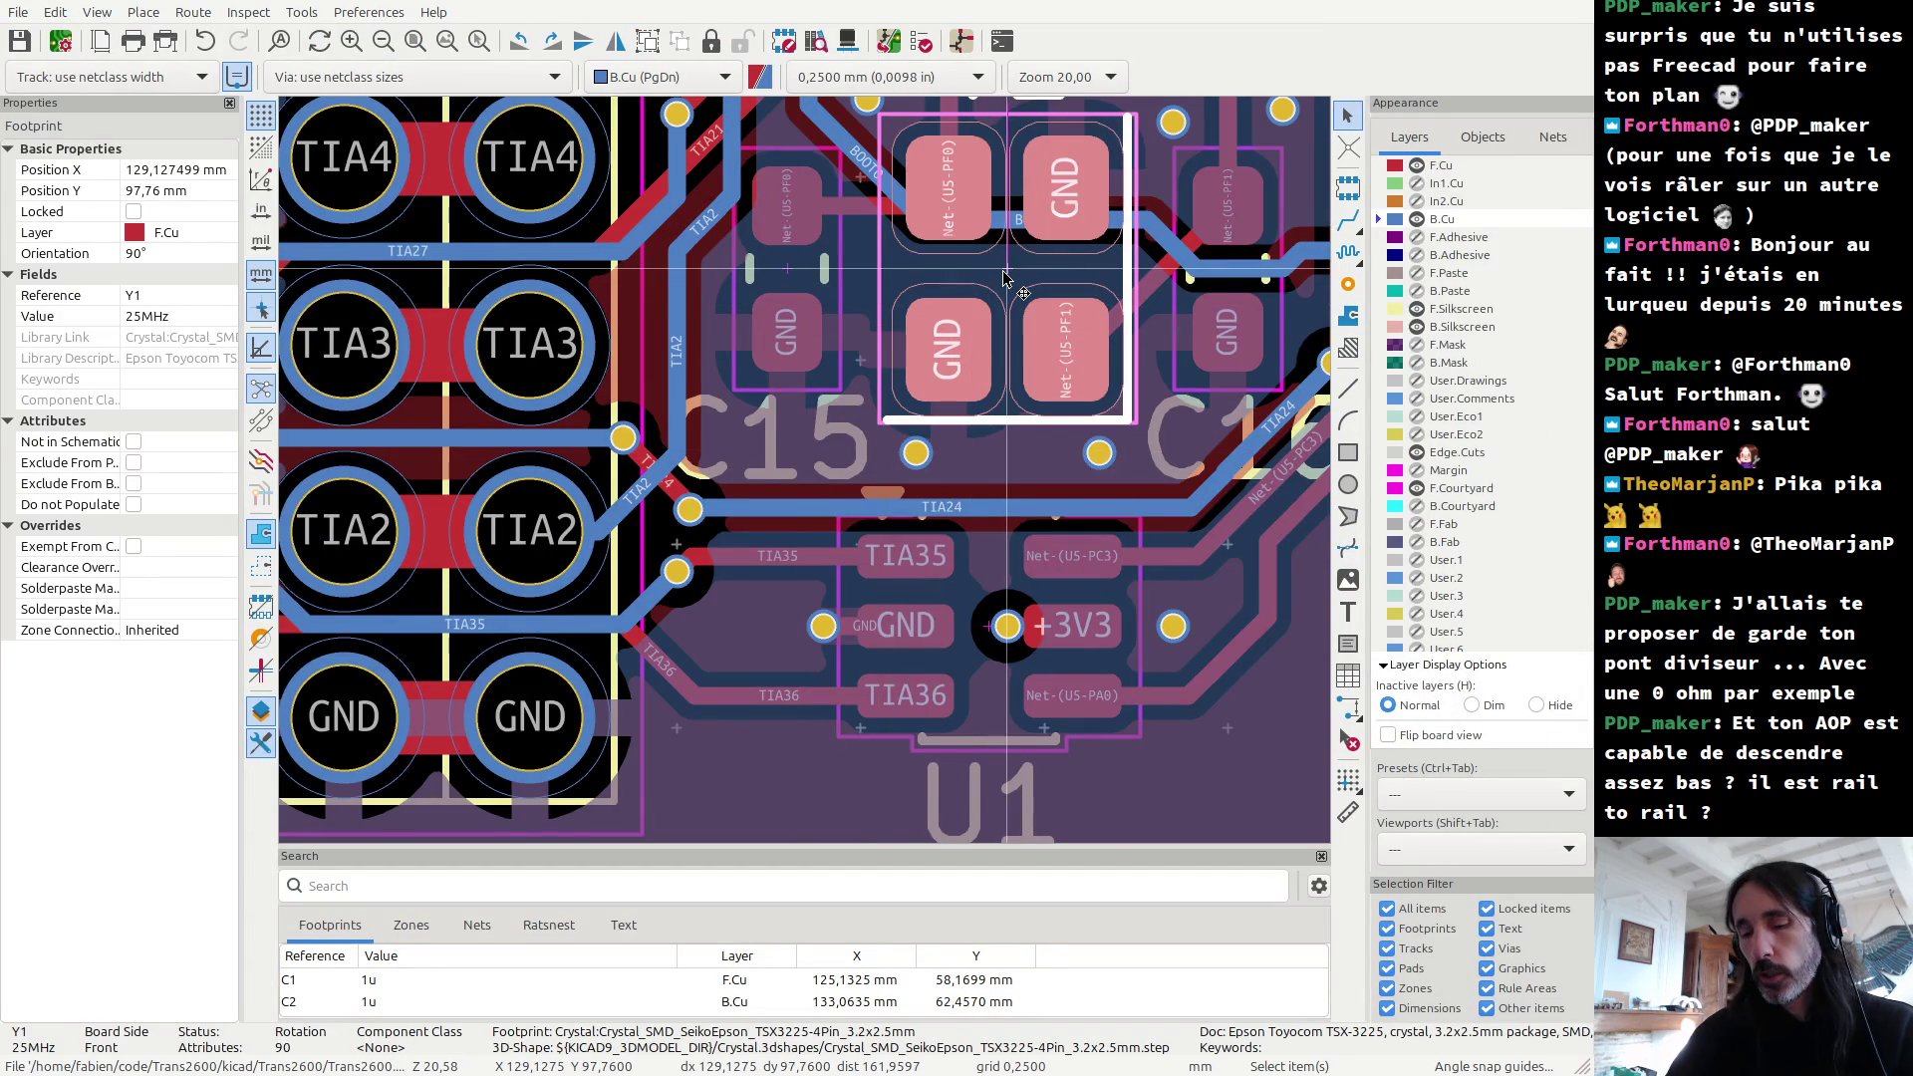
Step: Search the footprint library for 3225, previewing the C_1210_3225Metric and Crystal_SMD_3225-4Pin footprints
{"action": "double_click", "coordinate": [1006, 284]}
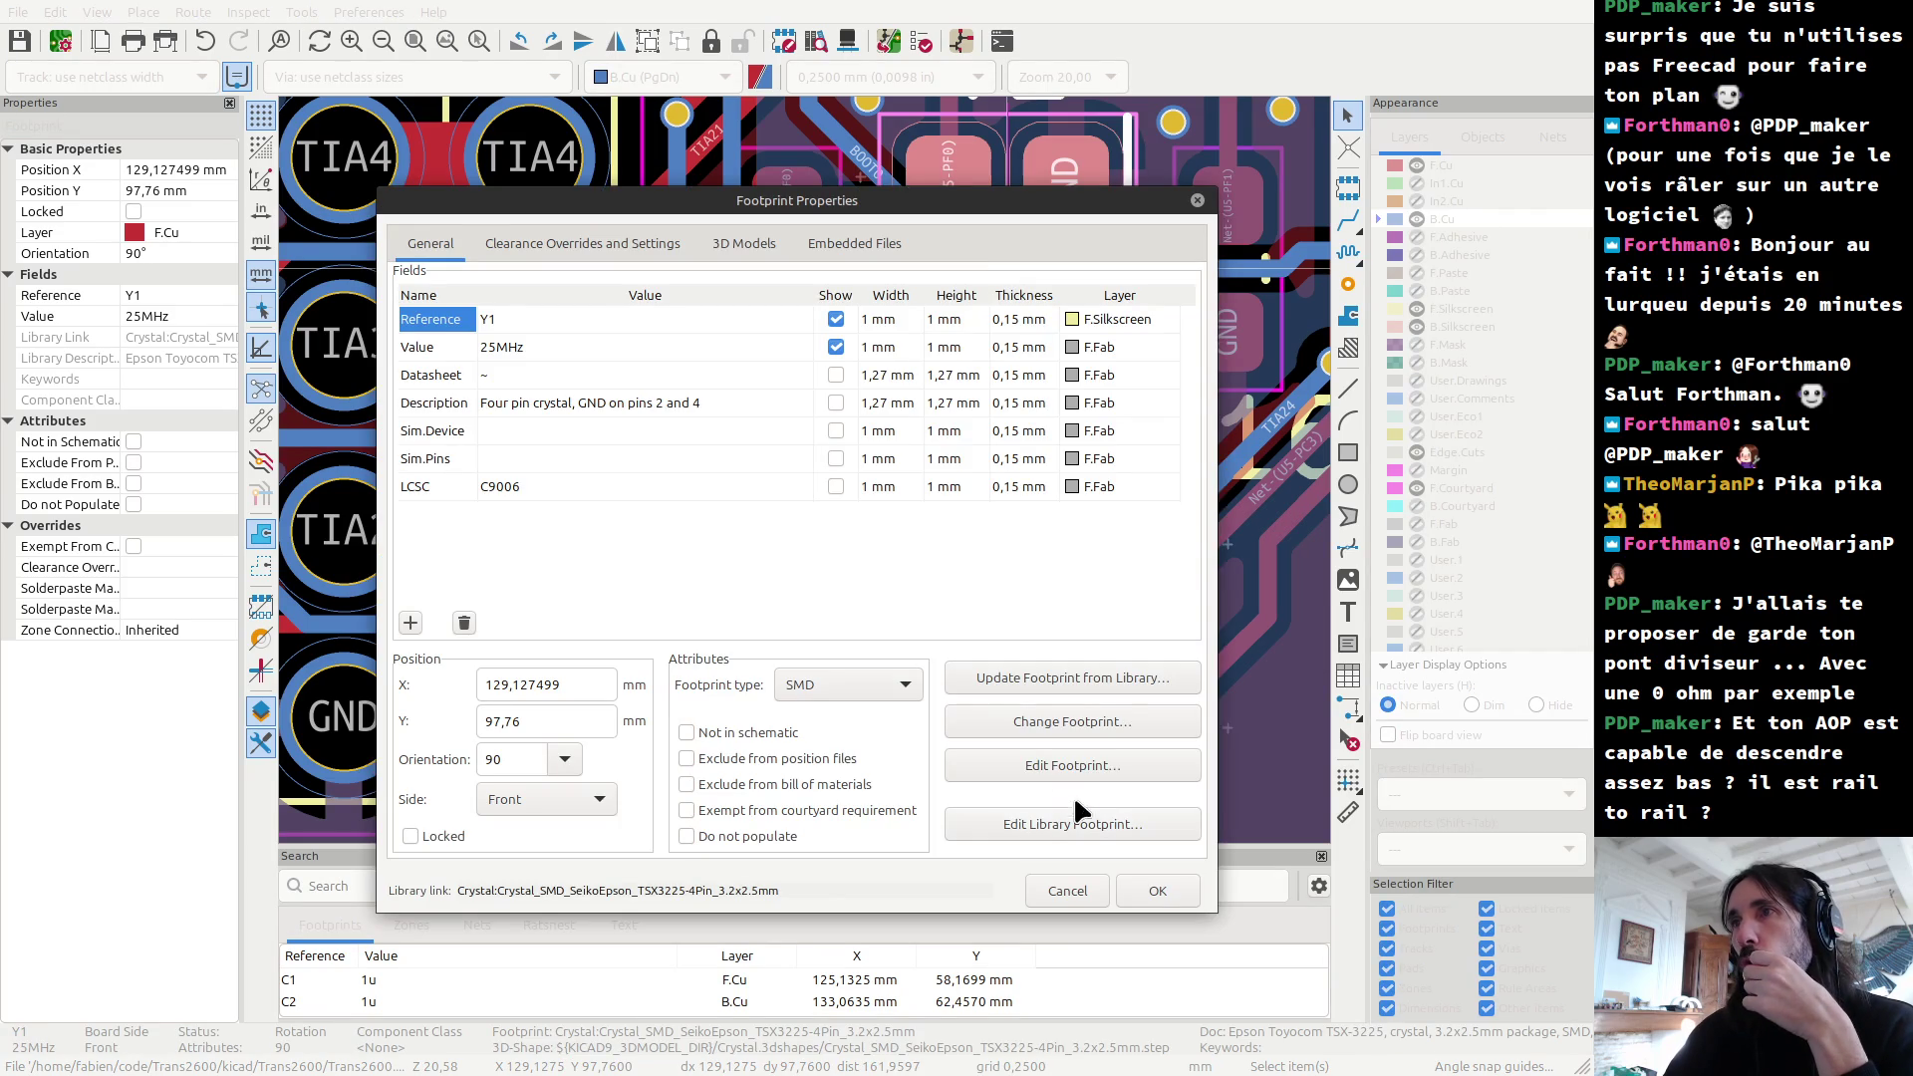
{"action": "left_click", "coordinate": [1088, 722]}
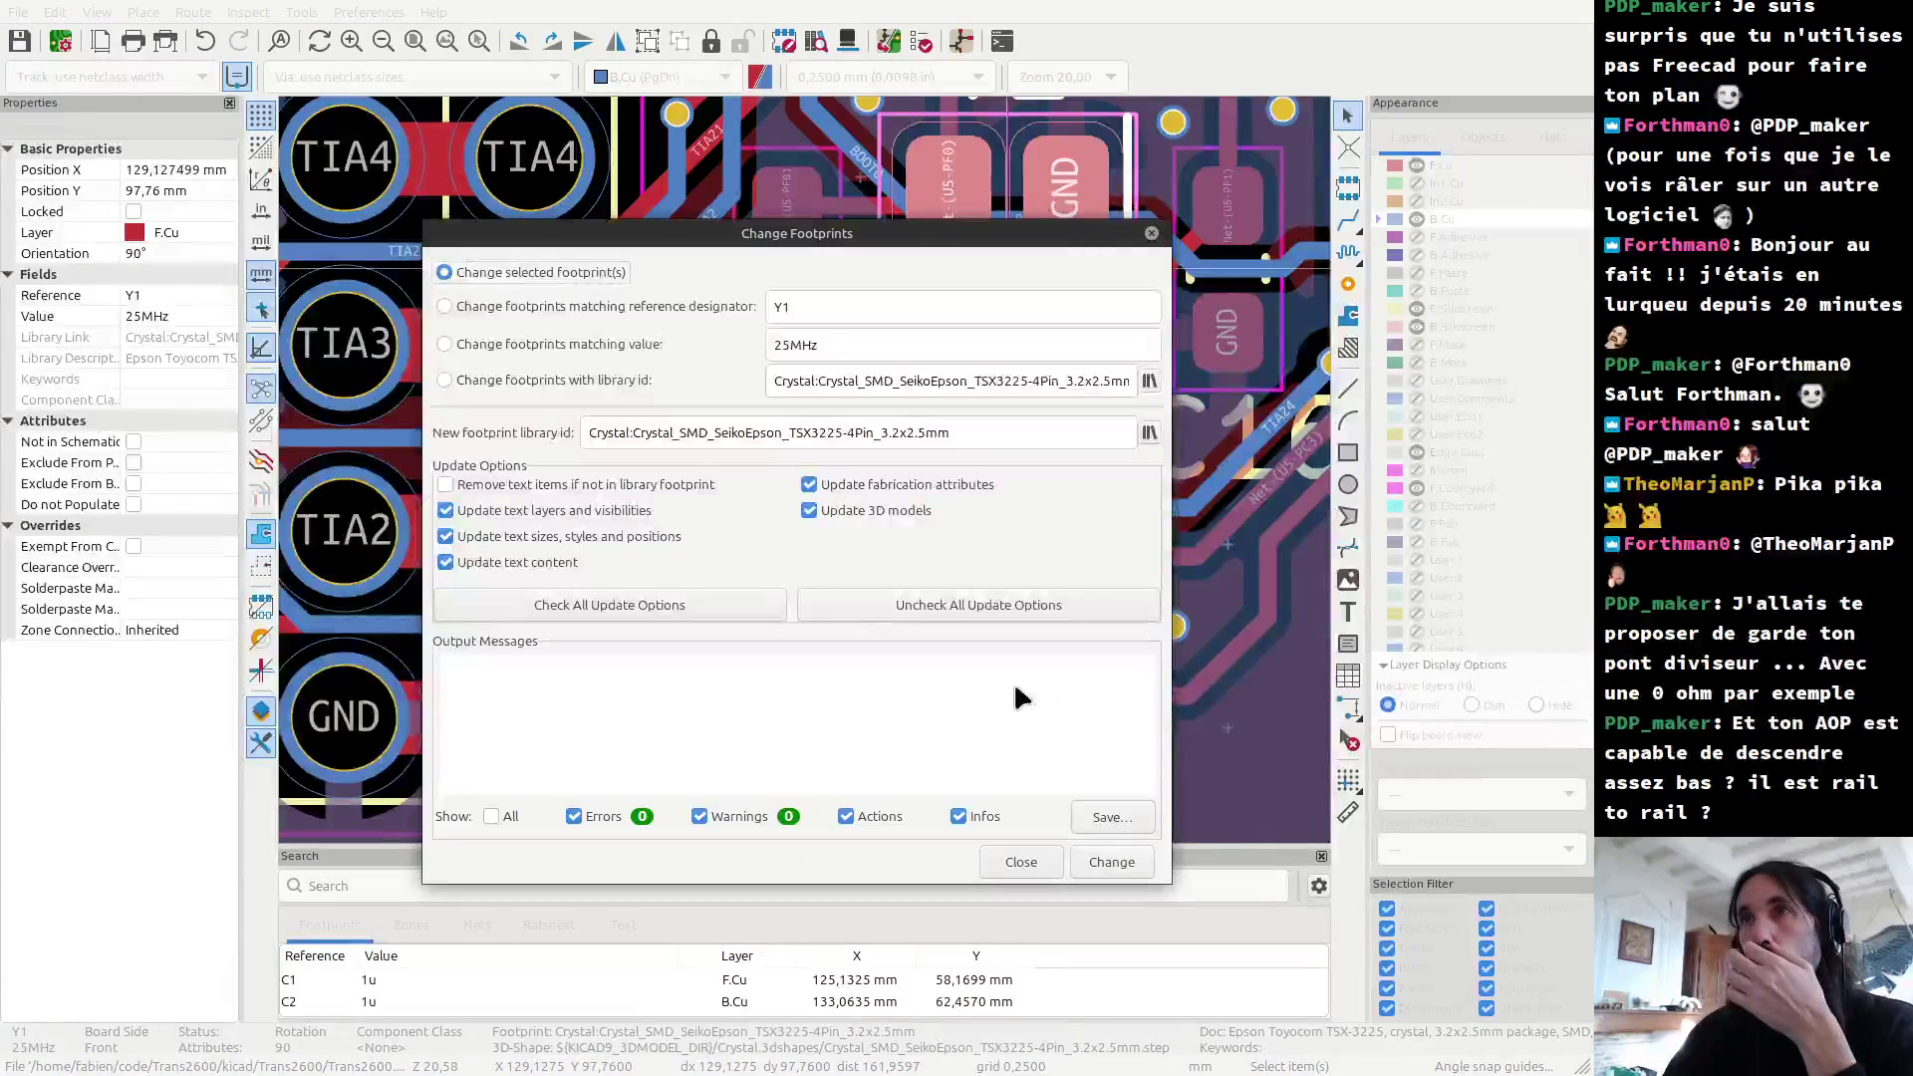
{"action": "left_click", "coordinate": [1148, 380]}
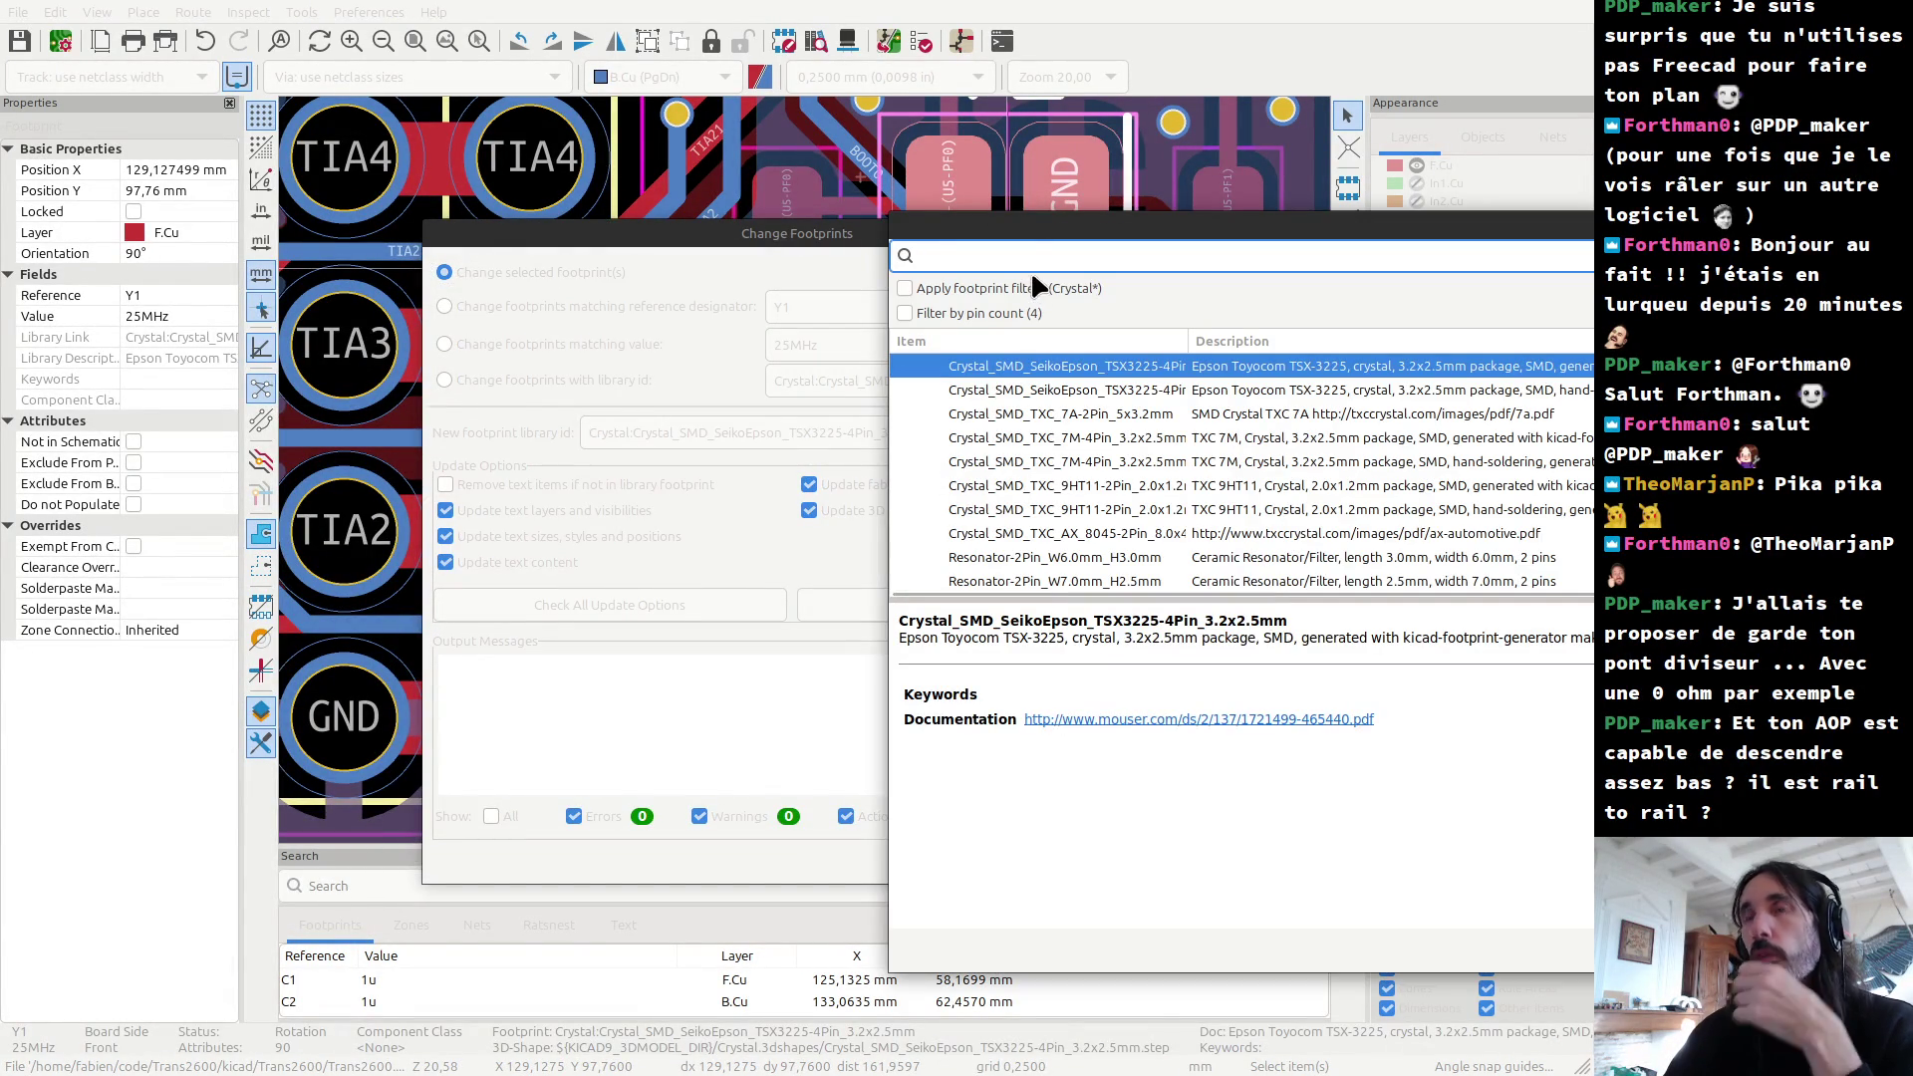
{"action": "type", "text": "3225"}
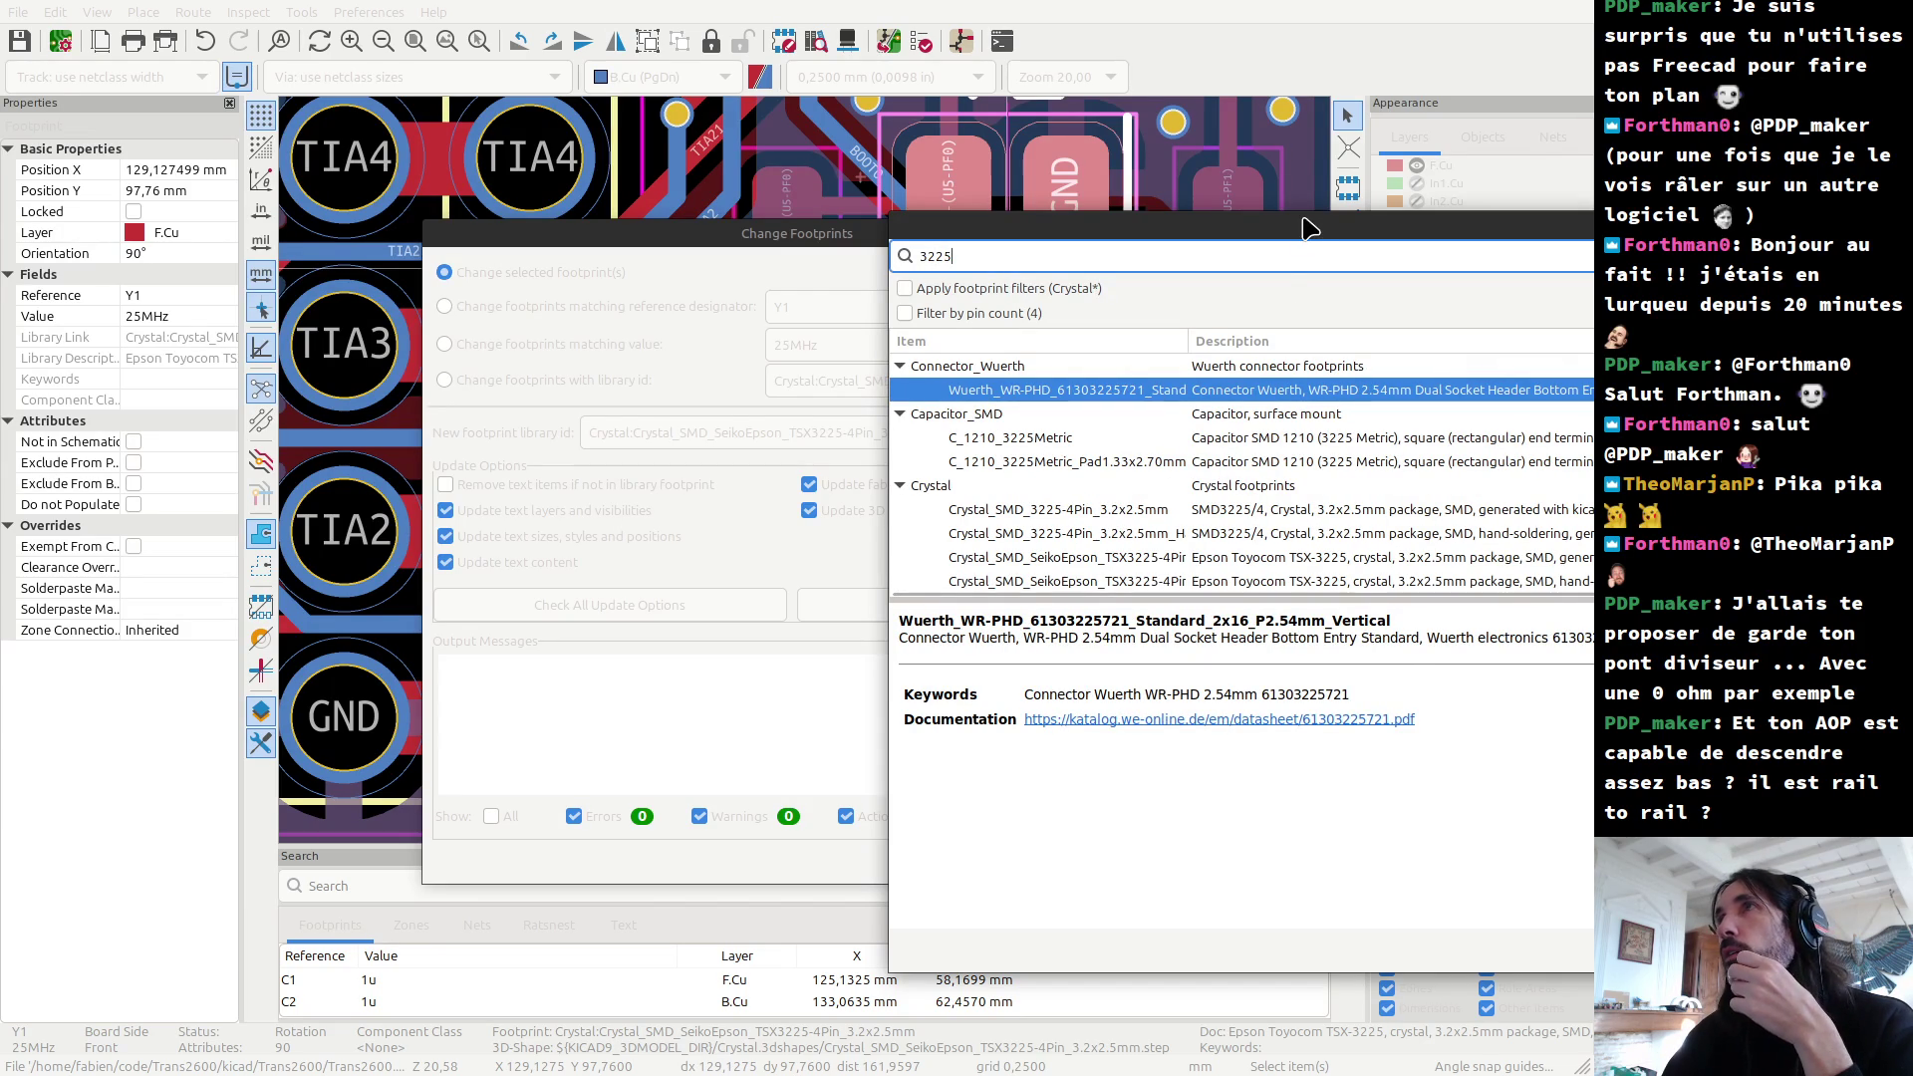
{"action": "left_click_drag", "start_coordinate": [1308, 228], "coordinate": [946, 191]}
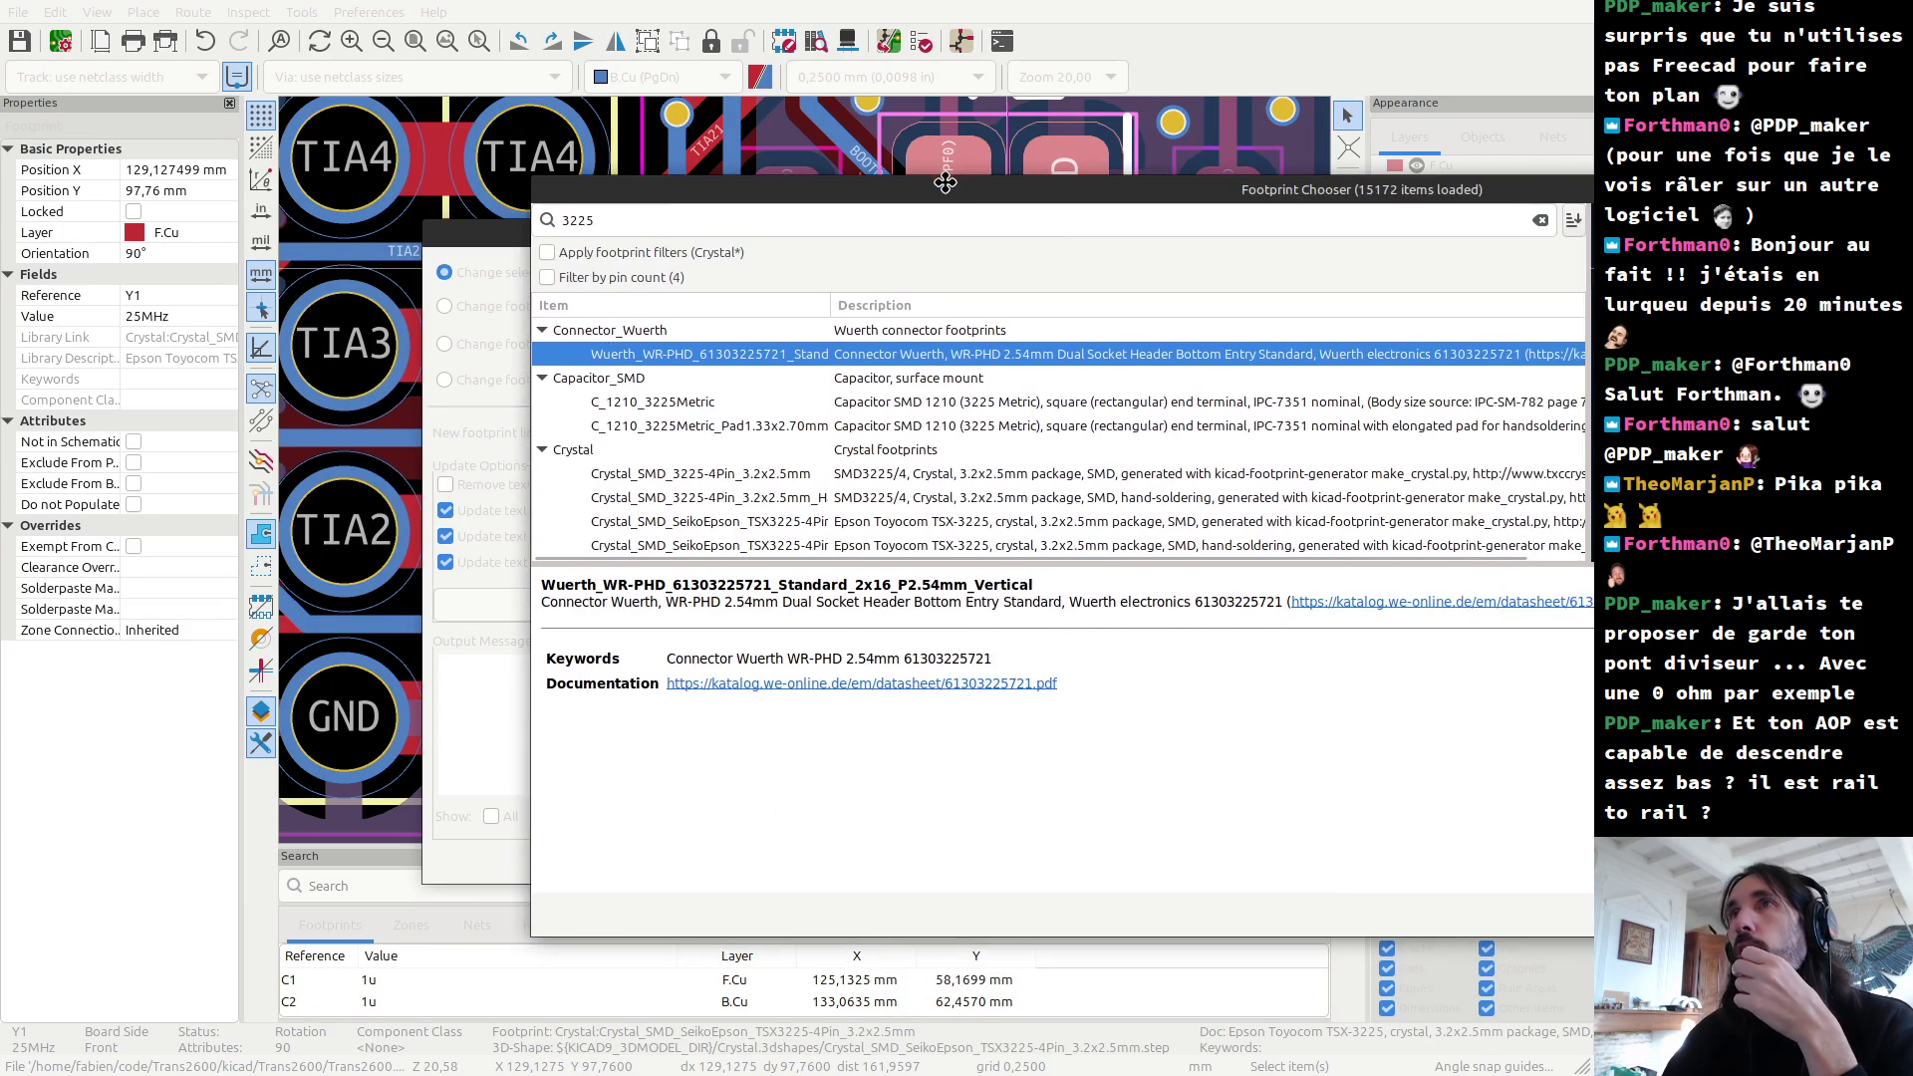
{"action": "left_click", "coordinate": [665, 401]}
{"action": "left_click", "coordinate": [668, 425]}
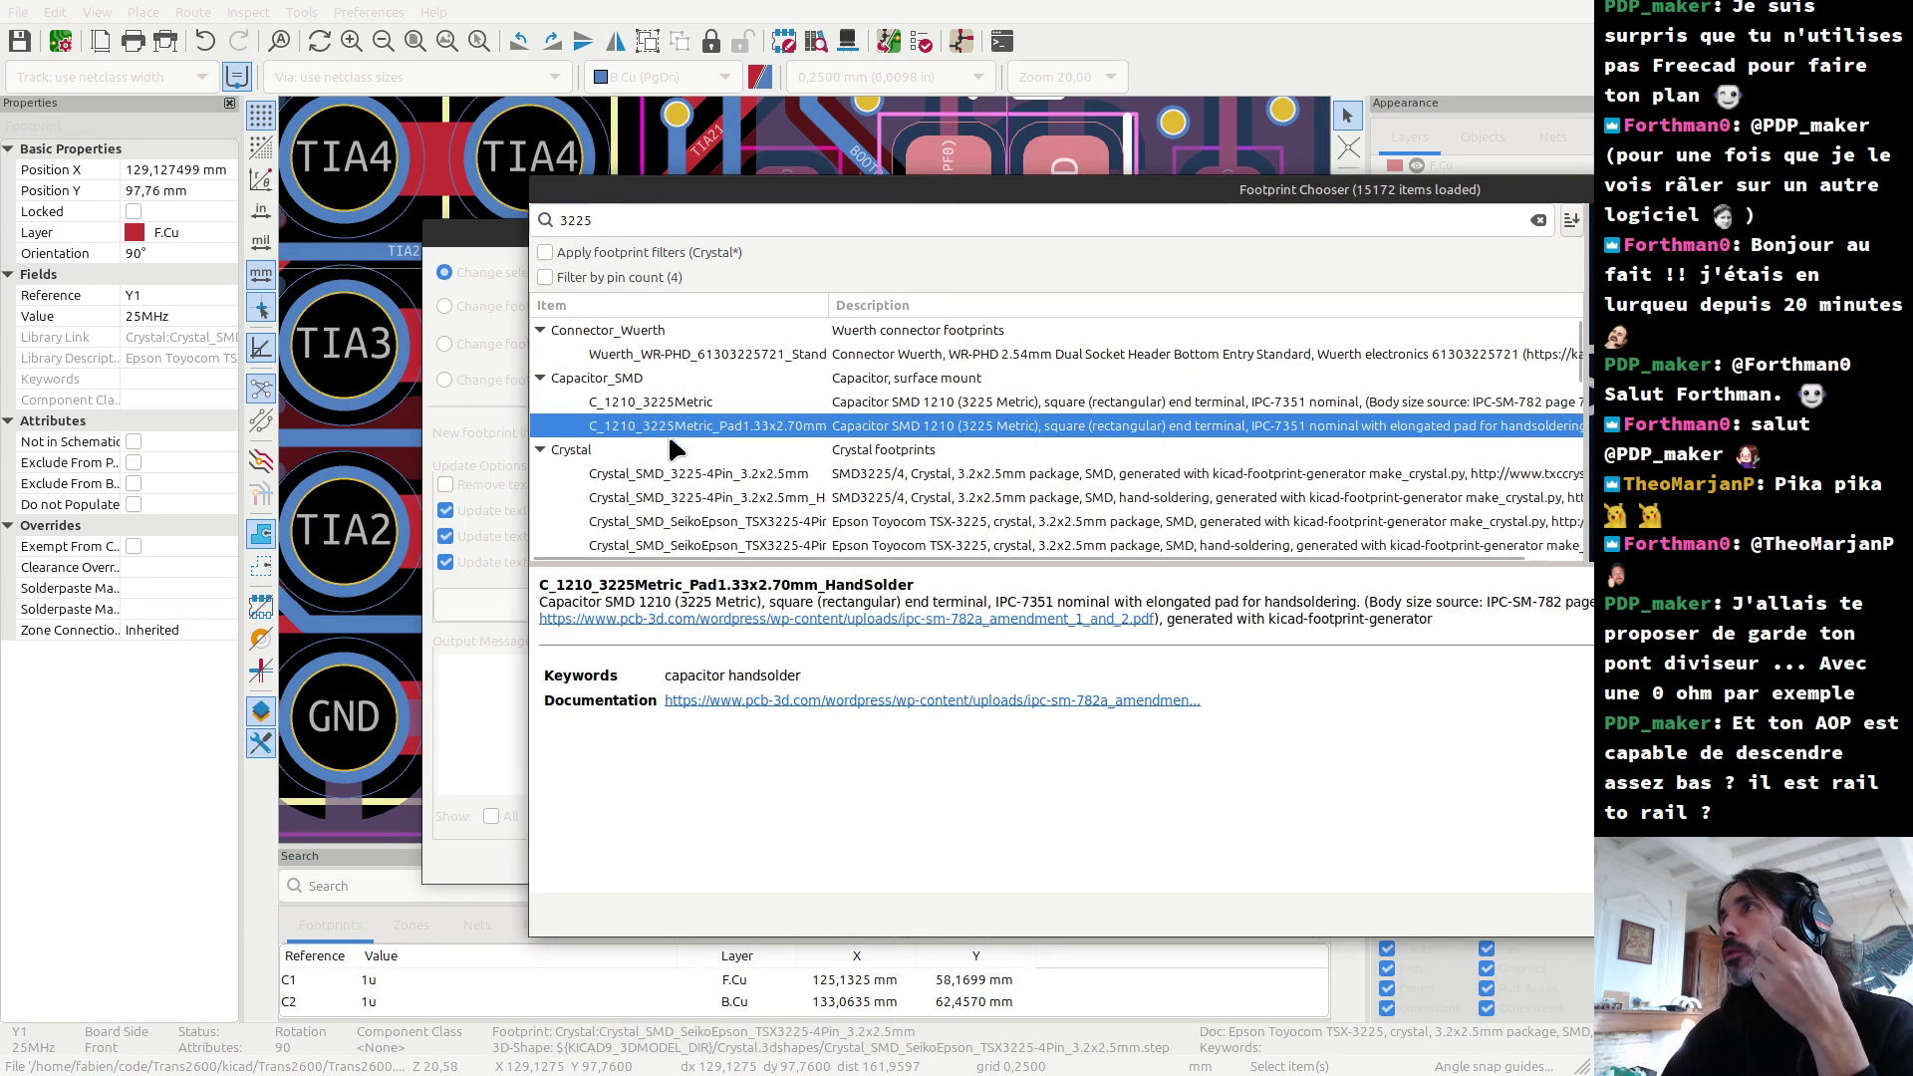
{"action": "left_click", "coordinate": [683, 474]}
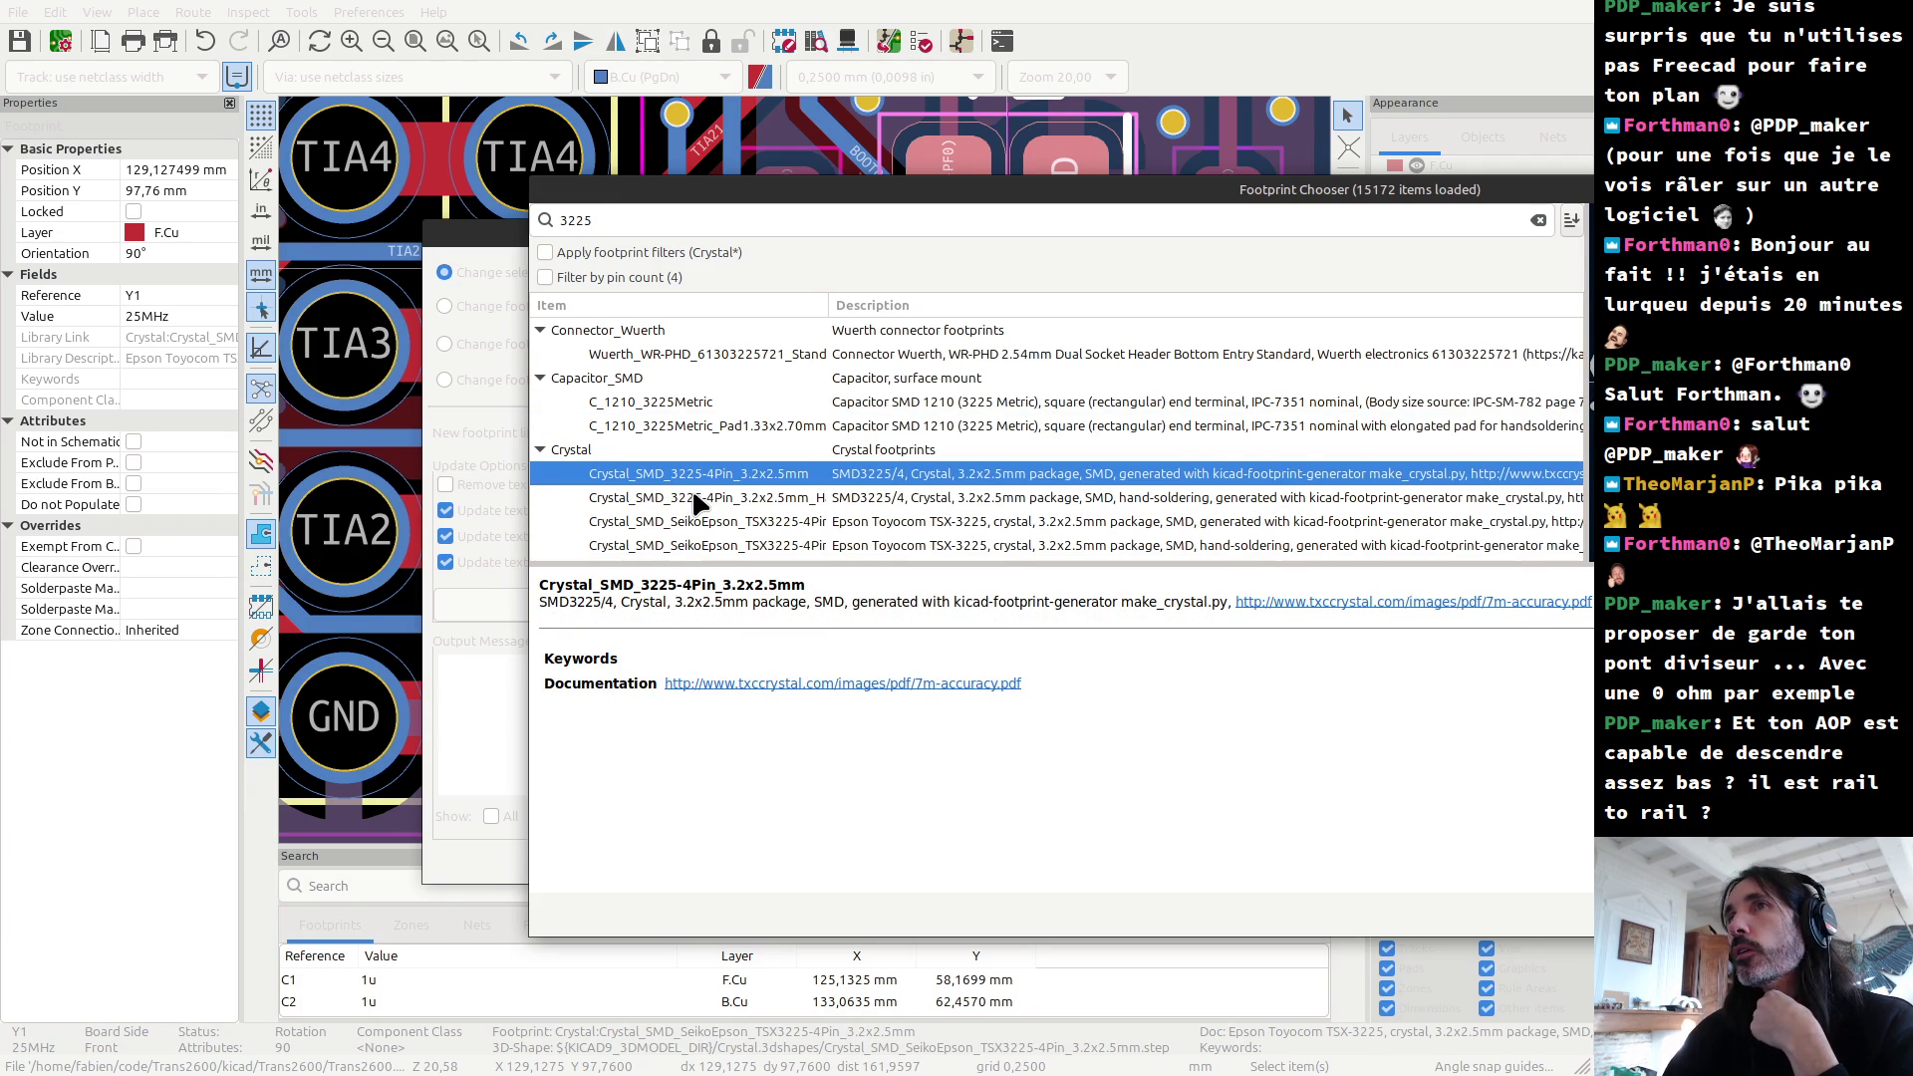
{"action": "left_click", "coordinate": [694, 498]}
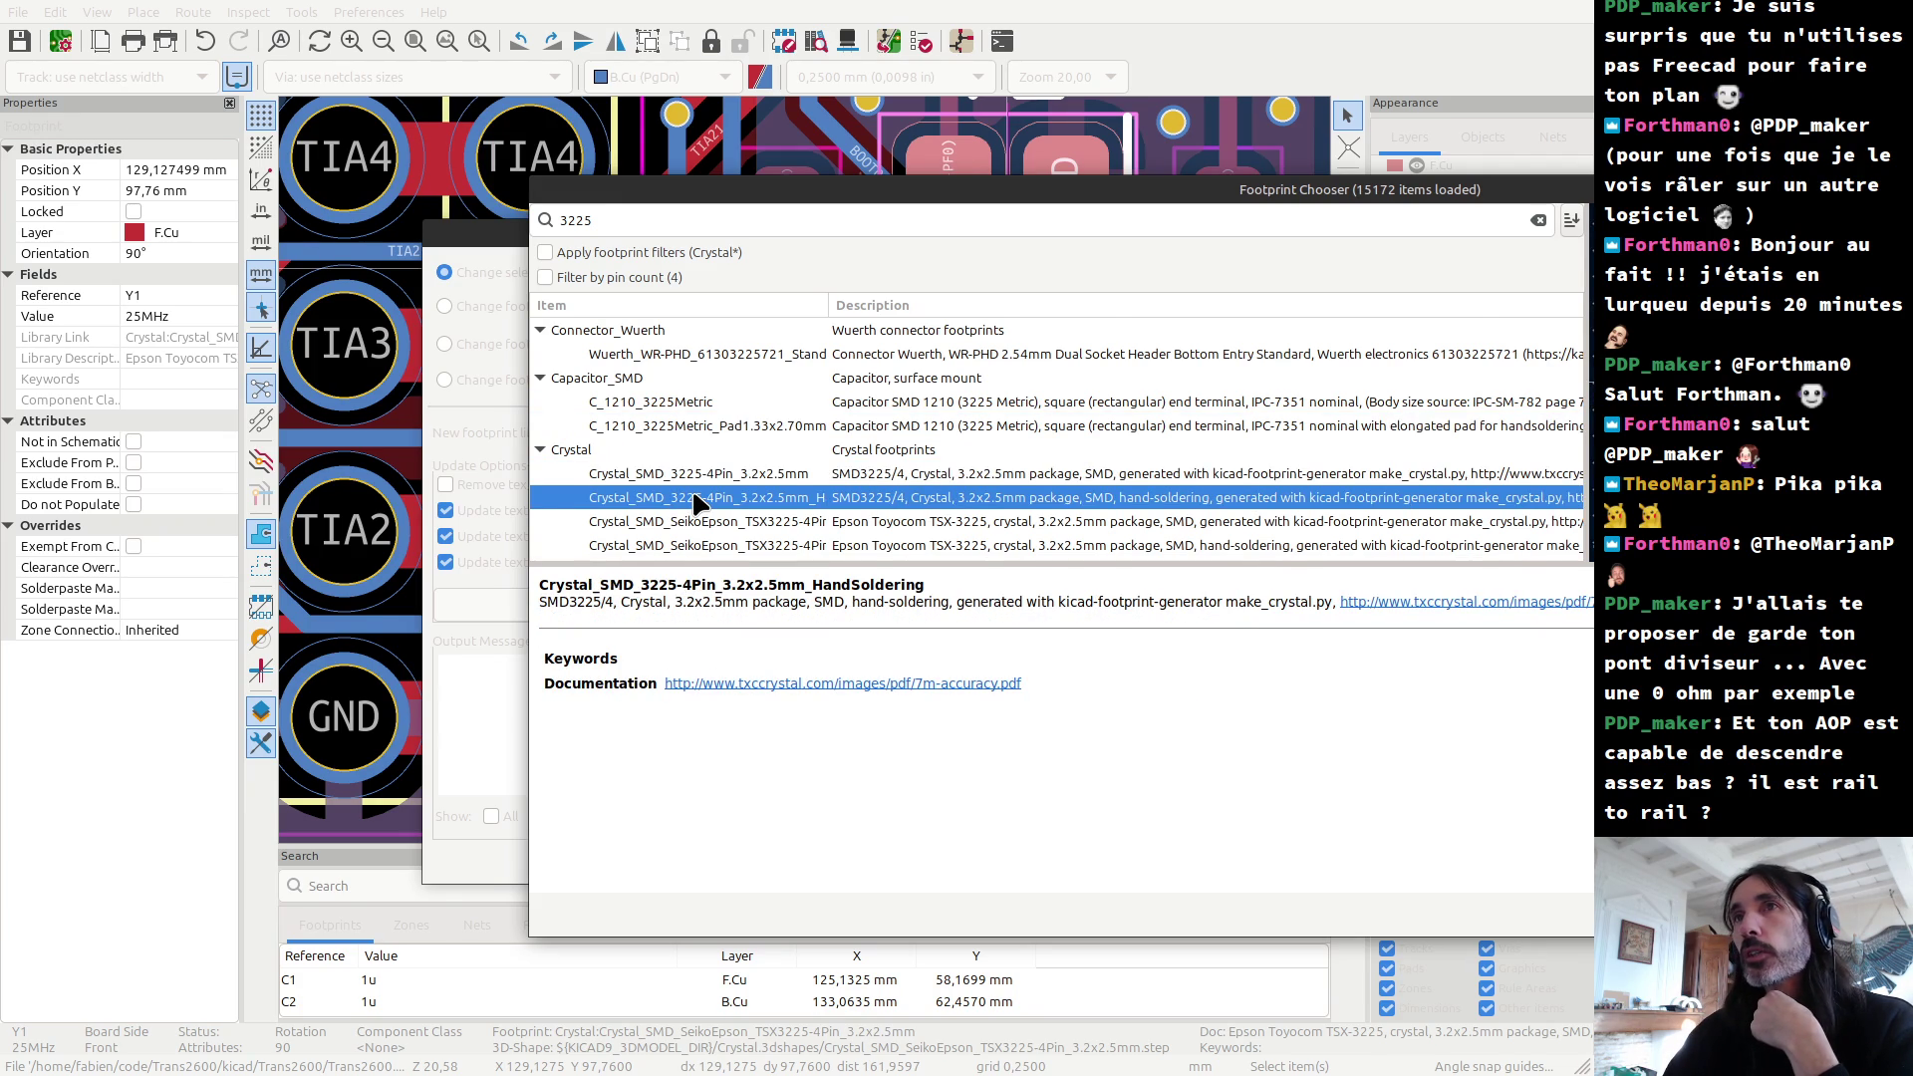
Step: Preview the Seiko Epson TSX3225 footprints, then close the swap leaving Y1's footprint unchanged
{"action": "scroll", "coordinate": [695, 498], "scroll_direction": "down", "scroll_amount": 1}
{"action": "left_click", "coordinate": [695, 484]}
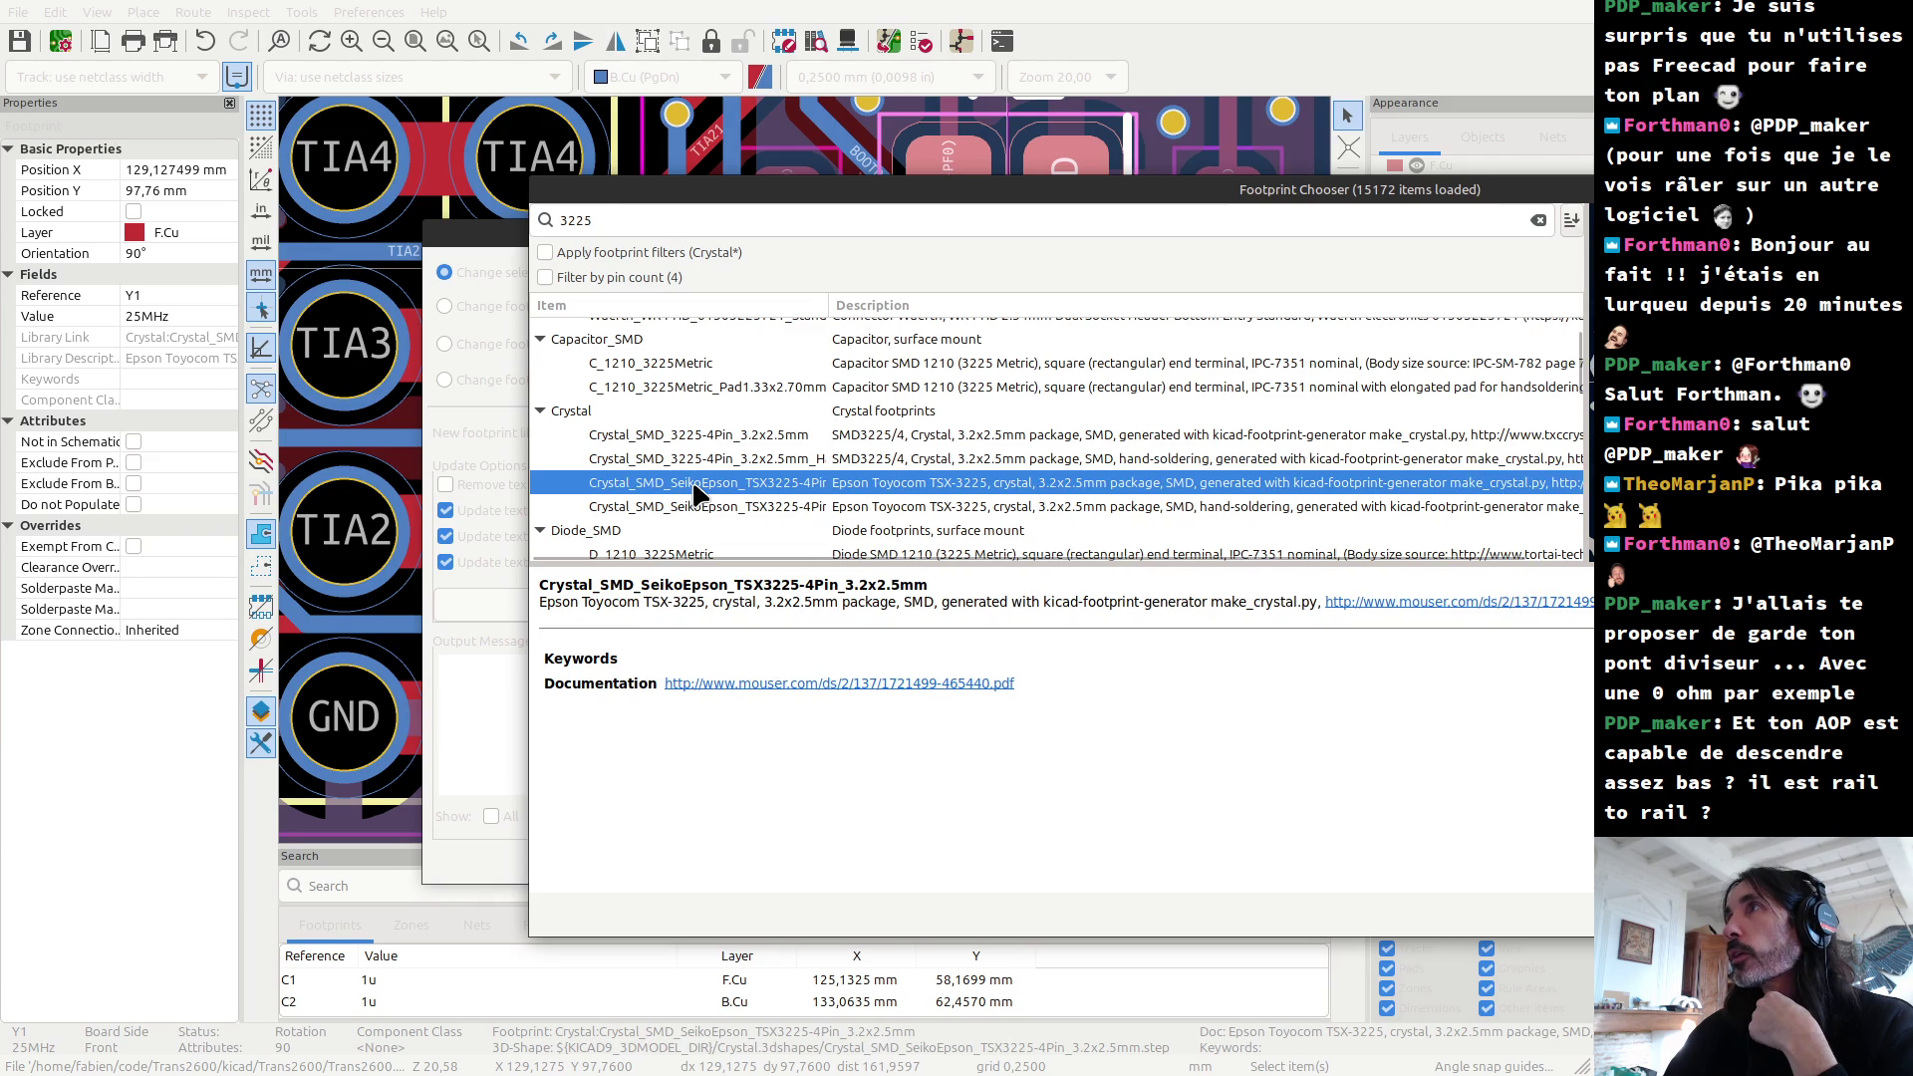
{"action": "left_click", "coordinate": [692, 506]}
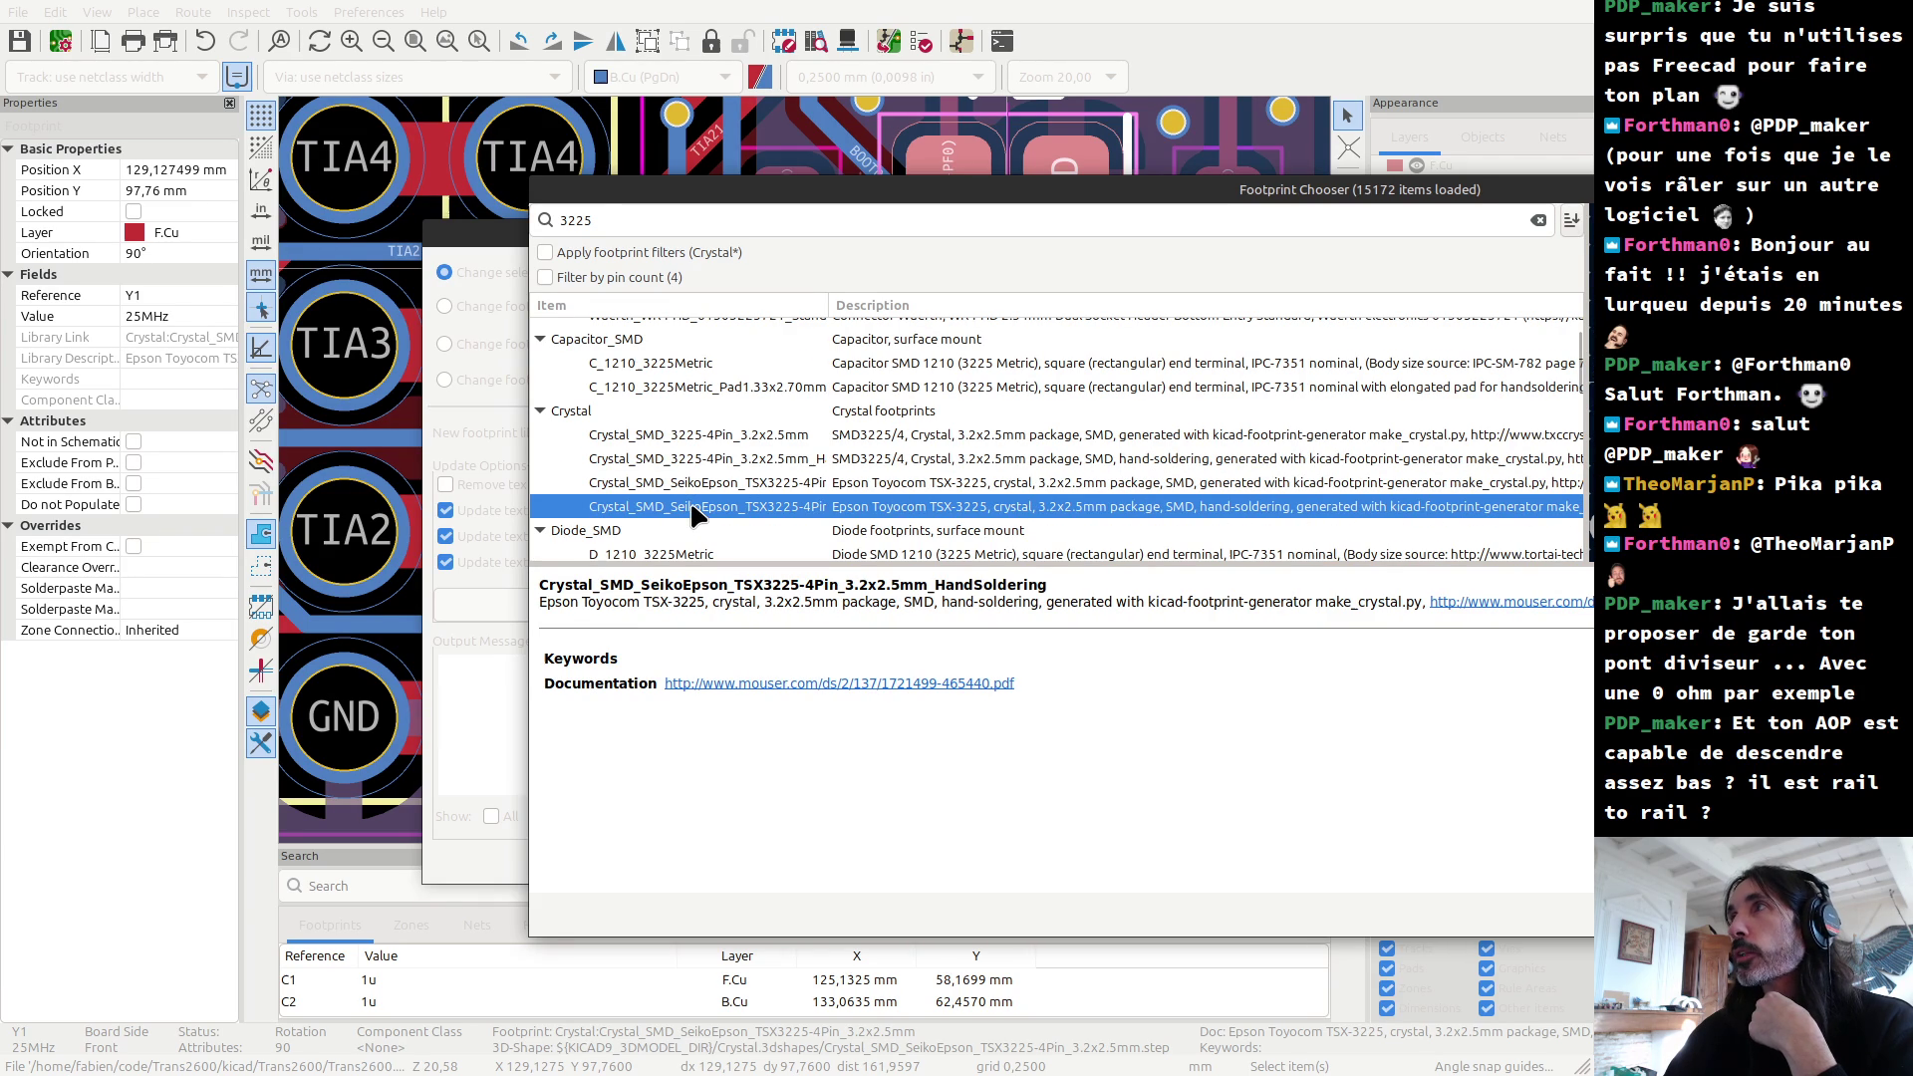
{"action": "scroll", "coordinate": [685, 512], "scroll_direction": "down", "scroll_amount": 1}
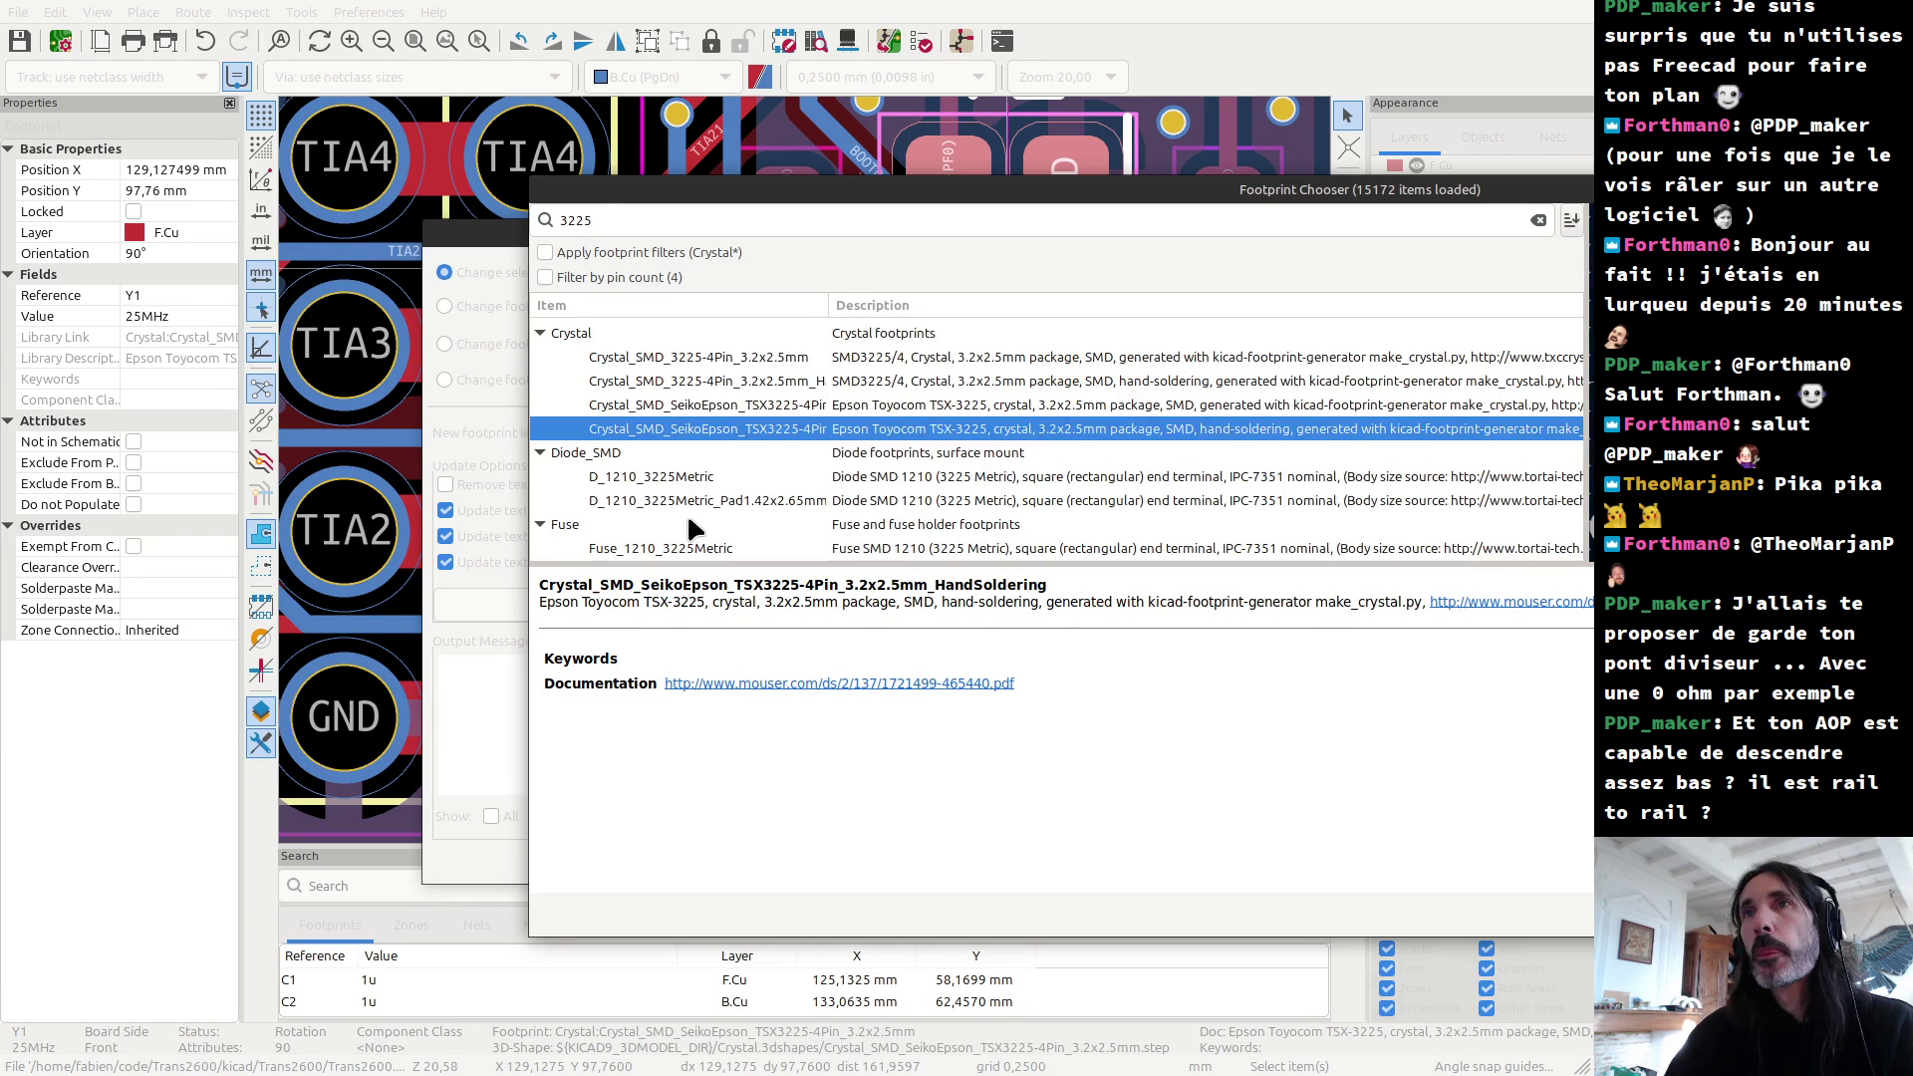
{"action": "key", "text": "Return"}
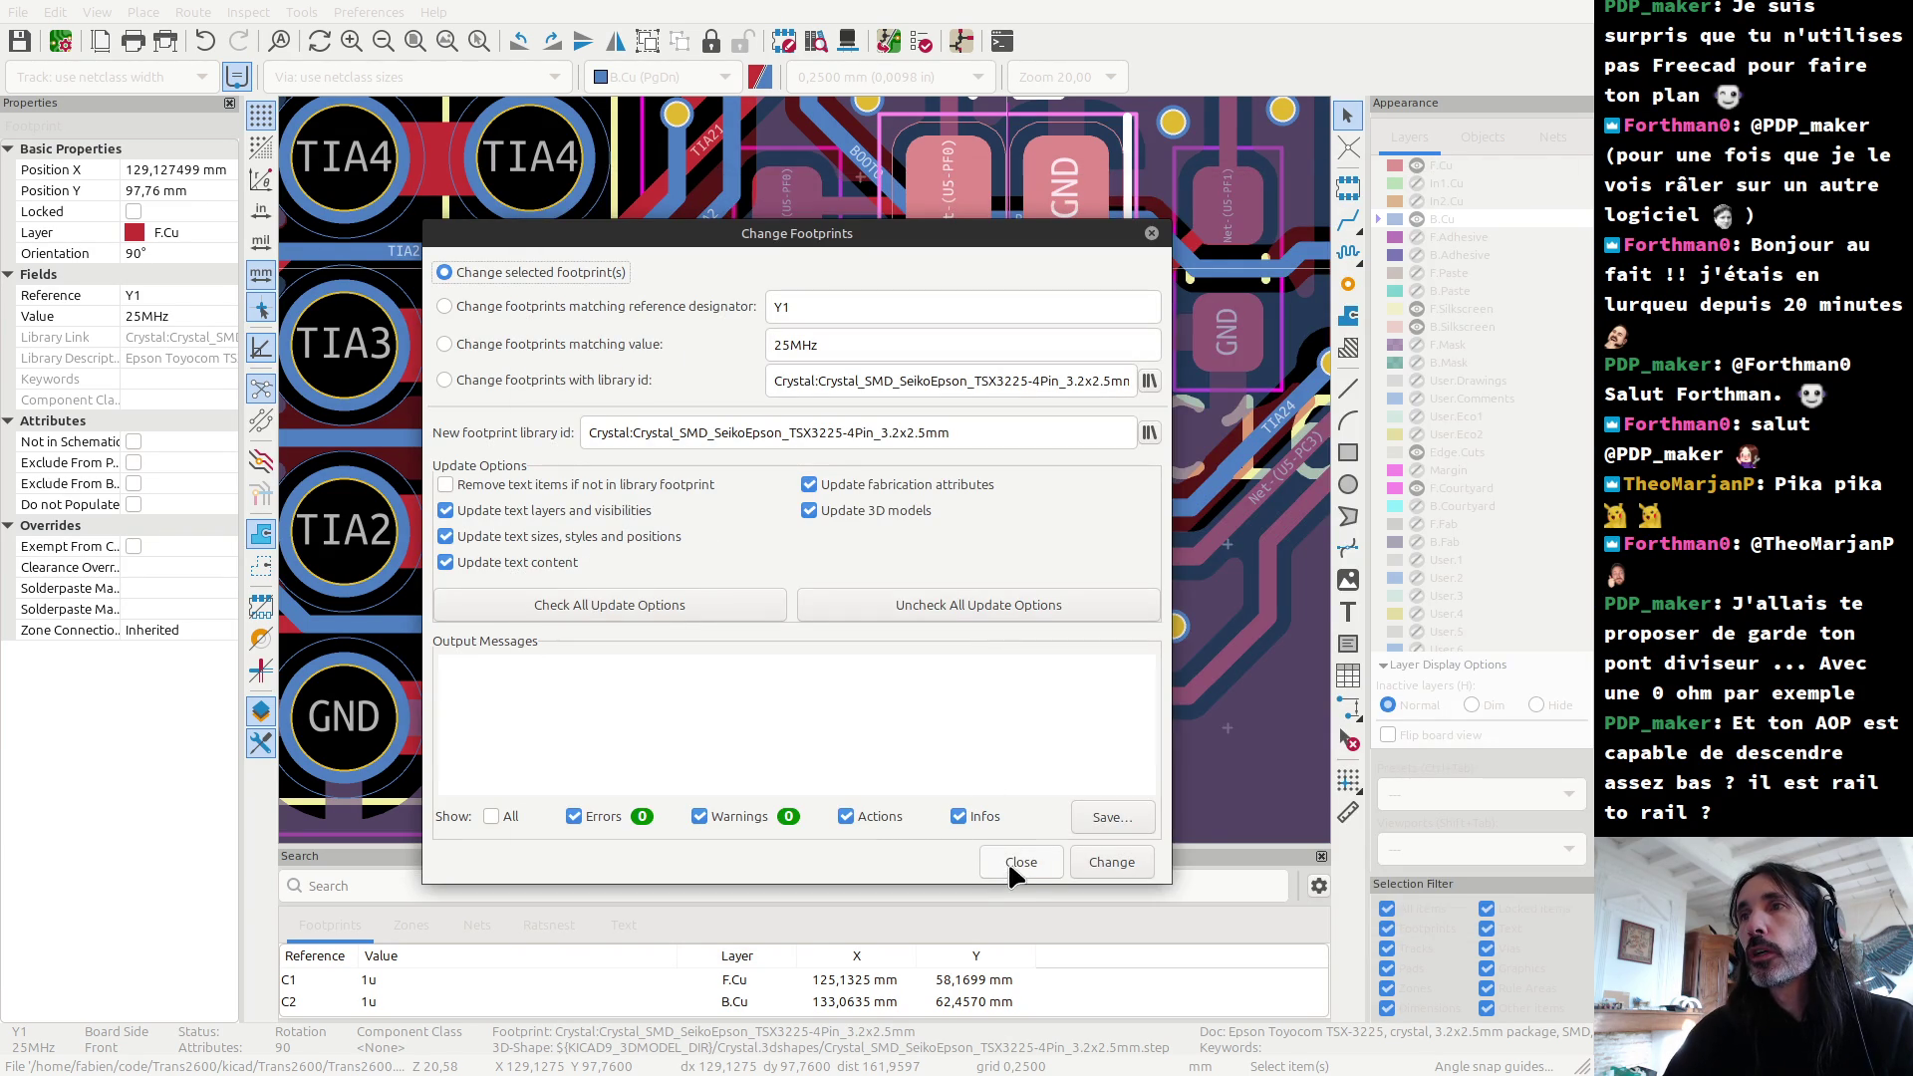
{"action": "left_click", "coordinate": [1019, 862]}
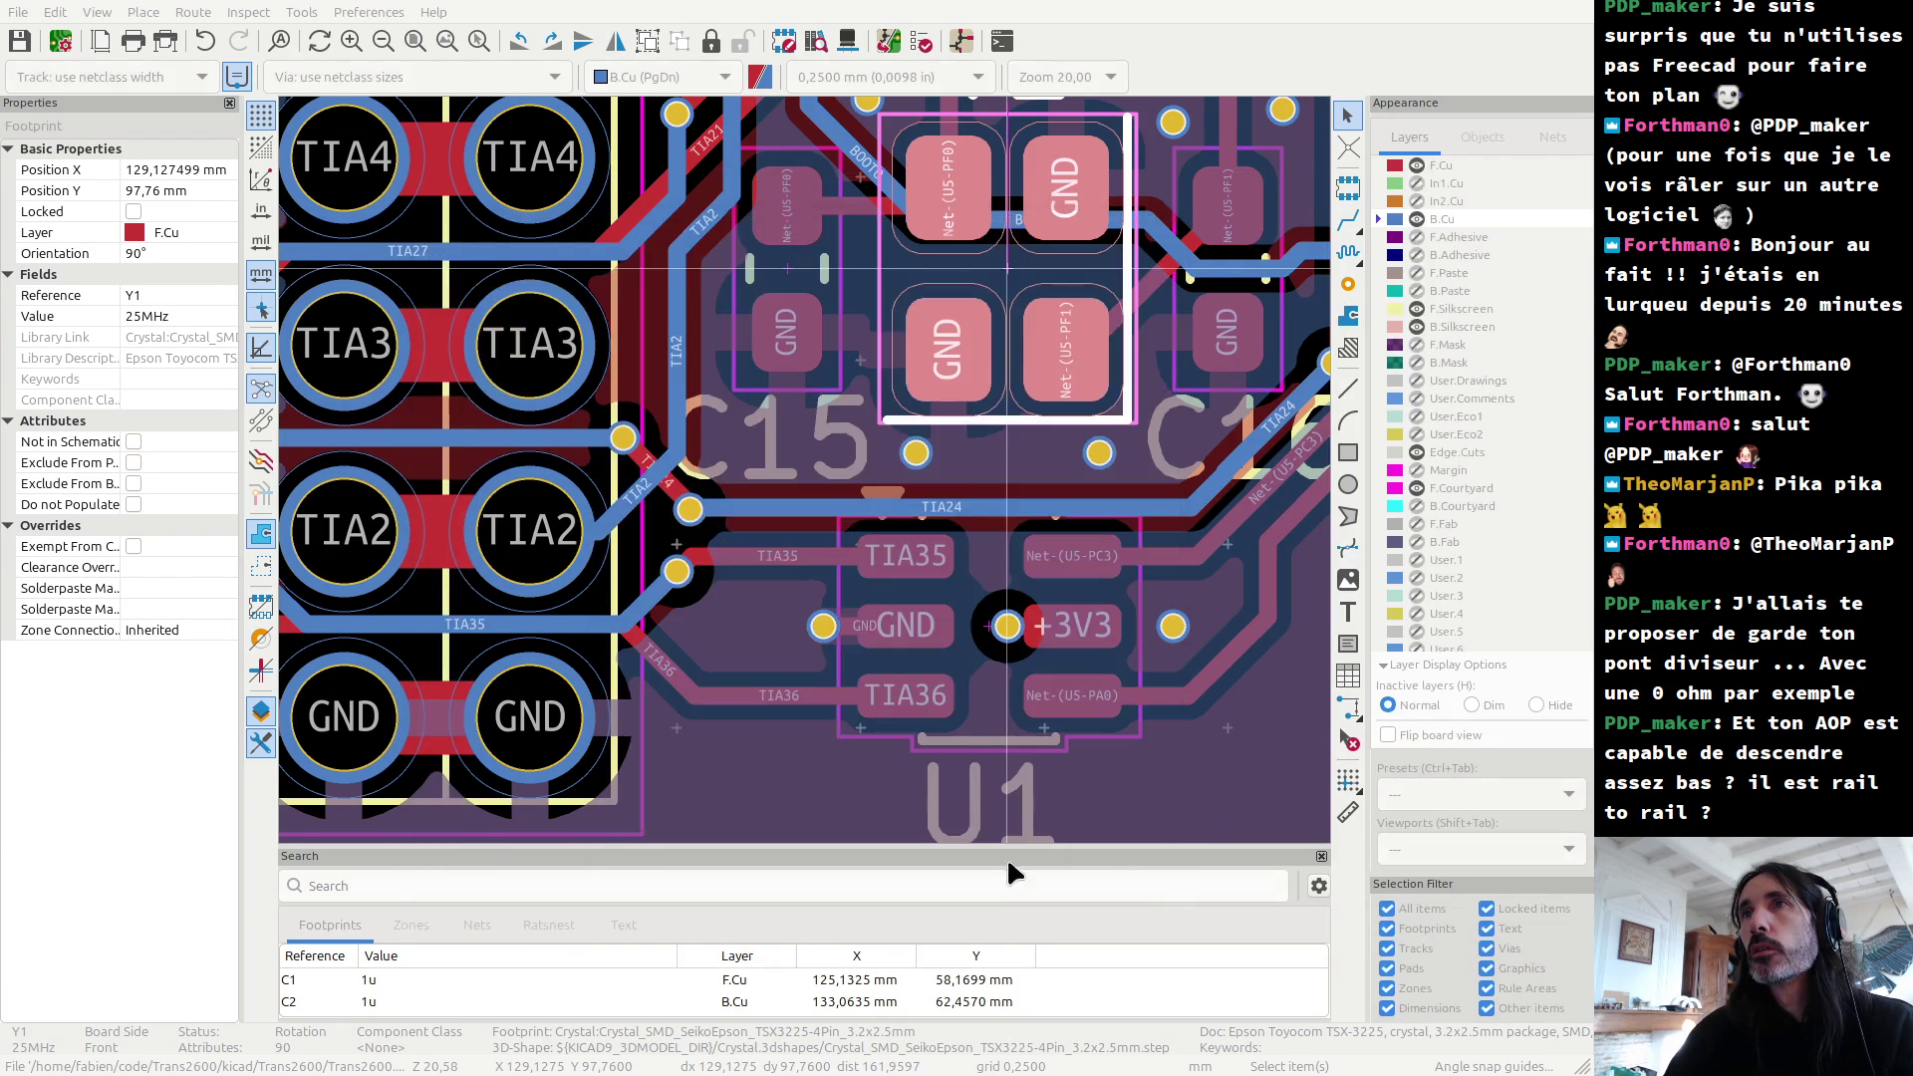
{"action": "double_click", "coordinate": [968, 344]}
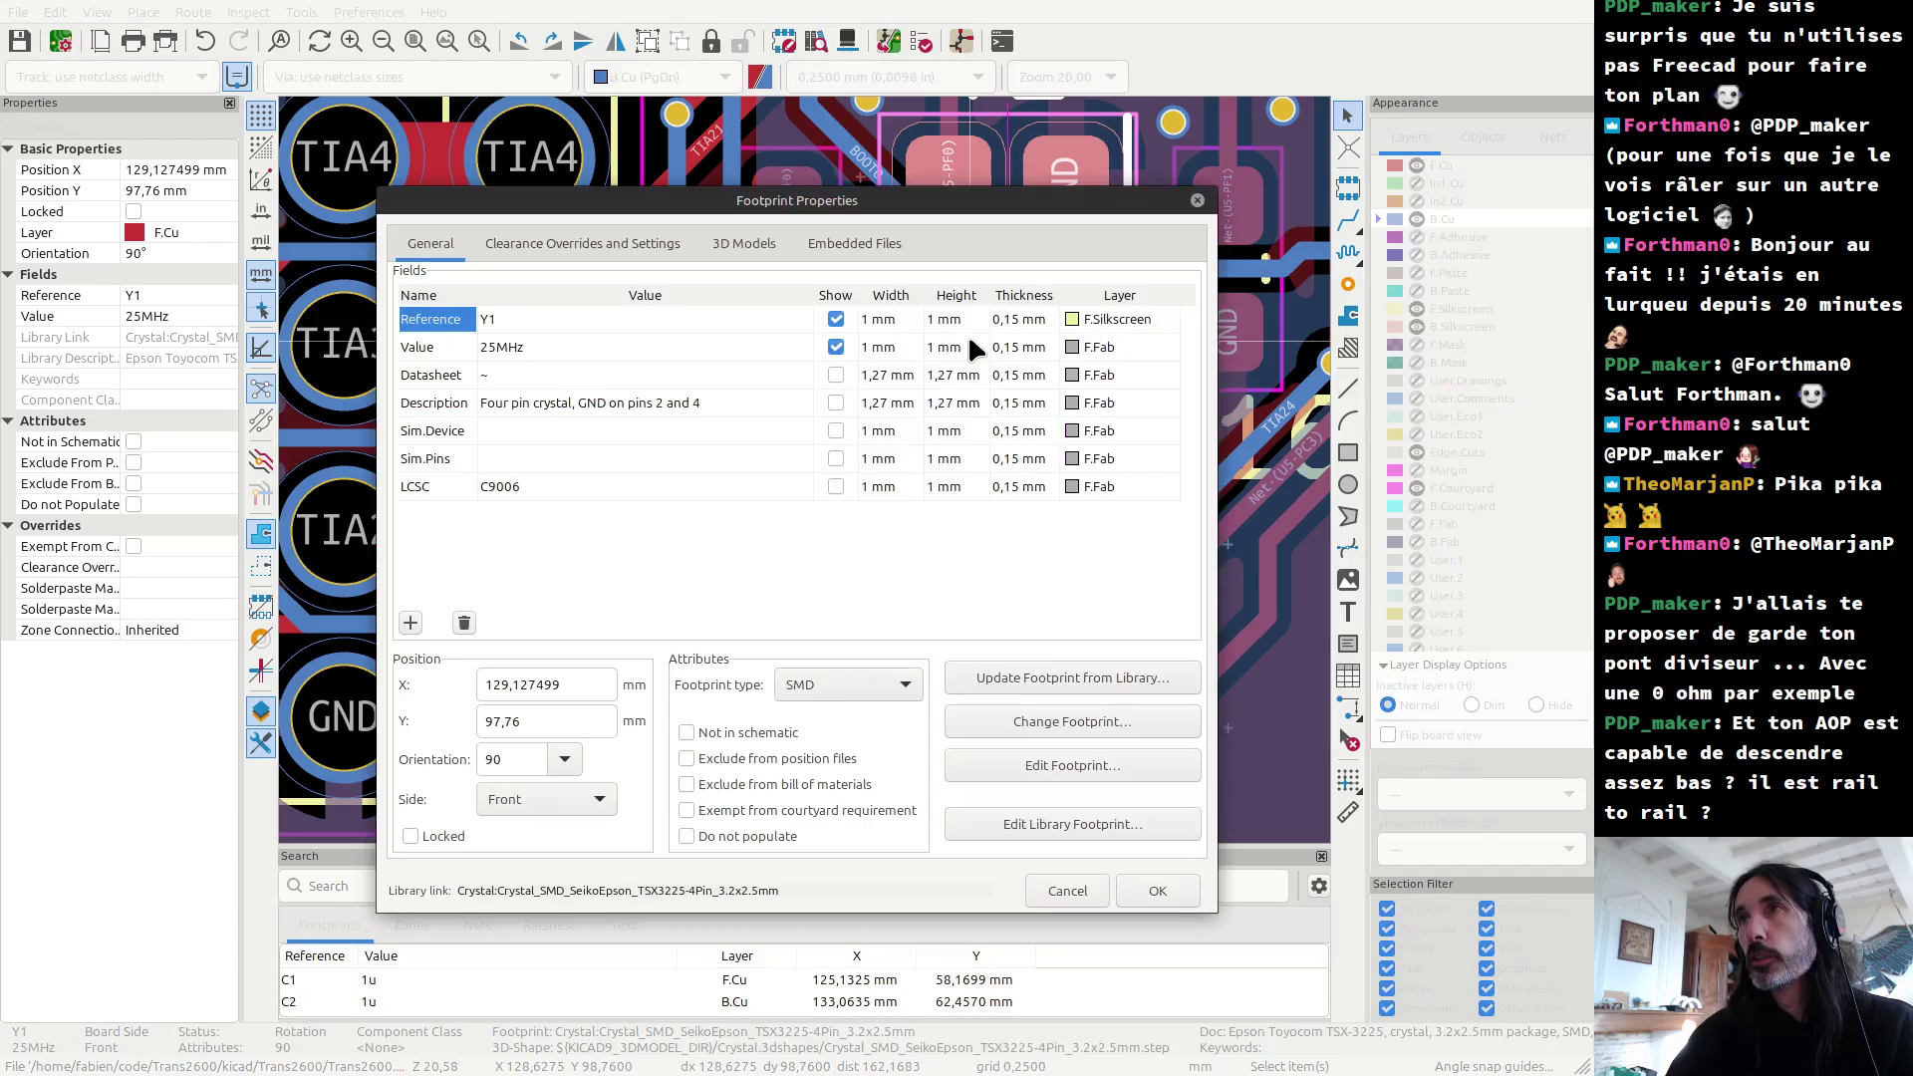
Step: Open Y1's SeikoEpson TSX3225 footprint on its own in the Footprint Editor via Edit Footprint
{"action": "left_click", "coordinate": [1100, 764]}
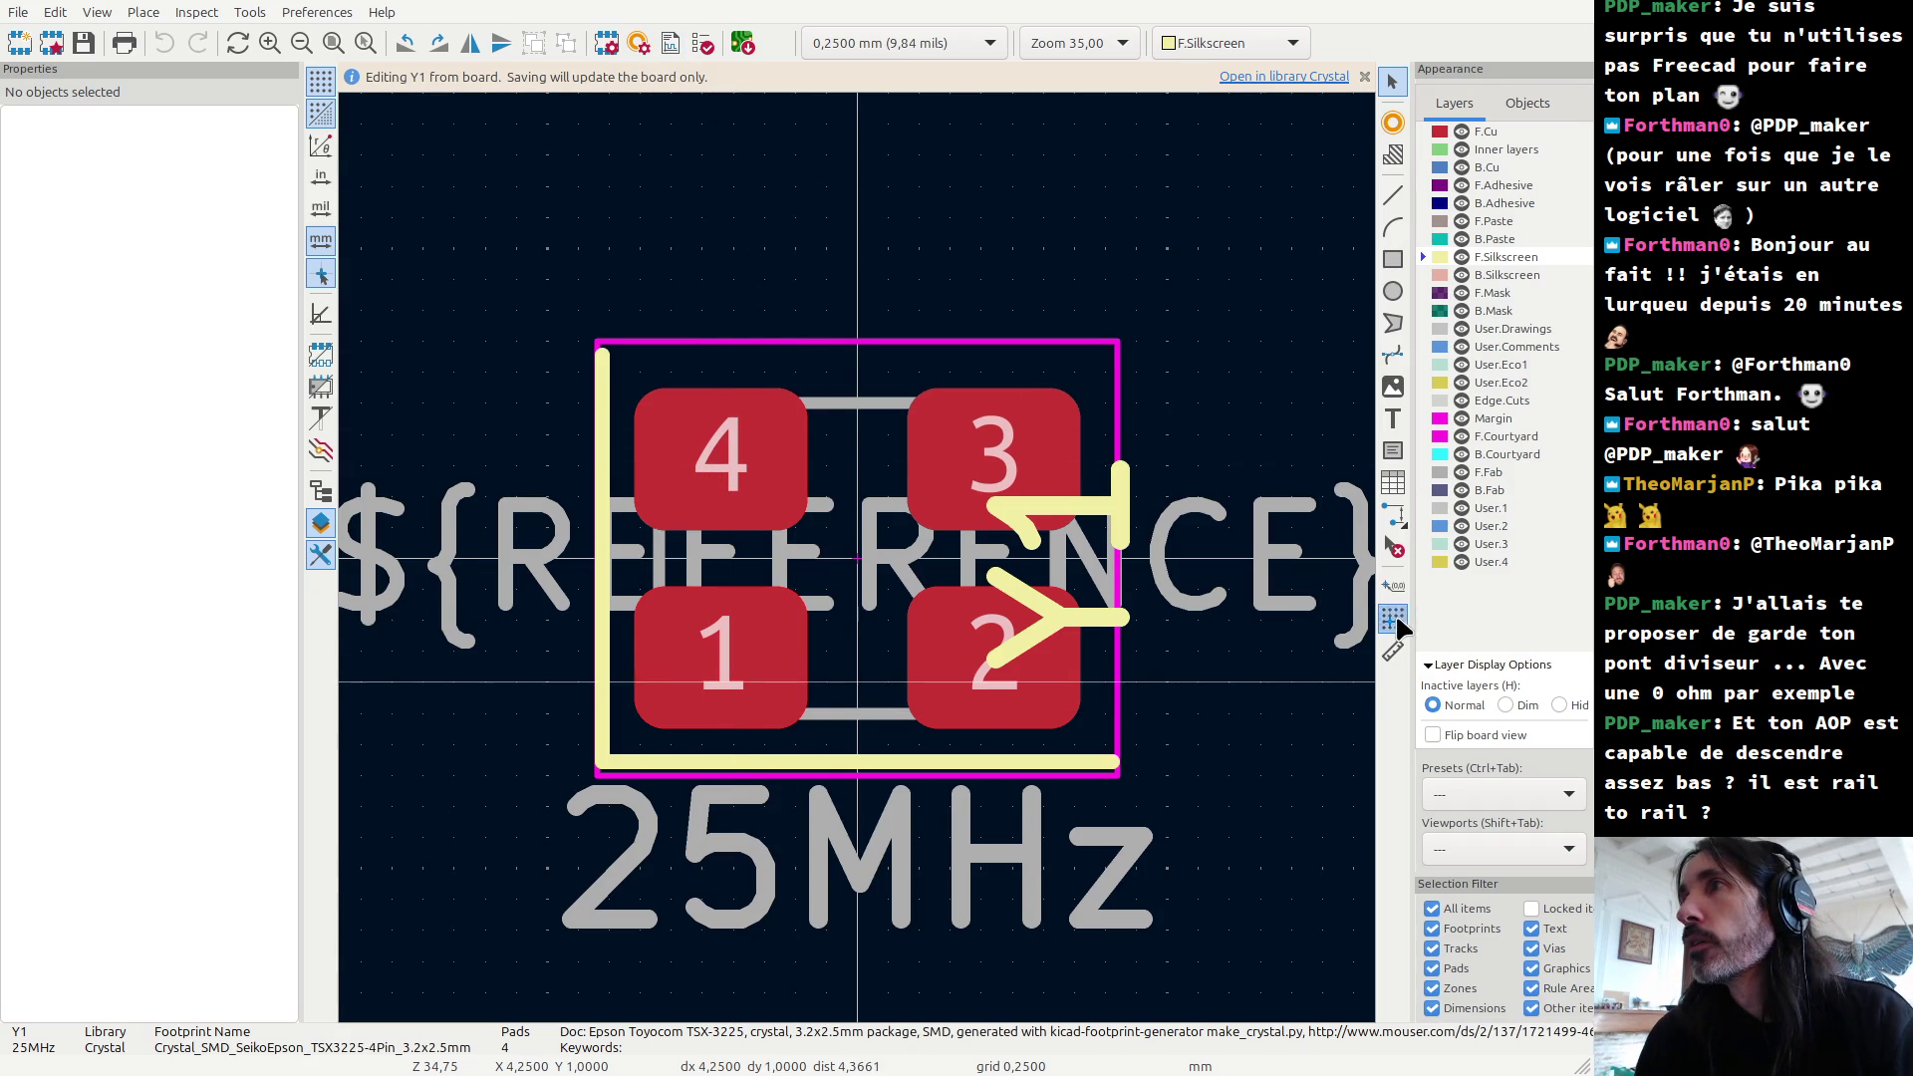
{"action": "scroll", "coordinate": [1002, 663], "scroll_direction": "up", "scroll_amount": 3}
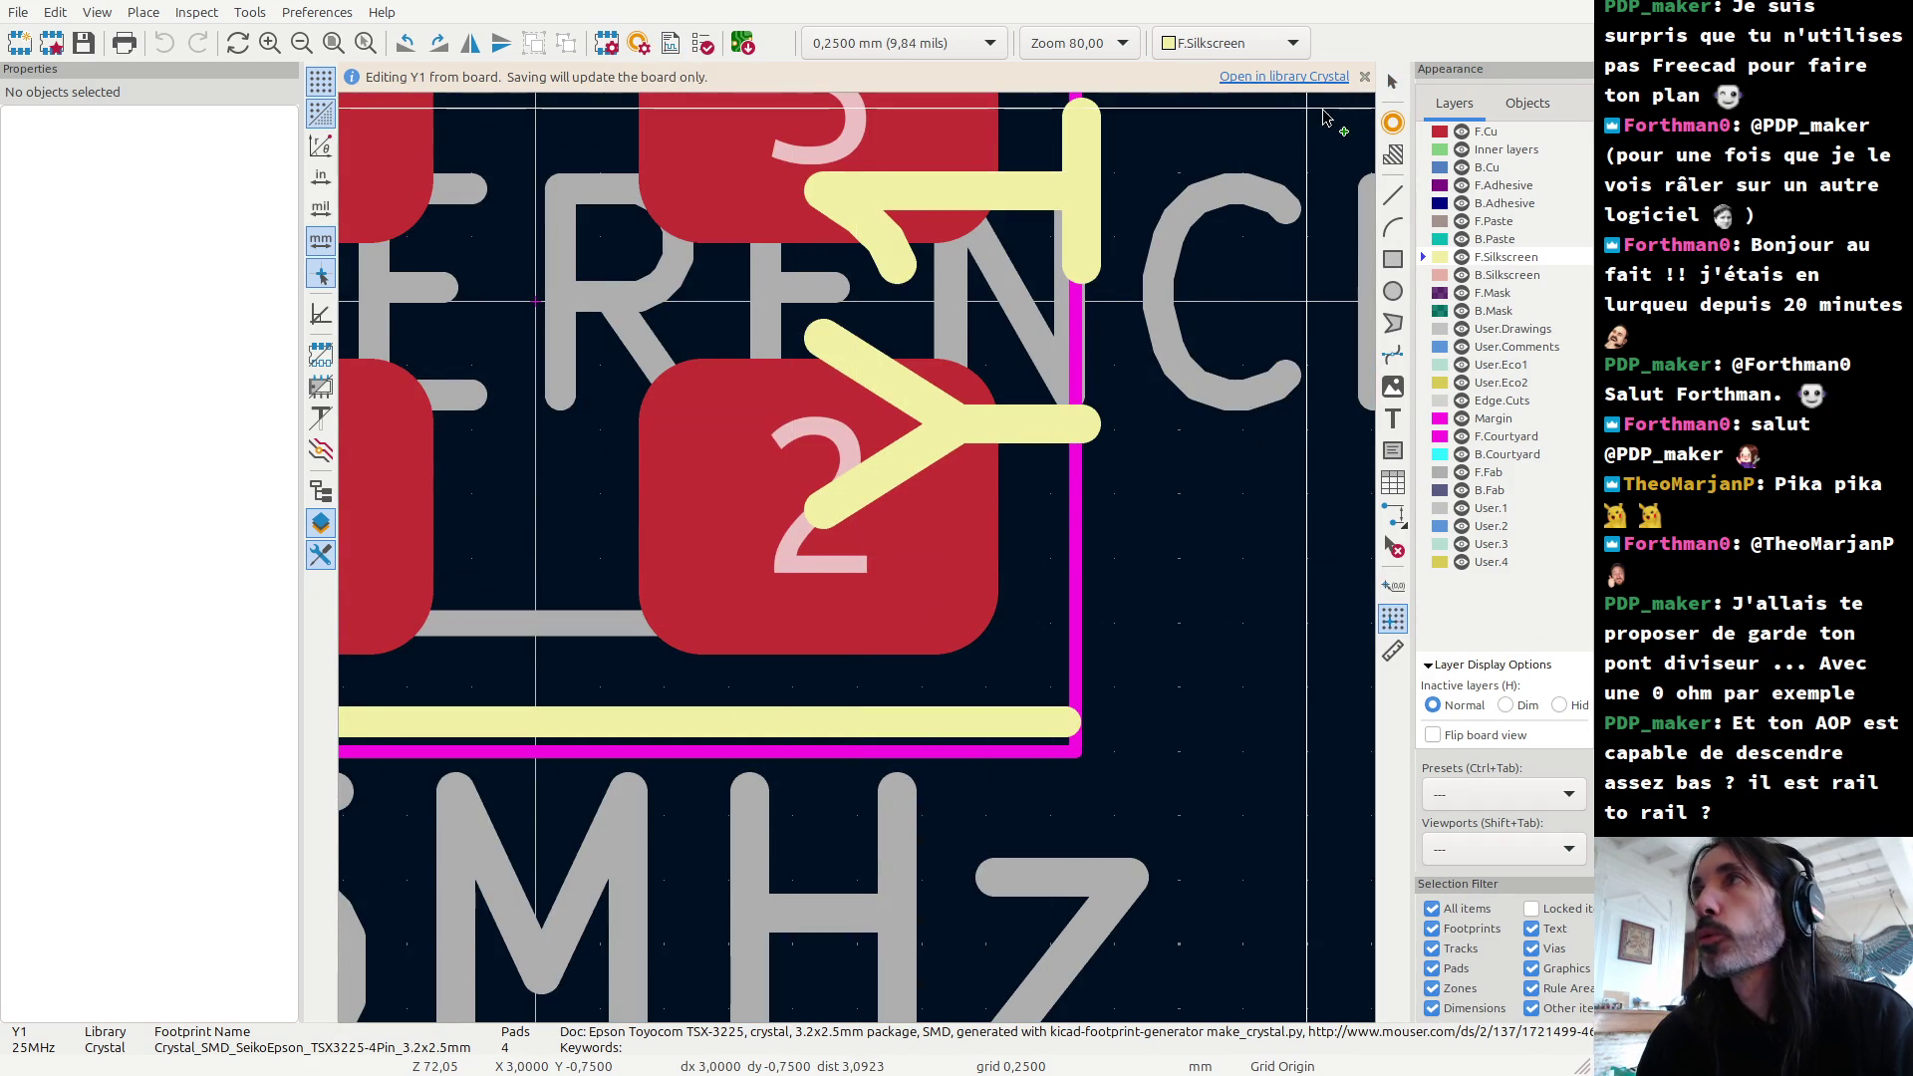
Step: Make F.Cu the working layer and place the grid origin at pad 2's centre
{"action": "left_click", "coordinate": [1488, 133]}
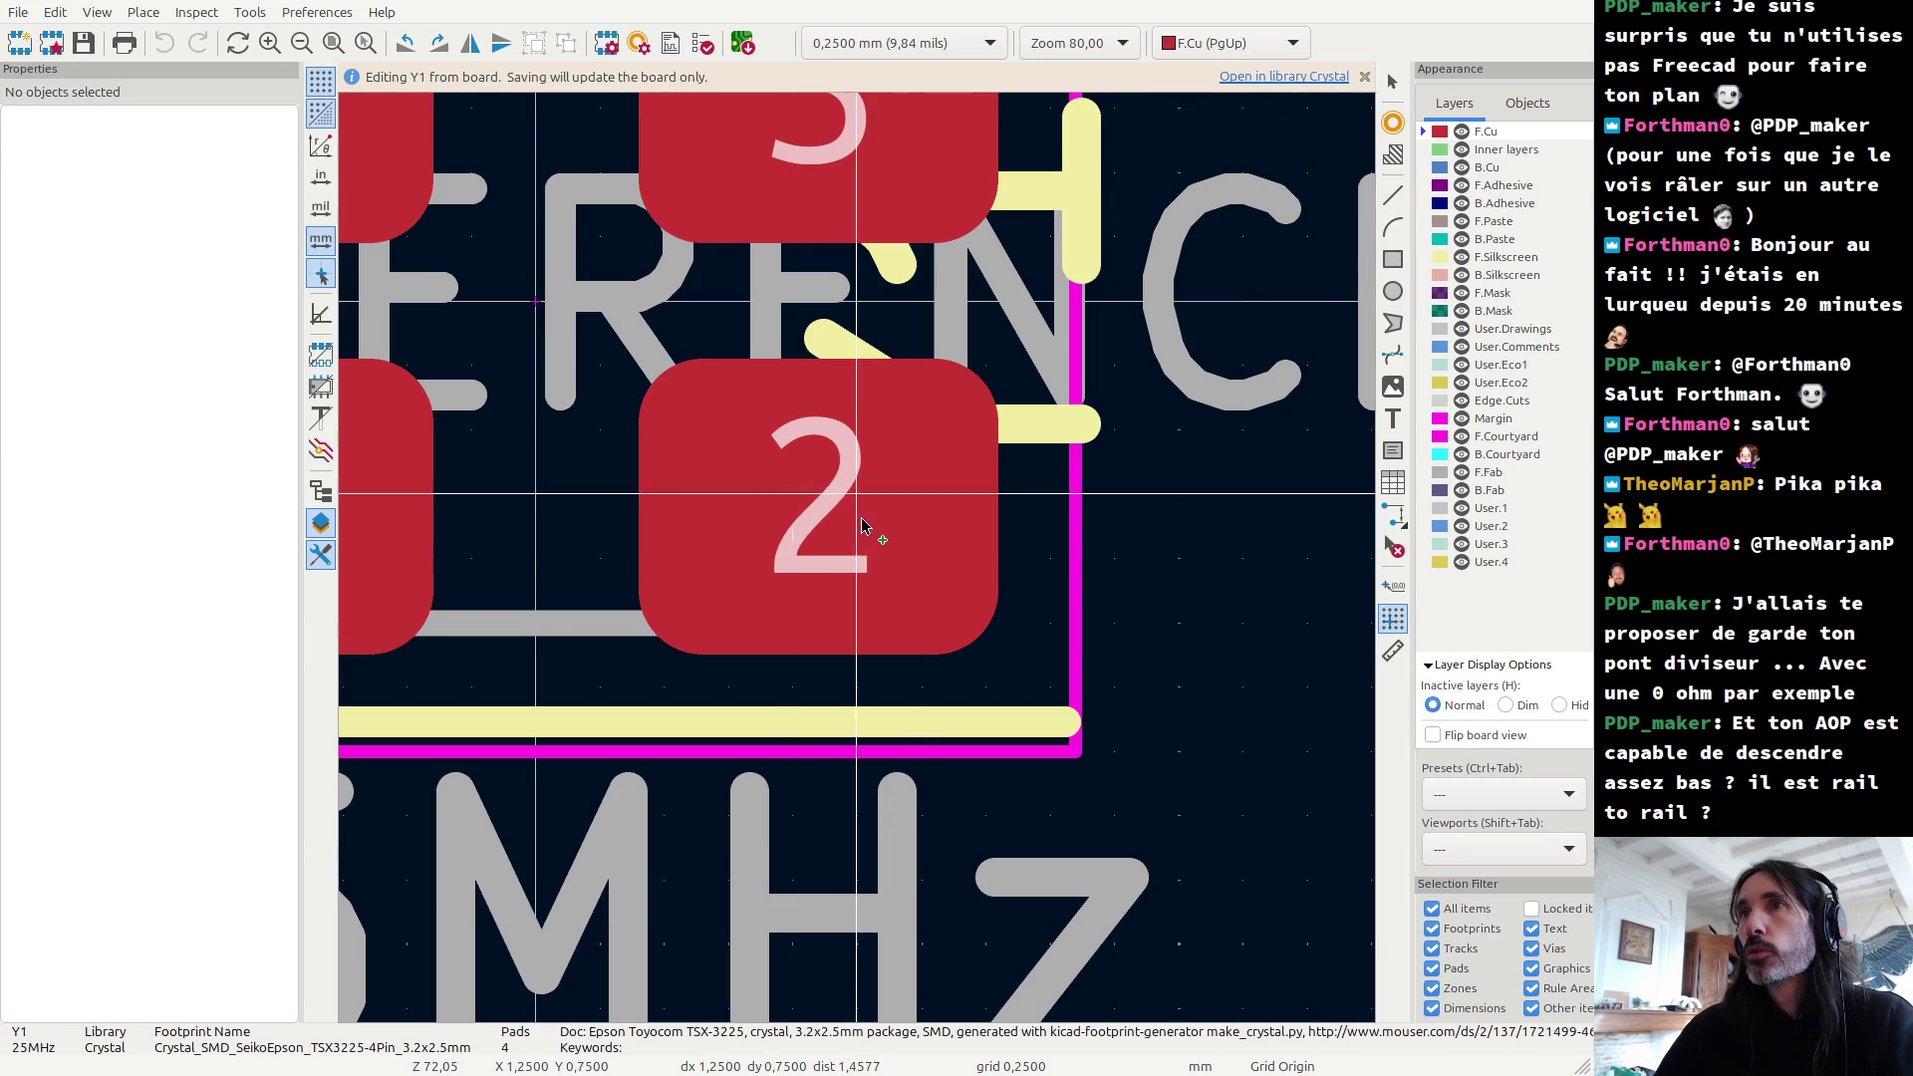
{"action": "left_click", "coordinate": [1393, 626]}
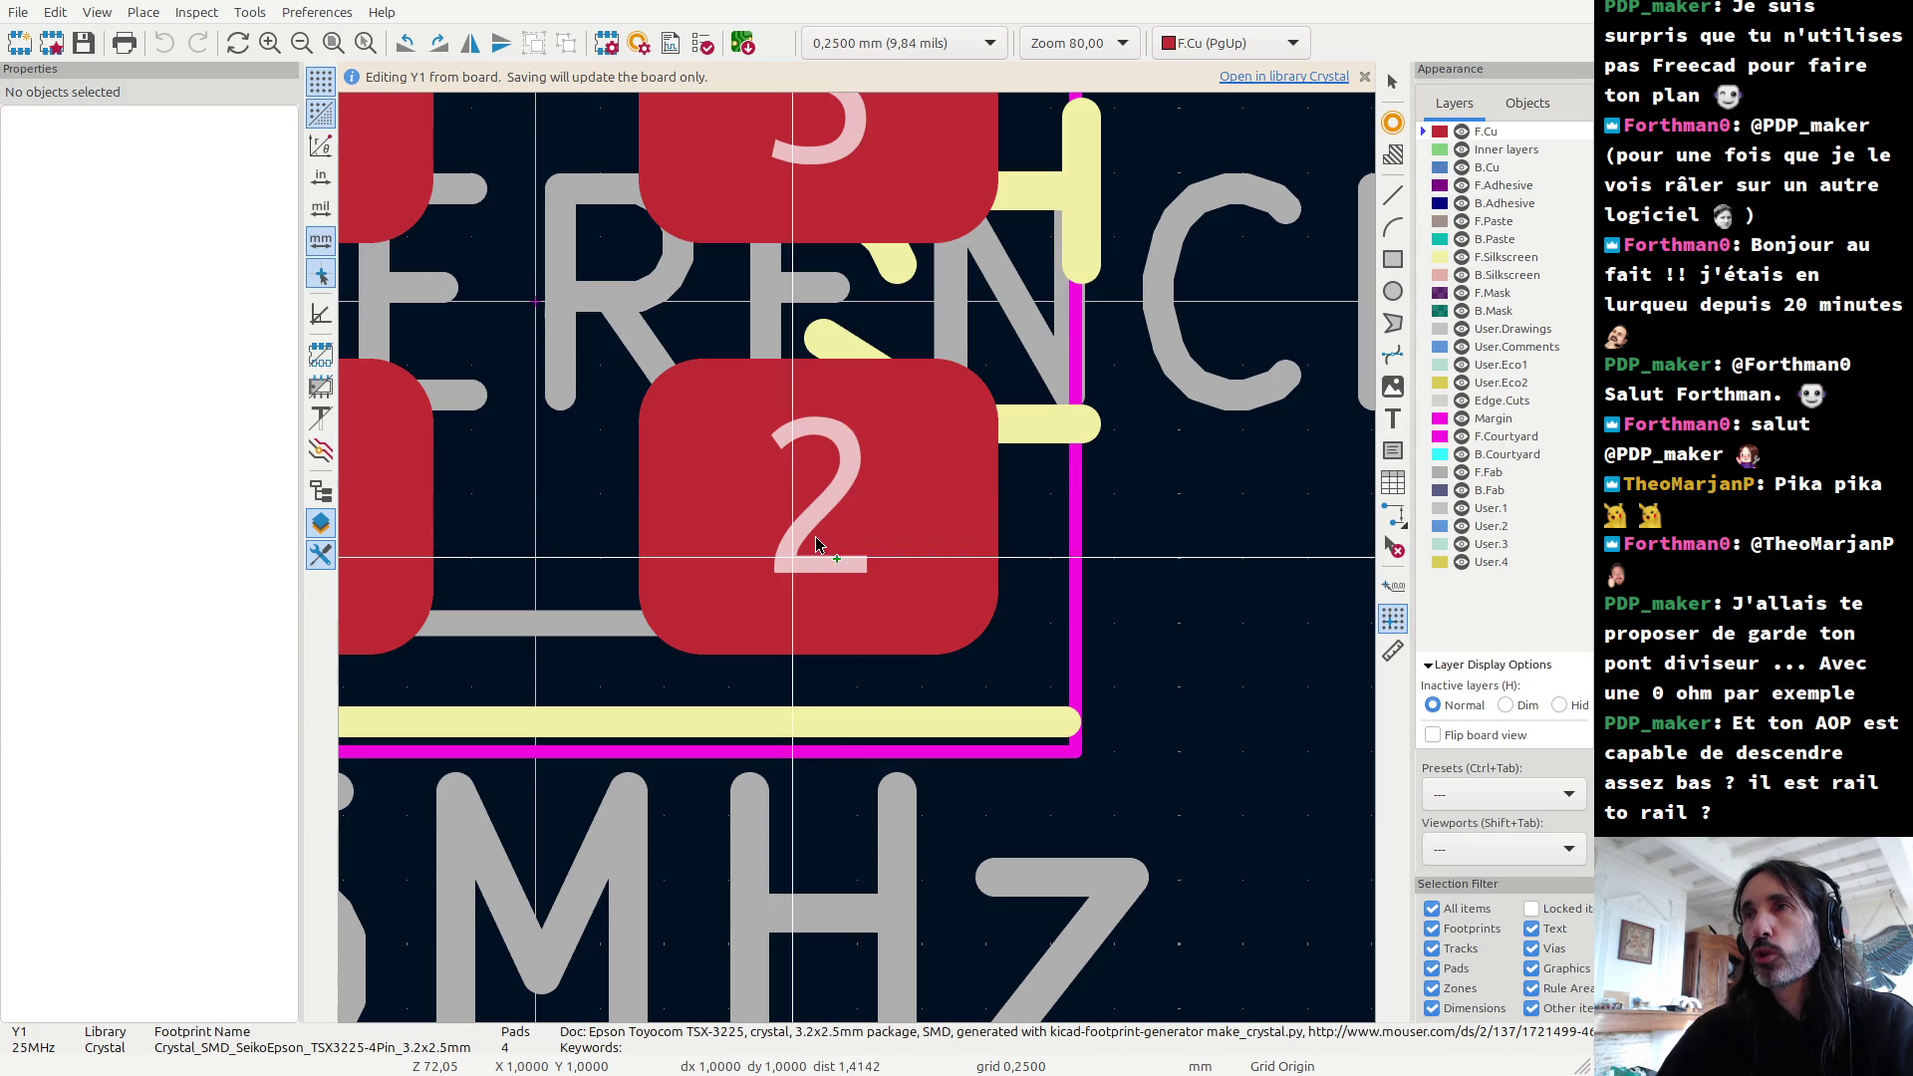
{"action": "left_click", "coordinate": [1308, 494]}
{"action": "left_click", "coordinate": [1395, 620]}
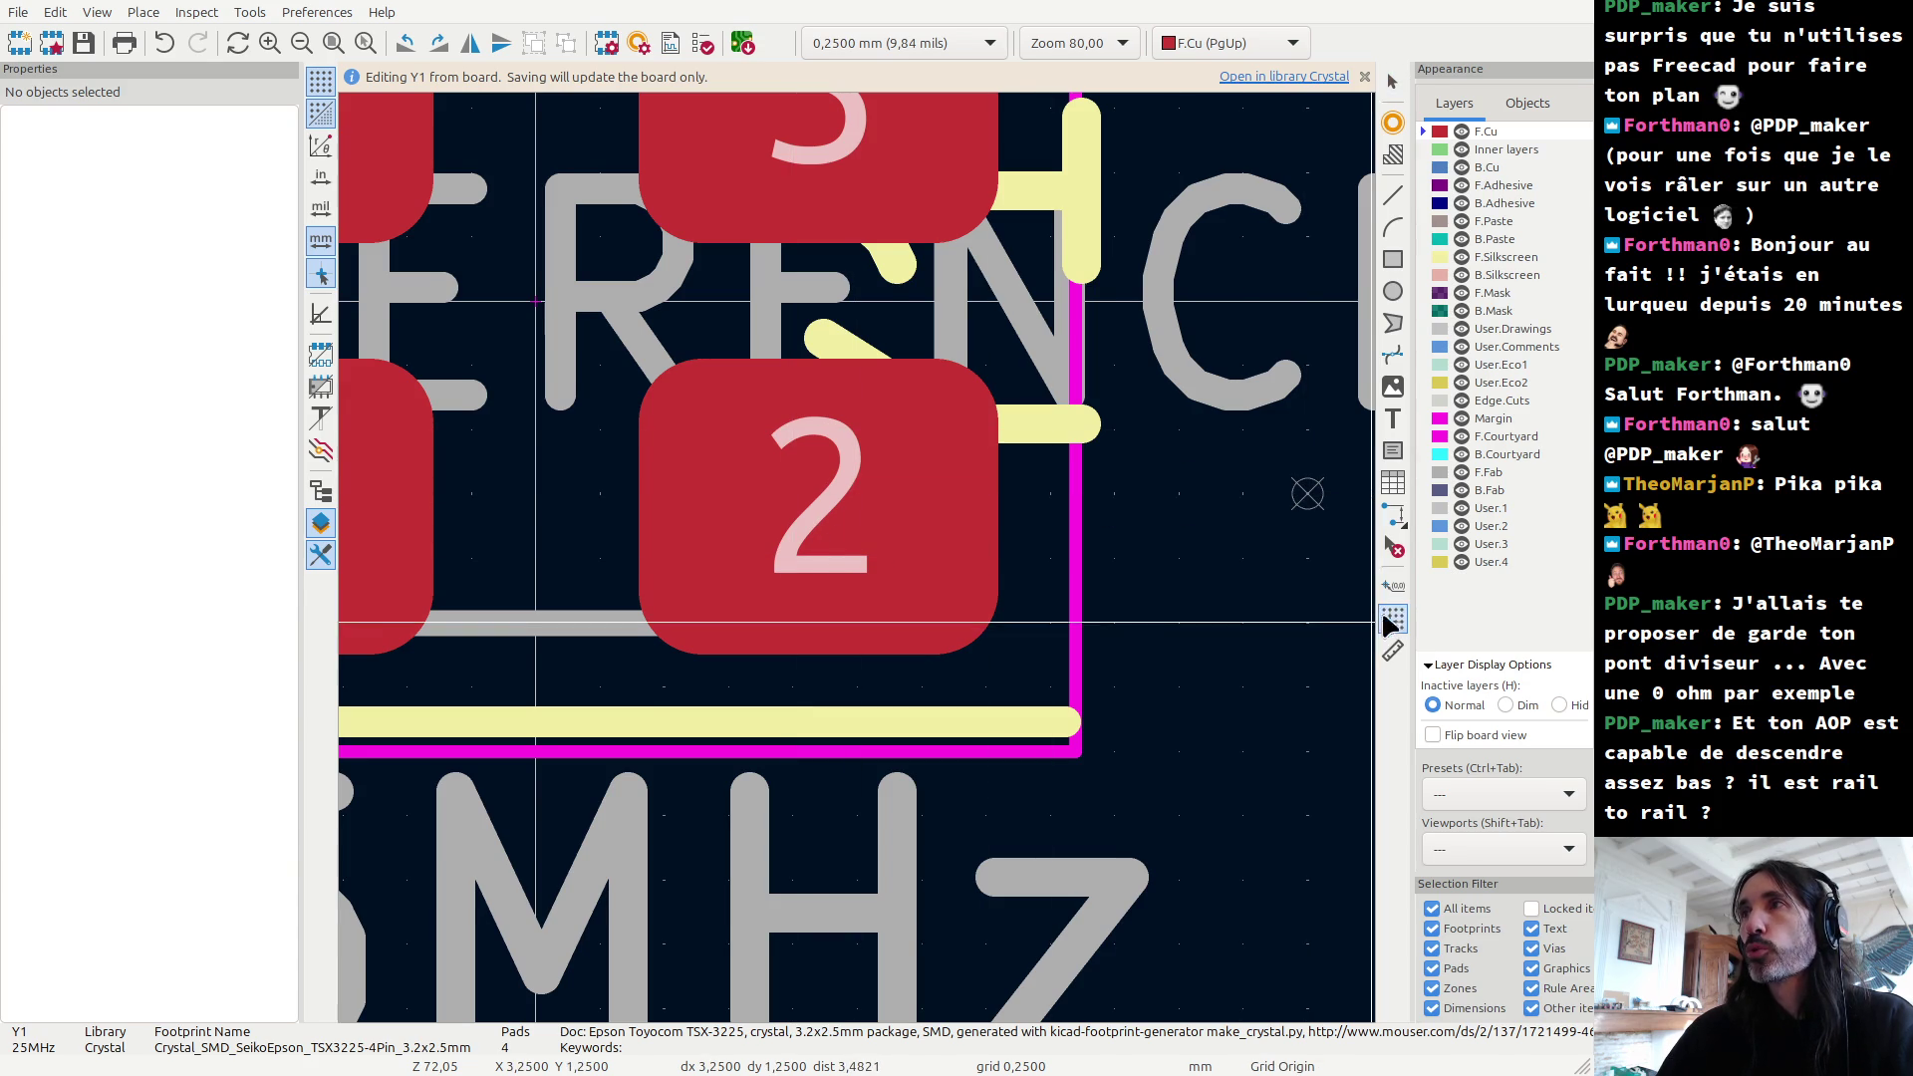
{"action": "left_click", "coordinate": [821, 516]}
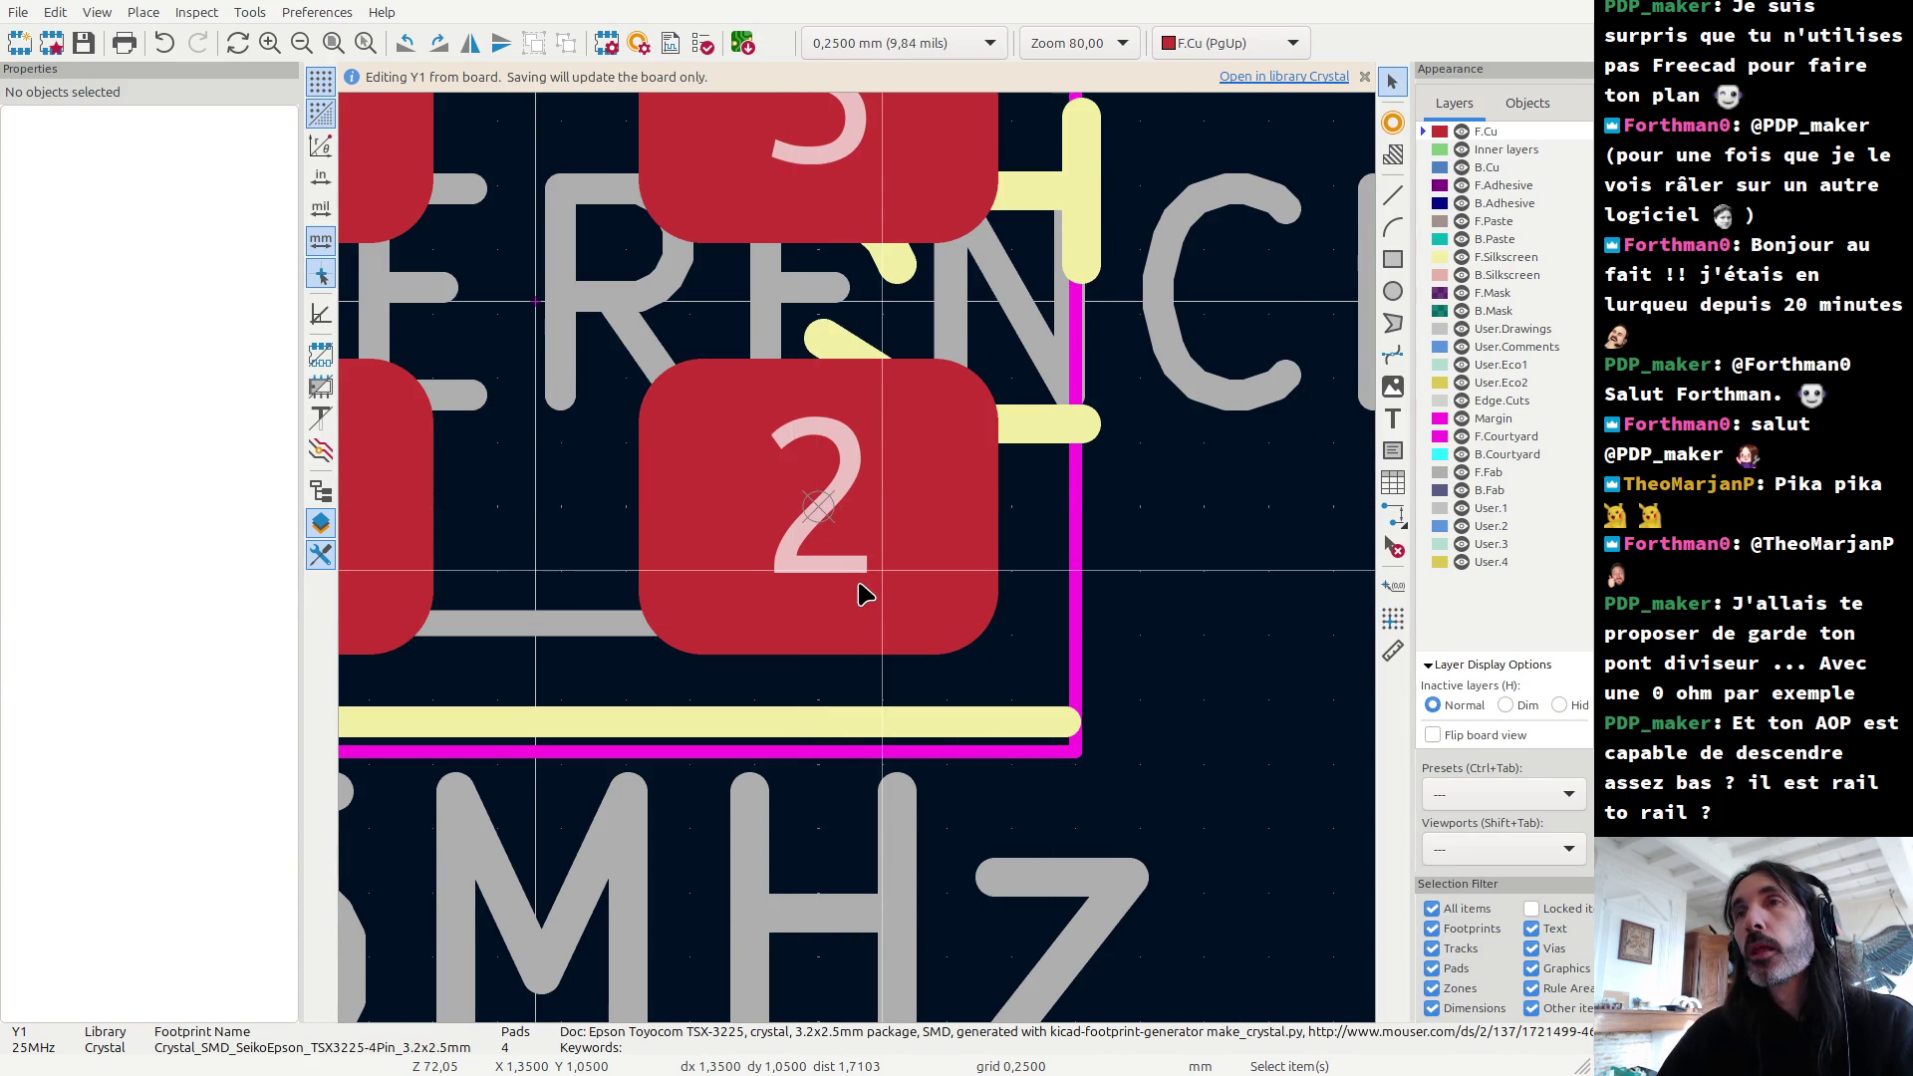
Step: Measure from pad 2's centre to the courtyard corner: about 0.906 mm (0.700 x, 0.575 y)
{"action": "scroll", "coordinate": [859, 571], "scroll_direction": "down", "scroll_amount": 2}
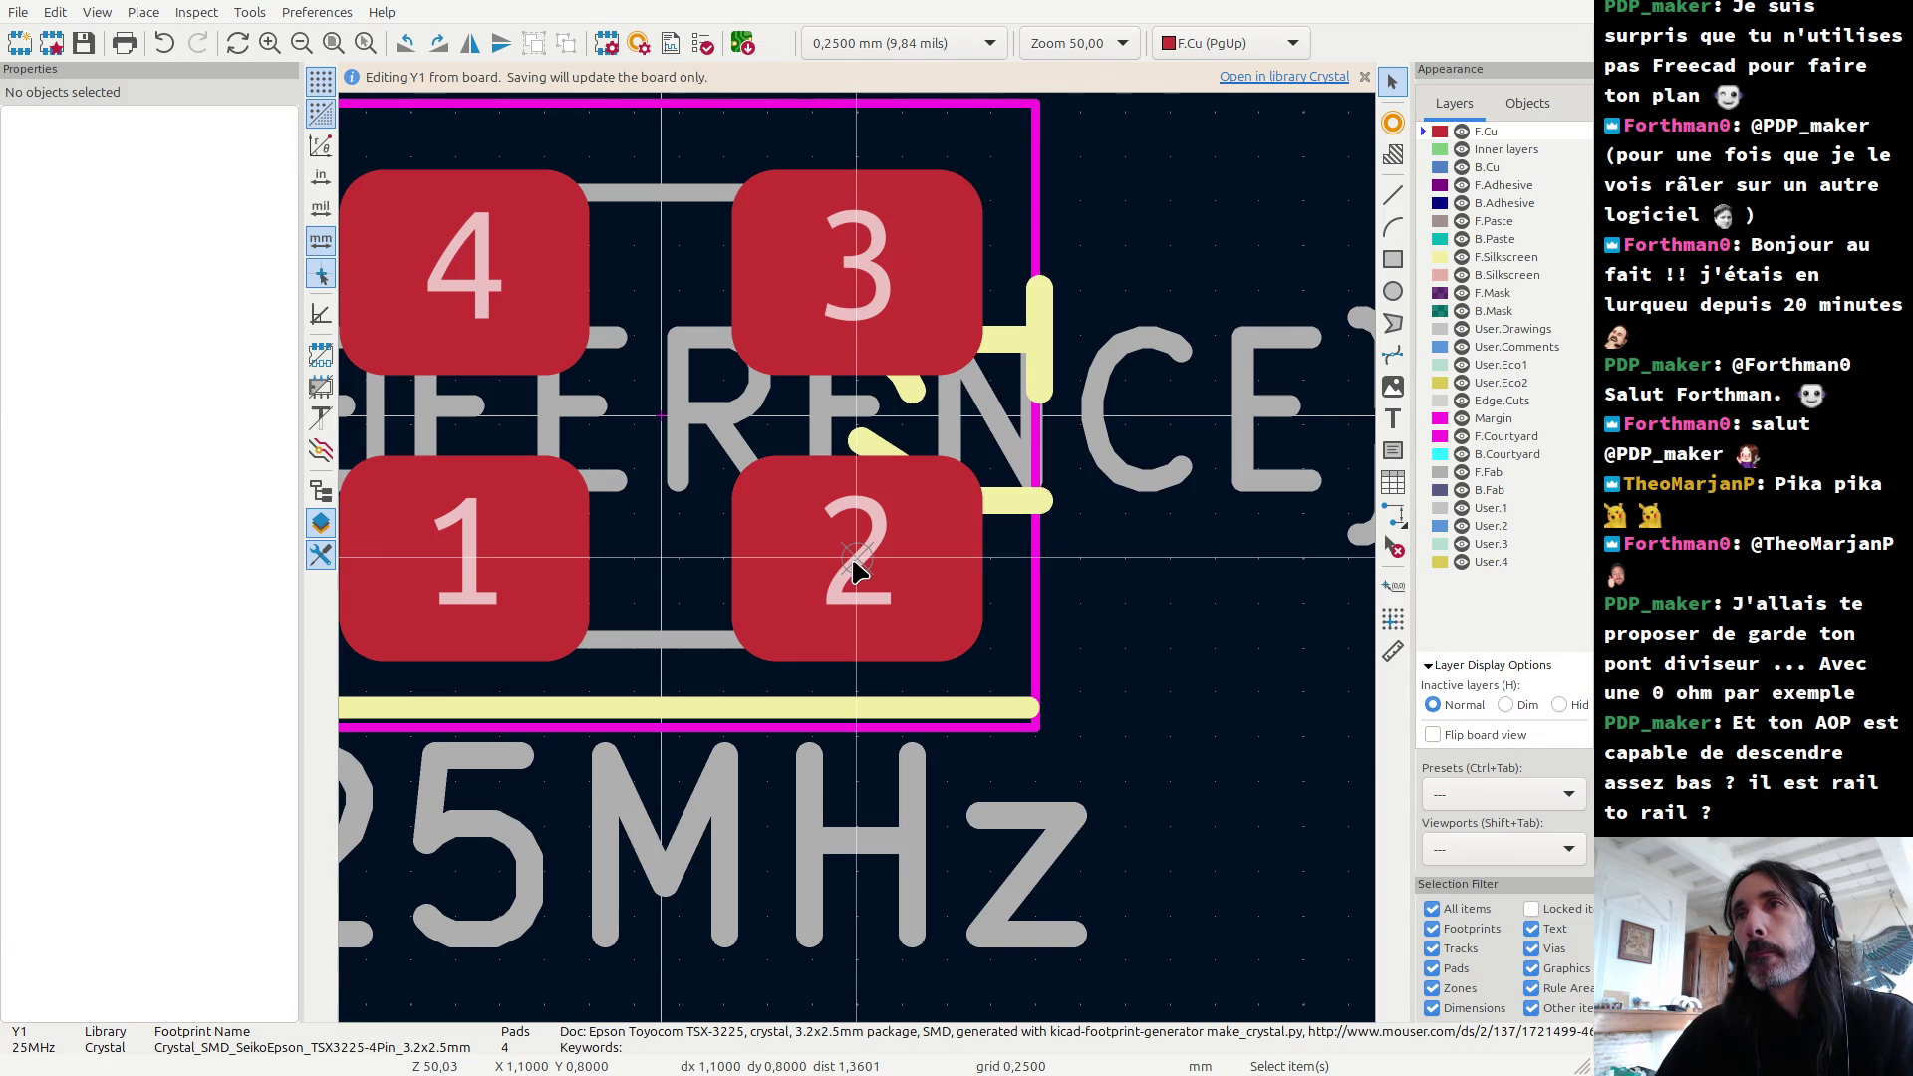
{"action": "scroll", "coordinate": [854, 563], "scroll_direction": "up", "scroll_amount": 1}
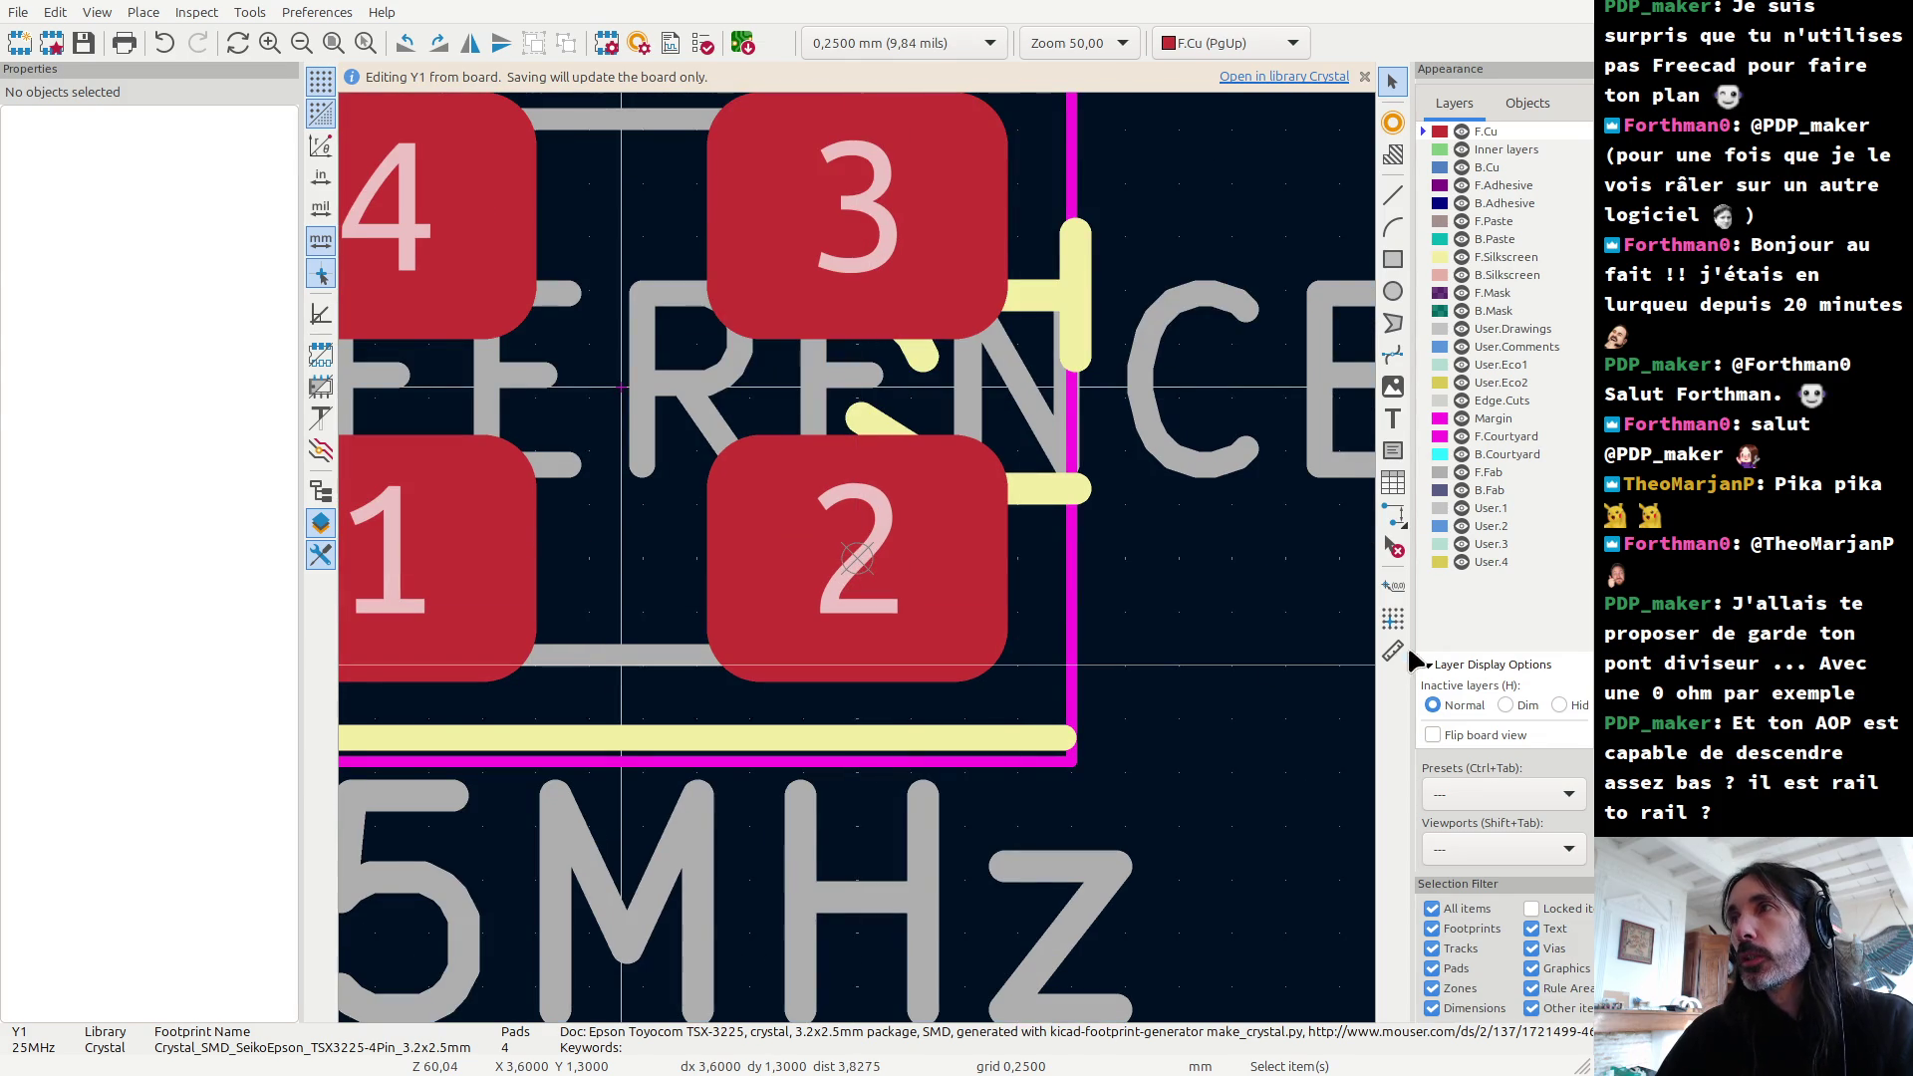
{"action": "left_click", "coordinate": [1393, 649]}
{"action": "left_click", "coordinate": [855, 558]}
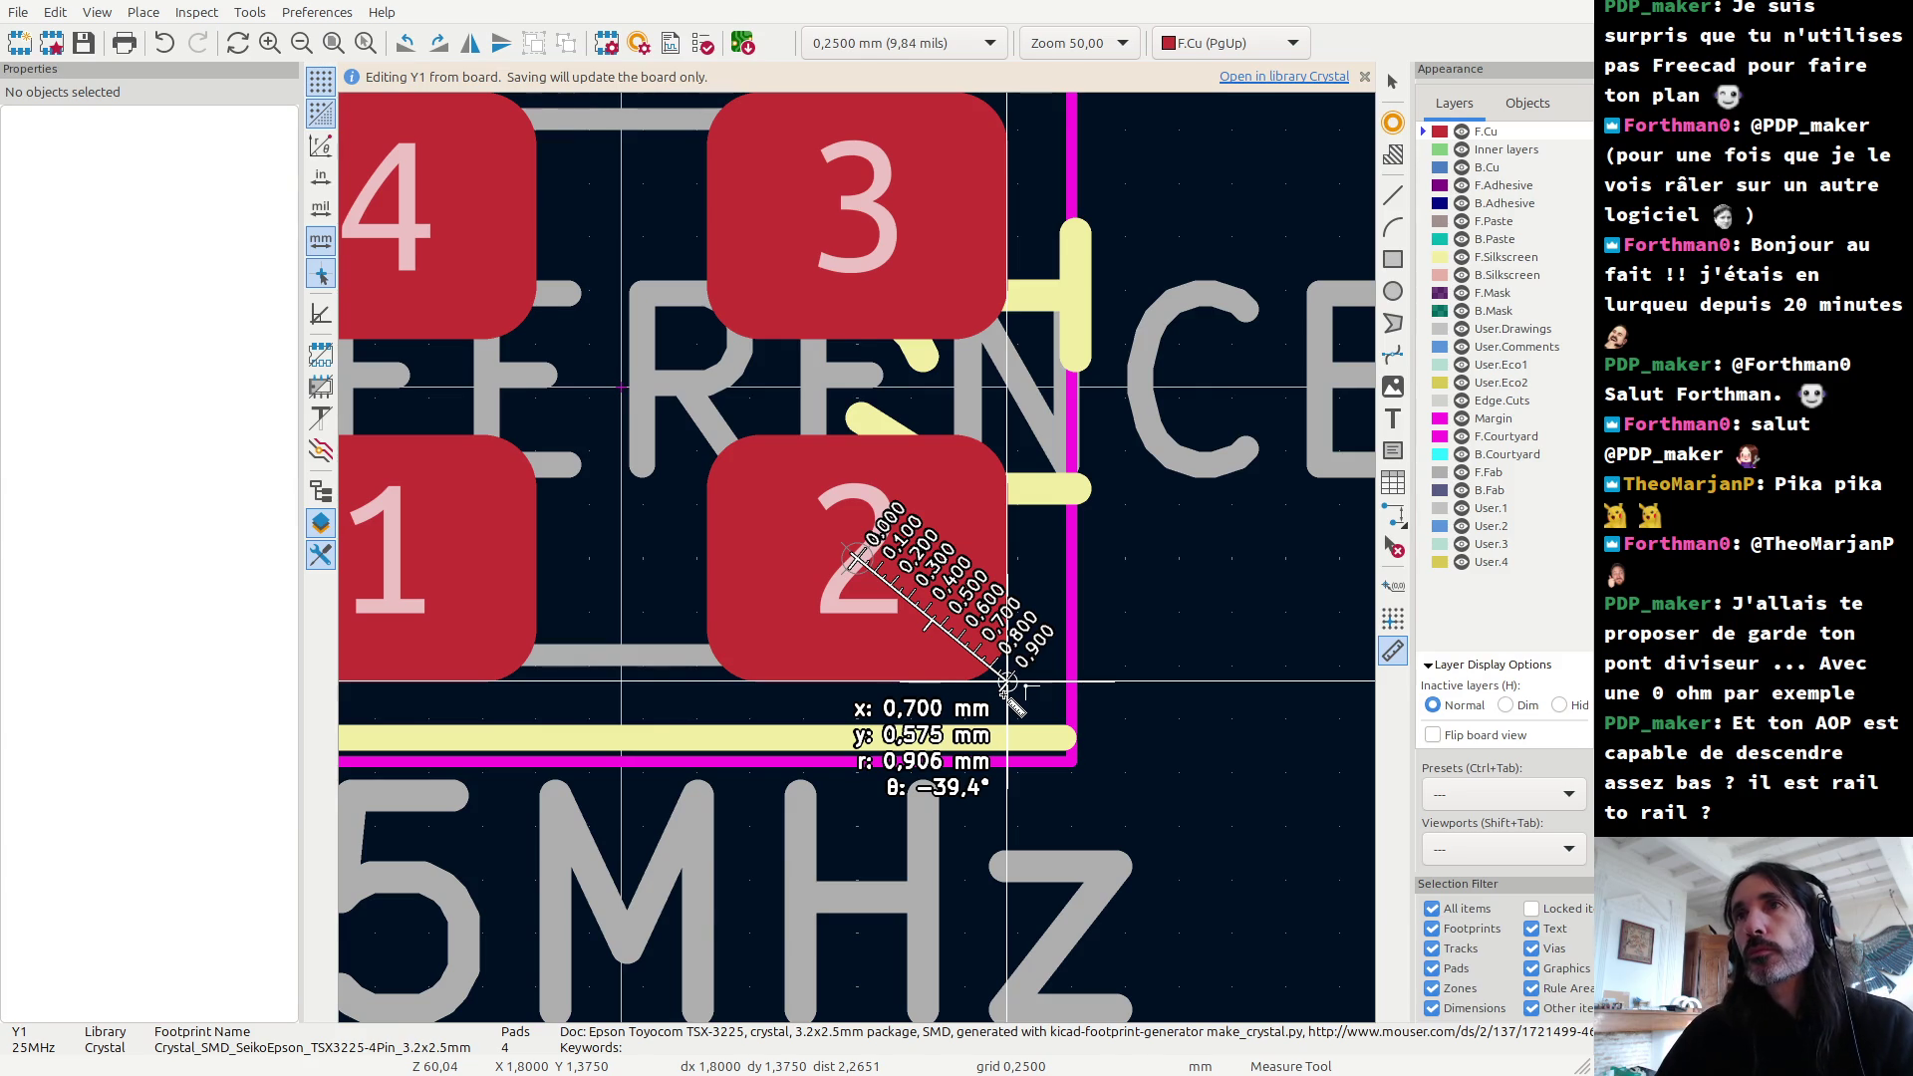
Step: Draw a 1.6 mm vertical F.Cu line up from pad 2's centre after an abandoned User.1 attempt
{"action": "key", "text": "Escape"}
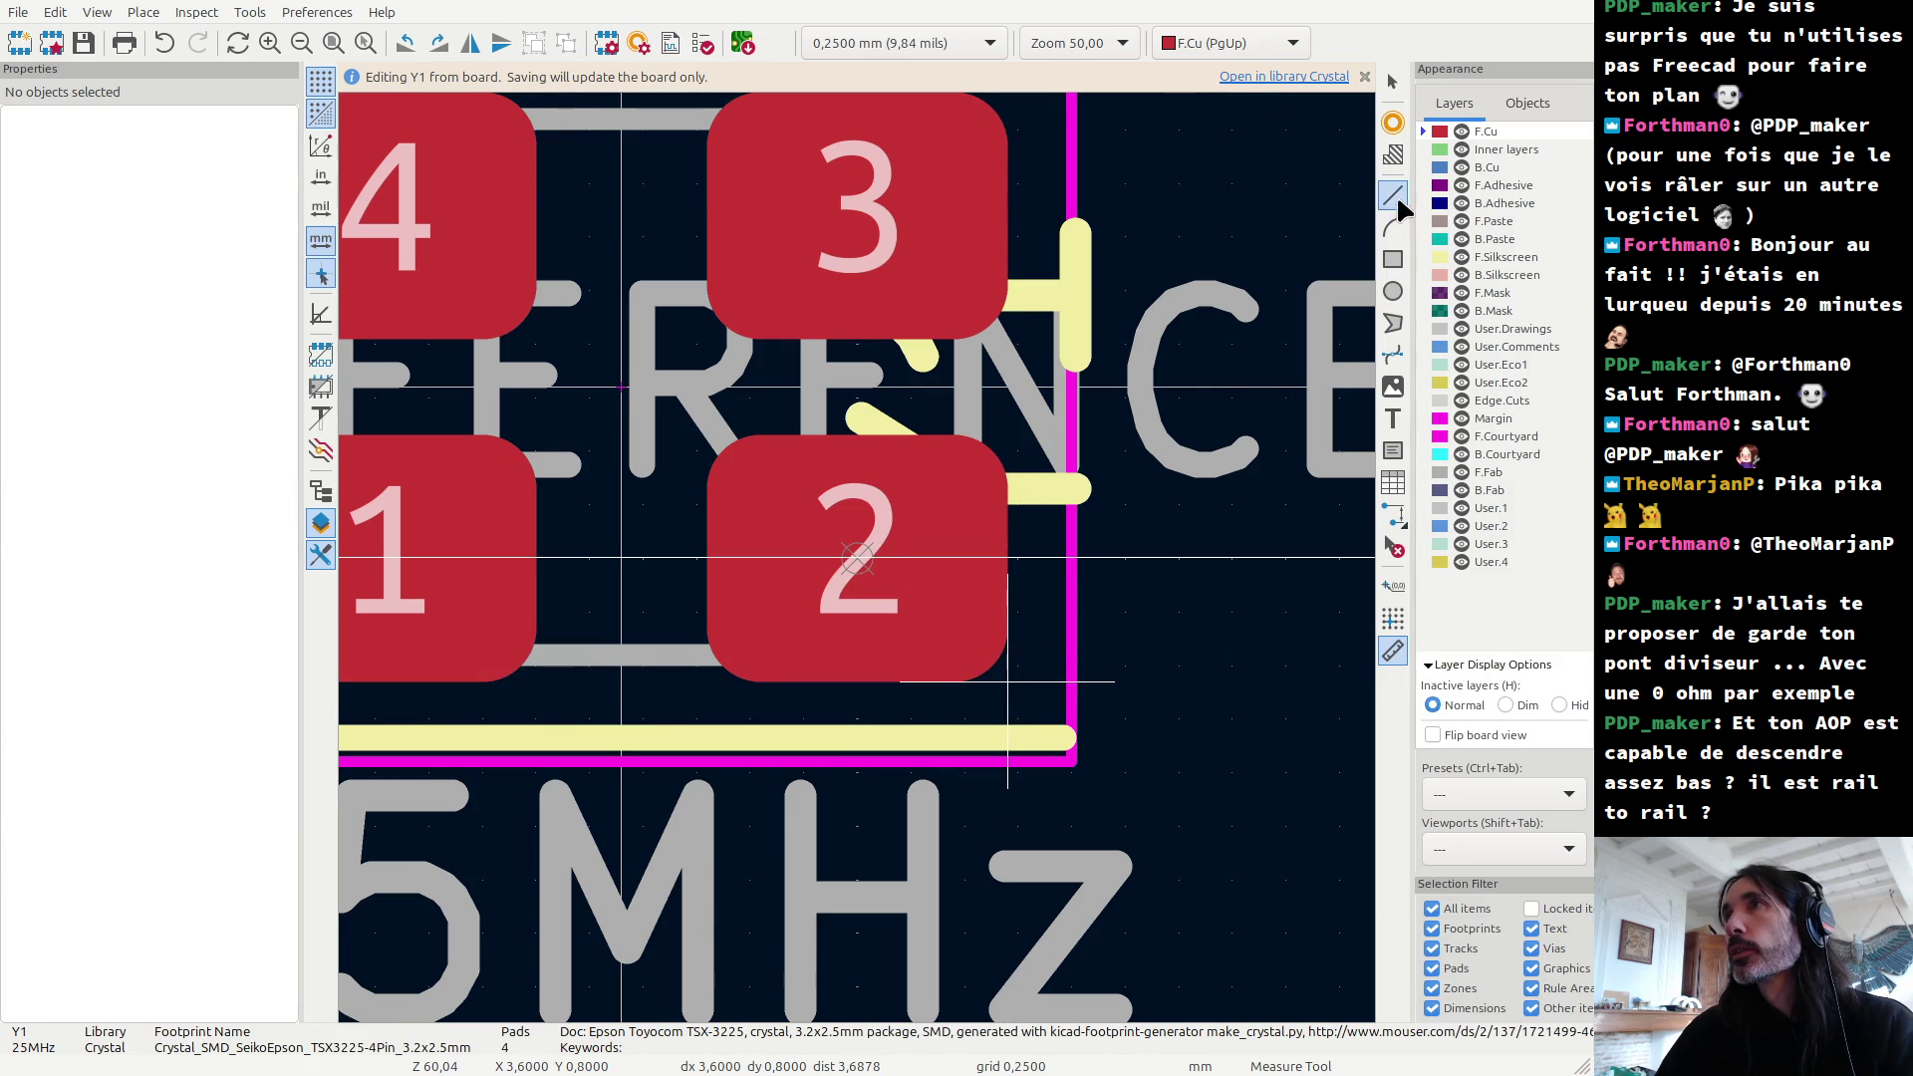
{"action": "left_click", "coordinate": [1394, 197]}
{"action": "left_click", "coordinate": [707, 558]}
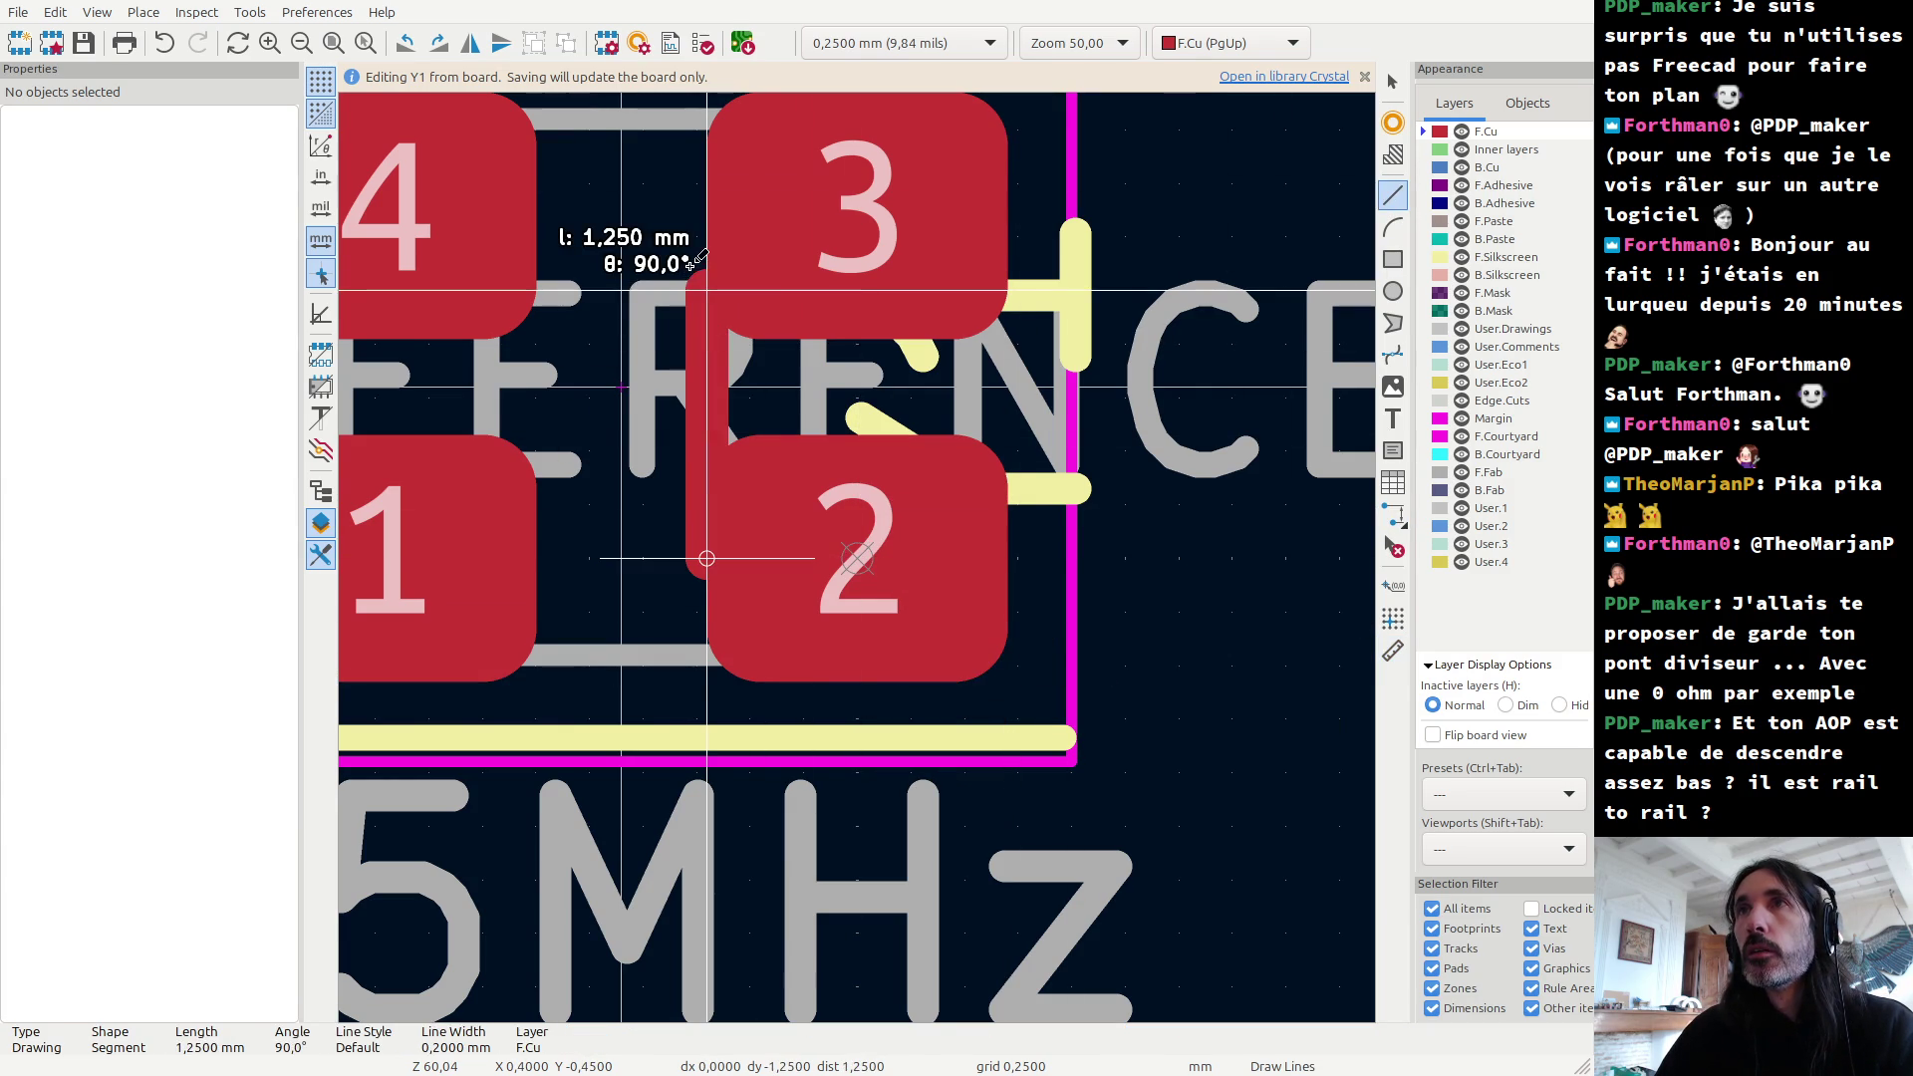
{"action": "key", "text": "Escape"}
{"action": "left_click", "coordinate": [1502, 502]}
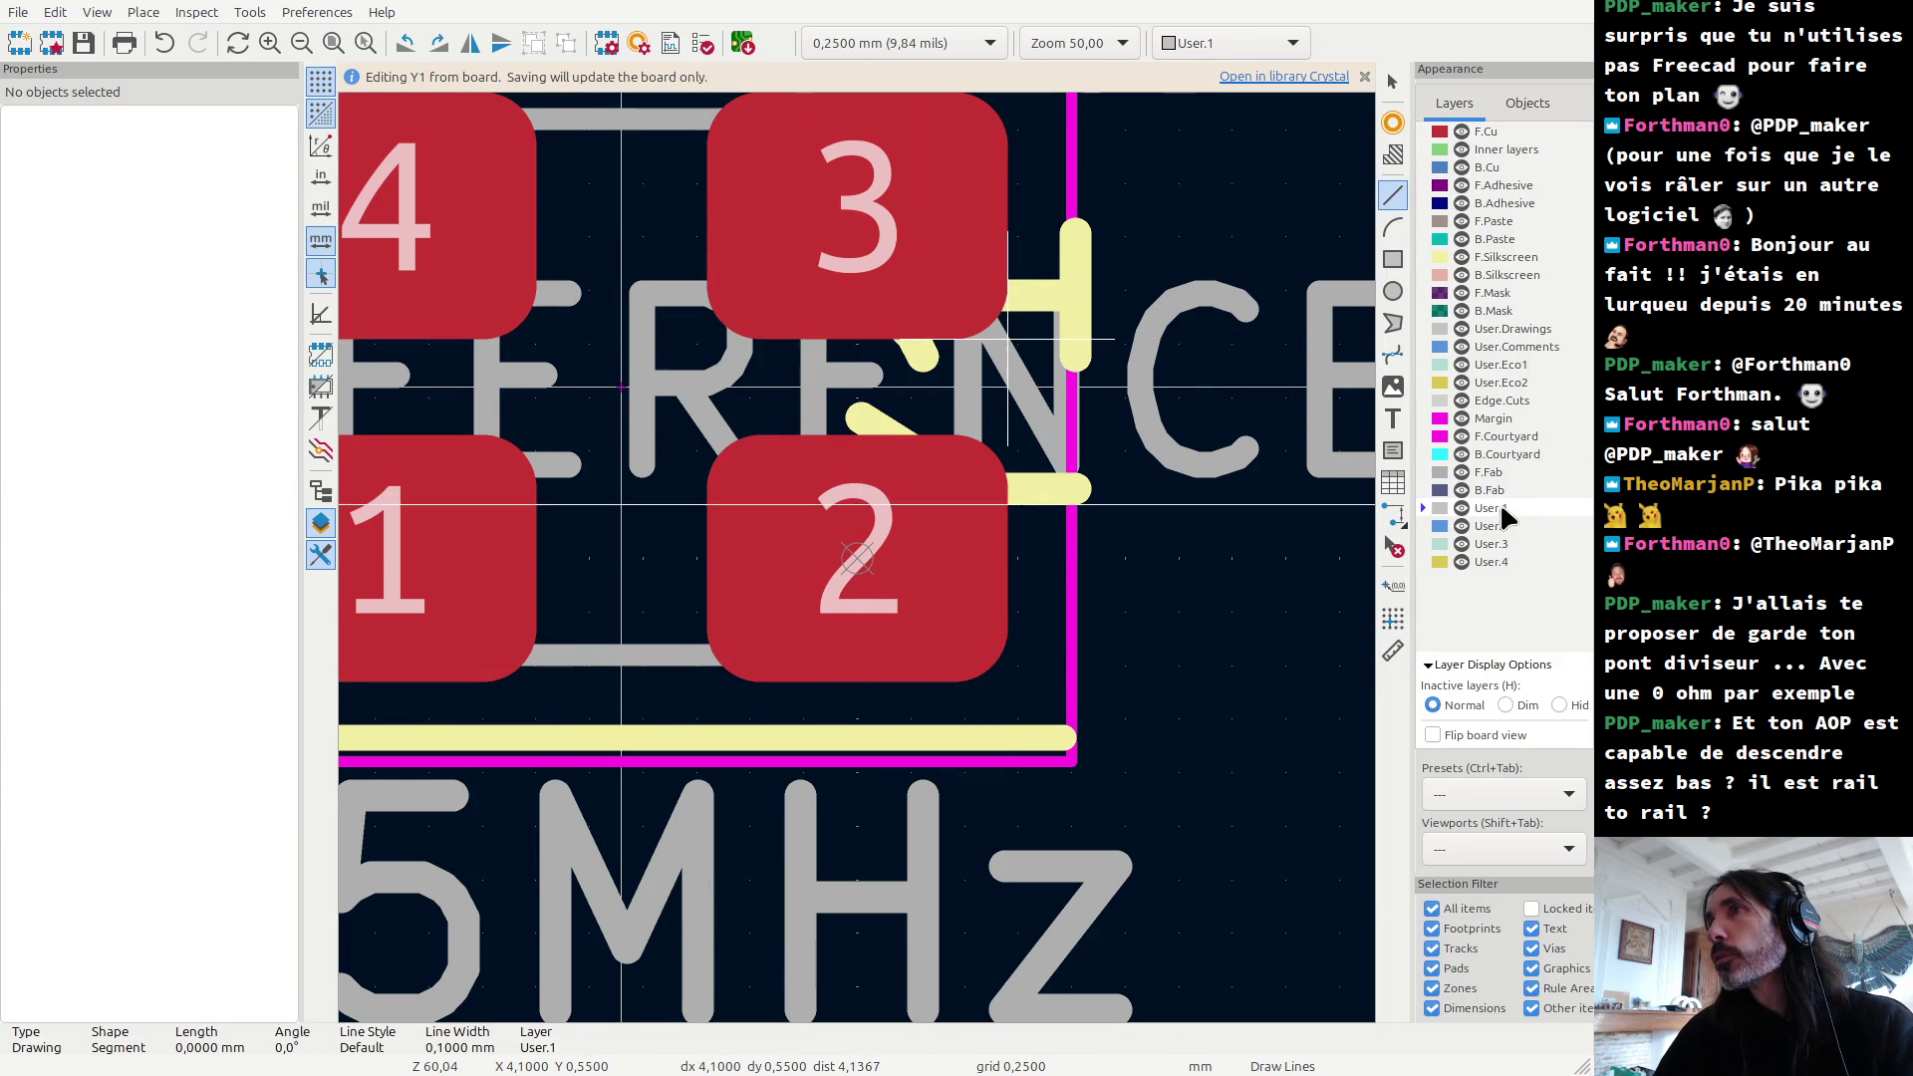
{"action": "left_click", "coordinate": [721, 547]}
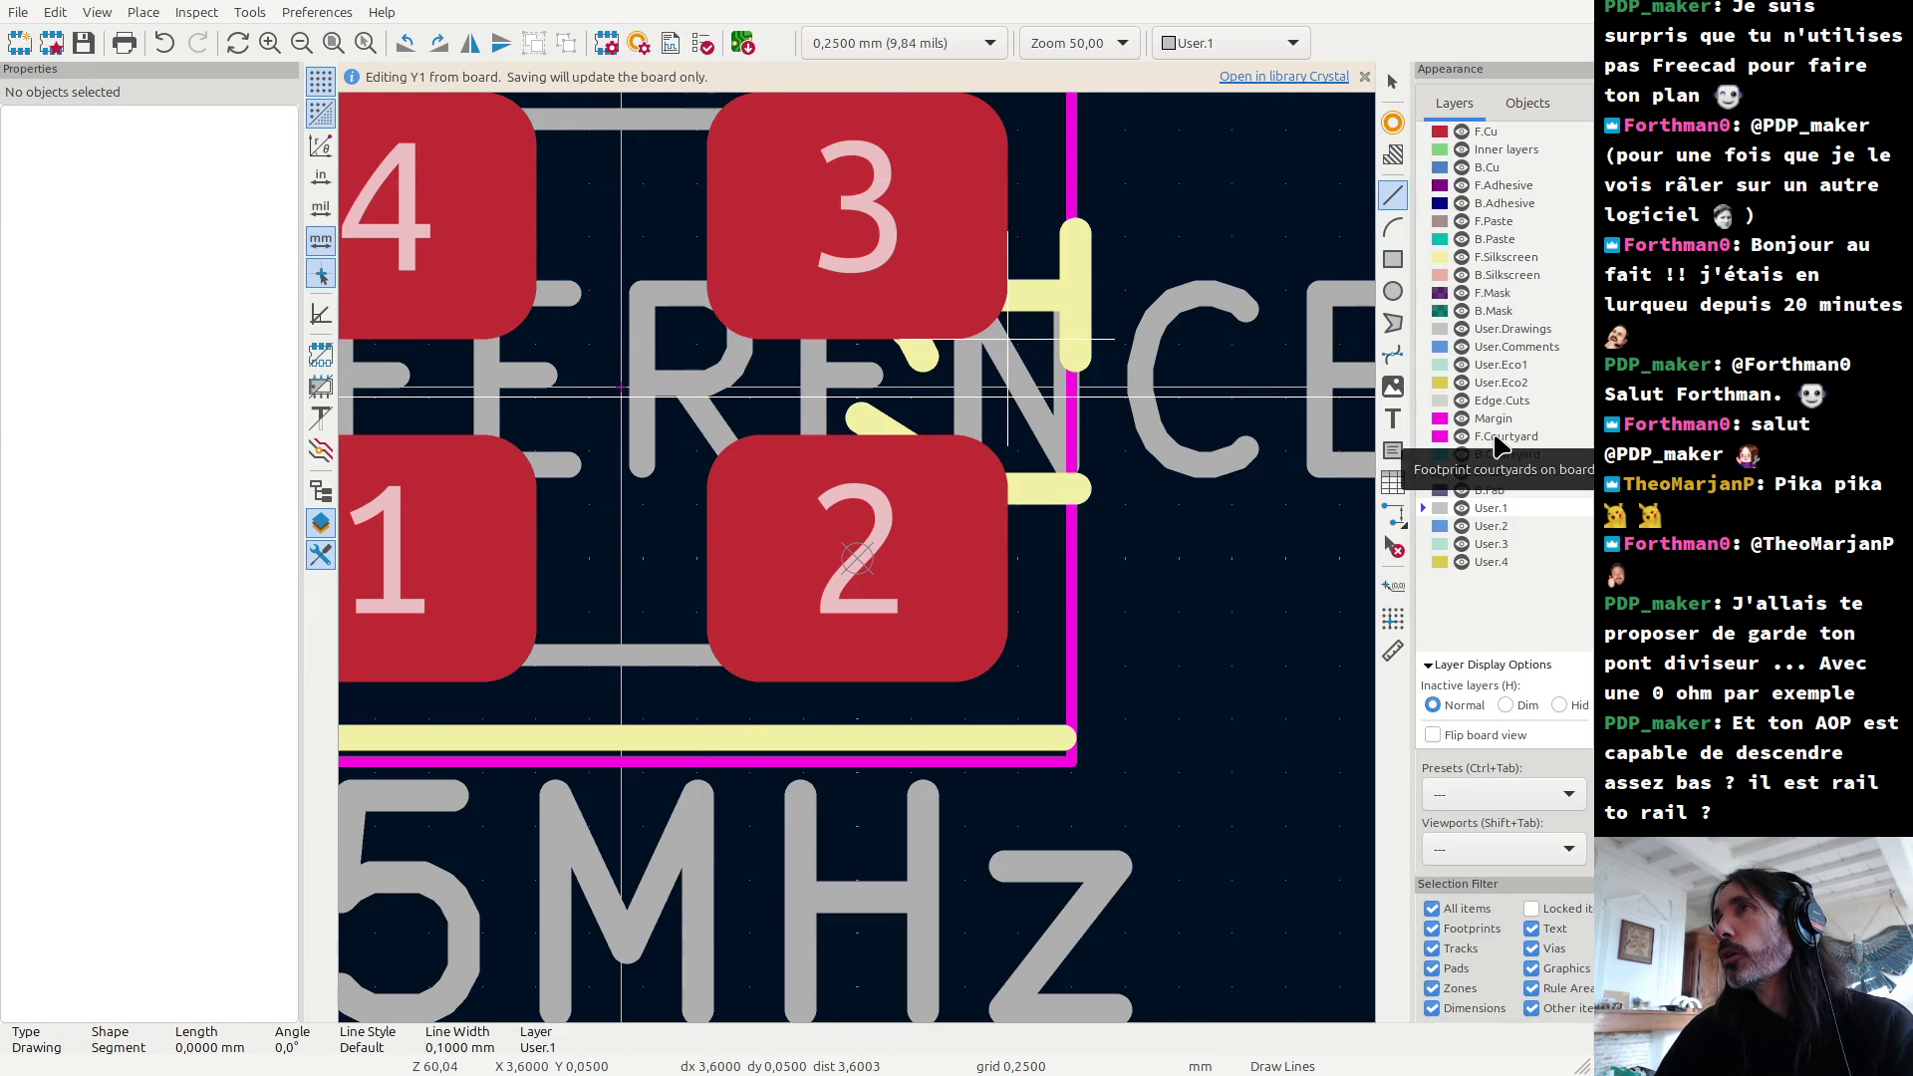
{"action": "left_click", "coordinate": [1487, 133]}
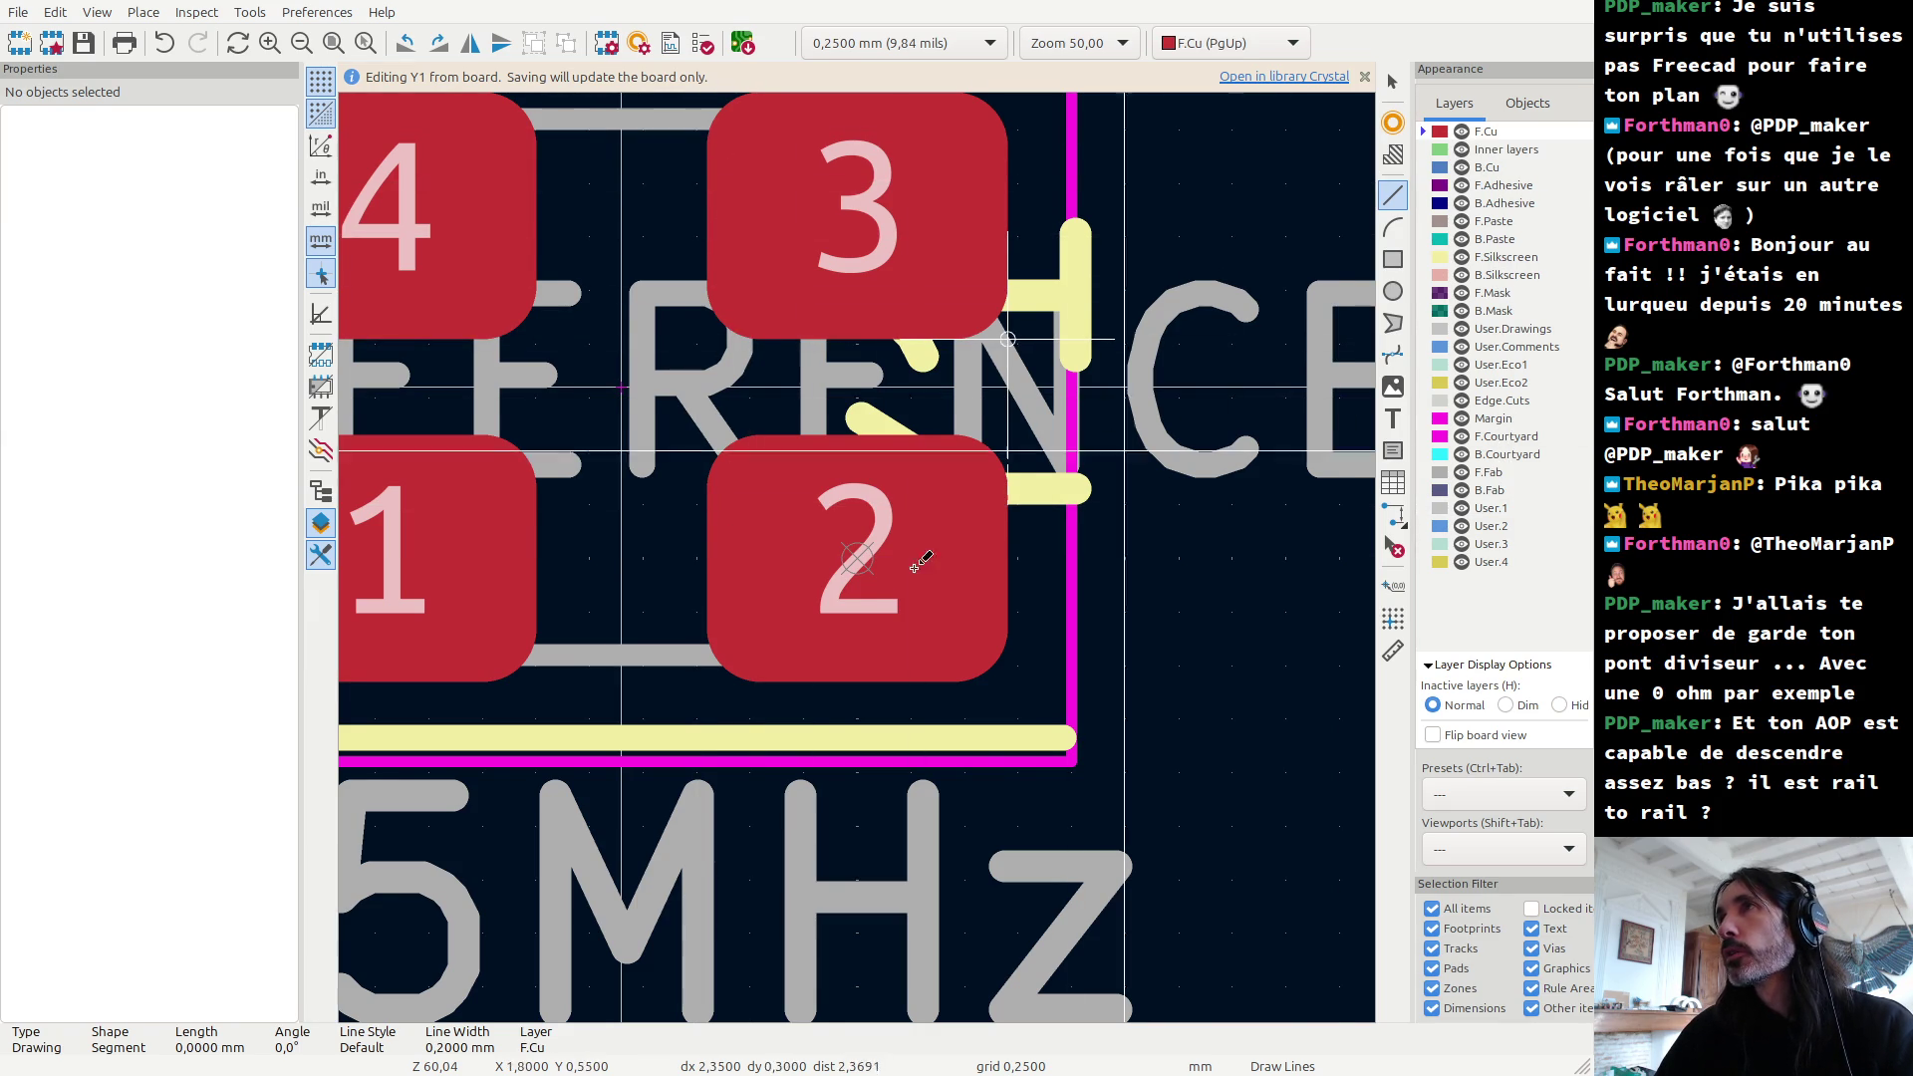
{"action": "left_click", "coordinate": [706, 558]}
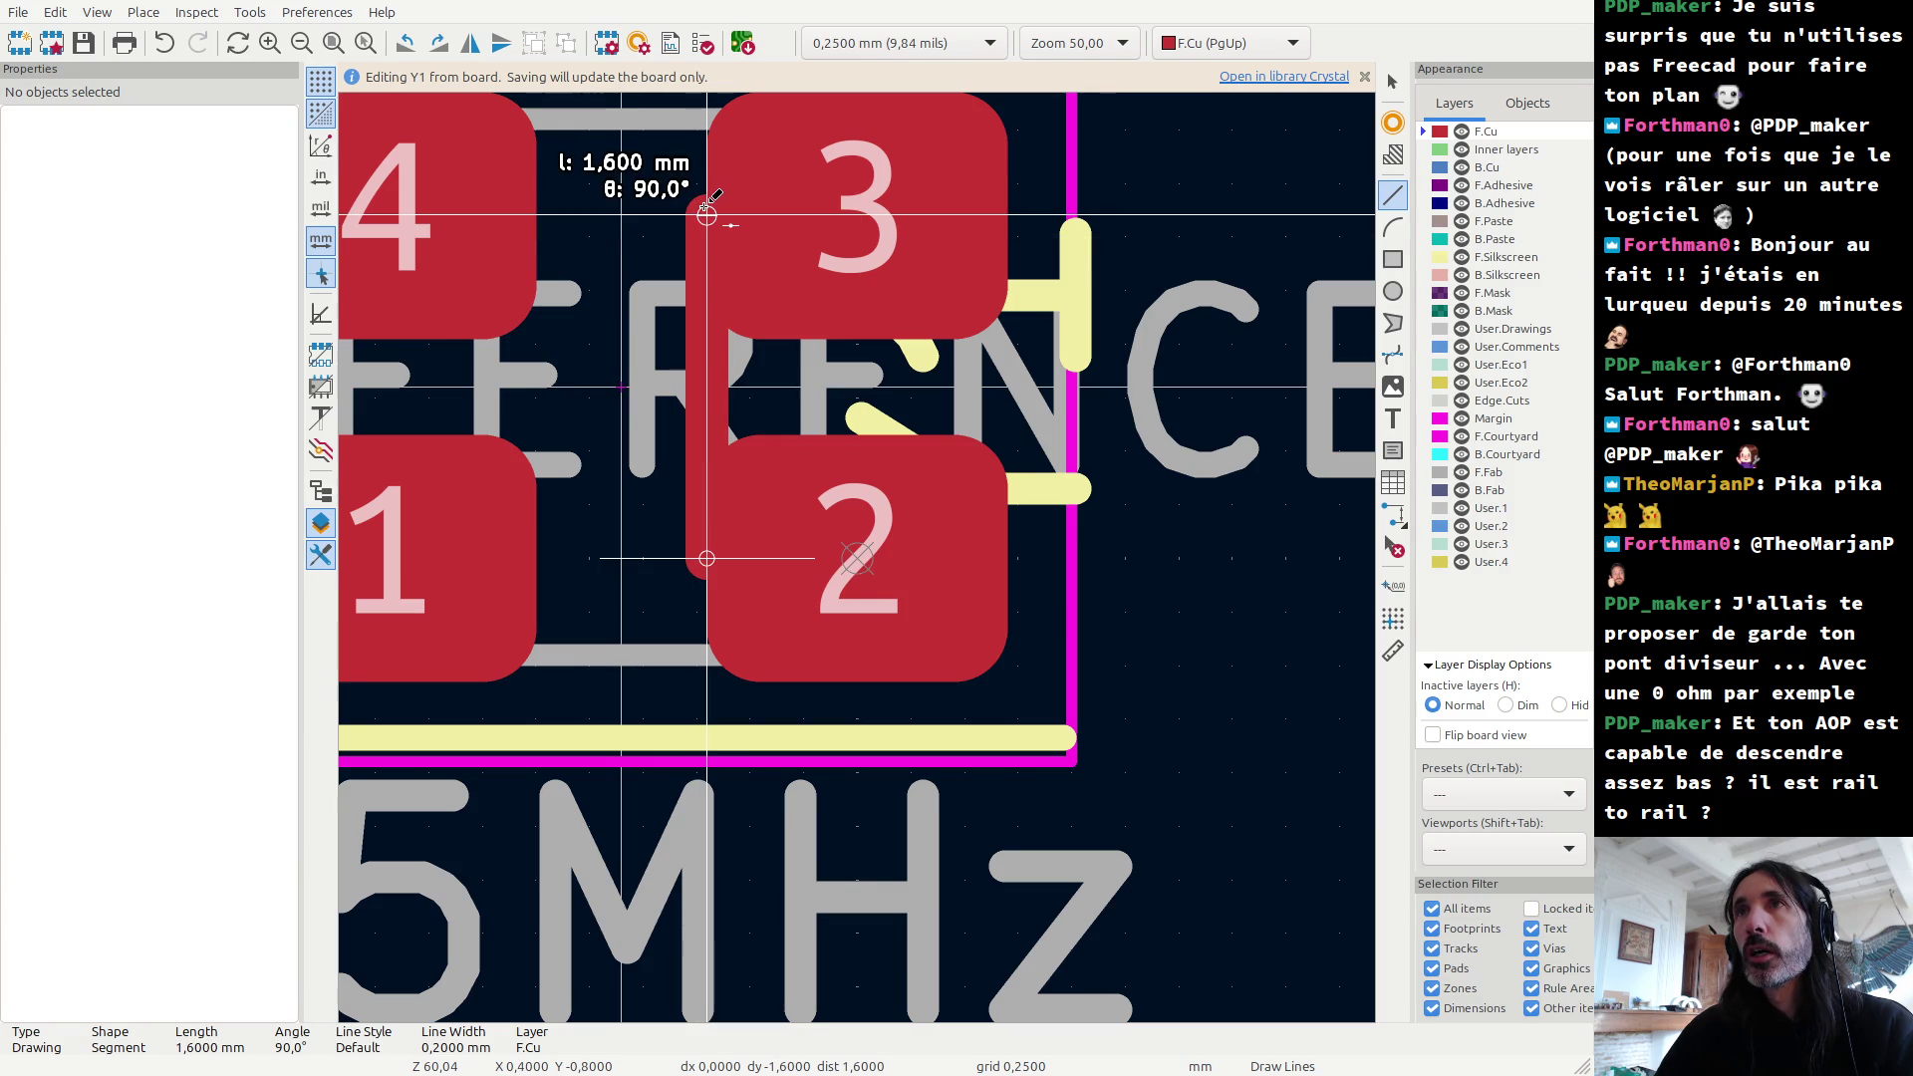
{"action": "left_click", "coordinate": [706, 215]}
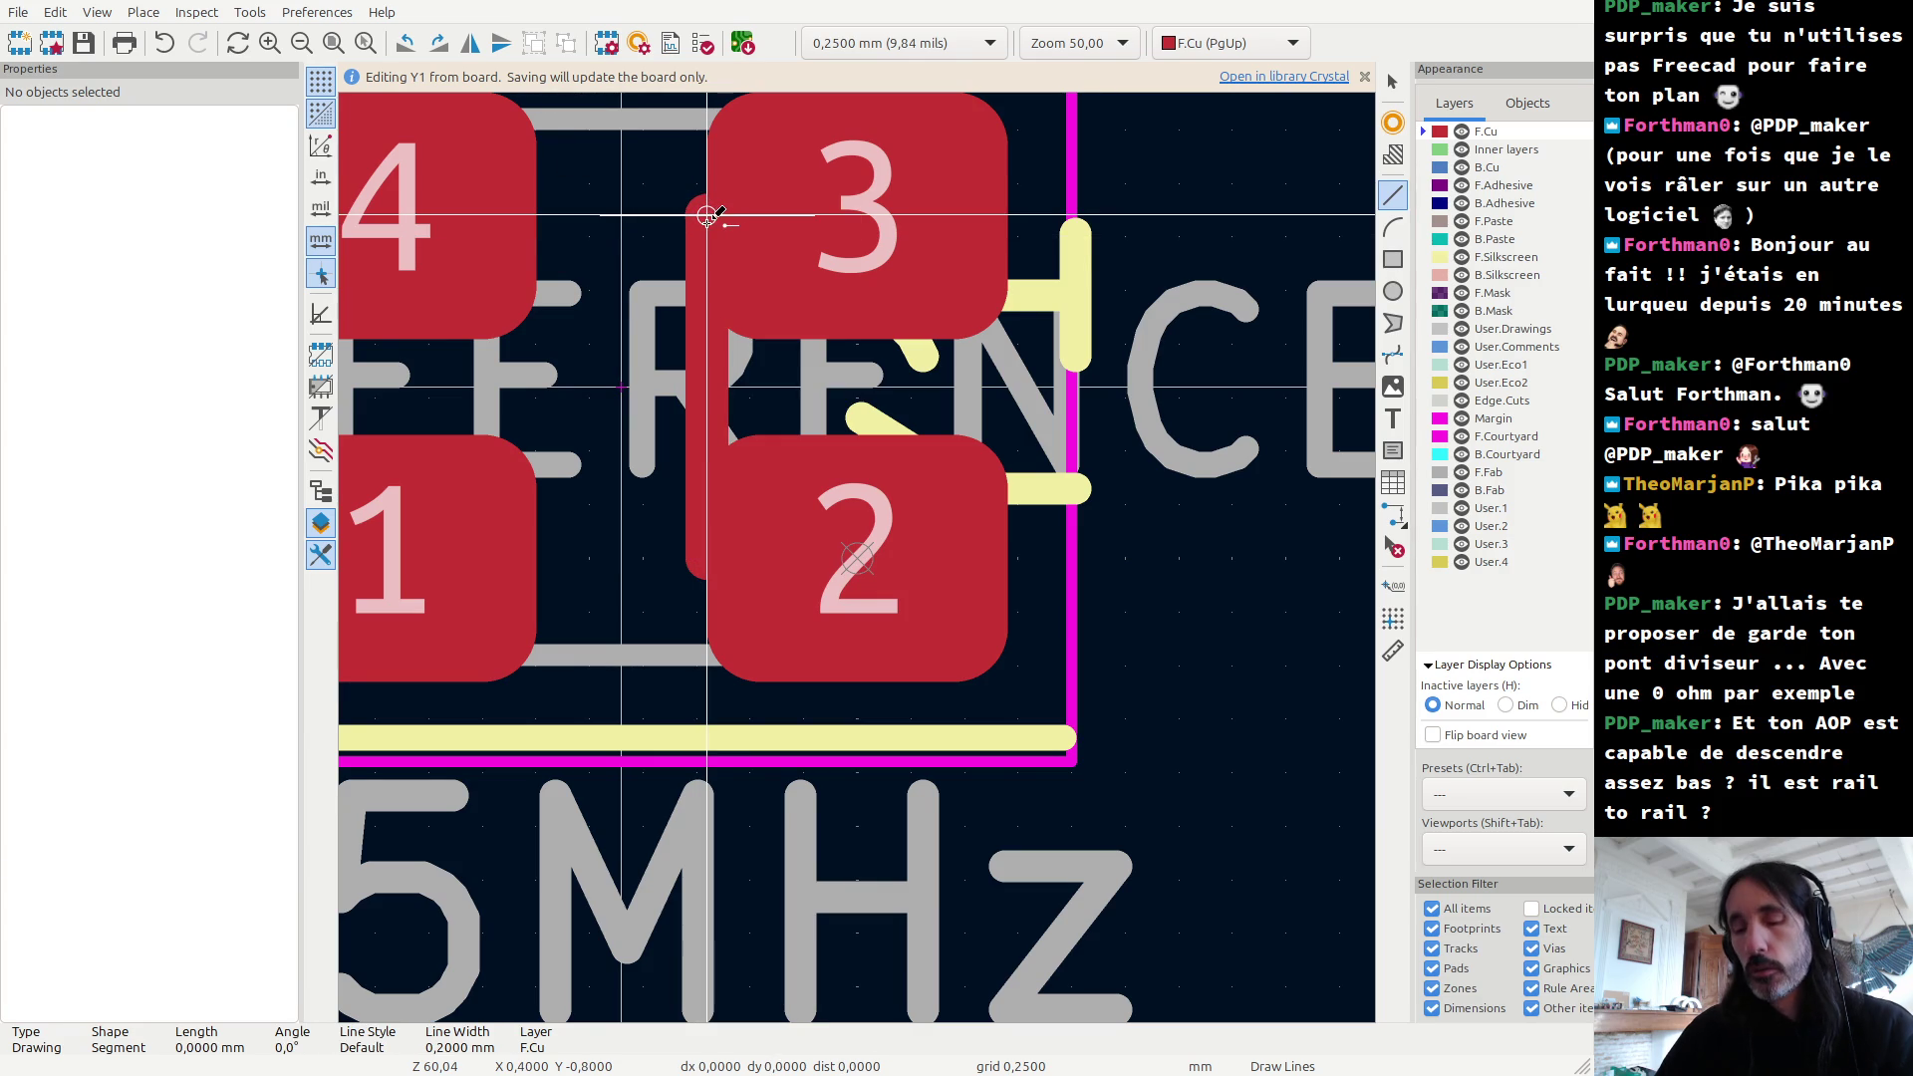
{"action": "left_click", "coordinate": [1393, 259]}
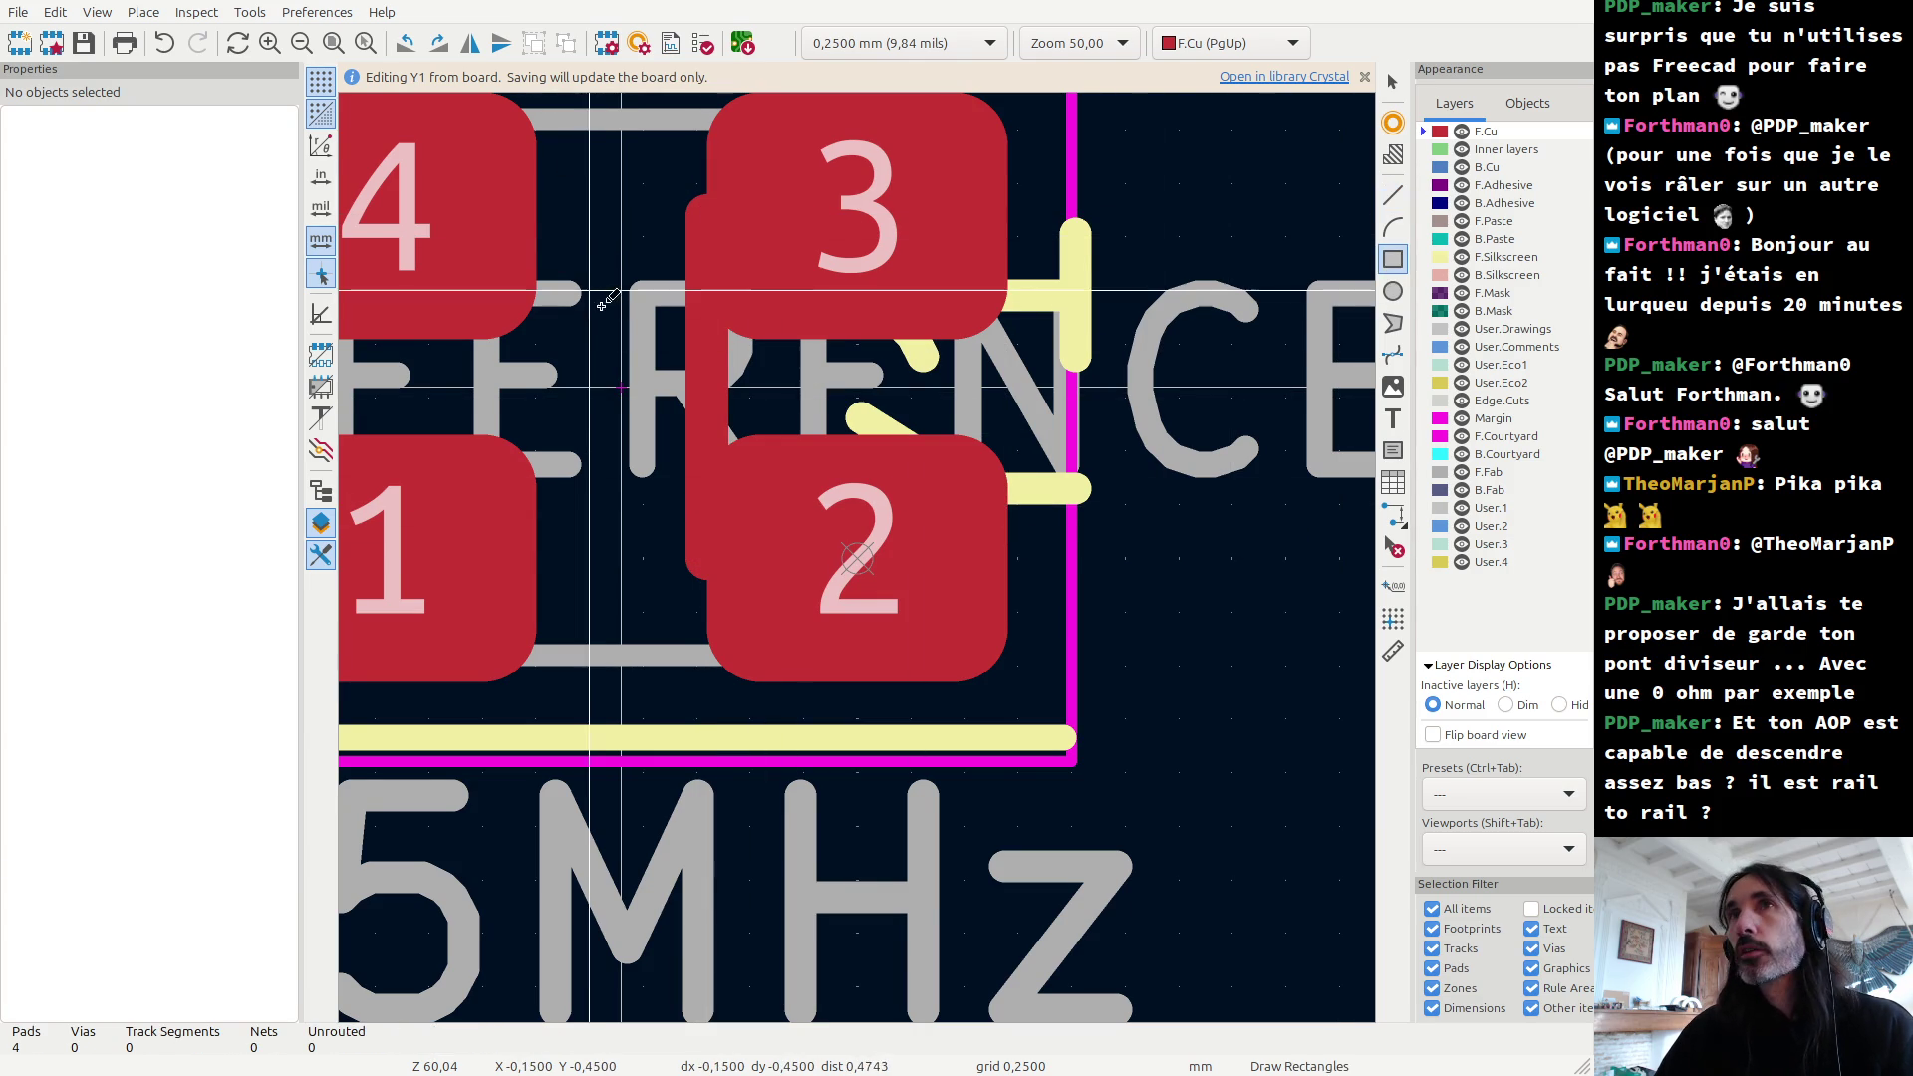
Step: Undo the line and draw an unfilled 0.8 × 0.45 mm F.Cu rectangle between Y1's pads
{"action": "left_click", "coordinate": [536, 214]}
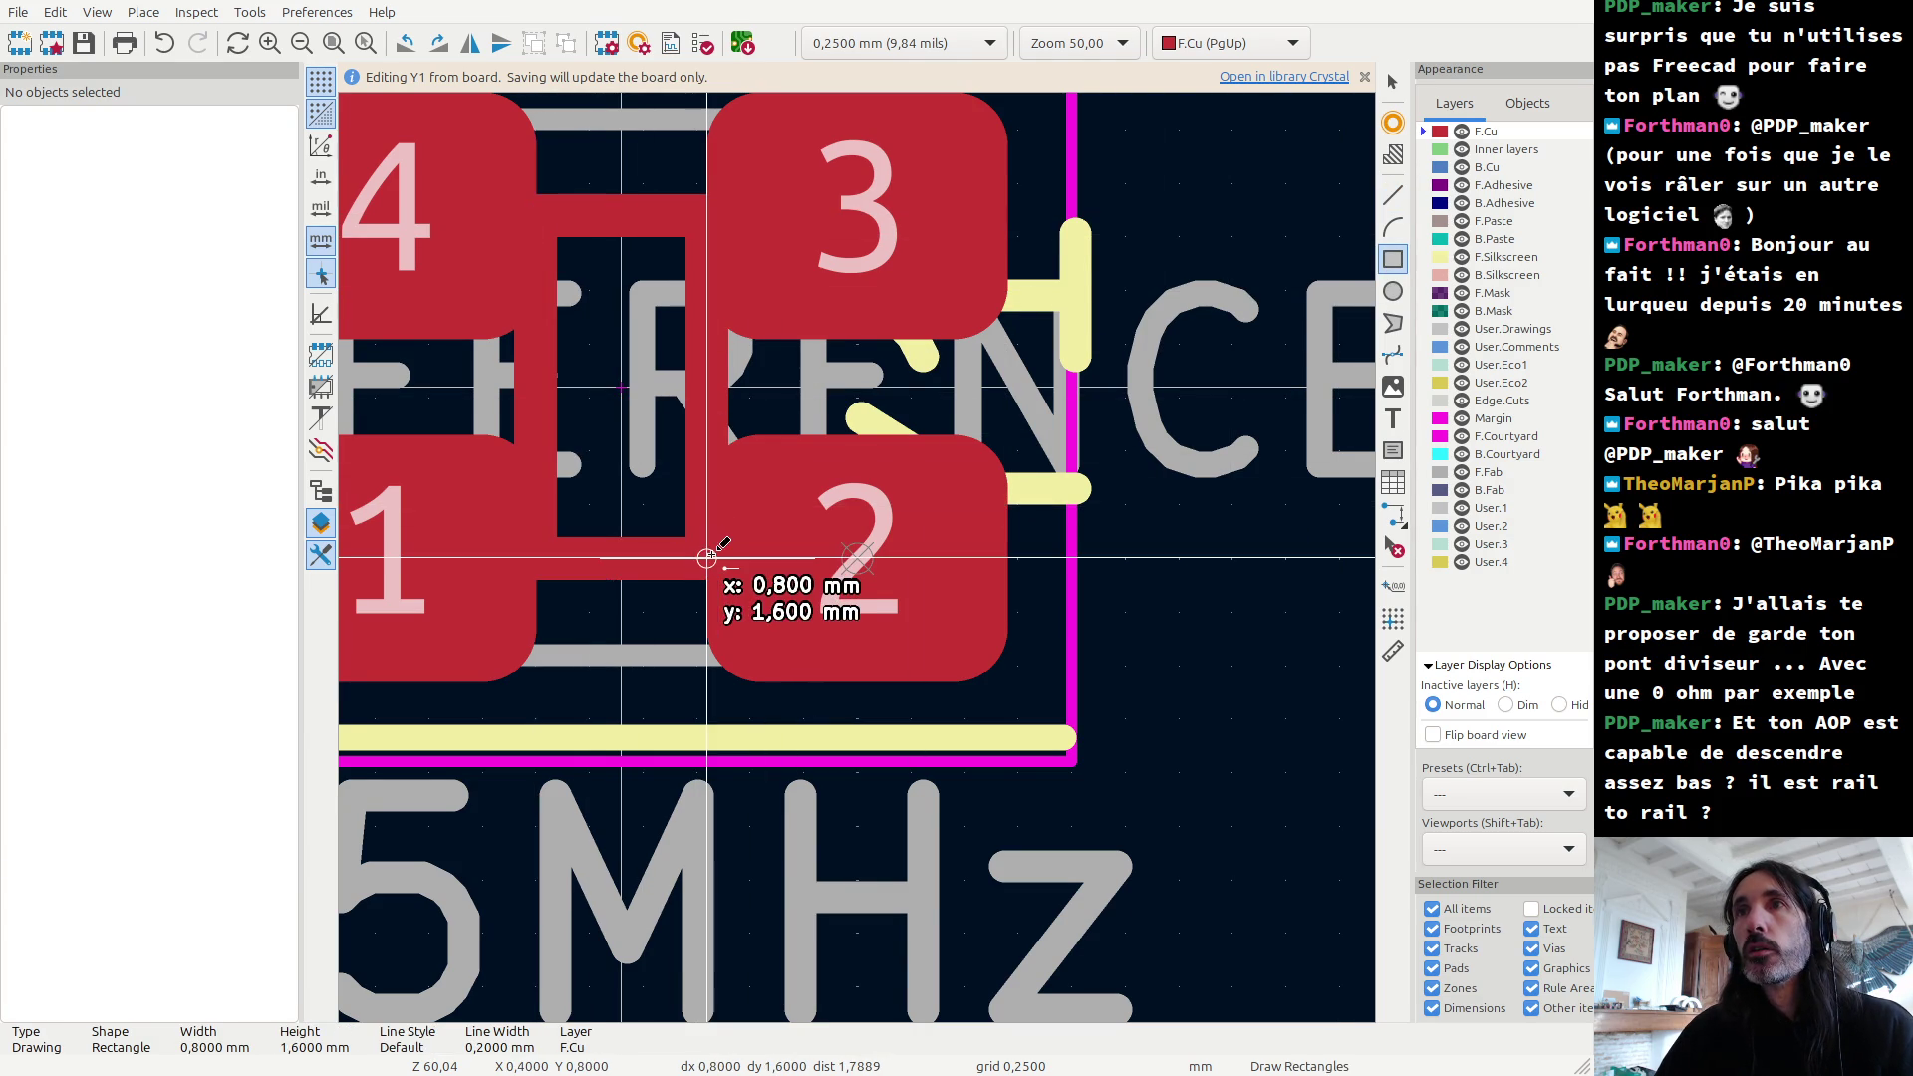
{"action": "key", "text": "ctrl+z"}
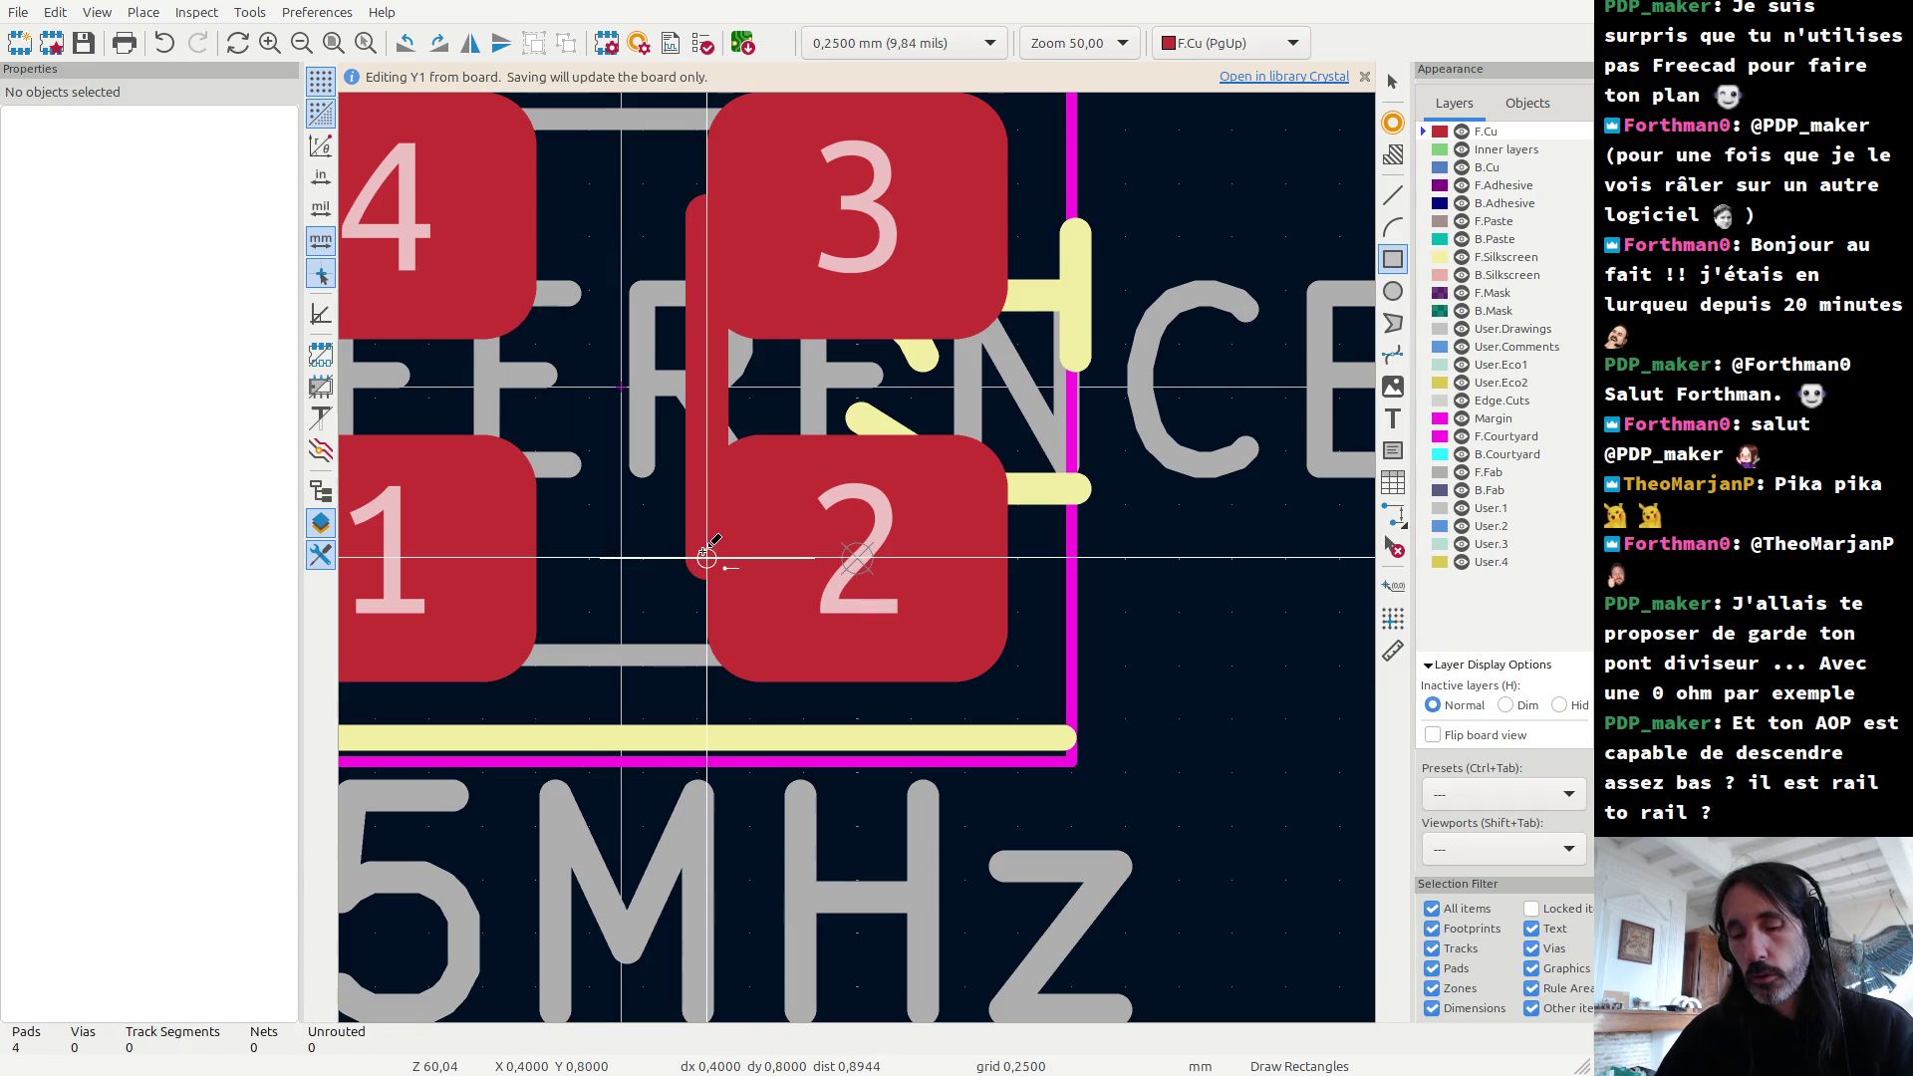
{"action": "left_click", "coordinate": [537, 214]}
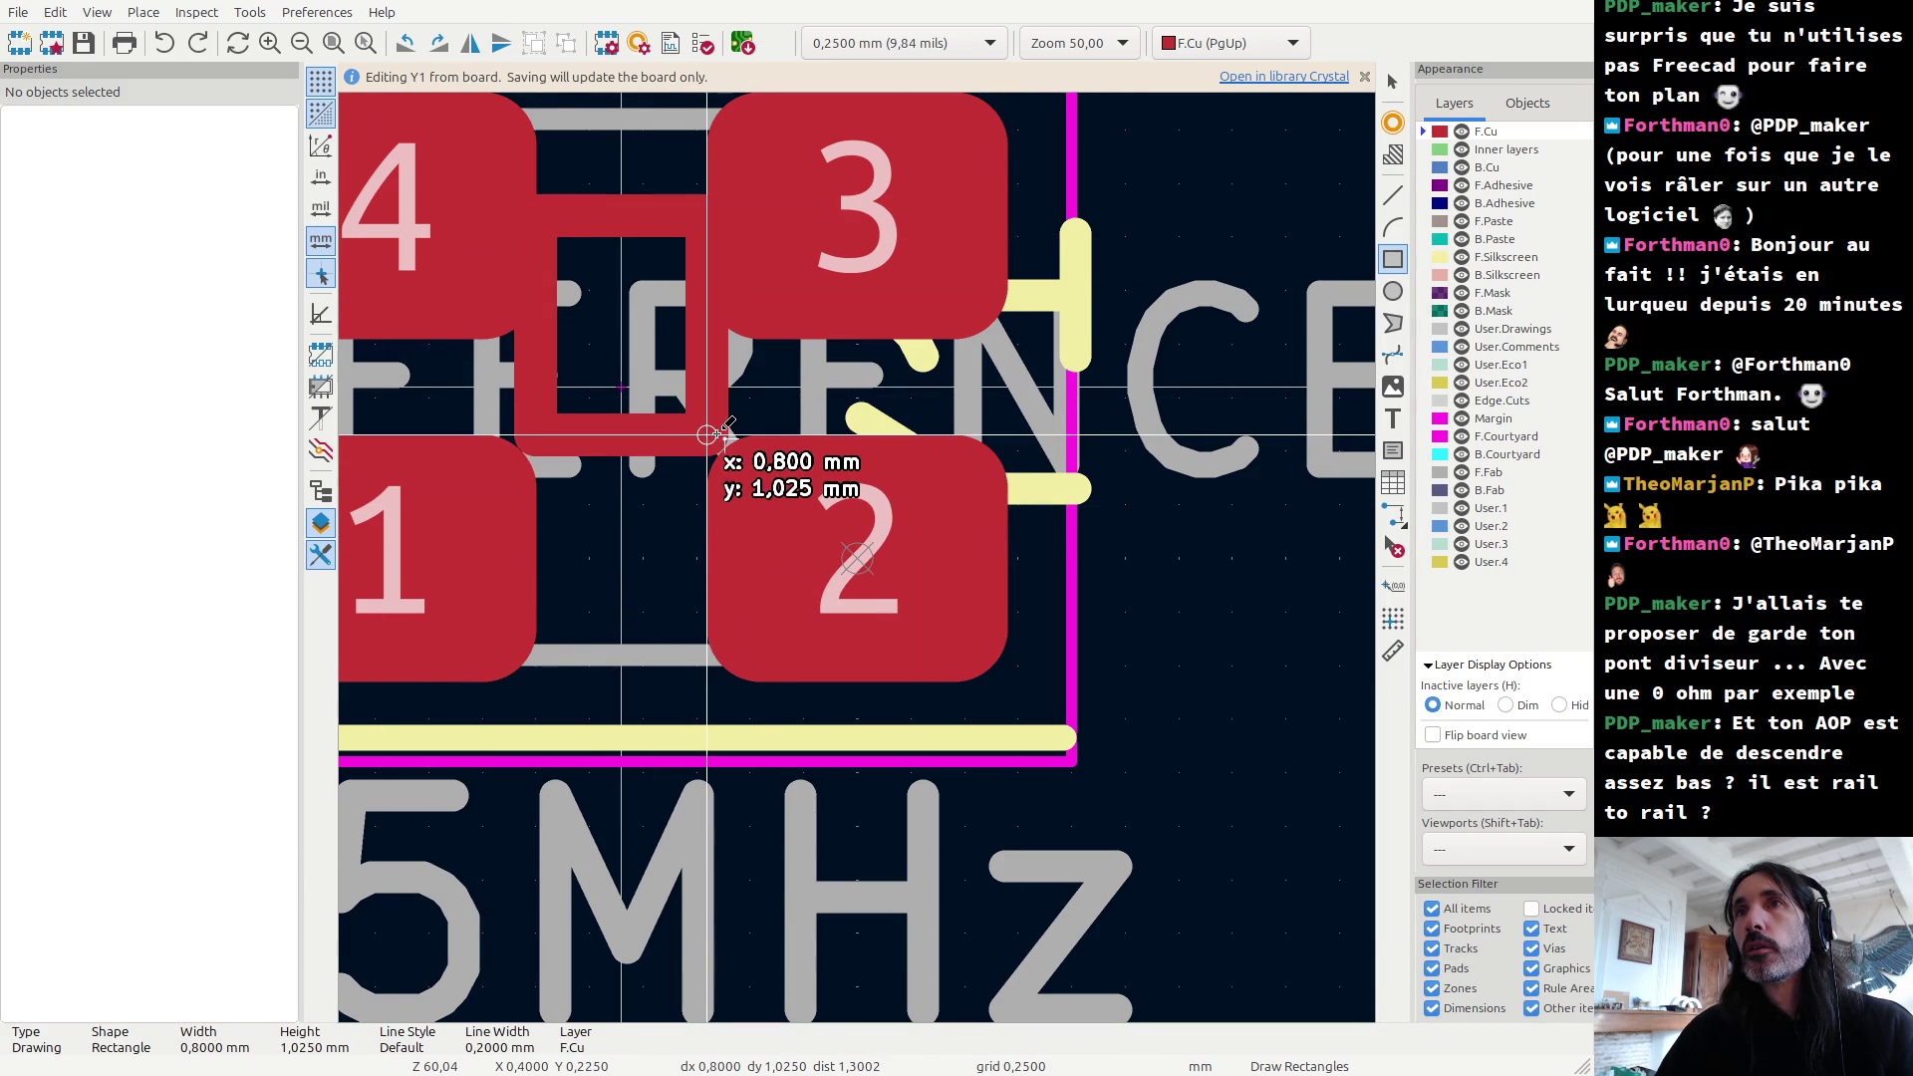
{"action": "key", "text": "Escape"}
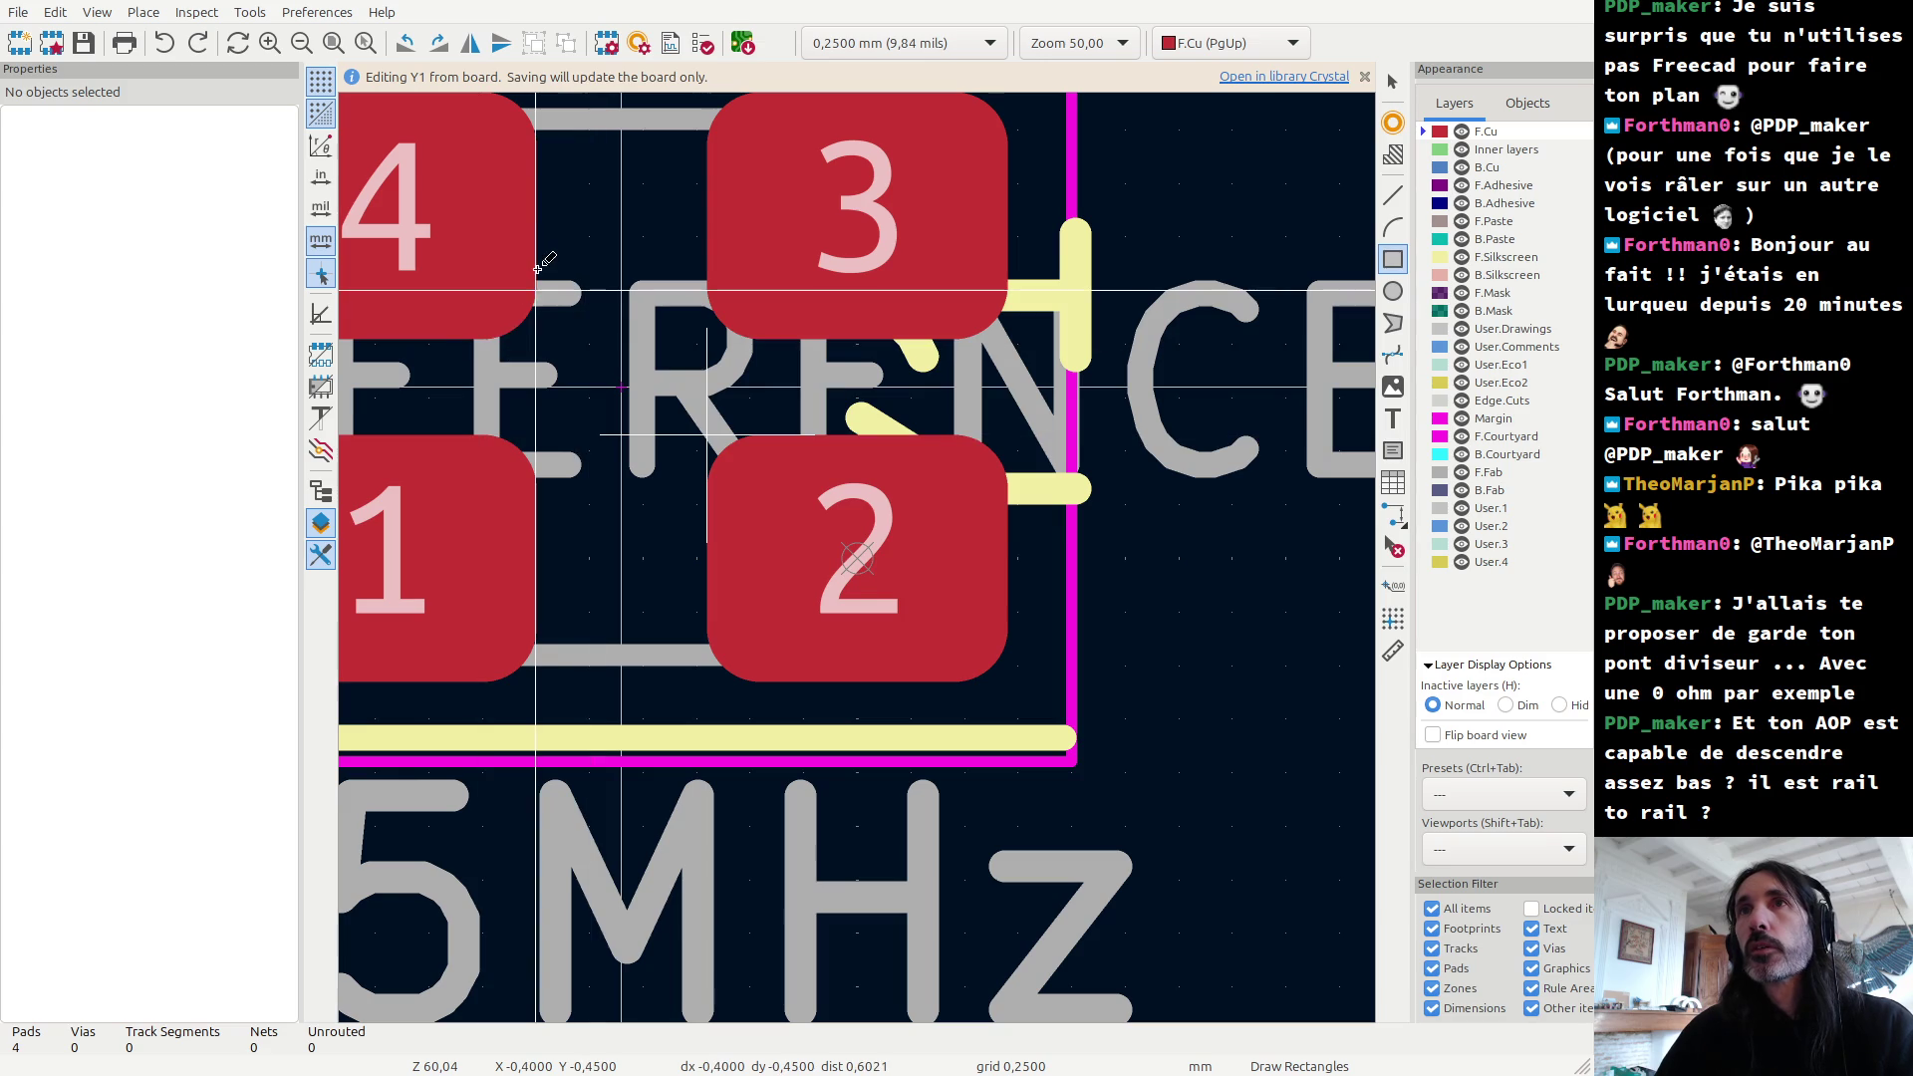
{"action": "left_click", "coordinate": [536, 339]}
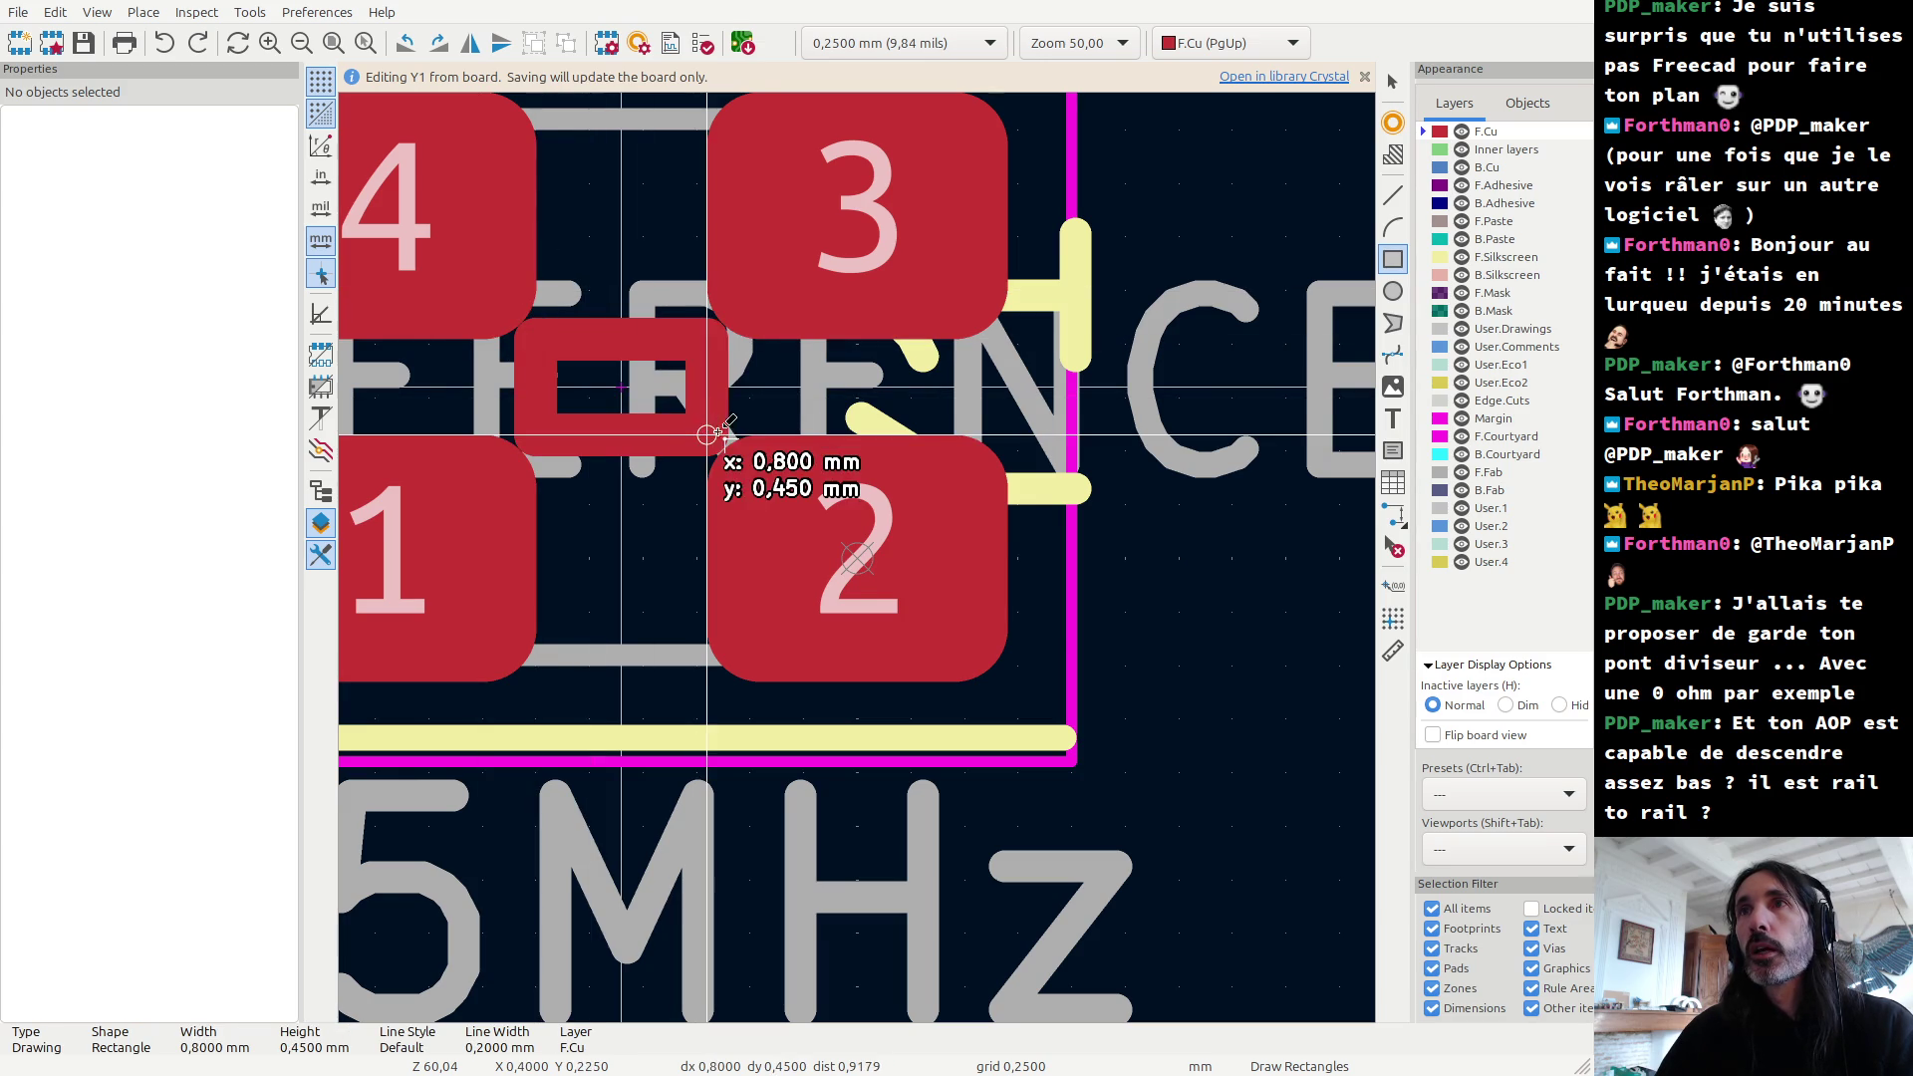
{"action": "left_click", "coordinate": [706, 436]}
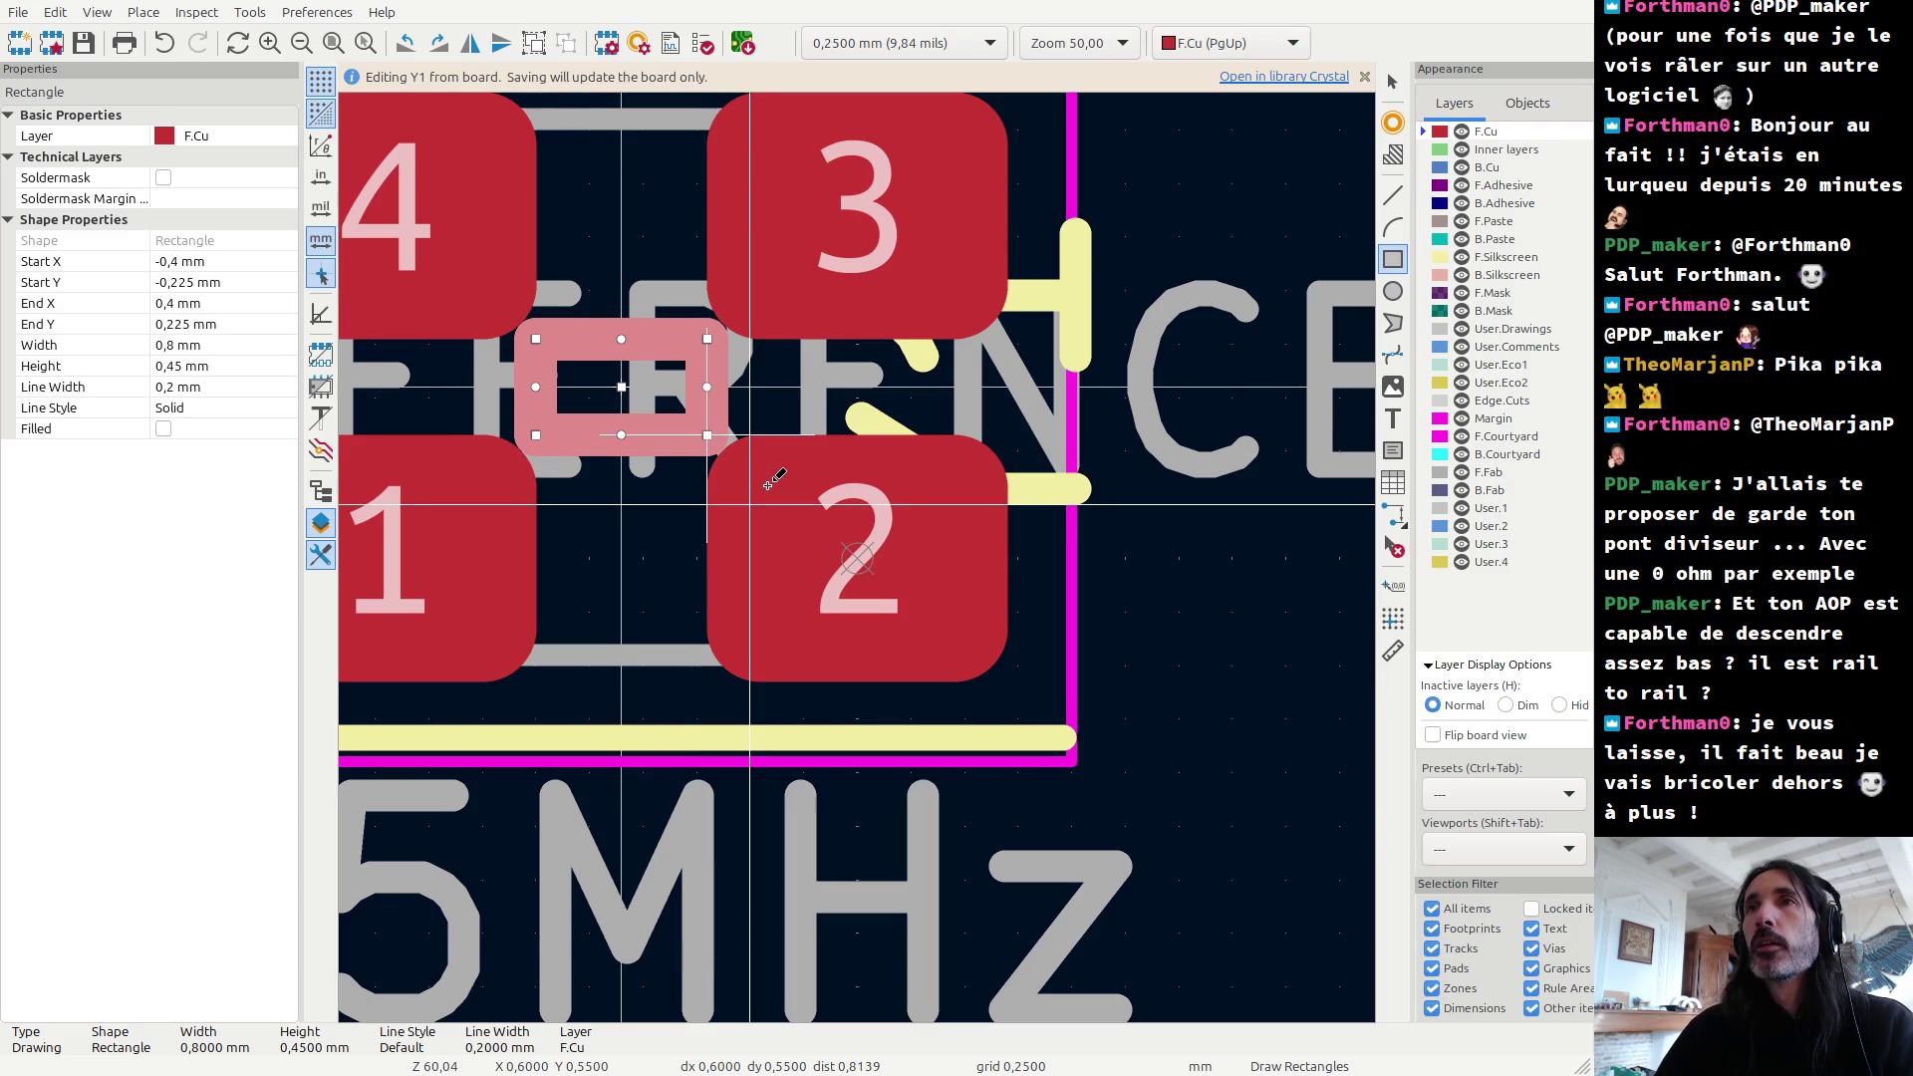
{"action": "key", "text": "Escape"}
{"action": "left_click", "coordinate": [812, 555]}
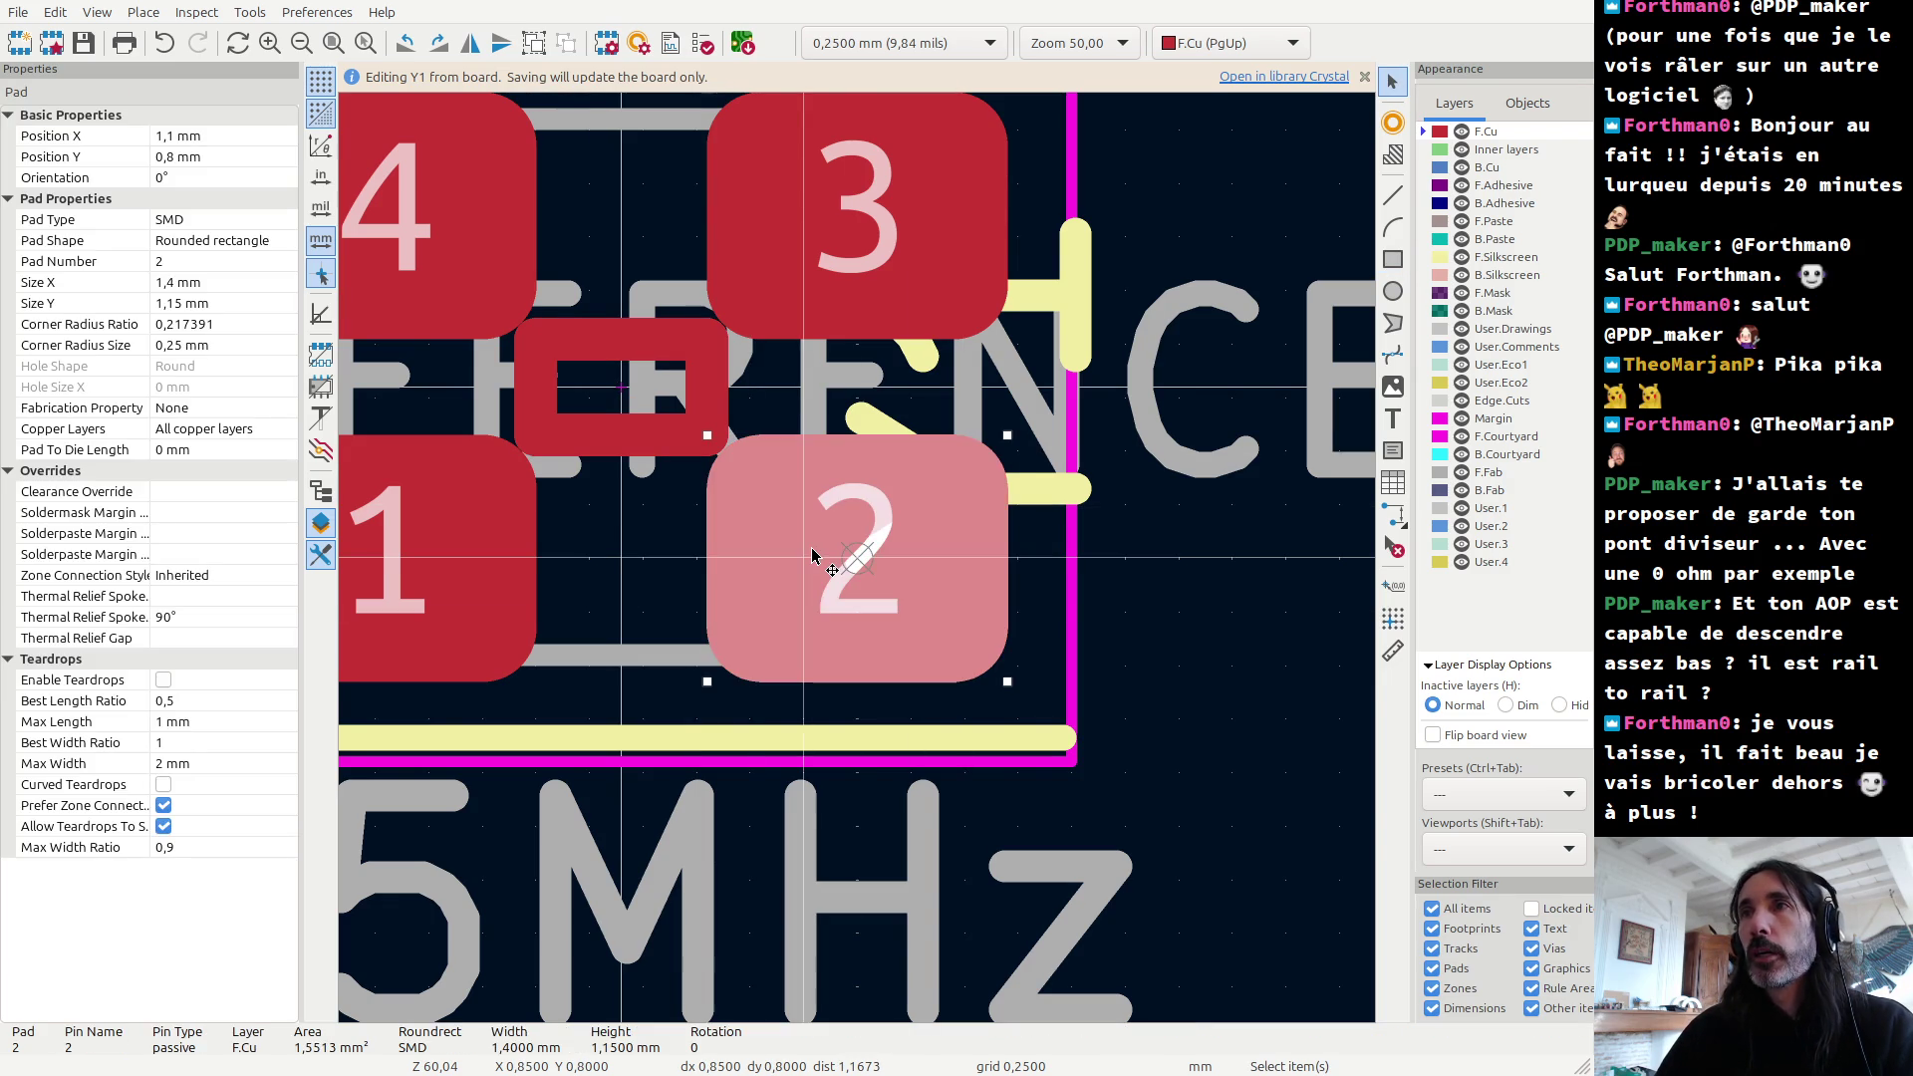
Step: Set pad 2's size to 2,9 × 2,65 mm and move the dialog to preview the enlarged pad
{"action": "double_click", "coordinate": [812, 550]}
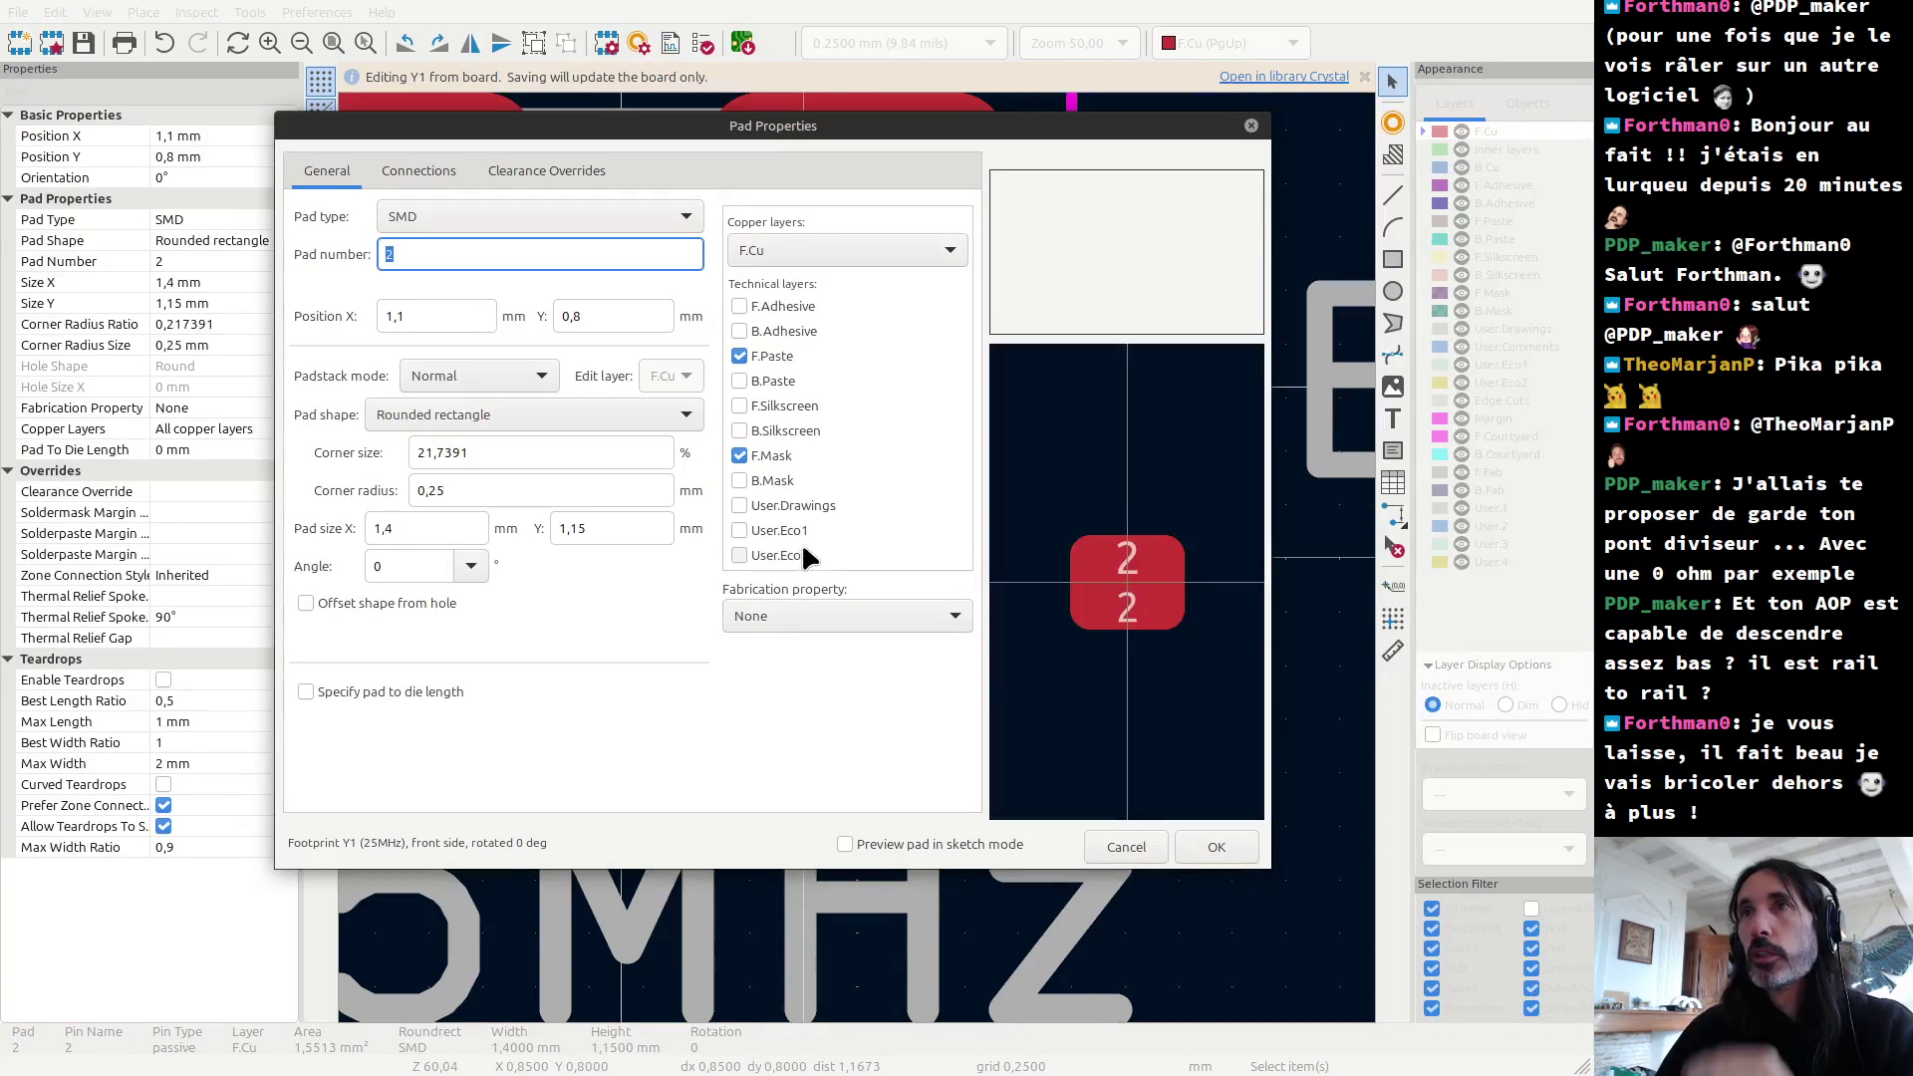
{"action": "left_click", "coordinate": [441, 534]}
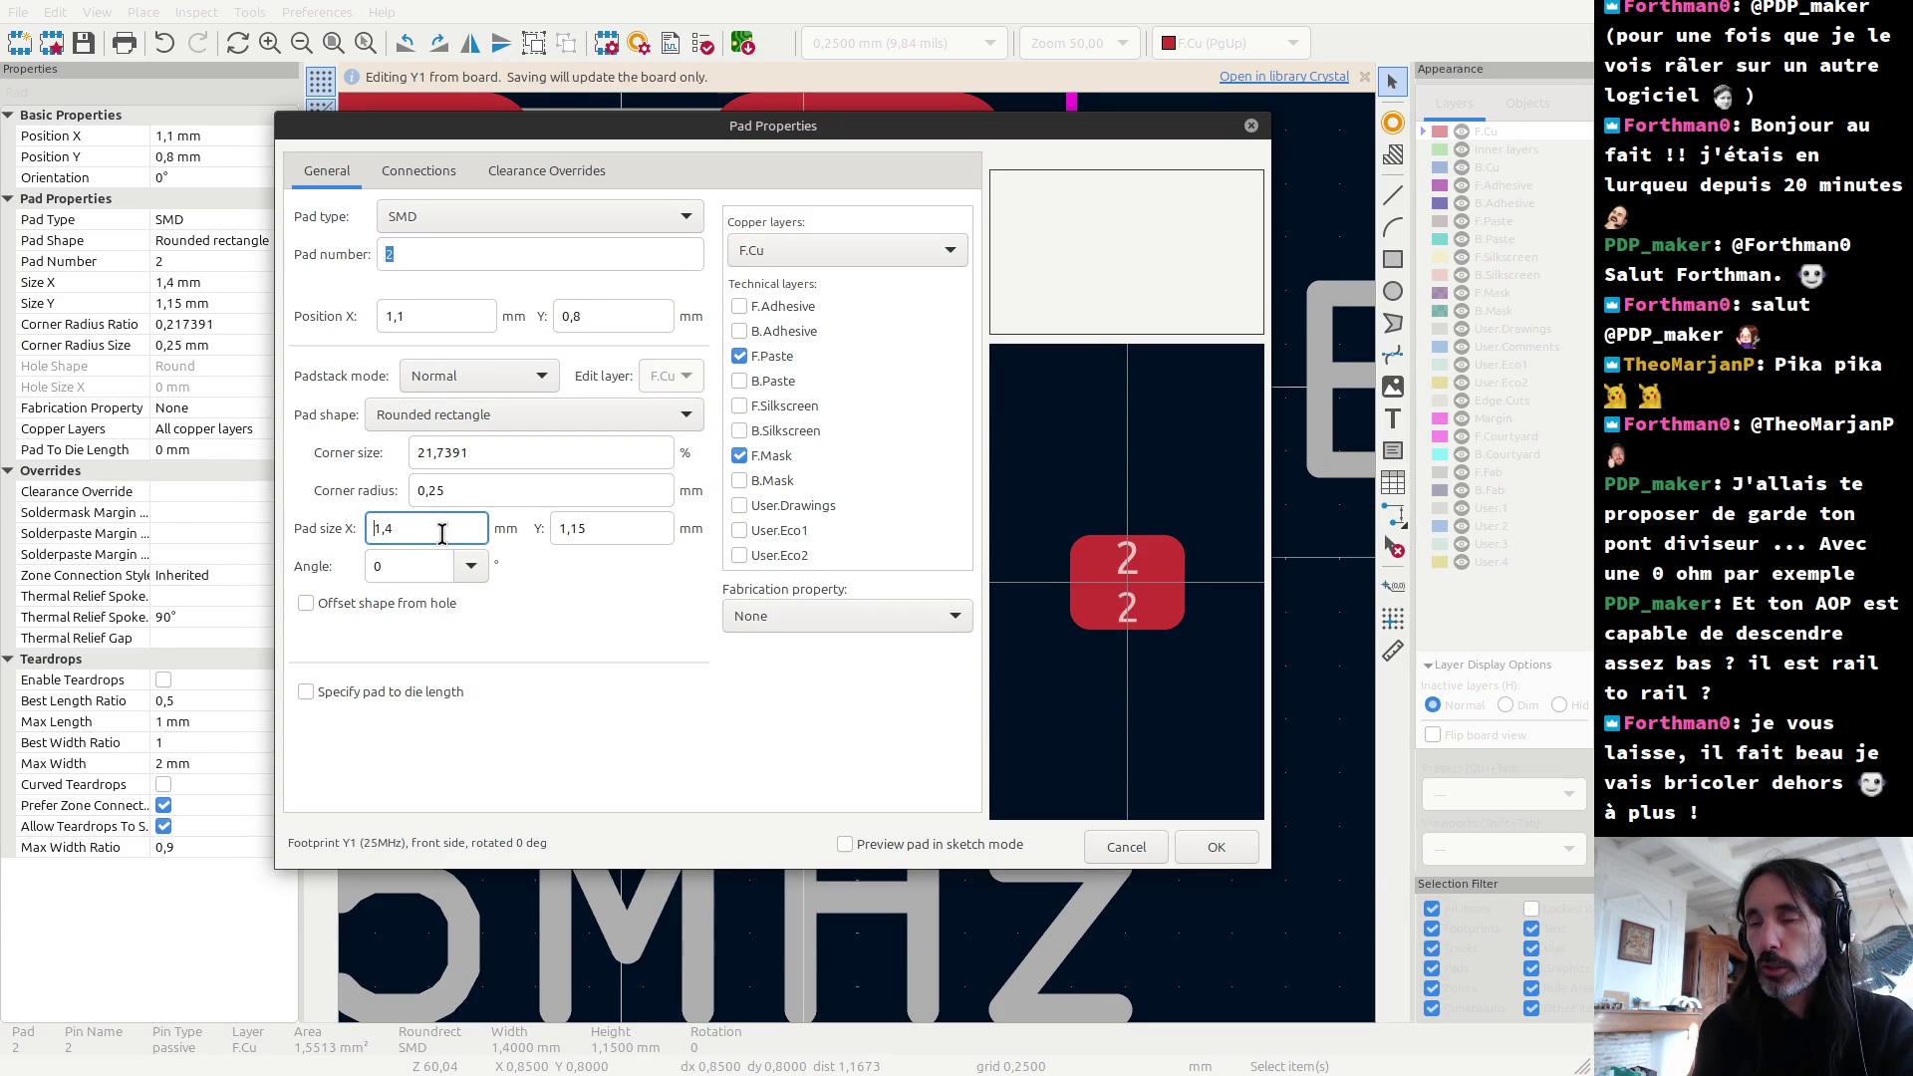
{"action": "key", "text": "shift+Right"}
{"action": "type", "text": "1"}
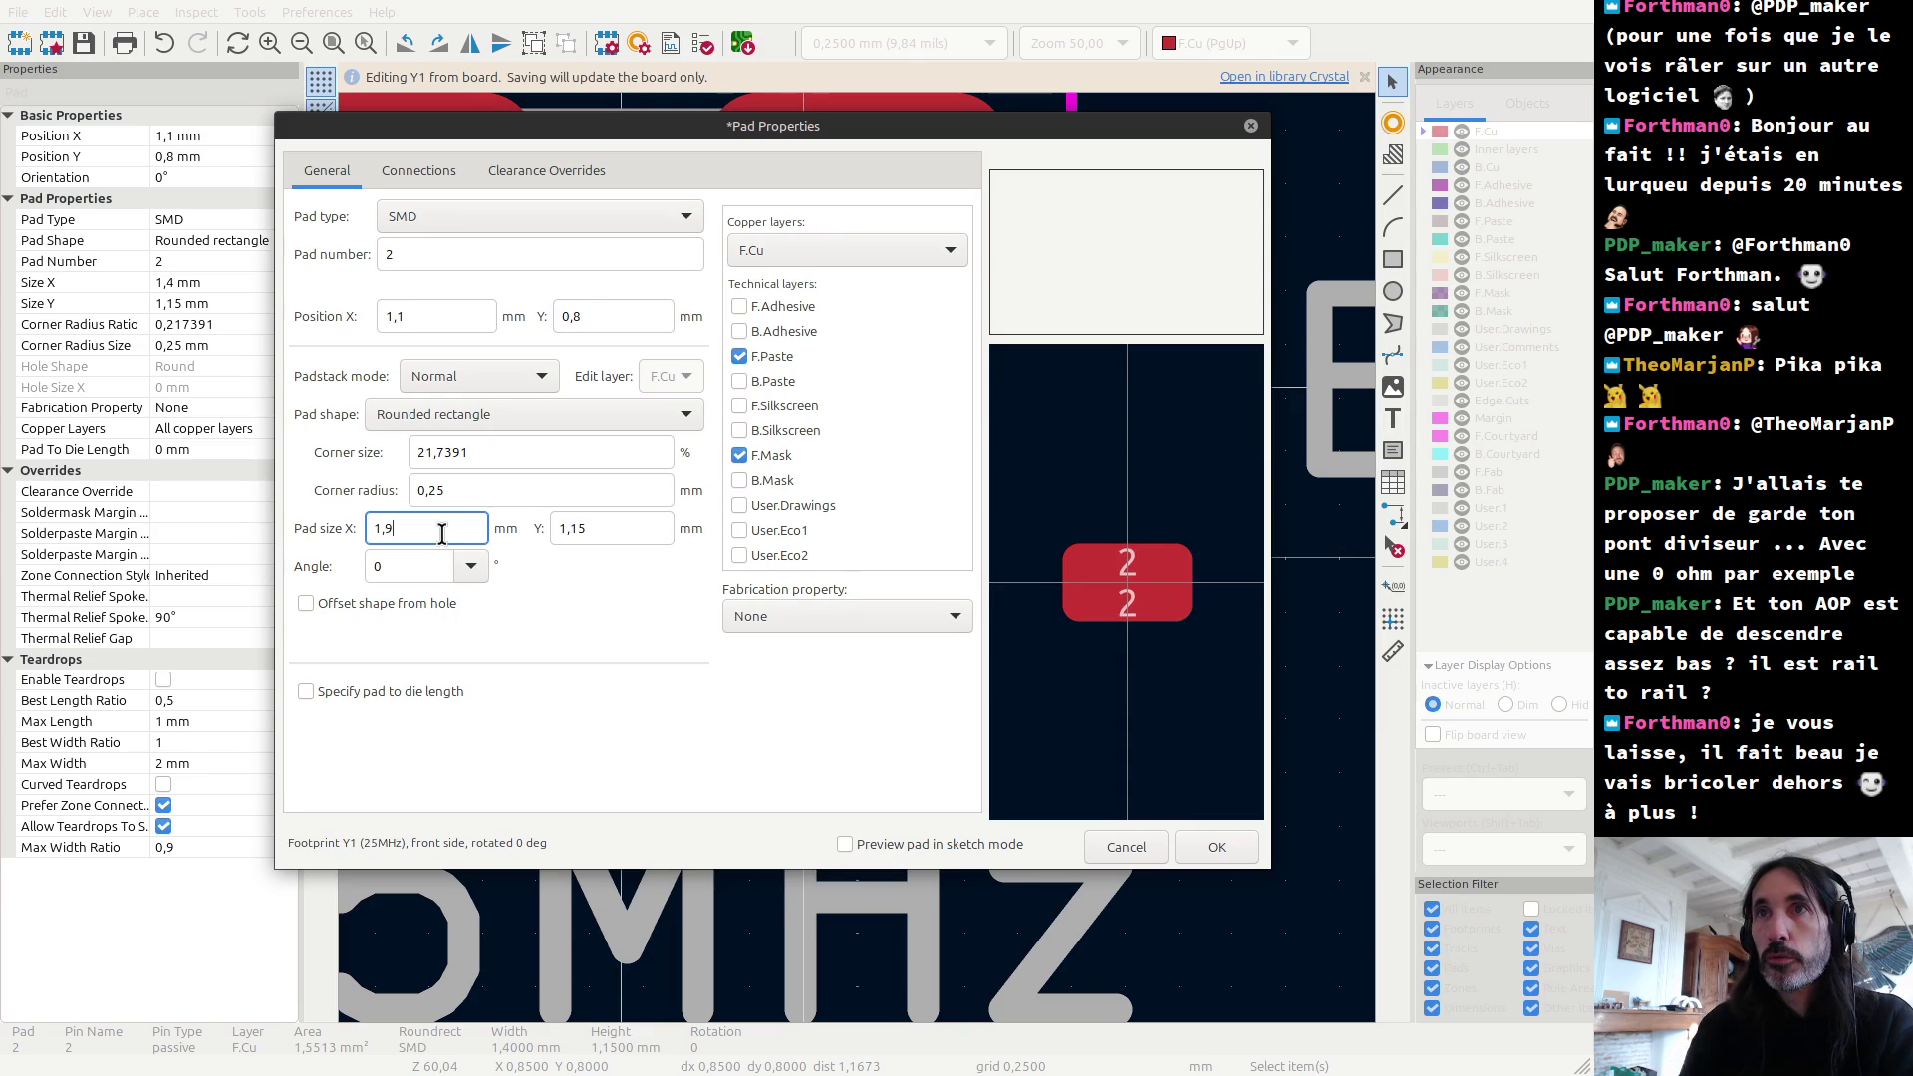
{"action": "left_click", "coordinate": [563, 530]}
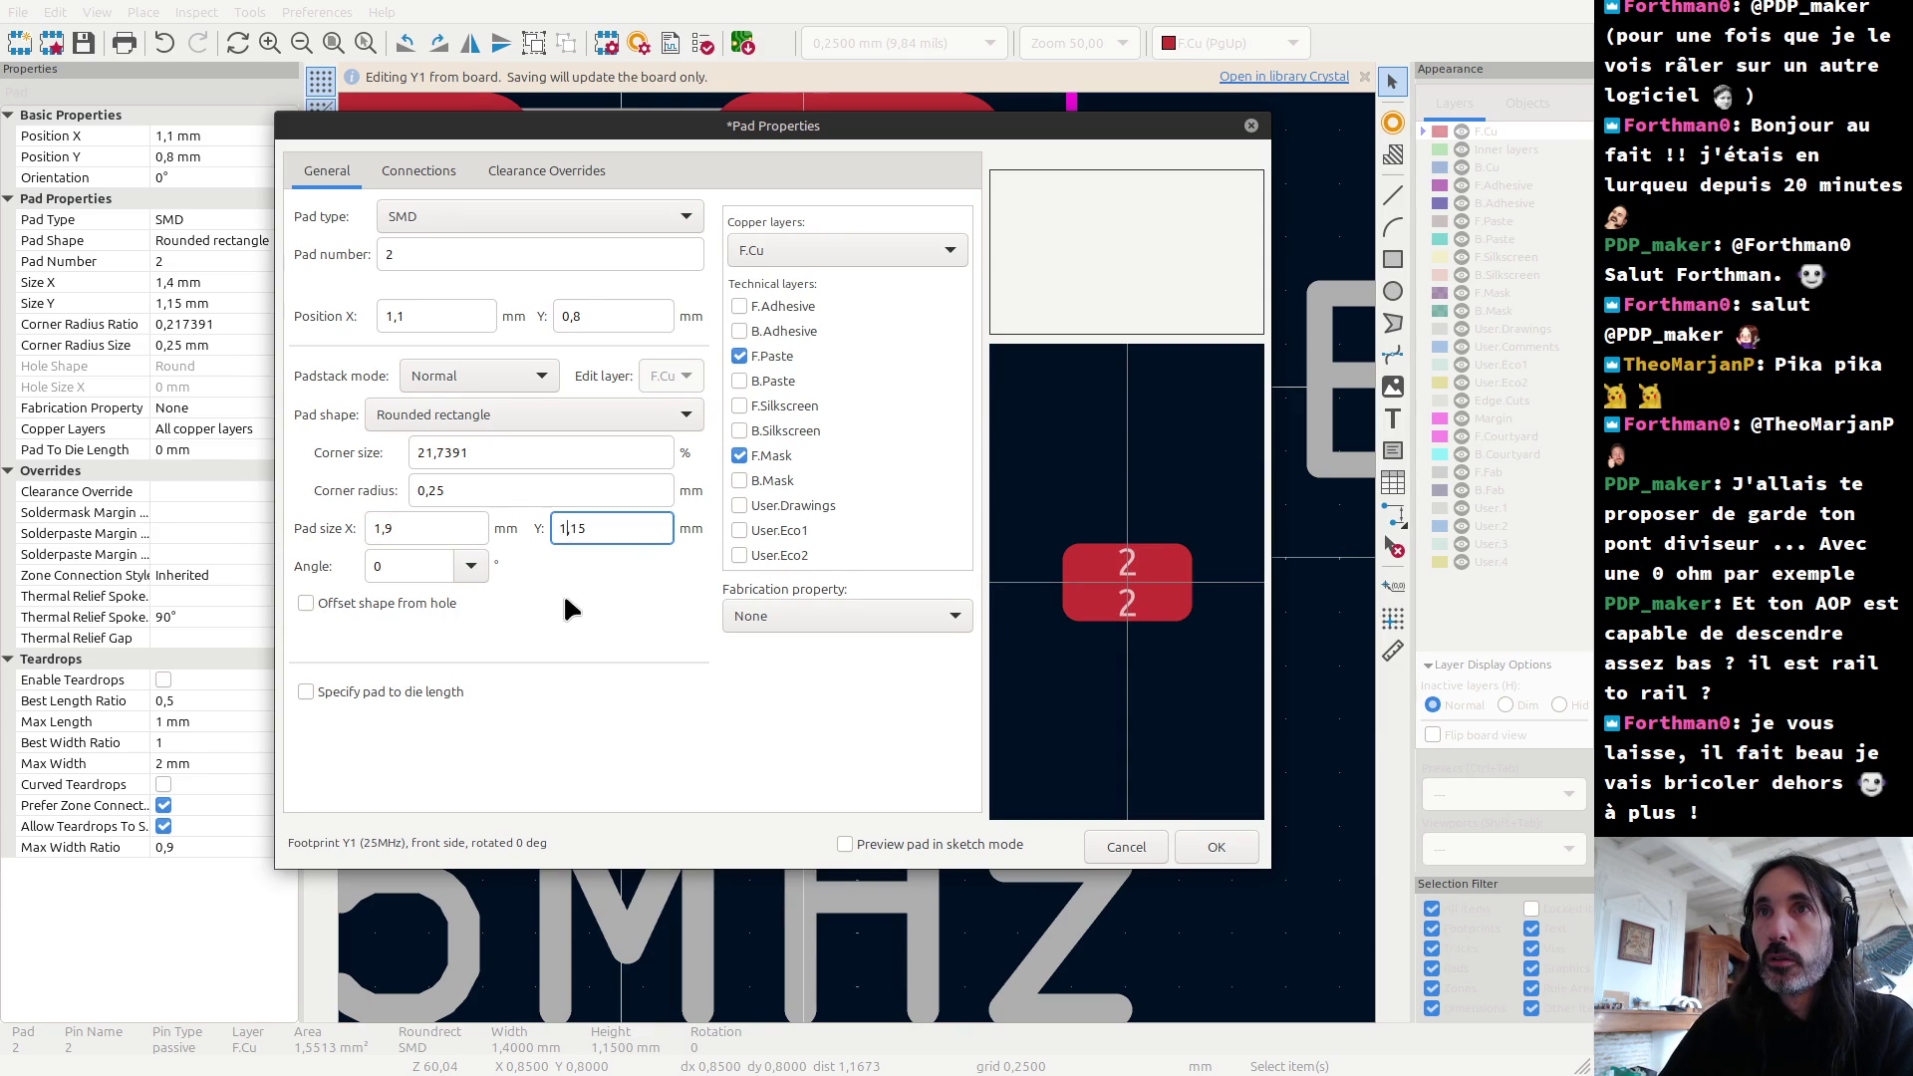
{"action": "left_click_drag", "start_coordinate": [383, 529], "coordinate": [342, 538]}
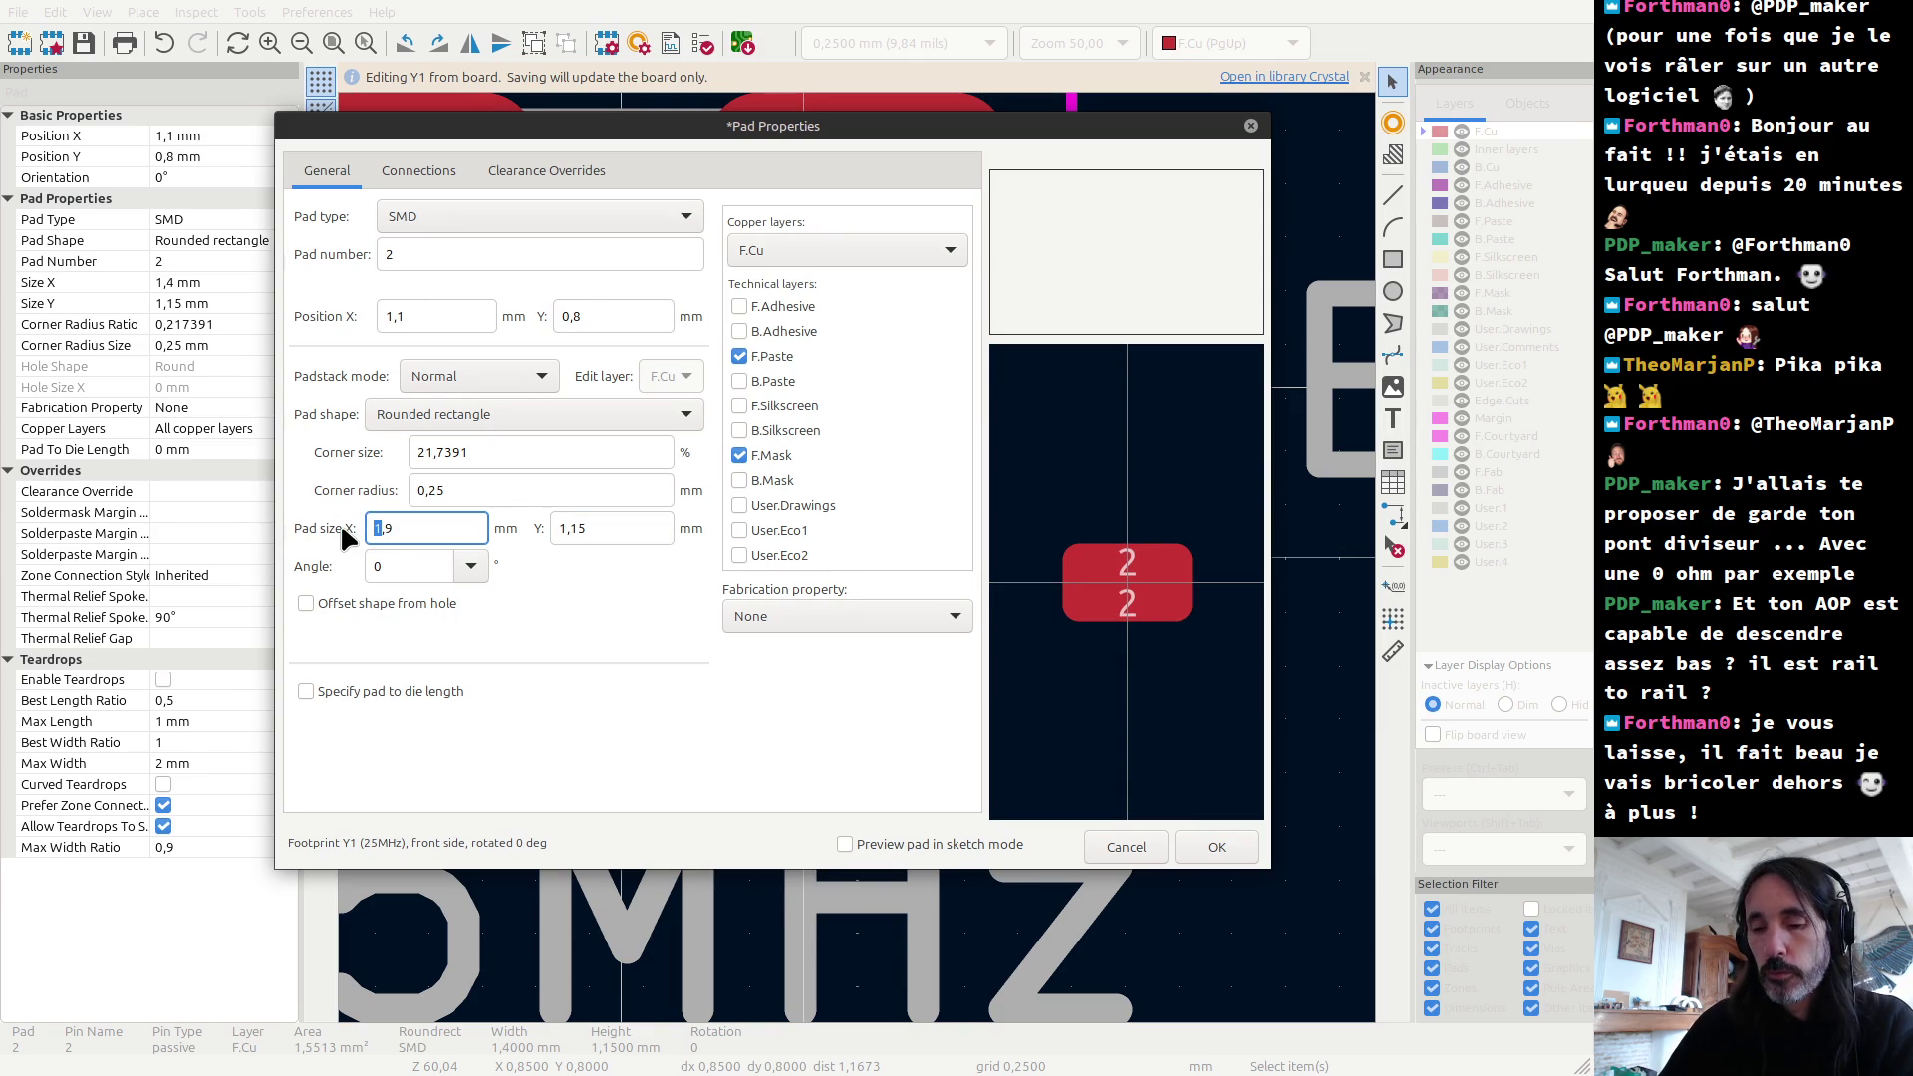
{"action": "type", "text": "2"}
{"action": "left_click_drag", "start_coordinate": [565, 529], "coordinate": [551, 529]}
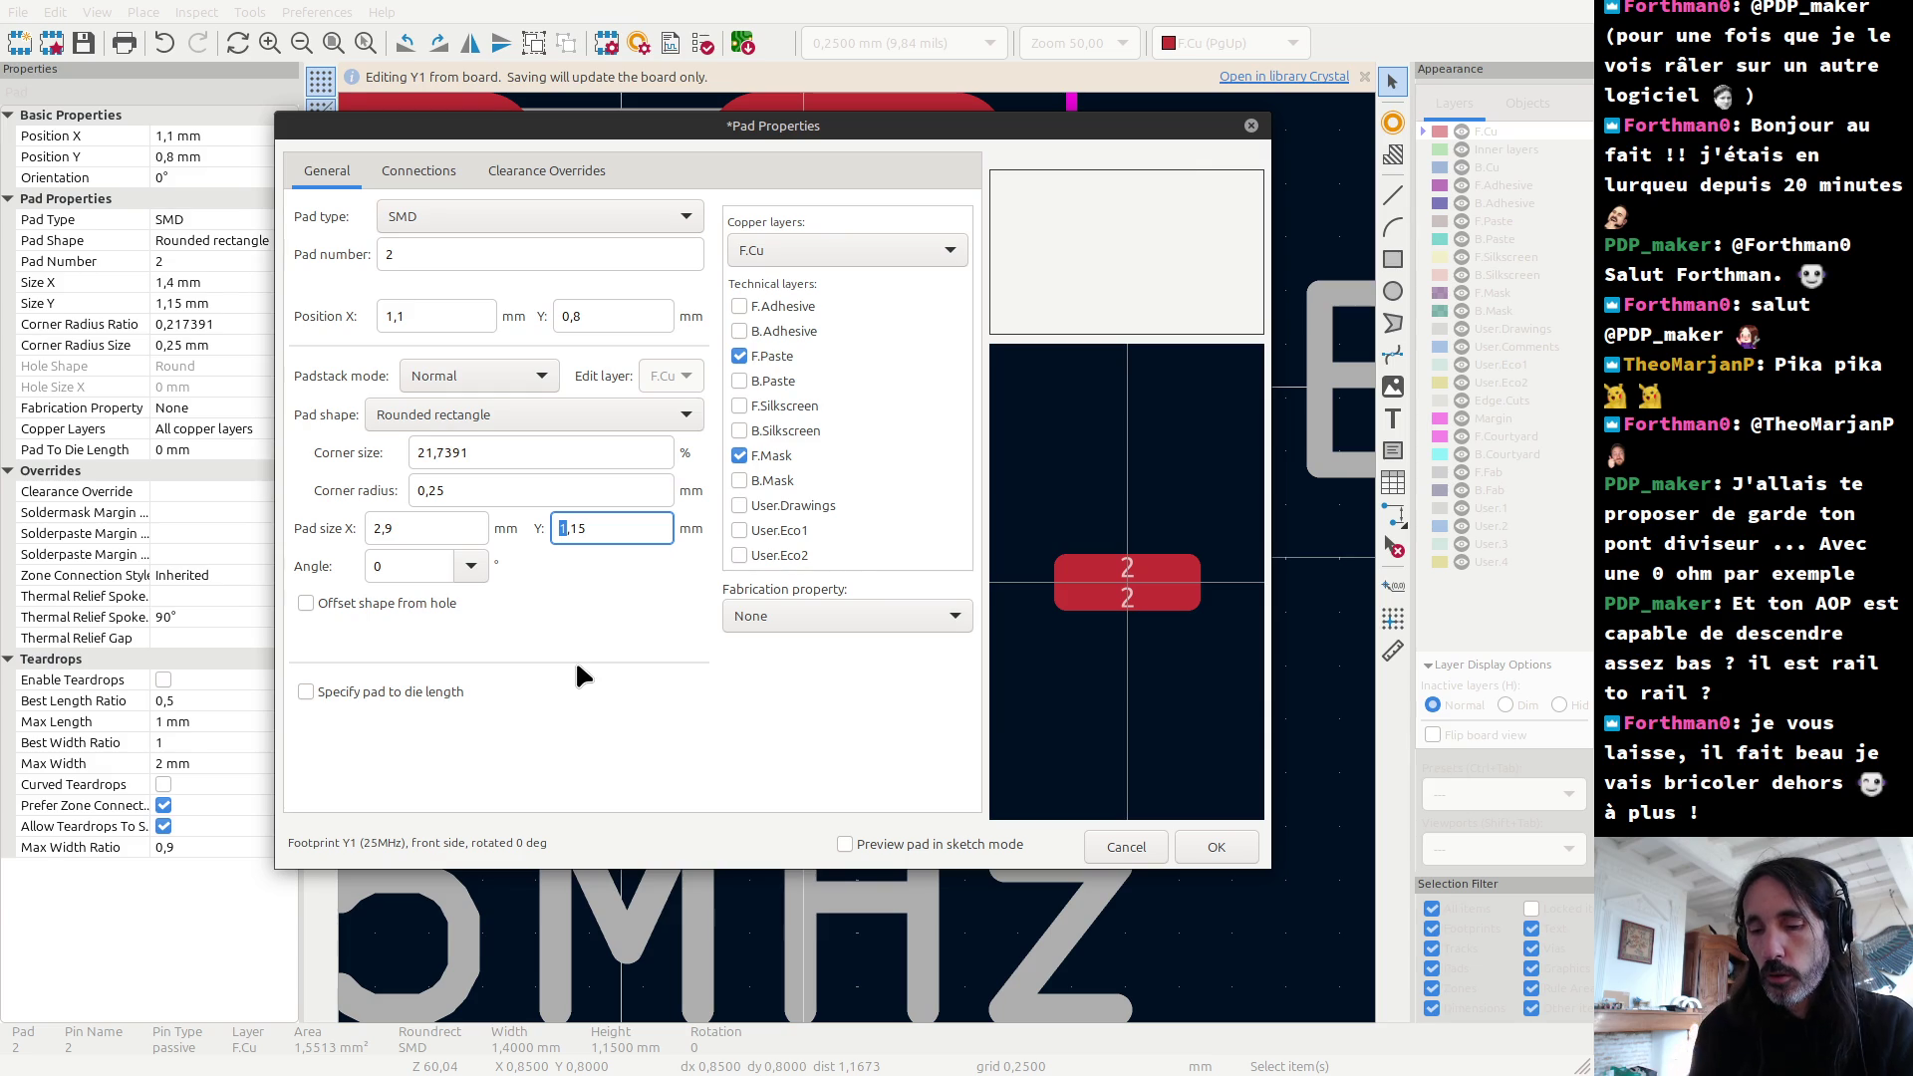
{"action": "type", "text": "2"}
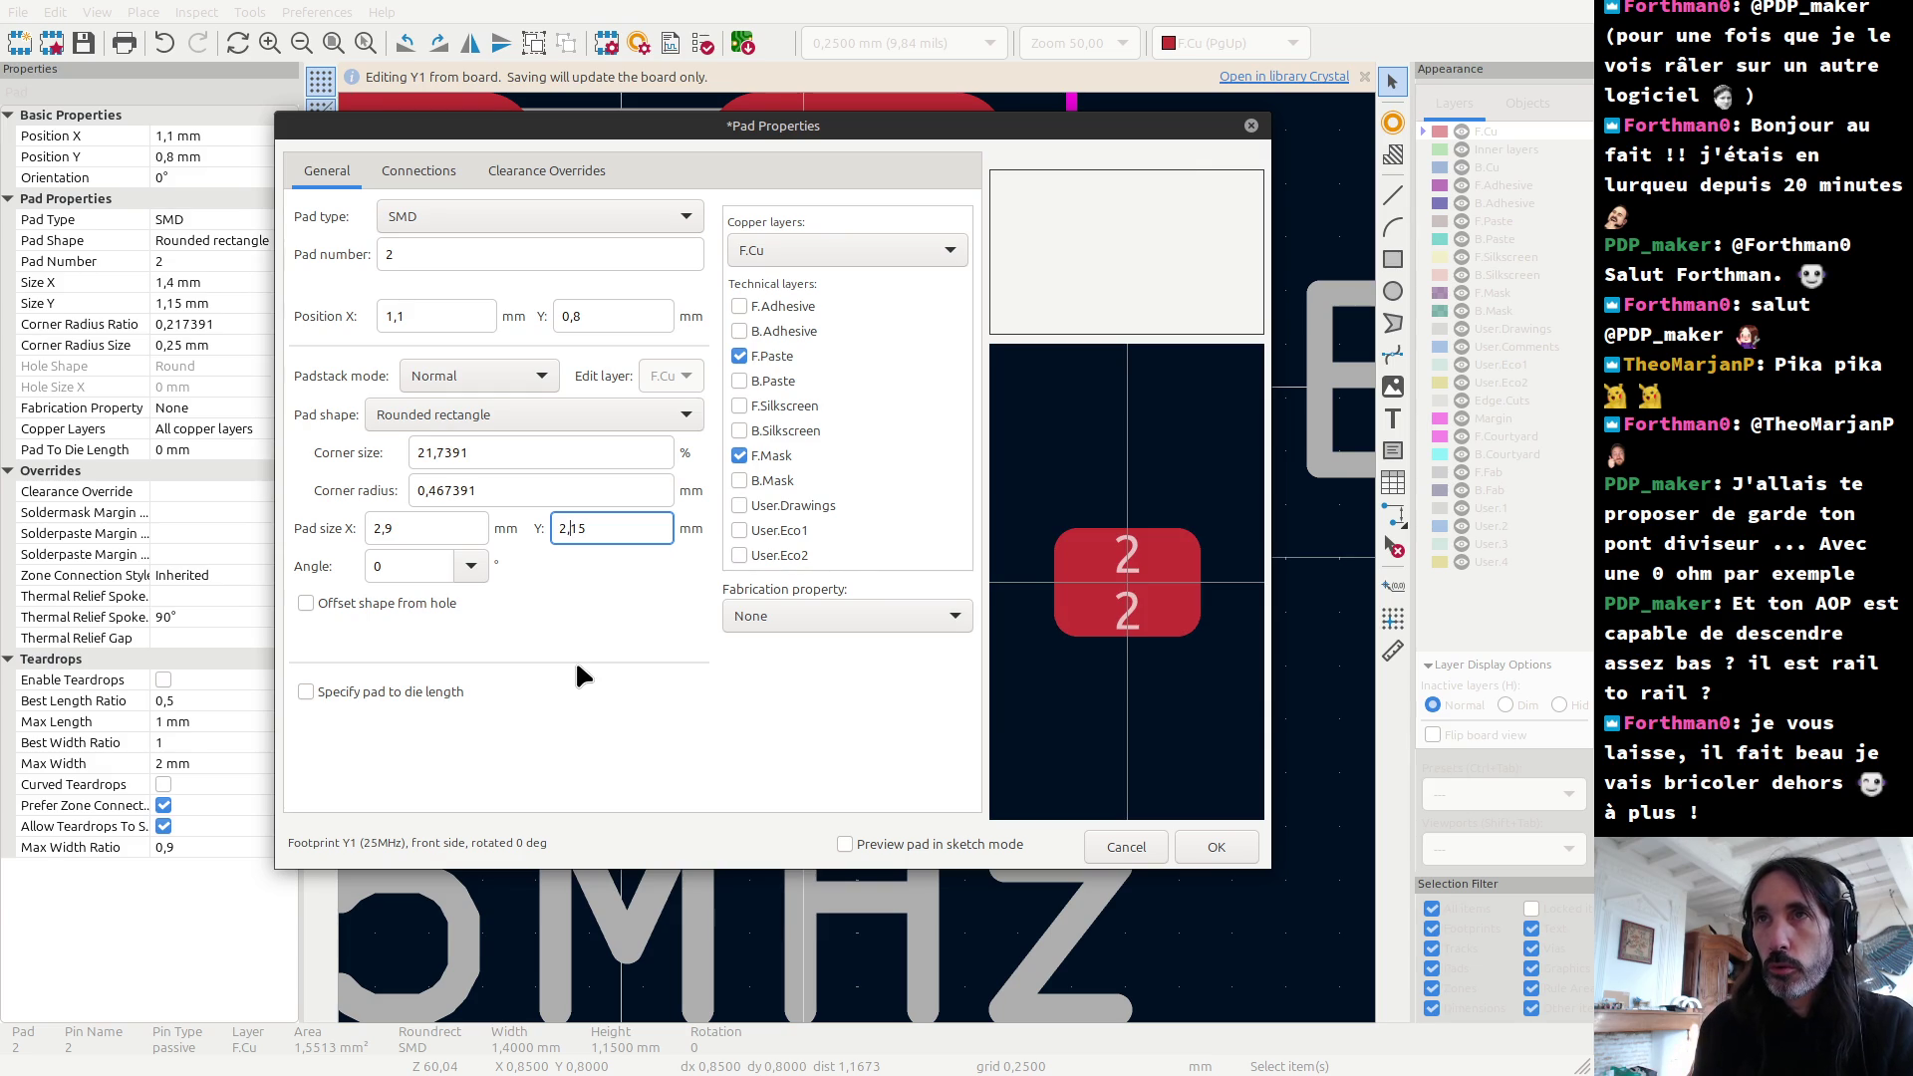
{"action": "key", "text": "Delete"}
{"action": "type", "text": "6"}
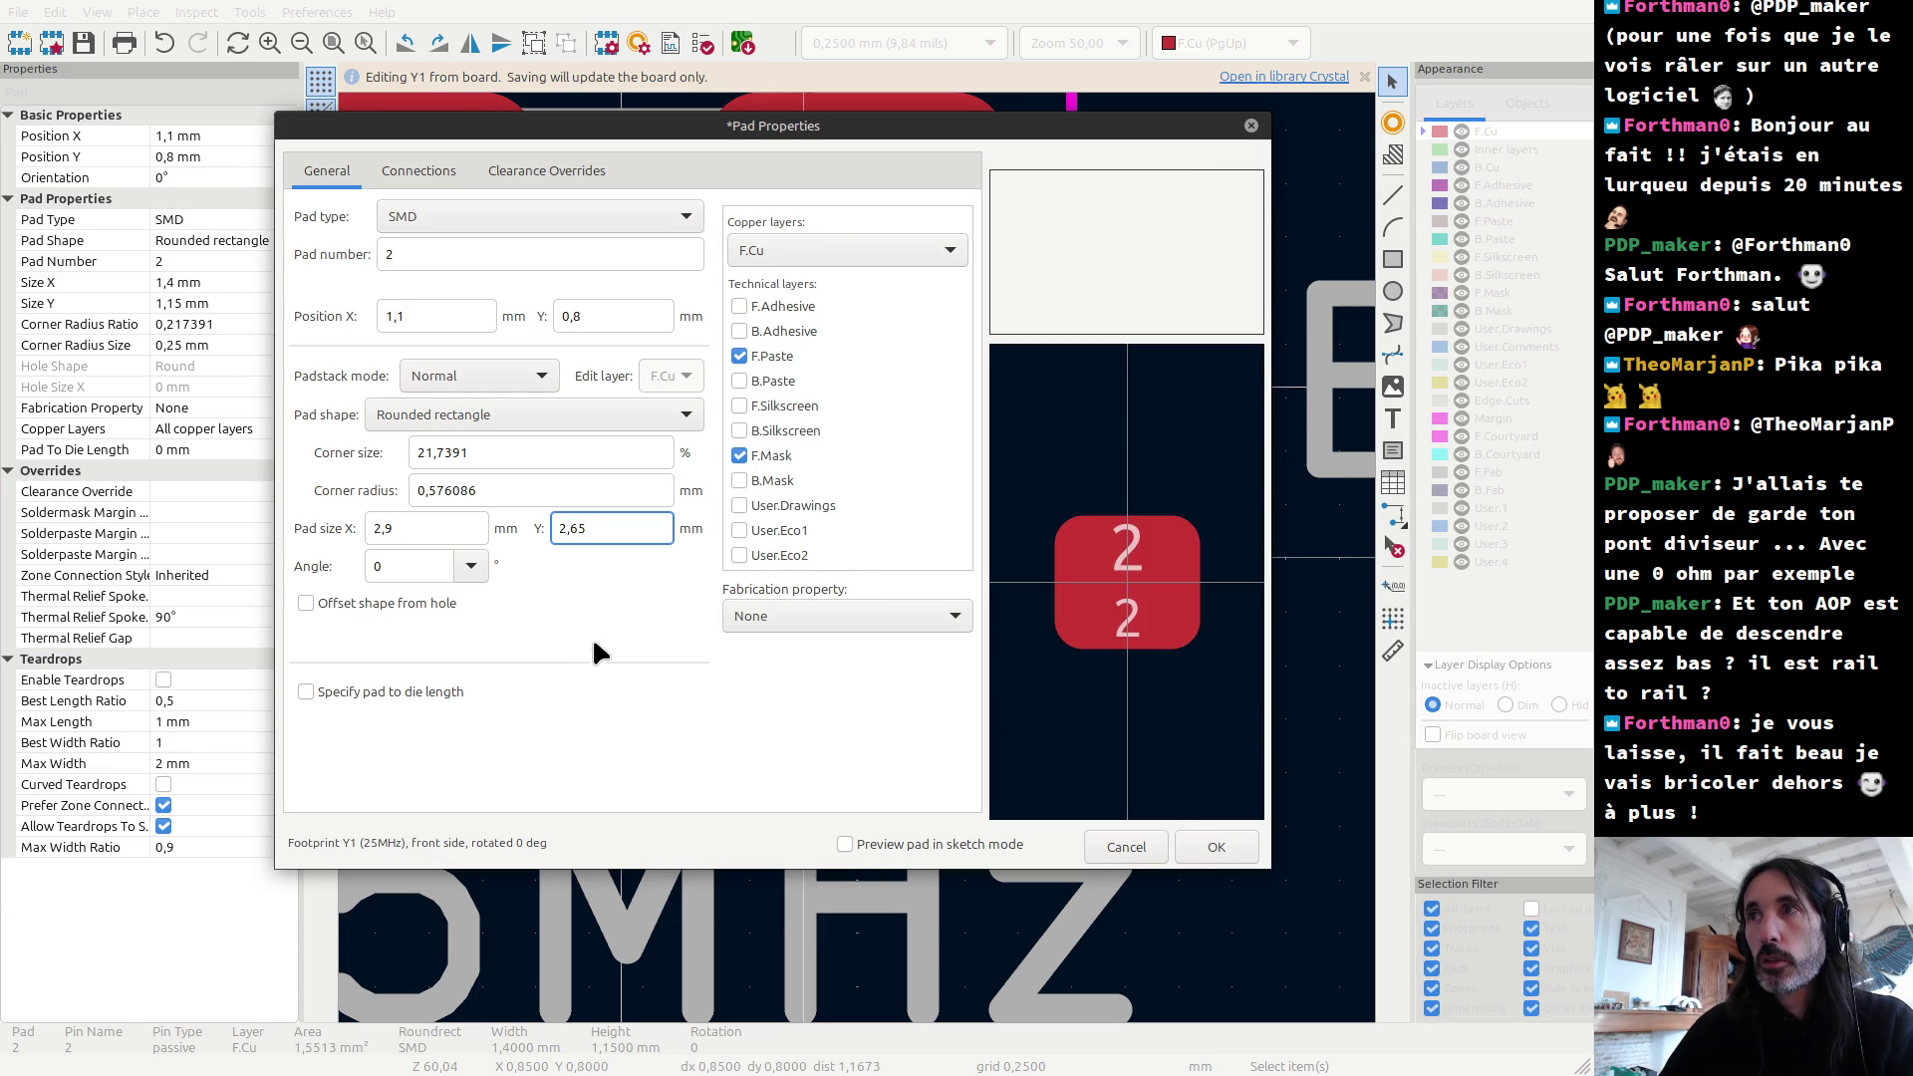
{"action": "mouse_move", "coordinate": [709, 126]}
{"action": "left_mouse_down"}
{"action": "mouse_move", "coordinate": [1078, 1025]}
{"action": "mouse_move", "coordinate": [1078, 835]}
{"action": "left_mouse_up"}
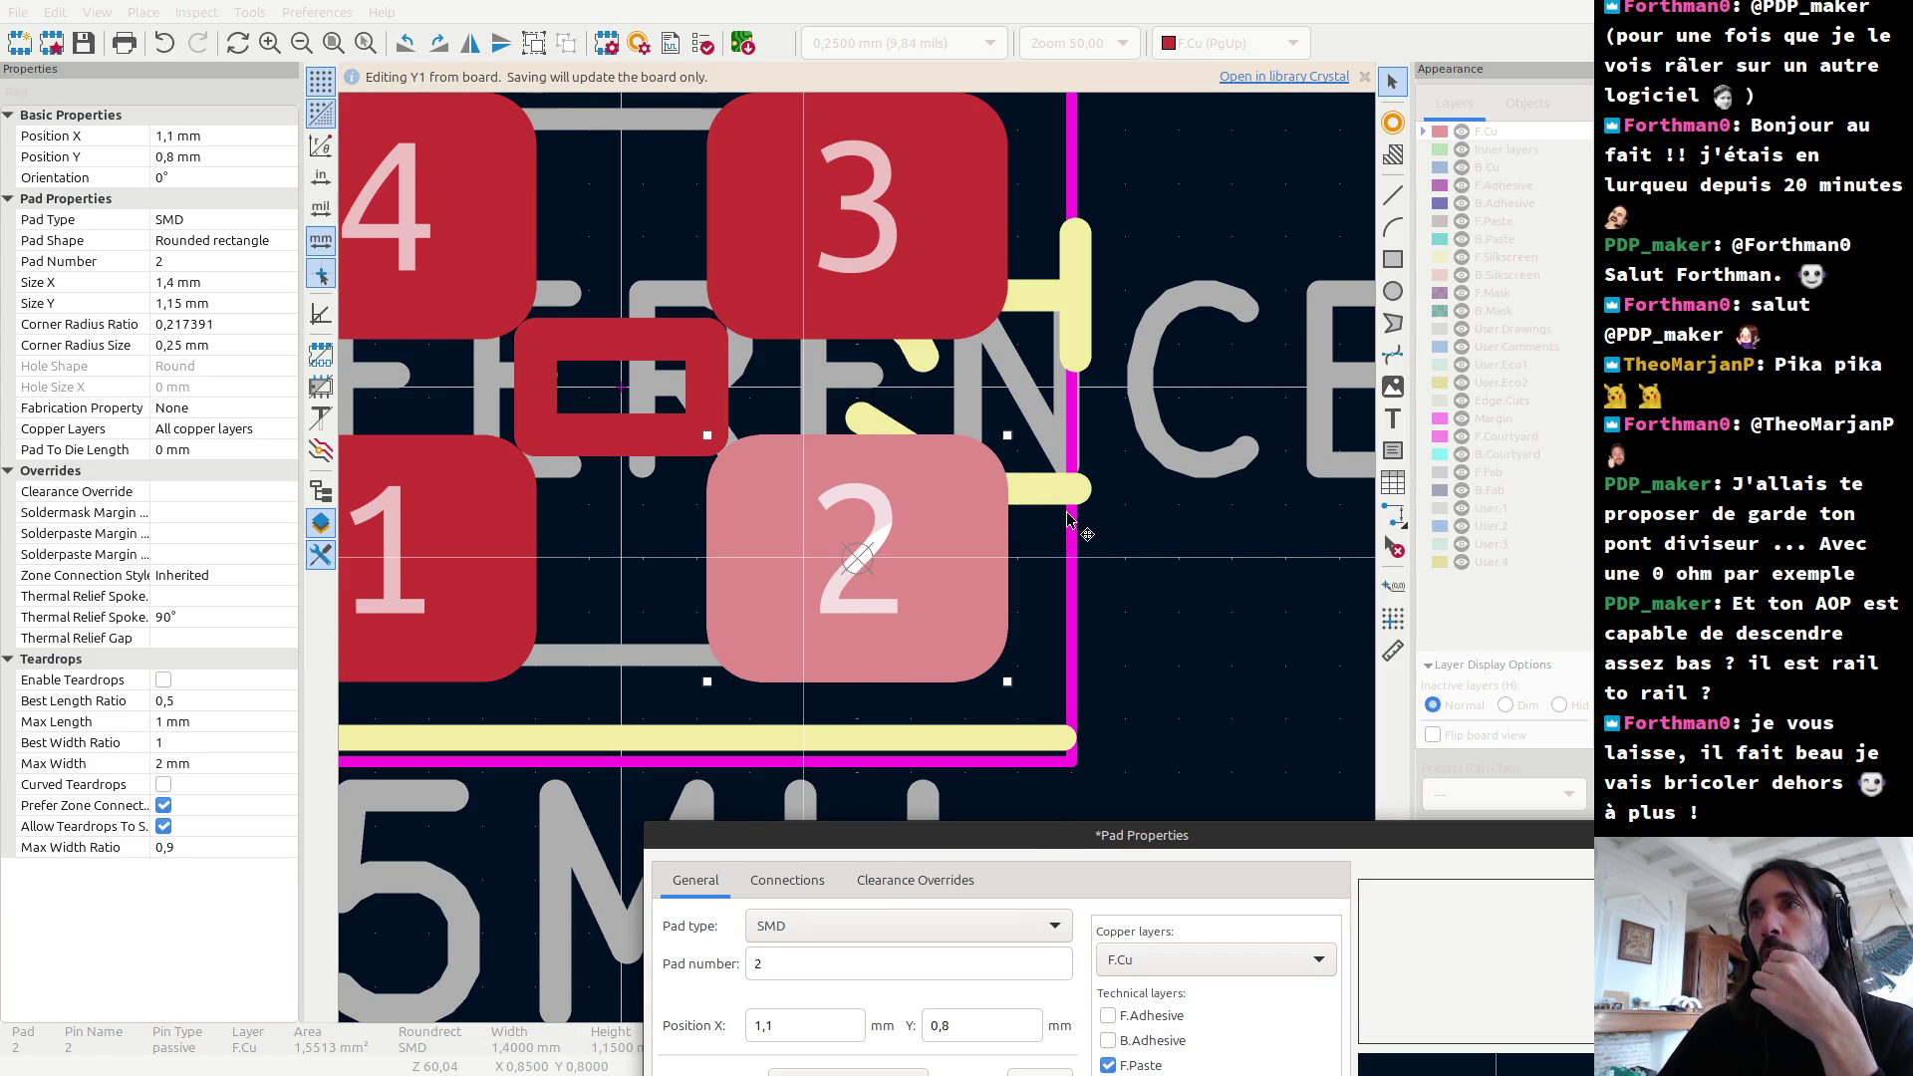
{"action": "left_click", "coordinate": [740, 44]}
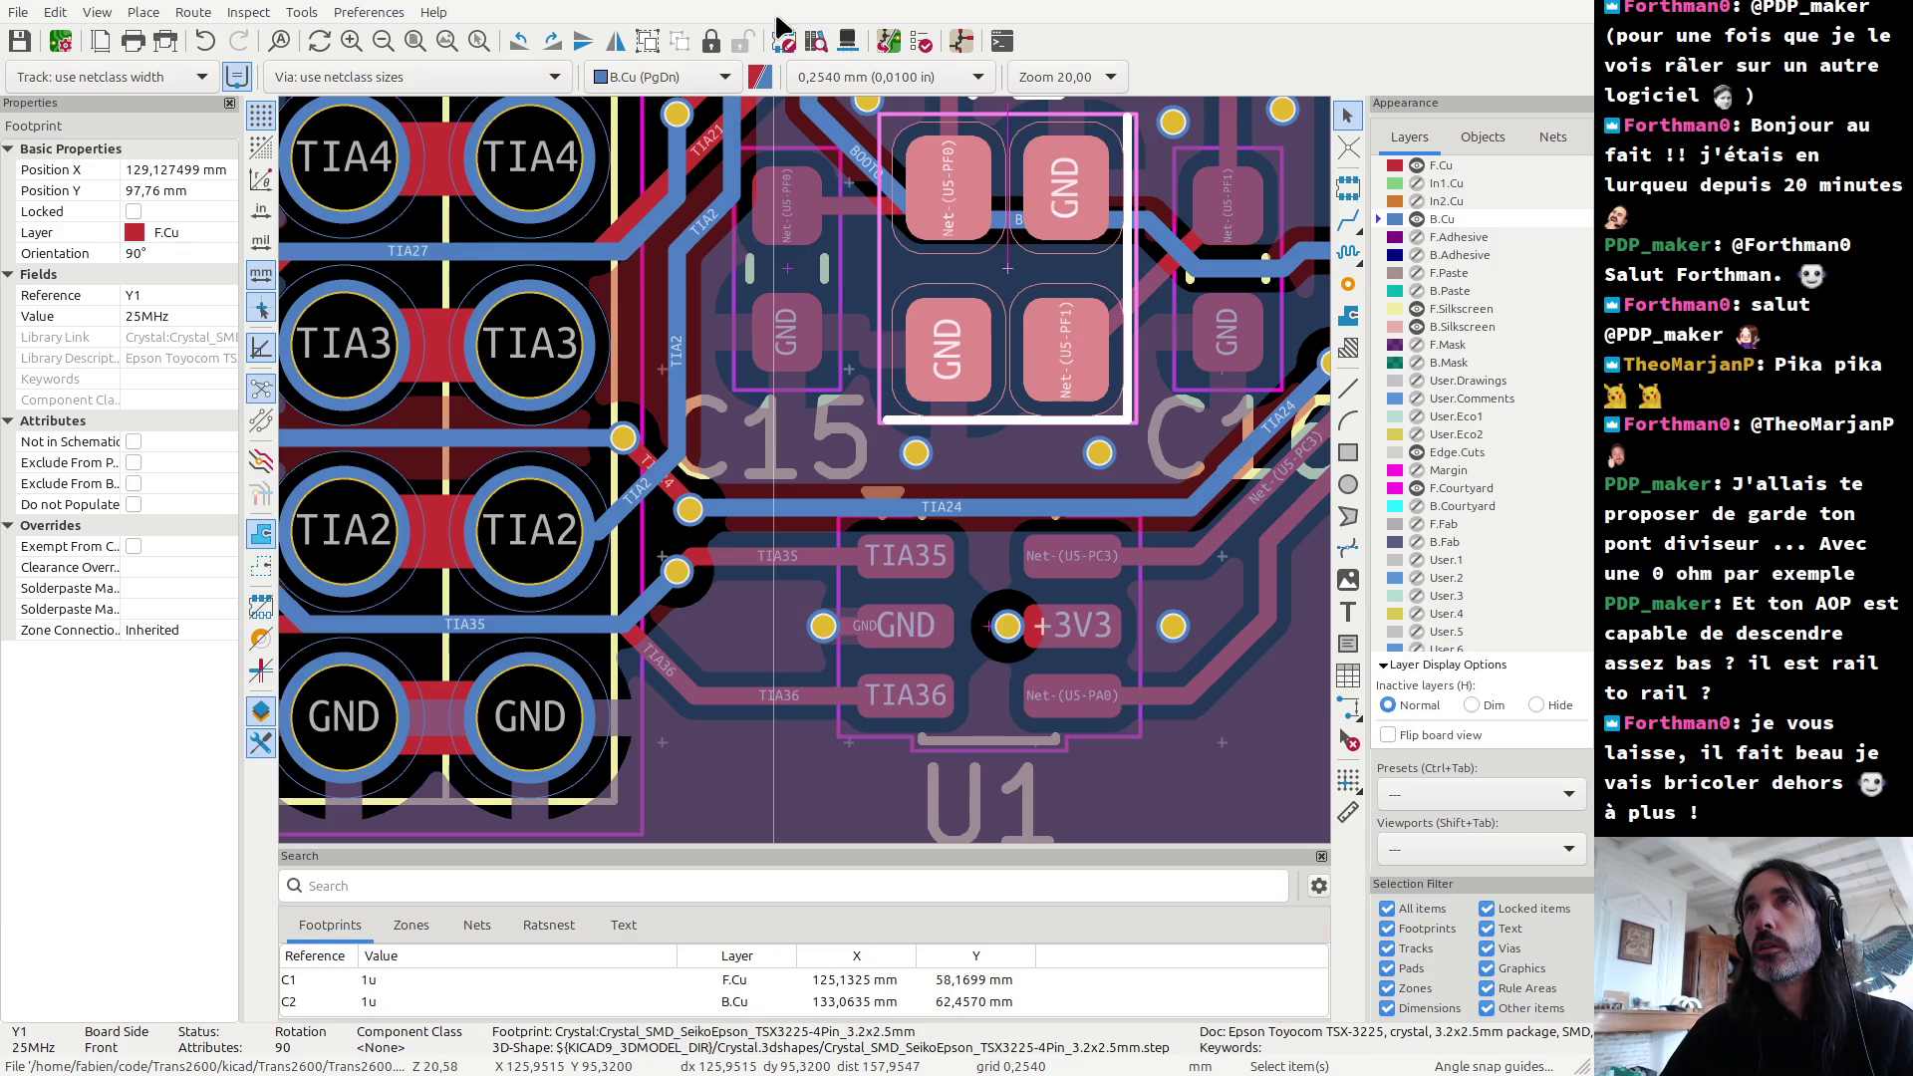
{"action": "key", "text": "alt+3"}
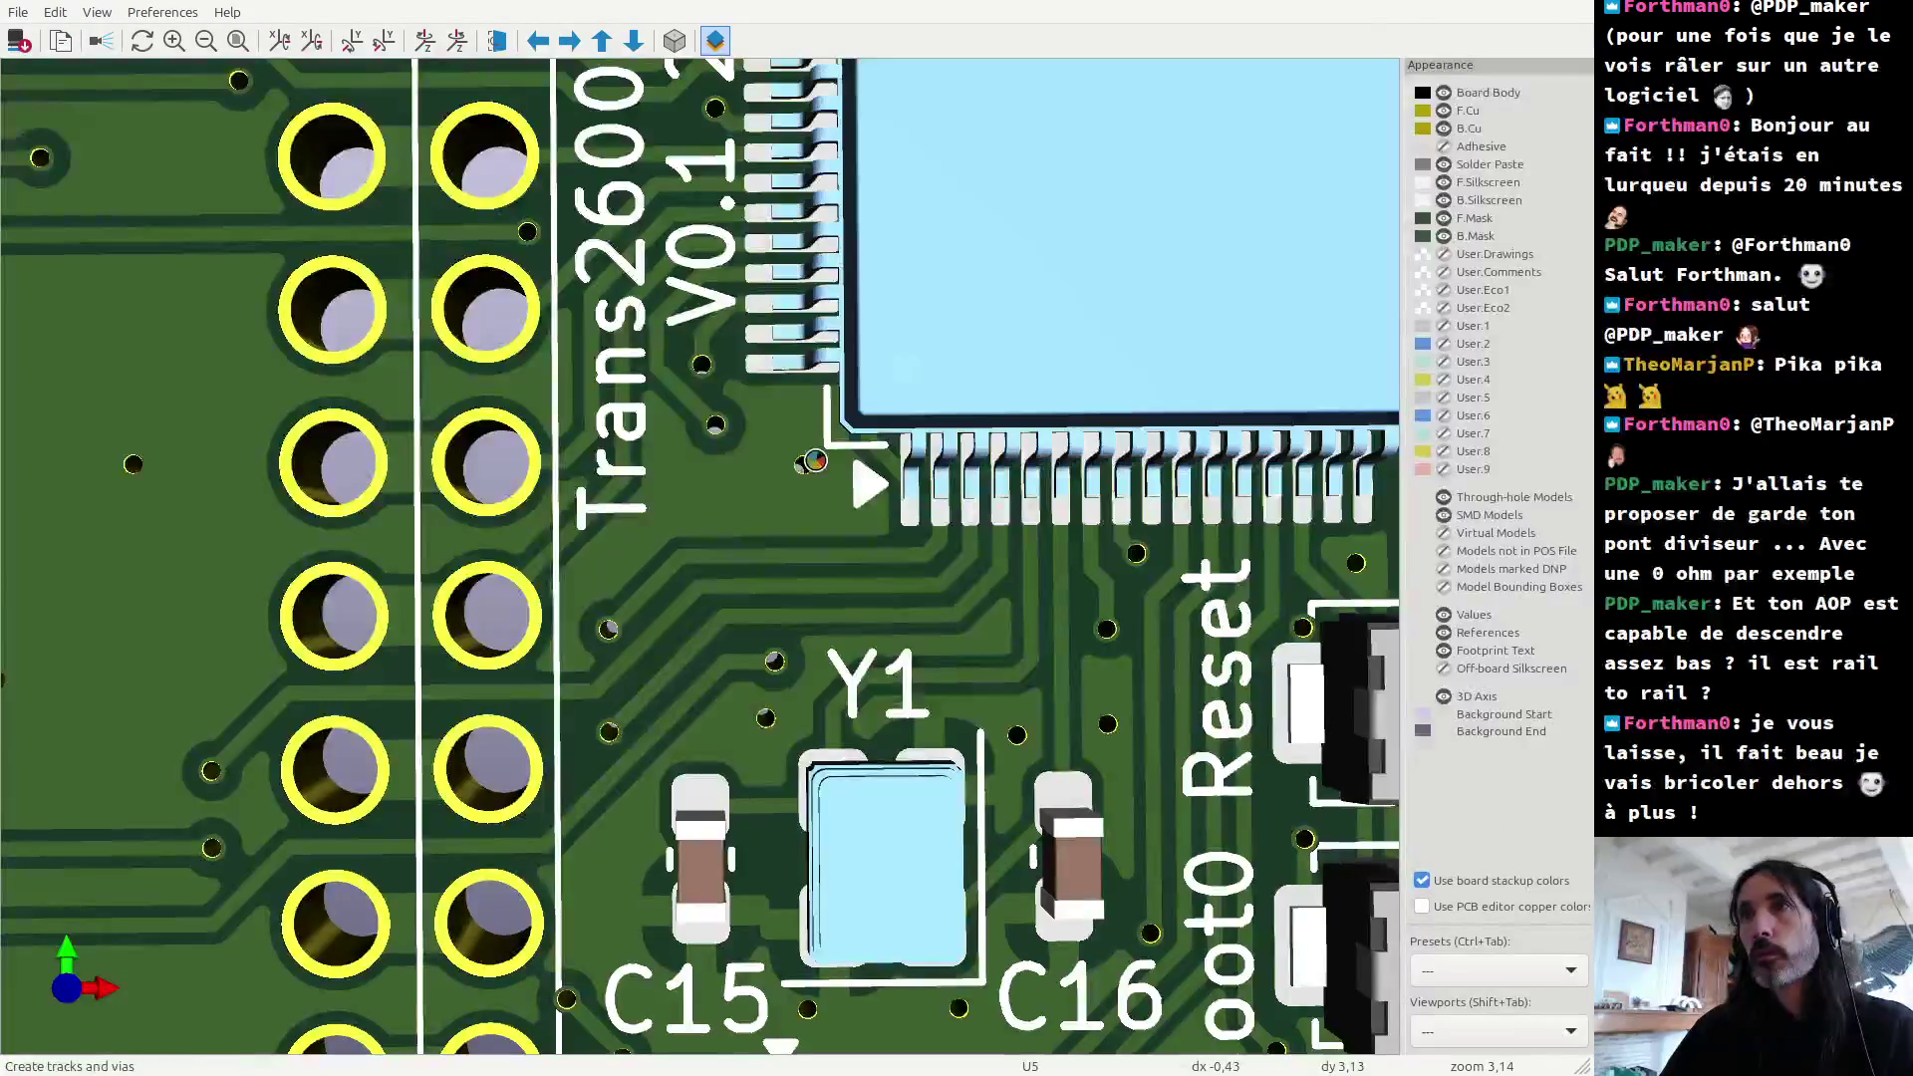
{"action": "scroll", "coordinate": [815, 472], "scroll_direction": "down", "scroll_amount": 3}
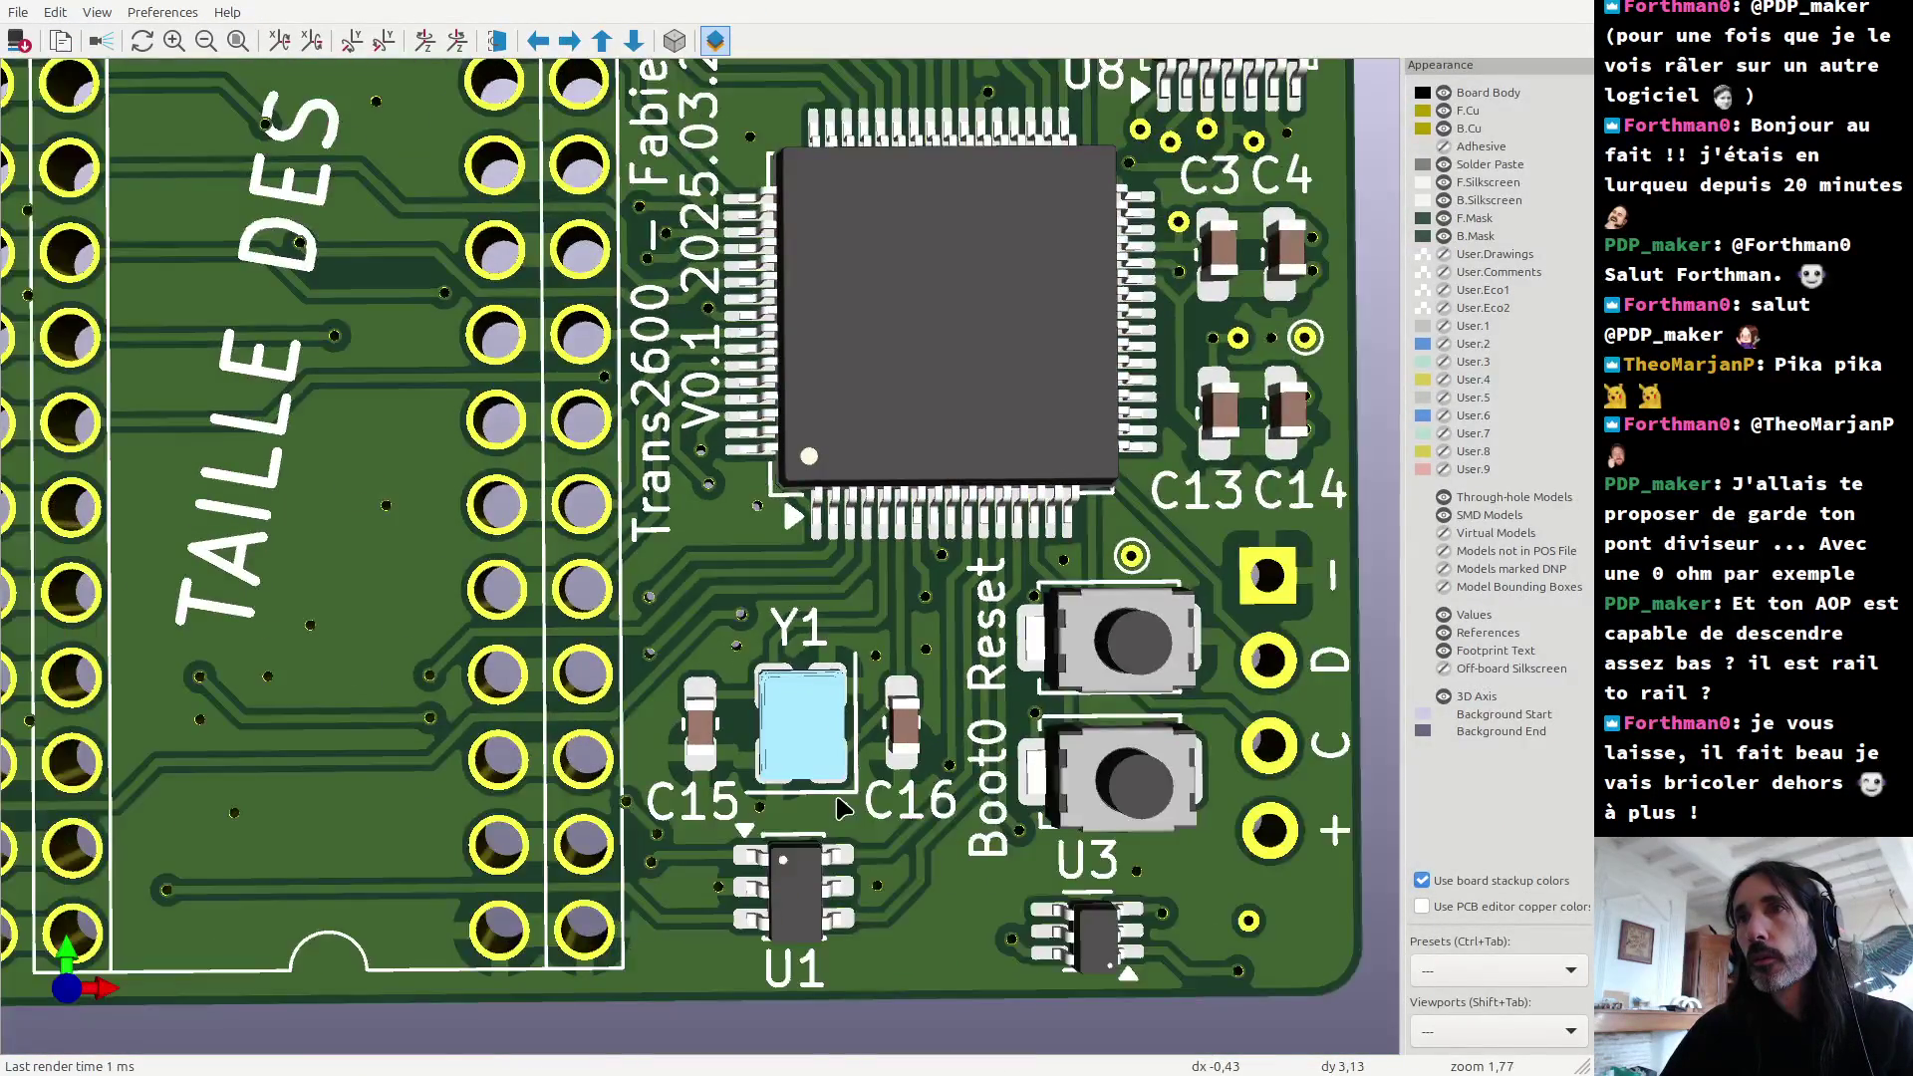
{"action": "scroll", "coordinate": [842, 797], "scroll_direction": "up", "scroll_amount": 3}
{"action": "middle_click_drag", "start_coordinate": [852, 947], "coordinate": [742, 653]}
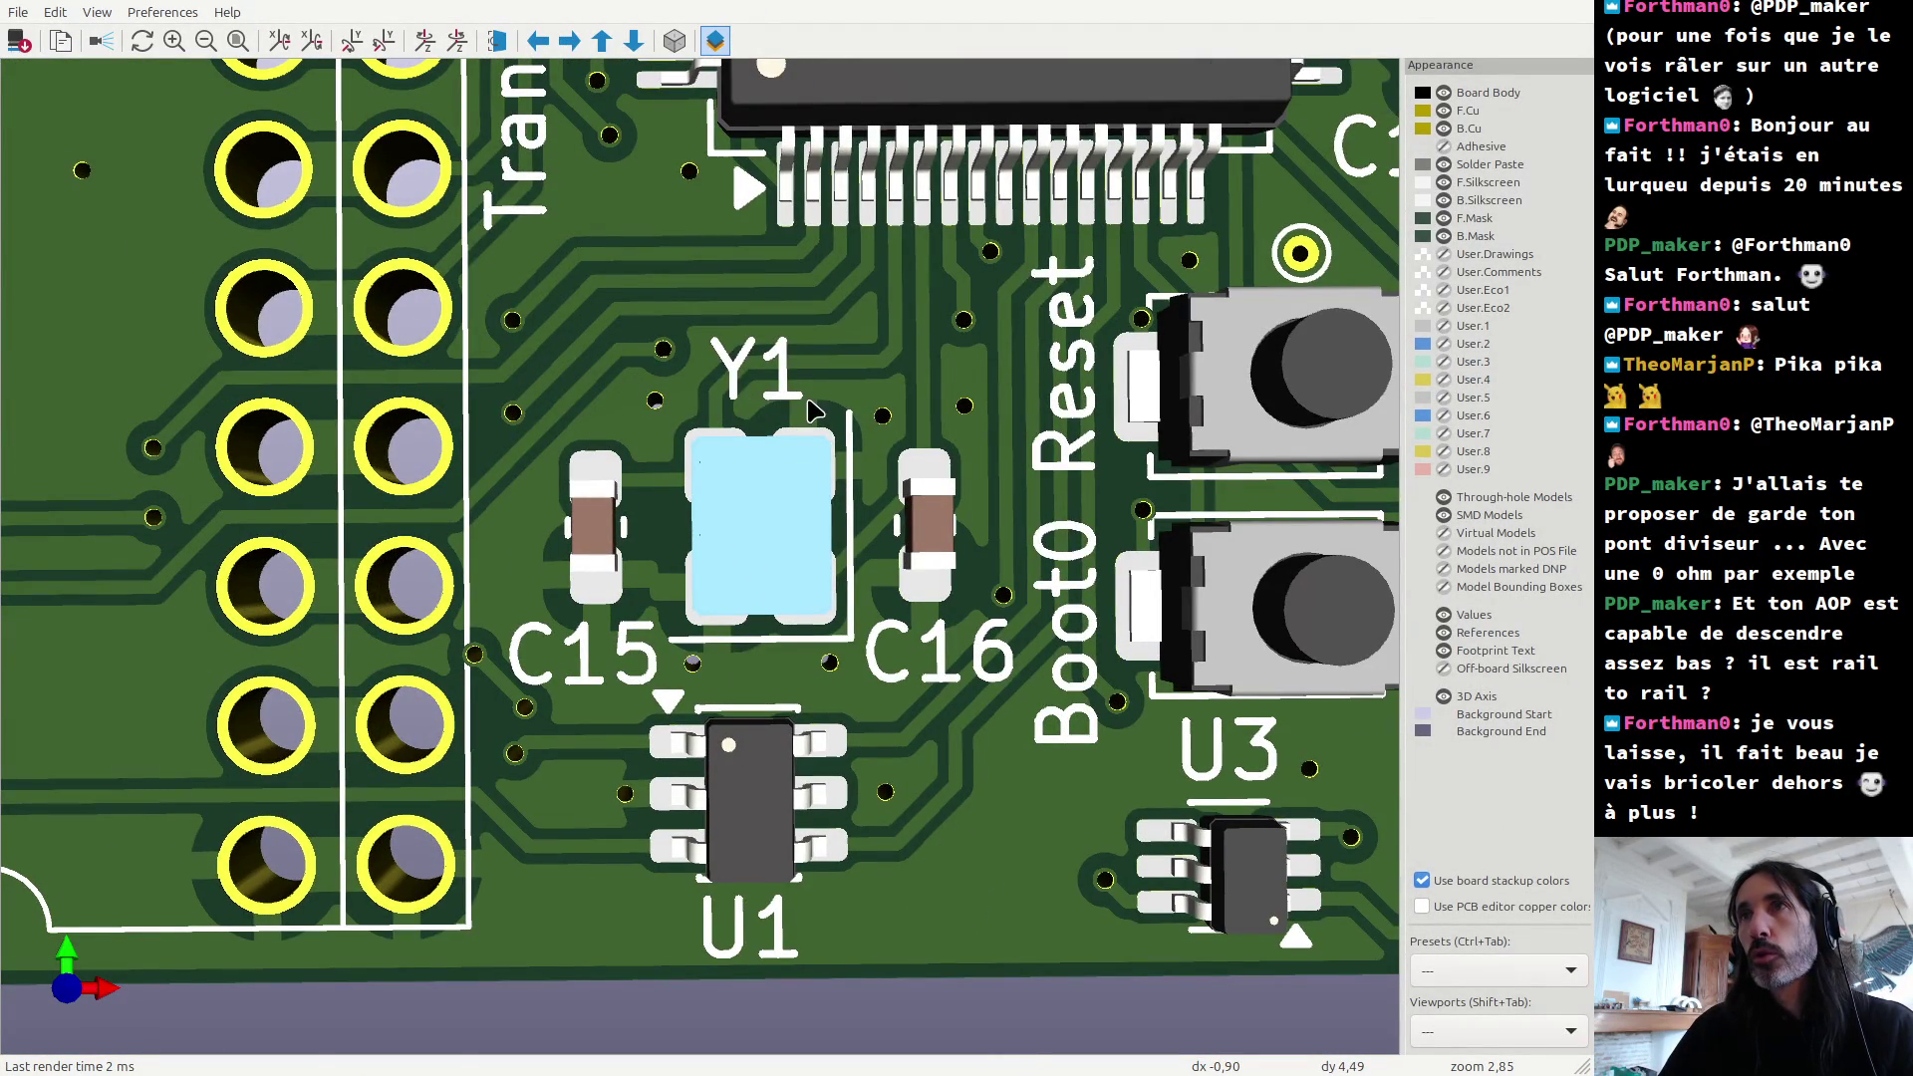
{"action": "key", "text": "alt+Tab"}
{"action": "key", "text": "ctrl+e"}
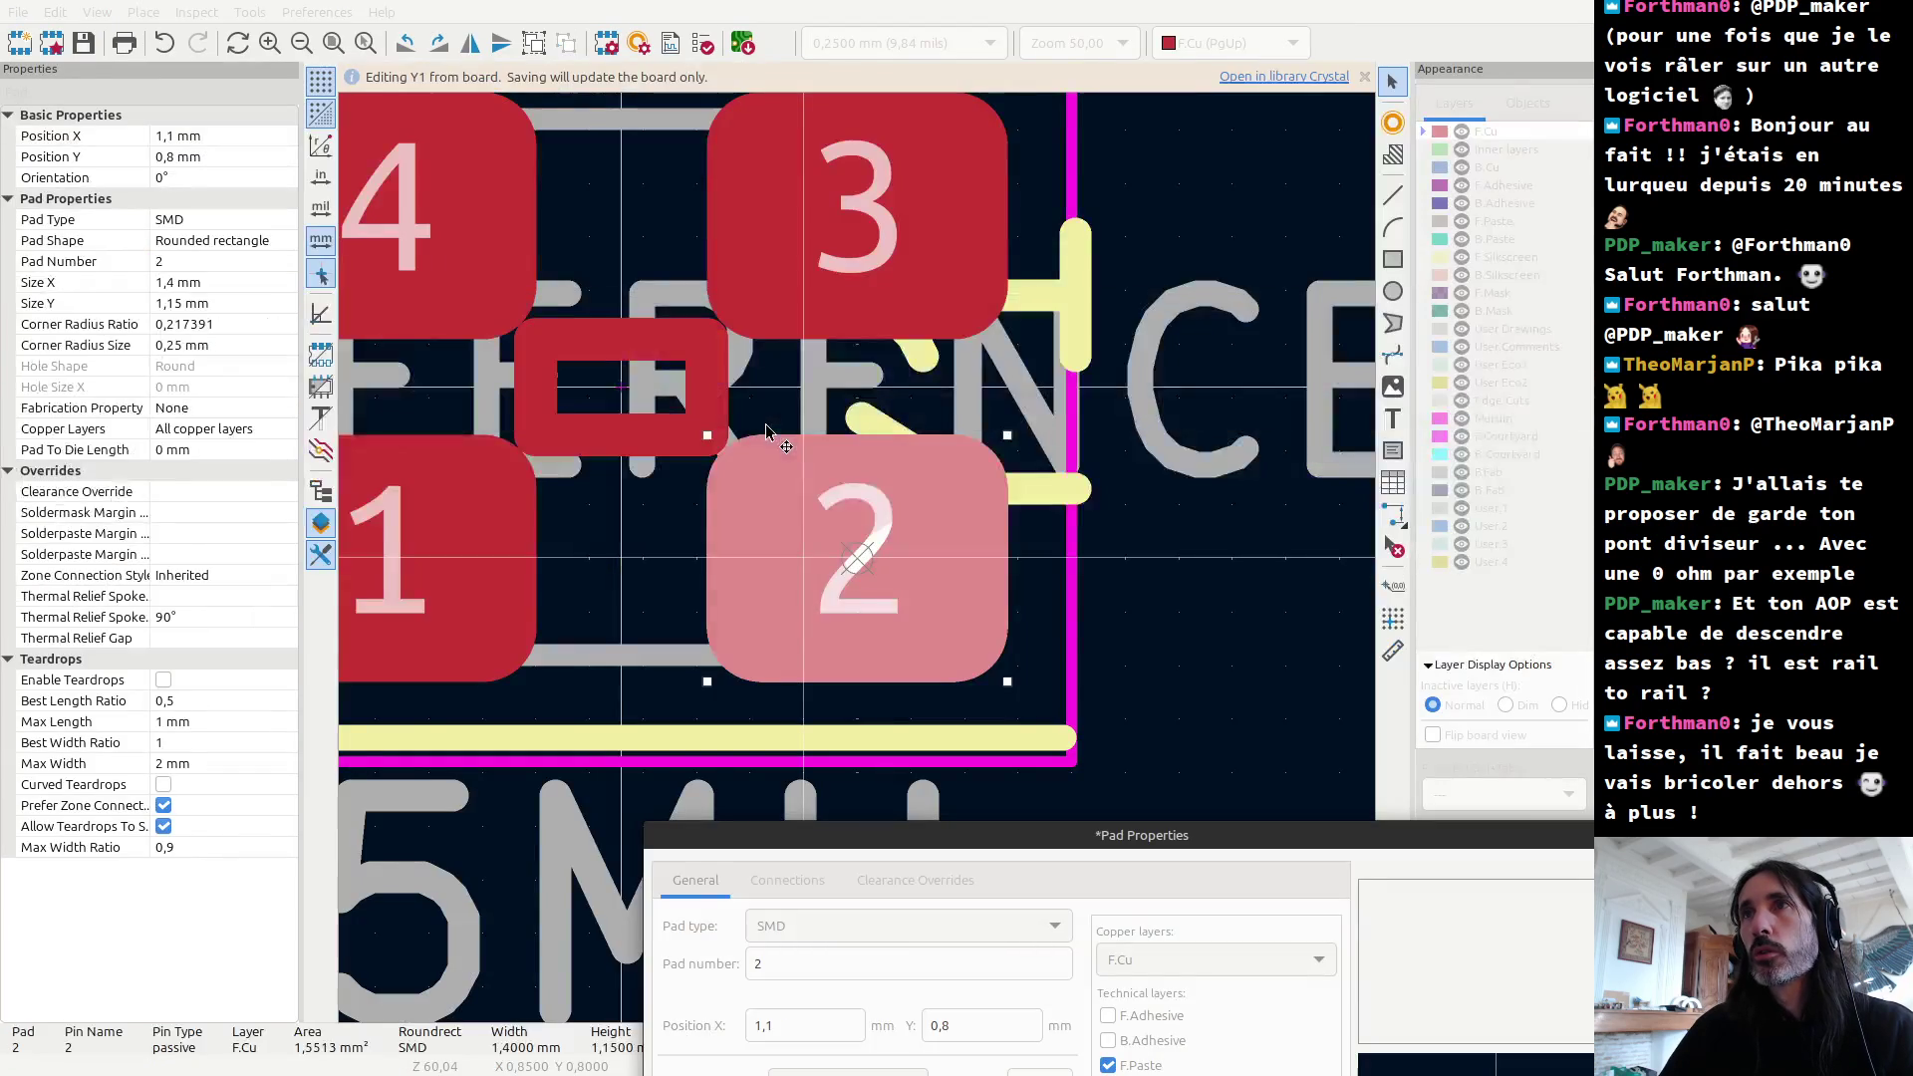
Step: Change pad 2's Y size to 1,15 and apply it at 2,9 × 1,15 mm, then reopen its properties
{"action": "type", "text": "2,65"}
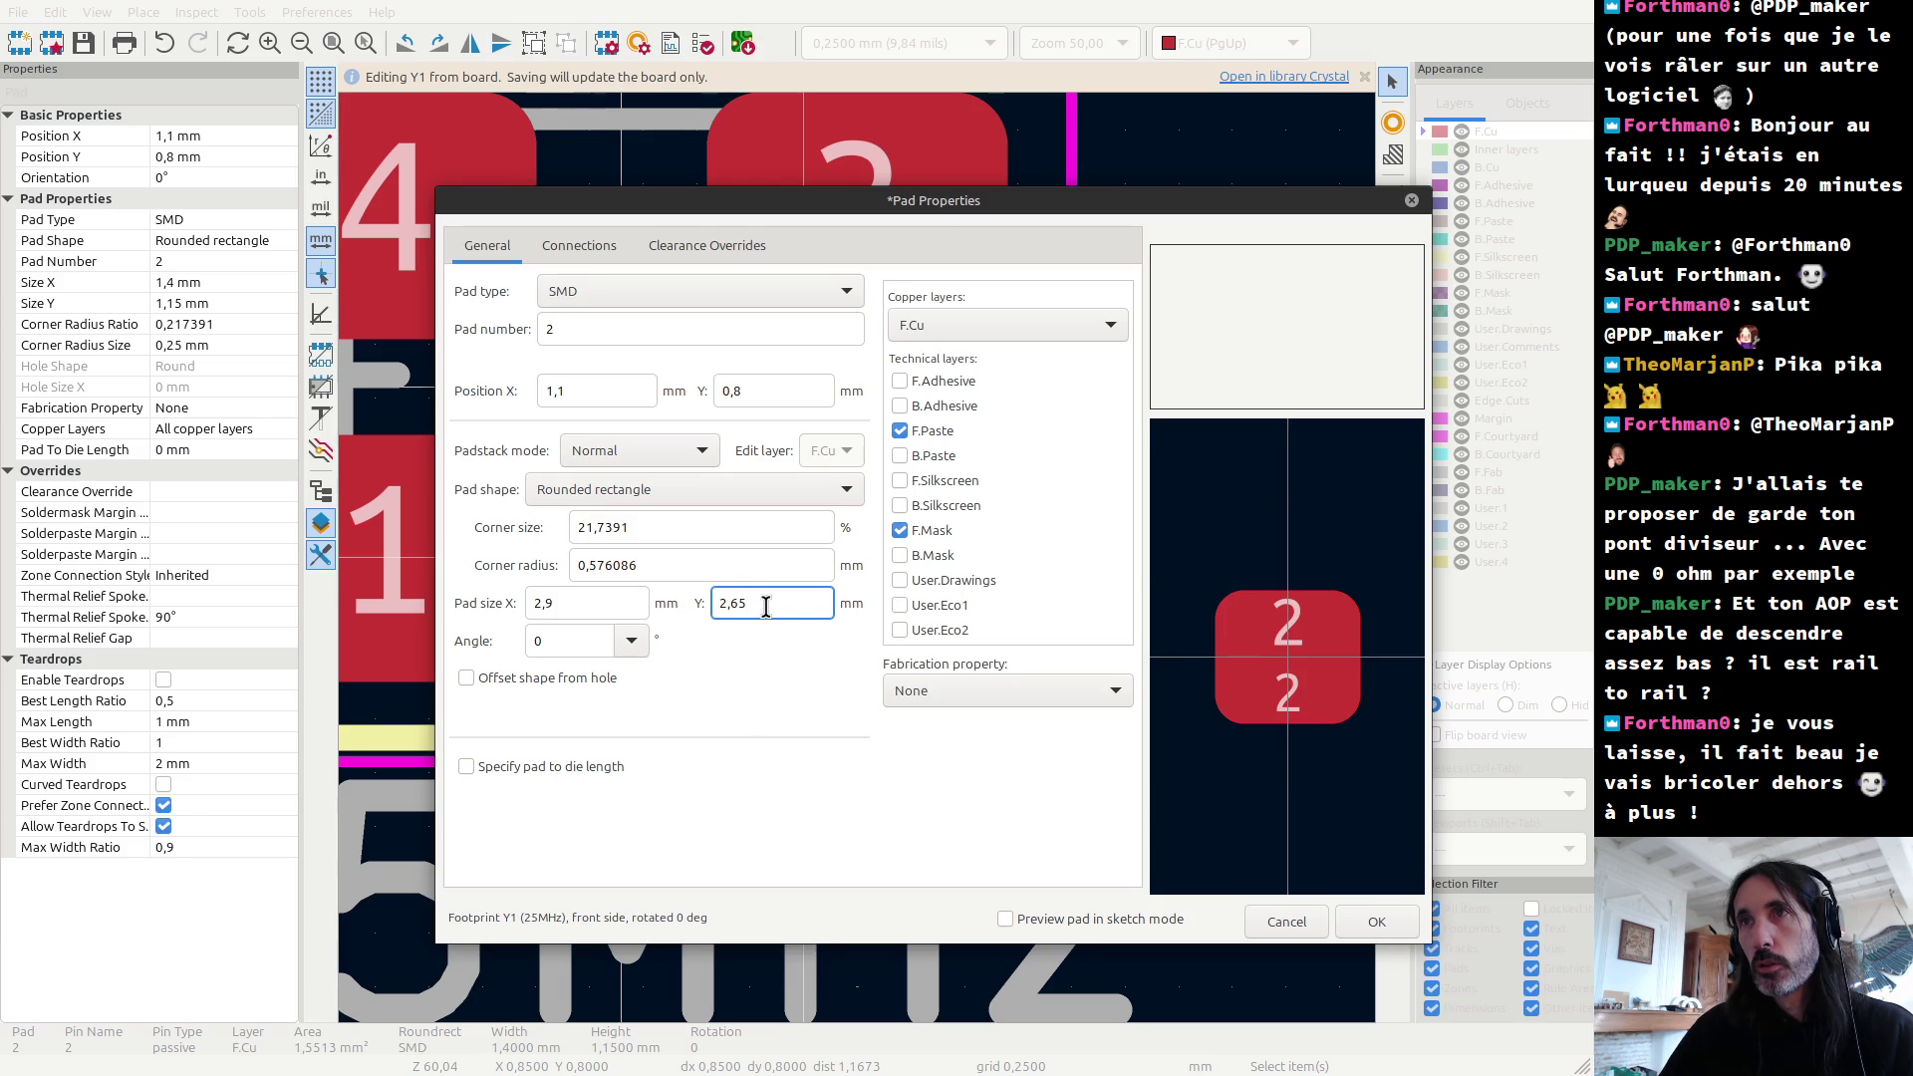
{"action": "type", "text": "1"}
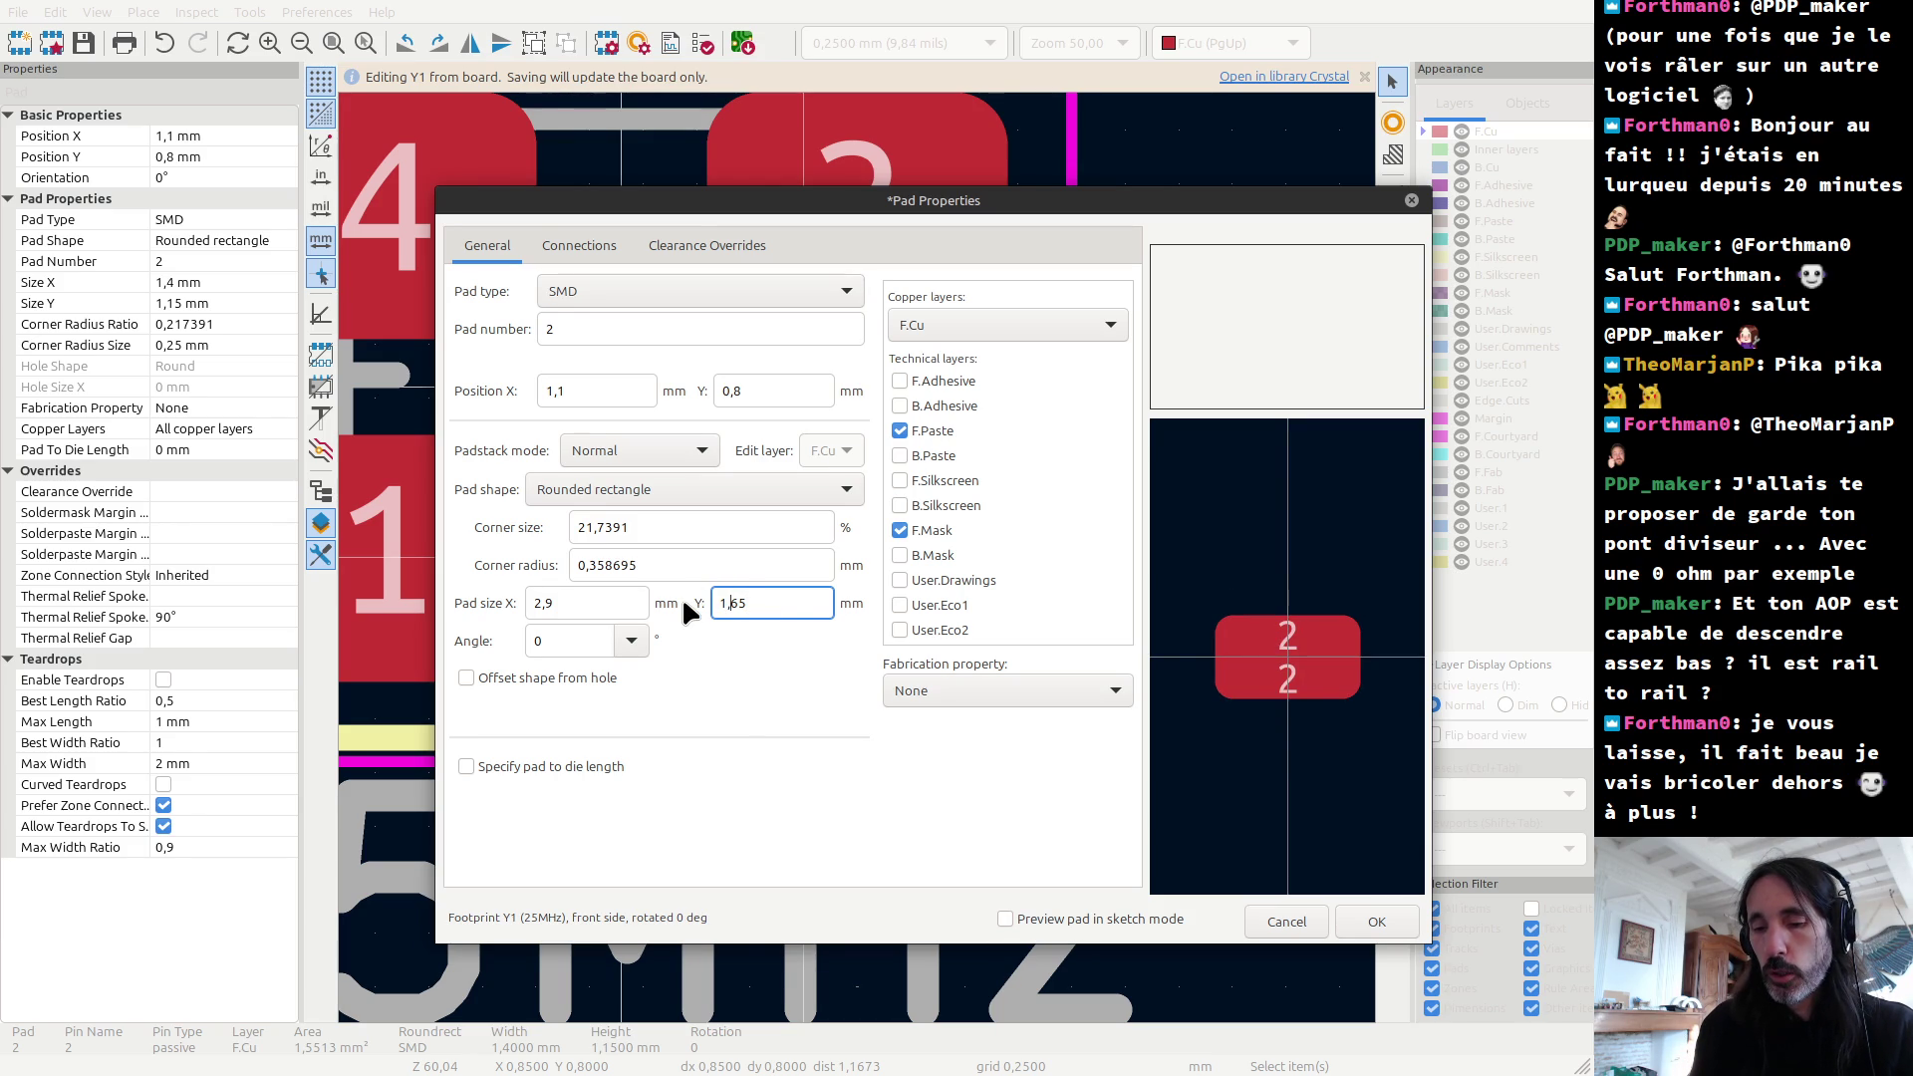
{"action": "key", "text": "Delete"}
{"action": "type", "text": "1"}
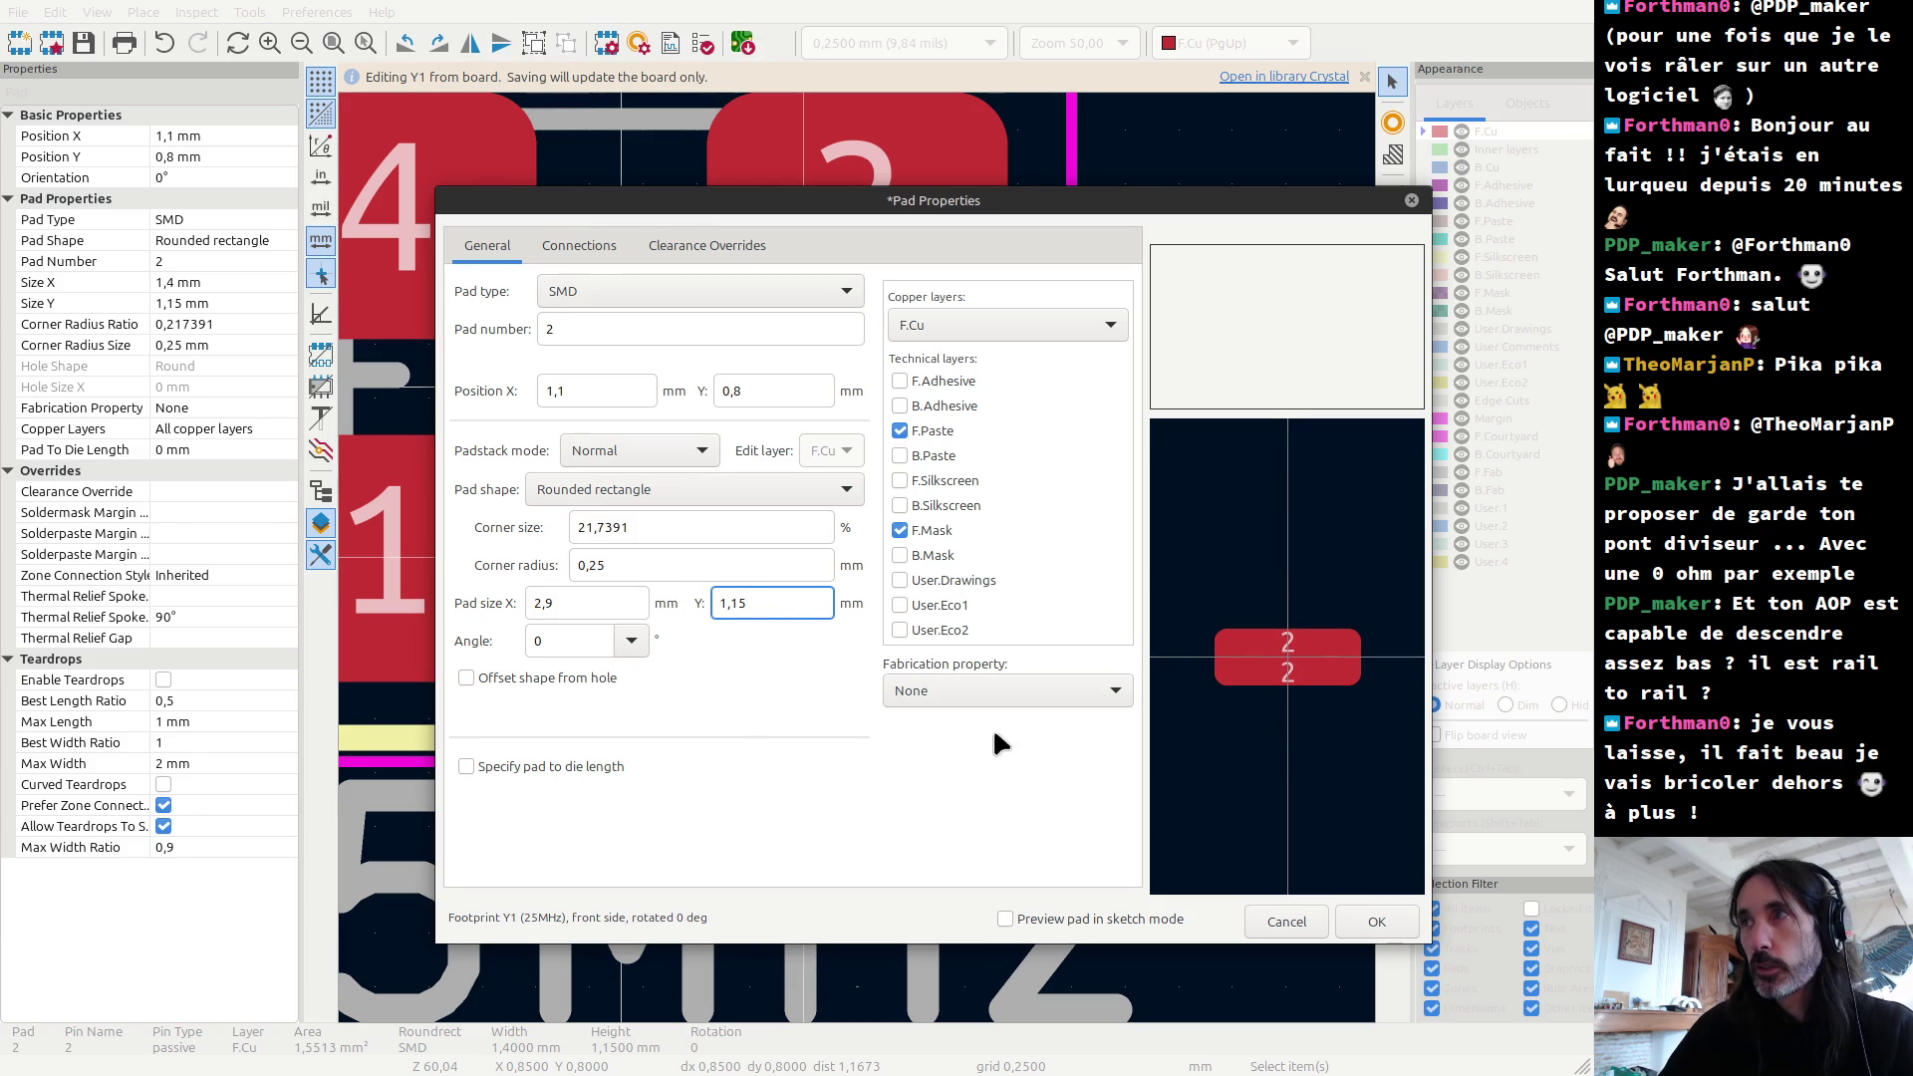
{"action": "left_click", "coordinate": [1385, 924]}
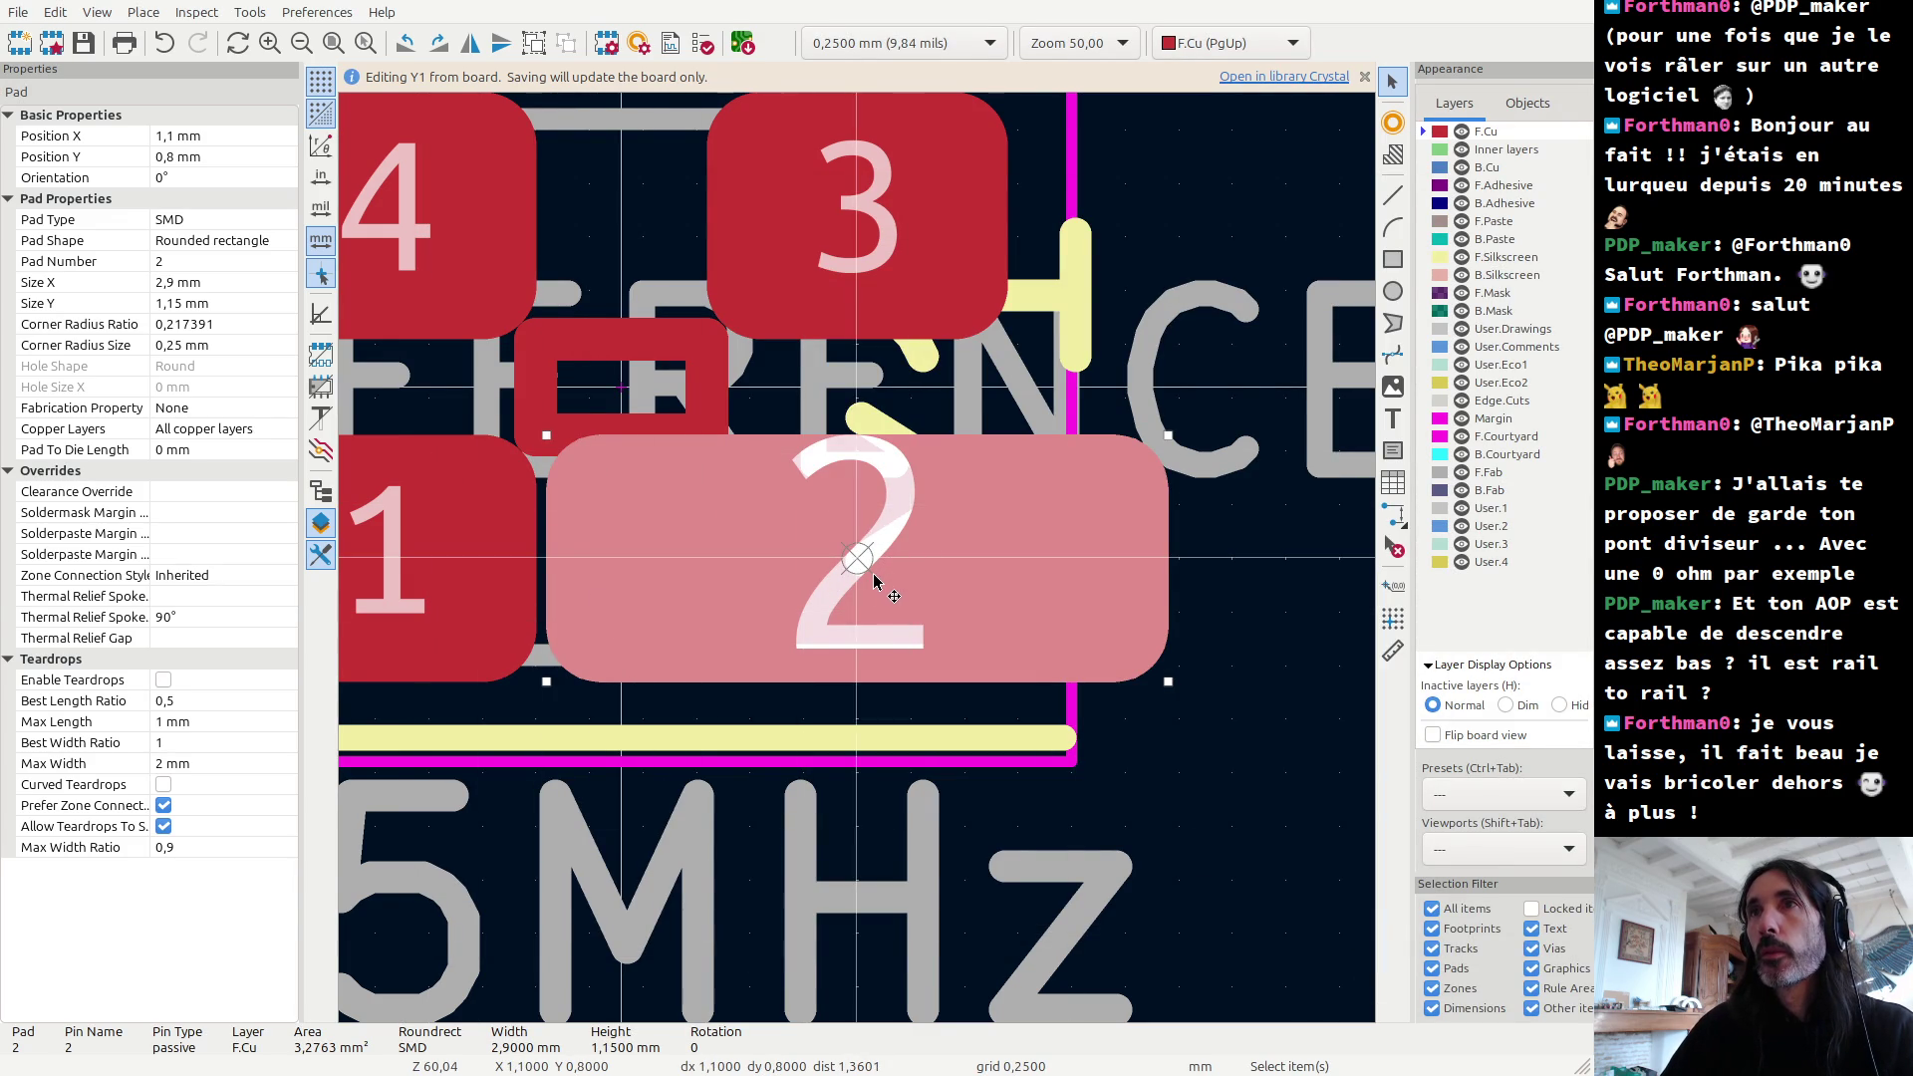
{"action": "double_click", "coordinate": [890, 563]}
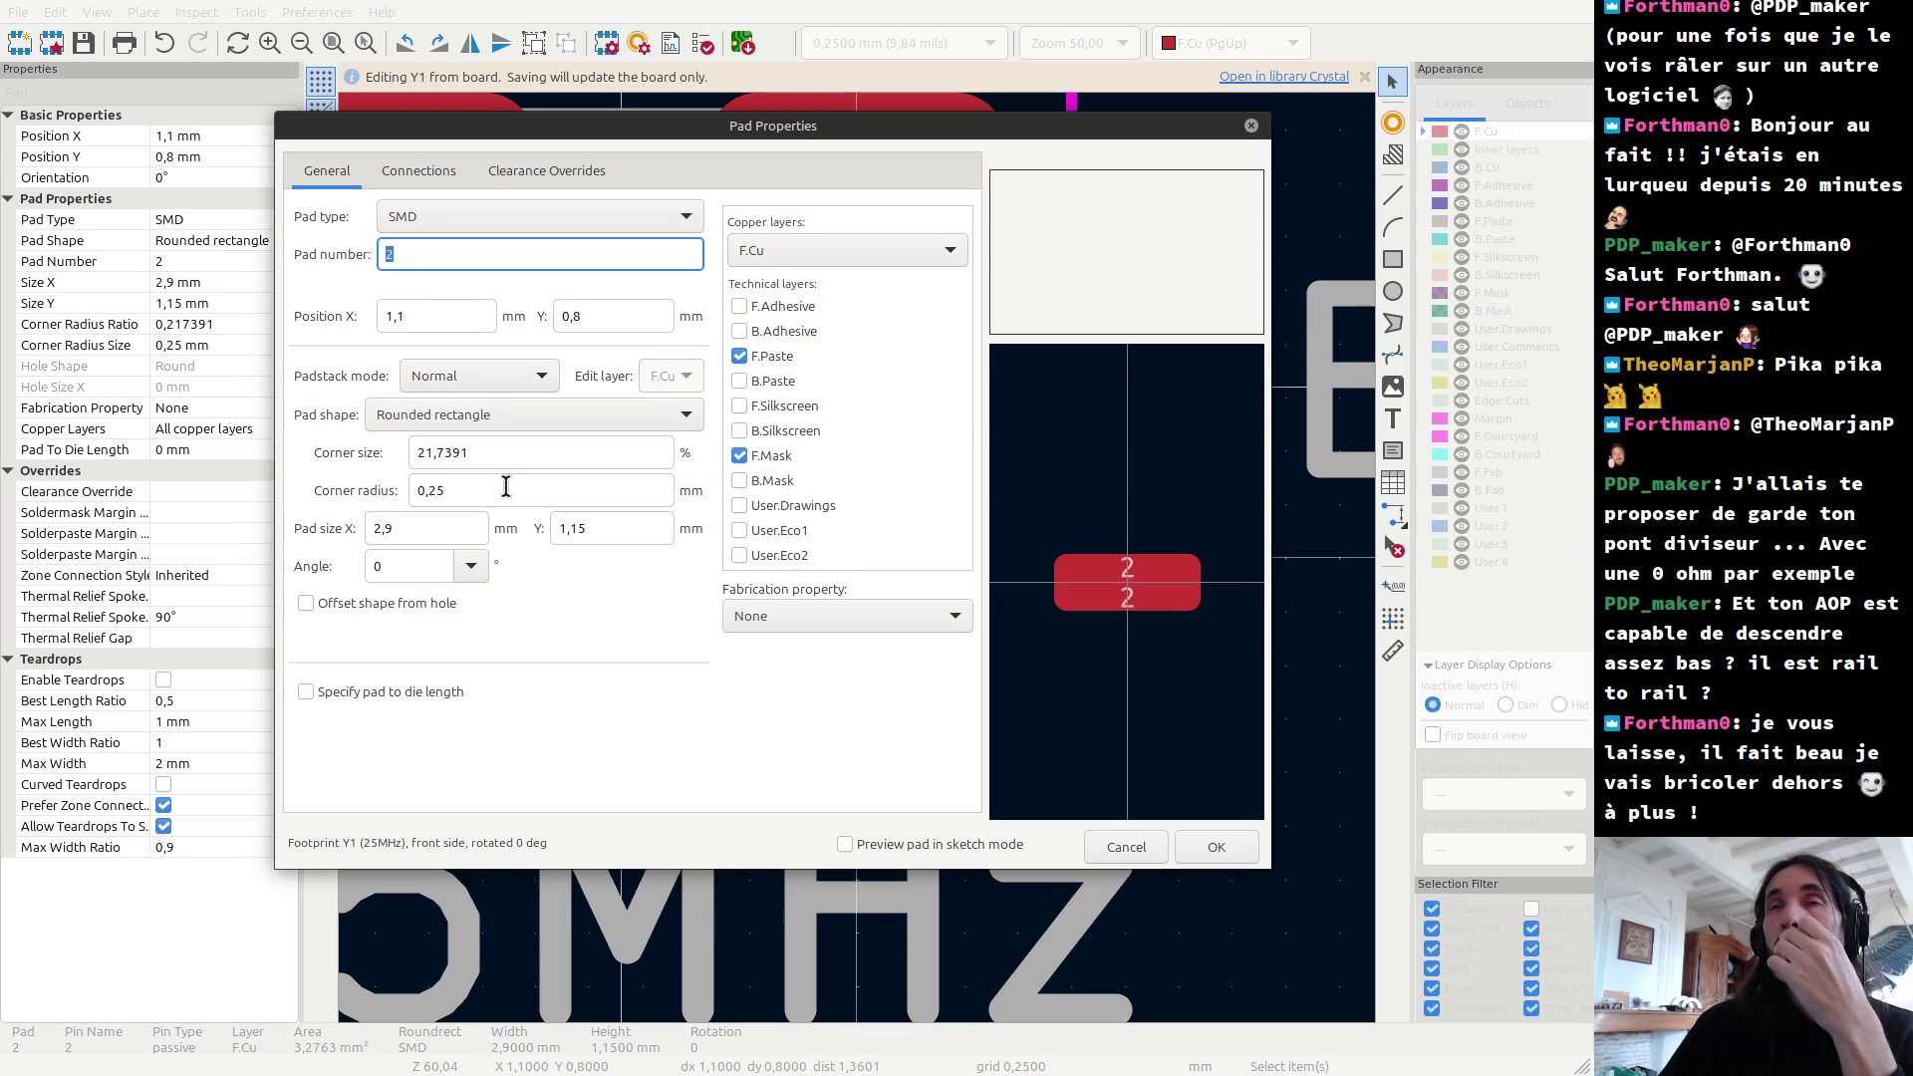
Step: Try a new X position for pad 2, apply it, then undo the move
{"action": "left_click", "coordinate": [438, 321]}
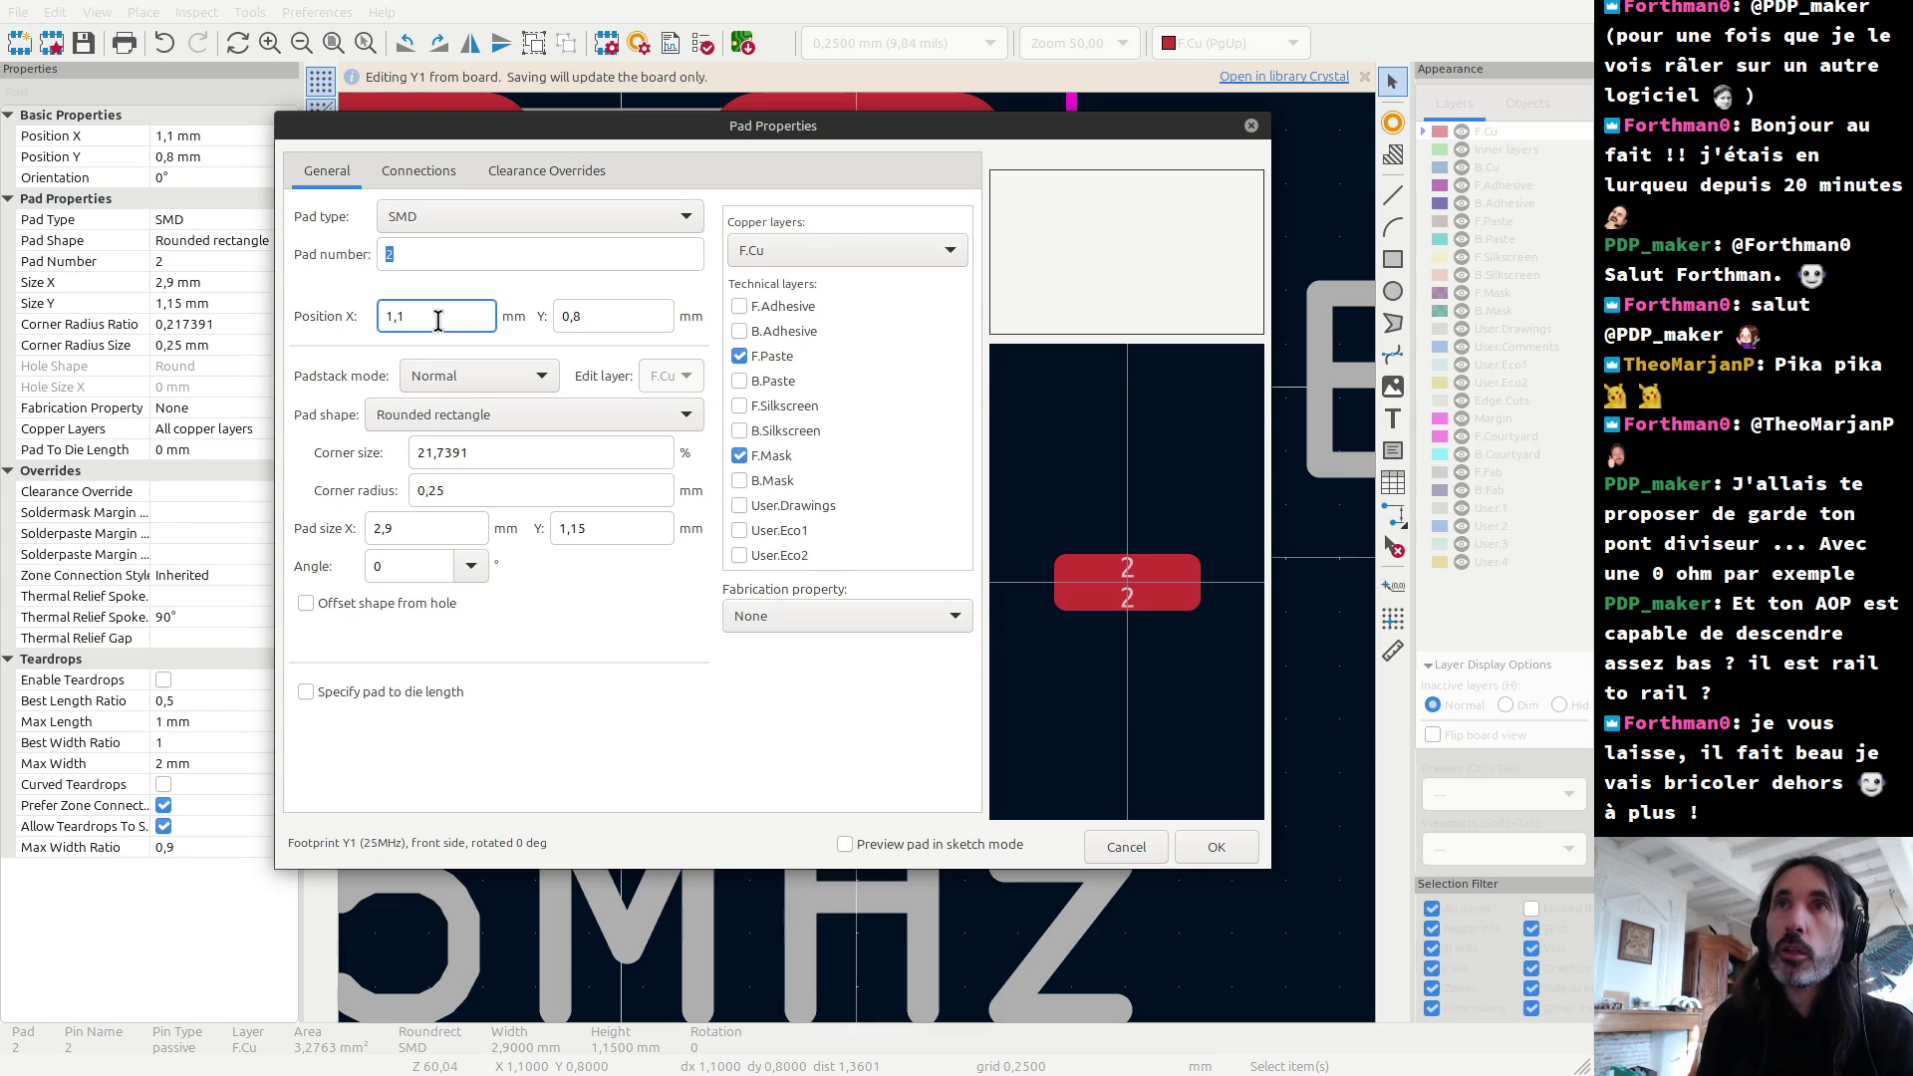
{"action": "key", "text": "Delete"}
{"action": "type", "text": "2,6"}
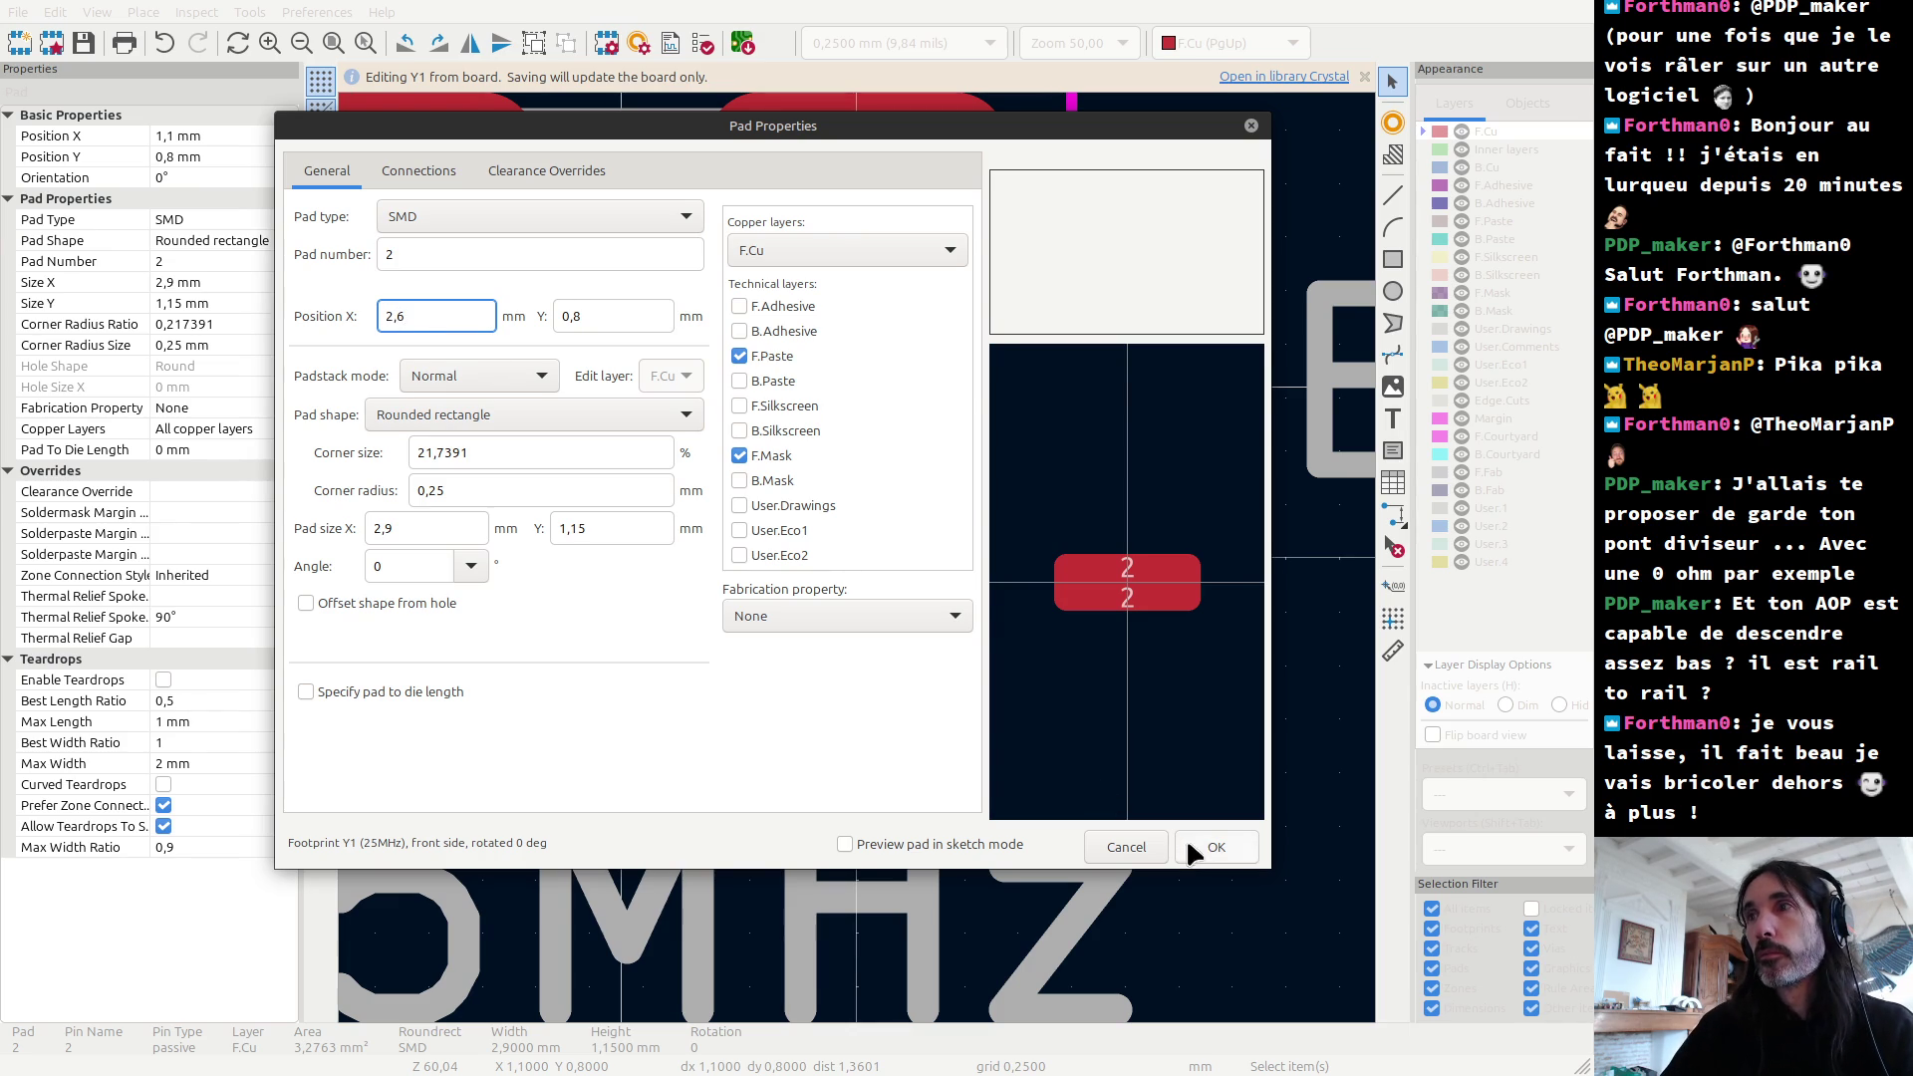
{"action": "left_click", "coordinate": [1217, 847]}
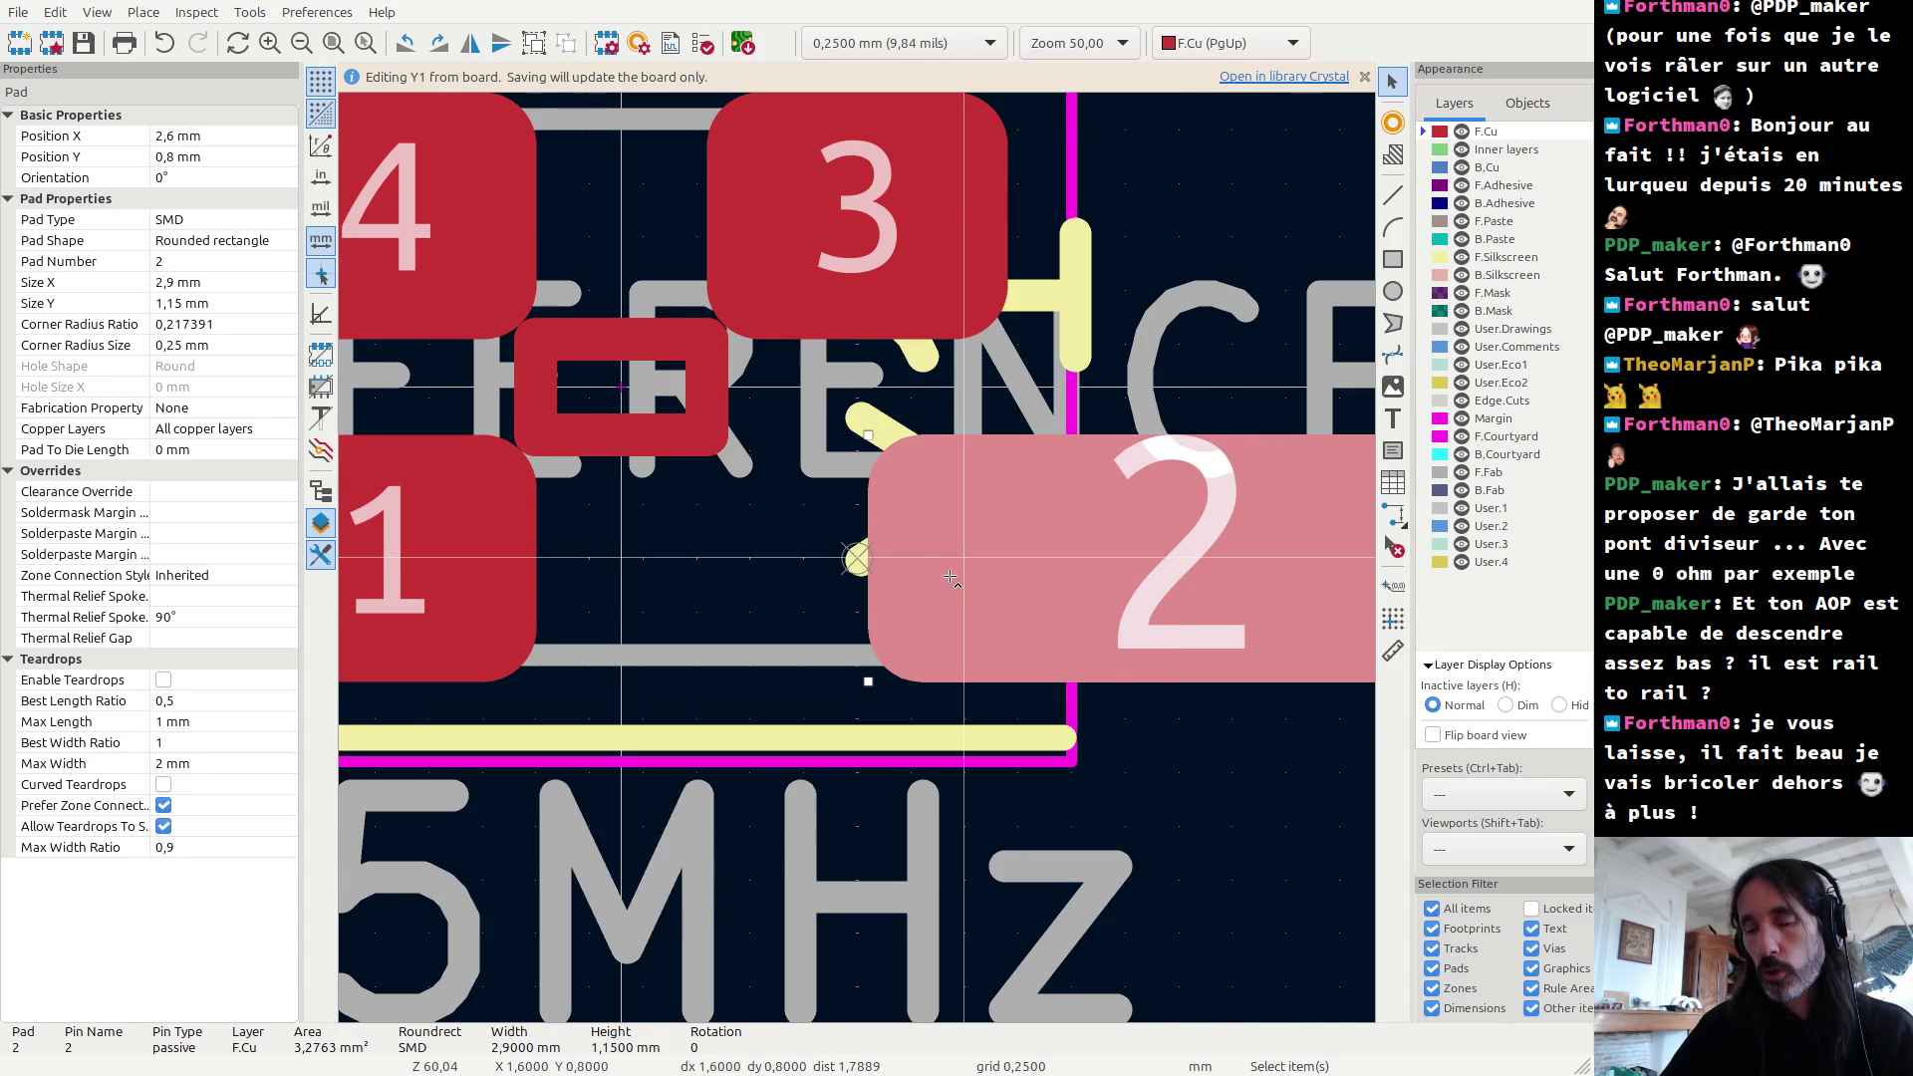
{"action": "key", "text": "ctrl+z"}
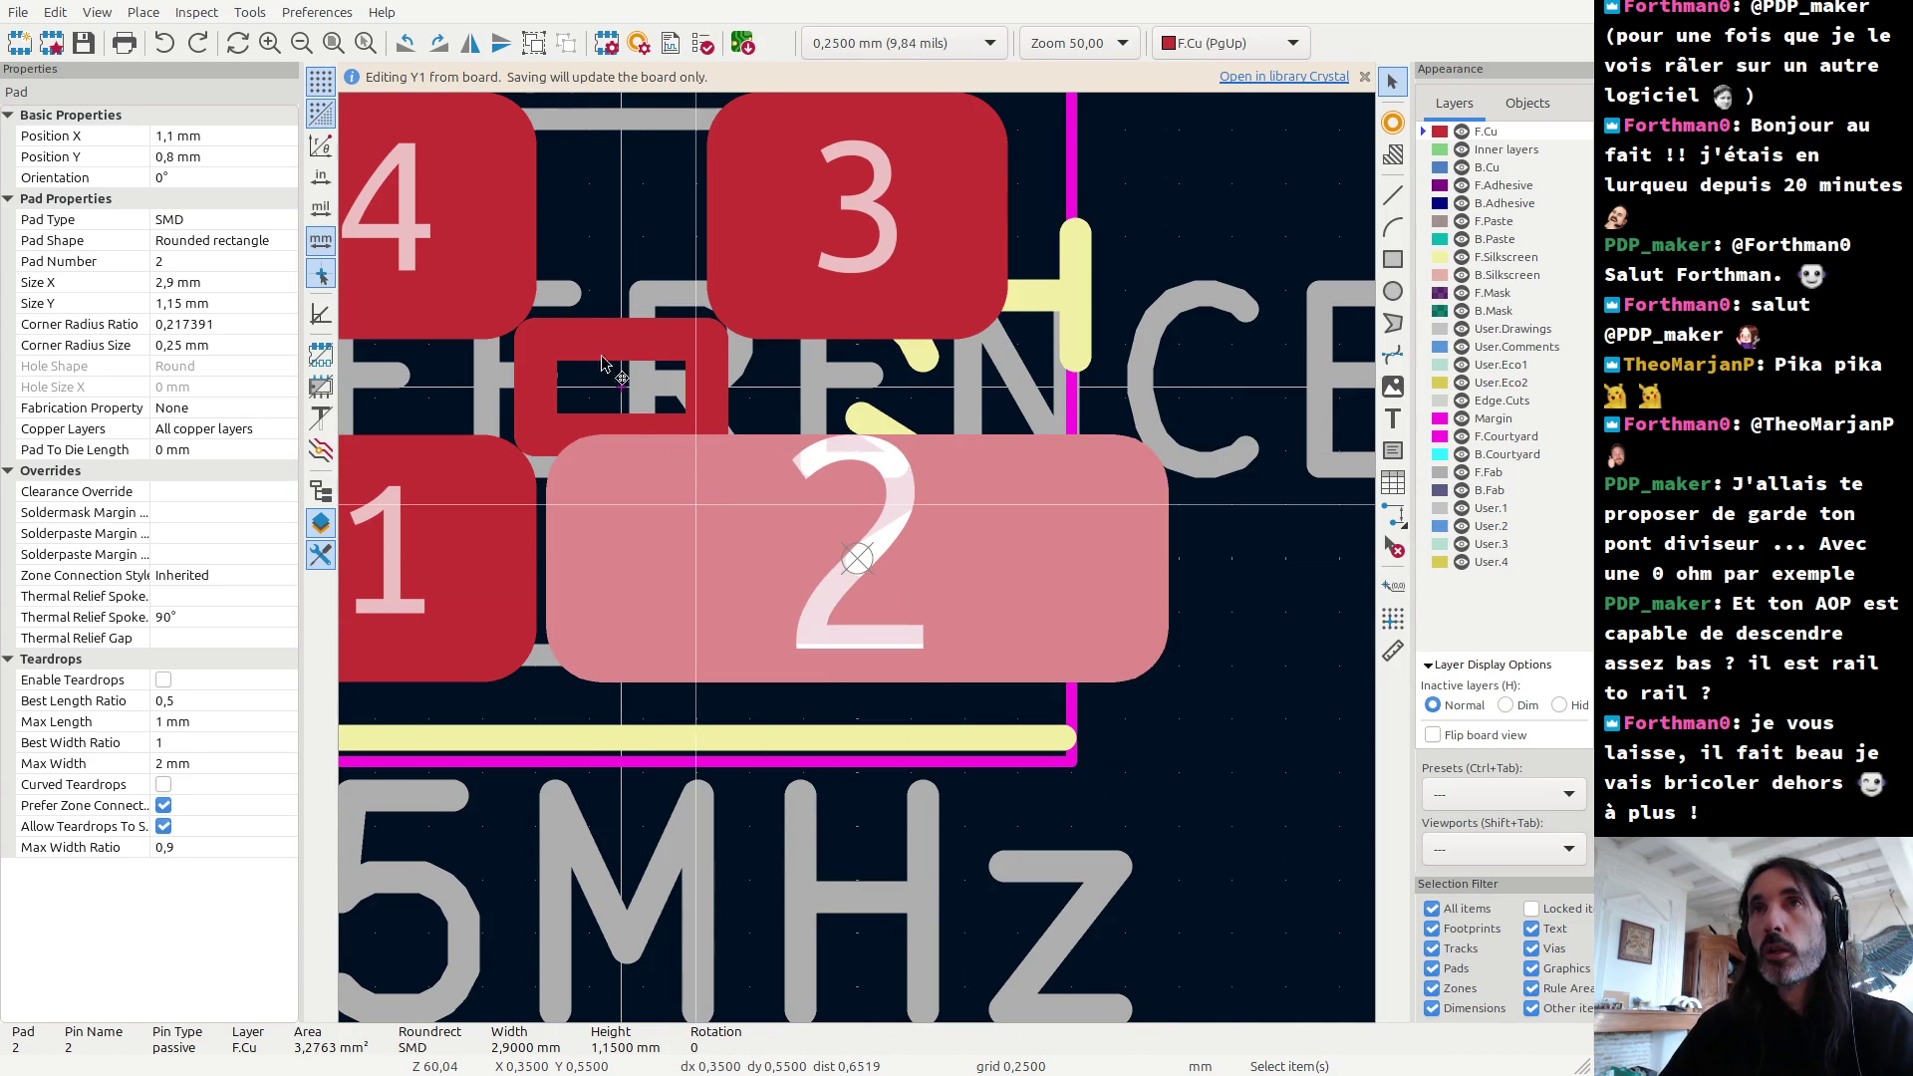
Step: Set pad 2's X position to 1,85 mm in Pad Properties
{"action": "double_click", "coordinate": [703, 478]}
{"action": "left_click", "coordinate": [452, 312]}
{"action": "key", "text": "BackSpace"}
{"action": "type", "text": "85"}
{"action": "key", "text": "Return"}
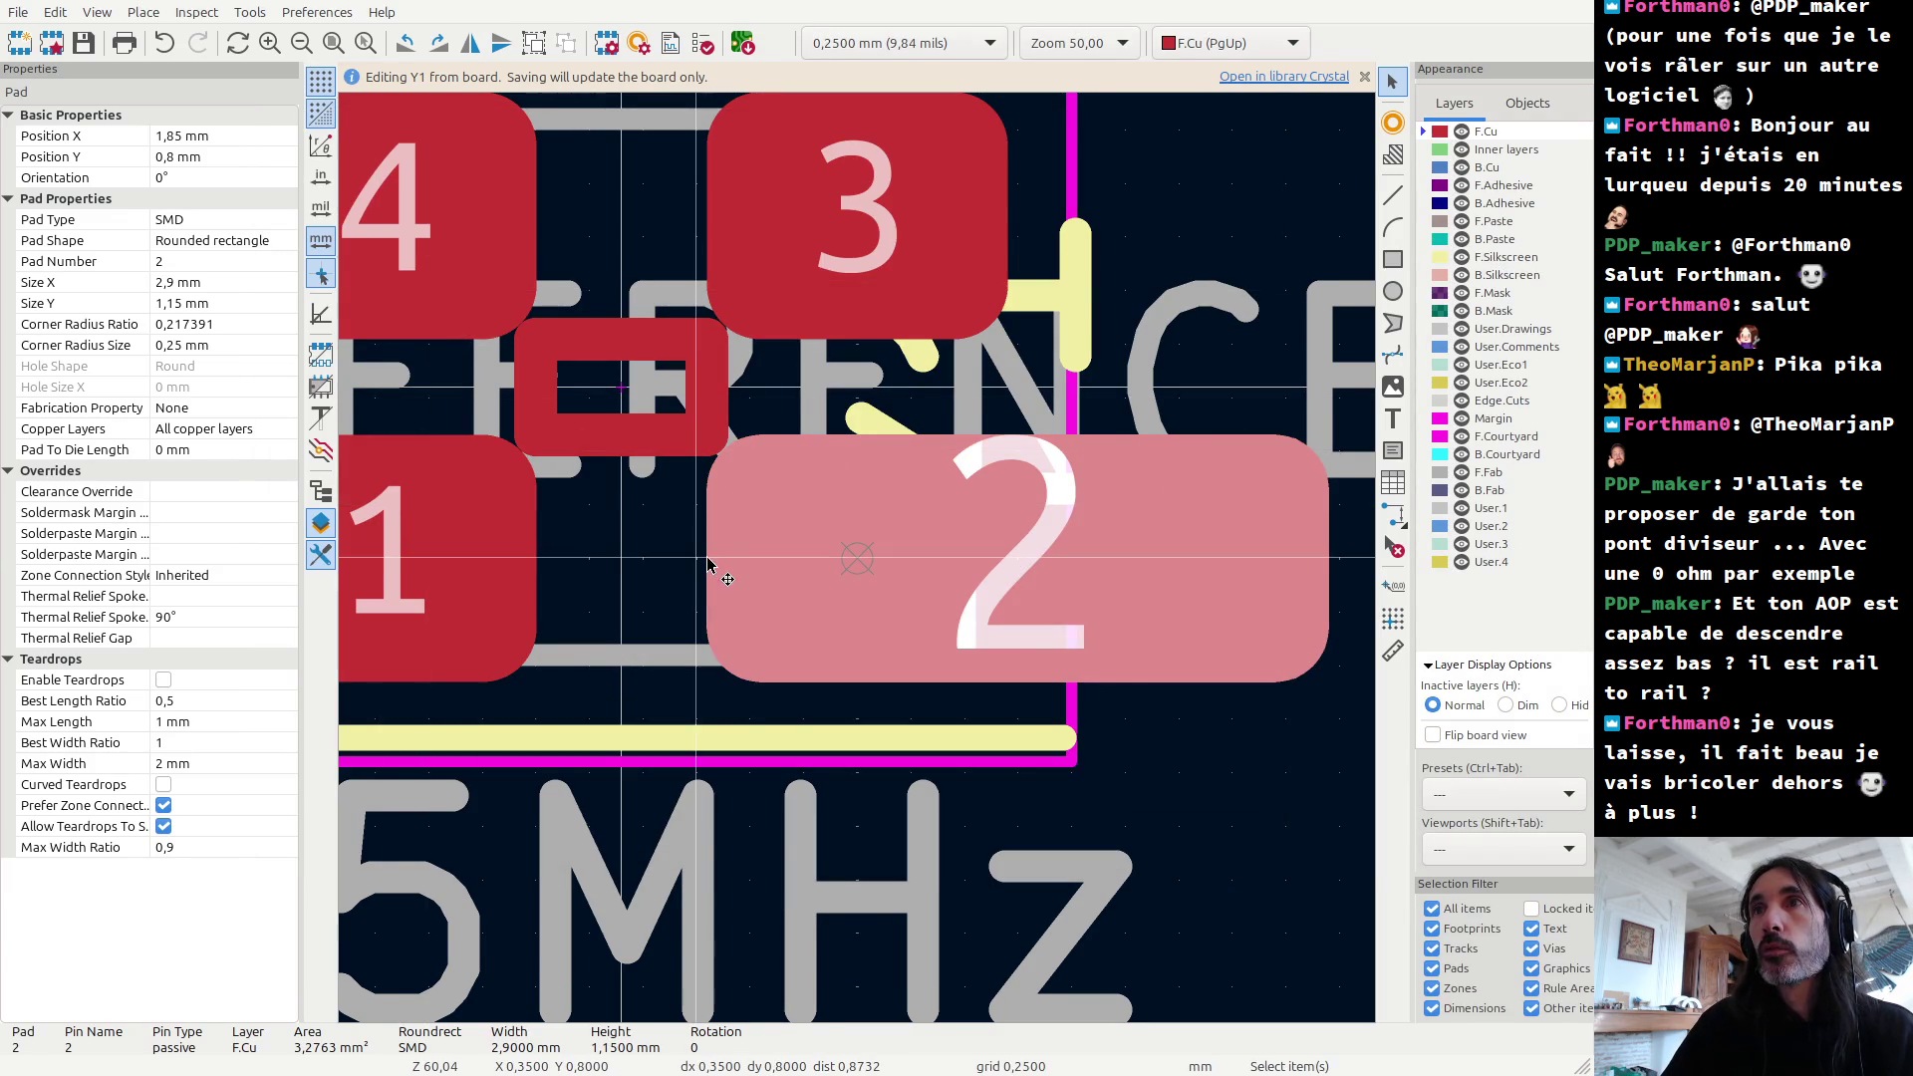
Step: Cancel an accidental line drawing and select pad 3
{"action": "left_click", "coordinate": [1393, 196]}
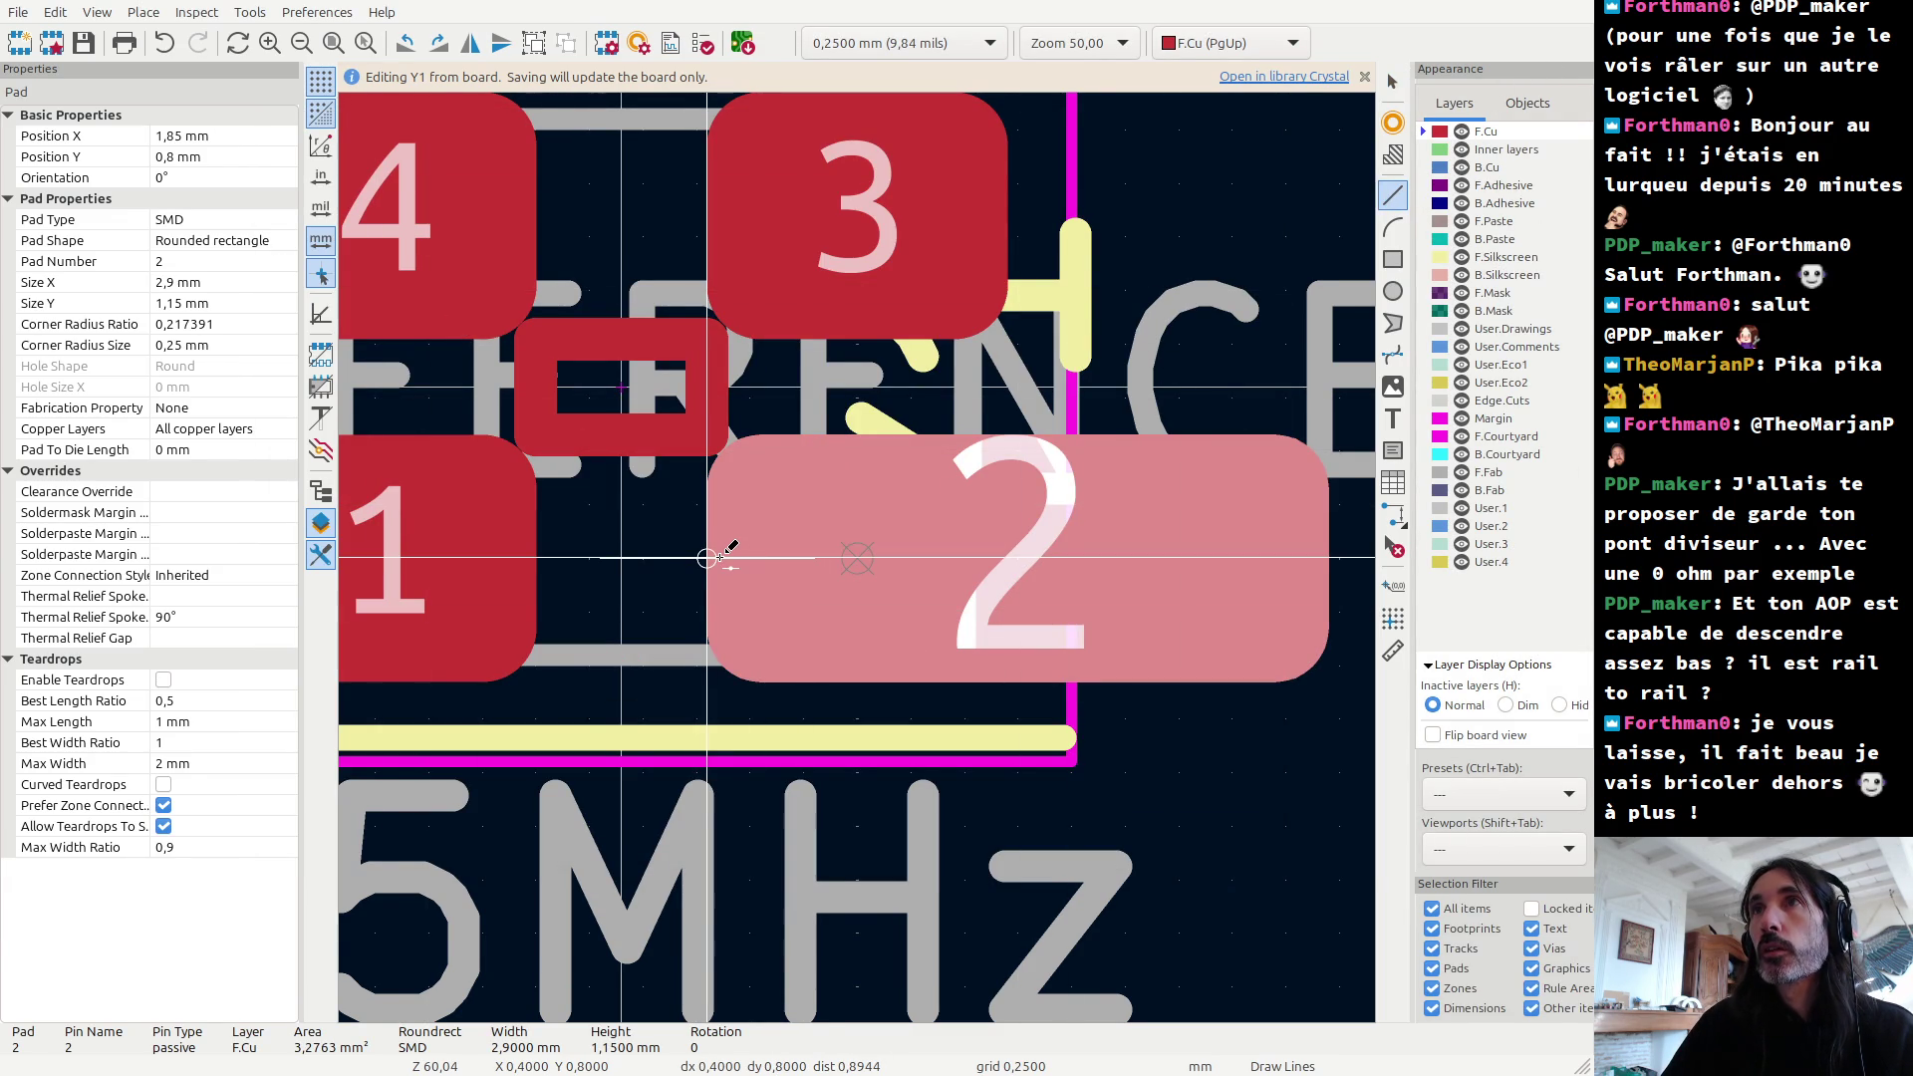
{"action": "key", "text": "Escape"}
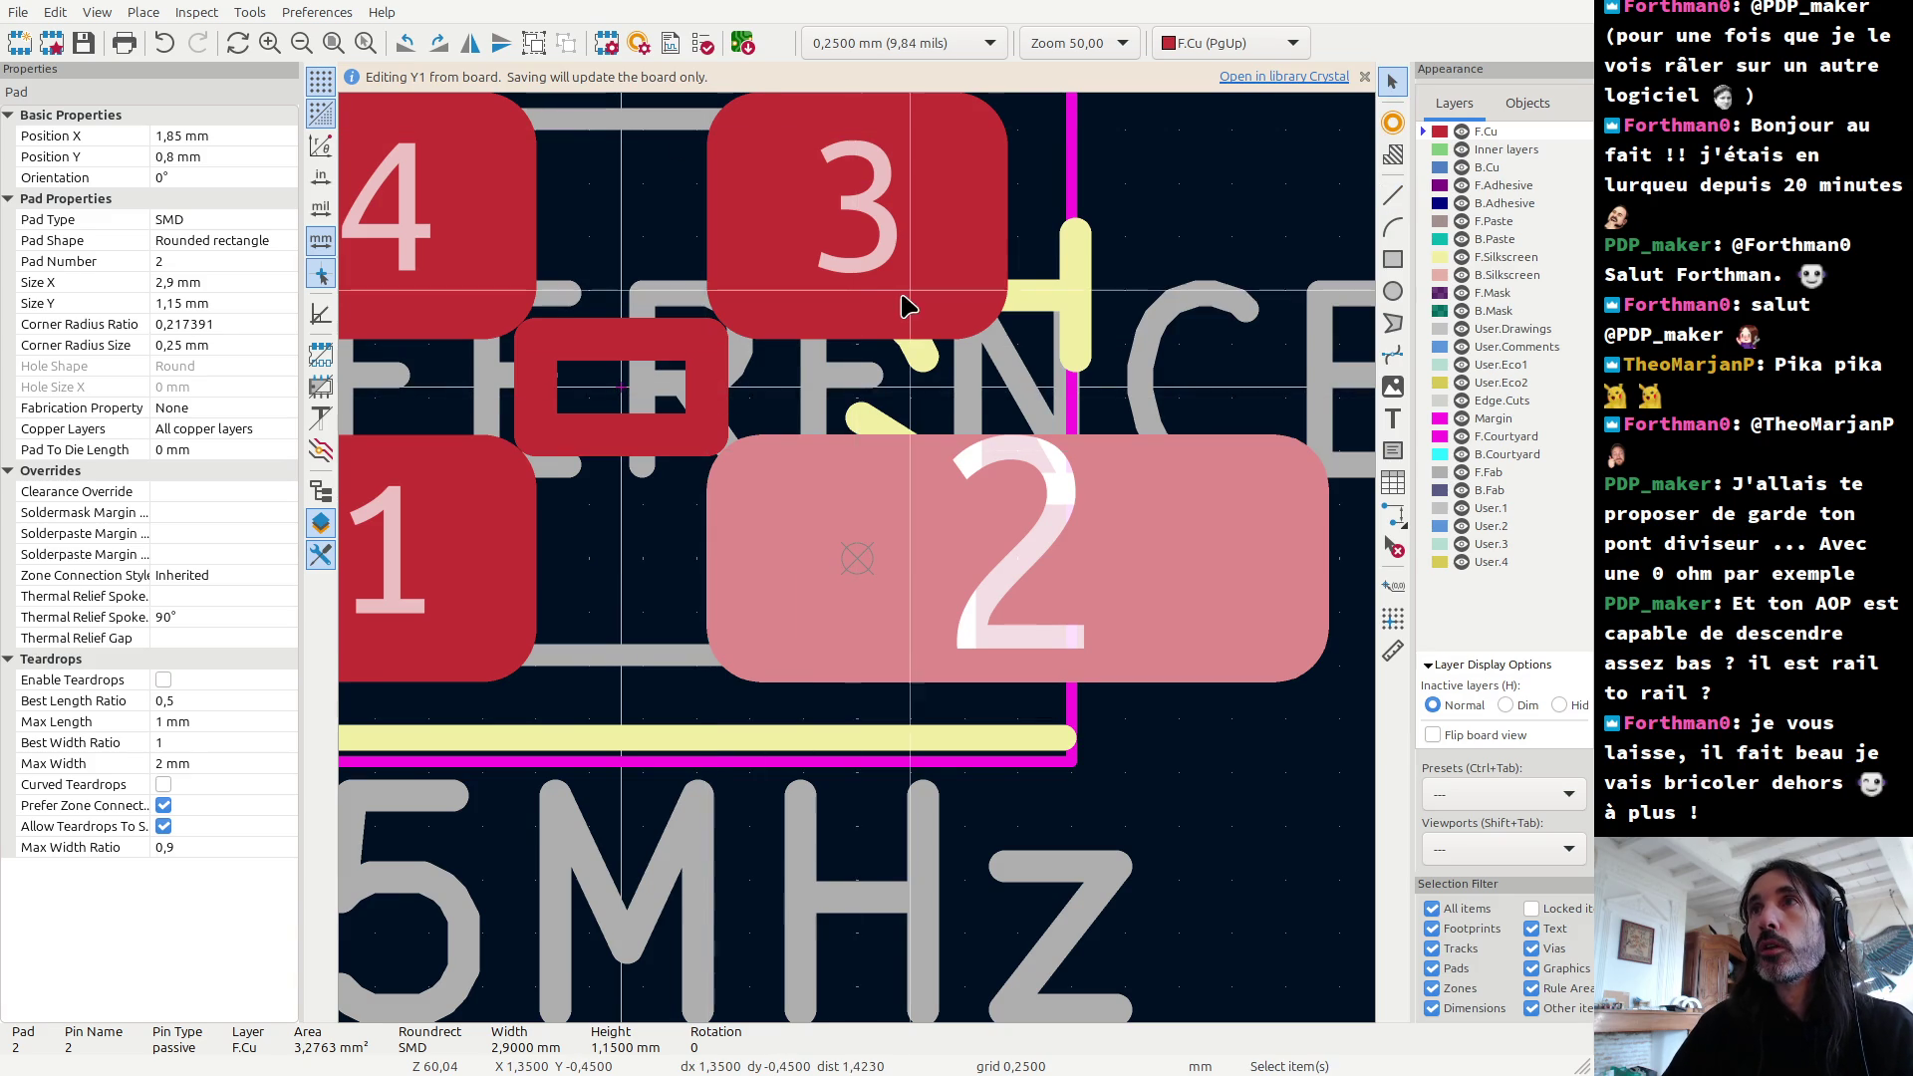
{"action": "left_click", "coordinate": [906, 293]}
{"action": "left_click", "coordinate": [944, 199]}
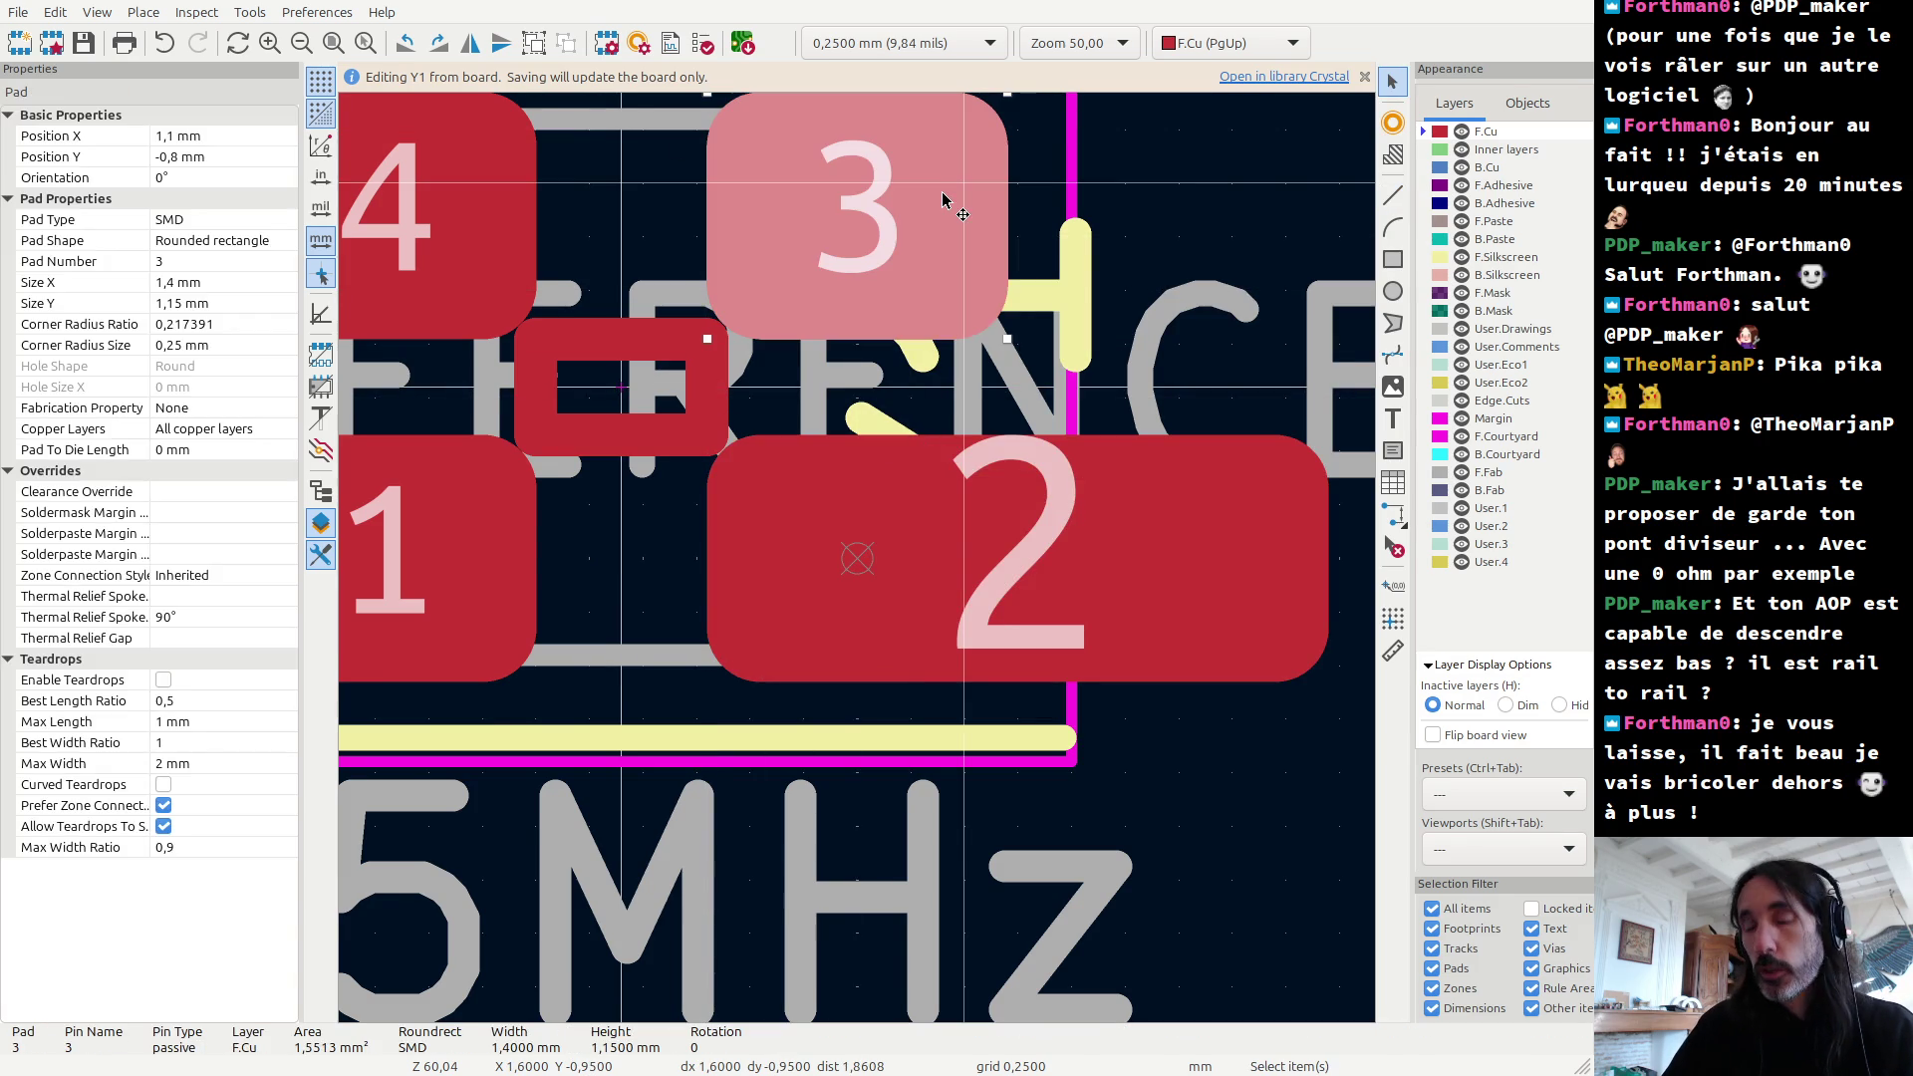
Step: Set pad 3's X position to 1,85 mm
{"action": "key", "text": "e"}
{"action": "left_click", "coordinate": [416, 316]}
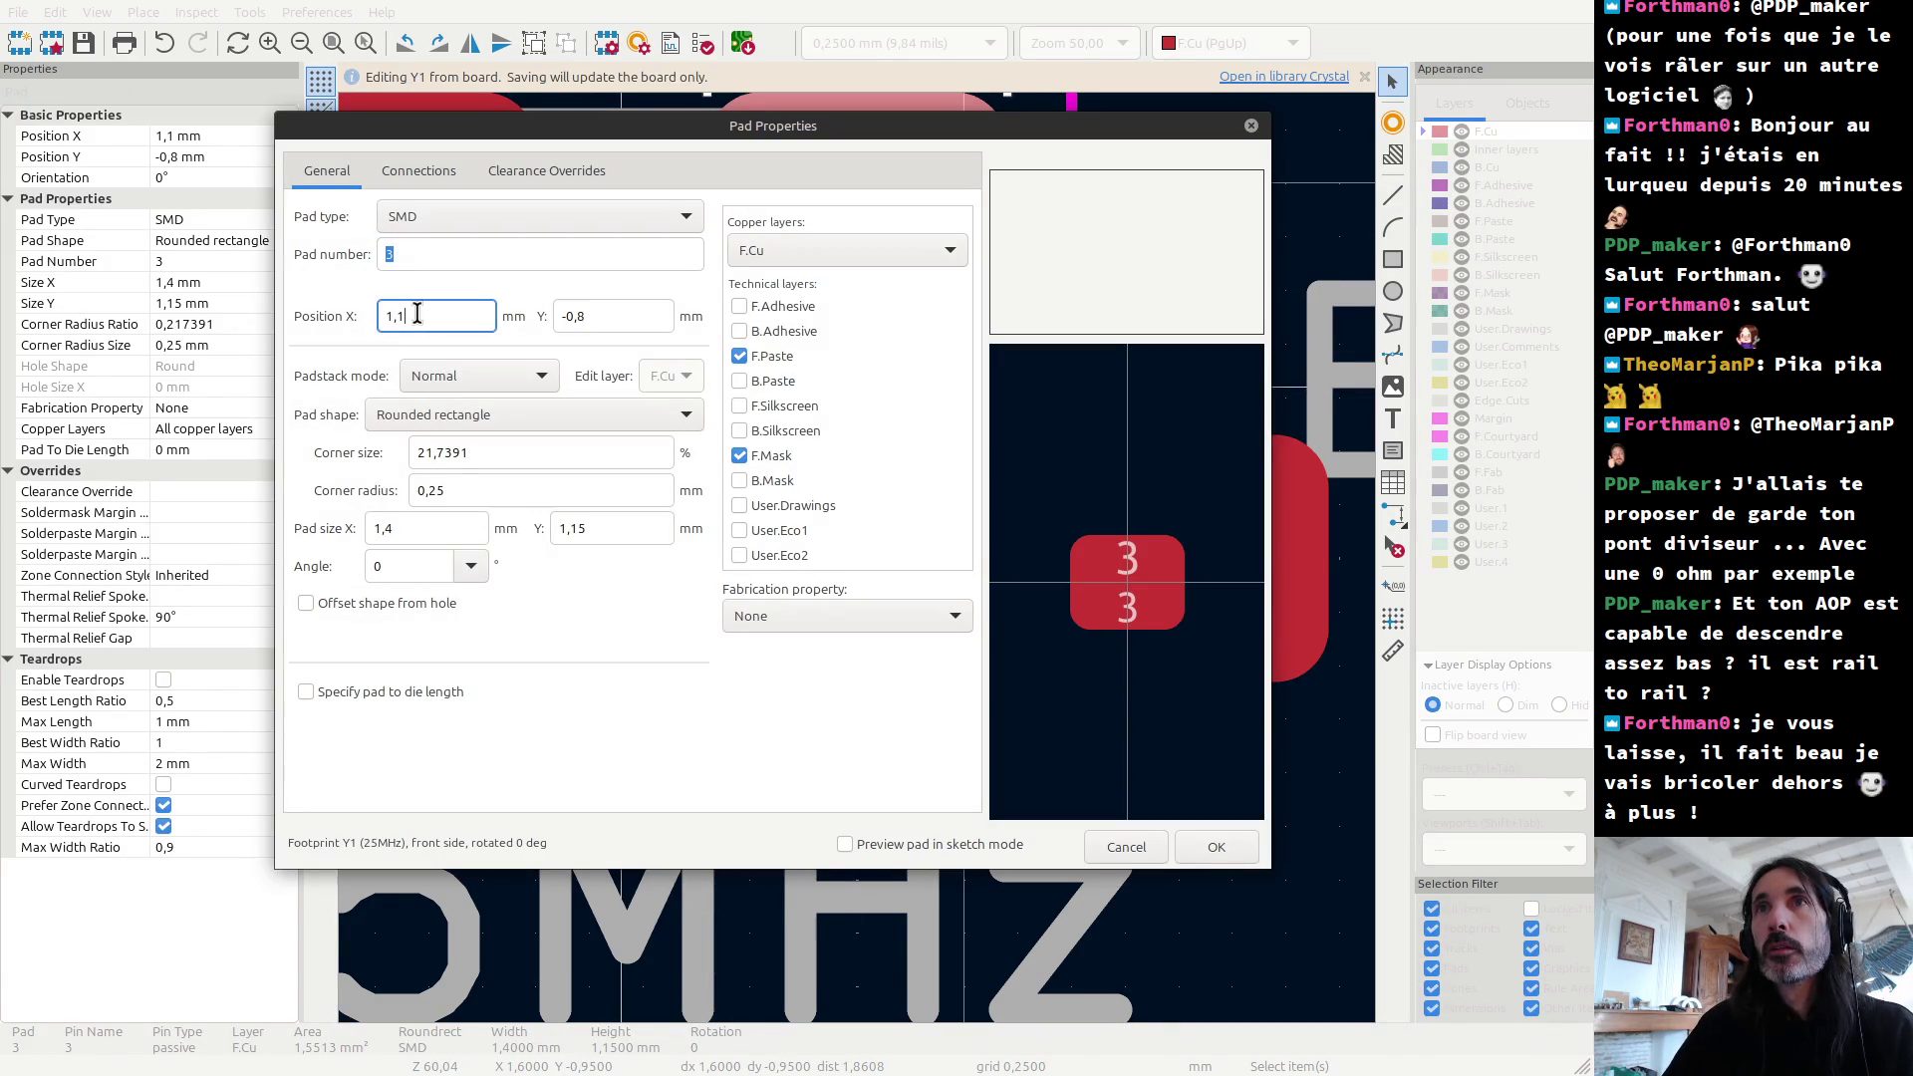
{"action": "key", "text": "BackSpace"}
{"action": "key", "text": "BackSpace"}
{"action": "key", "text": "BackSpace"}
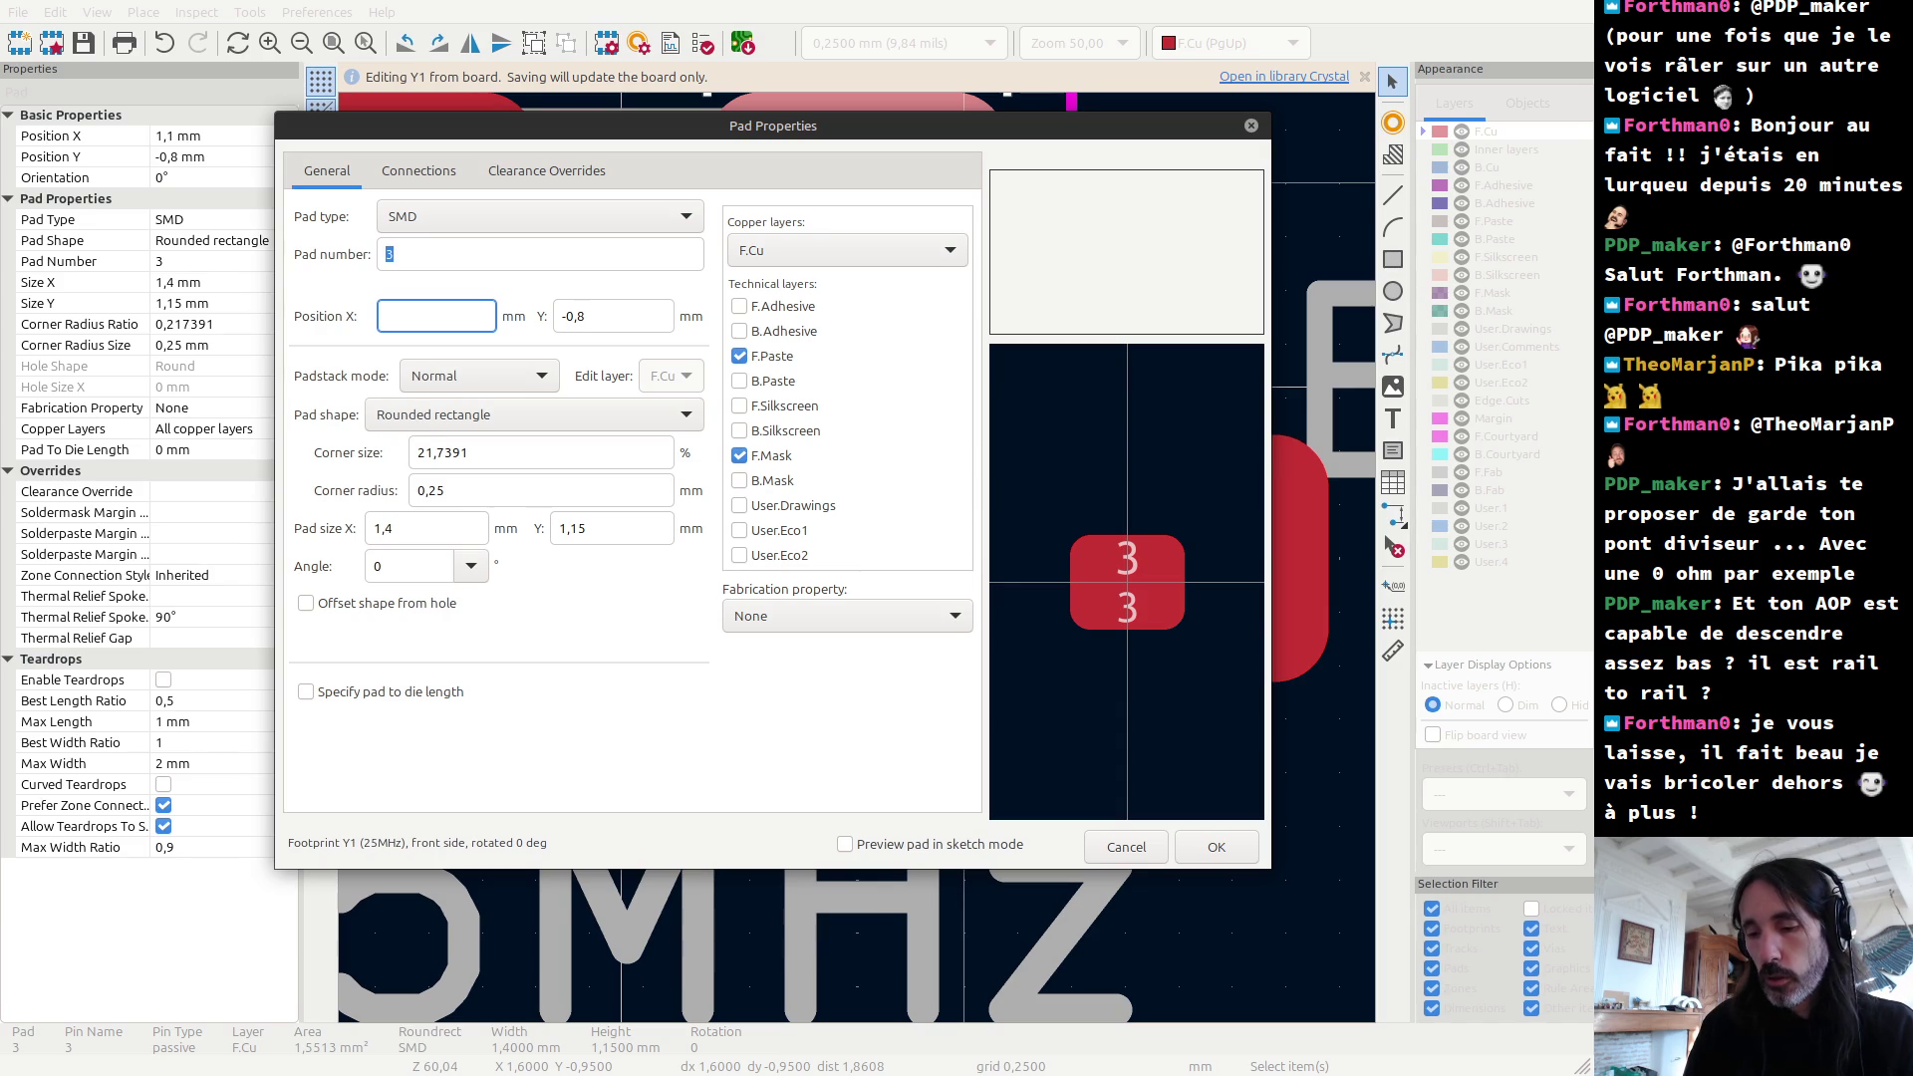
{"action": "type", "text": "1"}
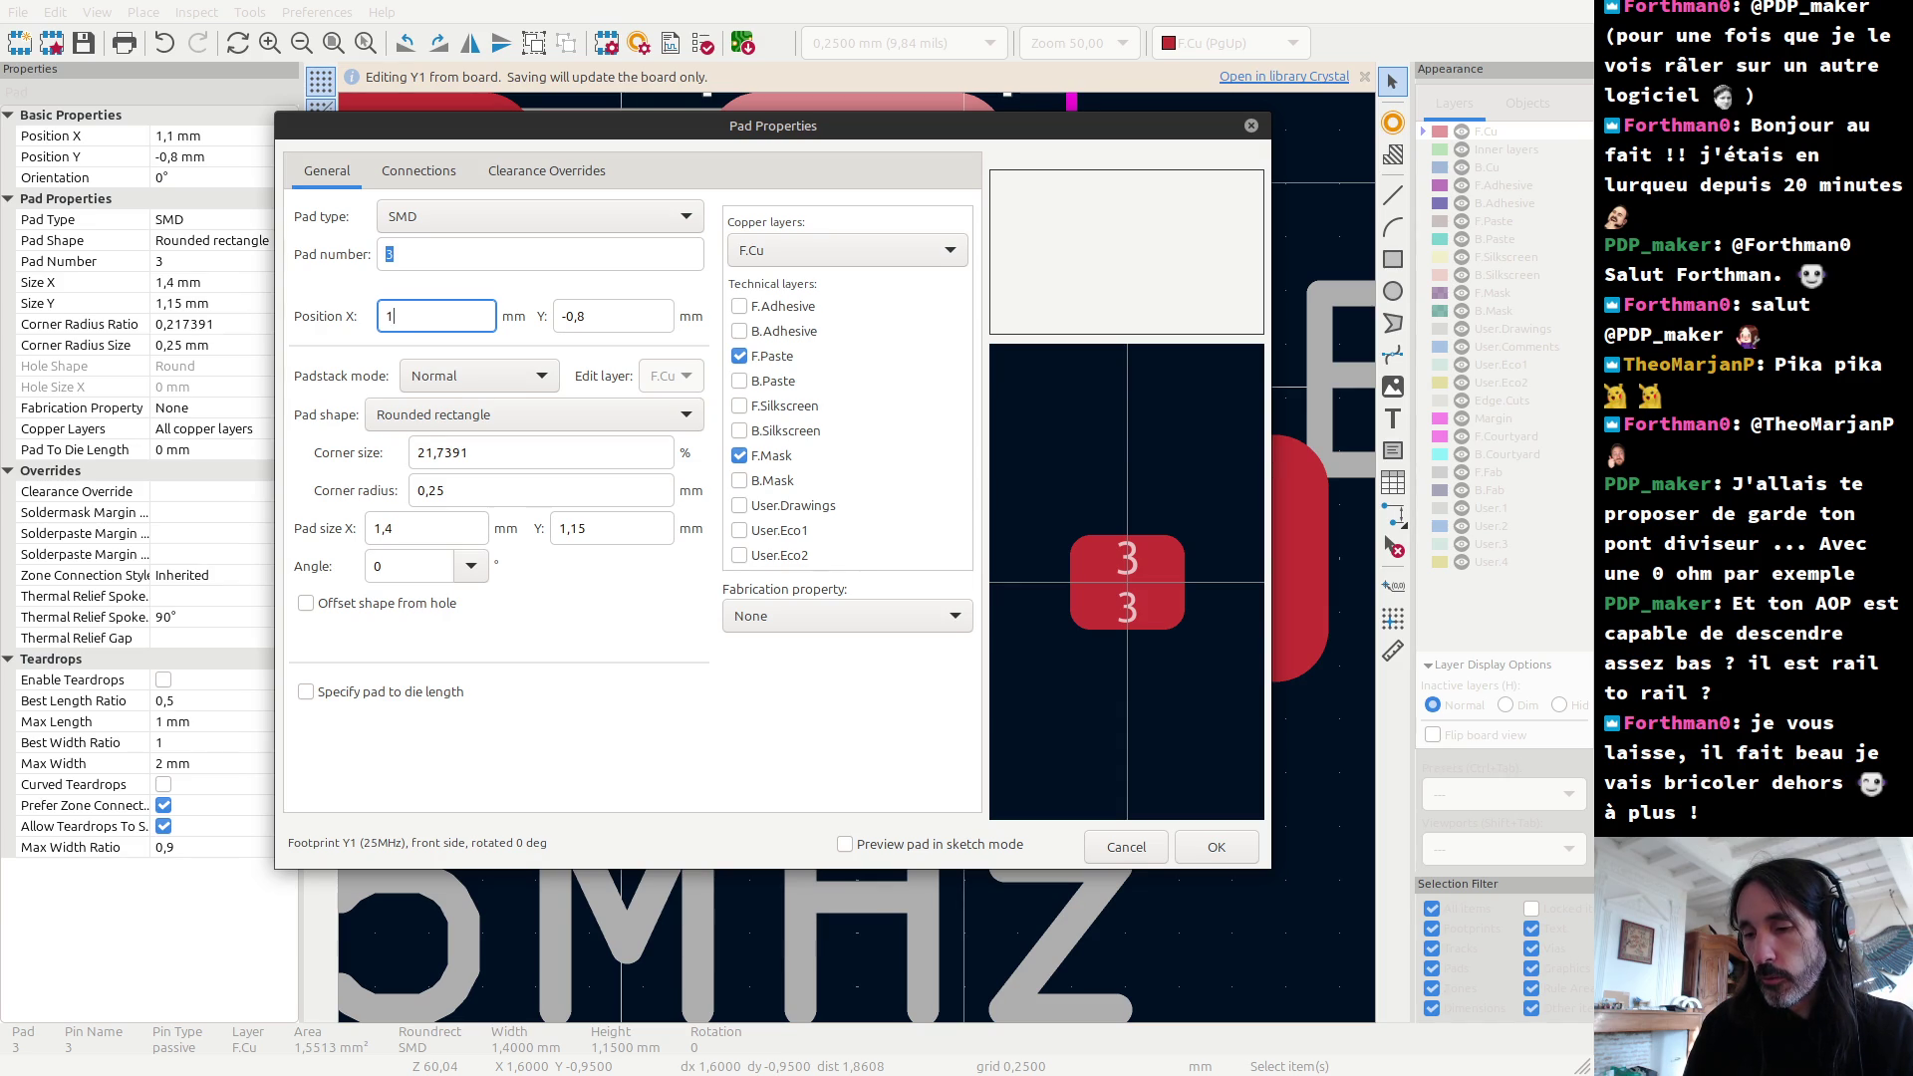
{"action": "type", "text": ".85"}
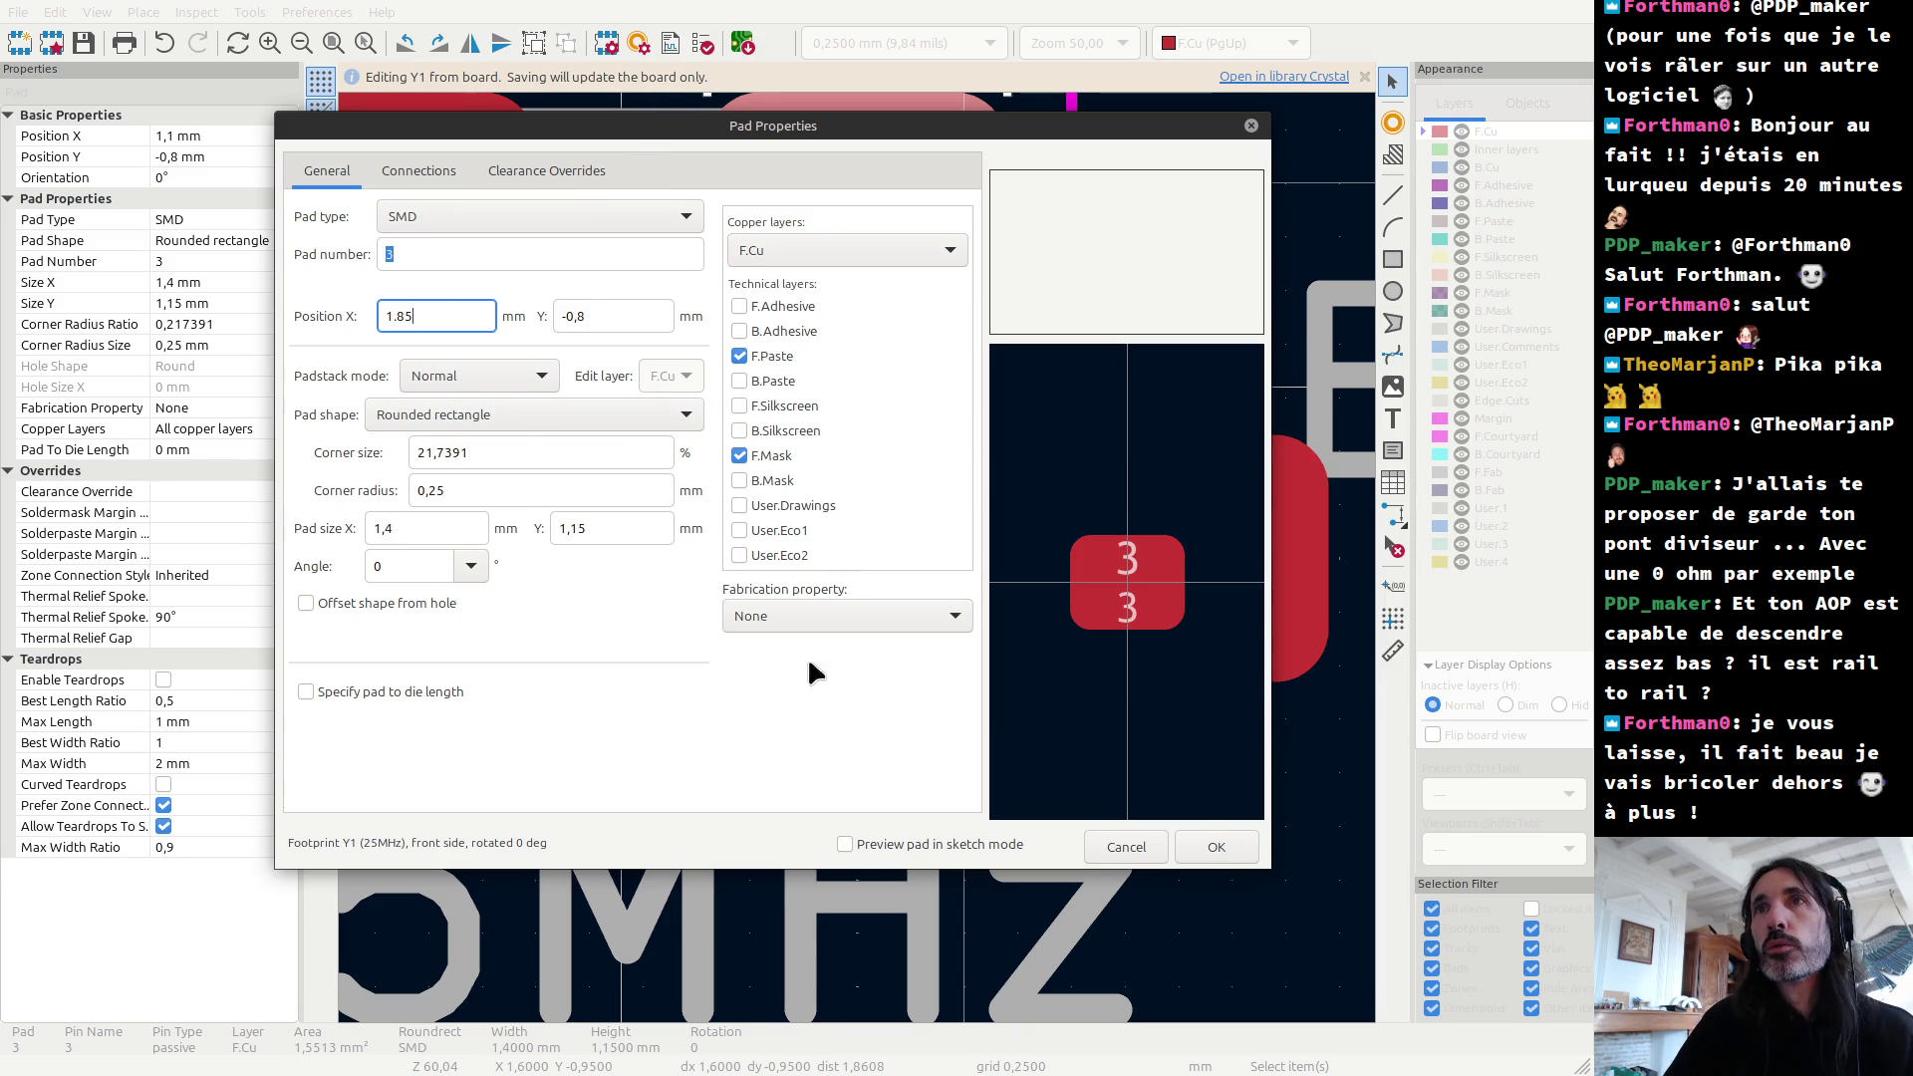
{"action": "left_click", "coordinate": [1224, 849]}
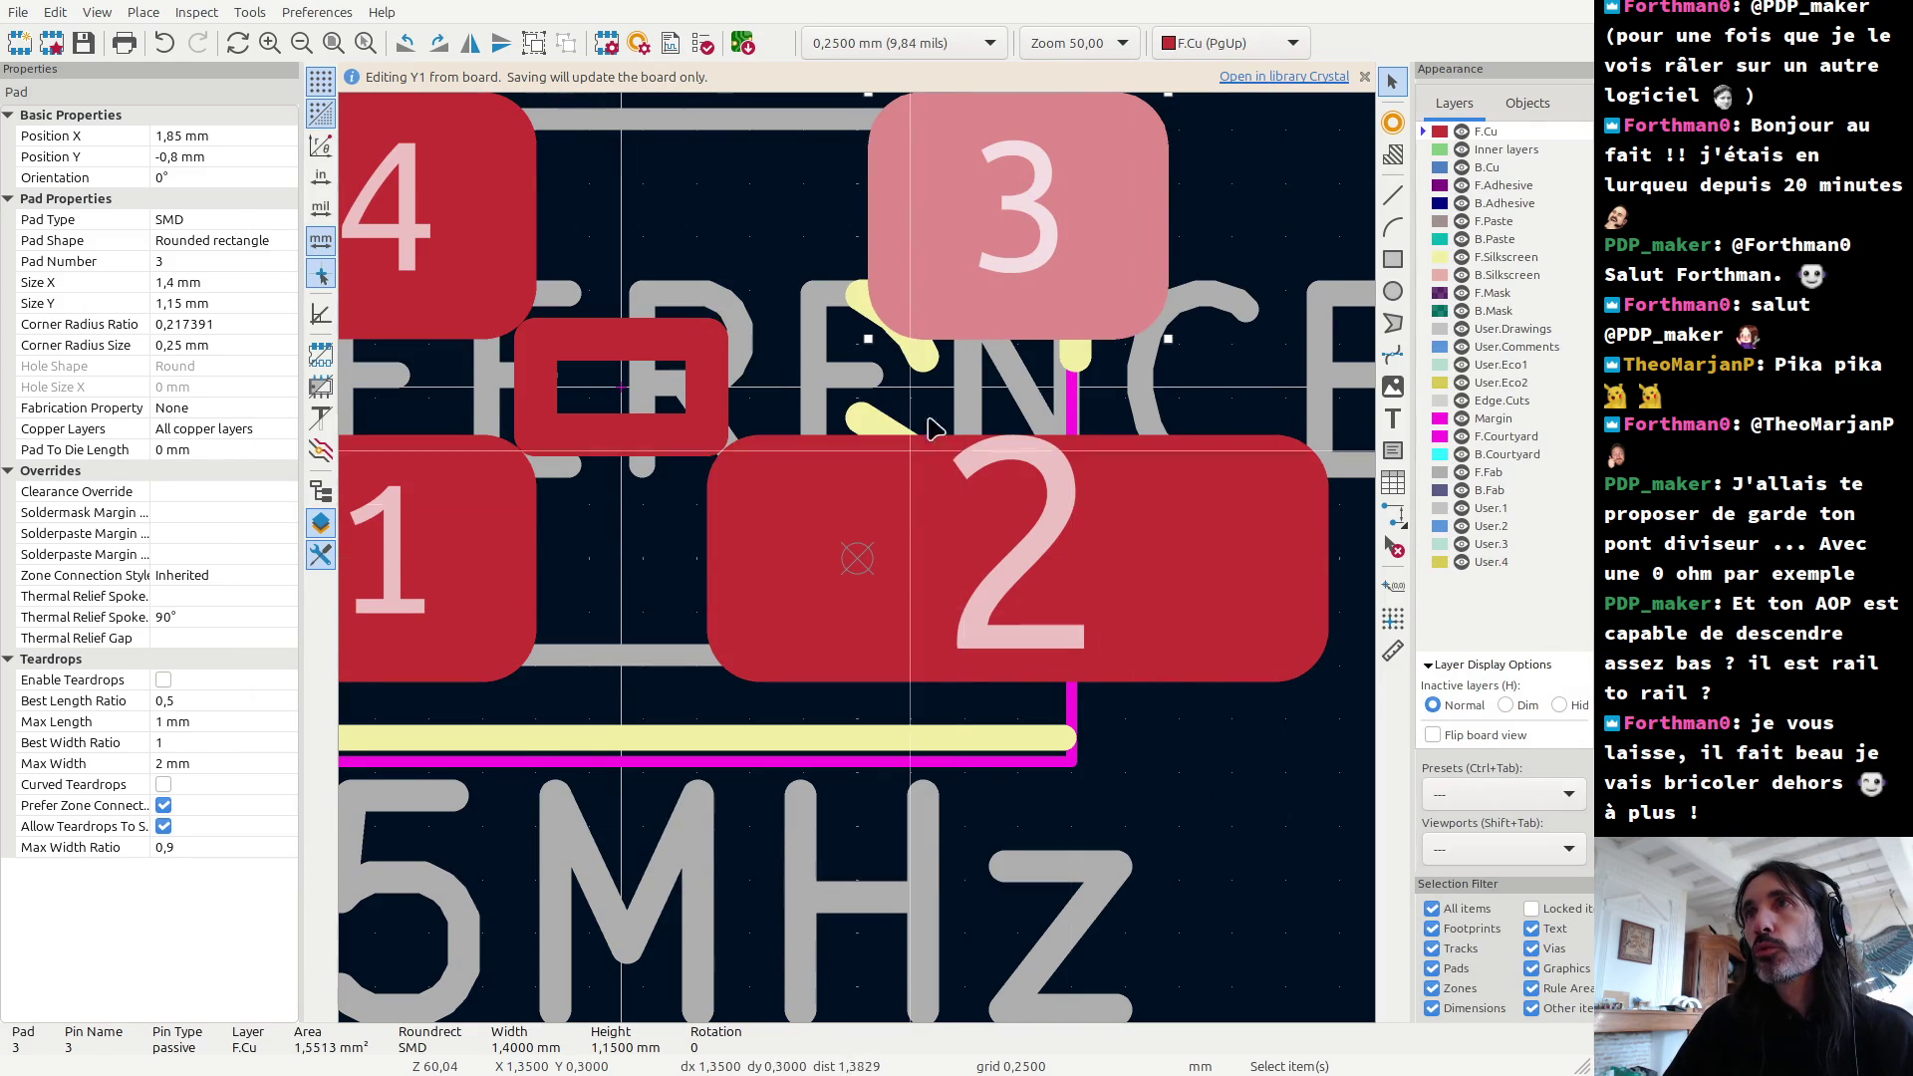
Step: Widen pad 3 to an X size of 2,9 mm and return to the board layout
{"action": "double_click", "coordinate": [959, 261]}
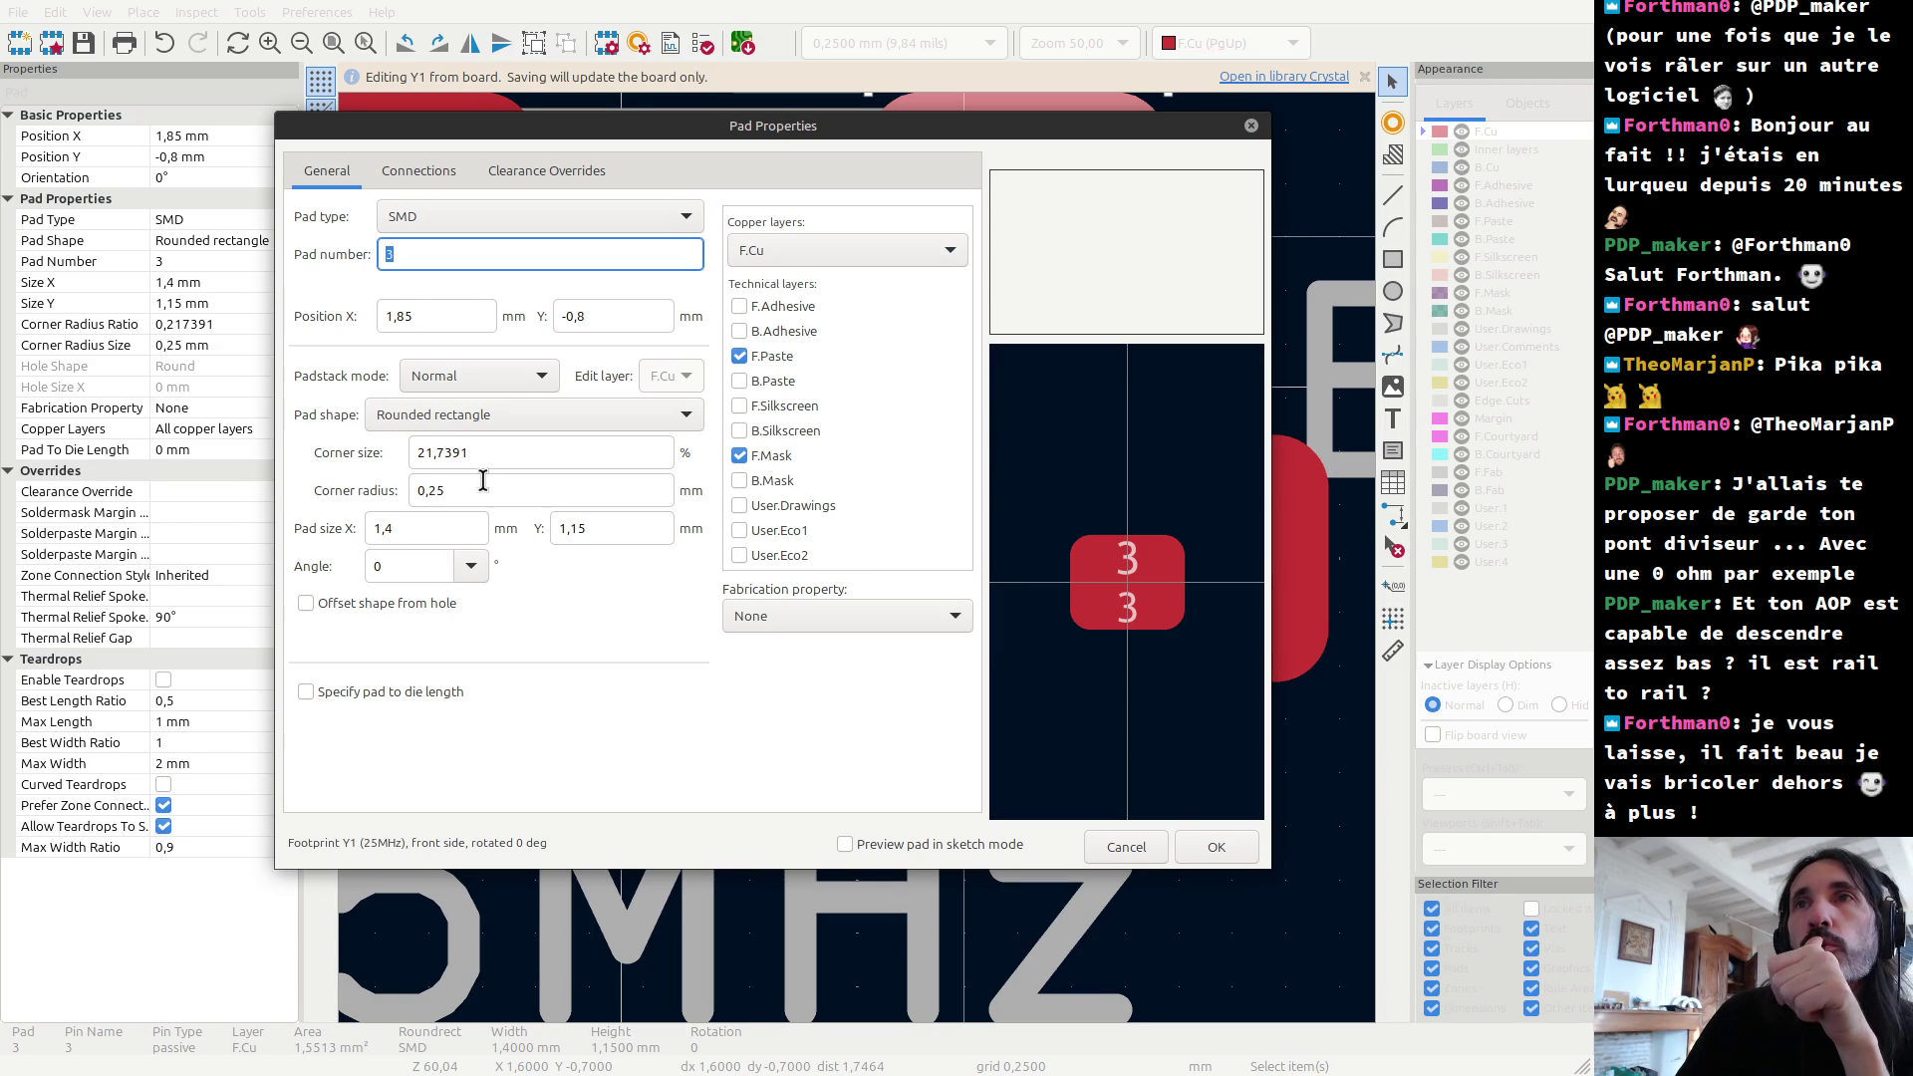
{"action": "left_click", "coordinate": [442, 530]}
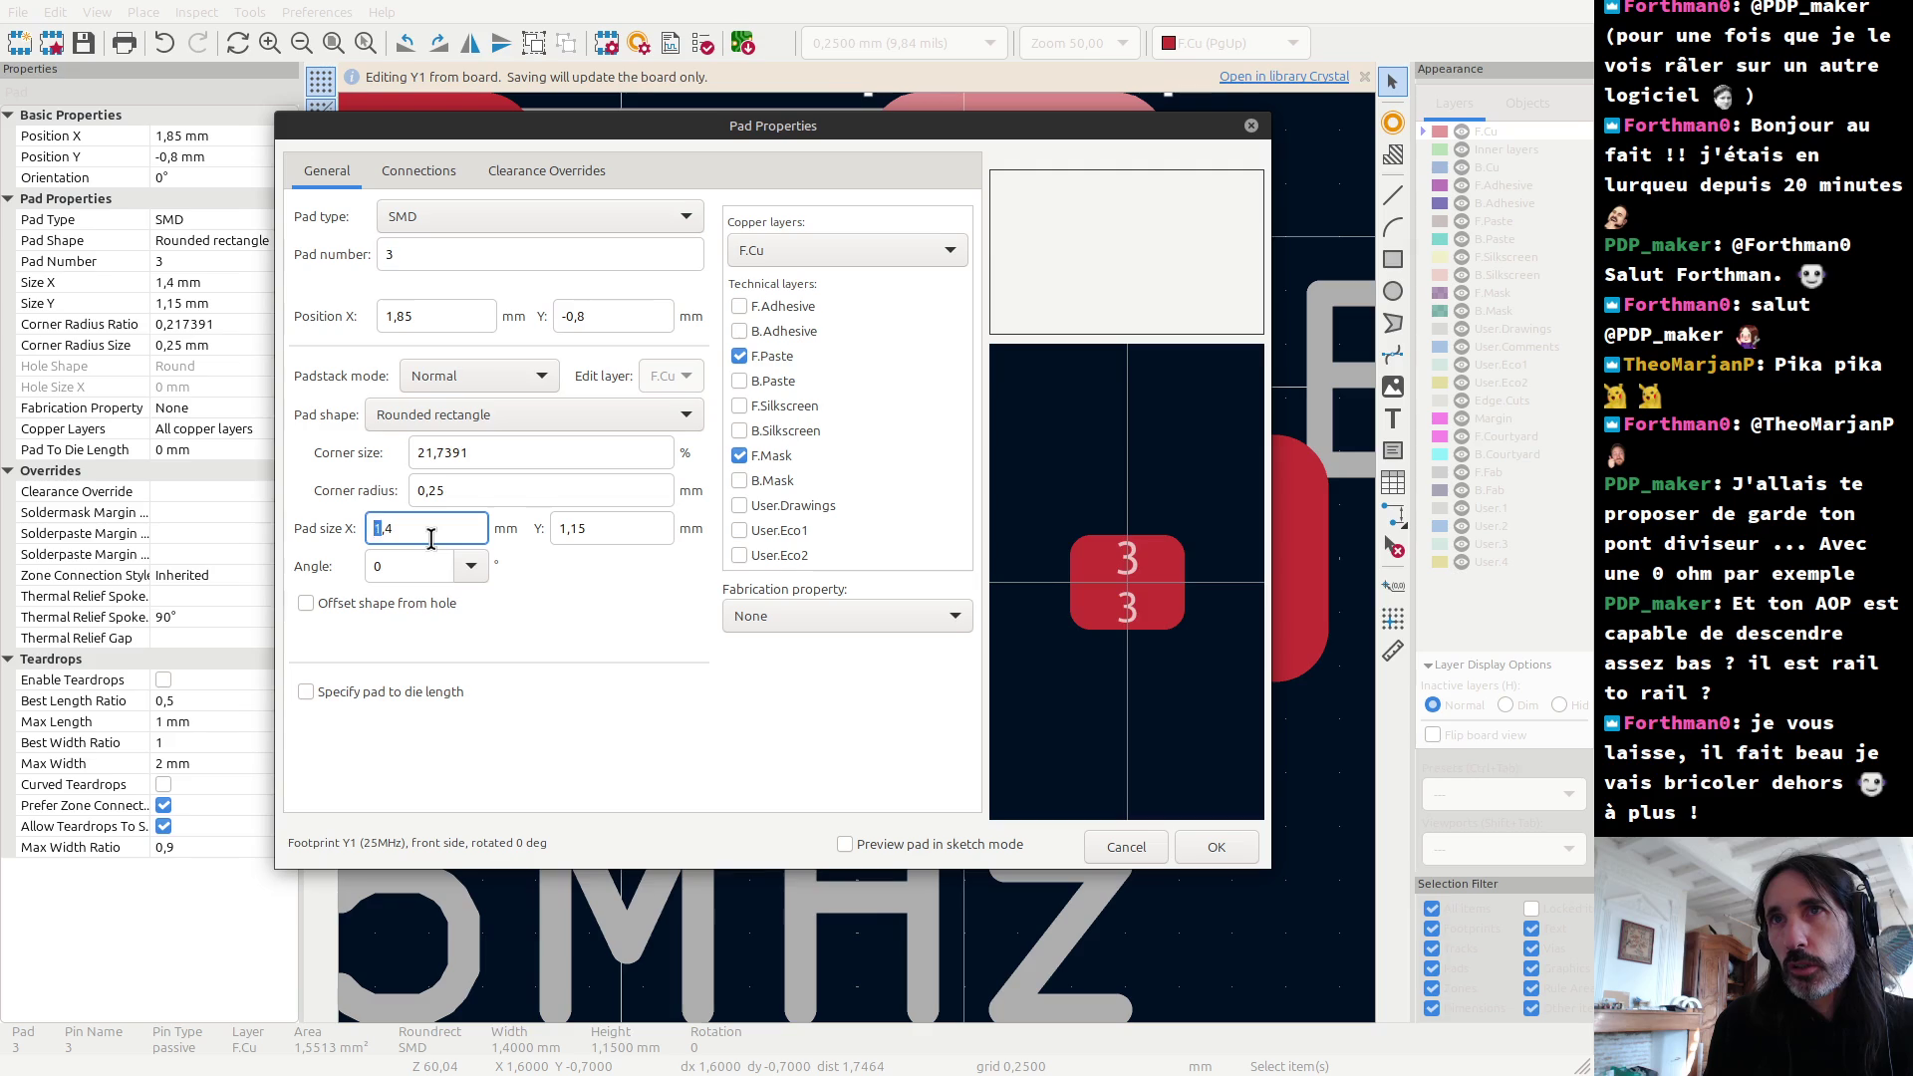
{"action": "key", "text": "Delete"}
{"action": "type", "text": "2"}
{"action": "key", "text": "Delete"}
{"action": "type", "text": "9"}
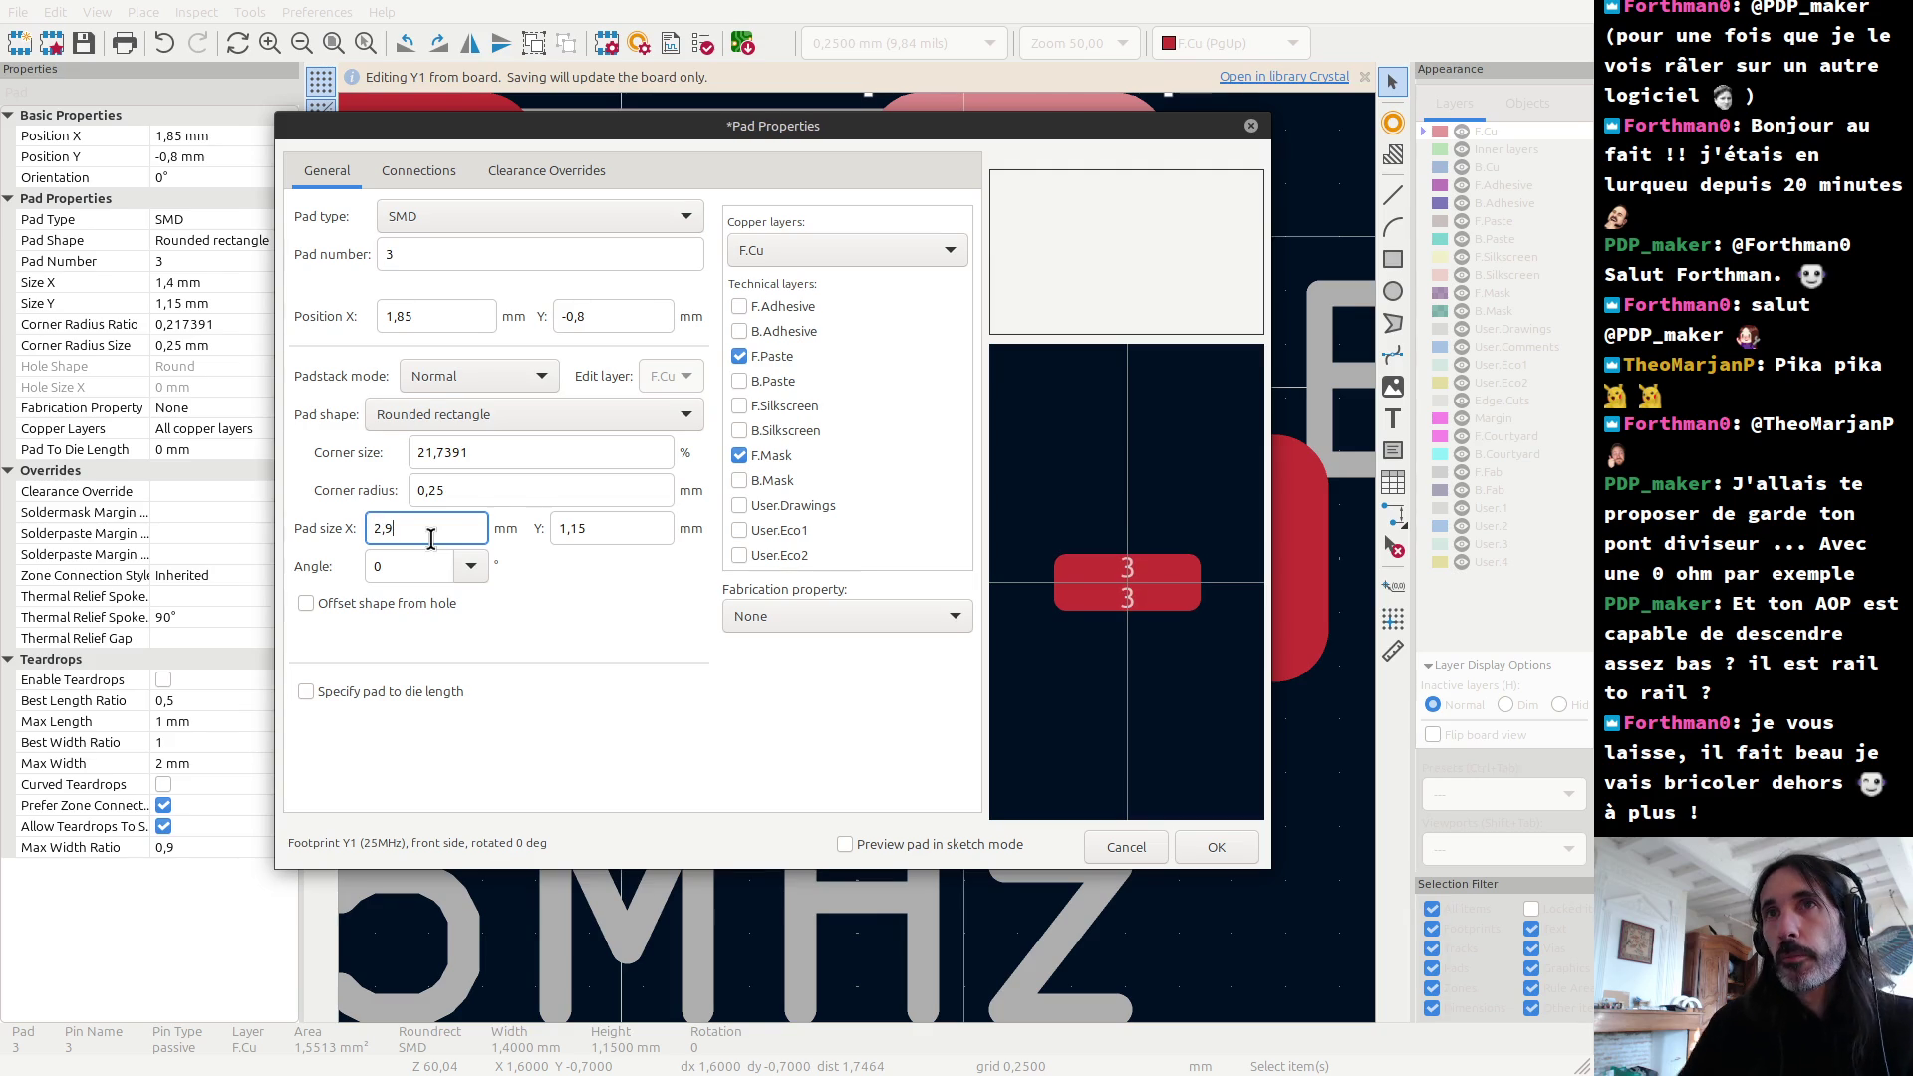
{"action": "left_click", "coordinate": [1218, 849]}
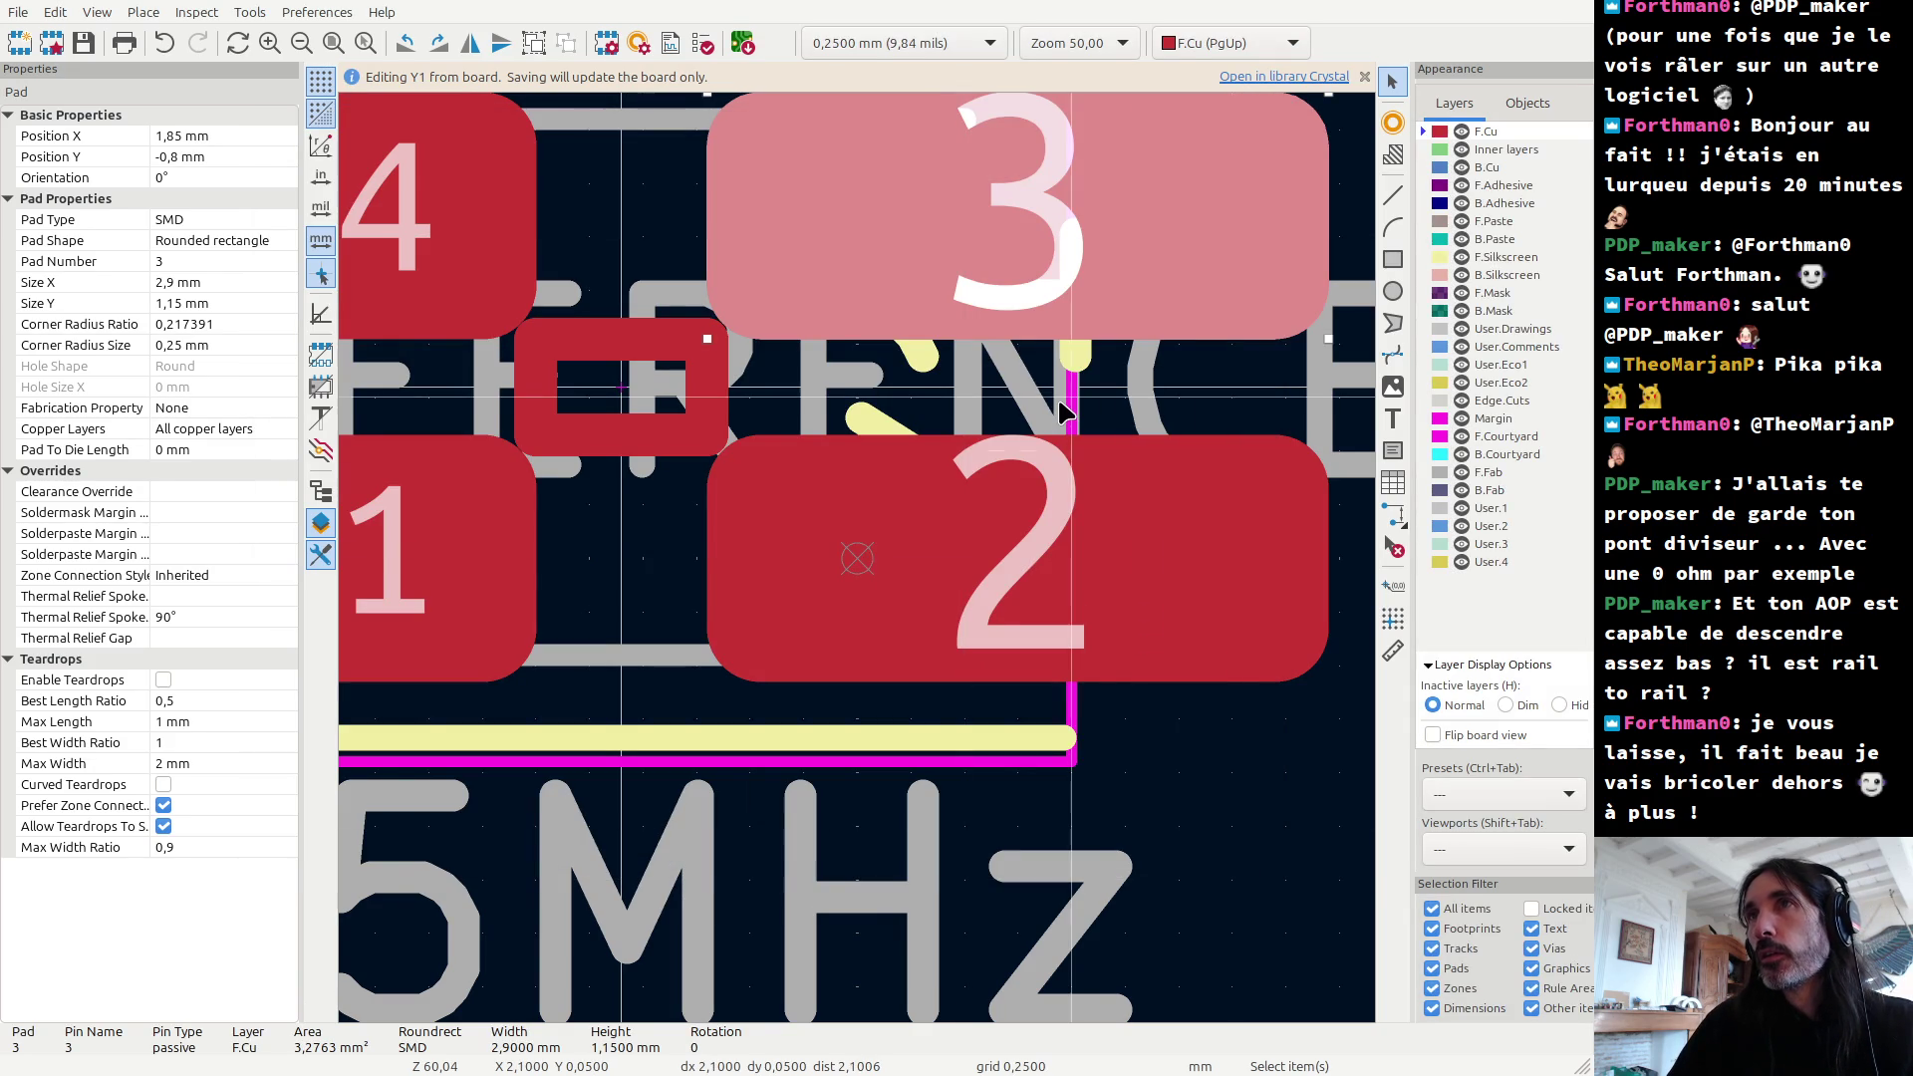
{"action": "key", "text": "alt+Tab"}
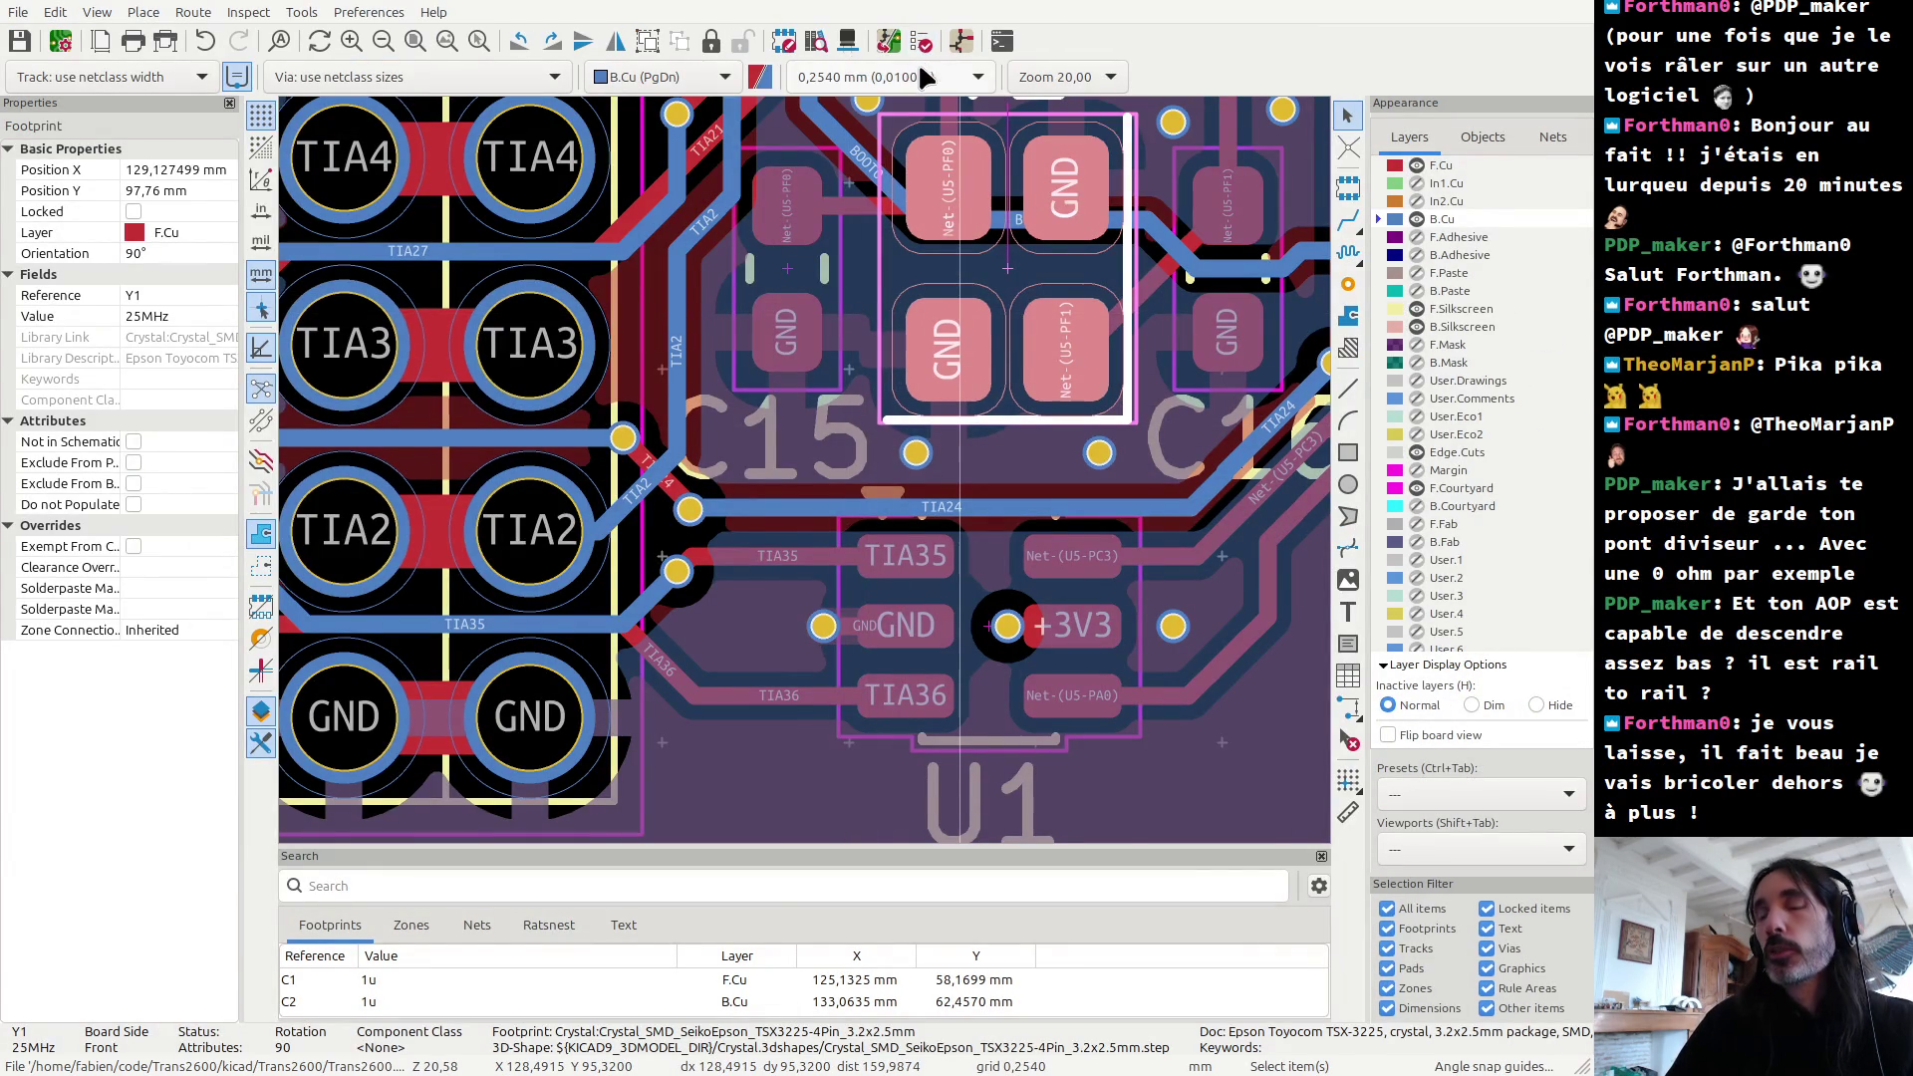
Step: Open the 3D Viewer with Alt+3, zoom out, and orbit the Trans2600 board to a face-on perspective
{"action": "key", "text": "alt+3"}
{"action": "scroll", "coordinate": [909, 339], "scroll_direction": "down", "scroll_amount": 3}
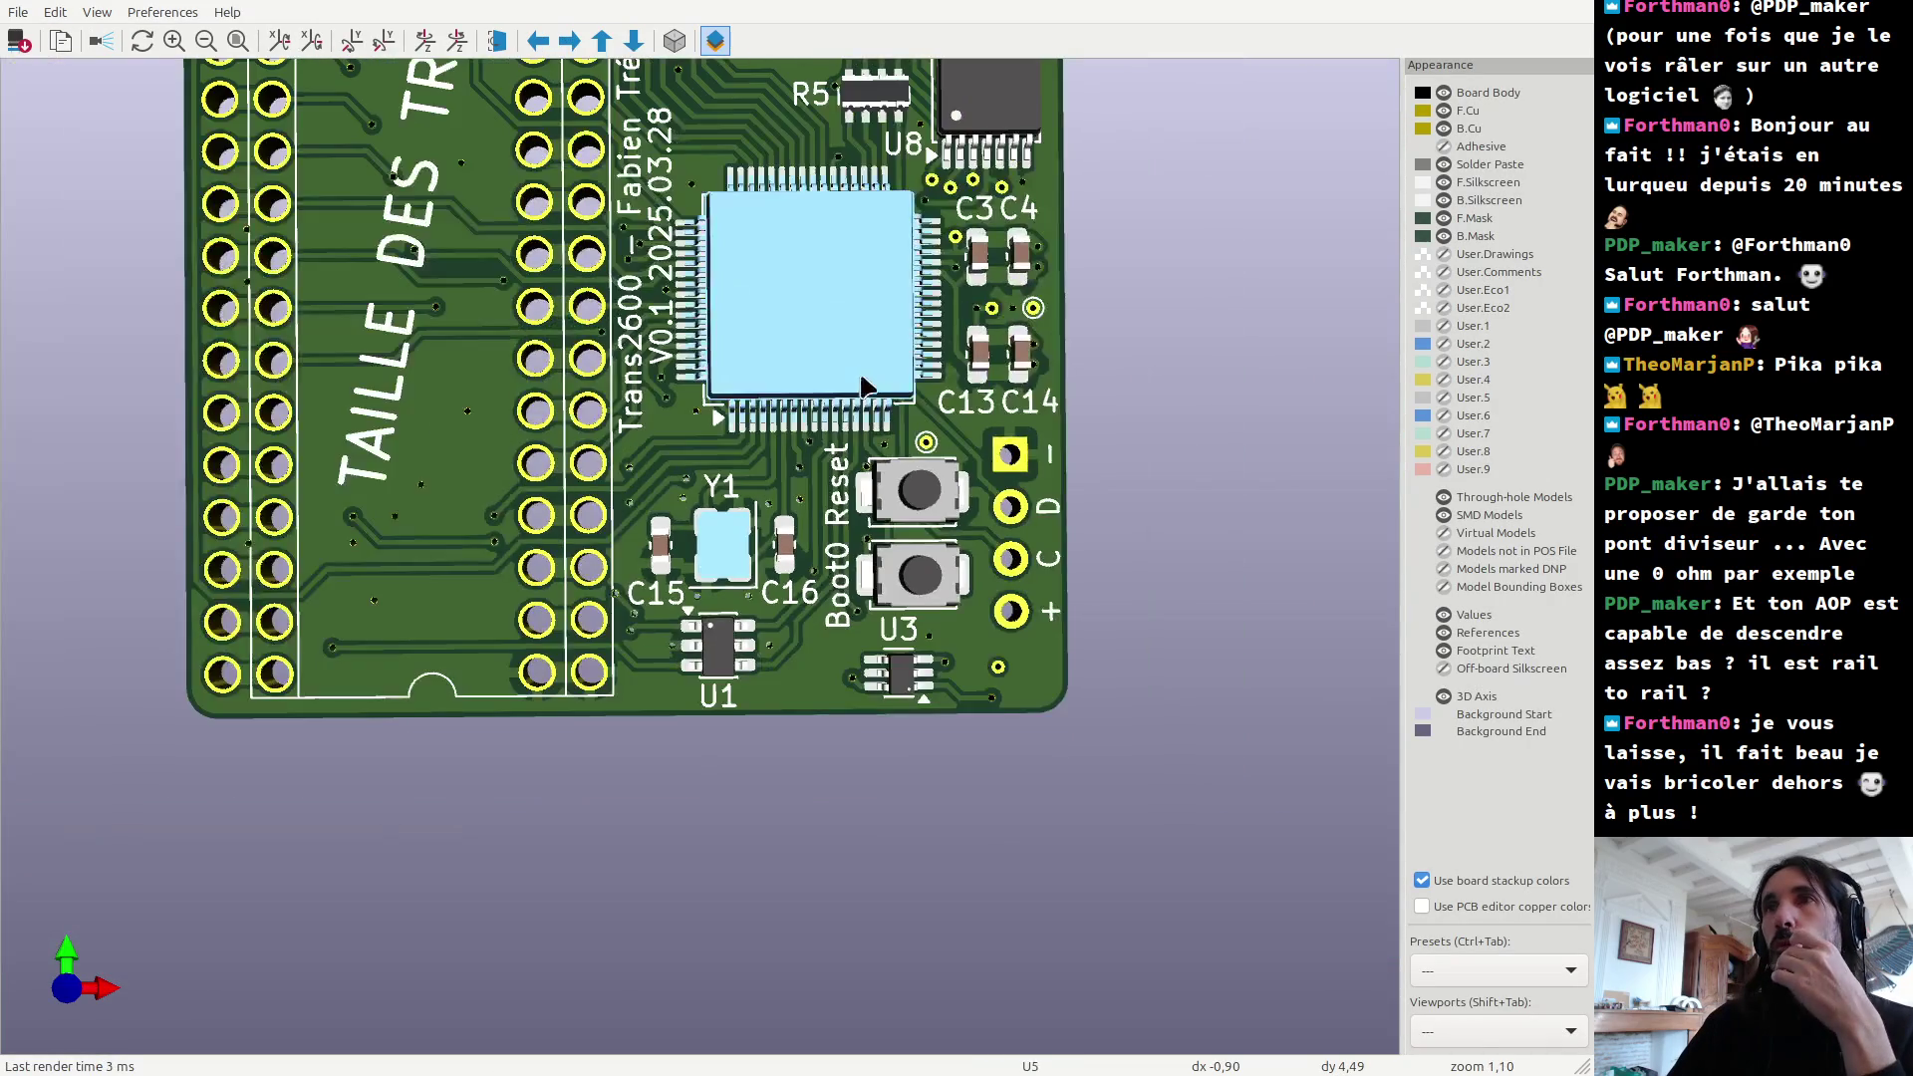
{"action": "scroll", "coordinate": [619, 508], "scroll_direction": "down", "scroll_amount": 2}
{"action": "left_click_drag", "start_coordinate": [620, 523], "coordinate": [393, 632]}
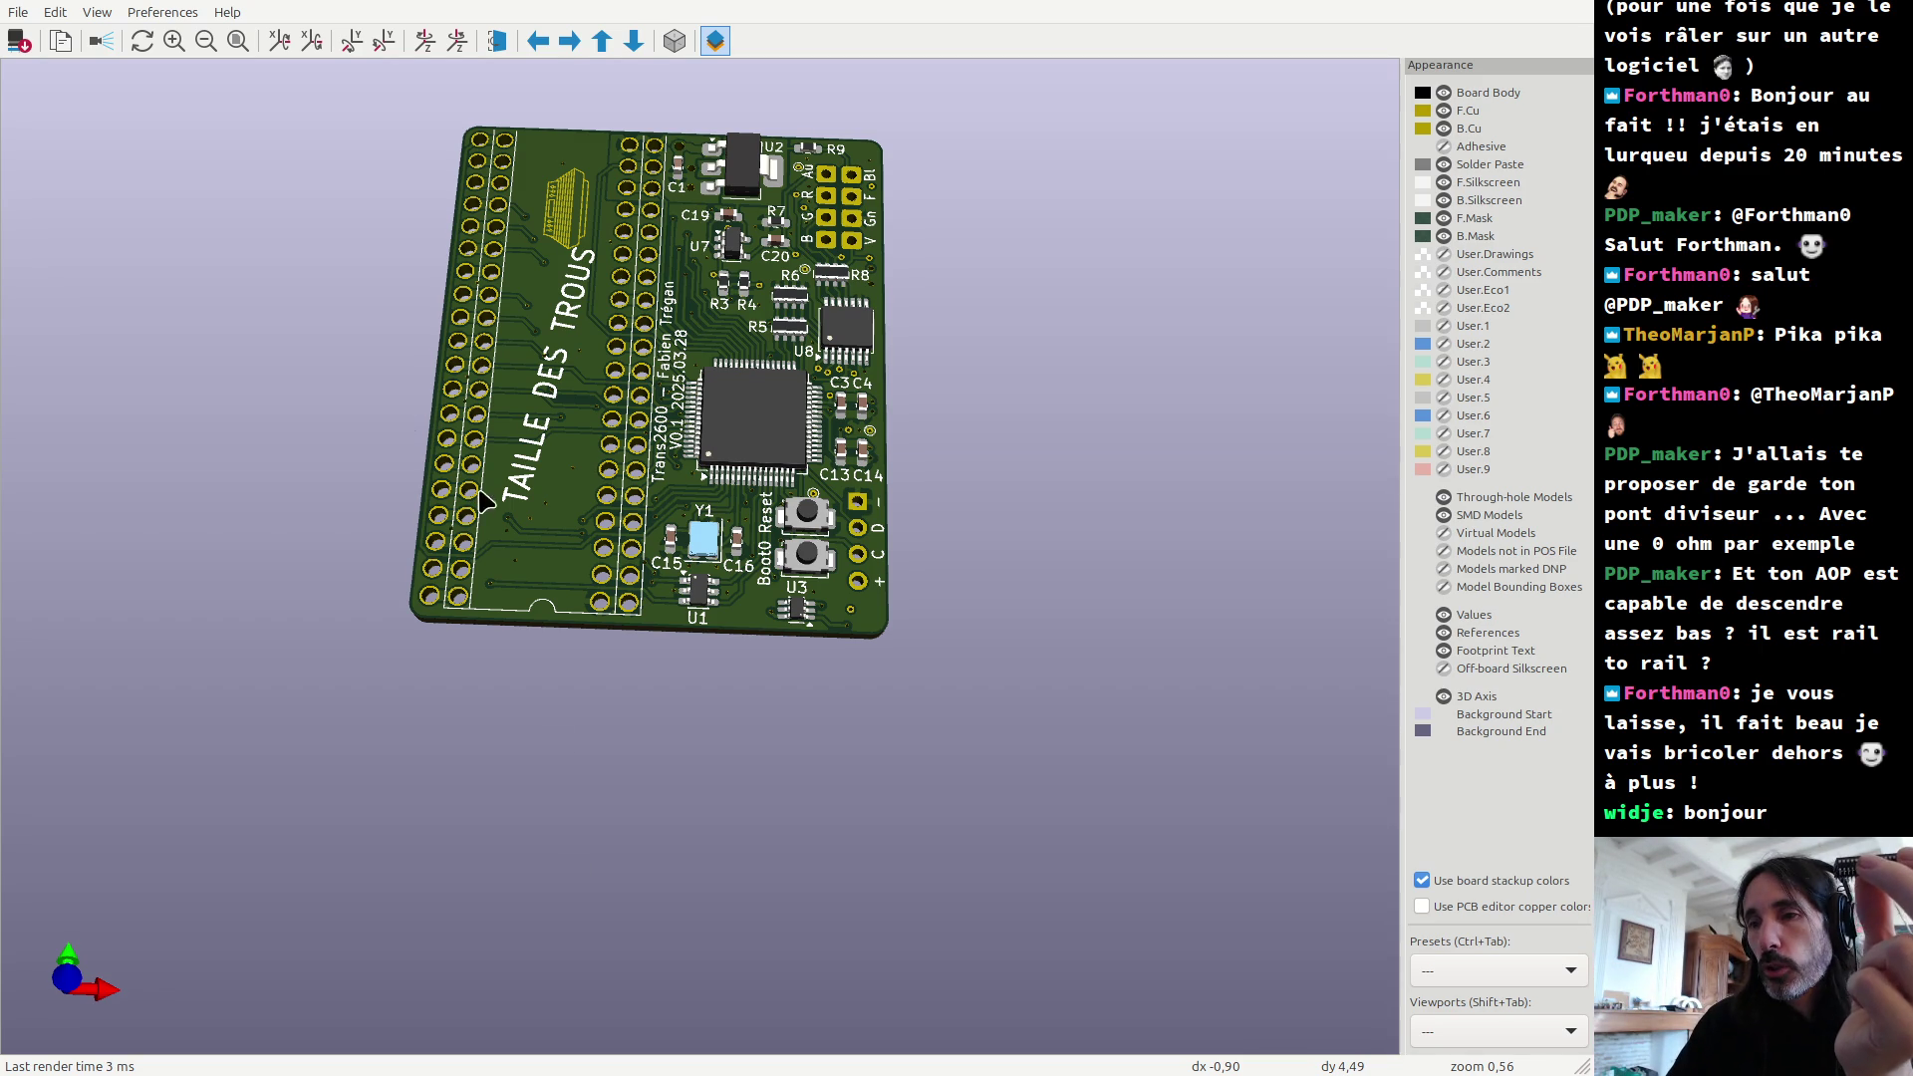
{"action": "left_click_drag", "start_coordinate": [477, 588], "coordinate": [357, 407]}
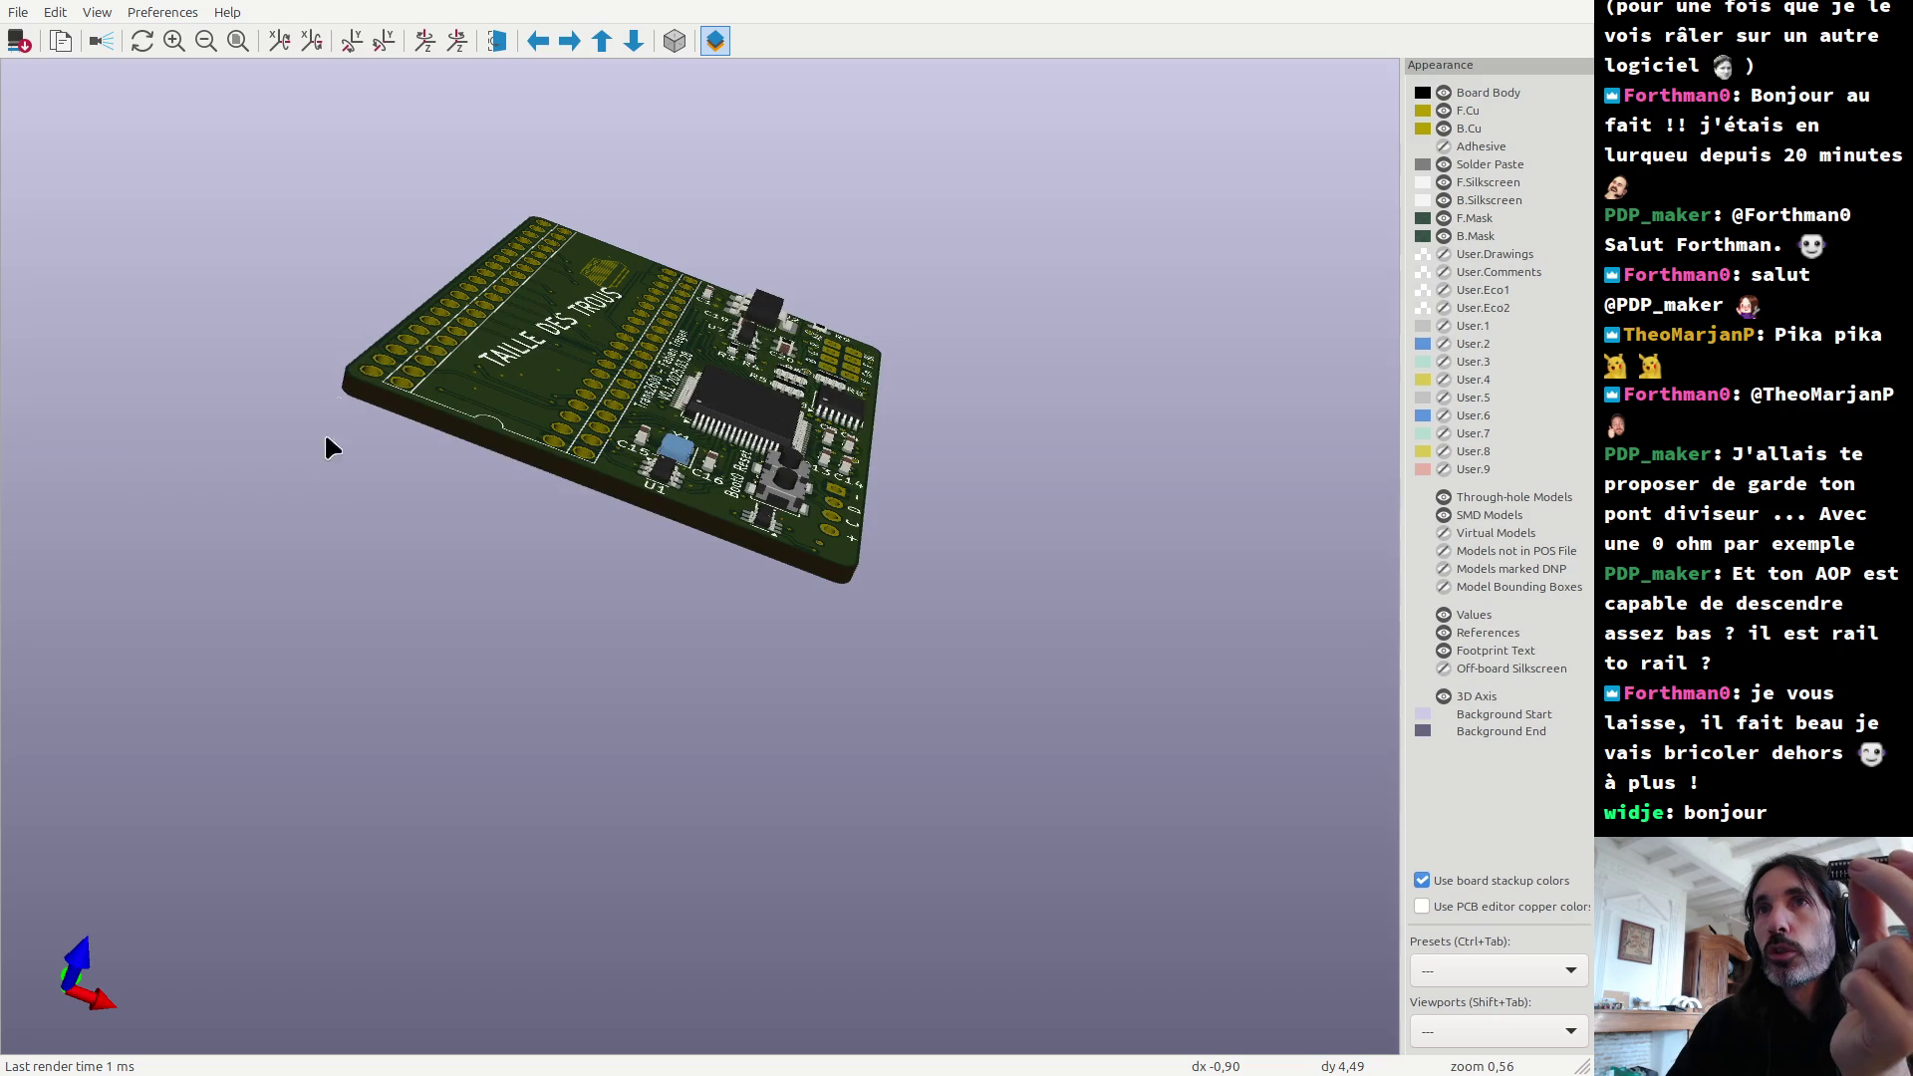
{"action": "left_click_drag", "start_coordinate": [544, 380], "coordinate": [628, 655]}
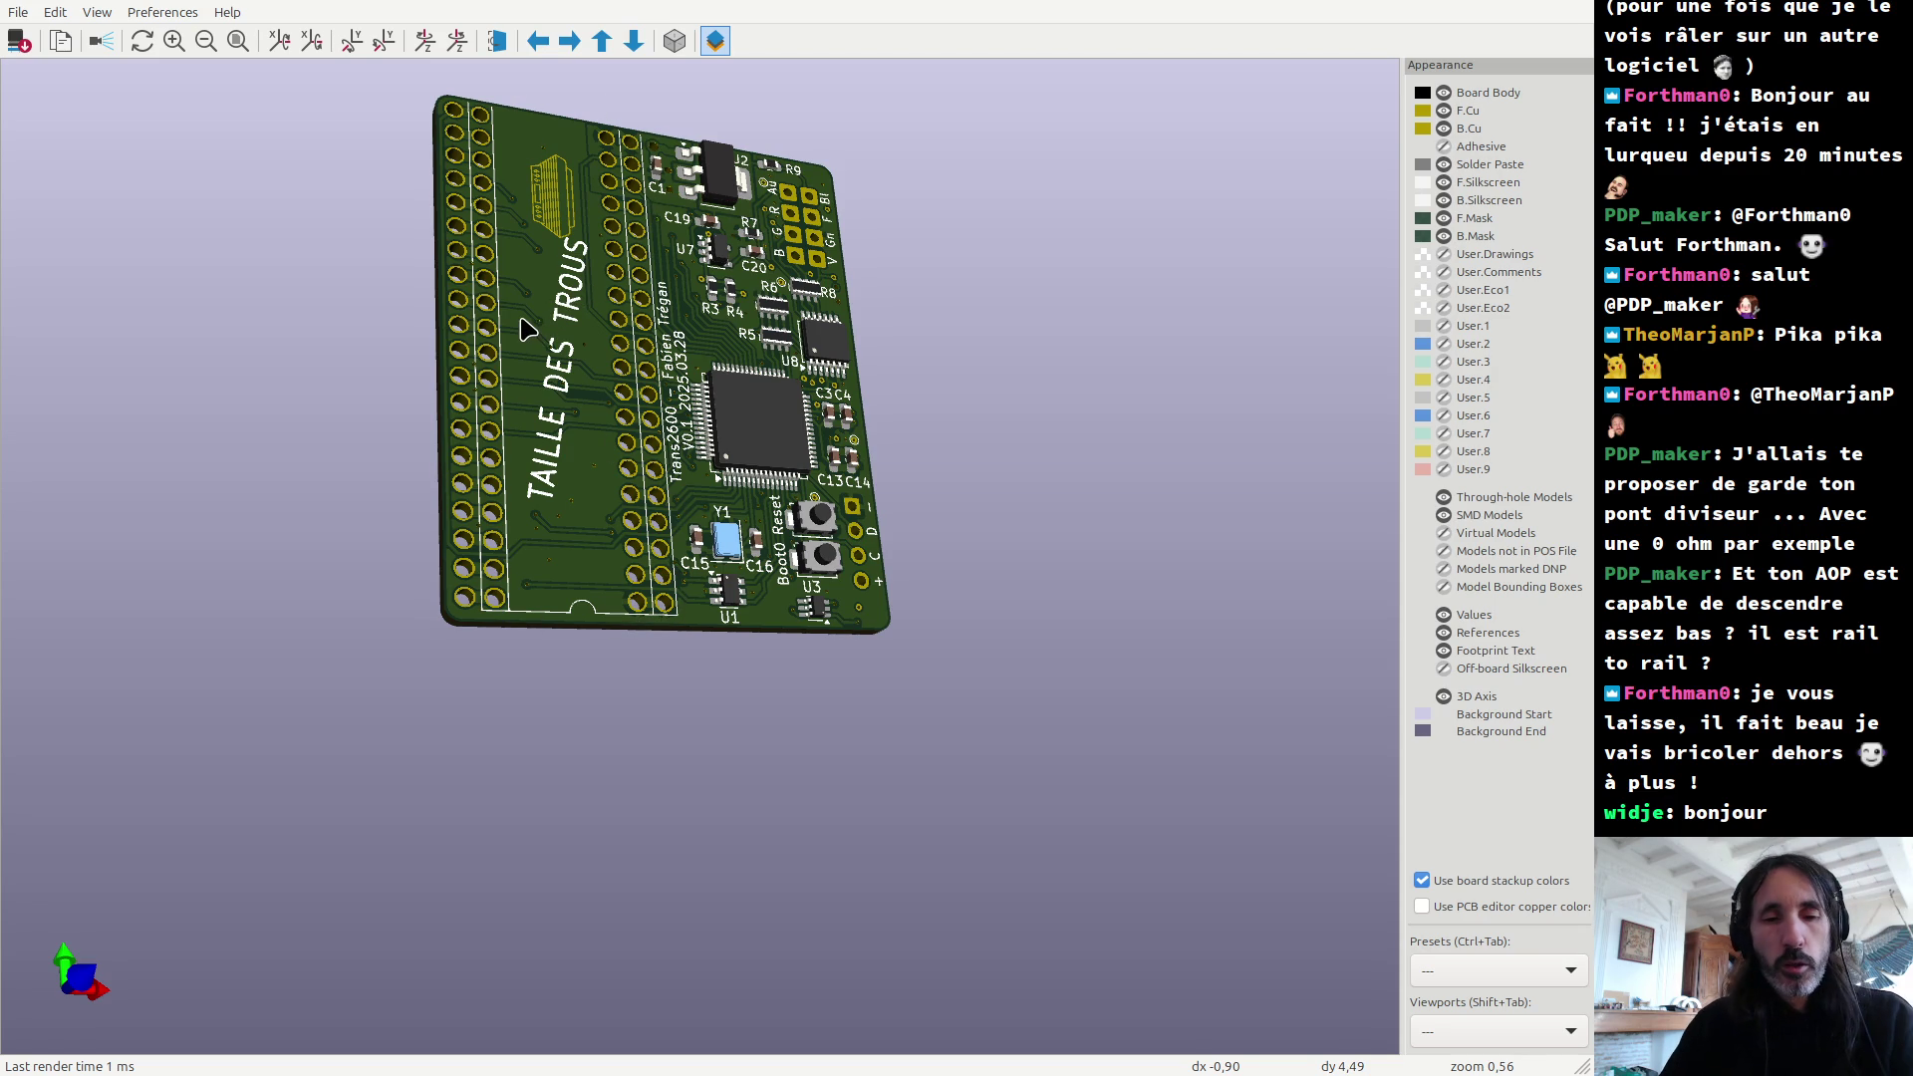
{"action": "mouse_move", "coordinate": [610, 394]}
{"action": "left_mouse_down"}
{"action": "mouse_move", "coordinate": [538, 419]}
{"action": "mouse_move", "coordinate": [470, 369]}
{"action": "left_mouse_up"}
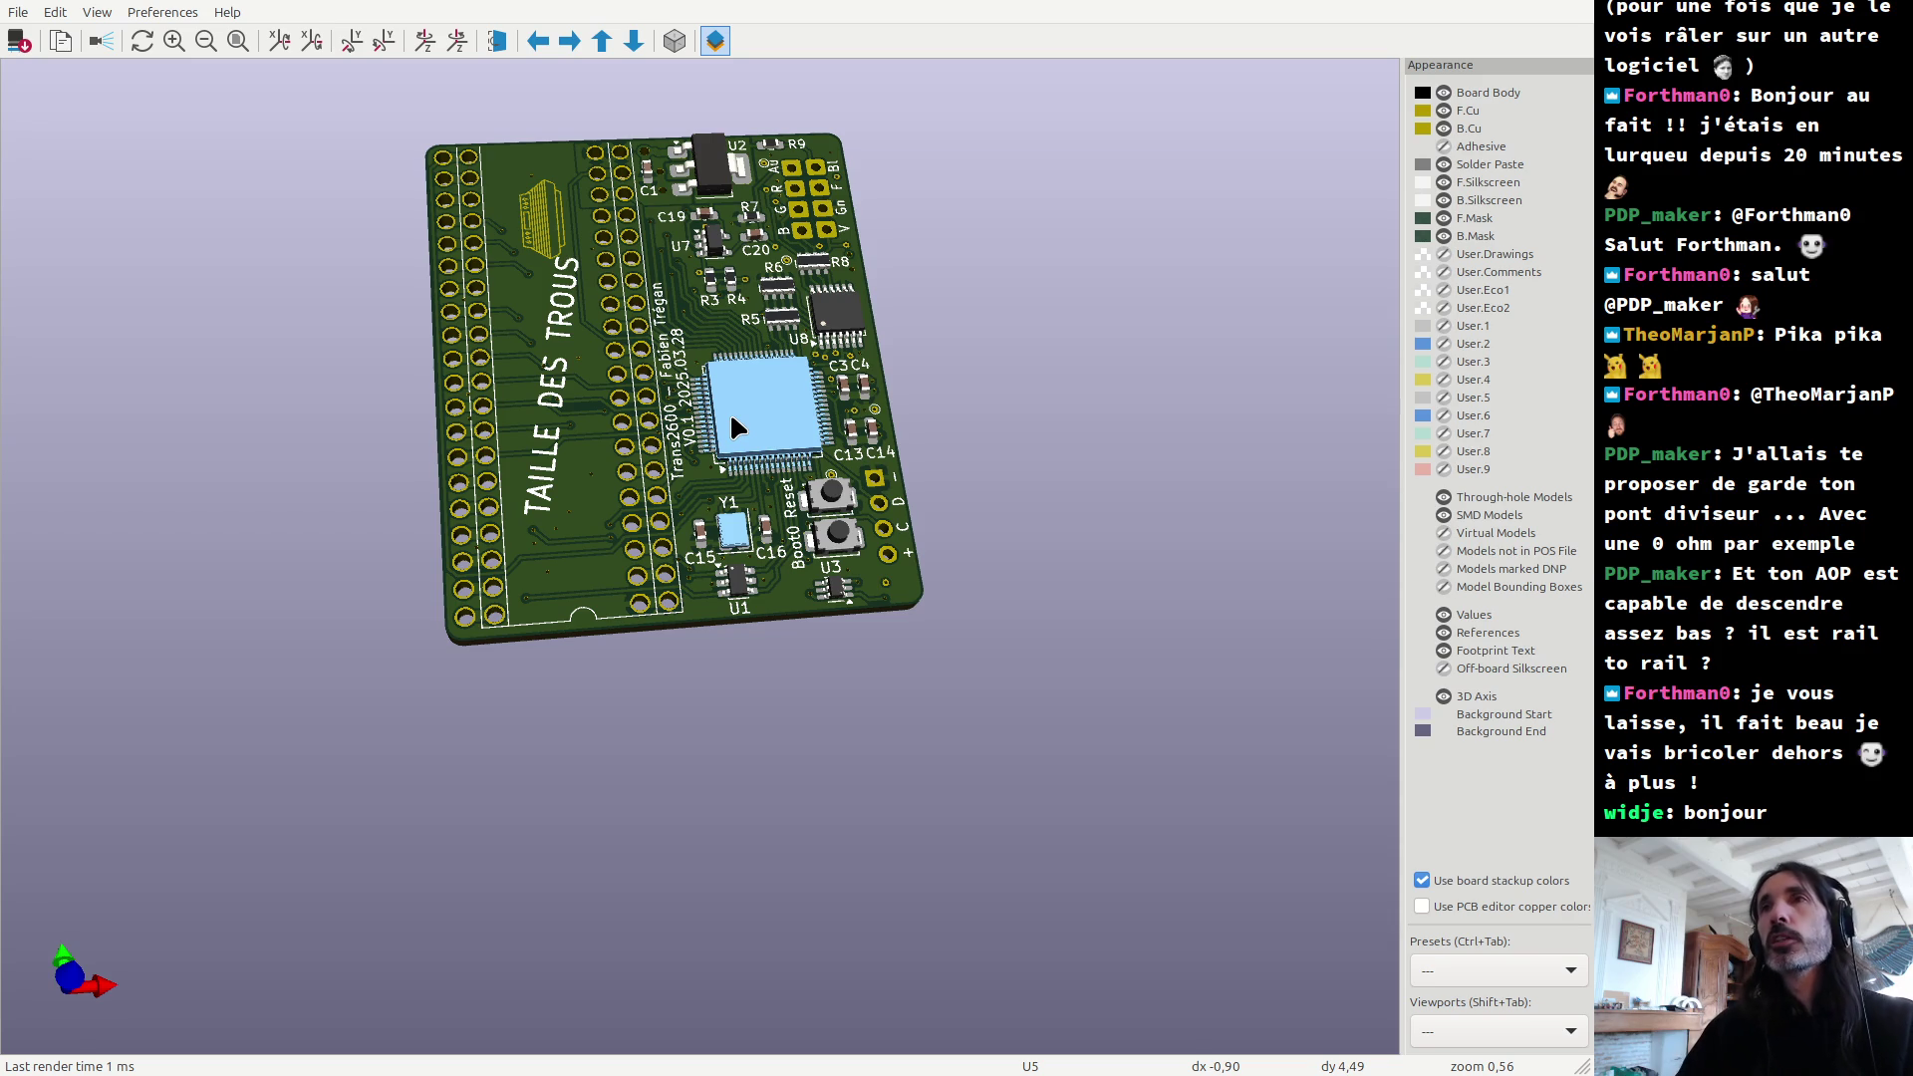
{"action": "left_click_drag", "start_coordinate": [683, 315], "coordinate": [697, 677]}
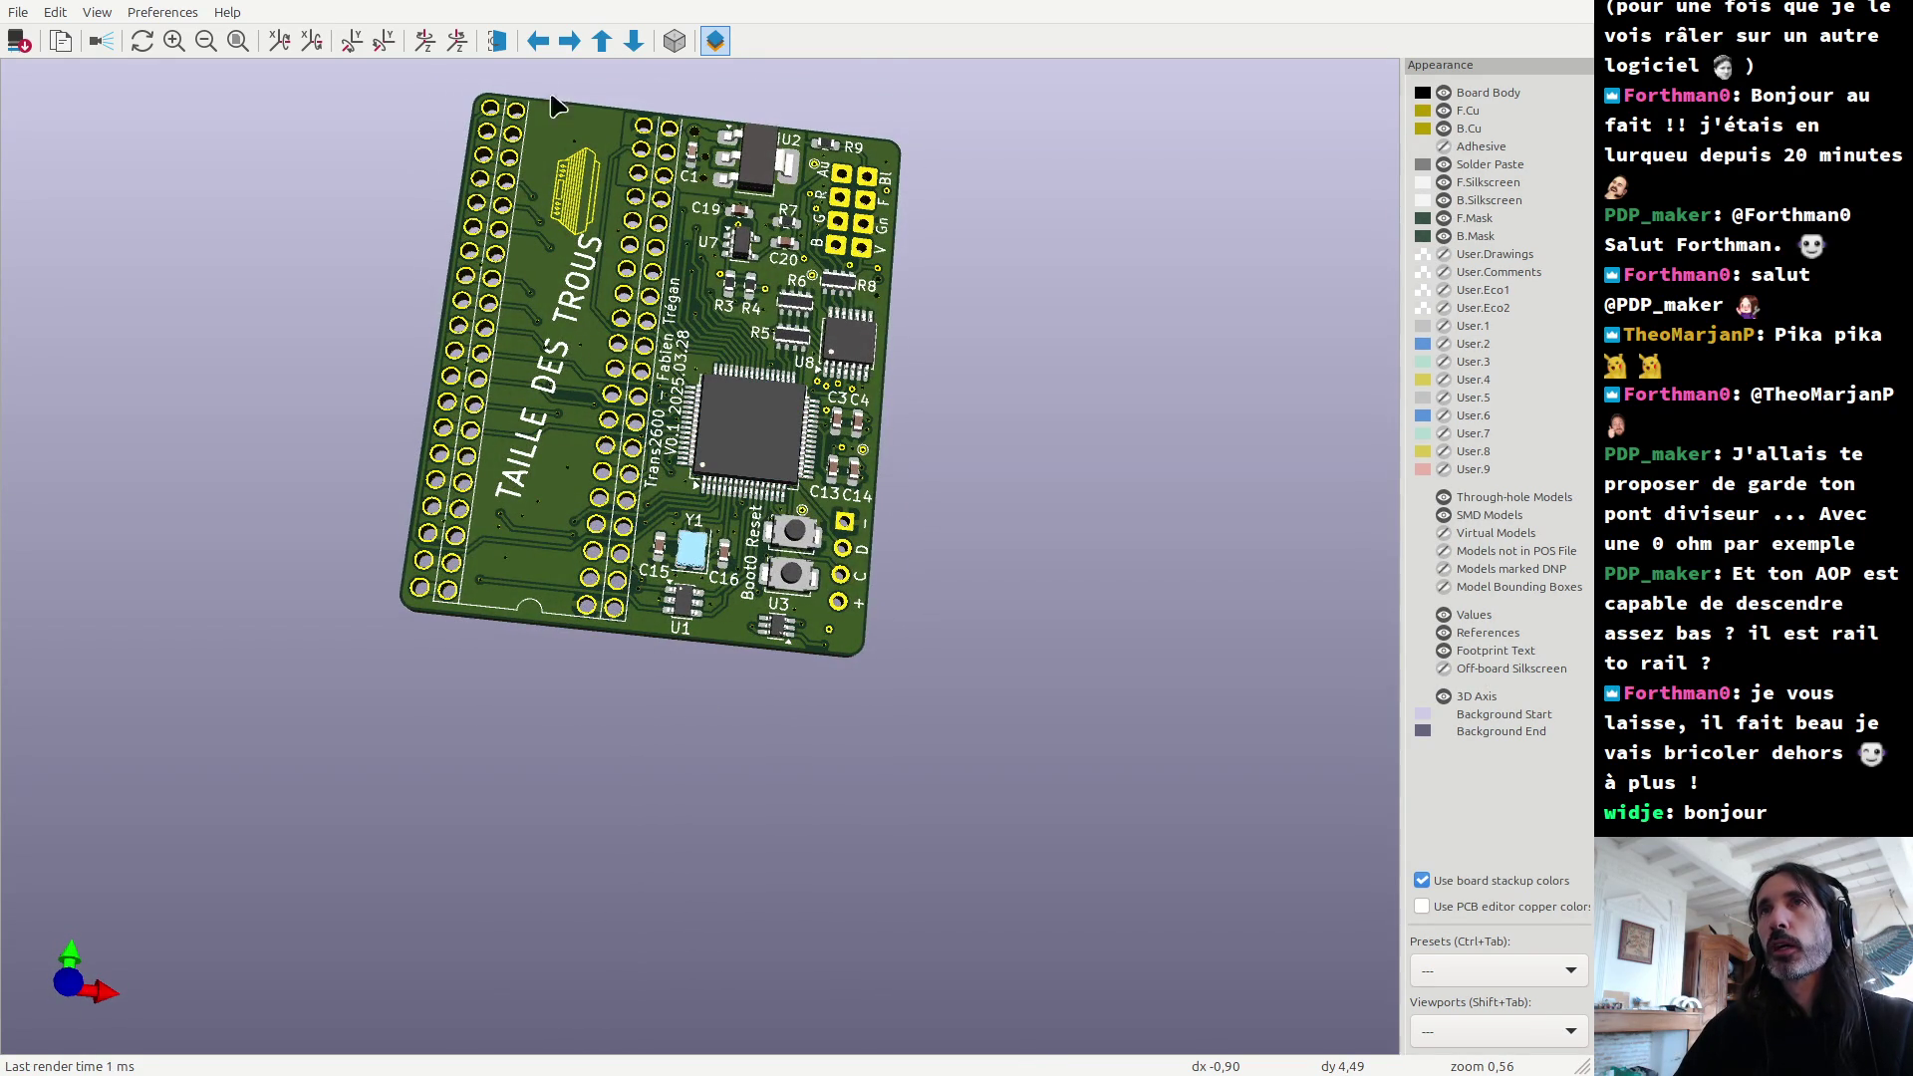
{"action": "left_click", "coordinate": [497, 42]}
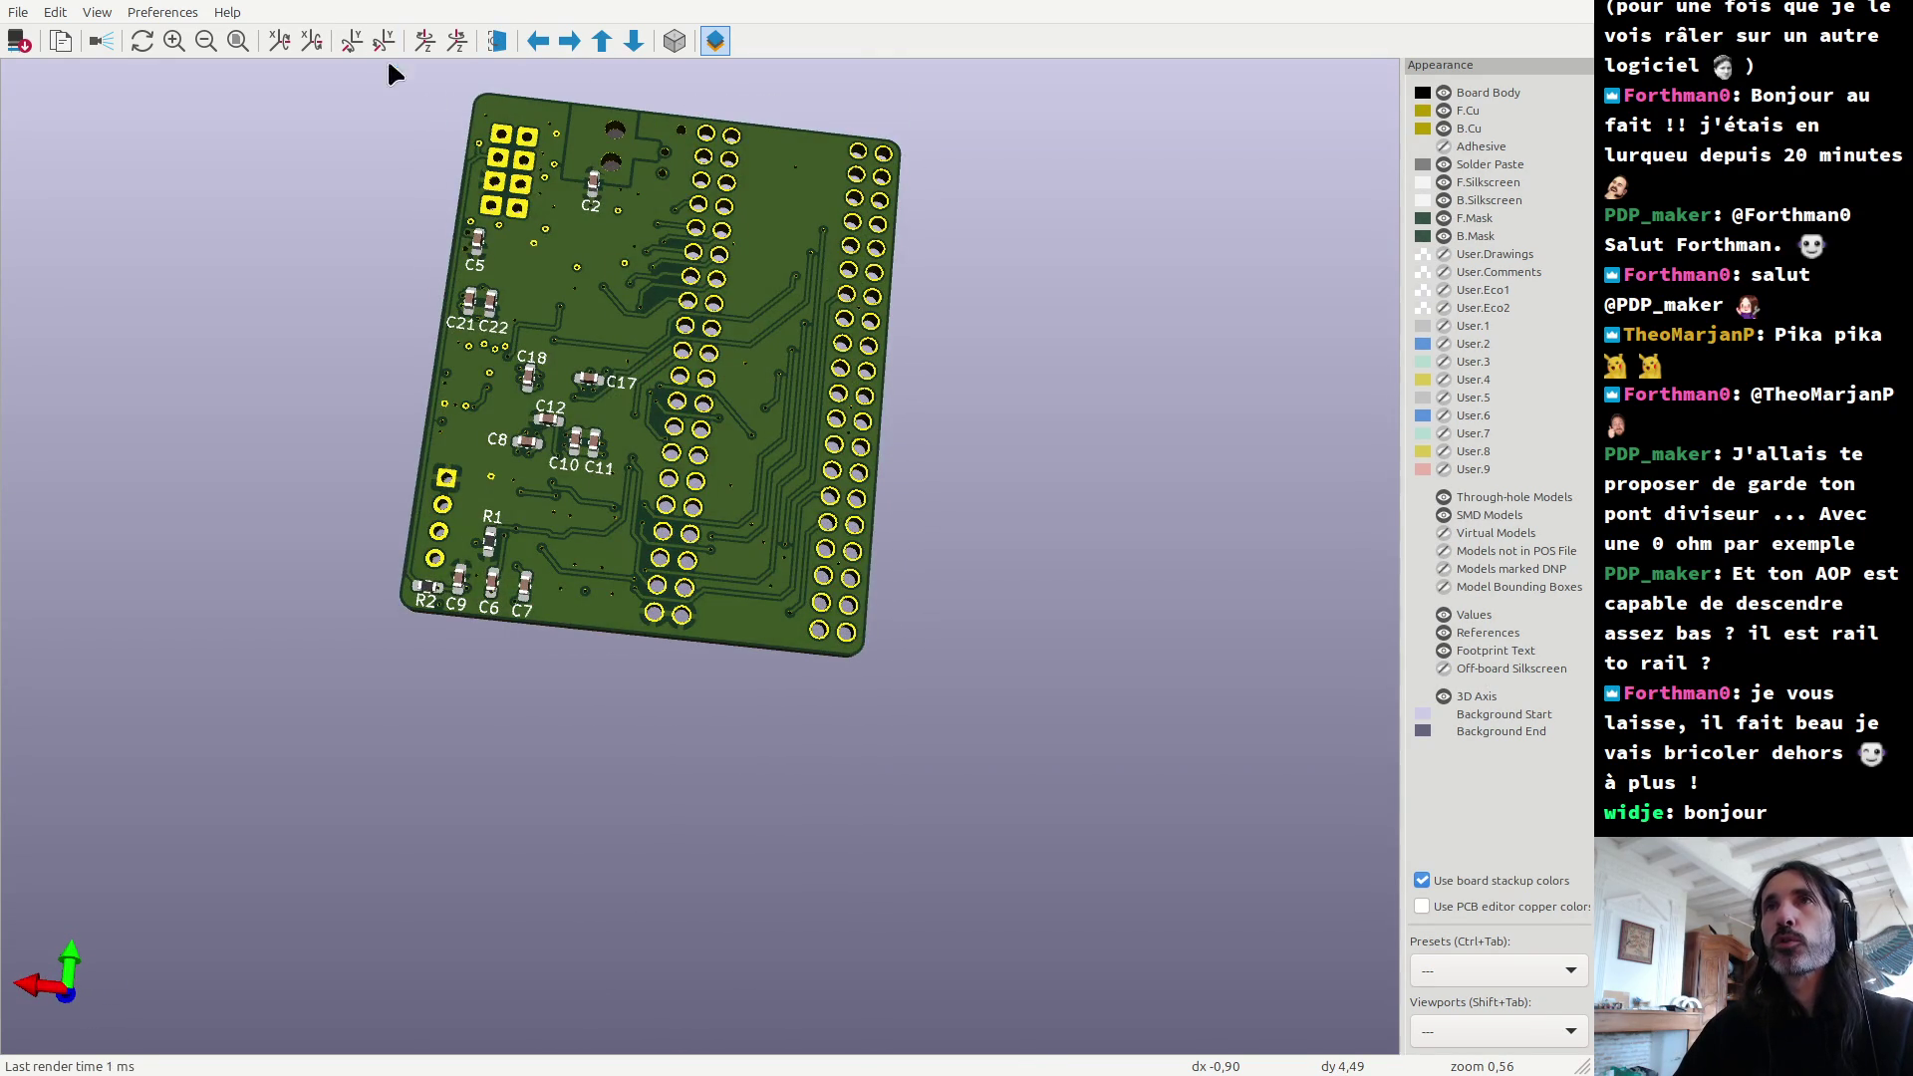
{"action": "key", "text": "z"}
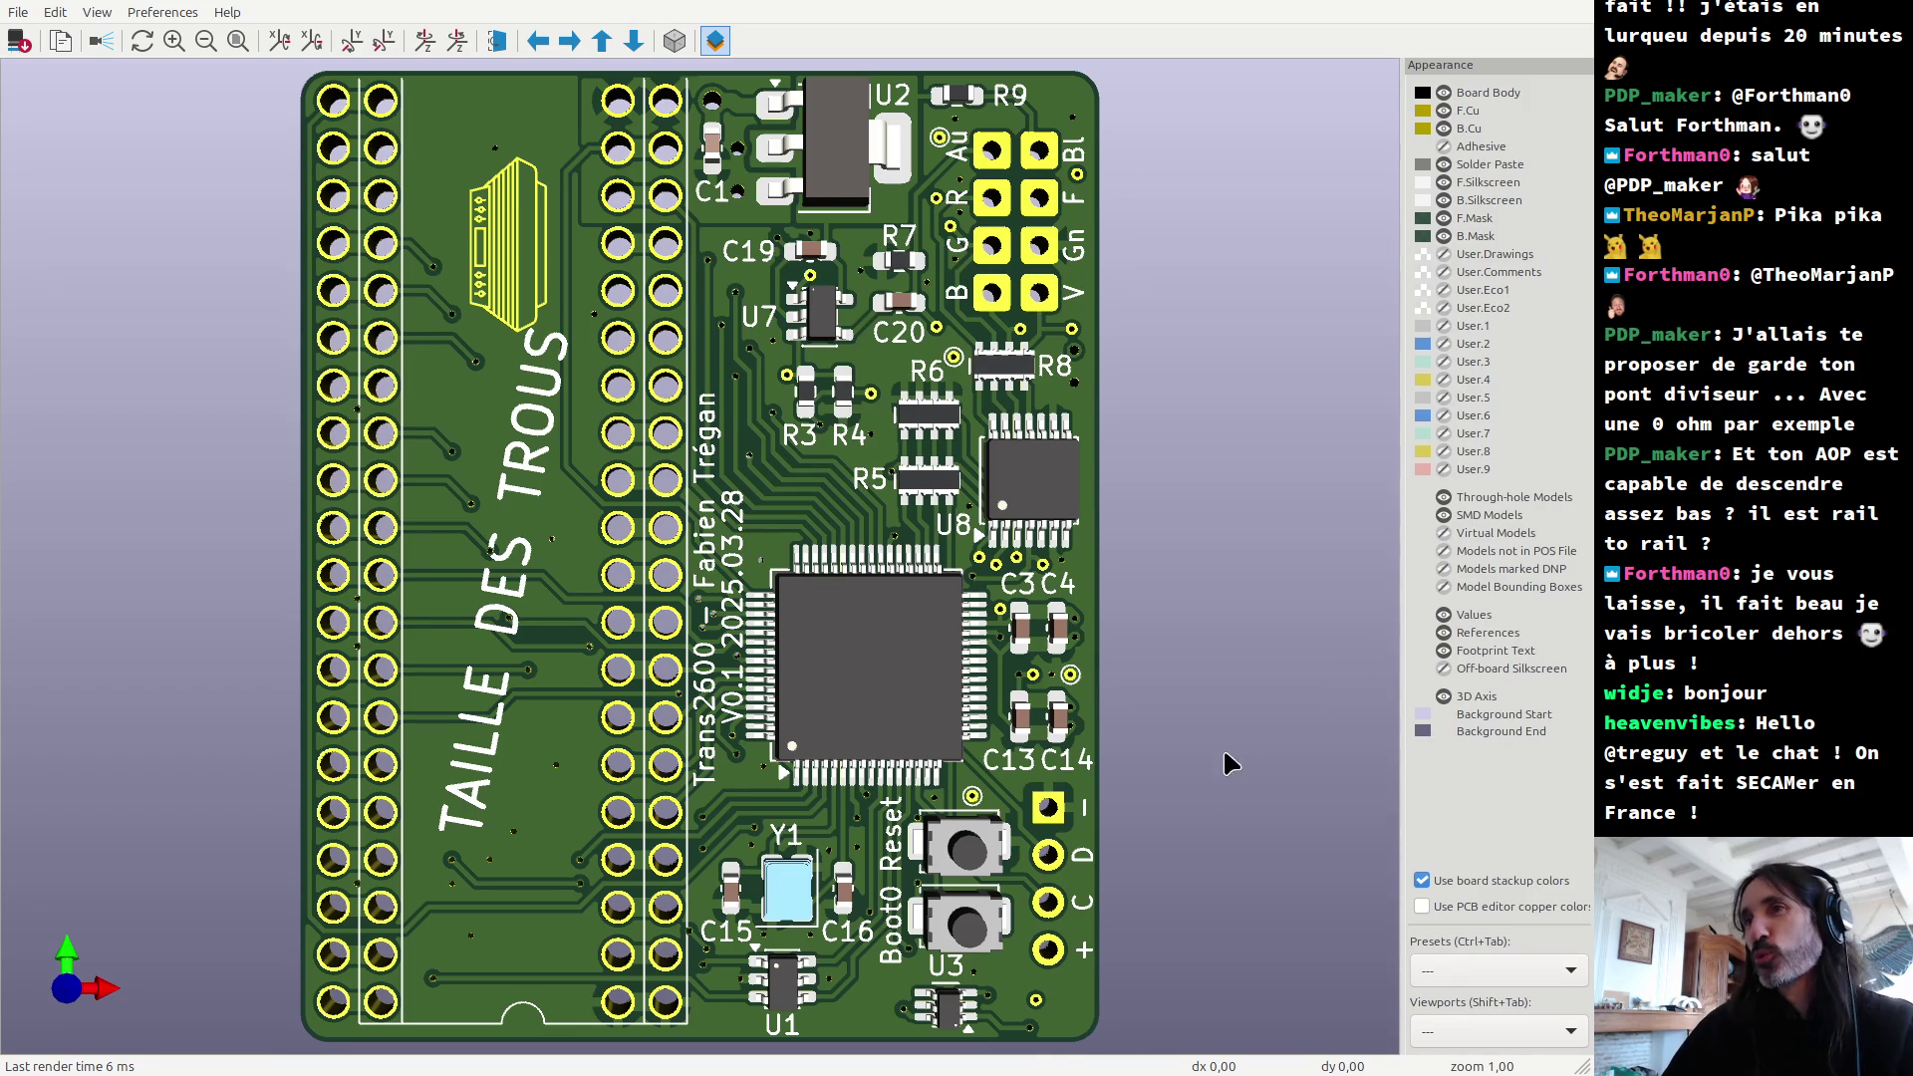
{"action": "mouse_move", "coordinate": [869, 698]}
{"action": "left_mouse_down"}
{"action": "mouse_move", "coordinate": [232, 764]}
{"action": "mouse_move", "coordinate": [608, 607]}
{"action": "mouse_move", "coordinate": [594, 679]}
{"action": "mouse_move", "coordinate": [782, 525]}
{"action": "mouse_move", "coordinate": [698, 652]}
{"action": "mouse_move", "coordinate": [700, 684]}
{"action": "mouse_move", "coordinate": [845, 525]}
{"action": "mouse_move", "coordinate": [618, 717]}
{"action": "left_mouse_up"}
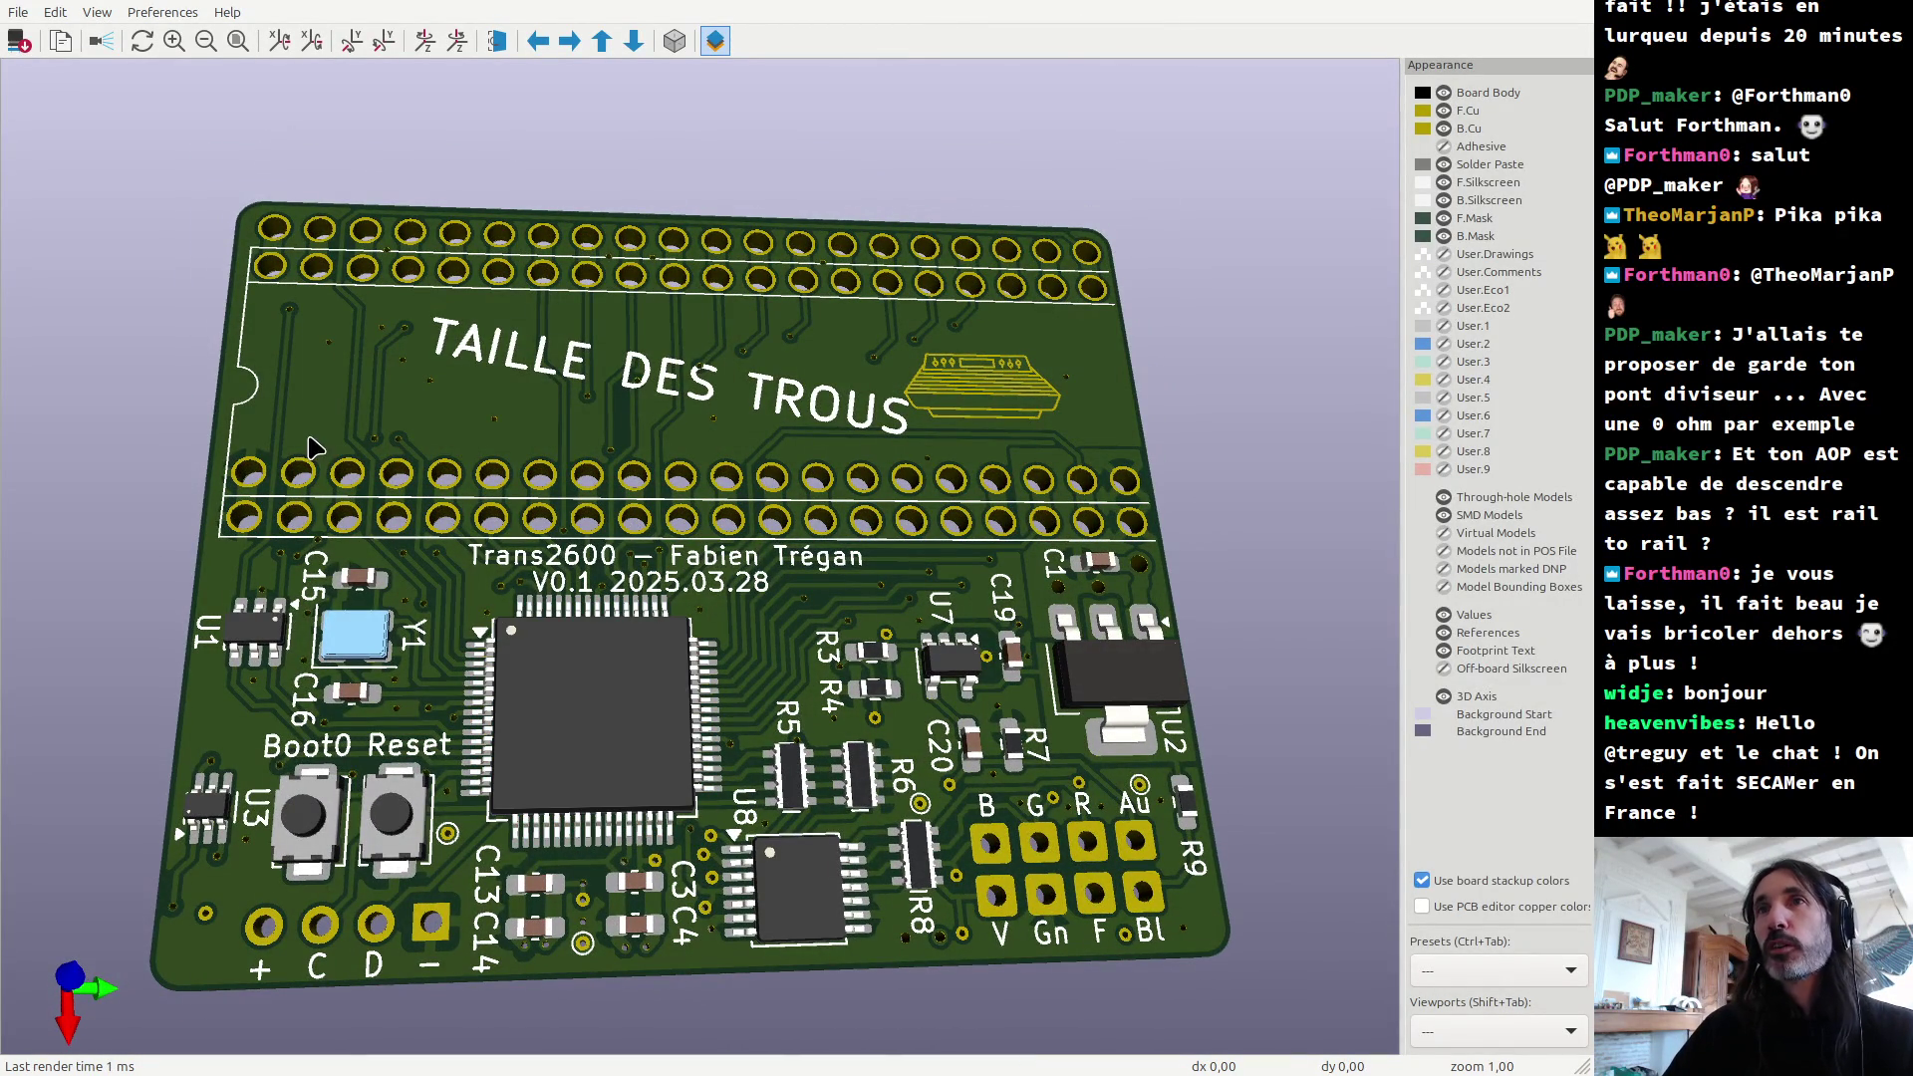
{"action": "left_click_drag", "start_coordinate": [670, 343], "coordinate": [664, 584]}
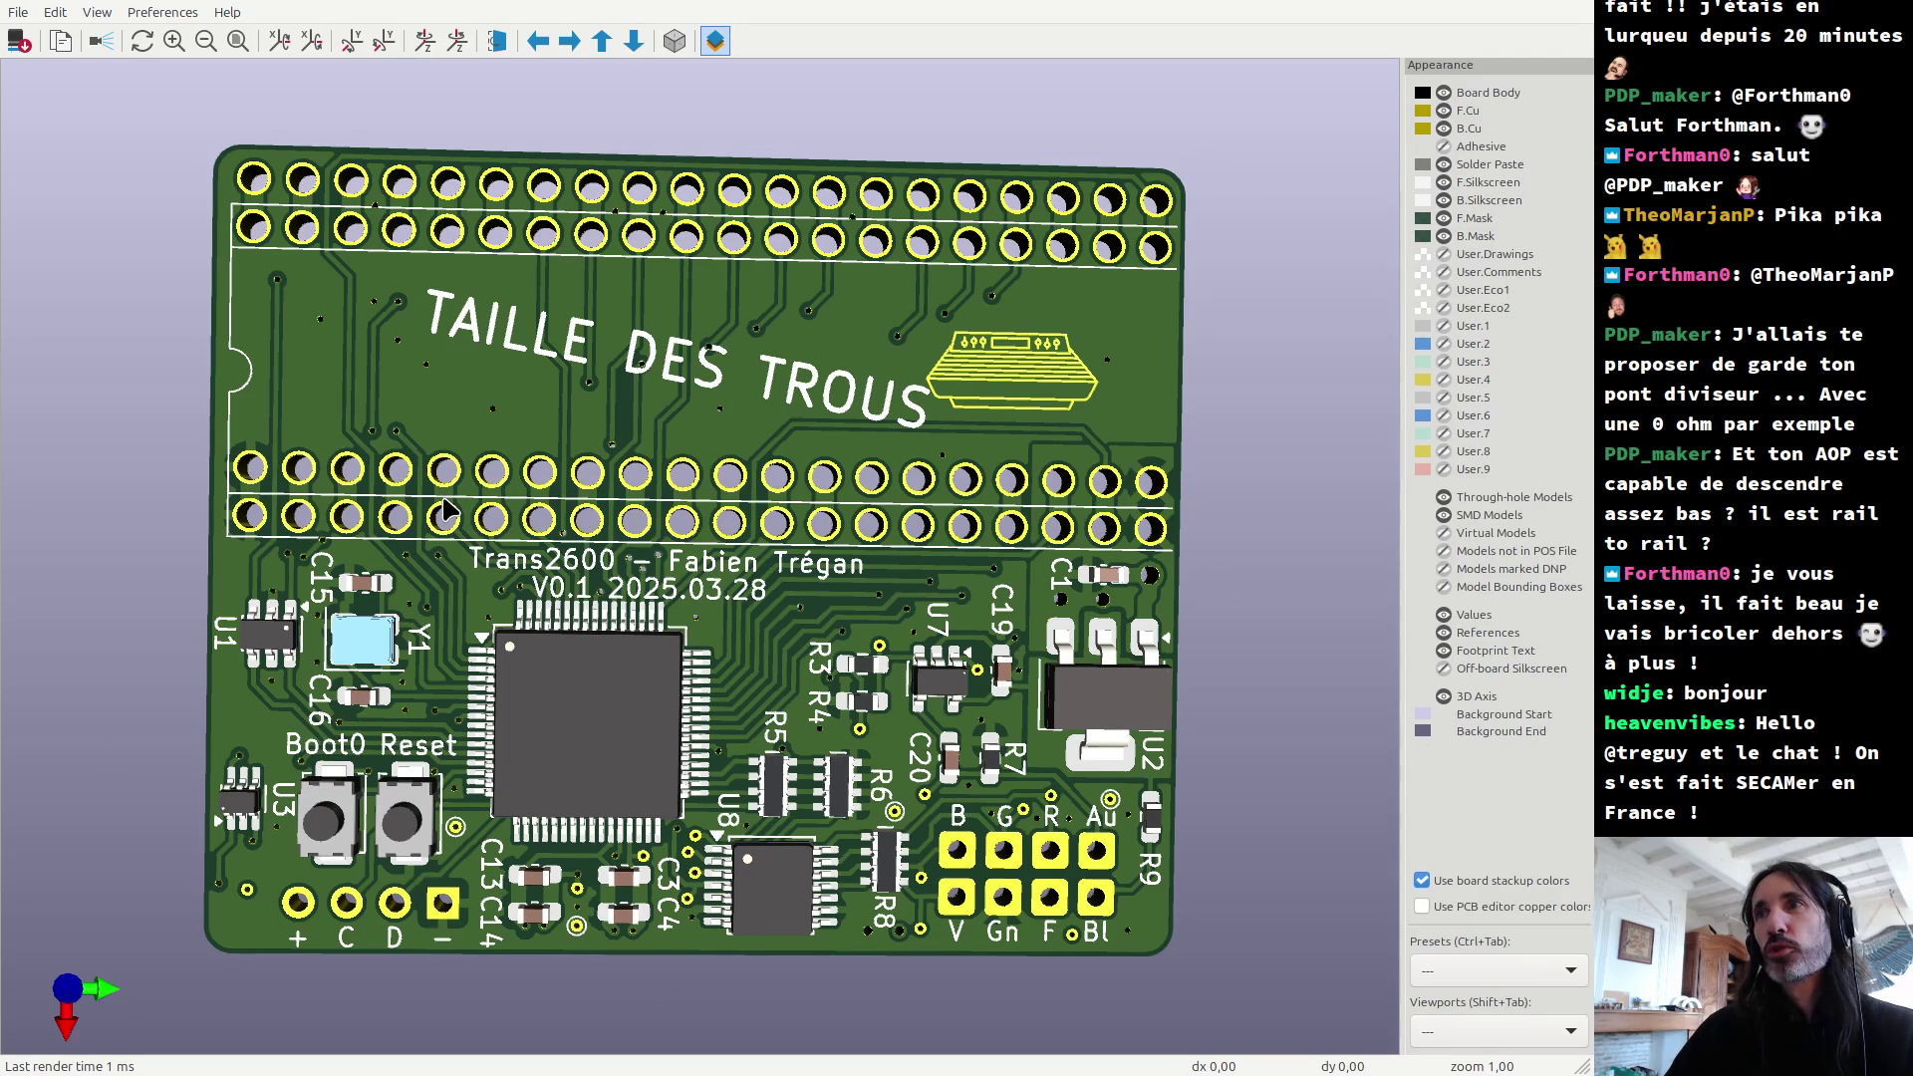
{"action": "left_click_drag", "start_coordinate": [873, 630], "coordinate": [908, 571]}
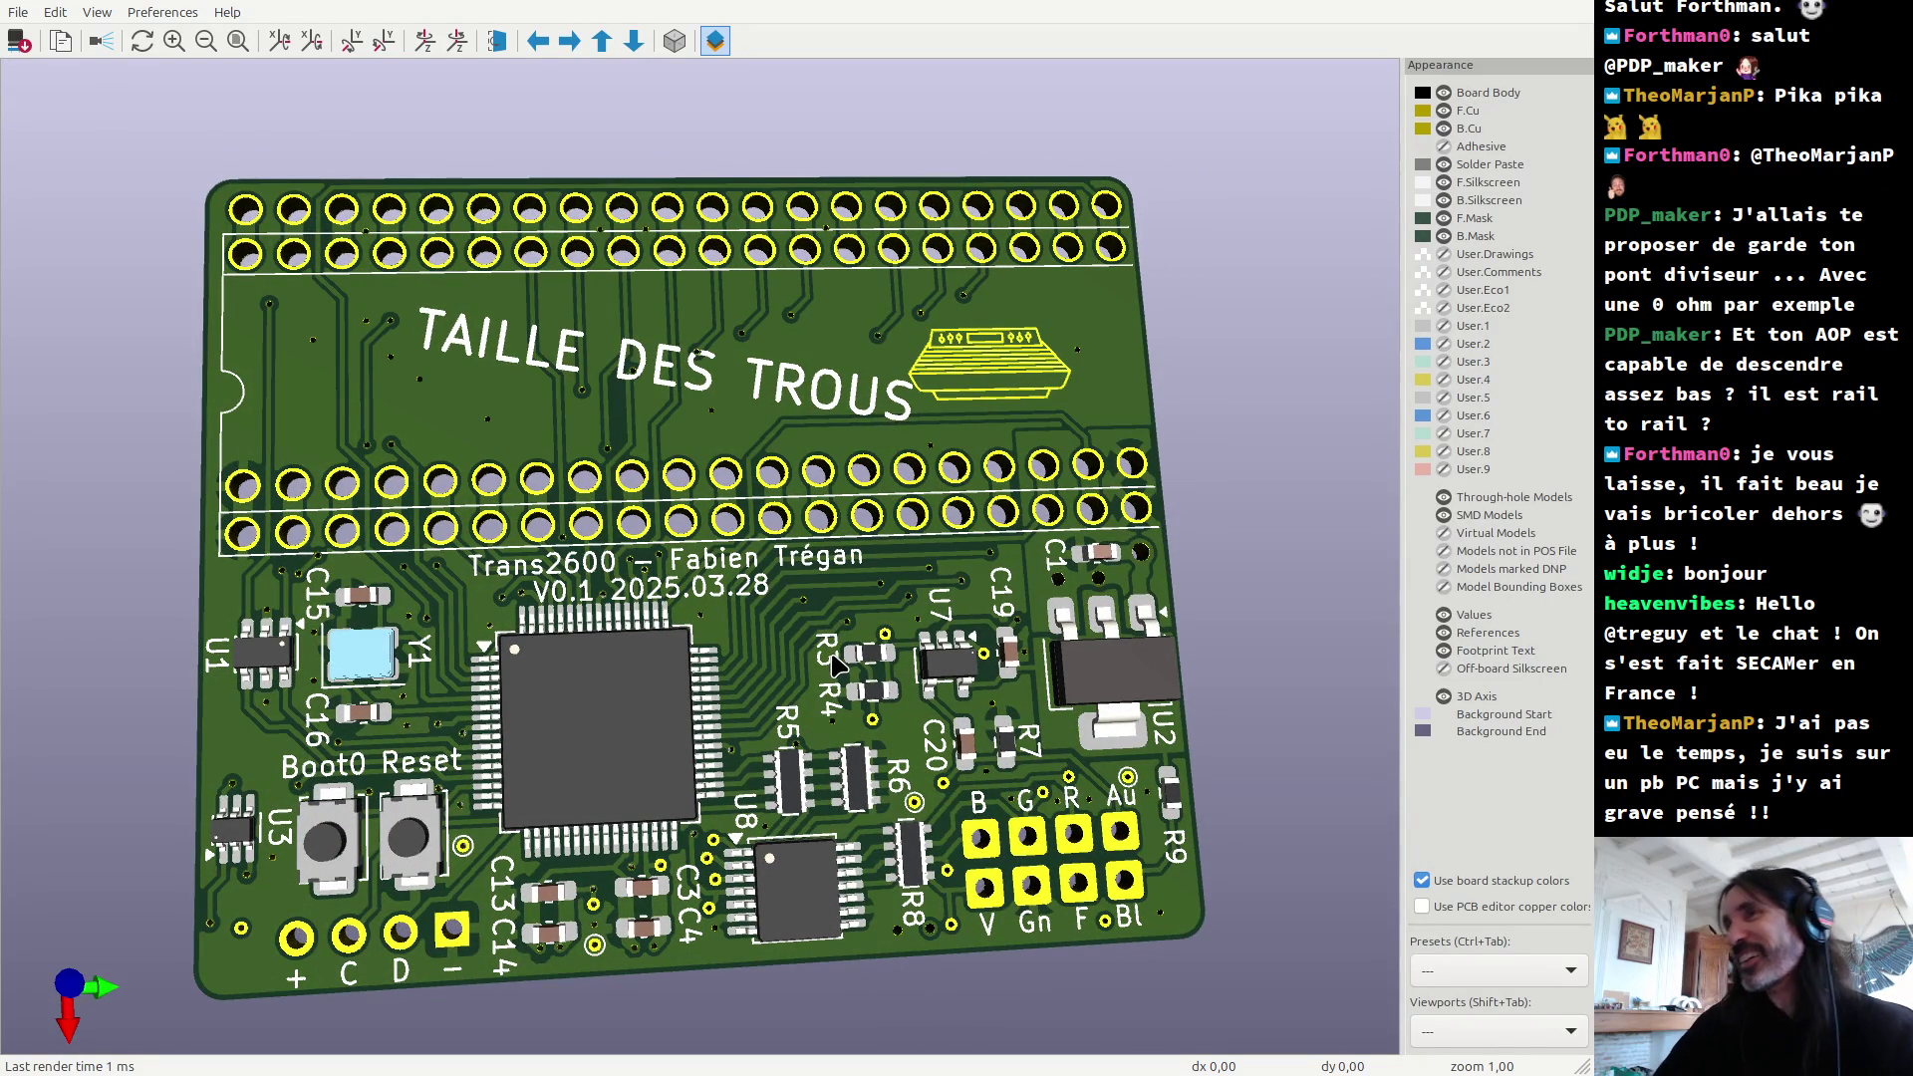
{"action": "key", "text": "alt+Tab"}
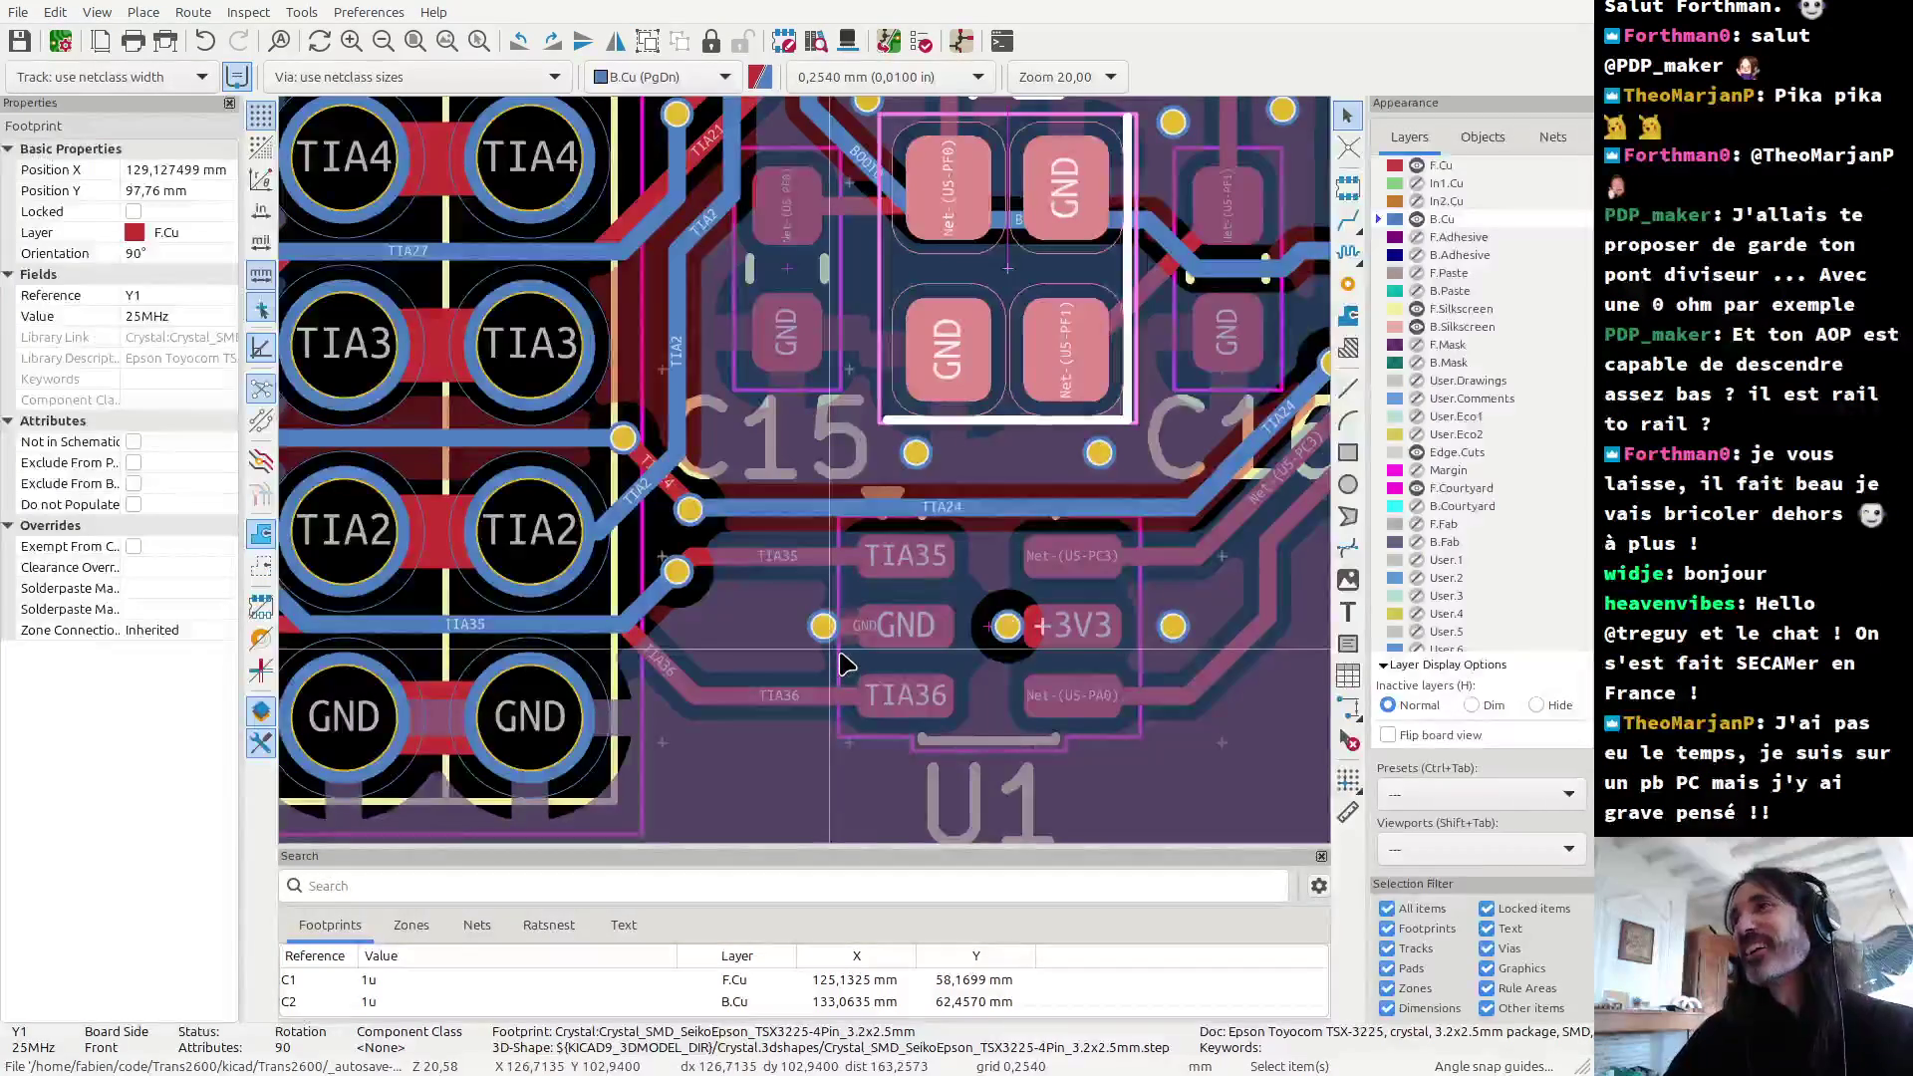
Step: Zoom and pan the PCB layout to the whole board, then reopen the 3D view and Alt+Tab away
{"action": "scroll", "coordinate": [835, 666], "scroll_direction": "down", "scroll_amount": 3}
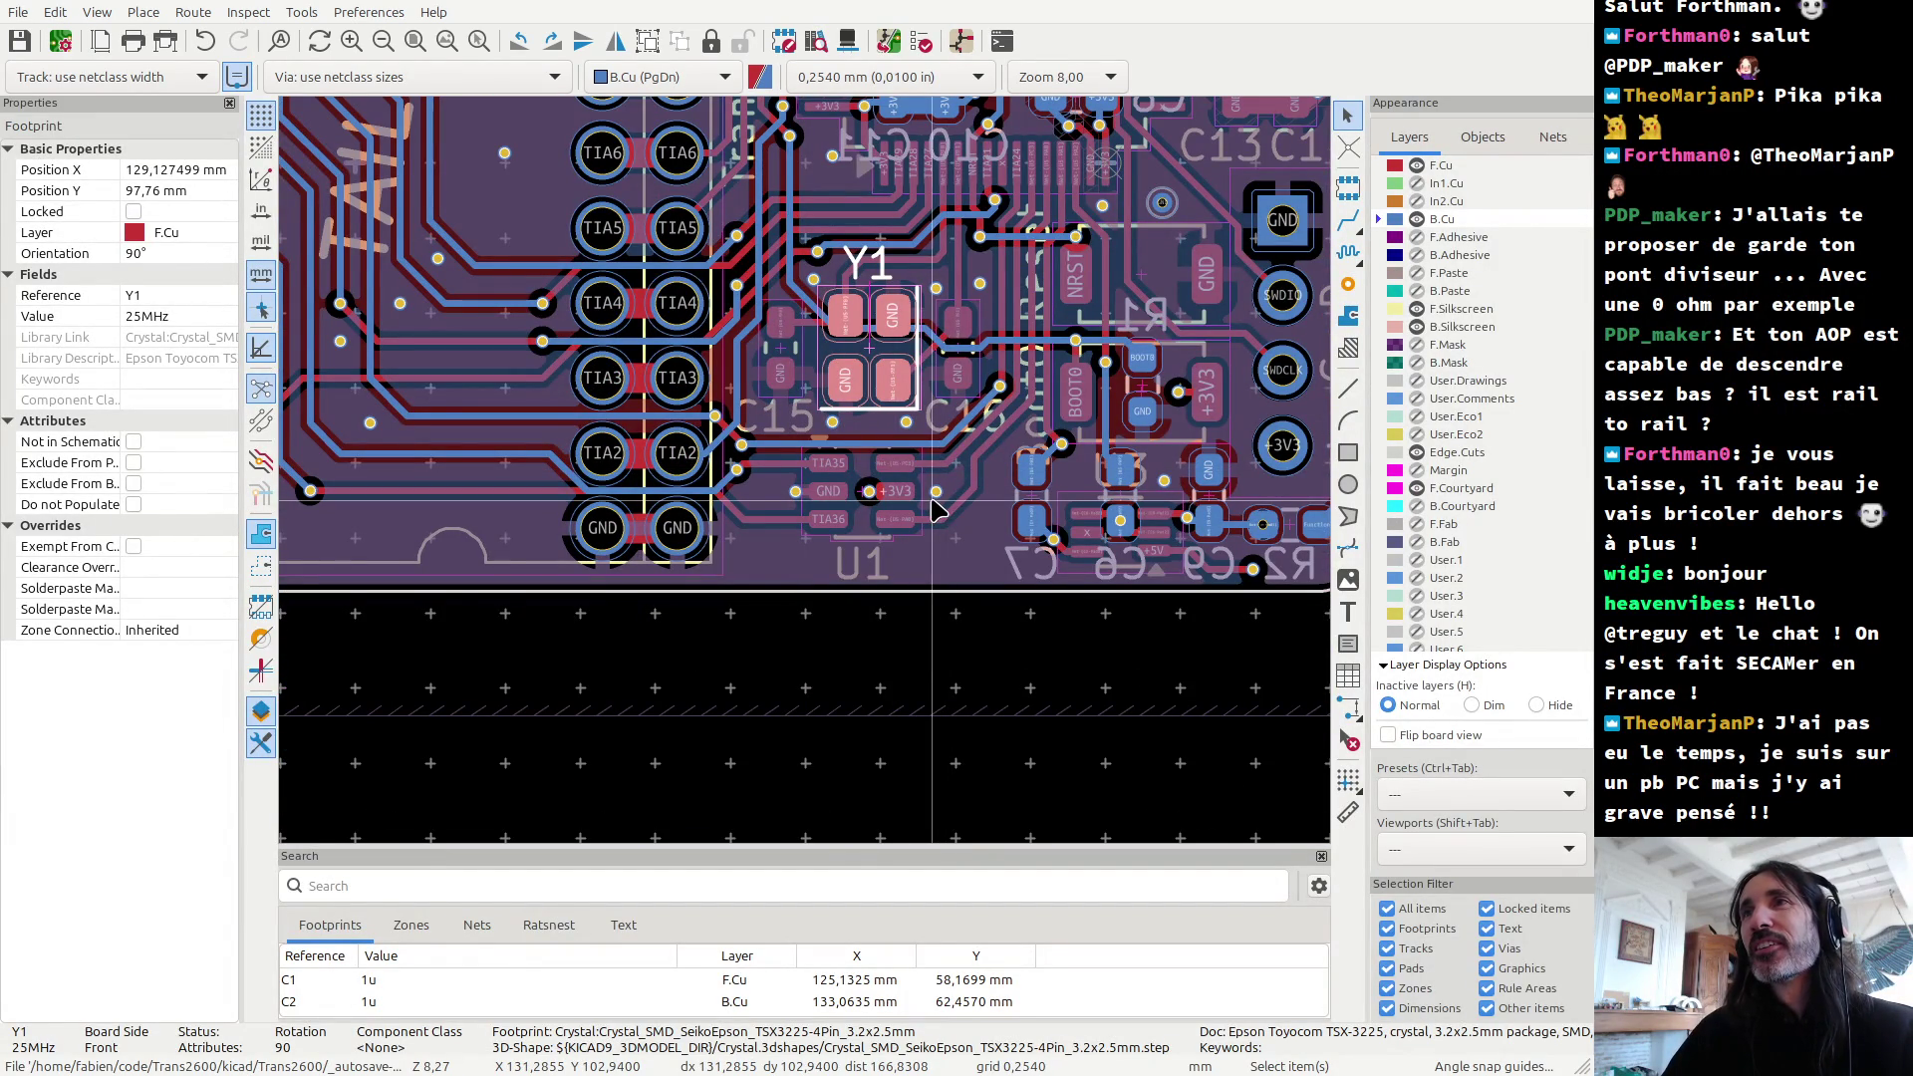
{"action": "scroll", "coordinate": [842, 461], "scroll_direction": "down", "scroll_amount": 4}
{"action": "middle_click_drag", "start_coordinate": [747, 300], "coordinate": [780, 491]}
{"action": "scroll", "coordinate": [780, 491], "scroll_direction": "up", "scroll_amount": 3}
{"action": "scroll", "coordinate": [781, 492], "scroll_direction": "down", "scroll_amount": 2}
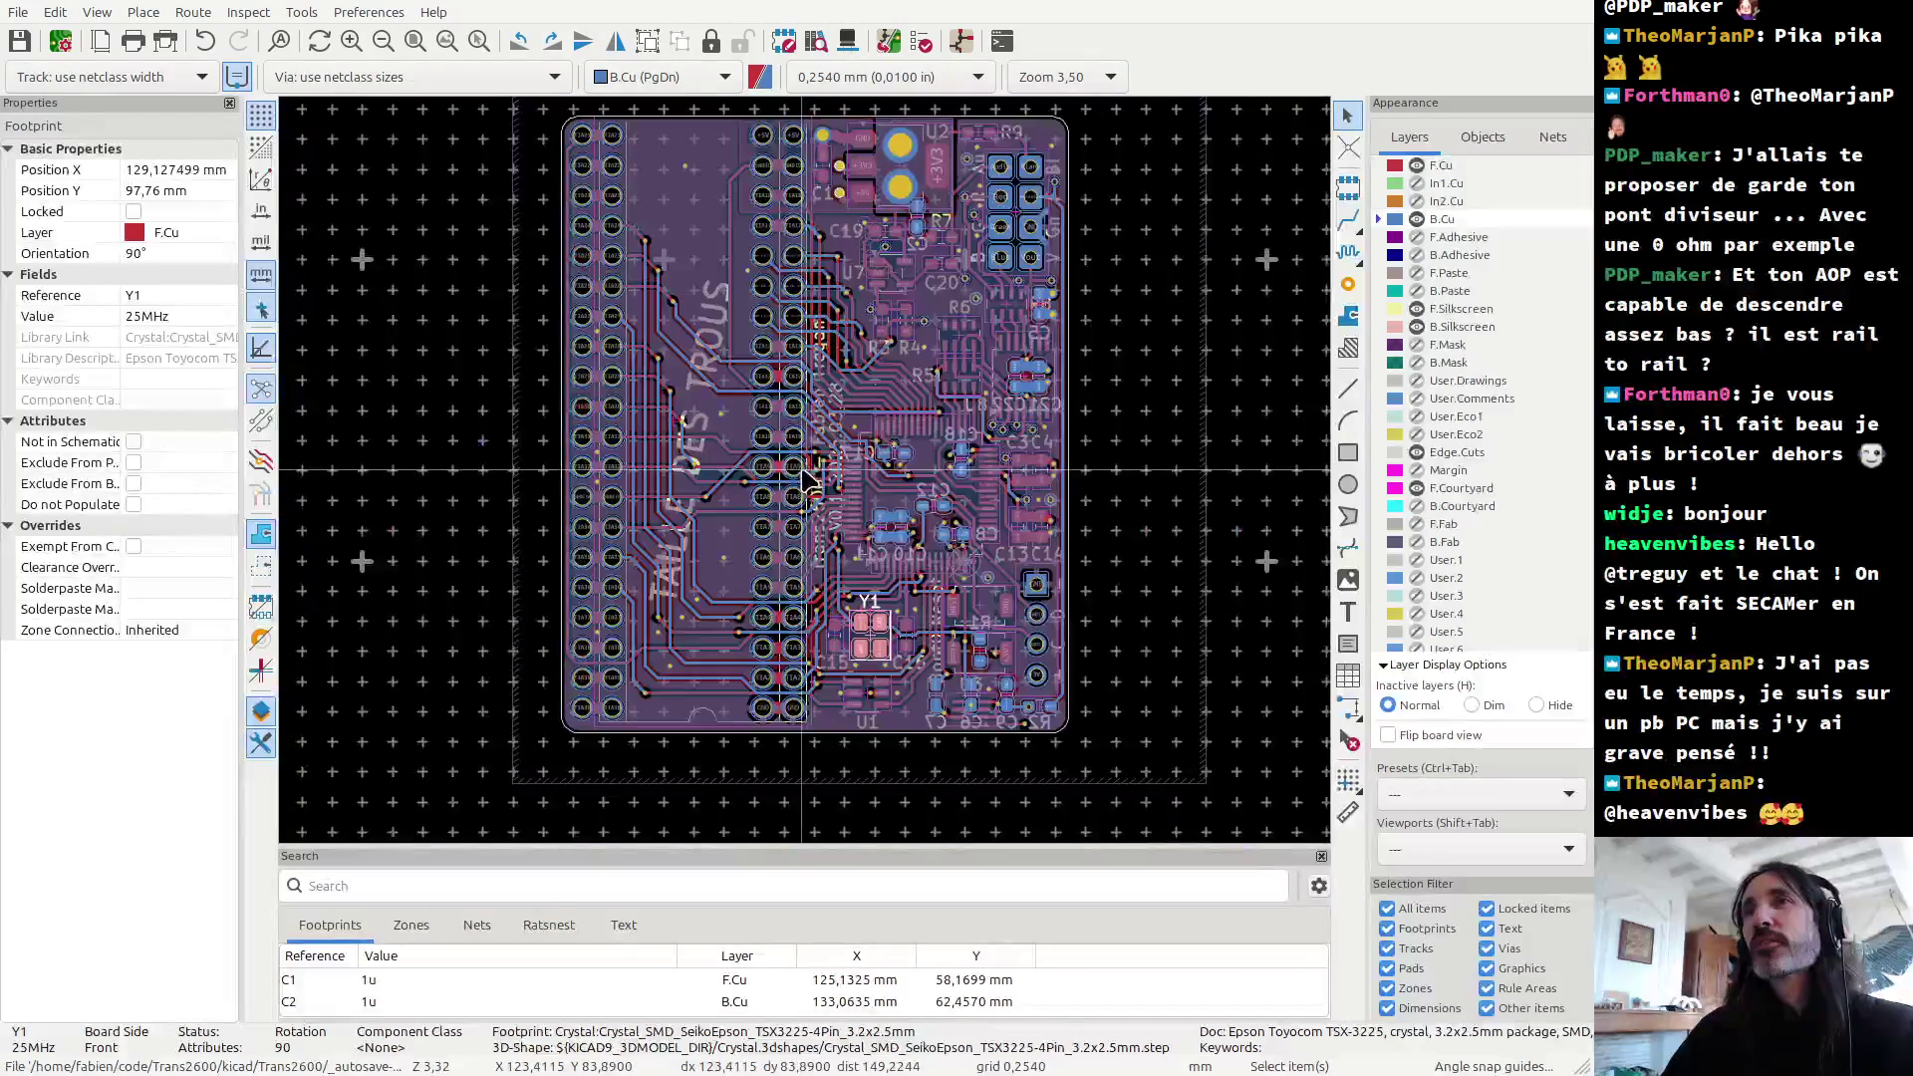
{"action": "key", "text": "alt+3"}
{"action": "key", "text": "alt+Tab"}
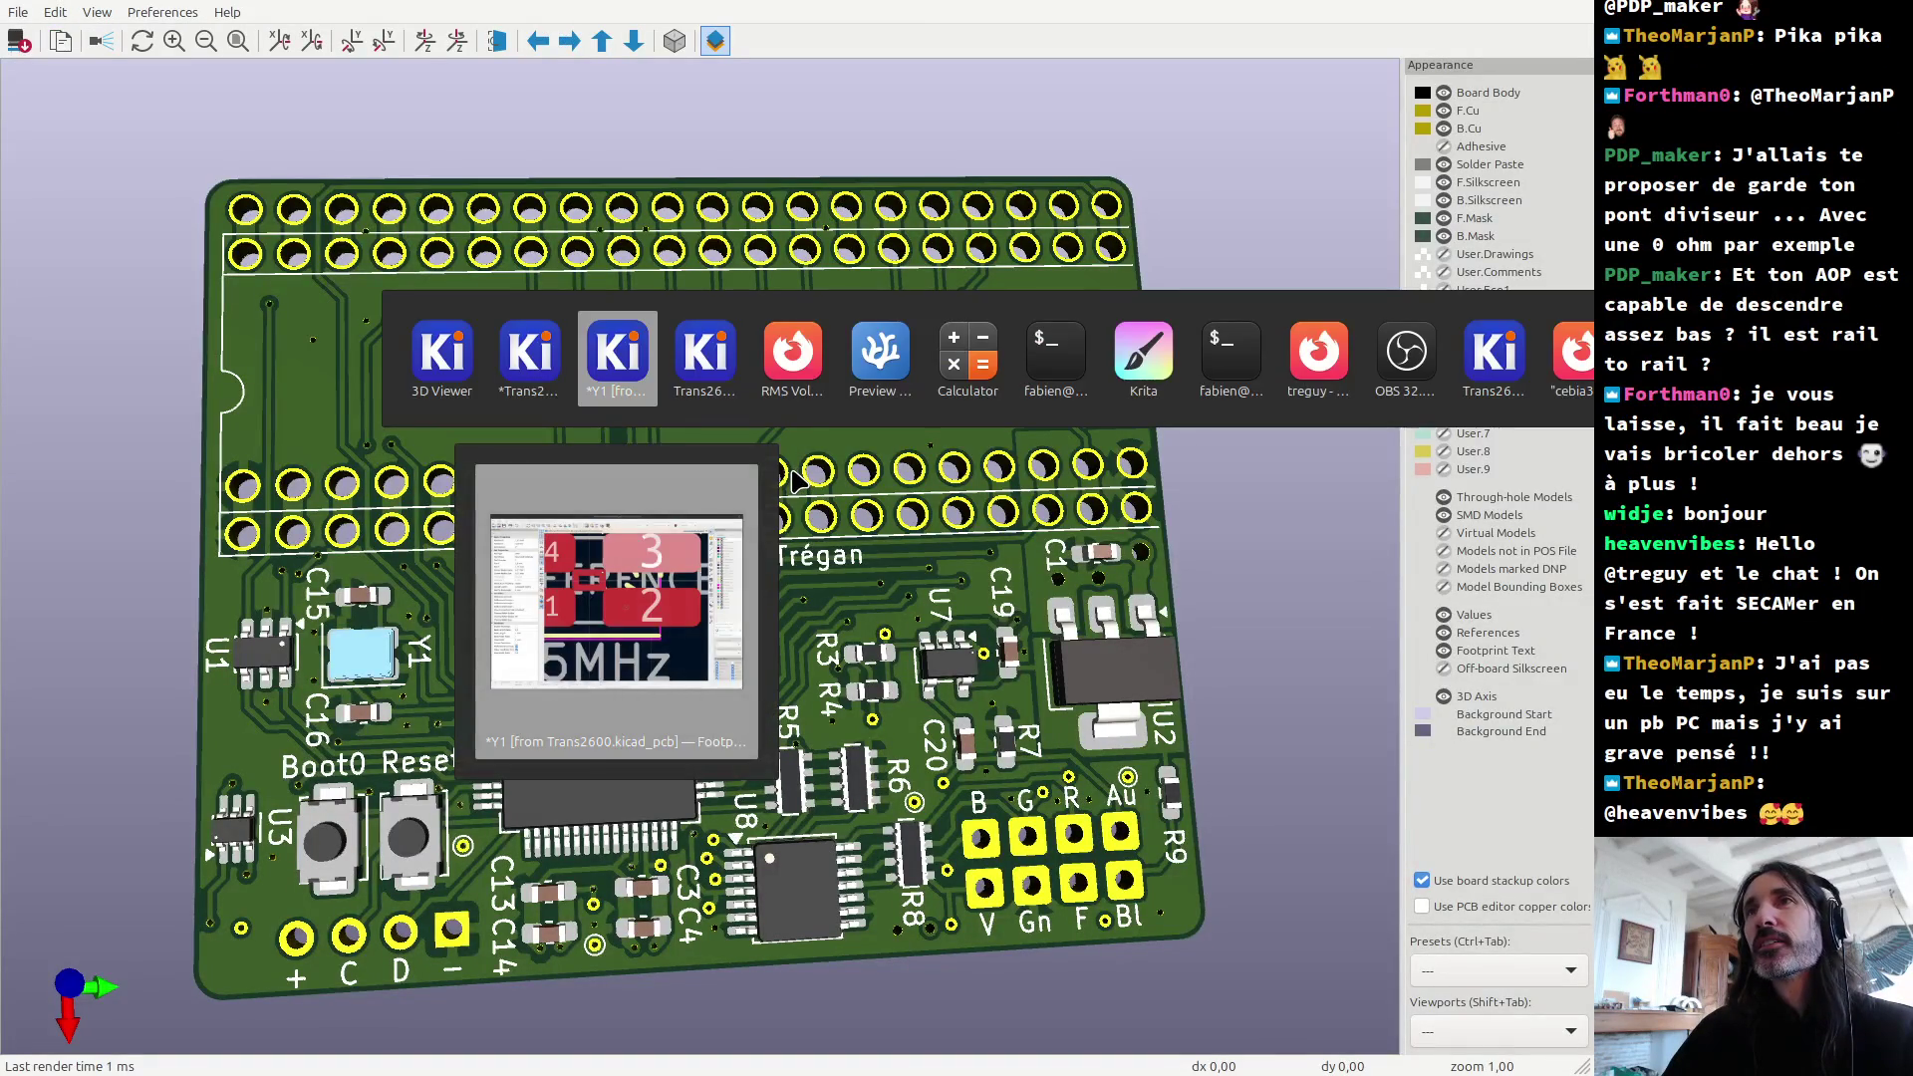
Step: In Krita, sketch the right-hand board's edges and rail and label it with a 4
{"action": "left_click", "coordinate": [1143, 353]}
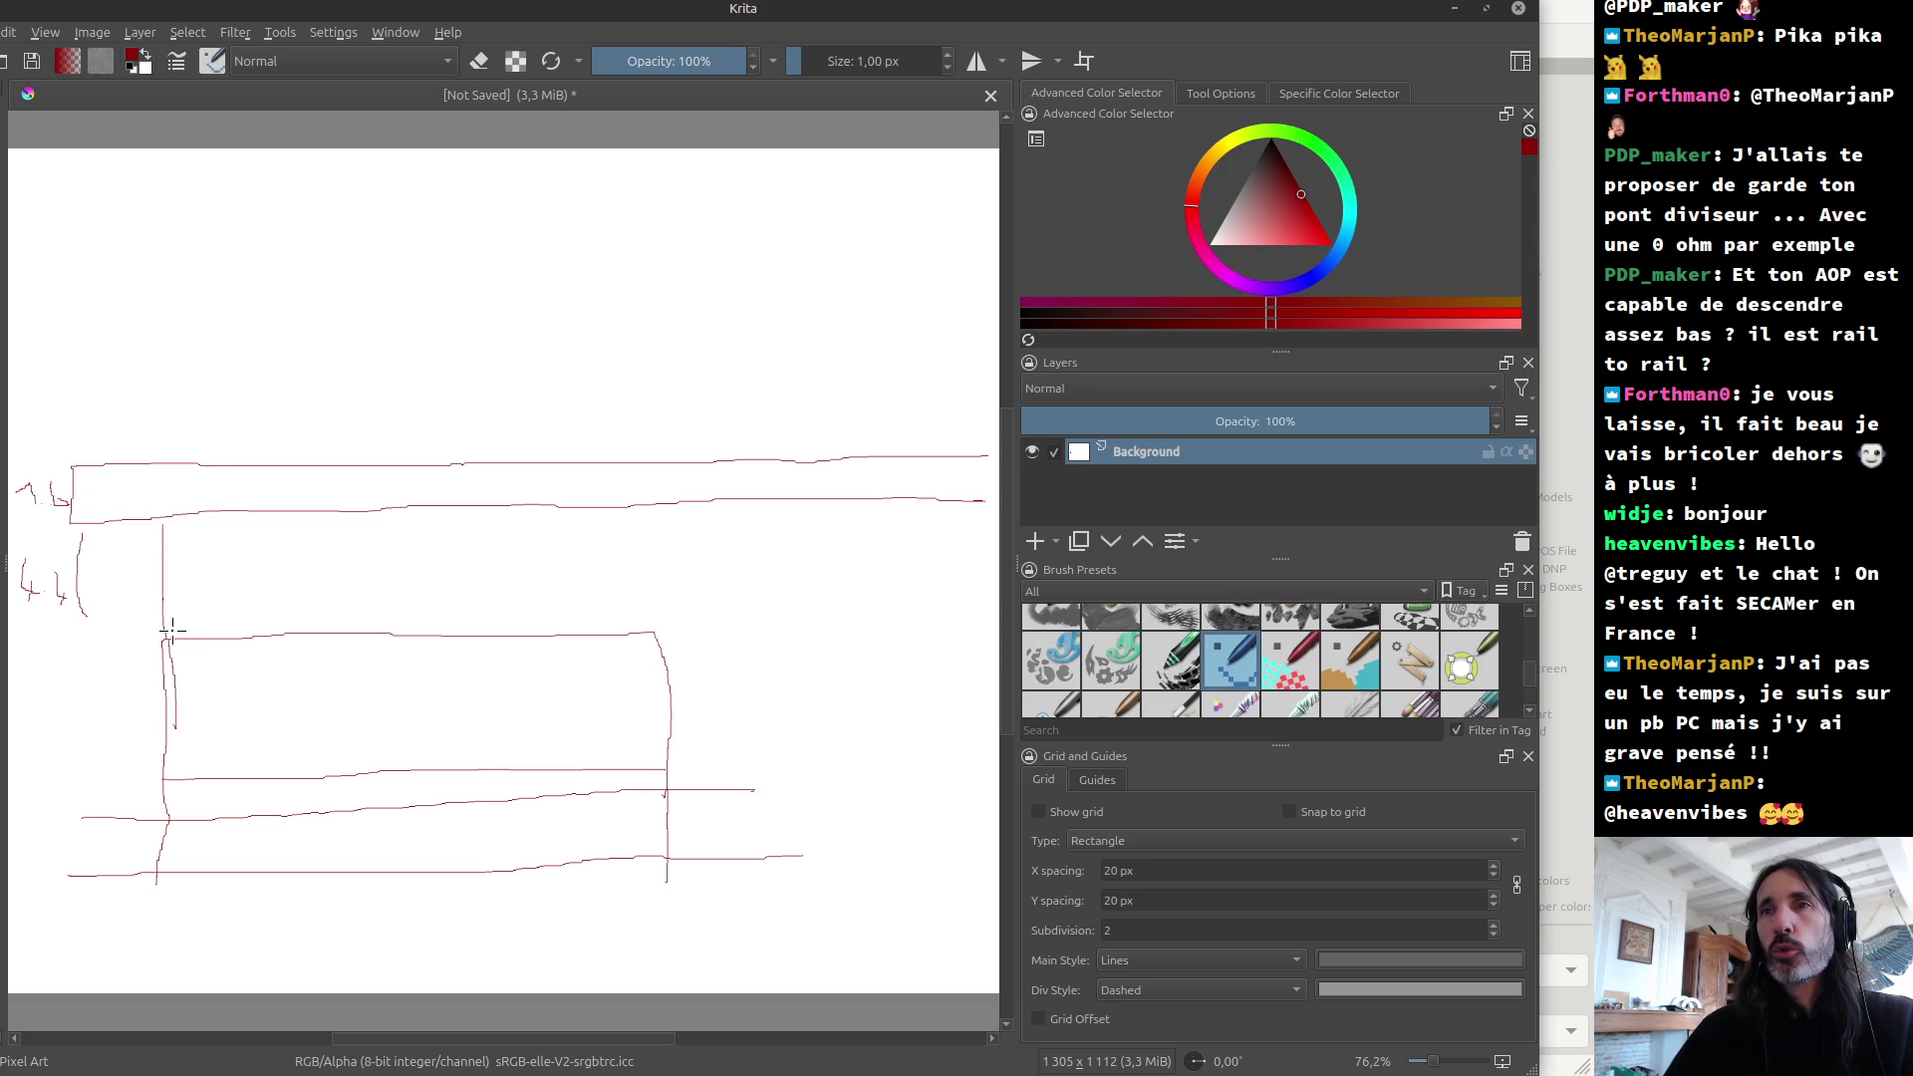
{"action": "mouse_move", "coordinate": [837, 879]}
{"action": "left_mouse_down"}
{"action": "mouse_move", "coordinate": [835, 678]}
{"action": "mouse_move", "coordinate": [915, 640]}
{"action": "mouse_move", "coordinate": [1001, 644]}
{"action": "left_mouse_up"}
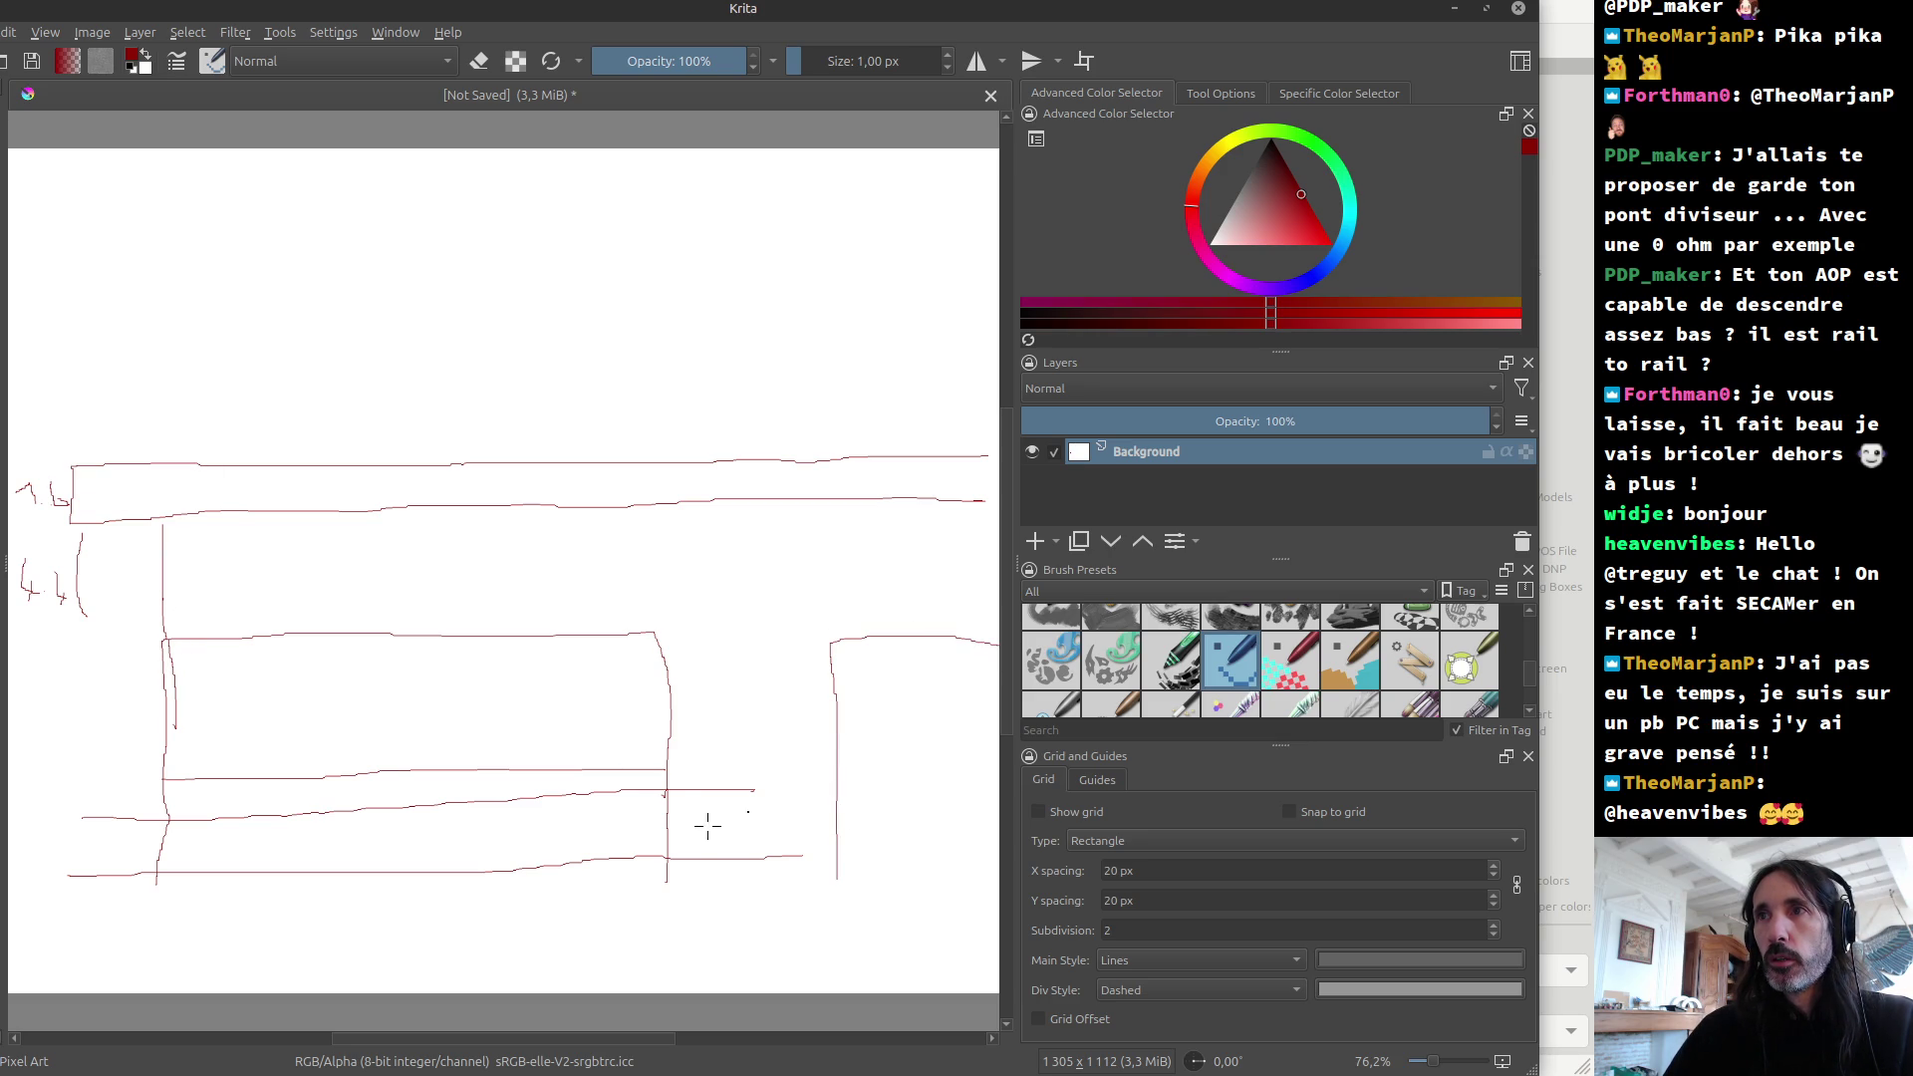
{"action": "left_click_drag", "start_coordinate": [834, 762], "coordinate": [1000, 760]}
{"action": "mouse_move", "coordinate": [858, 634]}
{"action": "left_mouse_down"}
{"action": "mouse_move", "coordinate": [863, 543]}
{"action": "mouse_move", "coordinate": [1013, 532]}
{"action": "left_mouse_up"}
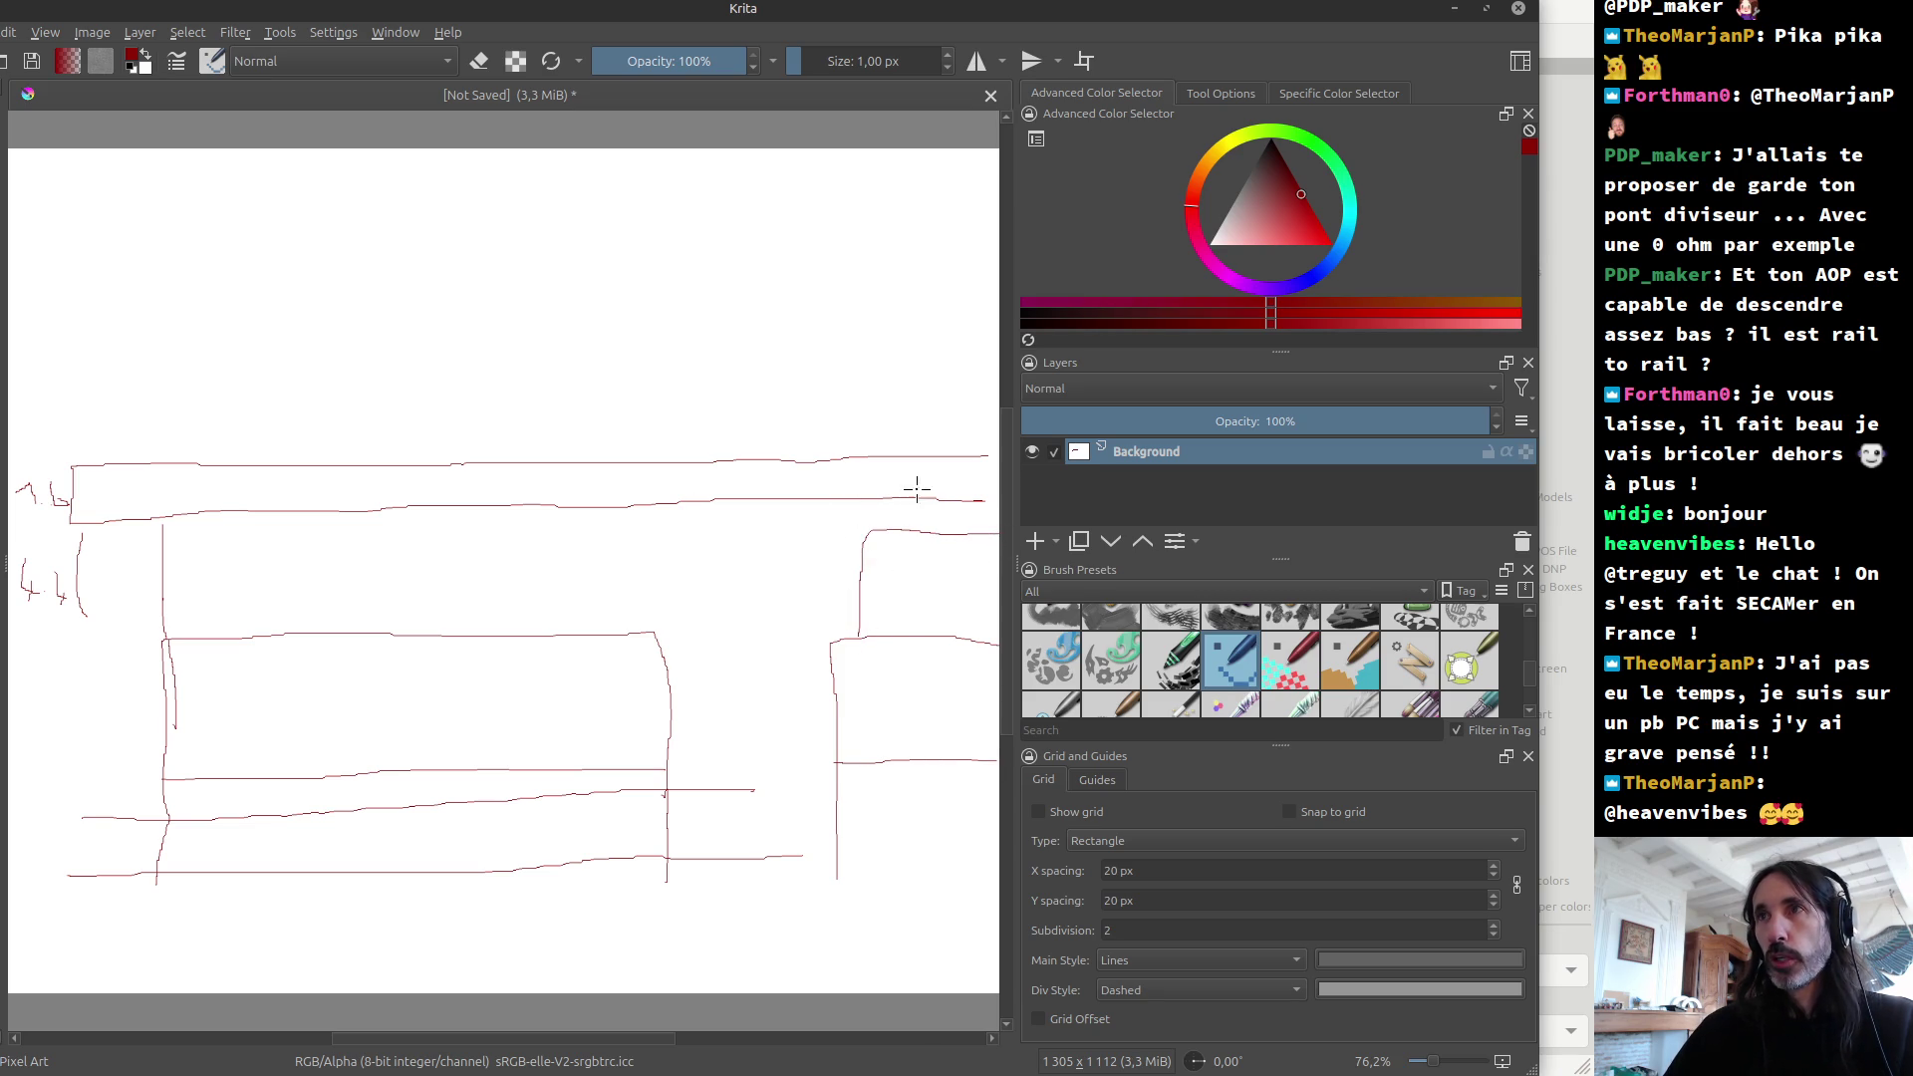
{"action": "left_click_drag", "start_coordinate": [825, 534], "coordinate": [828, 638]}
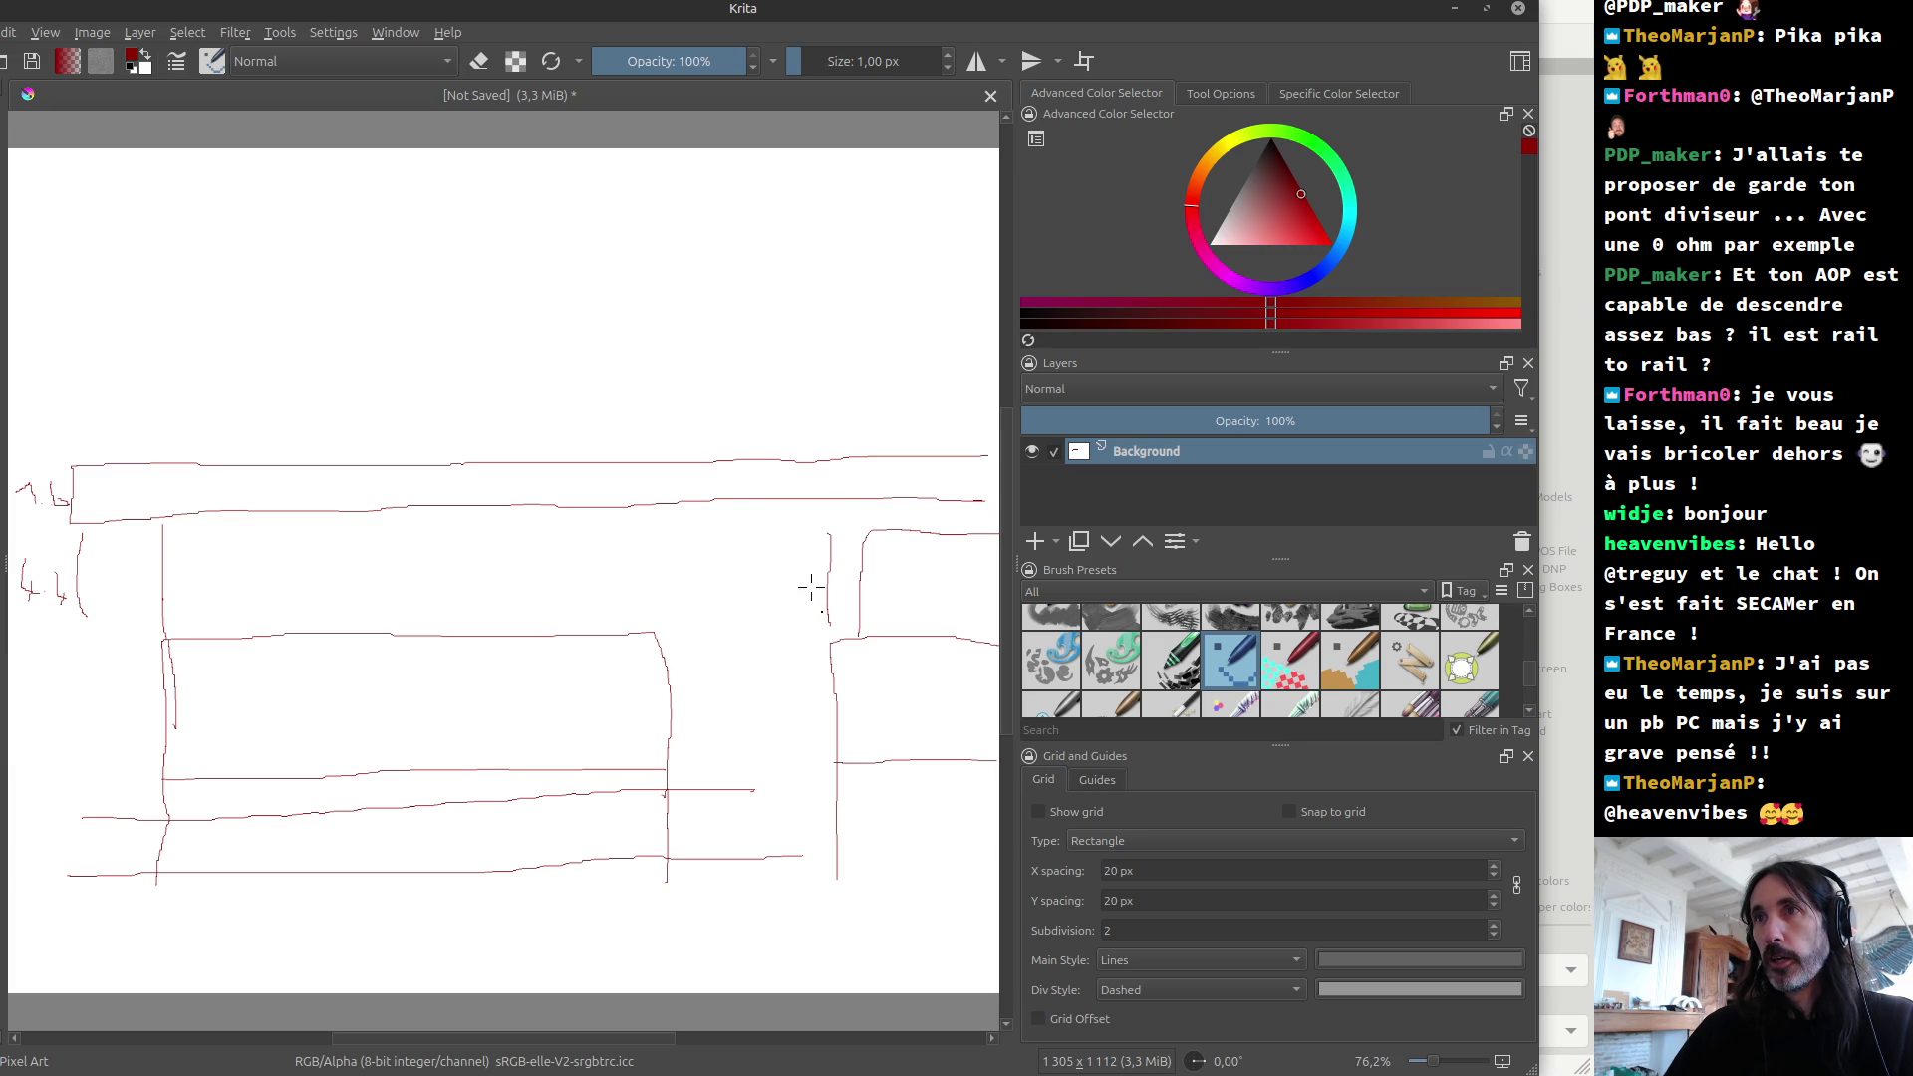
{"action": "left_click_drag", "start_coordinate": [775, 567], "coordinate": [788, 609]}
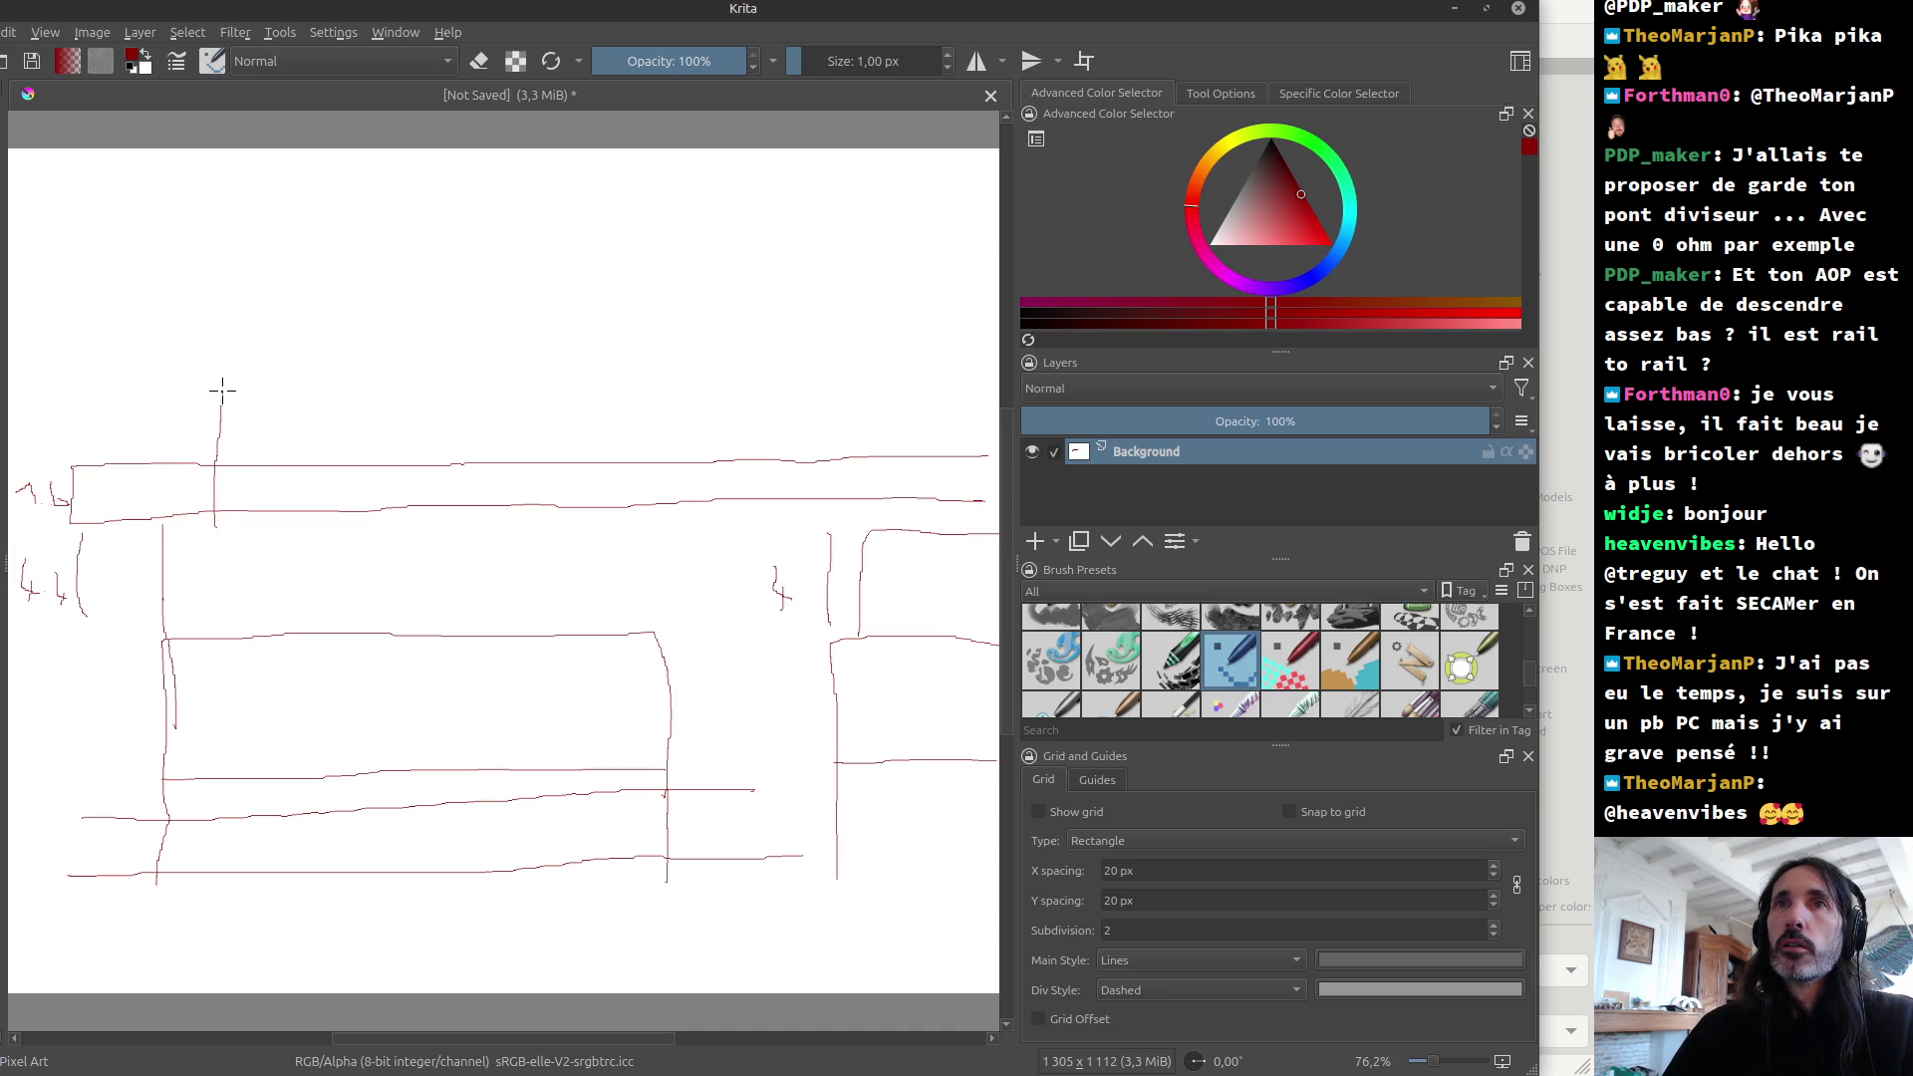
Step: Sketch the top board's outline above the stack and pick grey as the painting colour
{"action": "left_click_drag", "start_coordinate": [224, 369], "coordinate": [624, 378]}
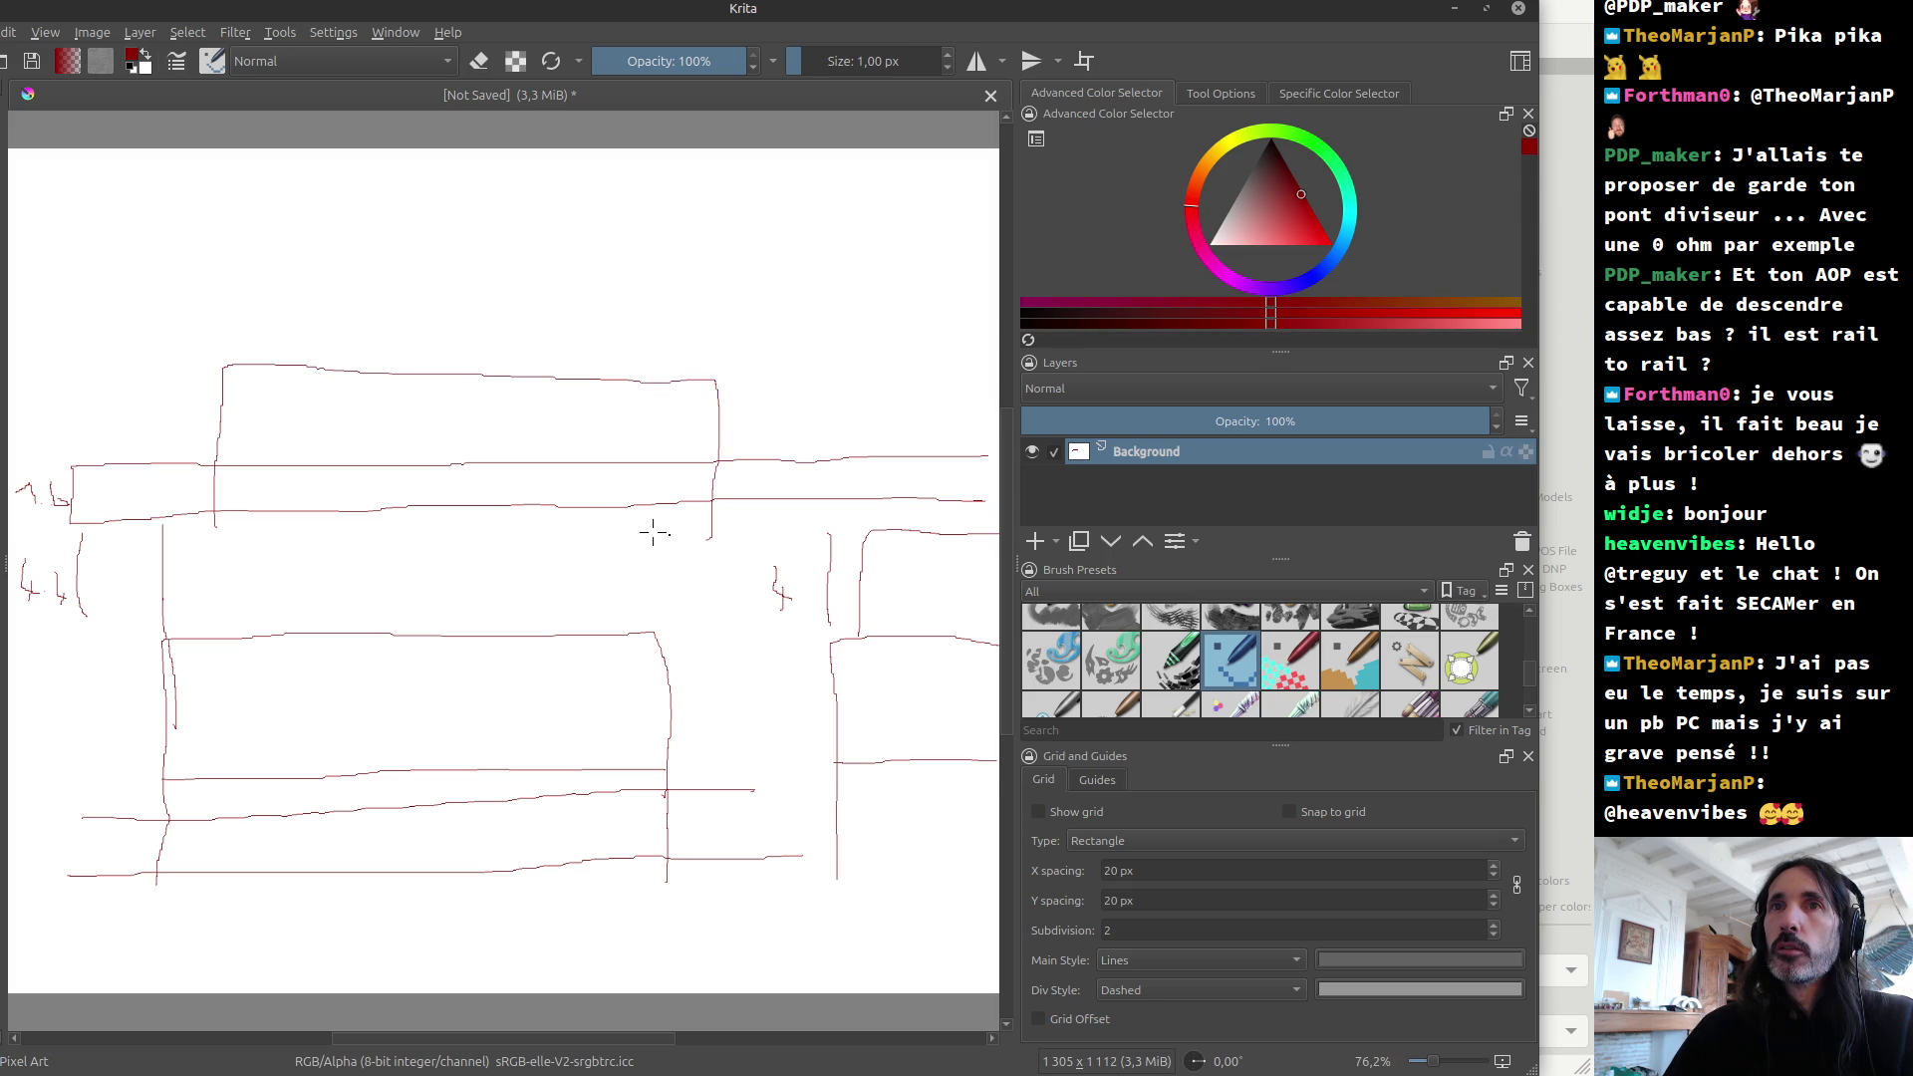
{"action": "left_click_drag", "start_coordinate": [256, 450], "coordinate": [418, 452]}
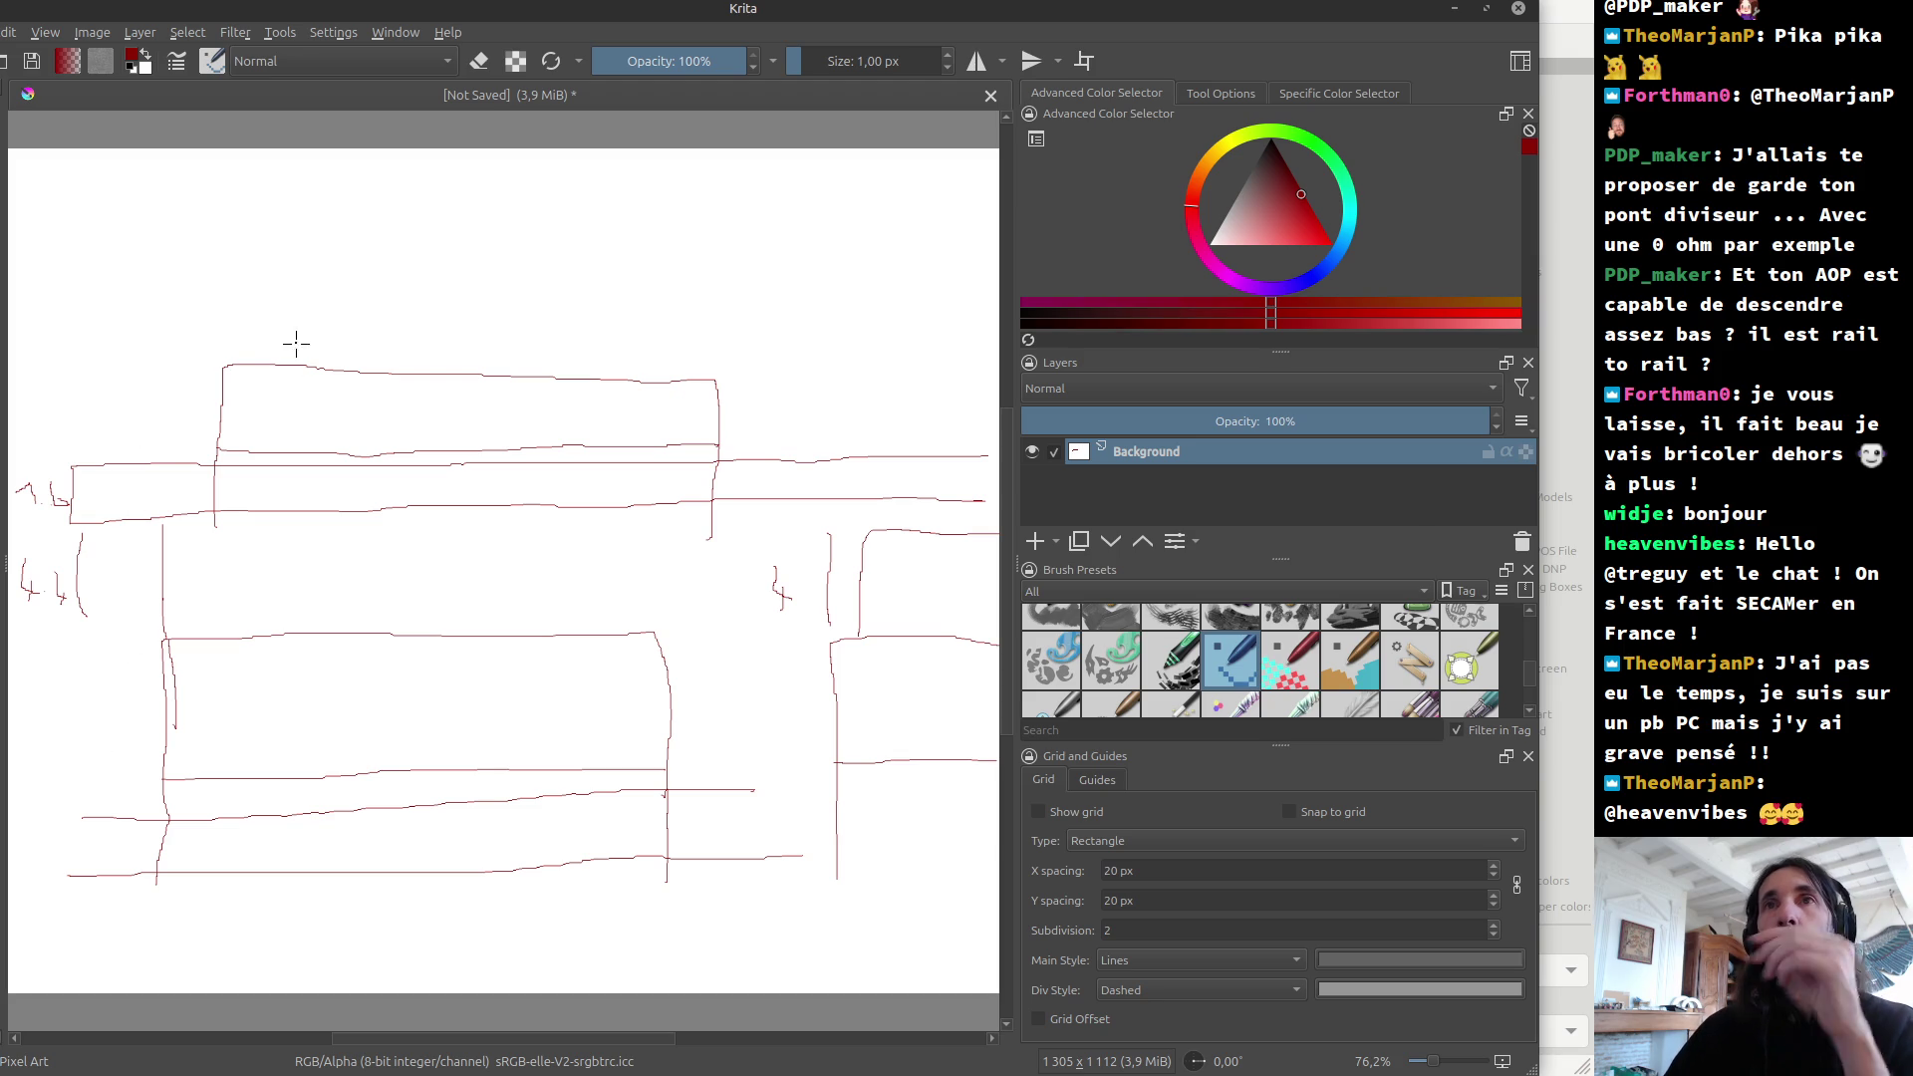
{"action": "left_click_drag", "start_coordinate": [248, 362], "coordinate": [711, 382]}
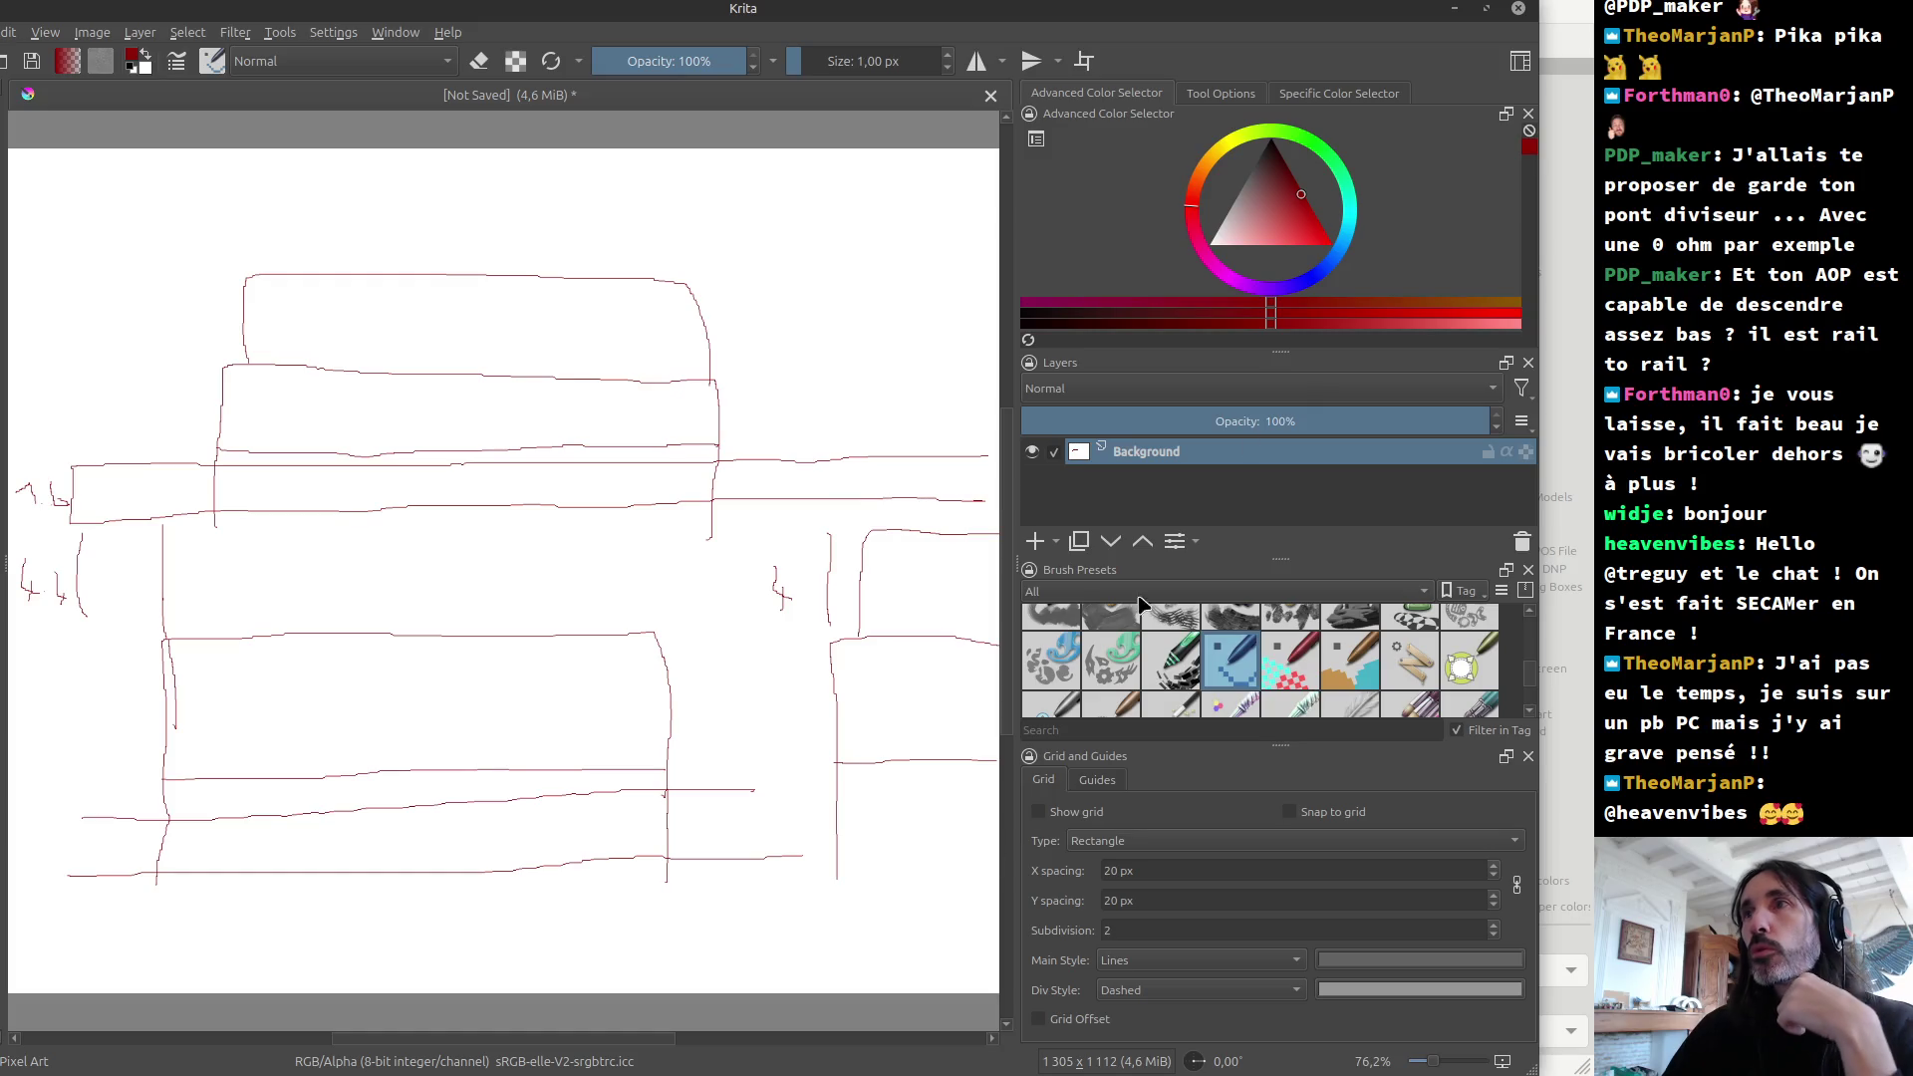
{"action": "left_click", "coordinate": [1237, 197]}
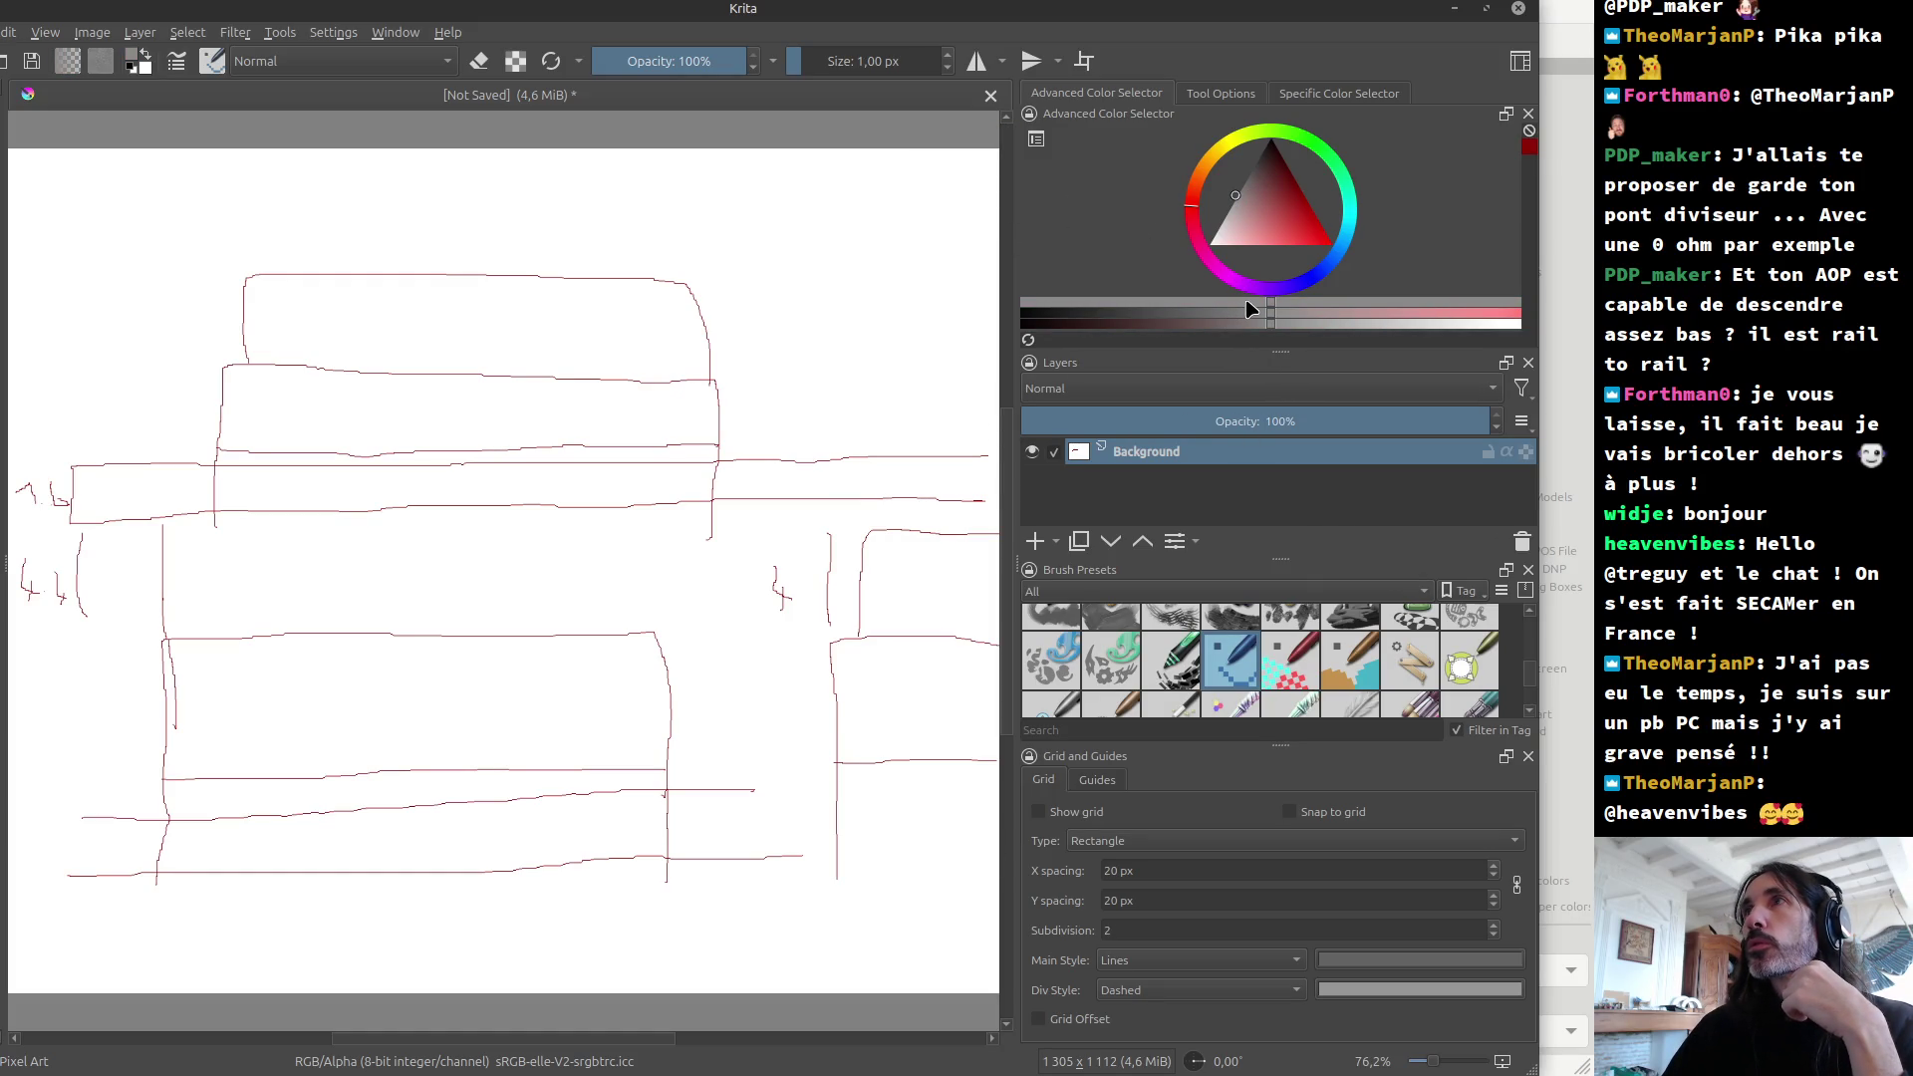
Step: Fine-tune the grey colour and maximise the Krita window
{"action": "left_click", "coordinate": [1236, 198]}
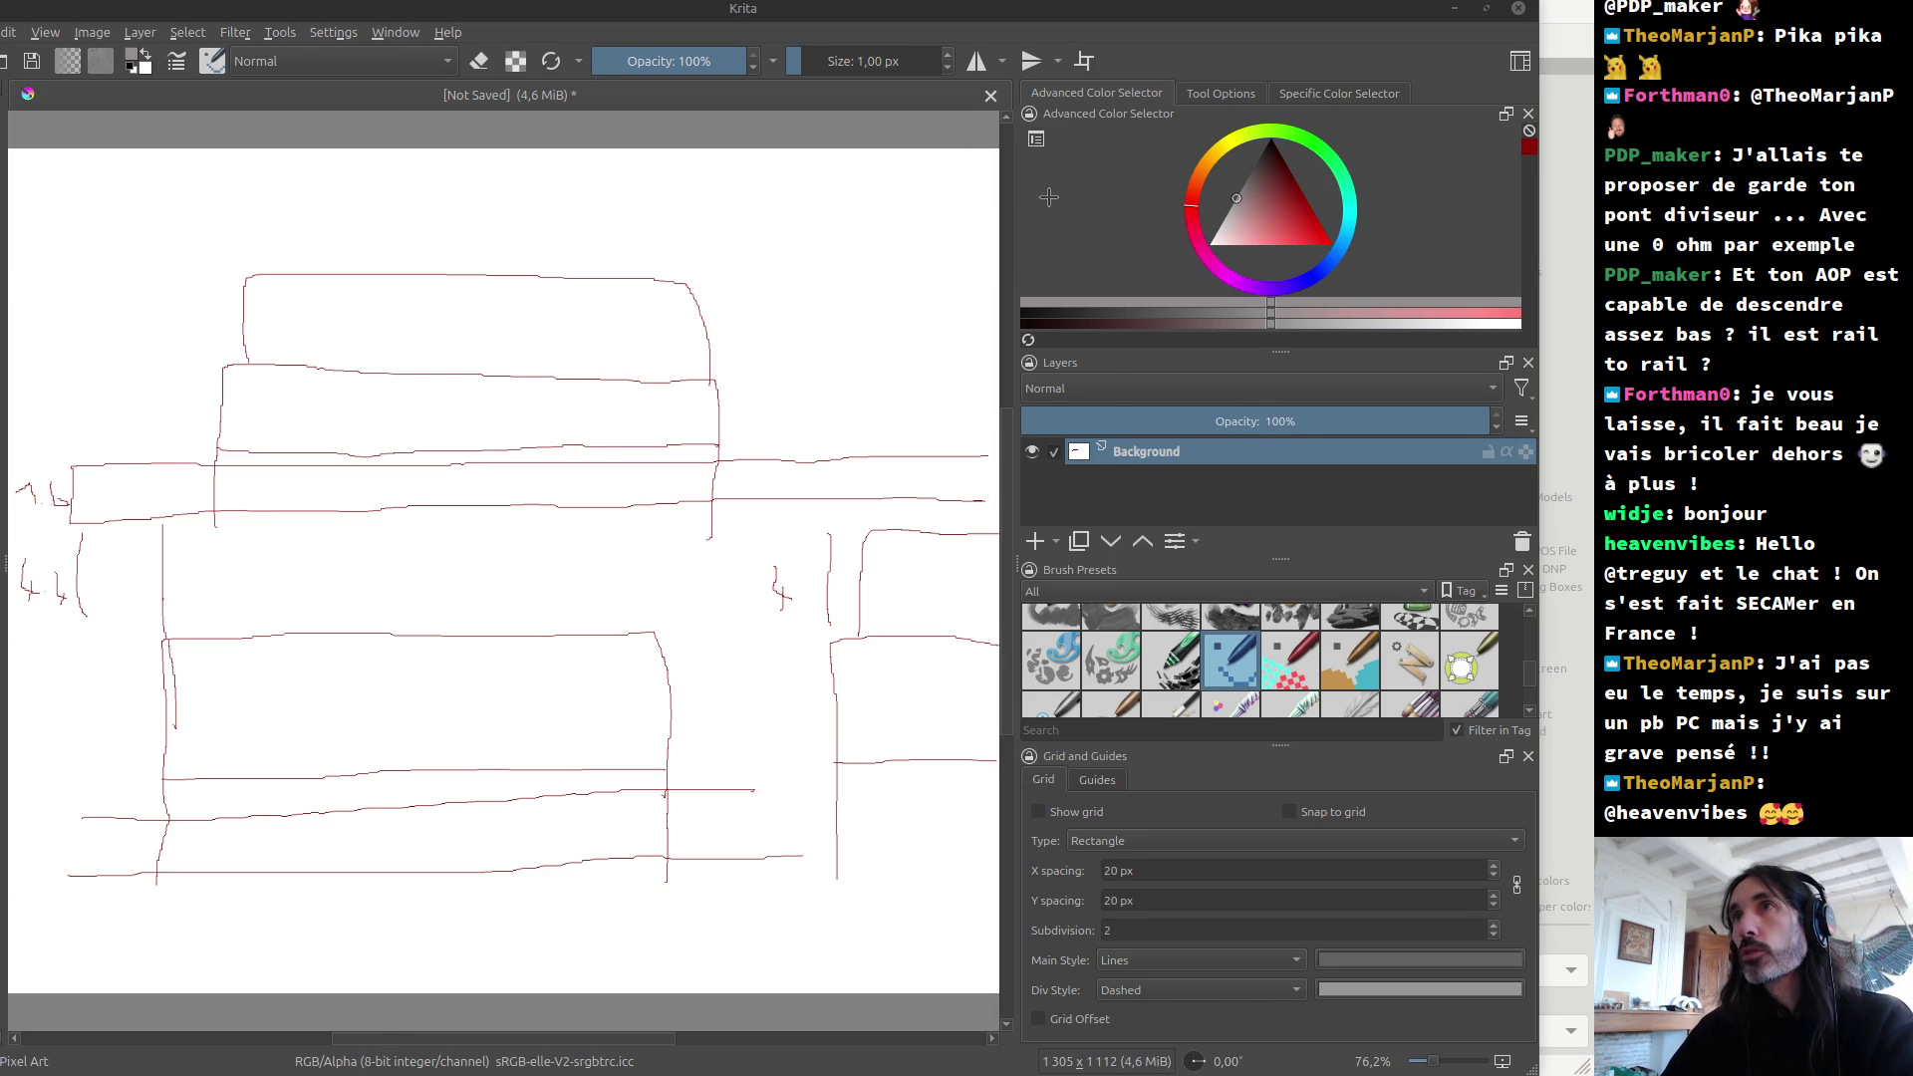
{"action": "key", "text": "super+Up"}
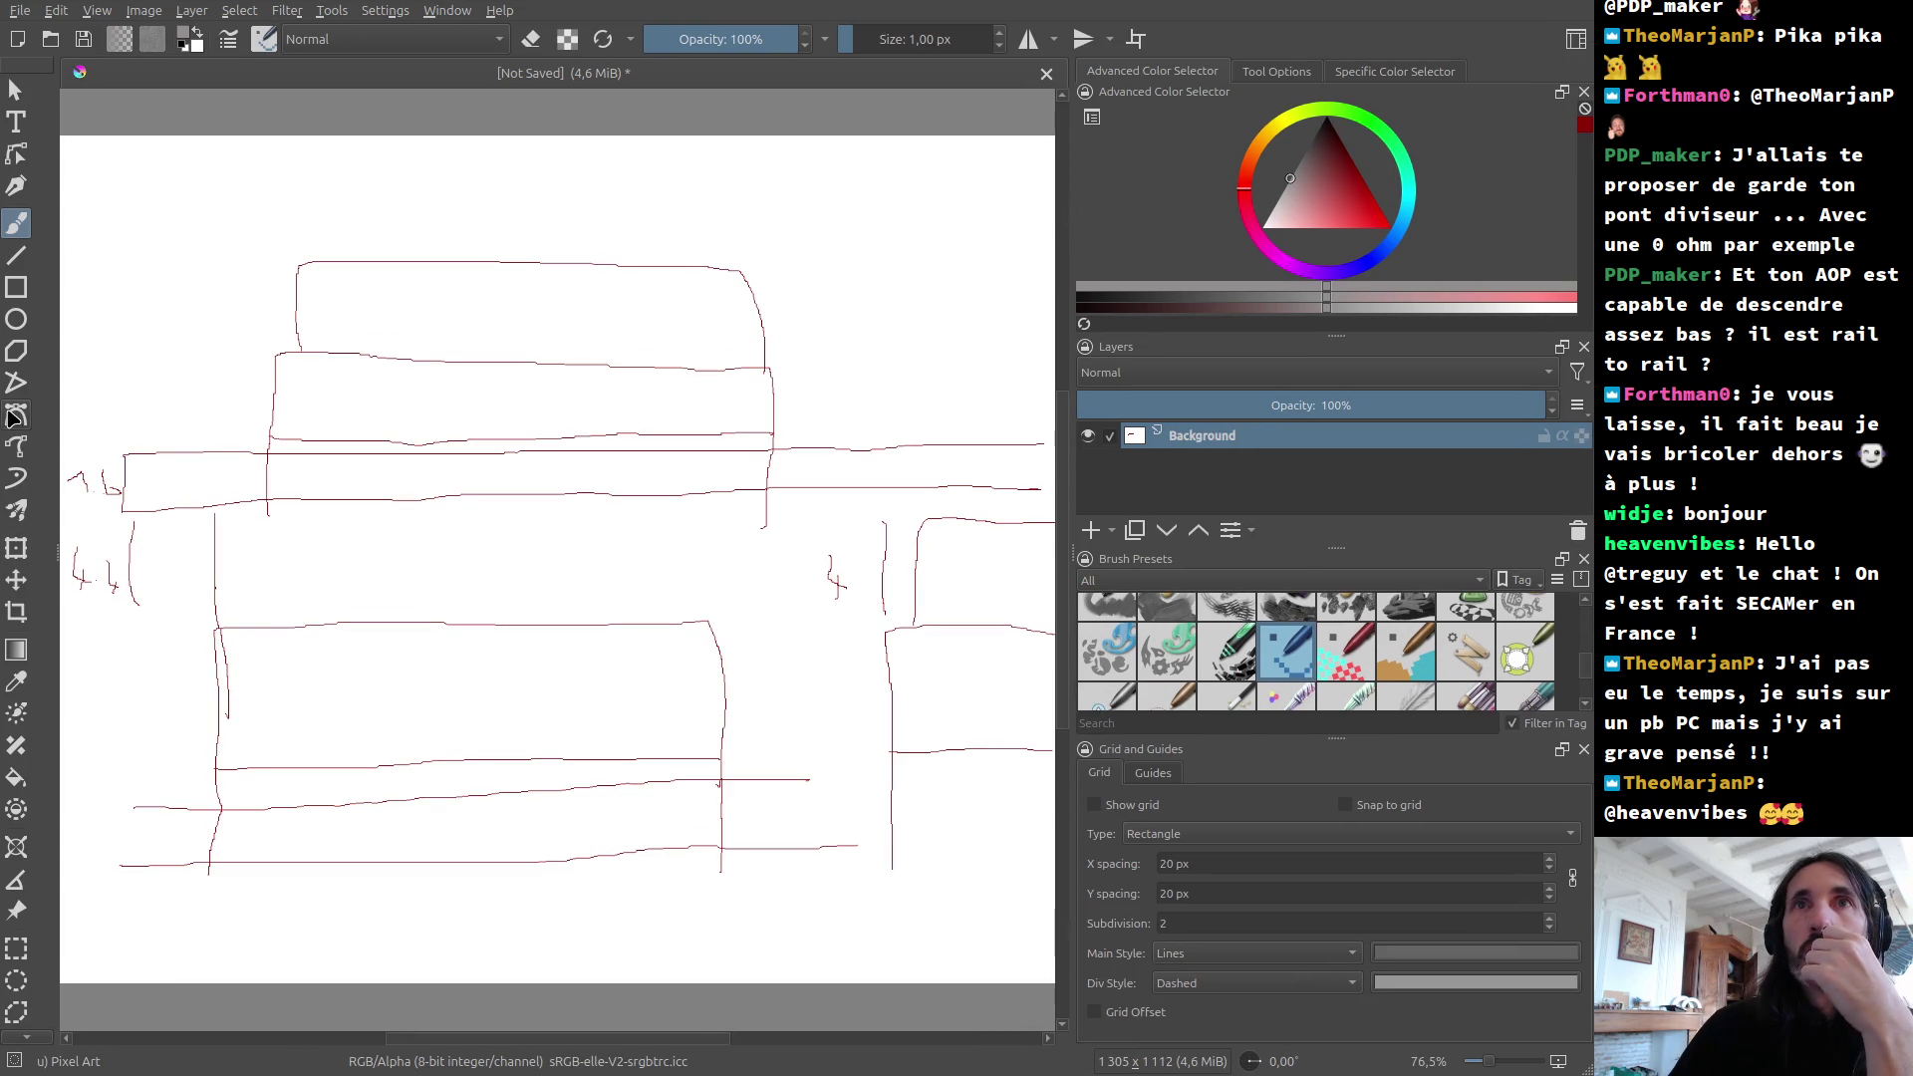
Step: Fill the lower board grey, undoing a leaked fill and sealing the outline gap
{"action": "left_click", "coordinate": [16, 780]}
{"action": "left_click", "coordinate": [404, 697]}
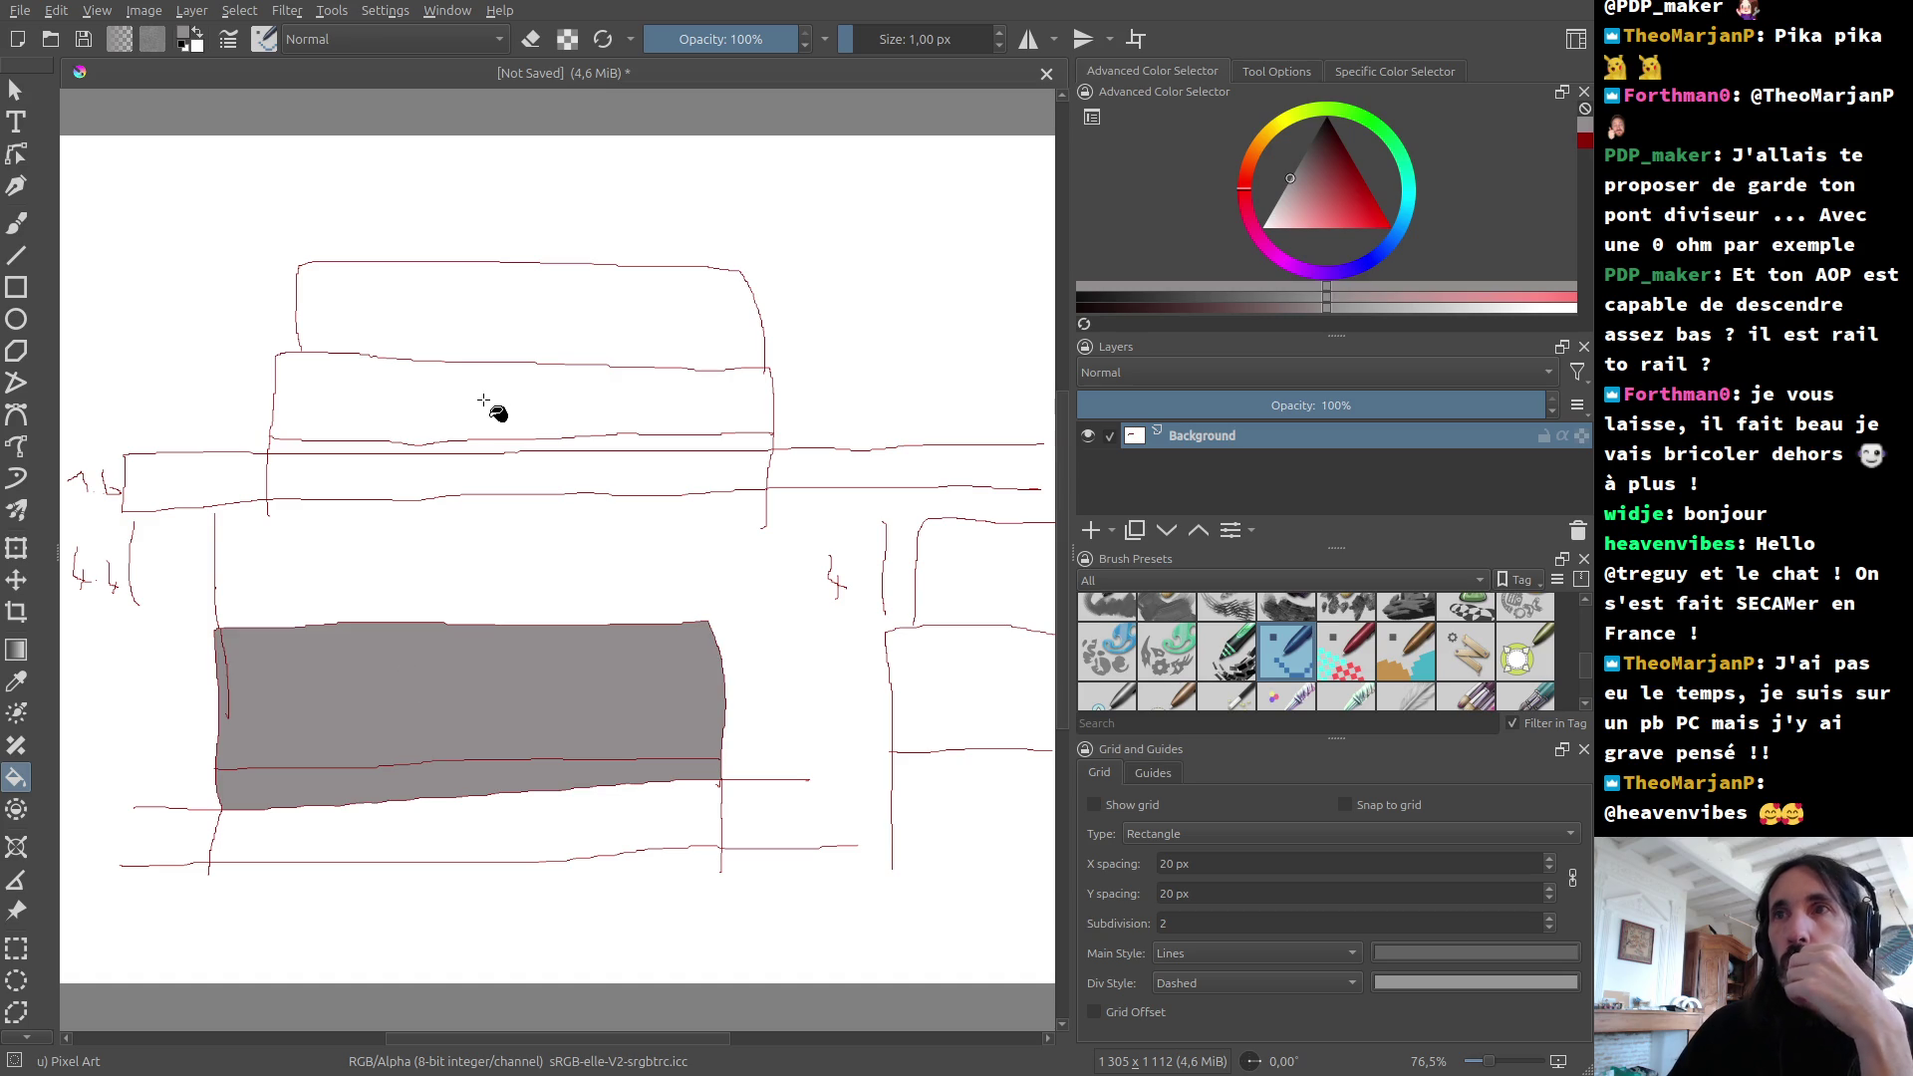
{"action": "key", "text": "ctrl+z"}
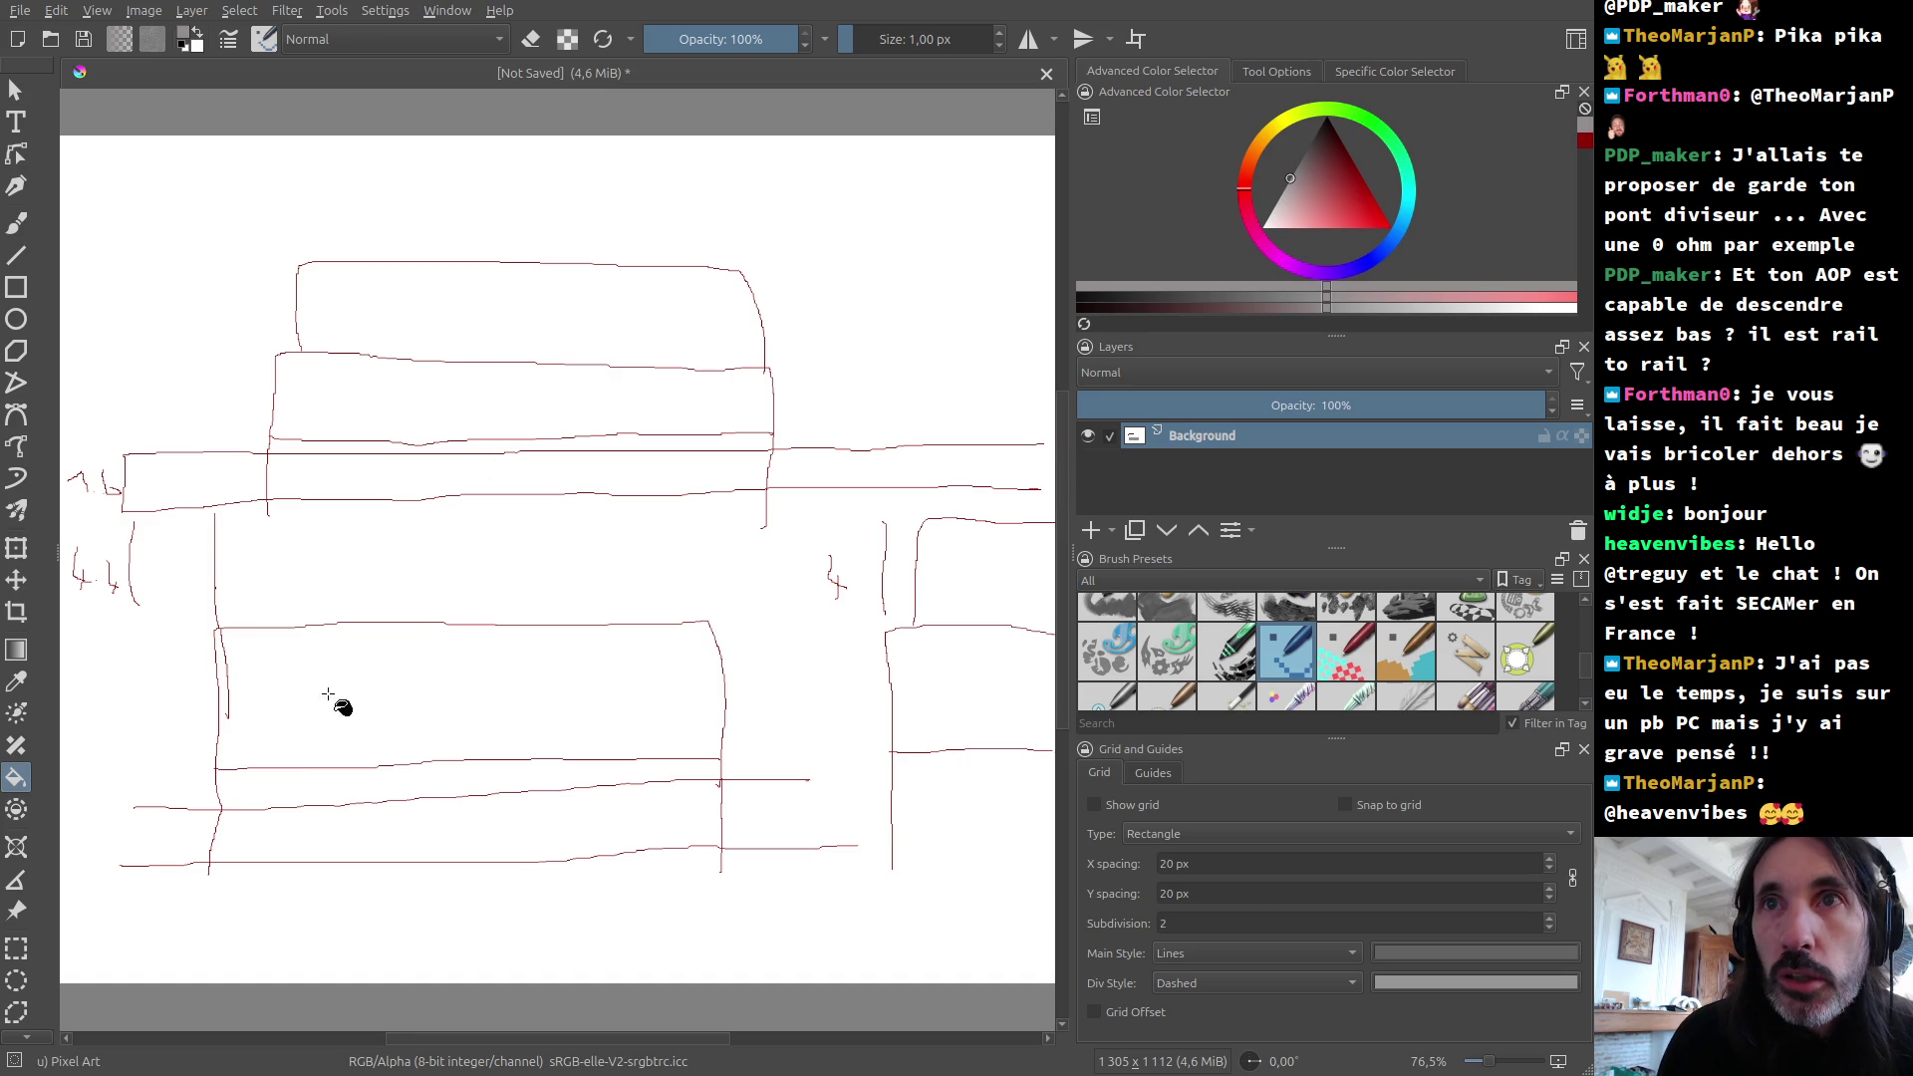
{"action": "scroll", "coordinate": [735, 783], "scroll_direction": "up", "scroll_amount": 8}
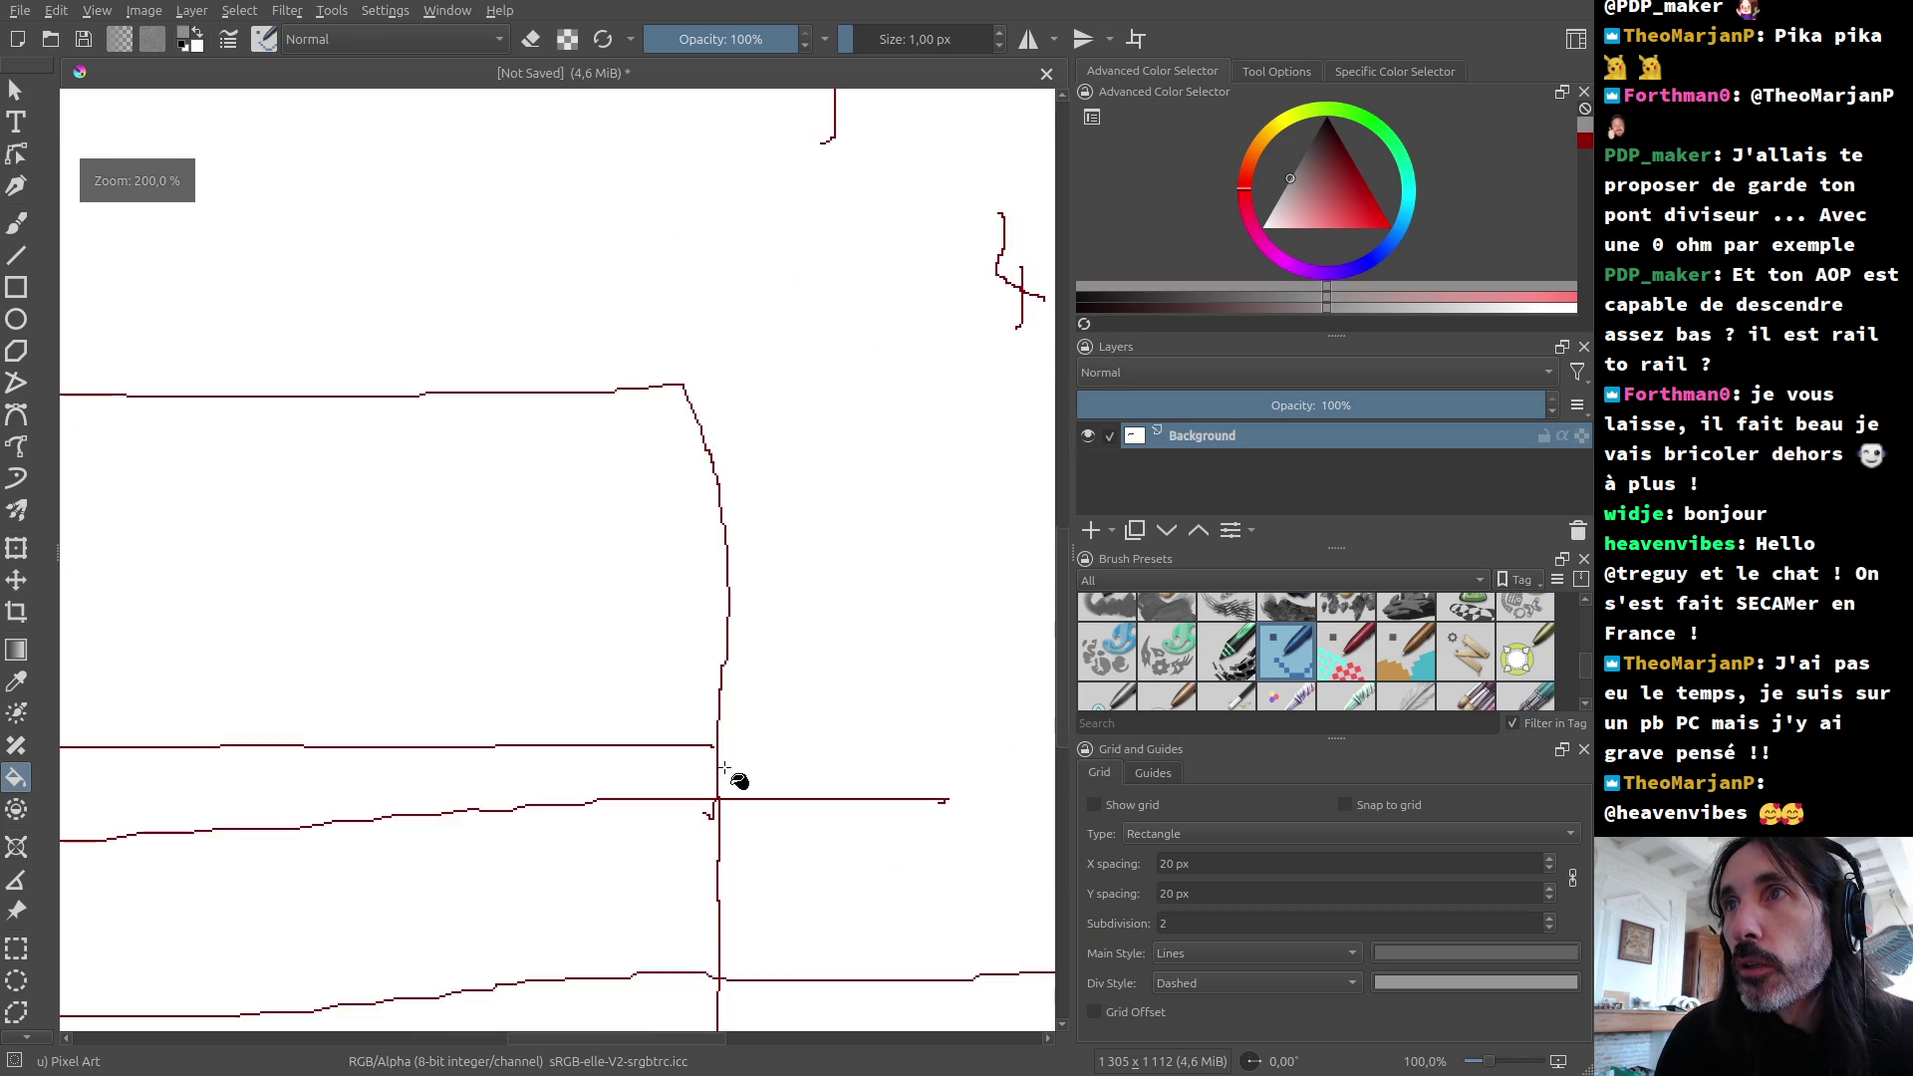
{"action": "left_click", "coordinate": [33, 225]}
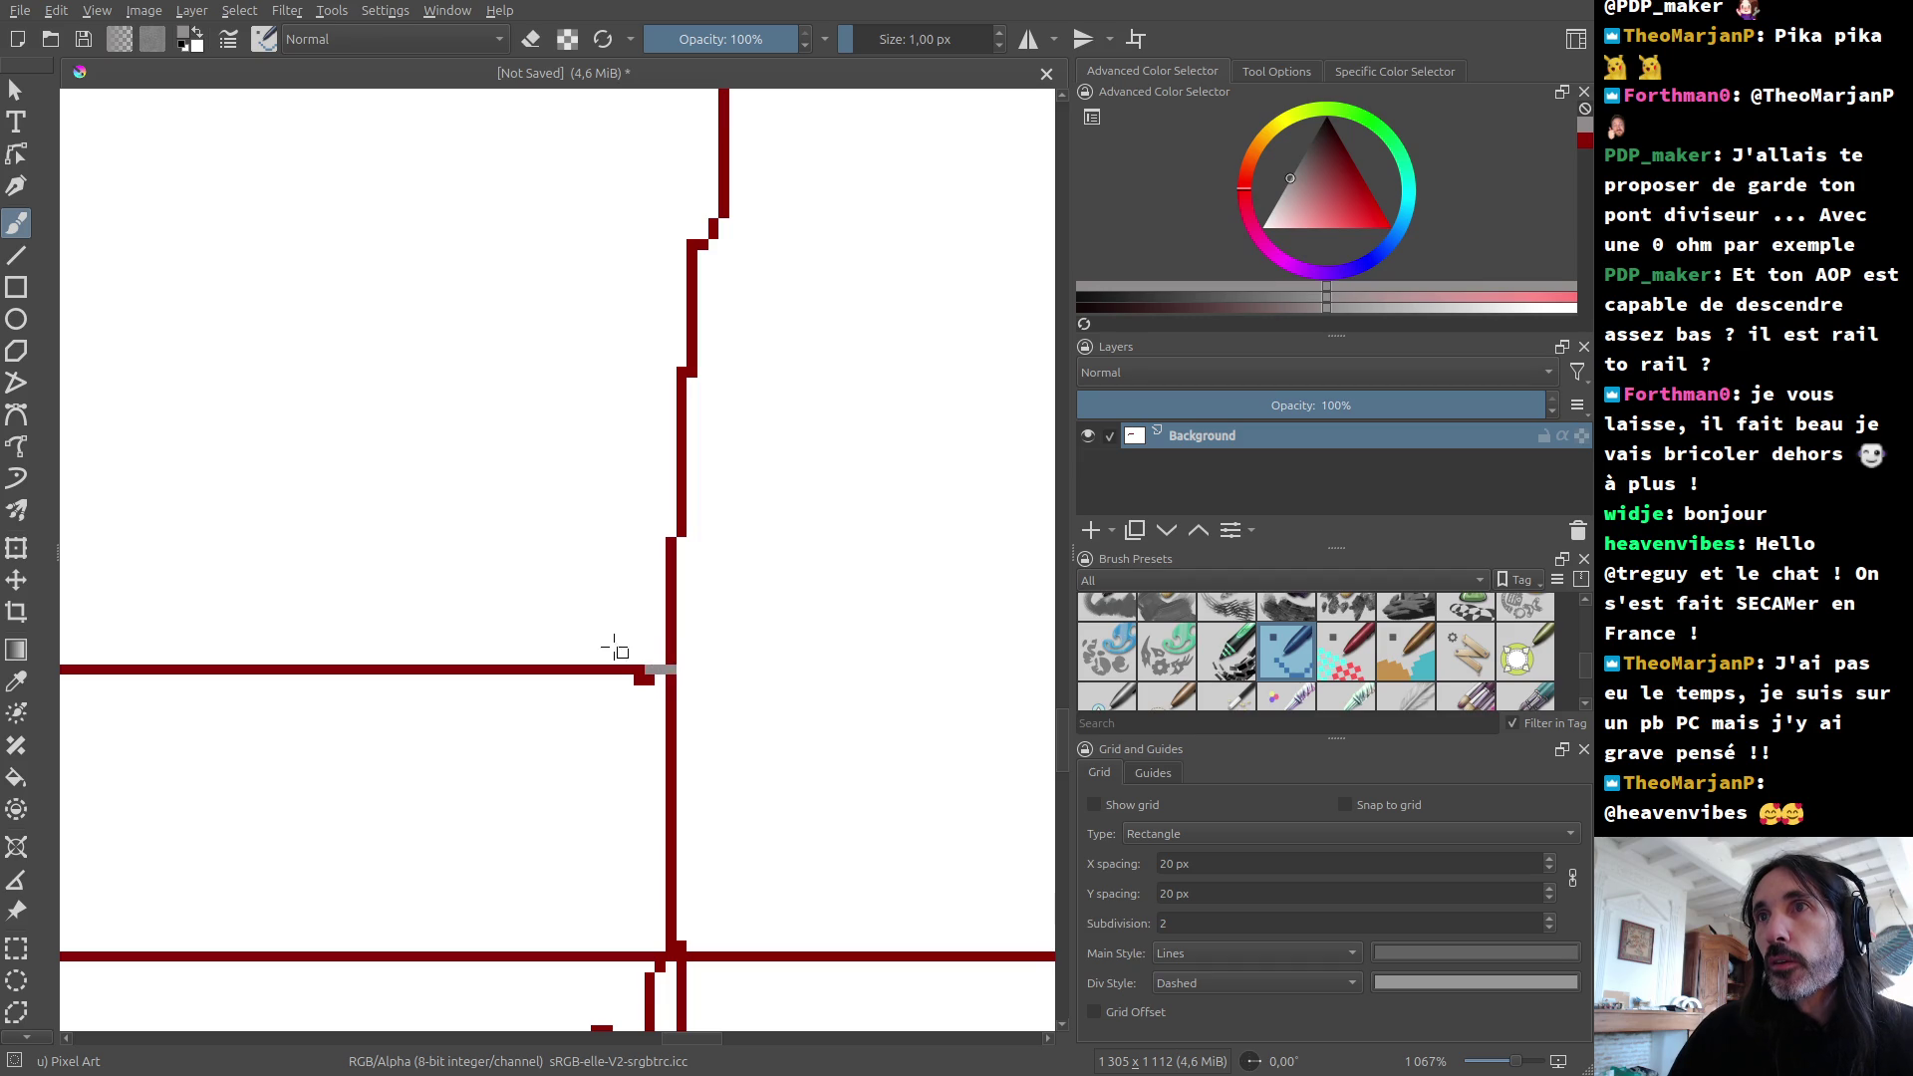
{"action": "left_click", "coordinate": [16, 777]}
{"action": "left_click", "coordinate": [439, 491]}
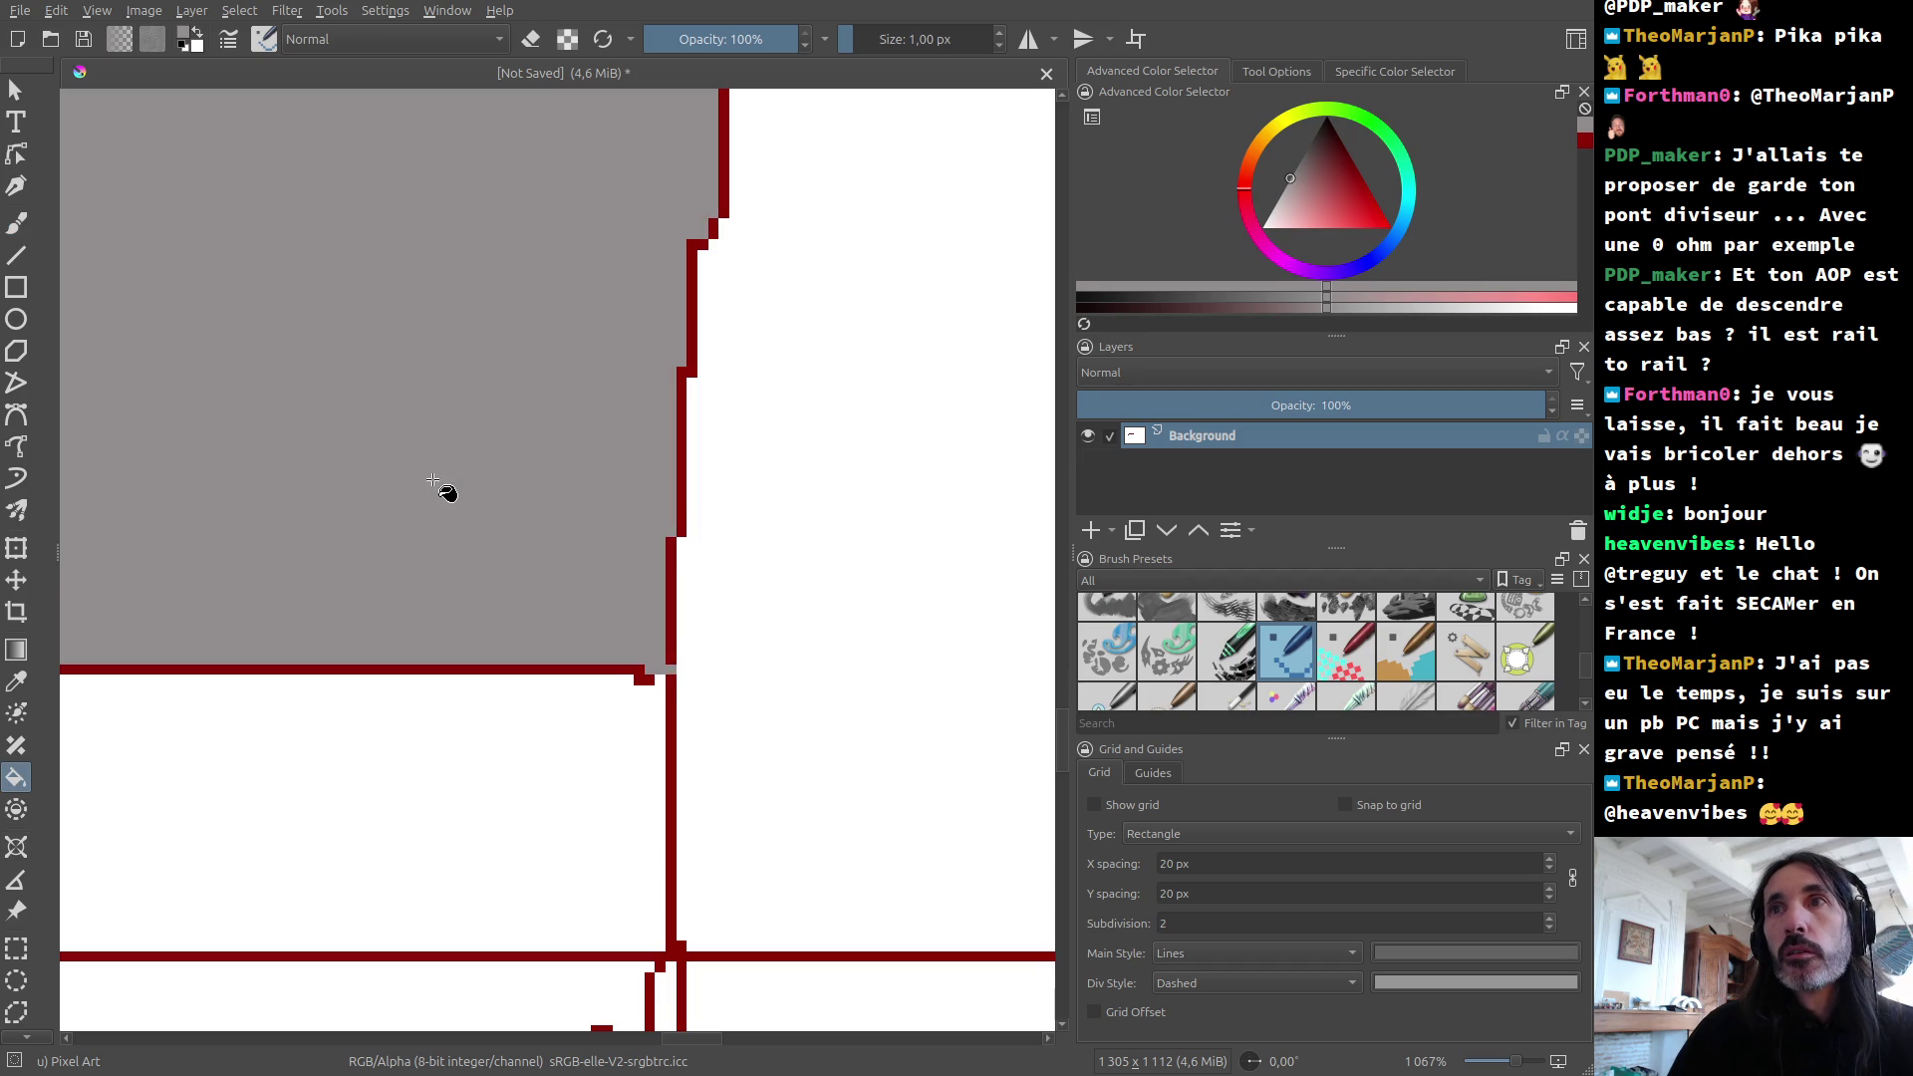
Step: Fill the middle board strip grey, undoing the fills that overflowed
{"action": "scroll", "coordinate": [436, 489], "scroll_direction": "down", "scroll_amount": 7}
{"action": "scroll", "coordinate": [478, 488], "scroll_direction": "down", "scroll_amount": 3}
{"action": "scroll", "coordinate": [499, 483], "scroll_direction": "up", "scroll_amount": 5}
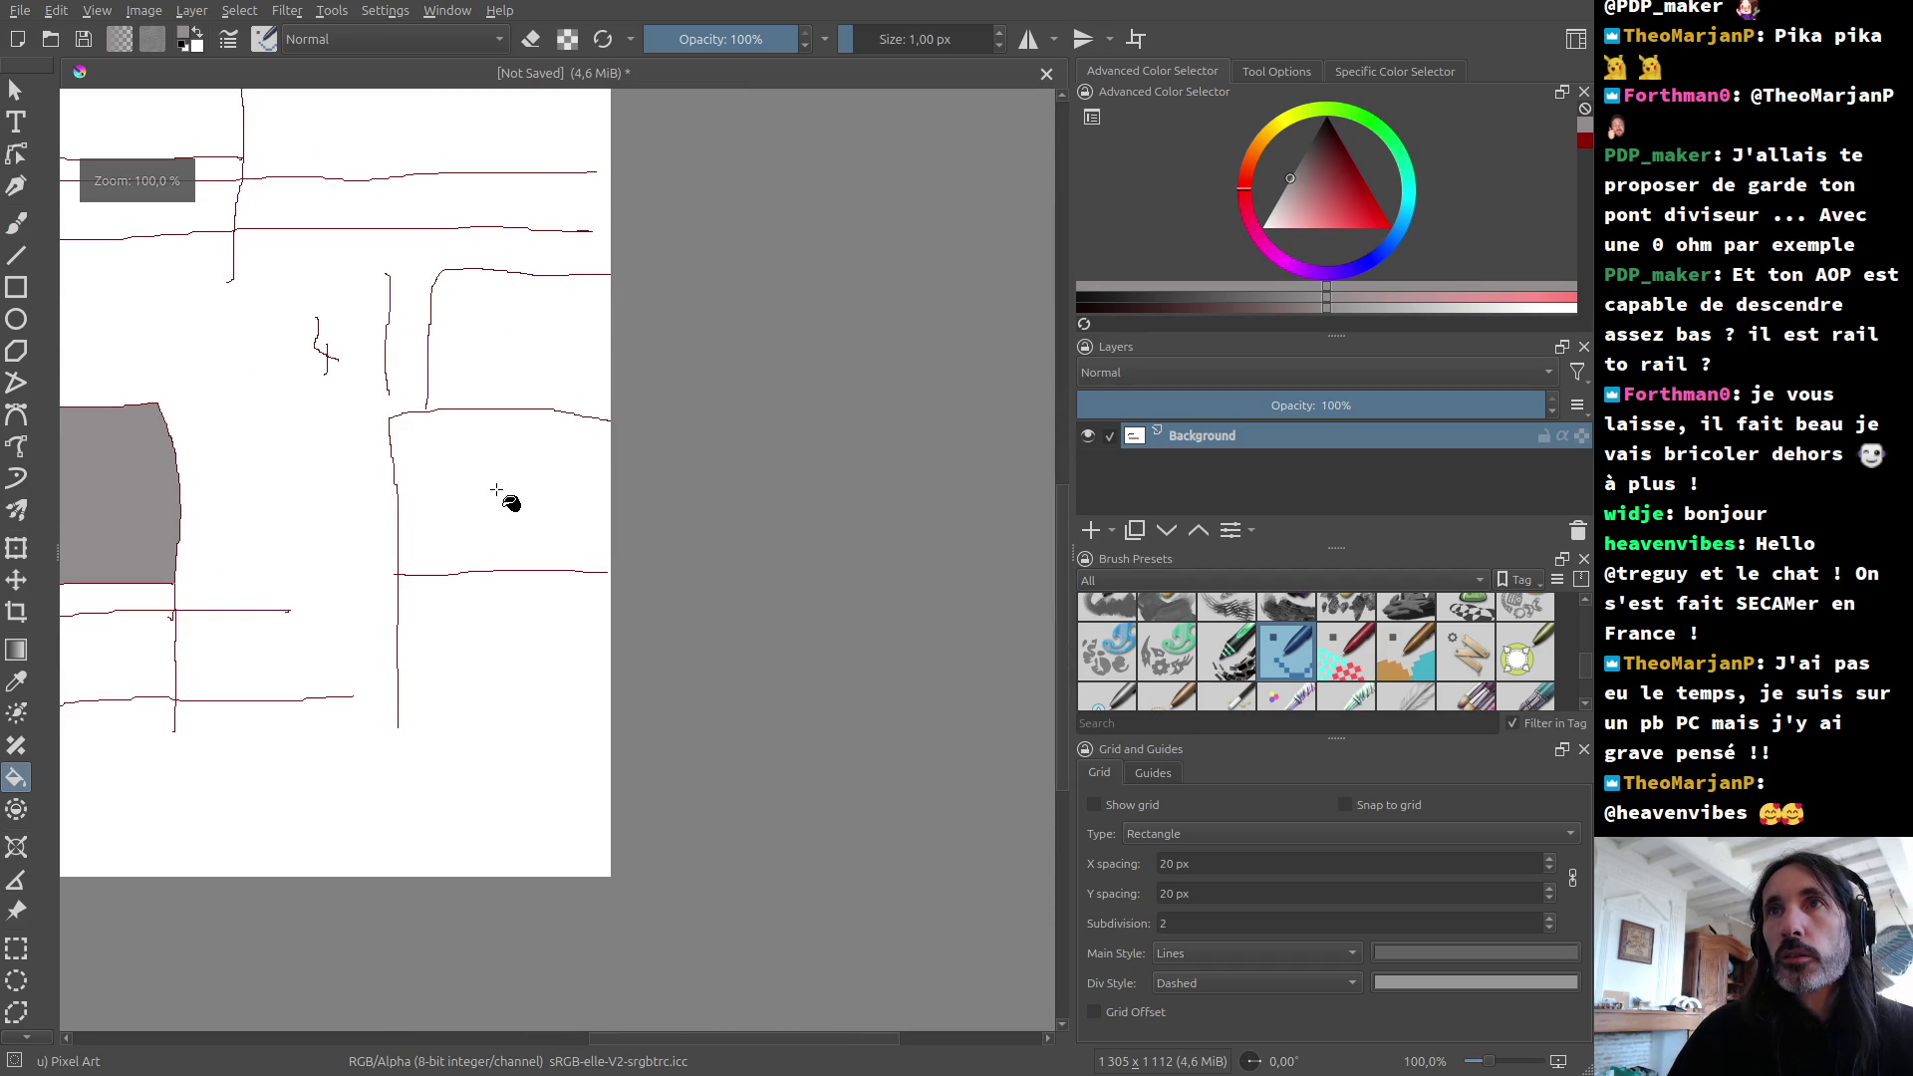
{"action": "left_click", "coordinate": [497, 490]}
{"action": "key", "text": "ctrl+z"}
{"action": "scroll", "coordinate": [340, 378], "scroll_direction": "down", "scroll_amount": 6}
{"action": "scroll", "coordinate": [375, 412], "scroll_direction": "up", "scroll_amount": 5}
{"action": "left_click", "coordinate": [389, 422]}
{"action": "key", "text": "ctrl+z"}
{"action": "left_click", "coordinate": [377, 504]}
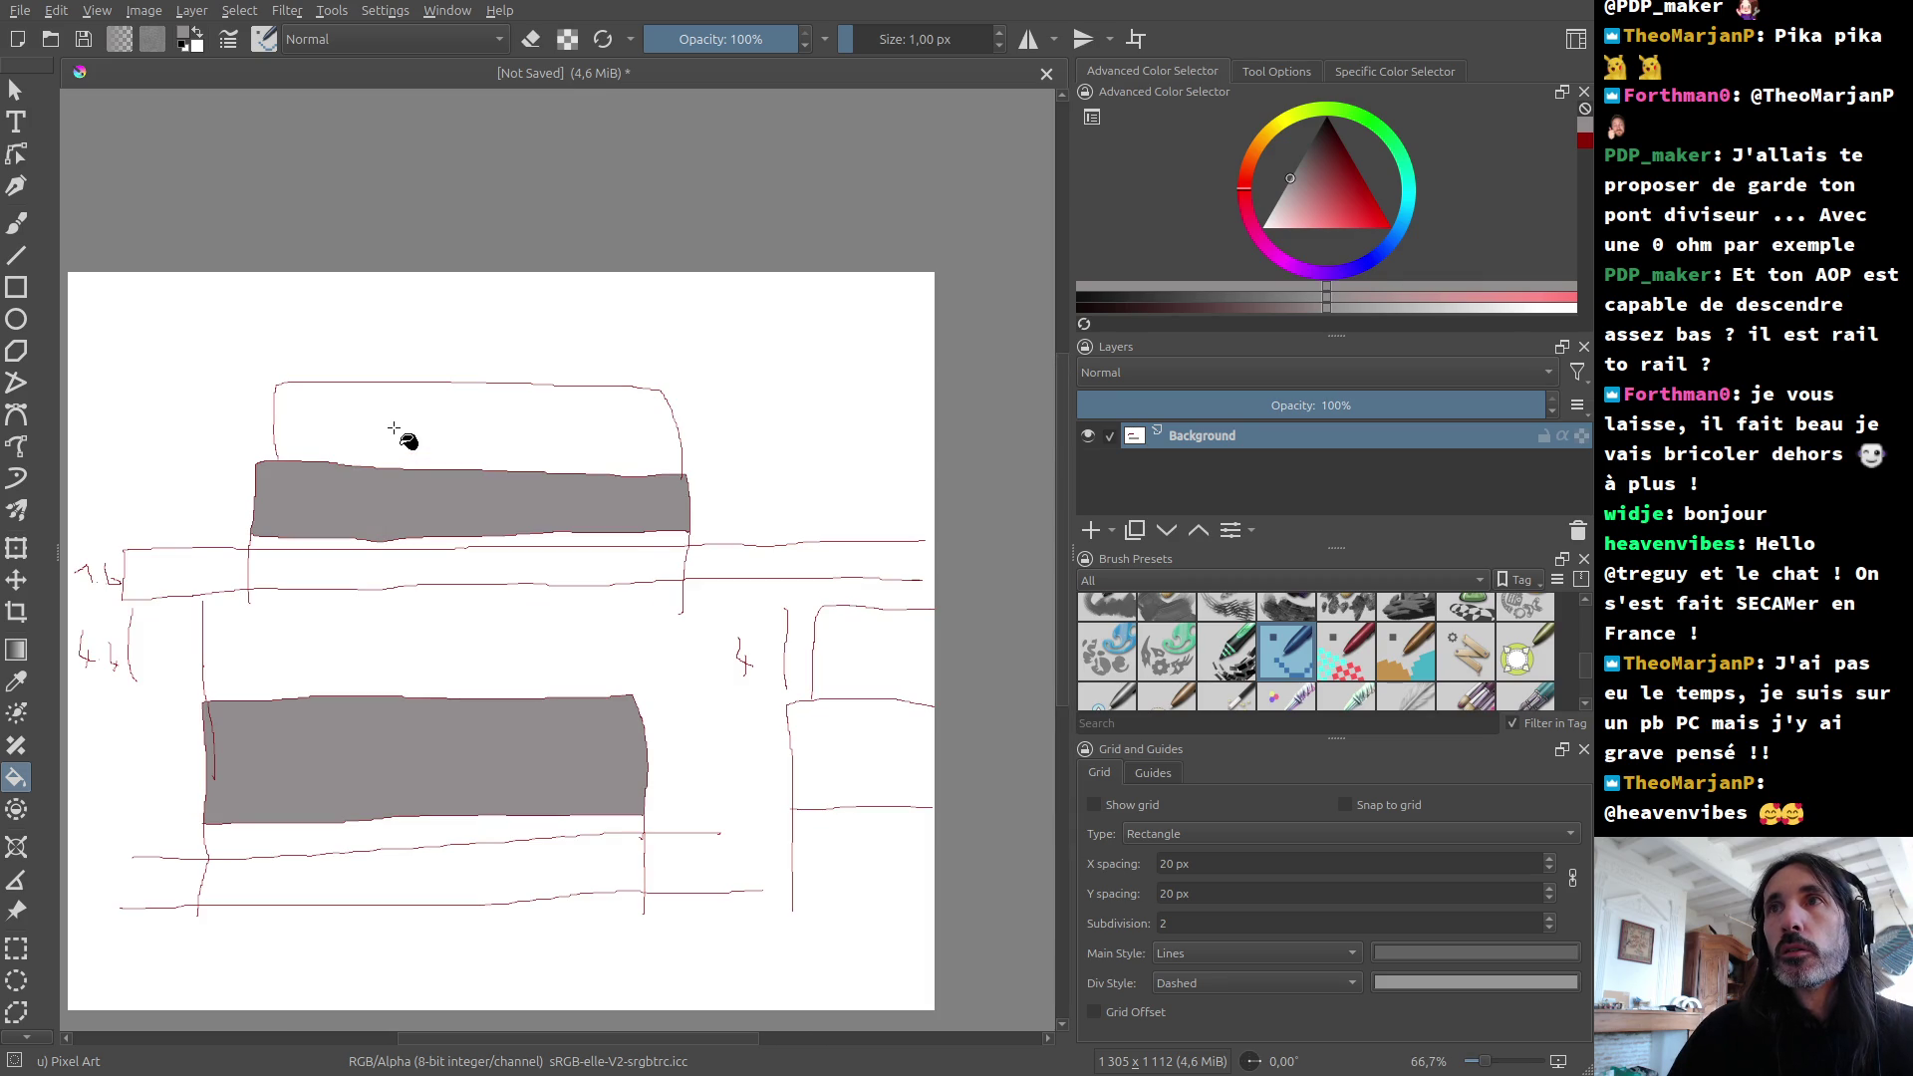
{"action": "scroll", "coordinate": [398, 426], "scroll_direction": "up", "scroll_amount": 1}
{"action": "scroll", "coordinate": [398, 425], "scroll_direction": "up", "scroll_amount": 1}
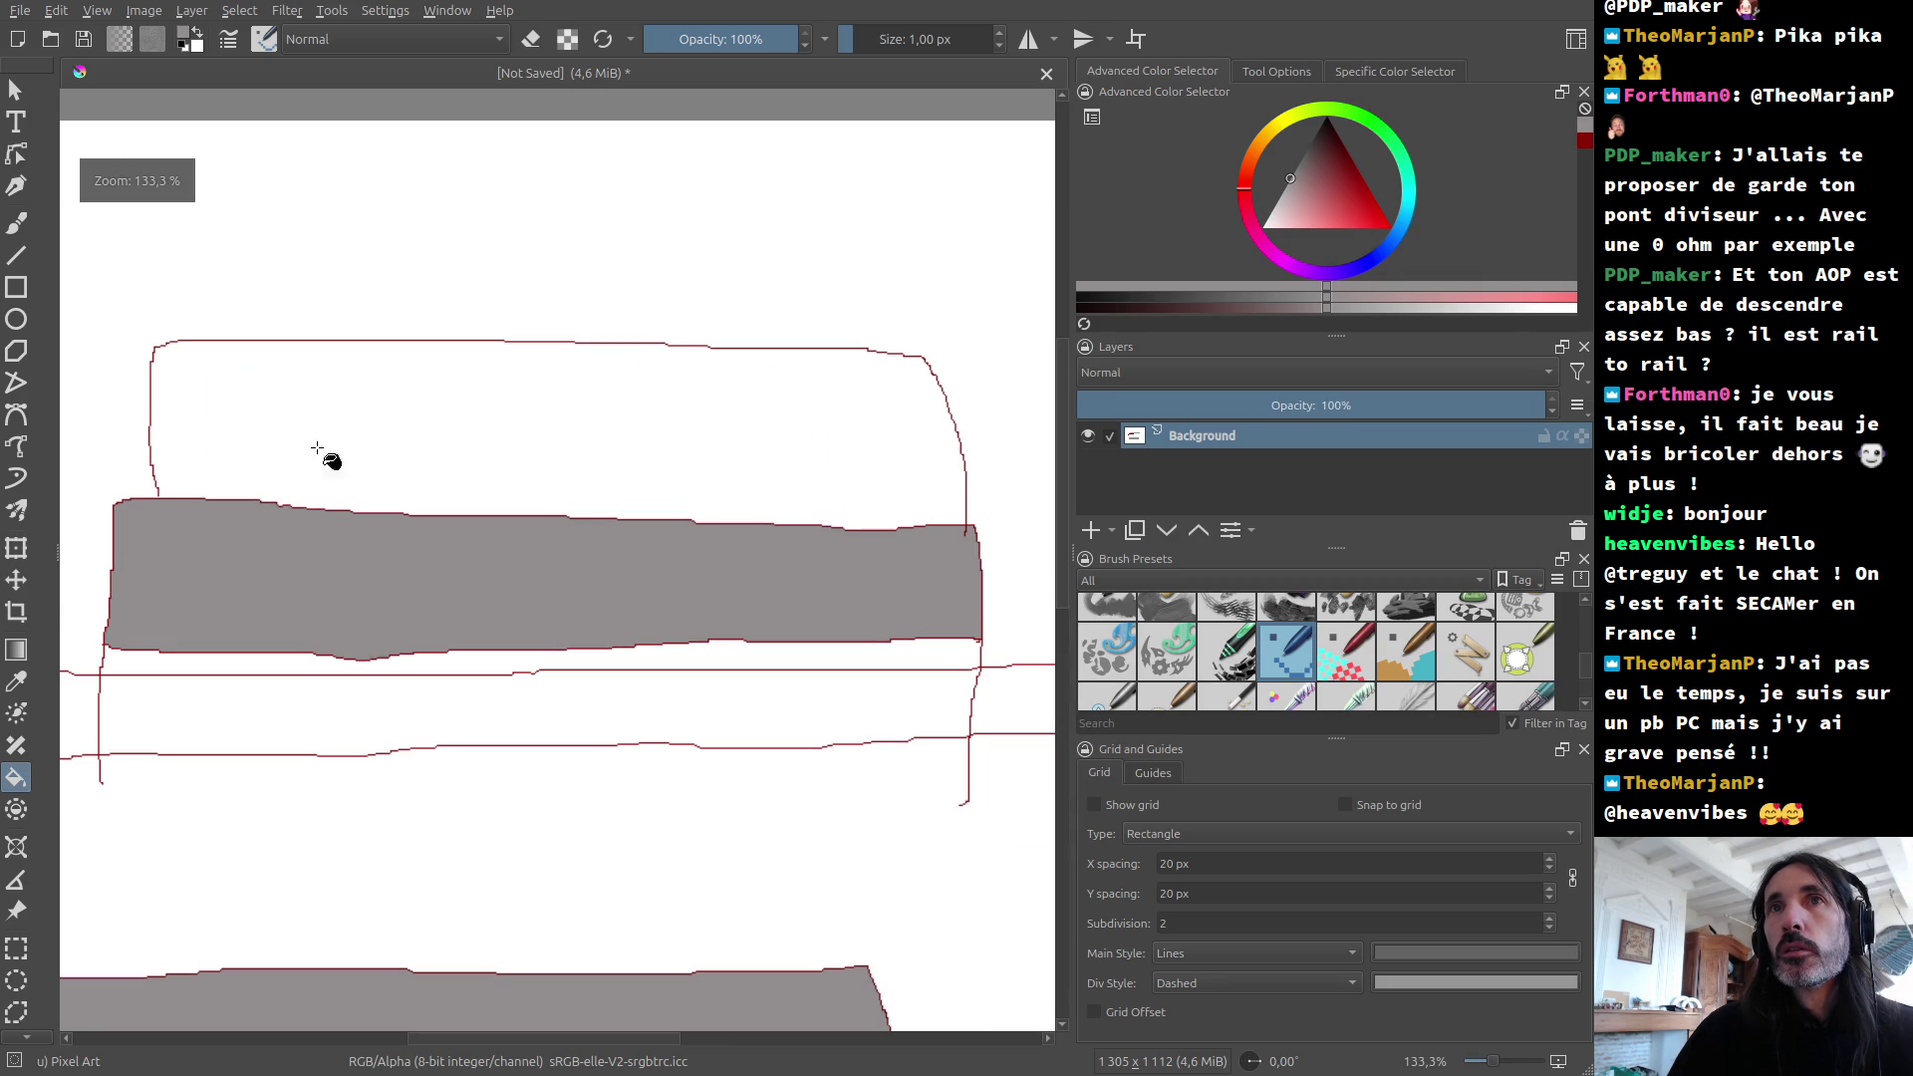
{"action": "left_click", "coordinate": [16, 258]}
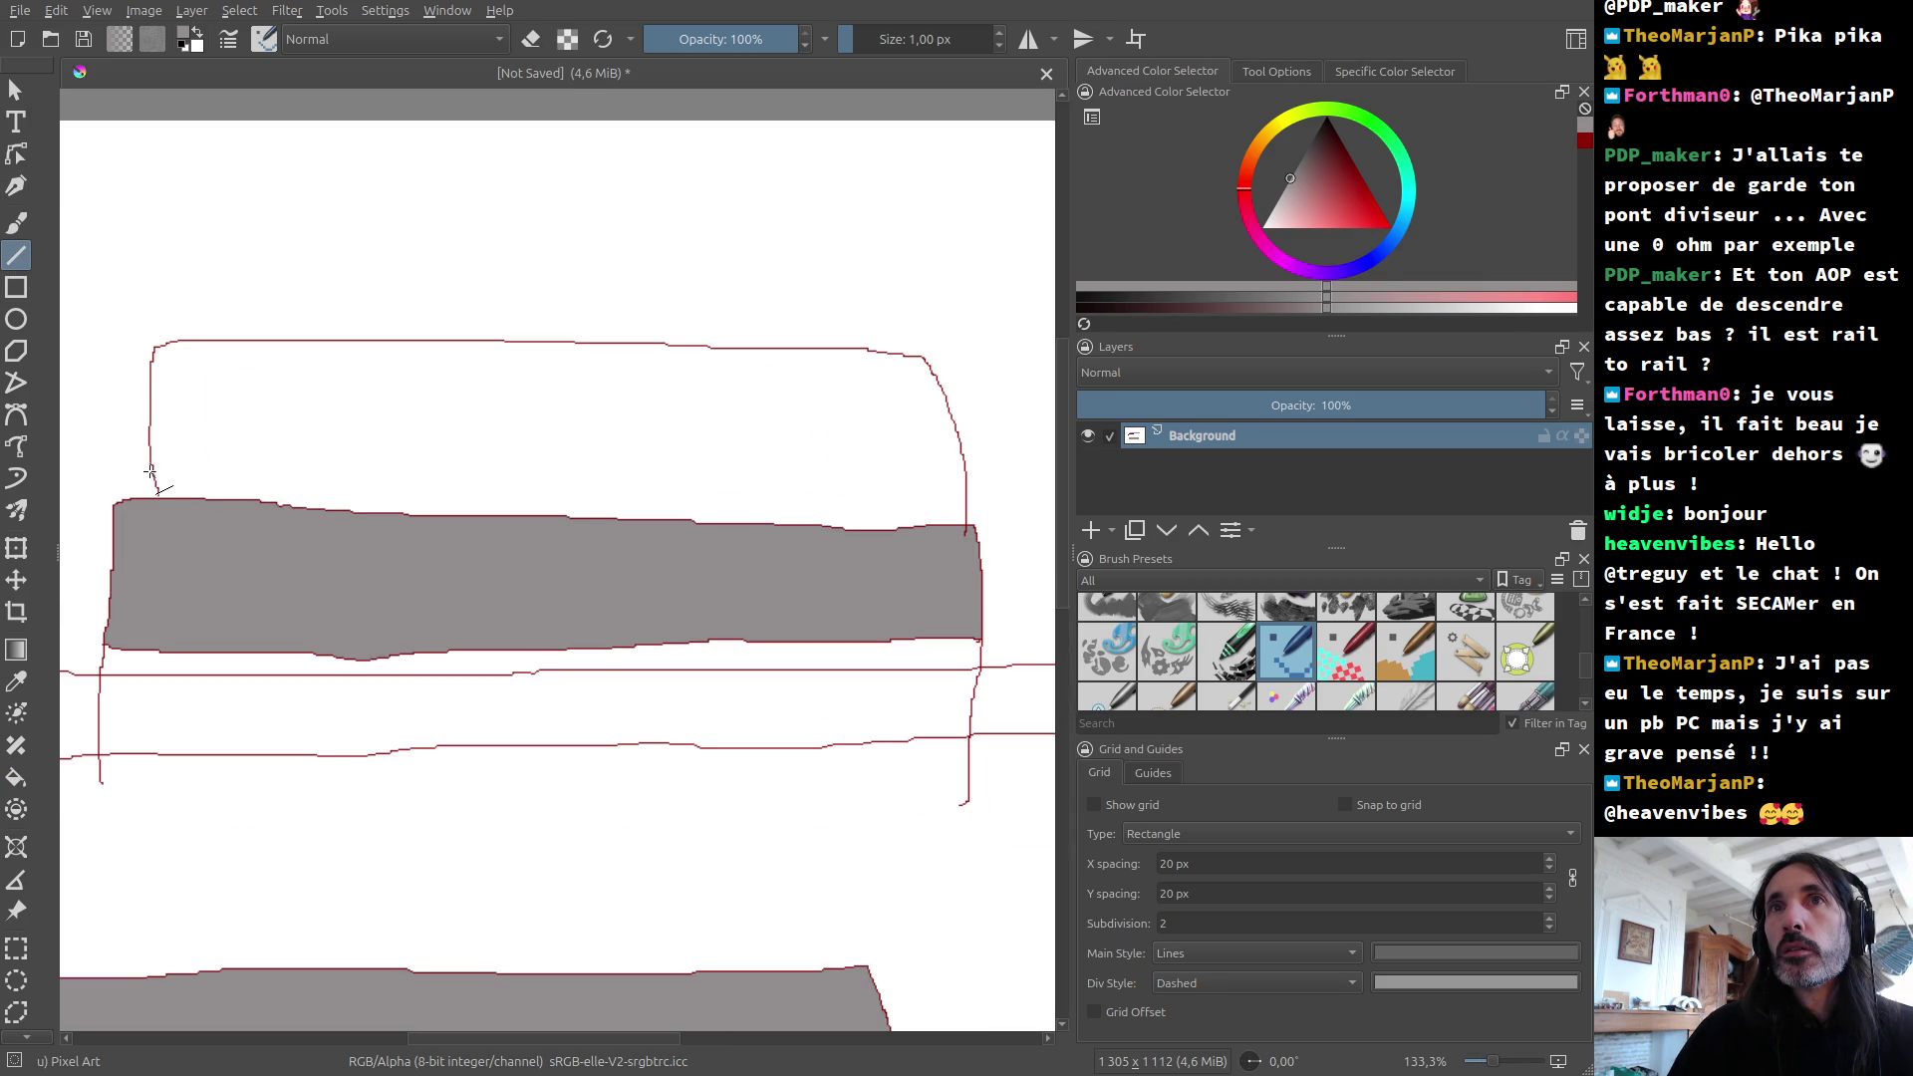
Step: Seal the top board's bottom edge with a straight line, fill it grey, and choose a green hue
{"action": "mouse_move", "coordinate": [154, 485]}
{"action": "left_mouse_down"}
{"action": "mouse_move", "coordinate": [930, 459]}
{"action": "mouse_move", "coordinate": [967, 495]}
{"action": "left_mouse_up"}
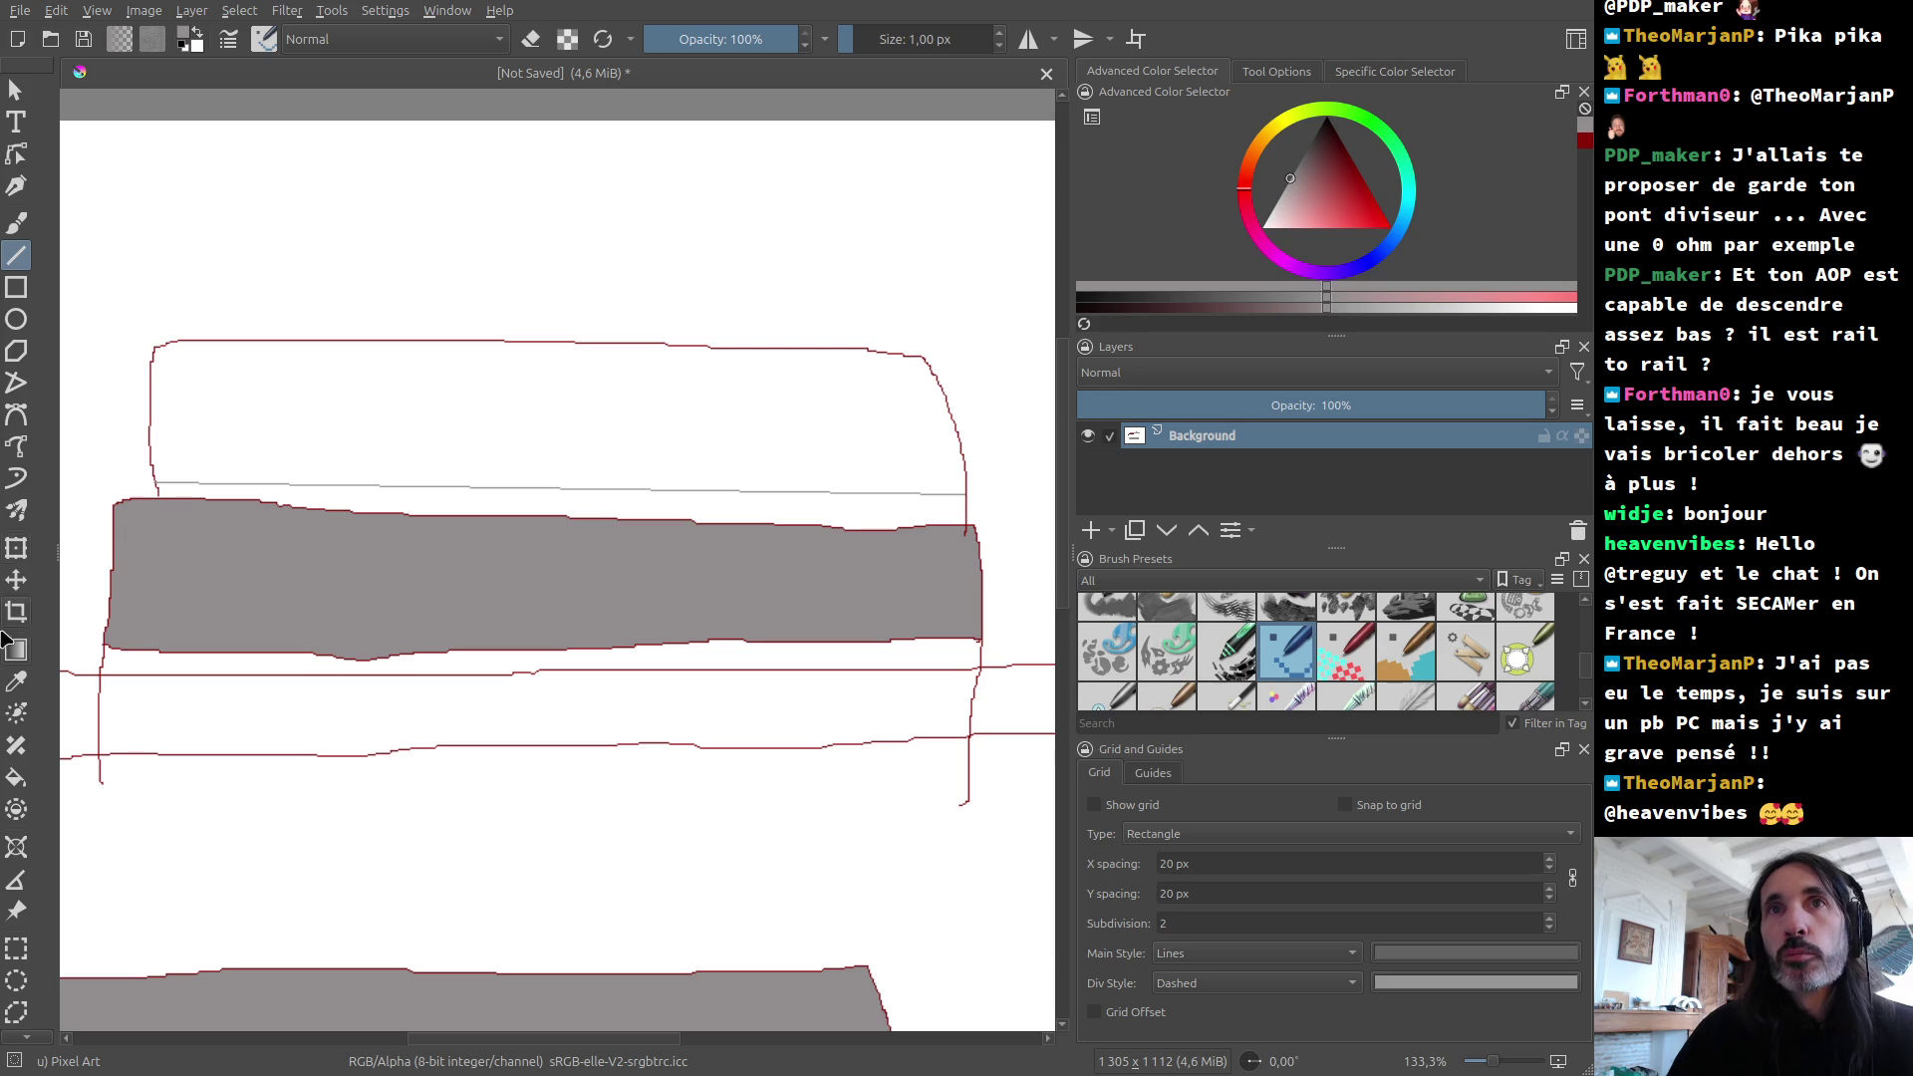
{"action": "left_click", "coordinate": [16, 777]}
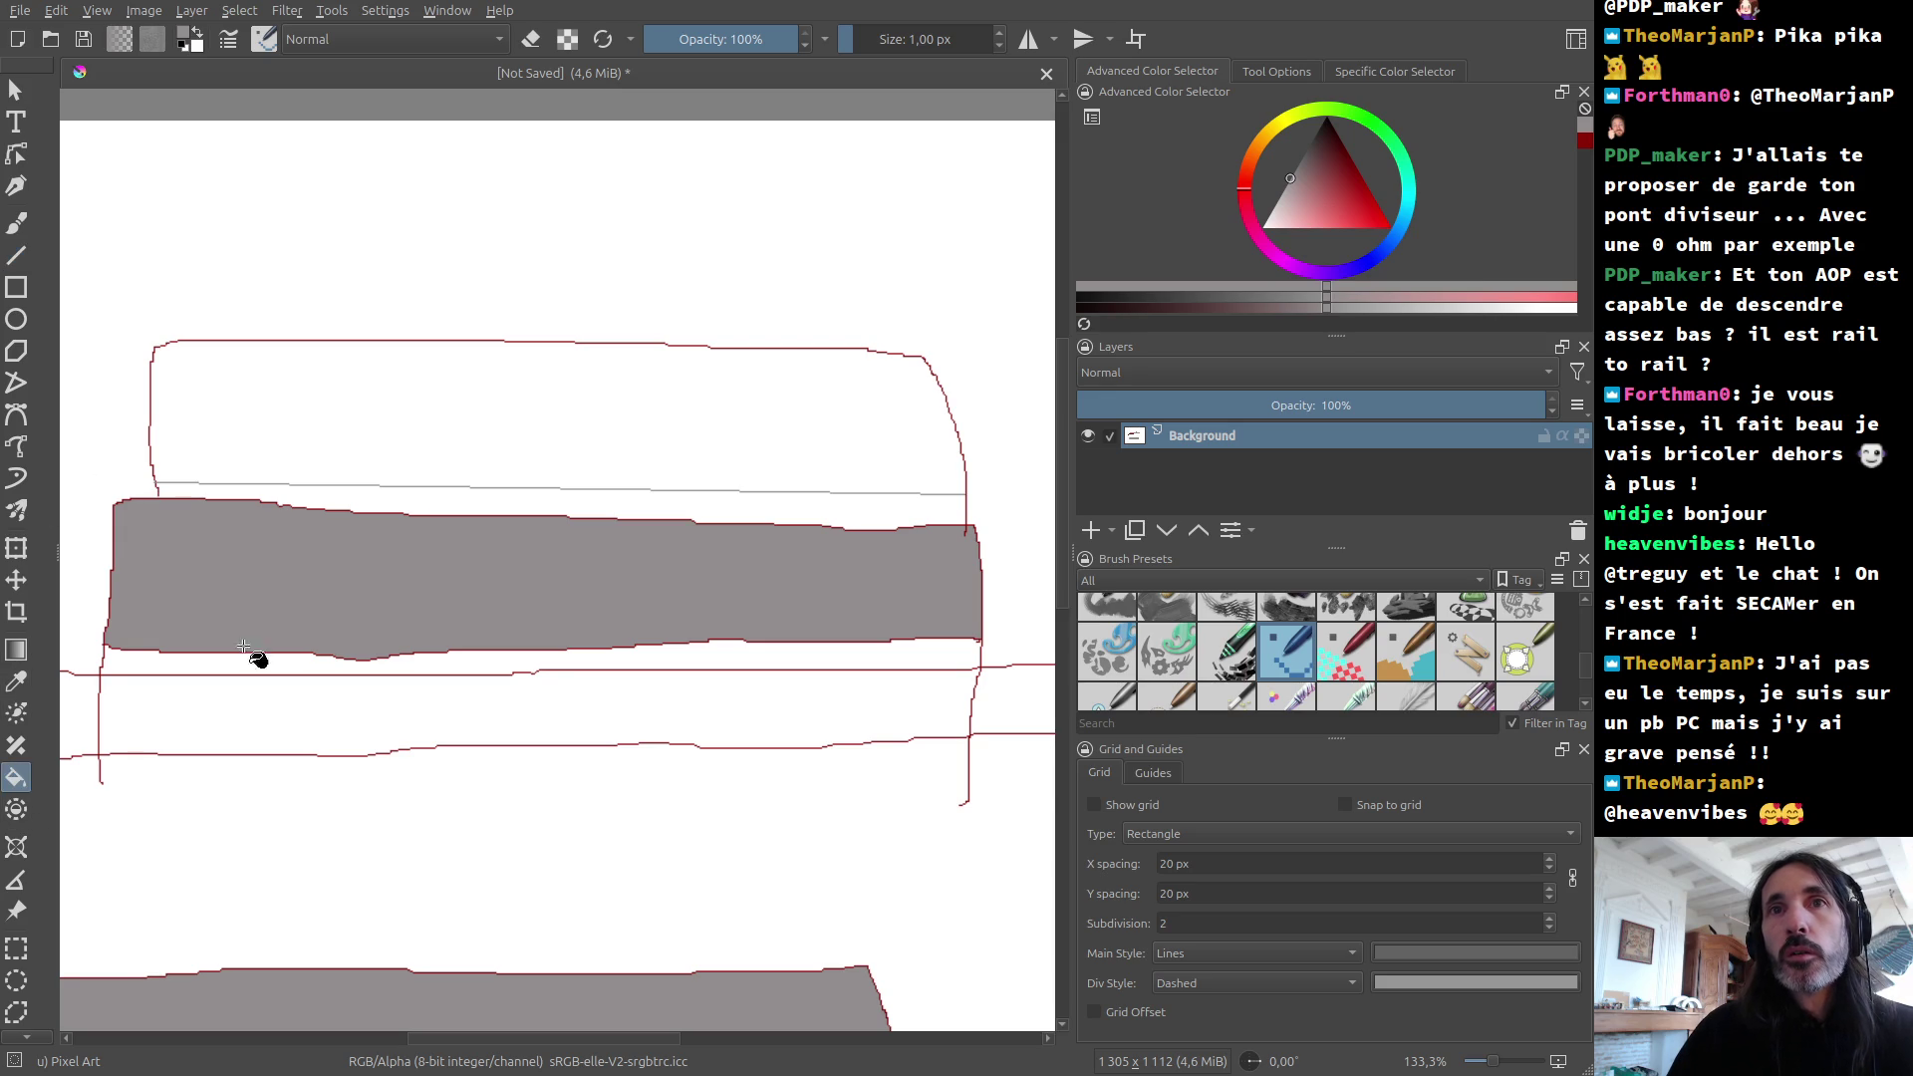
{"action": "left_click", "coordinate": [467, 406]}
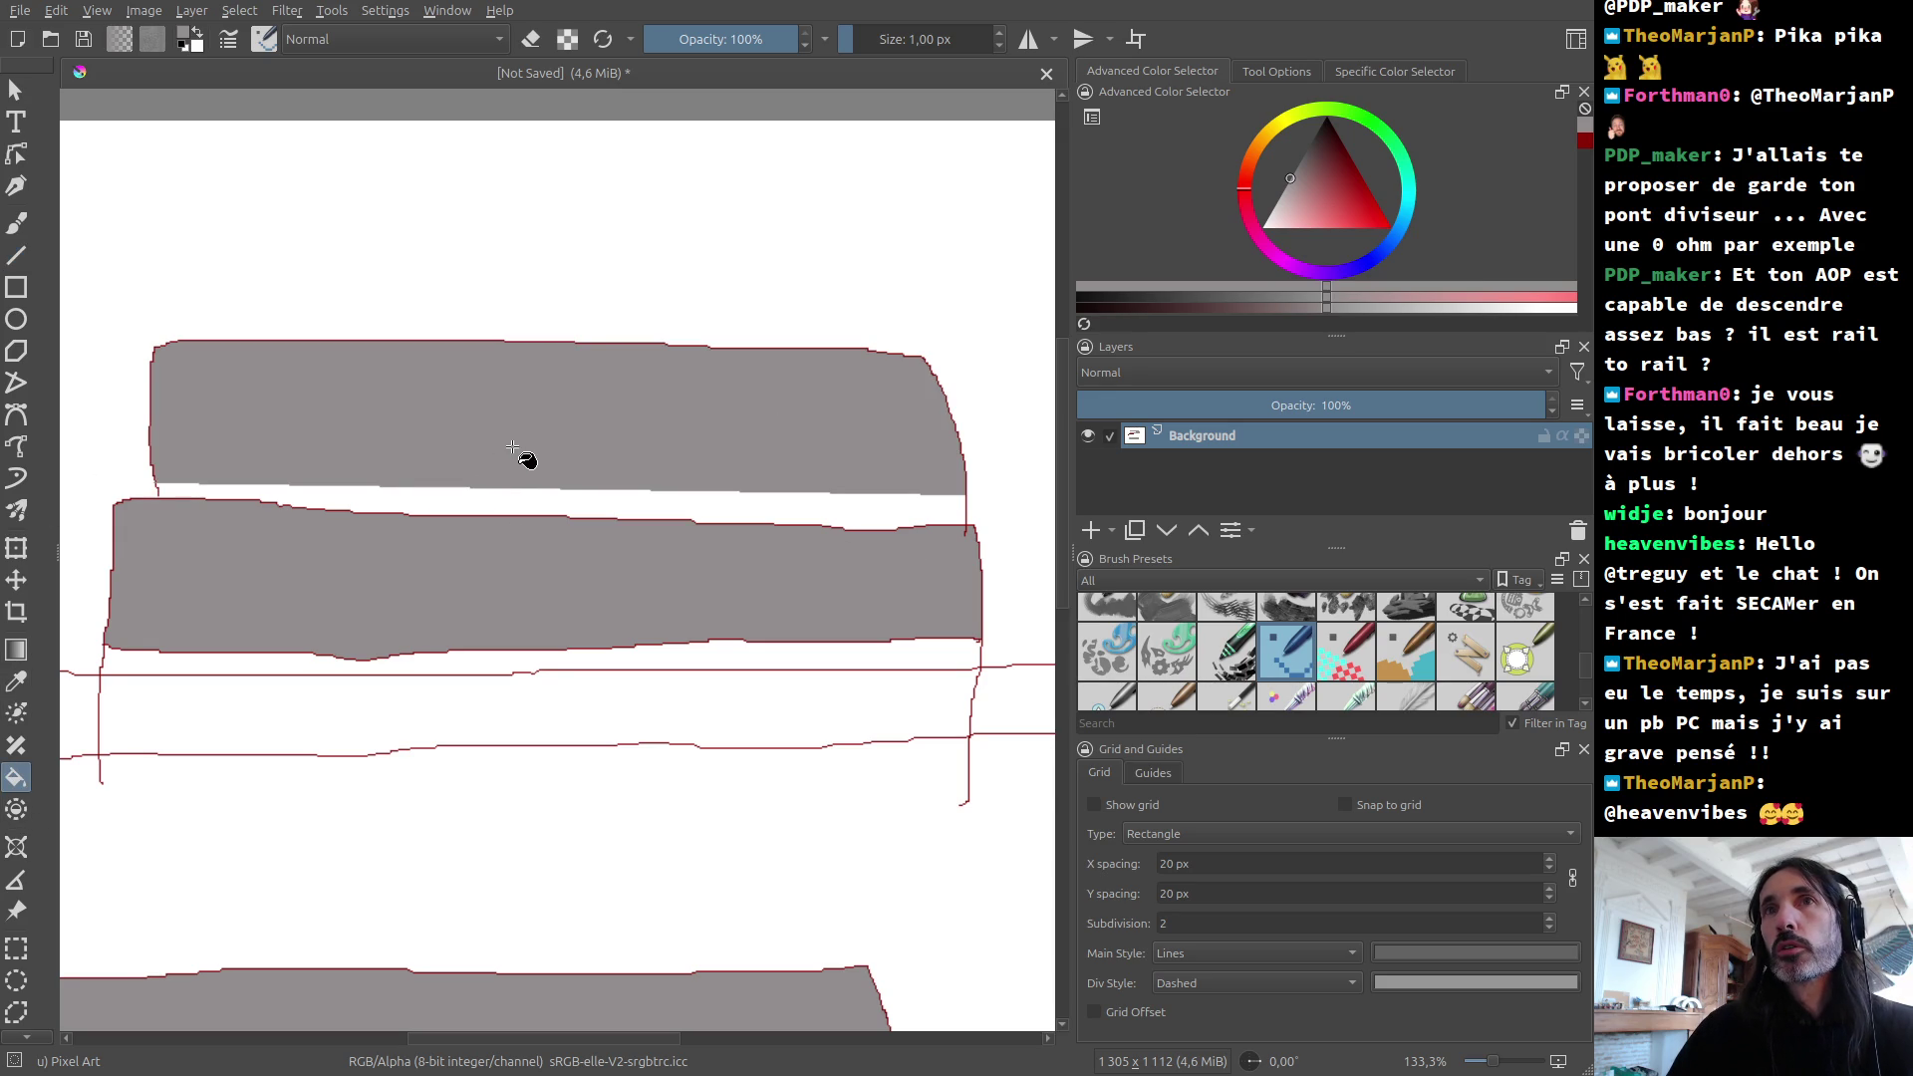
{"action": "scroll", "coordinate": [525, 458], "scroll_direction": "down", "scroll_amount": 3}
{"action": "scroll", "coordinate": [393, 547], "scroll_direction": "up", "scroll_amount": 2}
{"action": "scroll", "coordinate": [393, 551], "scroll_direction": "down", "scroll_amount": 2}
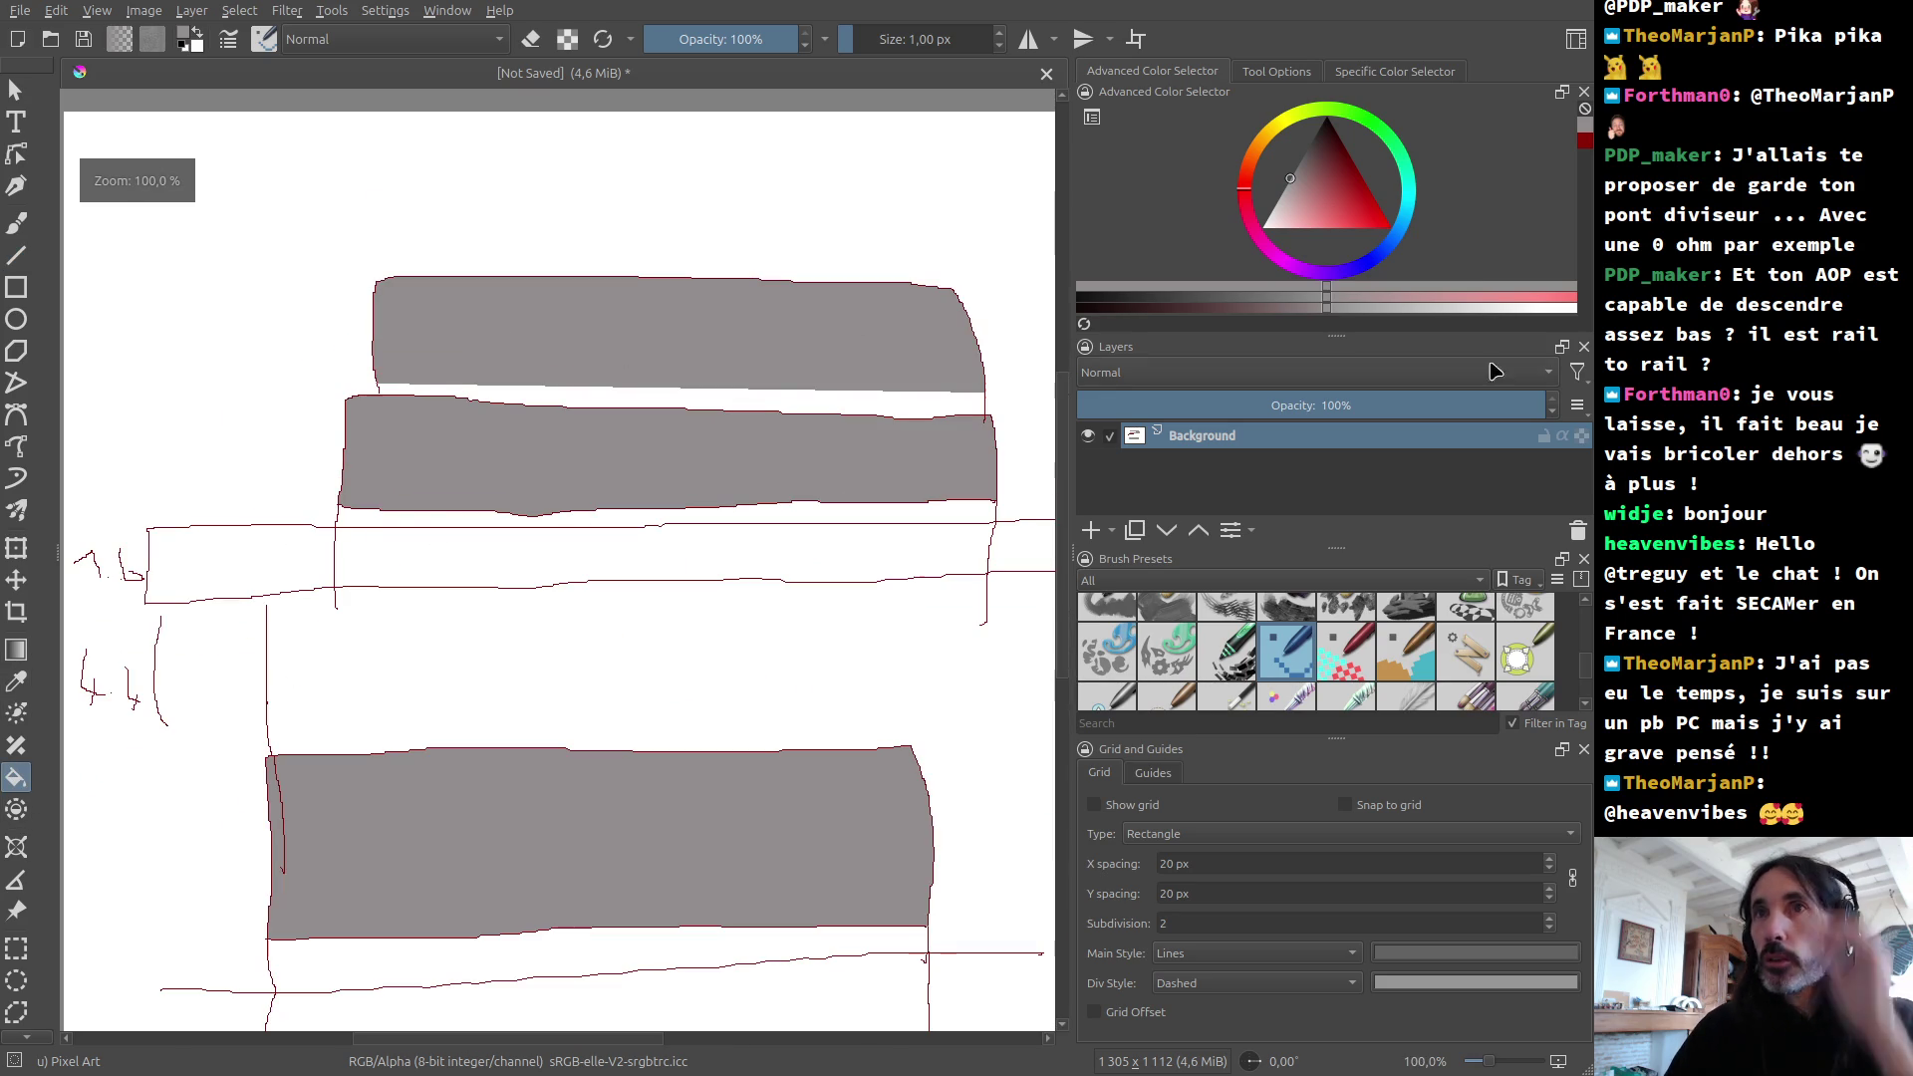
{"action": "left_click", "coordinate": [1380, 129]}
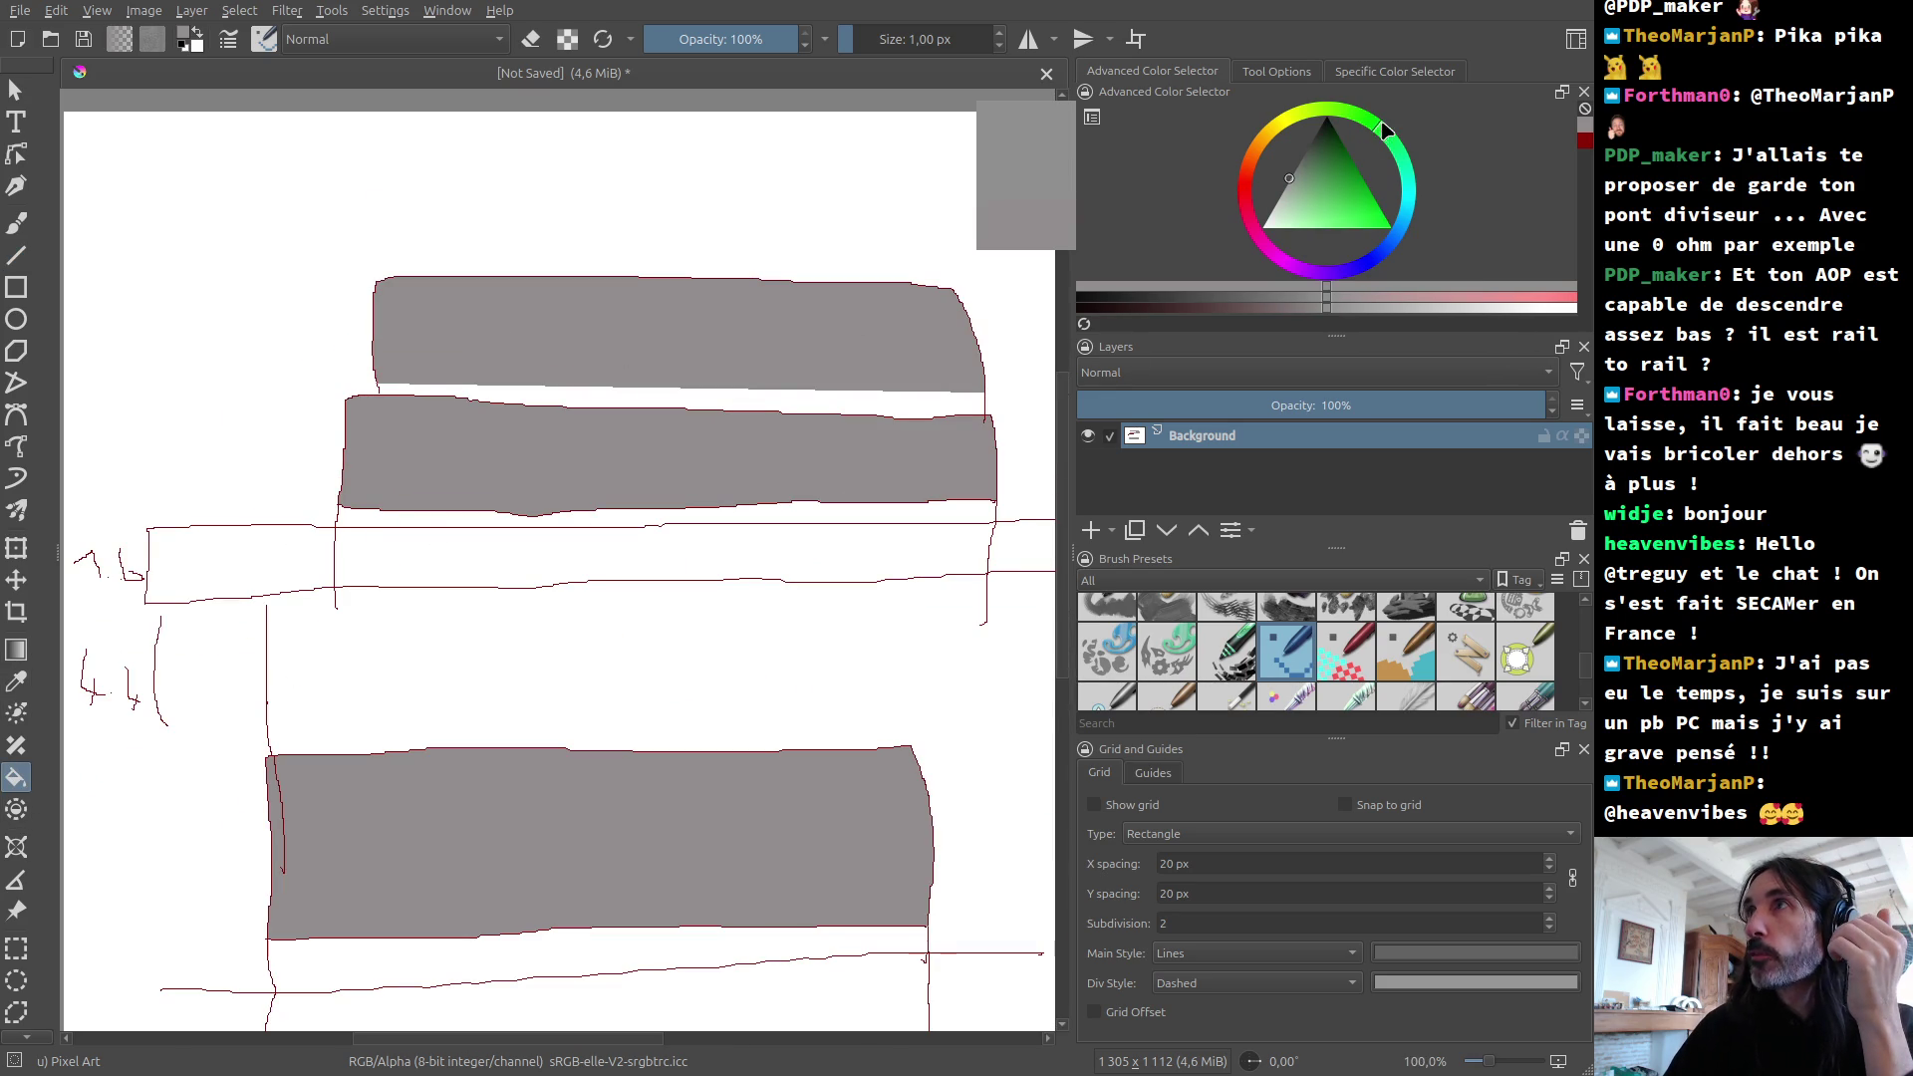
Step: Pick solid green and fill the upper rail, undoing a fill that flooded the canvas
{"action": "left_click", "coordinate": [1350, 166]}
{"action": "left_click", "coordinate": [264, 538]}
{"action": "left_click", "coordinate": [499, 548]}
{"action": "scroll", "coordinate": [498, 548], "scroll_direction": "down", "scroll_amount": 2}
{"action": "left_click", "coordinate": [822, 544]}
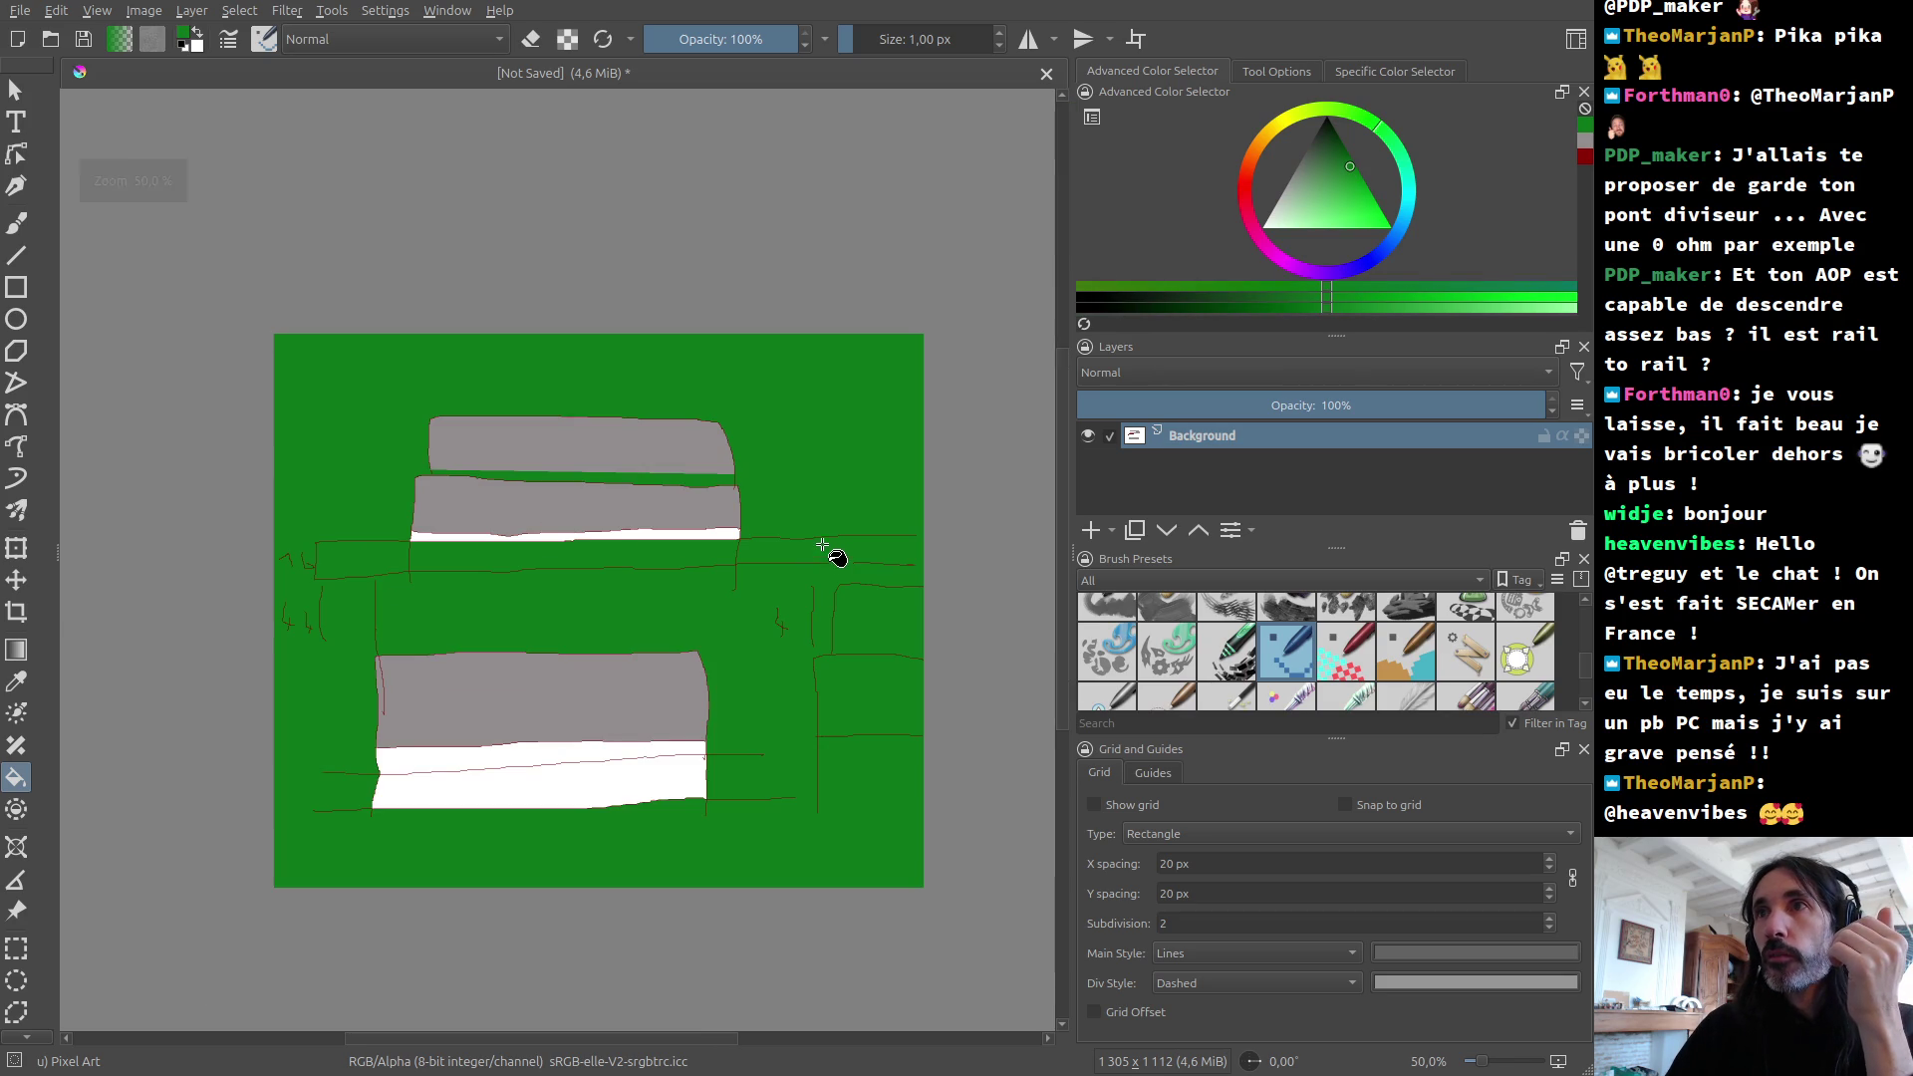
{"action": "key", "text": "ctrl+z"}
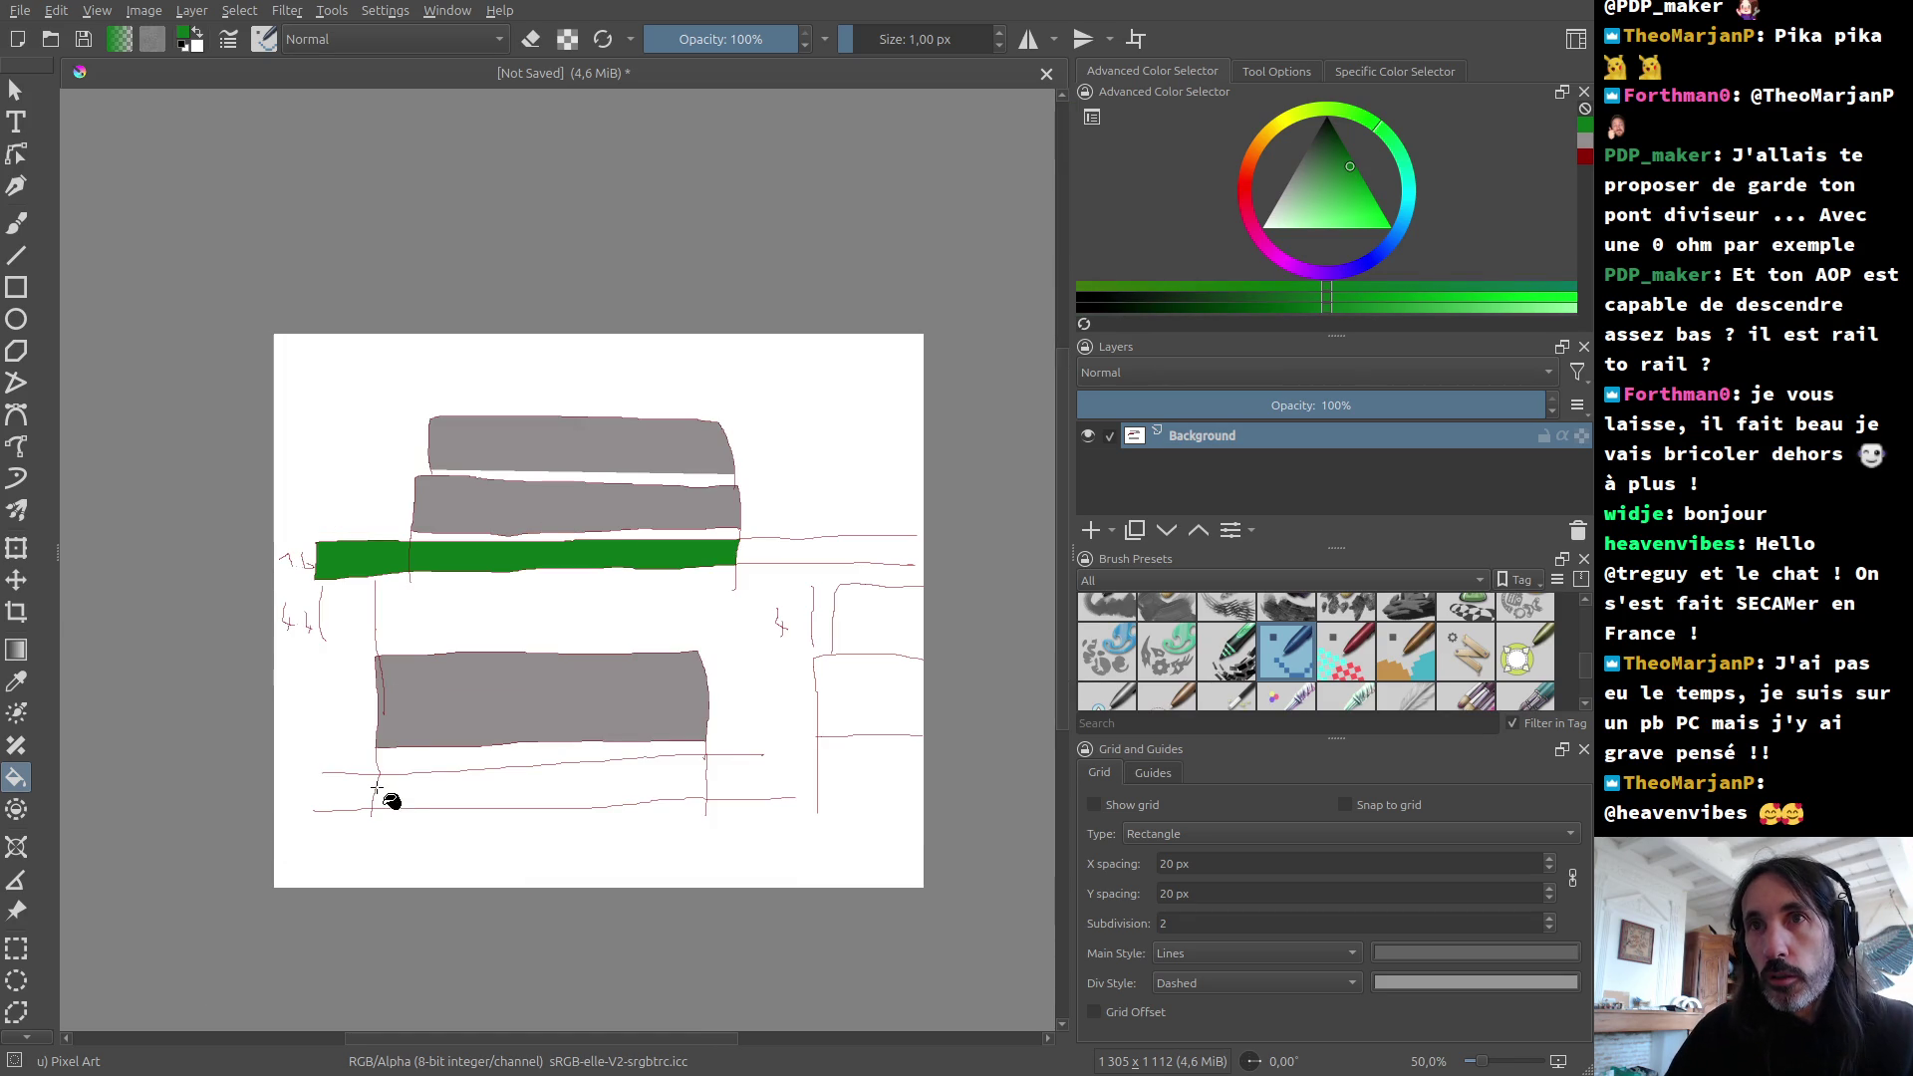
Step: Draw straight lines closing off the ends of the upper and lower rails
{"action": "left_click", "coordinate": [15, 256]}
{"action": "left_click_drag", "start_coordinate": [323, 774], "coordinate": [328, 818]}
{"action": "left_click_drag", "start_coordinate": [763, 753], "coordinate": [771, 792]}
{"action": "left_click_drag", "start_coordinate": [906, 533], "coordinate": [906, 568]}
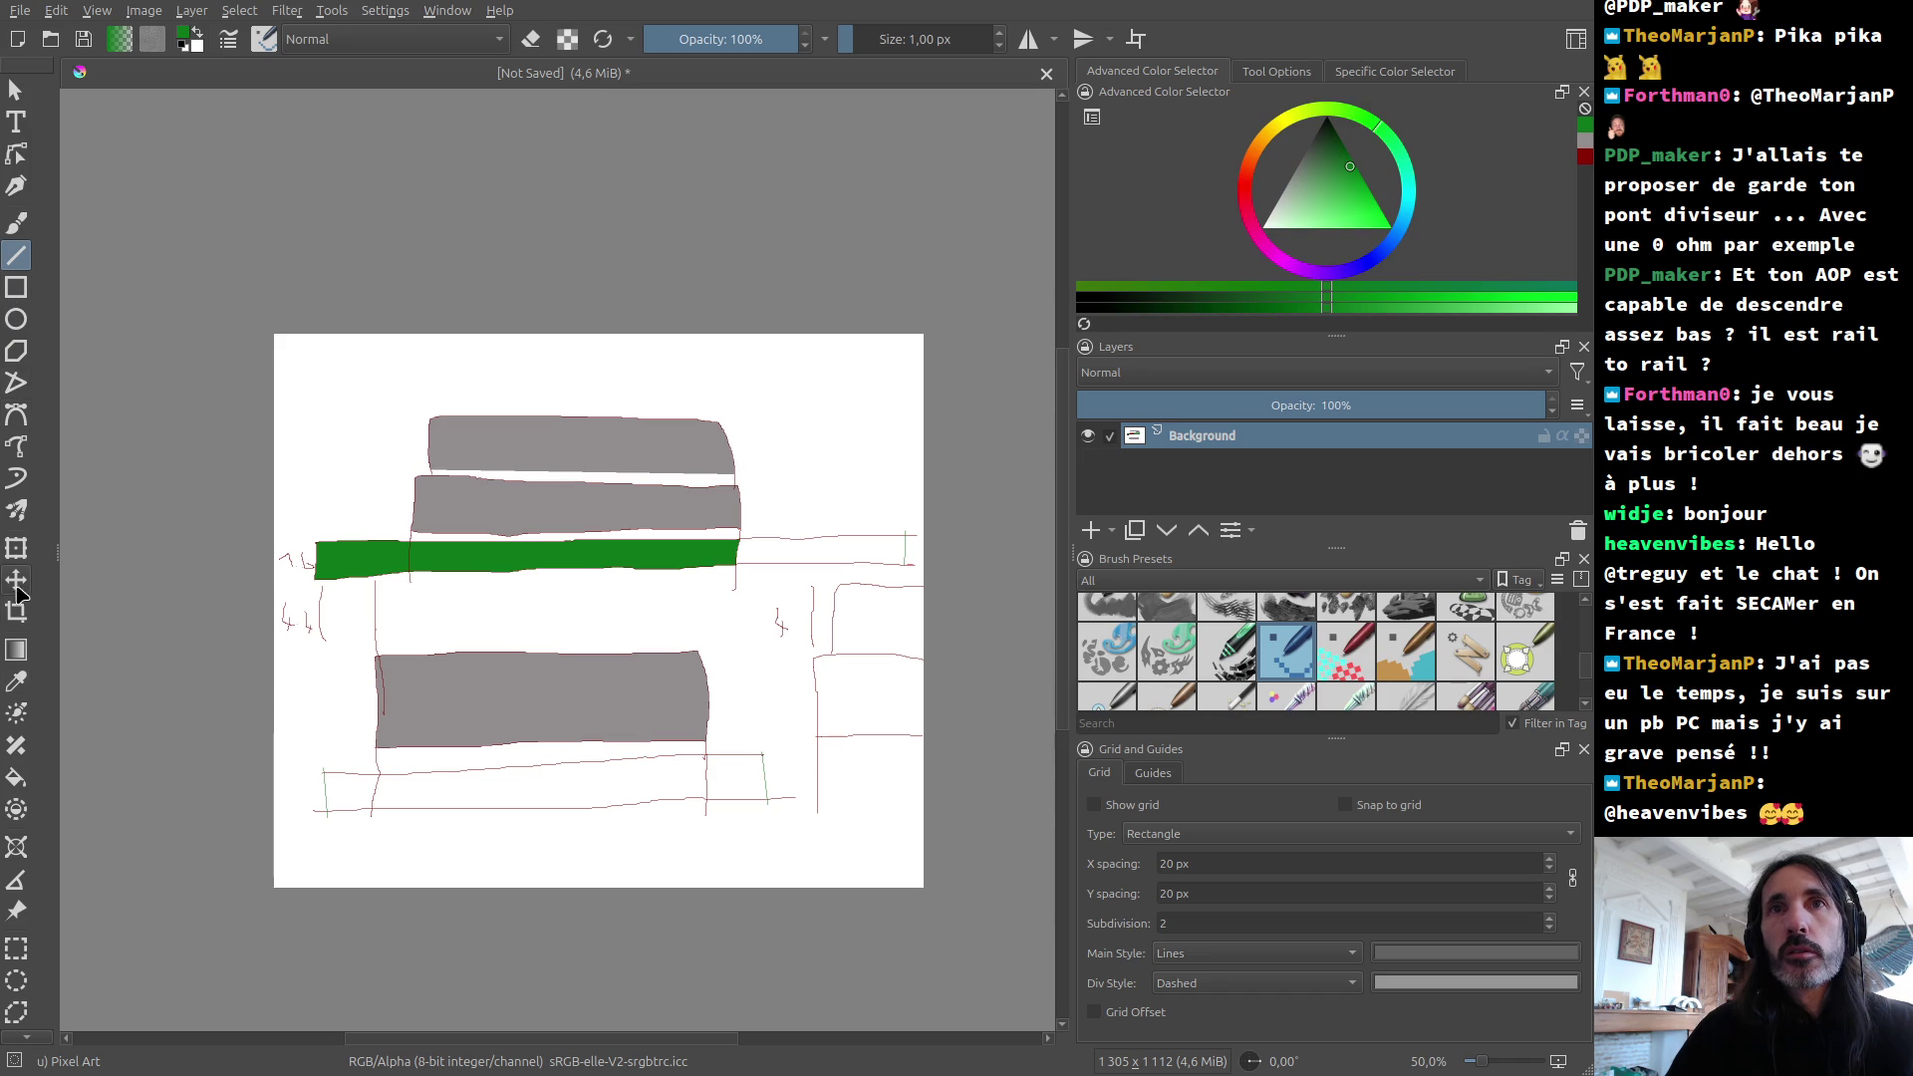
Step: Fill the rest of the upper rail and the lower rail sections green
{"action": "left_click", "coordinate": [16, 785]}
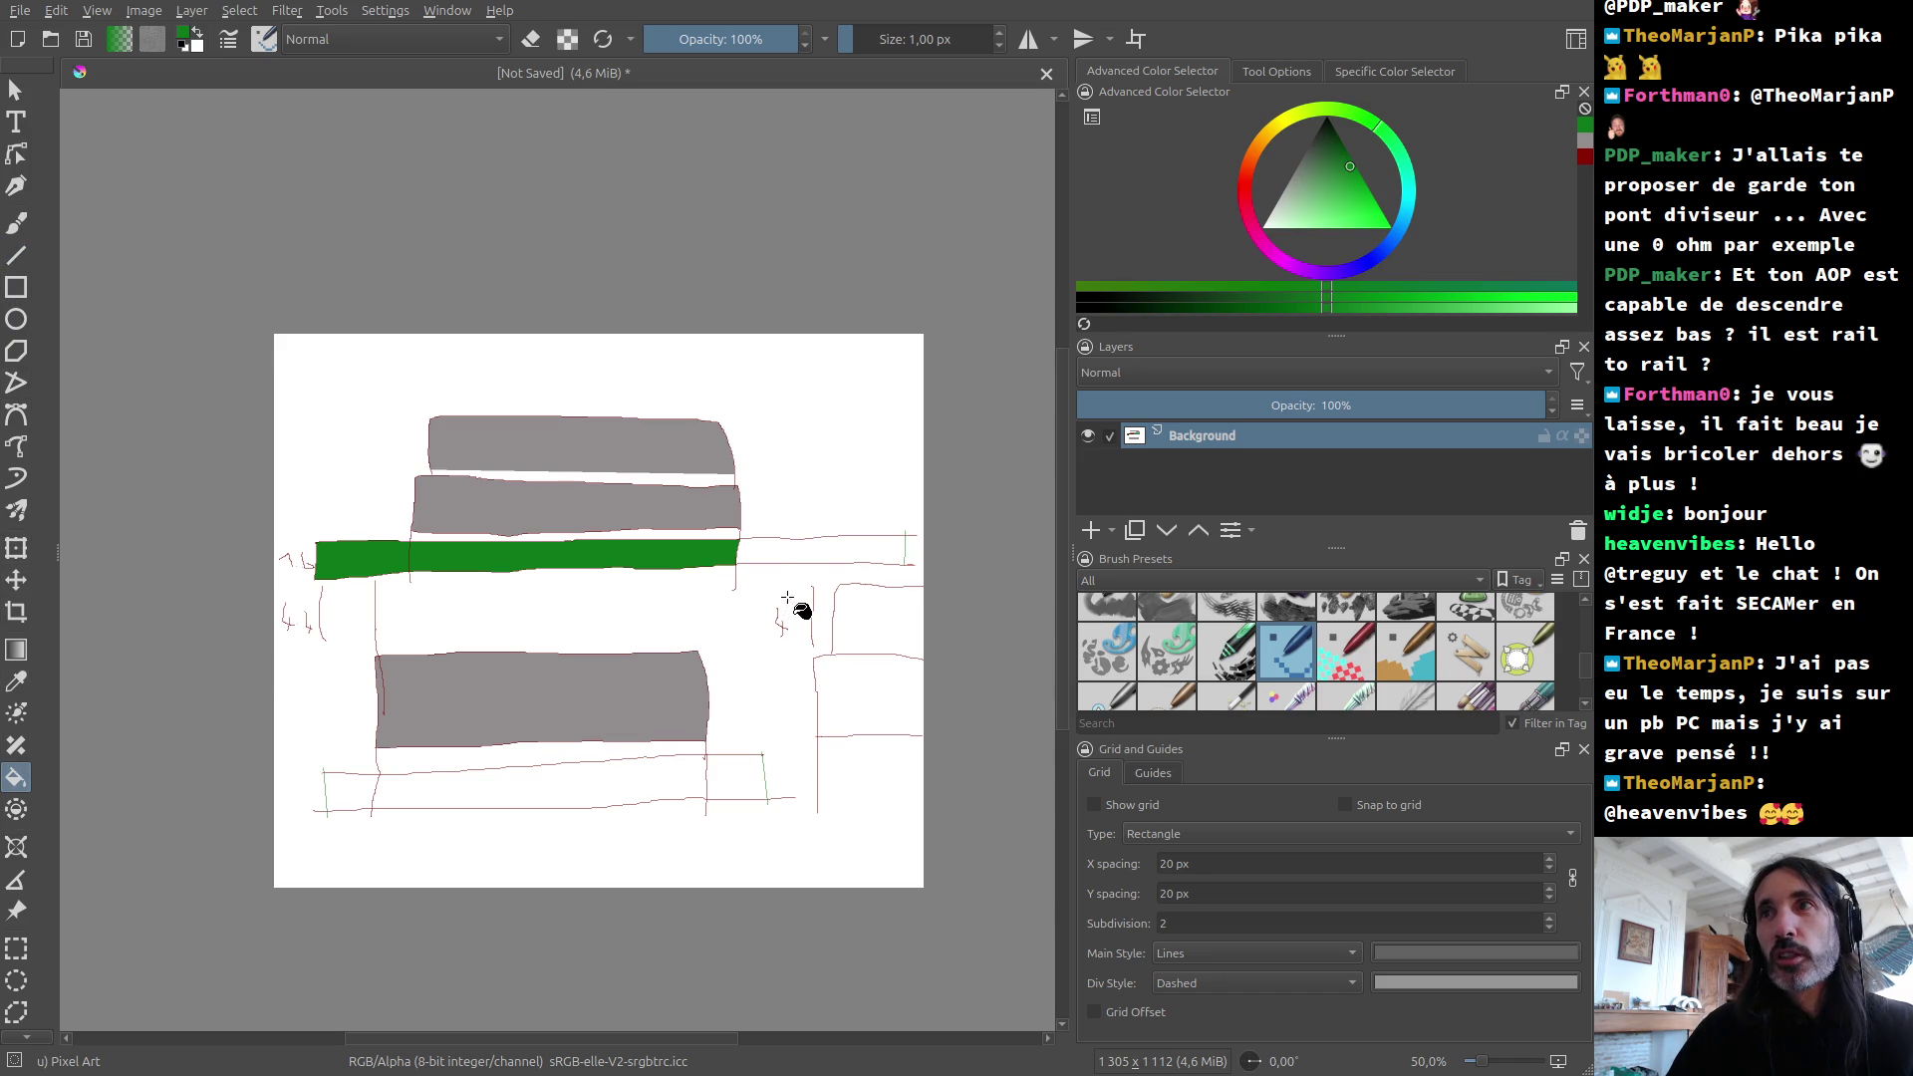
{"action": "left_click", "coordinate": [792, 555]}
{"action": "left_click", "coordinate": [727, 776]}
{"action": "left_click", "coordinate": [660, 780]}
{"action": "left_click", "coordinate": [351, 788]}
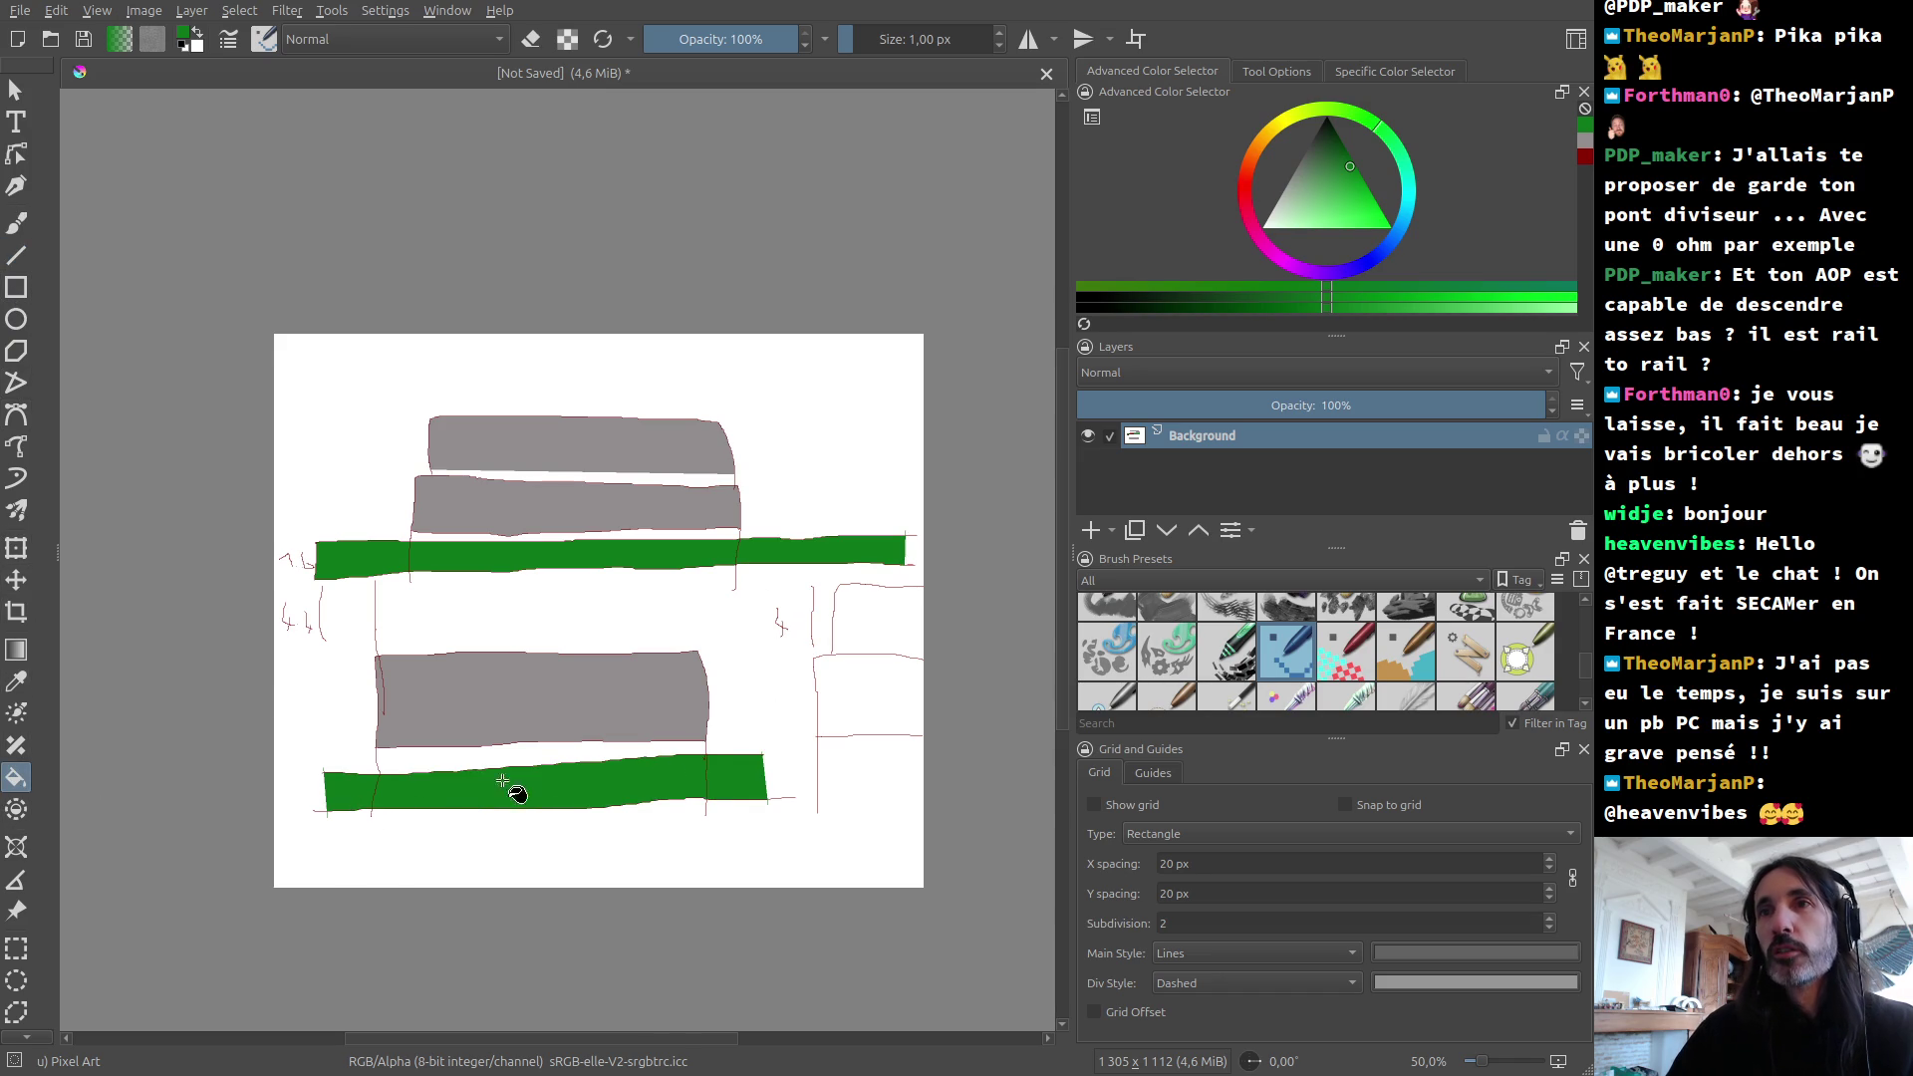
{"action": "scroll", "coordinate": [453, 782], "scroll_direction": "up", "scroll_amount": 2, "text": "ctrl"}
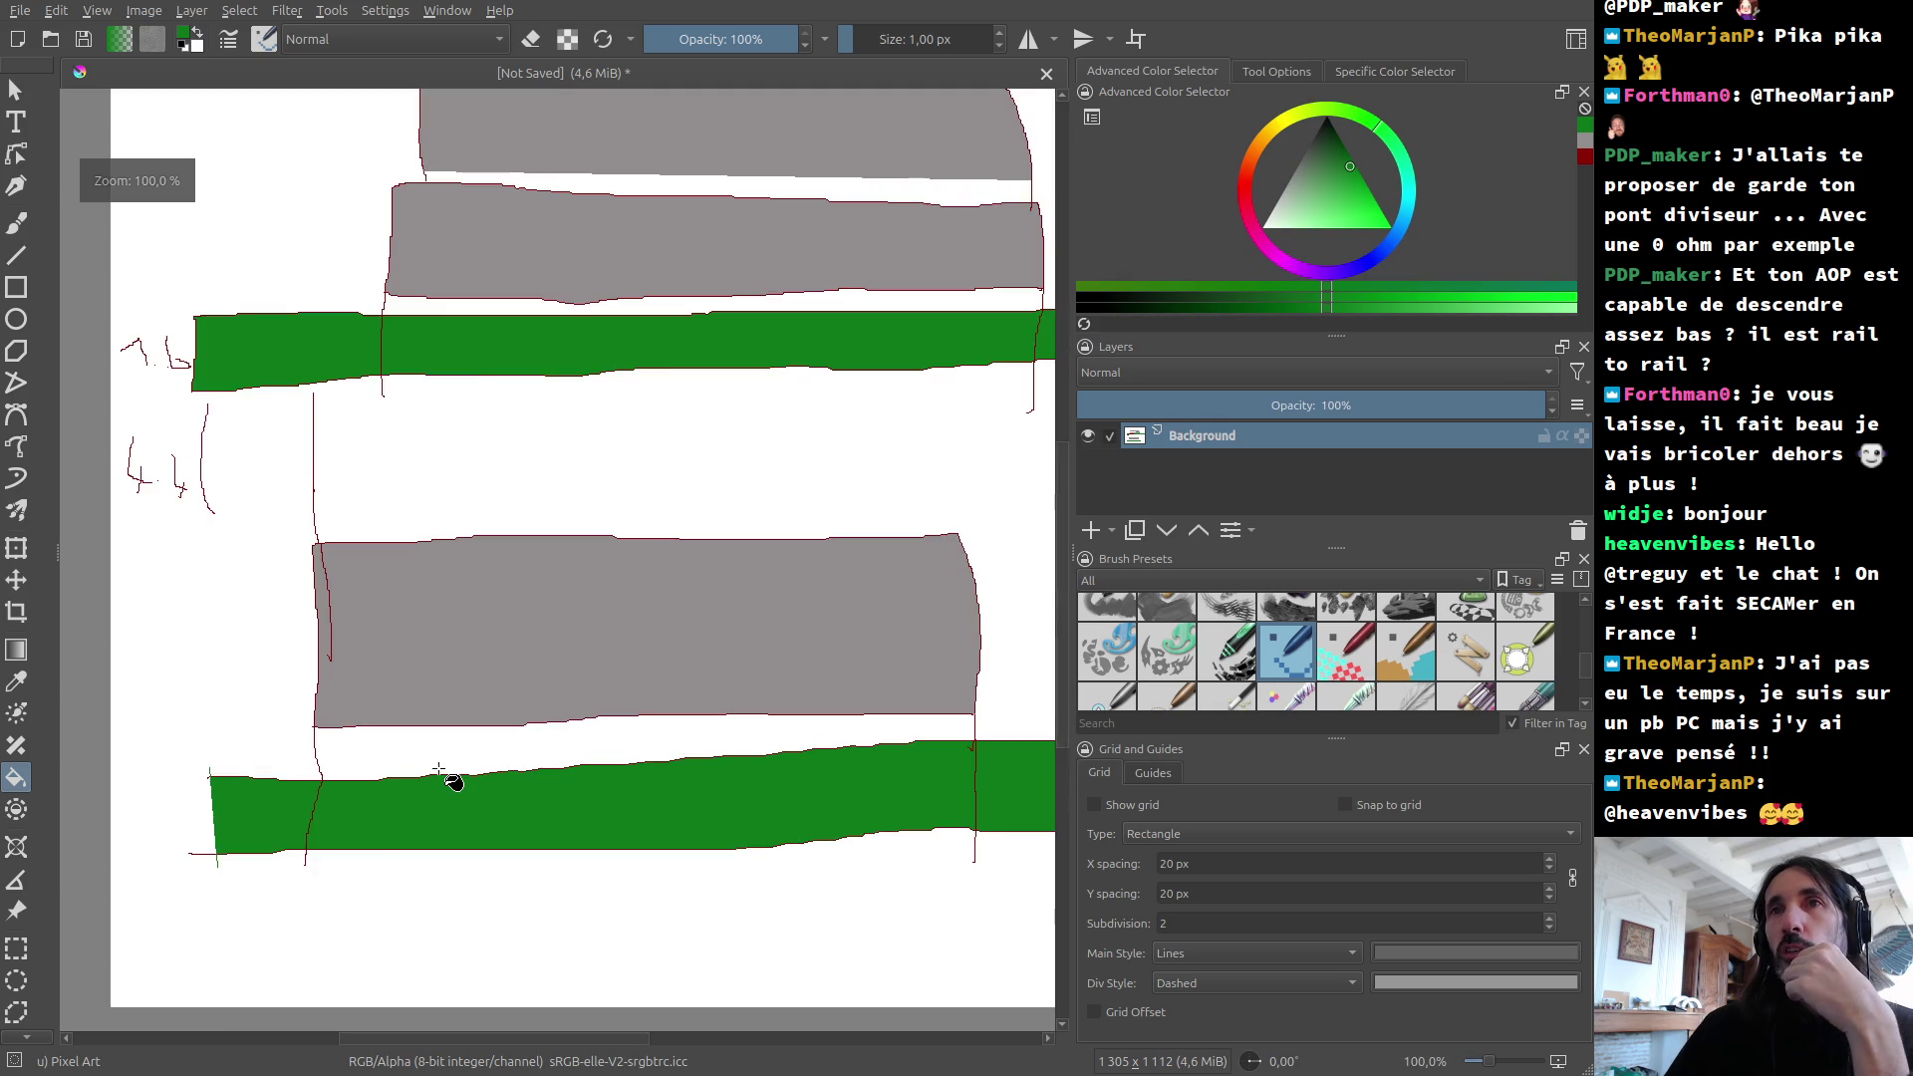
{"action": "scroll", "coordinate": [450, 779], "scroll_direction": "down", "scroll_amount": 1, "text": "ctrl"}
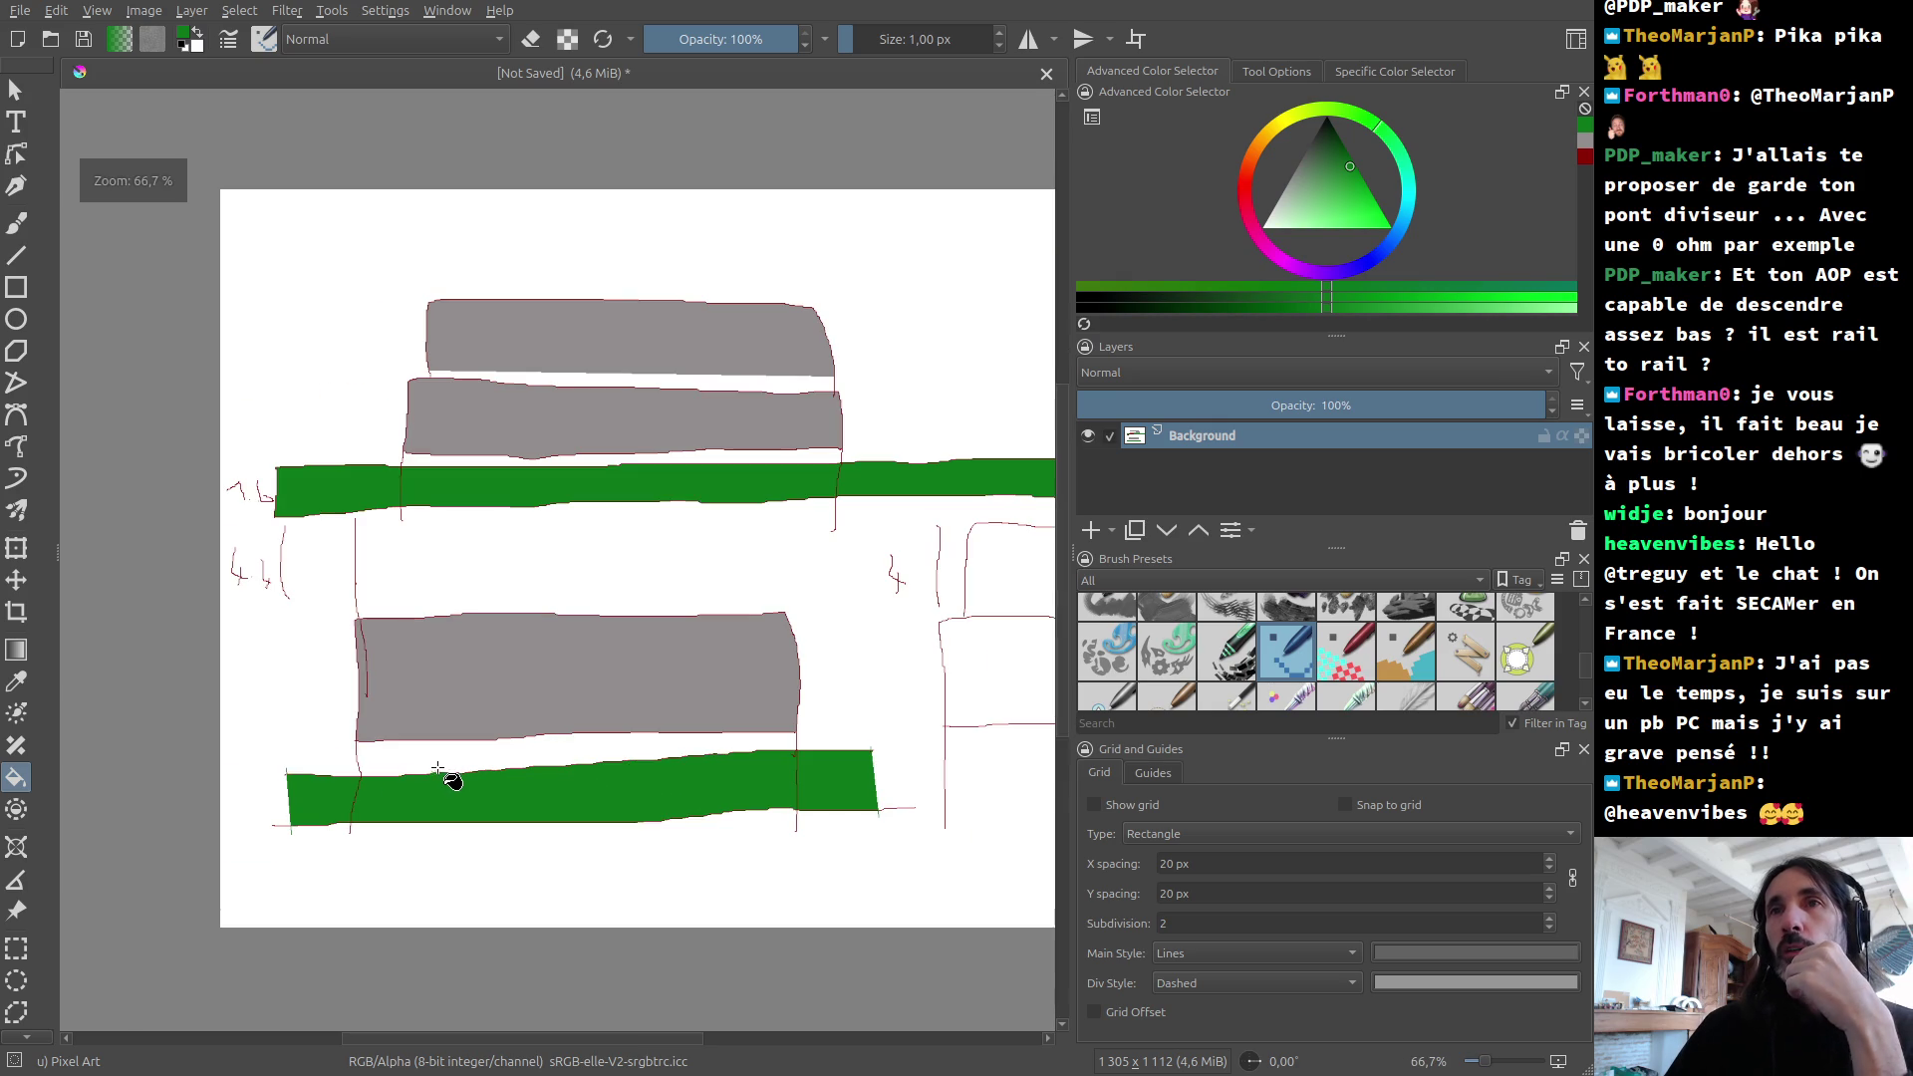
Step: Pick blue and draw a tall thin post rectangle between the rails
{"action": "left_click", "coordinate": [17, 296]}
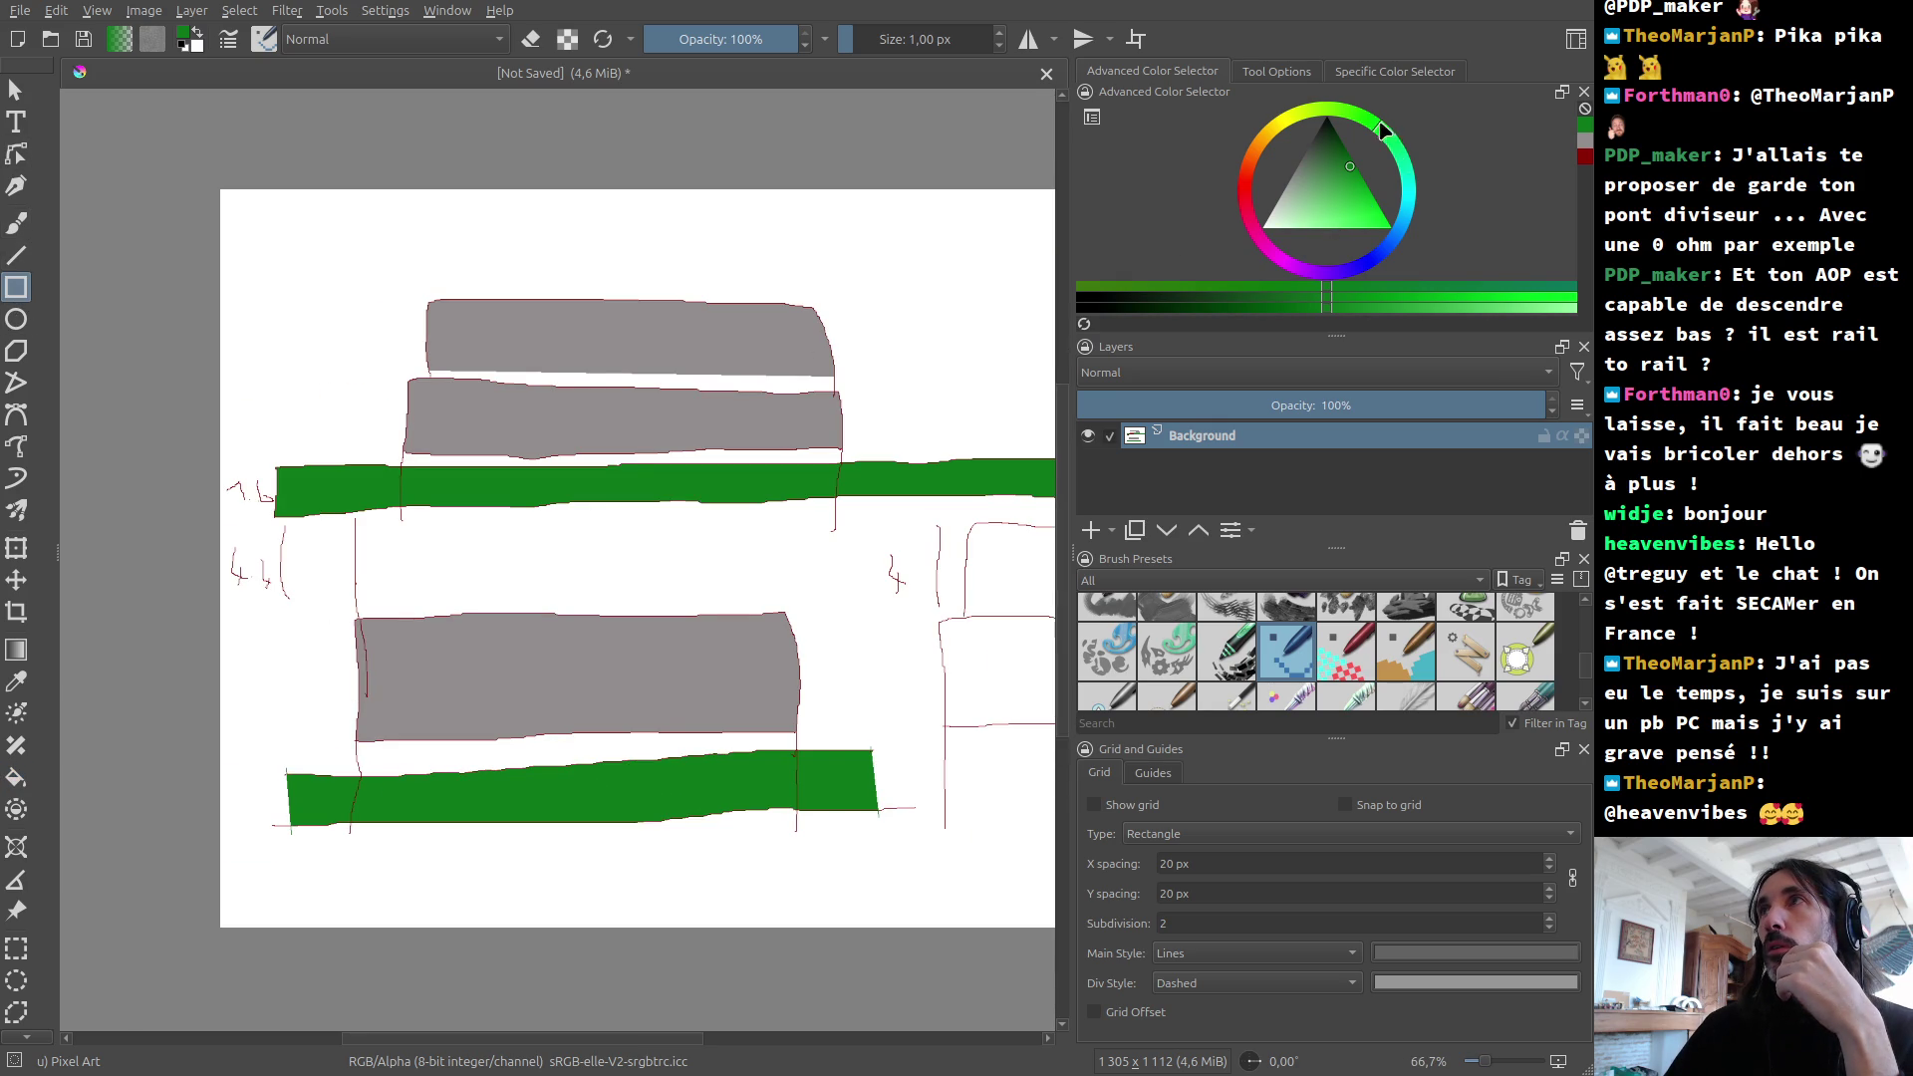
{"action": "left_click", "coordinate": [1400, 247]}
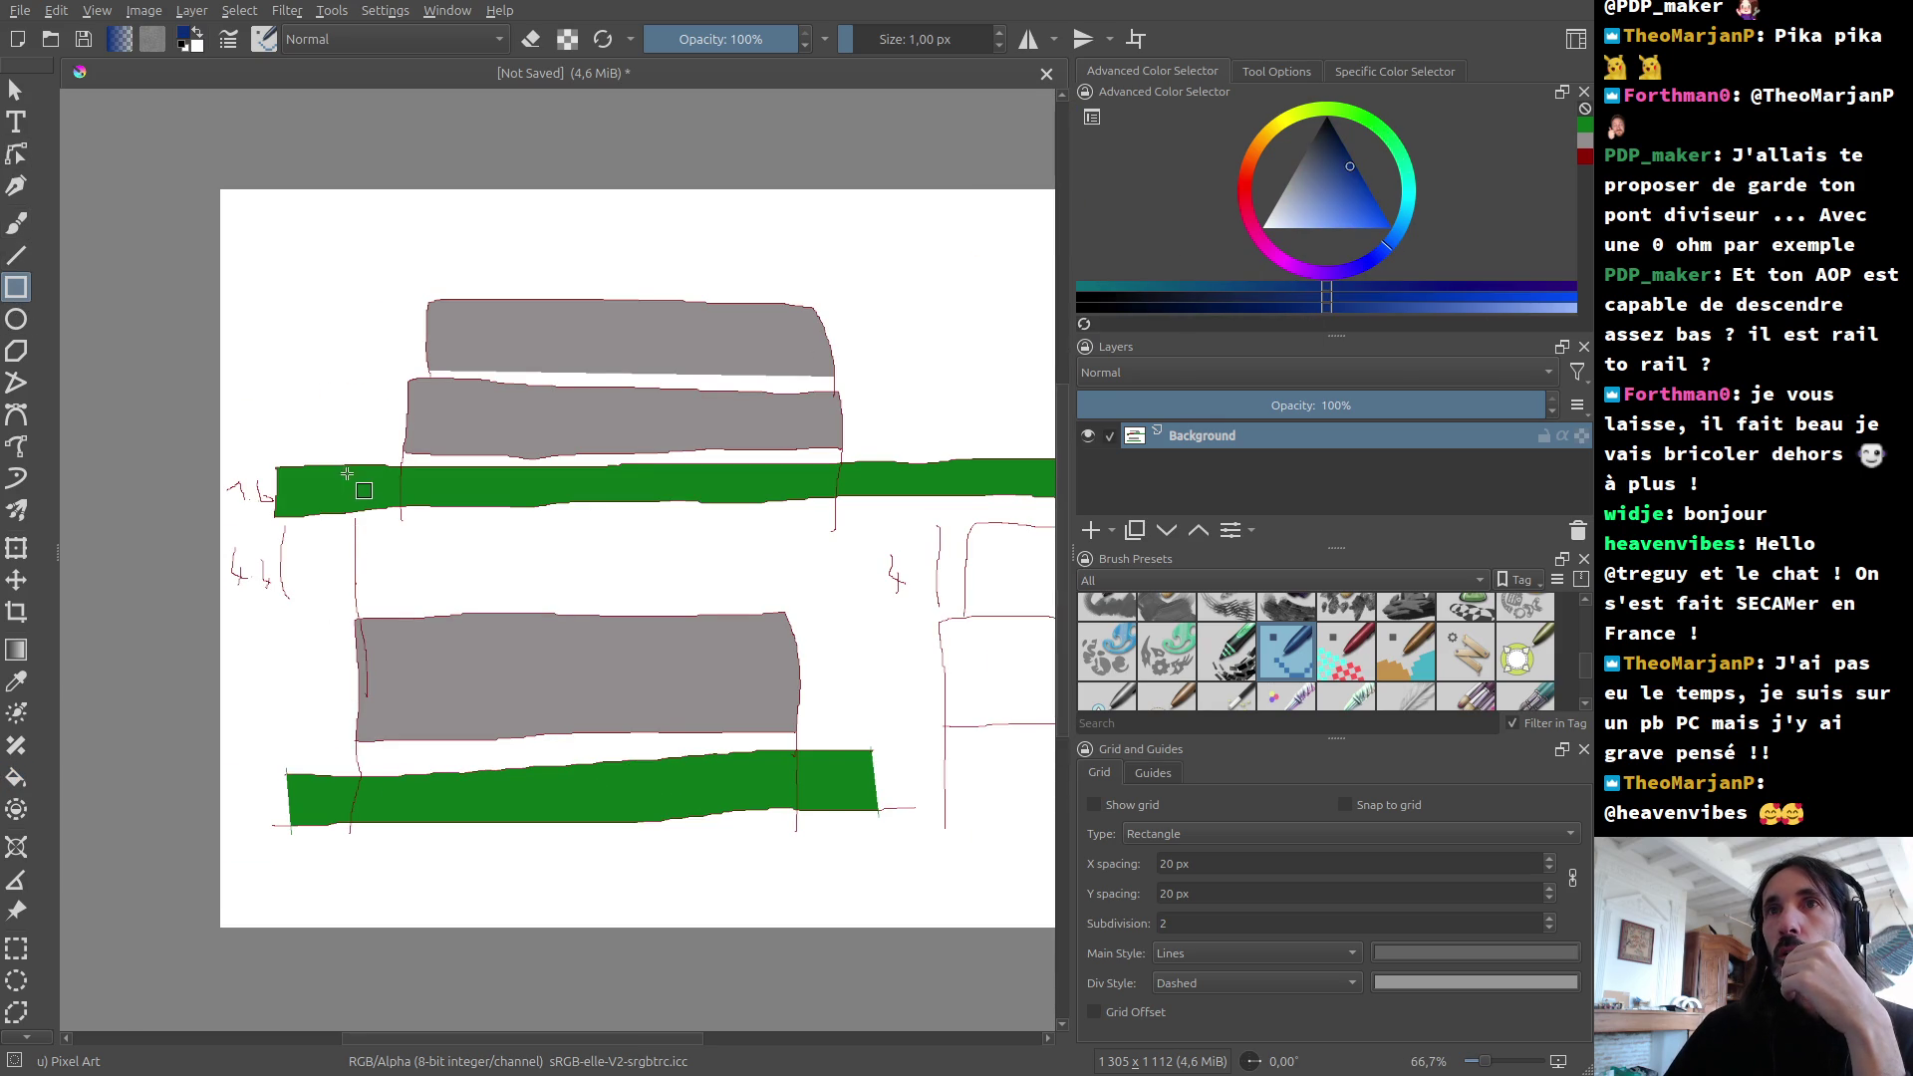
{"action": "left_click_drag", "start_coordinate": [355, 449], "coordinate": [366, 645]}
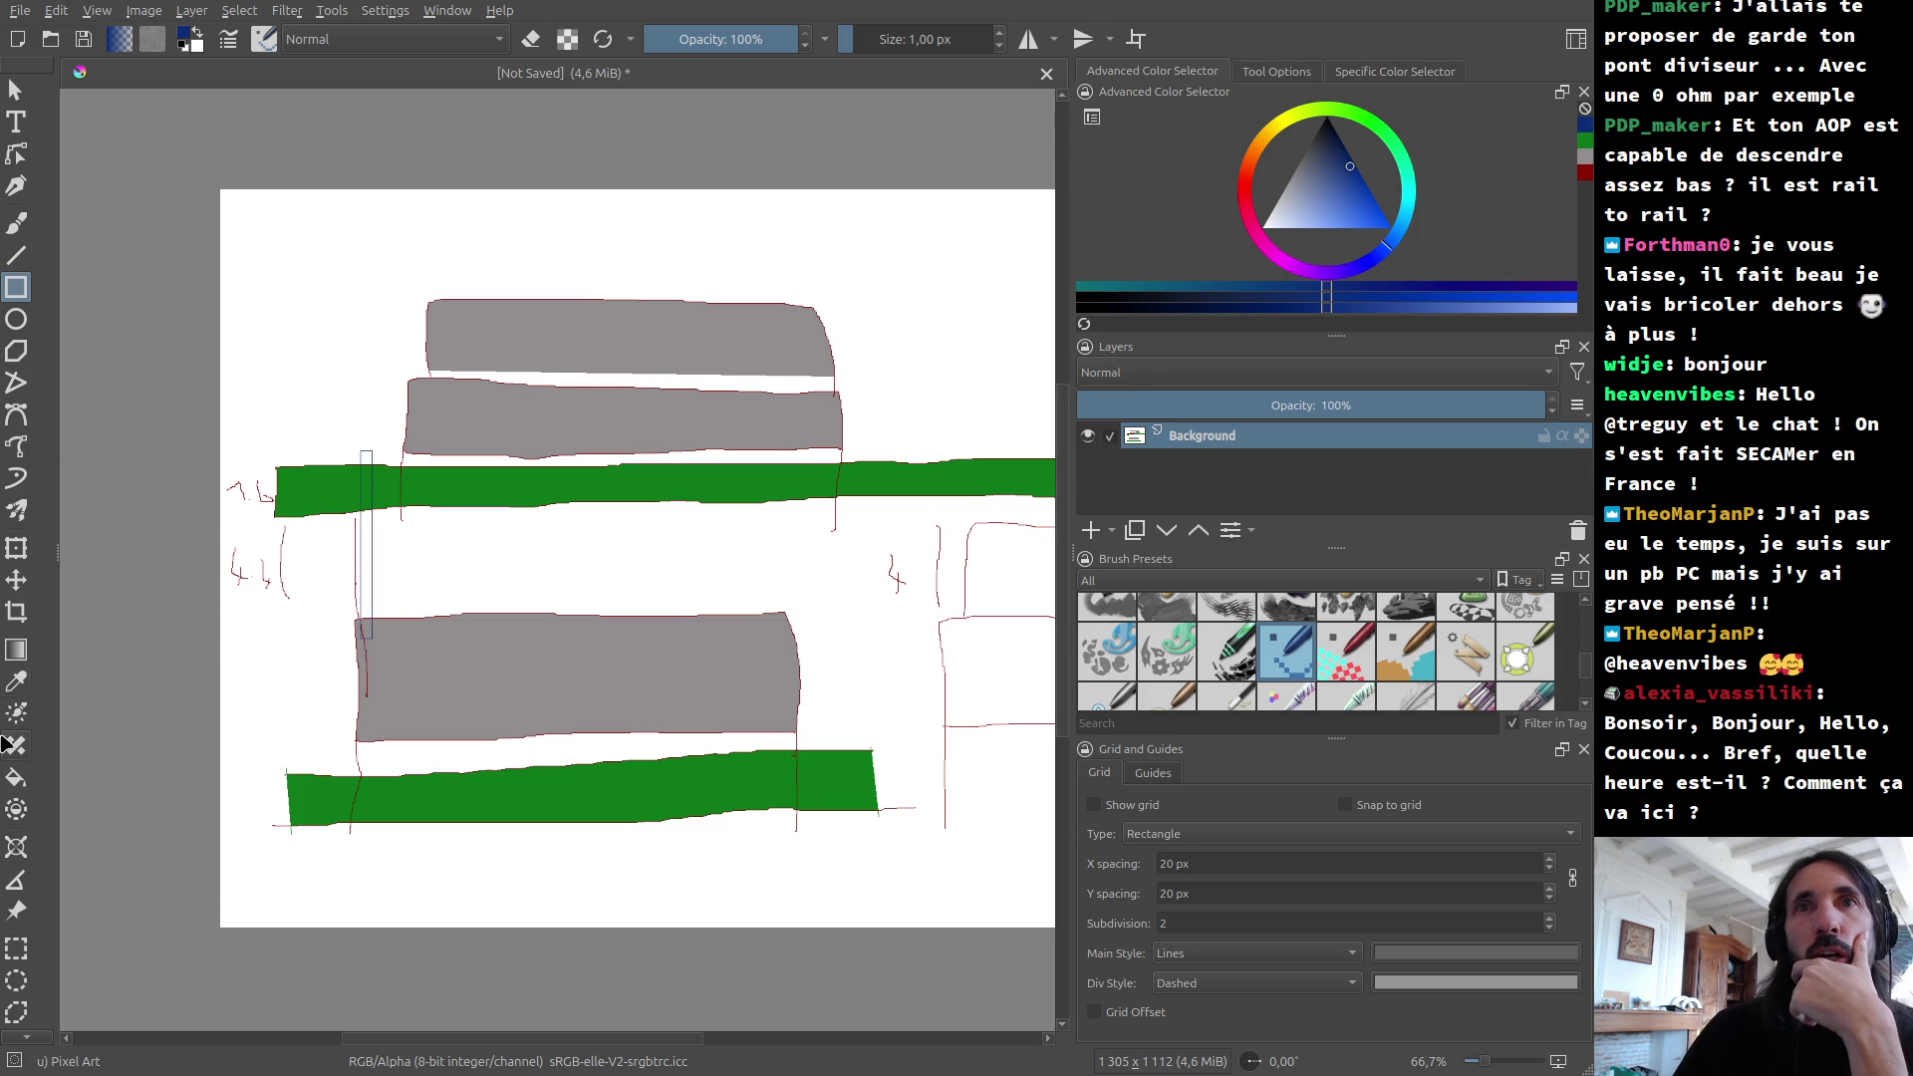
Step: Try a gradient over the post, undo it, and show the Rectangle tool options
{"action": "left_click", "coordinate": [16, 658]}
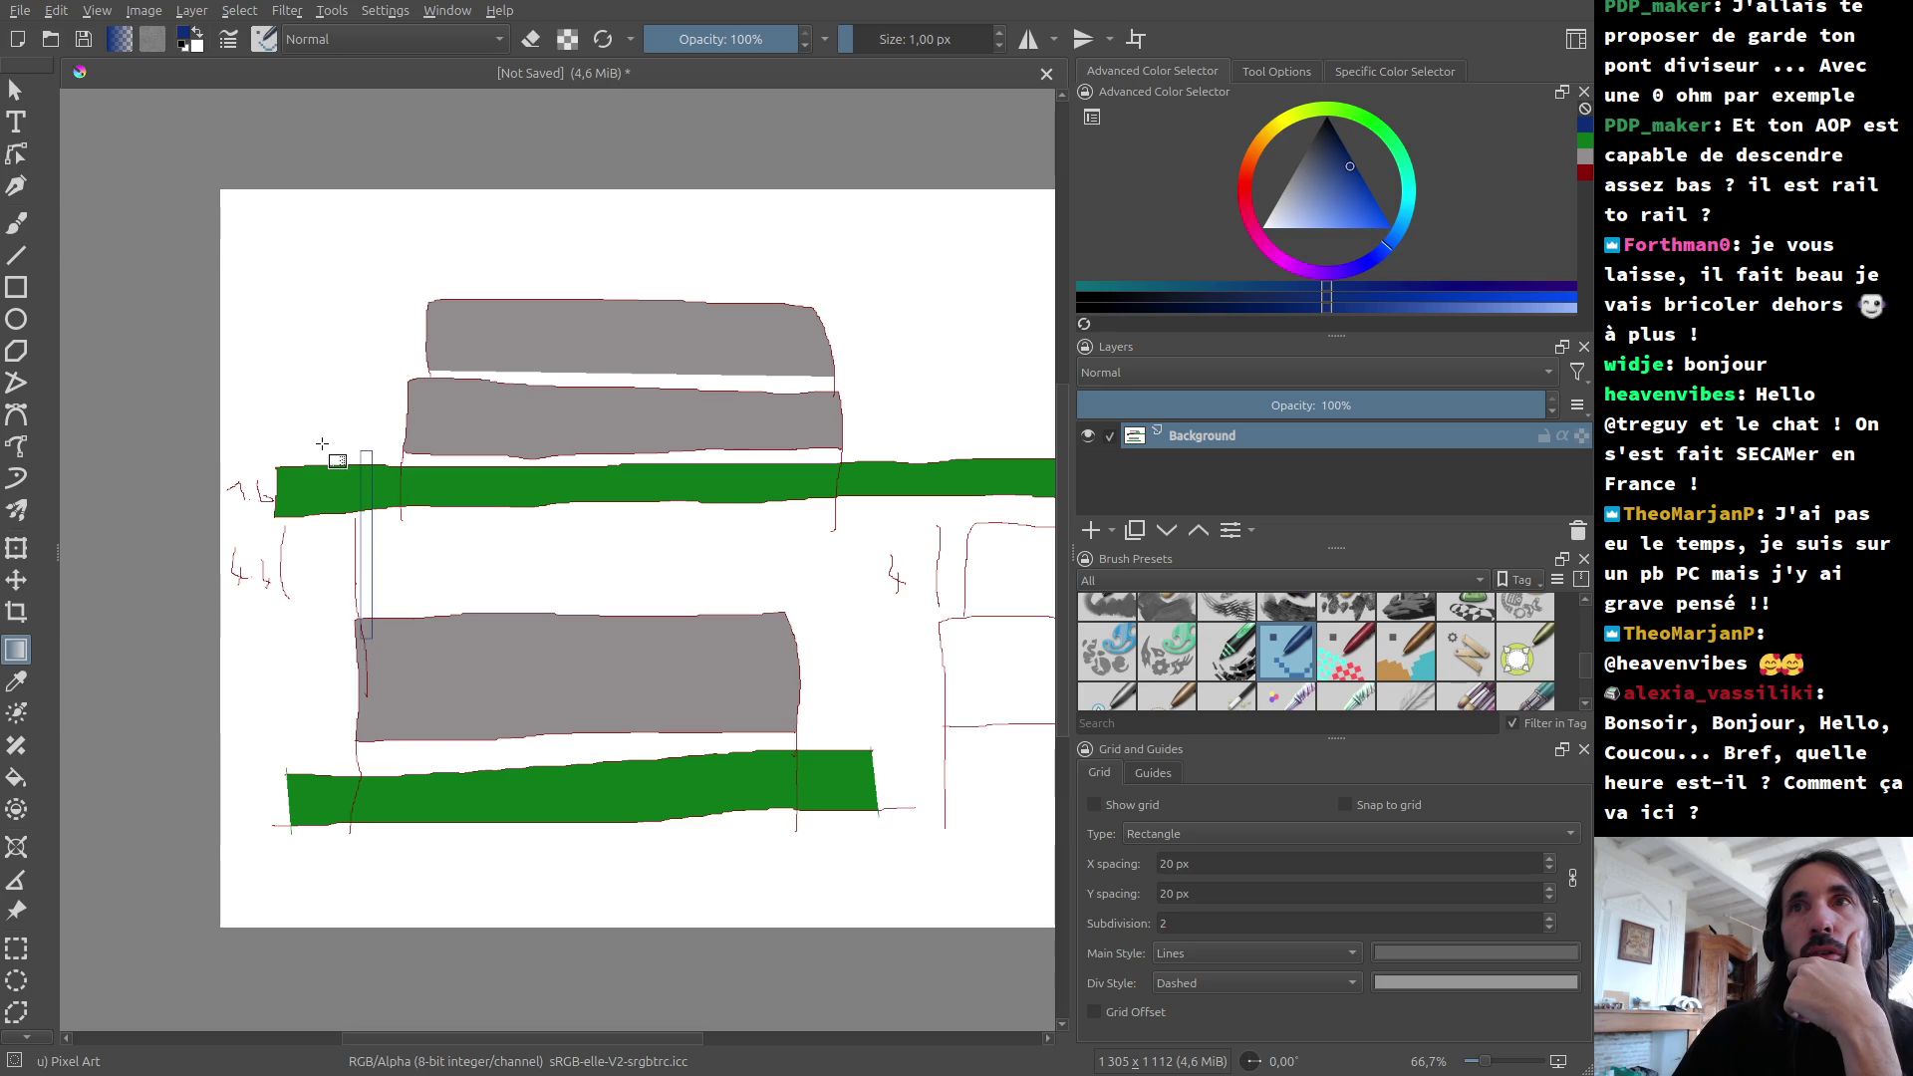
{"action": "left_click_drag", "start_coordinate": [363, 451], "coordinate": [365, 638]}
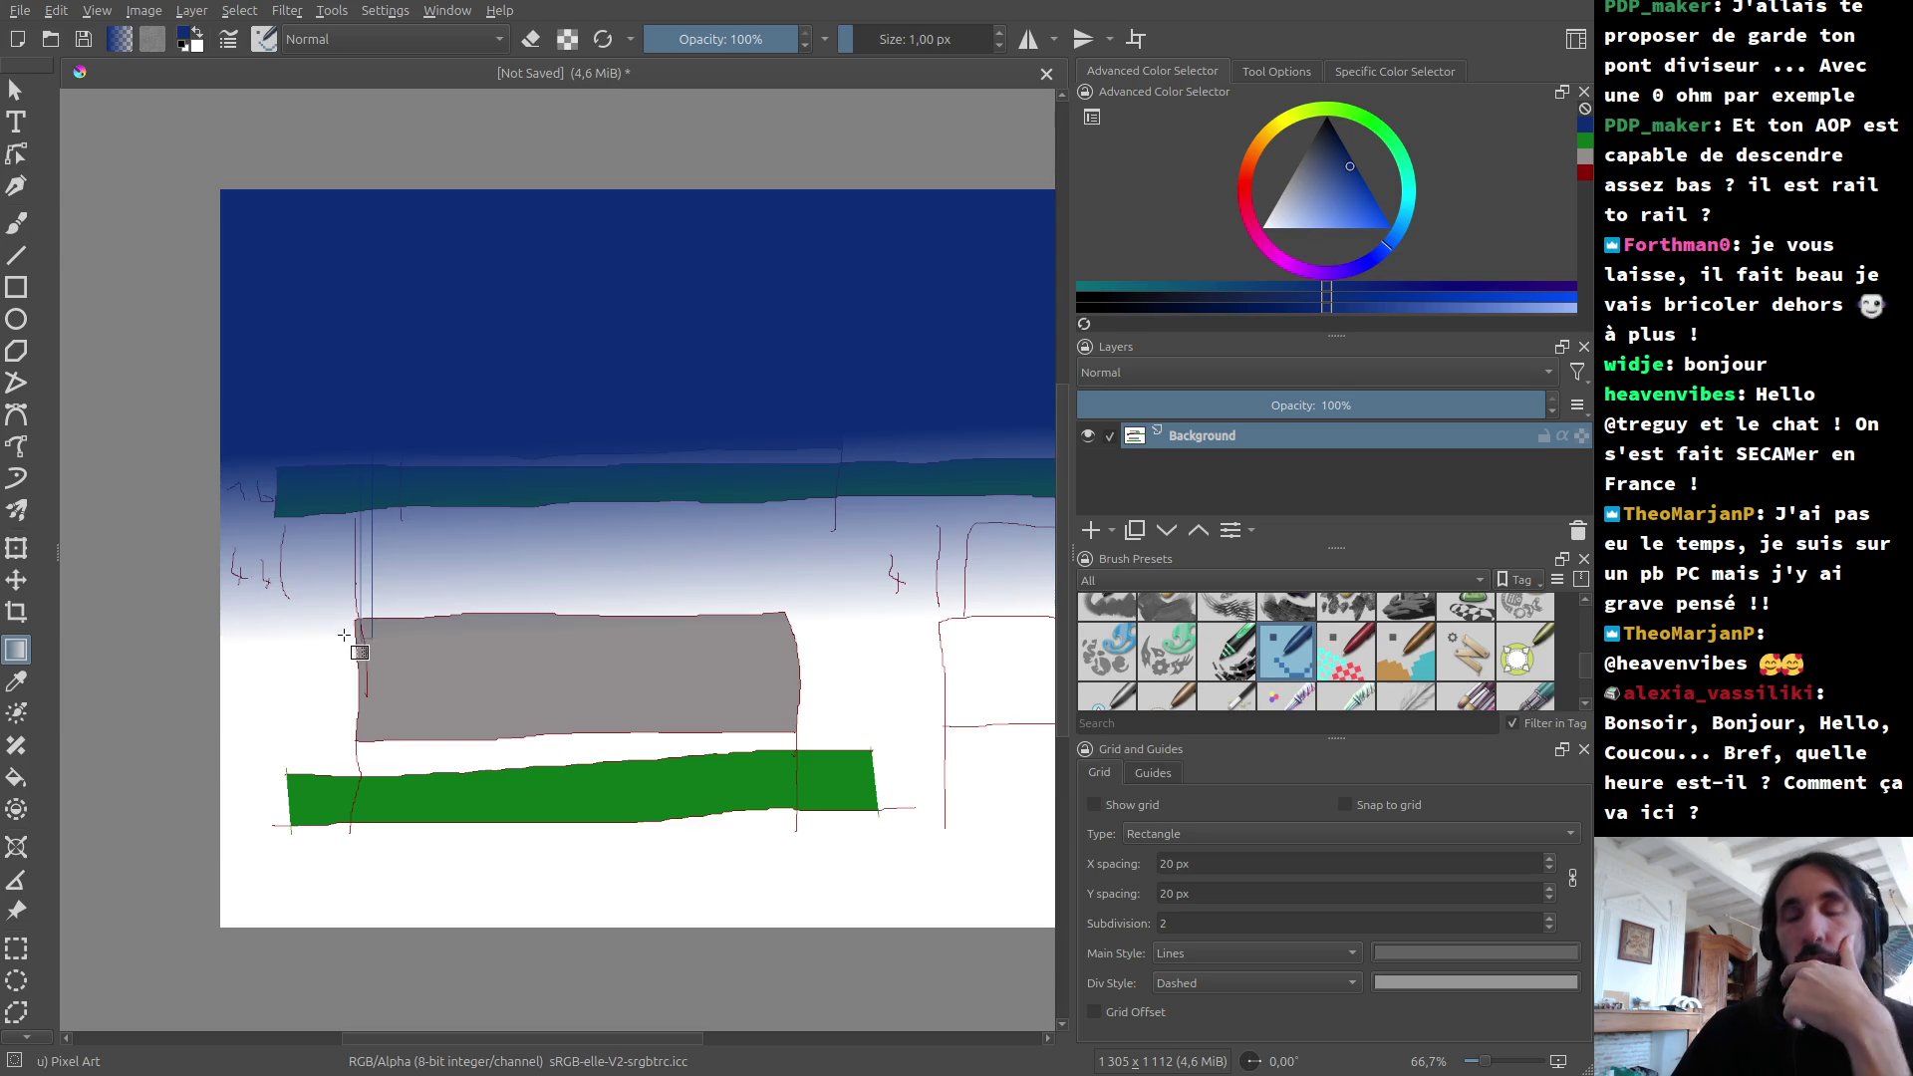
{"action": "key", "text": "ctrl+z"}
{"action": "left_click", "coordinate": [22, 287]}
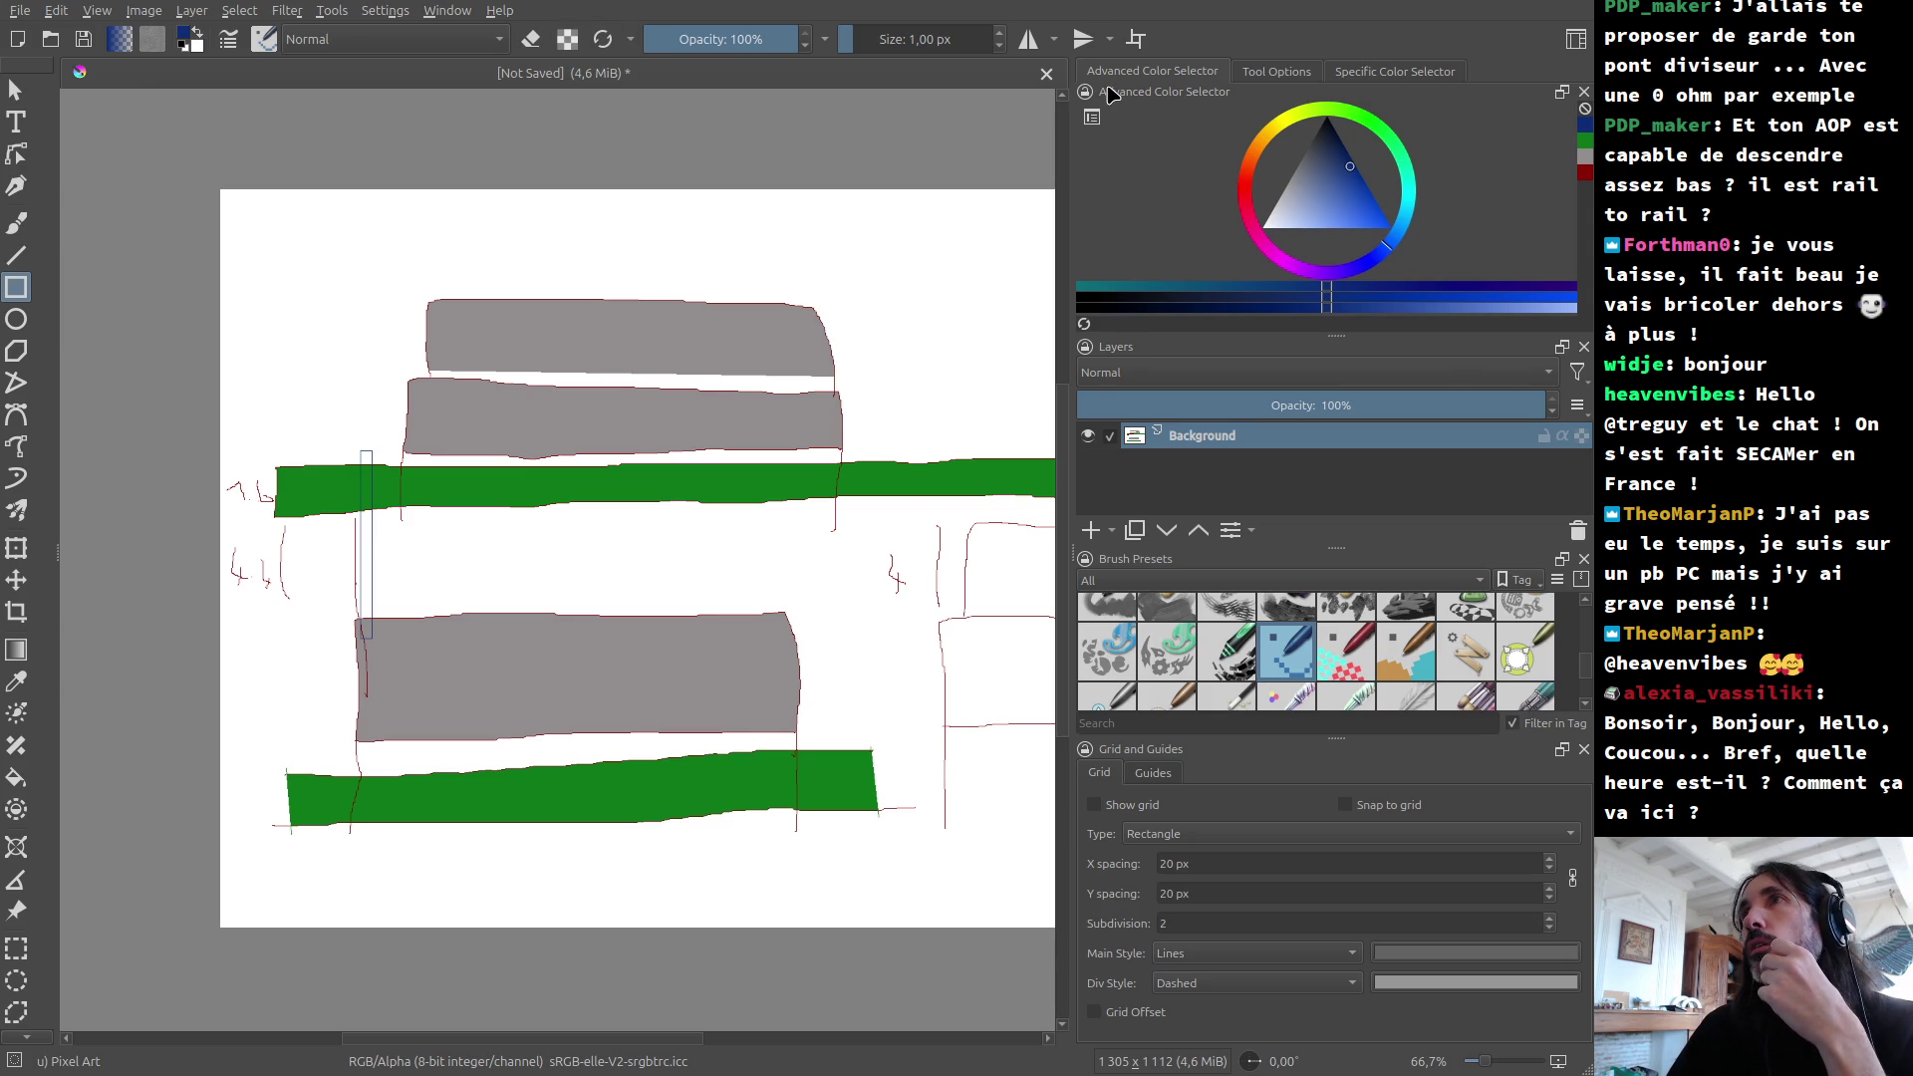
{"action": "left_click", "coordinate": [1237, 73]}
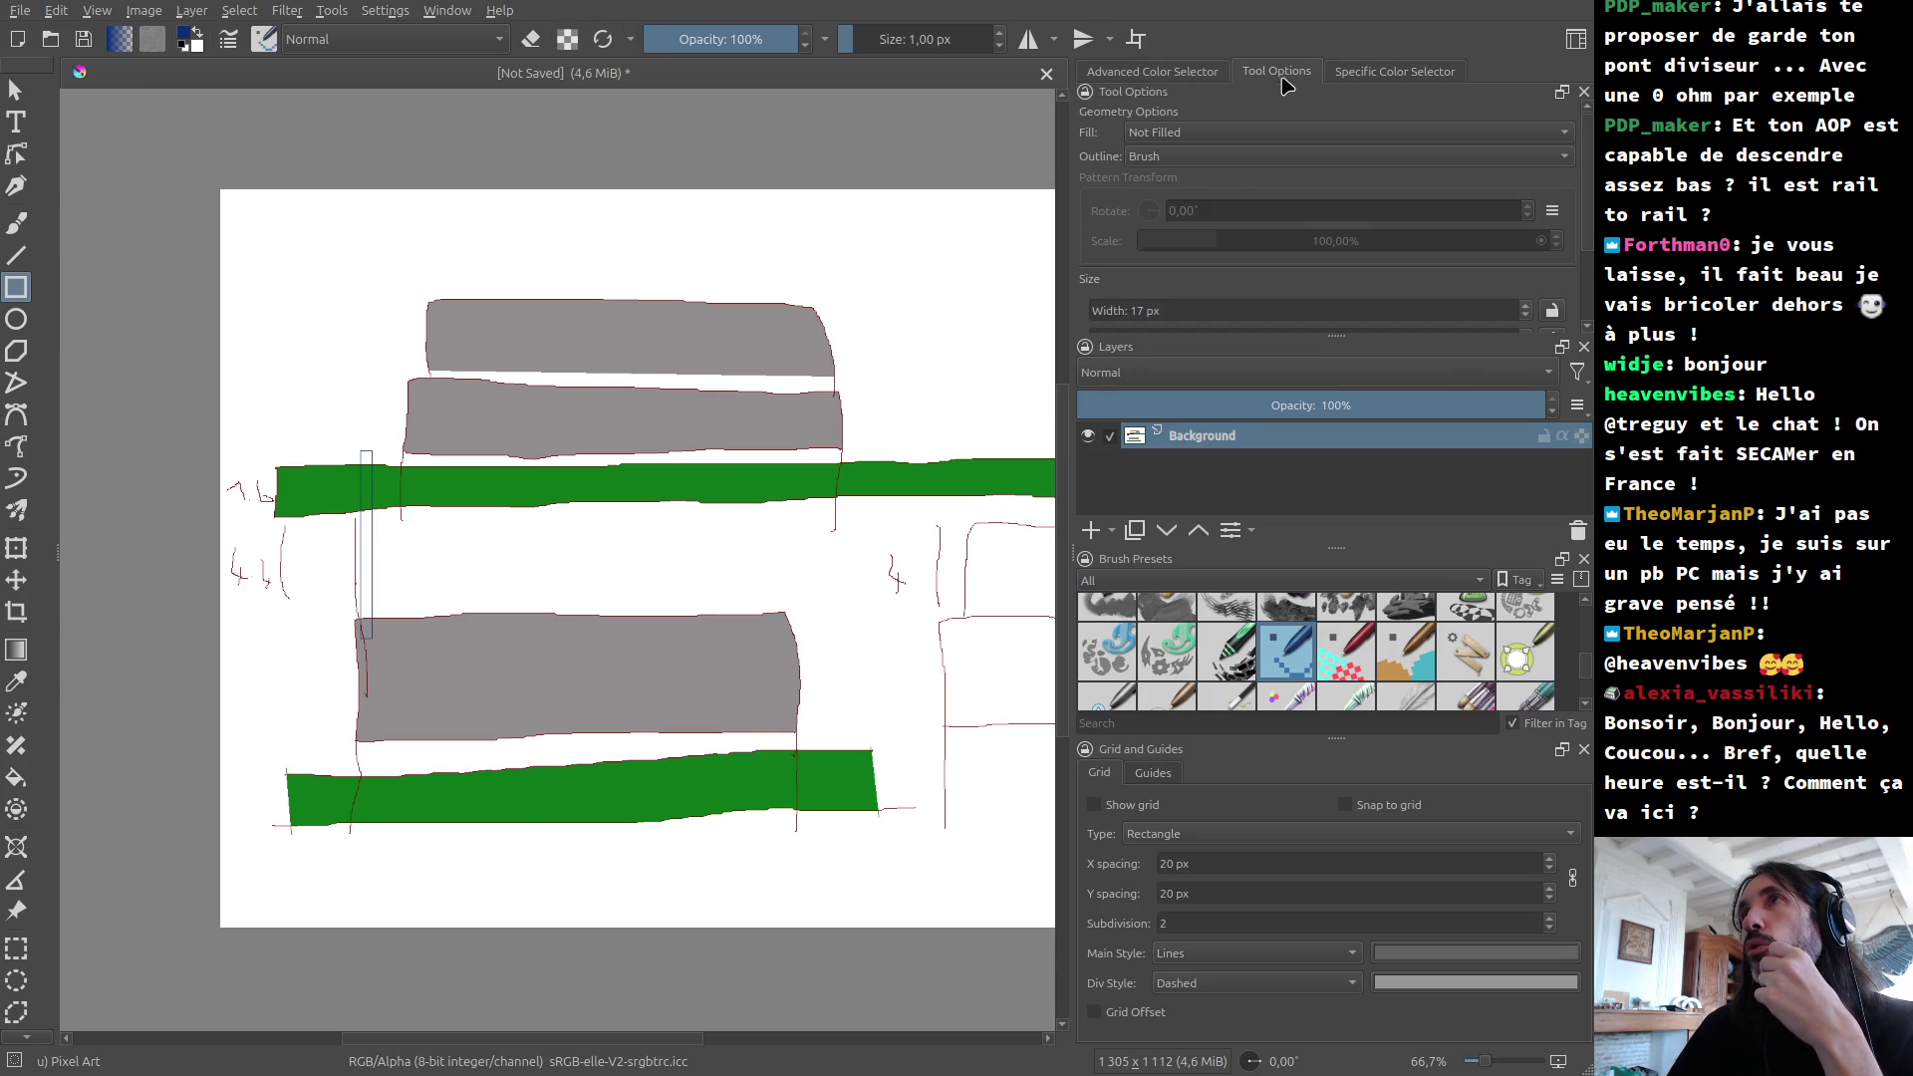
Step: Set rectangle fill to Foreground Color and draw two tall dark-blue posts from the upper rail to the lower board
{"action": "left_click", "coordinate": [1161, 137]}
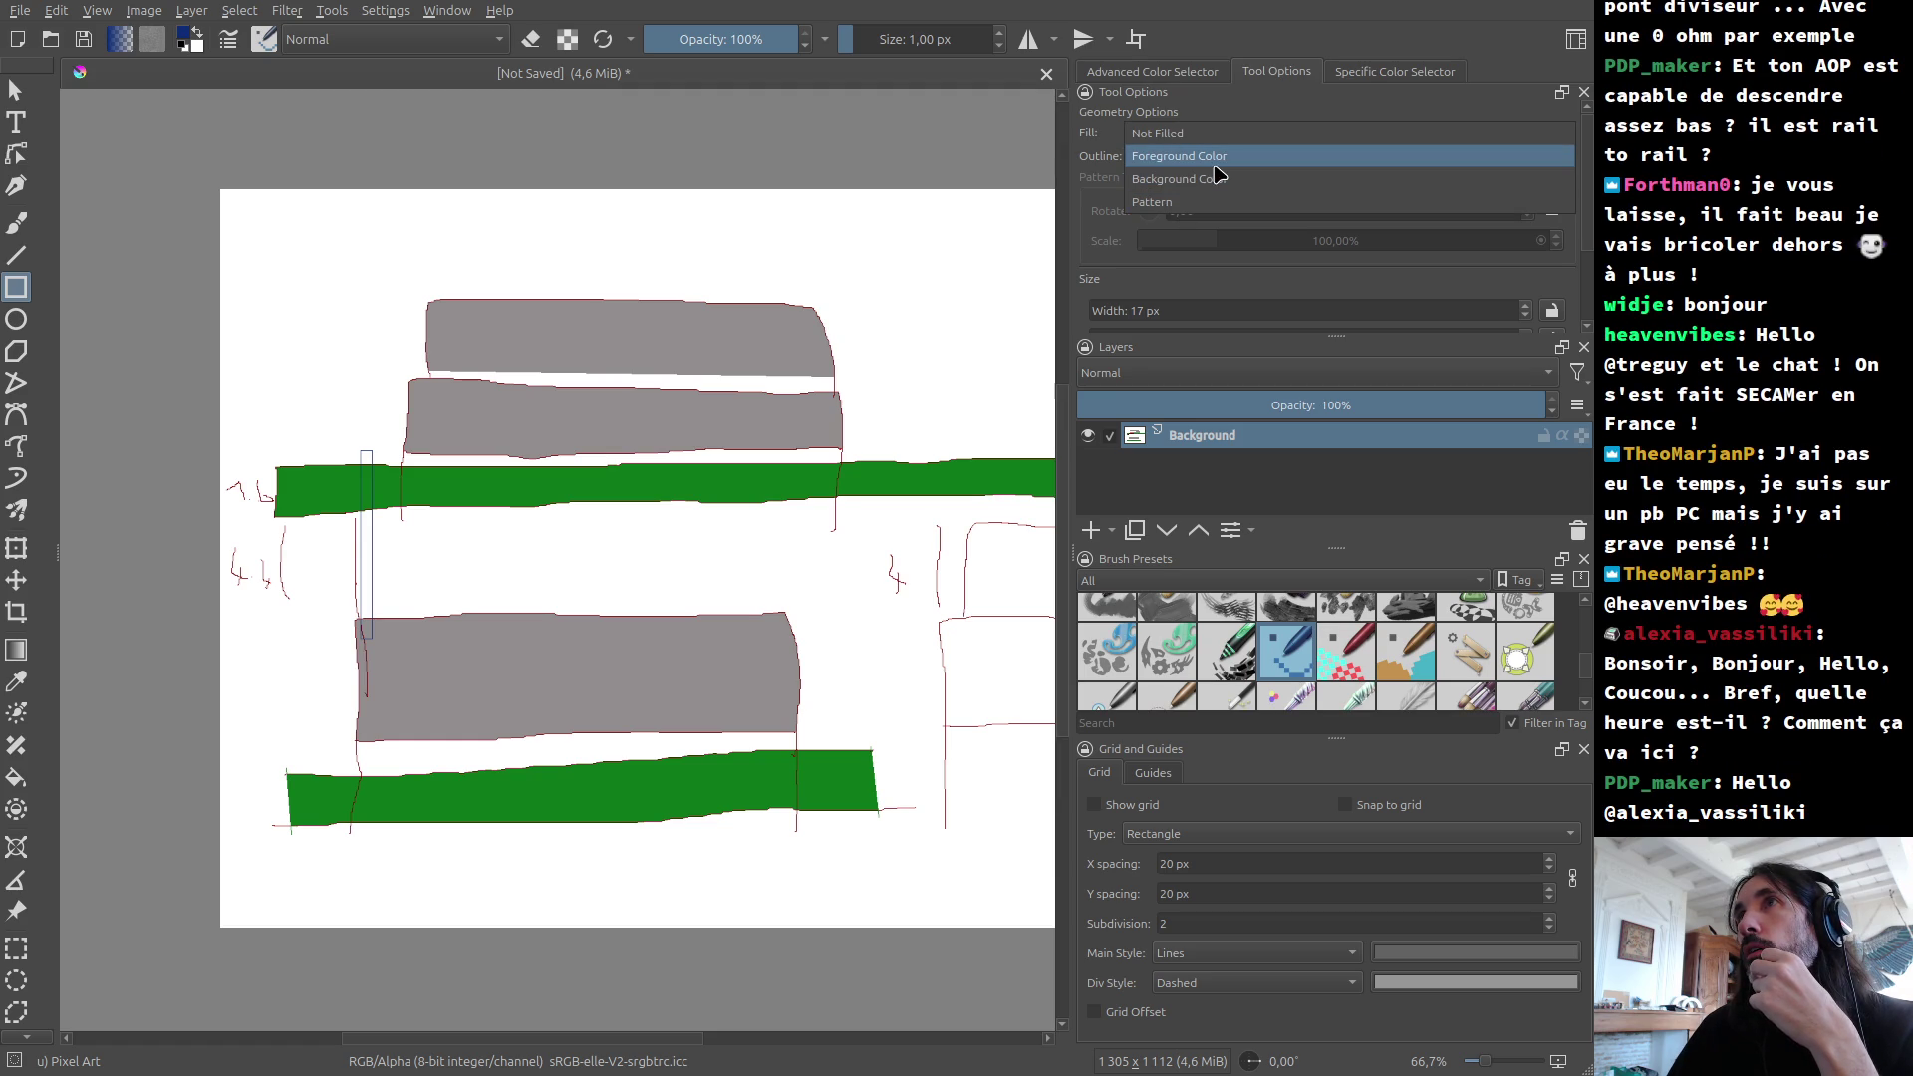
{"action": "left_click", "coordinate": [1216, 166]}
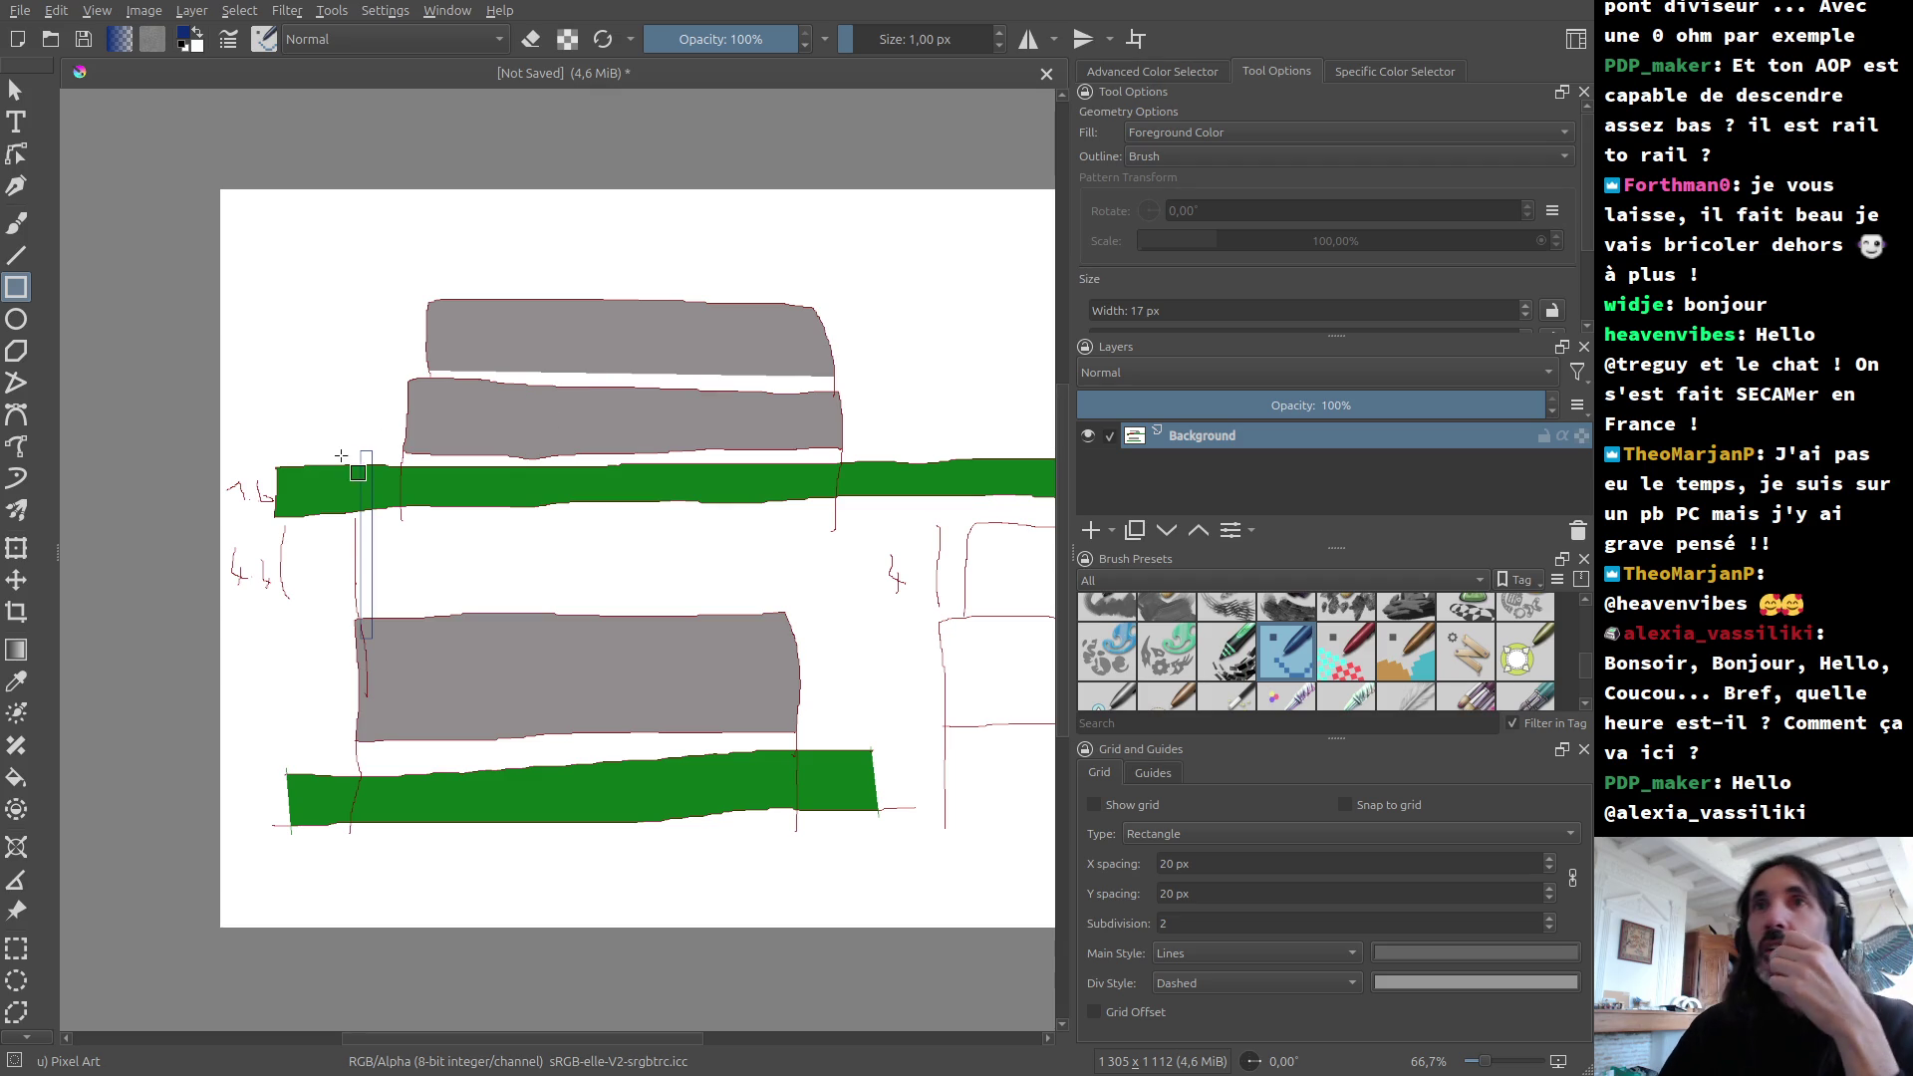
{"action": "left_click_drag", "start_coordinate": [360, 451], "coordinate": [374, 639]}
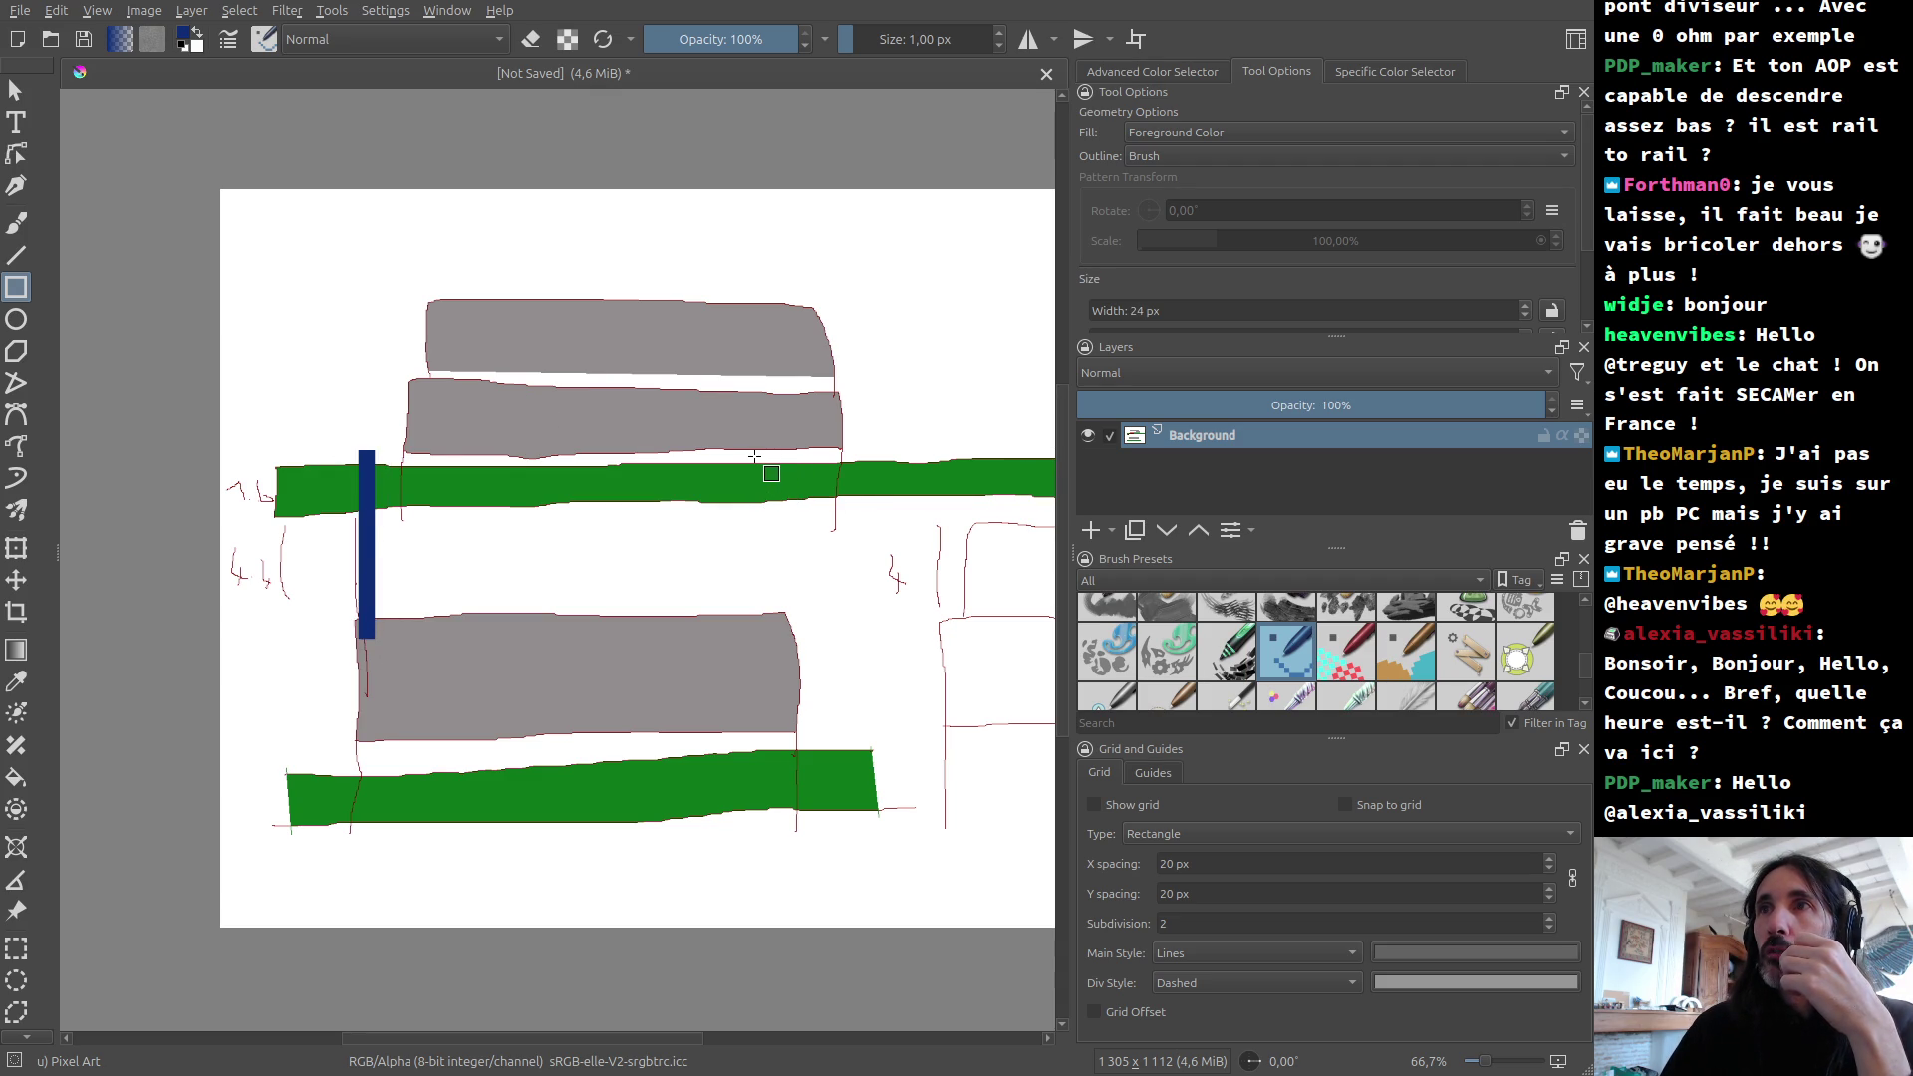
{"action": "left_click_drag", "start_coordinate": [759, 461], "coordinate": [777, 659]}
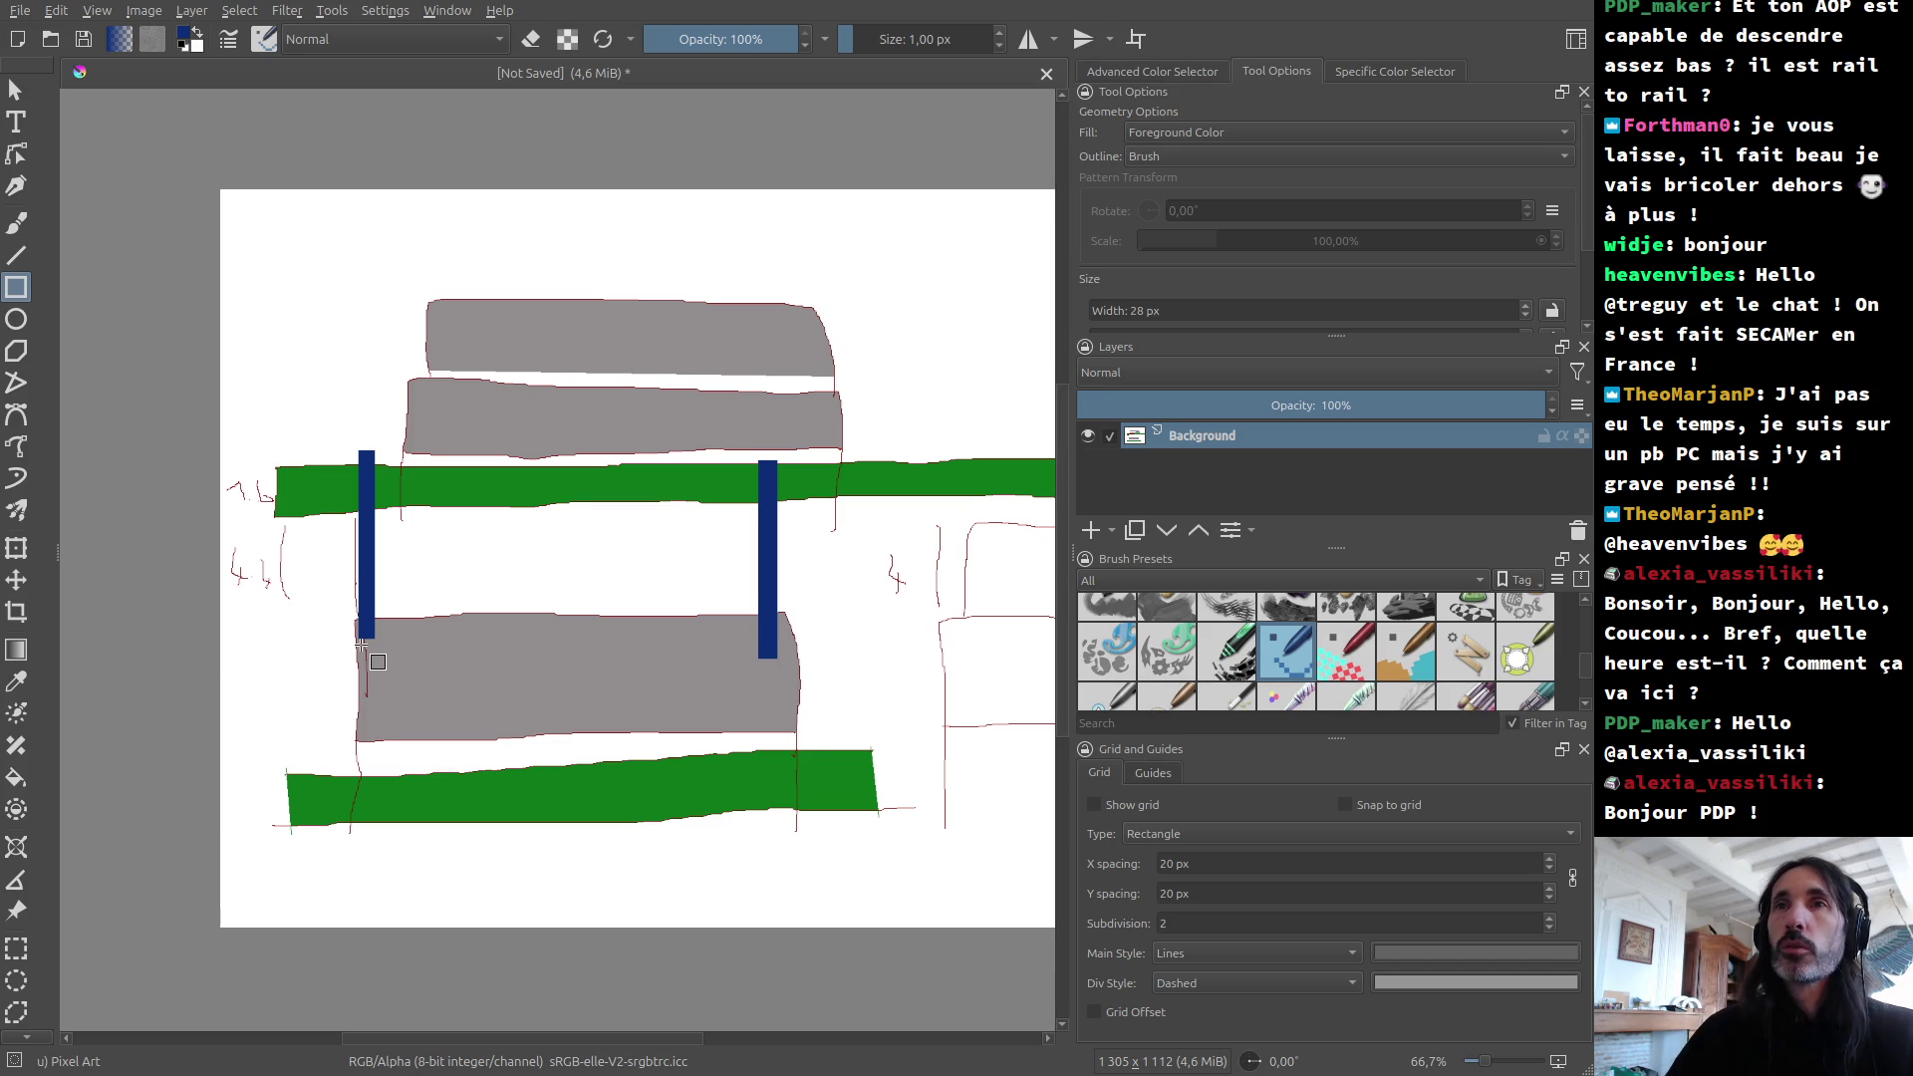
{"action": "scroll", "coordinate": [456, 598], "scroll_direction": "down", "scroll_amount": 3}
{"action": "scroll", "coordinate": [409, 588], "scroll_direction": "up", "scroll_amount": 5}
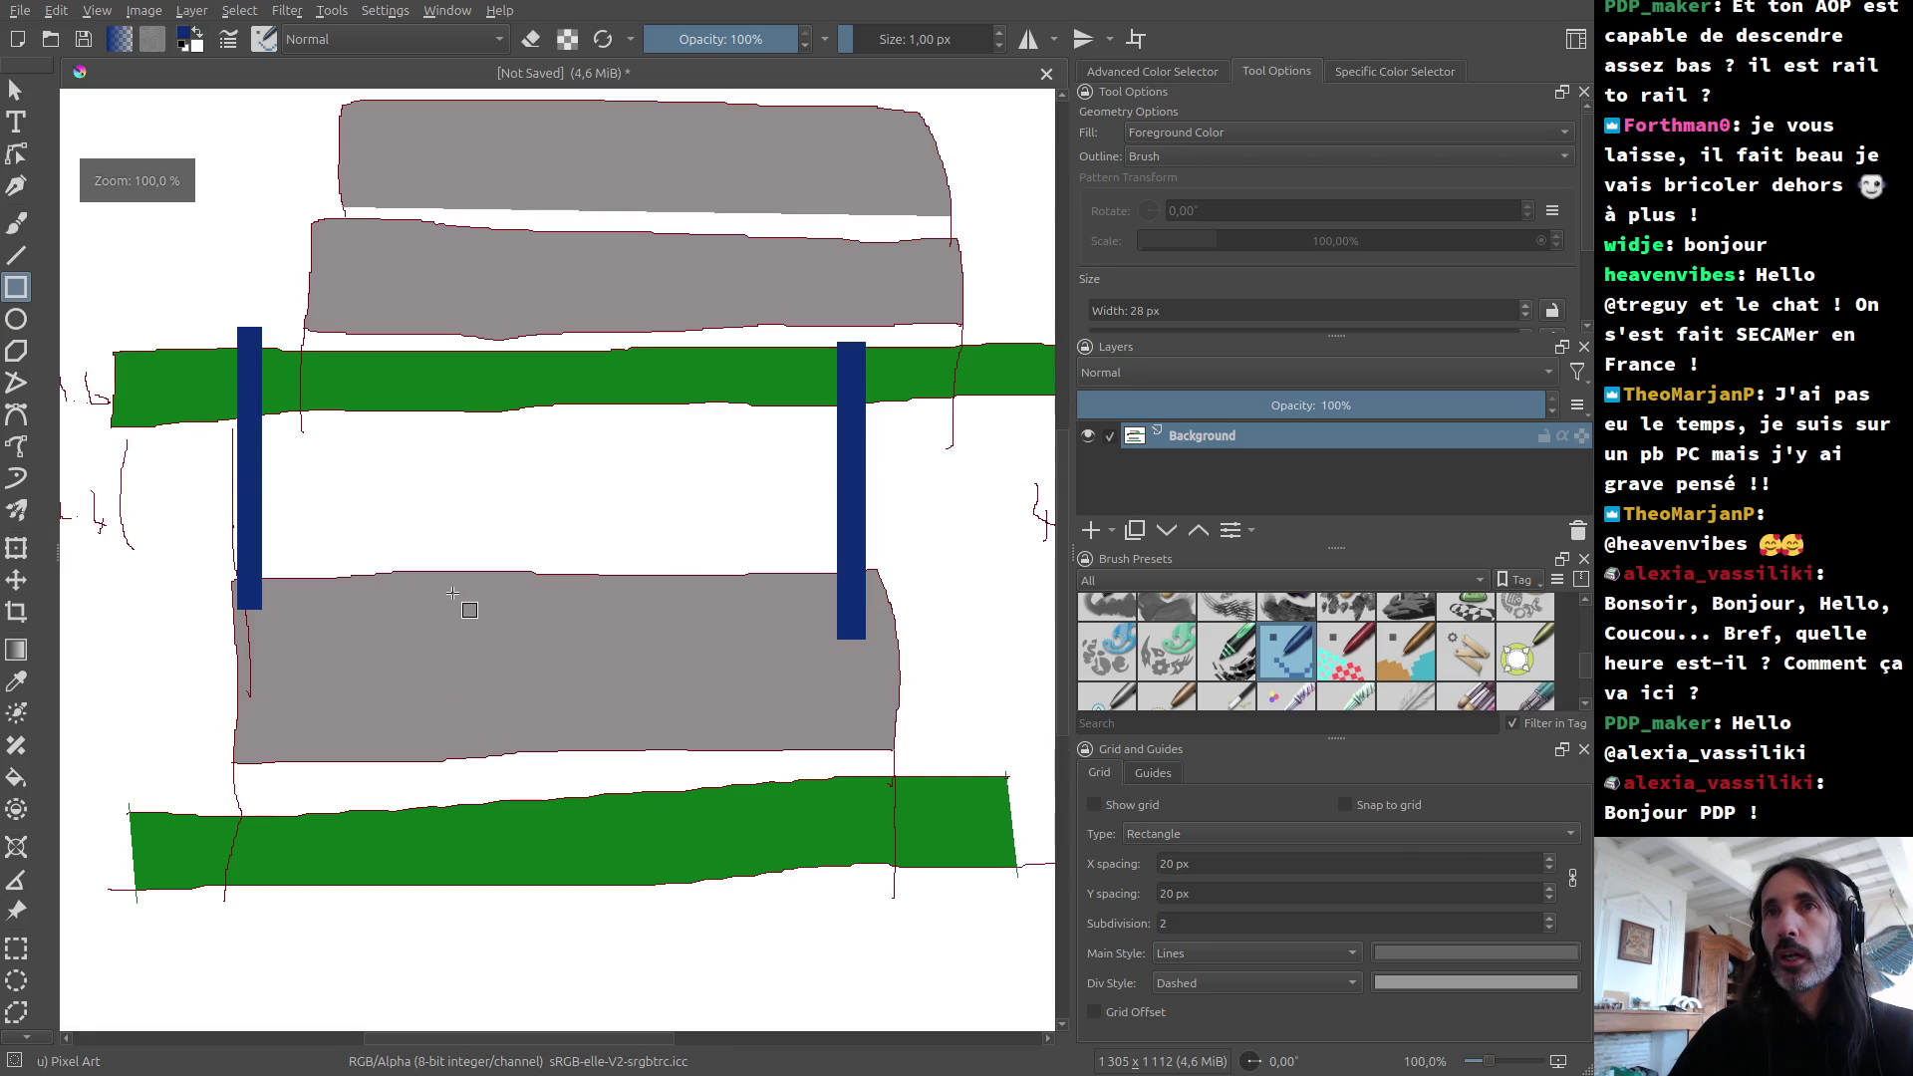
{"action": "scroll", "coordinate": [408, 588], "scroll_direction": "down", "scroll_amount": 1}
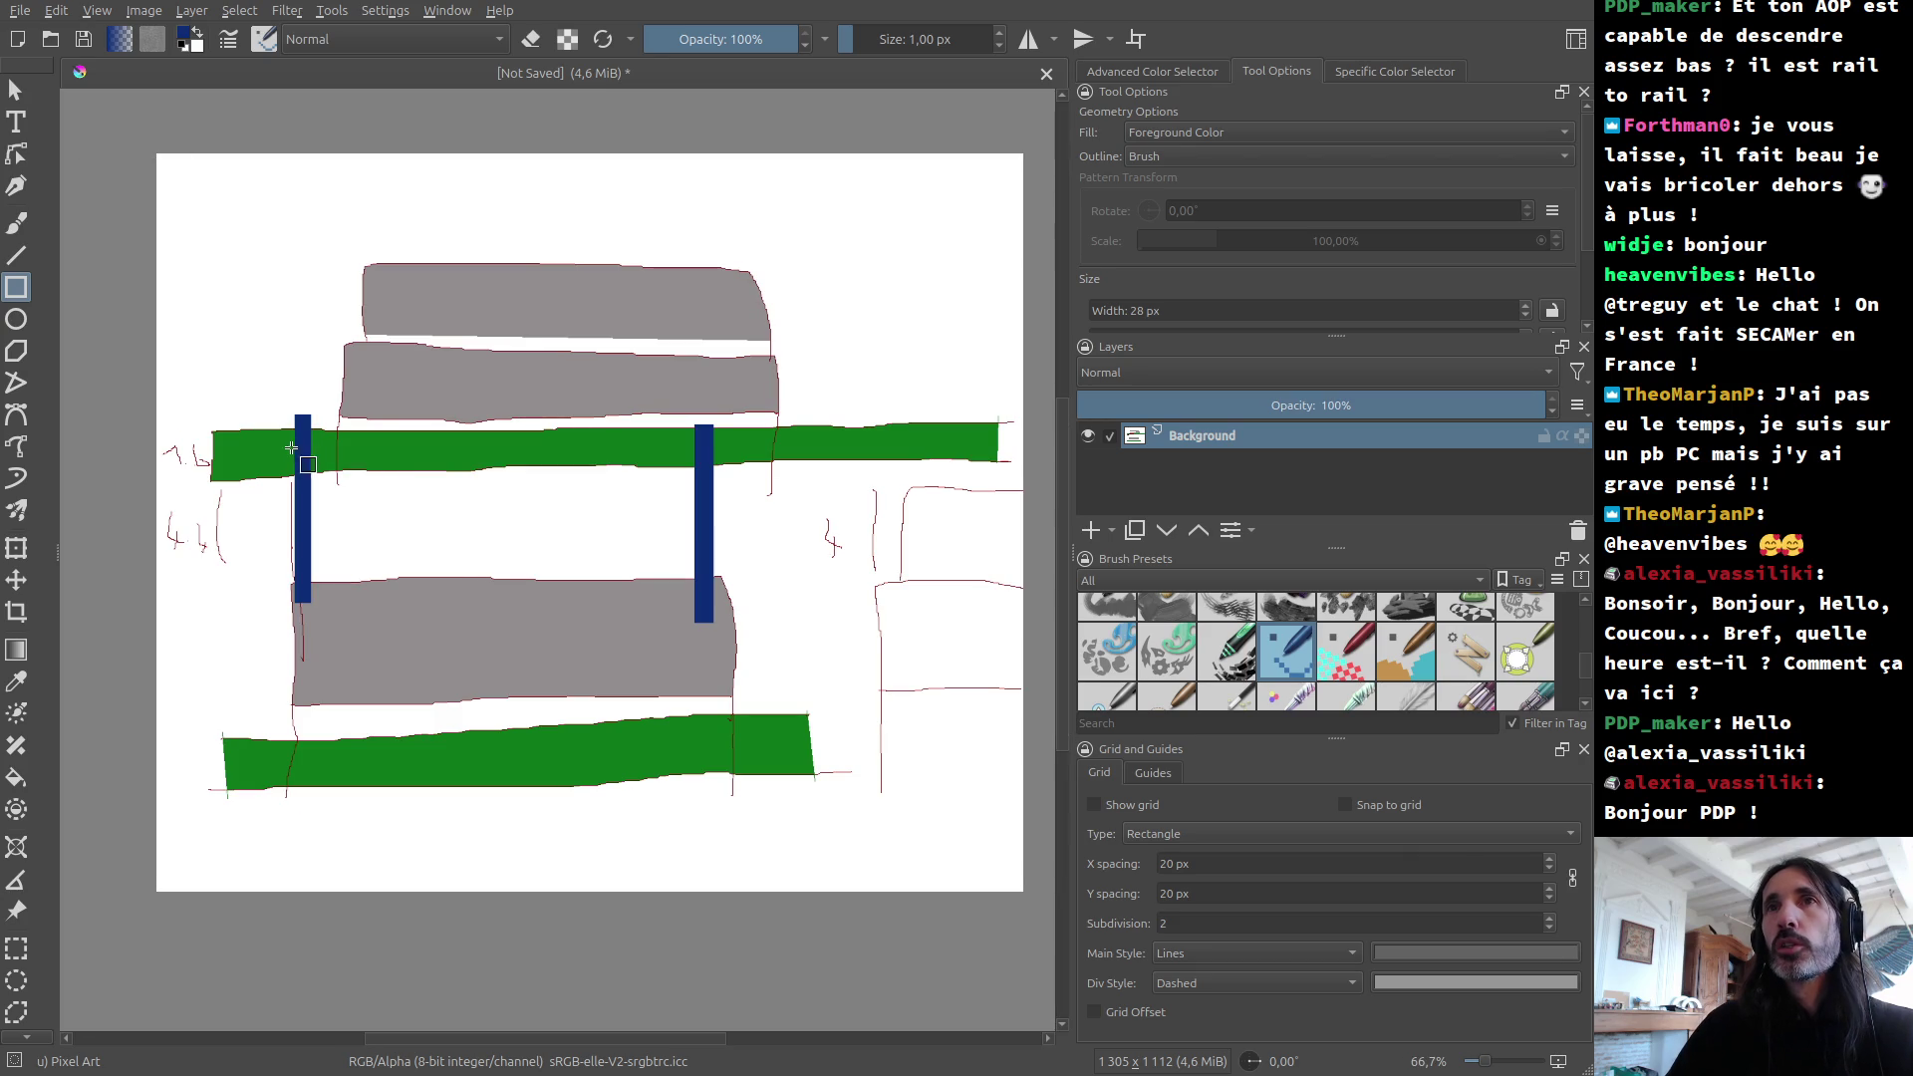
{"action": "scroll", "coordinate": [240, 443], "scroll_direction": "down", "scroll_amount": 2}
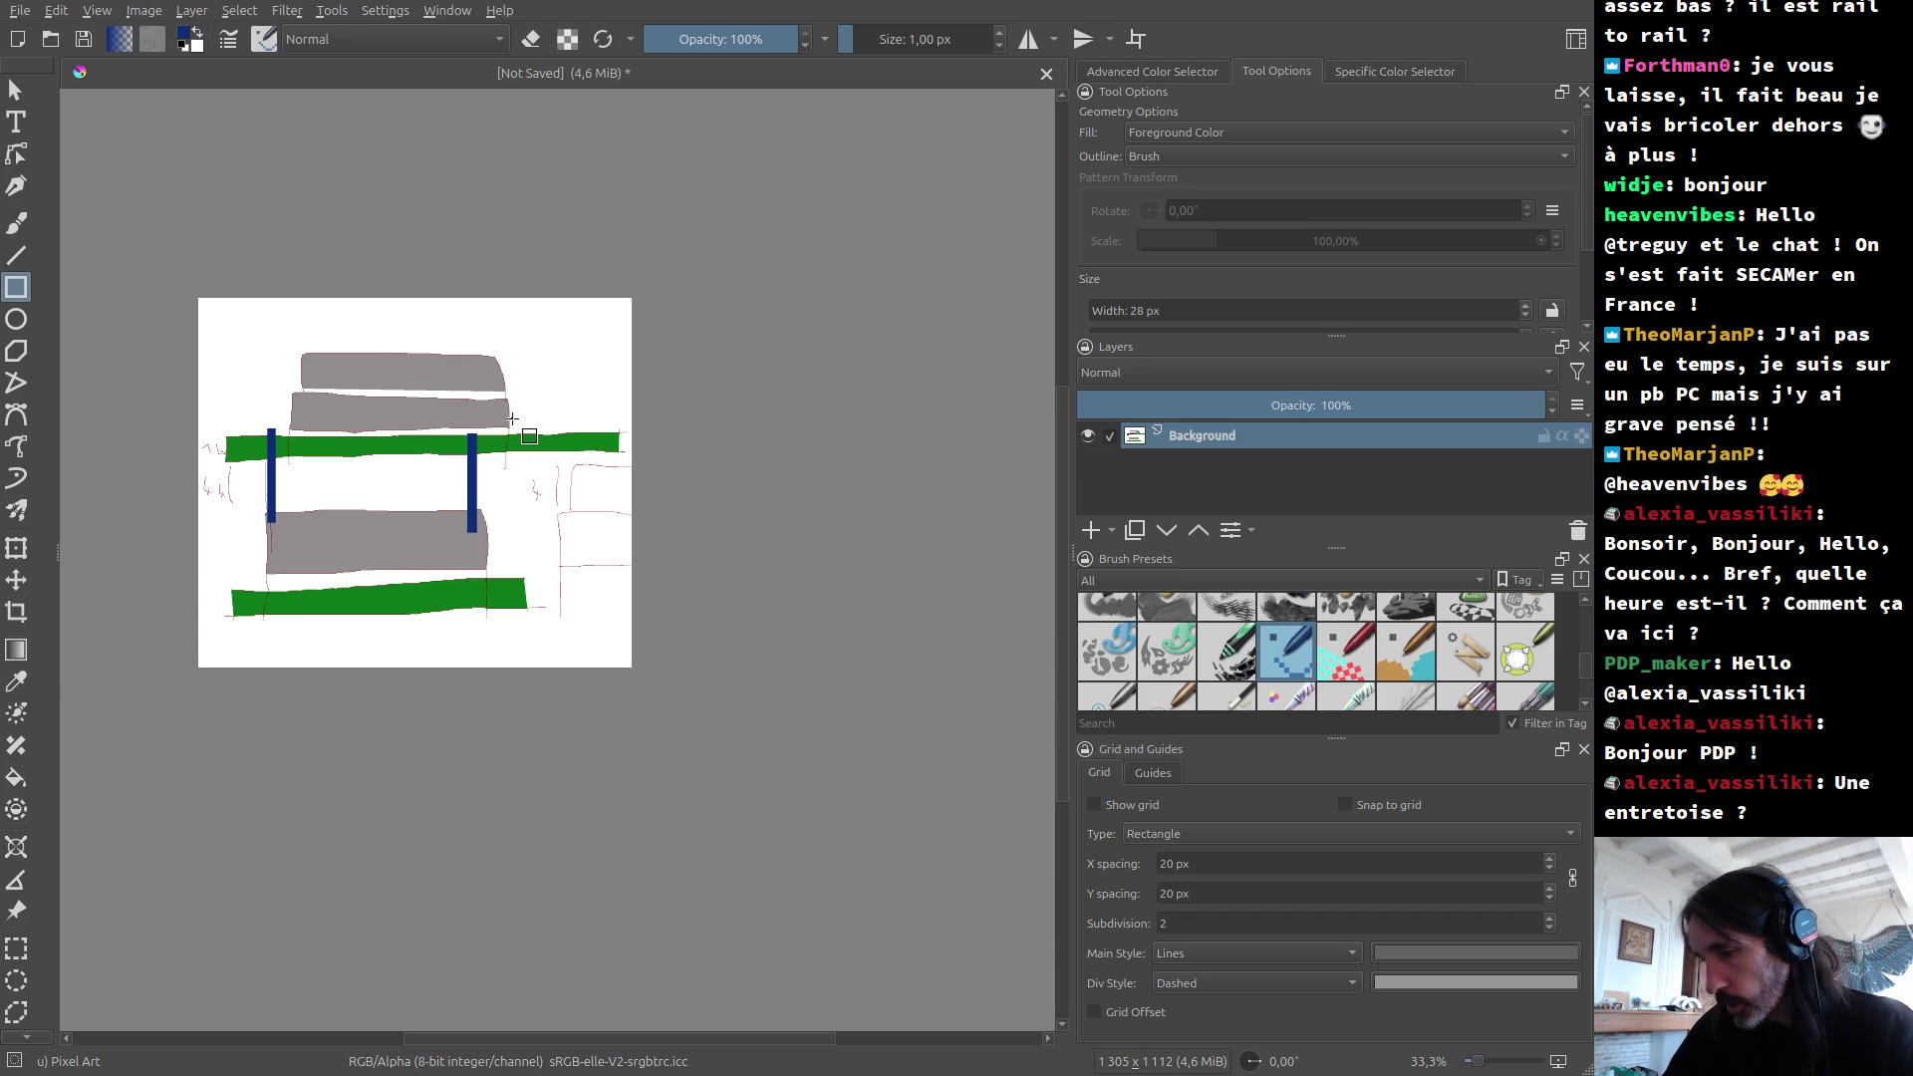
{"action": "scroll", "coordinate": [289, 538], "scroll_direction": "up", "scroll_amount": 2, "text": "ctrl"}
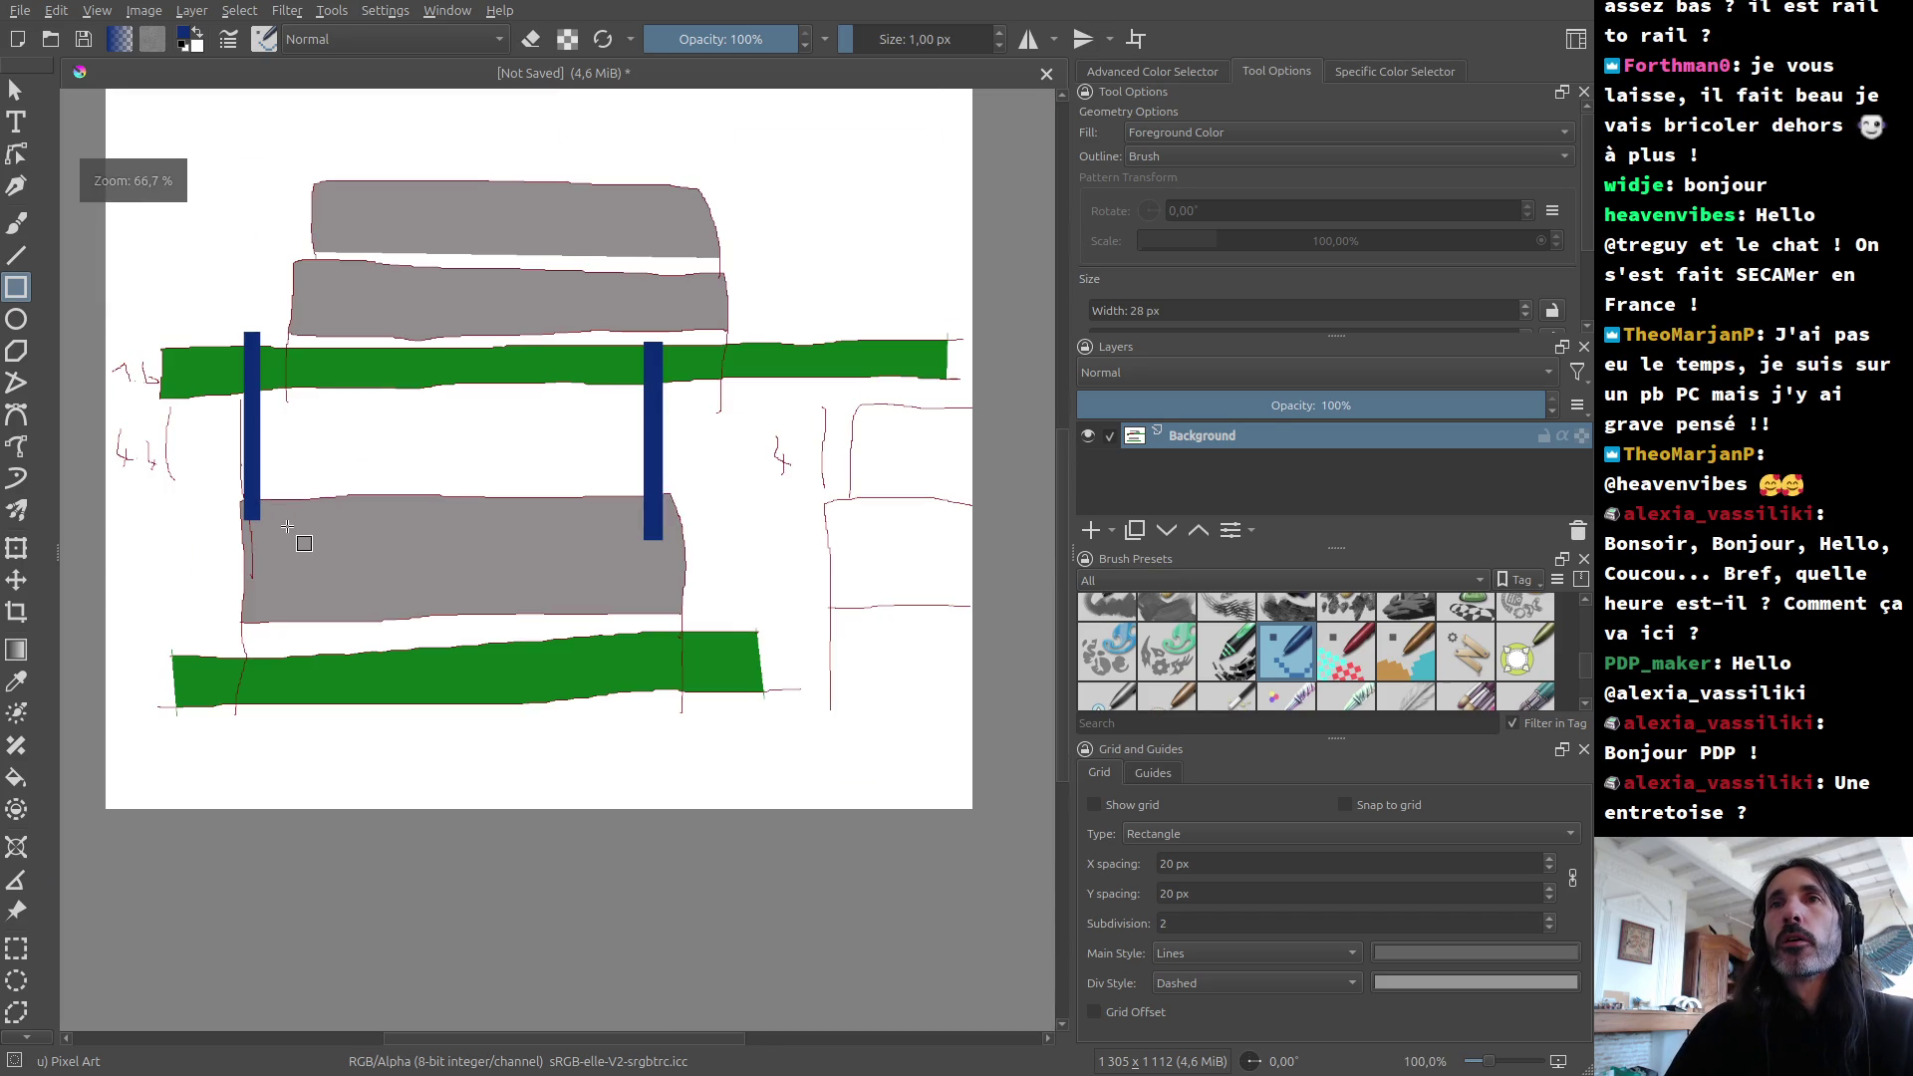
{"action": "scroll", "coordinate": [263, 461], "scroll_direction": "up", "scroll_amount": 2, "text": "ctrl"}
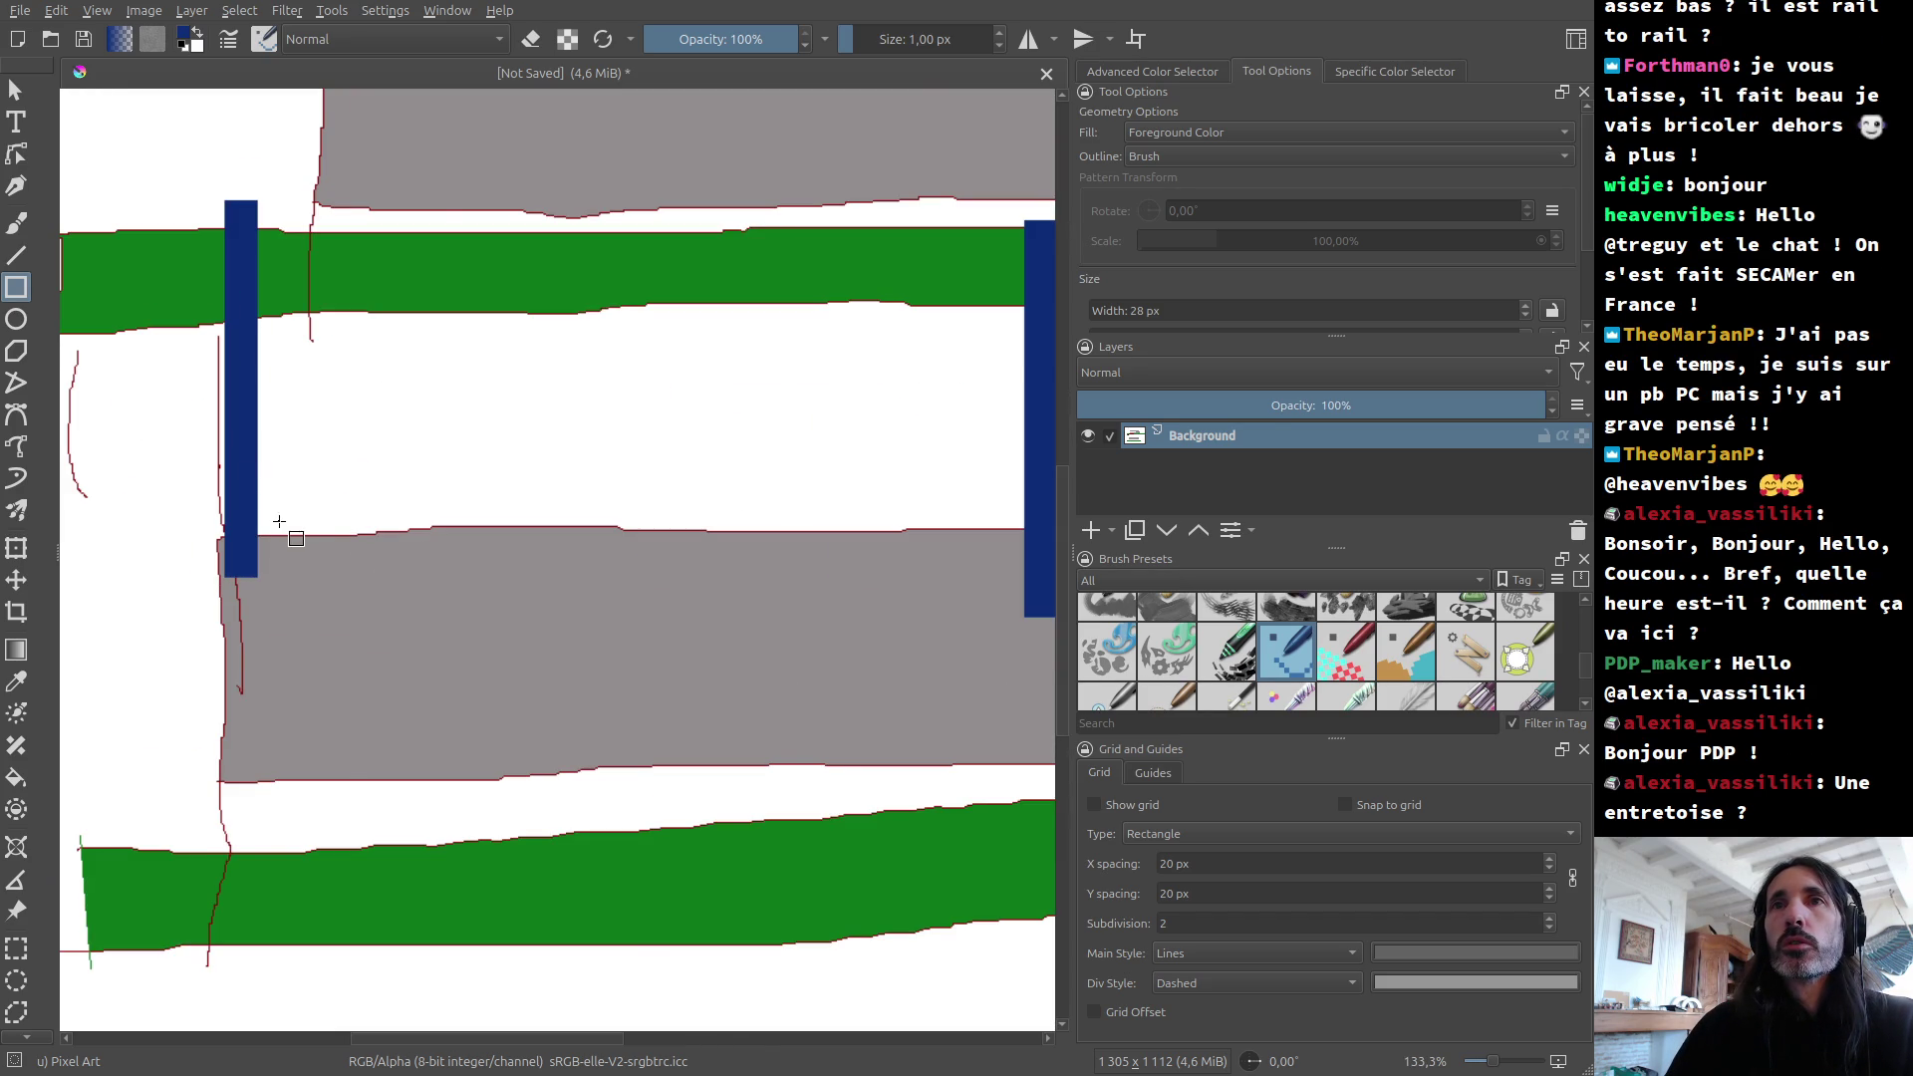
{"action": "scroll", "coordinate": [274, 536], "scroll_direction": "down", "scroll_amount": 1, "text": "ctrl"}
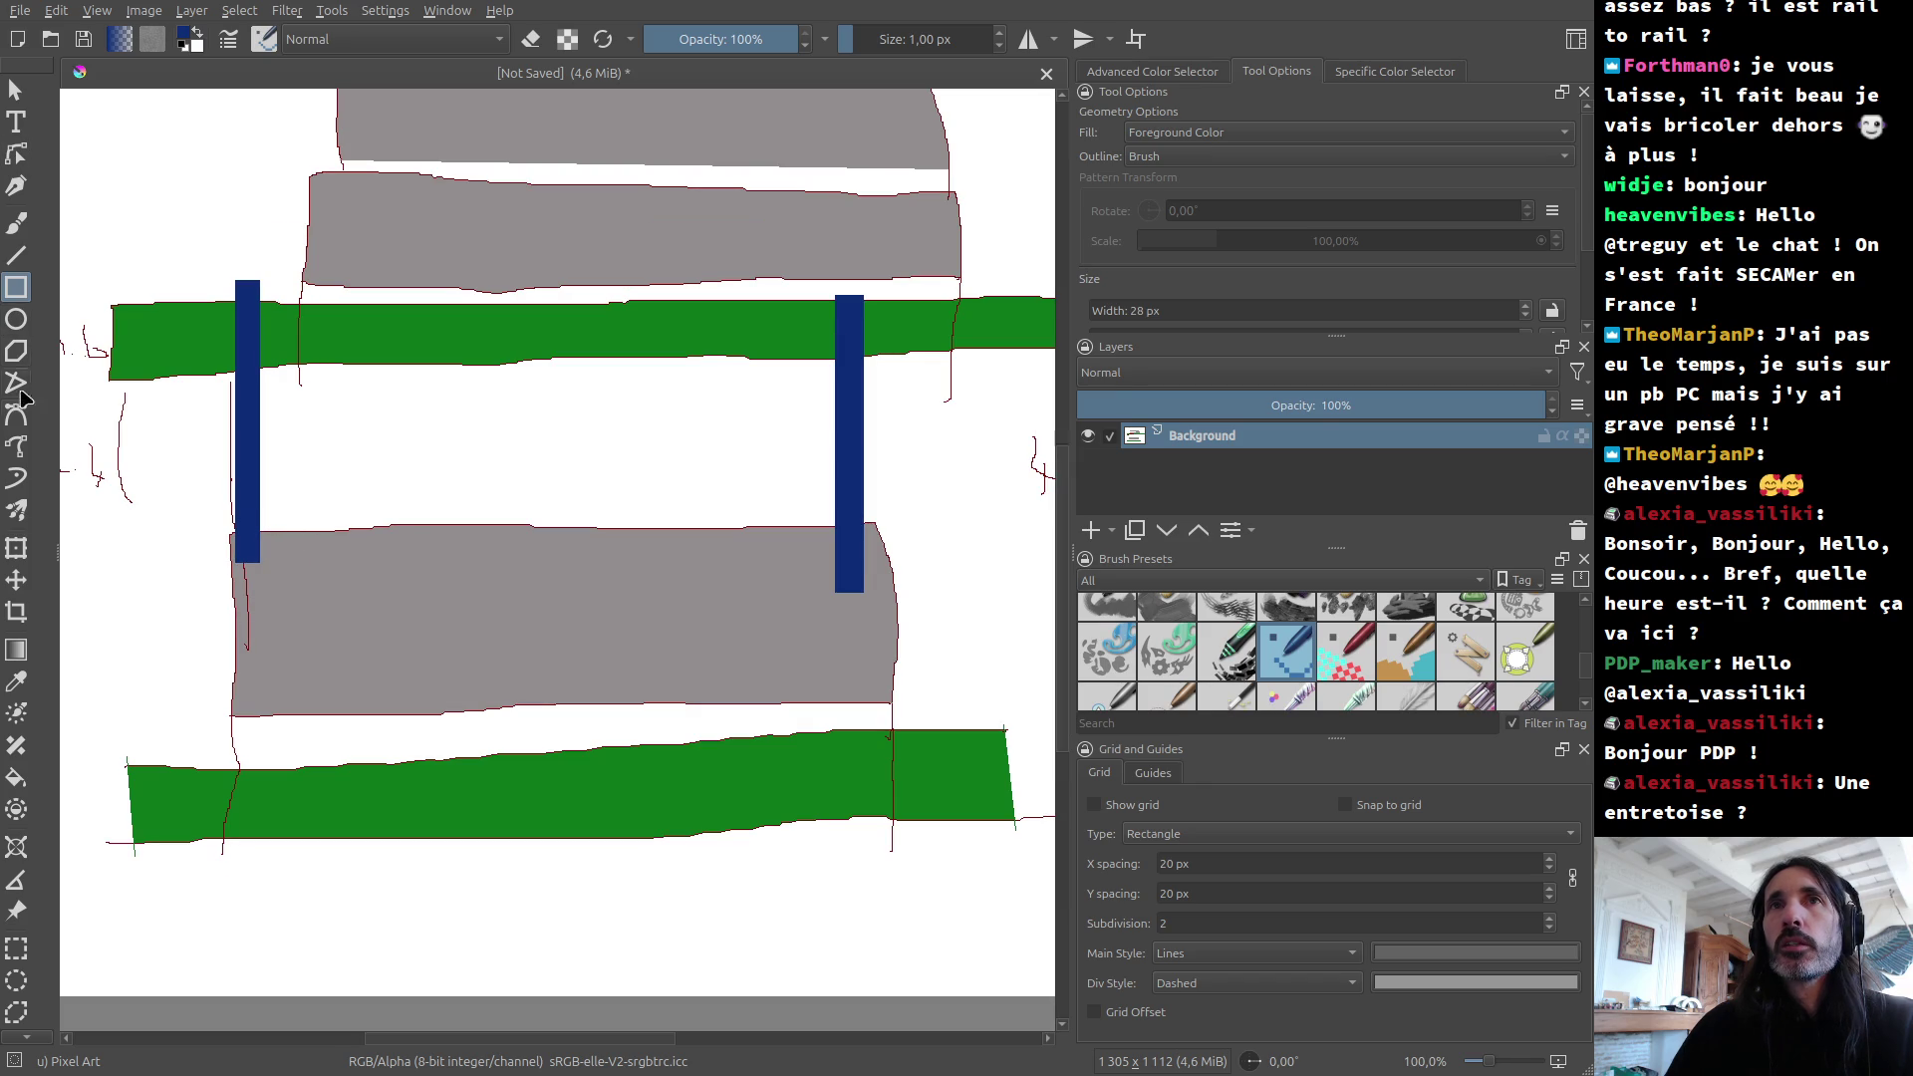
{"action": "scroll", "coordinate": [882, 576], "scroll_direction": "down", "scroll_amount": 3, "text": "ctrl"}
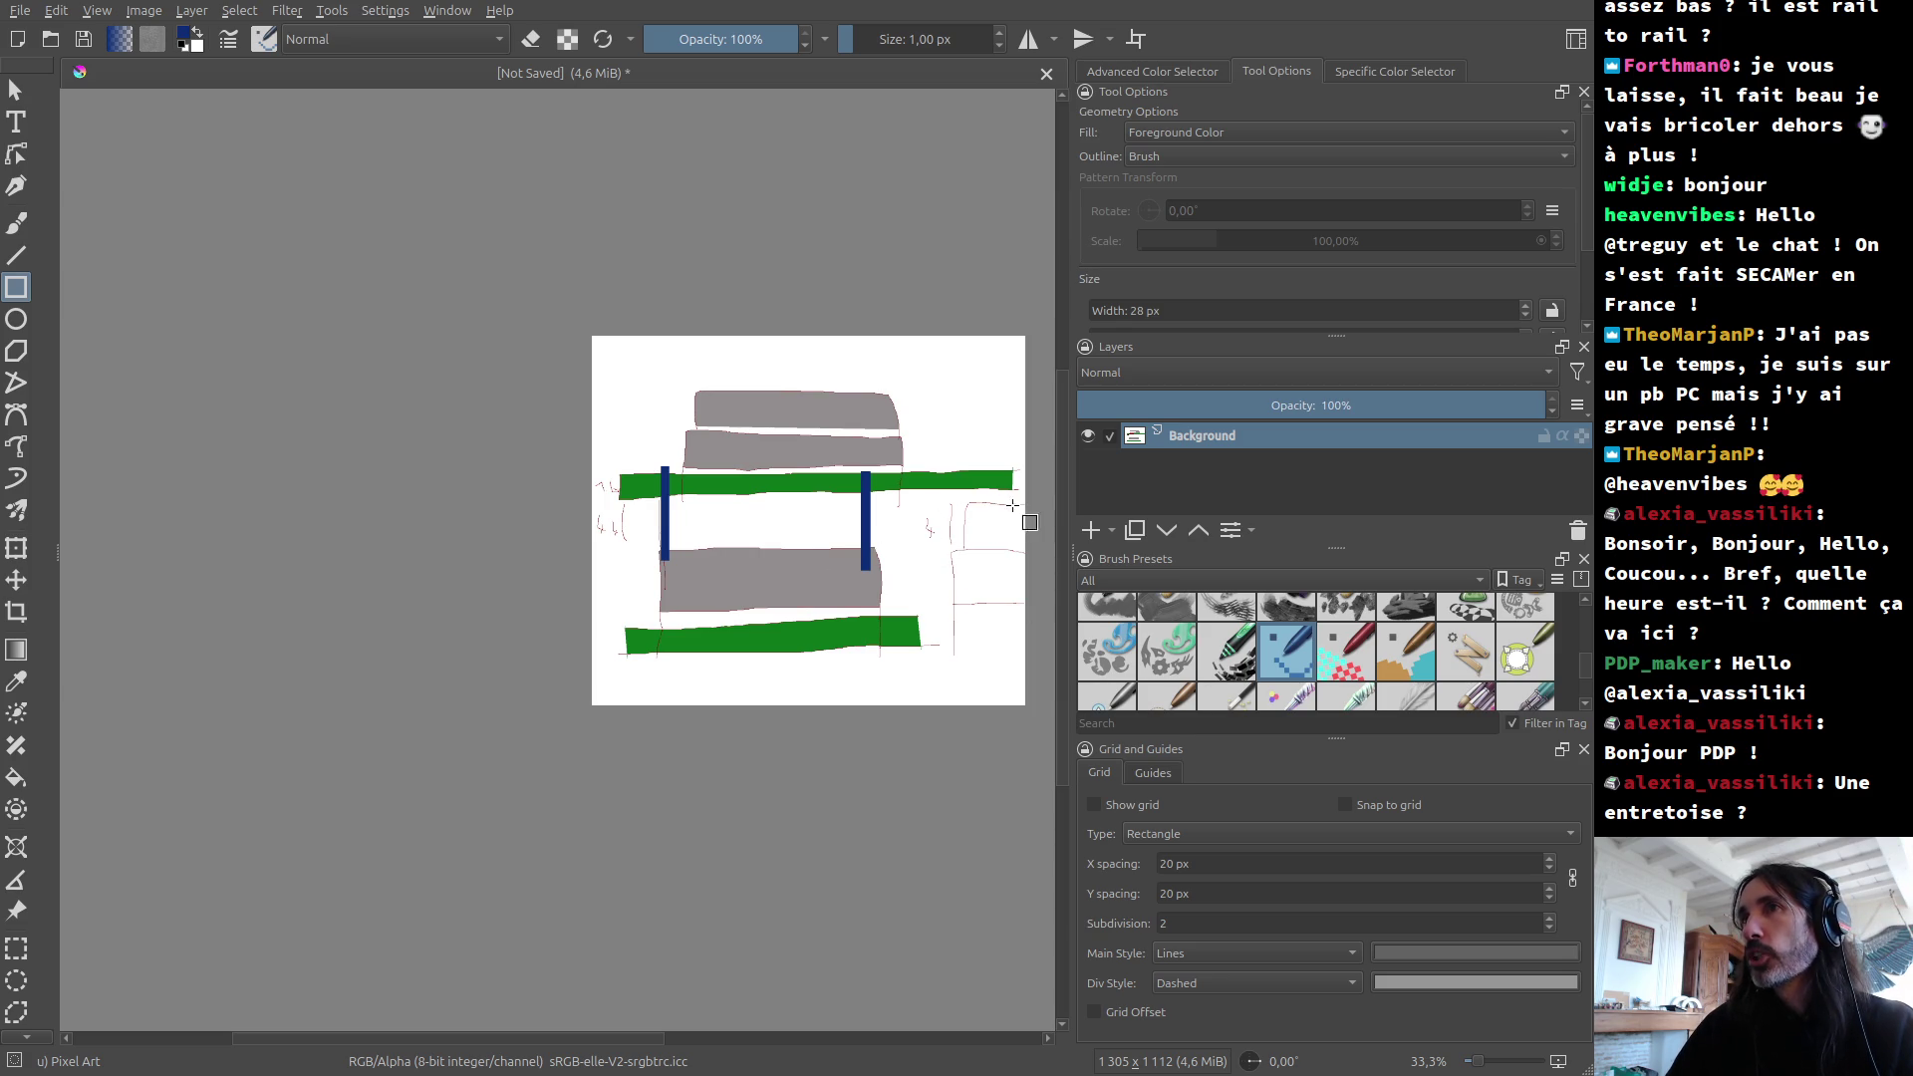
{"action": "scroll", "coordinate": [898, 540], "scroll_direction": "up", "scroll_amount": 3, "text": "ctrl"}
{"action": "scroll", "coordinate": [902, 547], "scroll_direction": "down", "scroll_amount": 1, "text": "ctrl"}
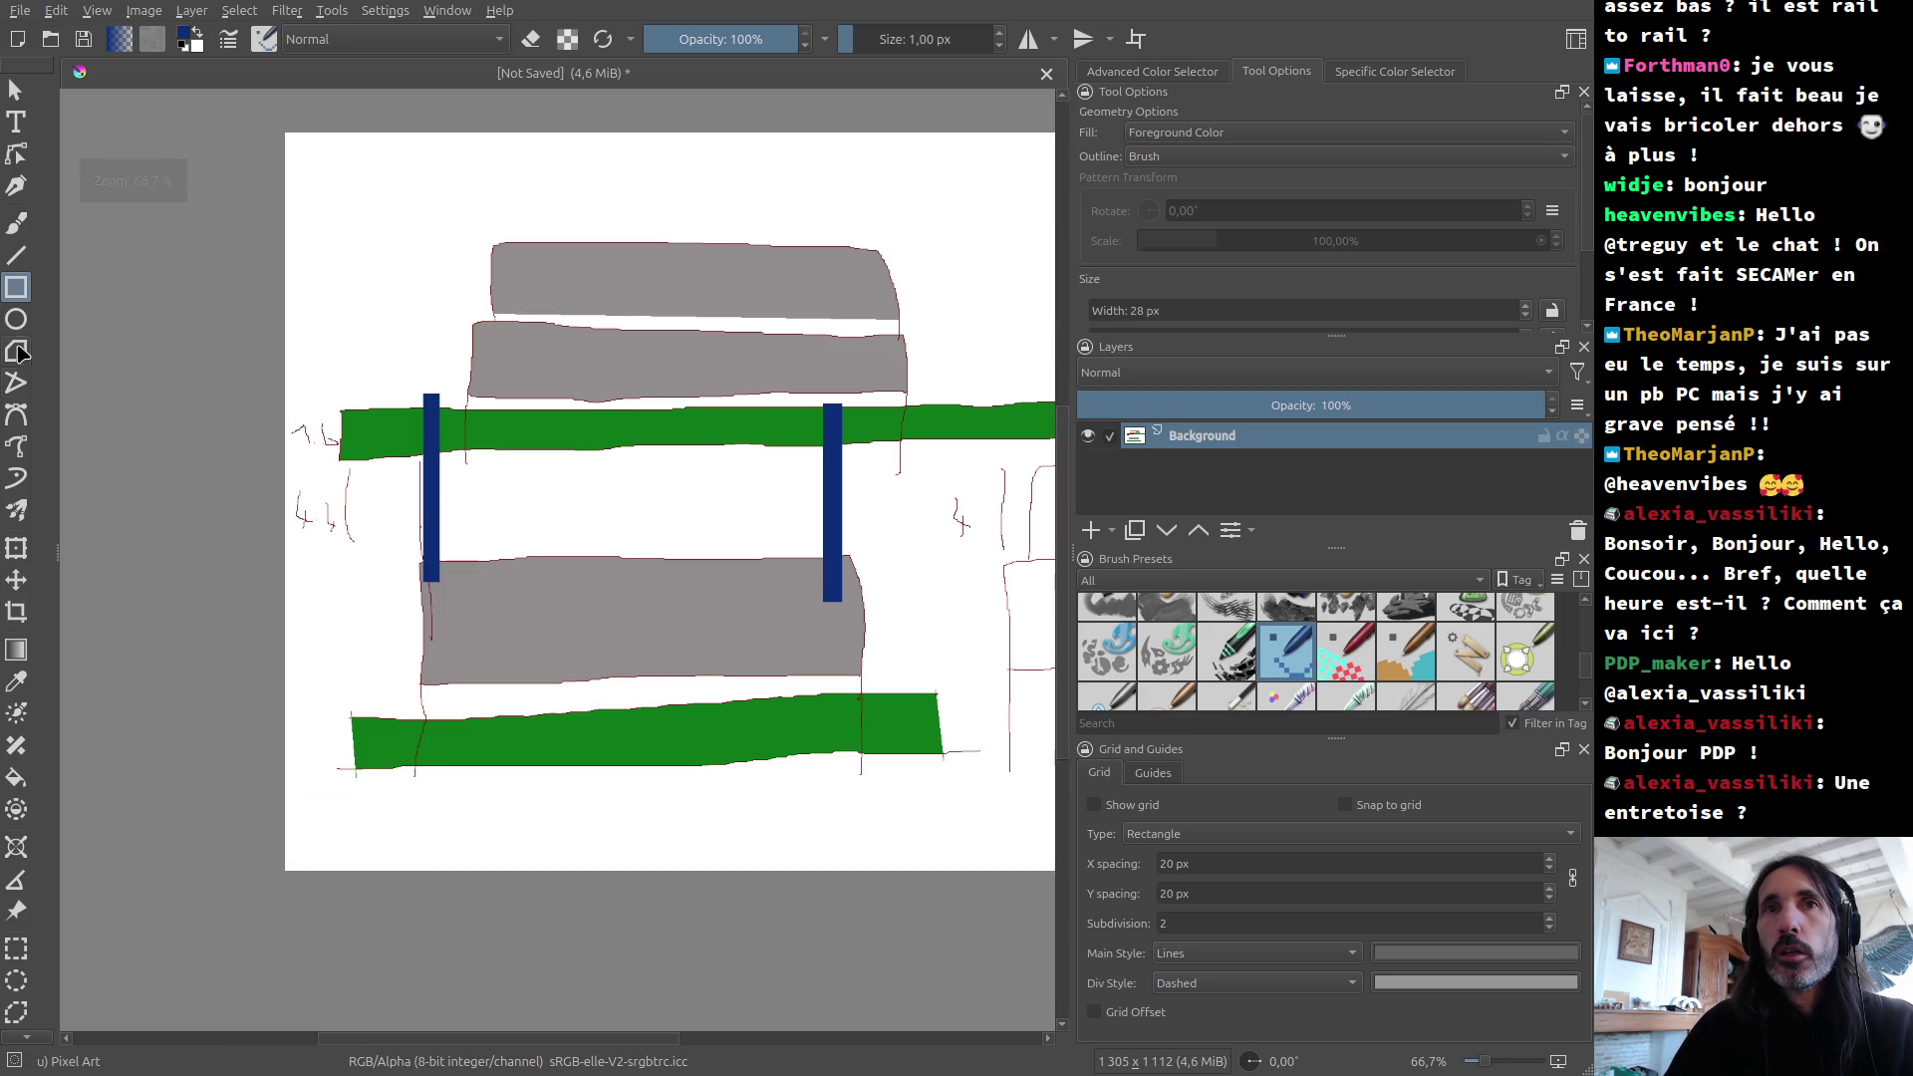
{"action": "left_click", "coordinate": [12, 294]}
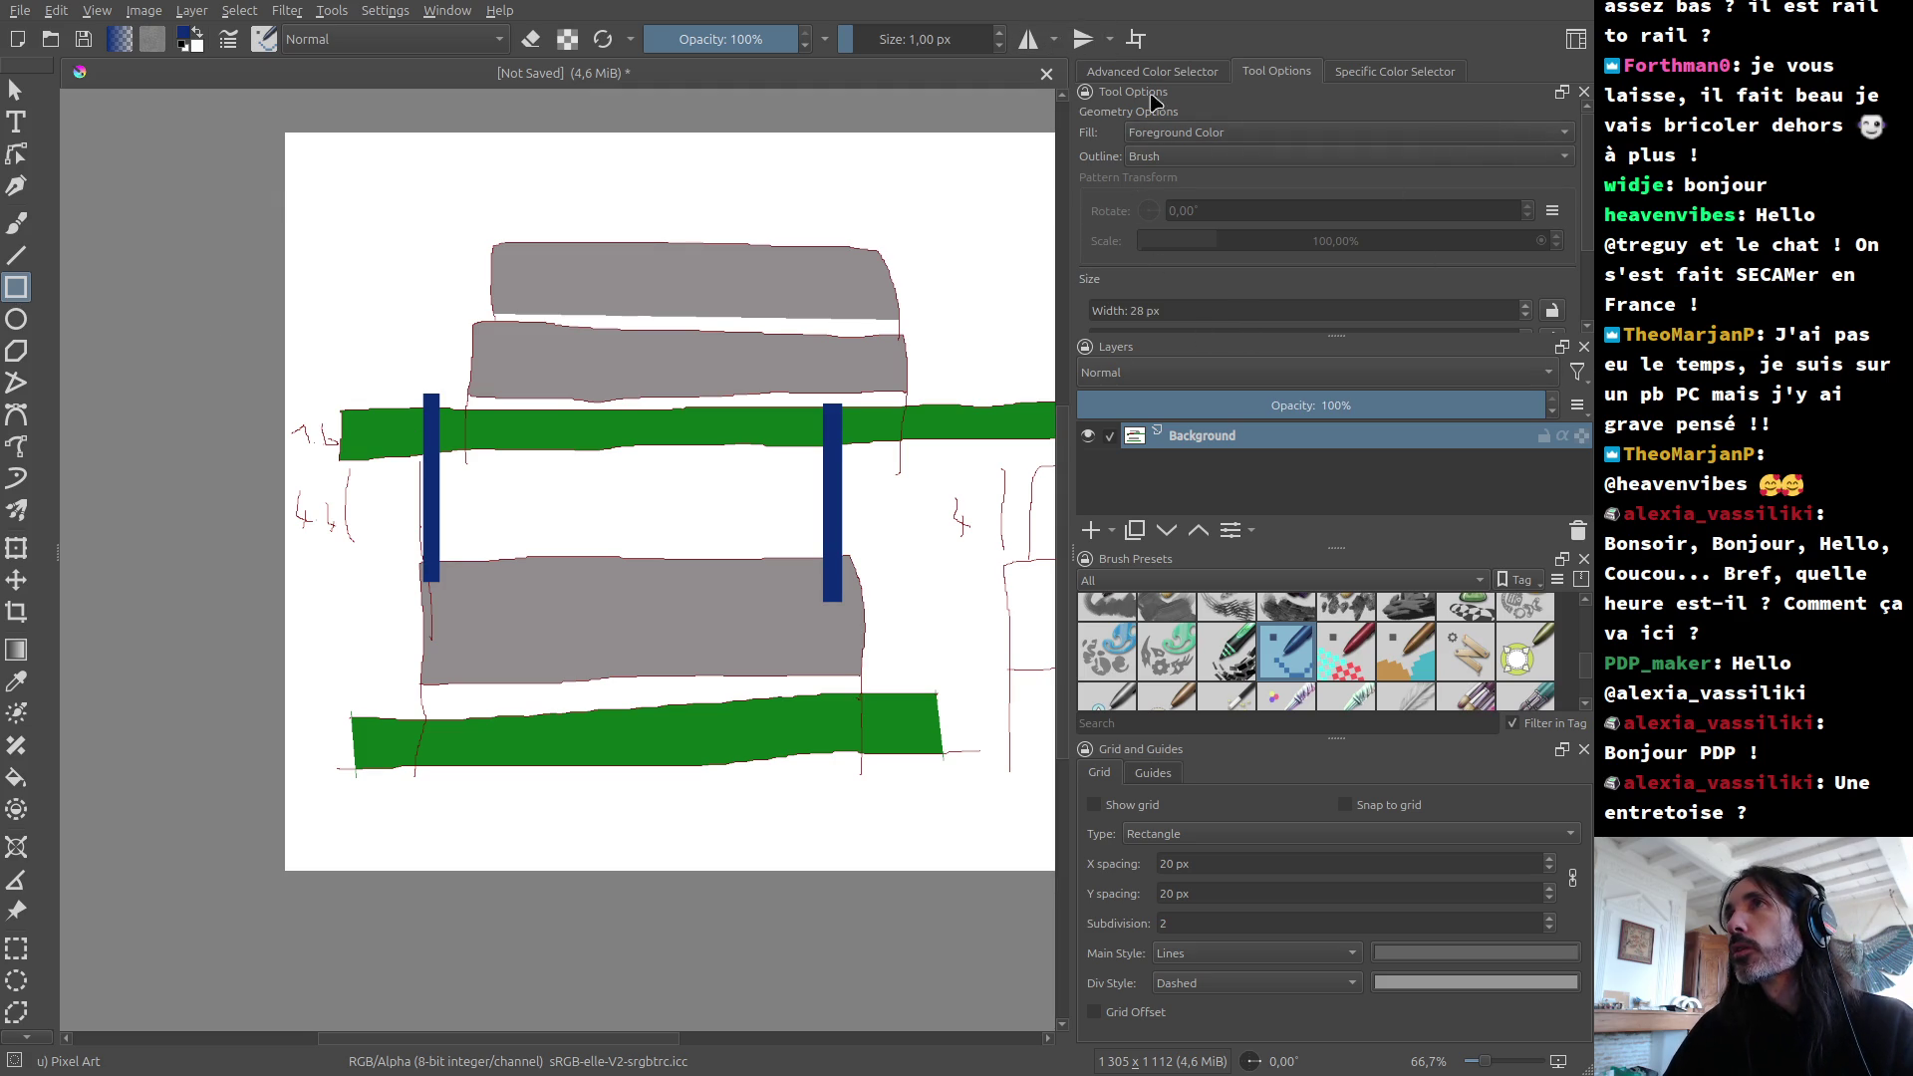
Step: Pick green and draw a thin horizontal rail across both blue posts
{"action": "left_click", "coordinate": [1150, 75]}
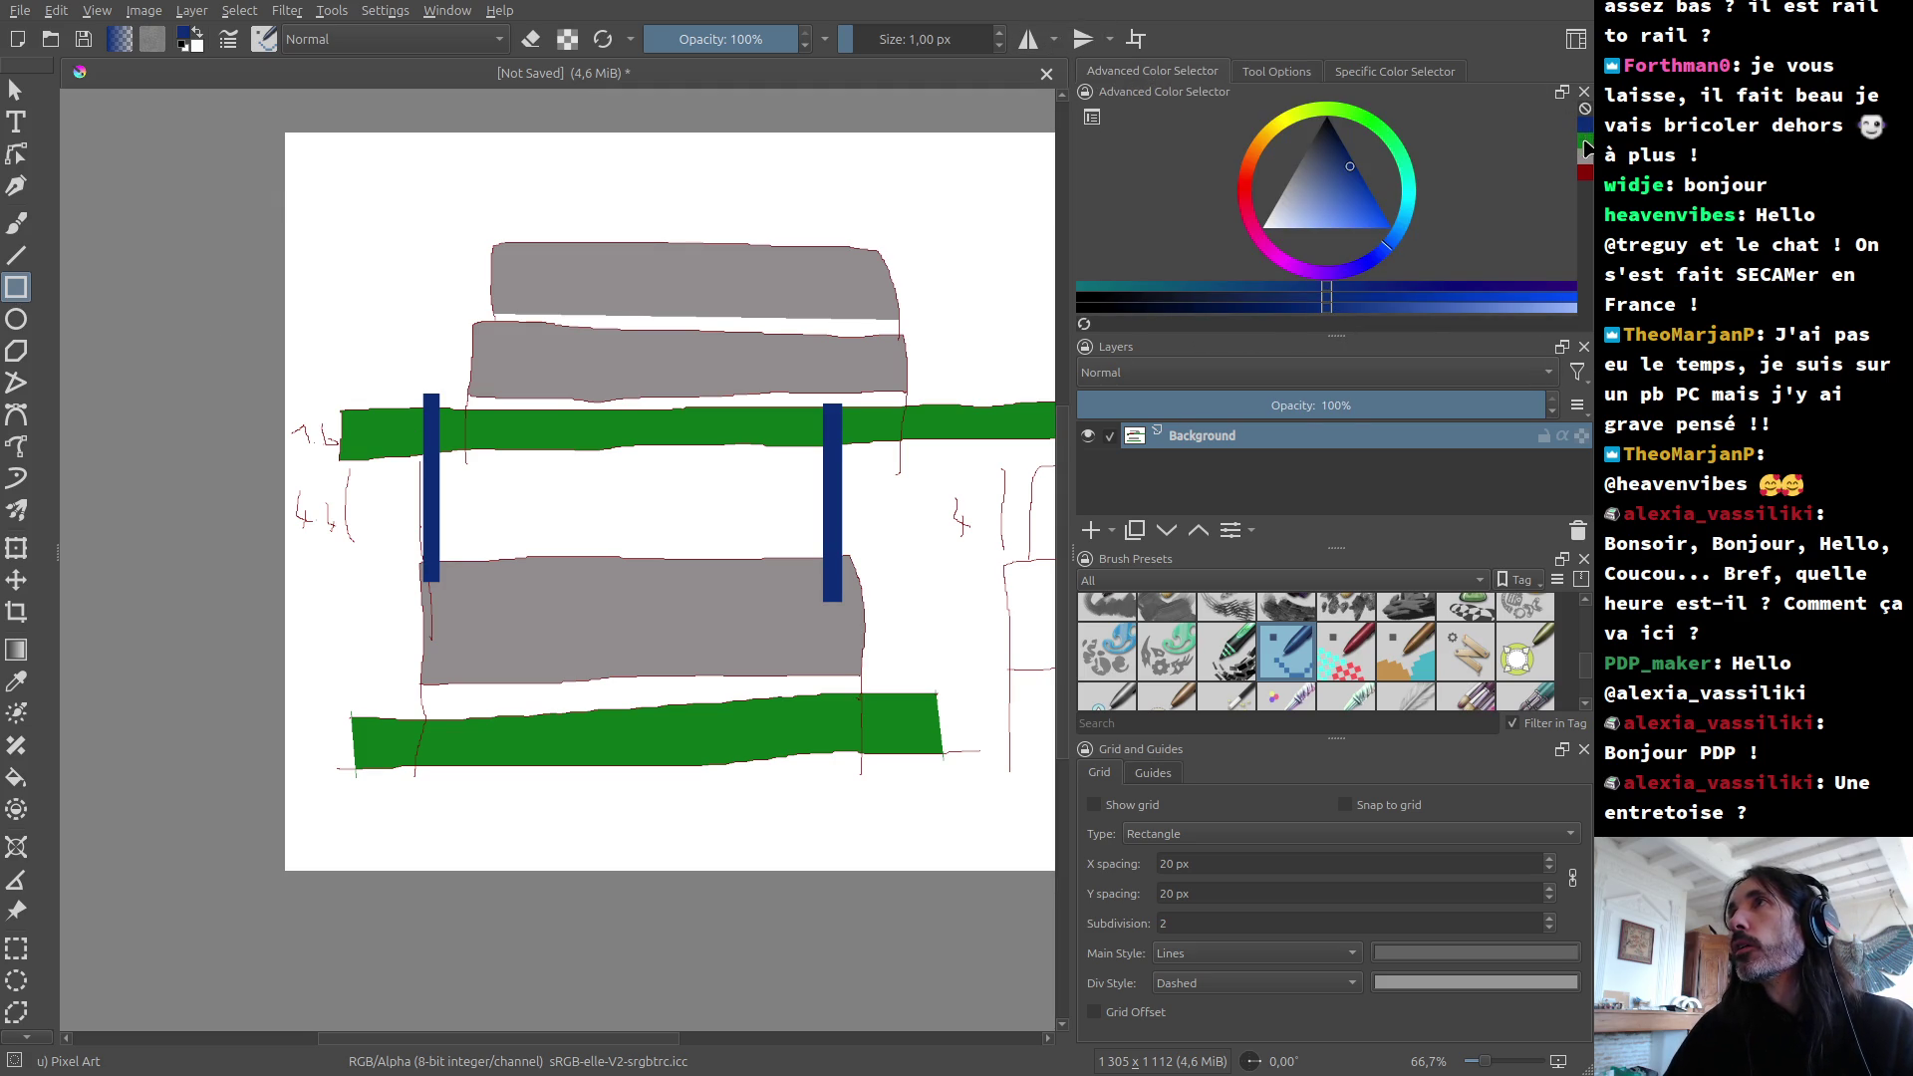
{"action": "left_click", "coordinate": [1586, 147]}
{"action": "mouse_move", "coordinate": [411, 526]}
{"action": "left_mouse_down"}
{"action": "mouse_move", "coordinate": [474, 561]}
{"action": "mouse_move", "coordinate": [980, 551]}
{"action": "left_mouse_up"}
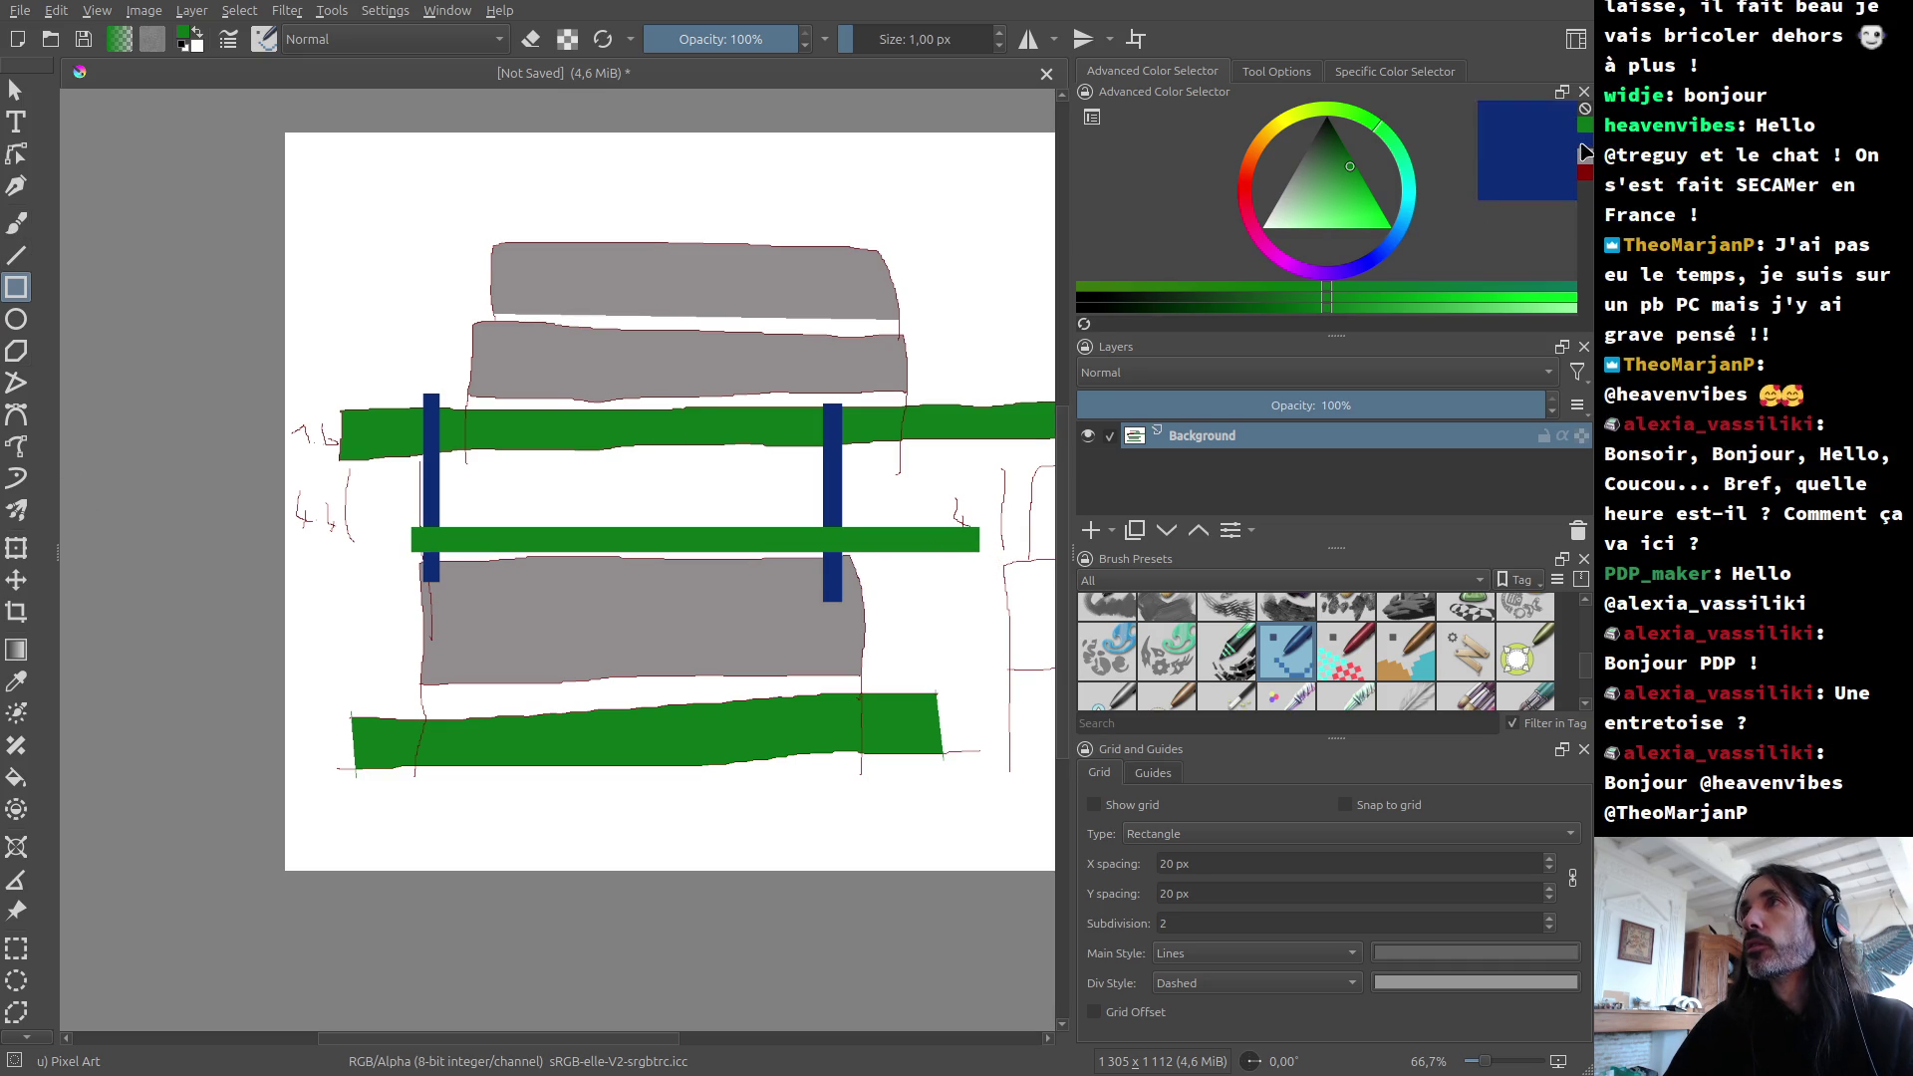
Step: Switch back to blue, draw two thick posts and a top beam, then undo the last drawing
{"action": "left_click", "coordinate": [1583, 143]}
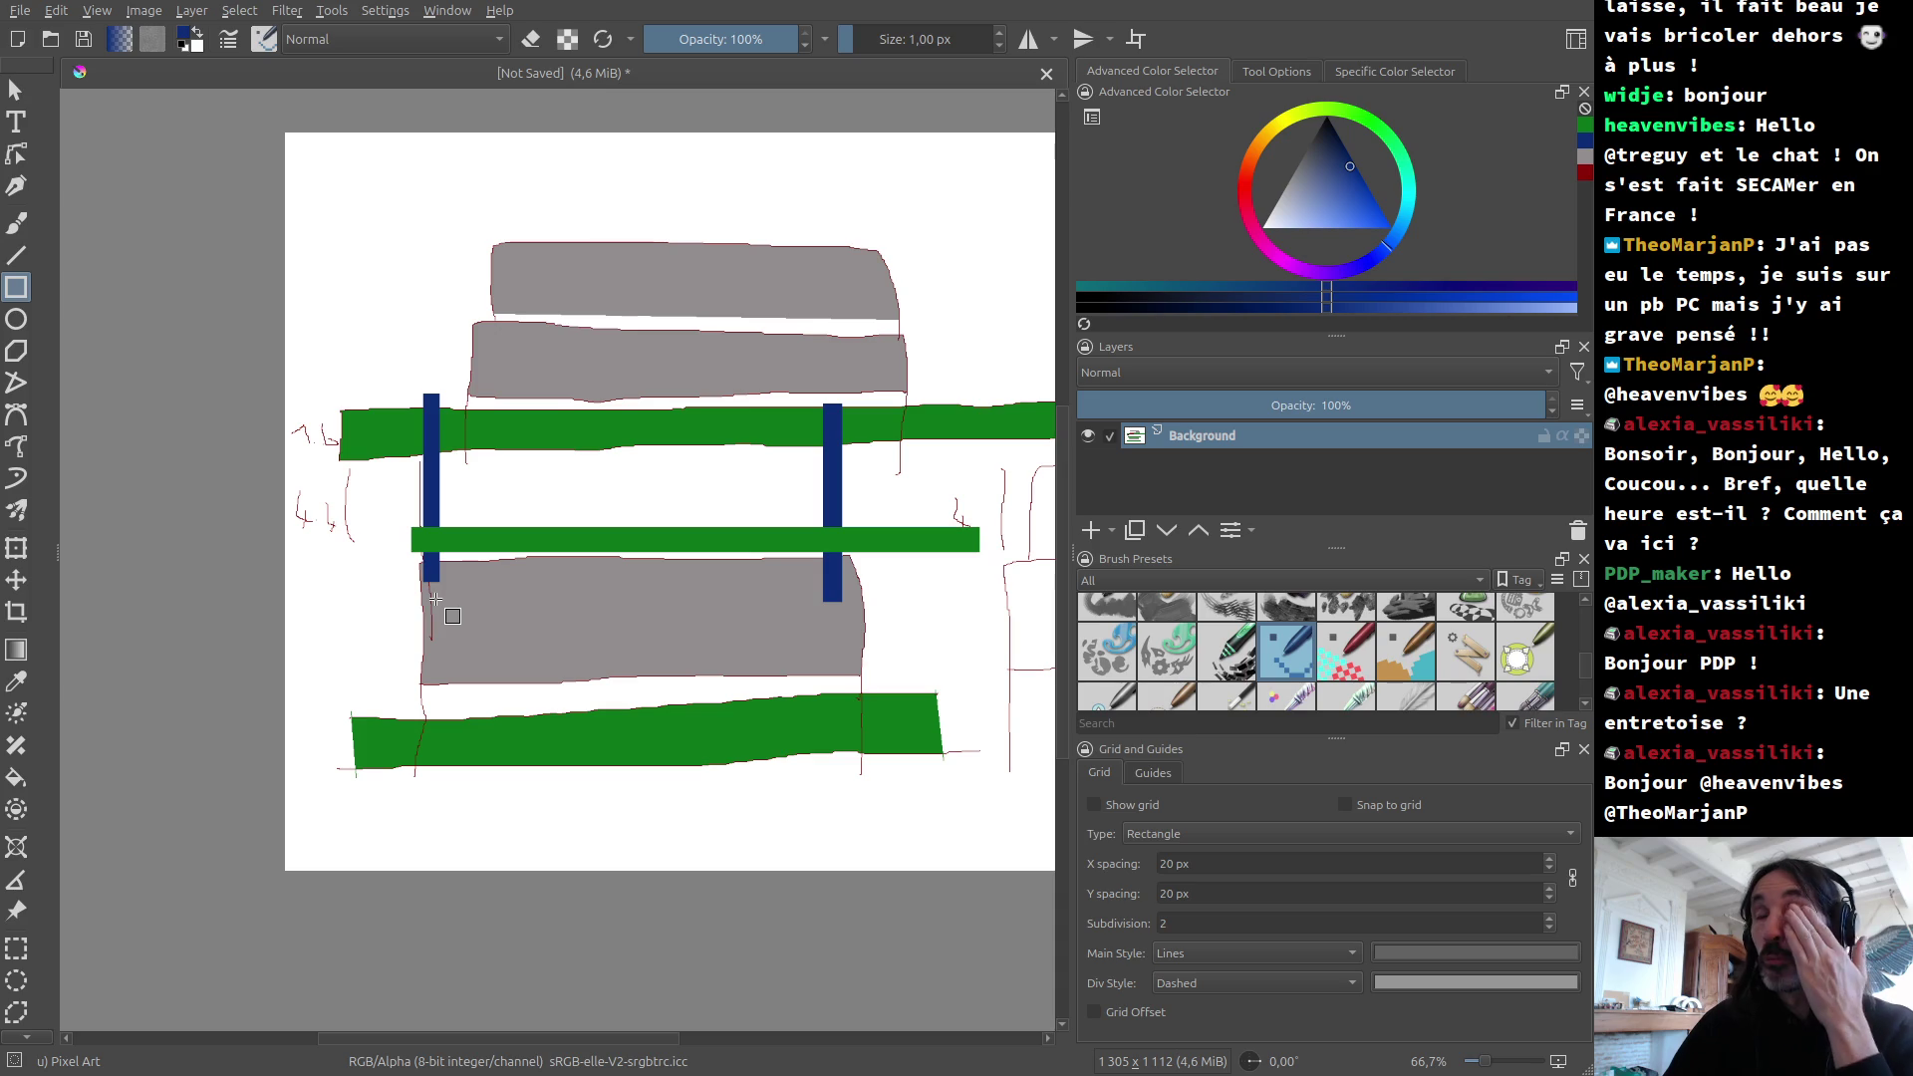
{"action": "mouse_move", "coordinate": [484, 549]}
{"action": "left_mouse_down"}
{"action": "mouse_move", "coordinate": [485, 399]}
{"action": "mouse_move", "coordinate": [514, 335]}
{"action": "left_mouse_up"}
{"action": "mouse_move", "coordinate": [907, 551]}
{"action": "left_mouse_down"}
{"action": "mouse_move", "coordinate": [946, 424]}
{"action": "mouse_move", "coordinate": [942, 317]}
{"action": "left_mouse_up"}
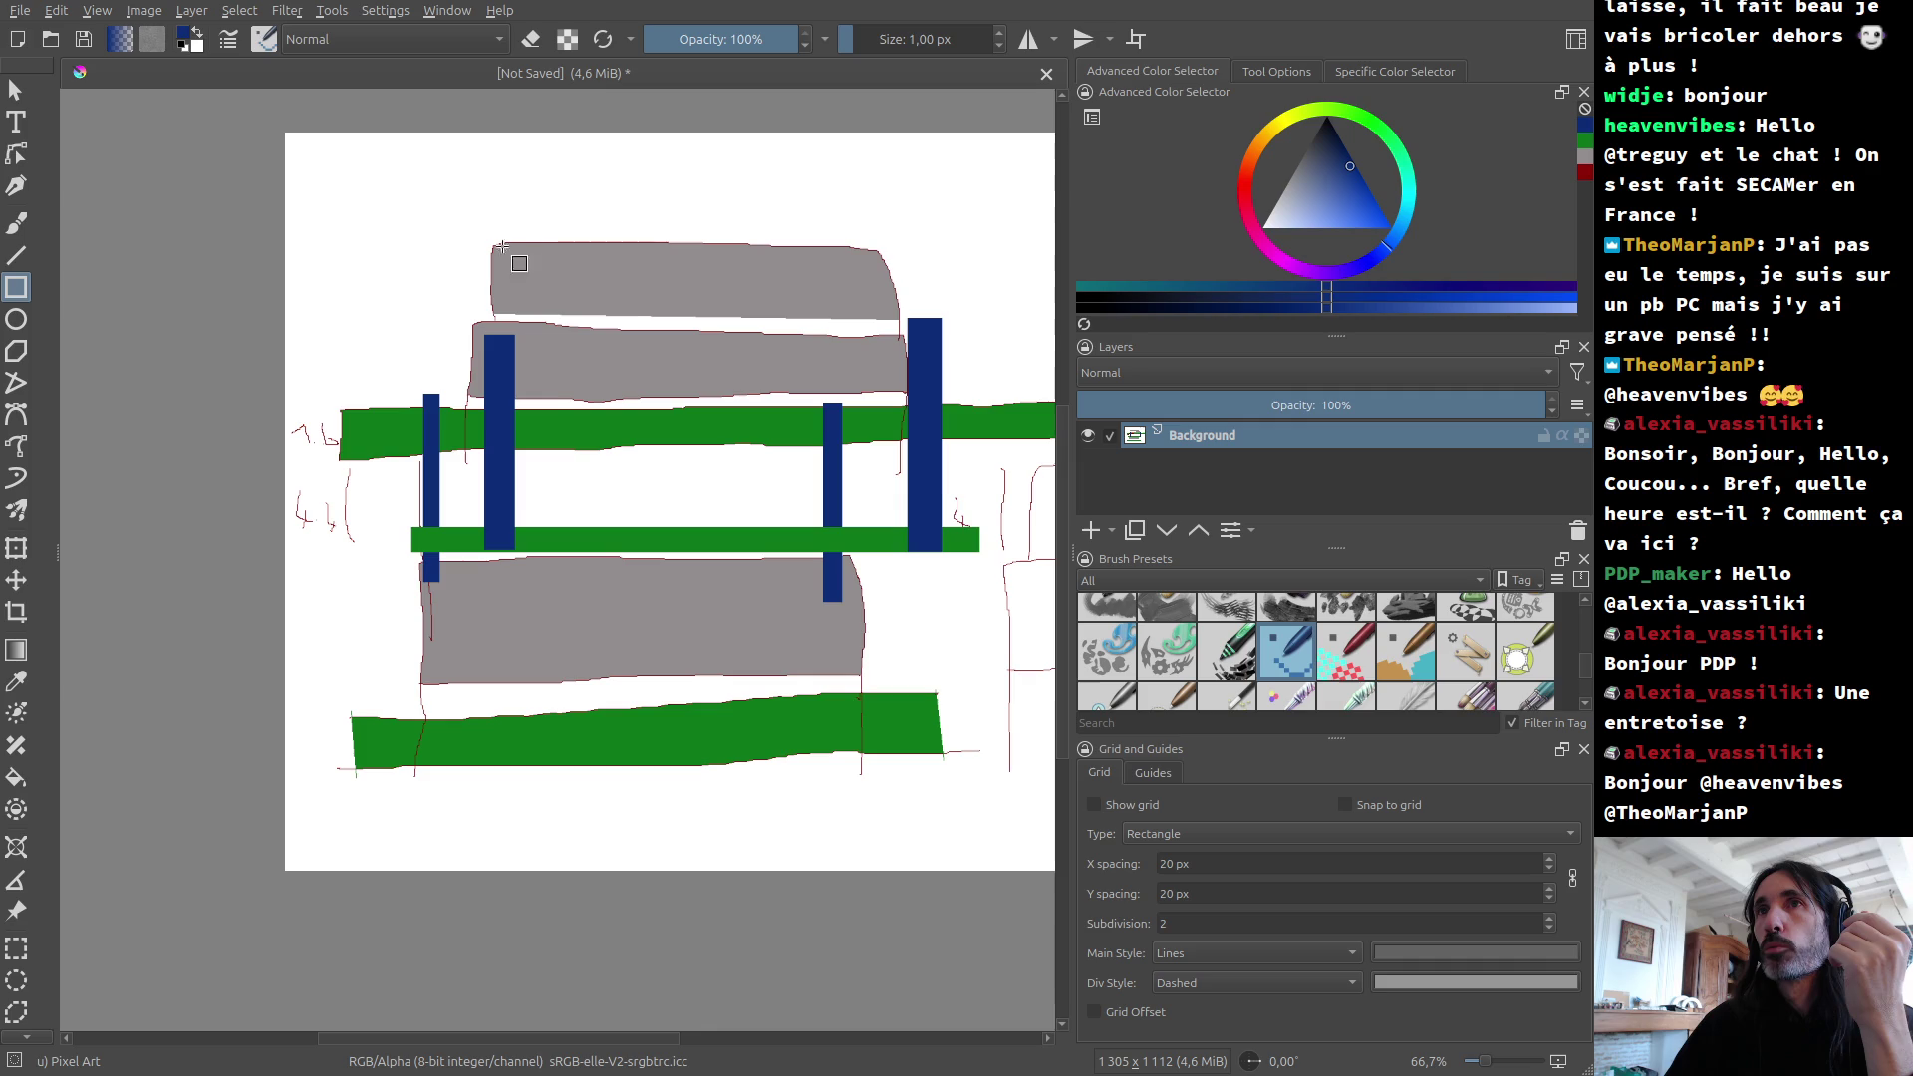
{"action": "scroll", "coordinate": [438, 317], "scroll_direction": "right", "scroll_amount": 5}
{"action": "mouse_move", "coordinate": [423, 305]}
{"action": "left_mouse_down"}
{"action": "mouse_move", "coordinate": [577, 351]}
{"action": "mouse_move", "coordinate": [495, 354]}
{"action": "left_mouse_up"}
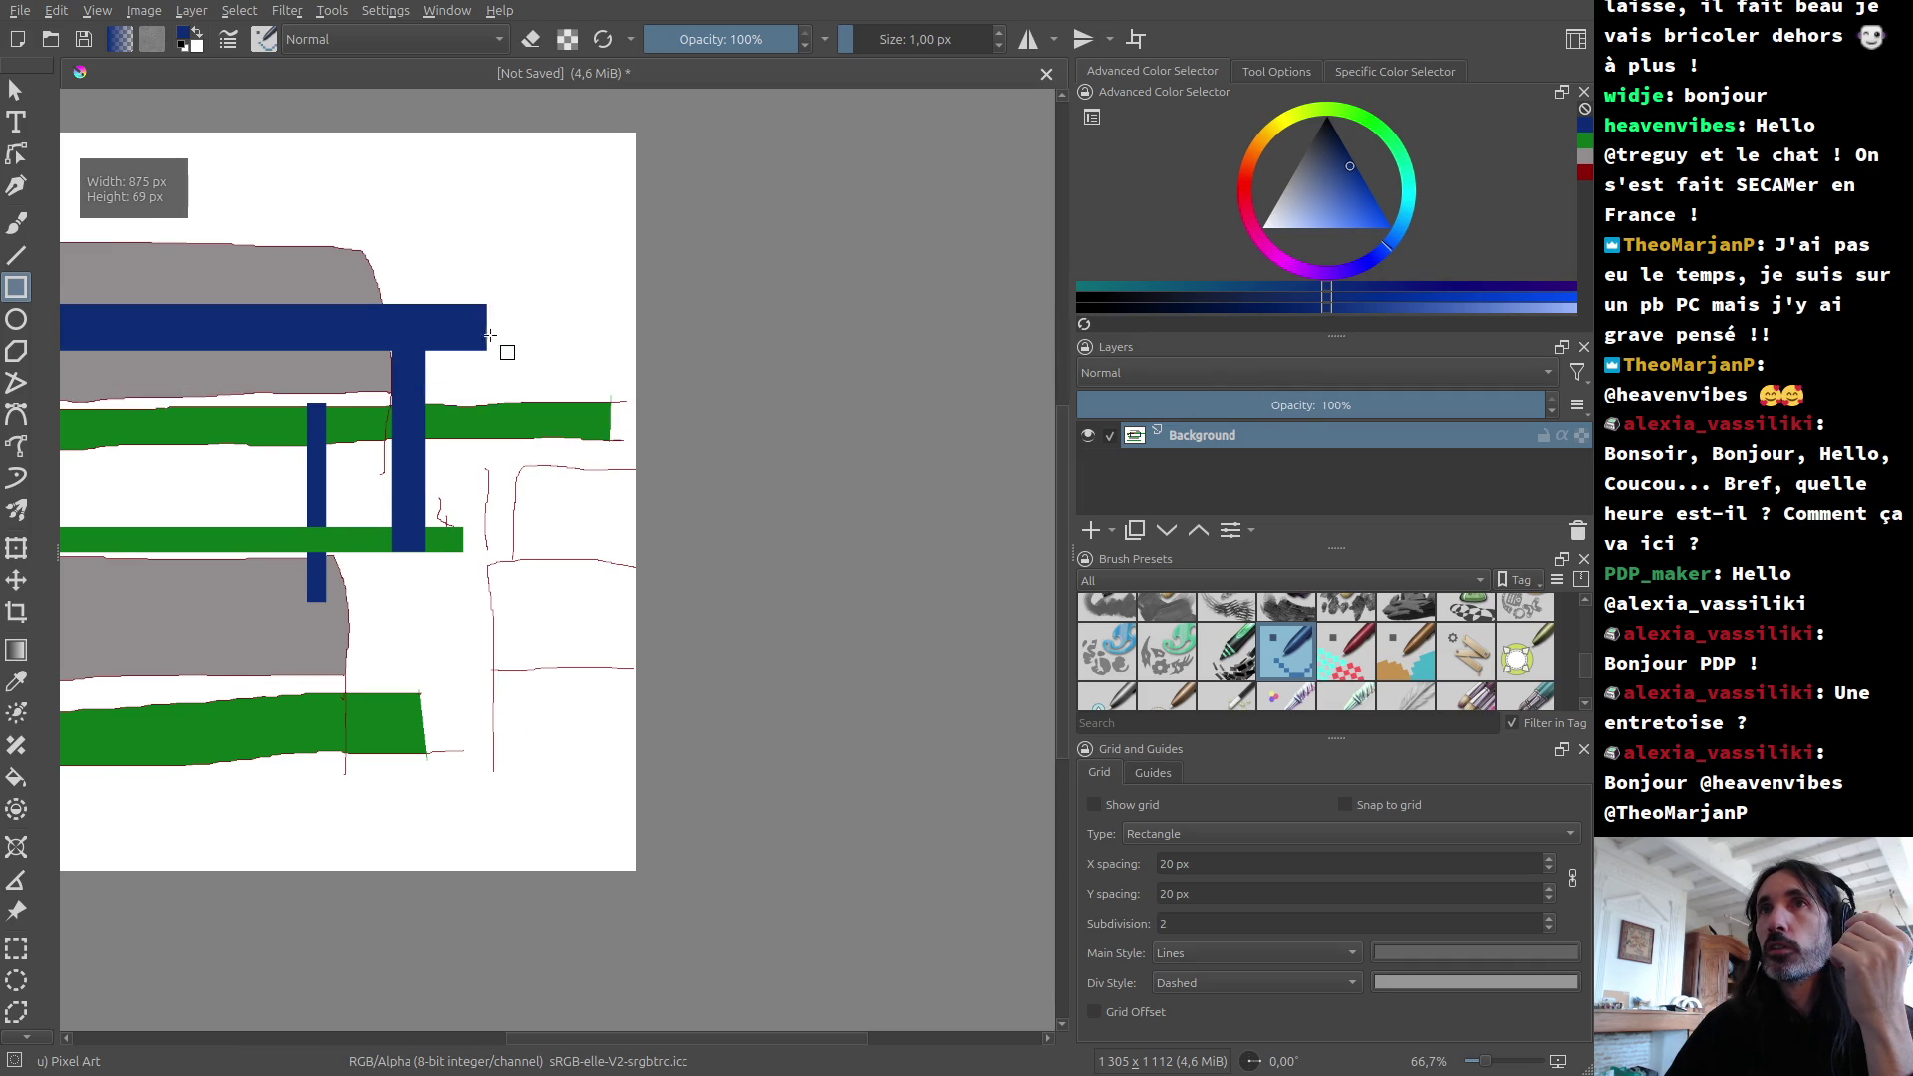
{"action": "scroll", "coordinate": [528, 353], "scroll_direction": "down", "scroll_amount": 4, "text": "ctrl"}
{"action": "scroll", "coordinate": [414, 334], "scroll_direction": "up", "scroll_amount": 4, "text": "ctrl"}
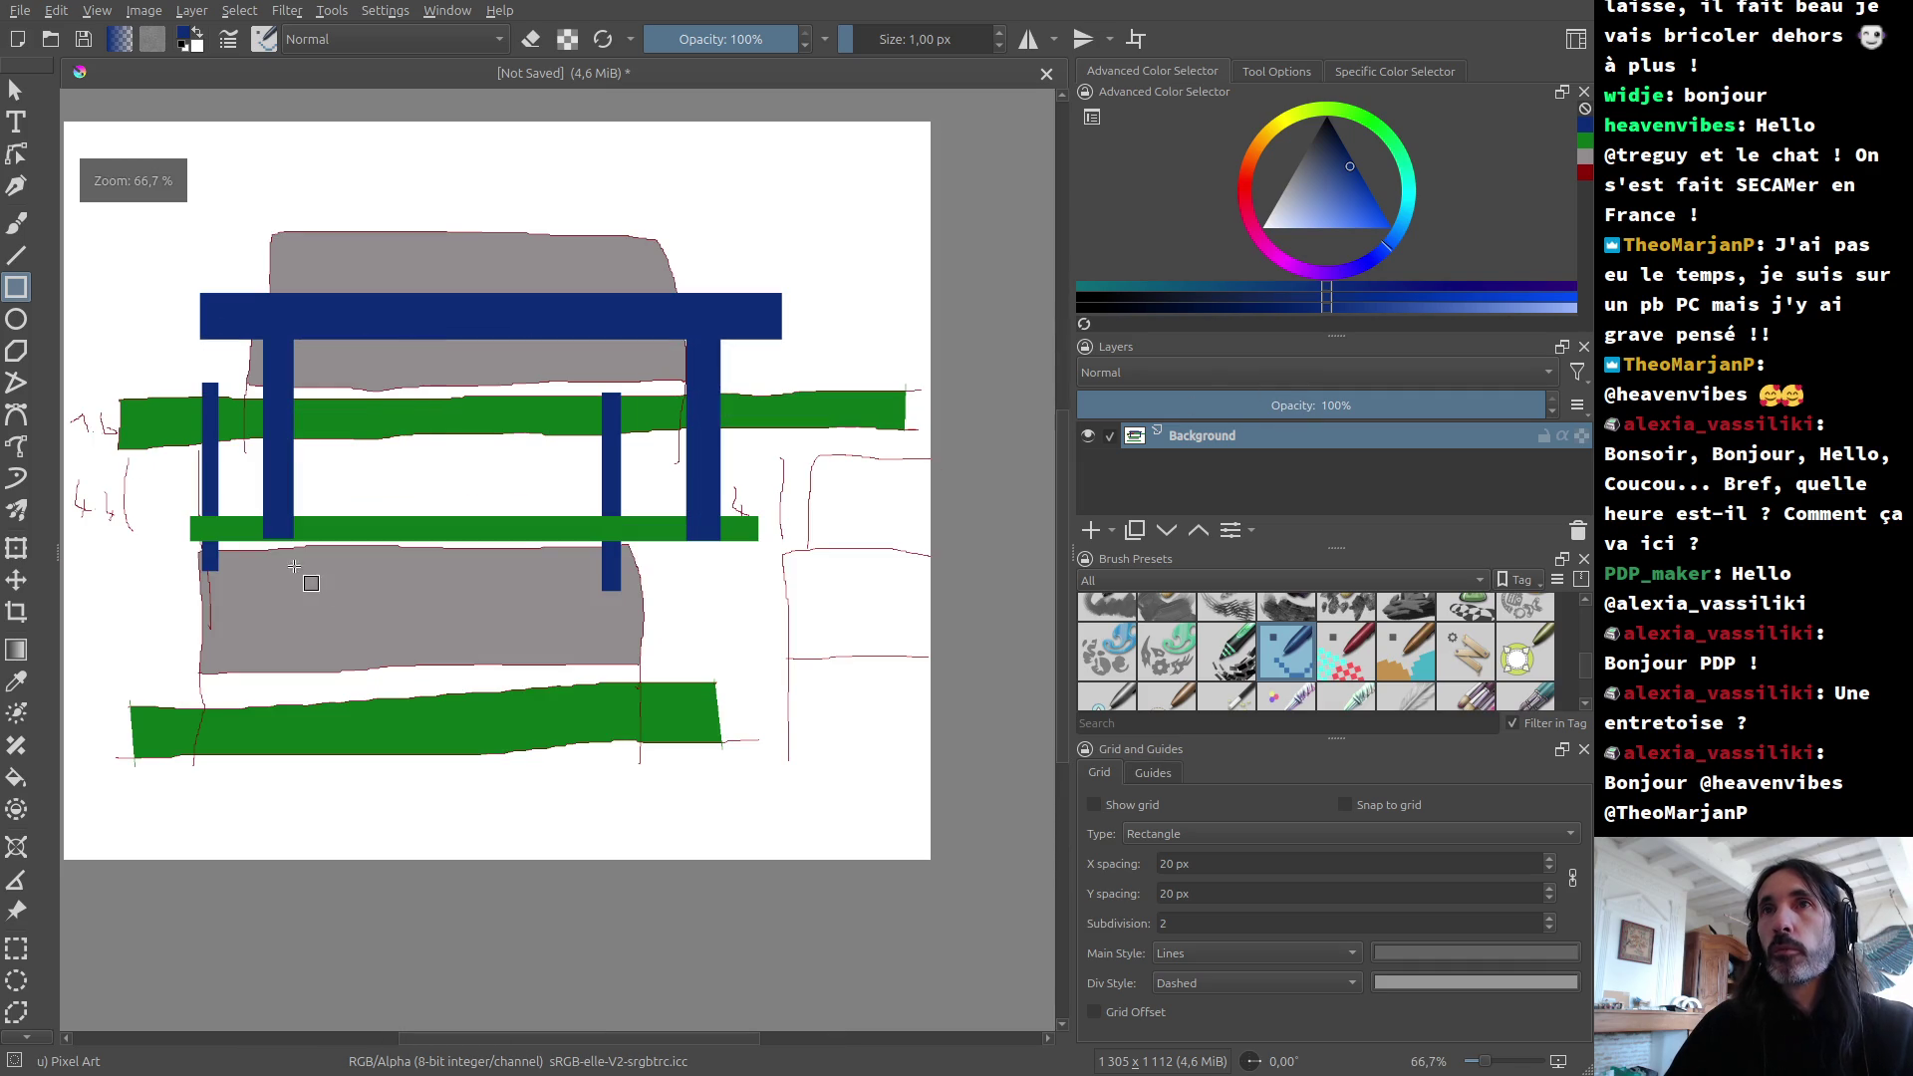
{"action": "key", "text": "ctrl+z"}
{"action": "key", "text": "ctrl+z"}
{"action": "key", "text": "ctrl+z"}
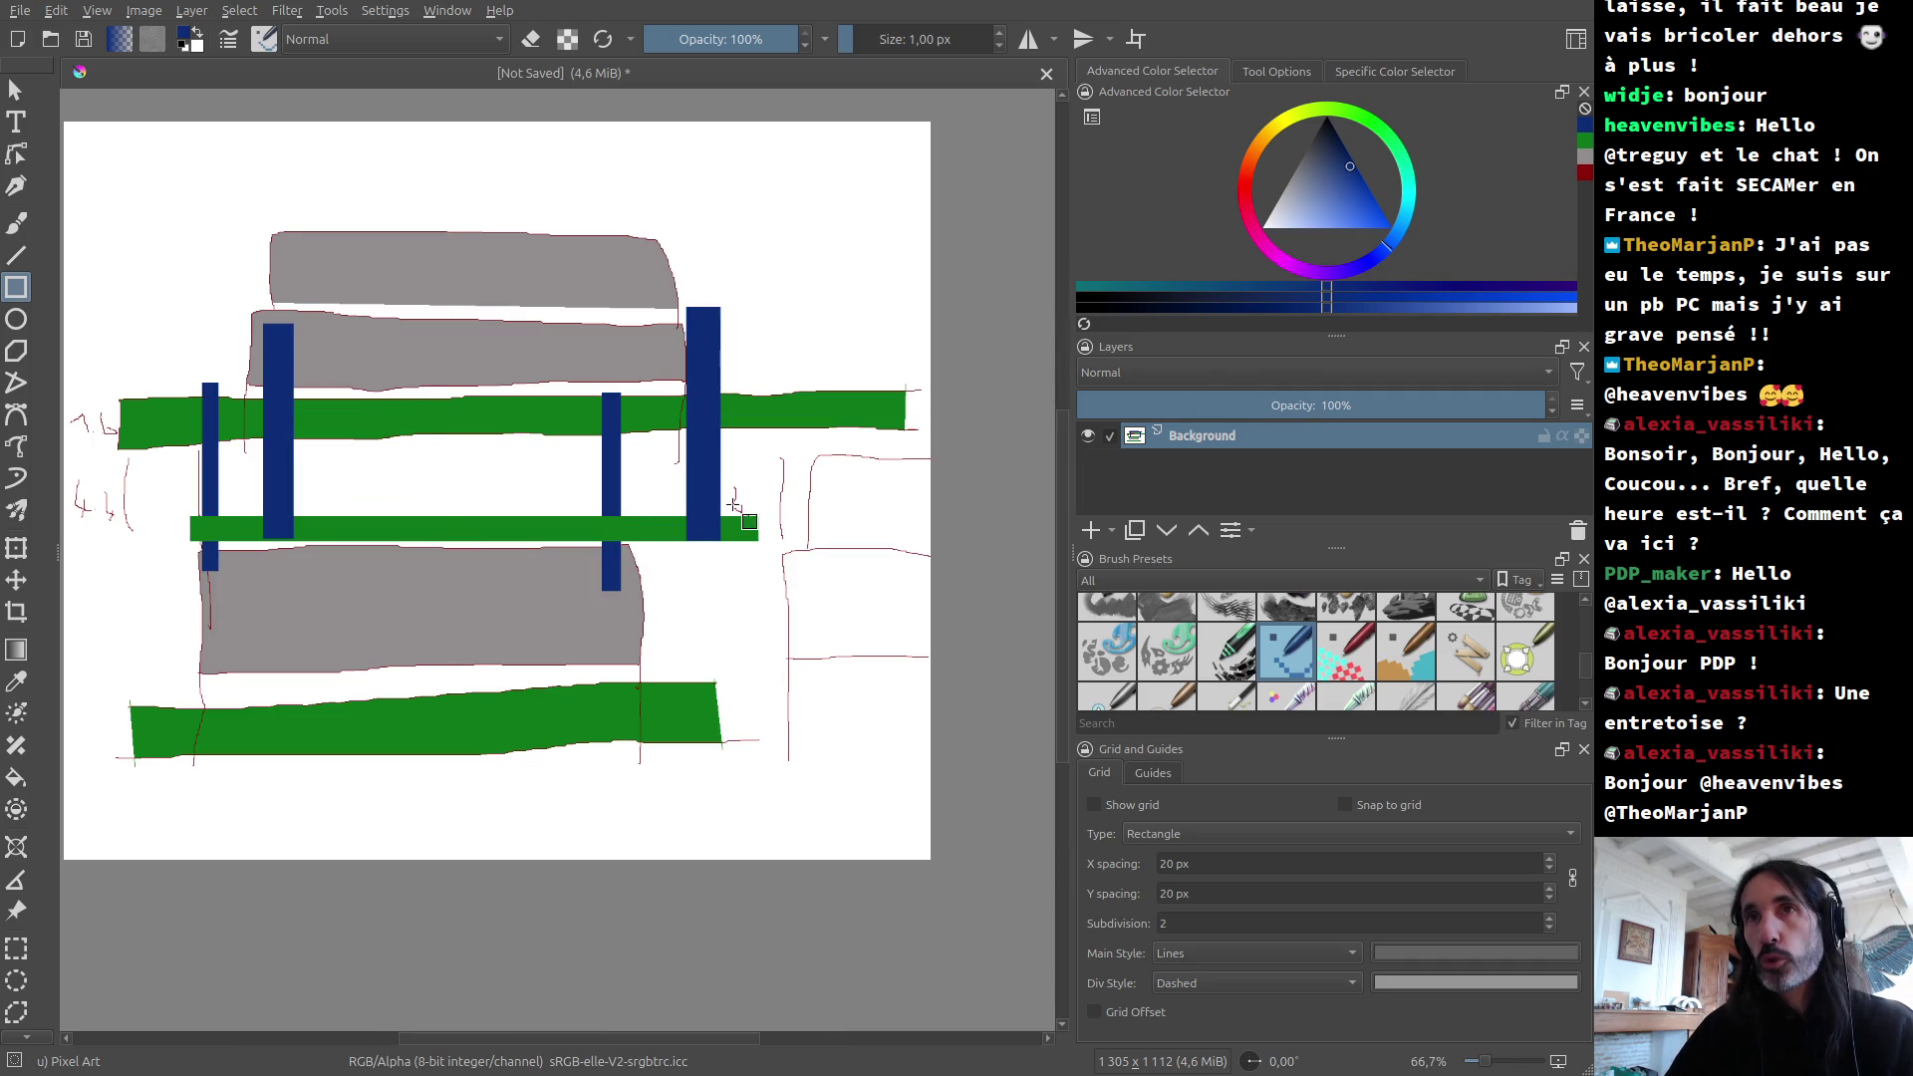
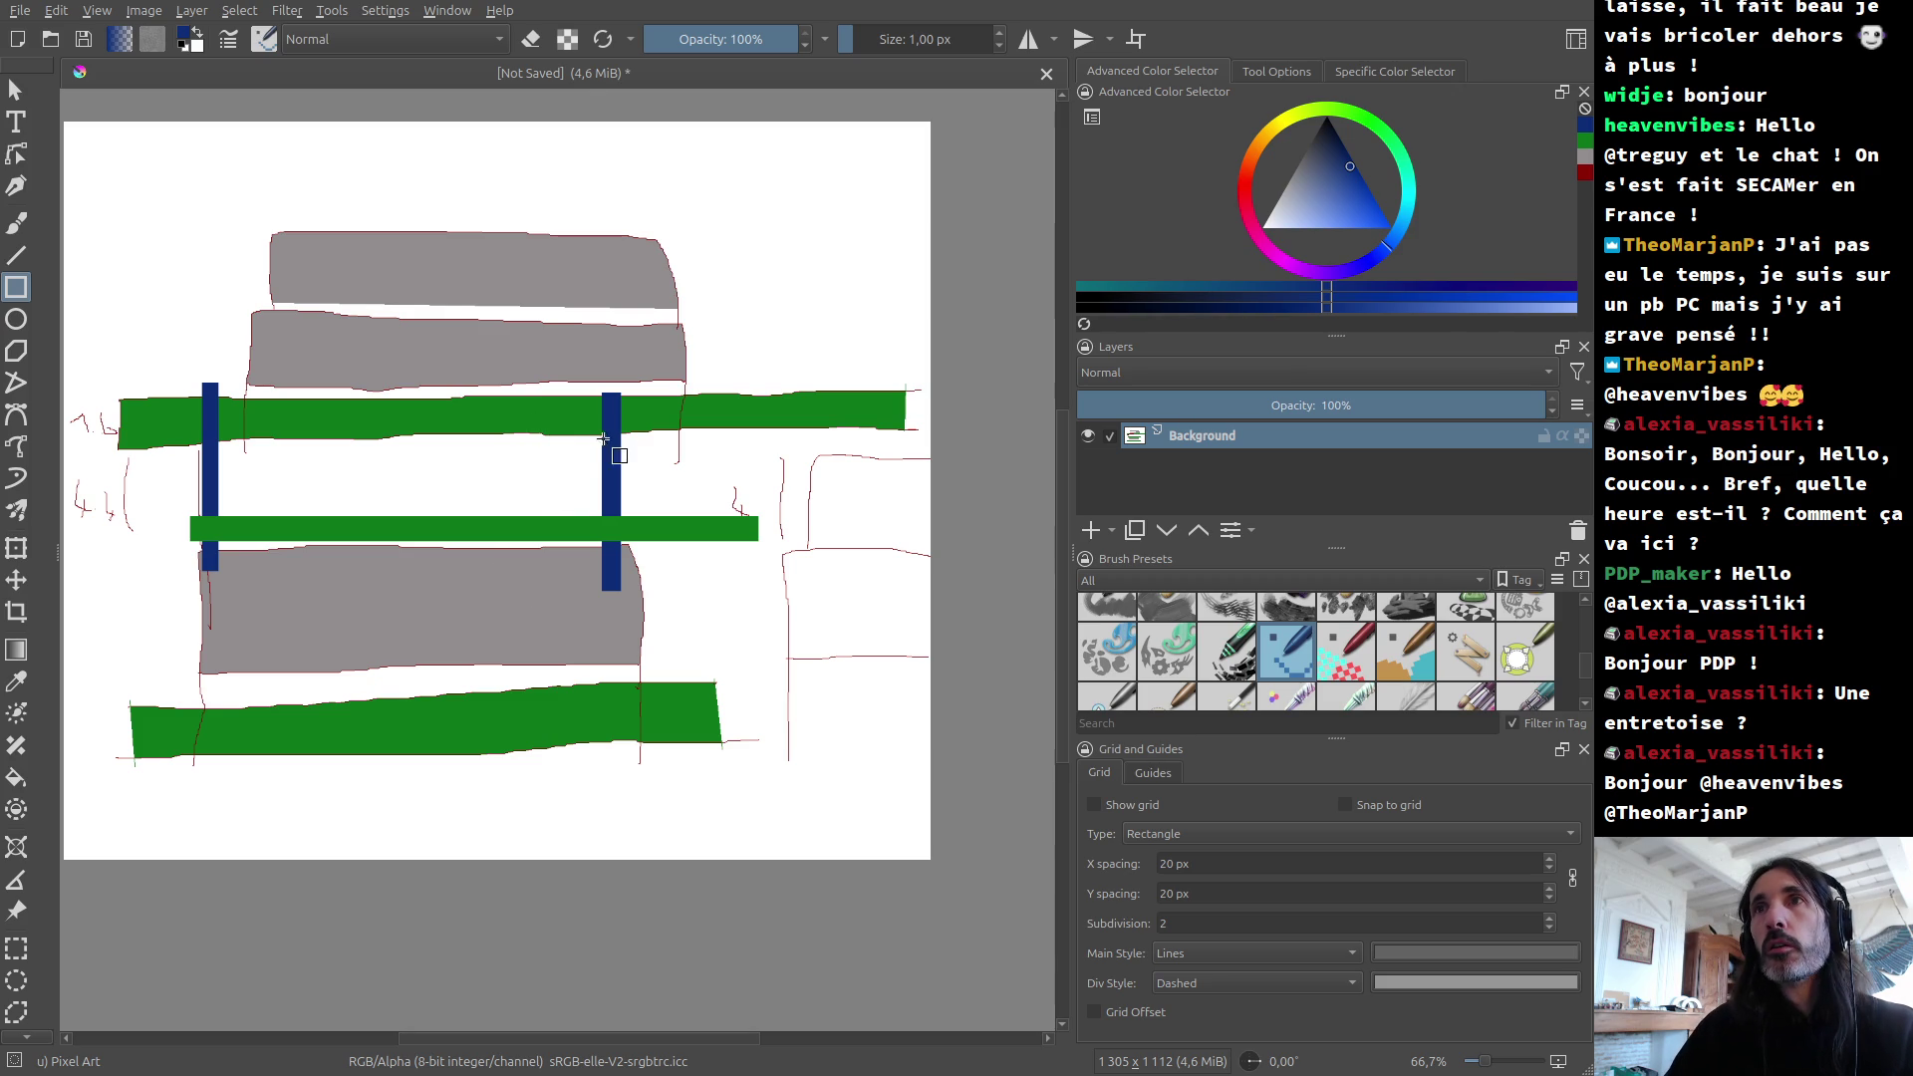
Step: Switch from the Krita board sketch to the Trans2600 schematic in KiCad
{"action": "key", "text": "alt+Tab"}
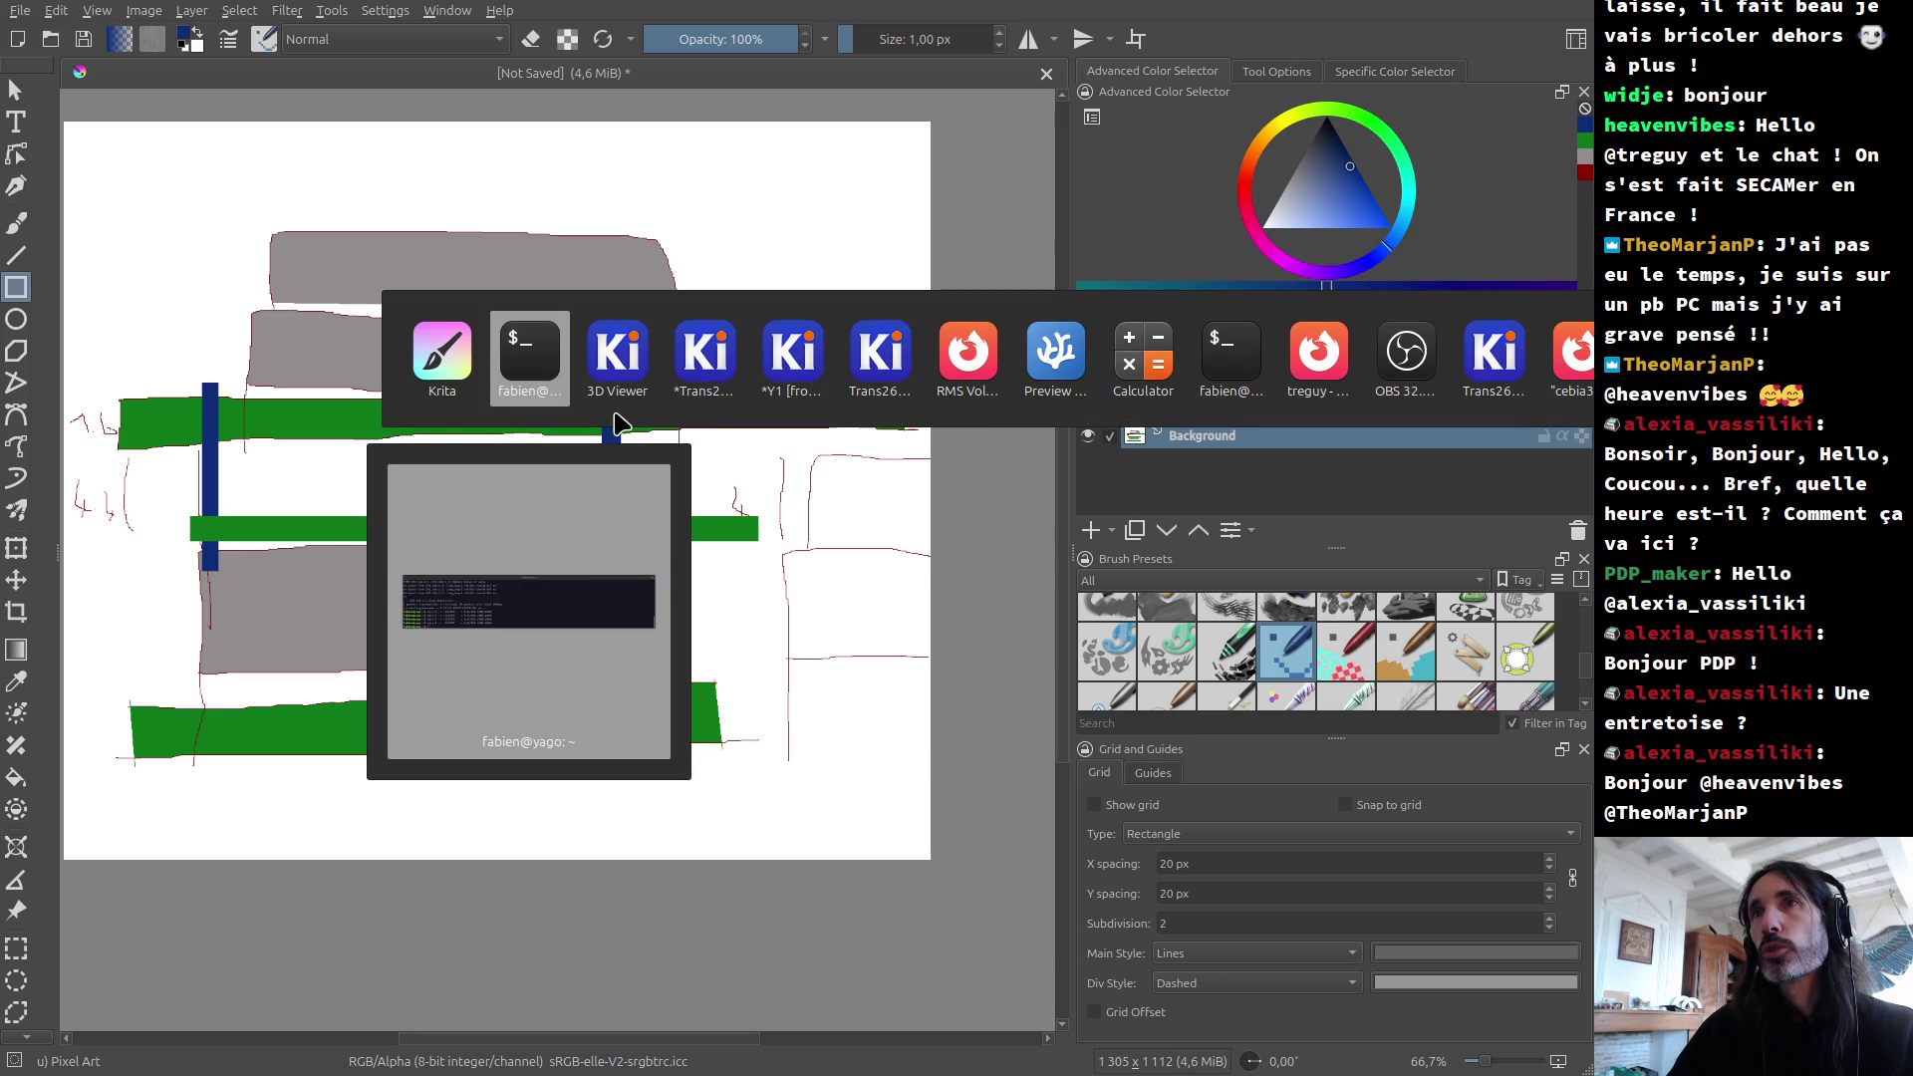
{"action": "mouse_move", "coordinate": [632, 414]}
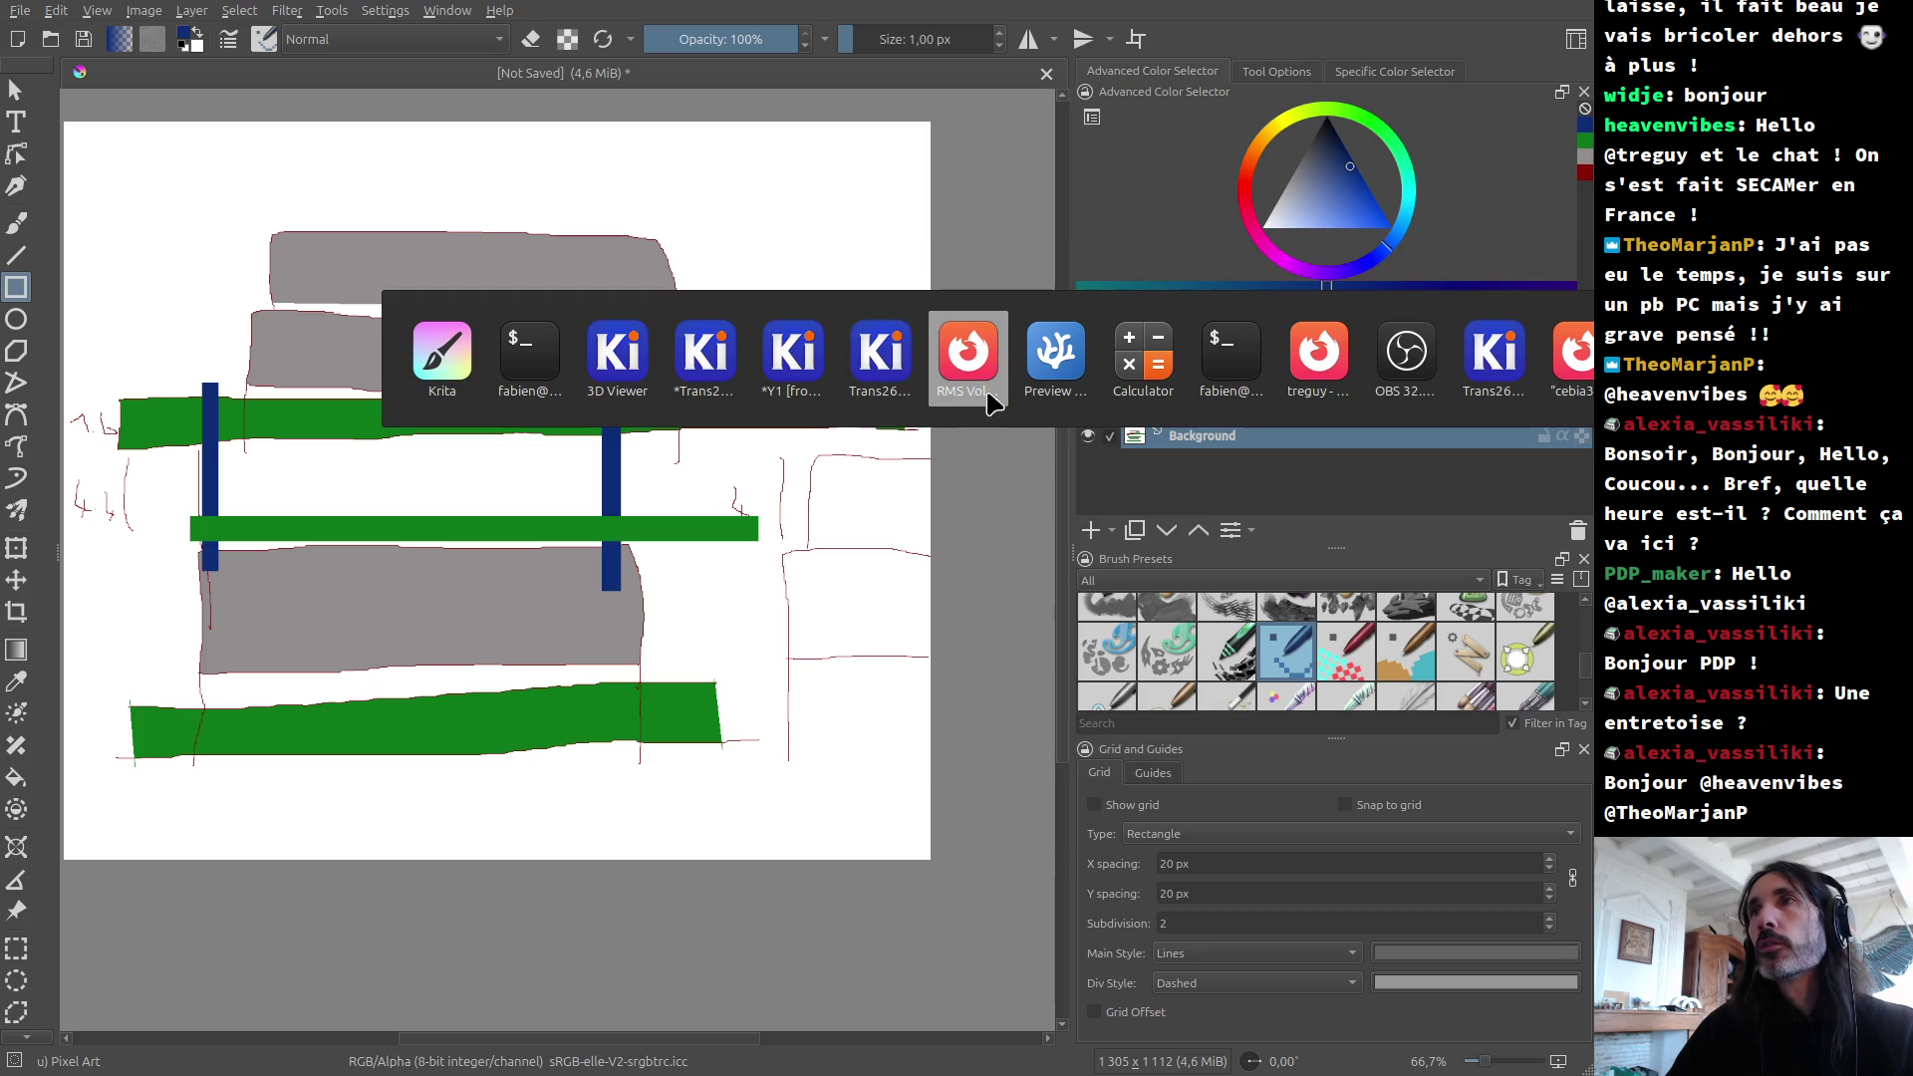
{"action": "mouse_move", "coordinate": [971, 391]}
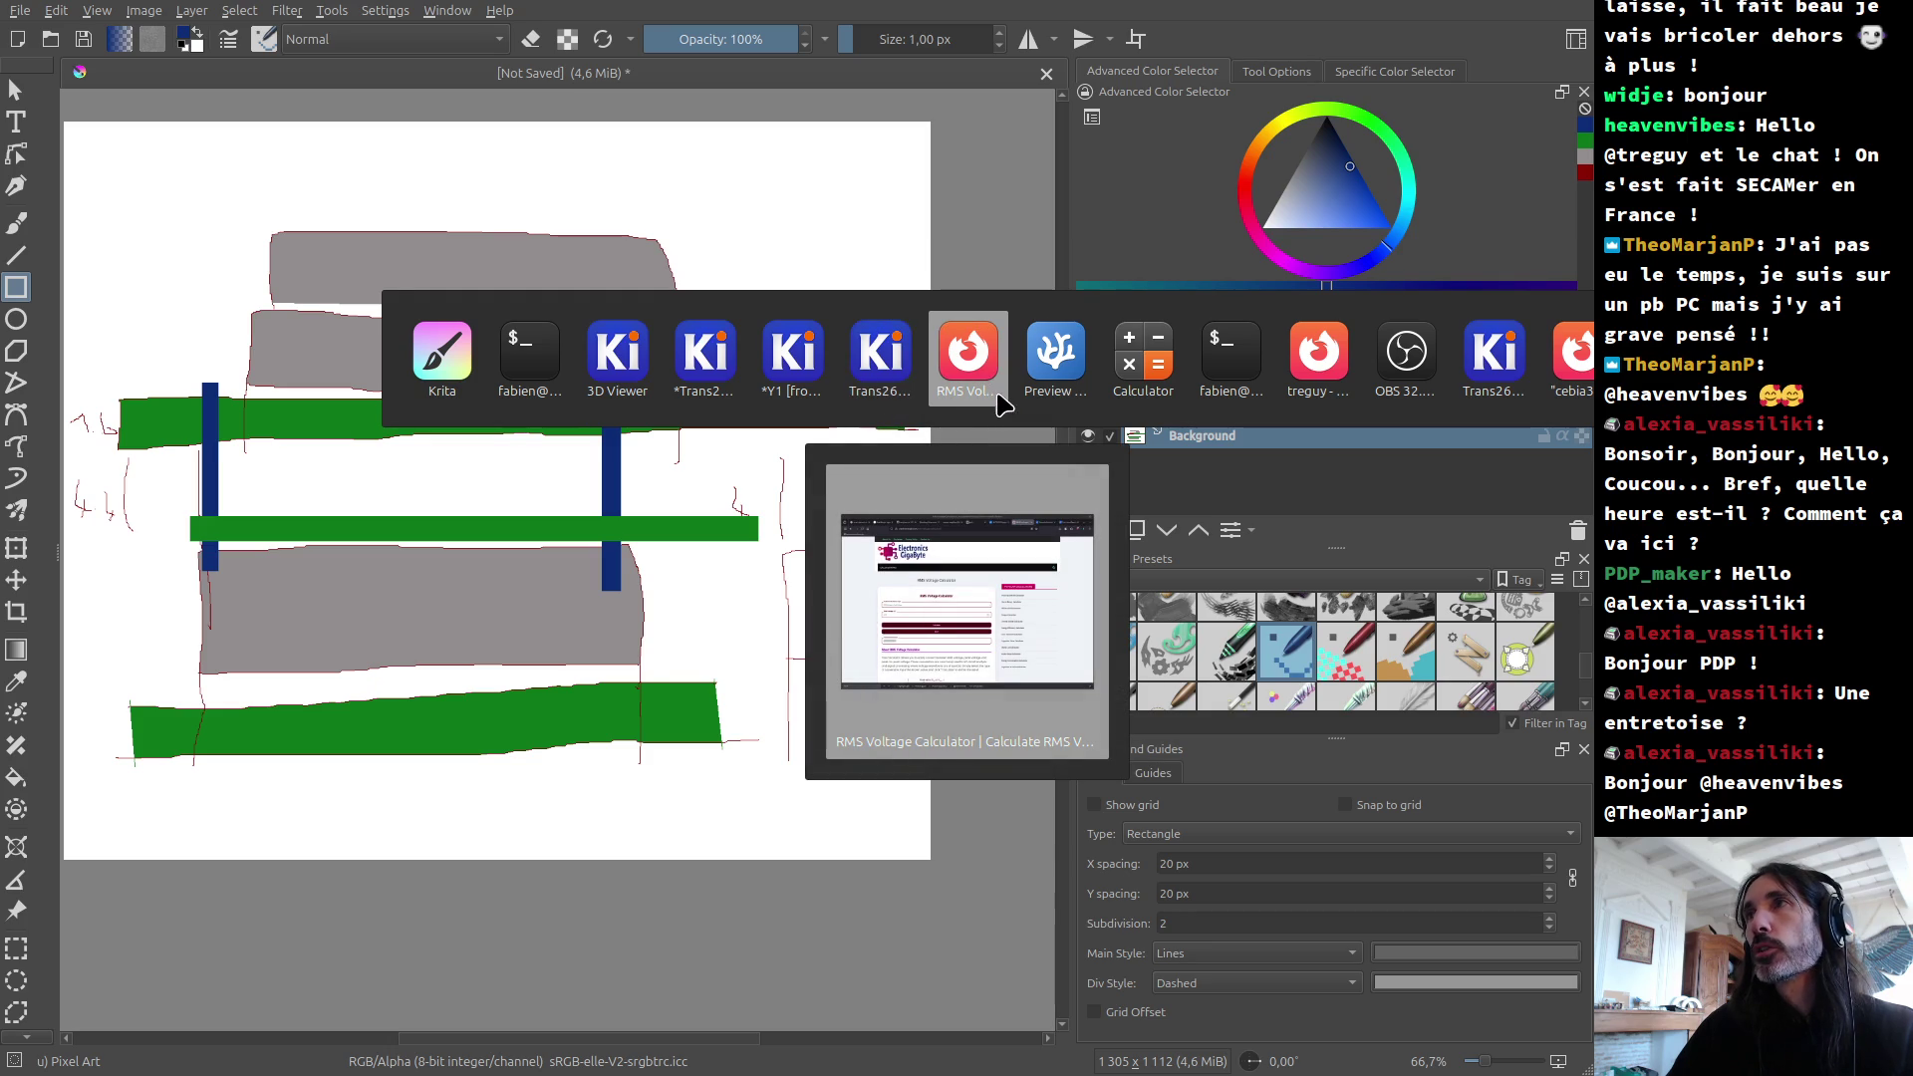
{"action": "mouse_move", "coordinate": [796, 391]}
{"action": "mouse_move", "coordinate": [708, 373]}
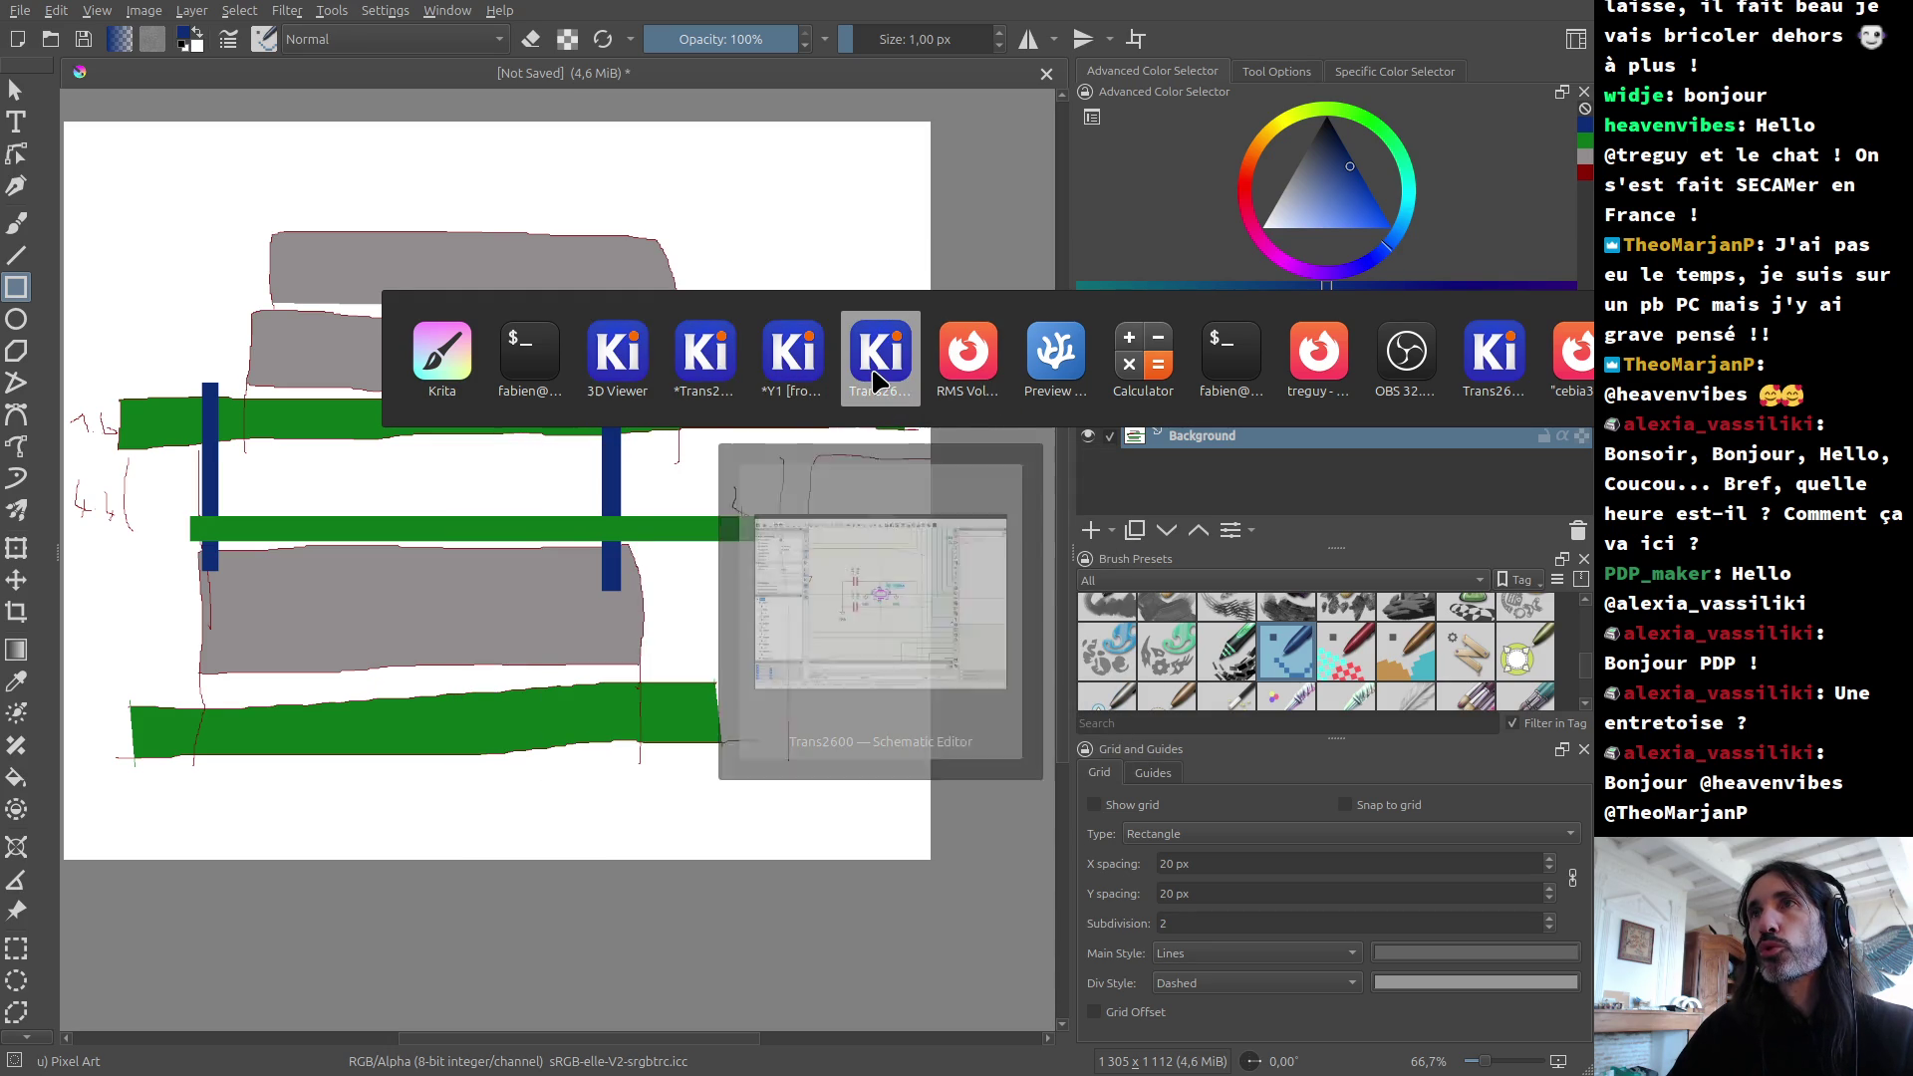
{"action": "left_click", "coordinate": [867, 453]}
{"action": "scroll", "coordinate": [866, 454], "scroll_direction": "down", "scroll_amount": 6}
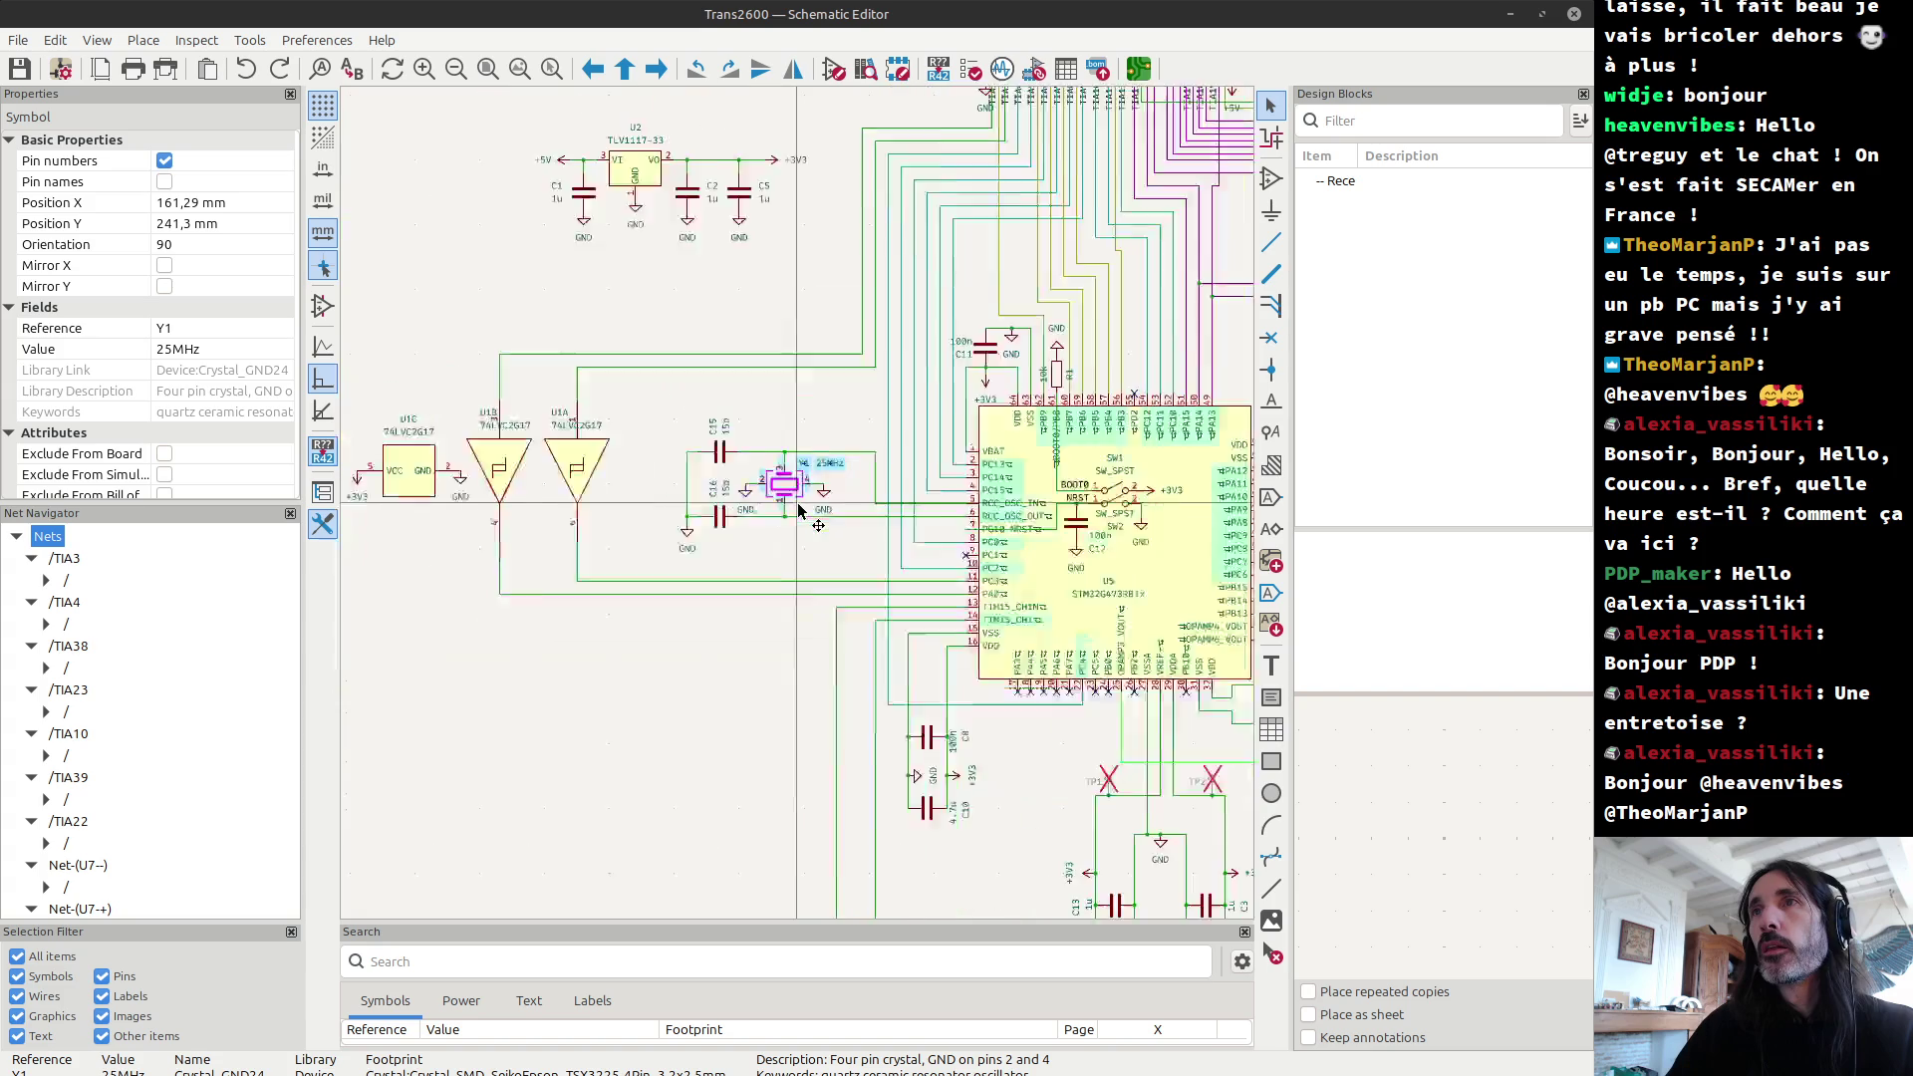
Step: Inspect the U7 stage by selecting TP5, C20, R7 and the R3 68k / R4 22k divider
{"action": "scroll", "coordinate": [1031, 311], "scroll_direction": "up", "scroll_amount": 6}
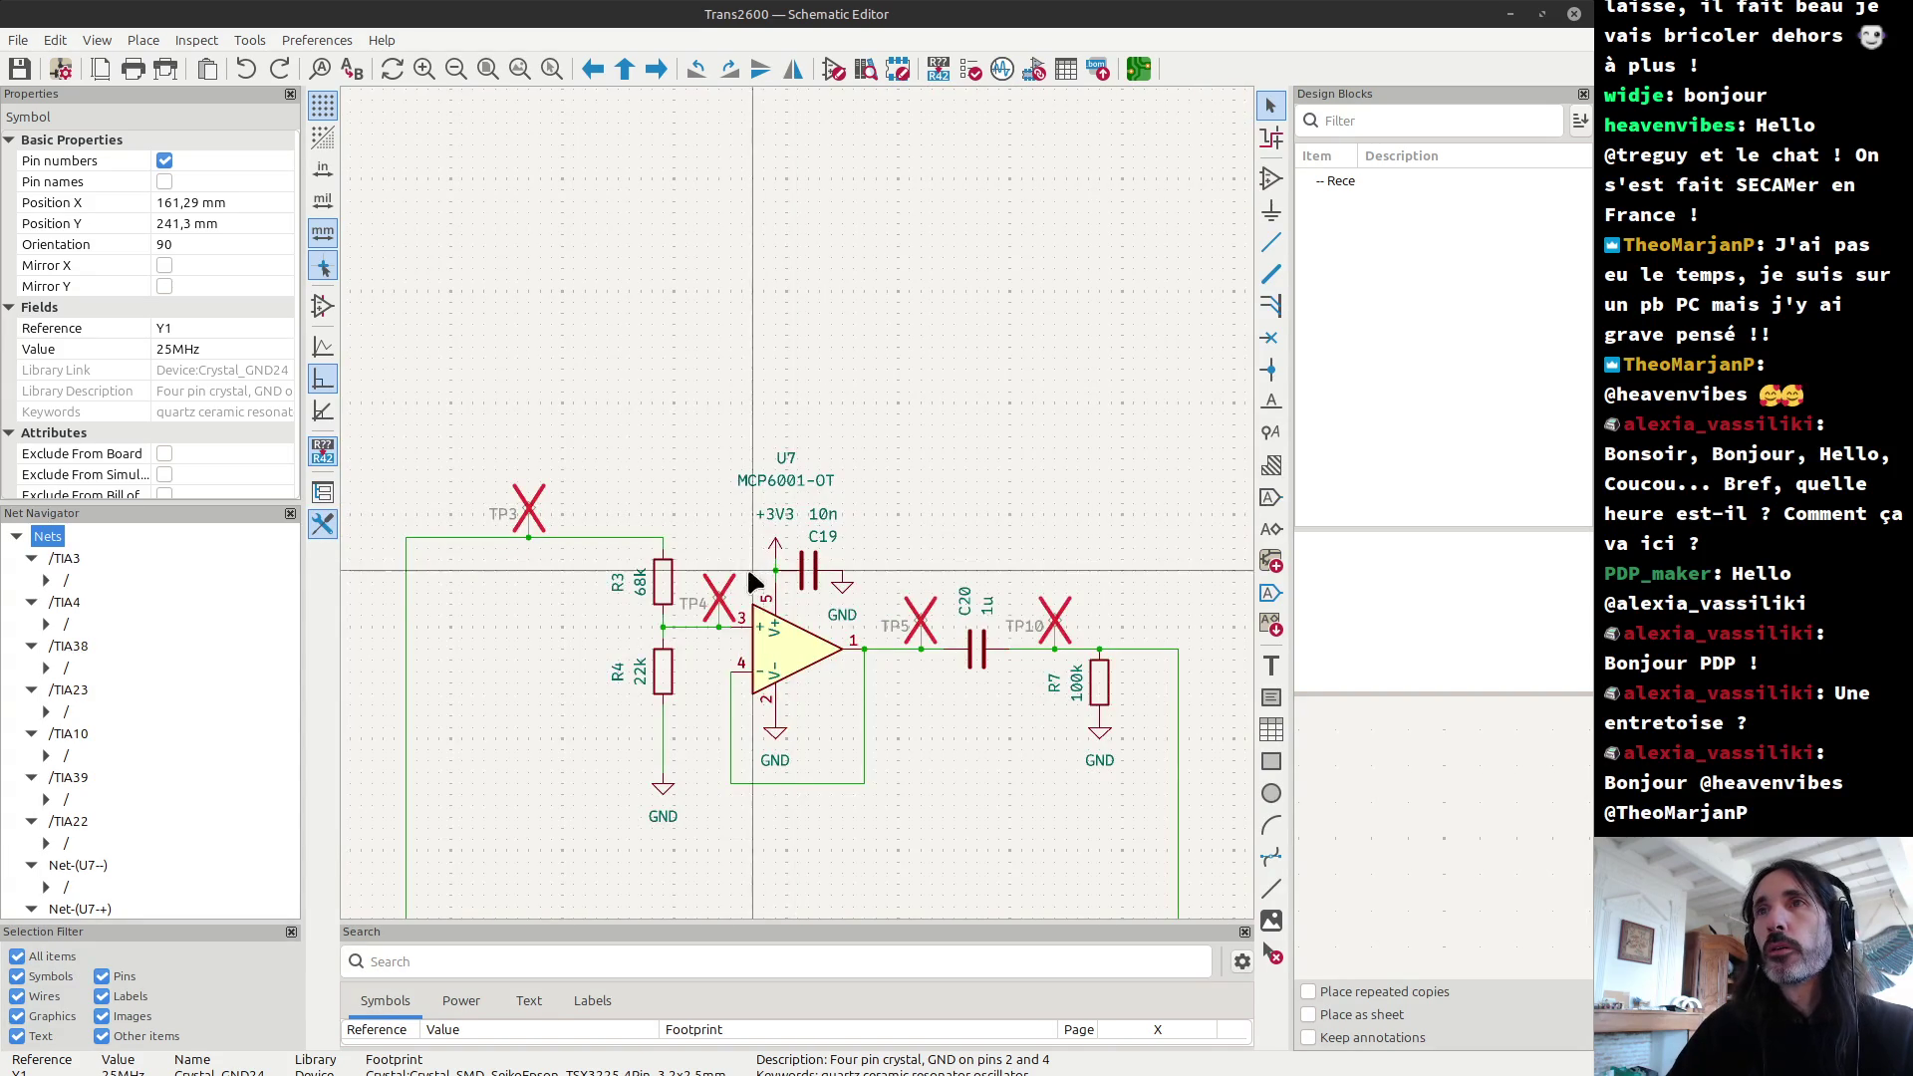
{"action": "key", "text": "Escape"}
{"action": "left_click_drag", "start_coordinate": [889, 511], "coordinate": [1140, 791]}
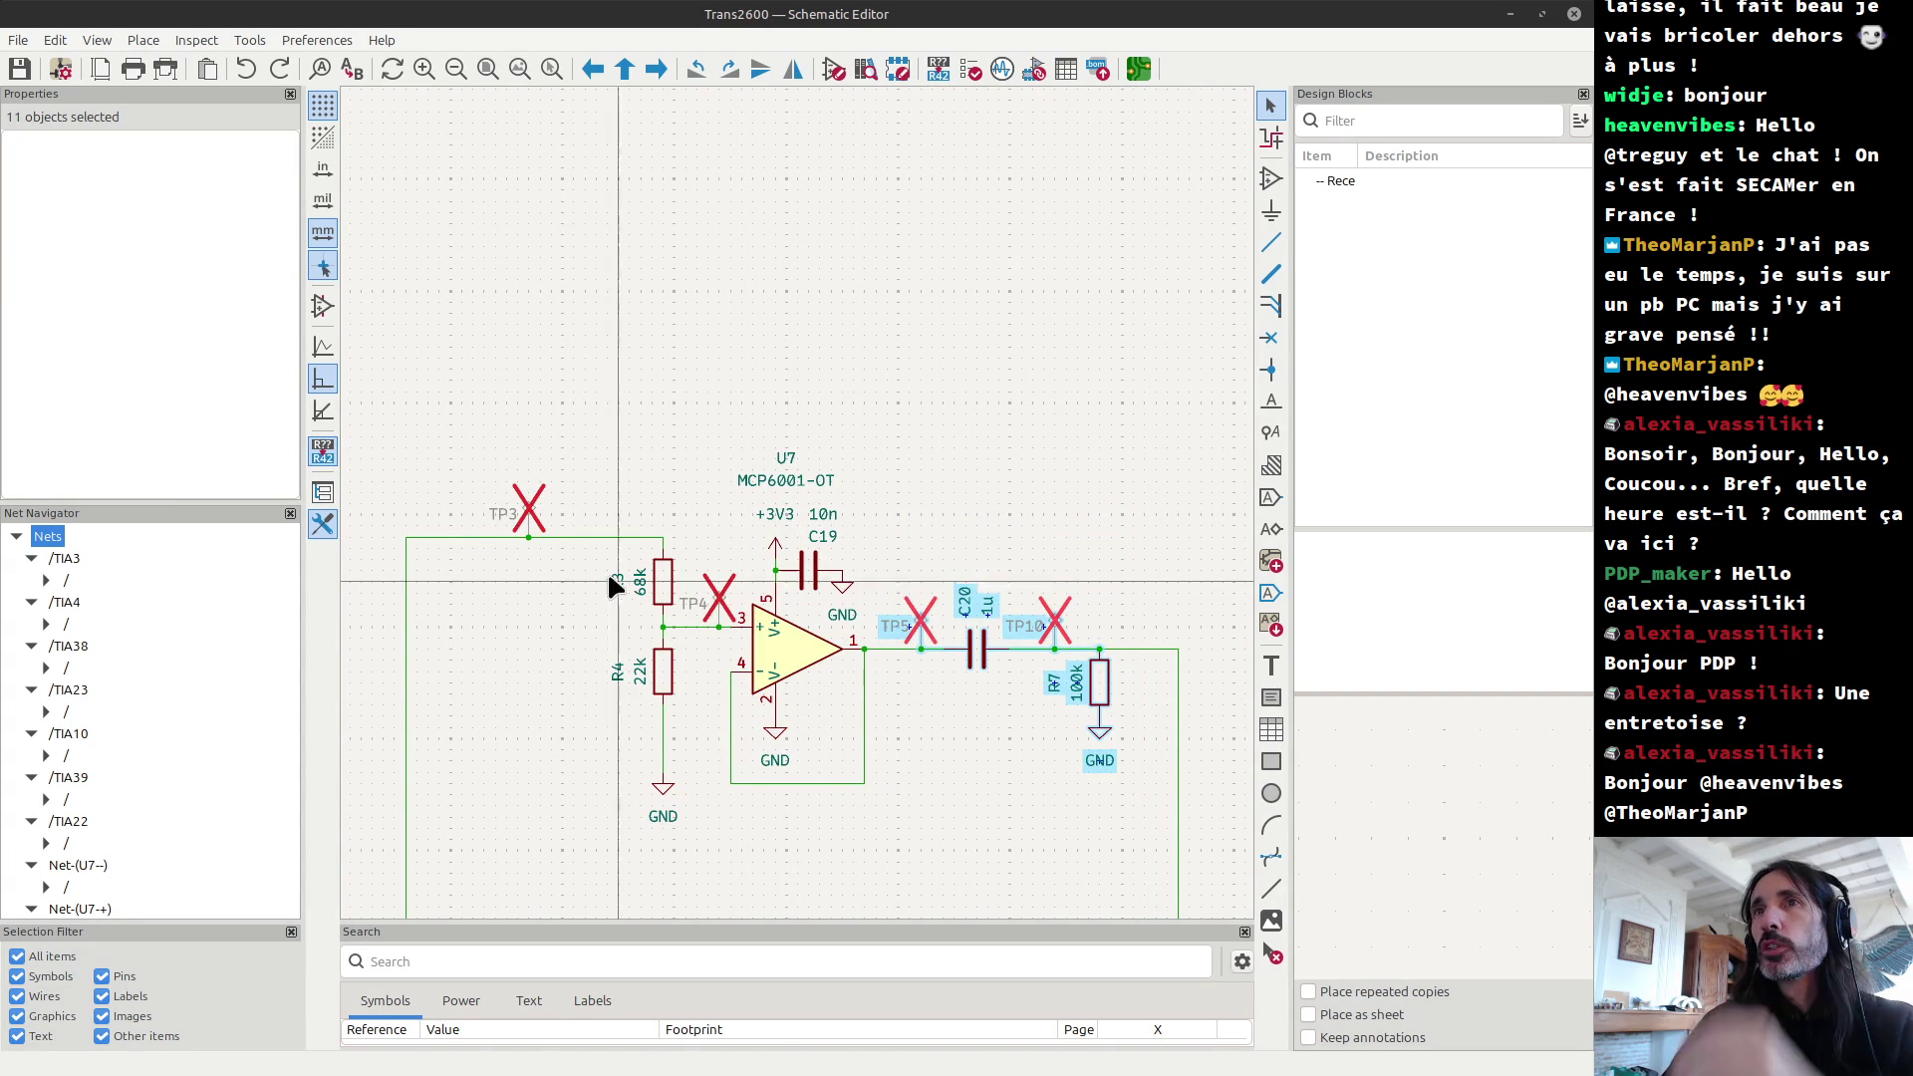
{"action": "key", "text": "Escape"}
{"action": "left_click", "coordinate": [584, 538]}
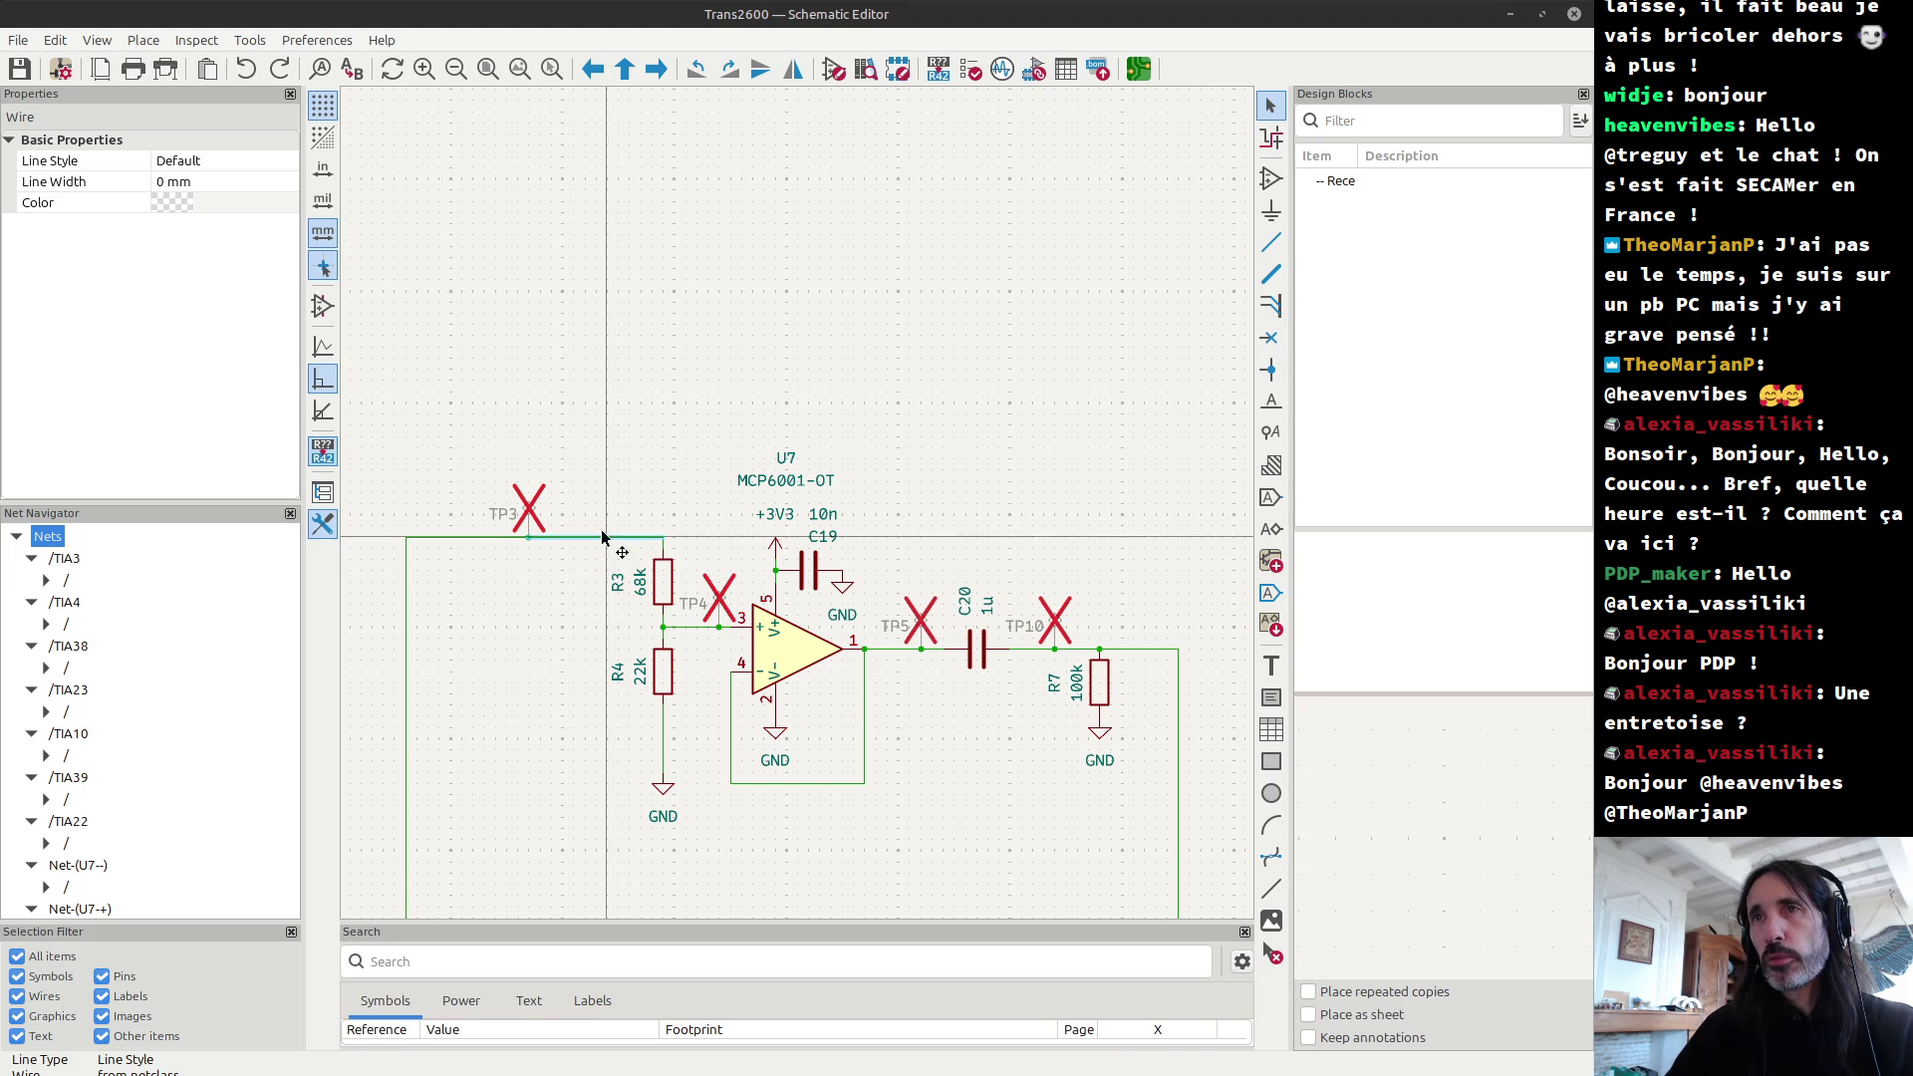
{"action": "left_click_drag", "start_coordinate": [594, 509], "coordinate": [676, 720]}
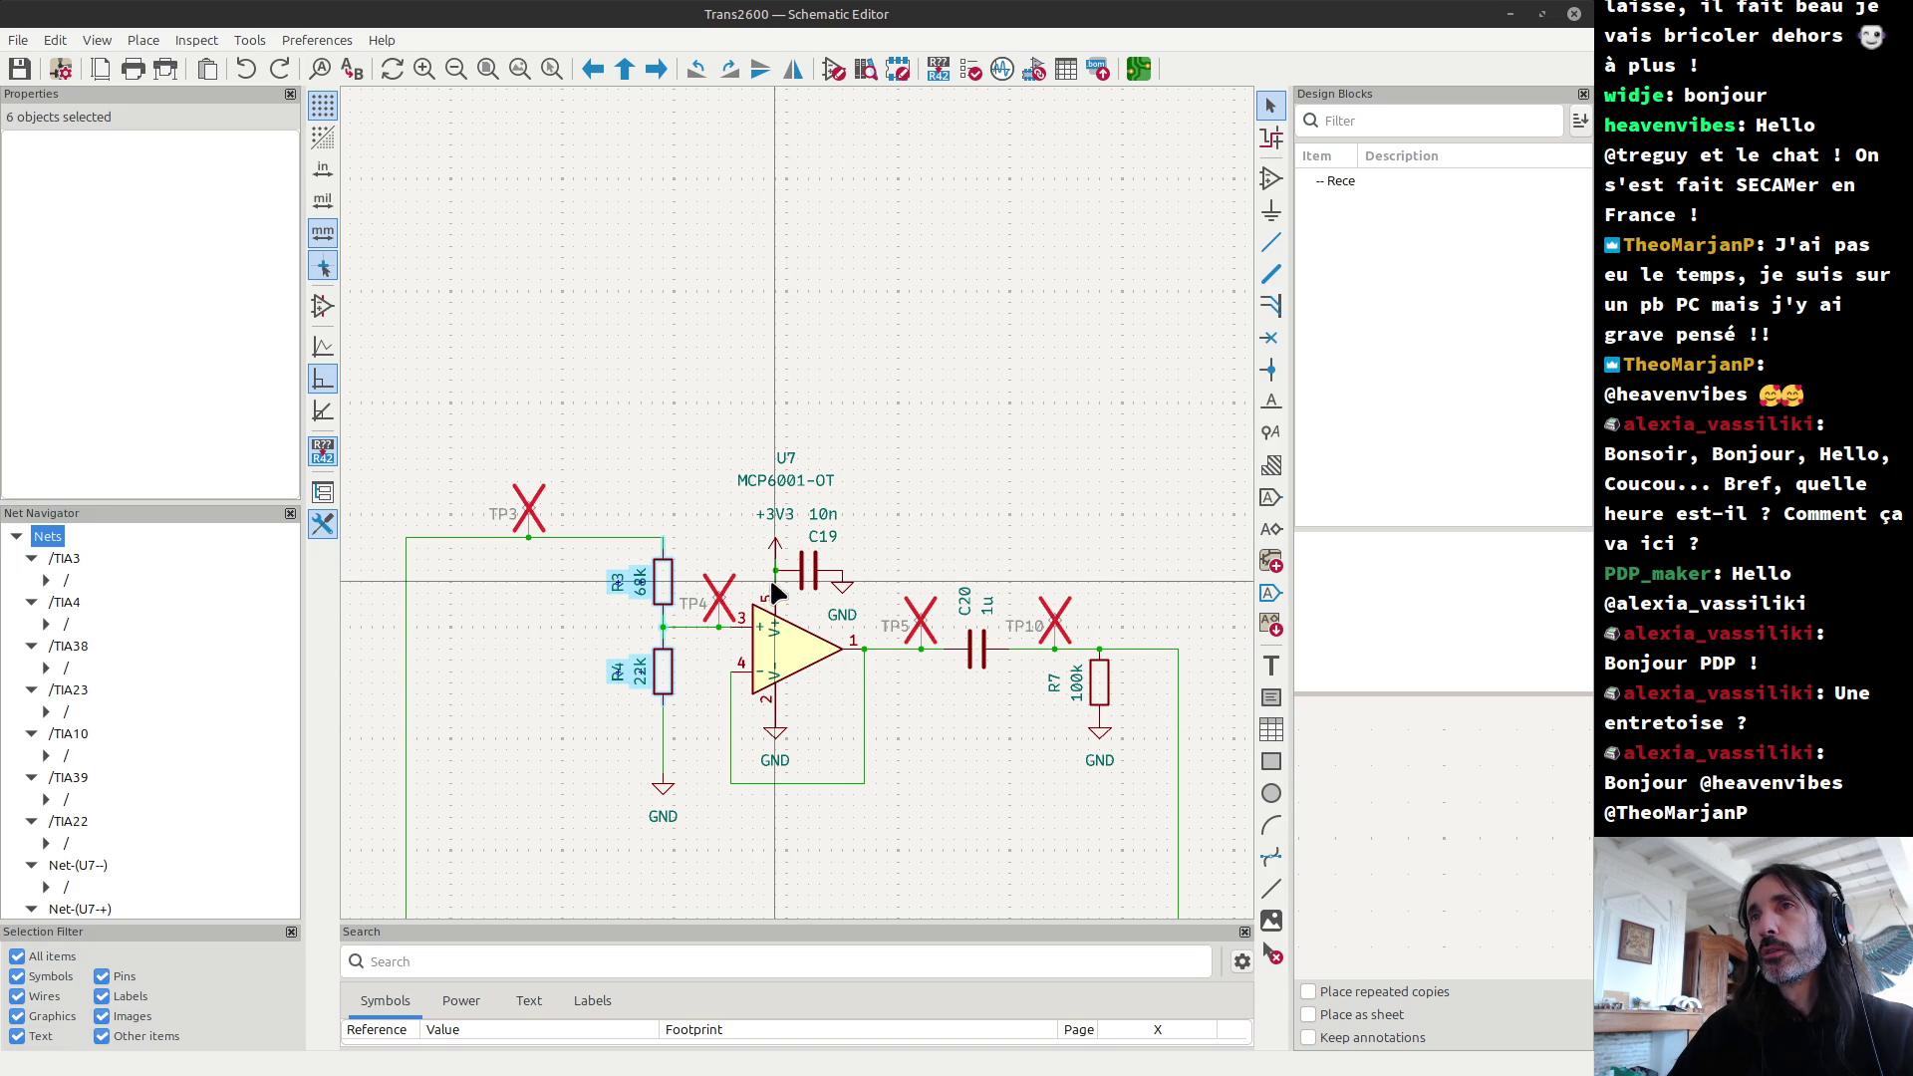
{"action": "left_click", "coordinate": [780, 512]}
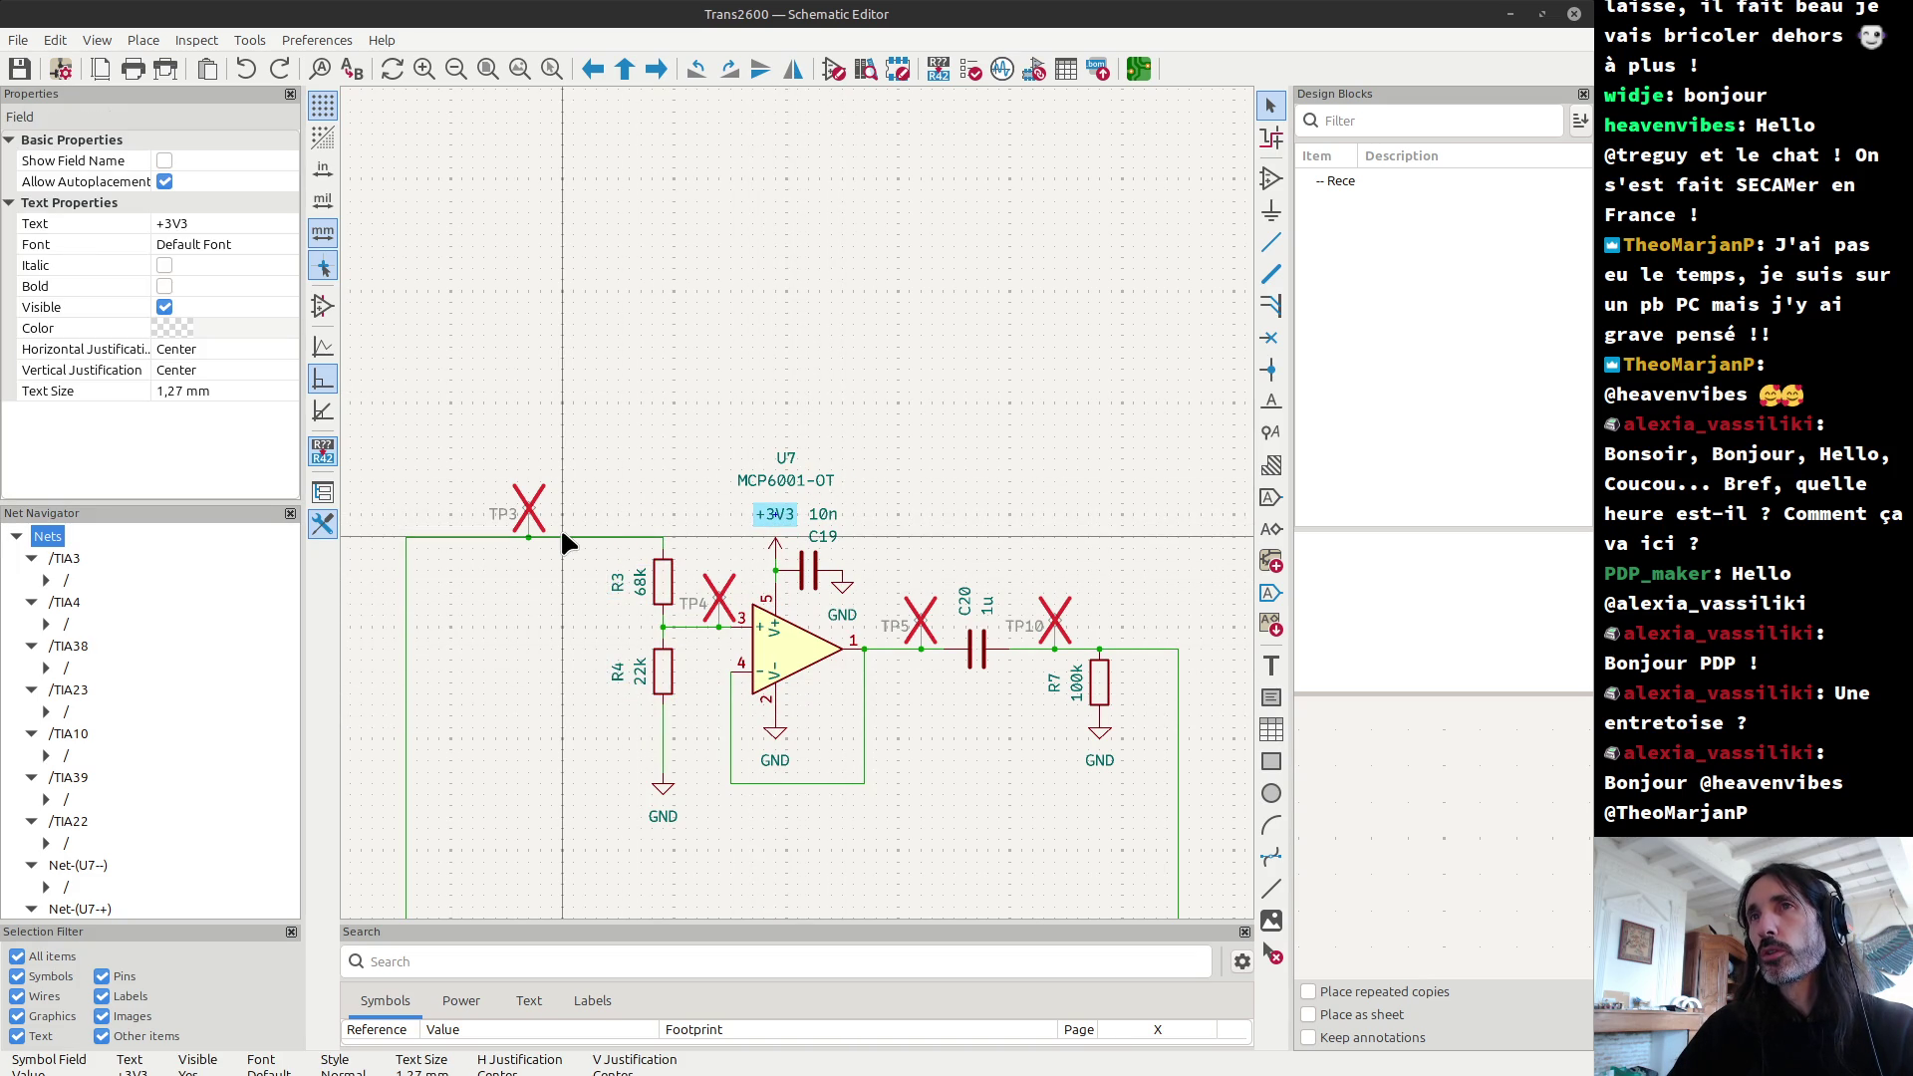
{"action": "left_click_drag", "start_coordinate": [605, 546], "coordinate": [685, 716]}
{"action": "key", "text": "Escape"}
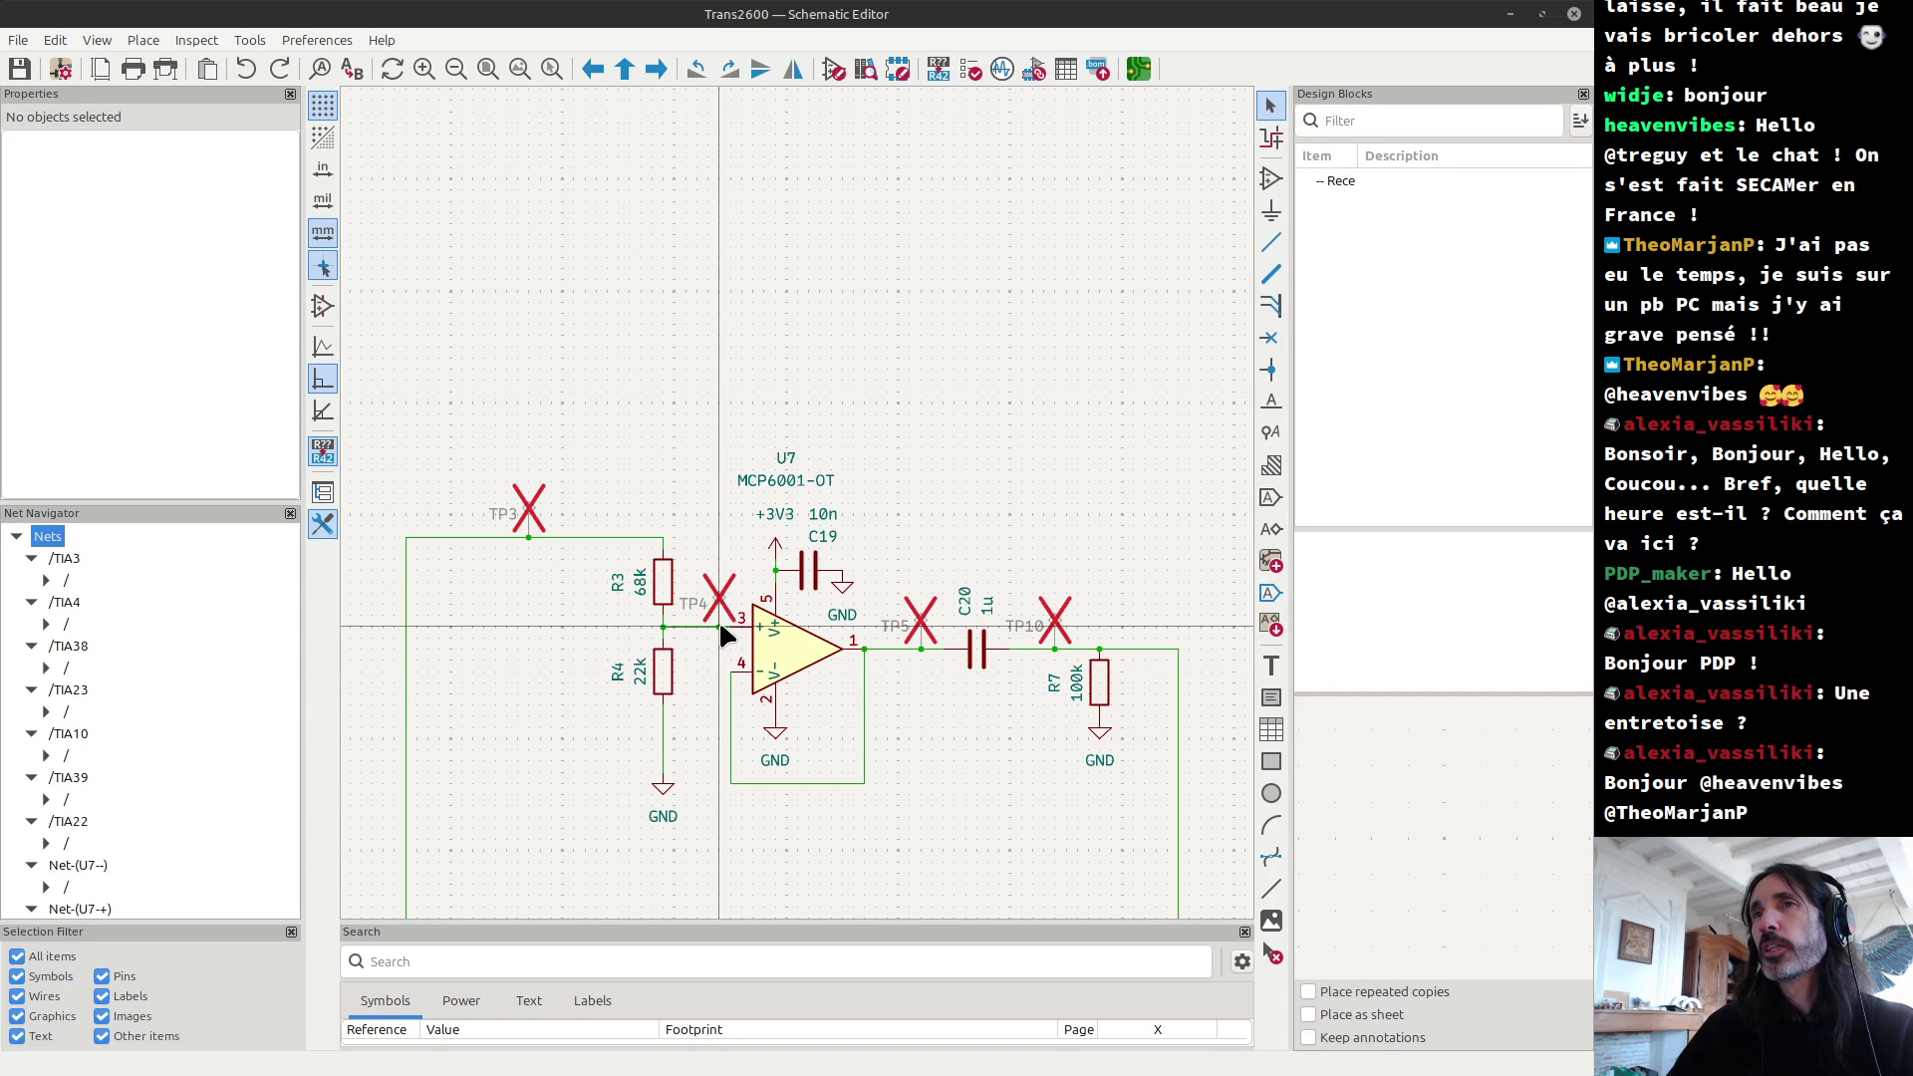
{"action": "key", "text": "alt+Tab"}
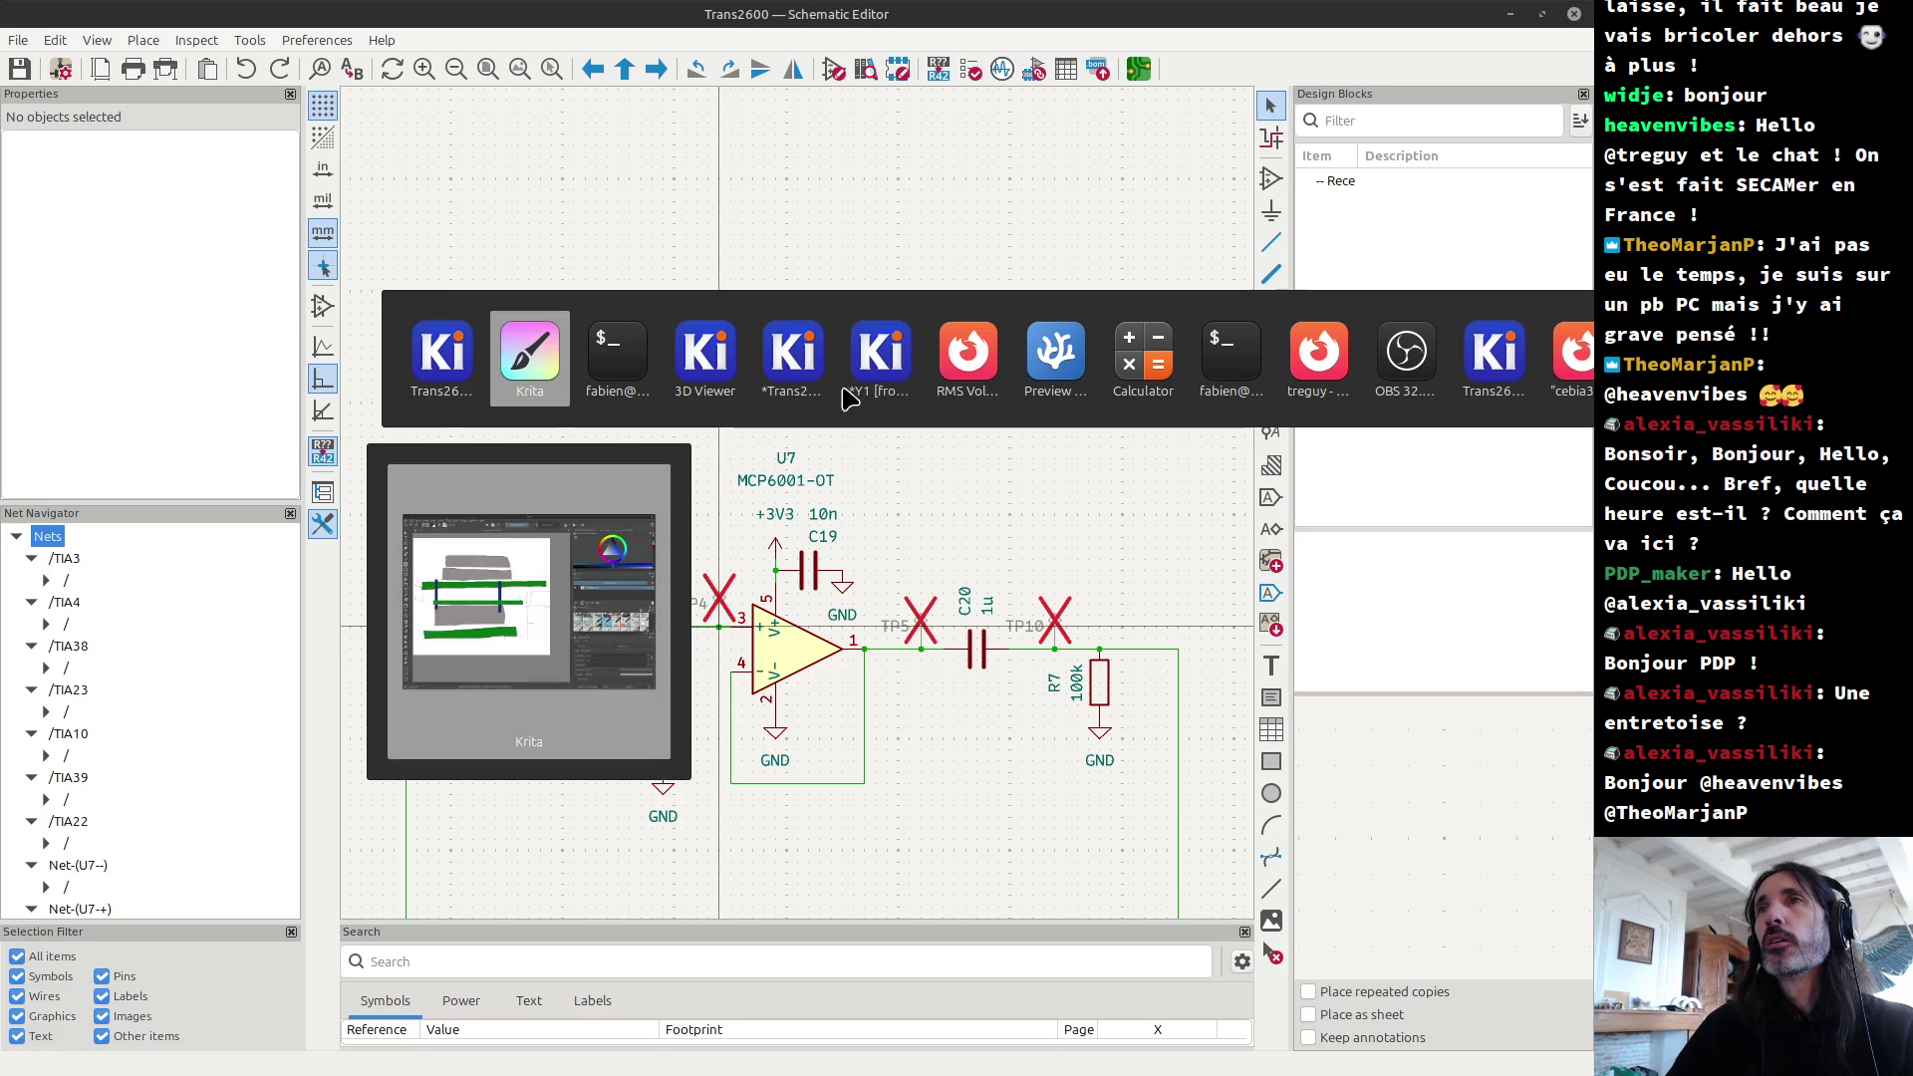
{"action": "left_click", "coordinate": [954, 363]}
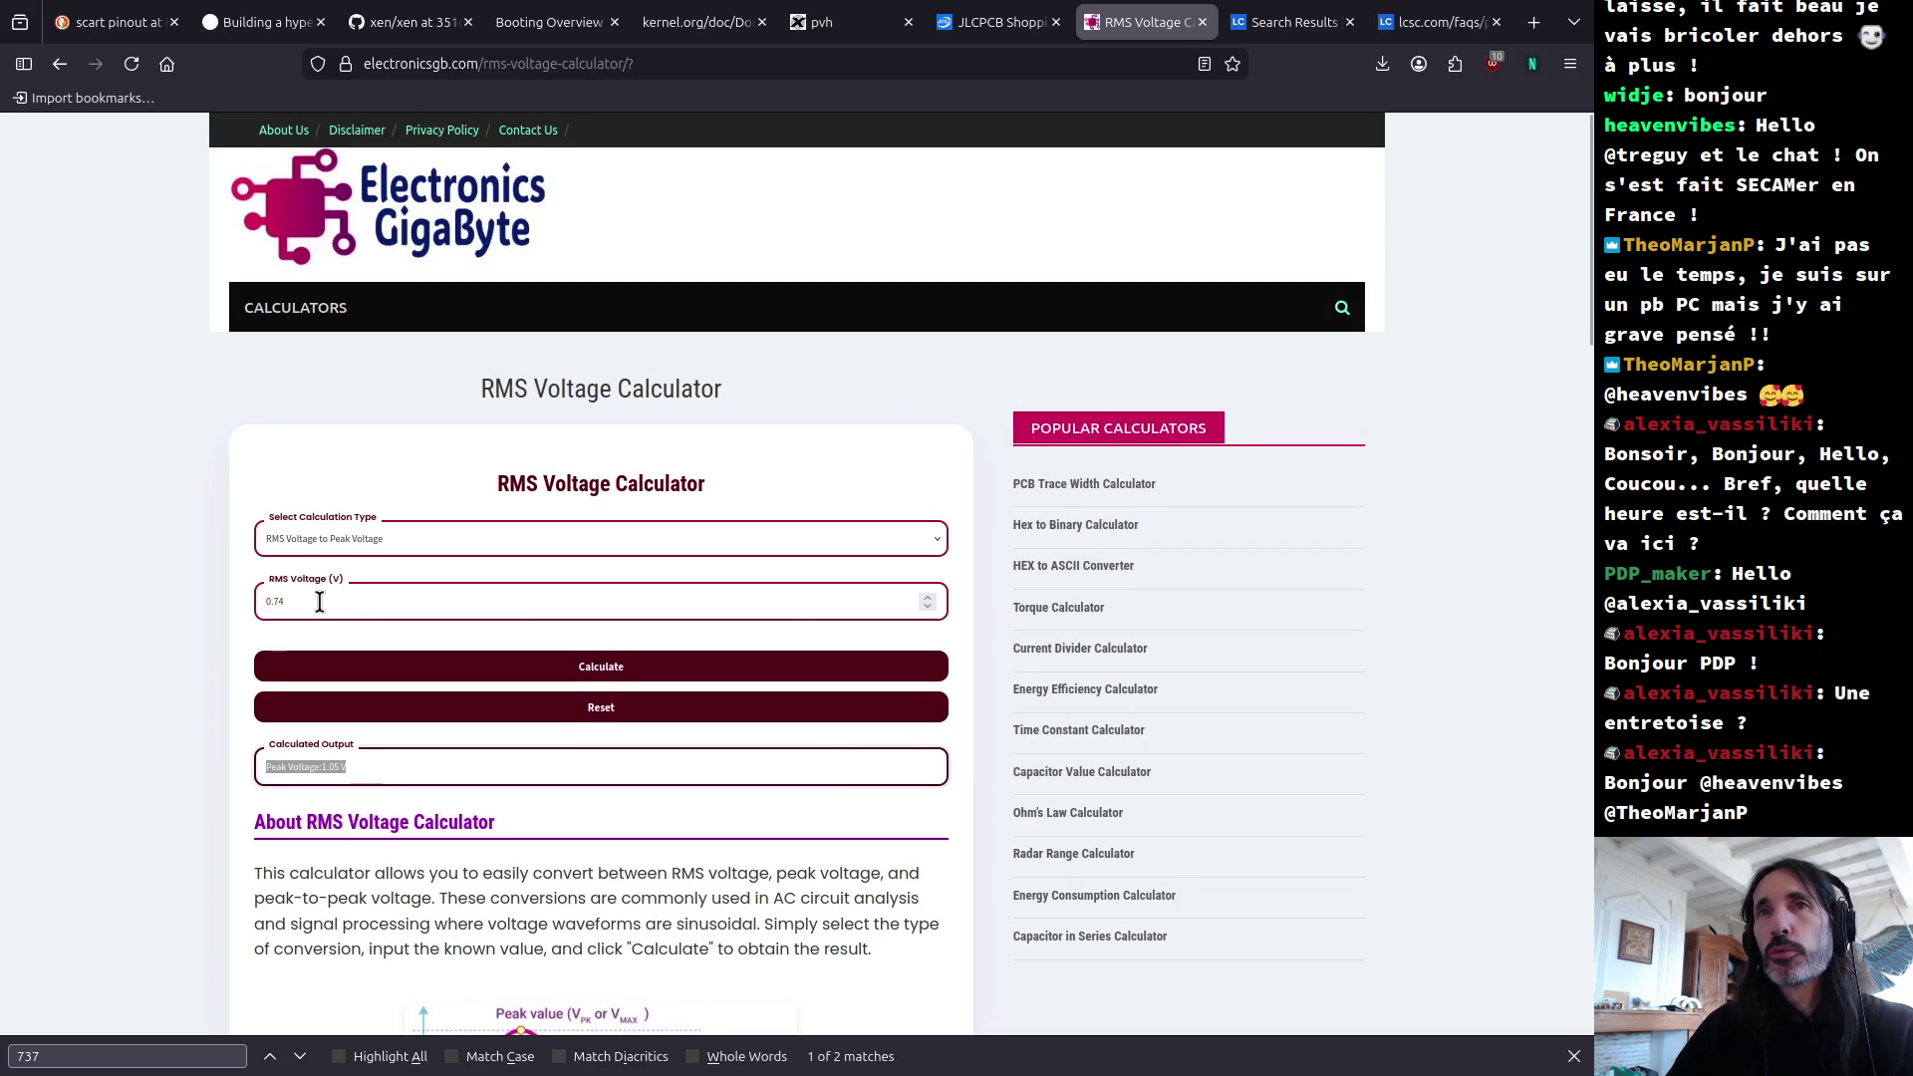
Step: Convert 3.4 V peak-to-peak to RMS on the calculator page, getting 1.20 V
{"action": "left_click", "coordinate": [361, 551]}
{"action": "left_click", "coordinate": [353, 604]}
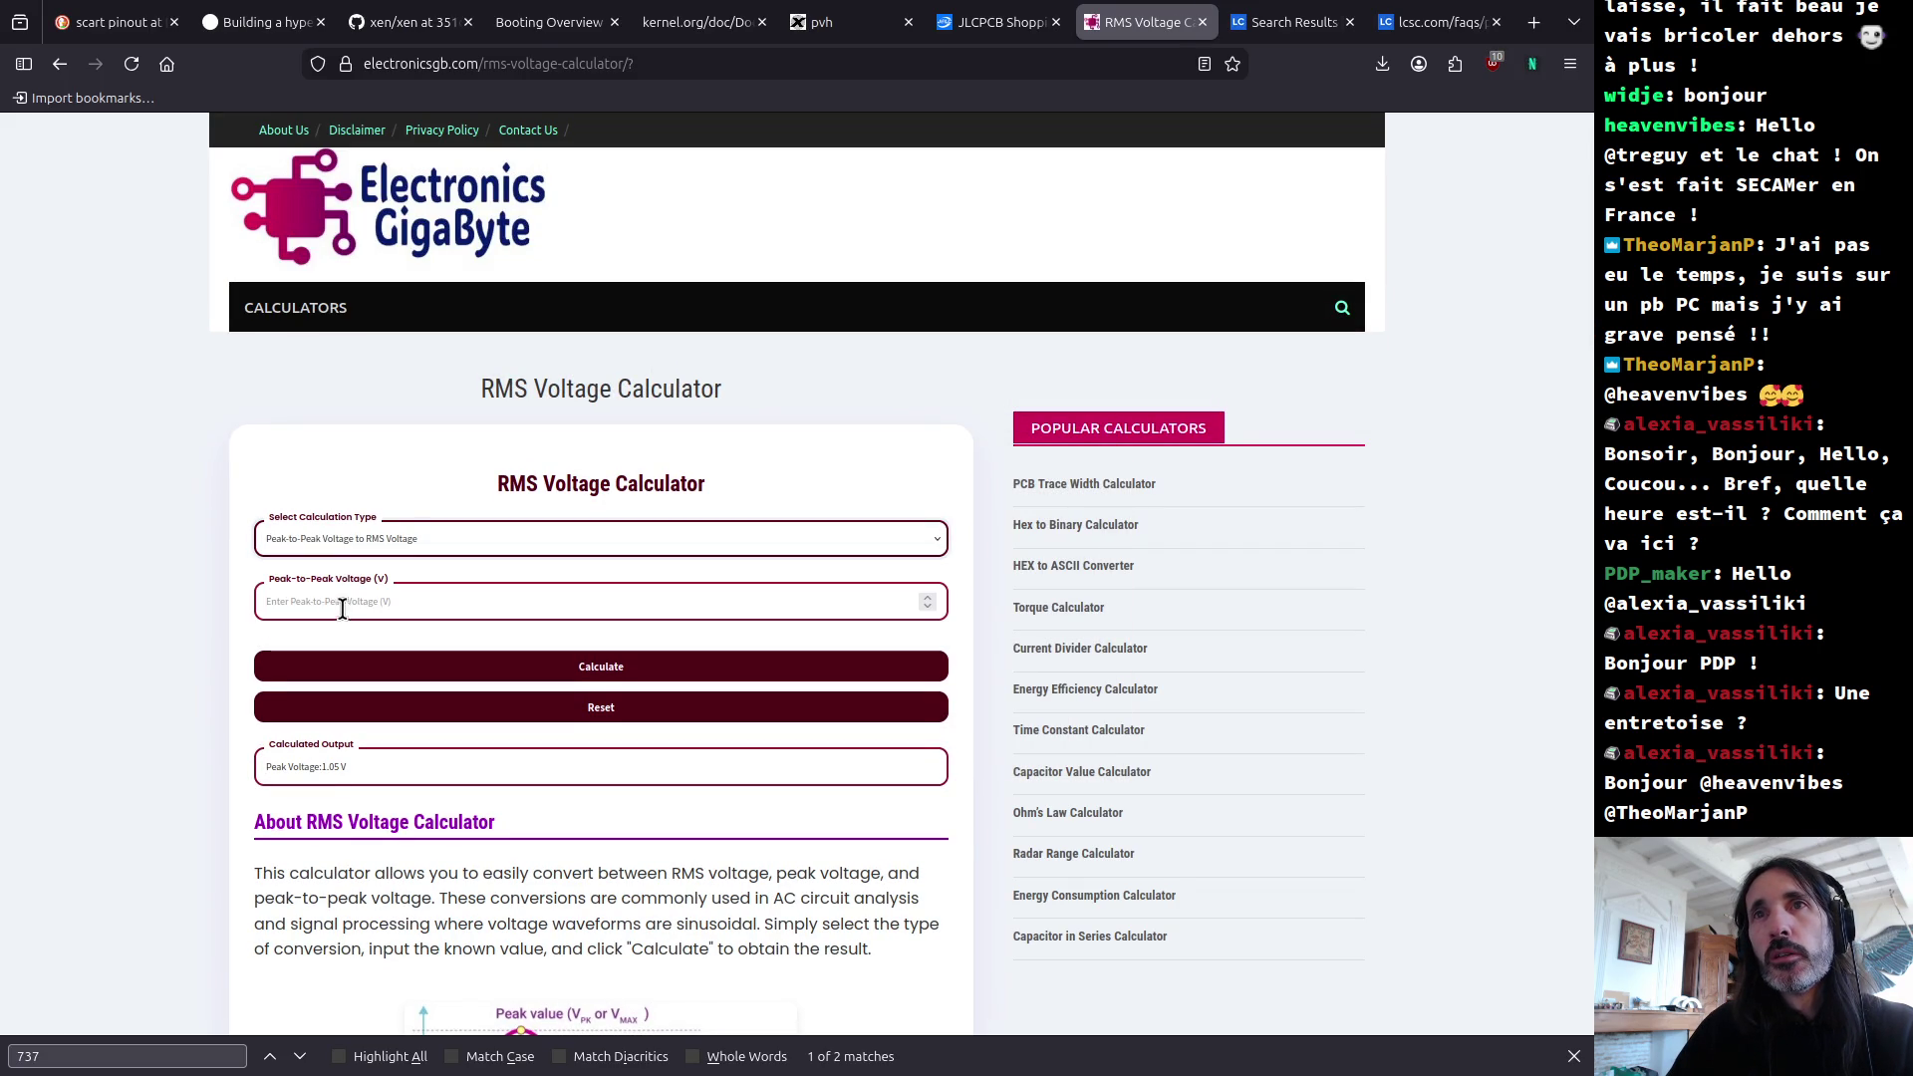
{"action": "left_click", "coordinate": [393, 604]}
{"action": "type", "text": "3.4"}
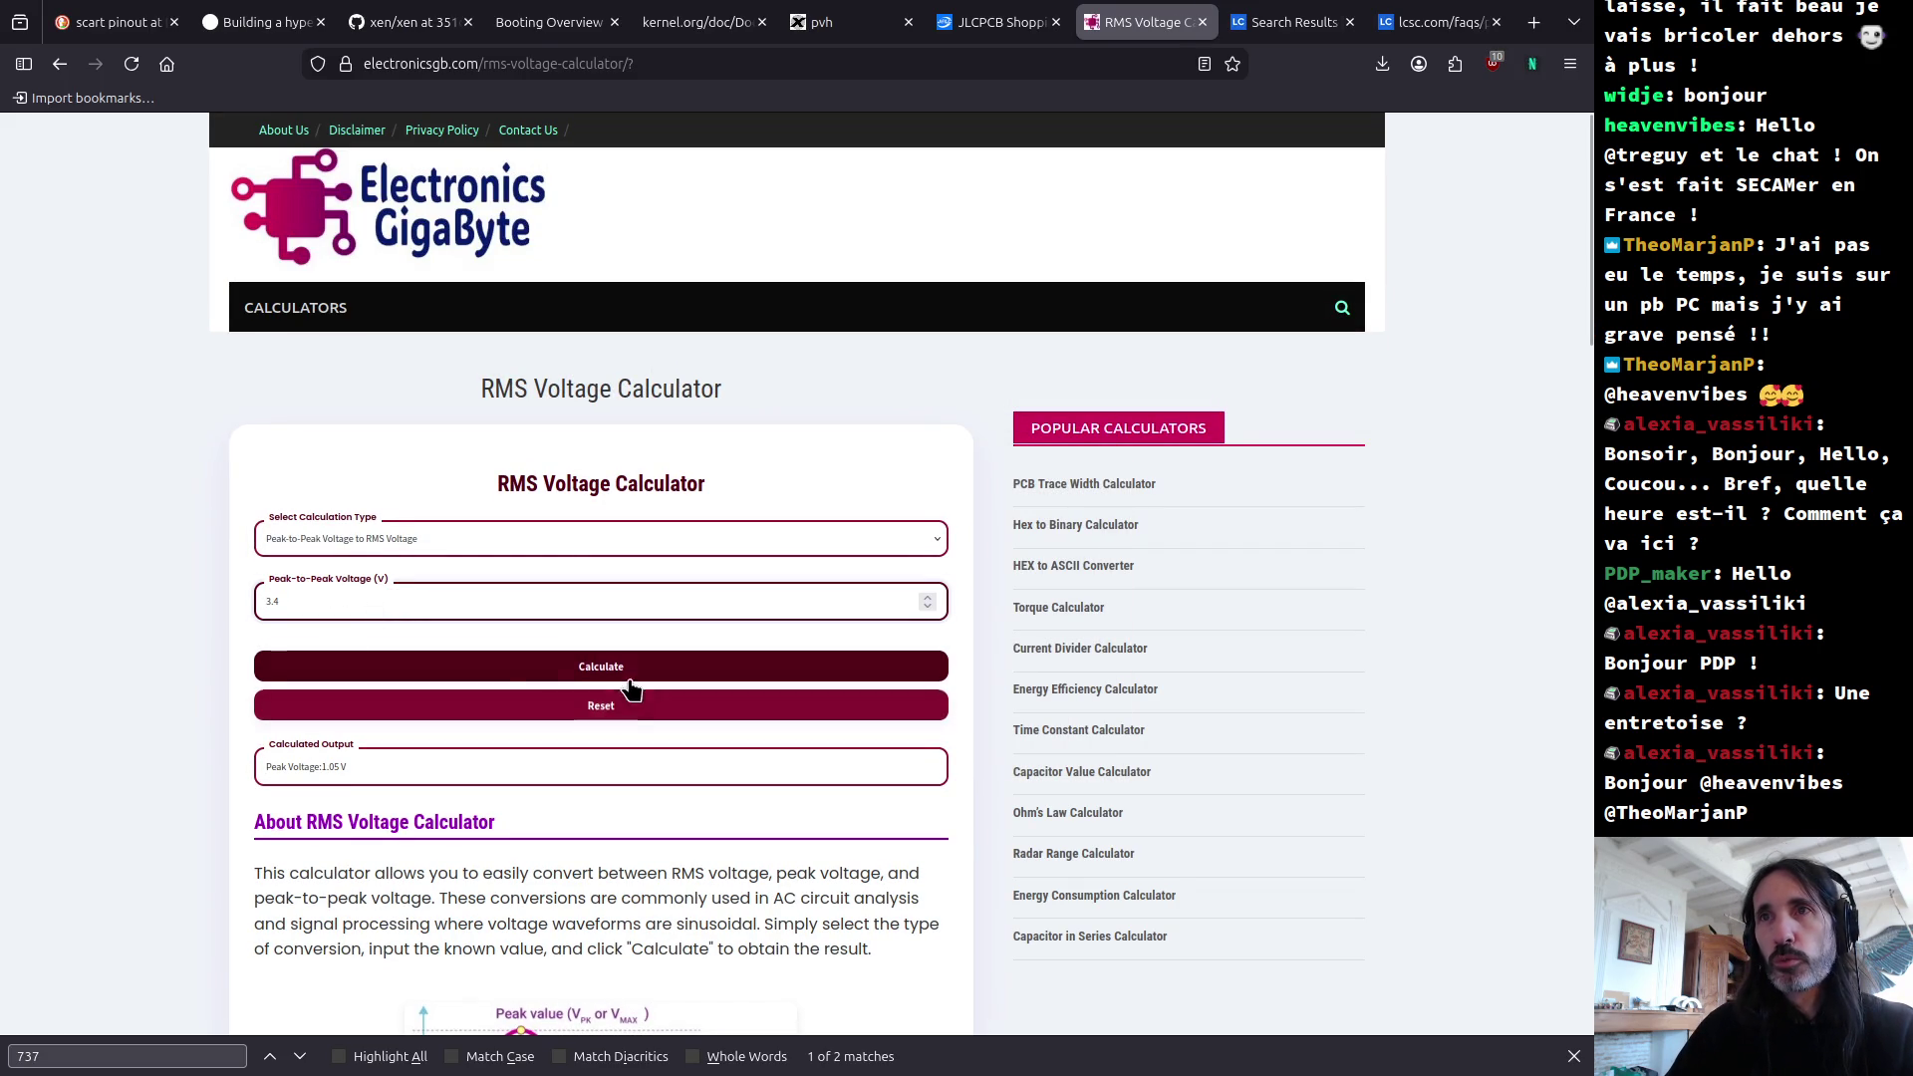
{"action": "left_click", "coordinate": [612, 678]}
{"action": "left_click", "coordinate": [351, 769]}
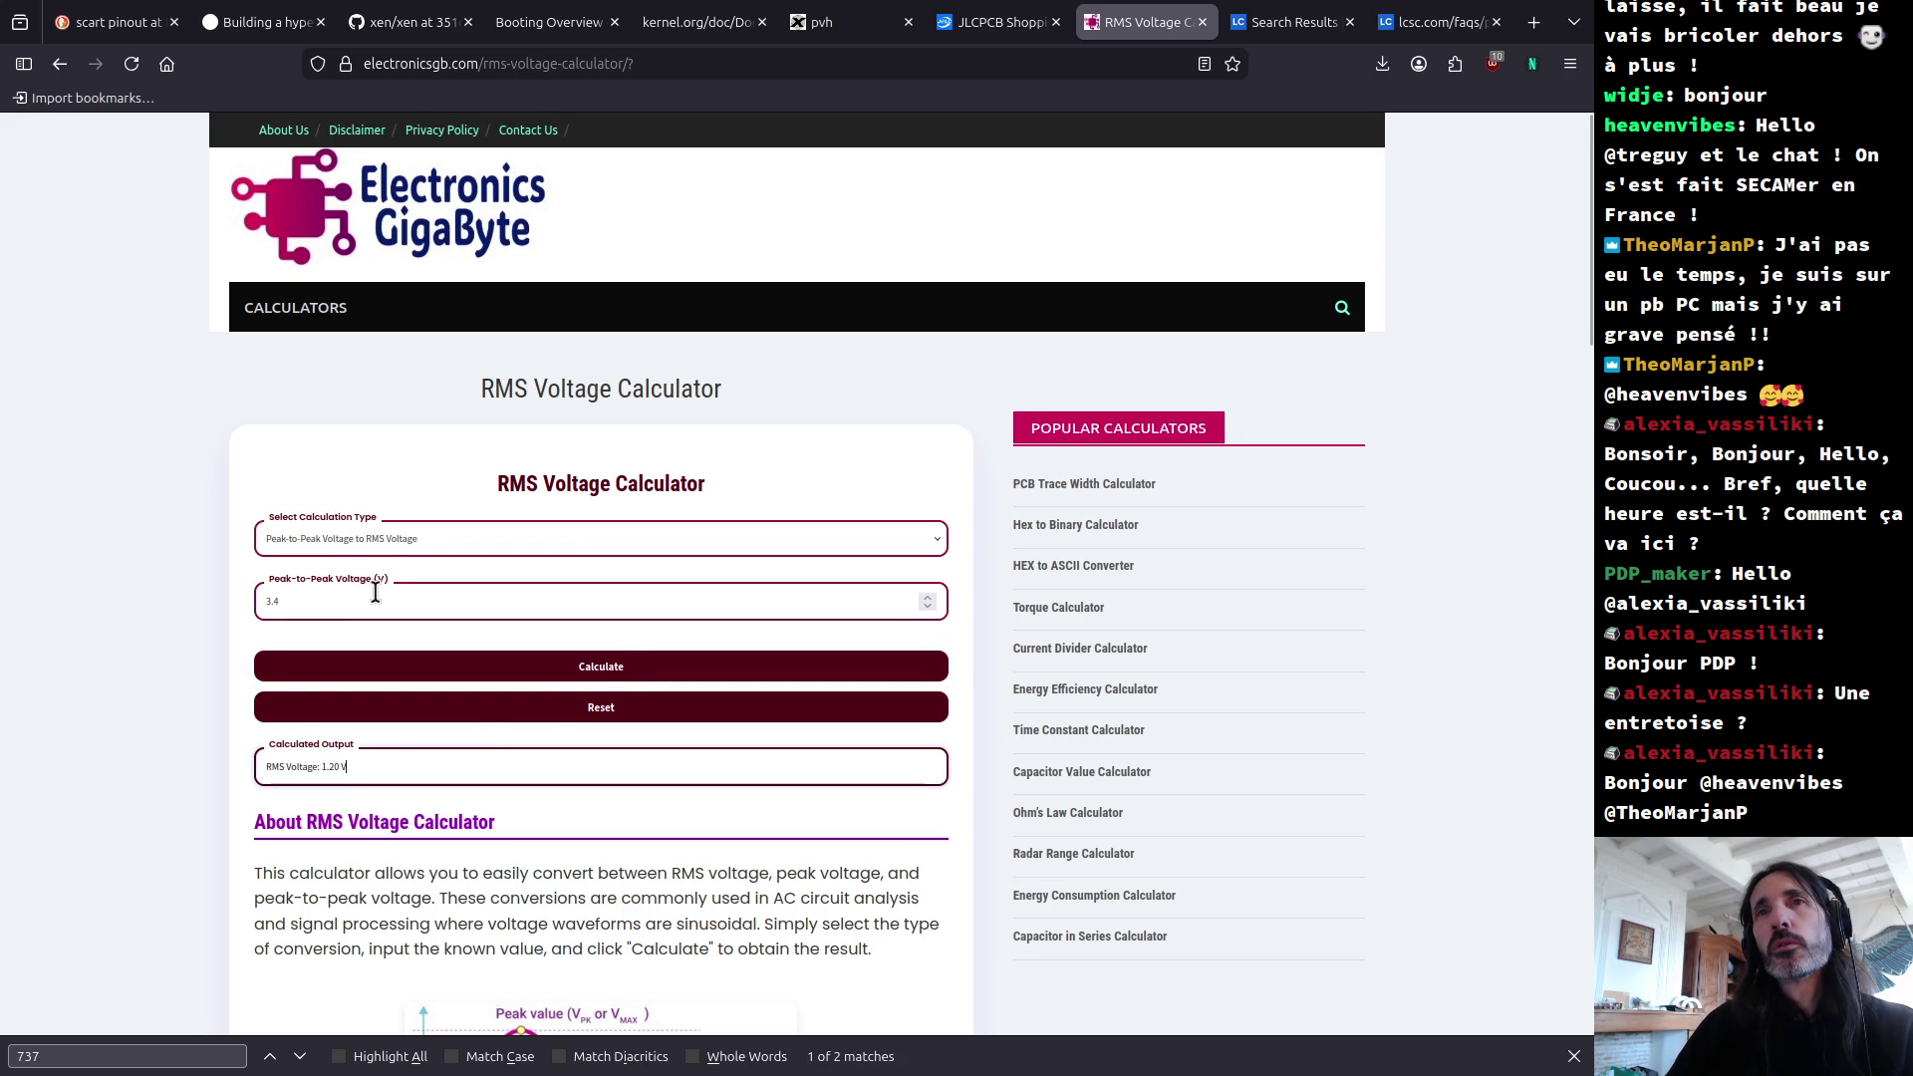
Step: Check the LOG.md preview, then select the 1.20 V RMS result before returning to KiCad
{"action": "key", "text": "alt+Tab"}
{"action": "key", "text": "alt+Tab"}
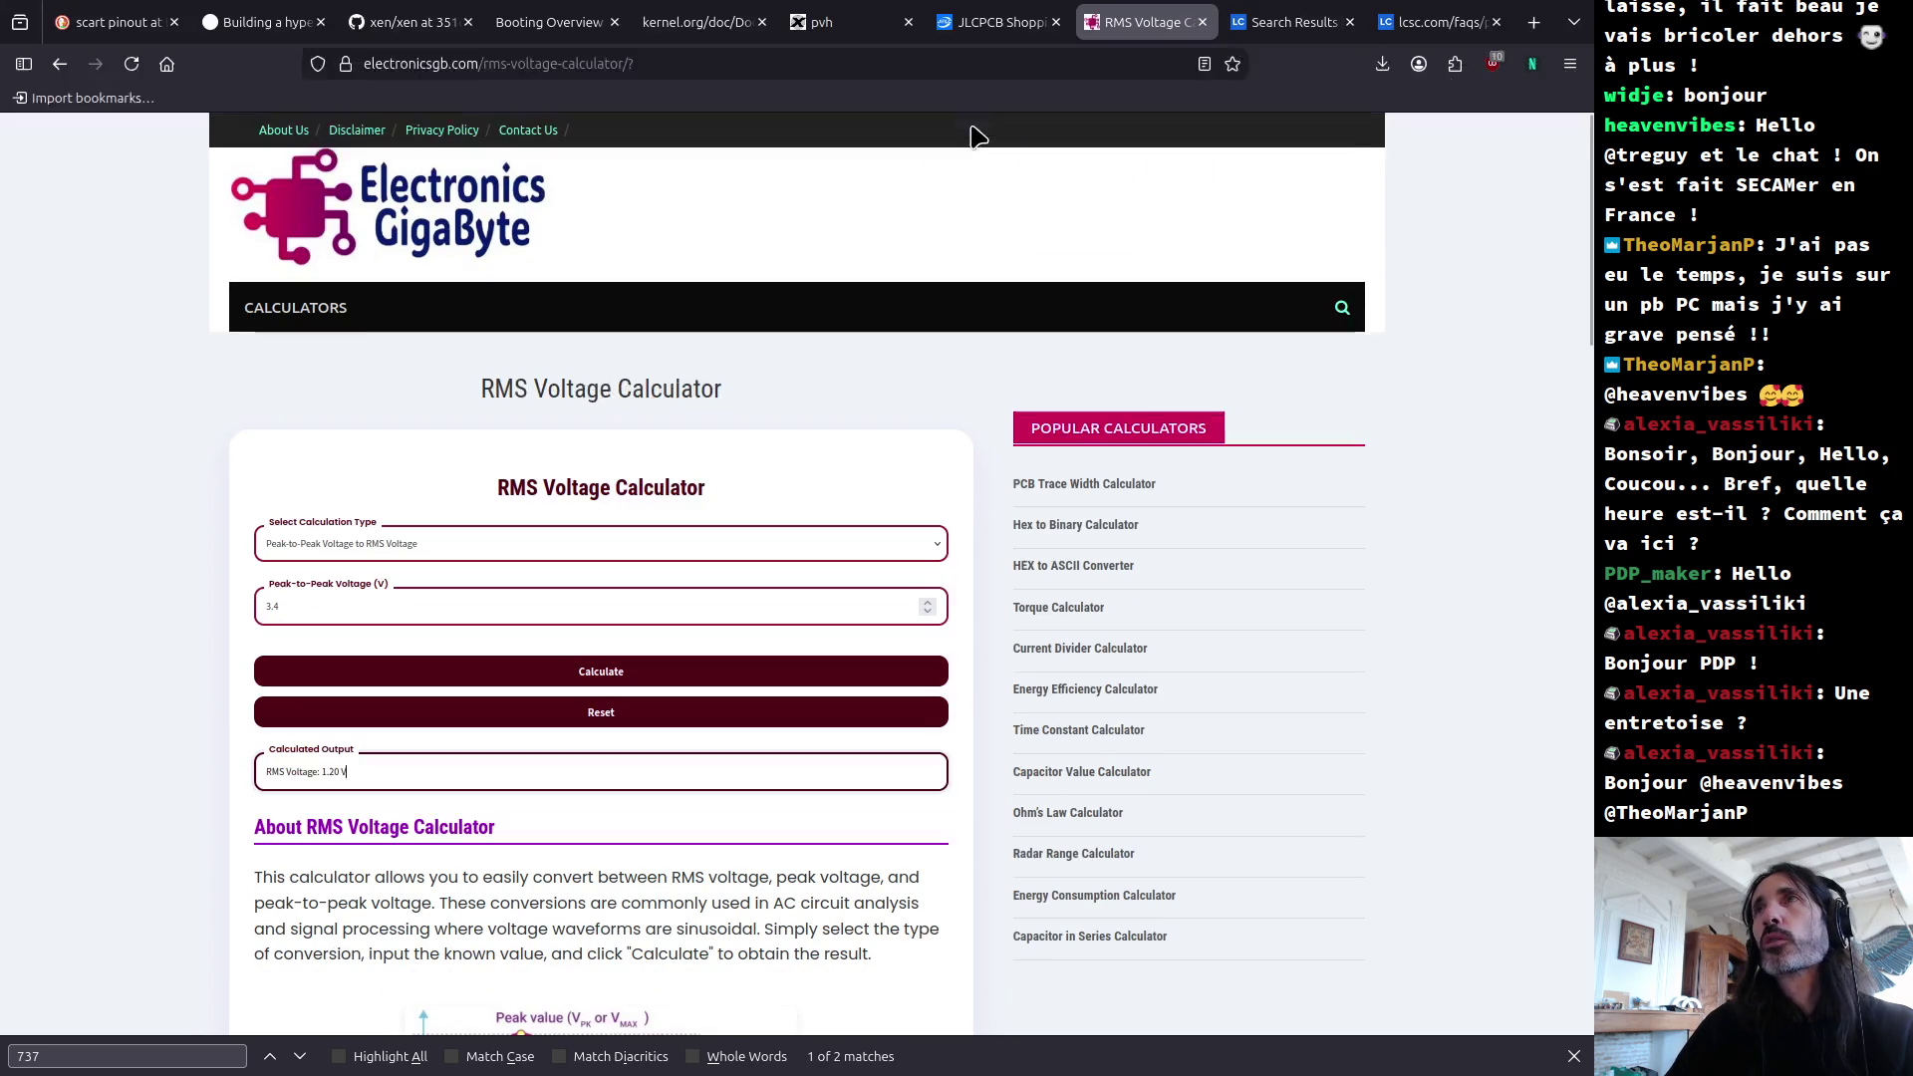
{"action": "key", "text": "alt+Tab"}
{"action": "key", "text": "alt+Tab"}
{"action": "key", "text": "alt+Tab"}
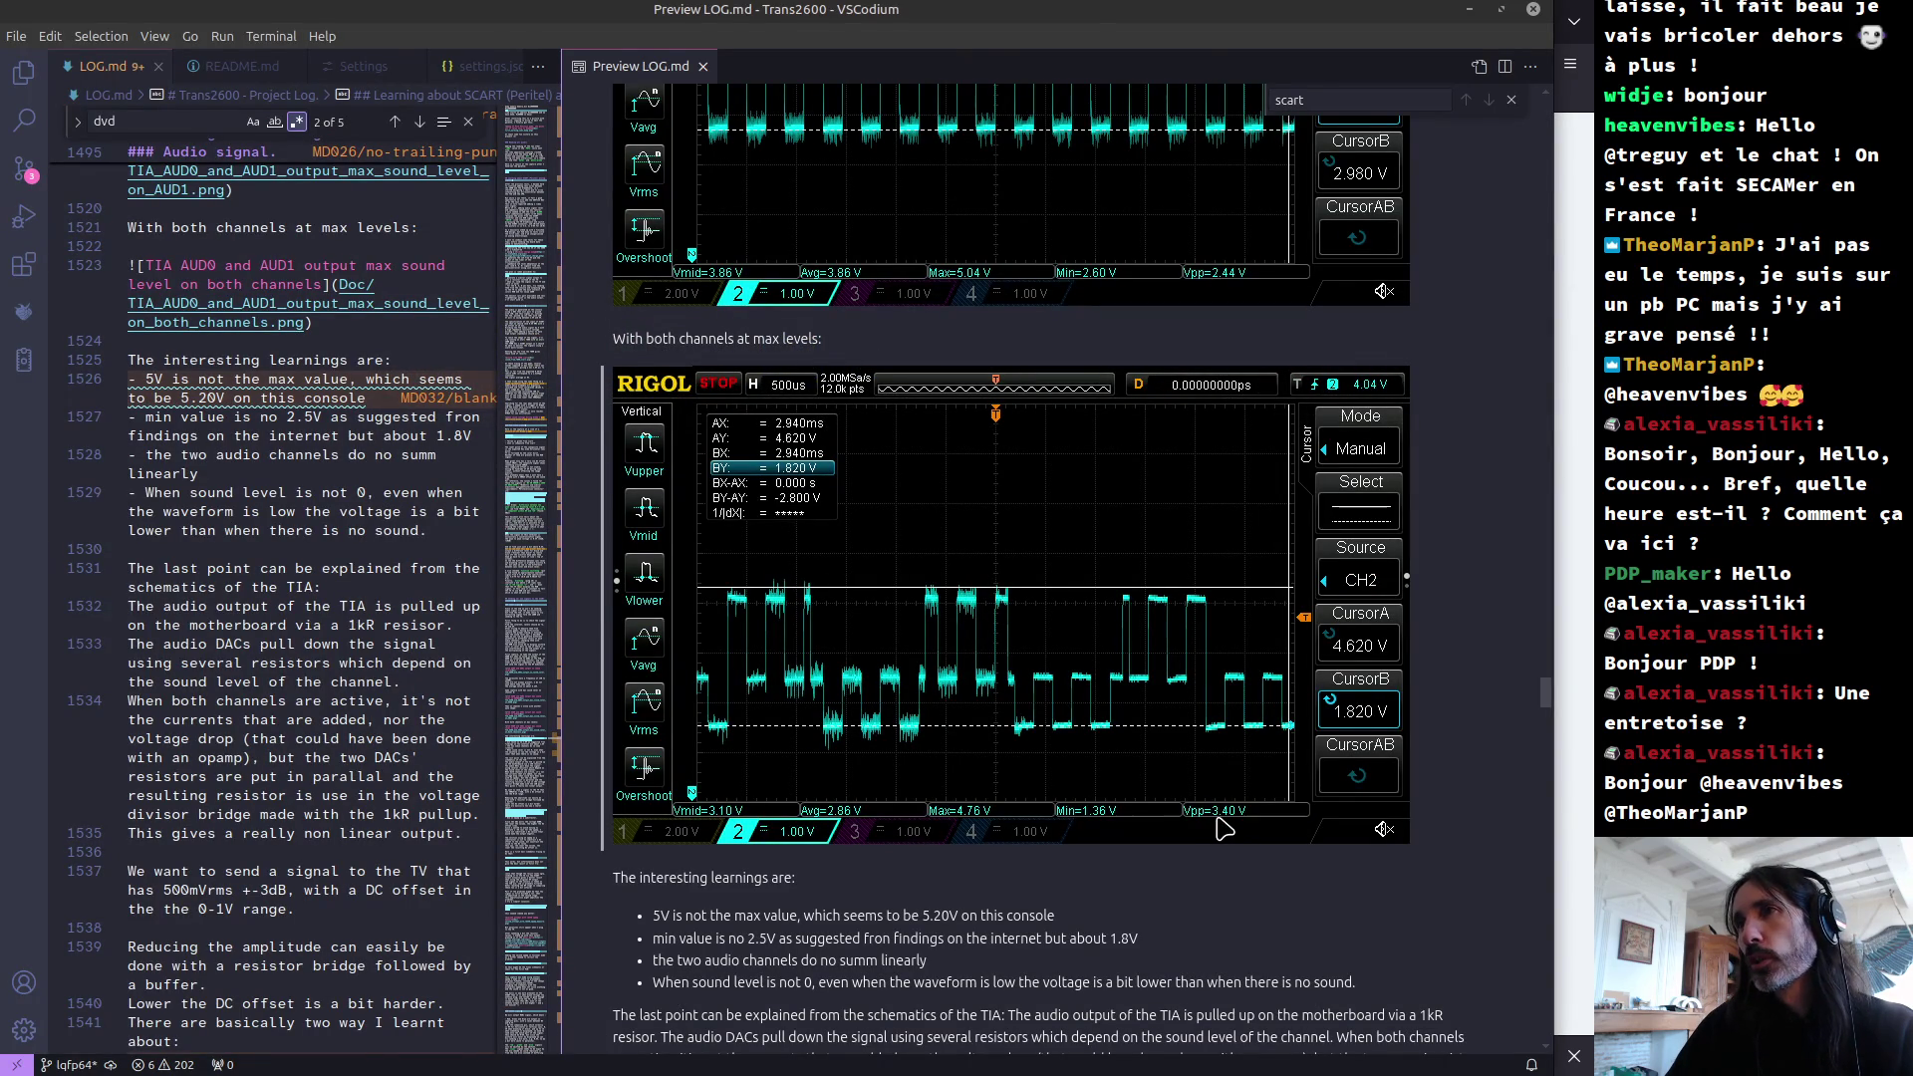
{"action": "key", "text": "alt+Tab"}
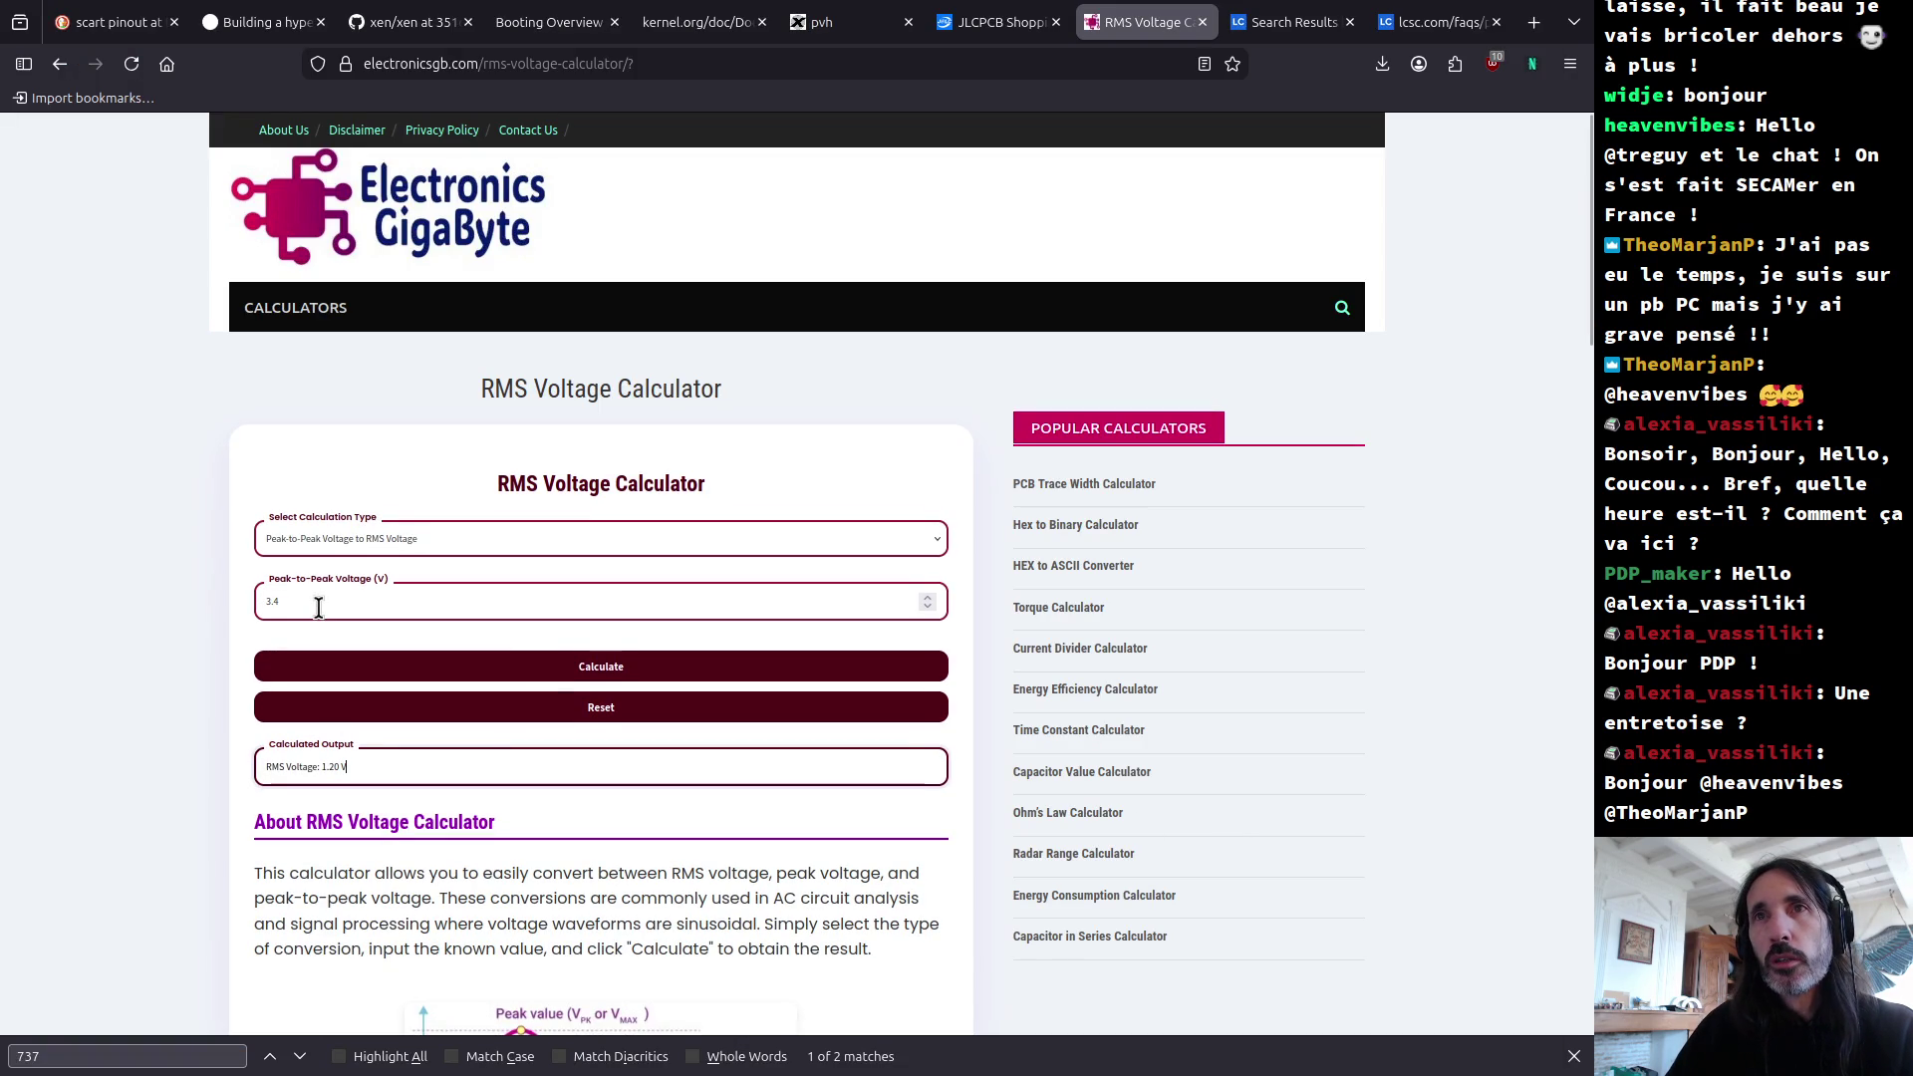
{"action": "left_click_drag", "start_coordinate": [359, 765], "coordinate": [273, 761]}
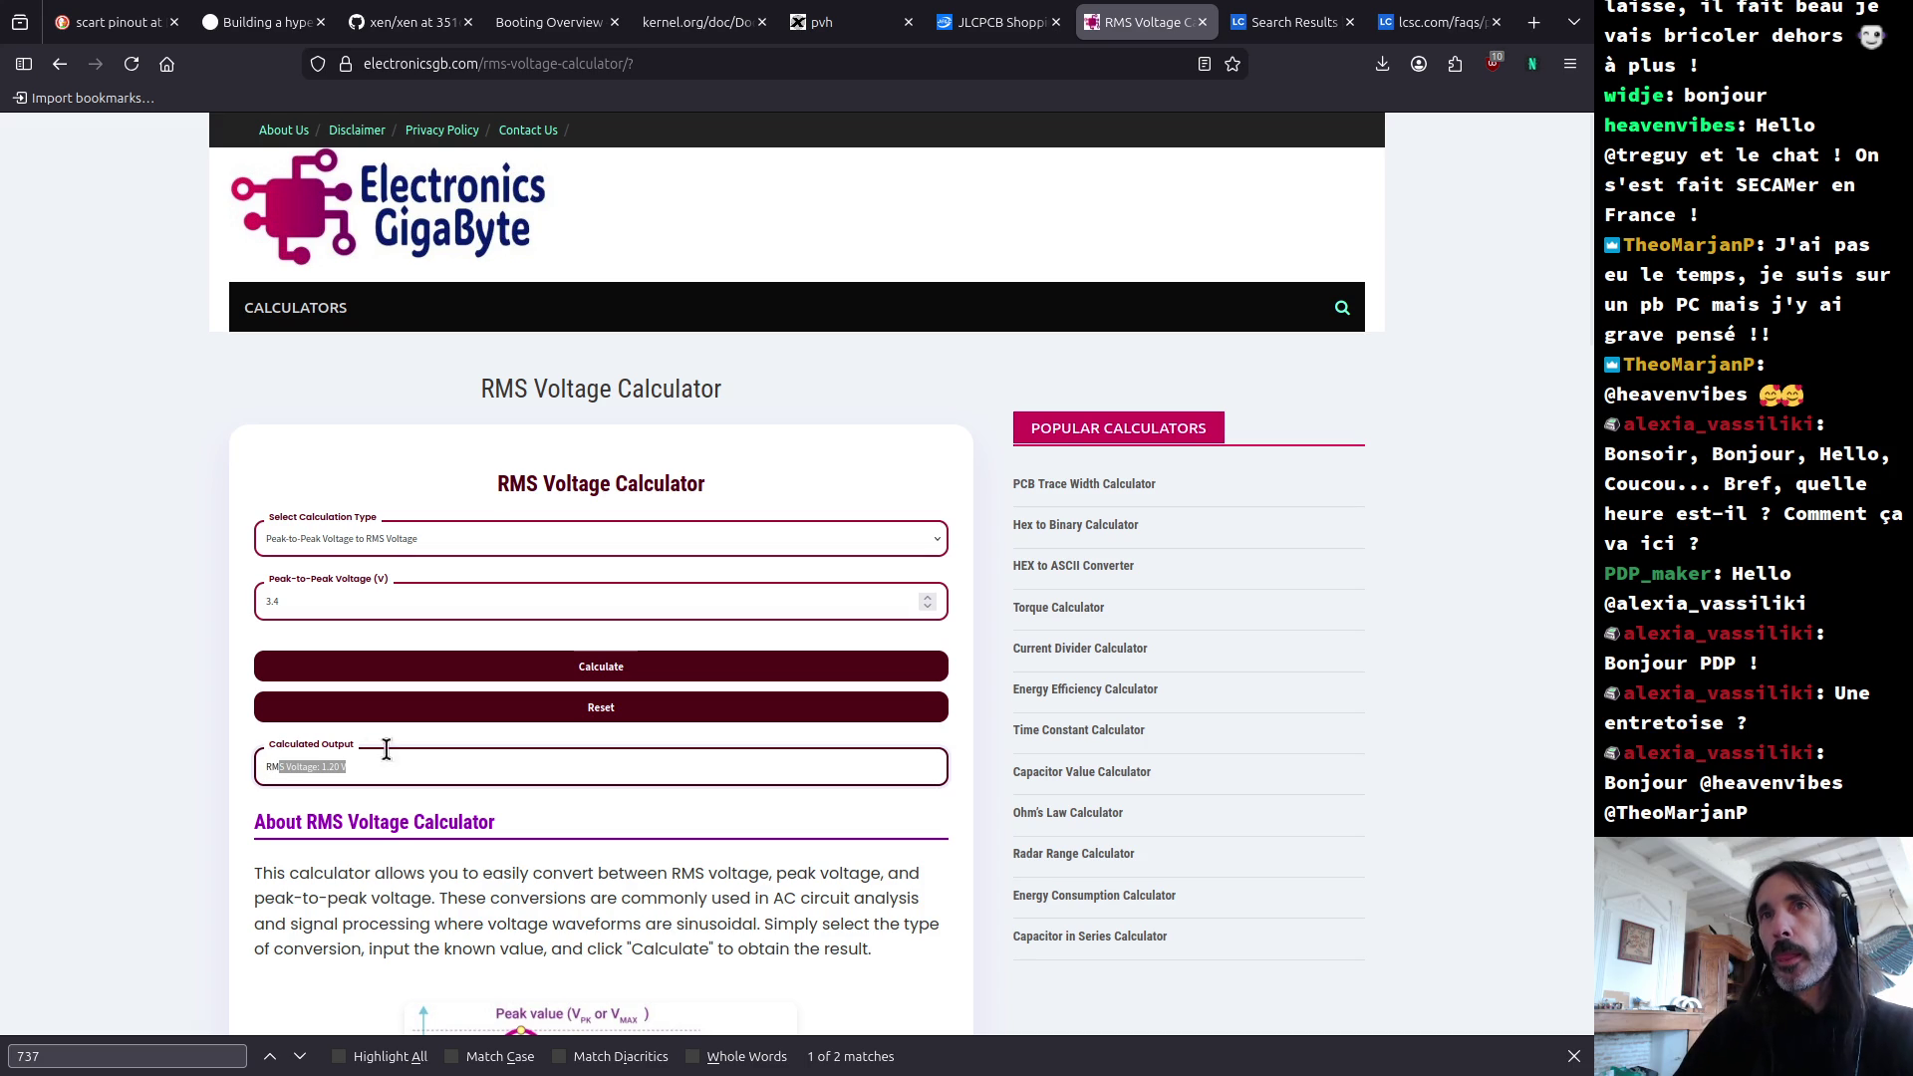
{"action": "key", "text": "alt+Tab"}
{"action": "key", "text": "alt+Tab"}
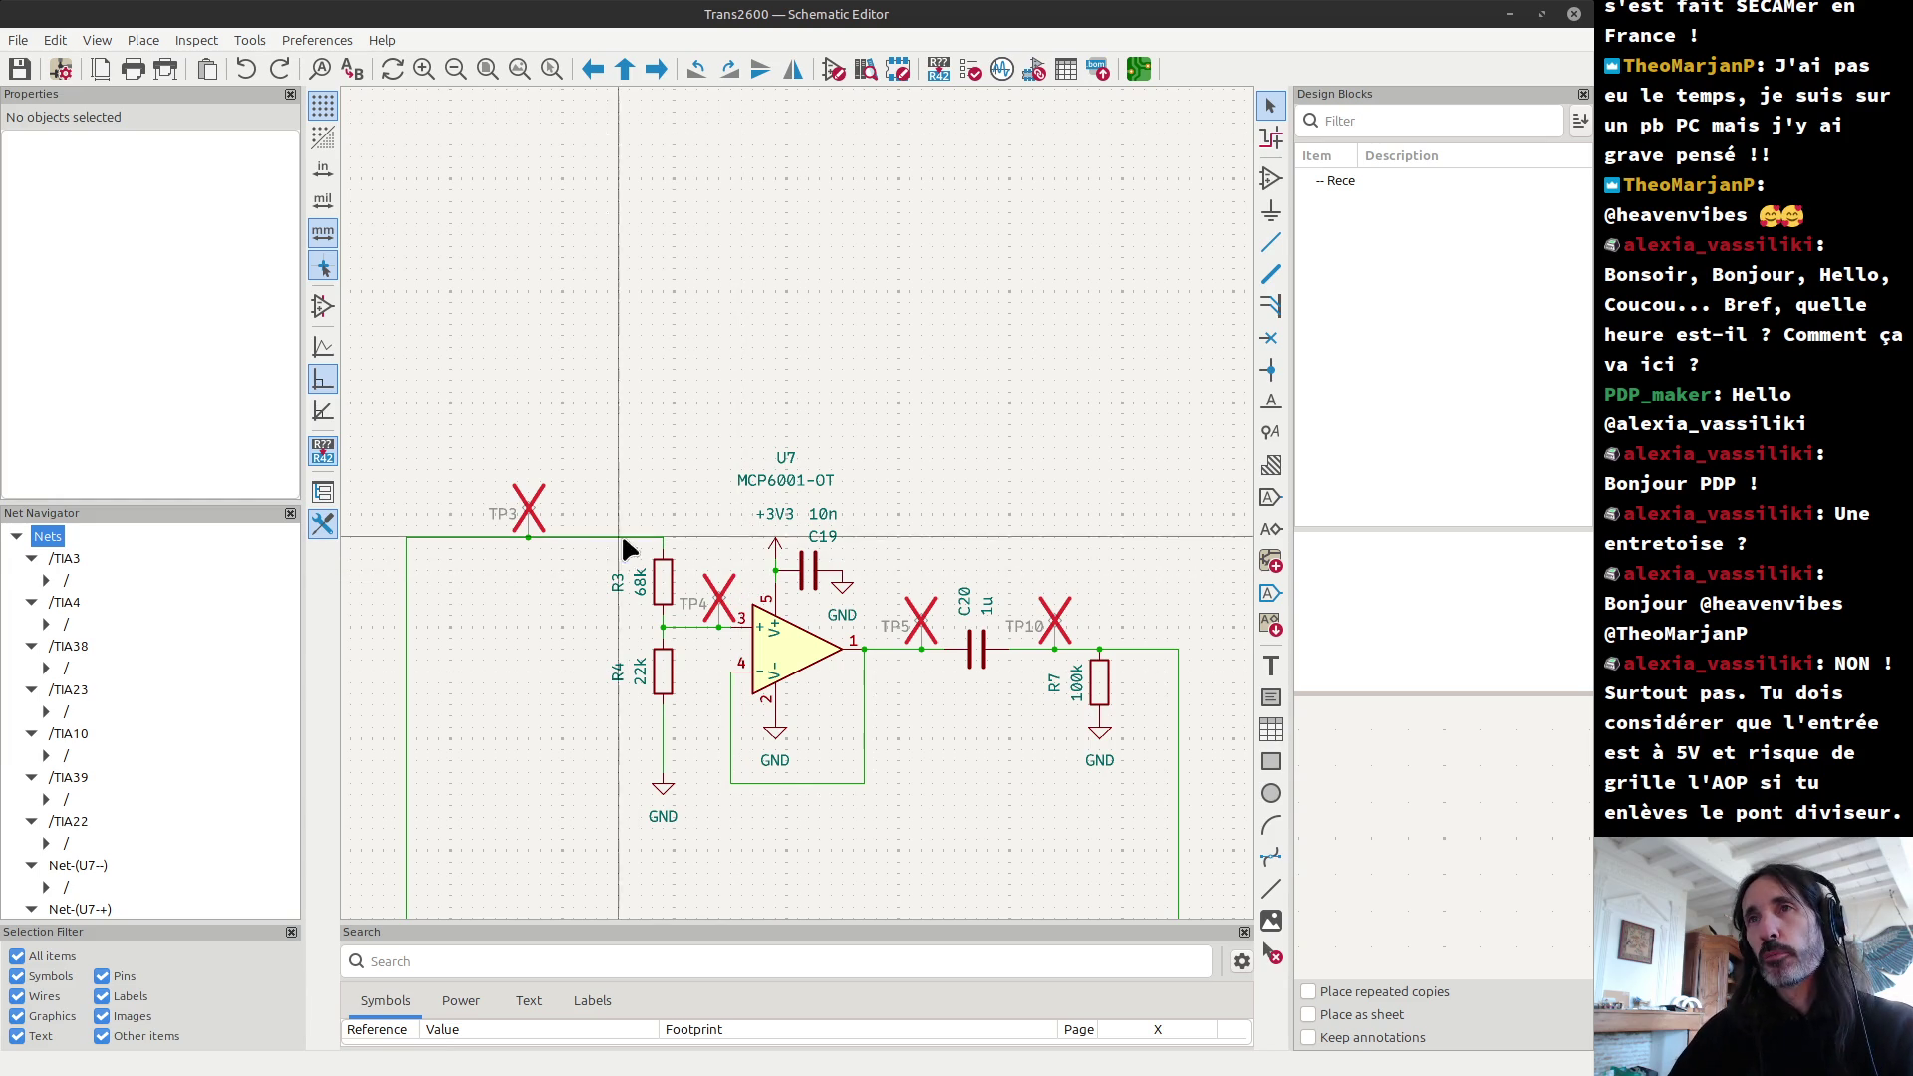
Step: Select R3, R4 and the wires between them to examine the divider
{"action": "mouse_move", "coordinate": [587, 475]}
{"action": "left_mouse_down"}
{"action": "mouse_move", "coordinate": [809, 809]}
{"action": "mouse_move", "coordinate": [709, 740]}
{"action": "left_mouse_up"}
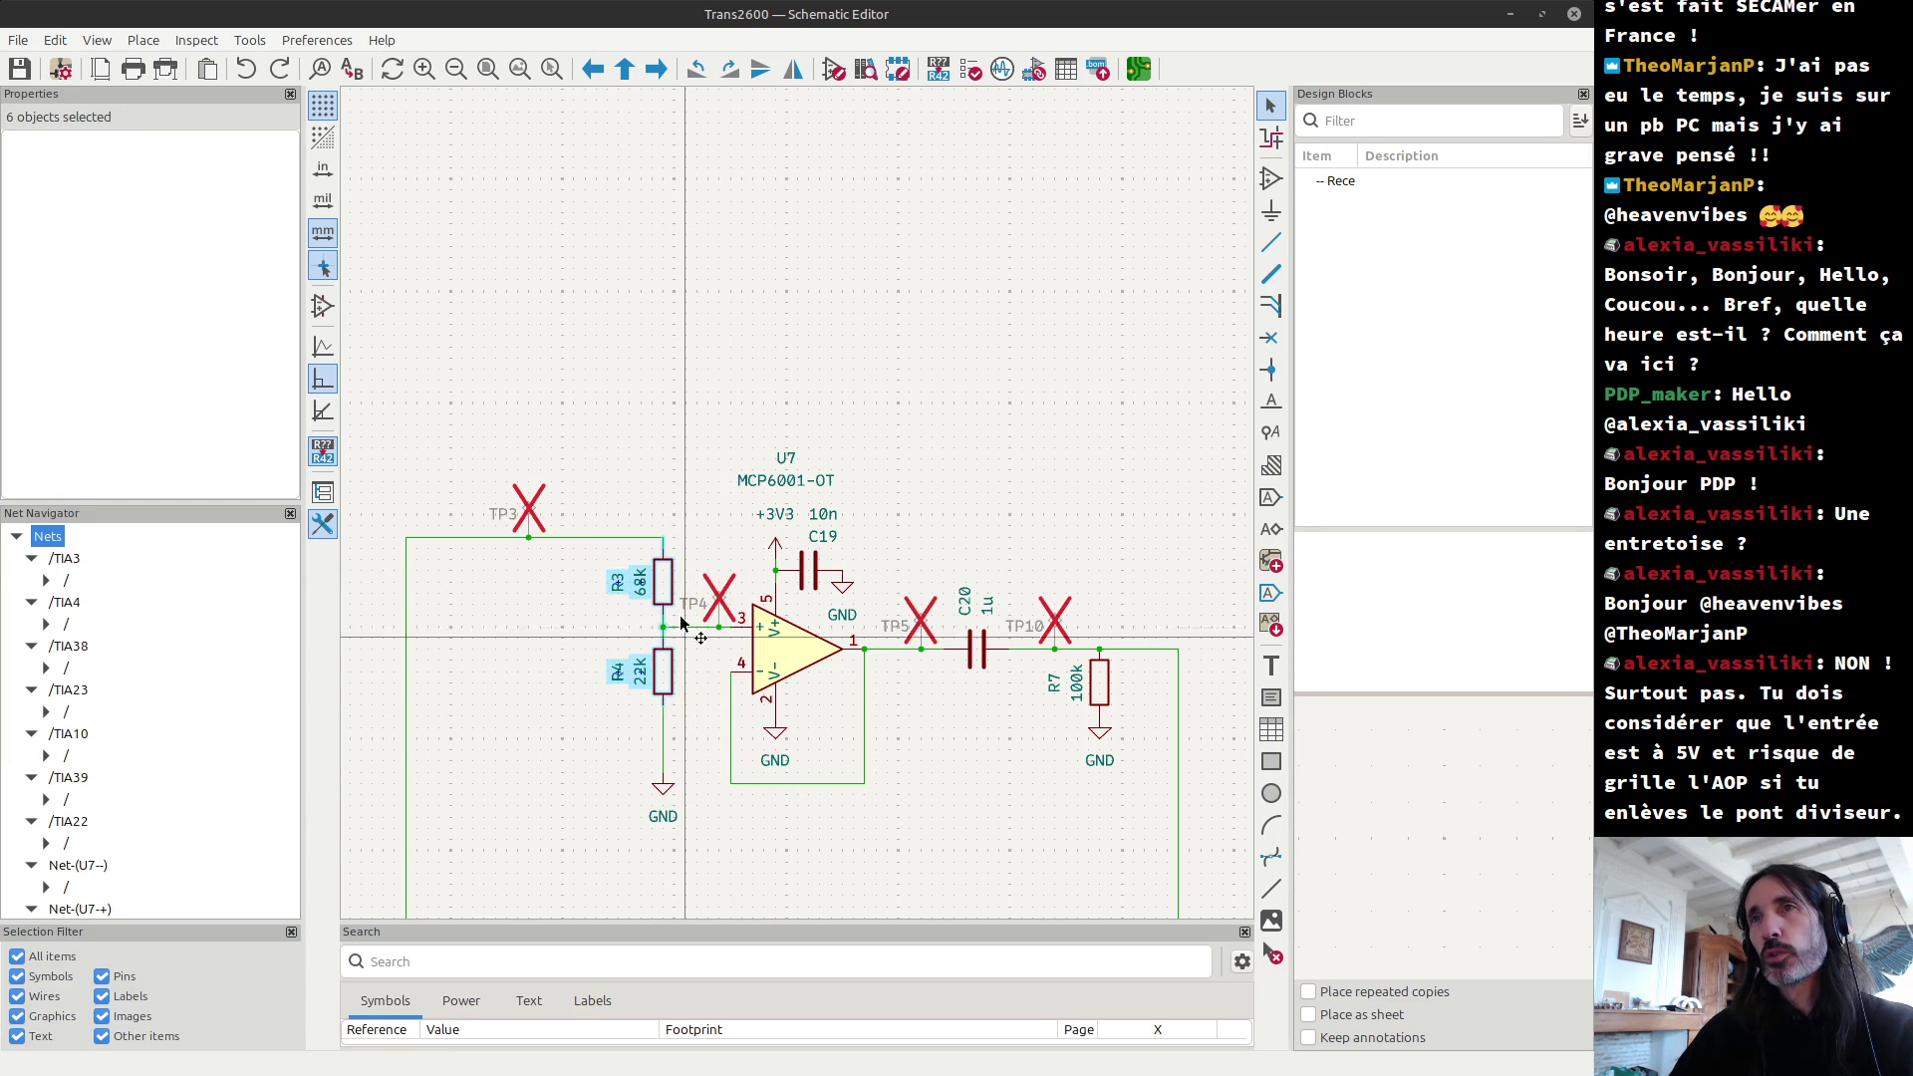
{"action": "scroll", "coordinate": [677, 602], "scroll_direction": "up", "scroll_amount": 3}
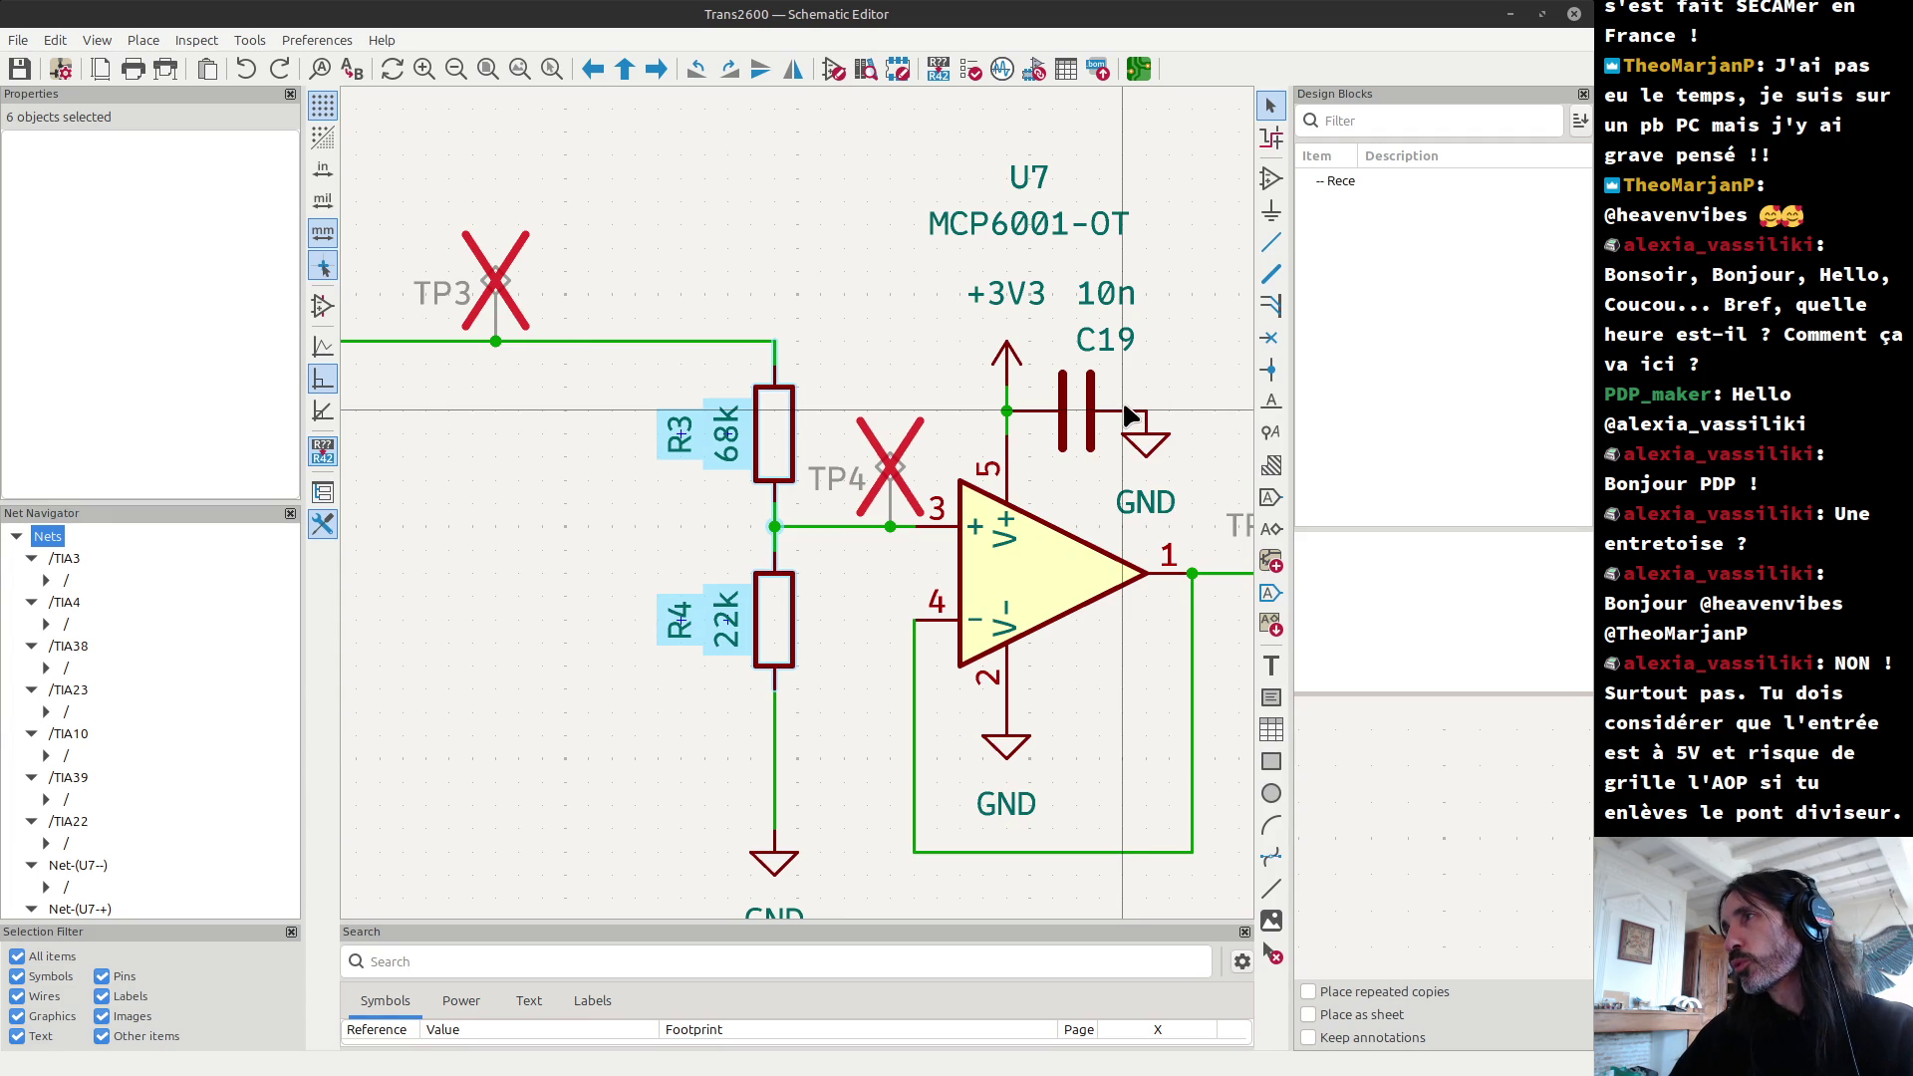
{"action": "left_click", "coordinate": [541, 526]}
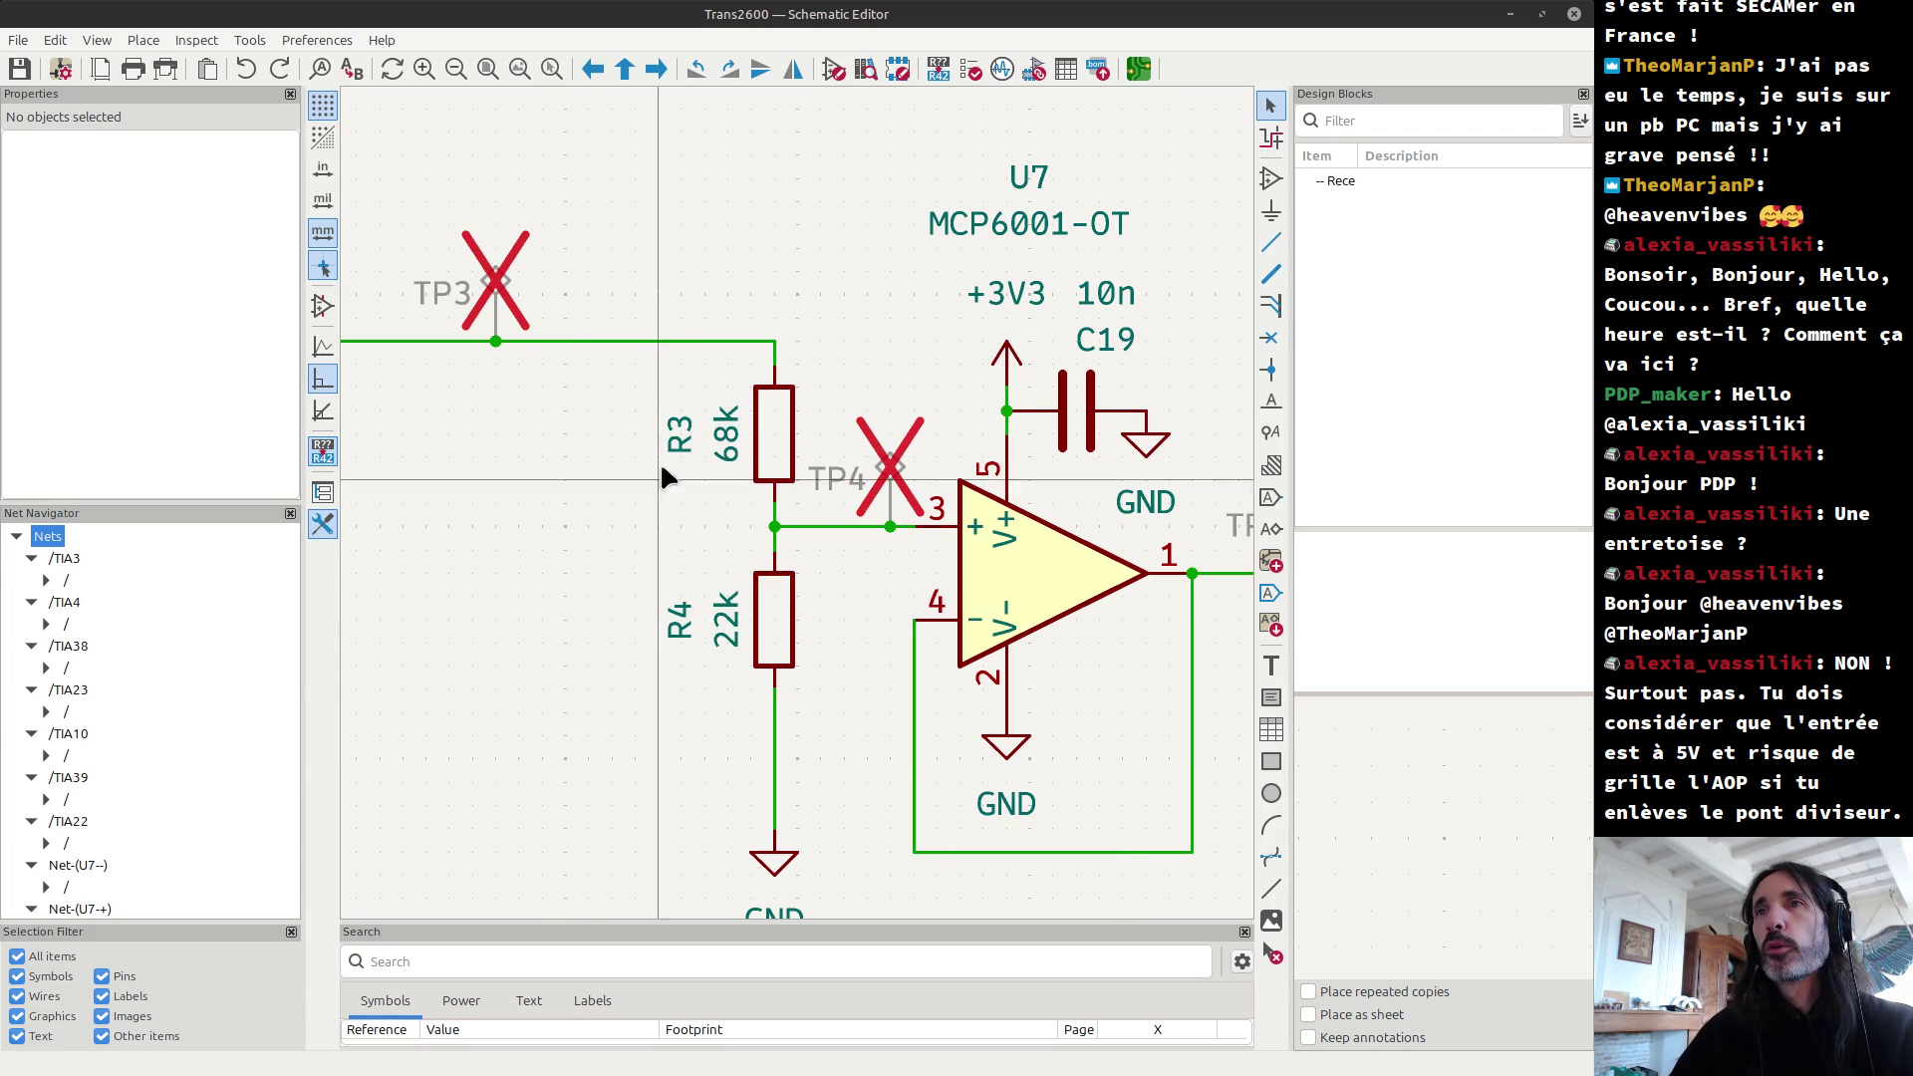
{"action": "mouse_move", "coordinate": [607, 312]}
{"action": "left_mouse_down"}
{"action": "mouse_move", "coordinate": [782, 717]}
{"action": "mouse_move", "coordinate": [819, 736]}
{"action": "left_mouse_up"}
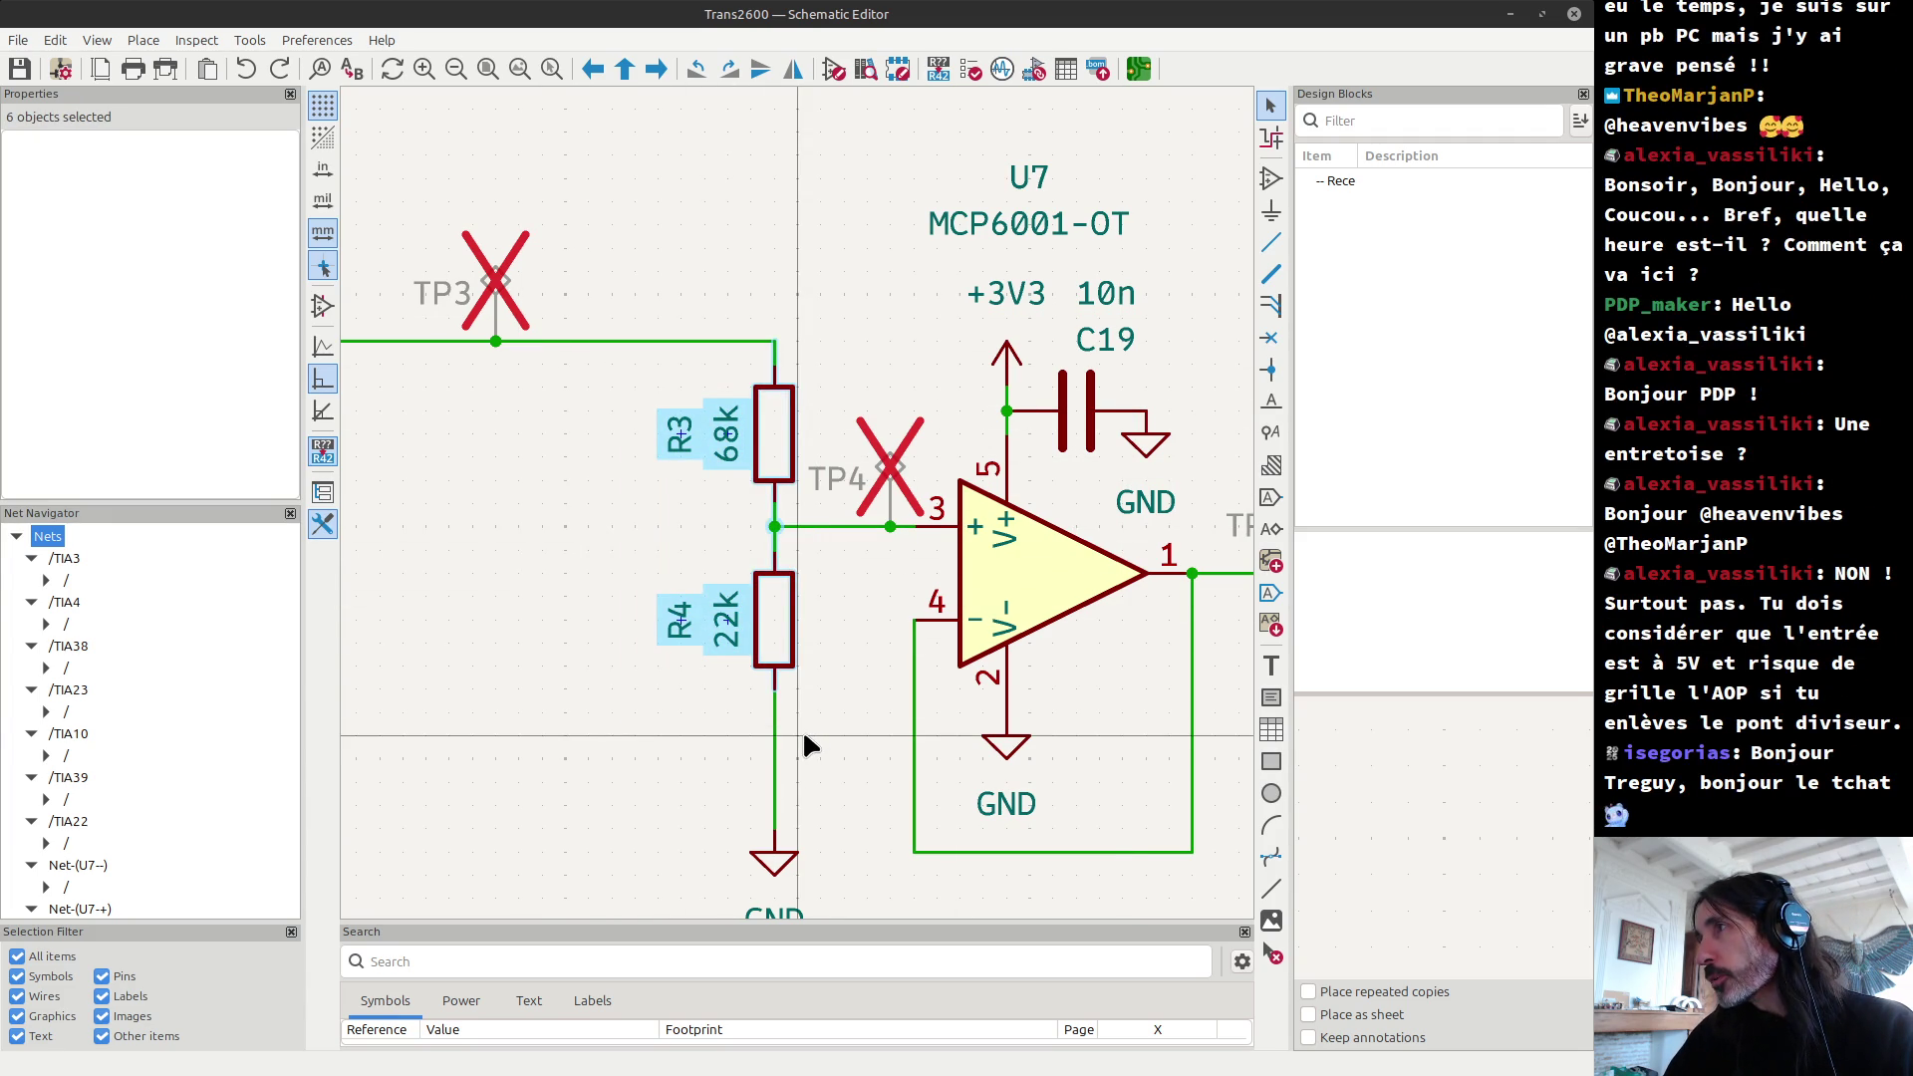
{"action": "key", "text": "Escape"}
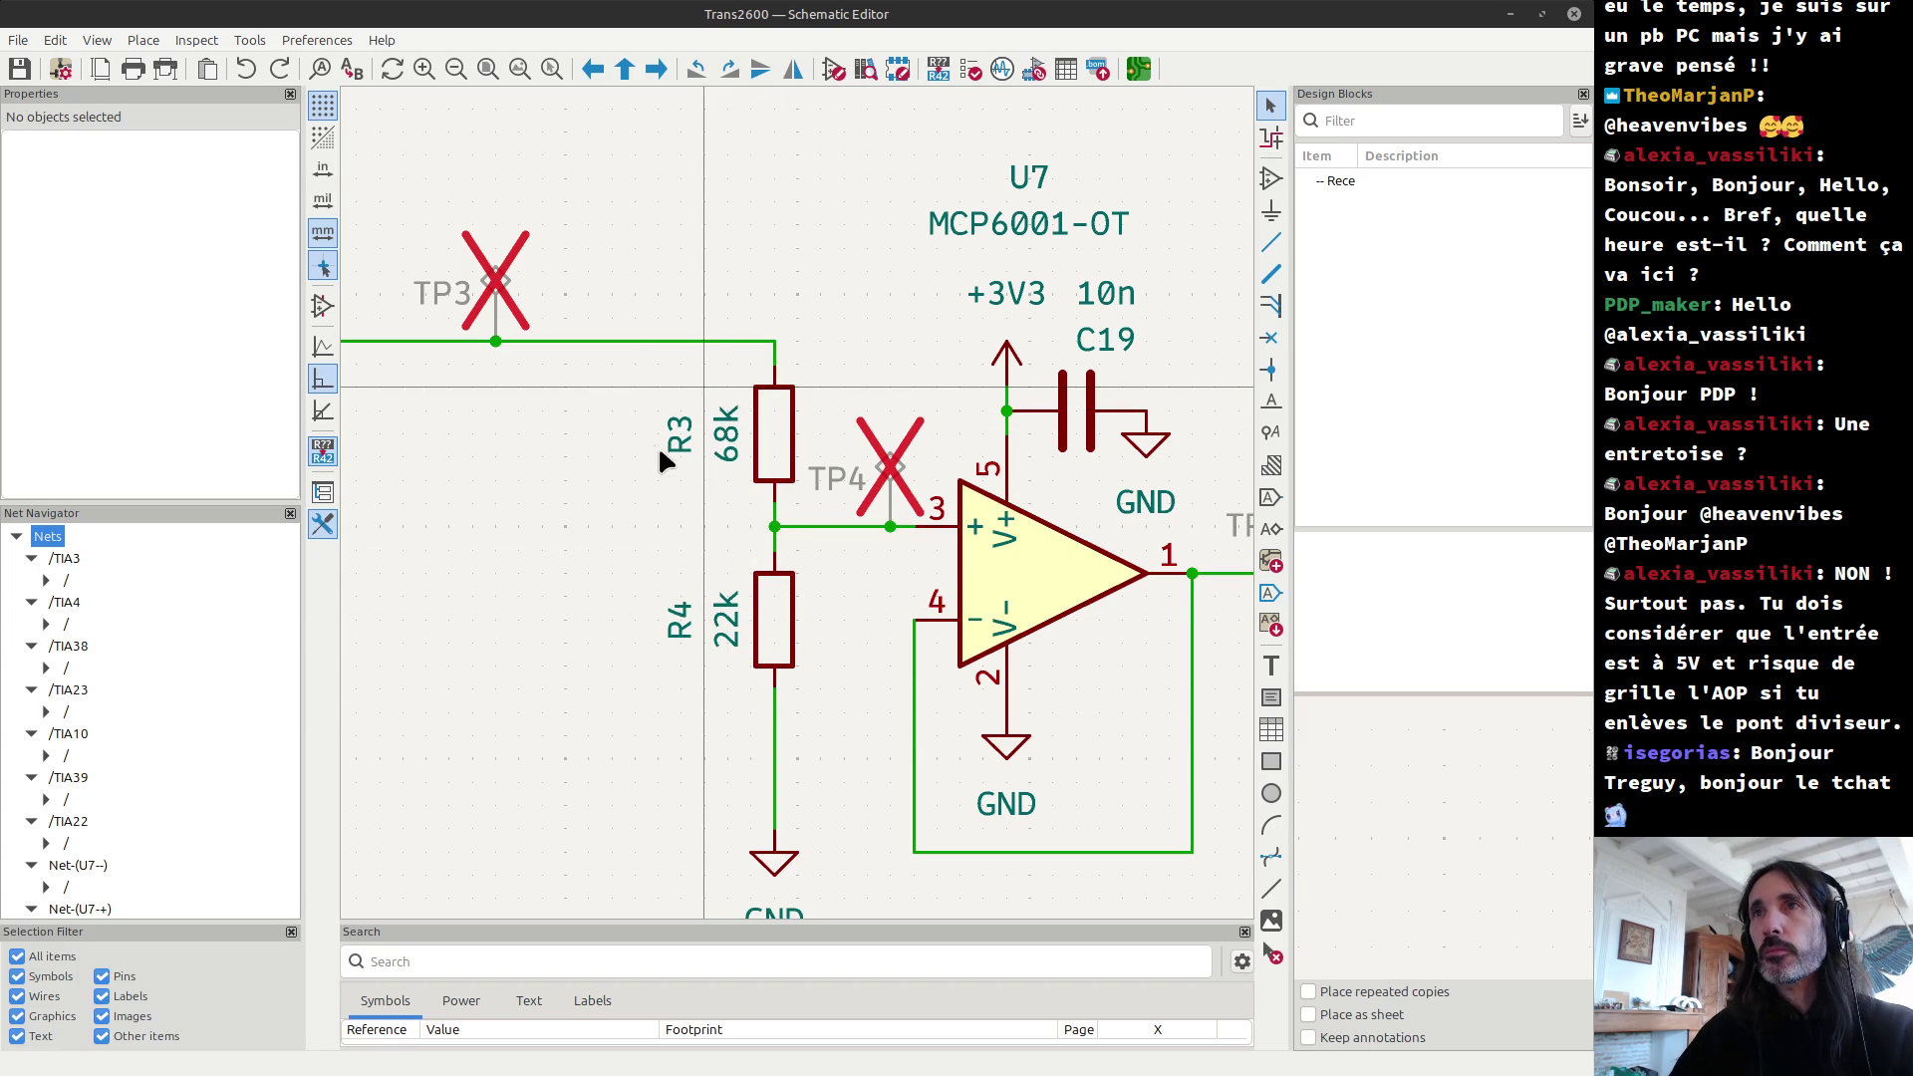
{"action": "left_click_drag", "start_coordinate": [616, 311], "coordinate": [800, 765]}
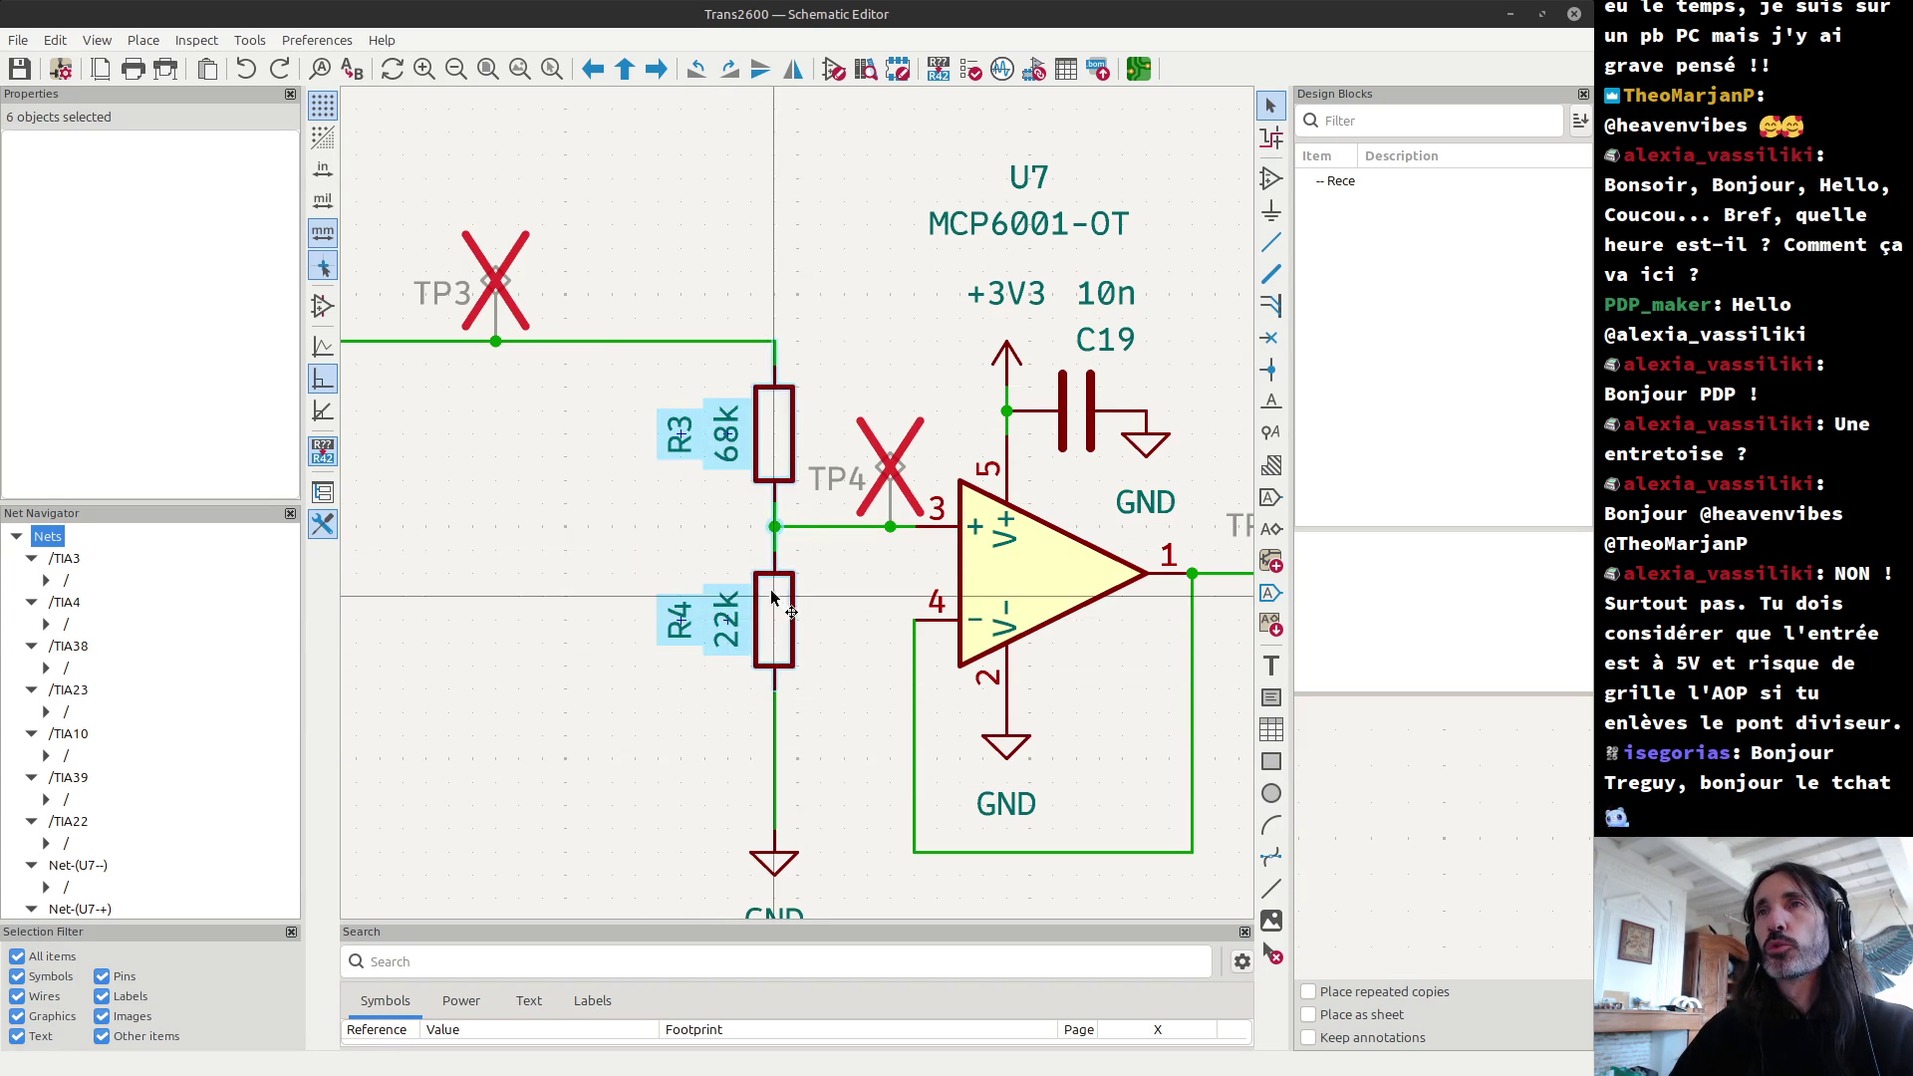
{"action": "scroll", "coordinate": [797, 612], "scroll_direction": "down", "scroll_amount": 2}
{"action": "scroll", "coordinate": [802, 513], "scroll_direction": "up", "scroll_amount": 1}
{"action": "key", "text": "Escape"}
{"action": "scroll", "coordinate": [802, 513], "scroll_direction": "up", "scroll_amount": 1}
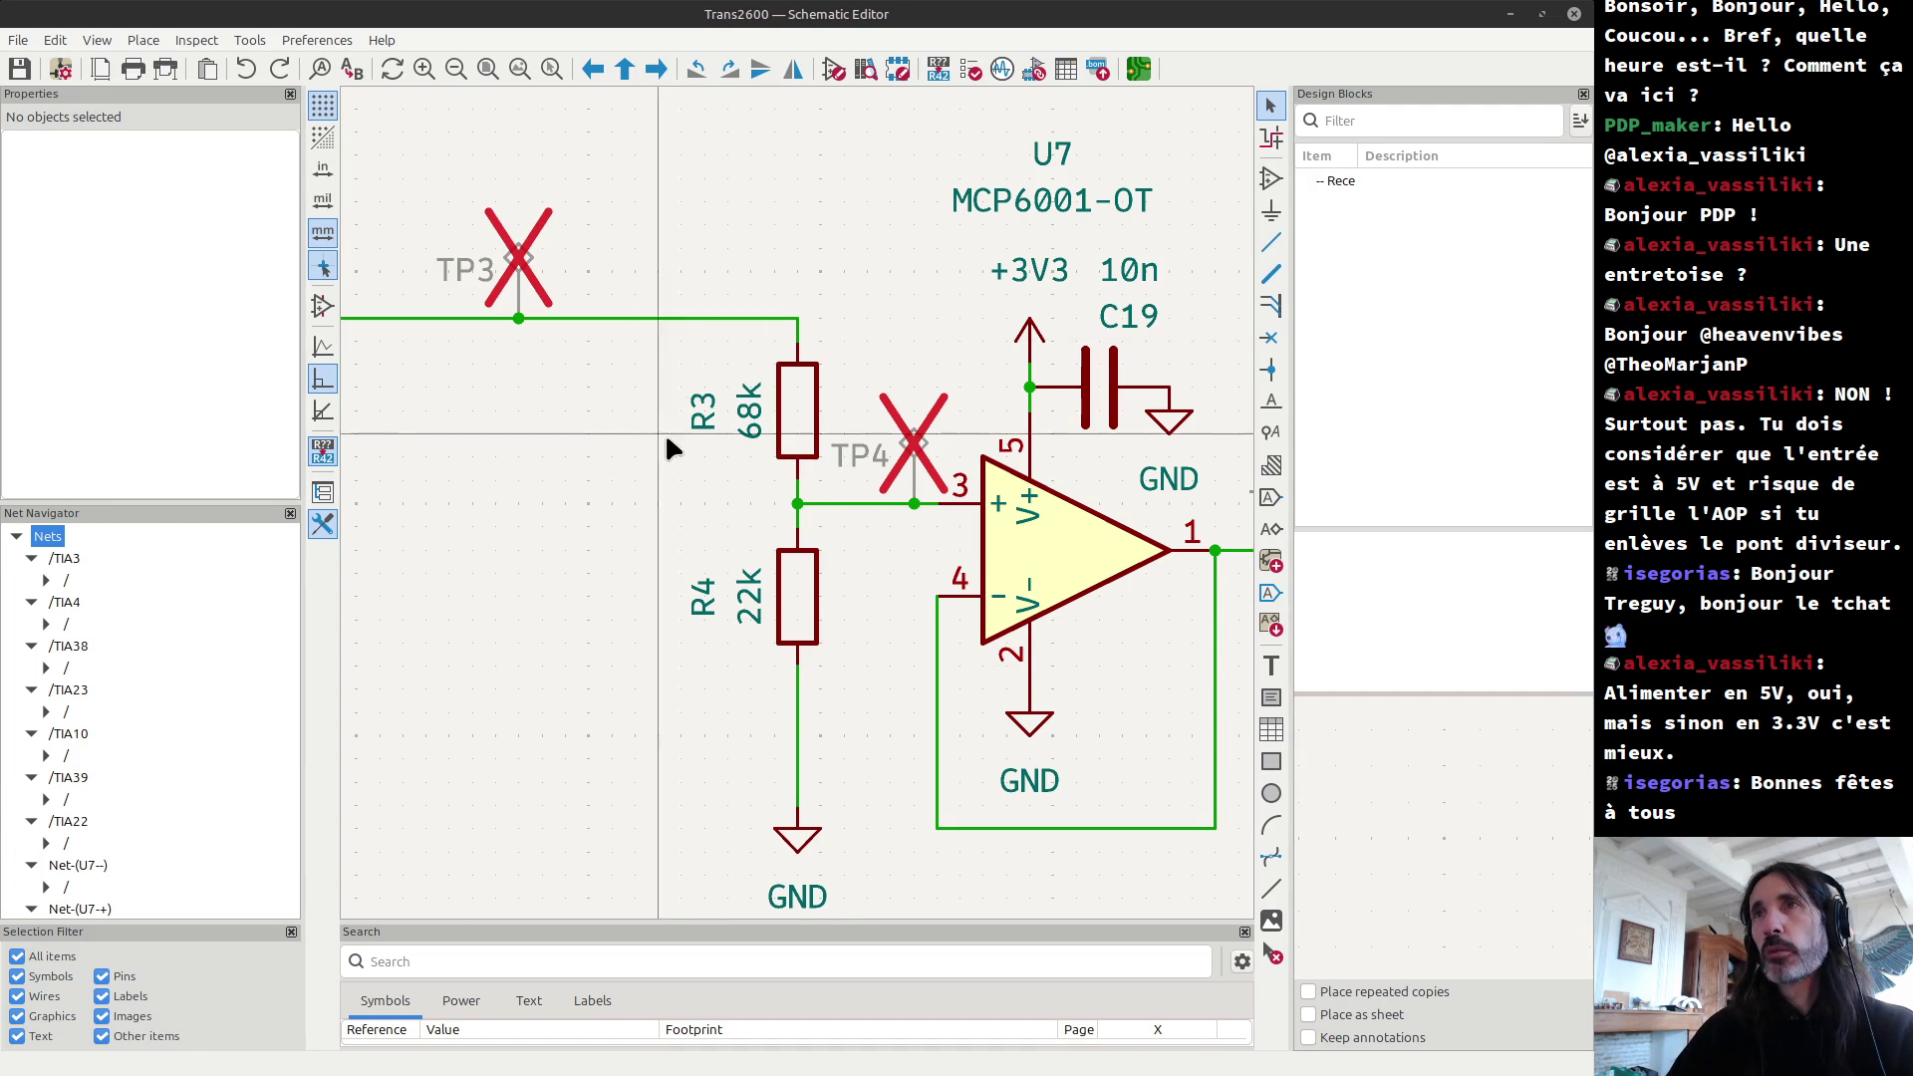
{"action": "scroll", "coordinate": [926, 568], "scroll_direction": "down", "scroll_amount": 3}
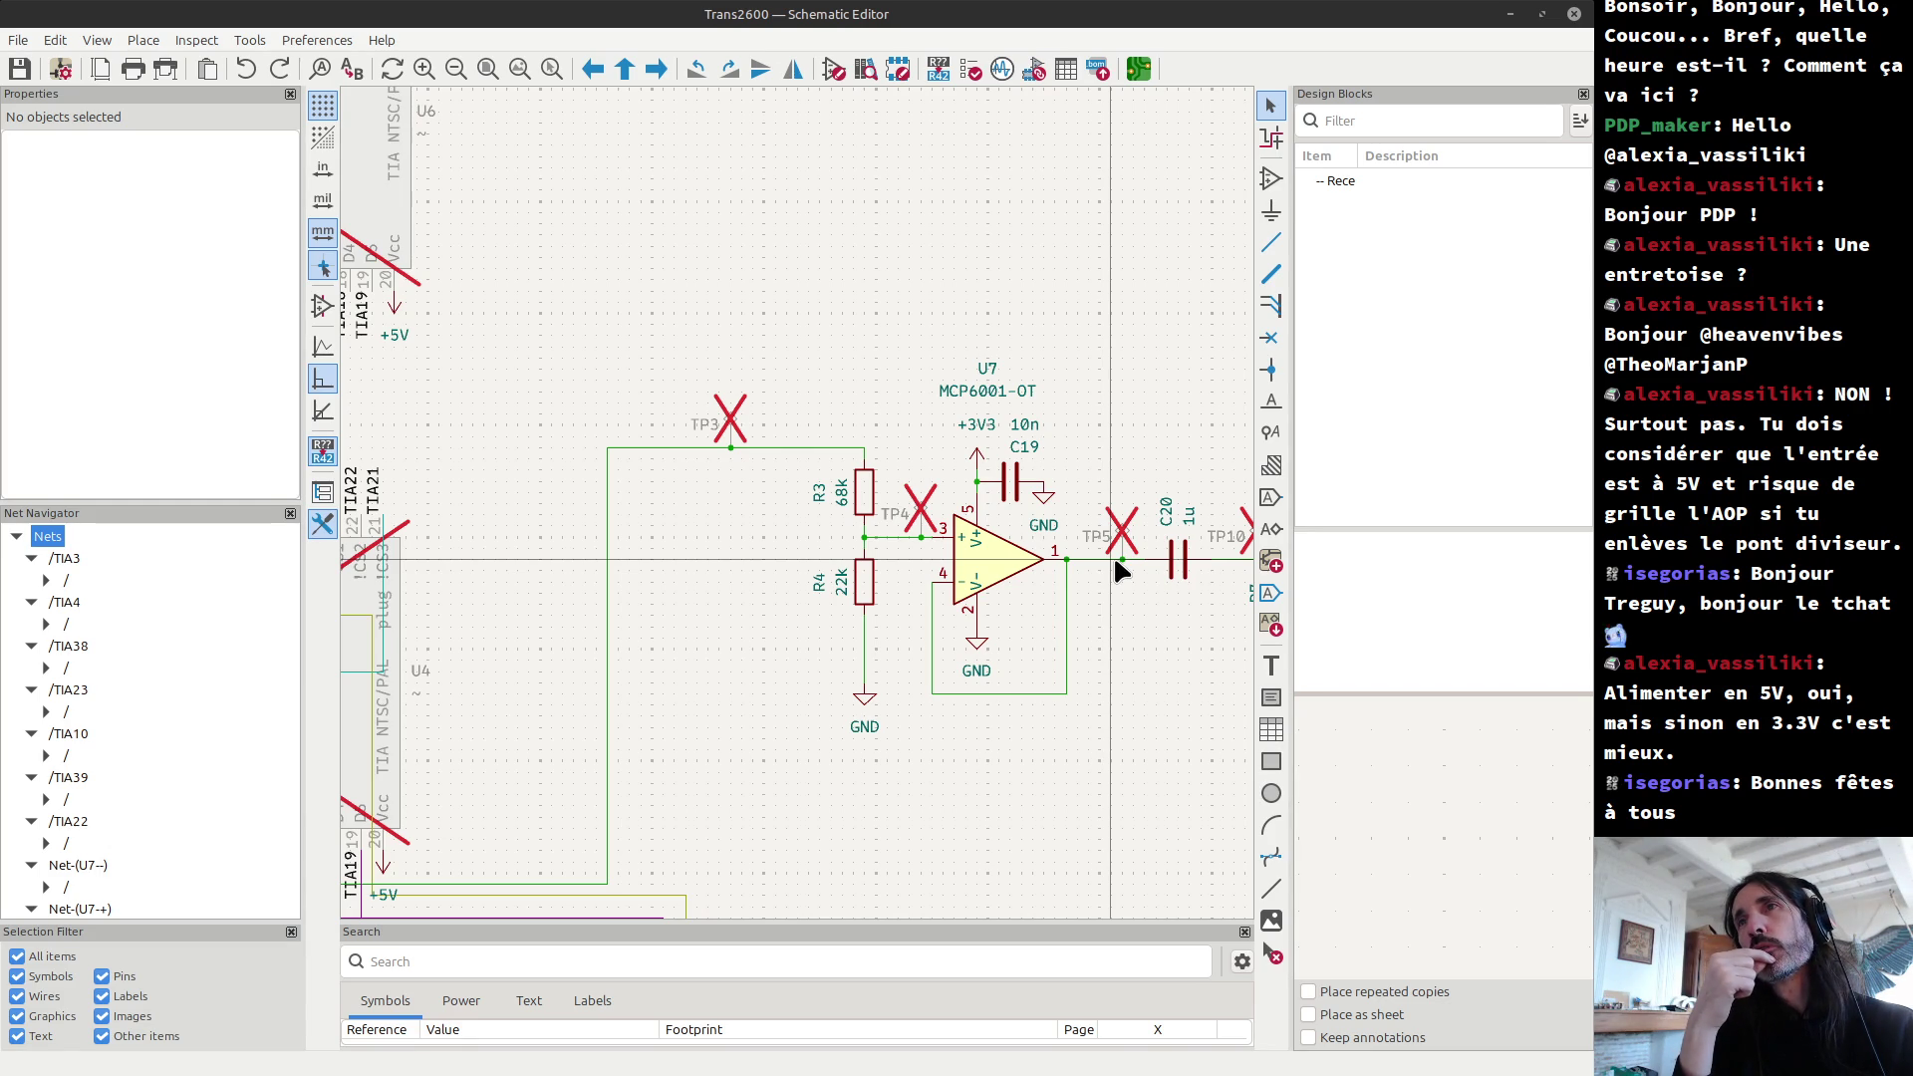
Step: Change R4's value to 47k and place a calculator on the left side of the screen
{"action": "key", "text": "alt+Tab"}
{"action": "key", "text": "alt+Tab"}
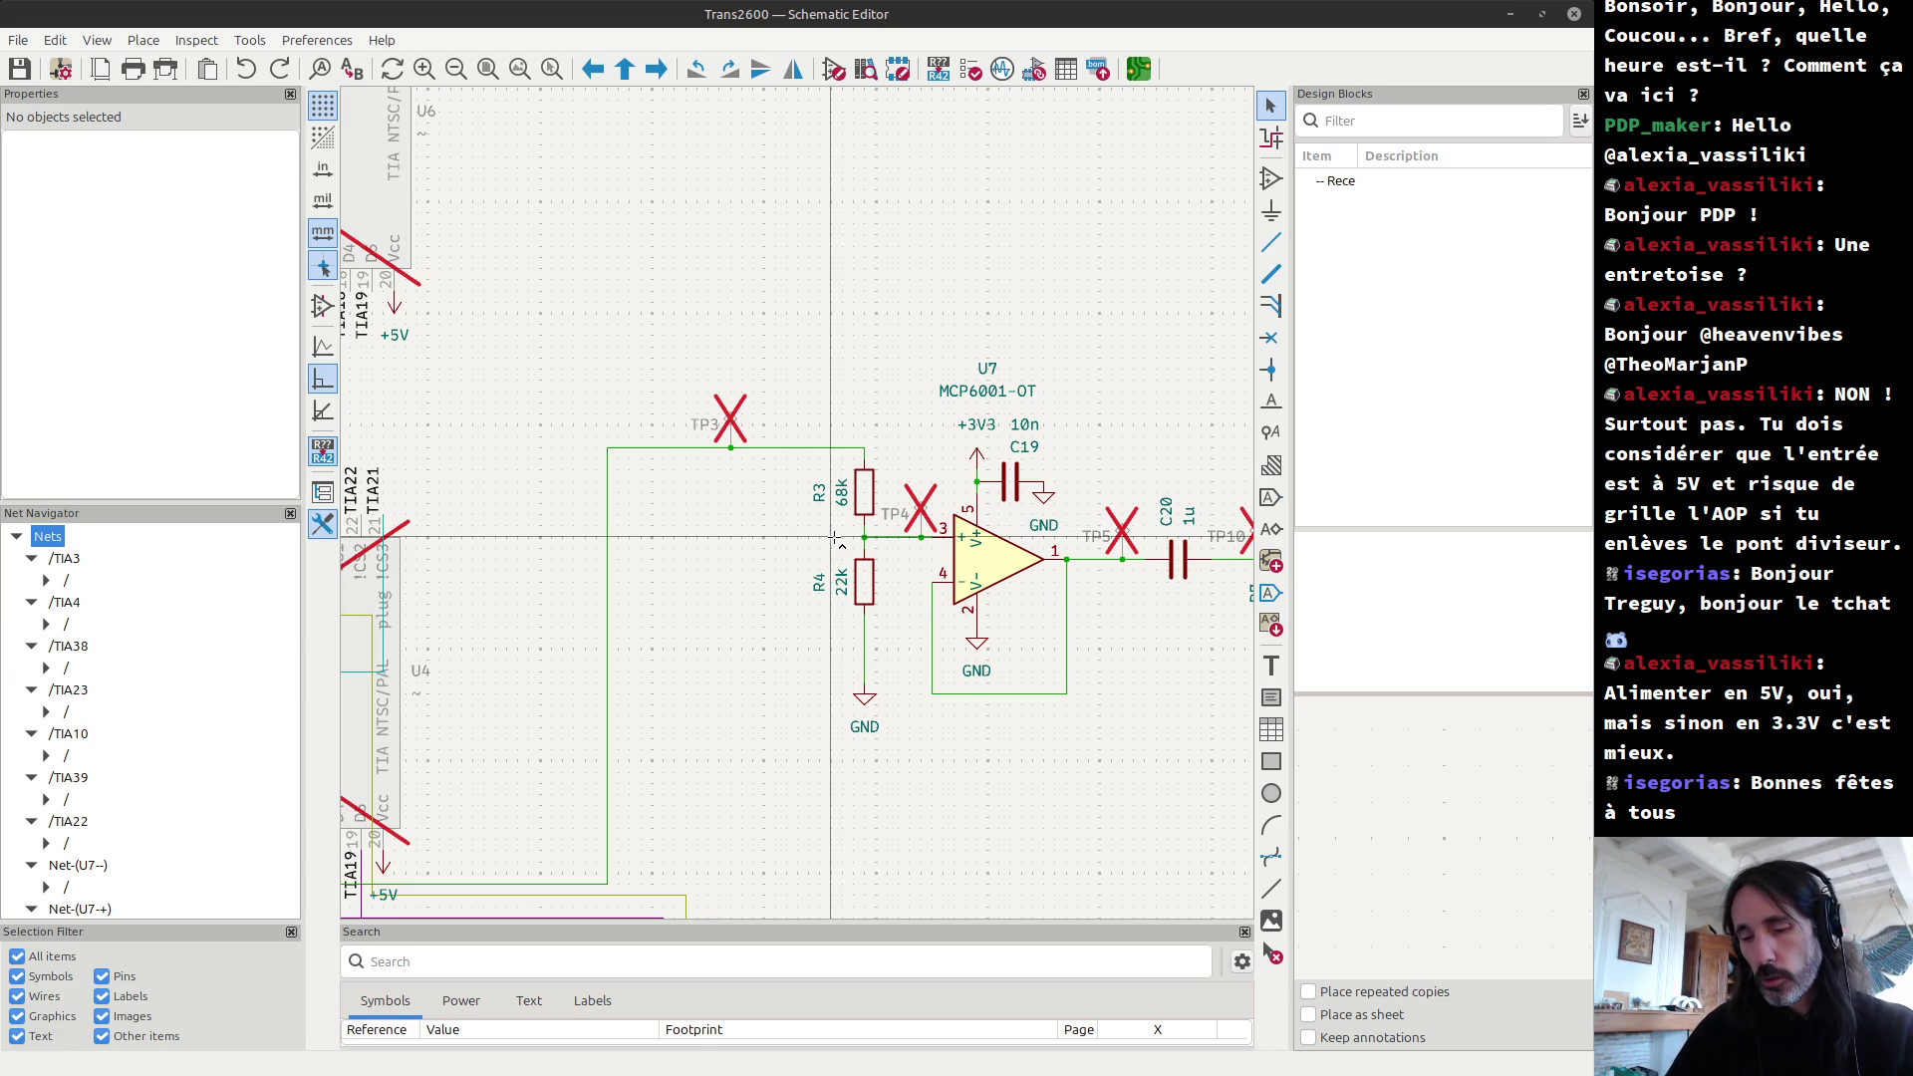
{"action": "key", "text": "ctrl+z"}
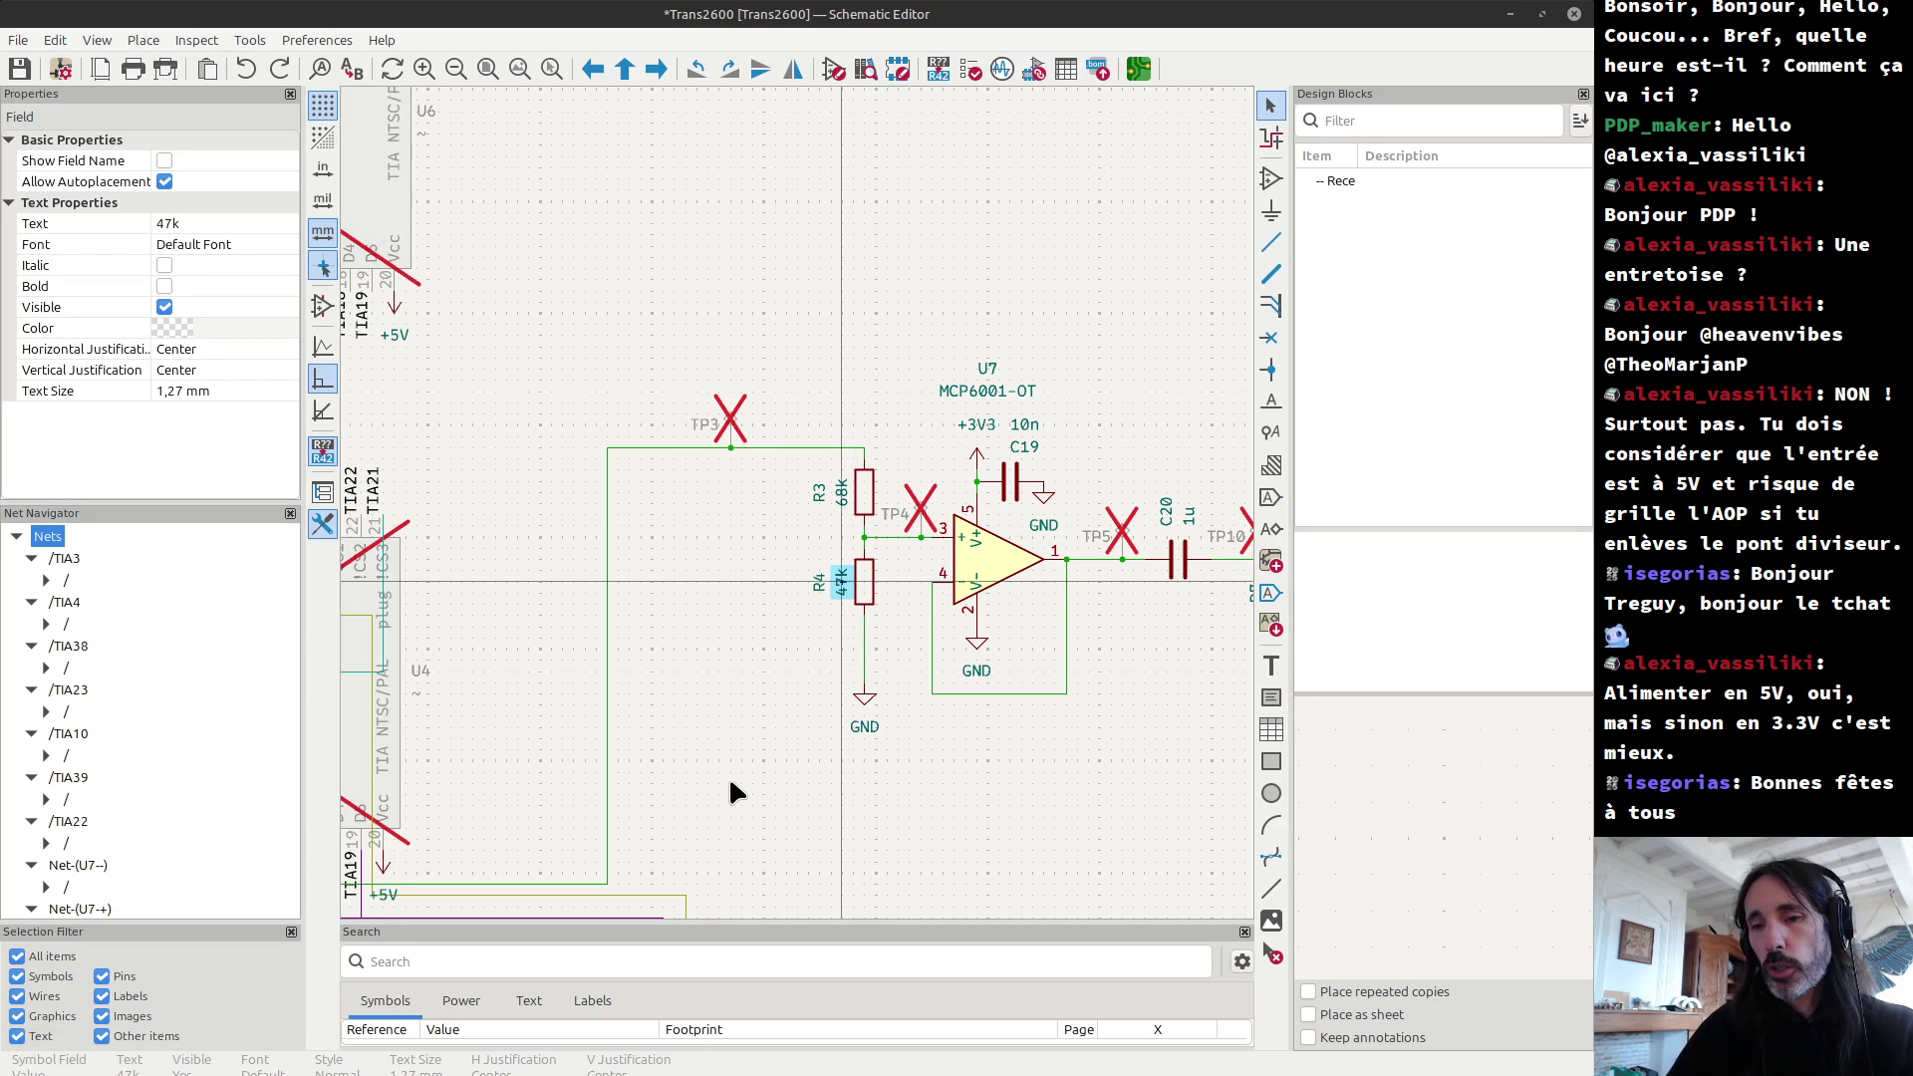
{"action": "key", "text": "XF86Calculator"}
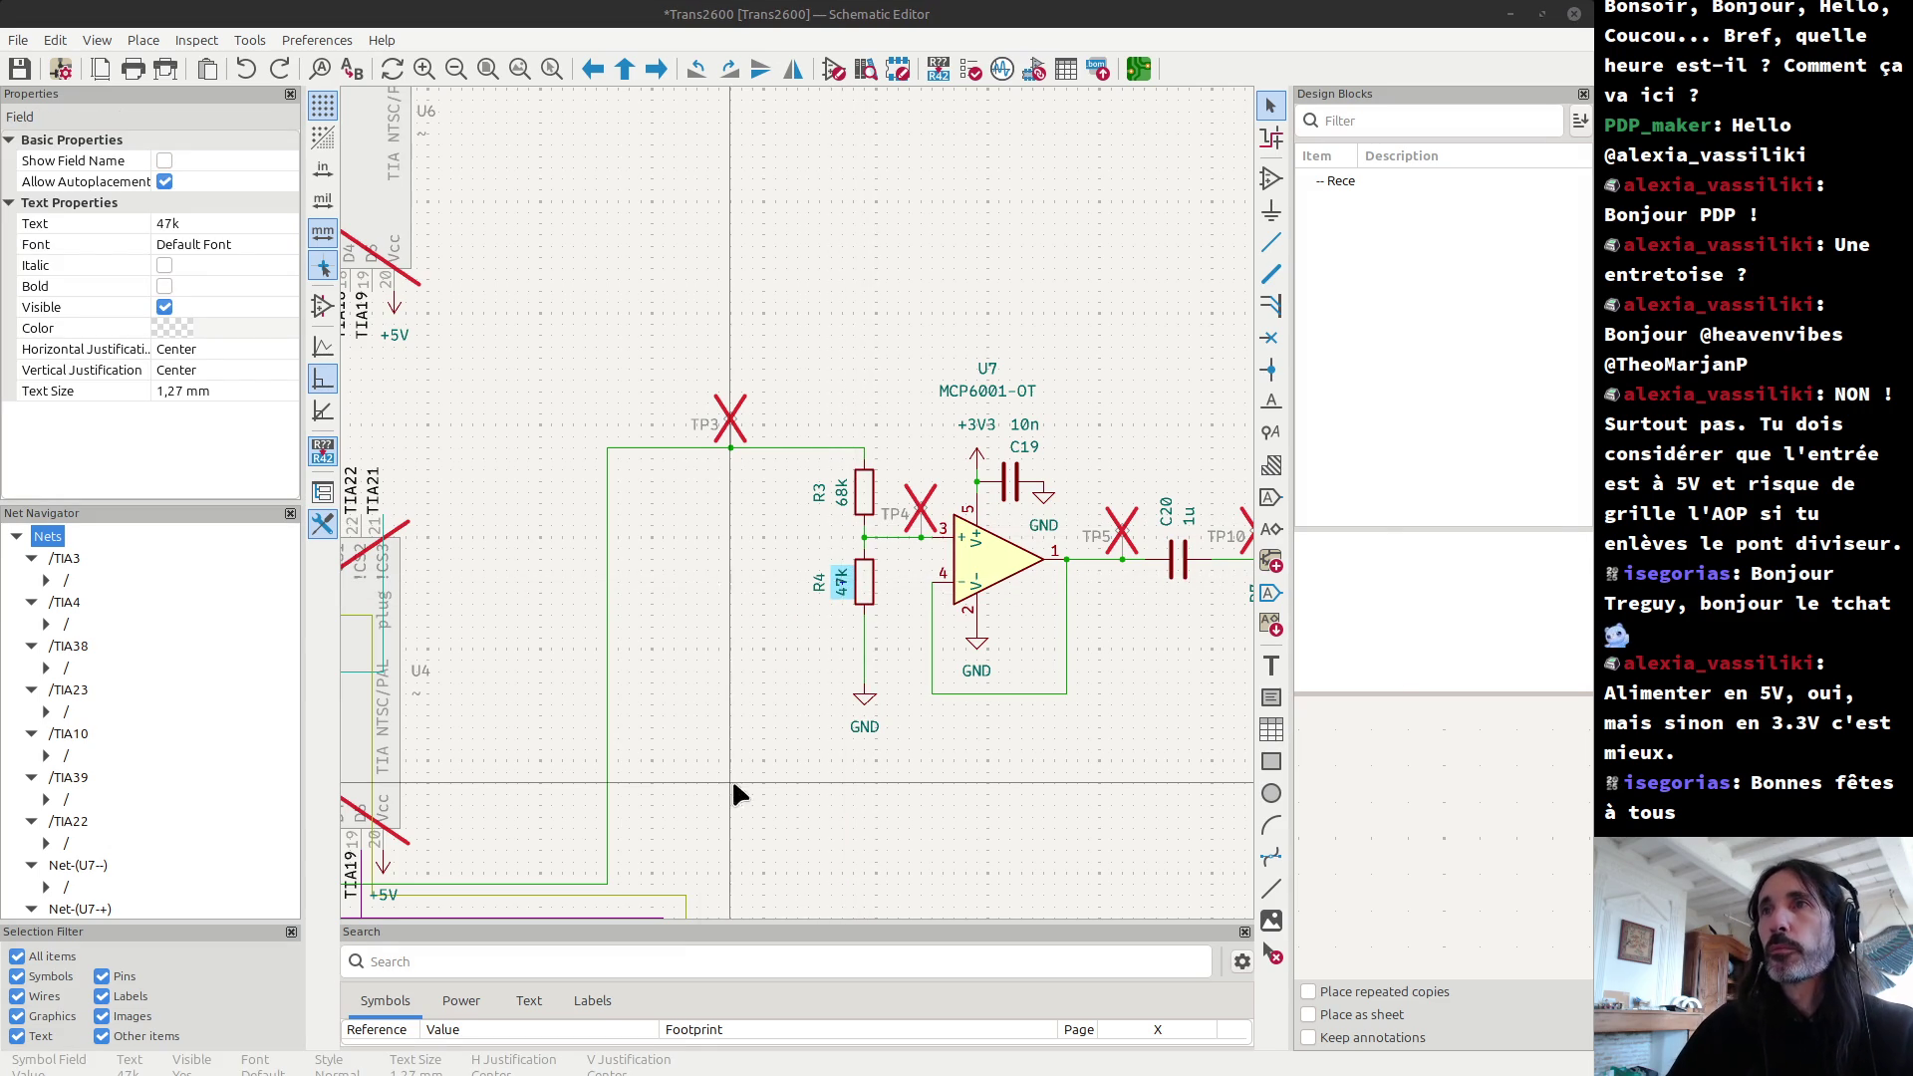
{"action": "mouse_move", "coordinate": [912, 560]}
{"action": "left_mouse_down"}
{"action": "mouse_move", "coordinate": [842, 499]}
{"action": "mouse_move", "coordinate": [249, 160]}
{"action": "mouse_move", "coordinate": [204, 310]}
{"action": "mouse_move", "coordinate": [224, 308]}
{"action": "left_mouse_up"}
{"action": "type", "text": "3,4×47÷("}
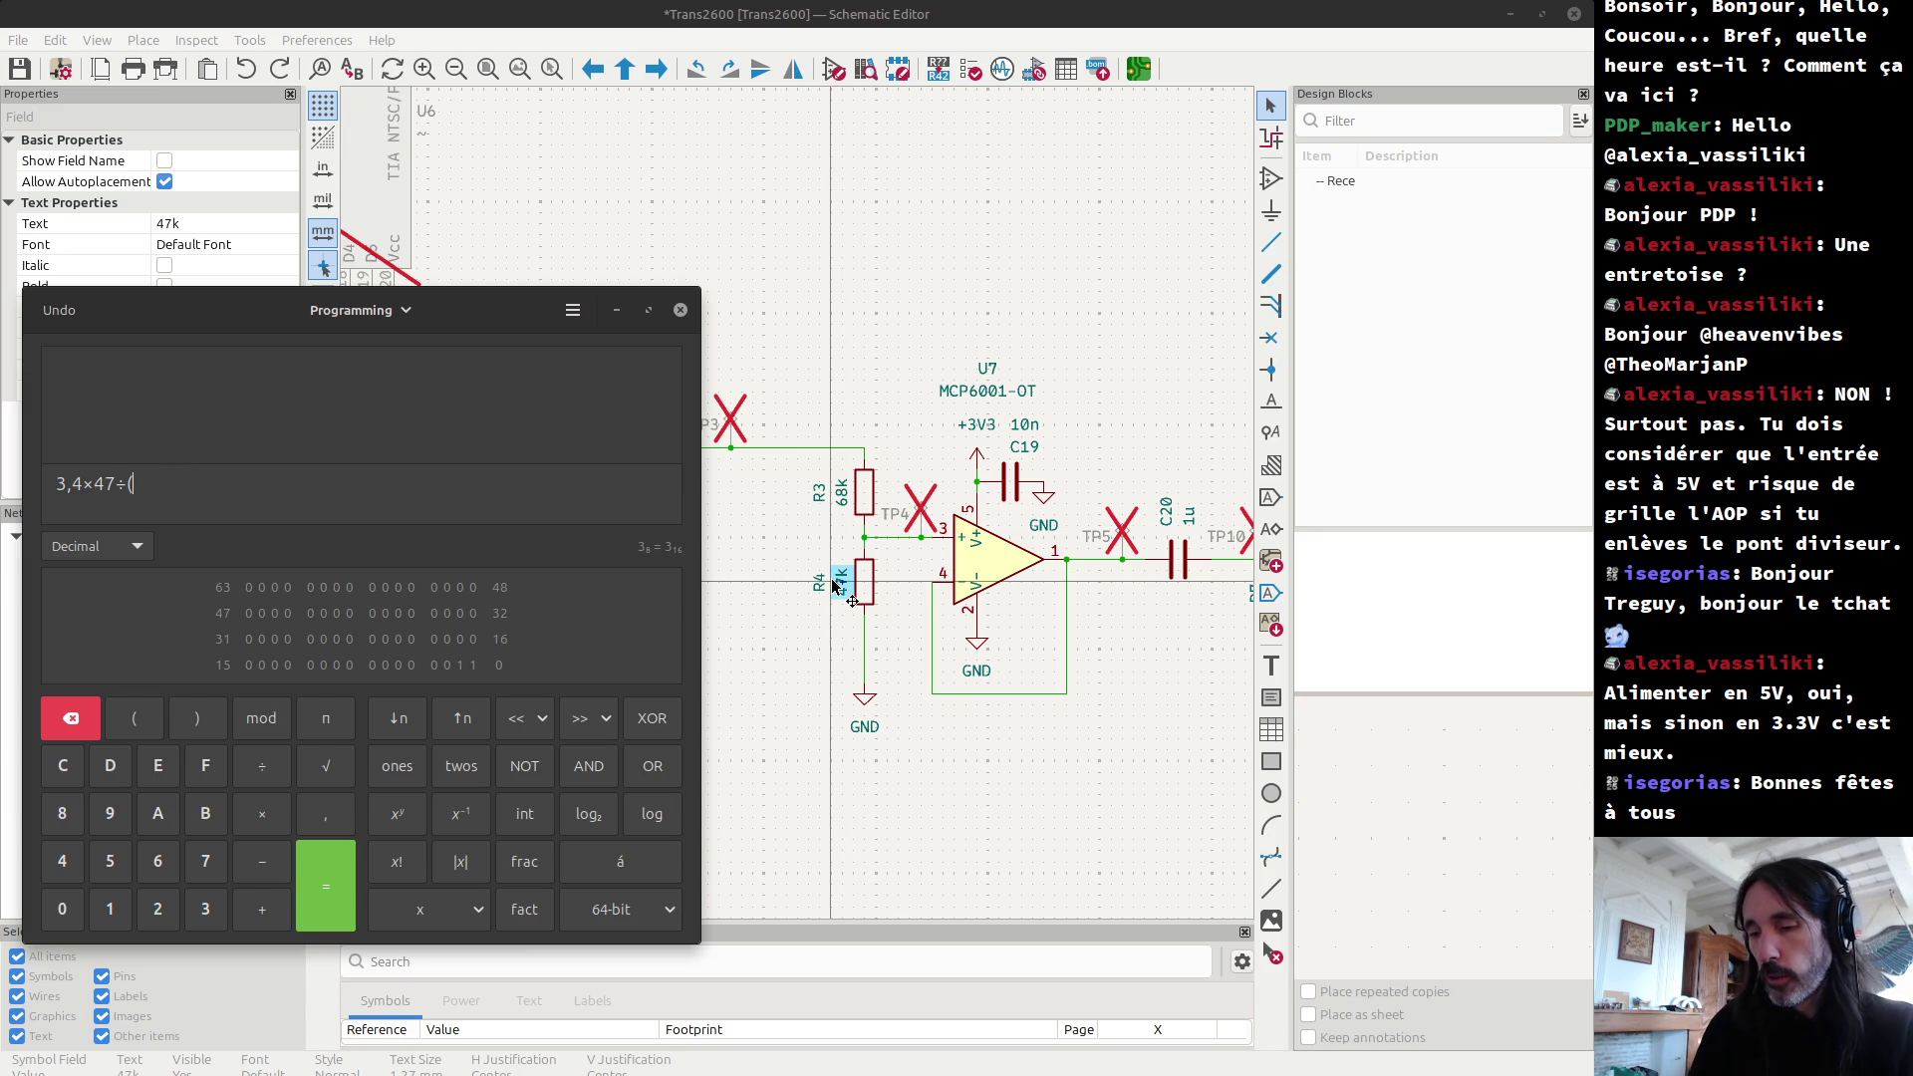
Step: Calculate 3,4×47÷(47+68) = 1,389565217 and select the result for the voltage calculator
{"action": "type", "text": "47+68"}
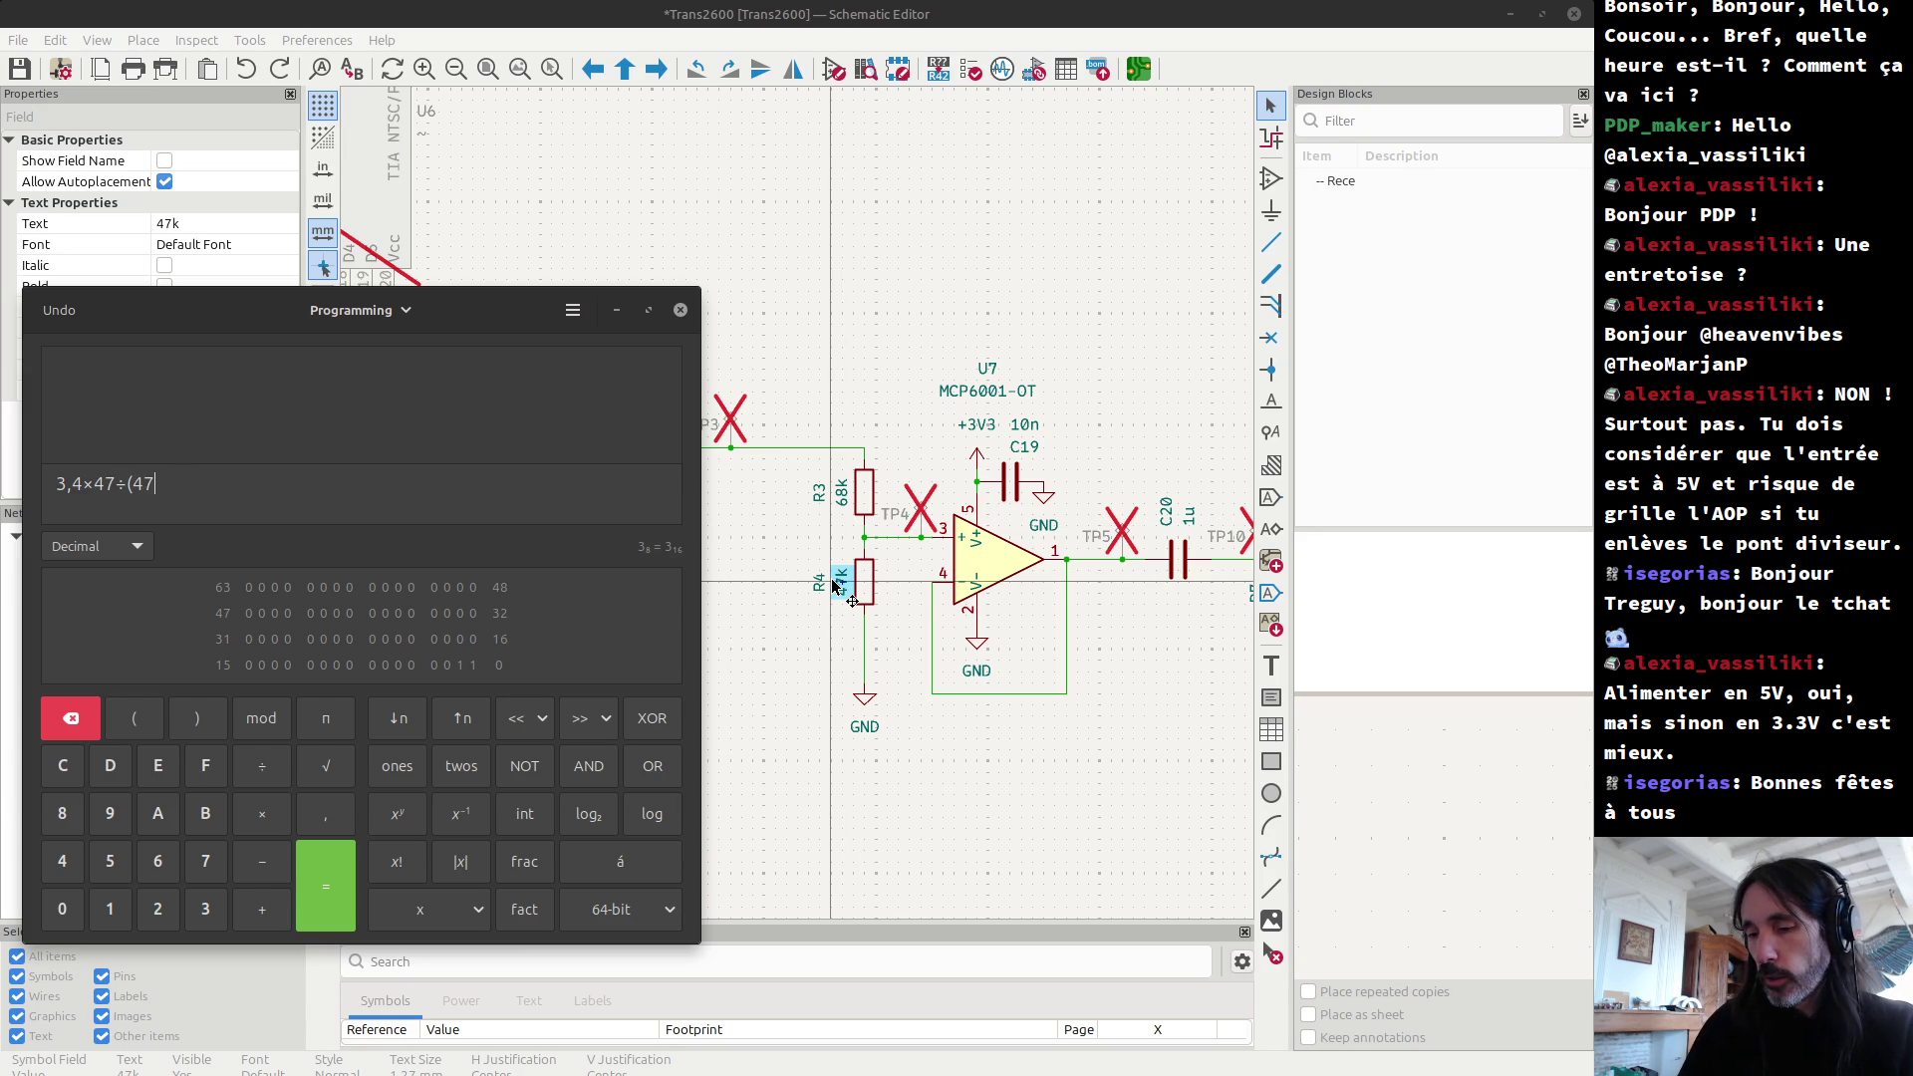
{"action": "type", "text": ")"}
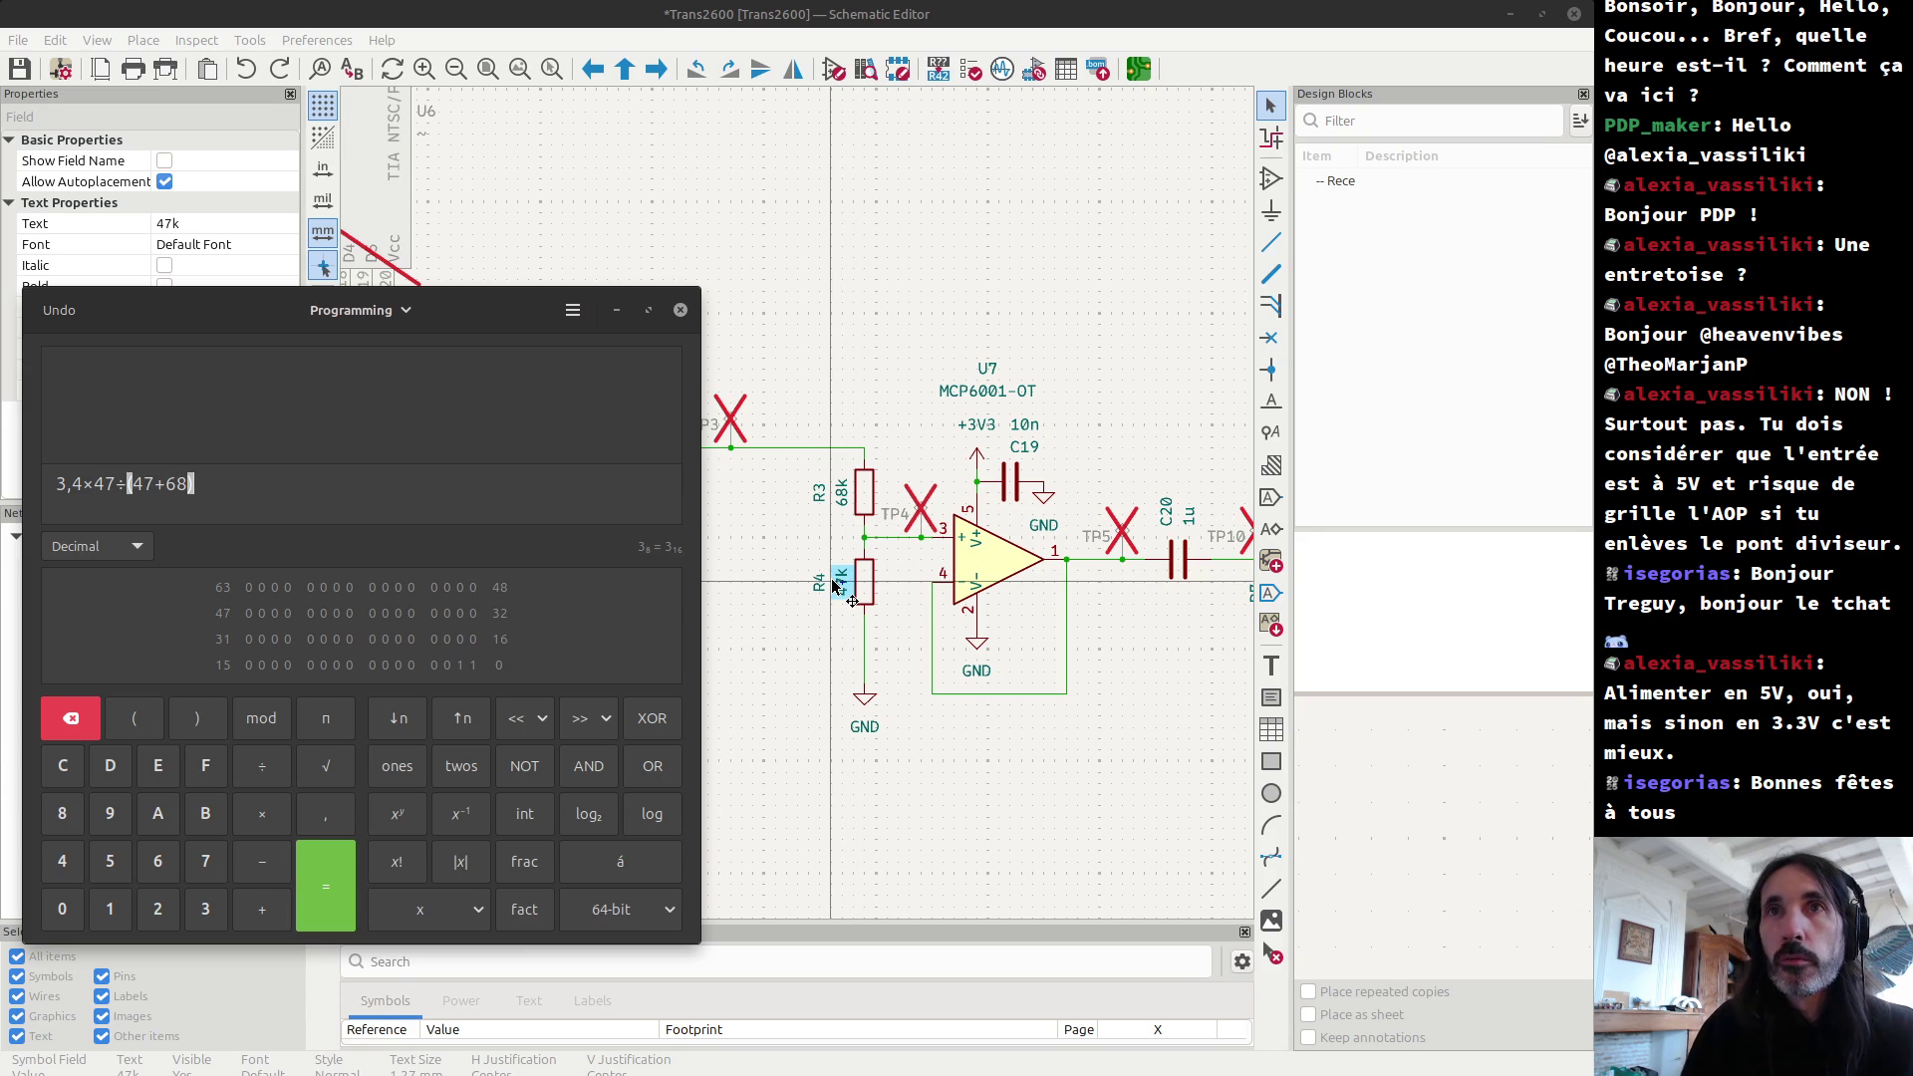
{"action": "key", "text": "Return"}
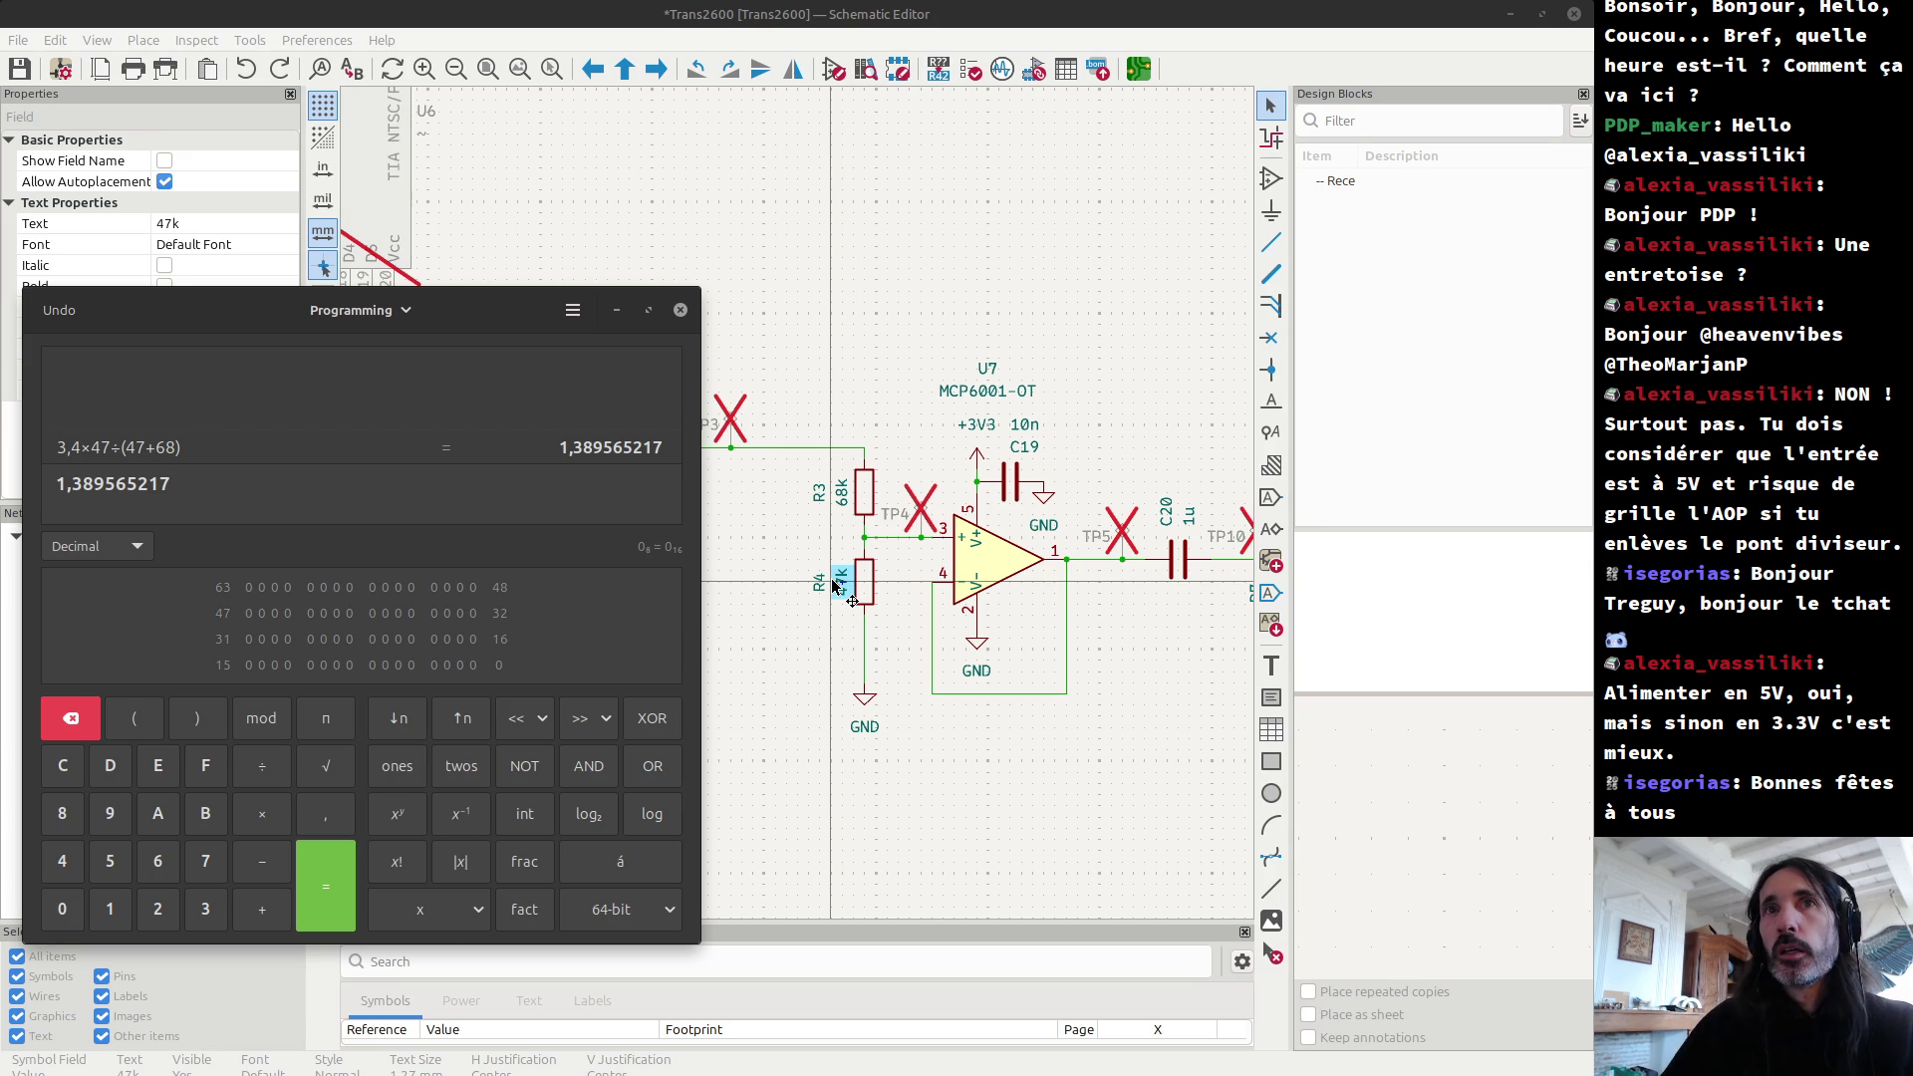
{"action": "triple_click", "coordinate": [257, 510]}
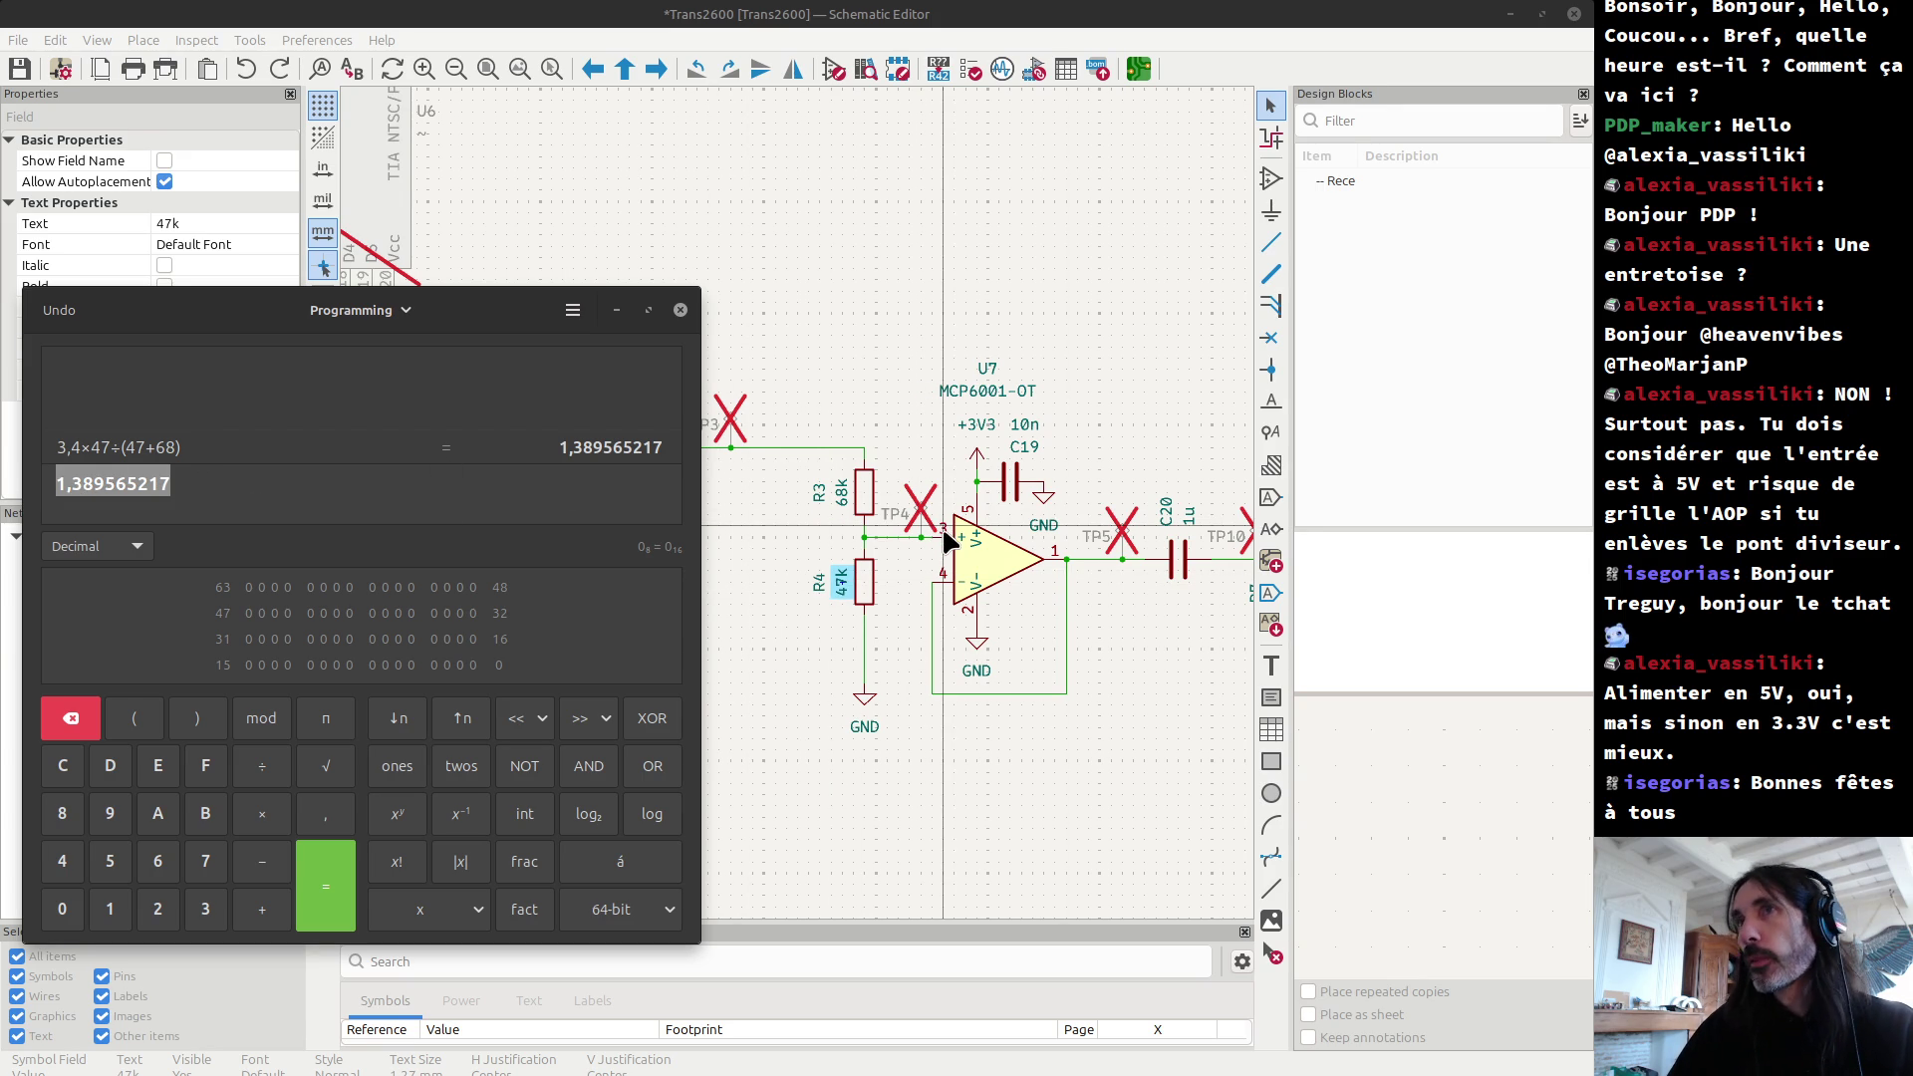
{"action": "left_click", "coordinate": [943, 535]}
{"action": "key", "text": "alt+Tab"}
{"action": "key", "text": "alt+Tab"}
{"action": "triple_click", "coordinate": [312, 598]}
Step: Enter 1.39 V peak-to-peak and calculate its RMS value of 0.49 V
{"action": "type", "text": "1.39"}
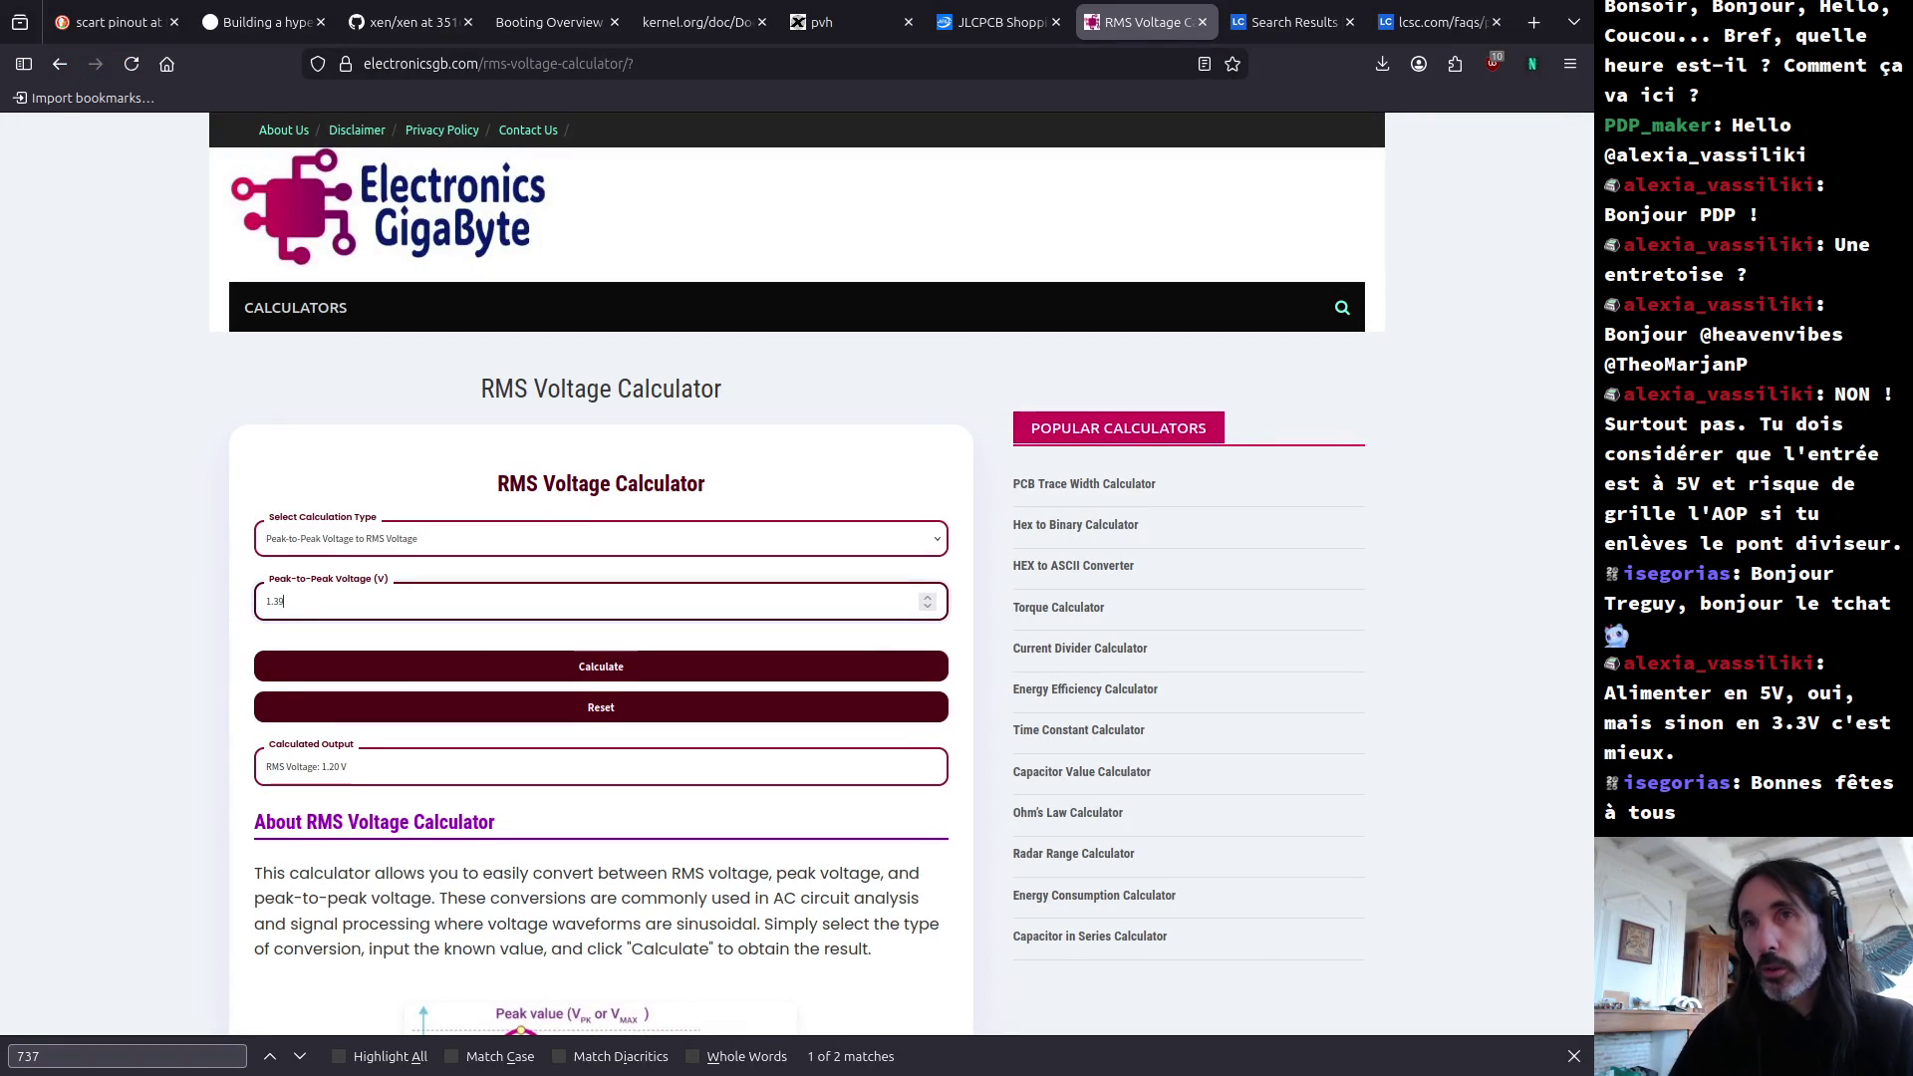
{"action": "left_click", "coordinate": [620, 666]}
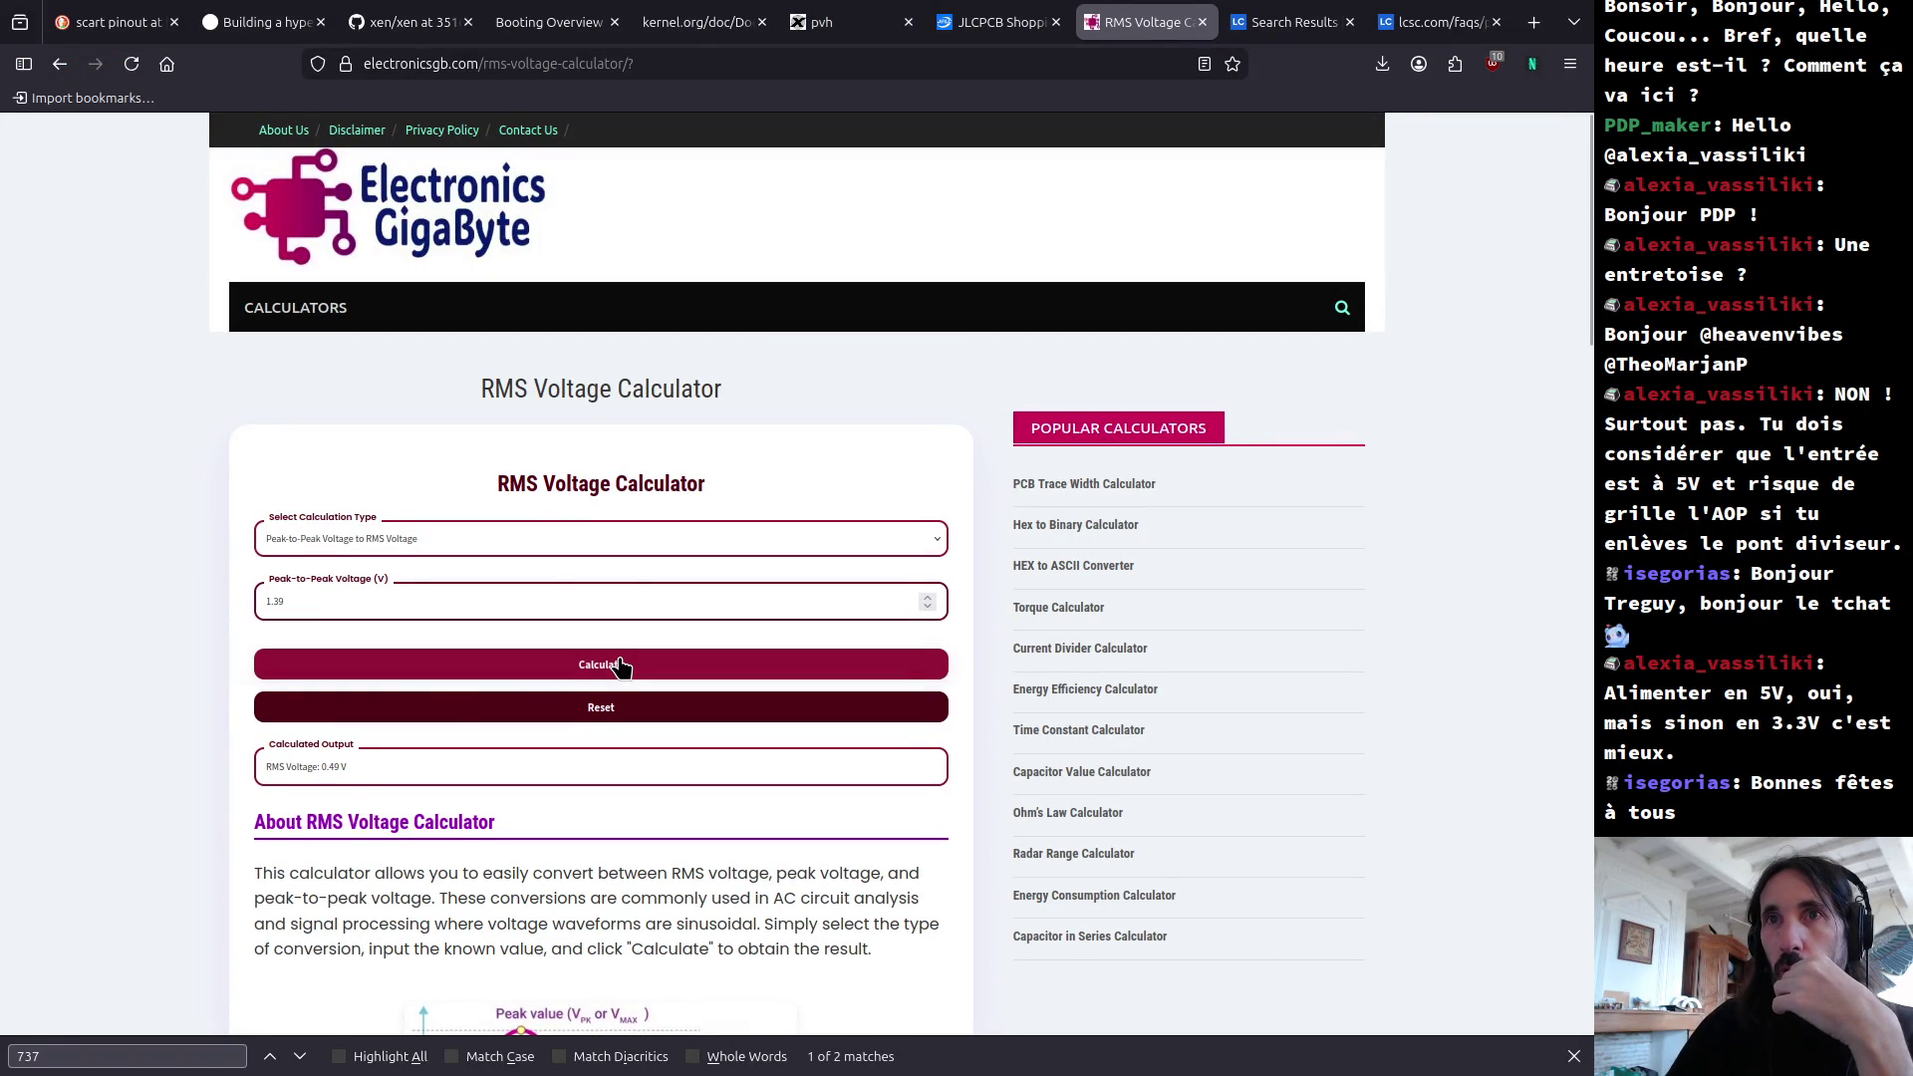
{"action": "left_click_drag", "start_coordinate": [369, 773], "coordinate": [312, 769]}
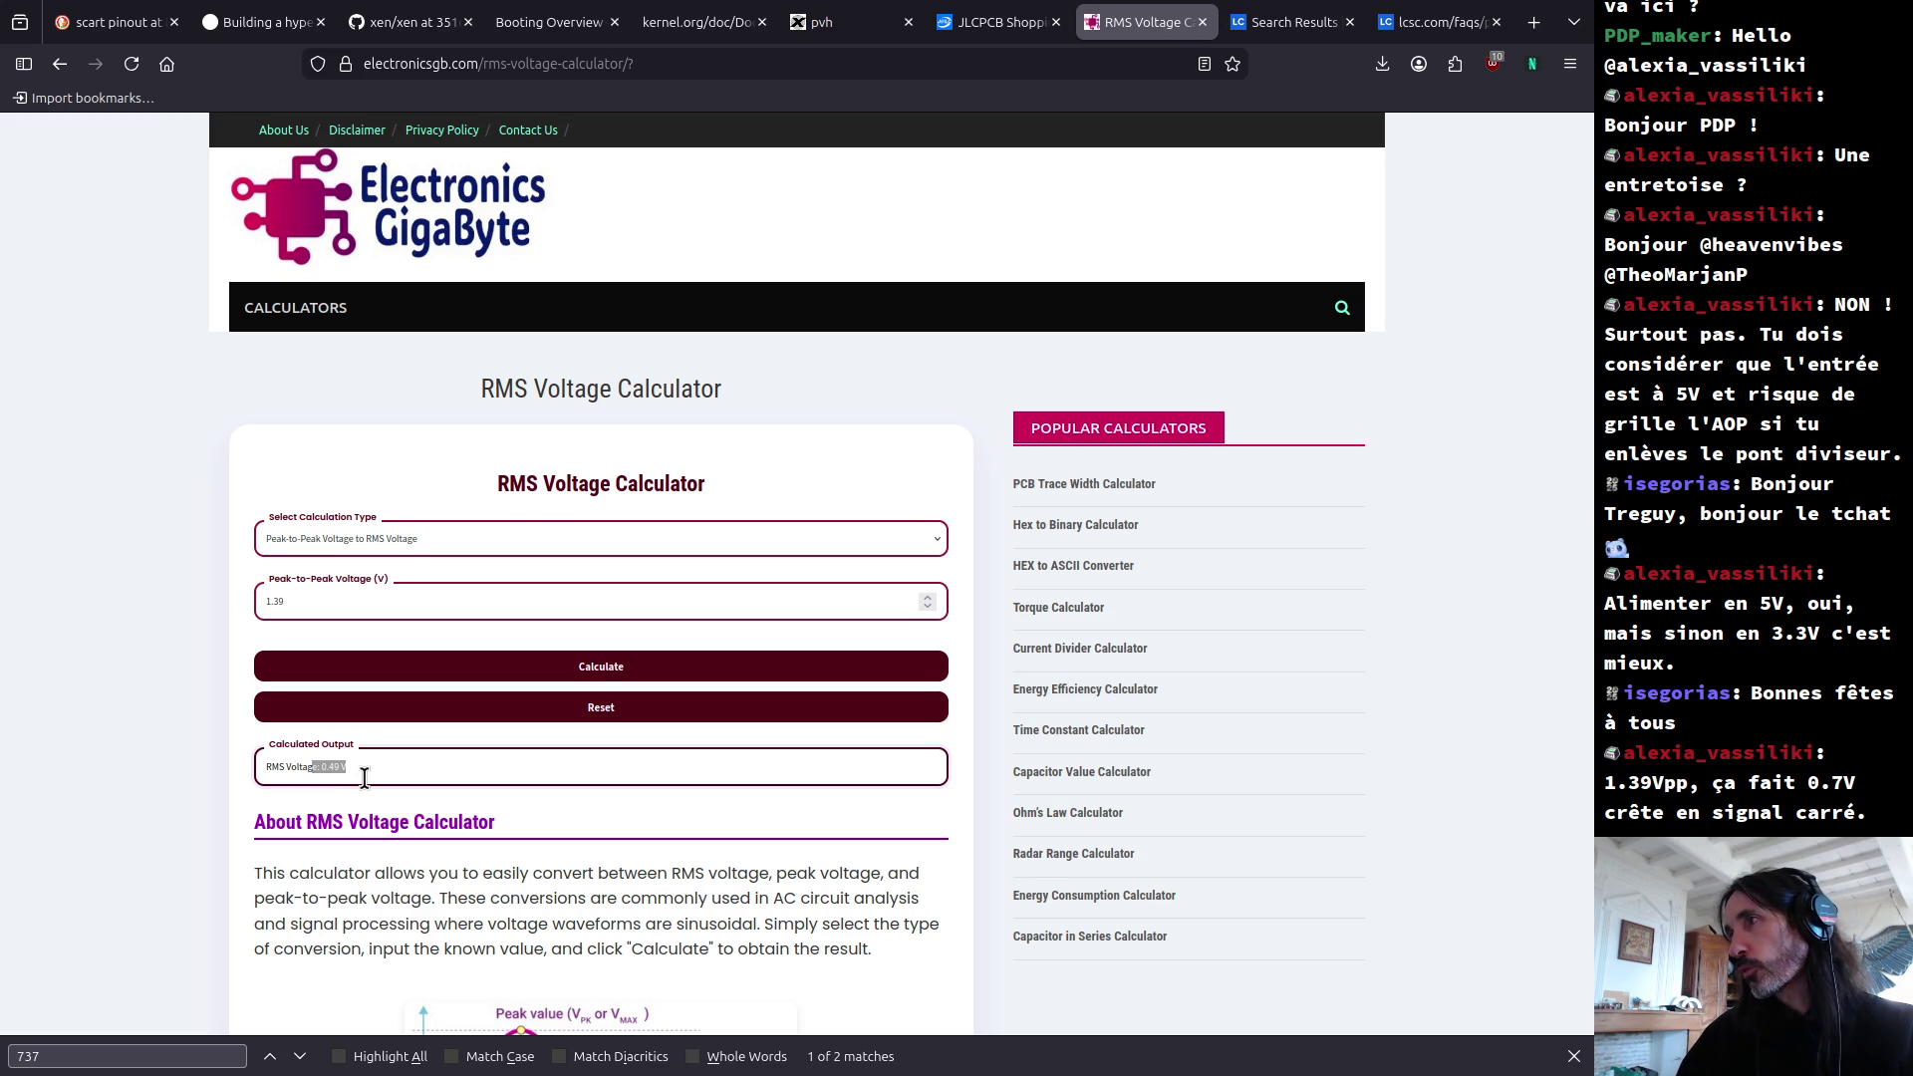
{"action": "left_click", "coordinate": [370, 771]}
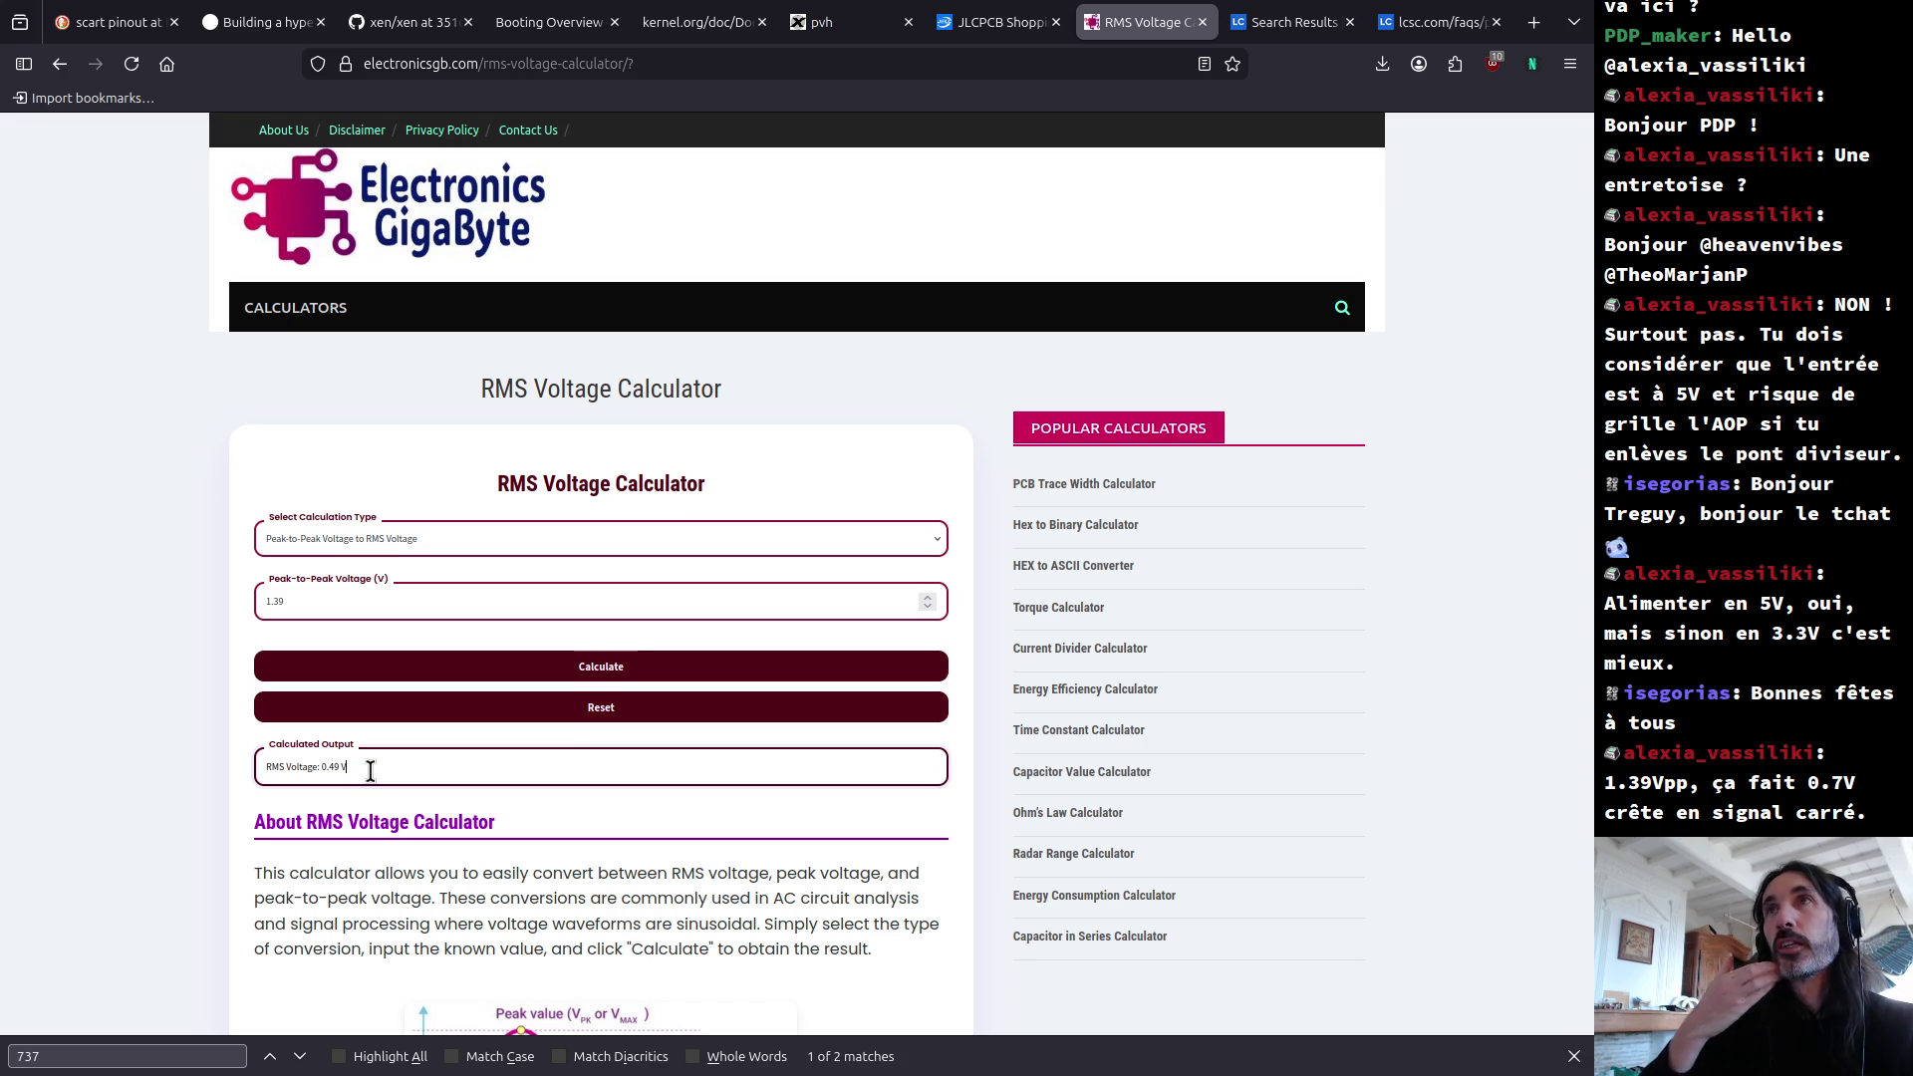
{"action": "key", "text": "alt+Tab"}
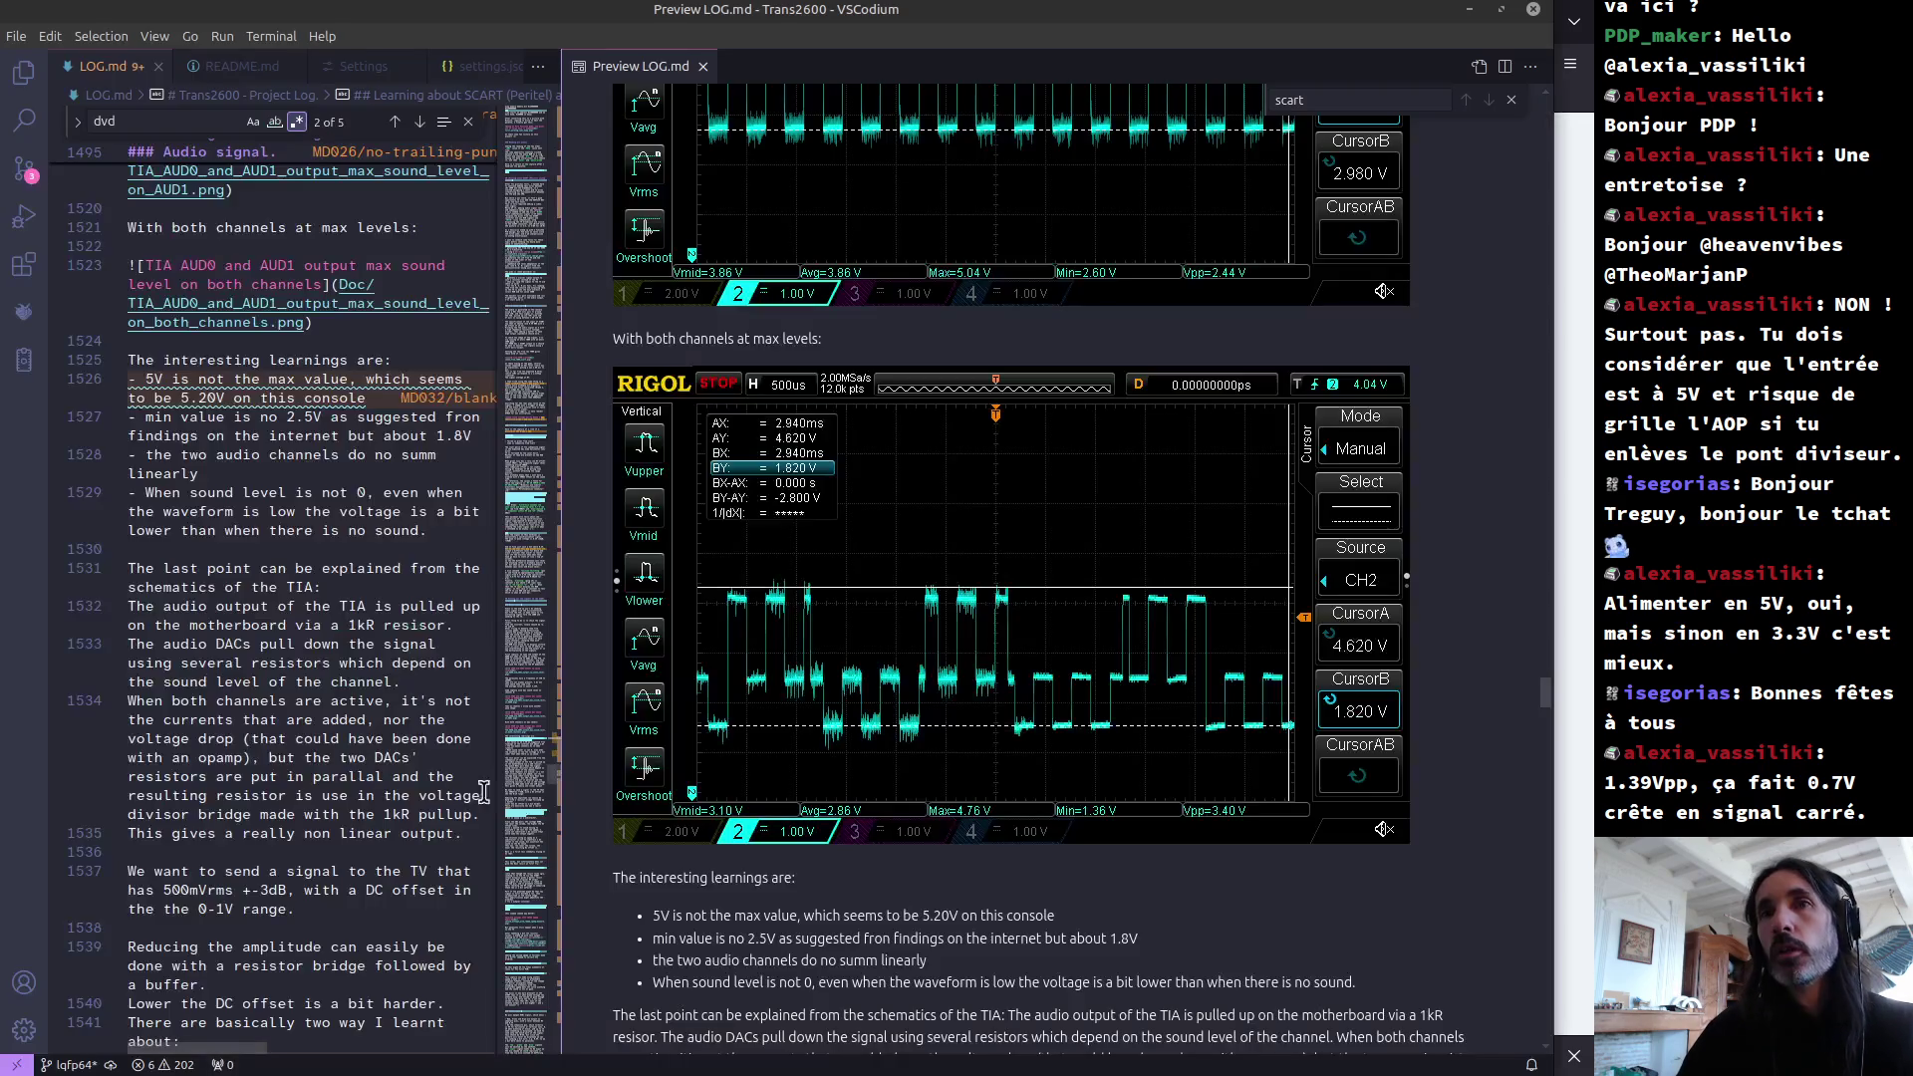
Step: Edit R3's value from 68k to 47k so it matches R4
{"action": "key", "text": "alt+Tab"}
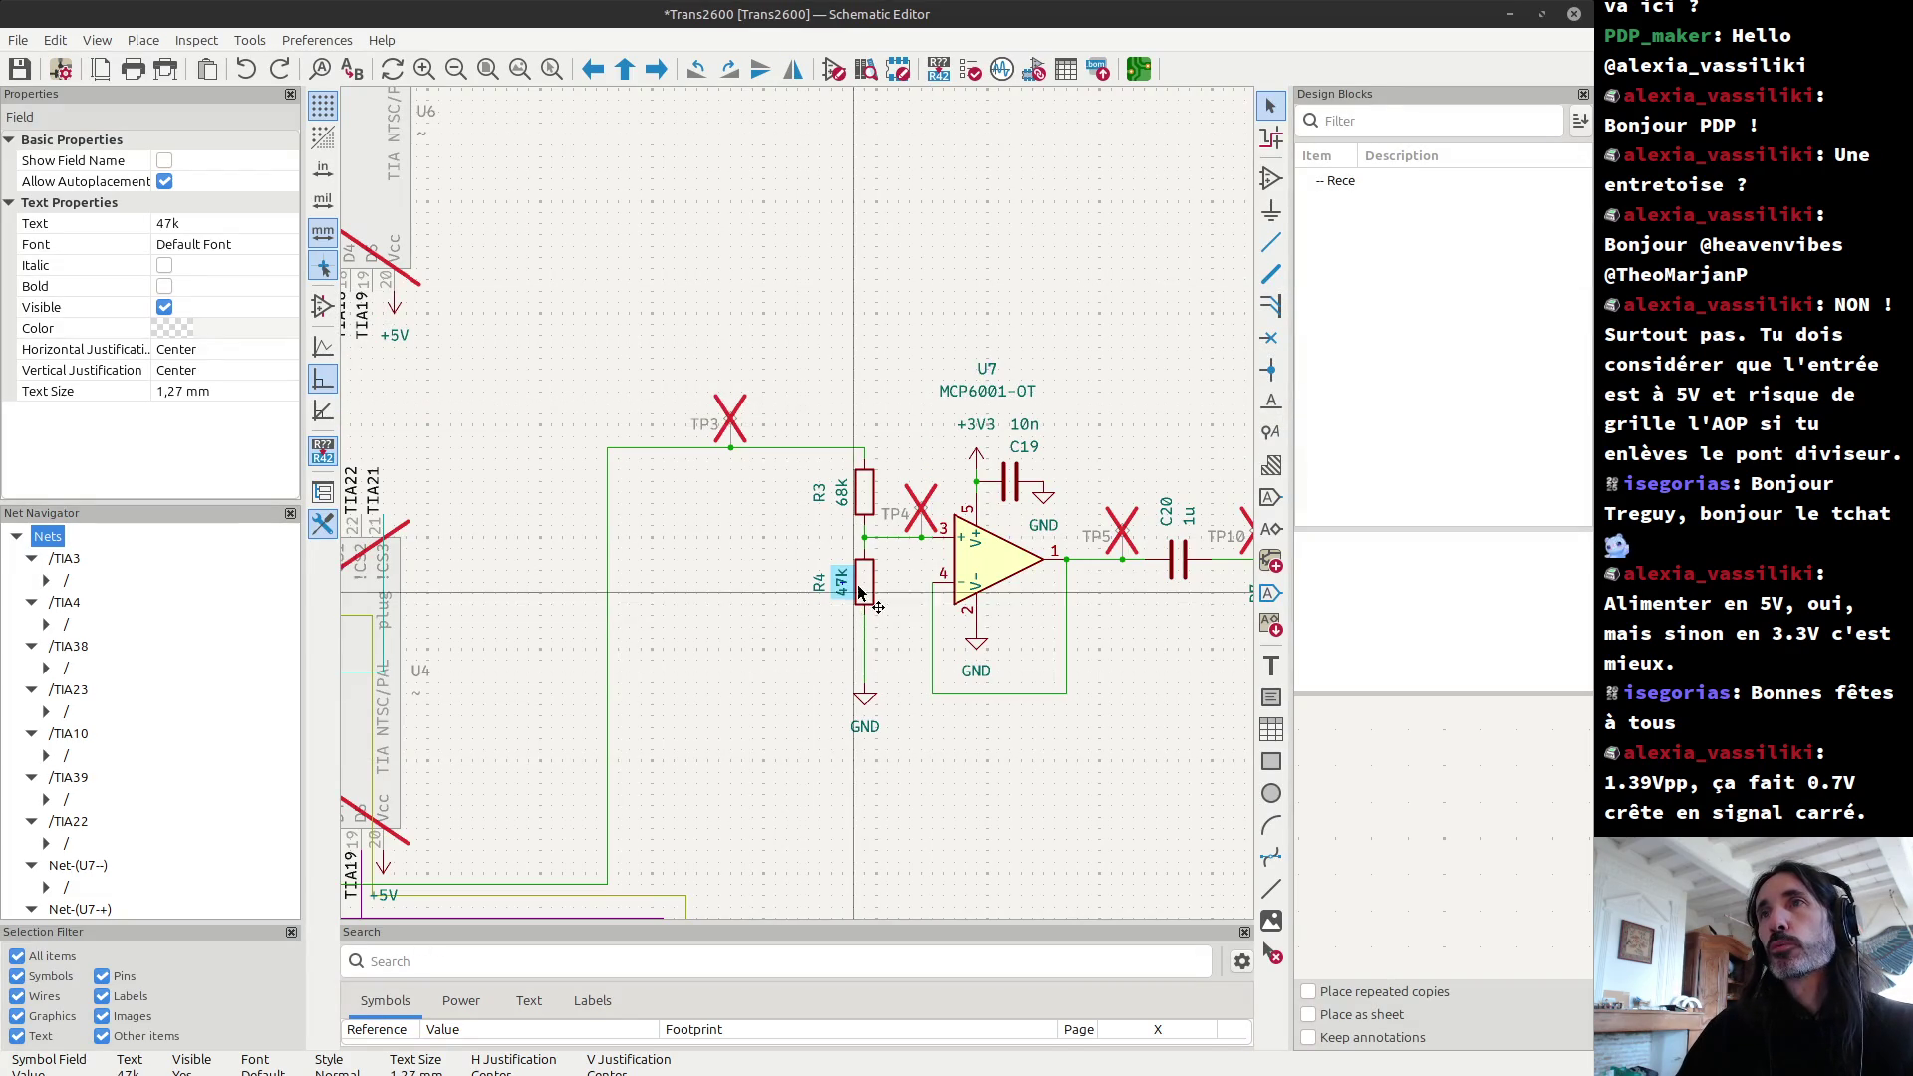
{"action": "scroll", "coordinate": [877, 617], "scroll_direction": "up", "scroll_amount": 3}
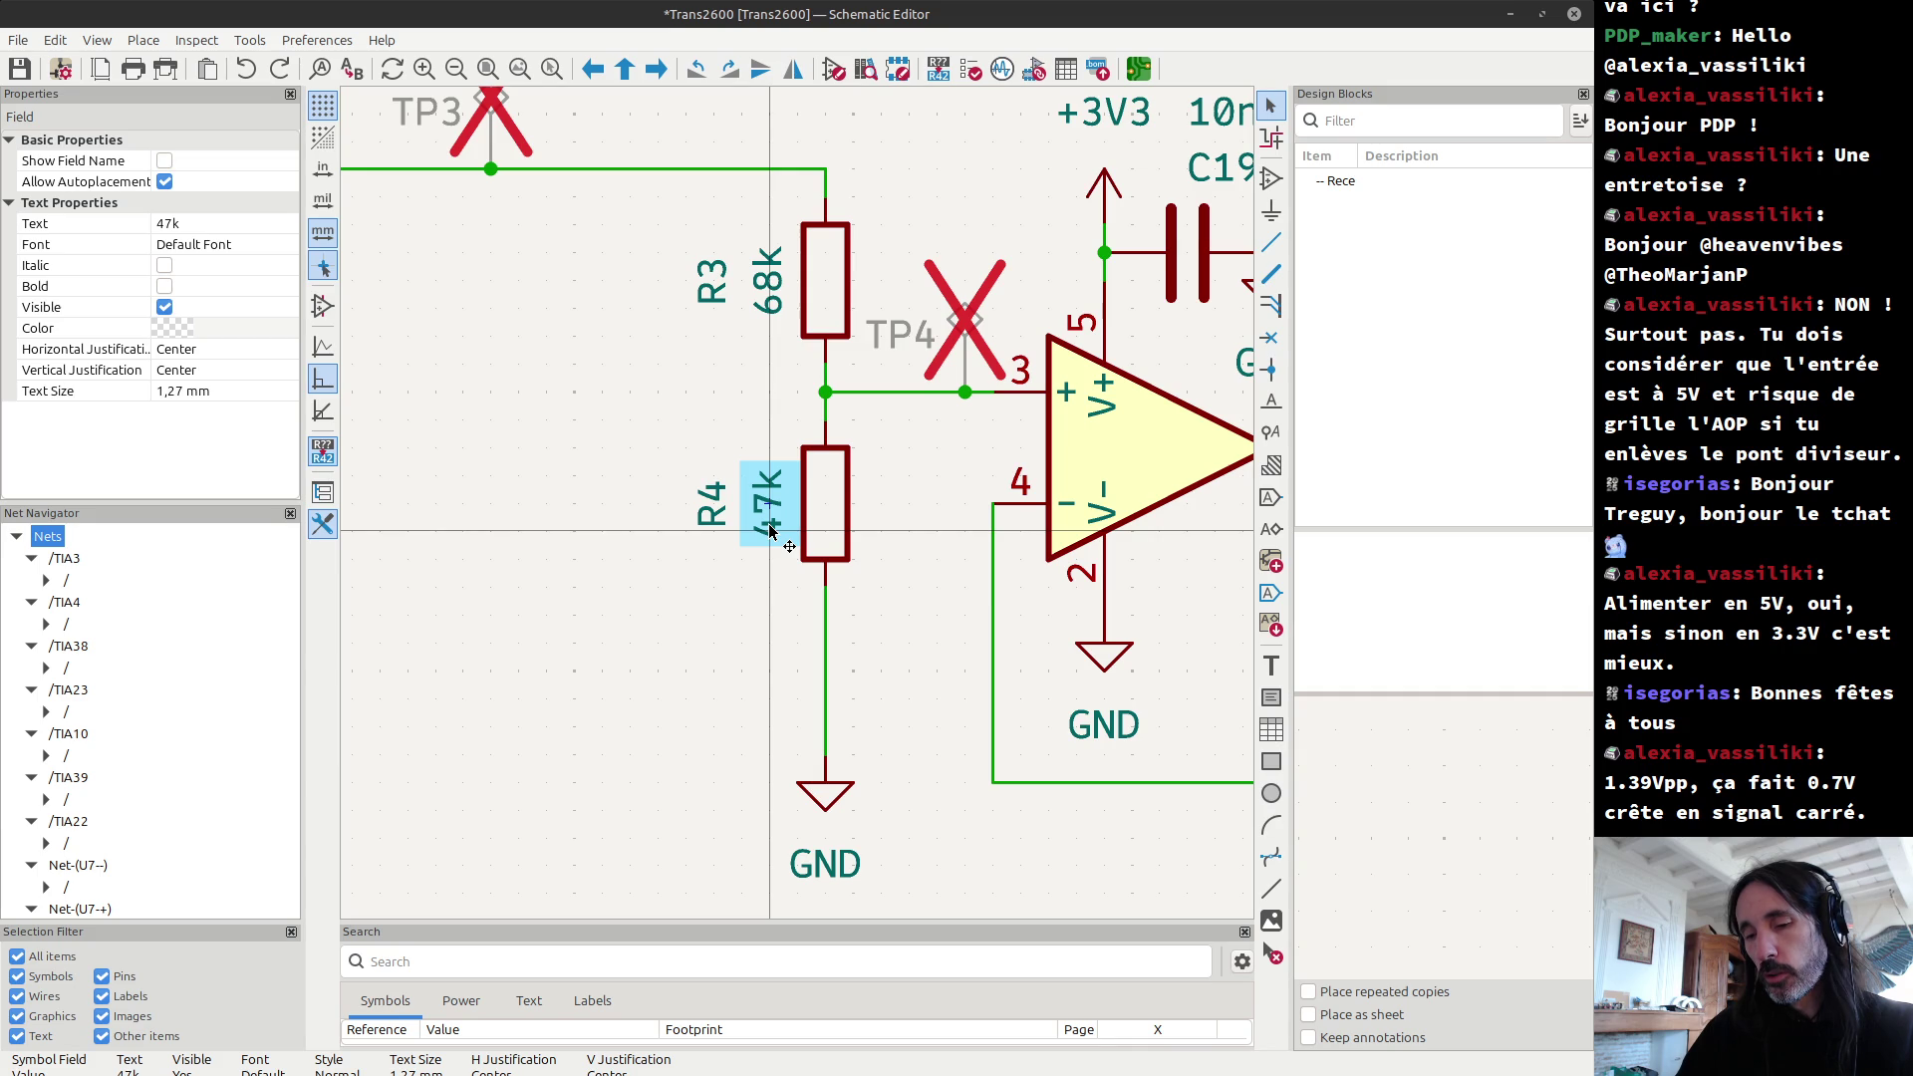
{"action": "left_click", "coordinate": [768, 315]}
{"action": "double_click", "coordinate": [767, 315]}
{"action": "key", "text": "Home"}
{"action": "key", "text": "shift+Right"}
{"action": "key", "text": "shift+Right"}
{"action": "type", "text": "47"}
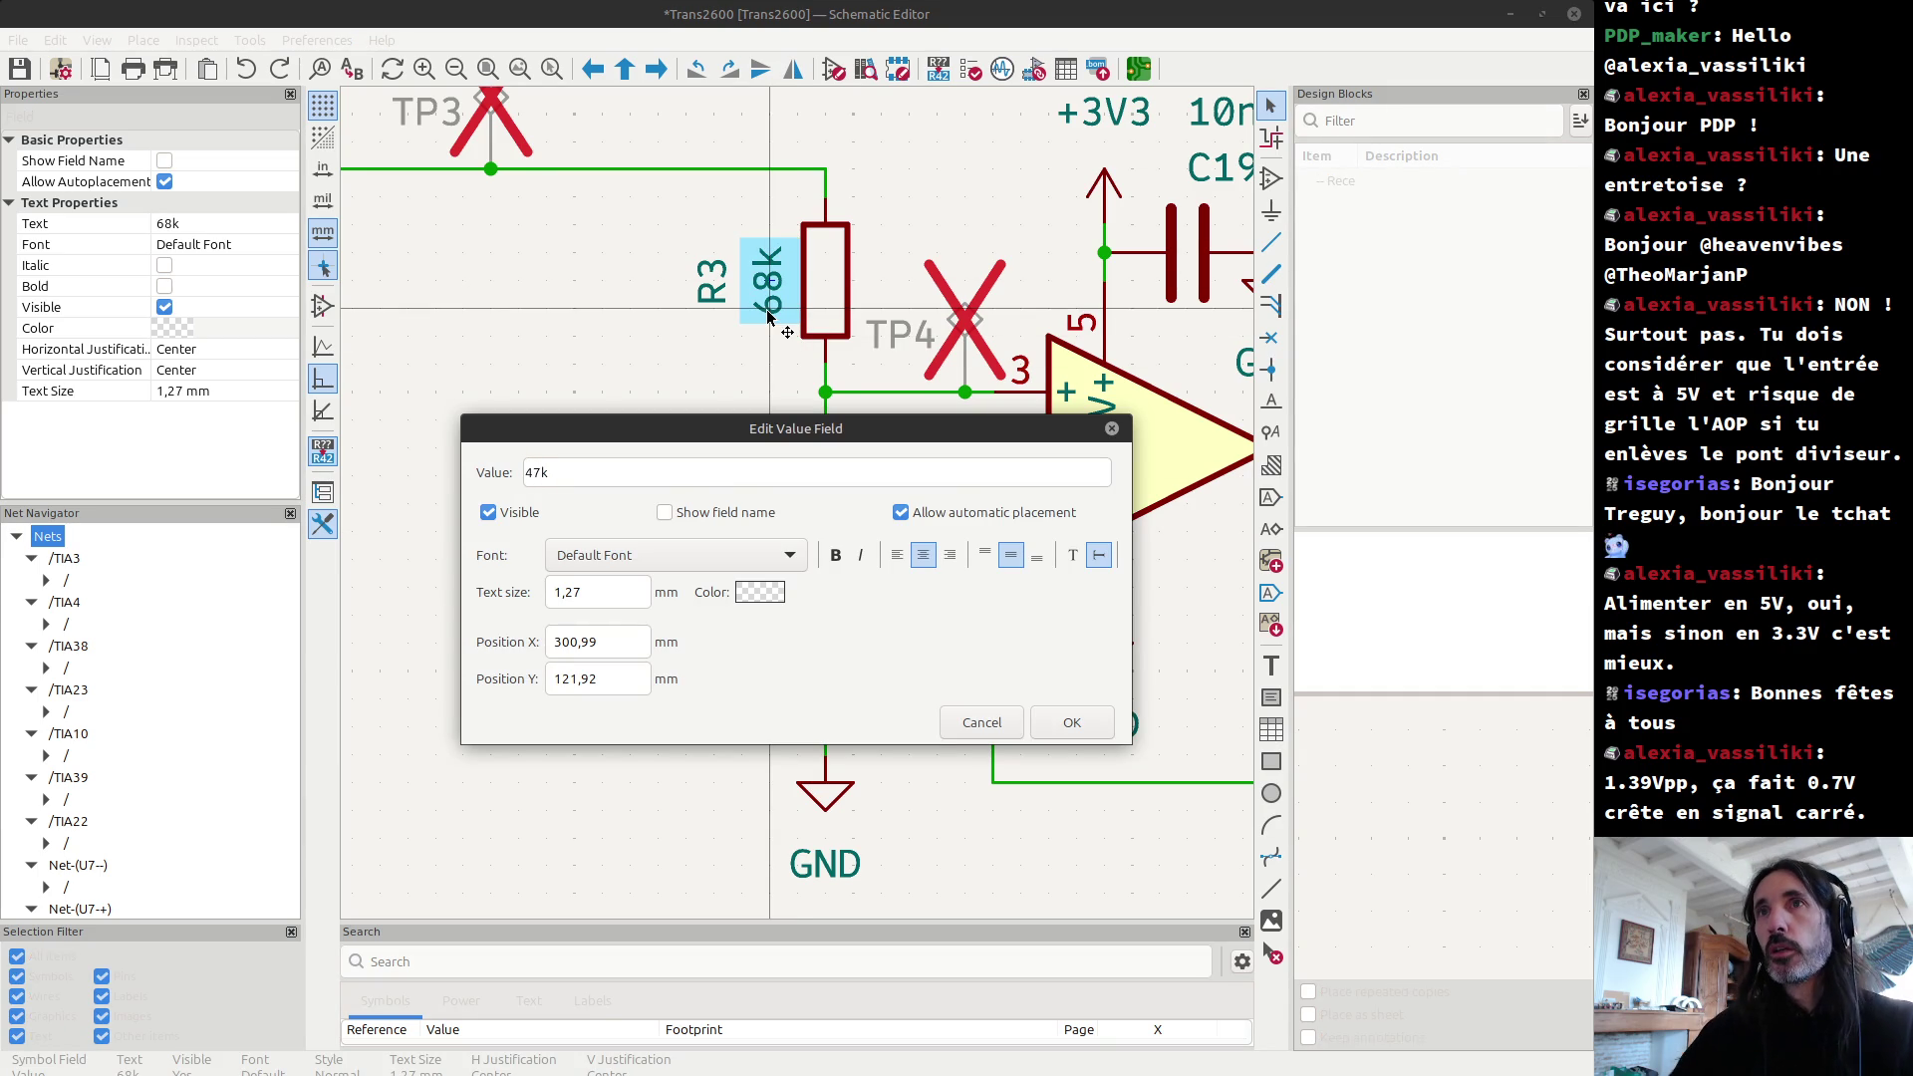
{"action": "left_click", "coordinate": [1073, 722]}
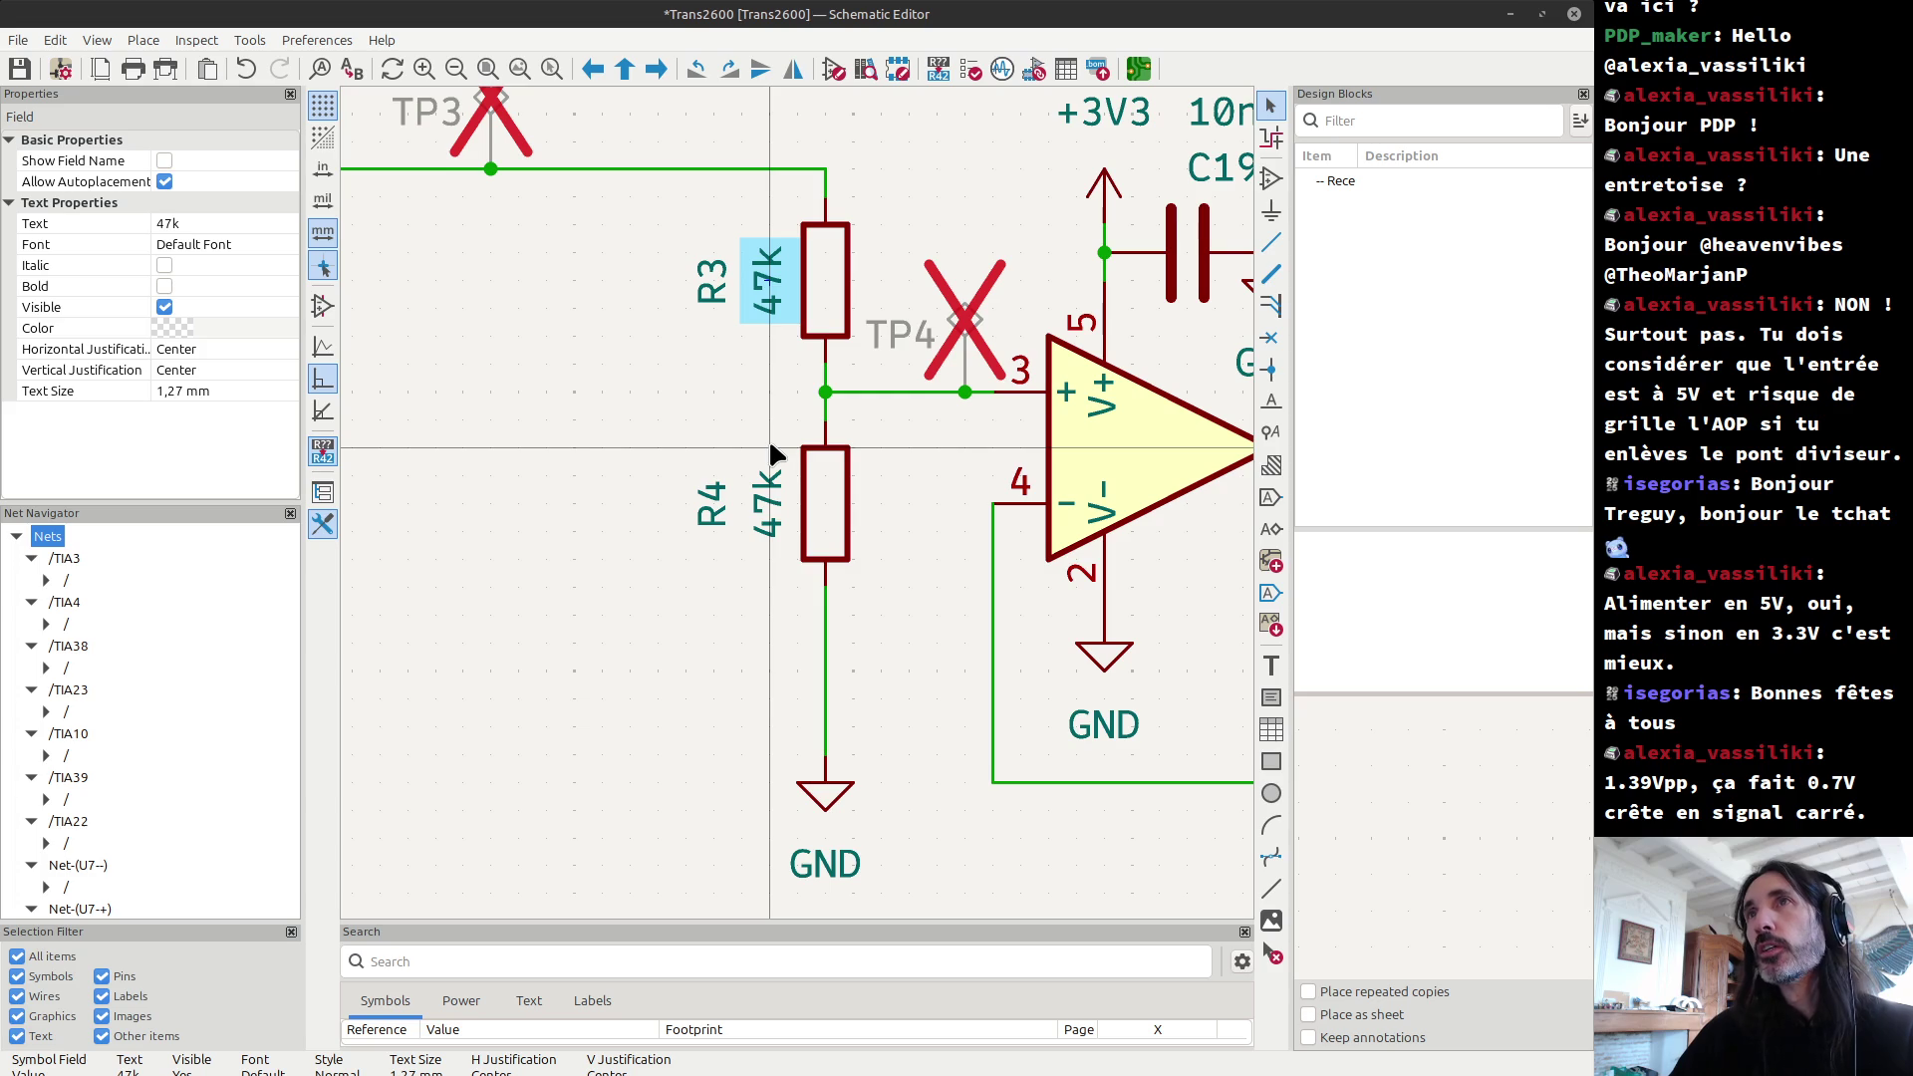
{"action": "key", "text": "alt+Tab"}
{"action": "key", "text": "alt+Tab"}
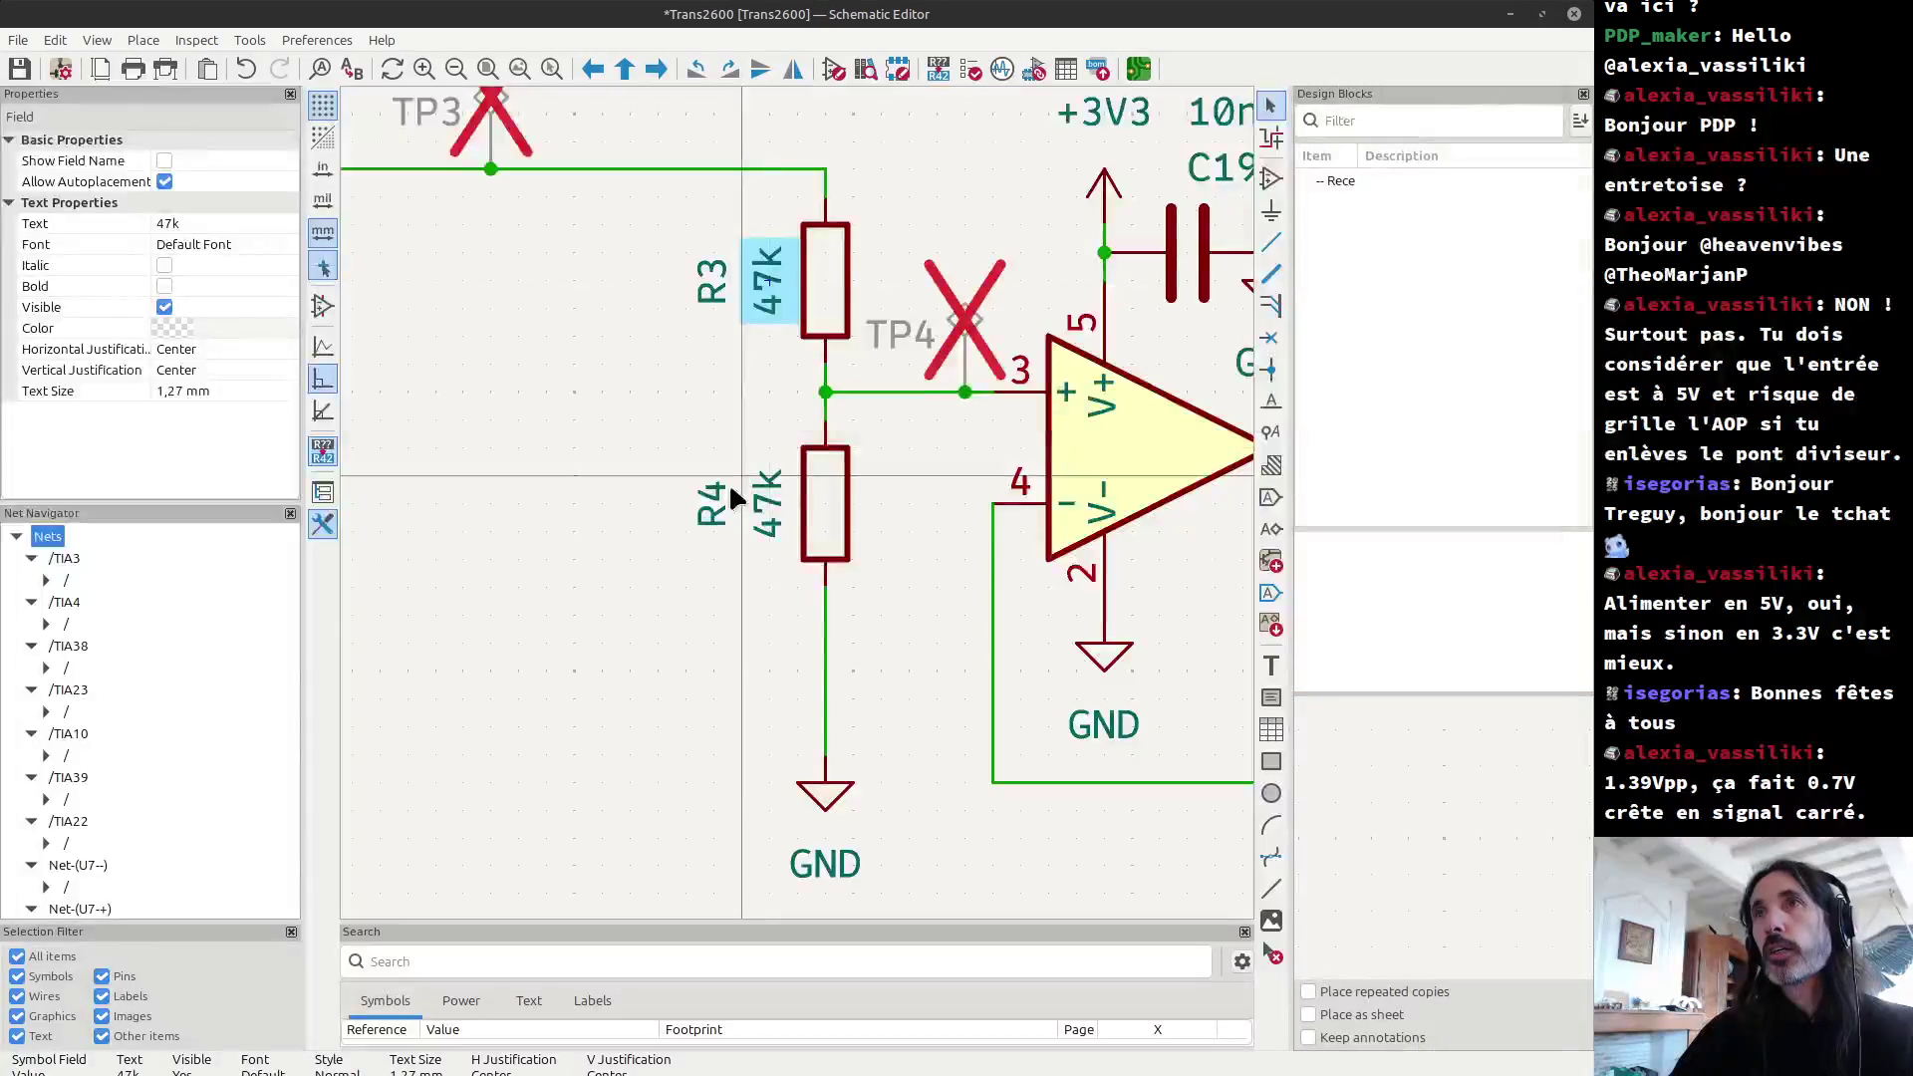
{"action": "key", "text": "alt+Tab"}
Step: Edit and submit the peak-to-peak voltage field on the RMS calculator page
{"action": "mouse_move", "coordinate": [661, 377]}
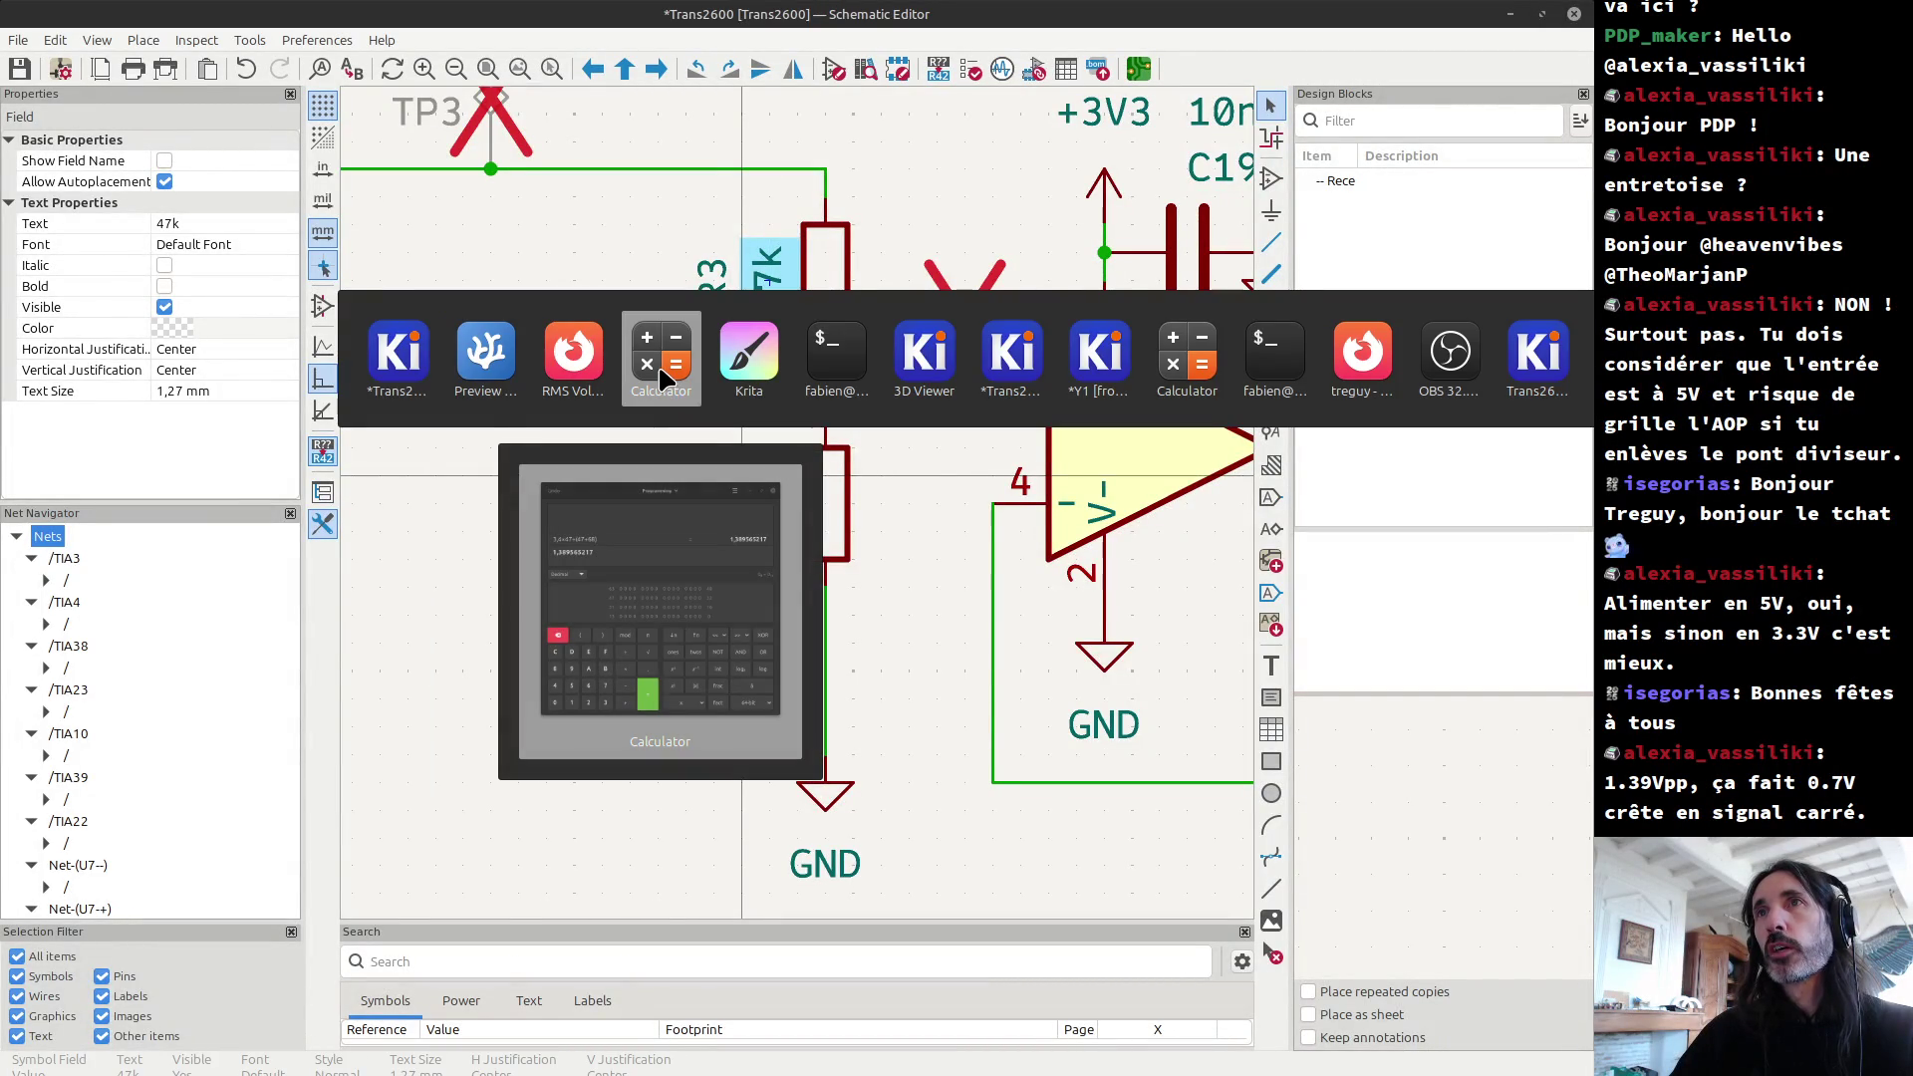
{"action": "left_click", "coordinate": [582, 363]}
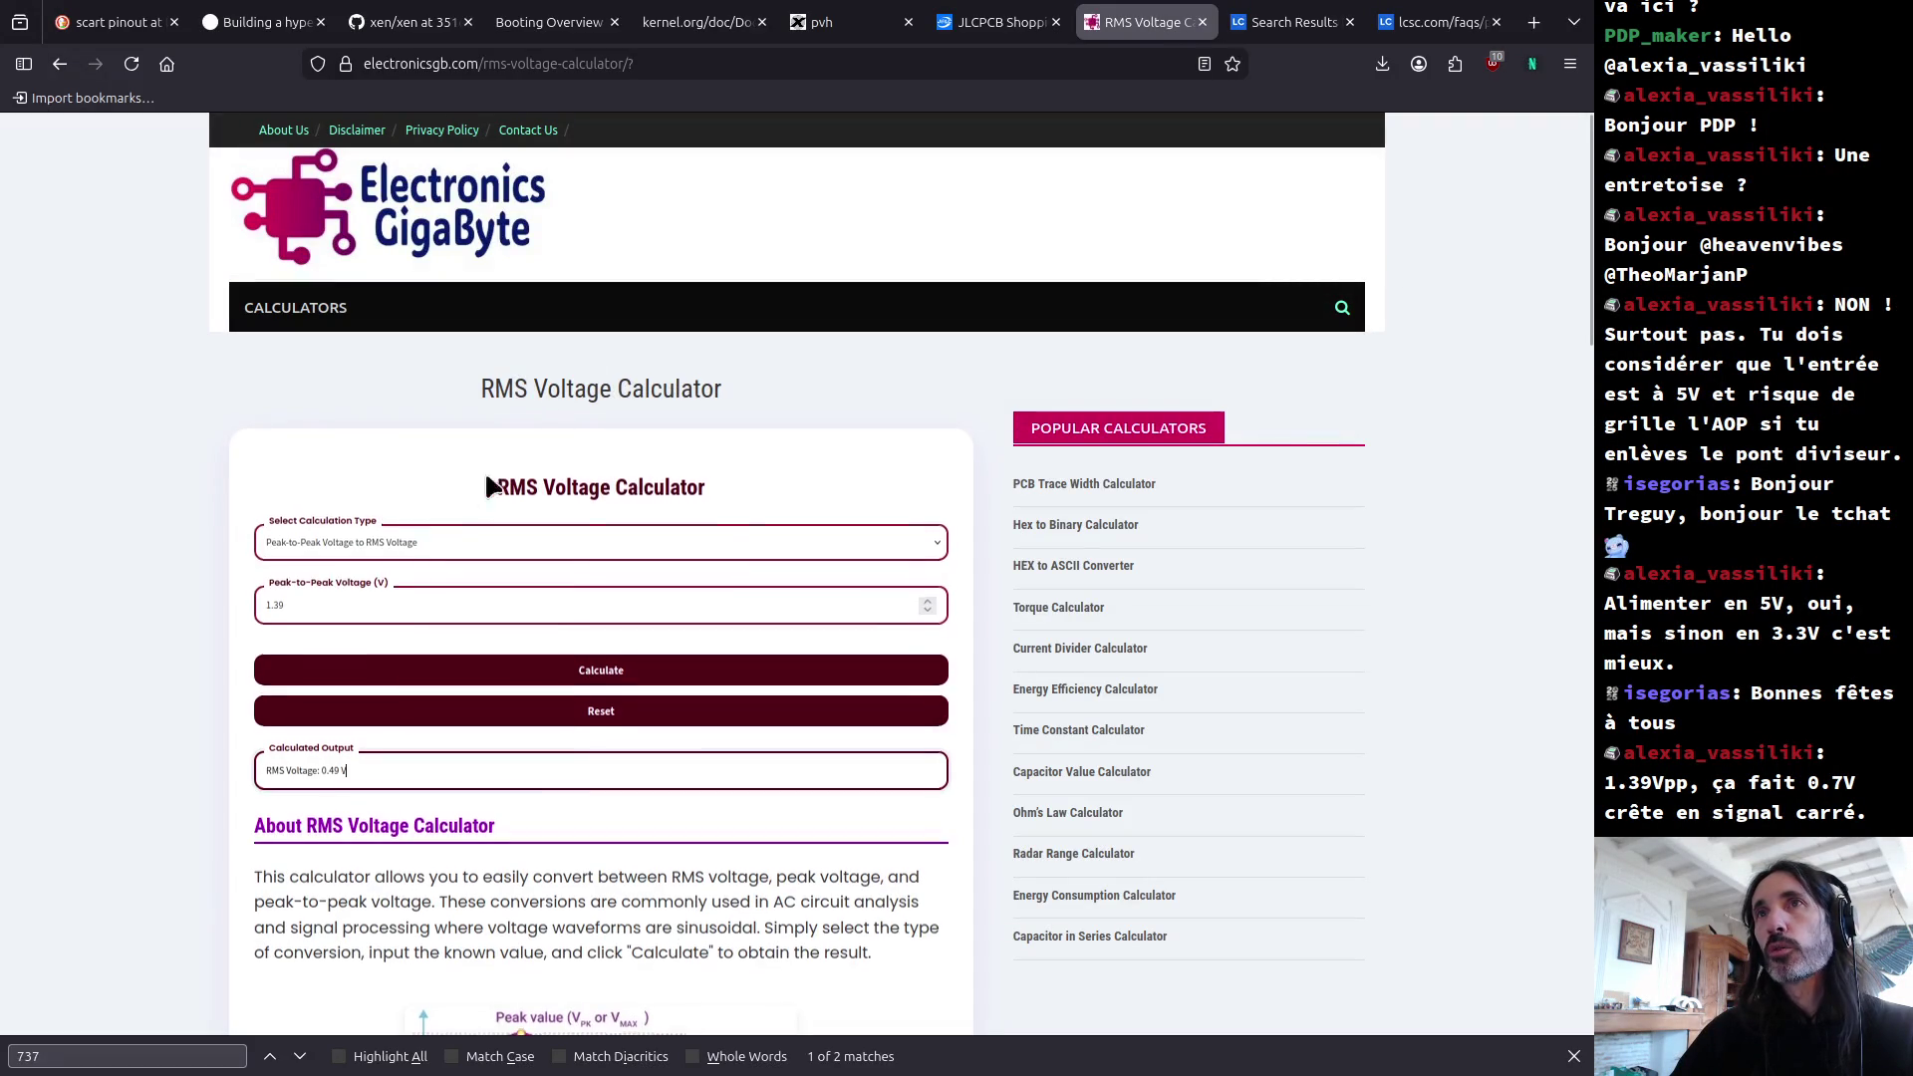
{"action": "left_click", "coordinate": [331, 603]}
{"action": "key", "text": "BackSpace"}
{"action": "key", "text": "BackSpace"}
{"action": "type", "text": "7"}
{"action": "key", "text": "Return"}
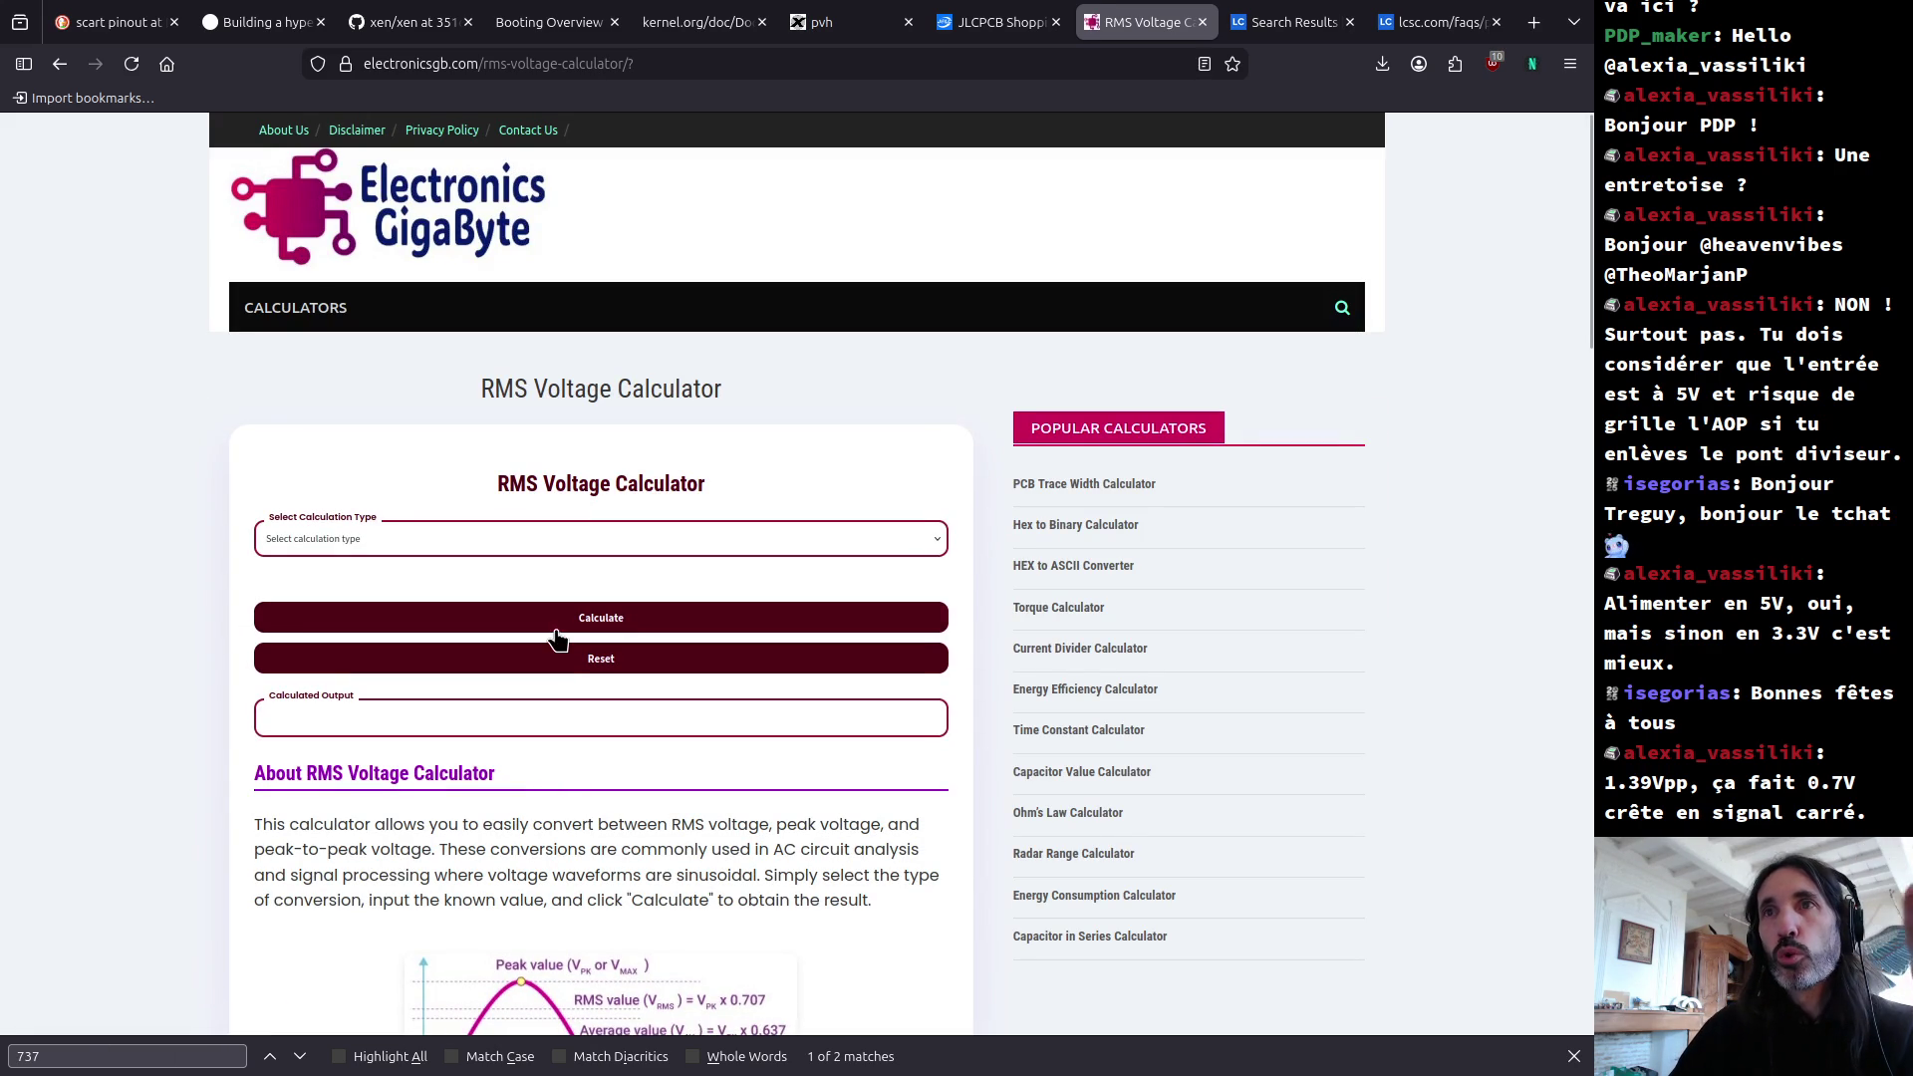
Step: Convert 1.7 V peak-to-peak to RMS in Peak-to-Peak to RMS mode, reading 0.60 V
{"action": "left_click", "coordinate": [333, 538]}
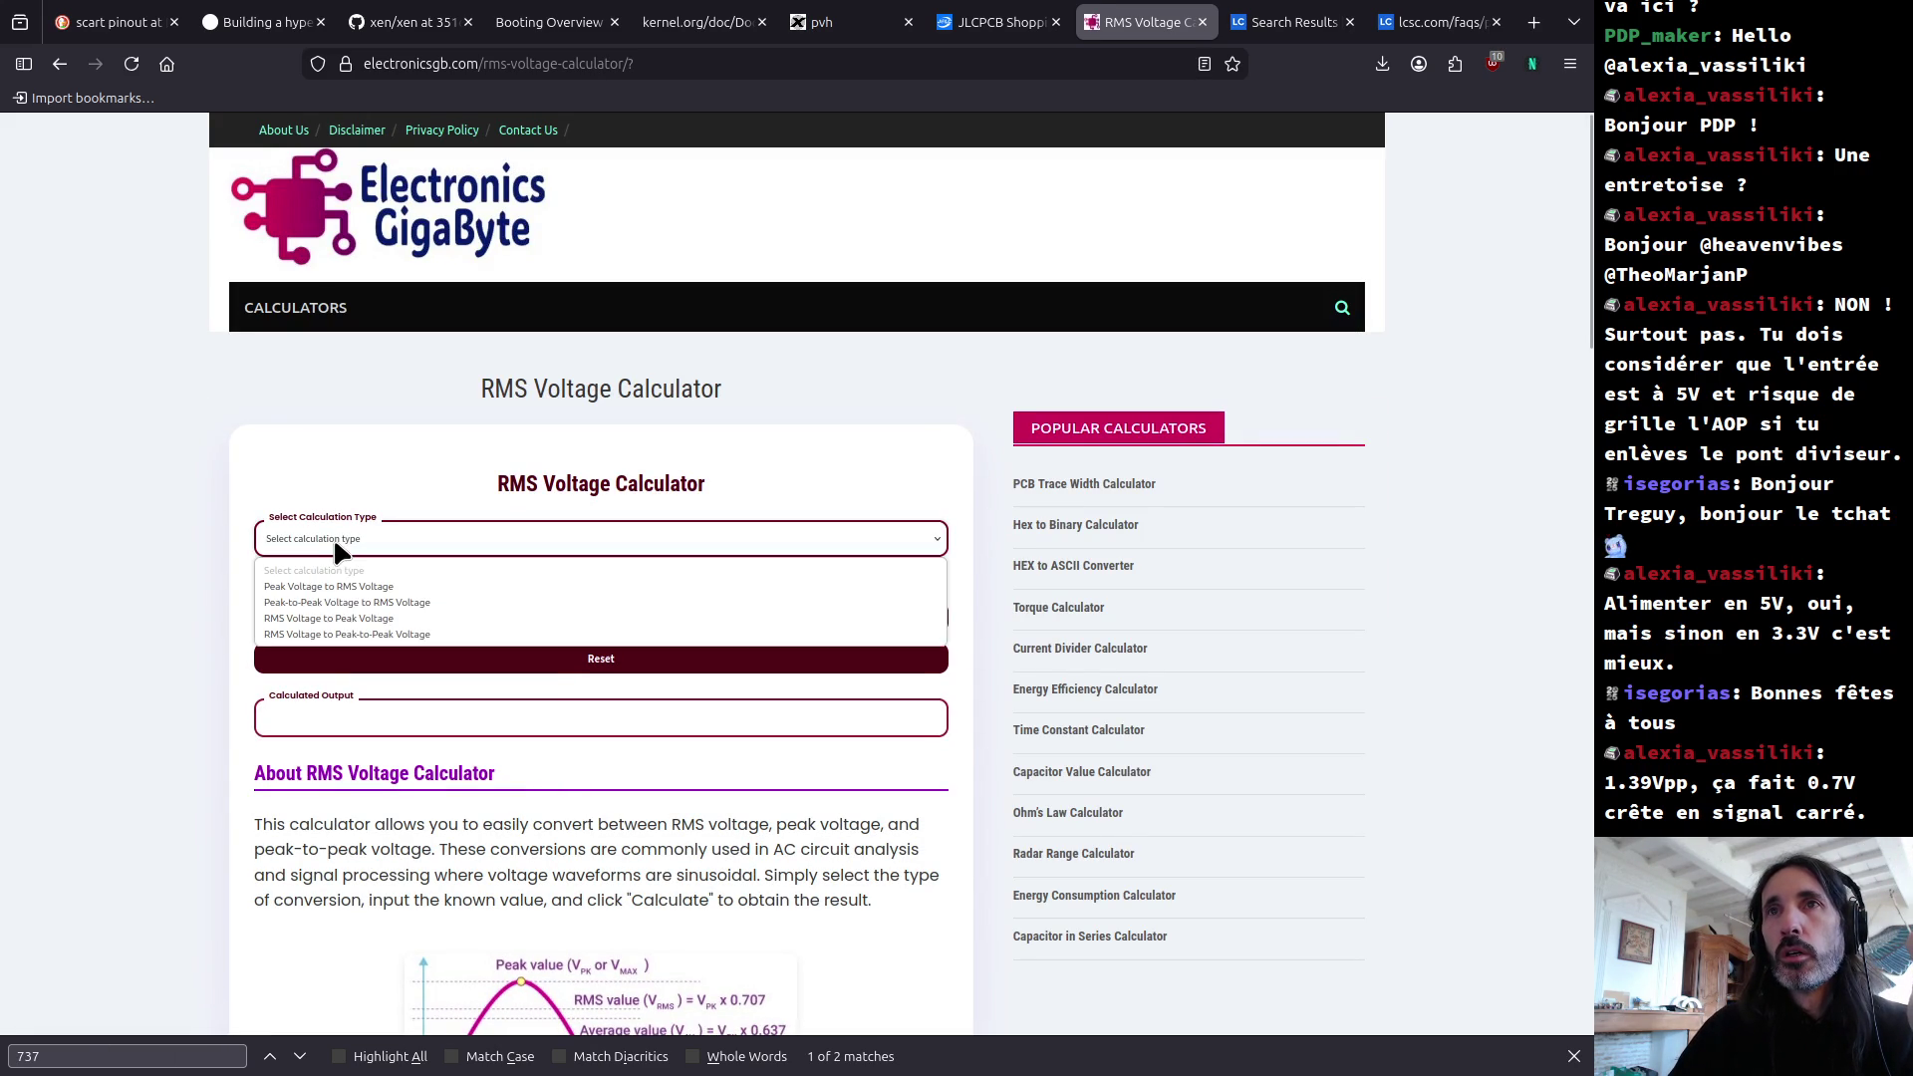
{"action": "left_click", "coordinate": [344, 602]}
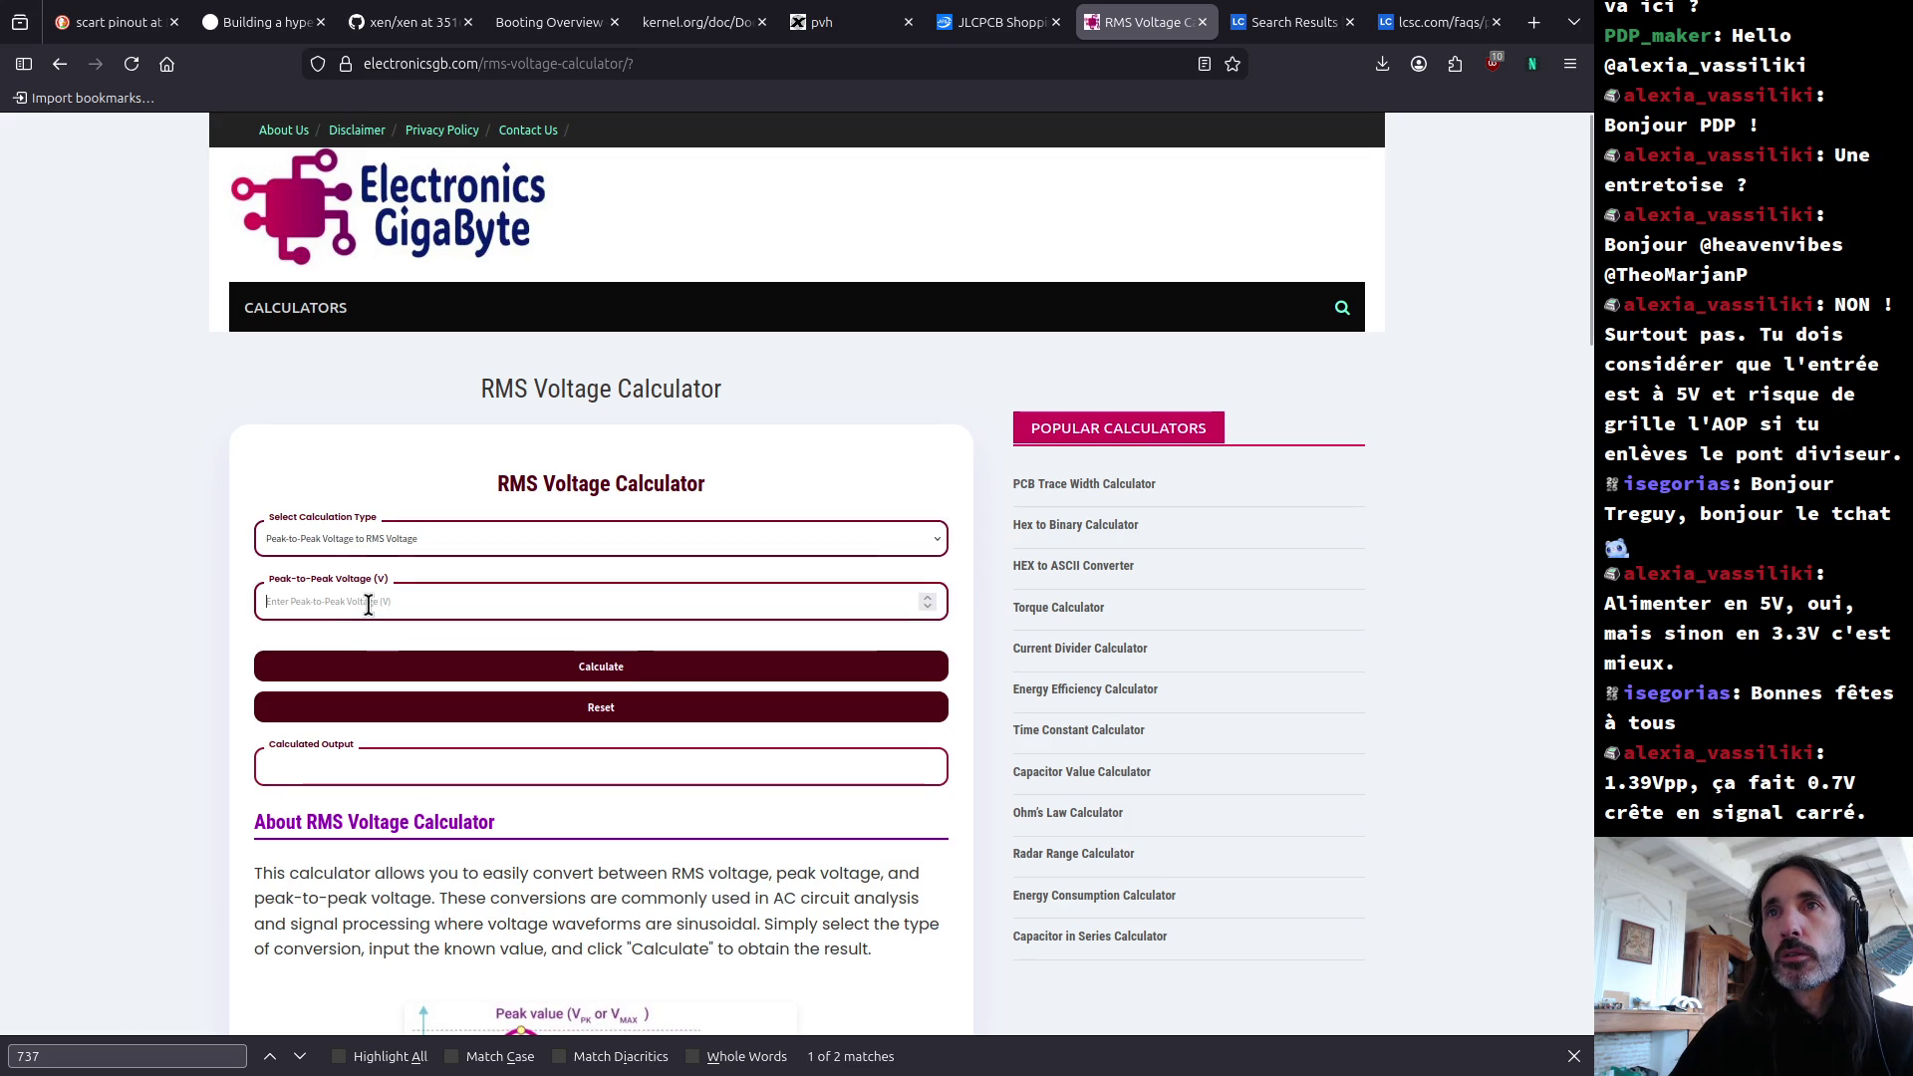
{"action": "type", "text": "1.7"}
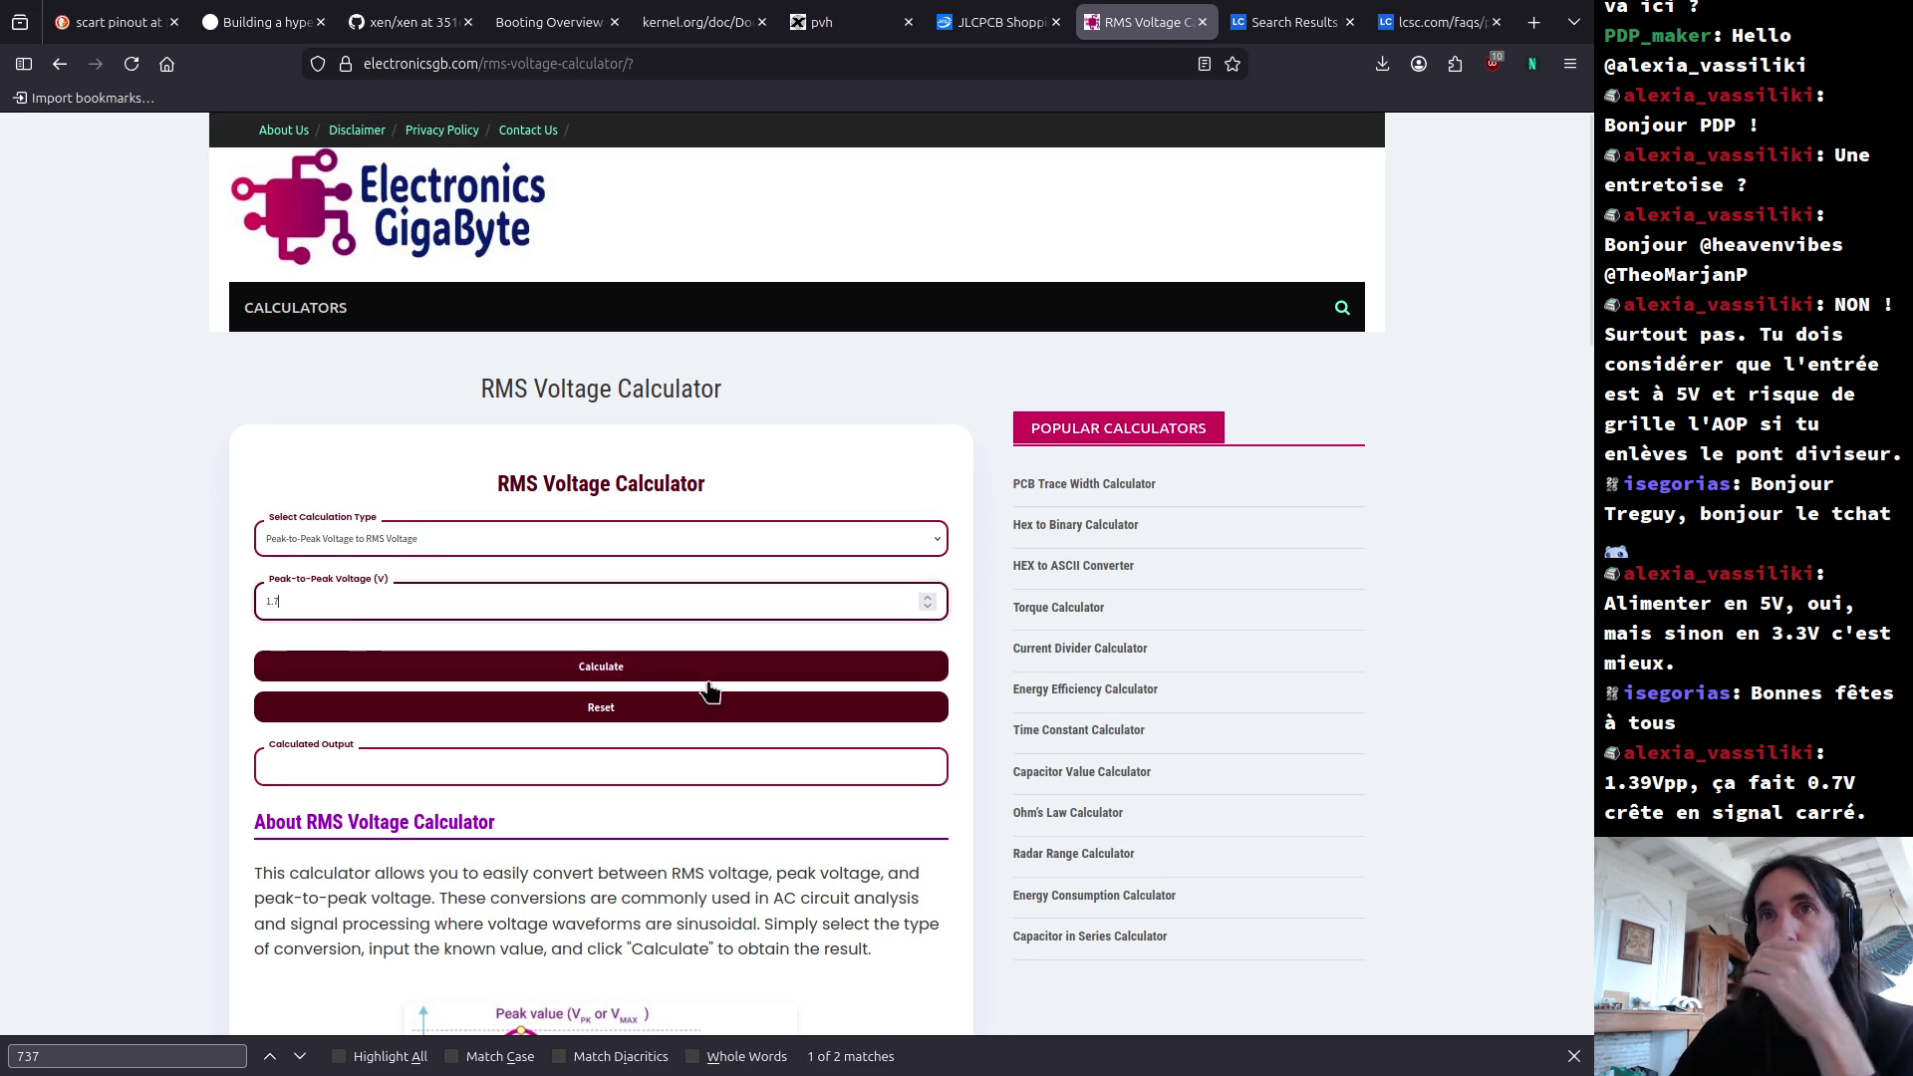
{"action": "left_click", "coordinate": [630, 672]}
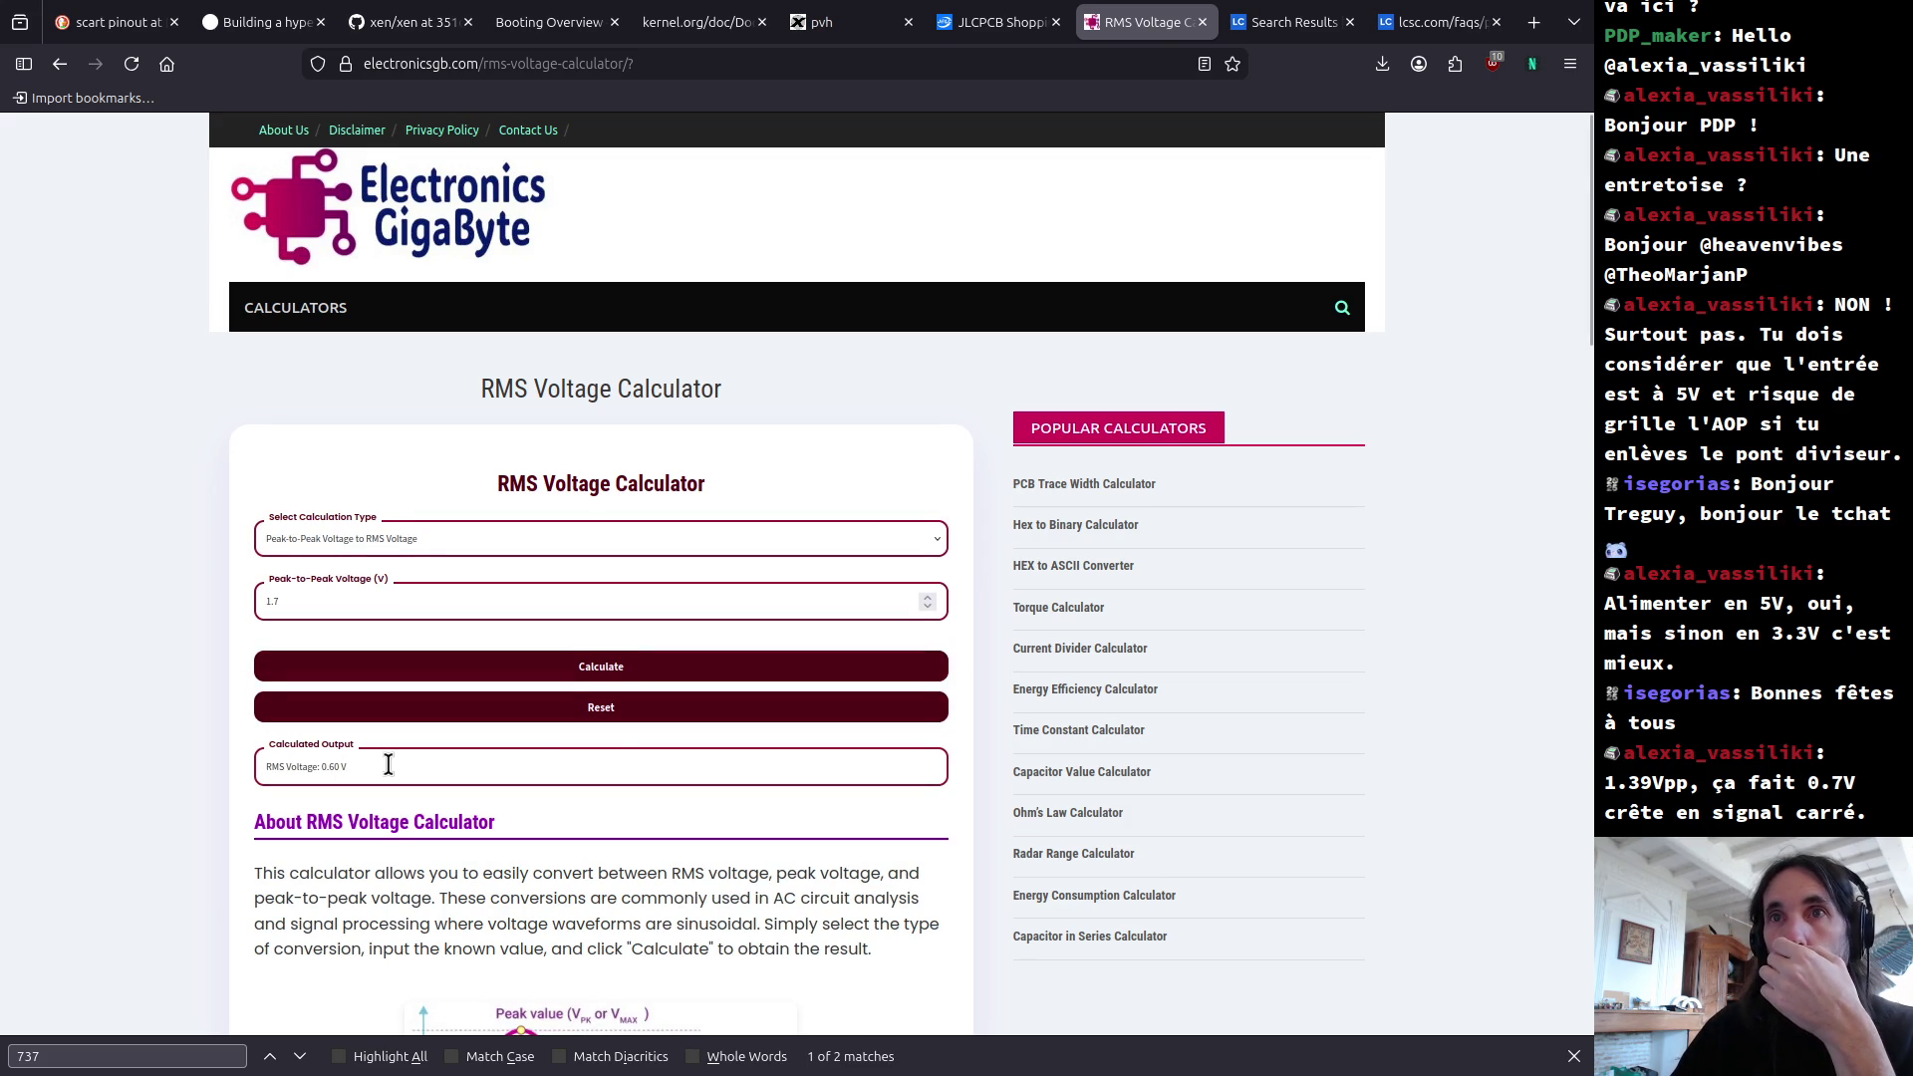
{"action": "left_click_drag", "start_coordinate": [380, 761], "coordinate": [240, 767]}
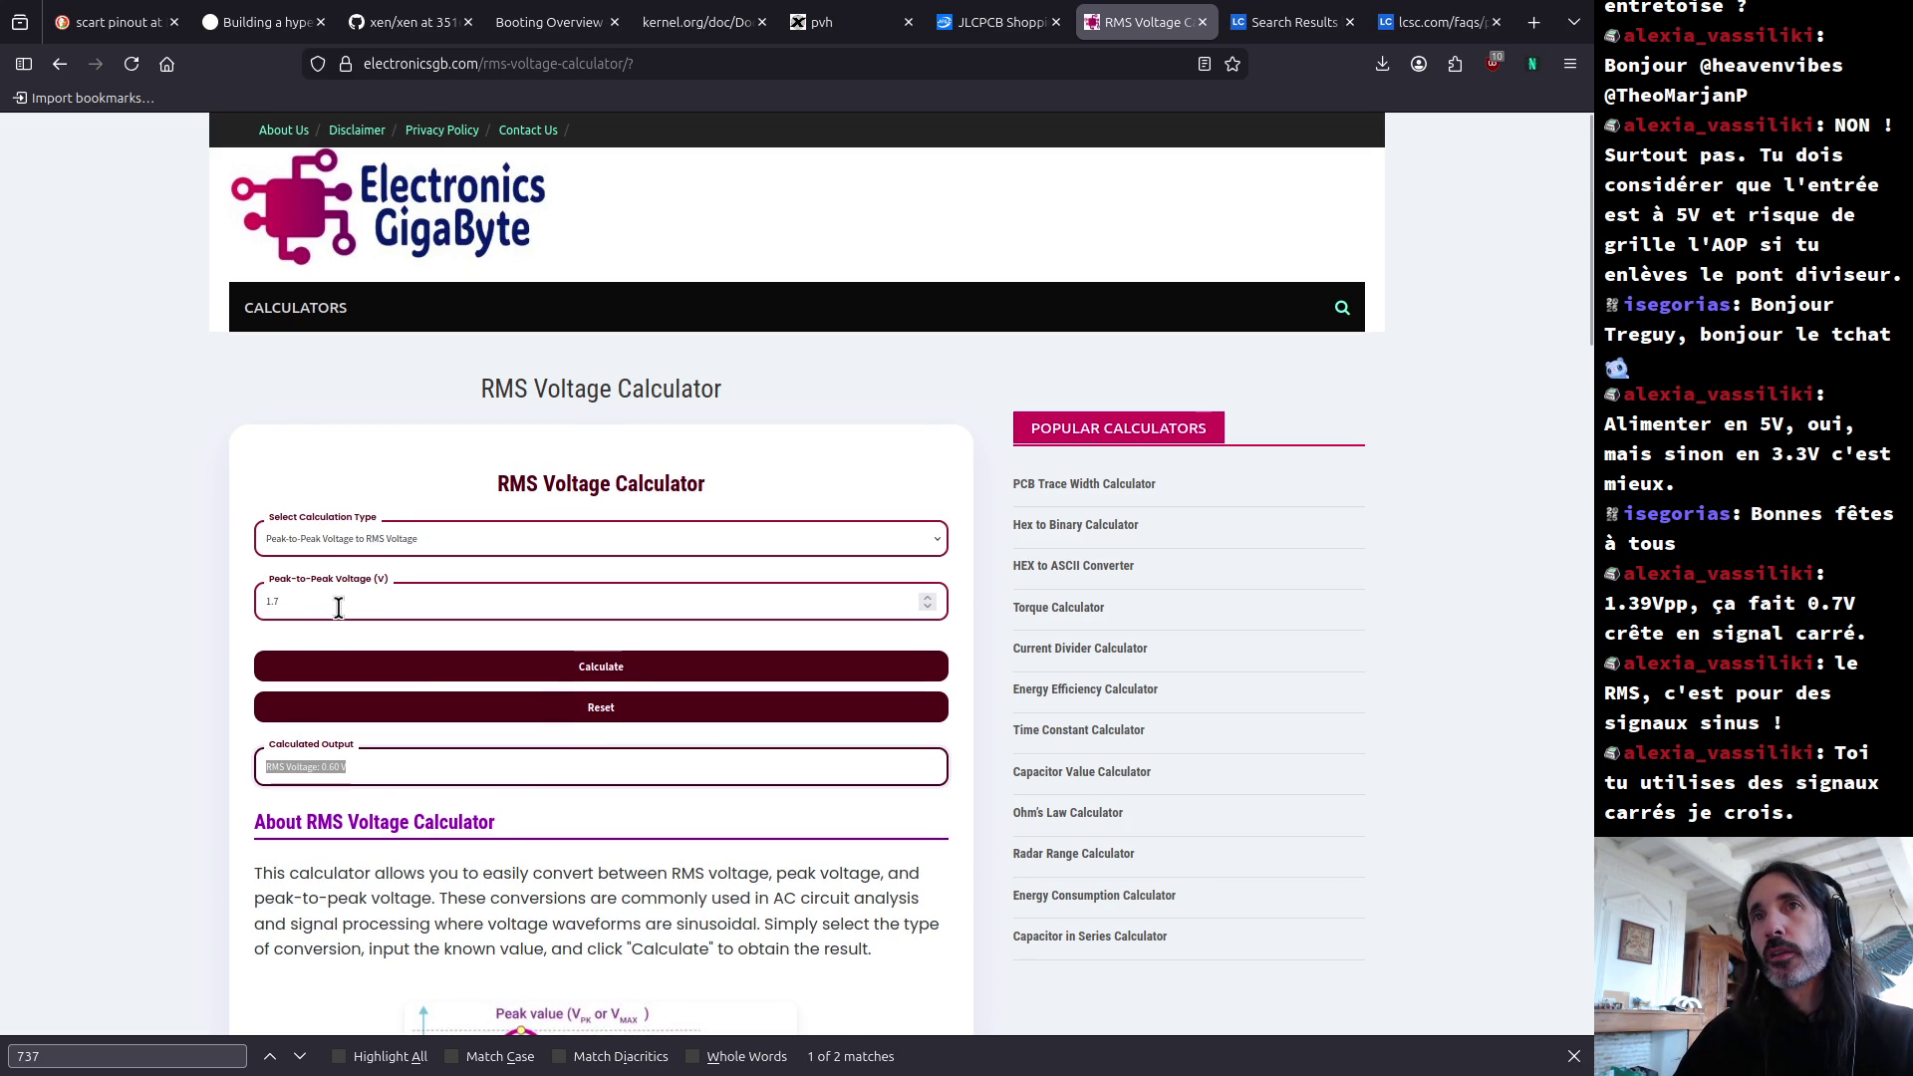
{"action": "left_click", "coordinate": [365, 774]}
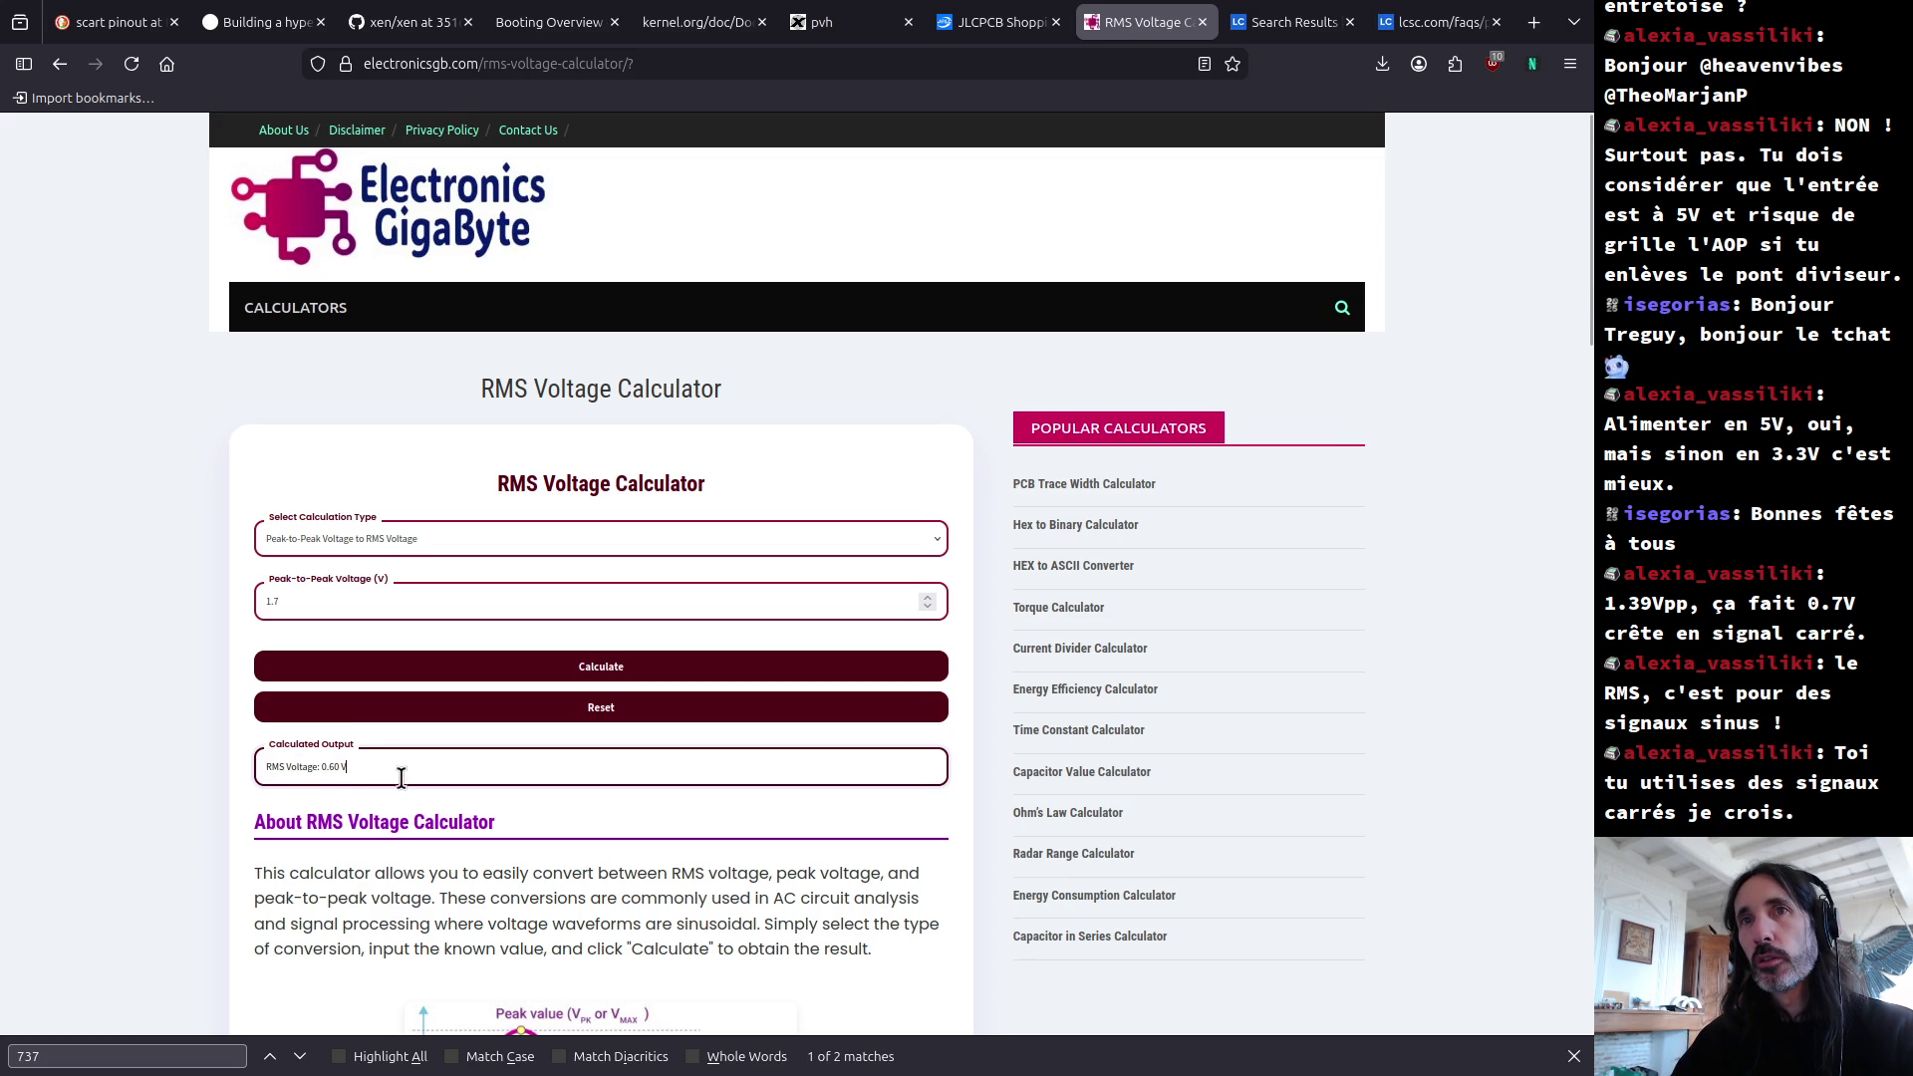
{"action": "left_click", "coordinate": [320, 768], "text": "shift"}
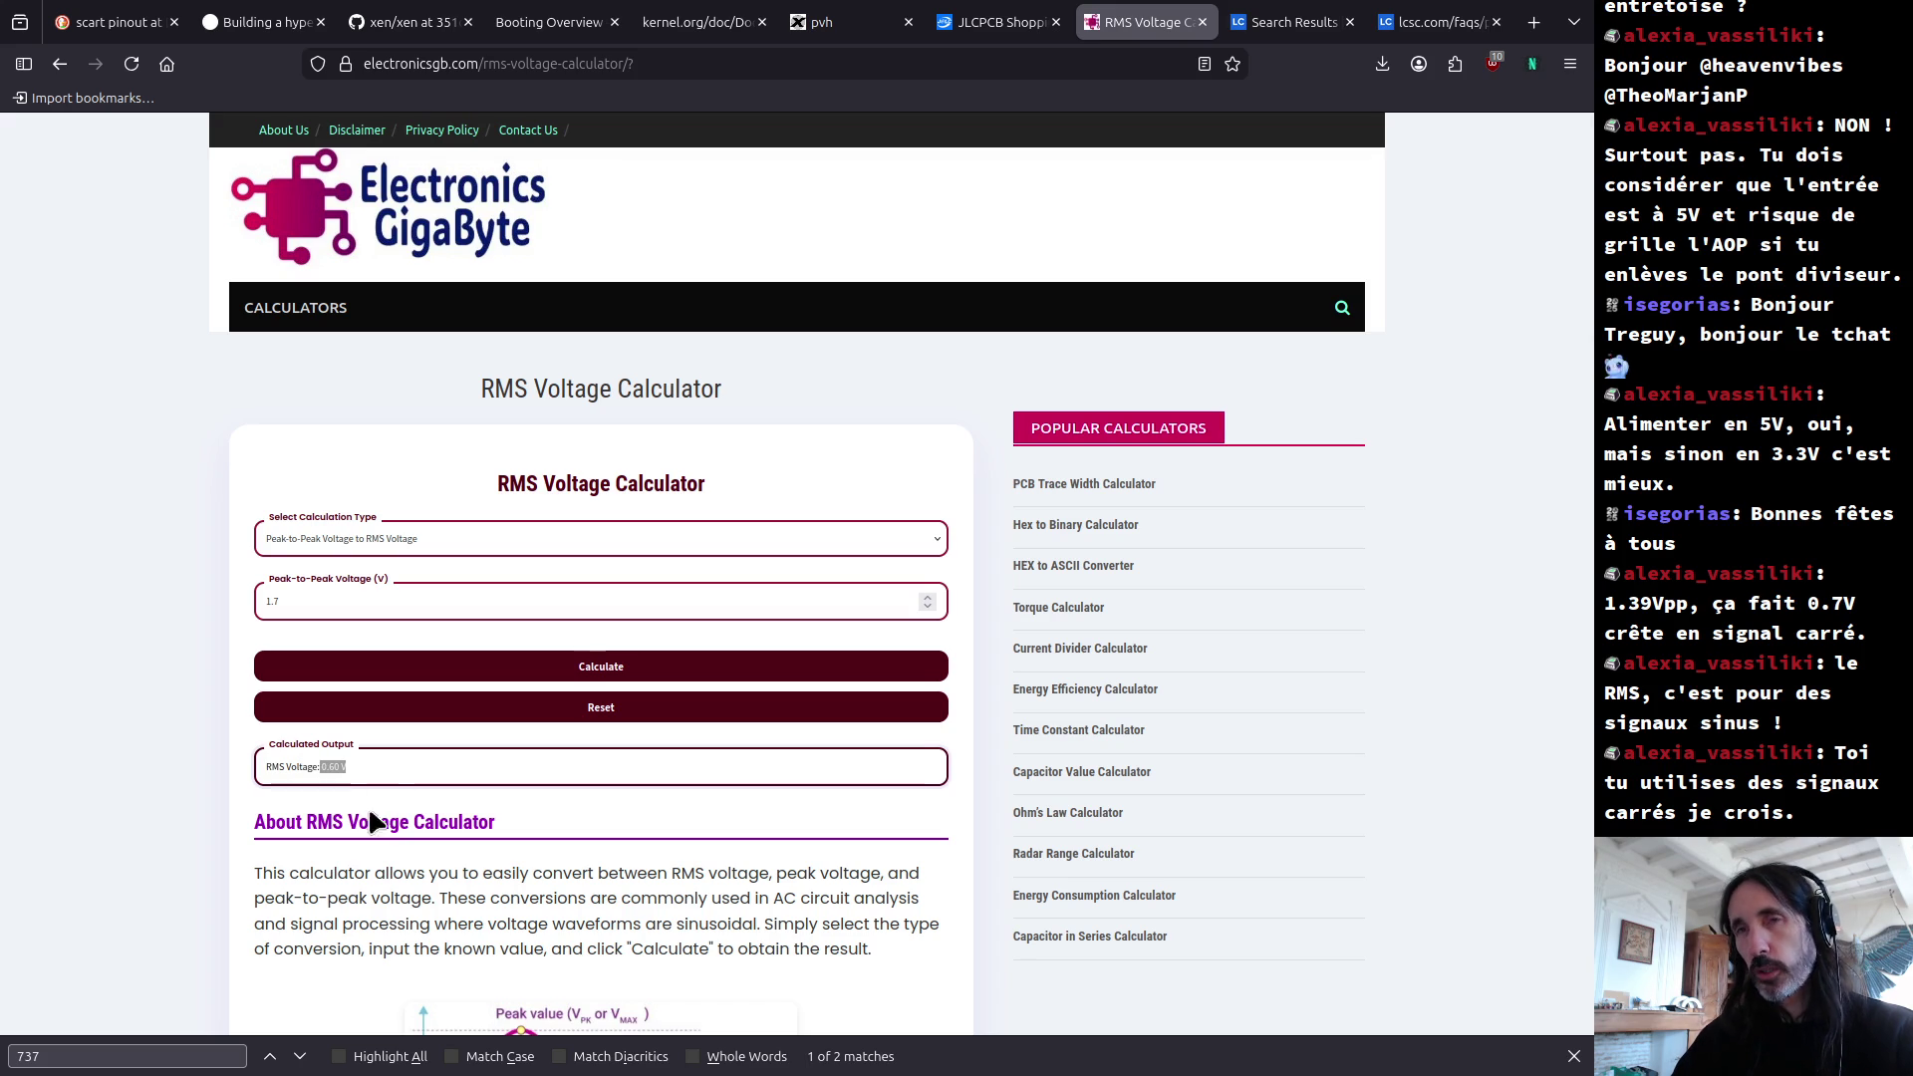
{"action": "left_click", "coordinate": [410, 802]}
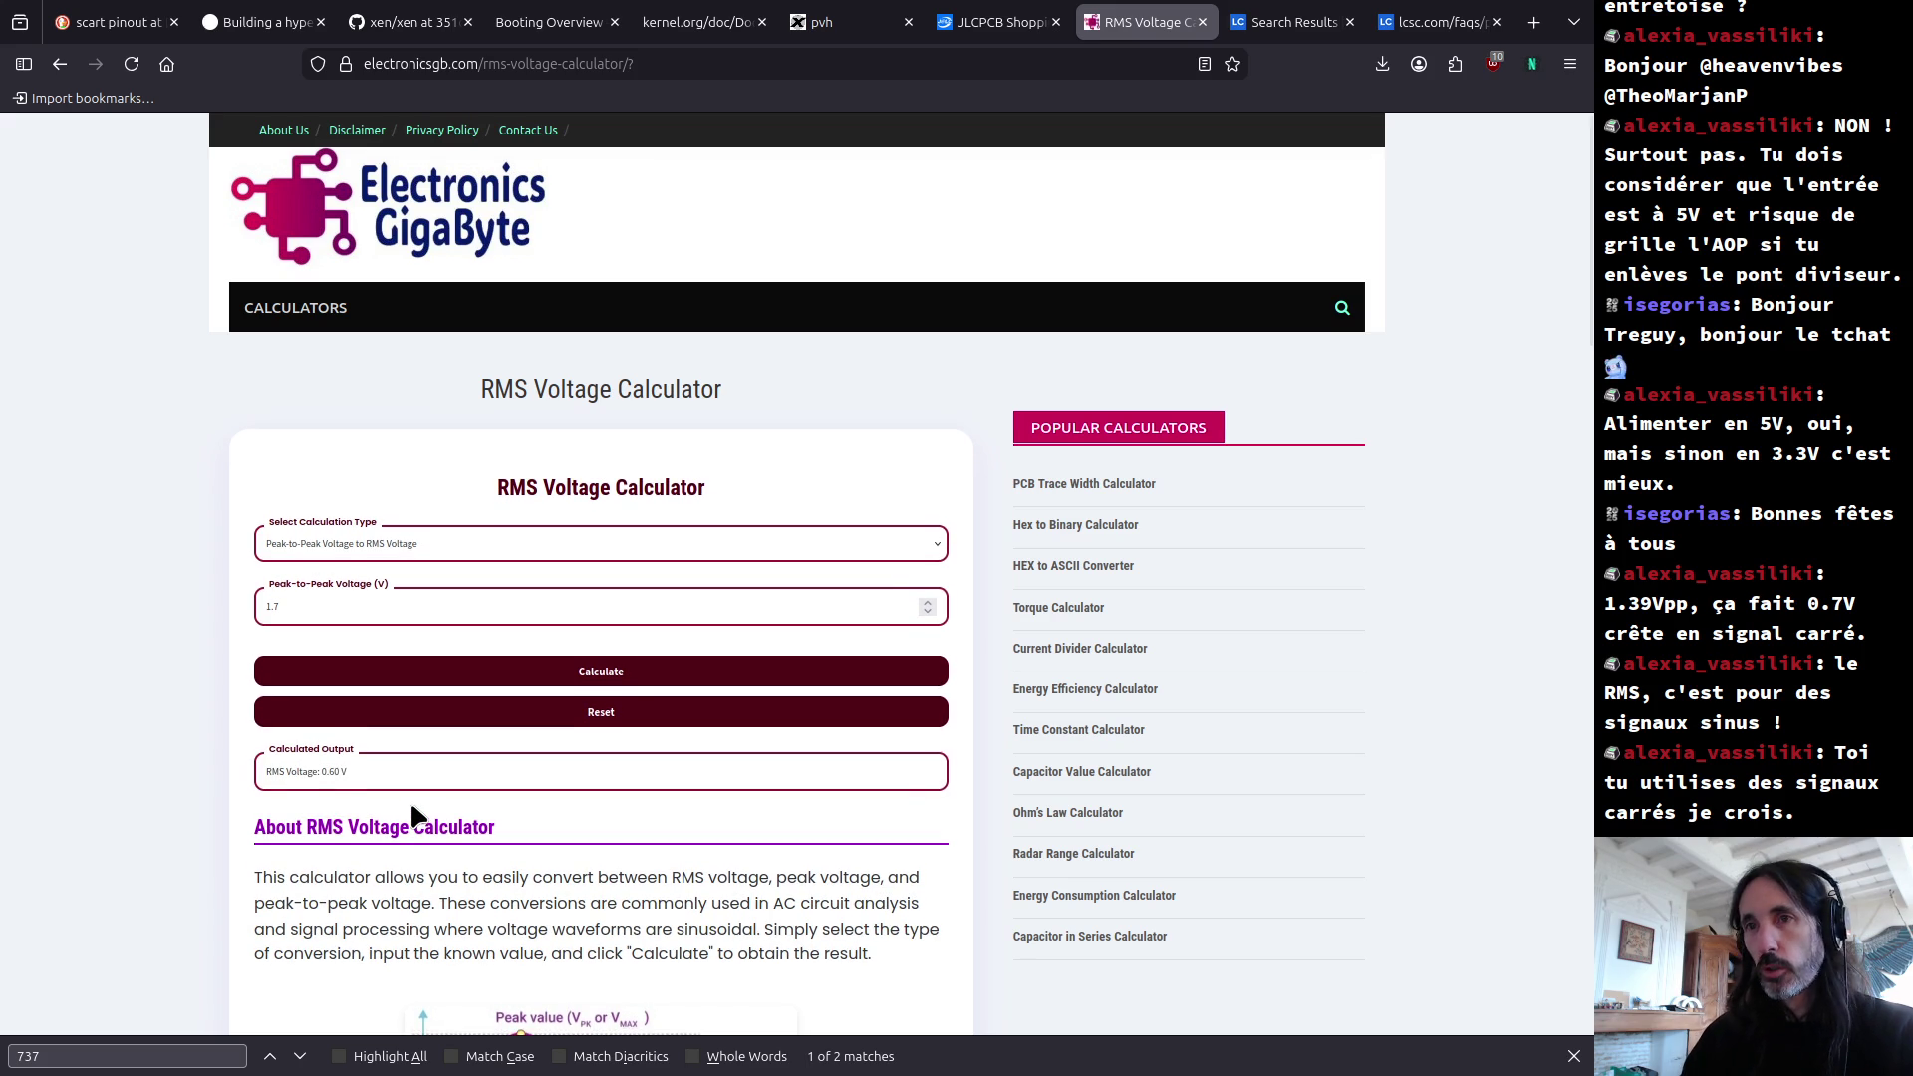
{"action": "key", "text": "XF86Calculator"}
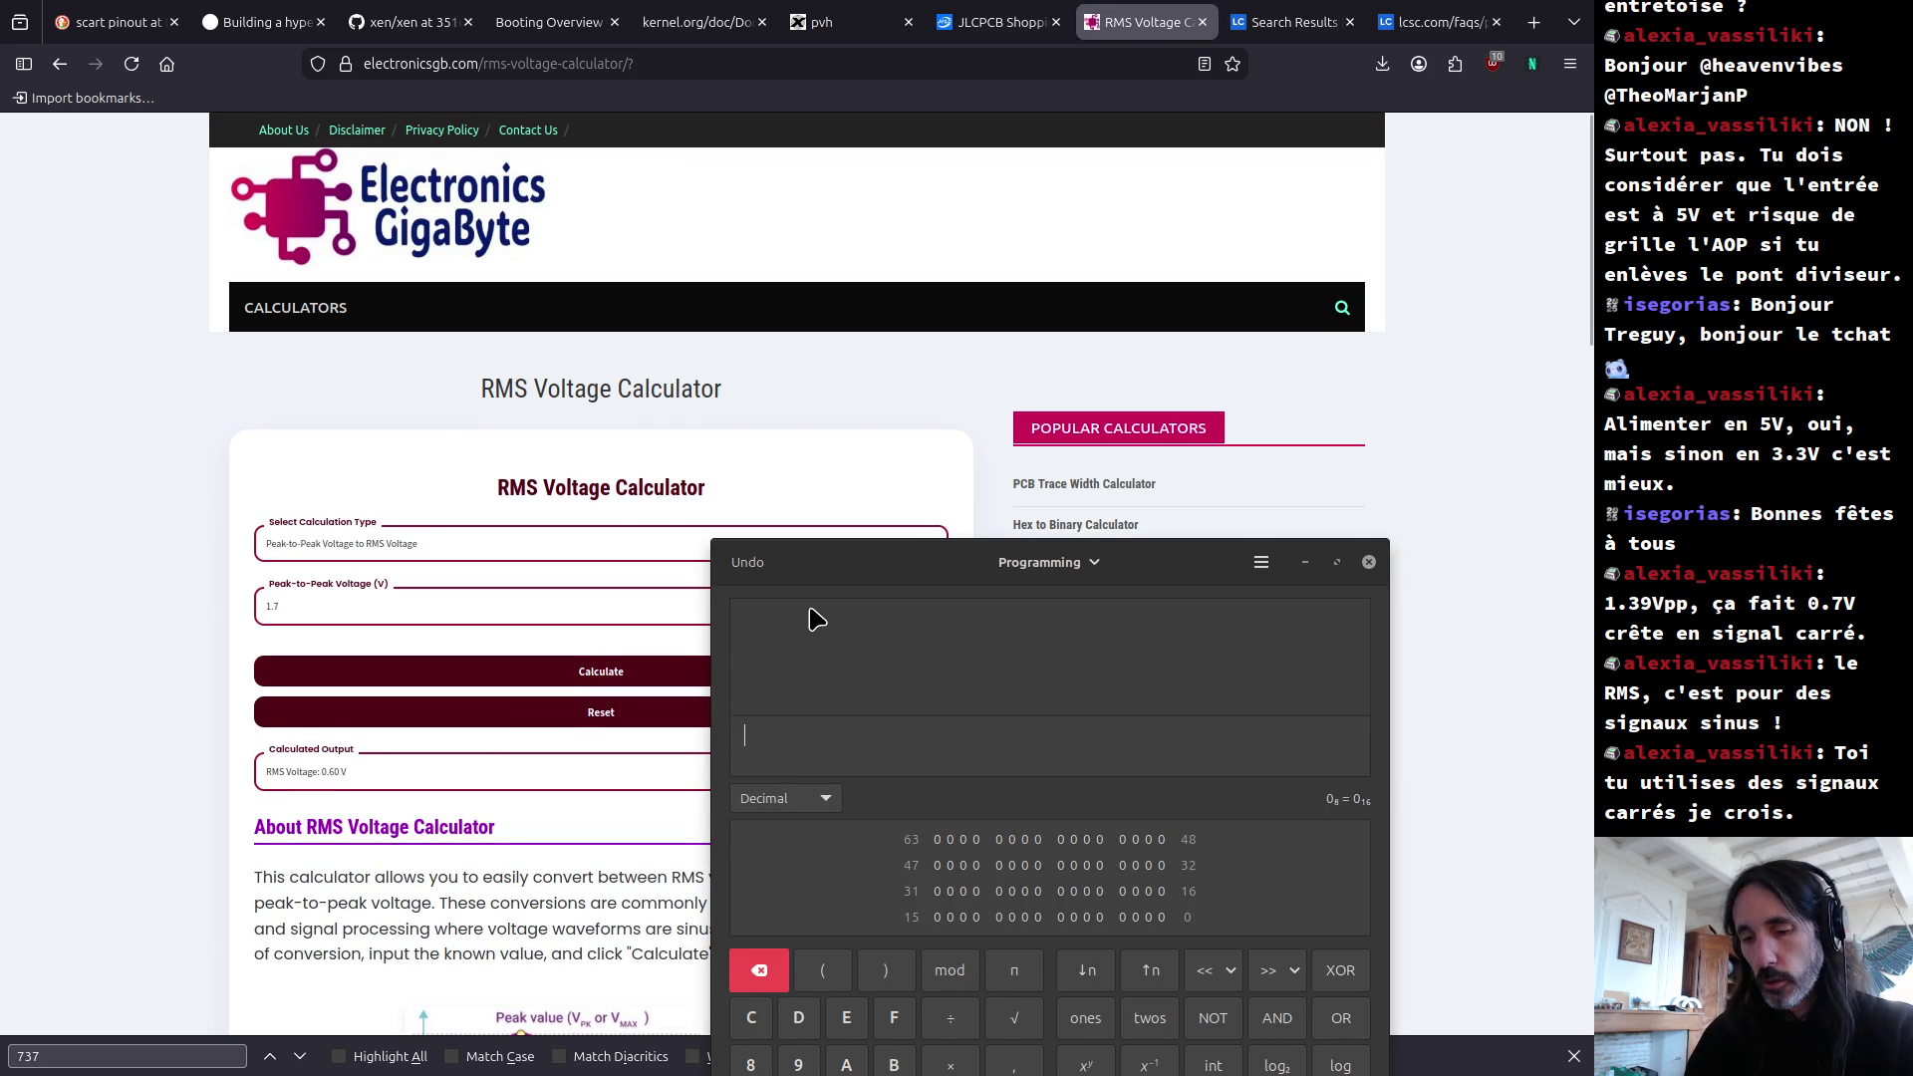
Step: Calculate 1,6×√2 = 2,2627417 in the calculator
{"action": "type", "text": "1,6×"}
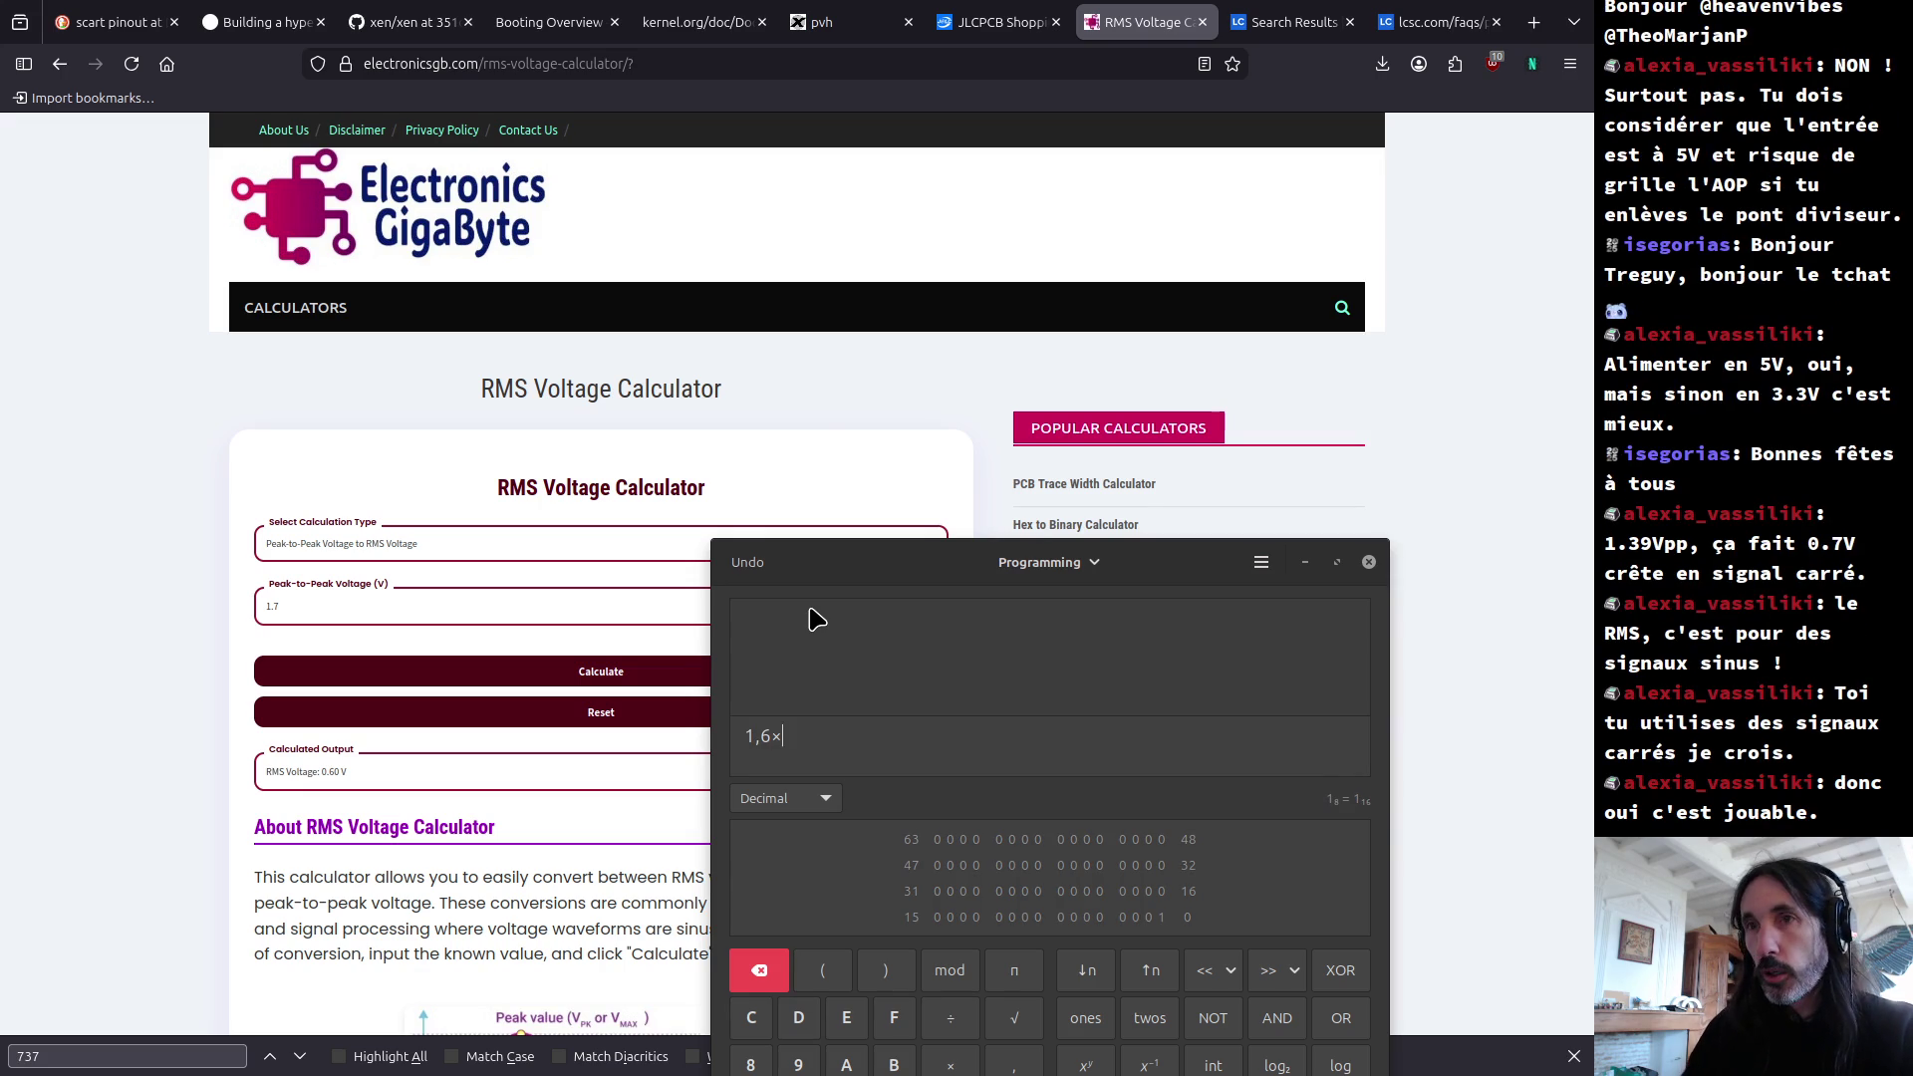
{"action": "left_click_drag", "start_coordinate": [850, 563], "coordinate": [756, 244]}
{"action": "left_click", "coordinate": [924, 705]}
{"action": "type", "text": "2"}
{"action": "key", "text": "Return"}
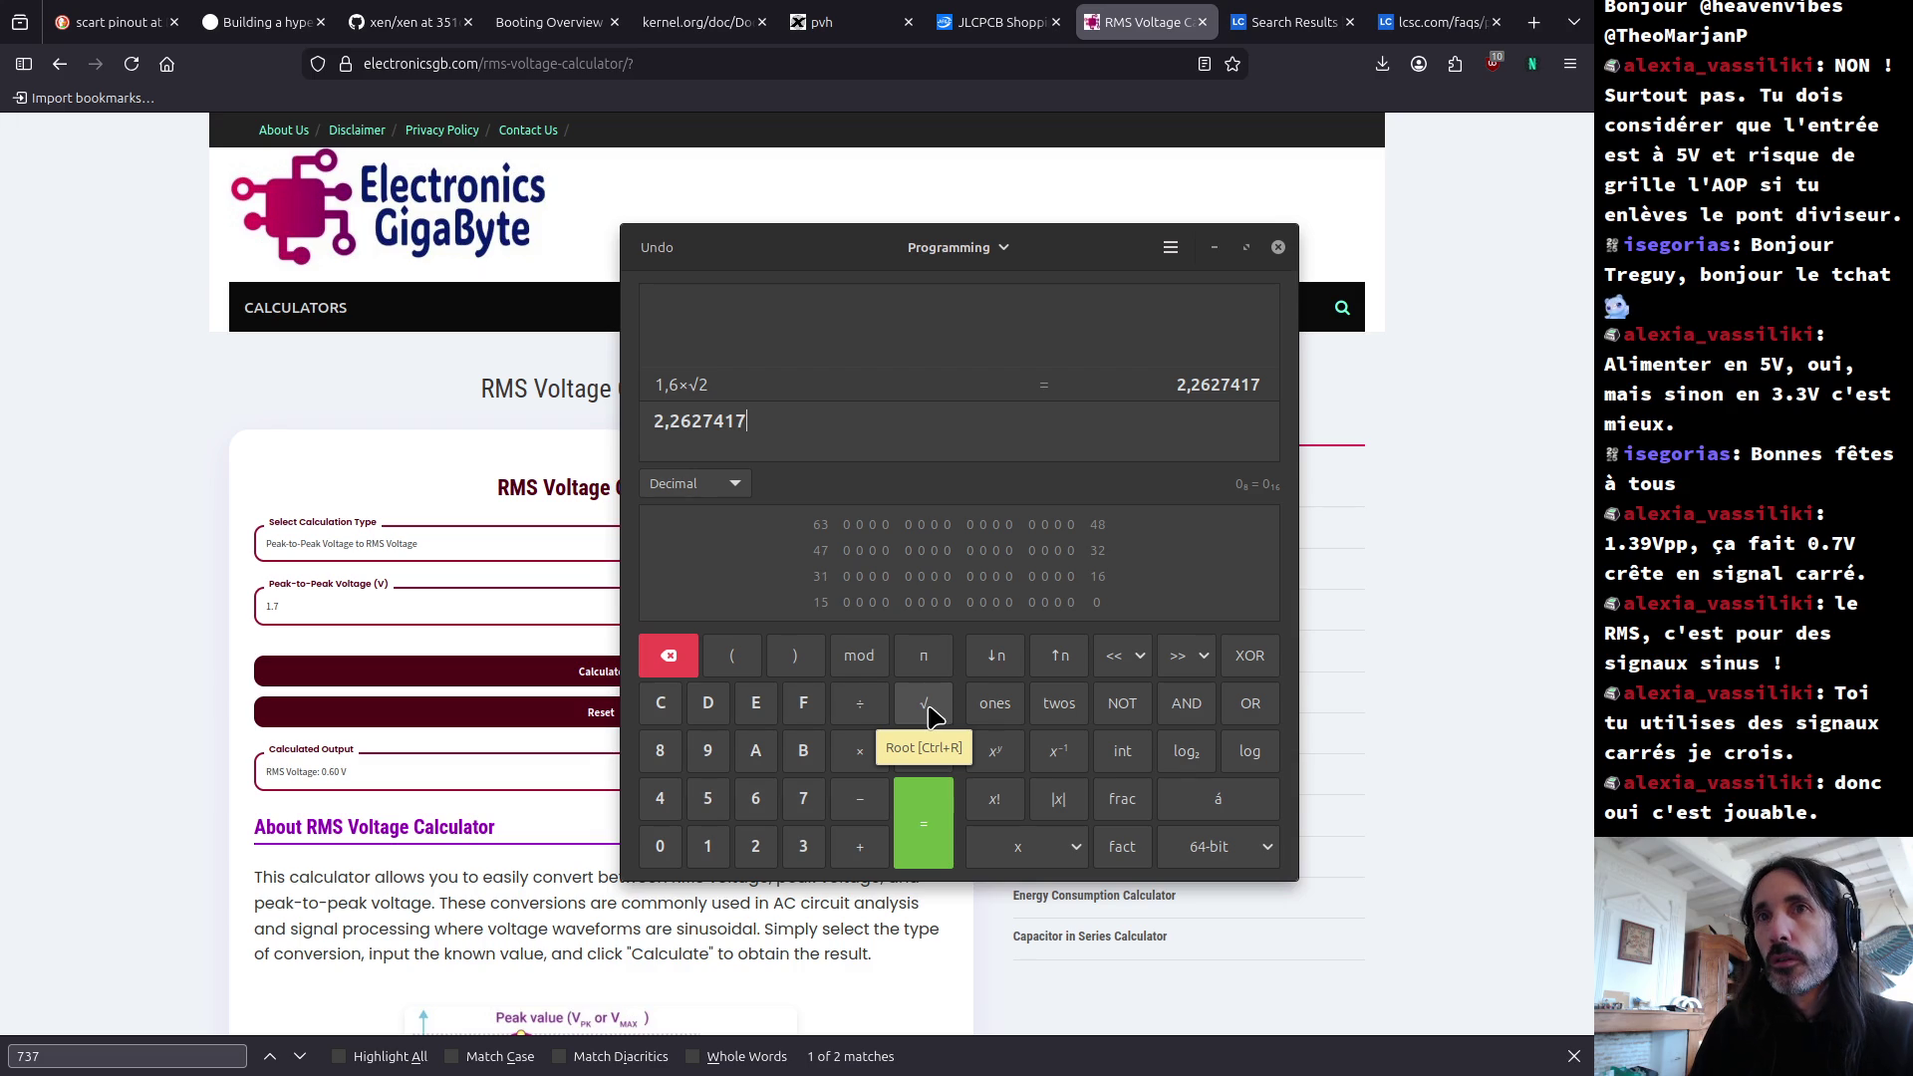
Step: Edit the expression to 0,6×√2 = 0,848528137, close the calculator and return to the schematic
{"action": "left_click", "coordinate": [670, 389]}
{"action": "left_click", "coordinate": [668, 419]}
{"action": "key", "text": "BackSpace"}
{"action": "type", "text": "0,6×√2"}
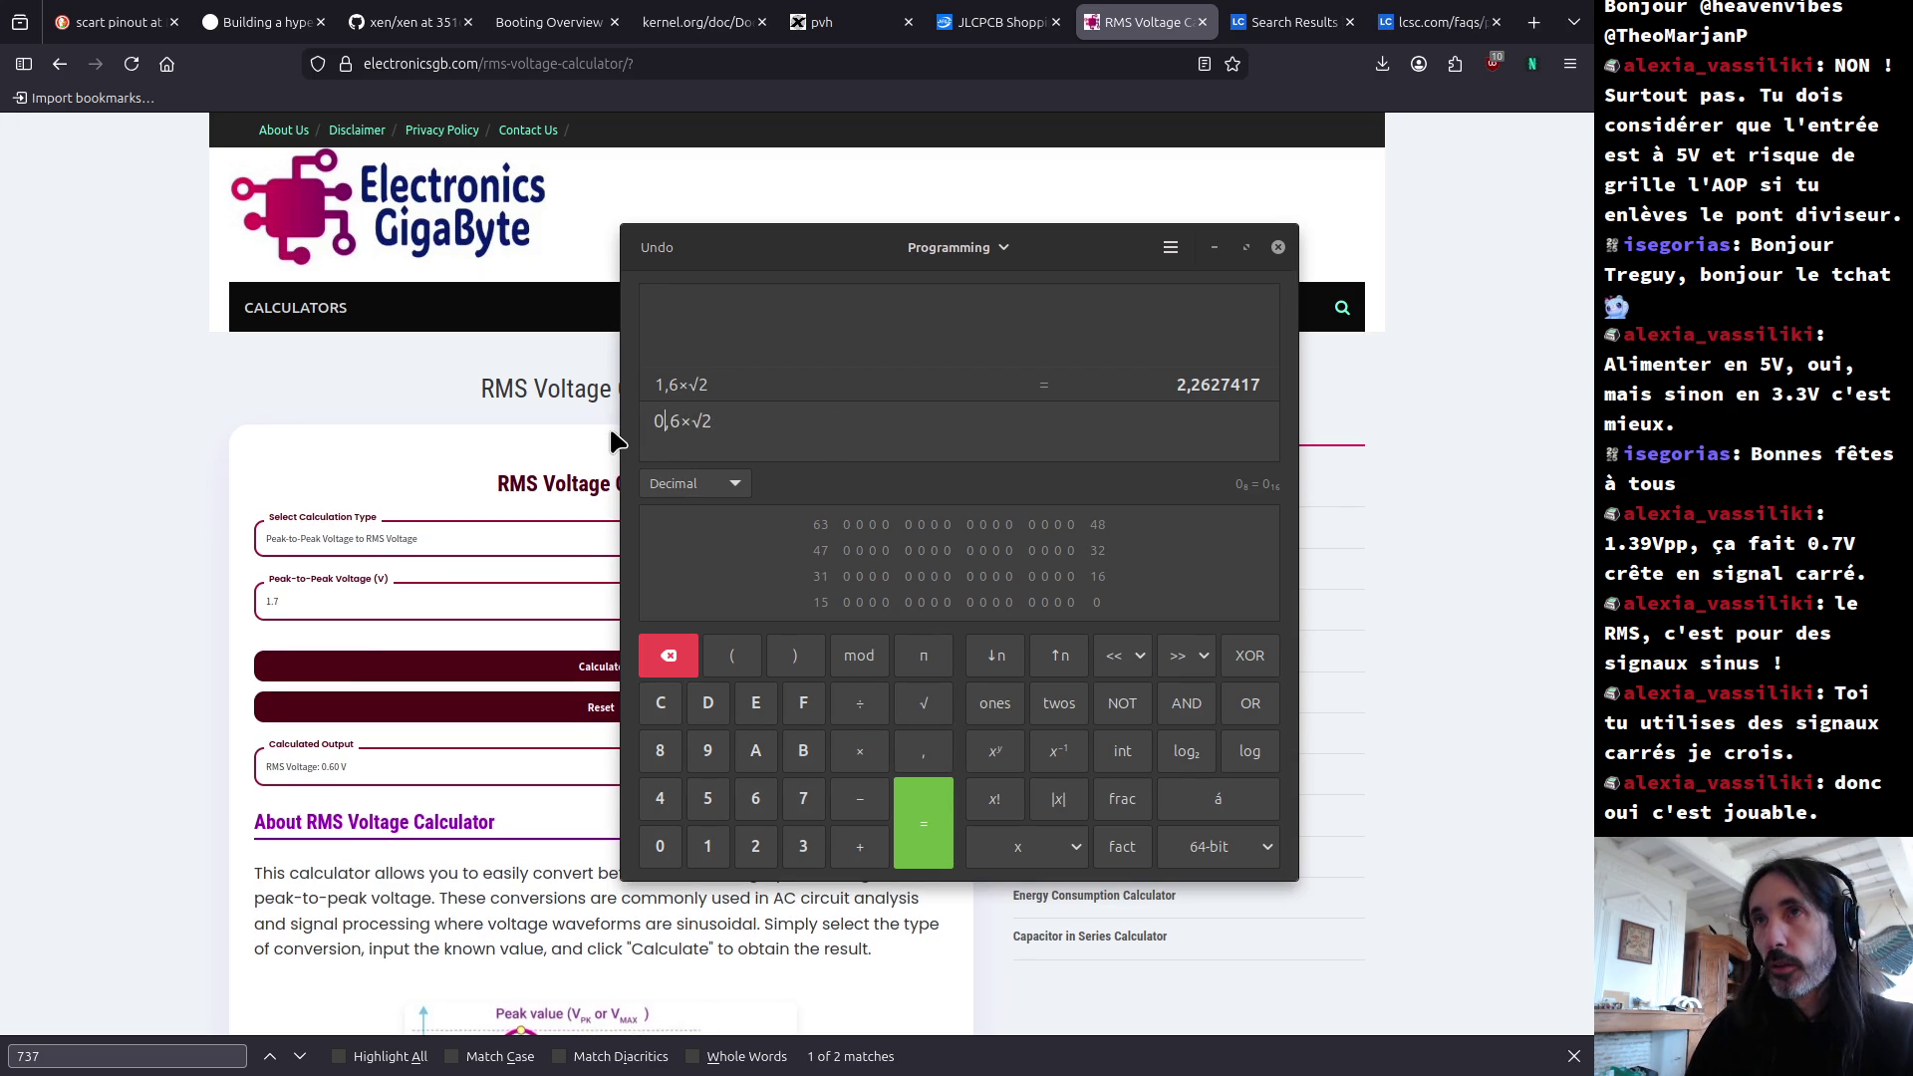
{"action": "key", "text": "Return"}
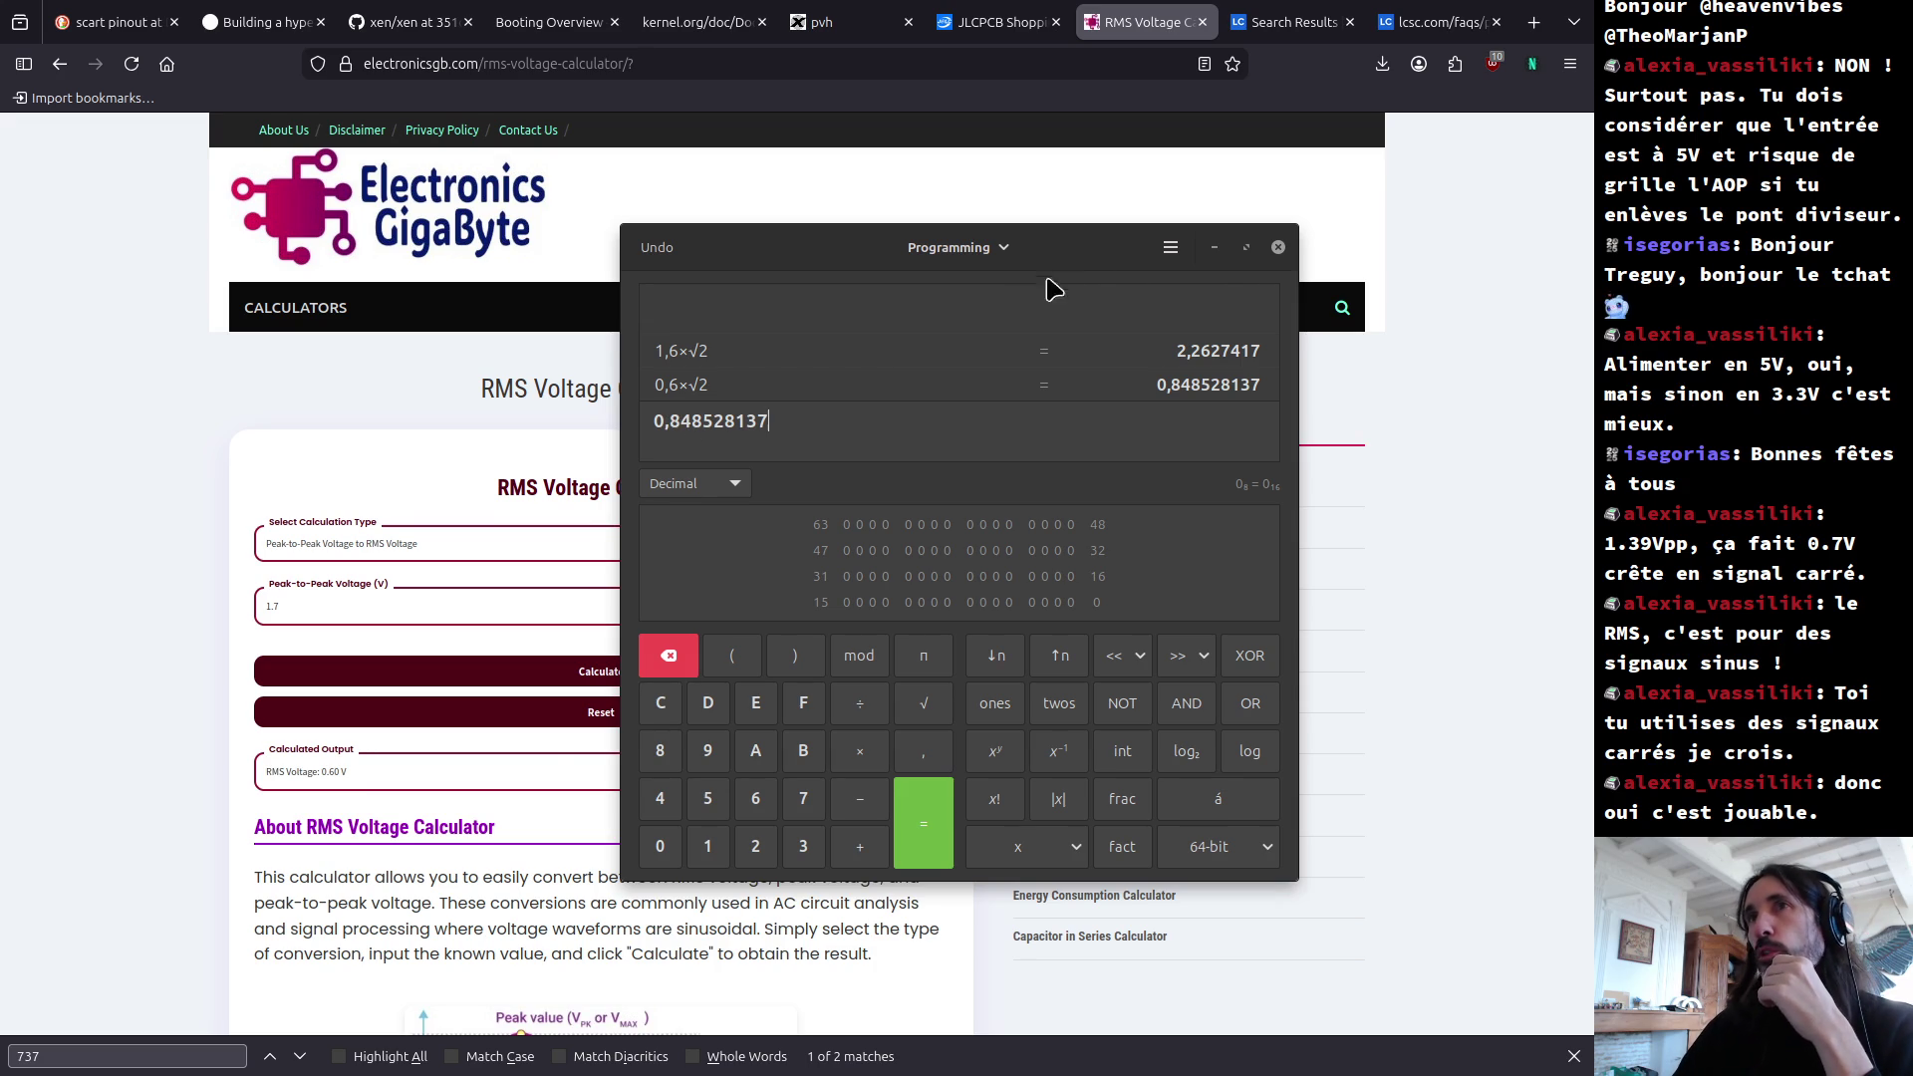
{"action": "left_click", "coordinate": [1279, 247]}
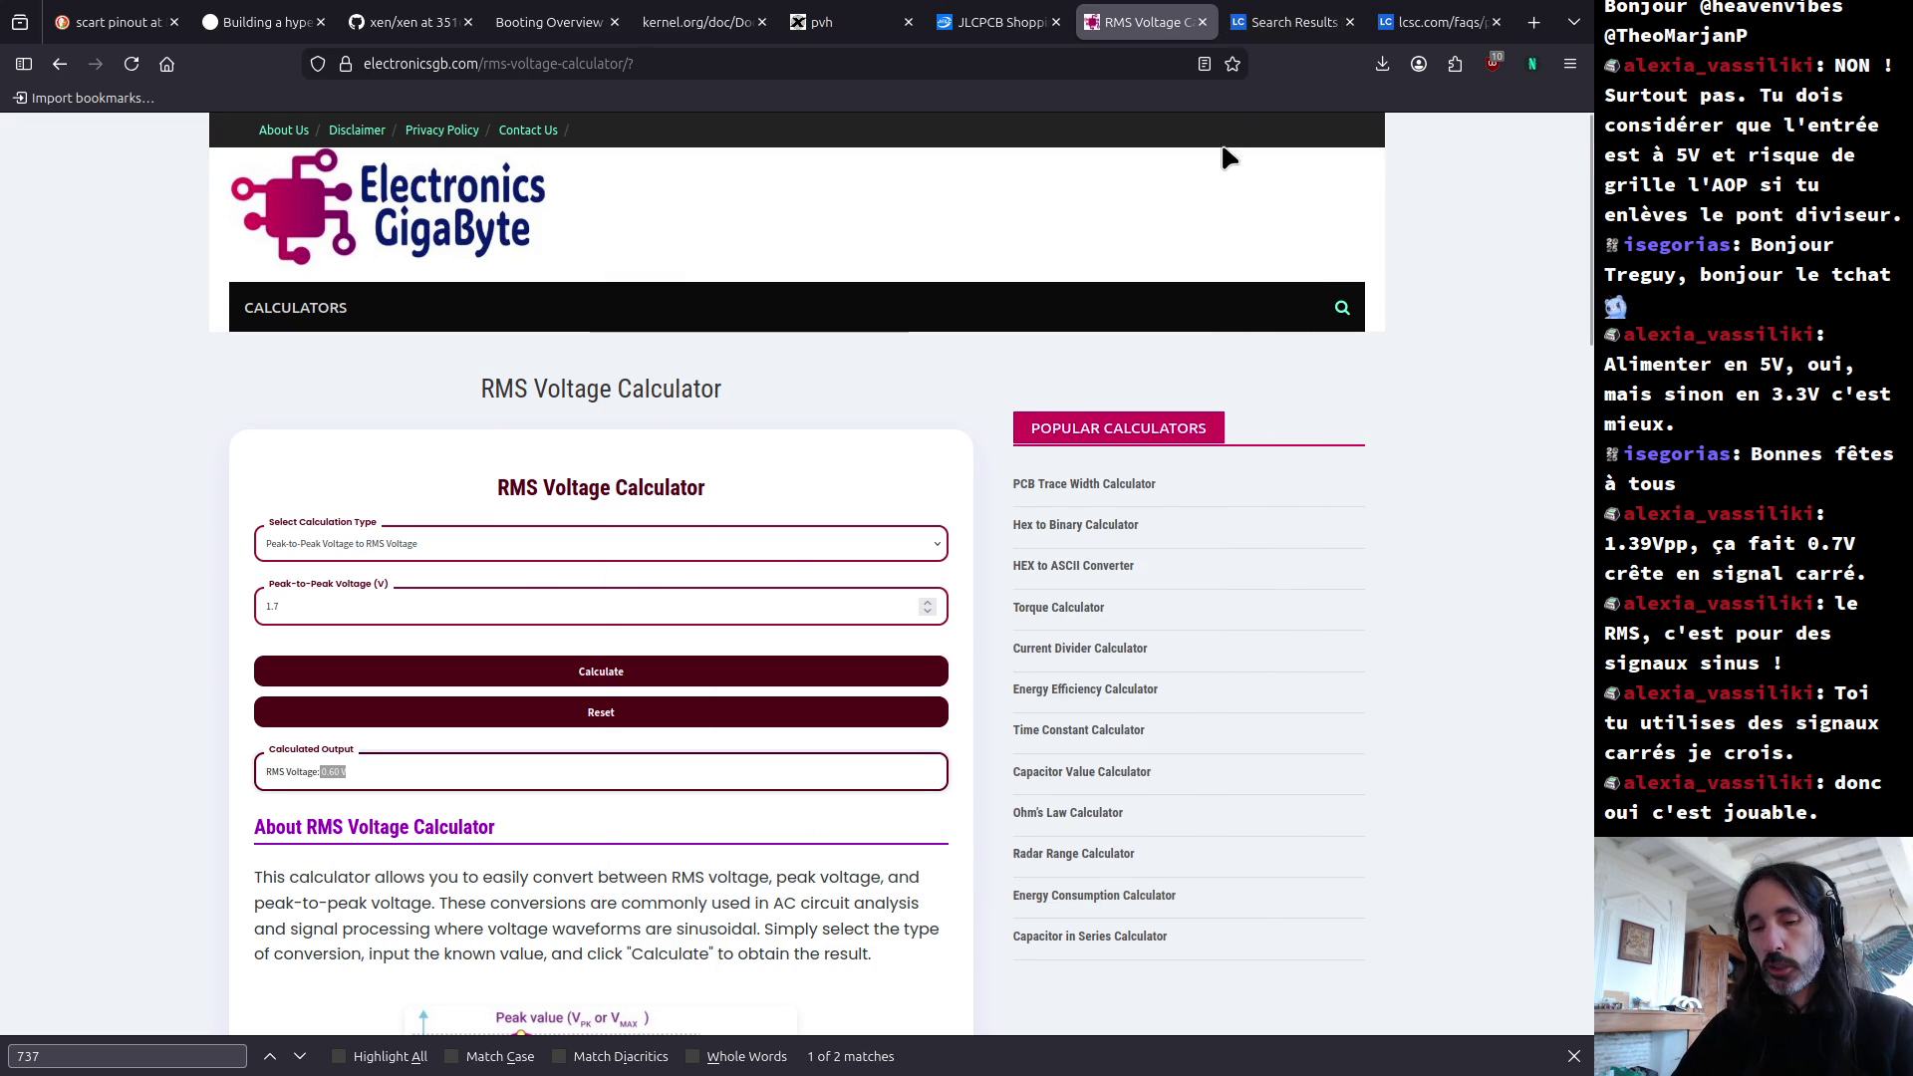
{"action": "key", "text": "alt+Tab"}
{"action": "left_click", "coordinate": [773, 289]}
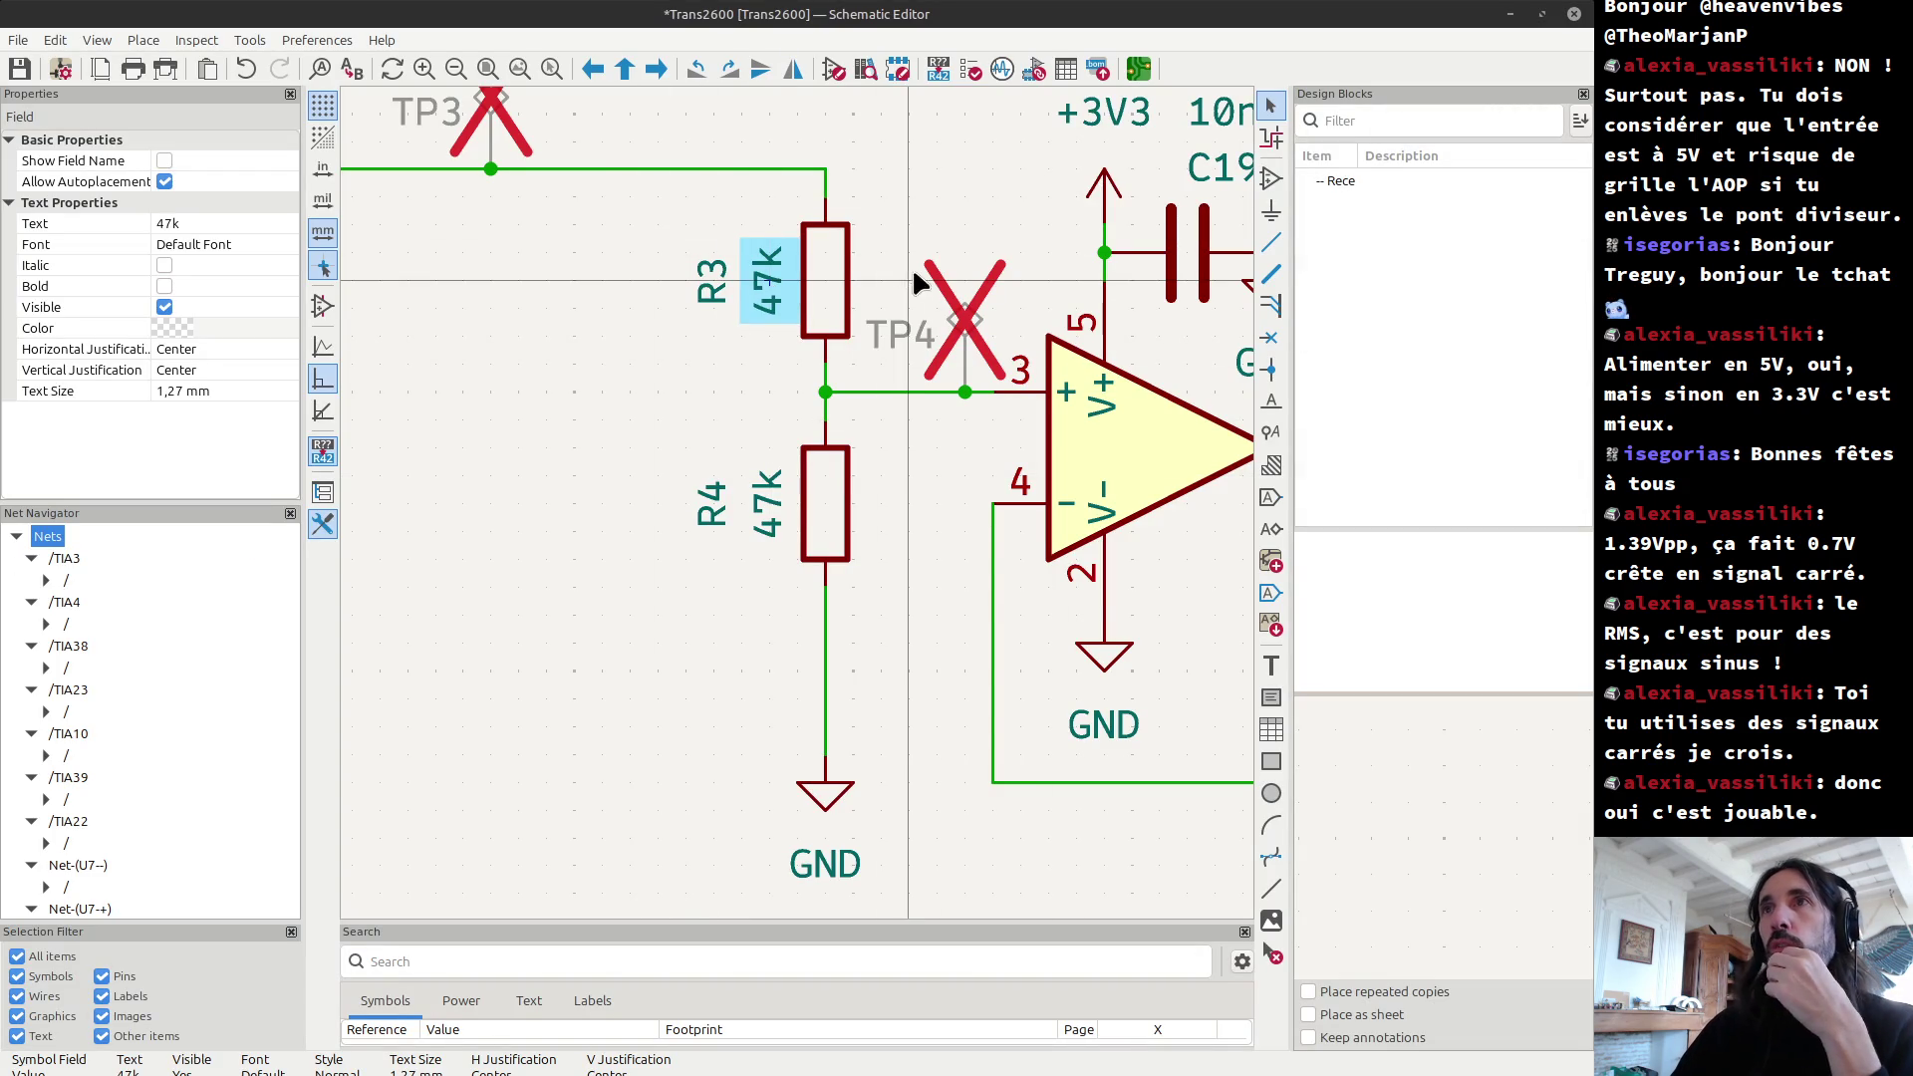
Step: Open the Symbol Fields Table and widen it to show the DNP and LCSC columns
{"action": "double_click", "coordinate": [852, 320]}
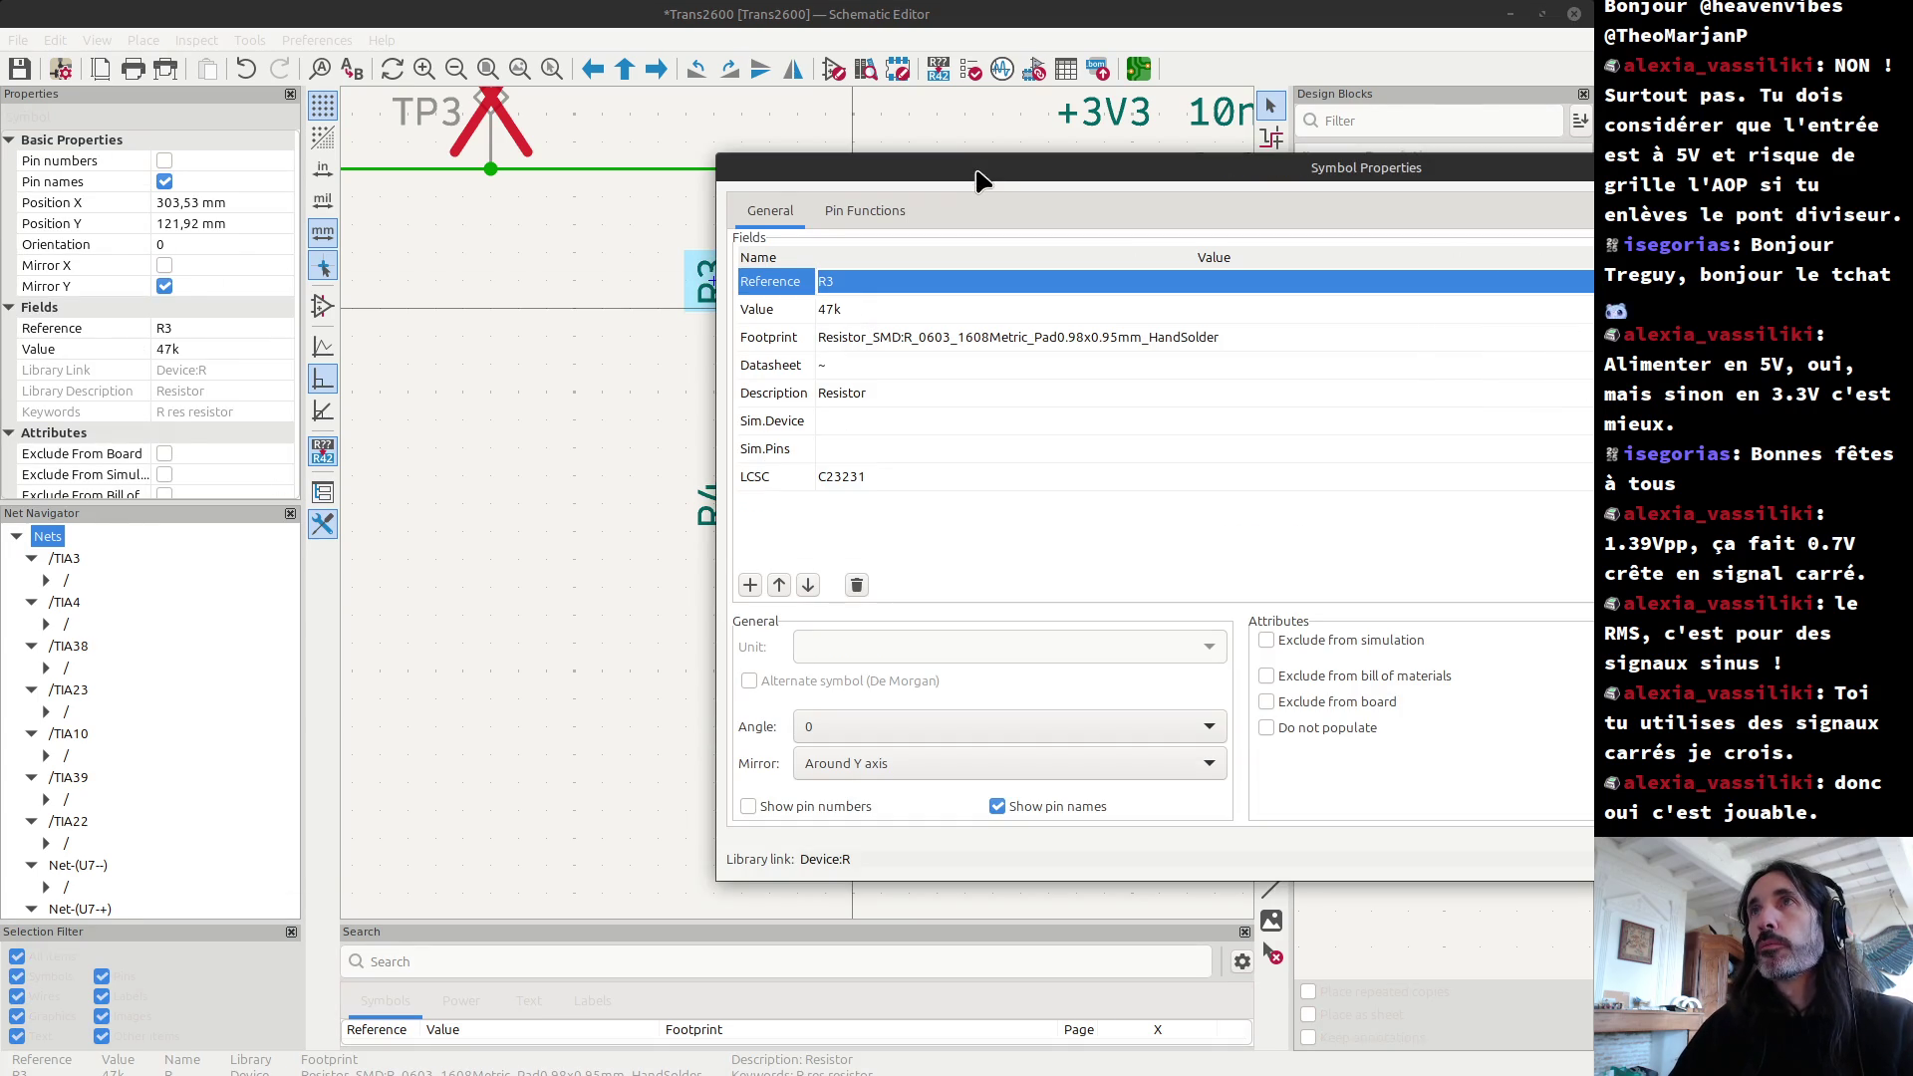
{"action": "key", "text": "Escape"}
{"action": "left_click", "coordinate": [1065, 69]}
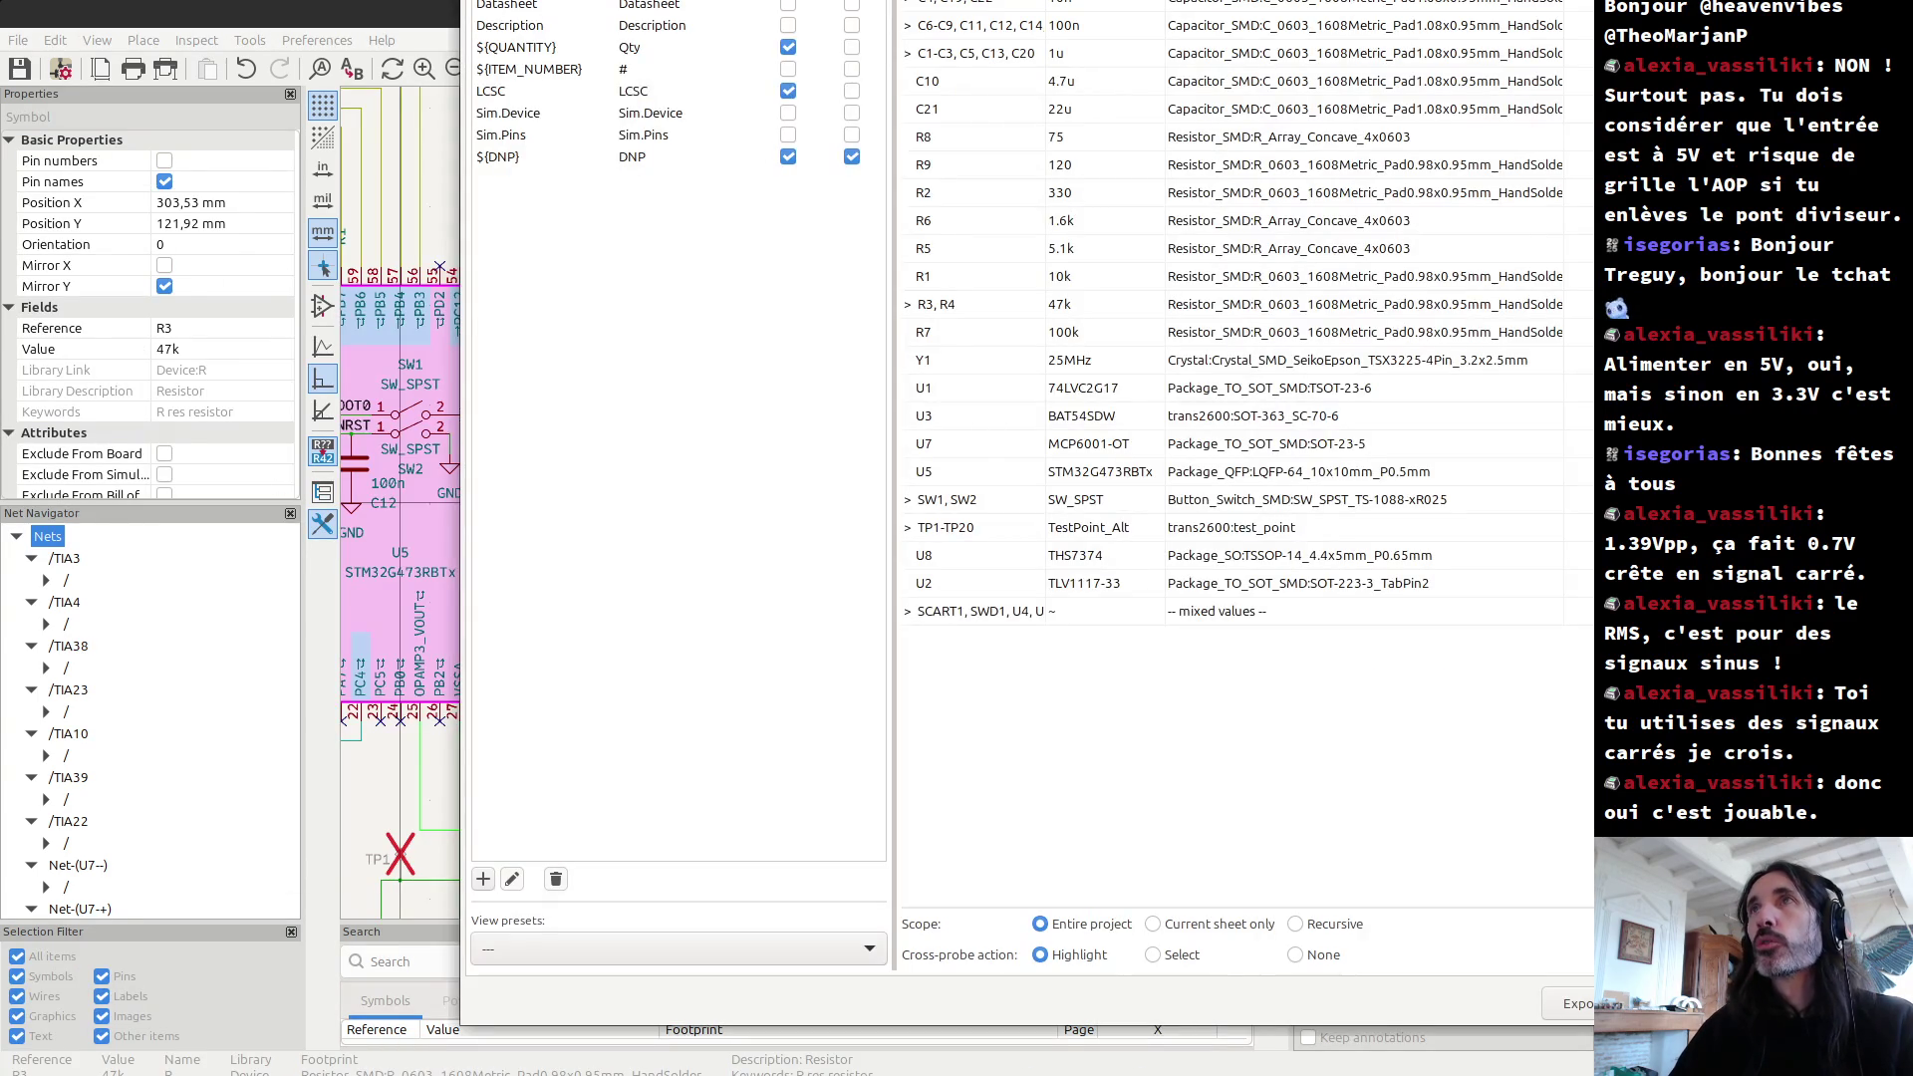
{"action": "mouse_move", "coordinate": [1065, 5]}
{"action": "left_mouse_down"}
{"action": "mouse_move", "coordinate": [1030, 94]}
{"action": "mouse_move", "coordinate": [756, 62]}
{"action": "mouse_move", "coordinate": [646, 71]}
{"action": "left_mouse_up"}
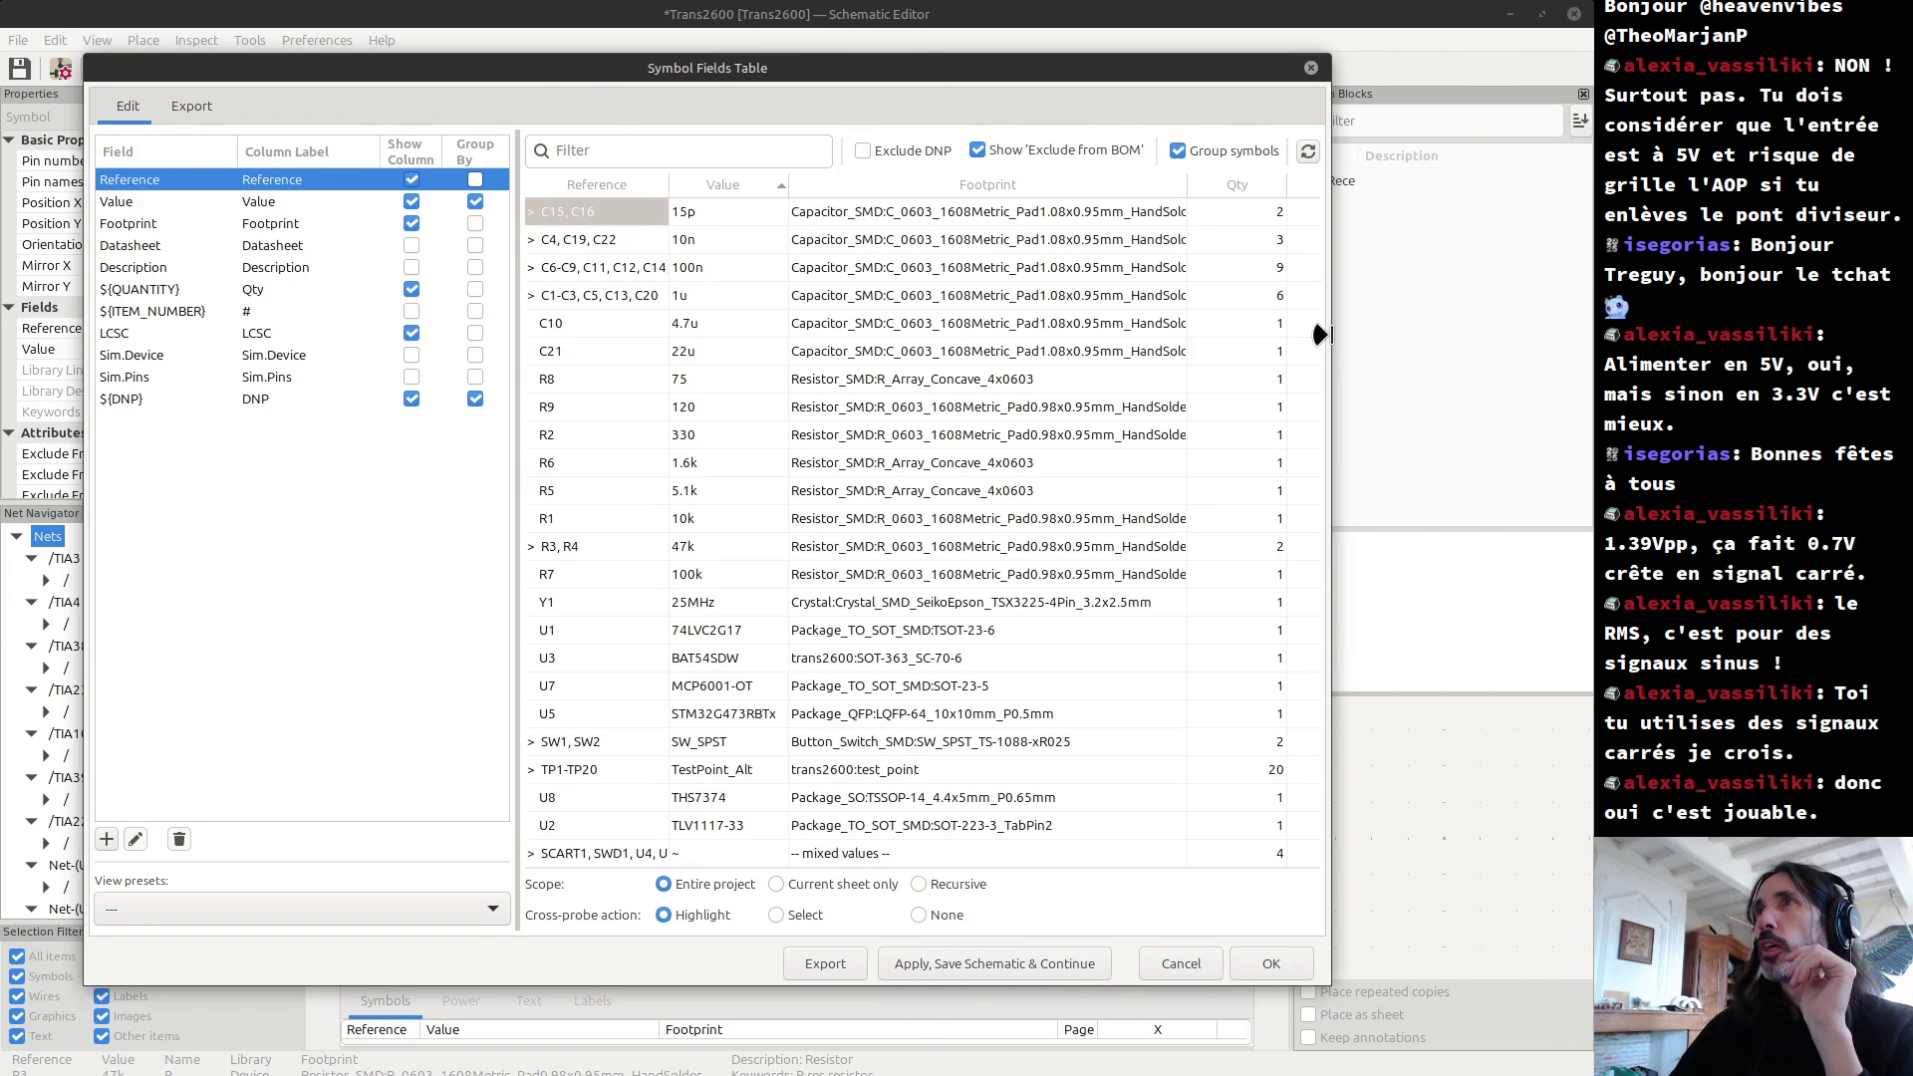
{"action": "left_click_drag", "start_coordinate": [1333, 343], "coordinate": [1595, 339]}
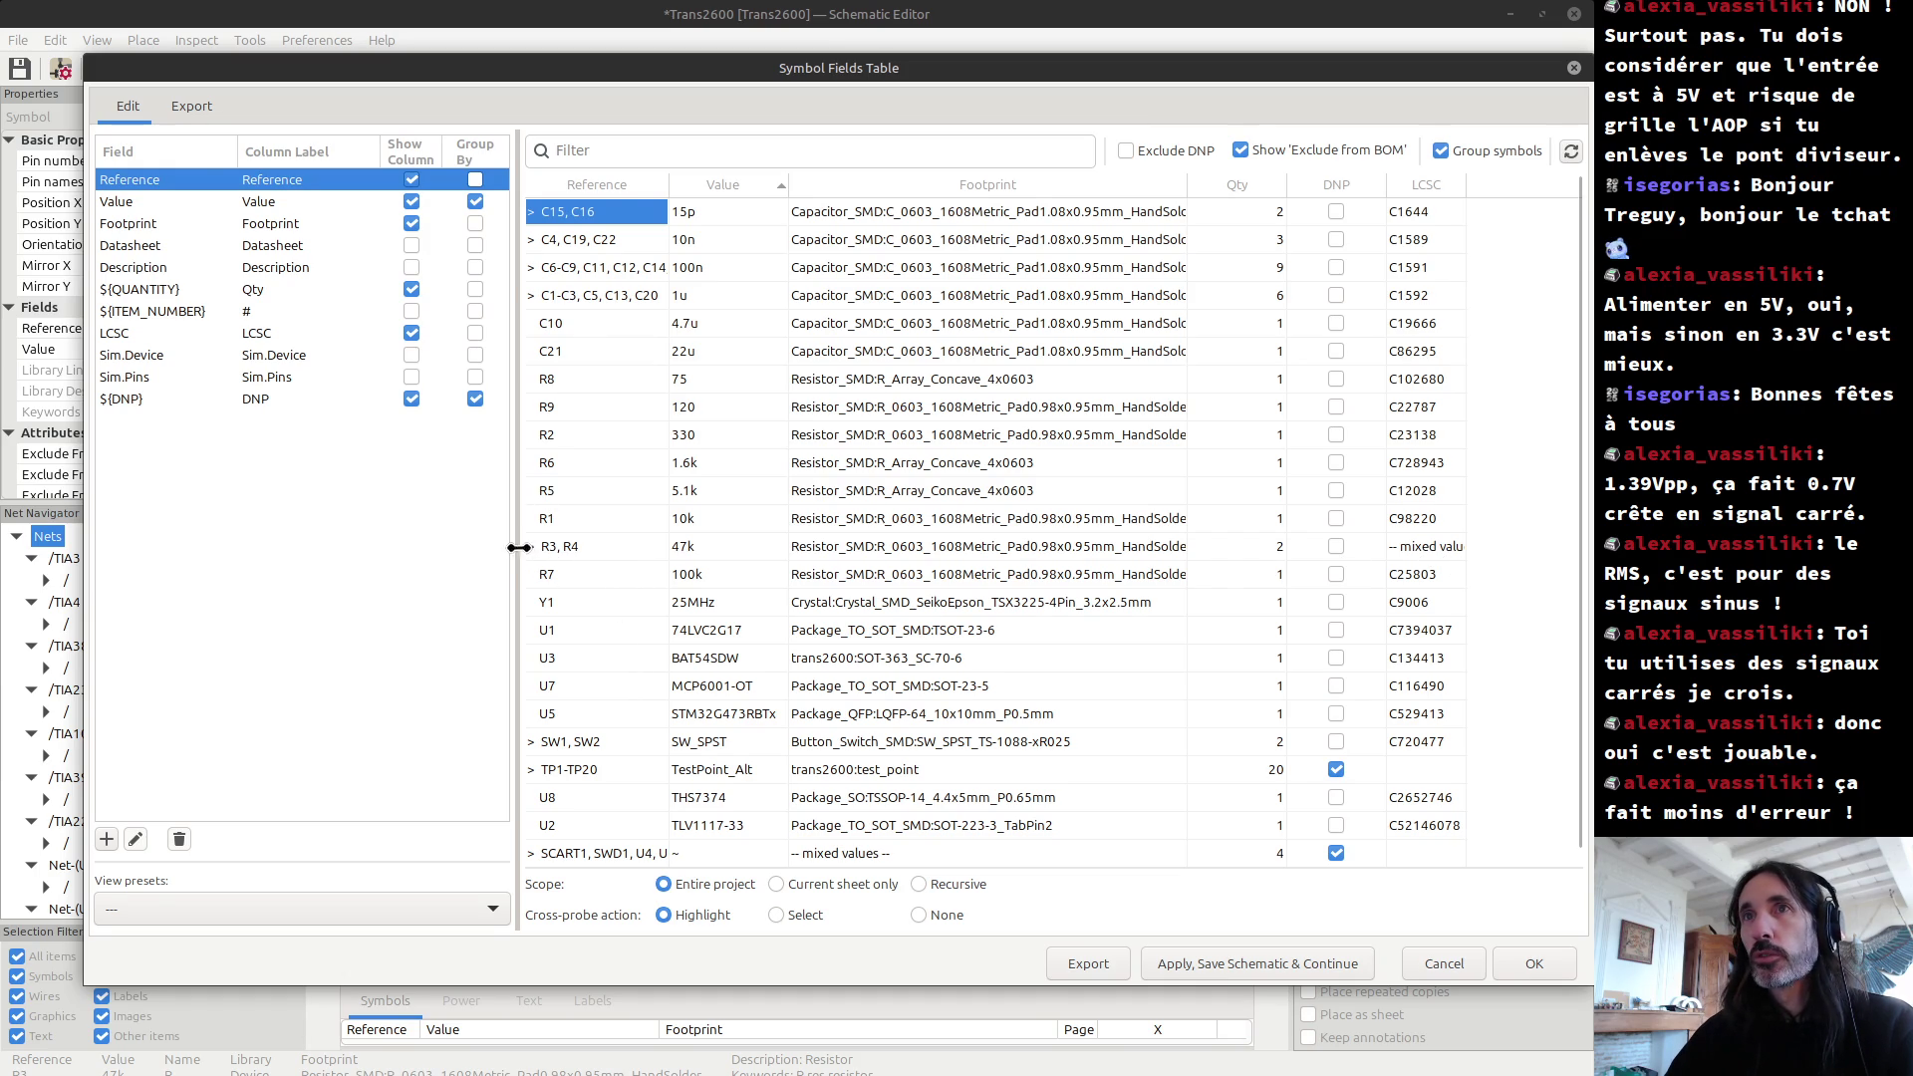
Step: Copy R4's LCSC number C25819 into R3's LCSC field, apply, and save the schematic
{"action": "left_click", "coordinate": [530, 547]}
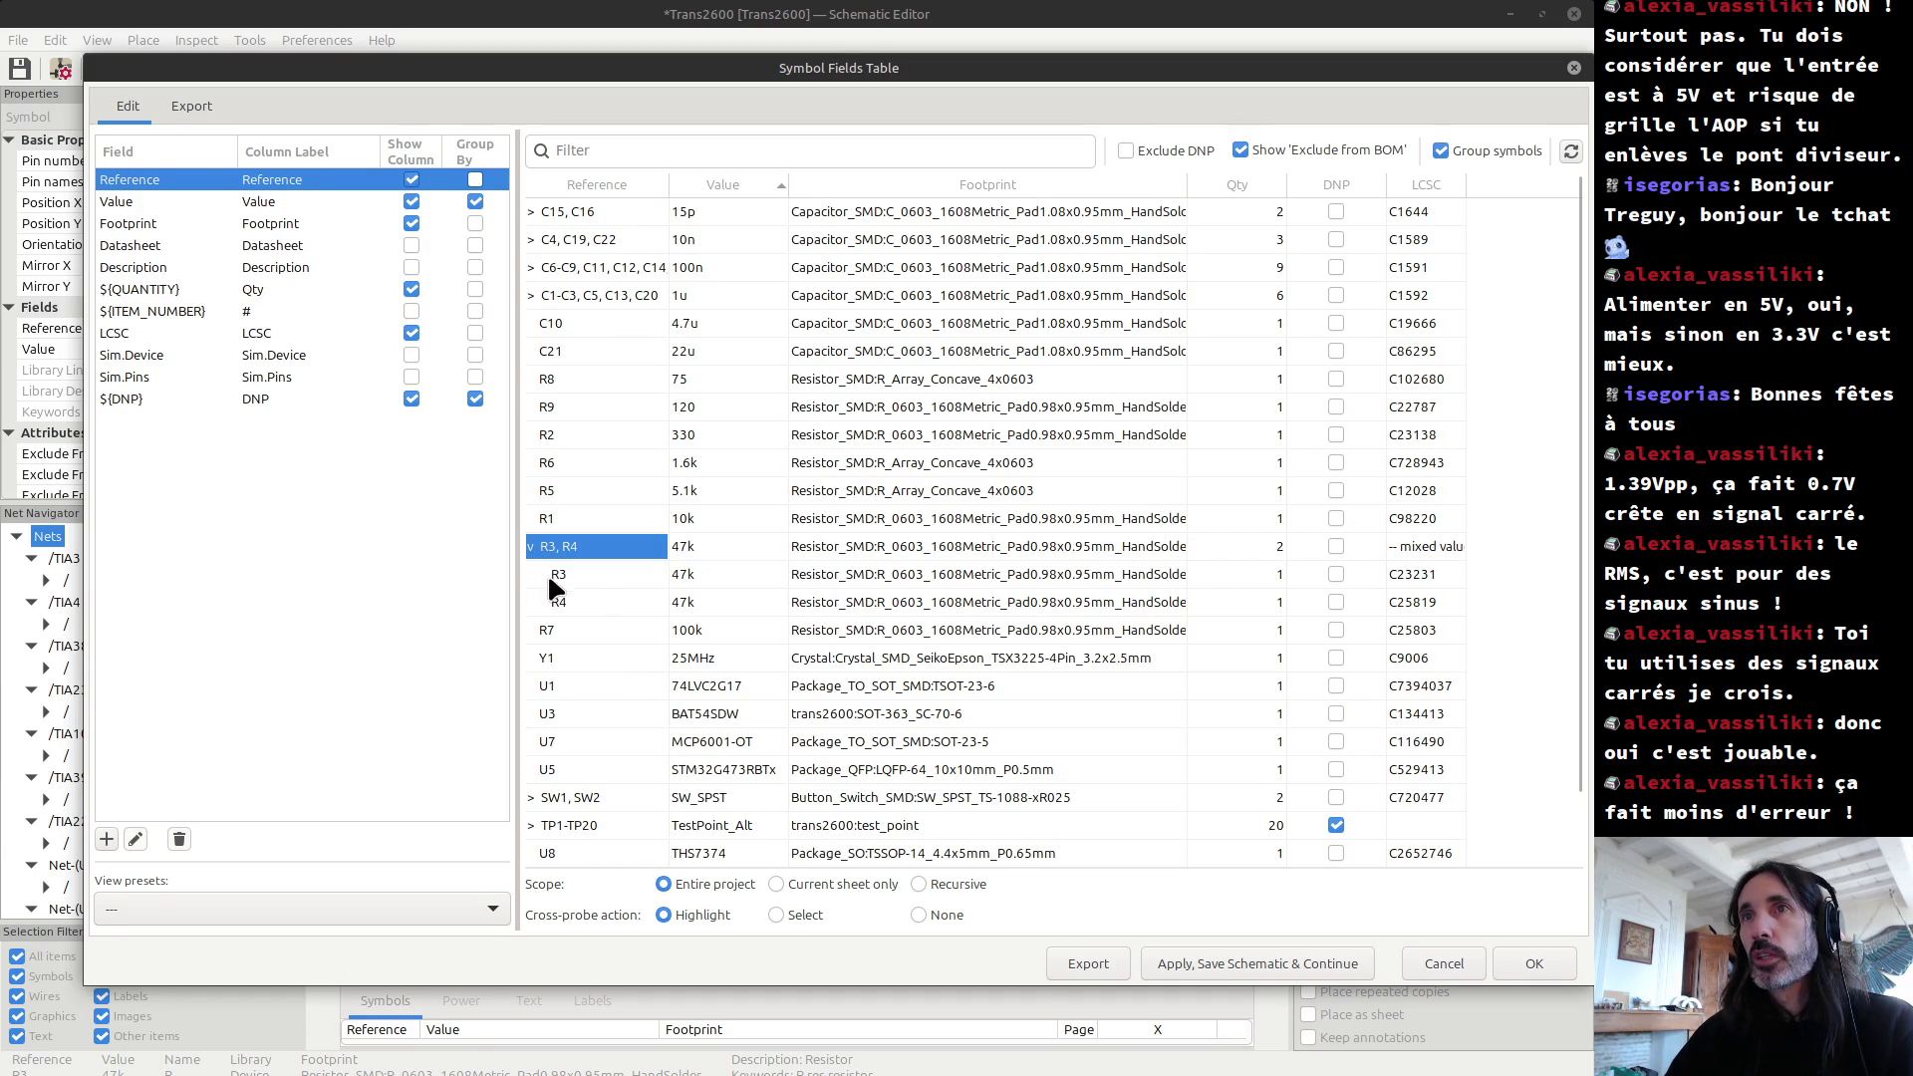
{"action": "left_click", "coordinate": [624, 573]}
{"action": "mouse_move", "coordinate": [710, 74]}
{"action": "left_mouse_down"}
{"action": "mouse_move", "coordinate": [706, 690]}
{"action": "mouse_move", "coordinate": [710, 84]}
{"action": "left_mouse_up"}
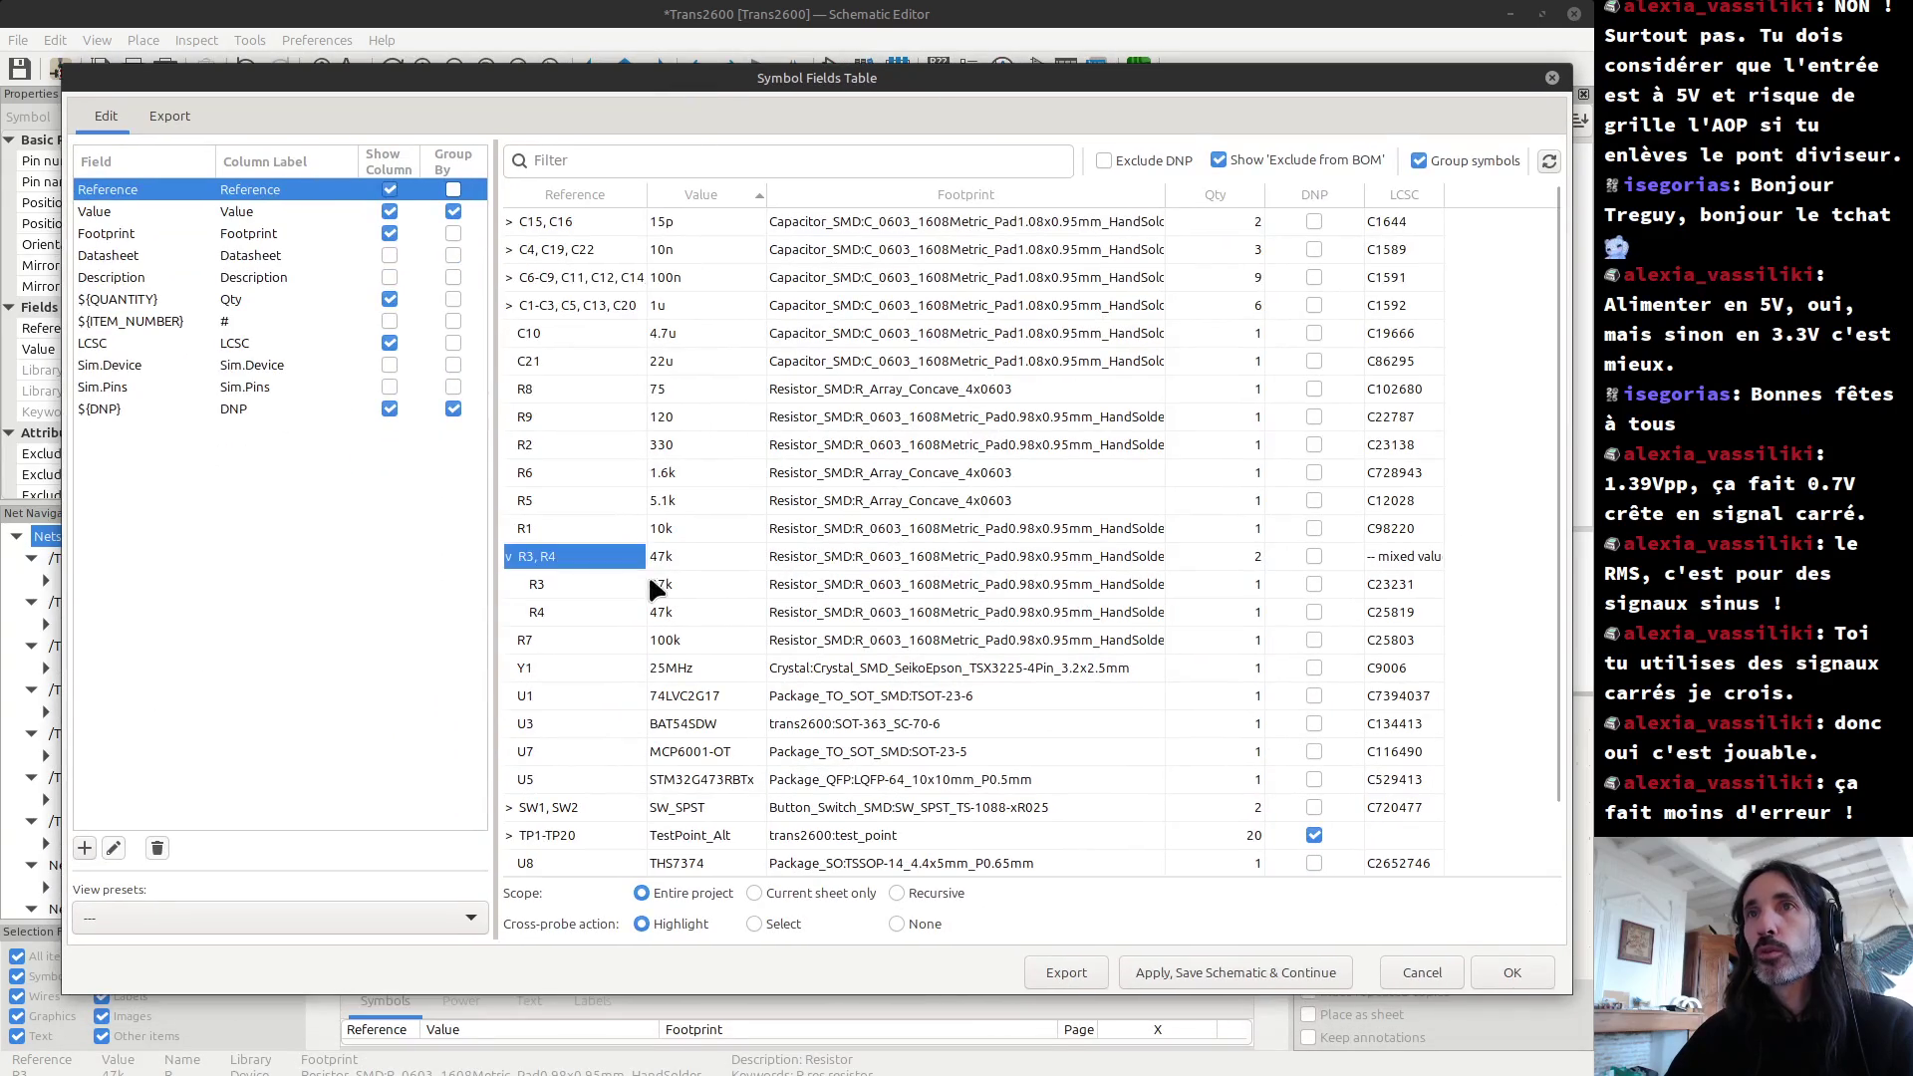
{"action": "double_click", "coordinate": [1389, 611]}
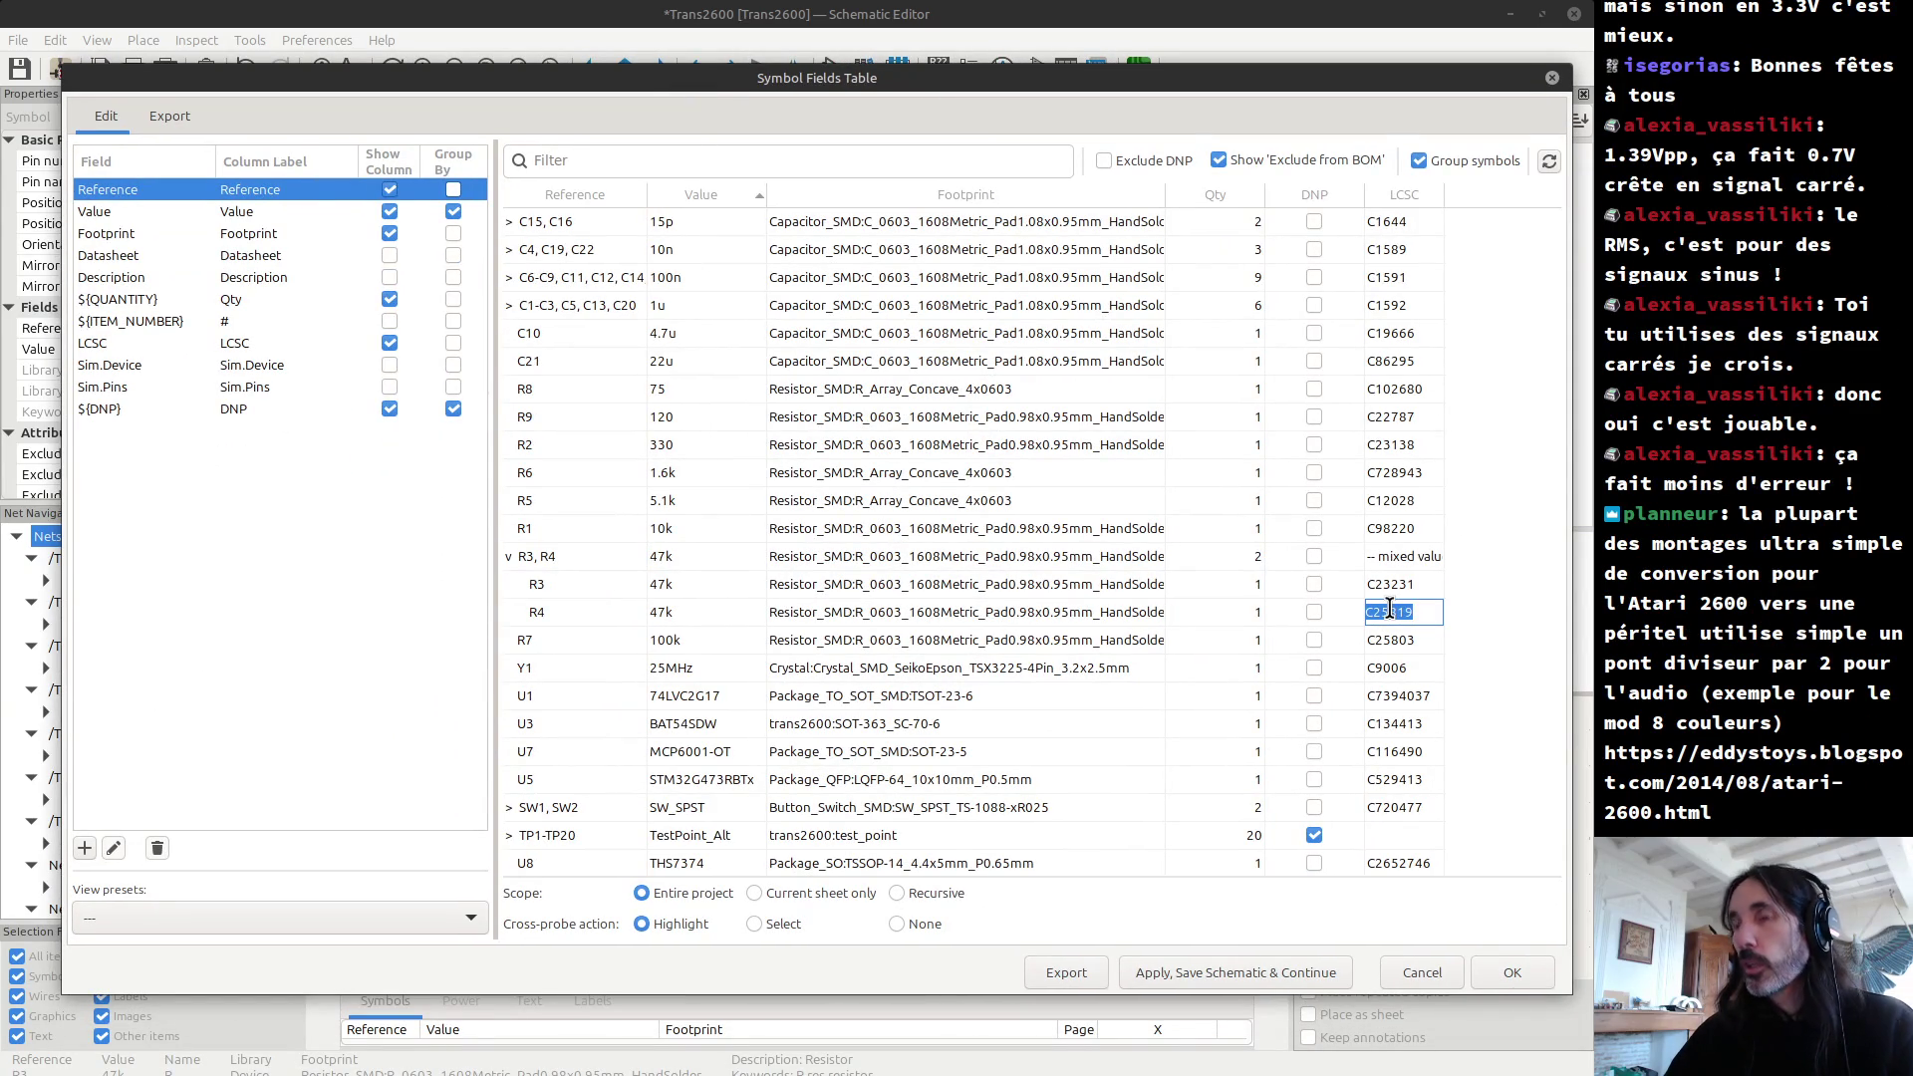
{"action": "type", "text": "C25819"}
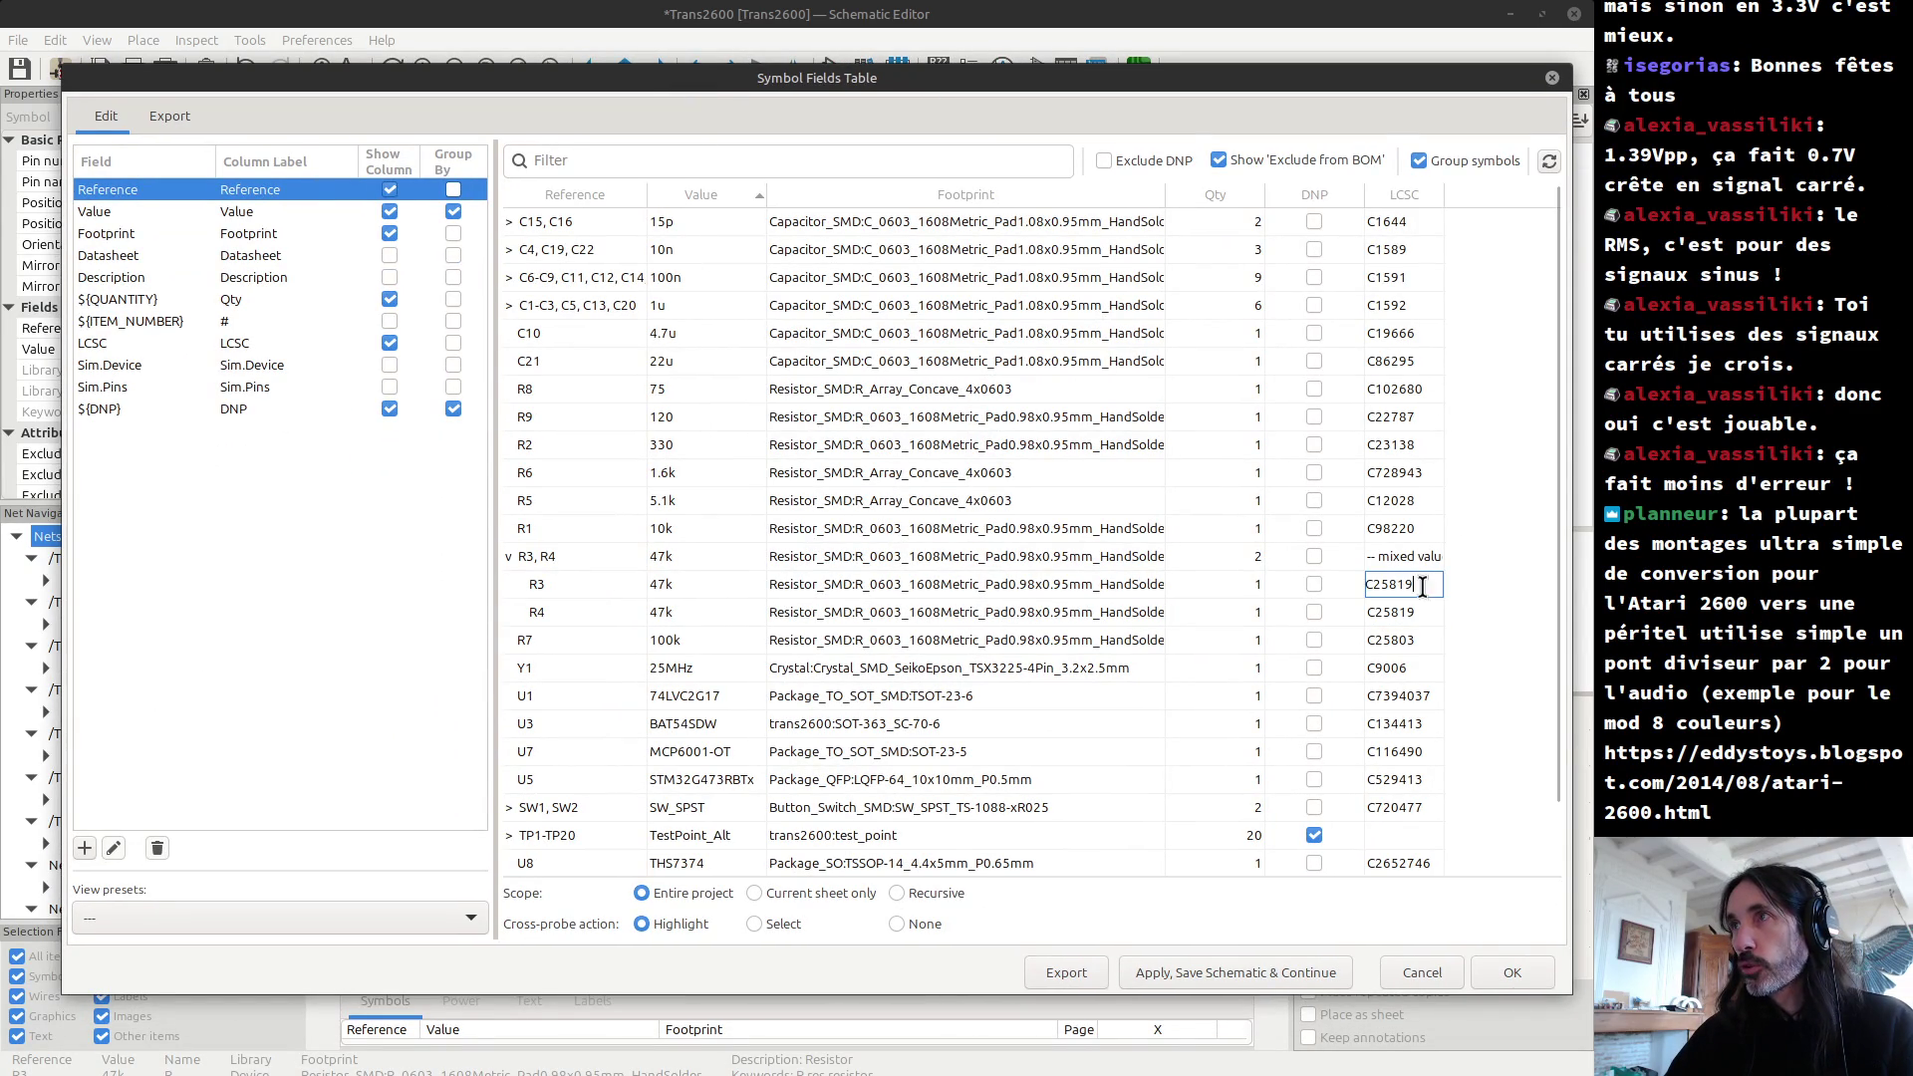
{"action": "left_click", "coordinate": [1169, 966]}
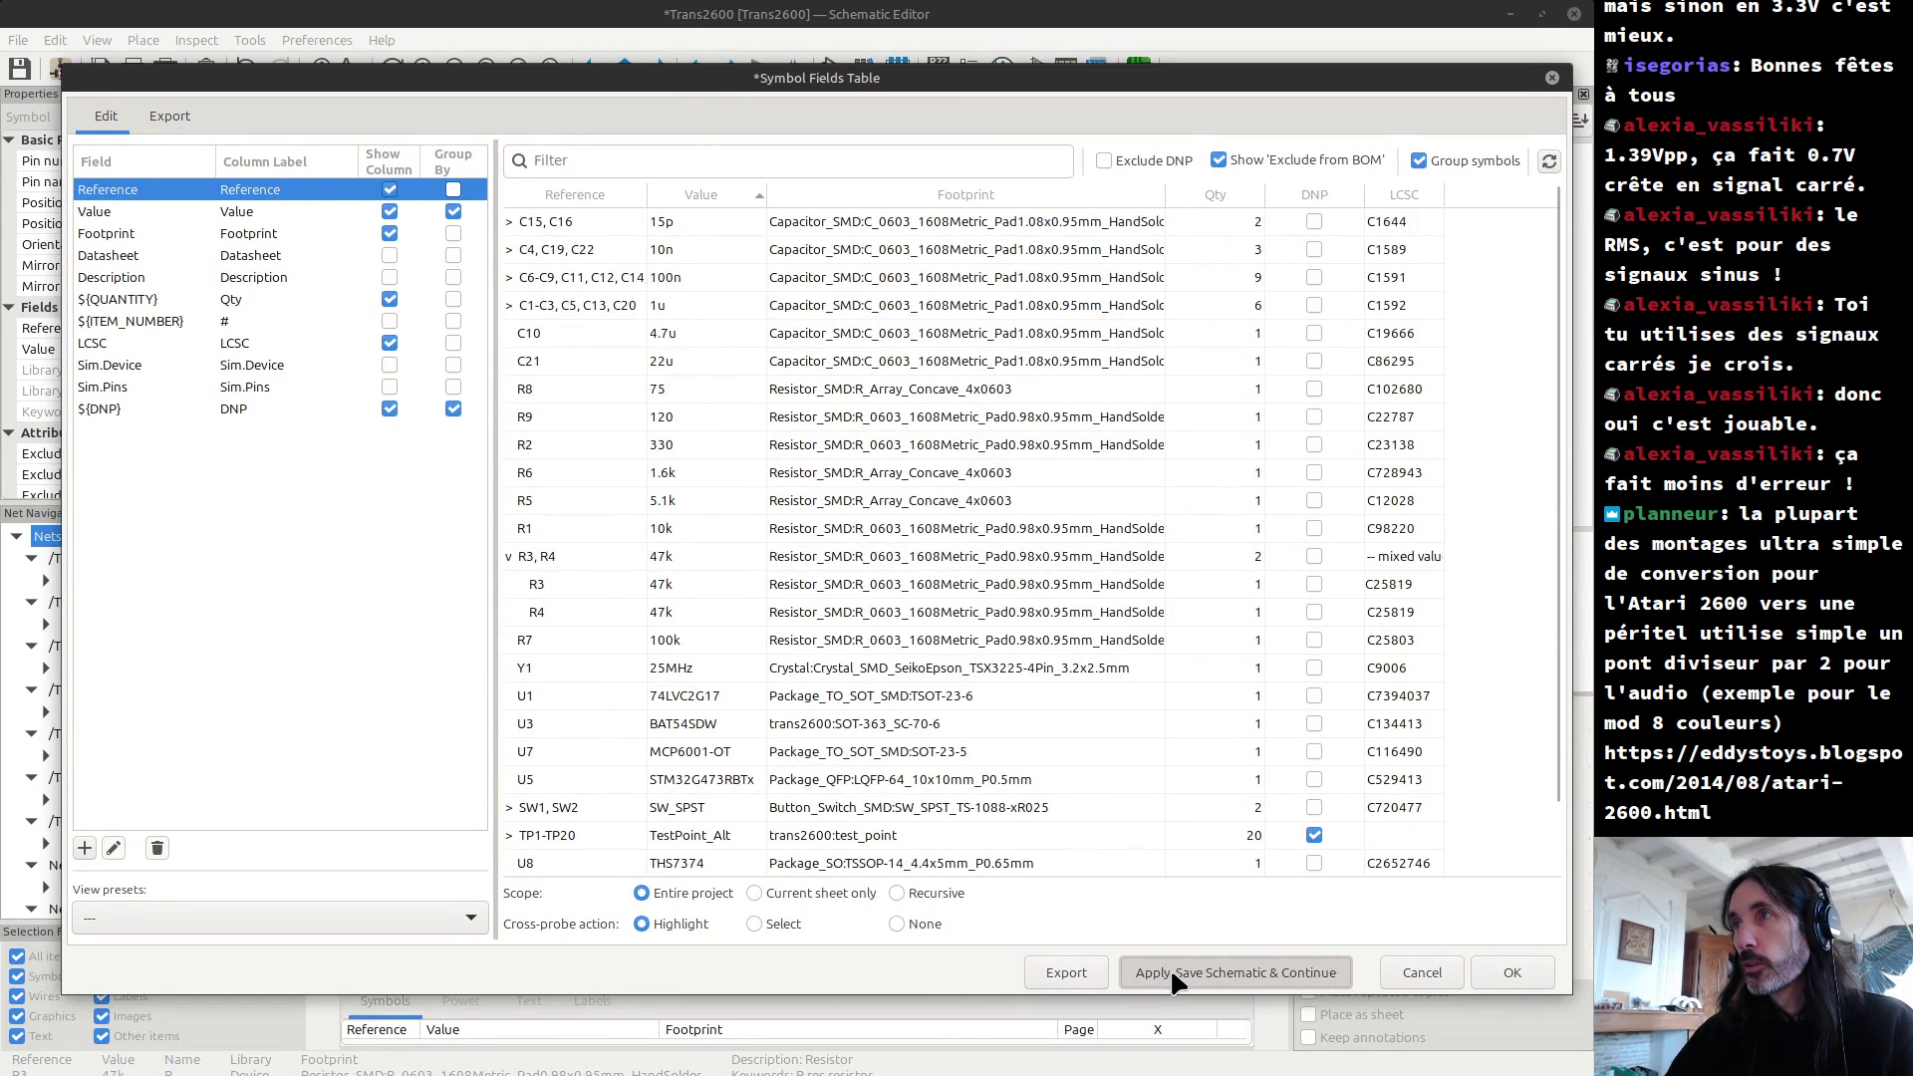
{"action": "left_click", "coordinate": [510, 557]}
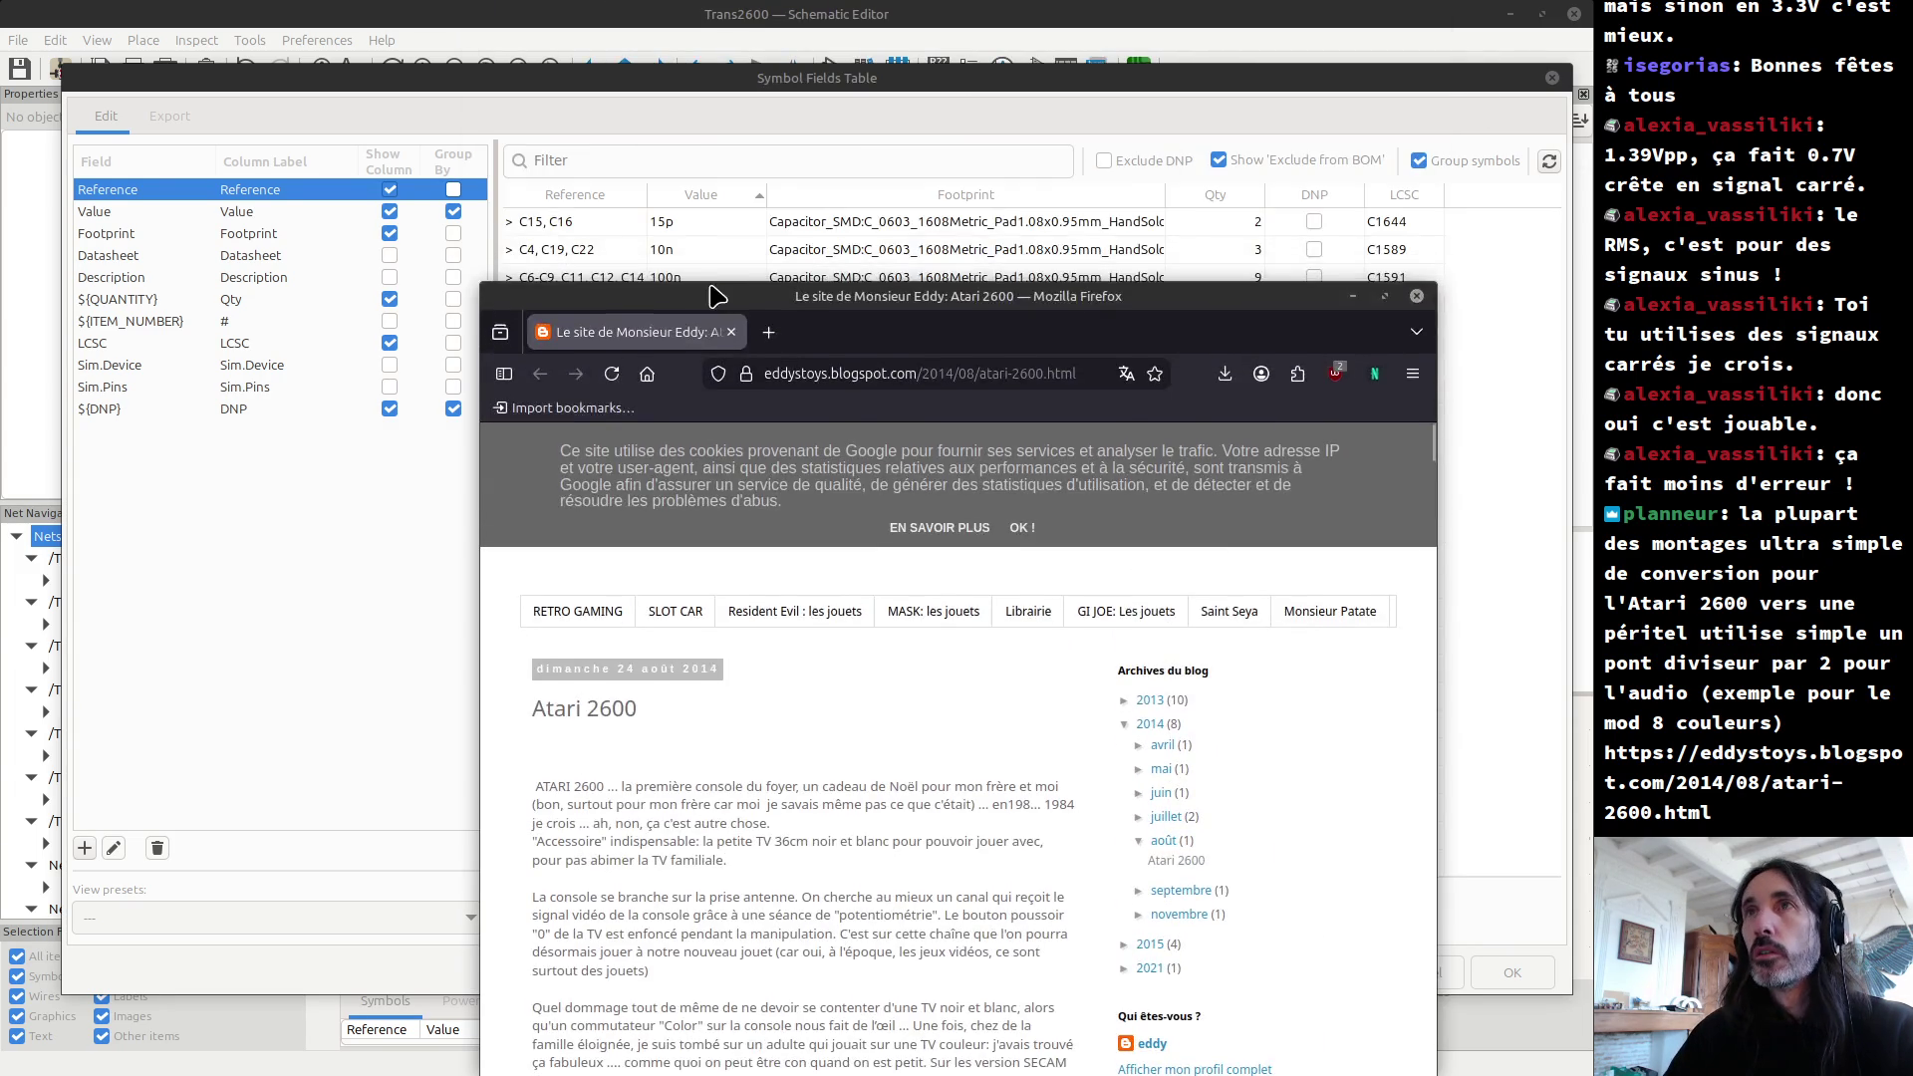
Step: Move the Firefox blog over KiCad and find the 74HCT08 Péritel schematic with its 1 K Ohms divider
{"action": "mouse_move", "coordinate": [718, 289]}
{"action": "left_mouse_down"}
{"action": "mouse_move", "coordinate": [636, 130]}
{"action": "mouse_move", "coordinate": [614, 138]}
{"action": "left_mouse_up"}
{"action": "scroll", "coordinate": [628, 676], "scroll_direction": "down", "scroll_amount": 15}
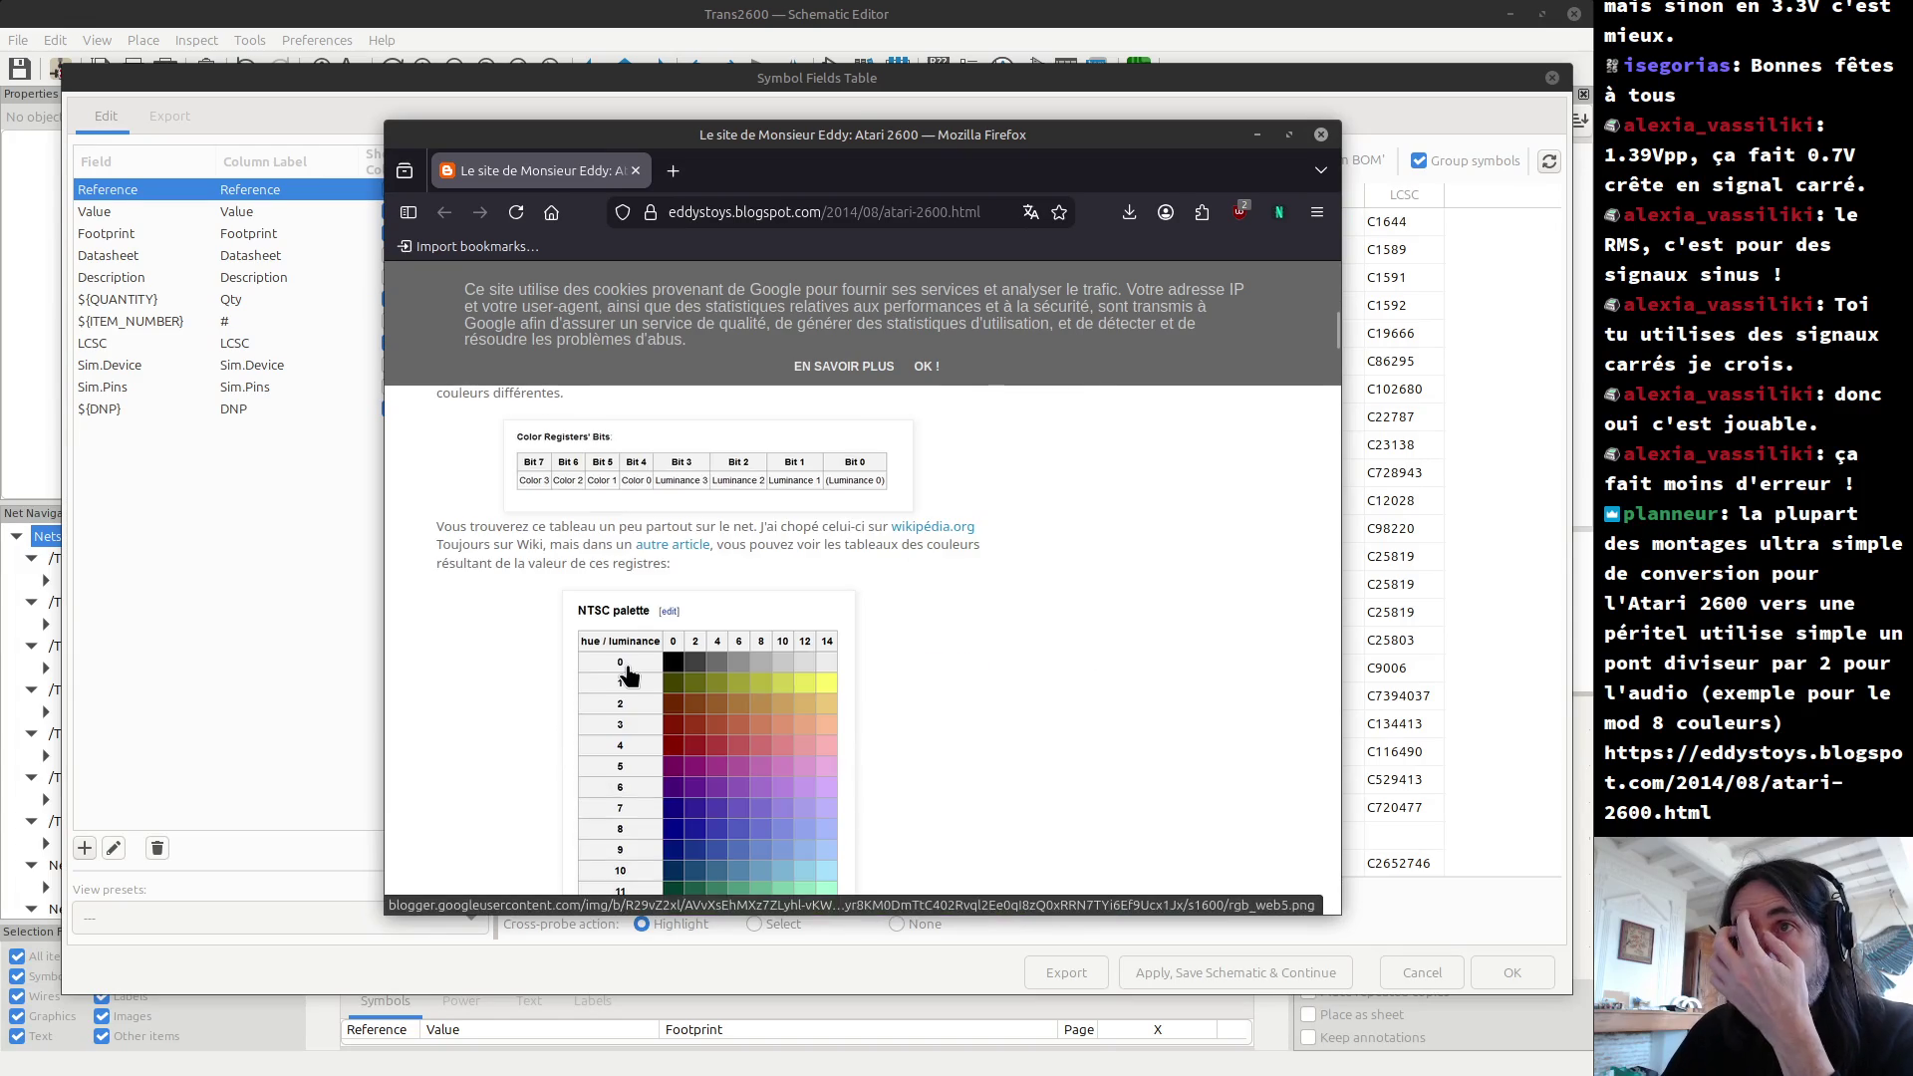
{"action": "scroll", "coordinate": [628, 676], "scroll_direction": "down", "scroll_amount": 15}
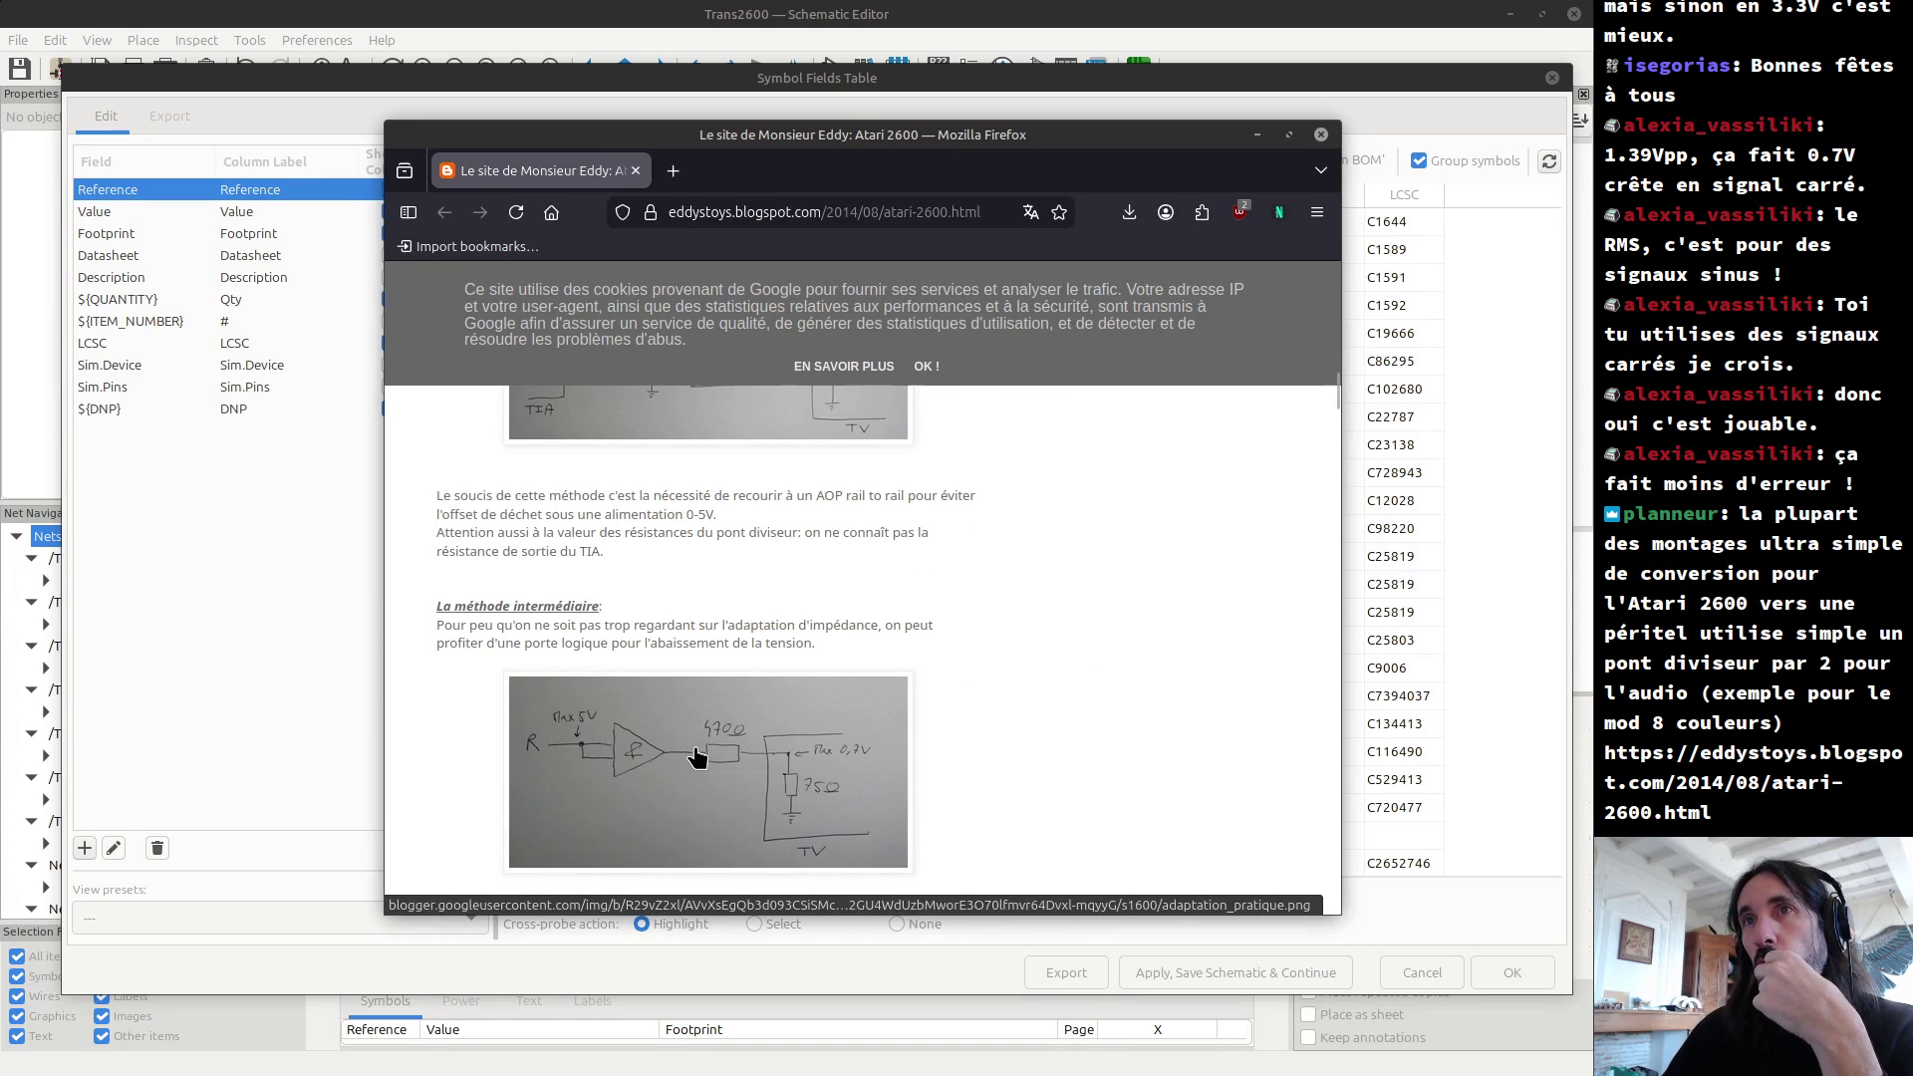
{"action": "scroll", "coordinate": [696, 755], "scroll_direction": "up", "scroll_amount": 3}
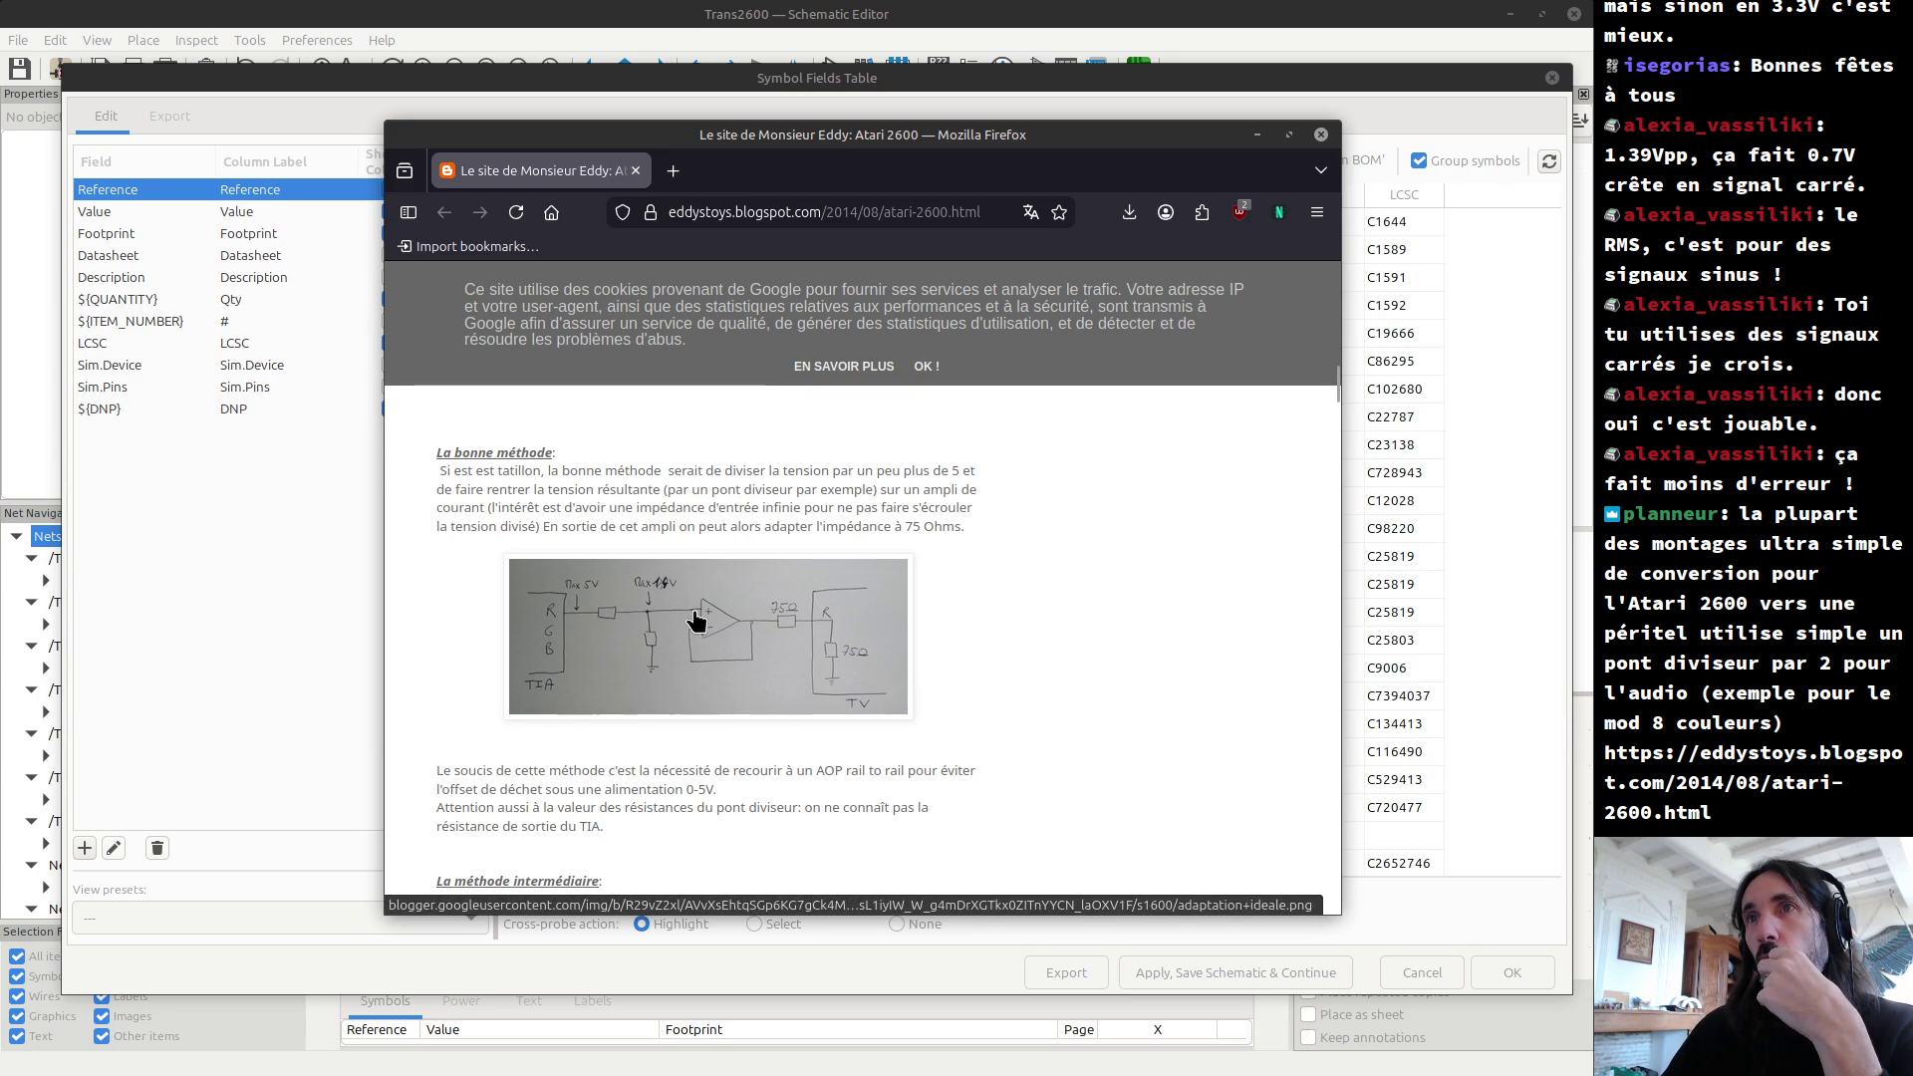
{"action": "scroll", "coordinate": [698, 632], "scroll_direction": "down", "scroll_amount": 5}
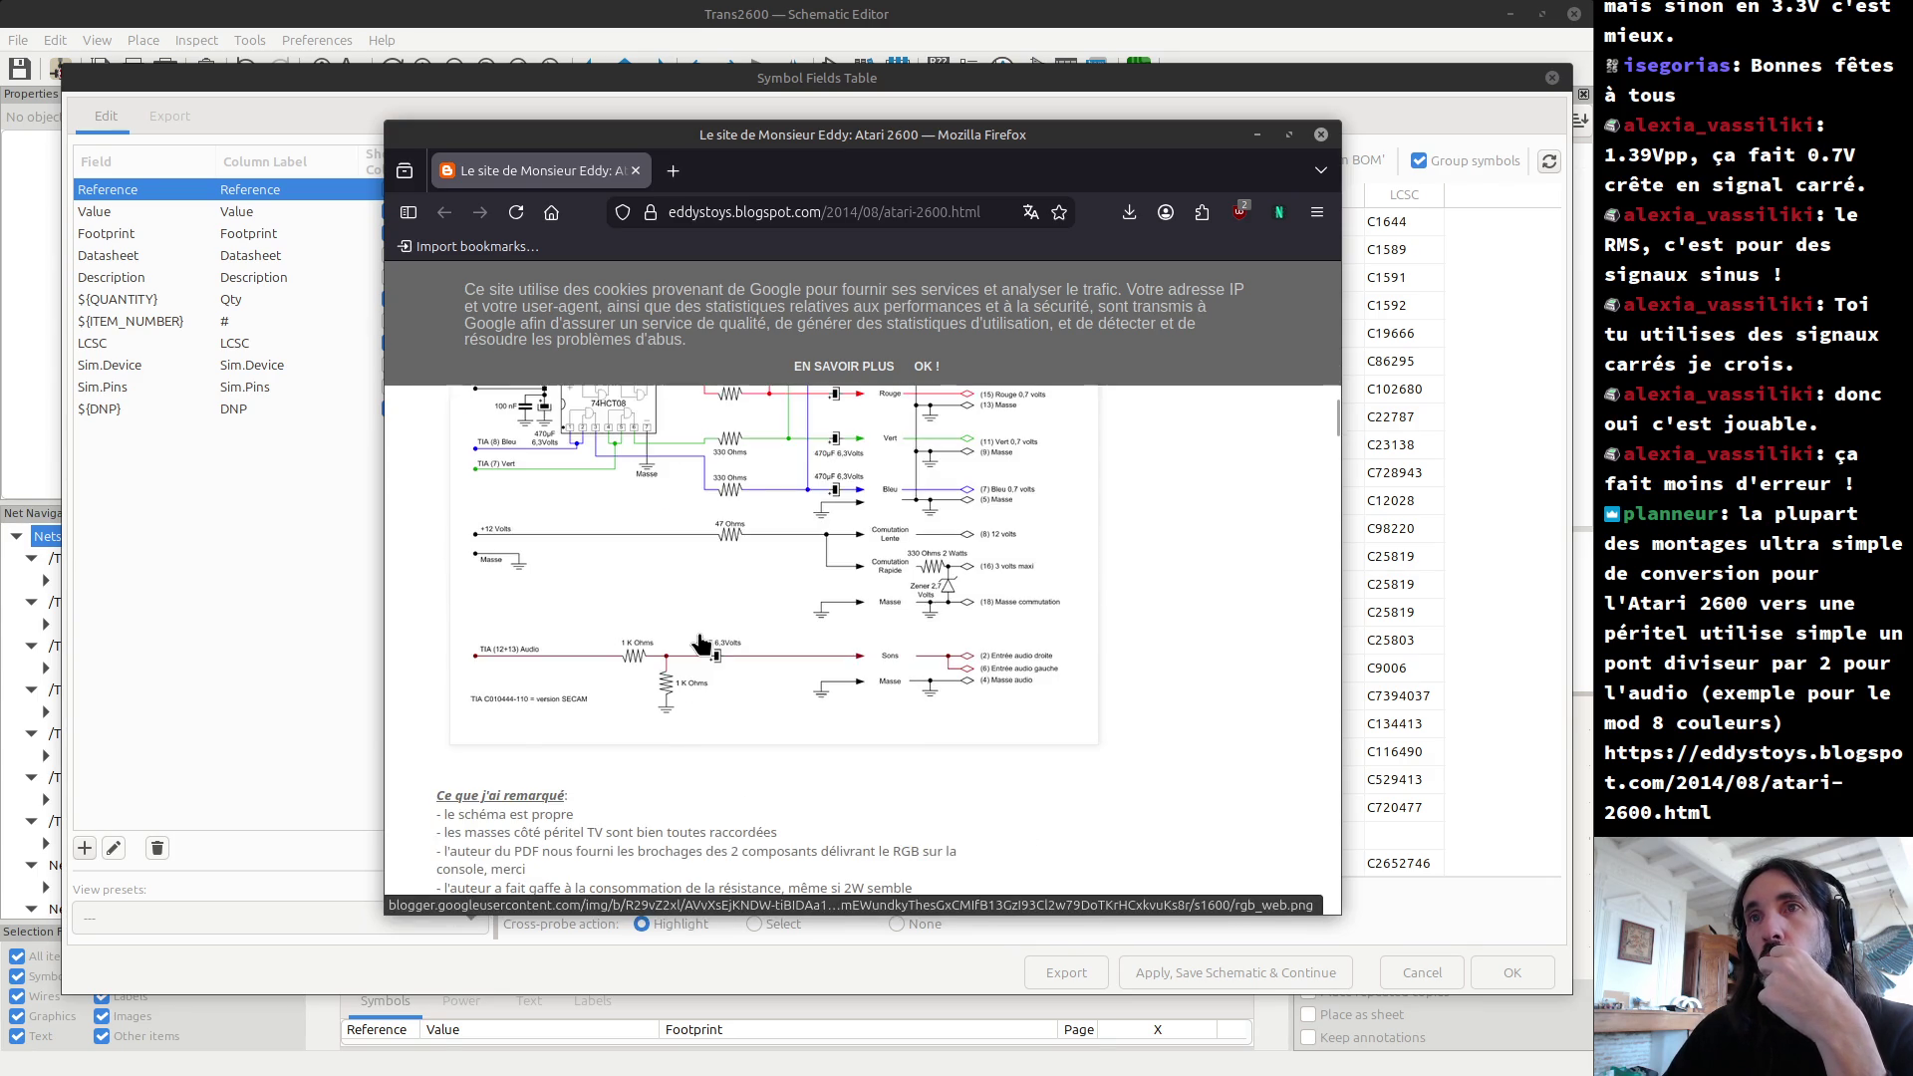
{"action": "scroll", "coordinate": [700, 643], "scroll_direction": "down", "scroll_amount": 5}
{"action": "scroll", "coordinate": [700, 642], "scroll_direction": "down", "scroll_amount": 15}
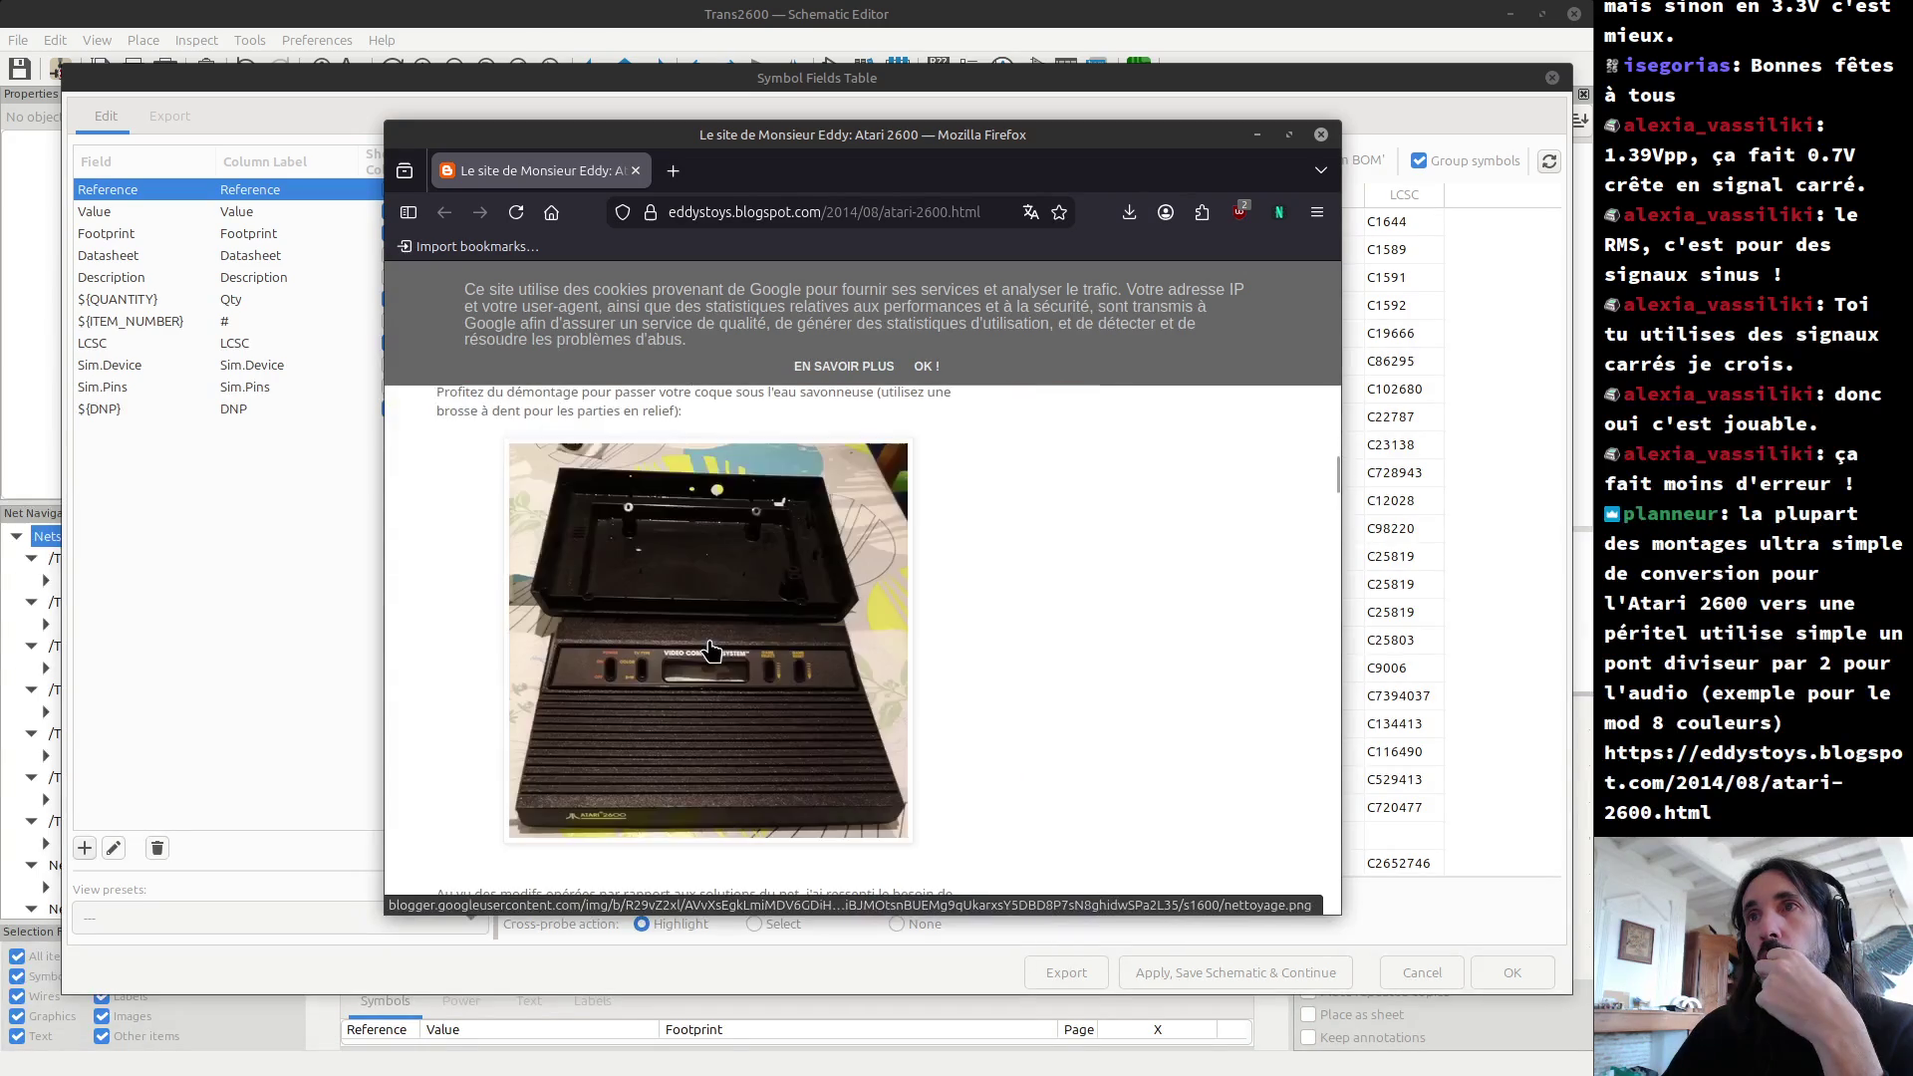
{"action": "scroll", "coordinate": [726, 666], "scroll_direction": "up", "scroll_amount": 8}
{"action": "scroll", "coordinate": [726, 665], "scroll_direction": "up", "scroll_amount": 8}
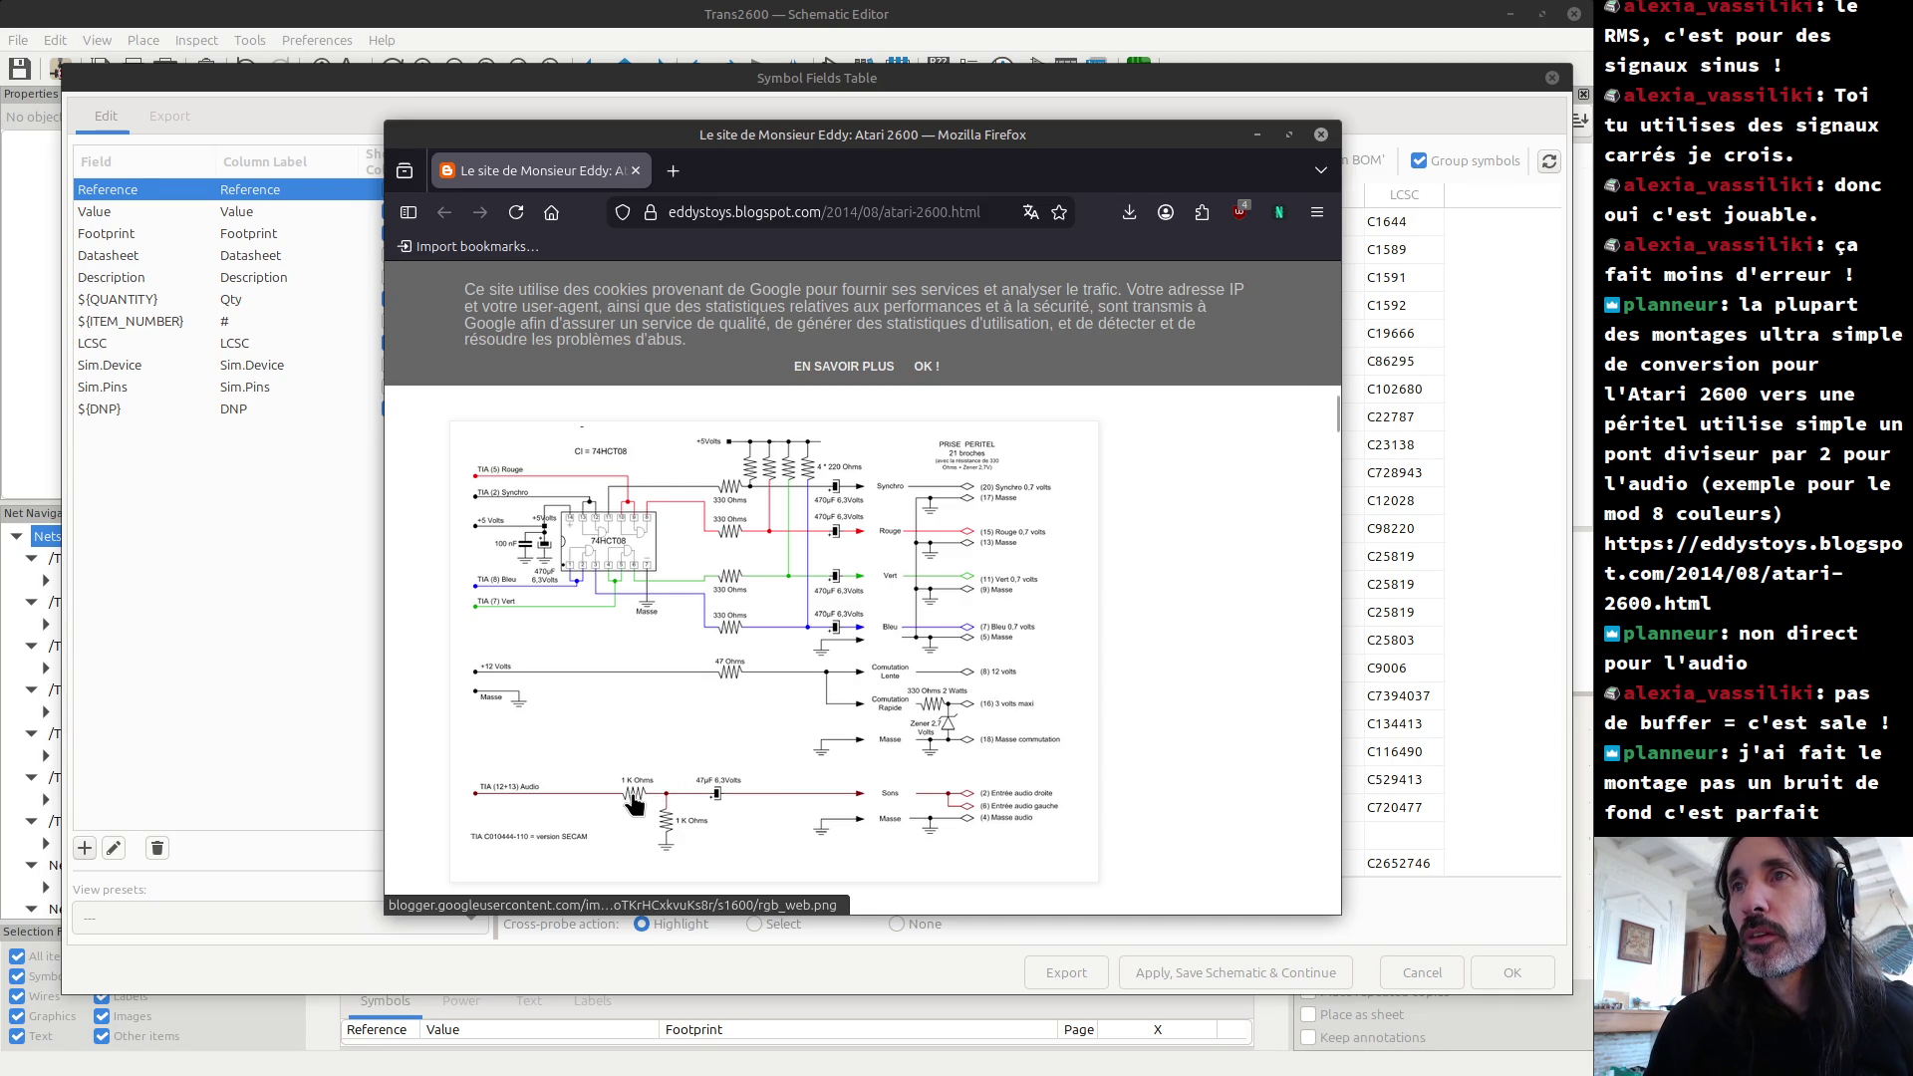
Step: Review the blog's simple audio divider schematic, then bring KiCad's Symbol Fields Table forward
{"action": "scroll", "coordinate": [631, 803], "scroll_direction": "down", "scroll_amount": 10}
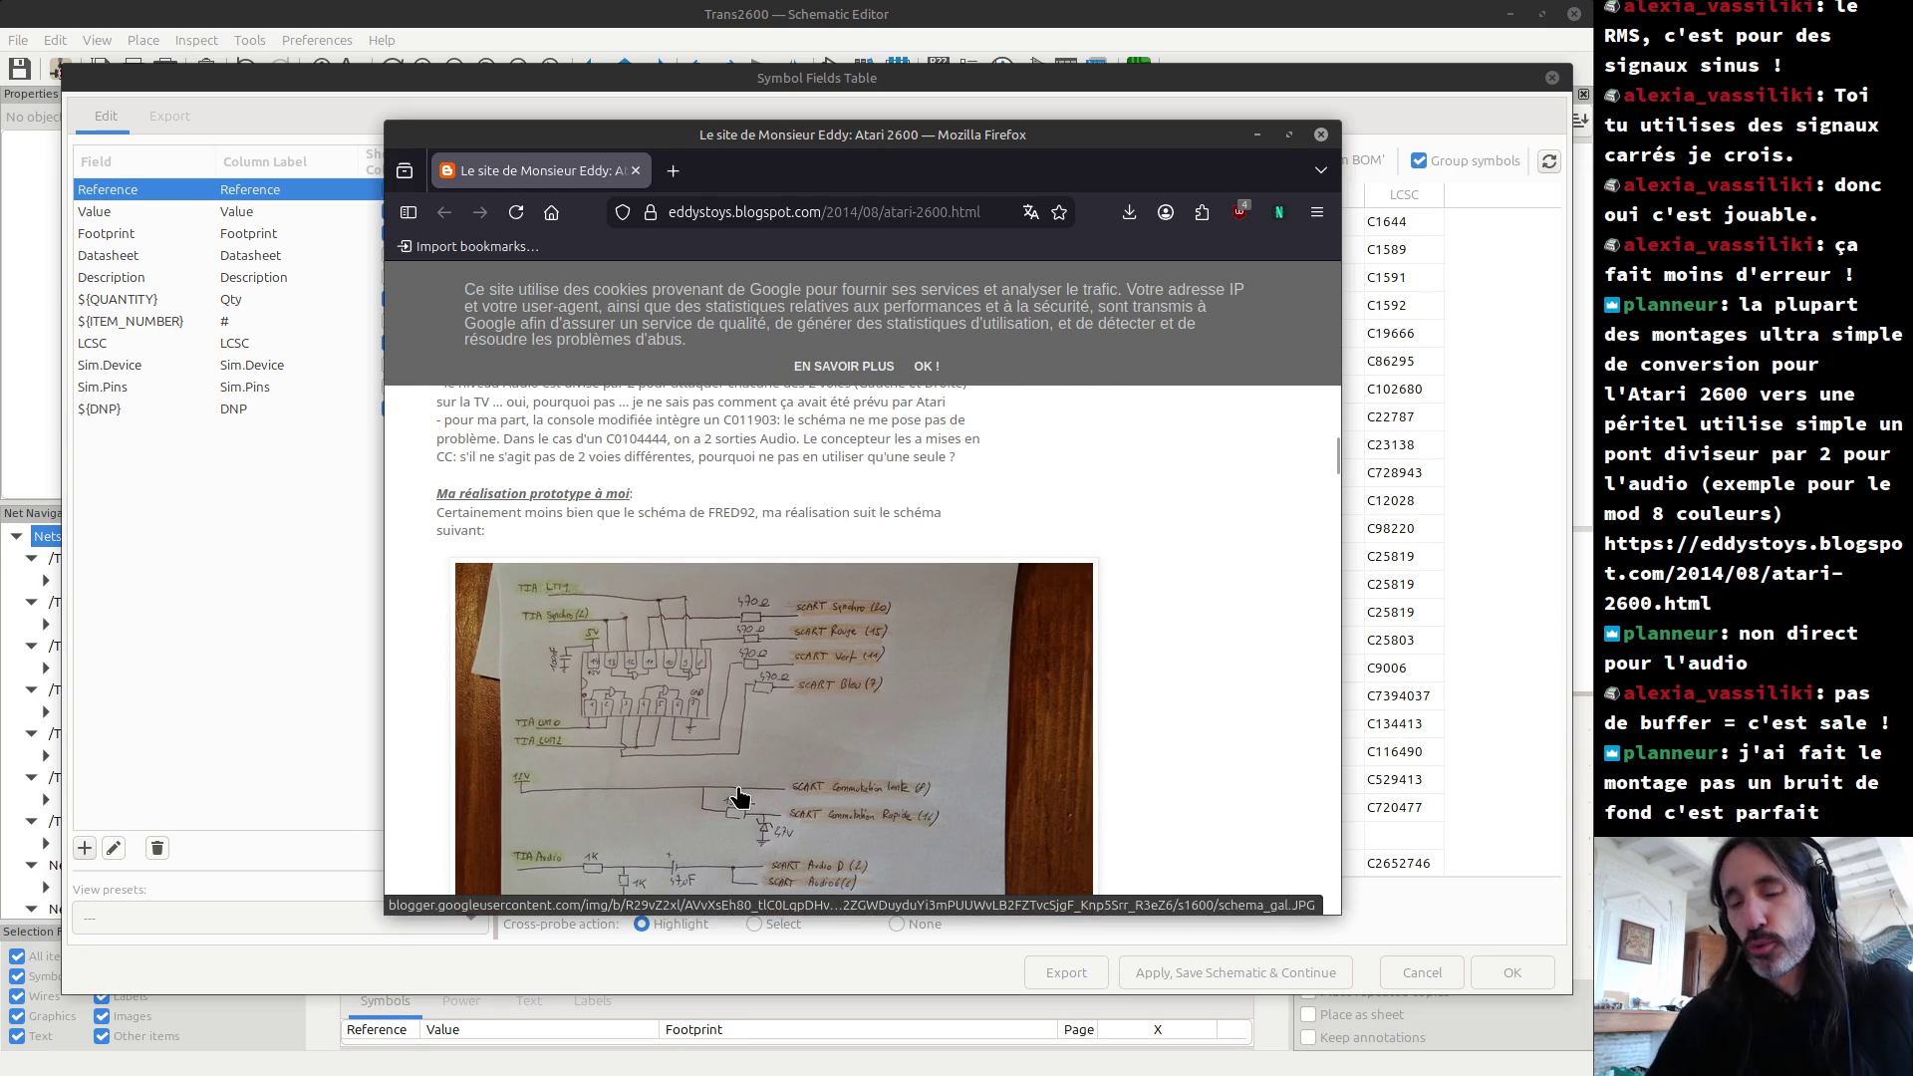
{"action": "scroll", "coordinate": [780, 734], "scroll_direction": "down", "scroll_amount": 5}
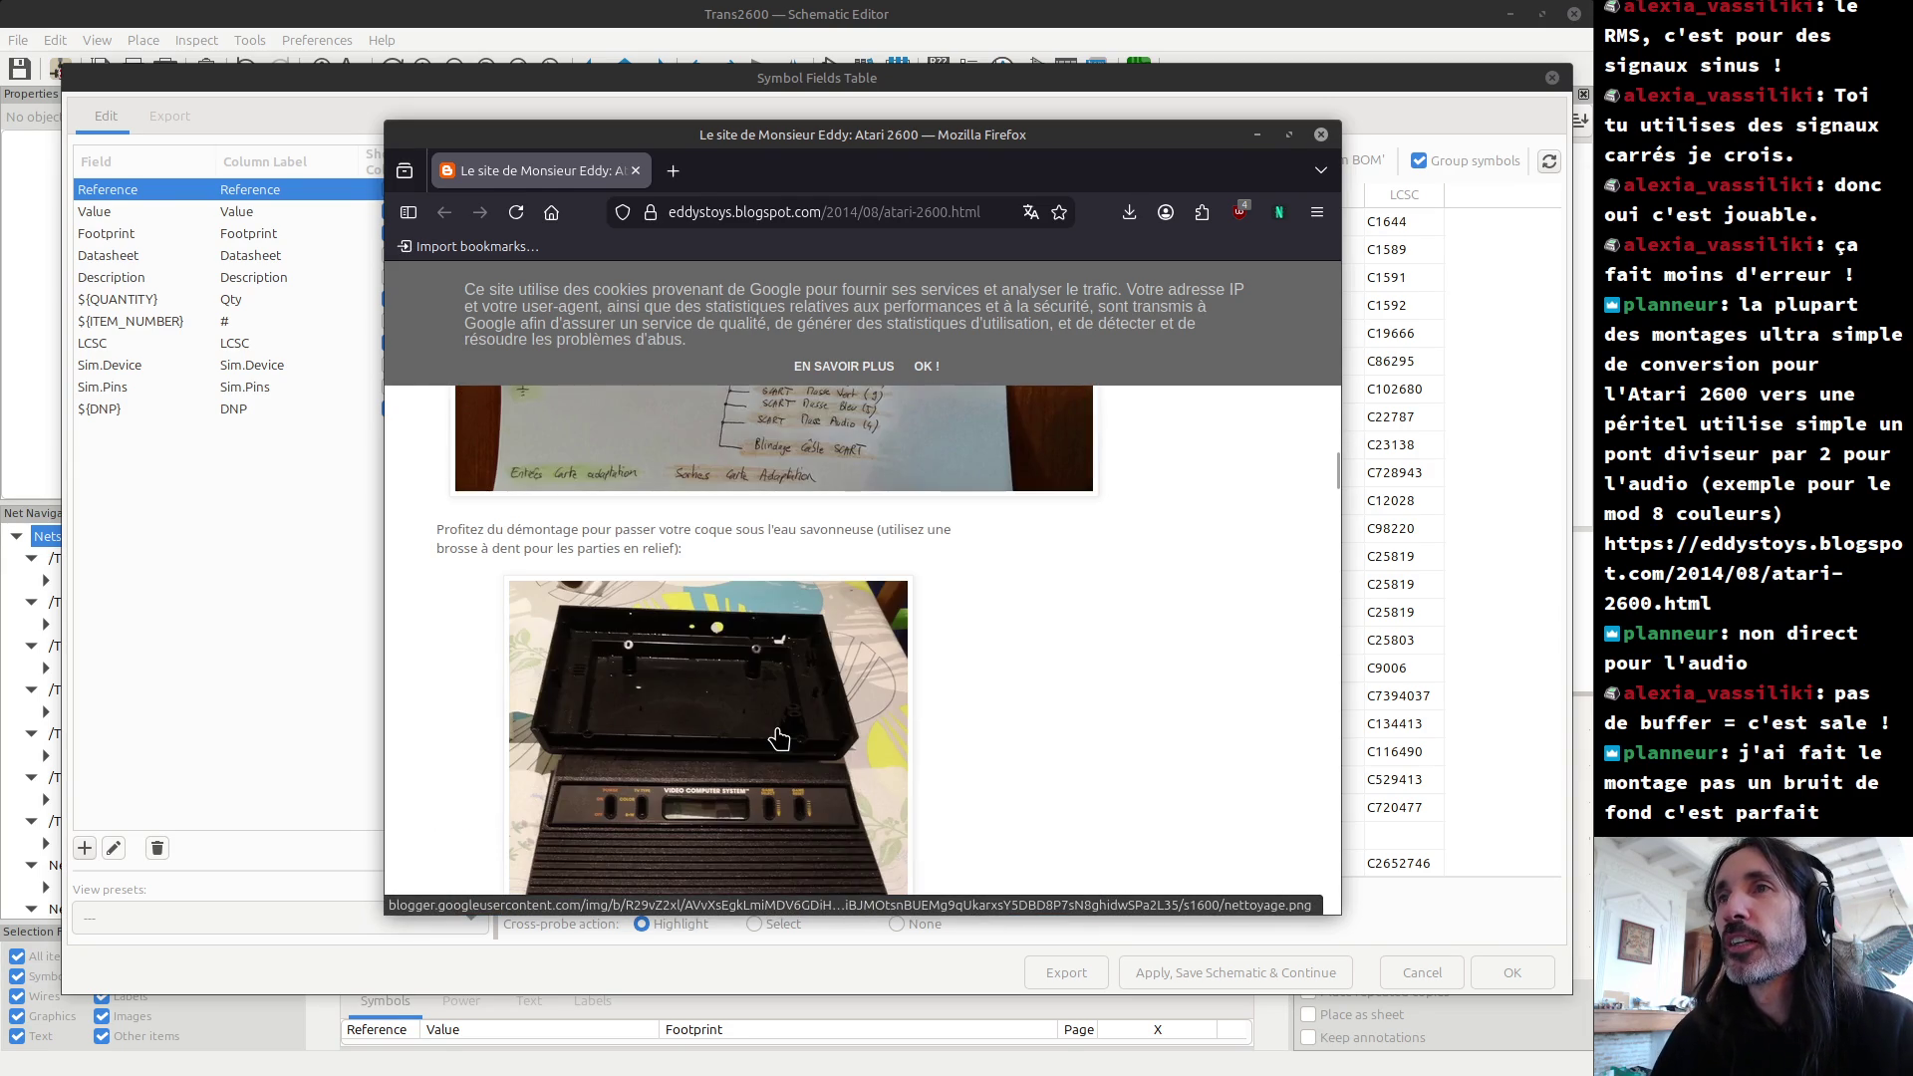
{"action": "scroll", "coordinate": [779, 739], "scroll_direction": "down", "scroll_amount": 10}
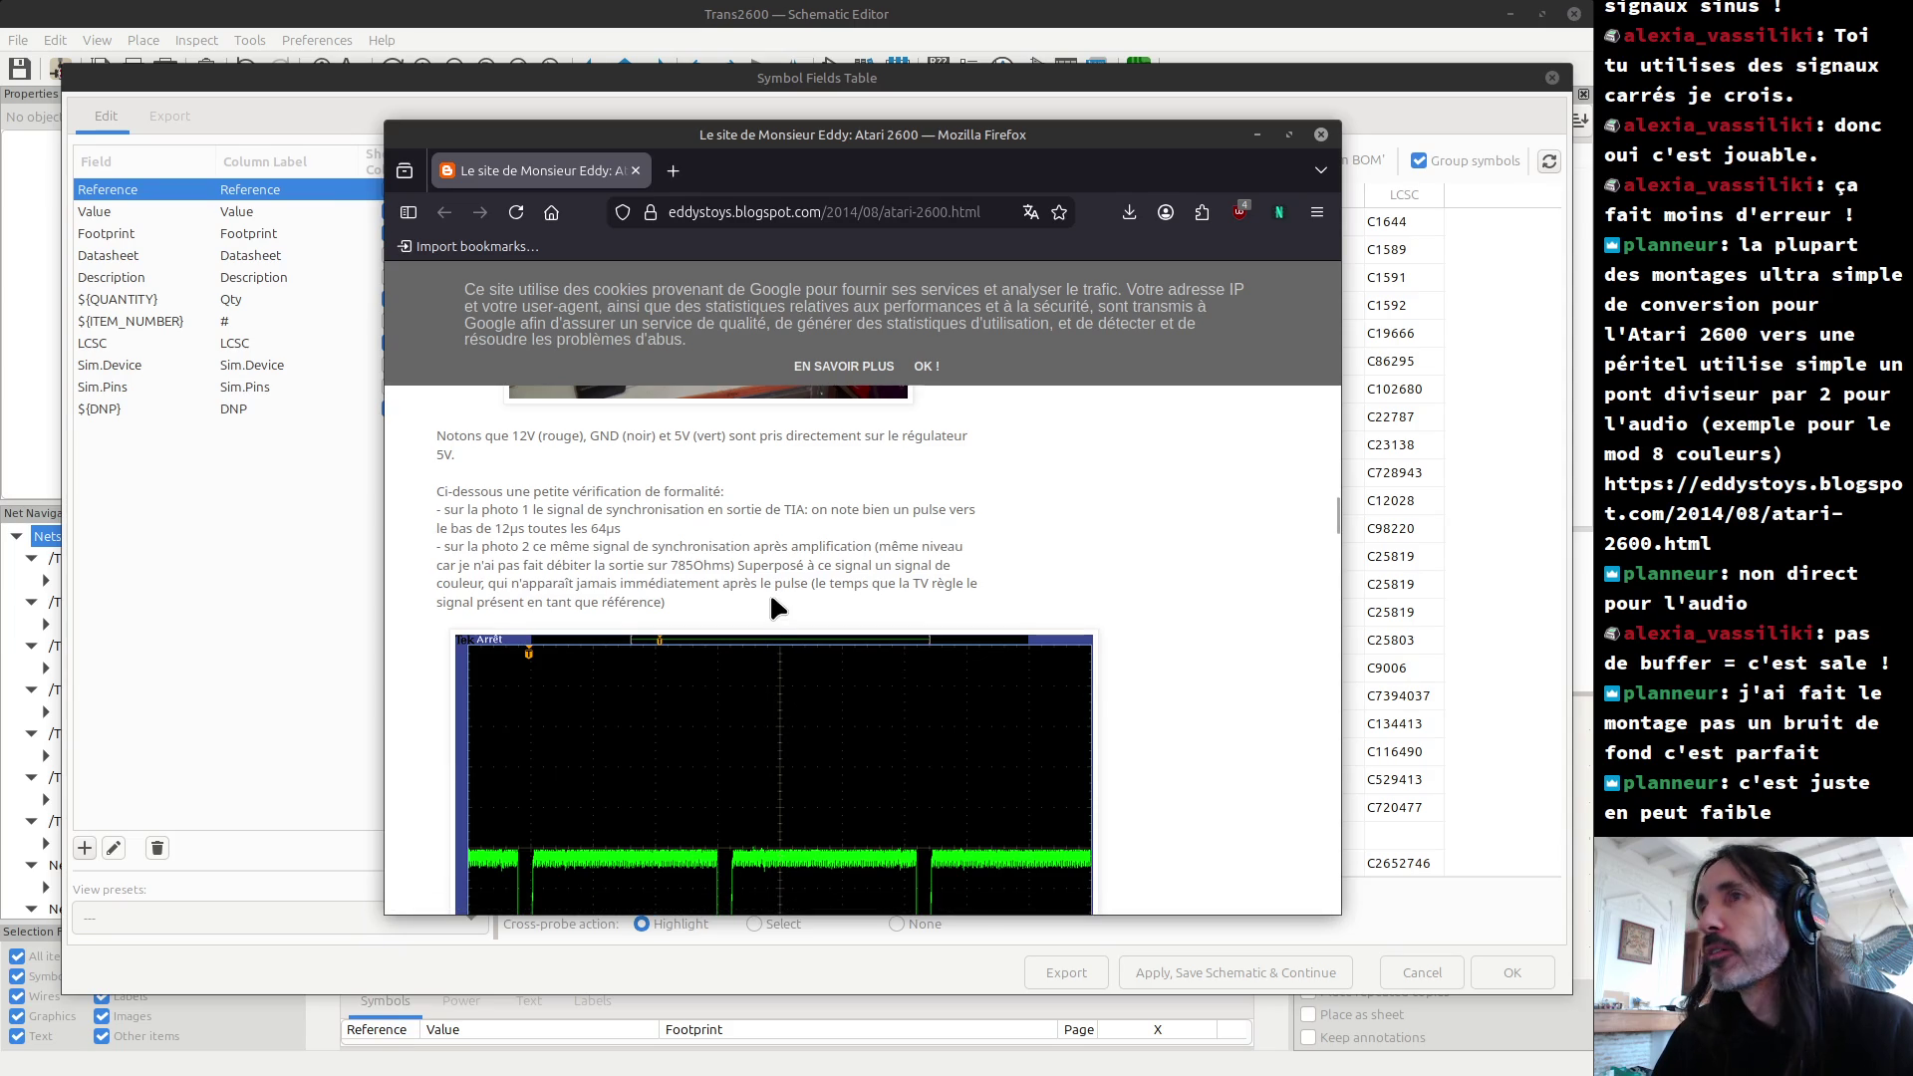
{"action": "scroll", "coordinate": [771, 598], "scroll_direction": "down", "scroll_amount": 5}
{"action": "scroll", "coordinate": [772, 606], "scroll_direction": "up", "scroll_amount": 10}
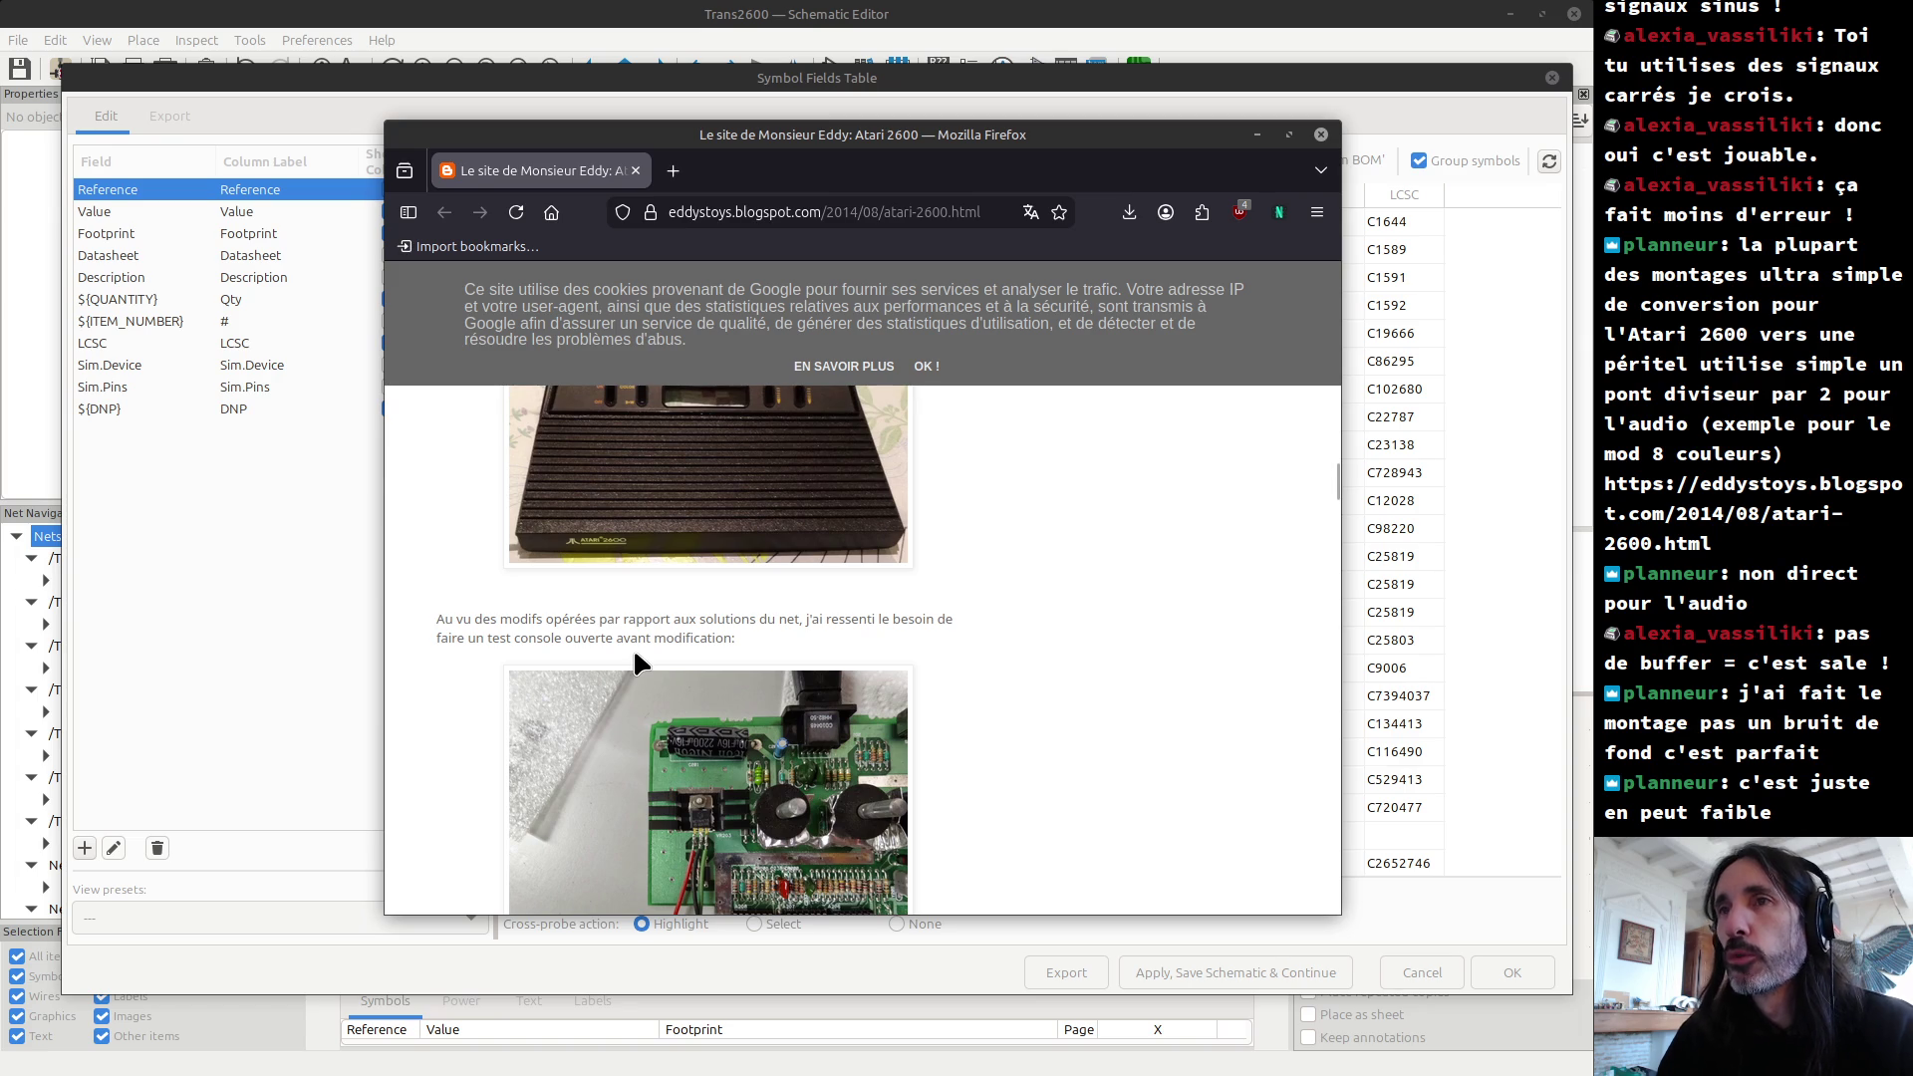
{"action": "scroll", "coordinate": [638, 598], "scroll_direction": "down", "scroll_amount": 15}
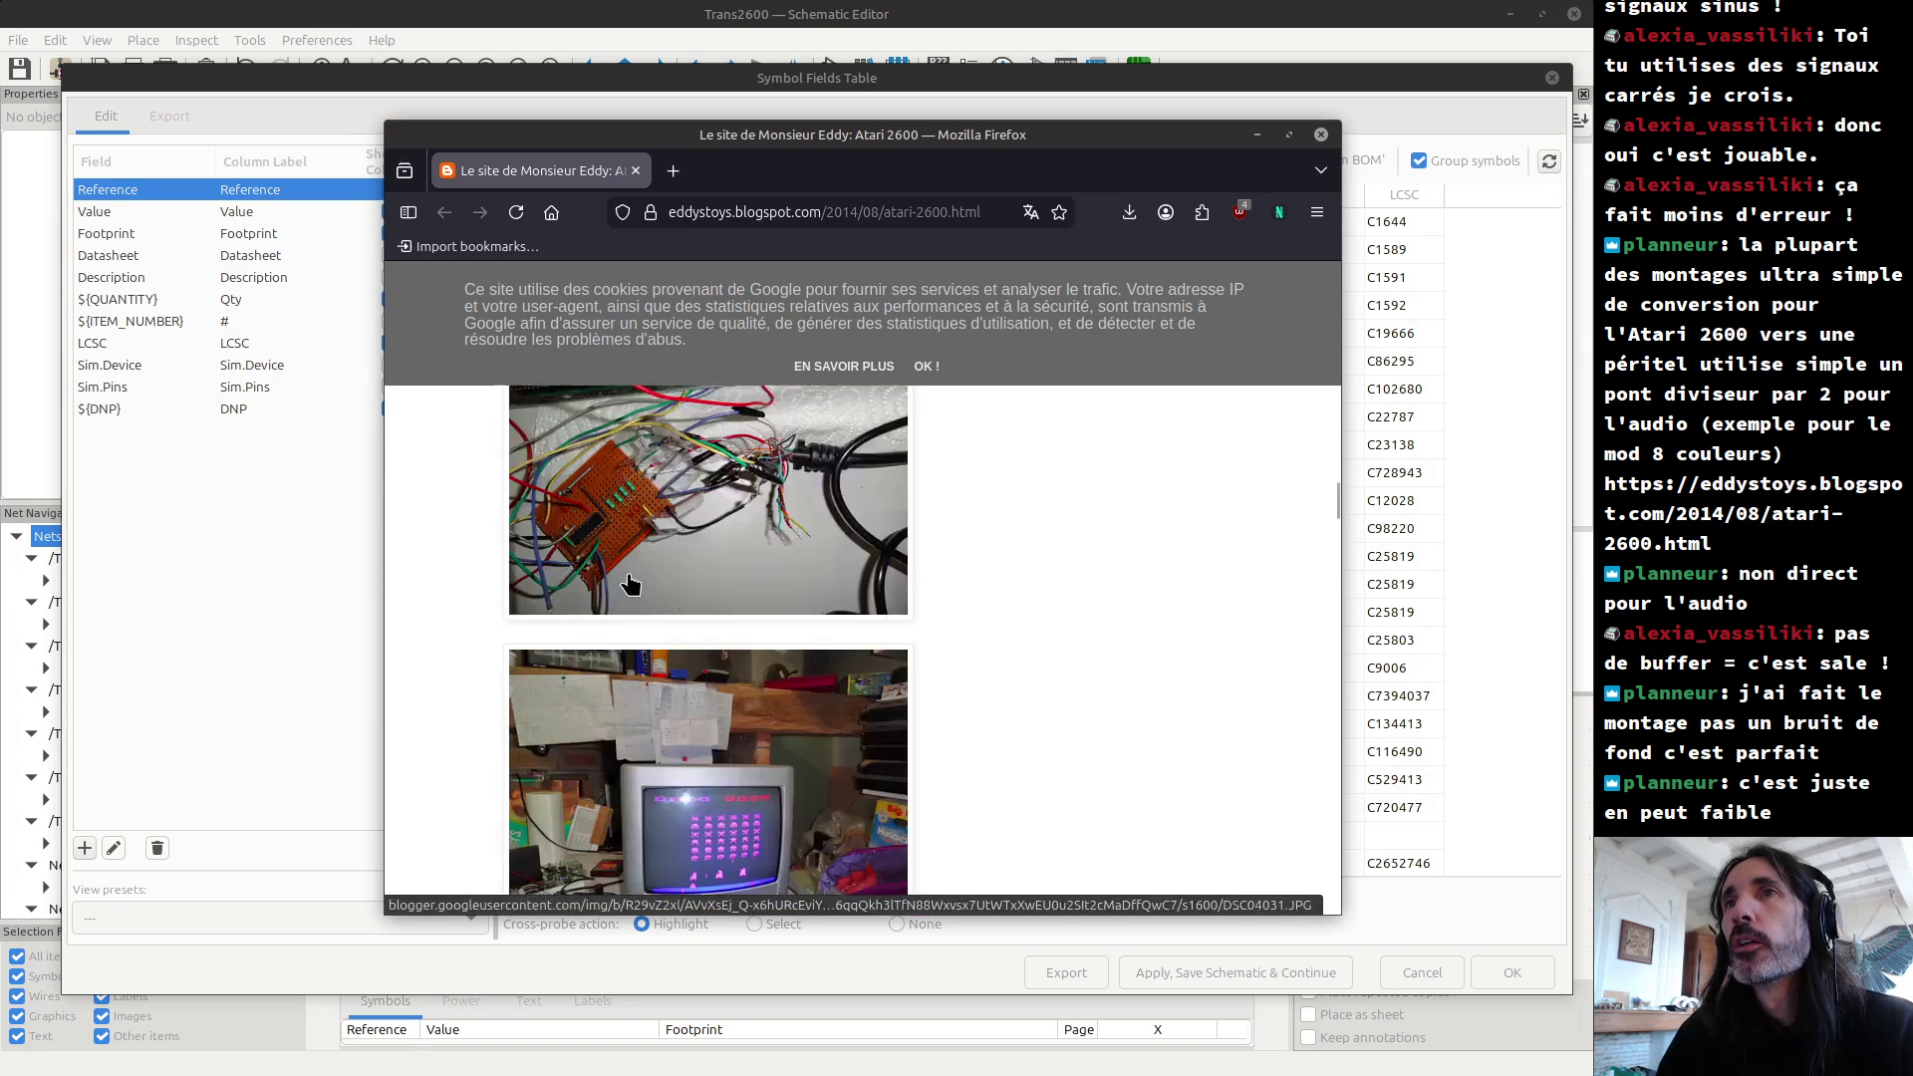
{"action": "scroll", "coordinate": [642, 598], "scroll_direction": "down", "scroll_amount": 5}
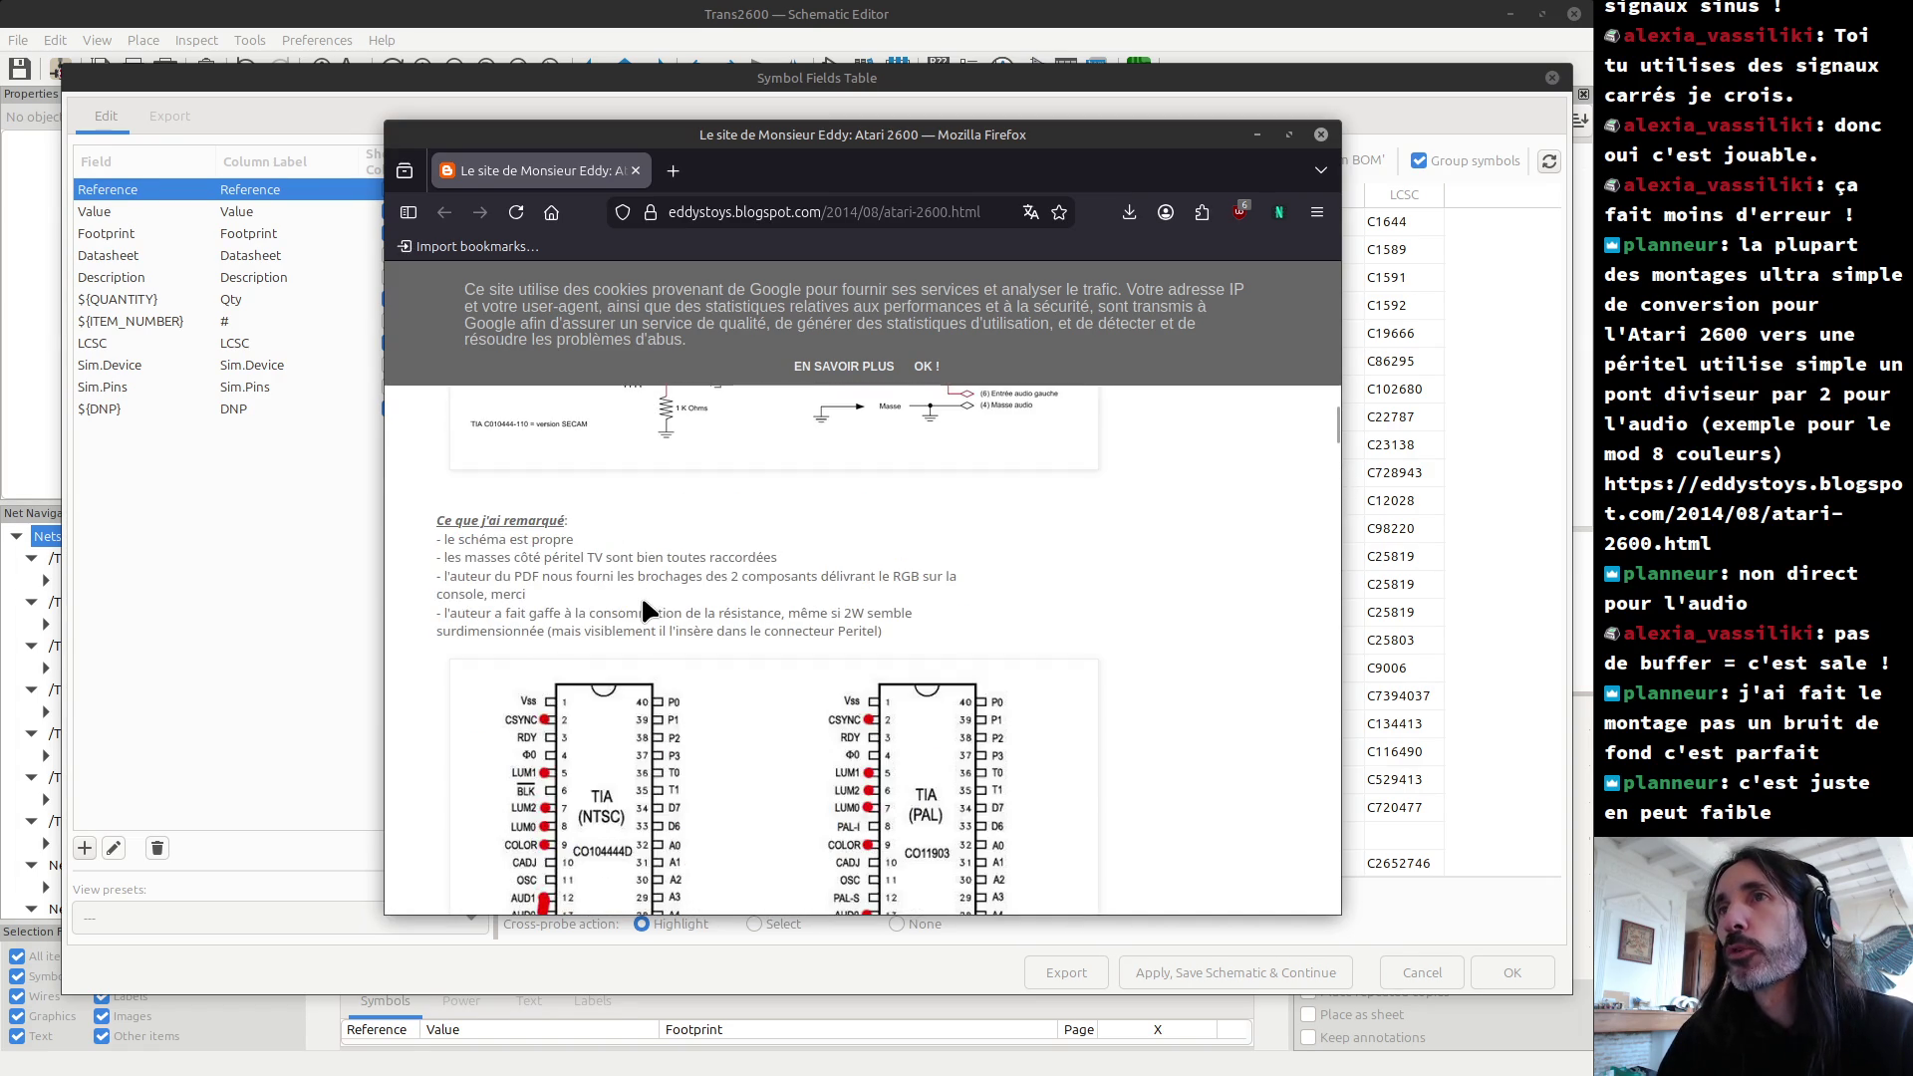
{"action": "scroll", "coordinate": [642, 598], "scroll_direction": "down", "scroll_amount": 5}
{"action": "scroll", "coordinate": [641, 598], "scroll_direction": "down", "scroll_amount": 5}
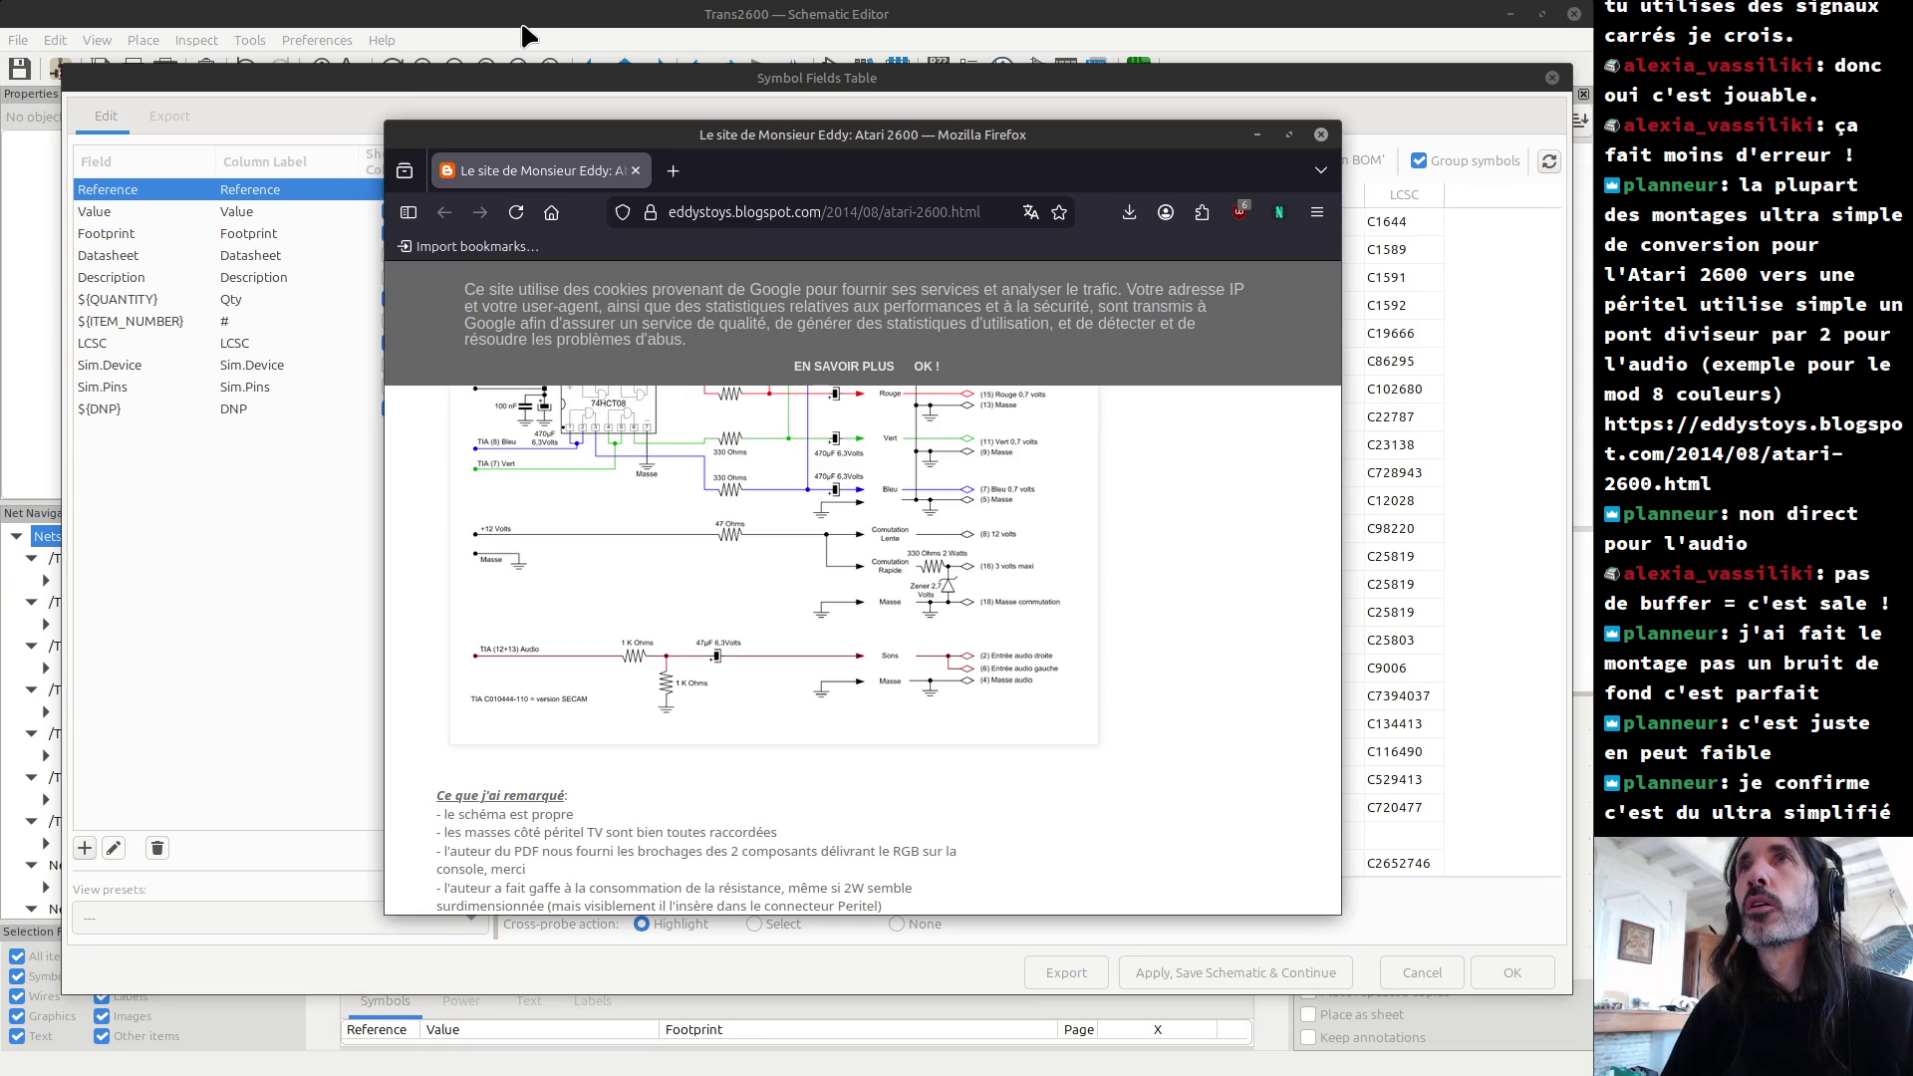
{"action": "left_click", "coordinate": [525, 37]}
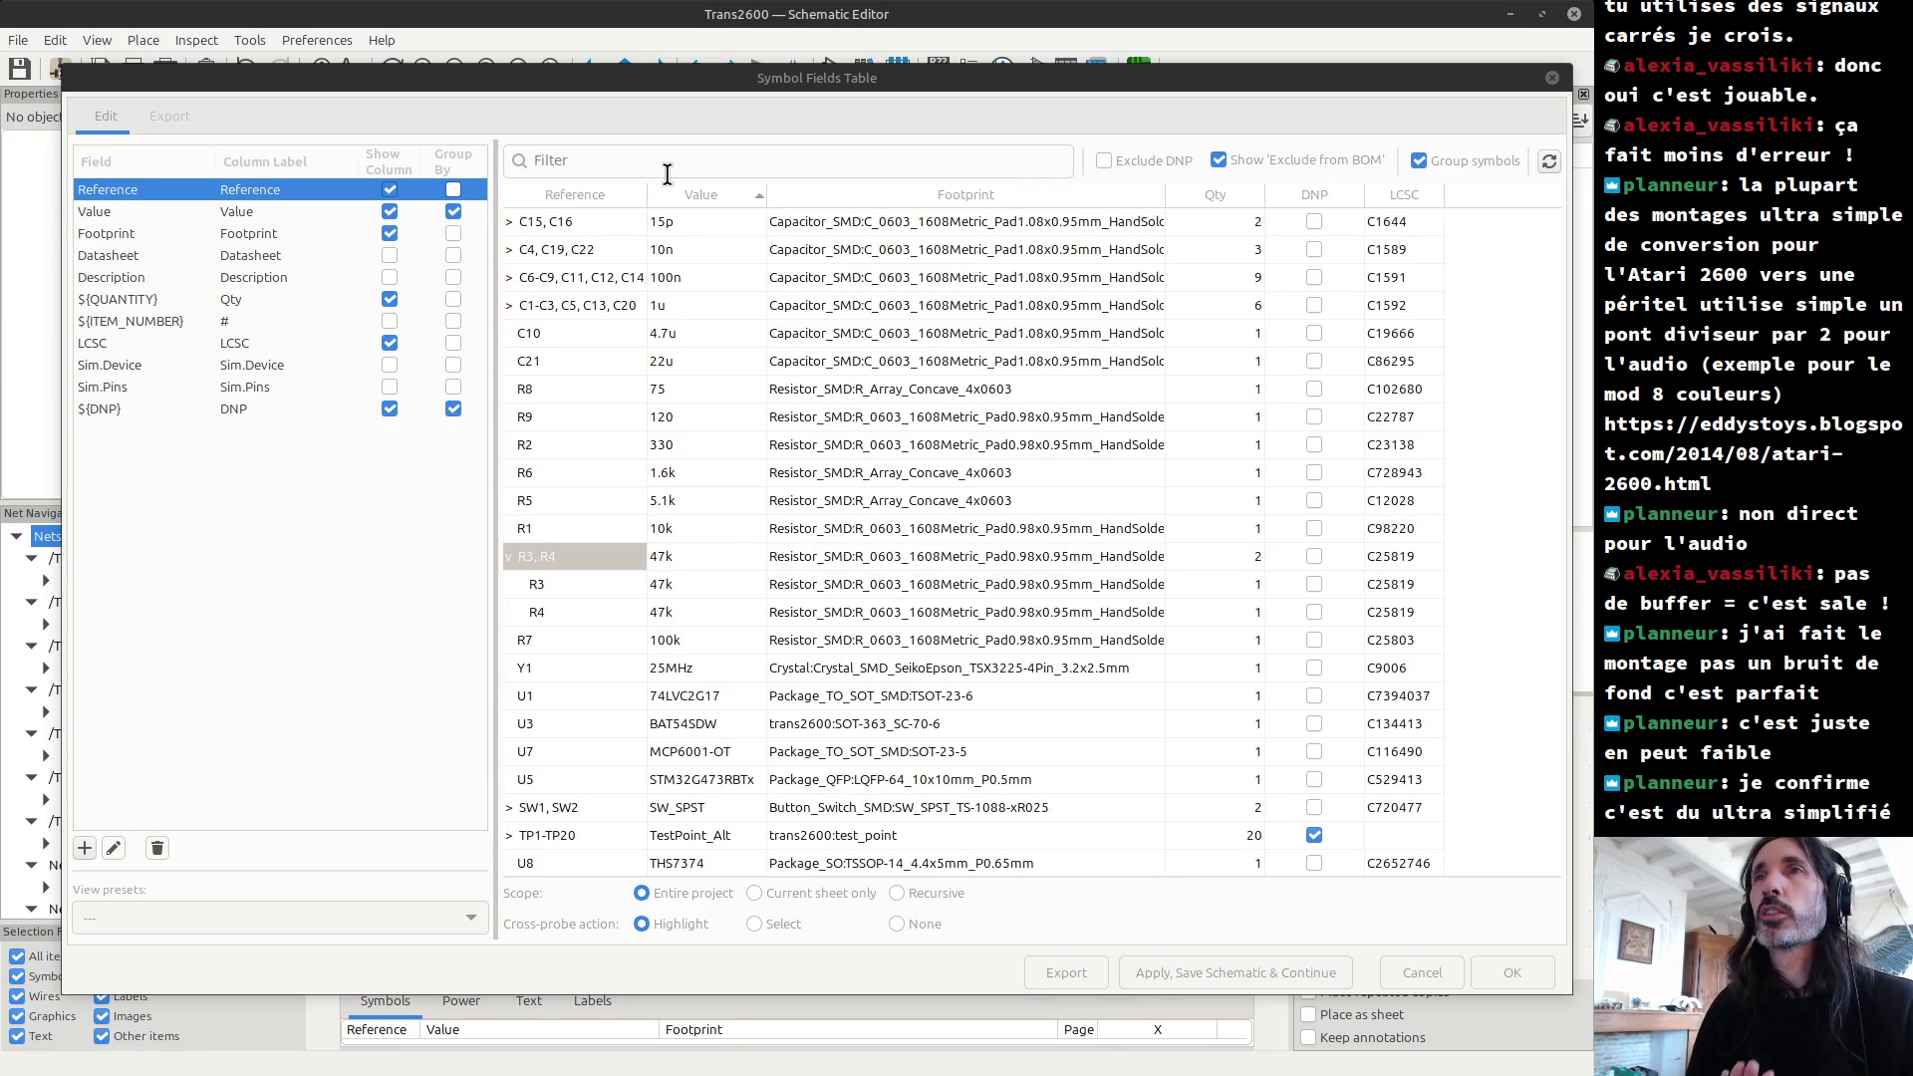
Step: Switch to the browser window and go to the LCSC homepage
{"action": "key", "text": "alt+Tab"}
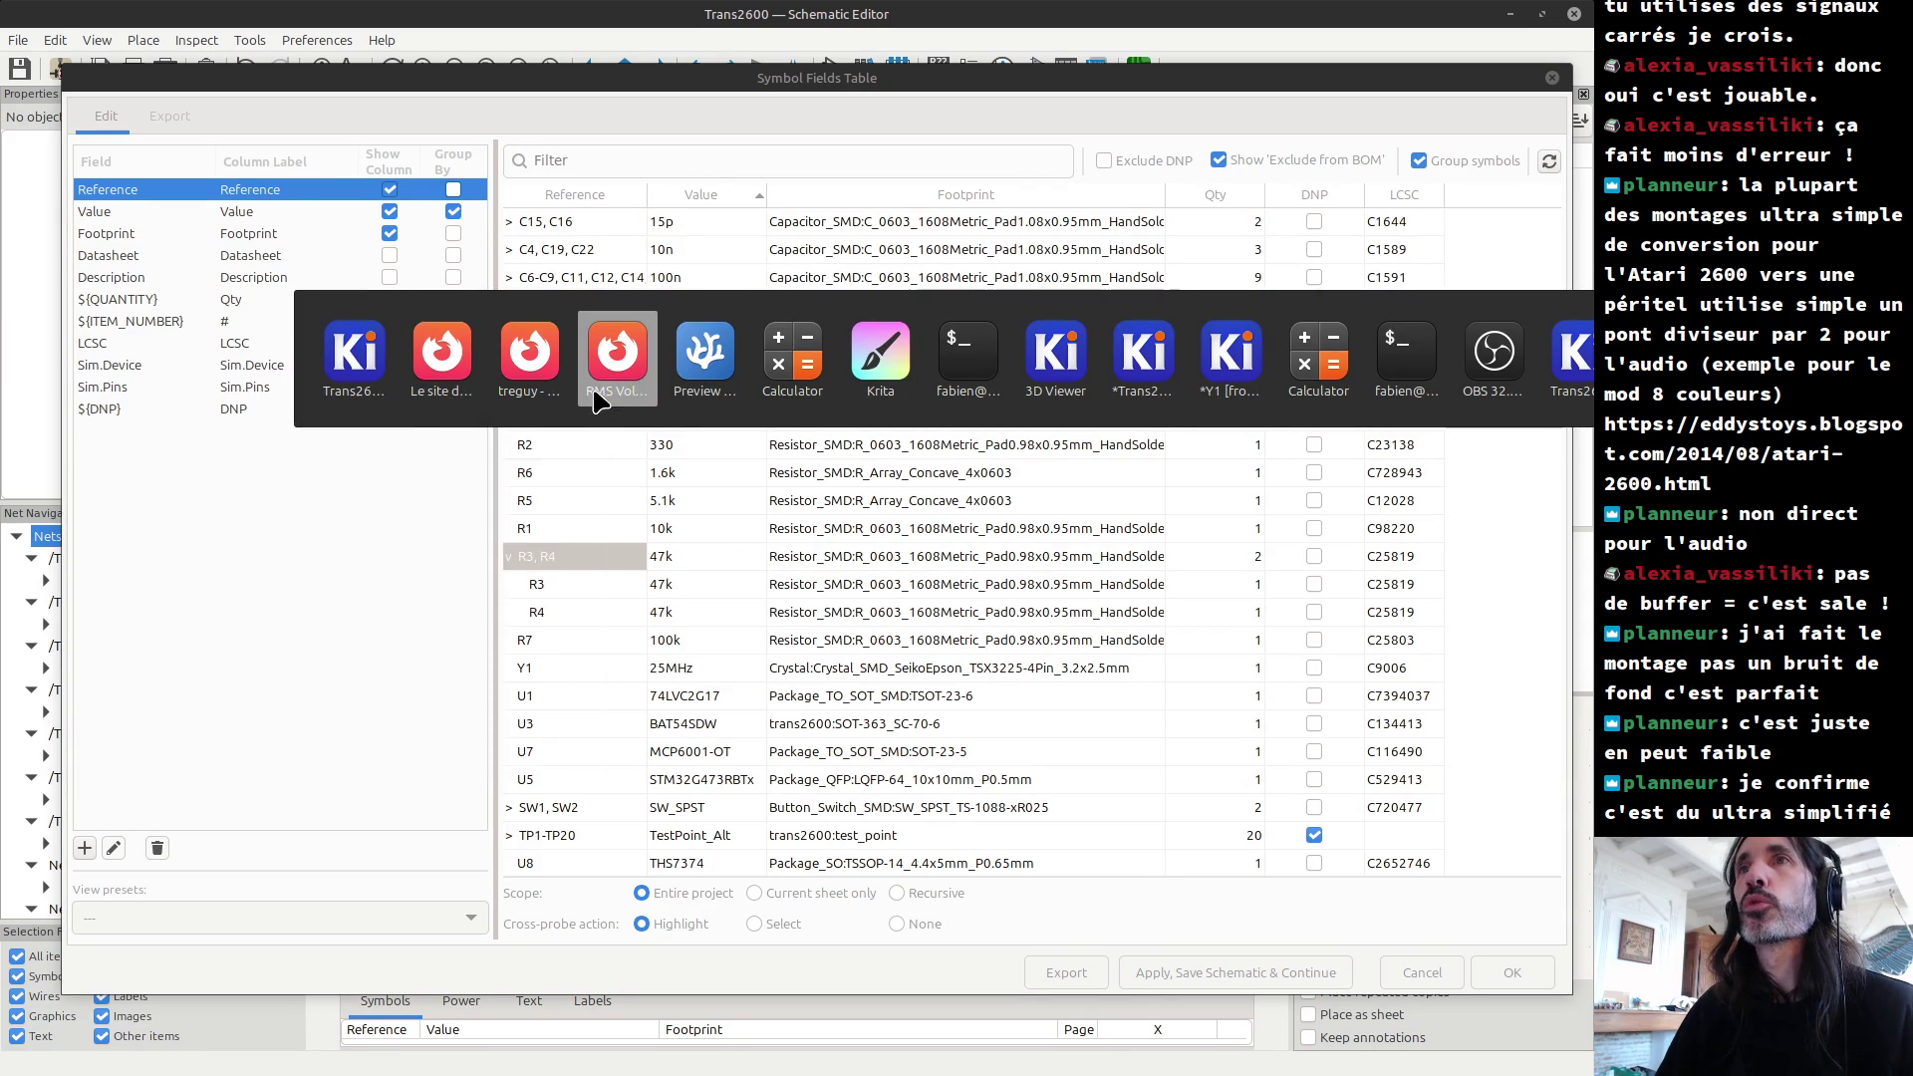
{"action": "mouse_move", "coordinate": [622, 361]}
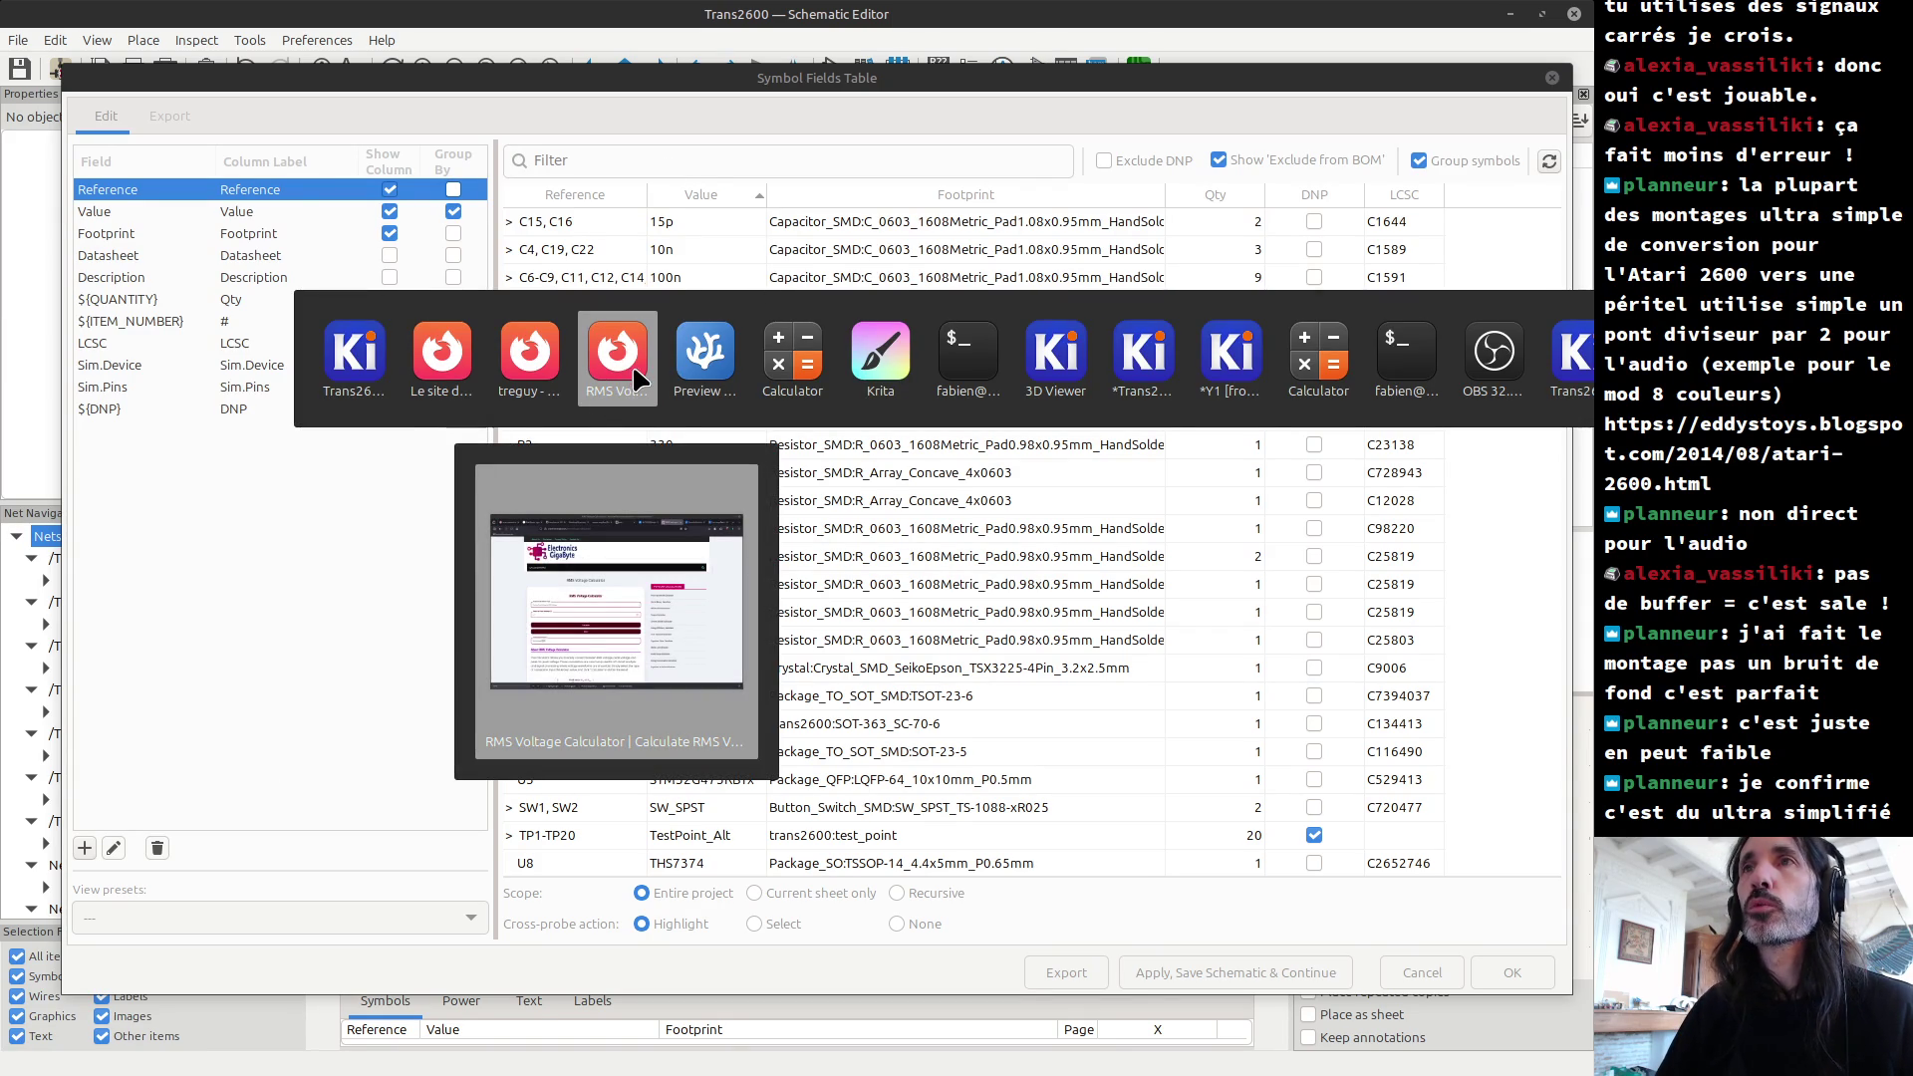
{"action": "left_click", "coordinate": [618, 356]}
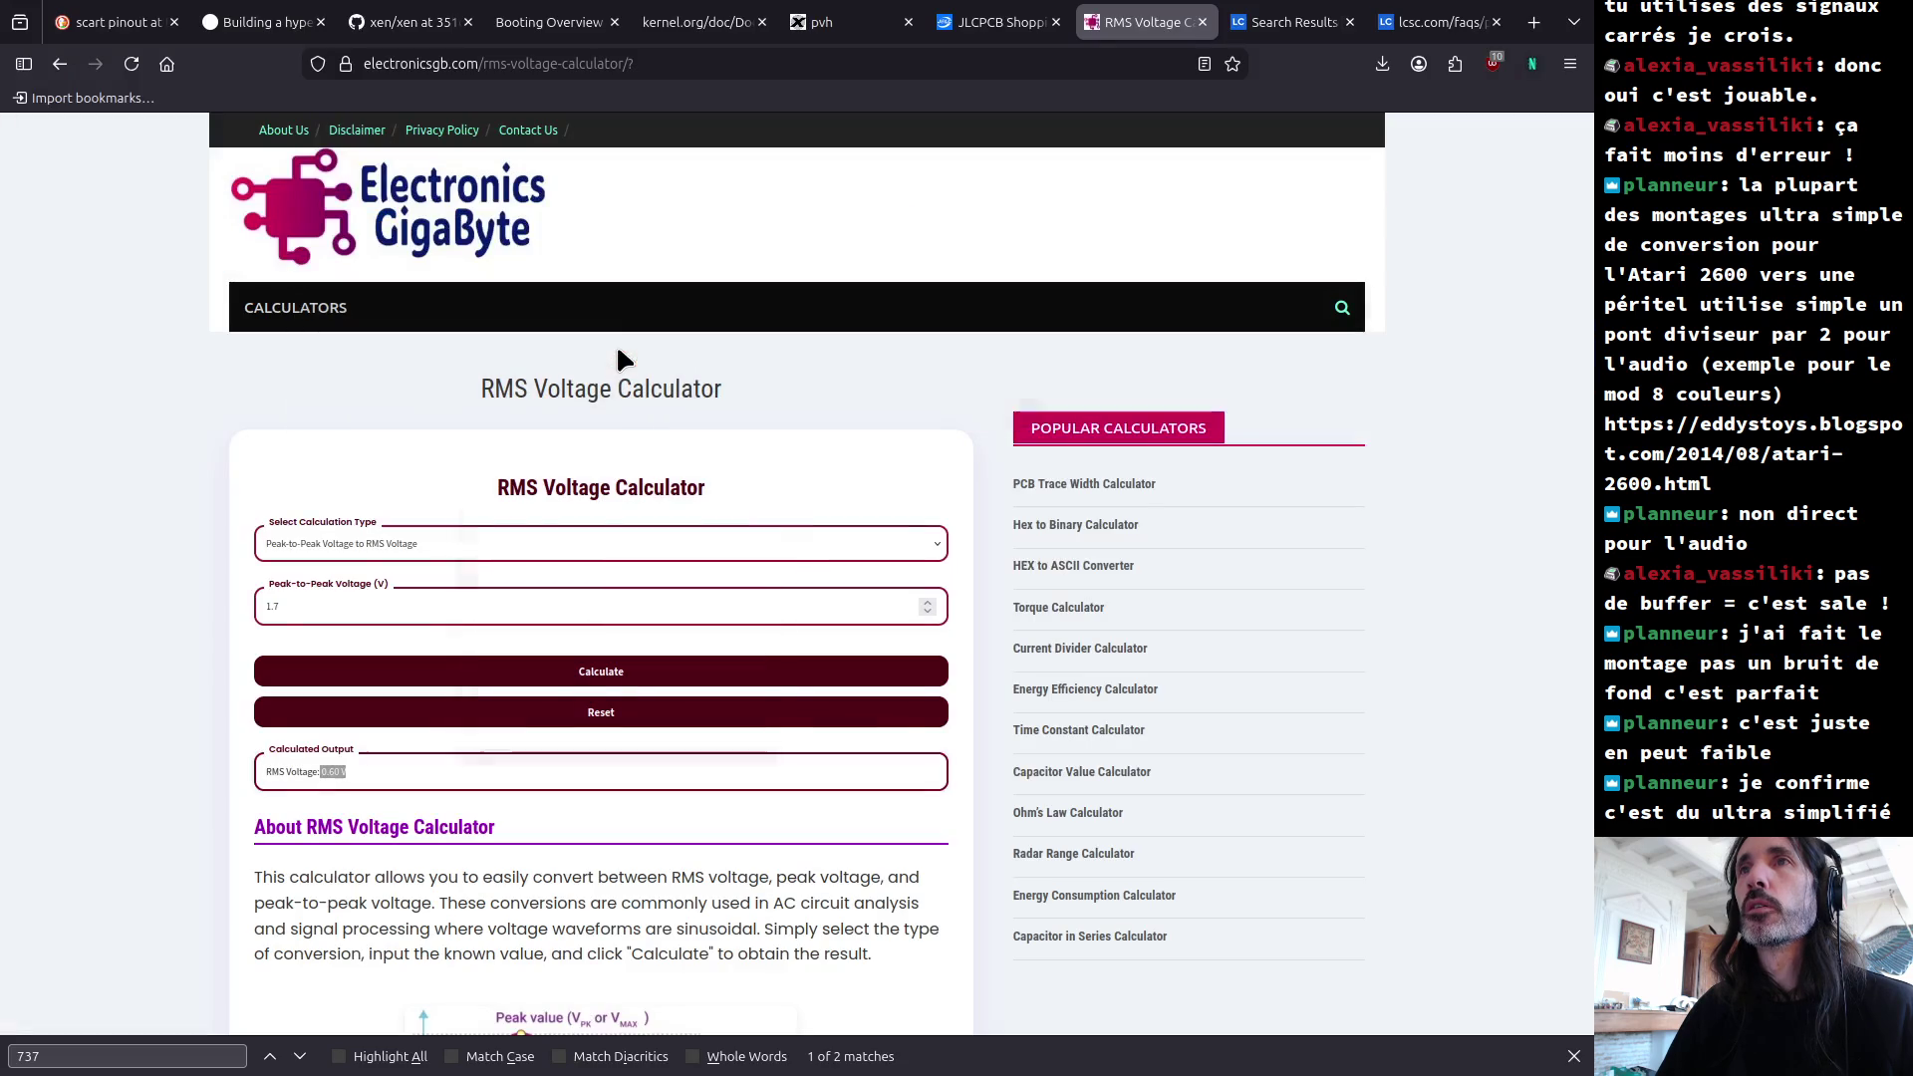
{"action": "left_click", "coordinate": [636, 65]}
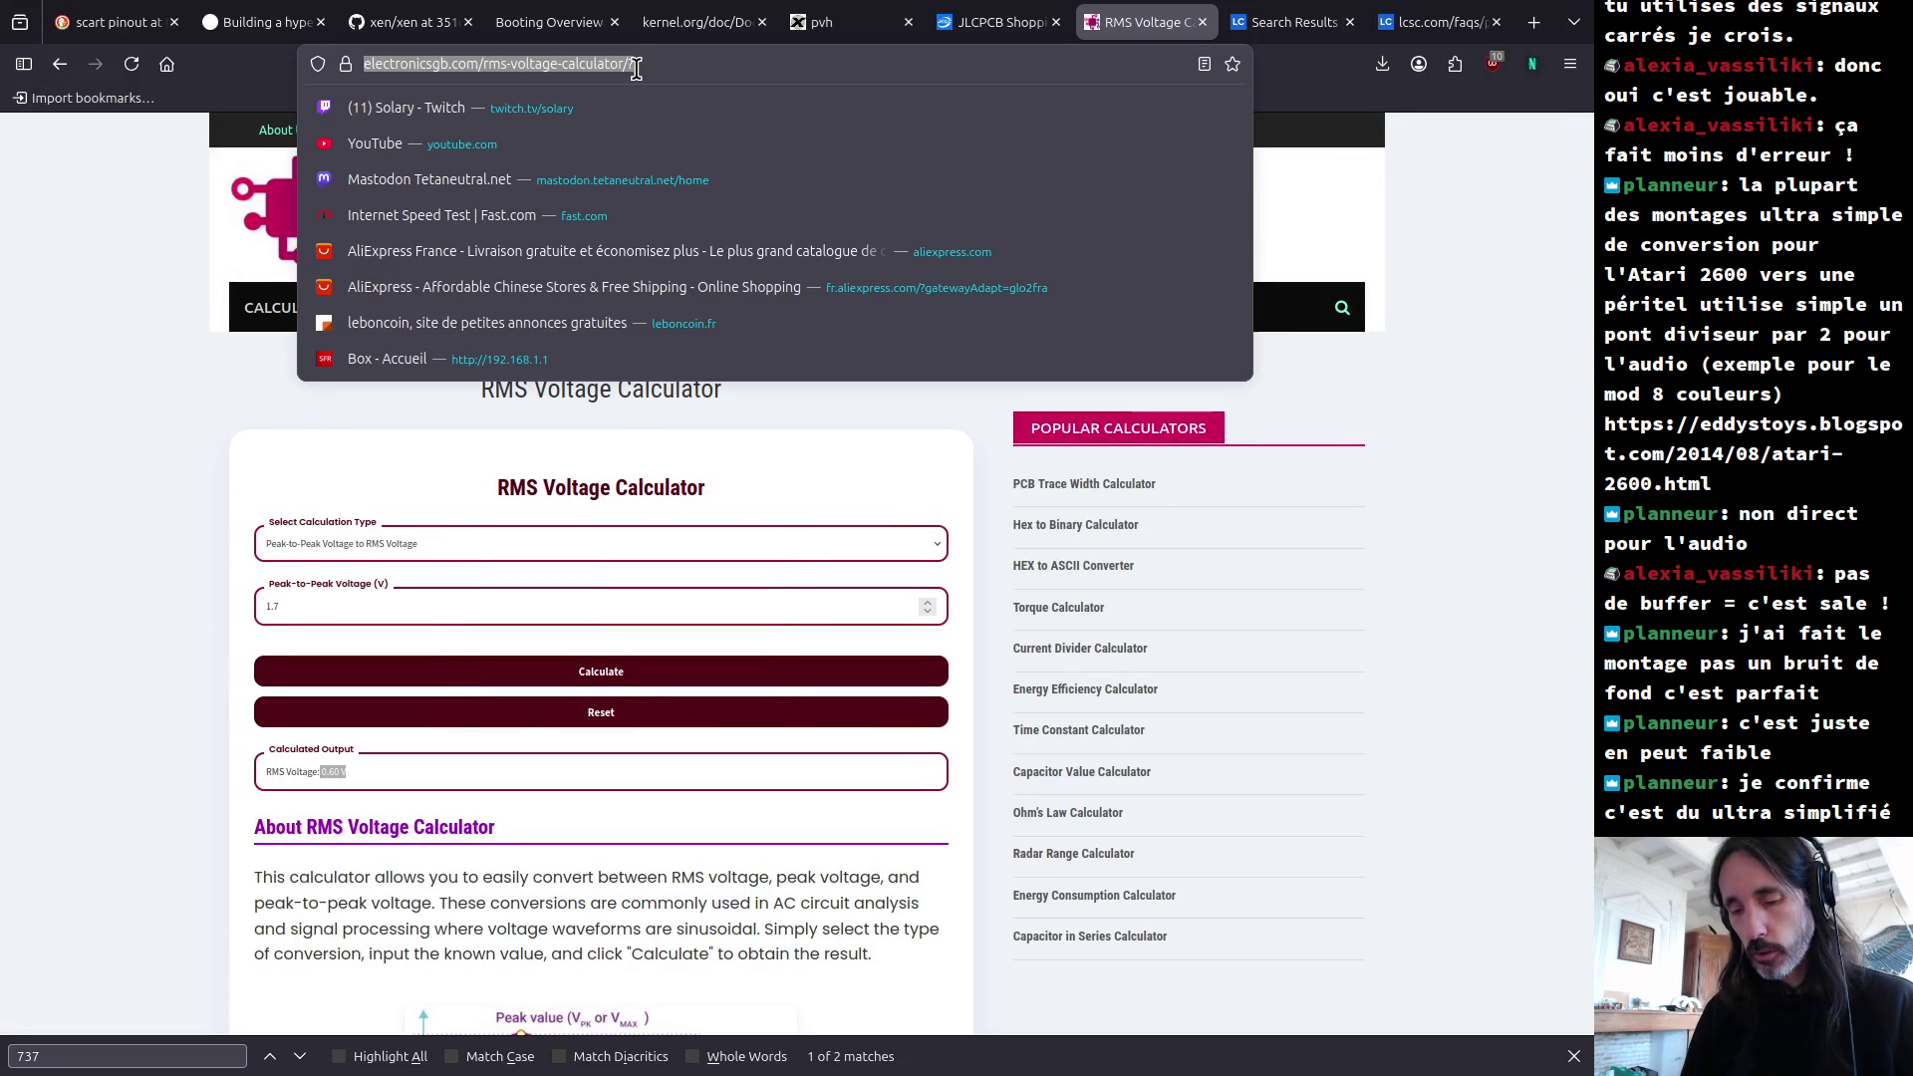
{"action": "type", "text": "lcsc"}
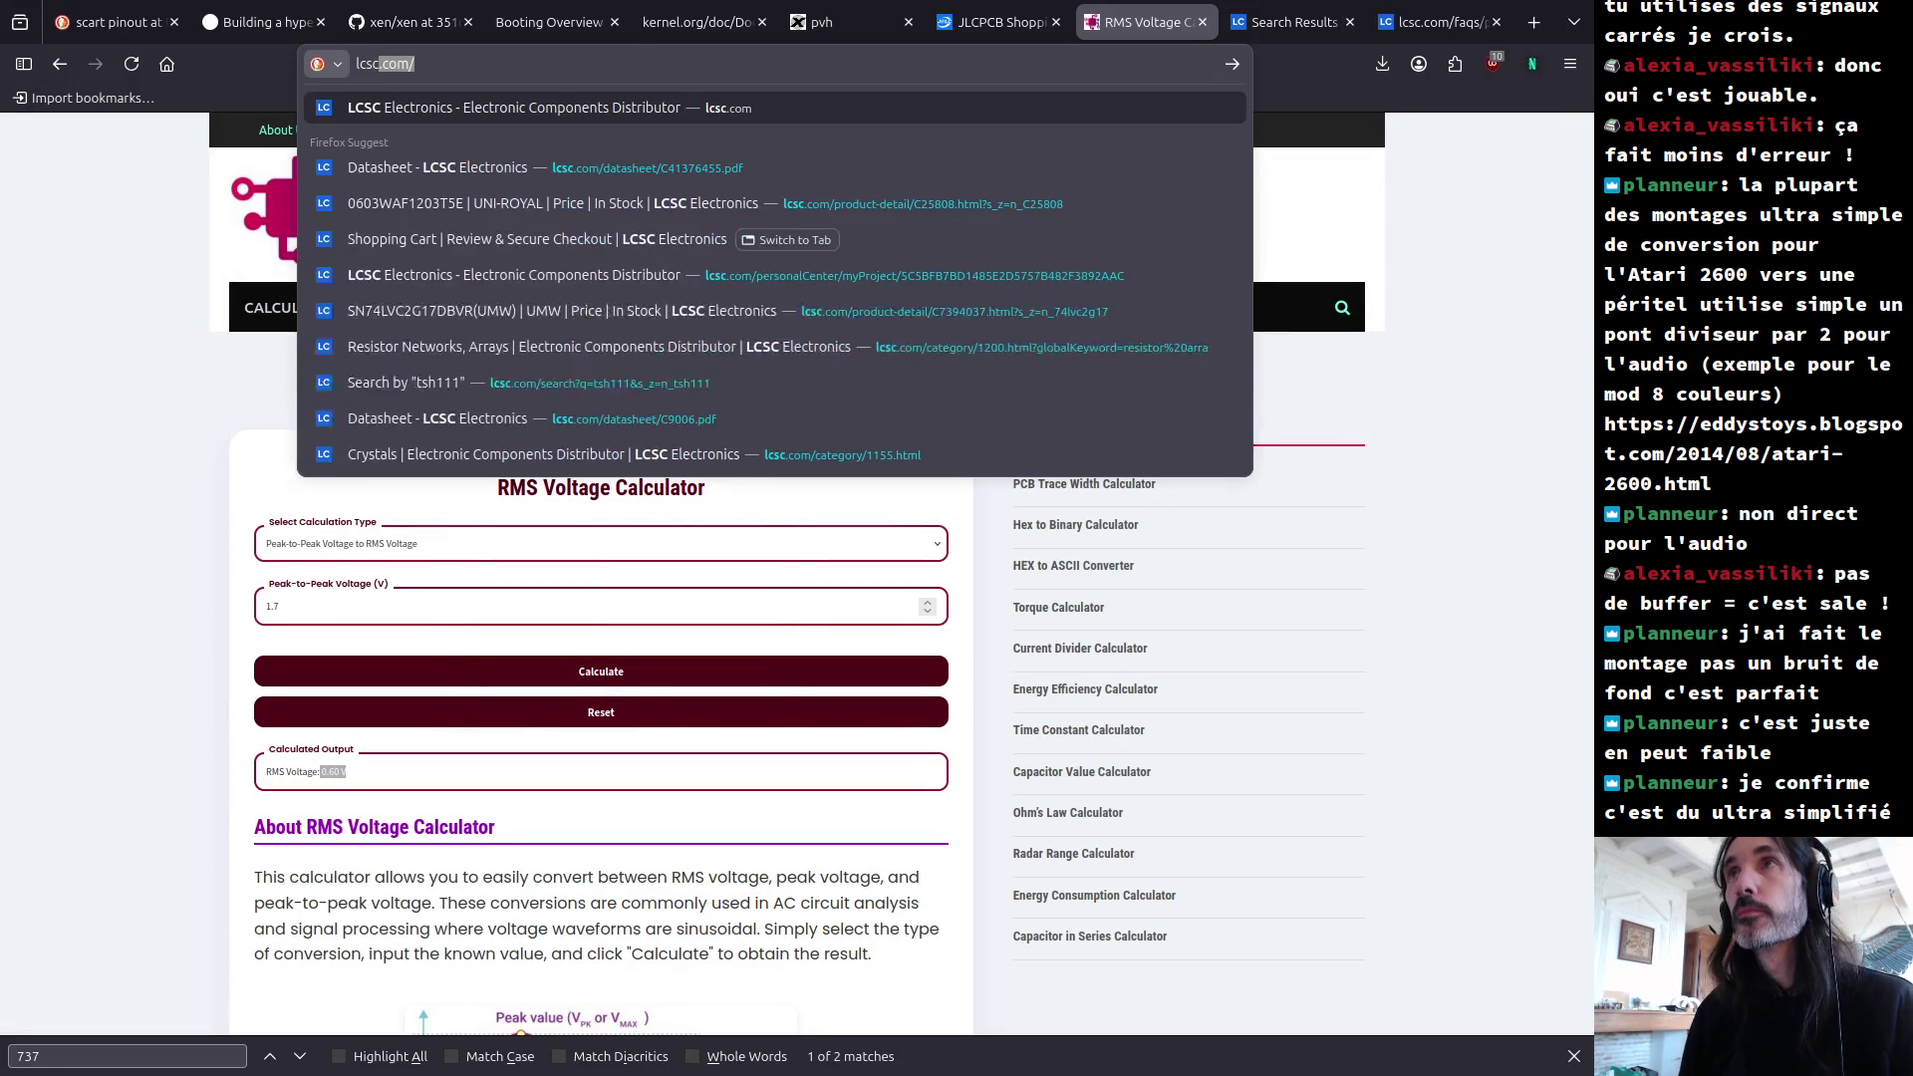
{"action": "key", "text": "Return"}
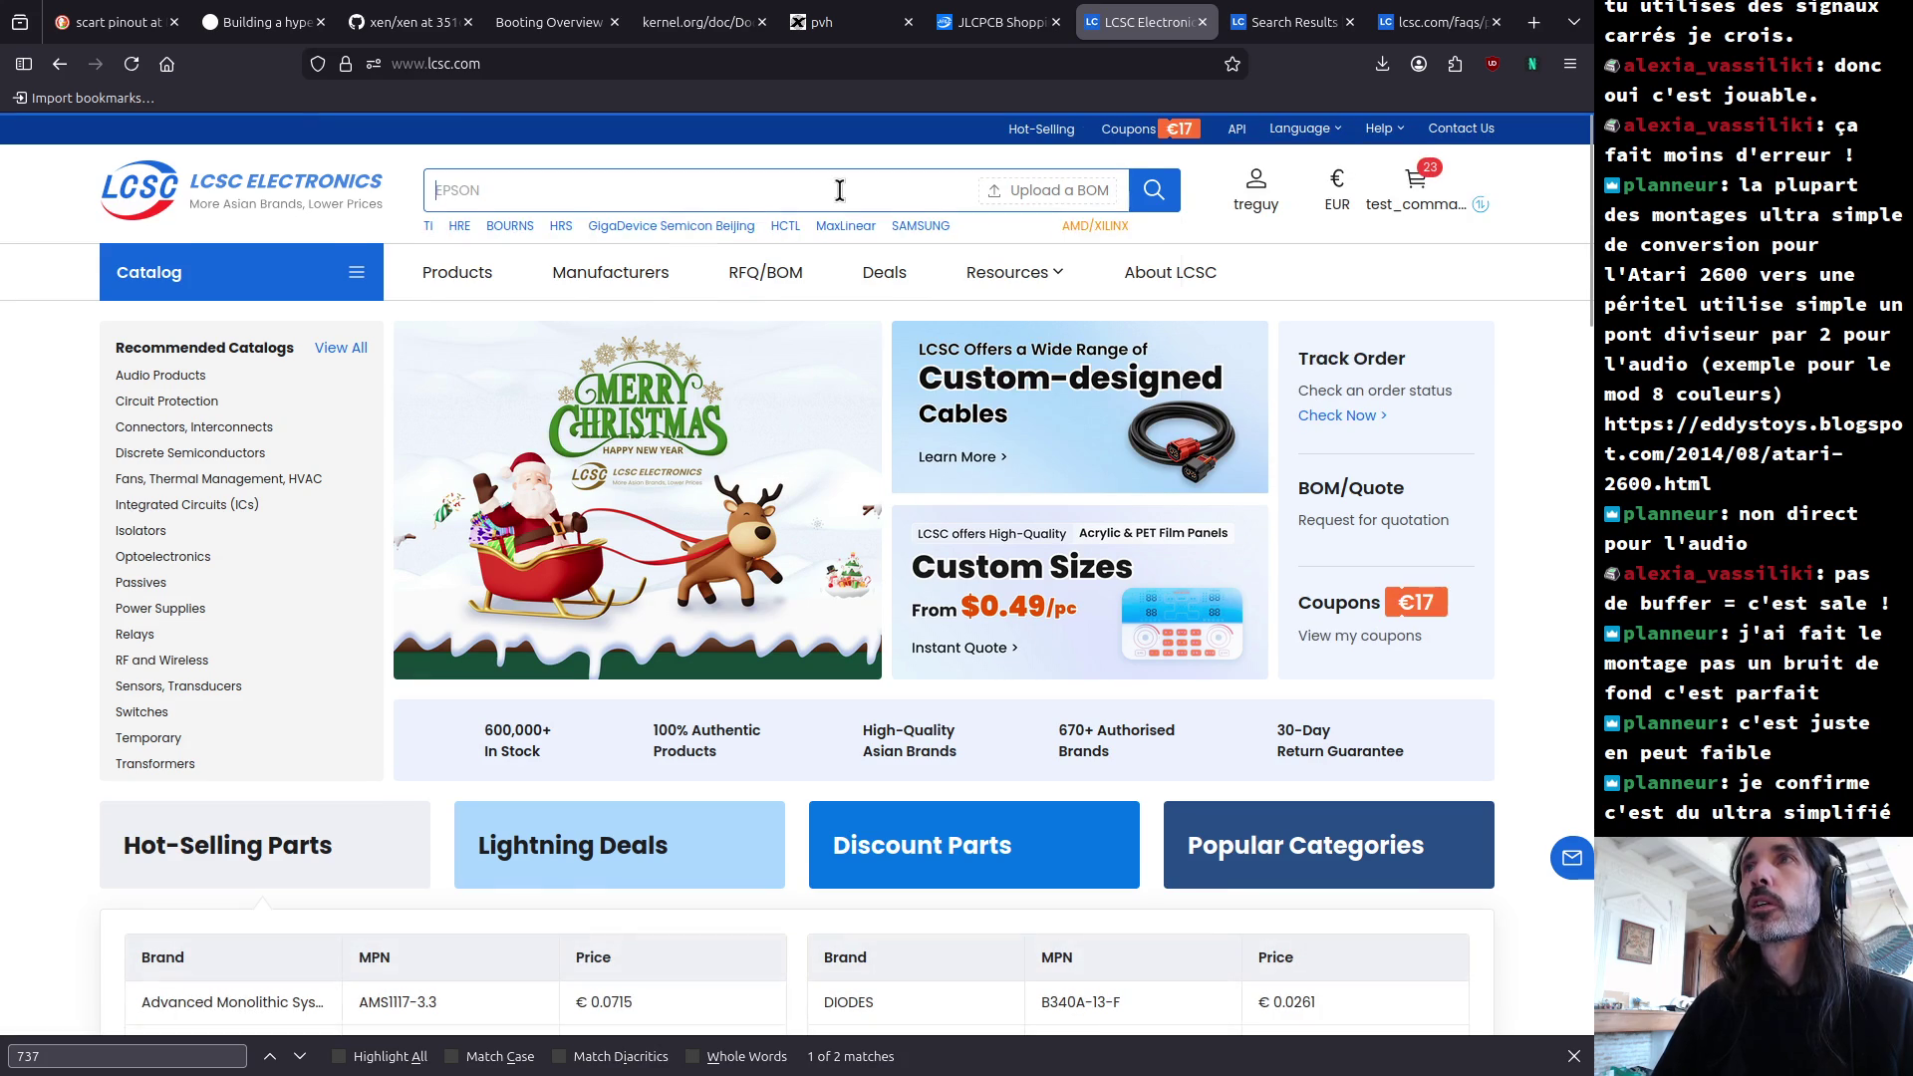
Step: Search LCSC for mcp6001, note its €0.1974 unit price, and open the 23-item cart
{"action": "left_click", "coordinate": [838, 190]}
{"action": "type", "text": "mcp6"}
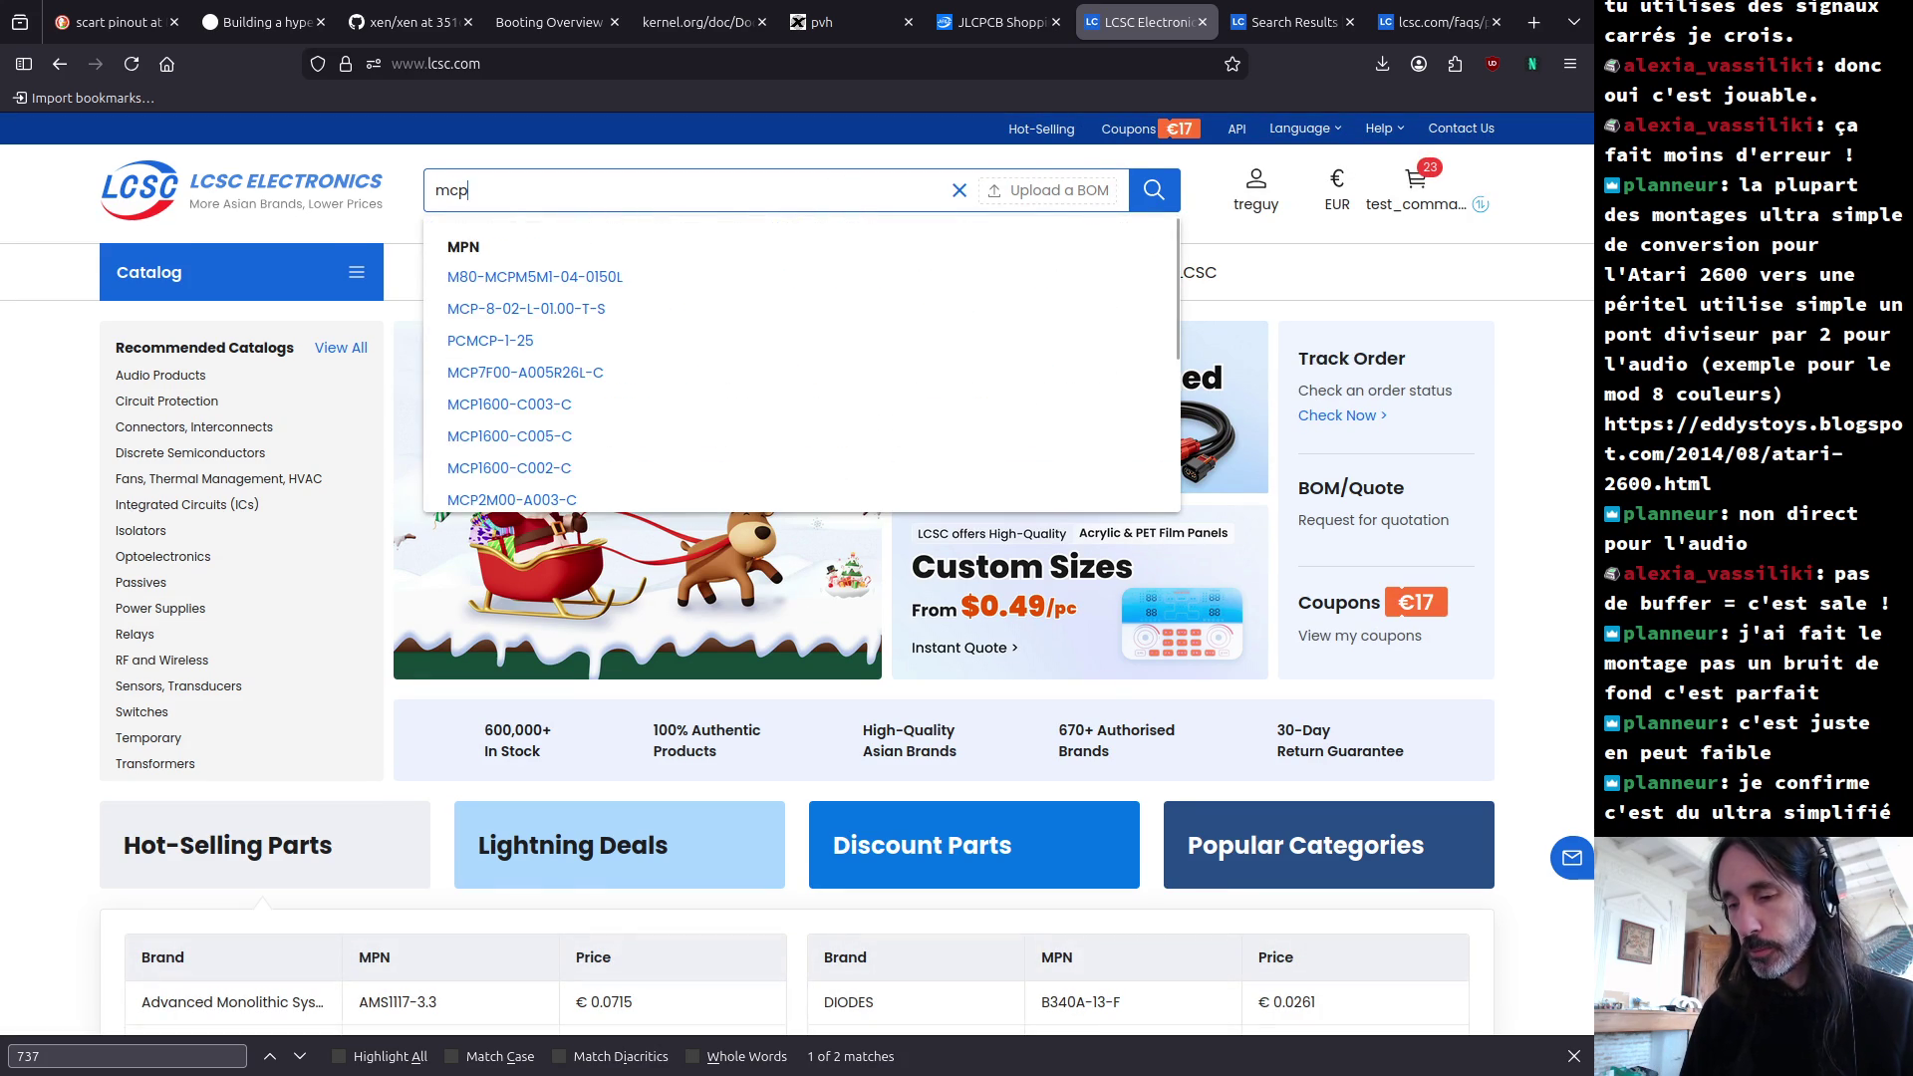
{"action": "type", "text": "001"}
{"action": "key", "text": "Return"}
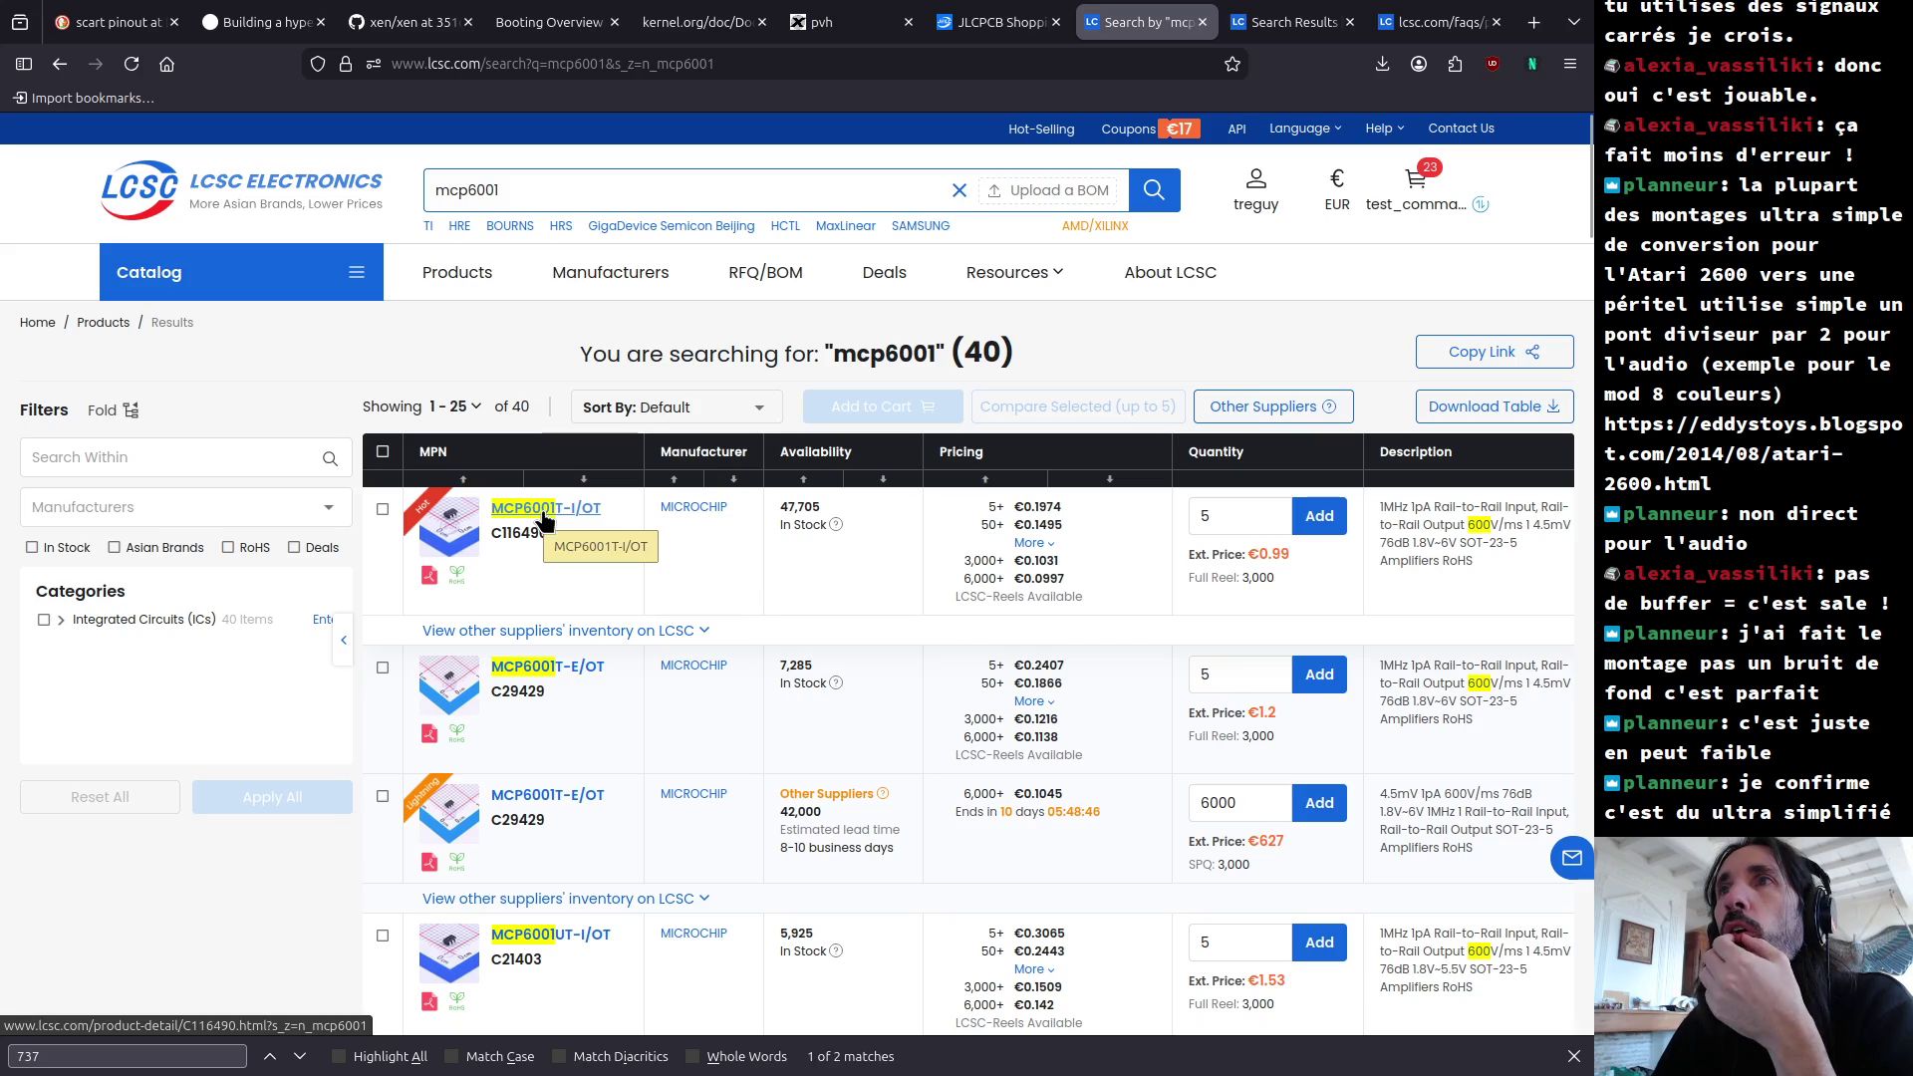
{"action": "double_click", "coordinate": [1037, 507]}
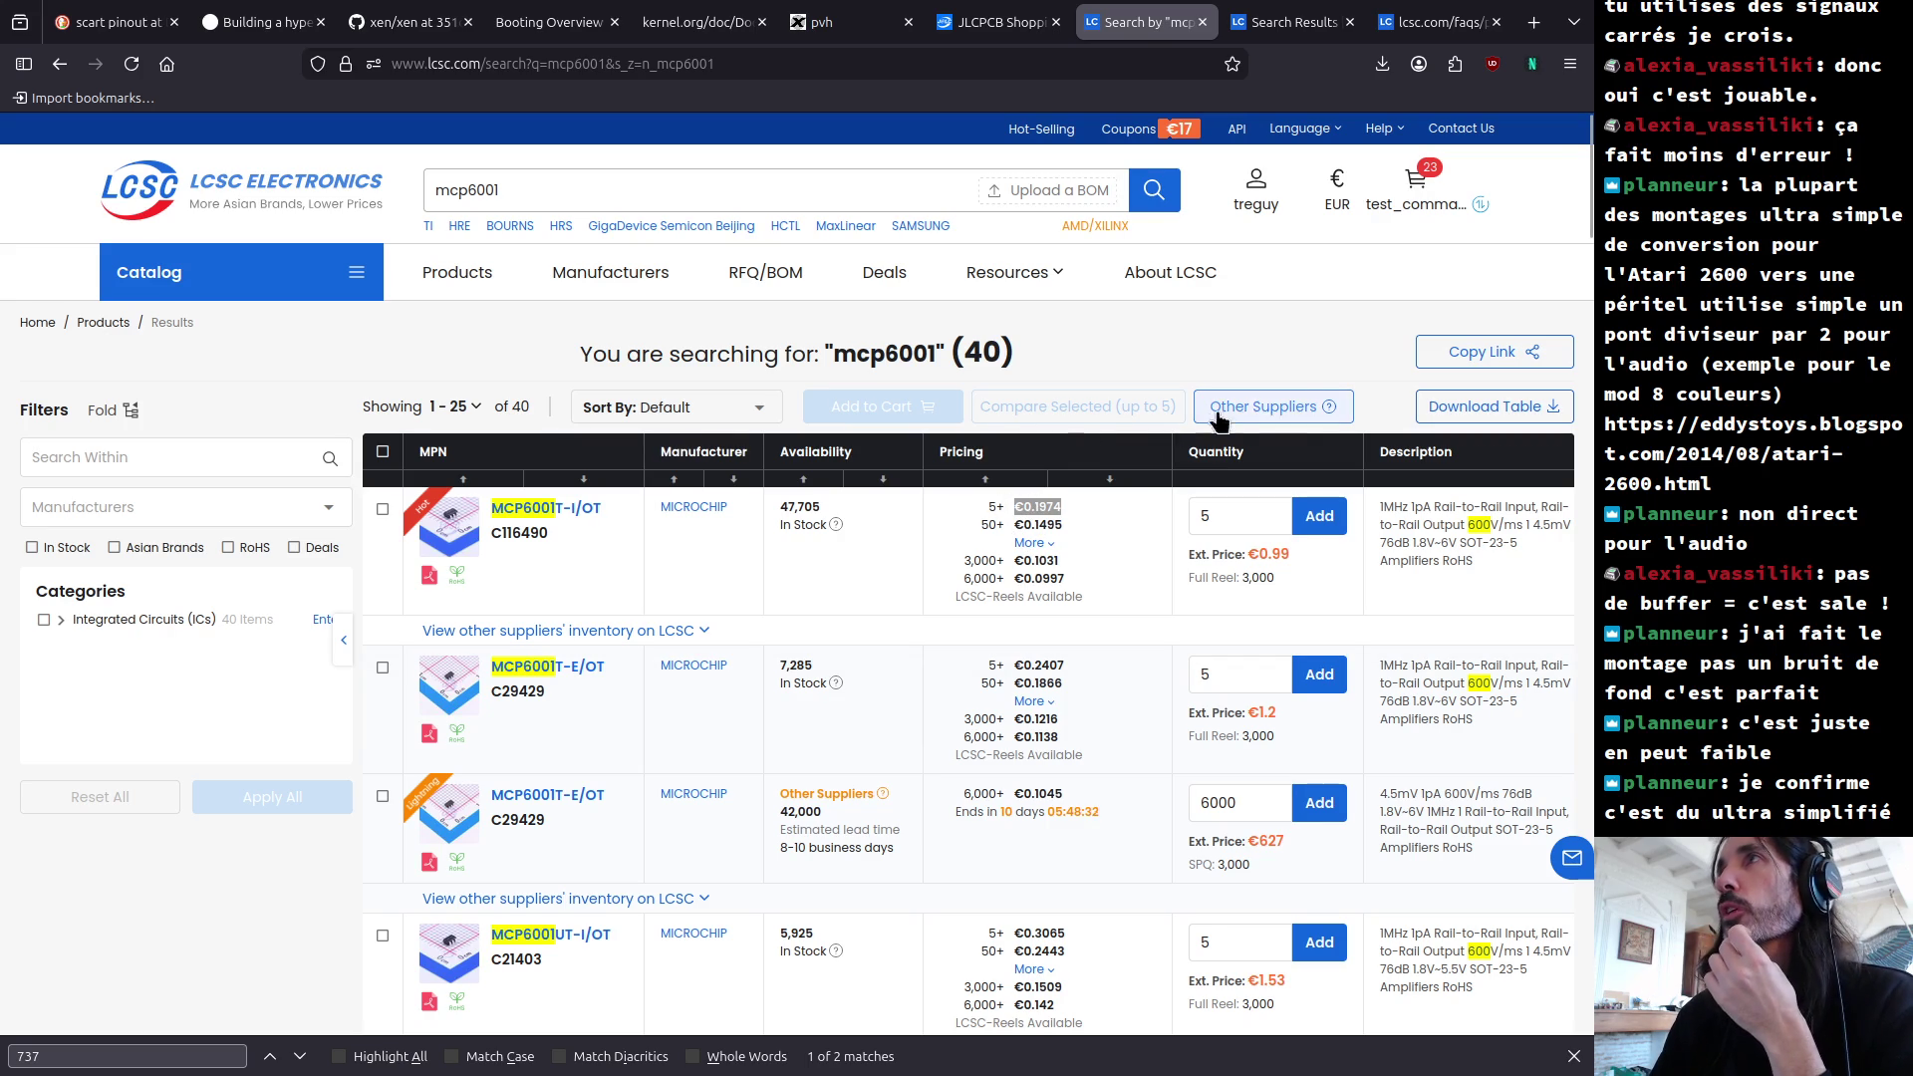
{"action": "left_click", "coordinate": [1410, 212]}
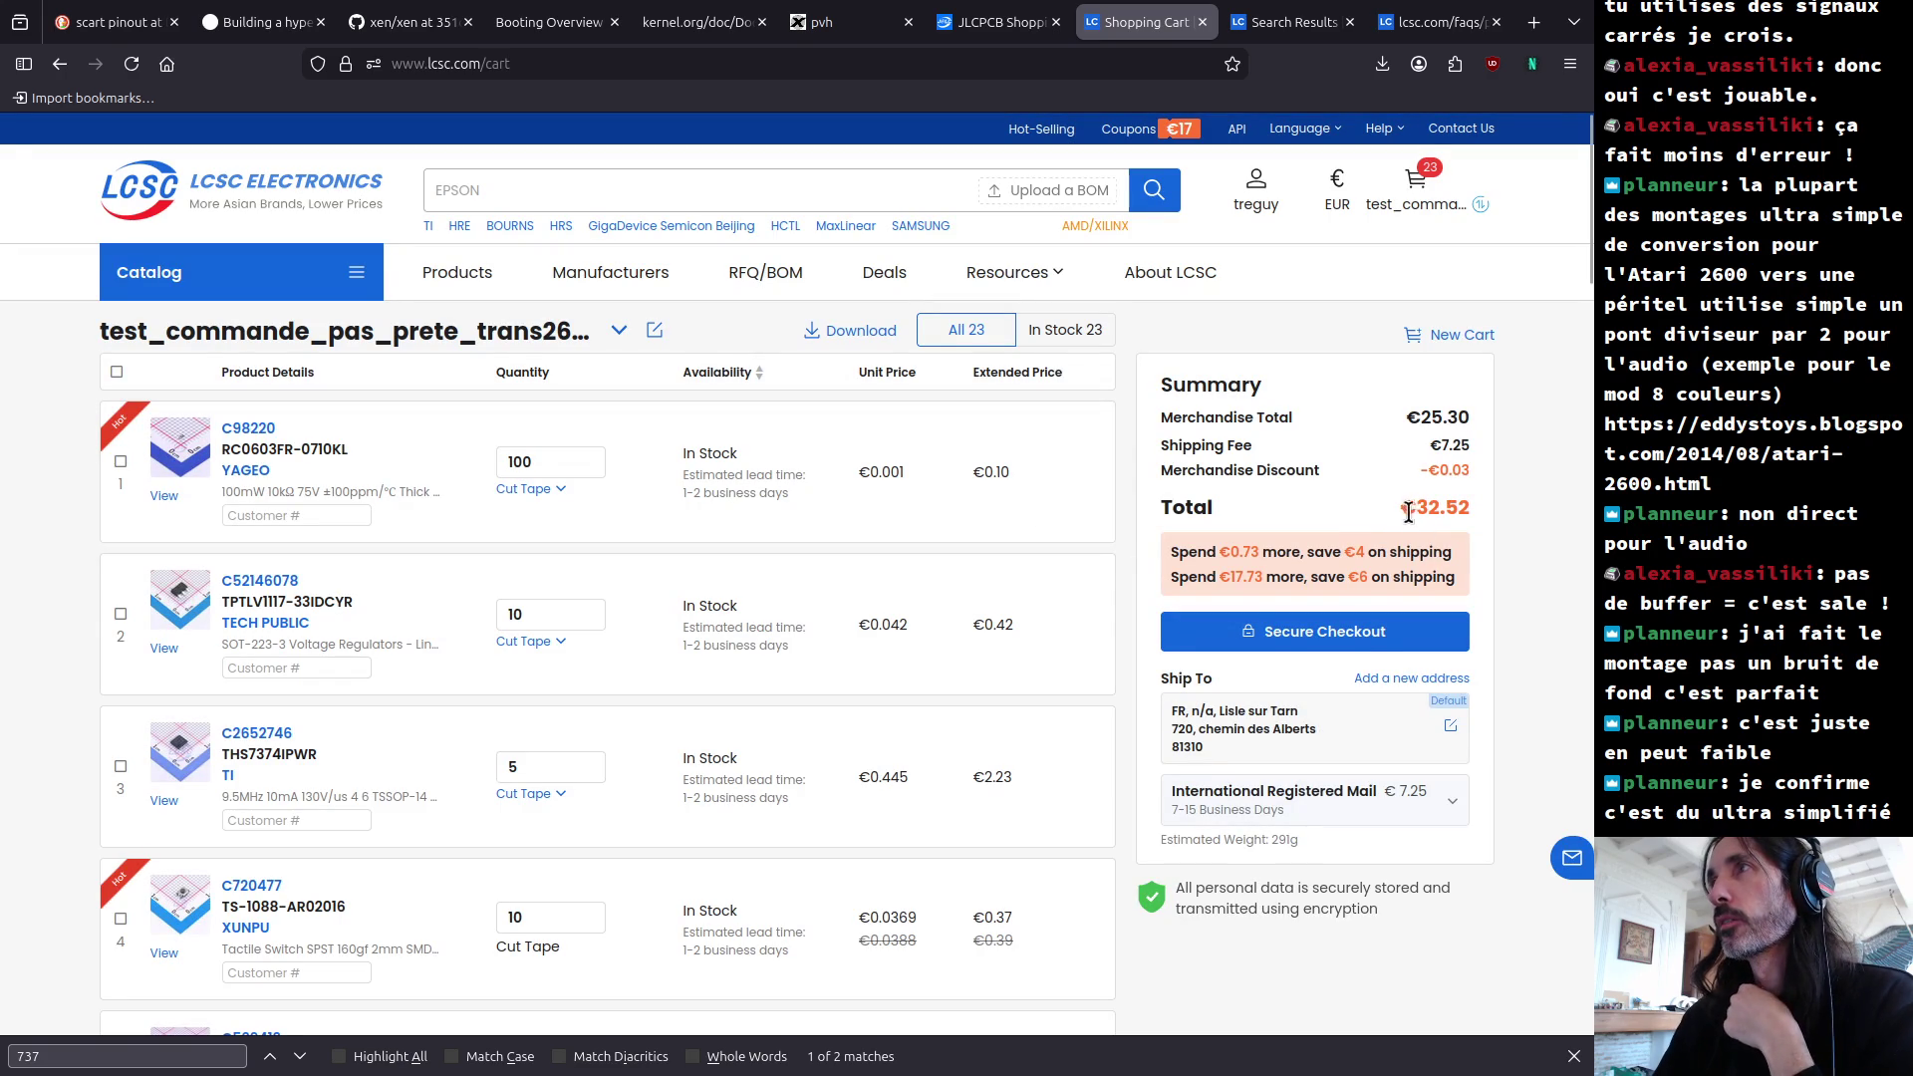
Step: Delete all 23 items from the €32.52 LCSC cart, start a BOM upload, and return to KiCad
{"action": "left_click_drag", "start_coordinate": [1415, 509], "coordinate": [1477, 511]}
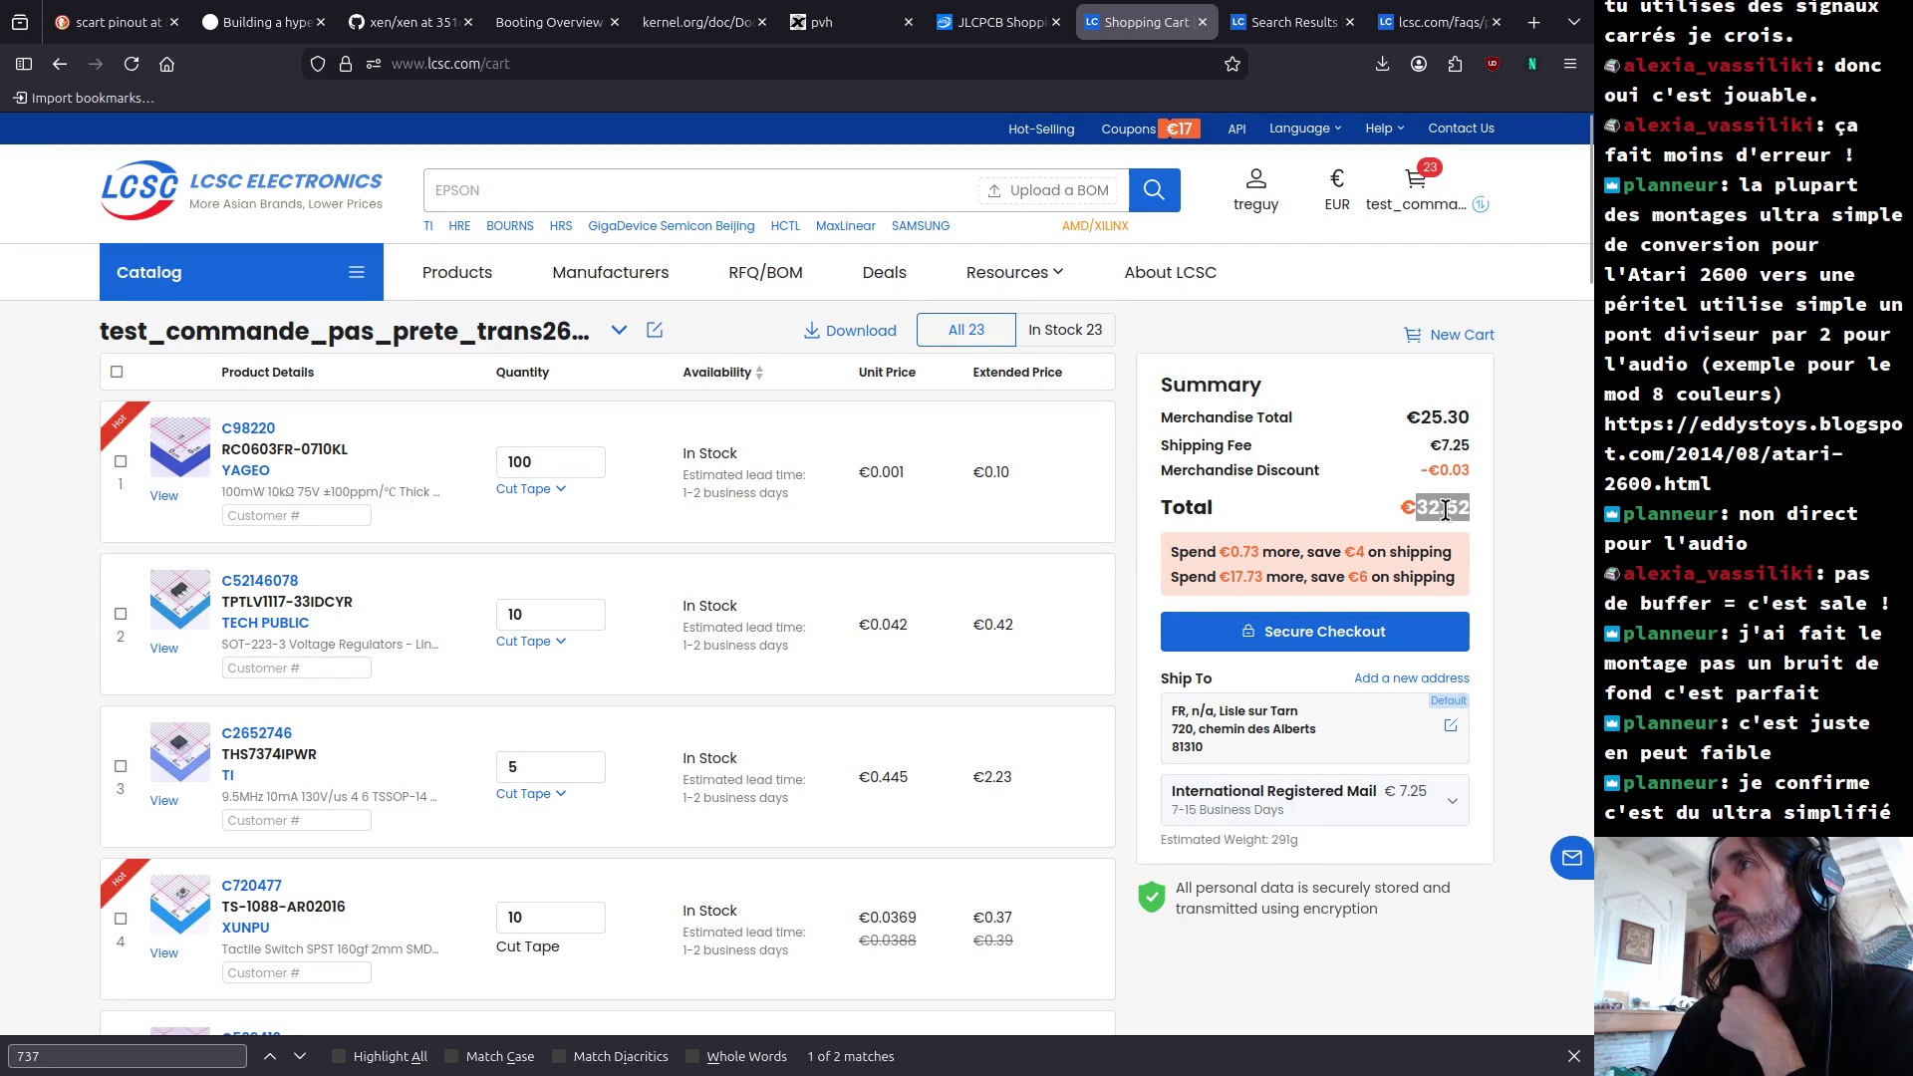
{"action": "left_click", "coordinate": [1385, 507]}
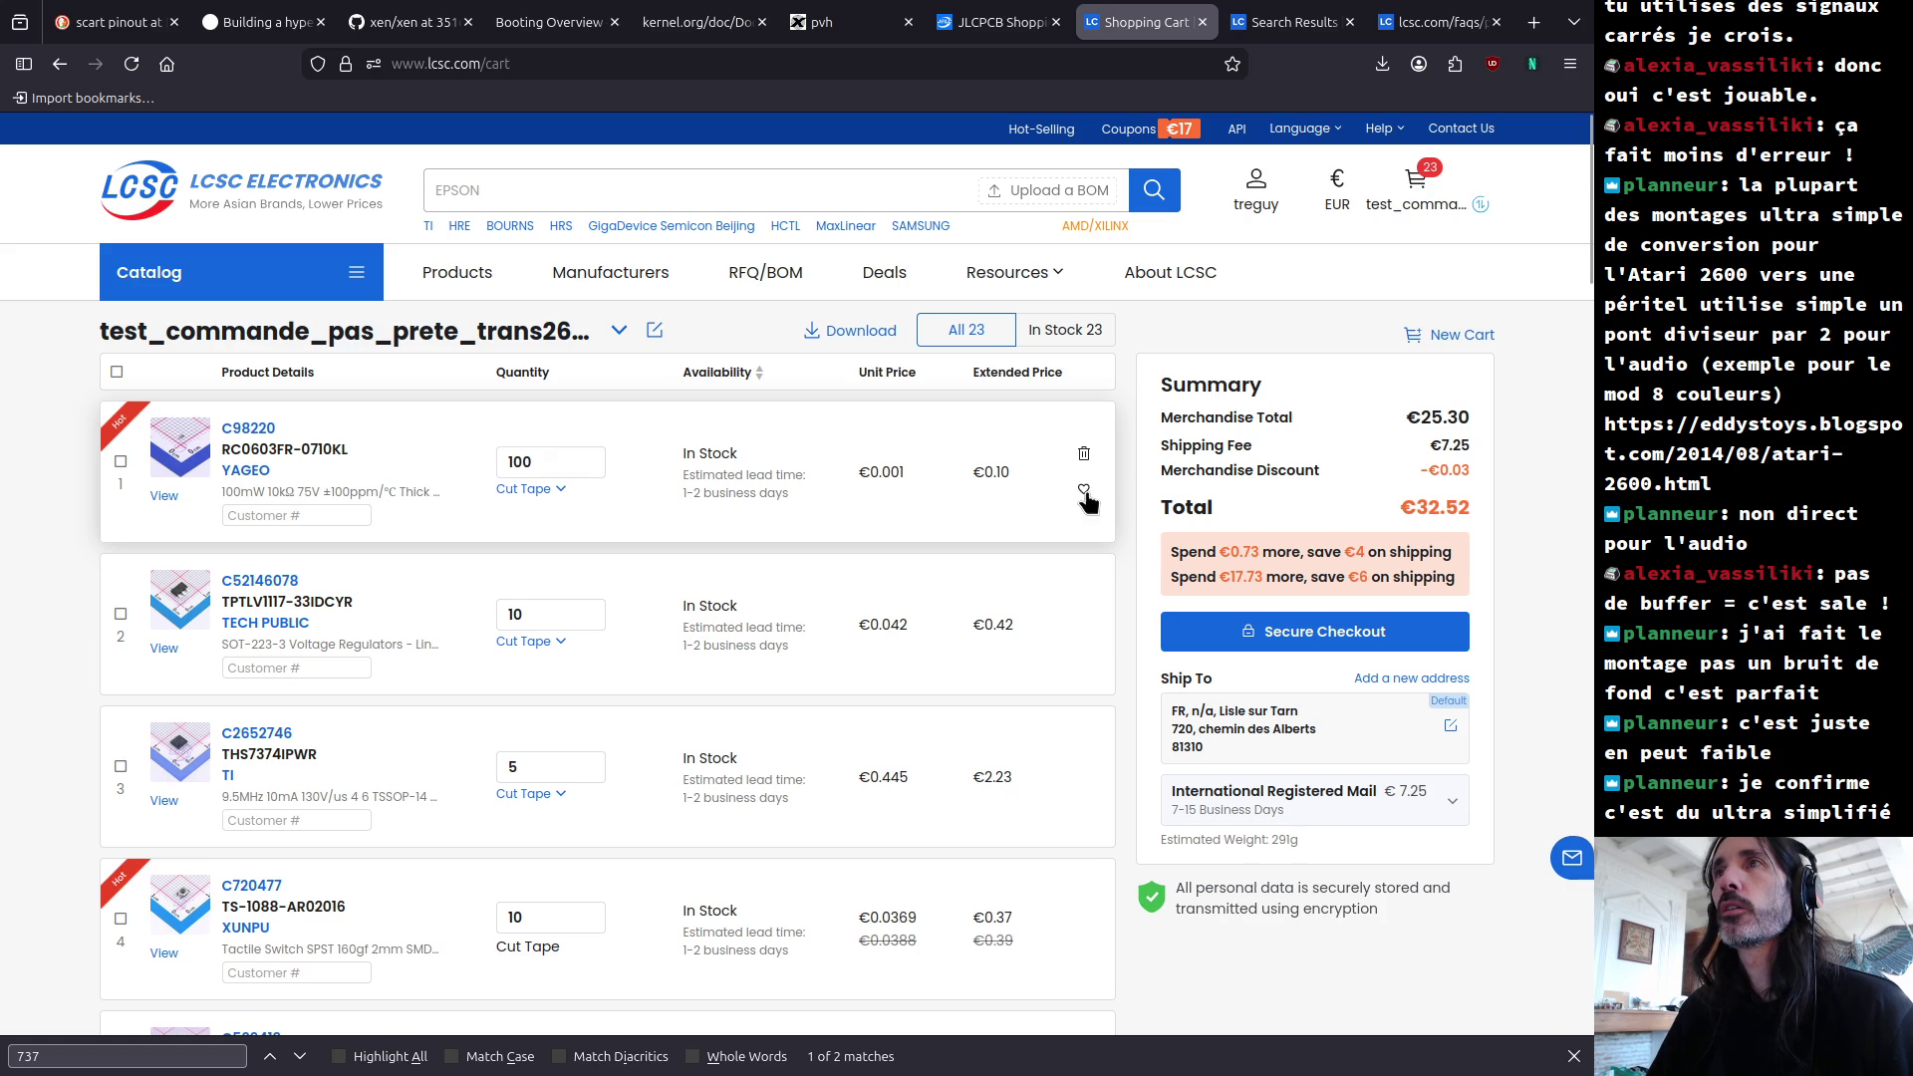
{"action": "left_click", "coordinate": [117, 374]}
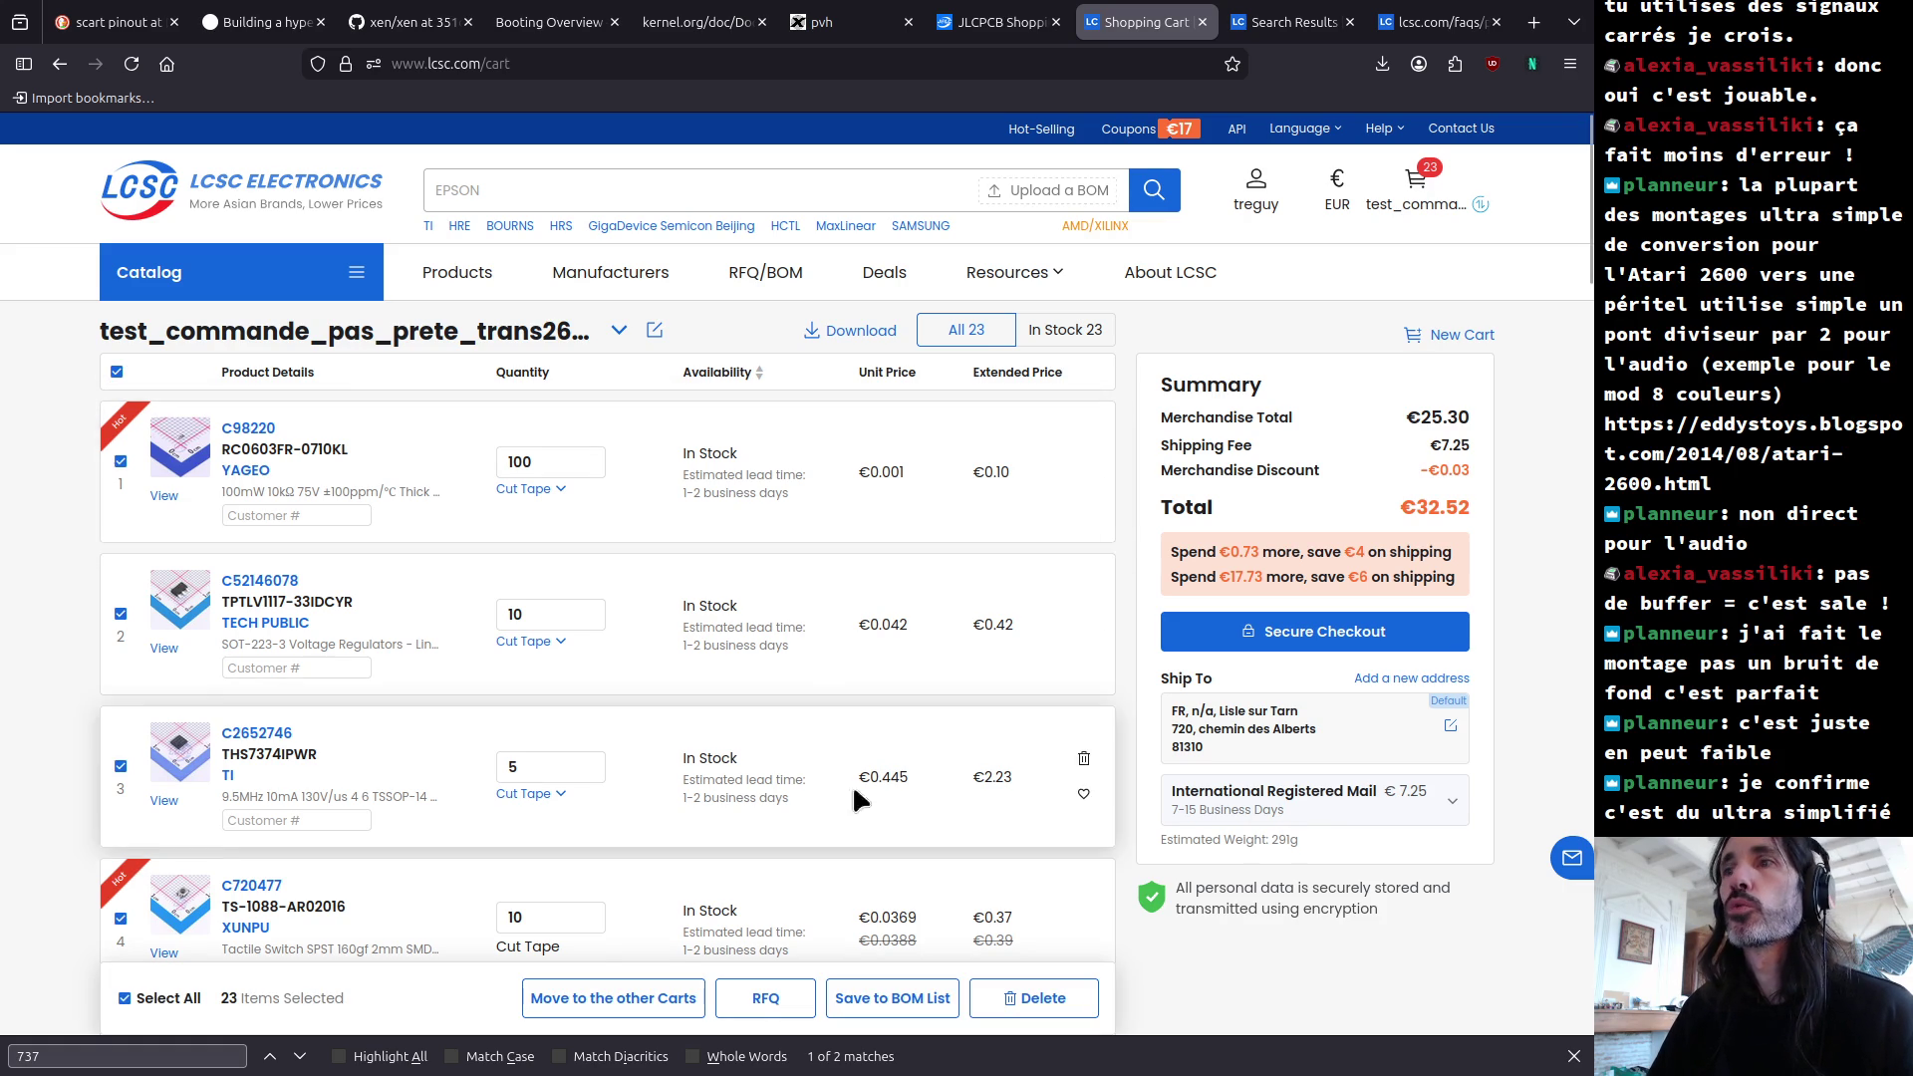
{"action": "scroll", "coordinate": [863, 809], "scroll_direction": "down", "scroll_amount": 2}
{"action": "left_click", "coordinate": [1034, 997]}
{"action": "left_click", "coordinate": [972, 610]}
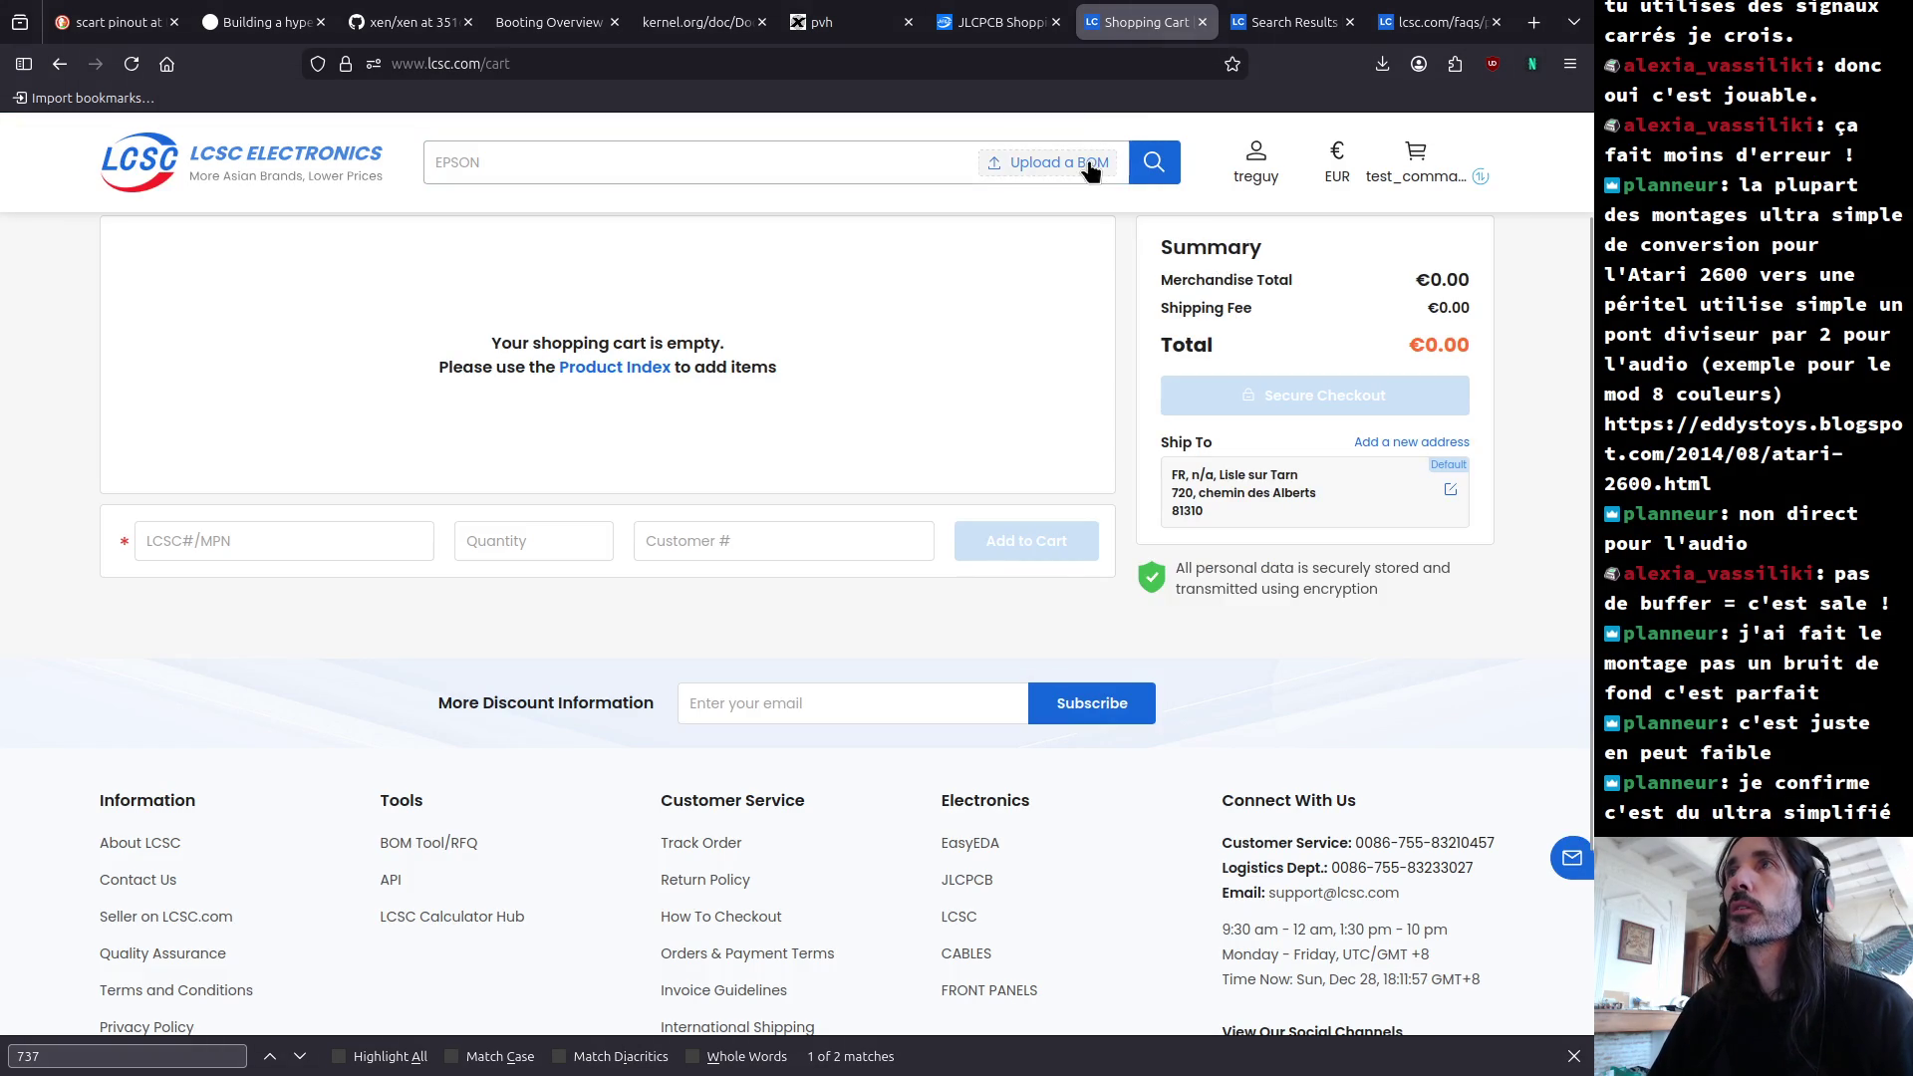
{"action": "left_click", "coordinate": [1091, 171]}
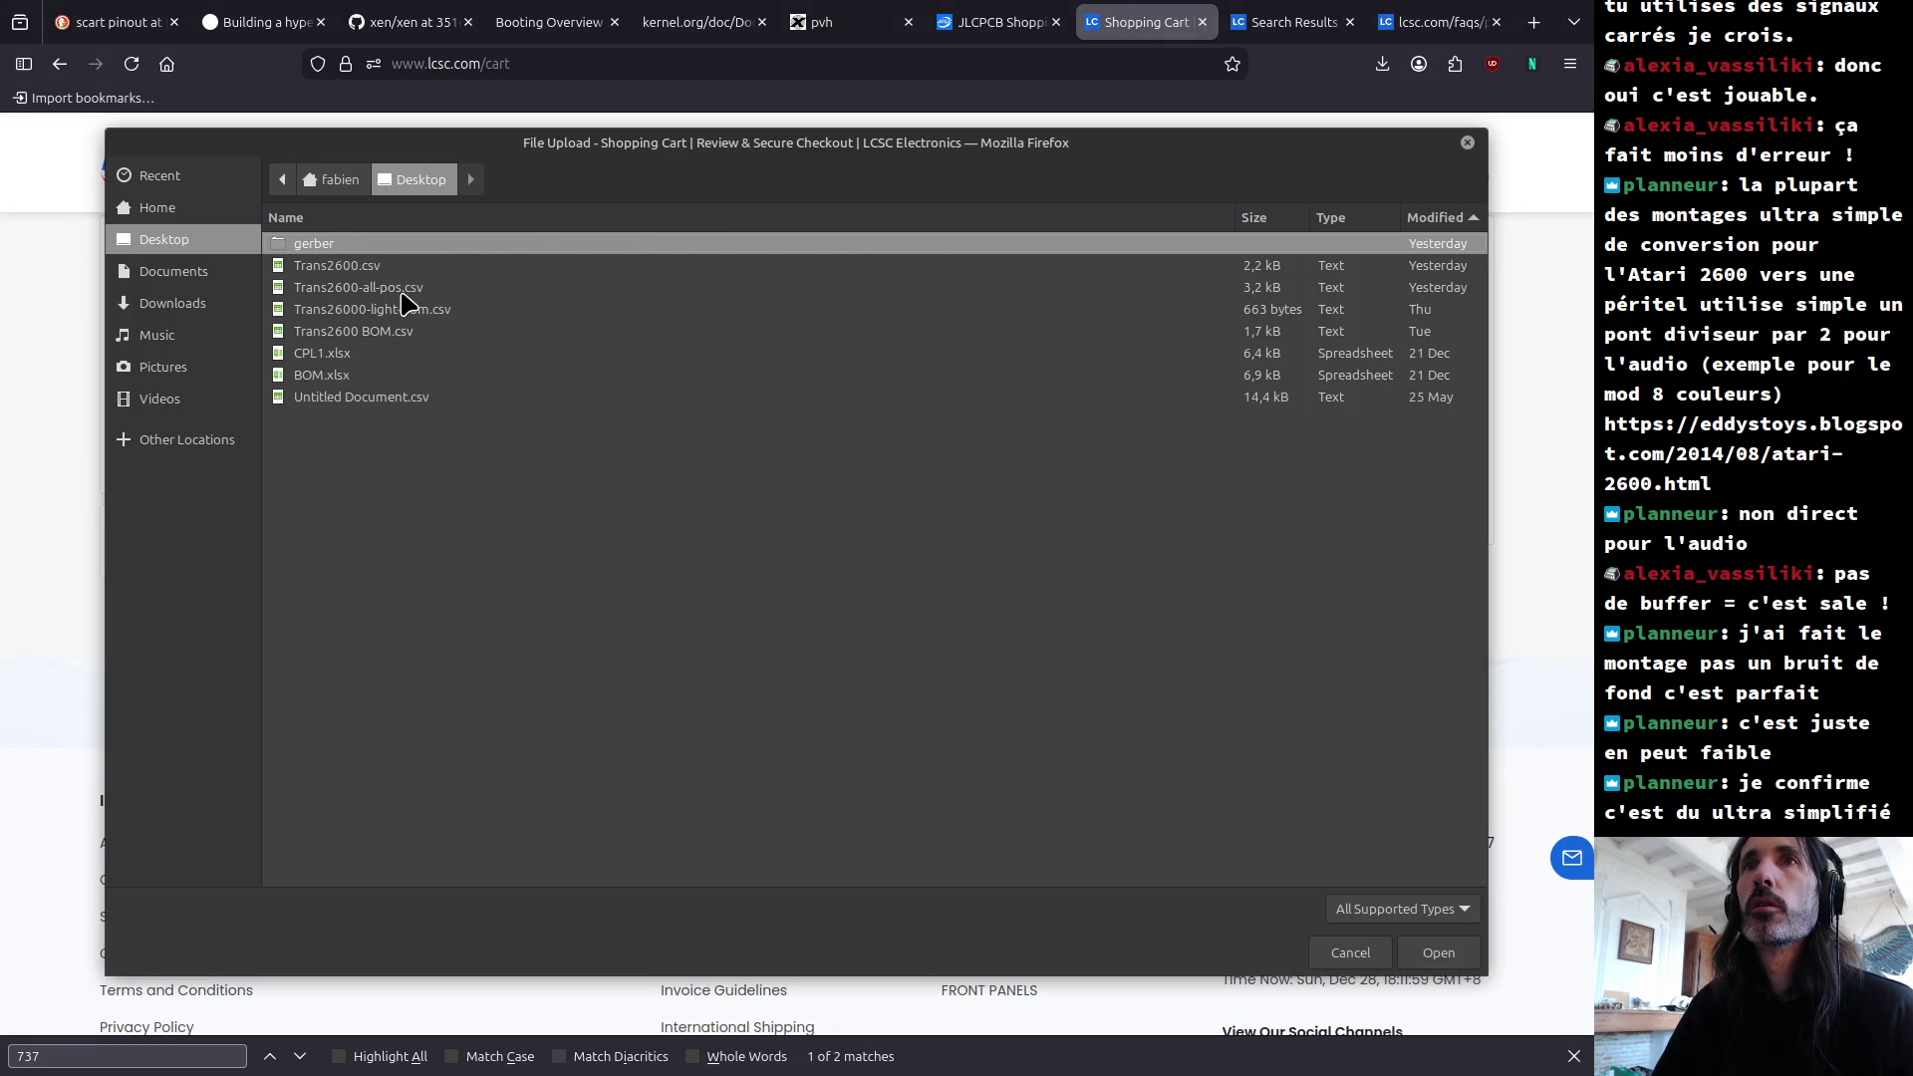
{"action": "key", "text": "alt+Tab"}
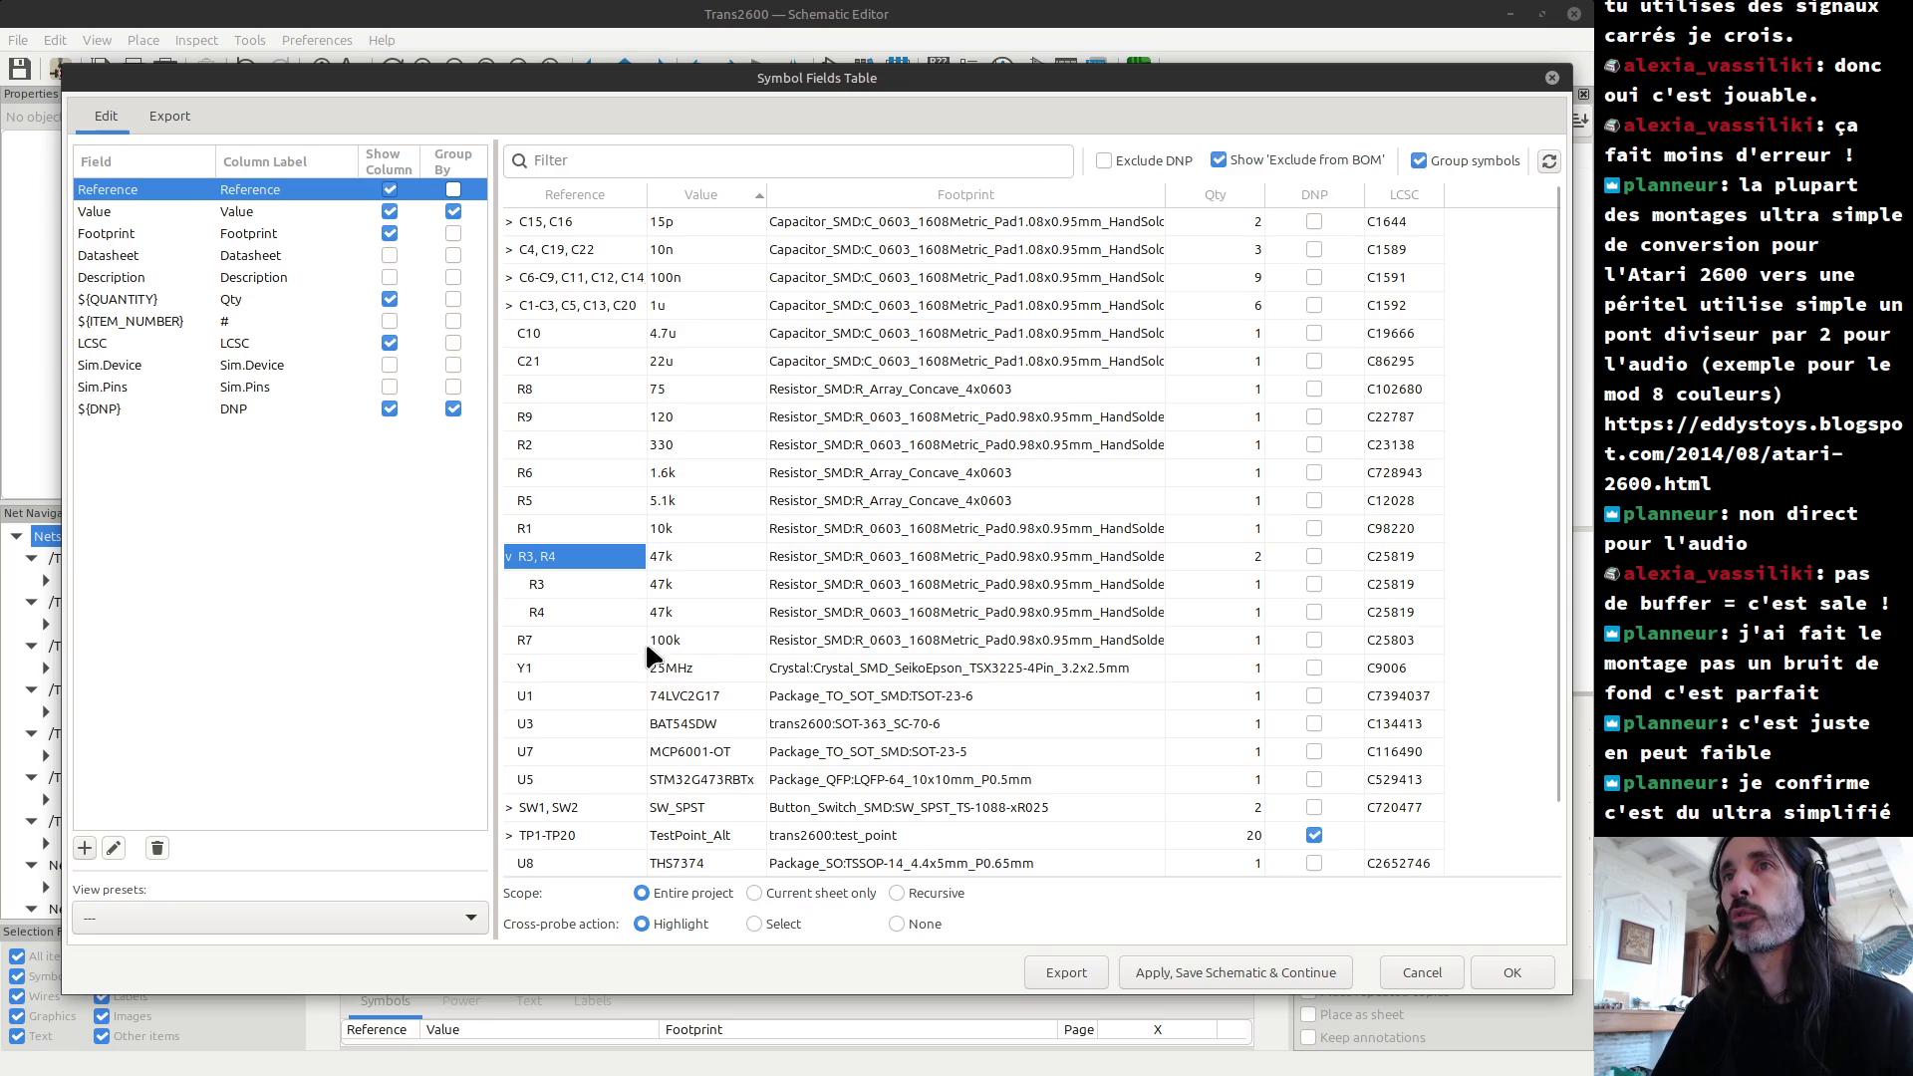
Step: Apply the field edits, save Trans2600, and enable Exclude DNP in the Symbol Fields Table
{"action": "left_click", "coordinate": [1506, 984]}
{"action": "key", "text": "ctrl+s"}
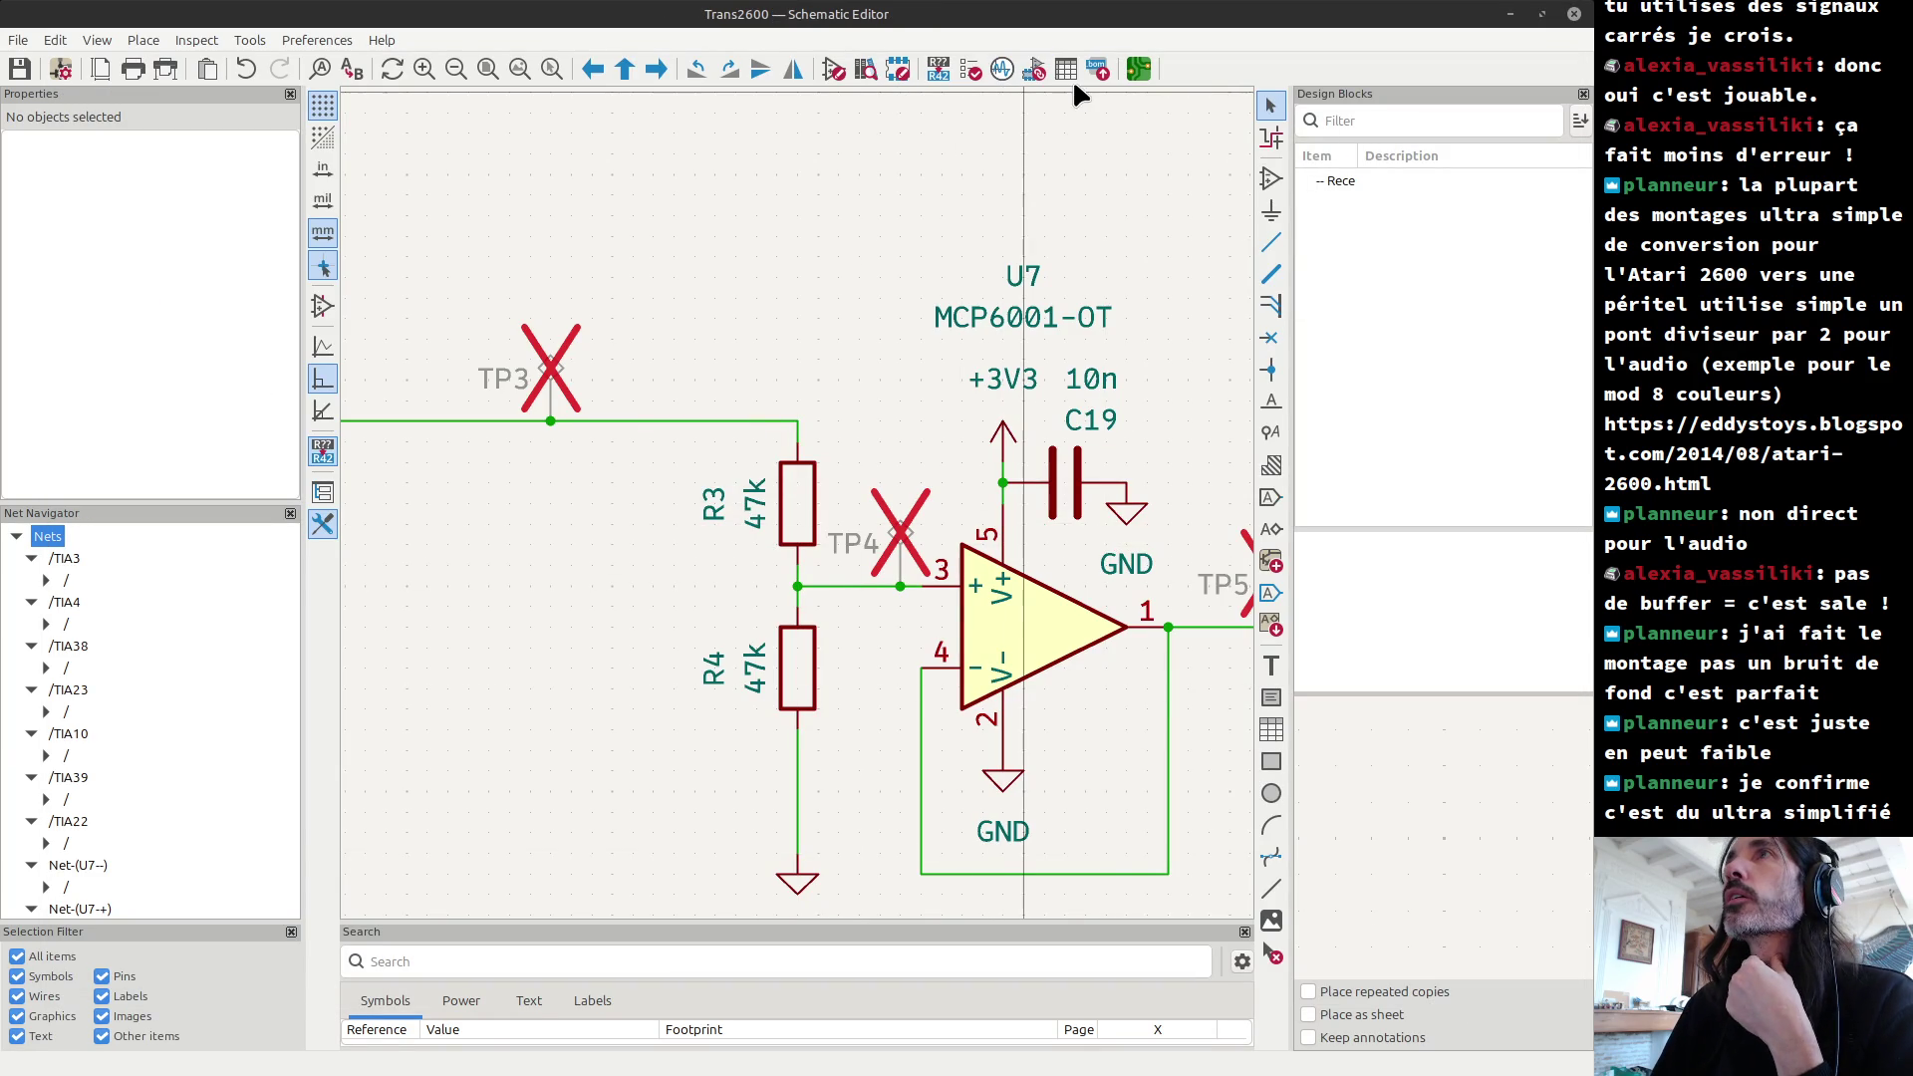
{"action": "left_click", "coordinate": [1097, 72]}
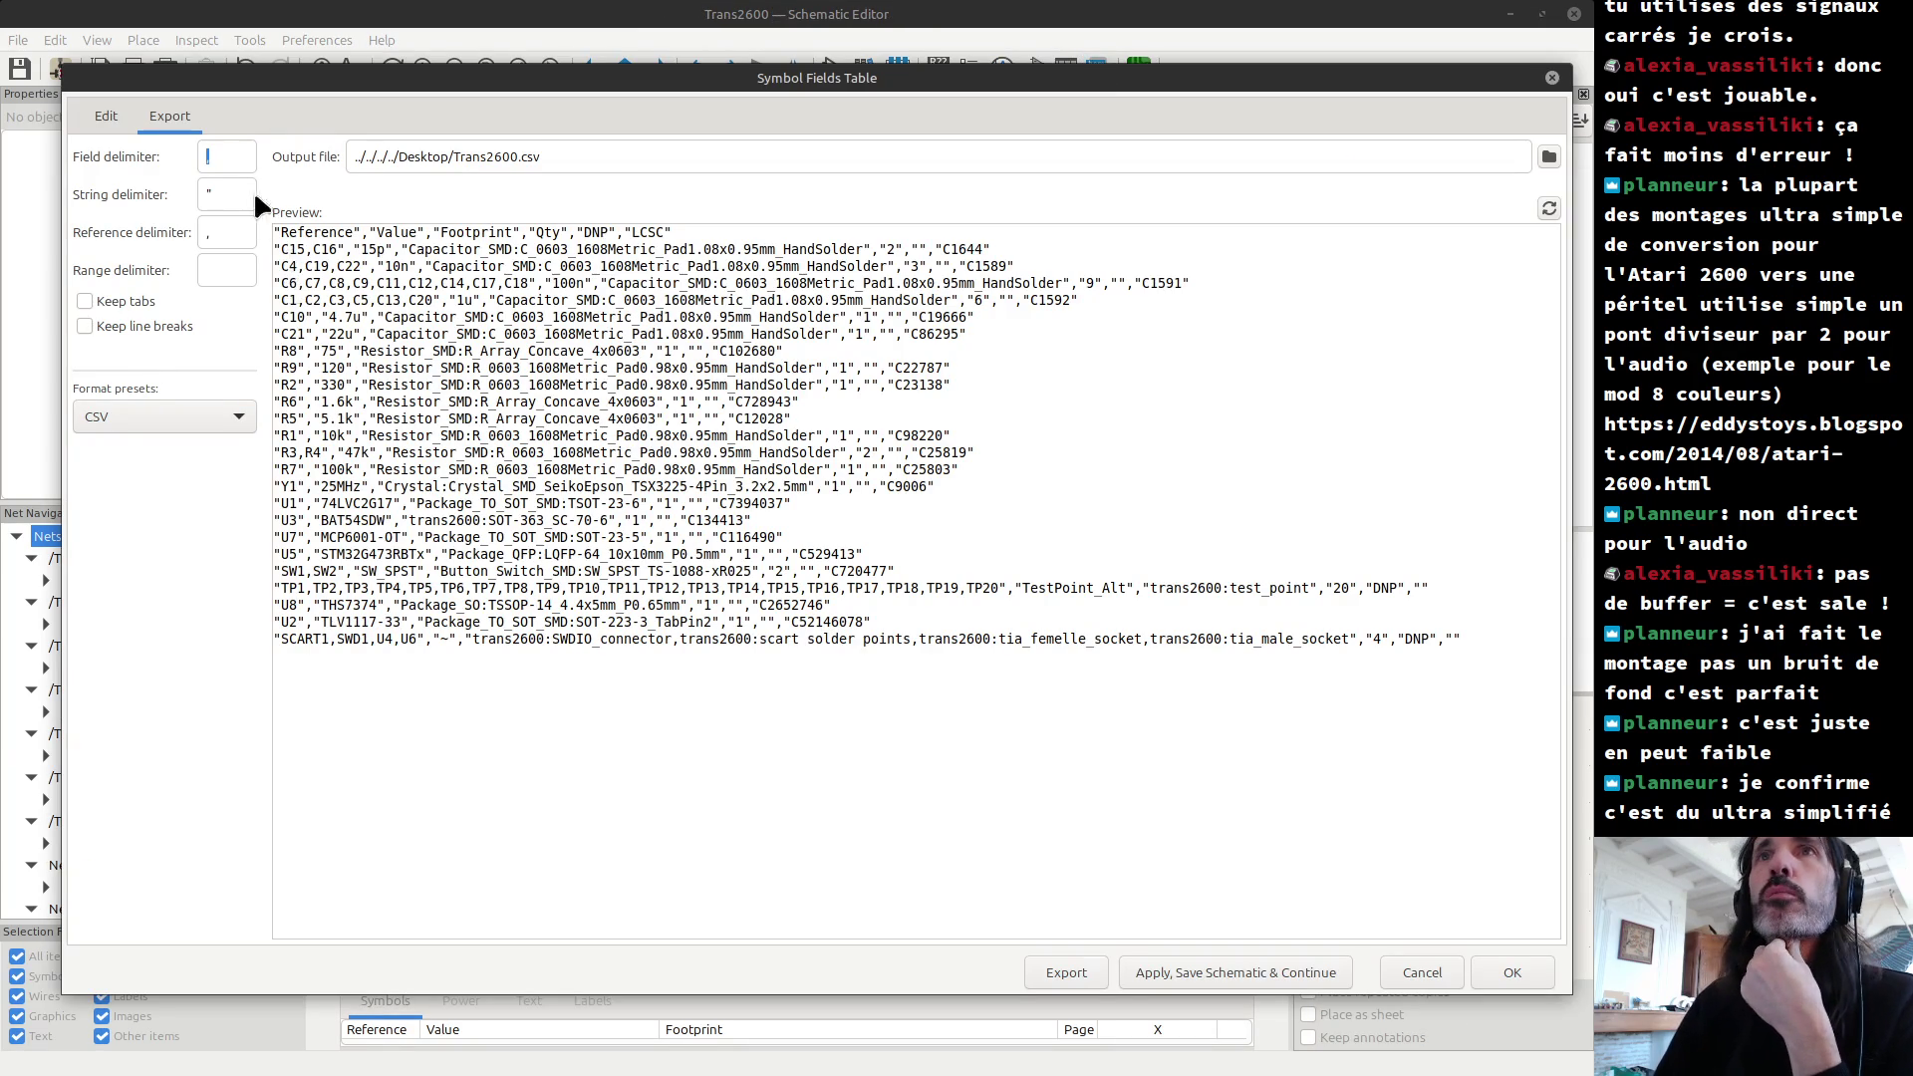
{"action": "left_click", "coordinate": [105, 117]}
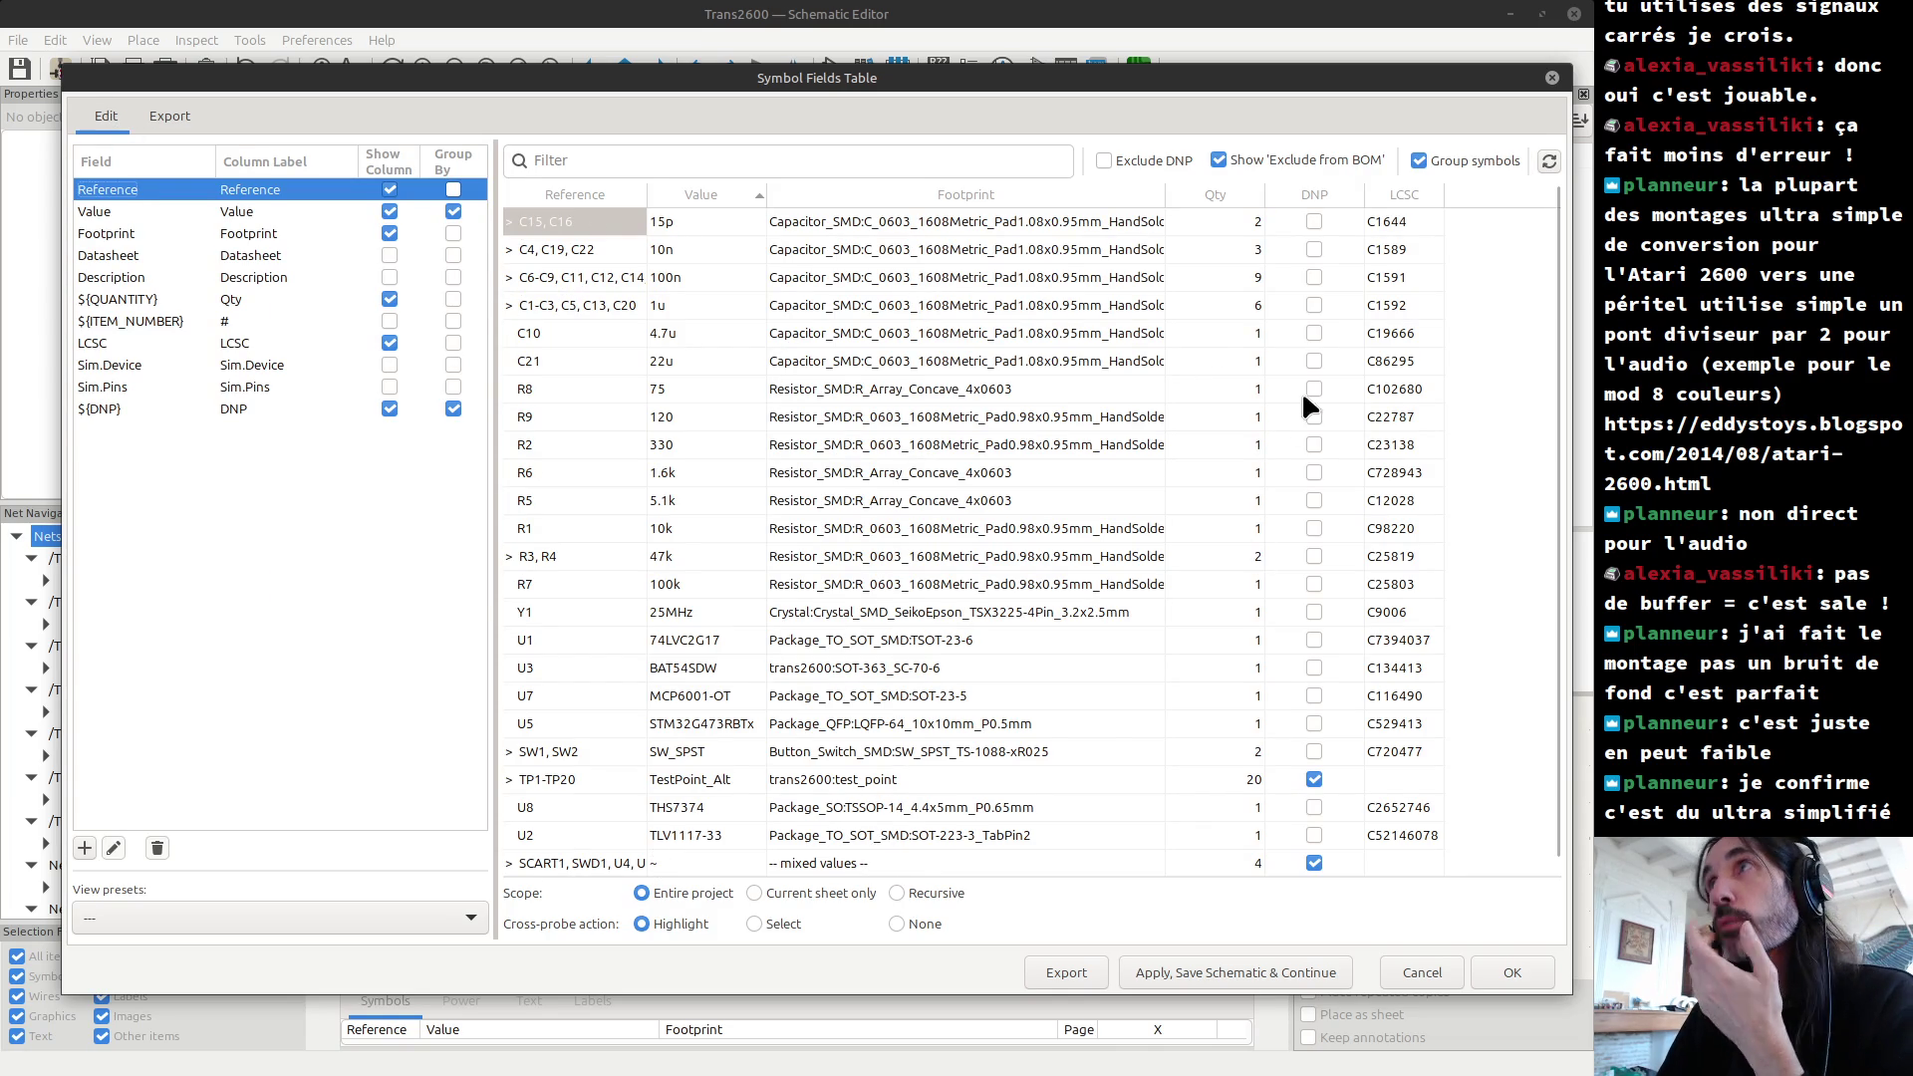
{"action": "left_click", "coordinate": [1102, 158]}
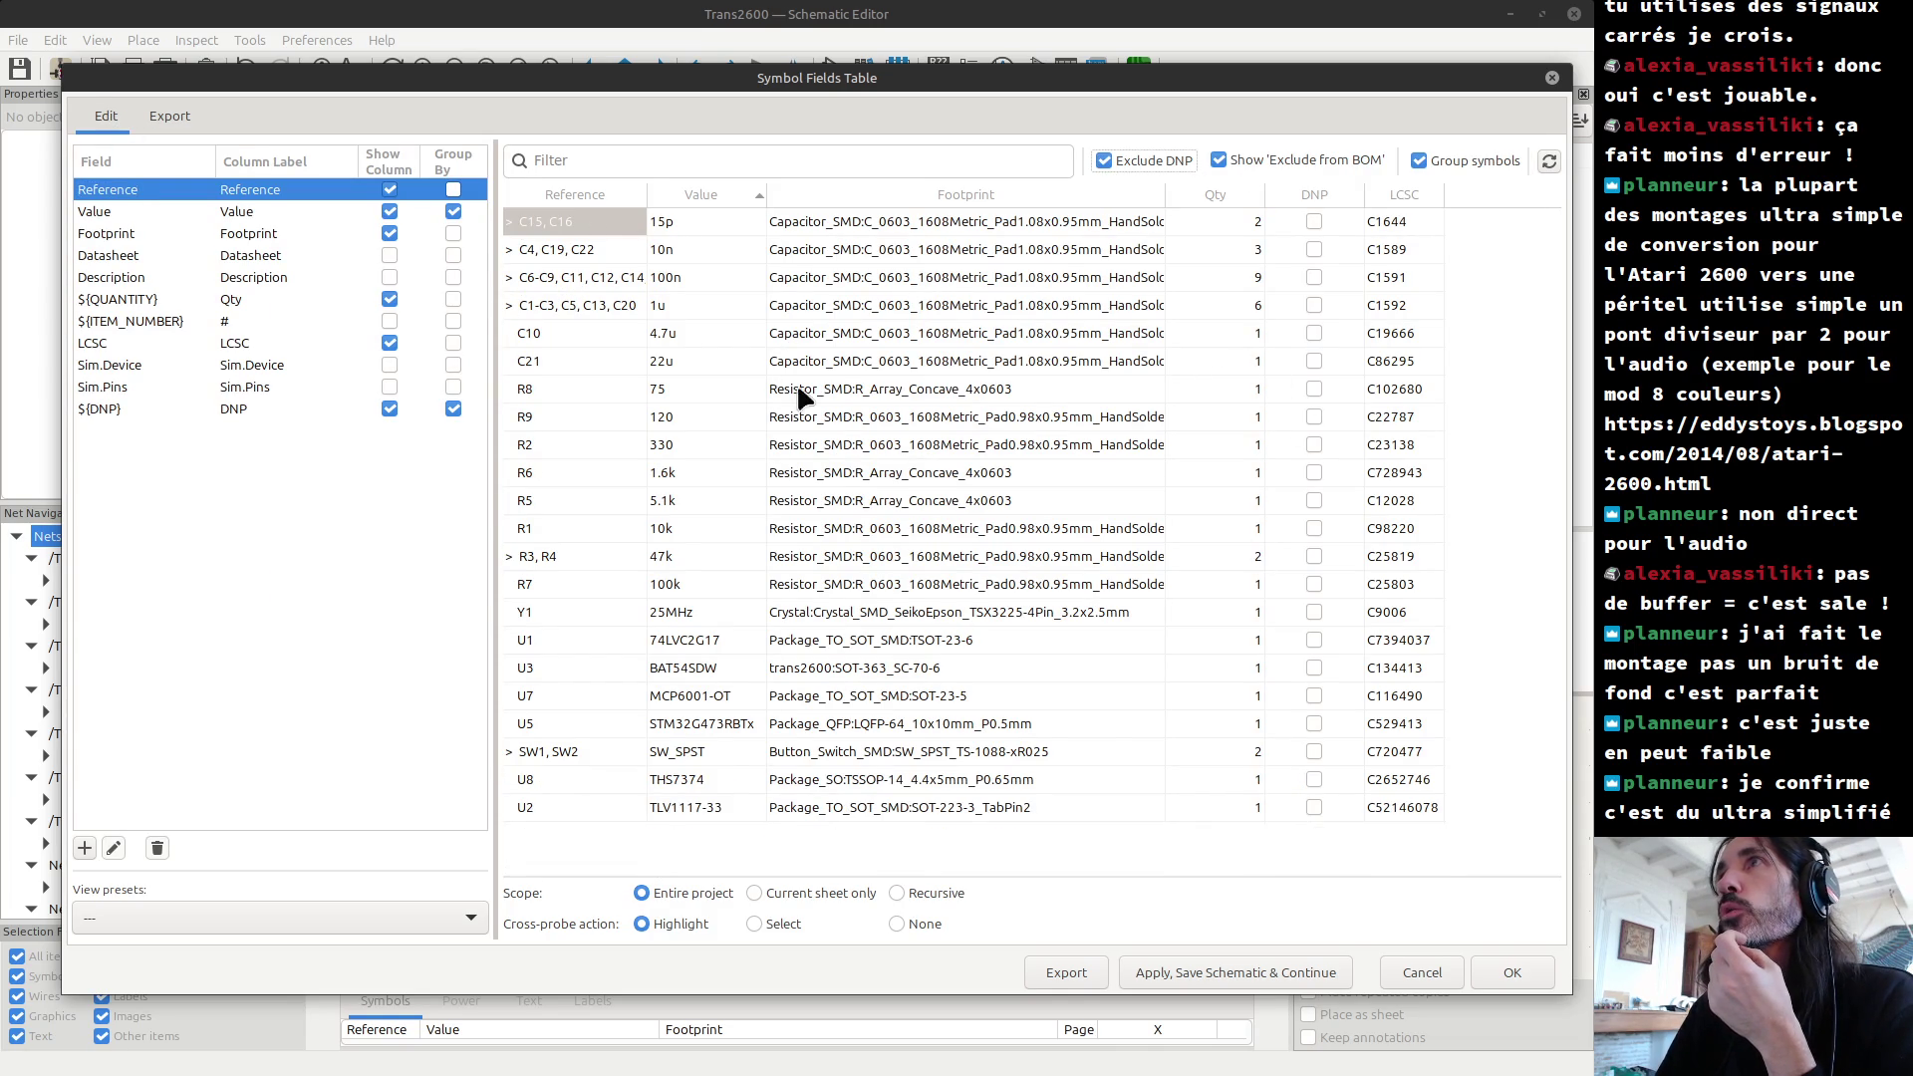